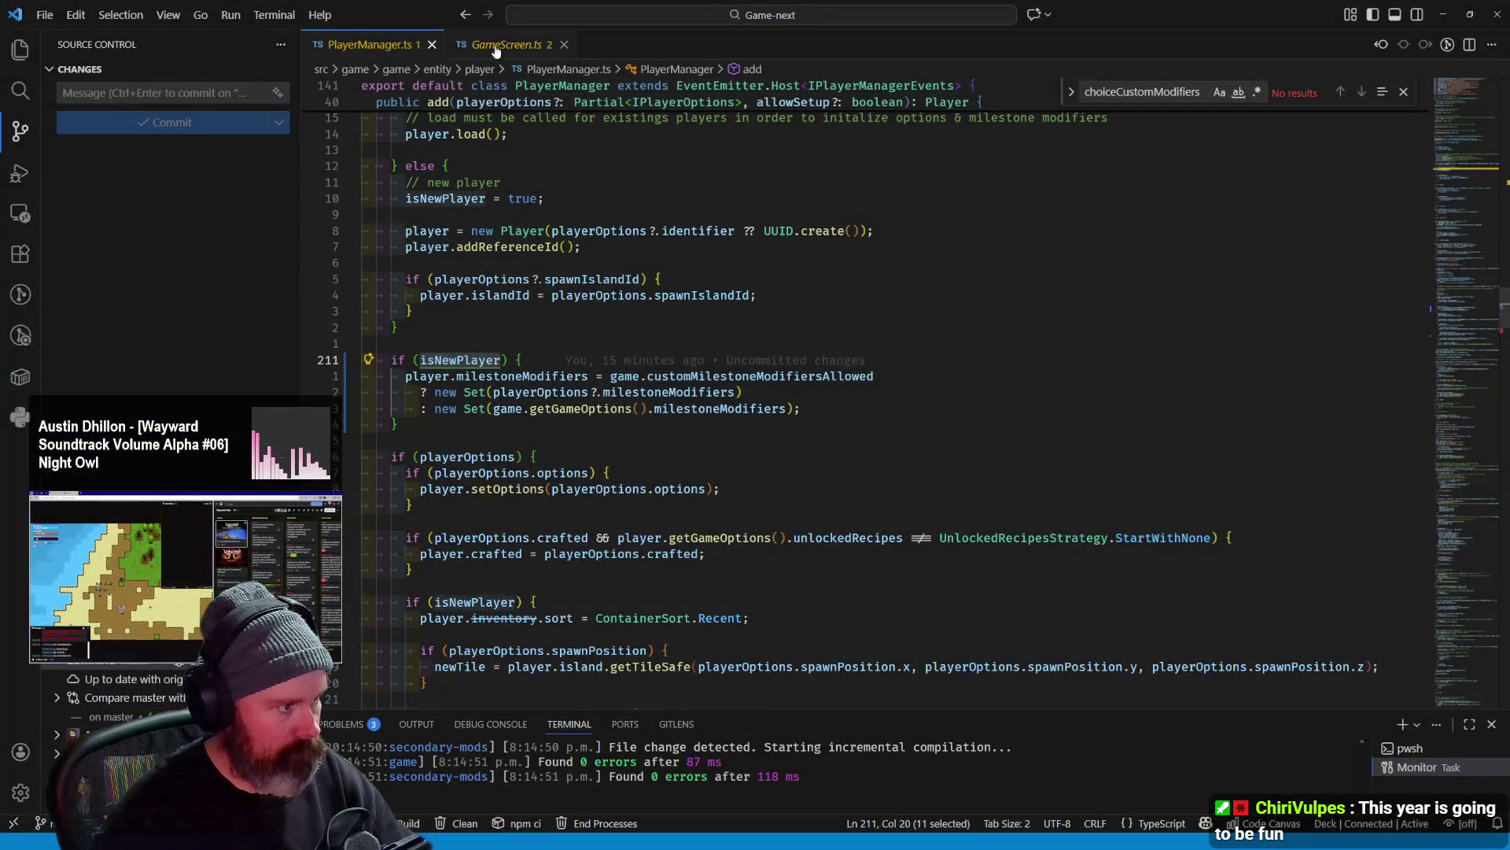
# Search the project for 'cinematic' and jump to the cinematic-overlay ::before rule in GameScreen.scss
pyautogui.click(496, 48)
pyautogui.hotkey('ctrl', 'shift', 'f')
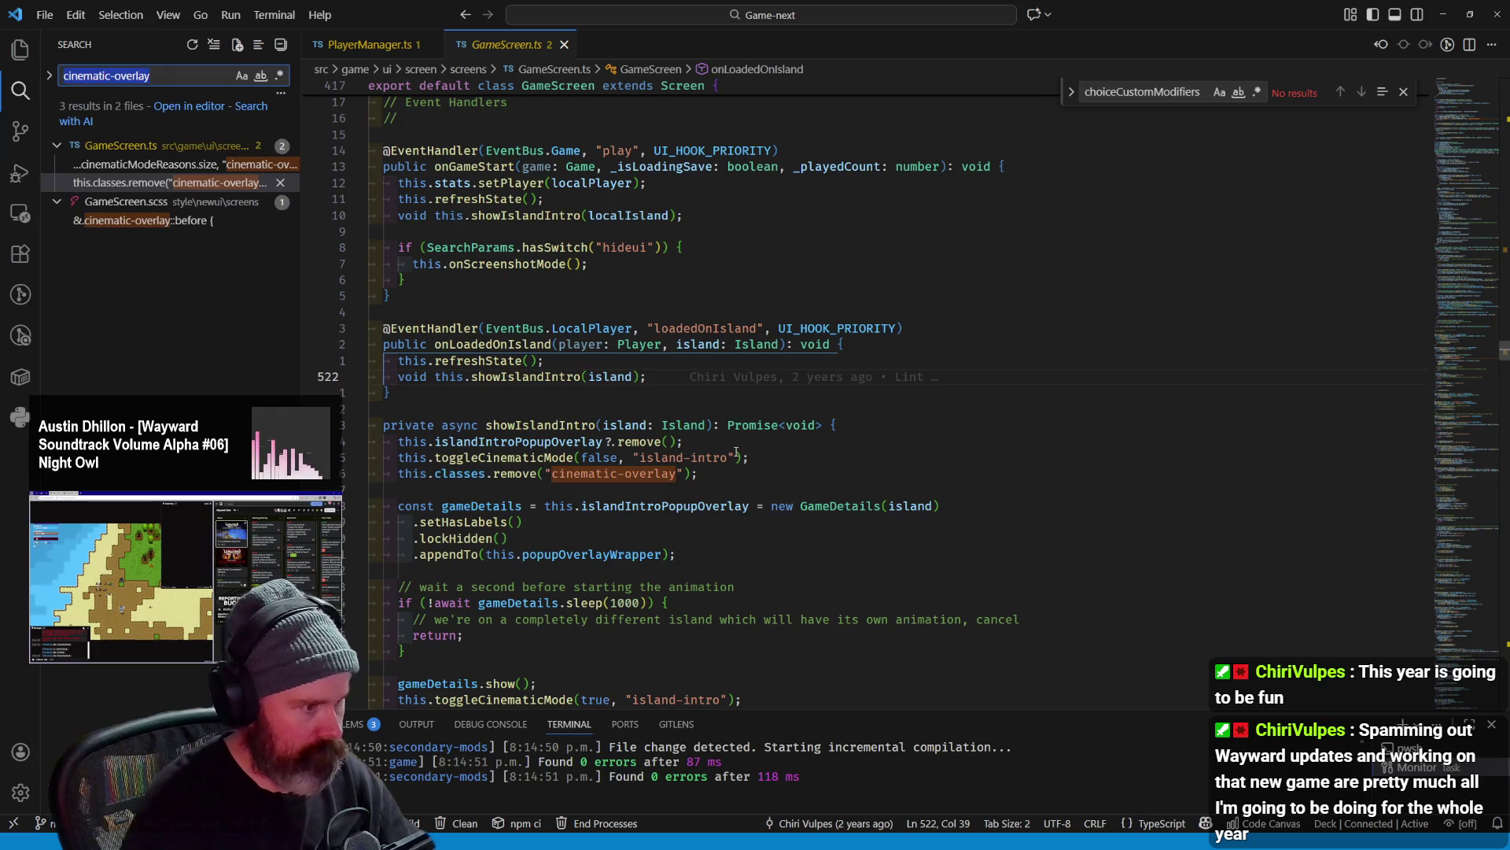
pyautogui.write('cinematic')
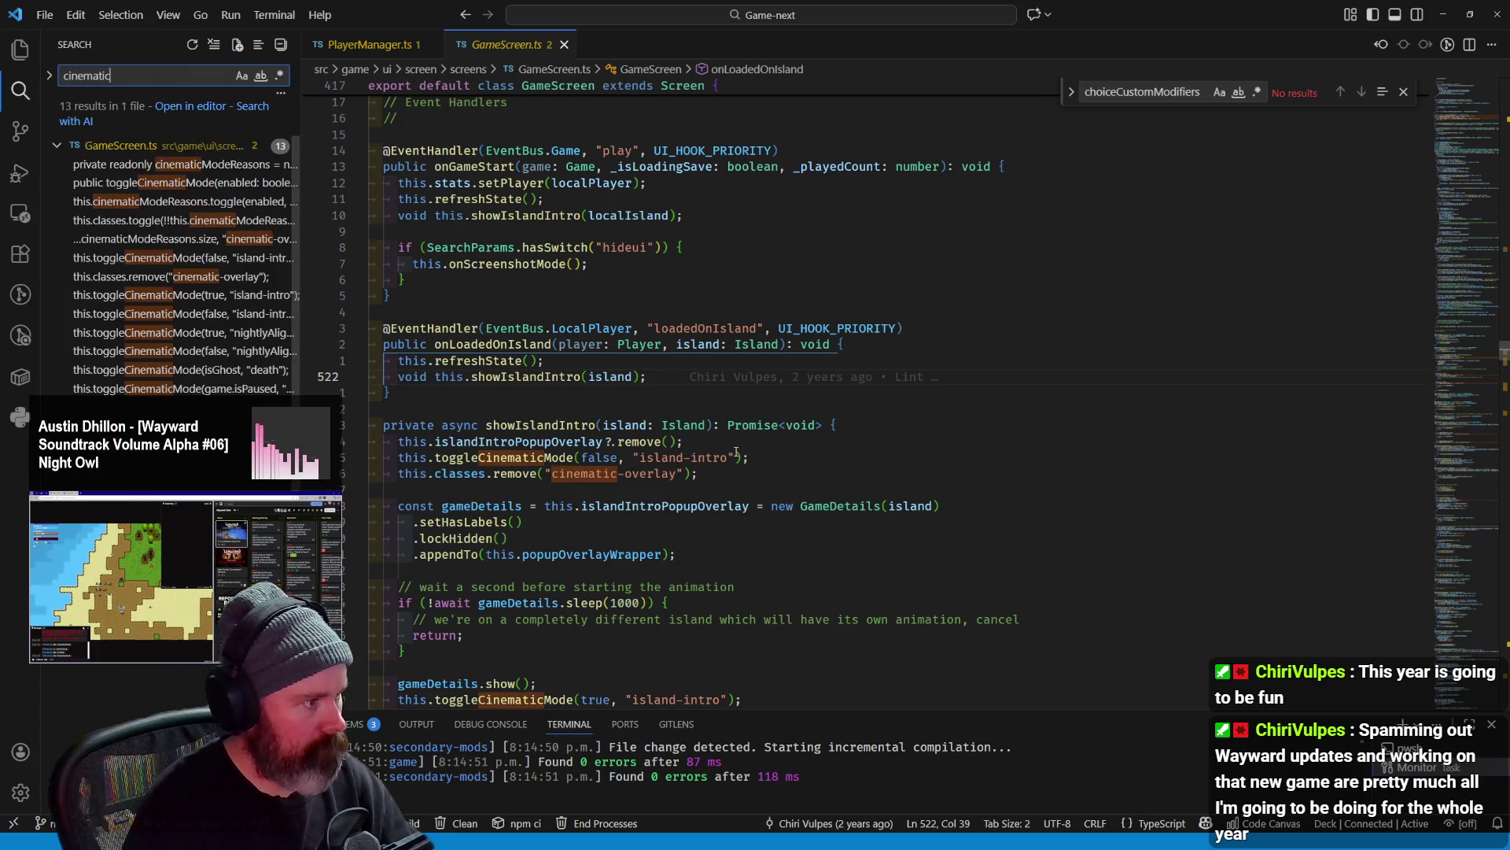
pyautogui.write('-mode')
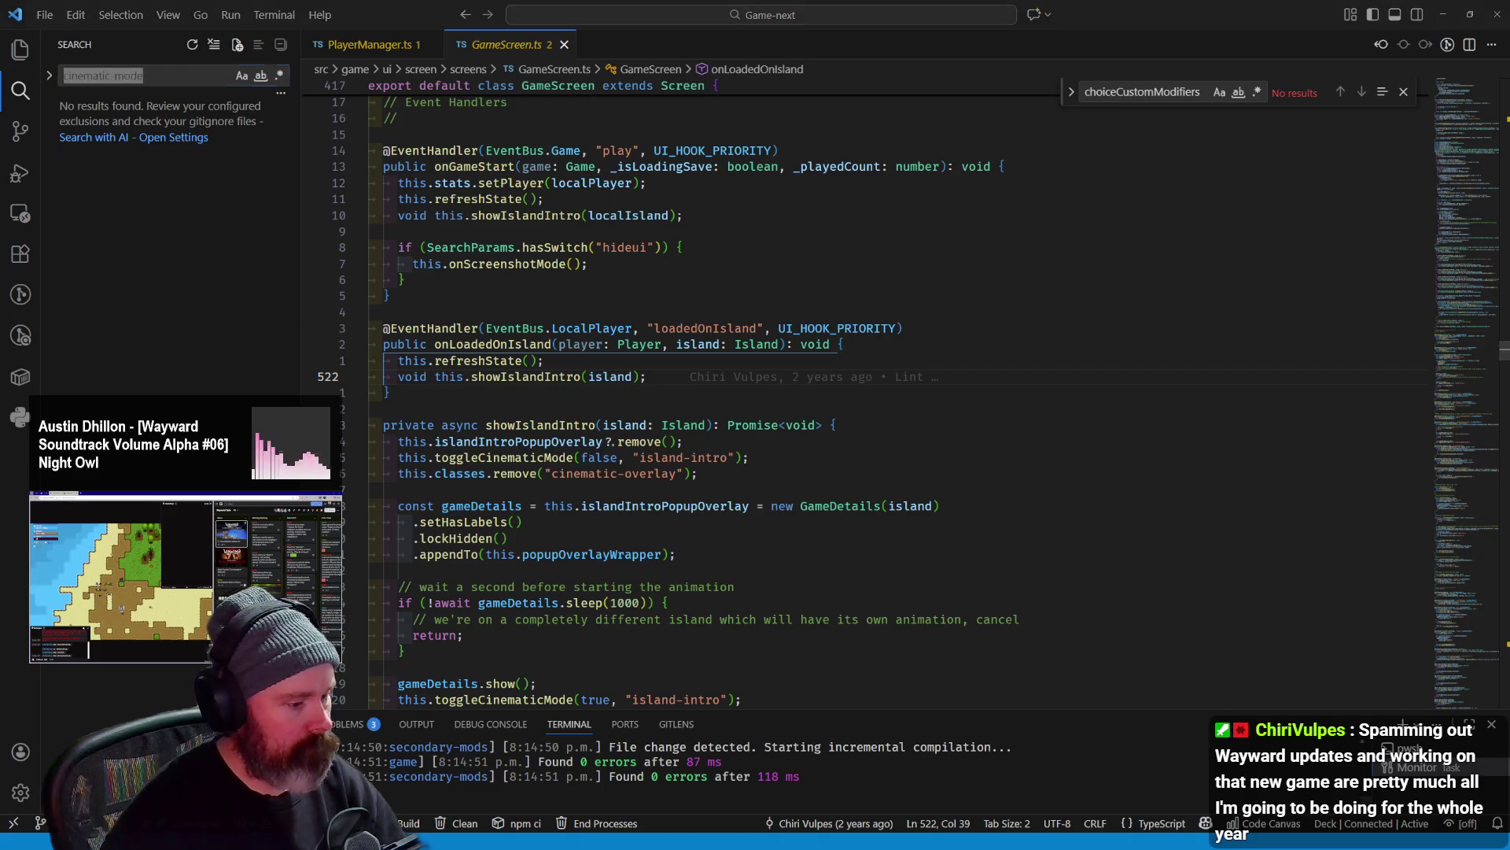
pyautogui.hotkey('alt', 'Tab')
pyautogui.press('F12')
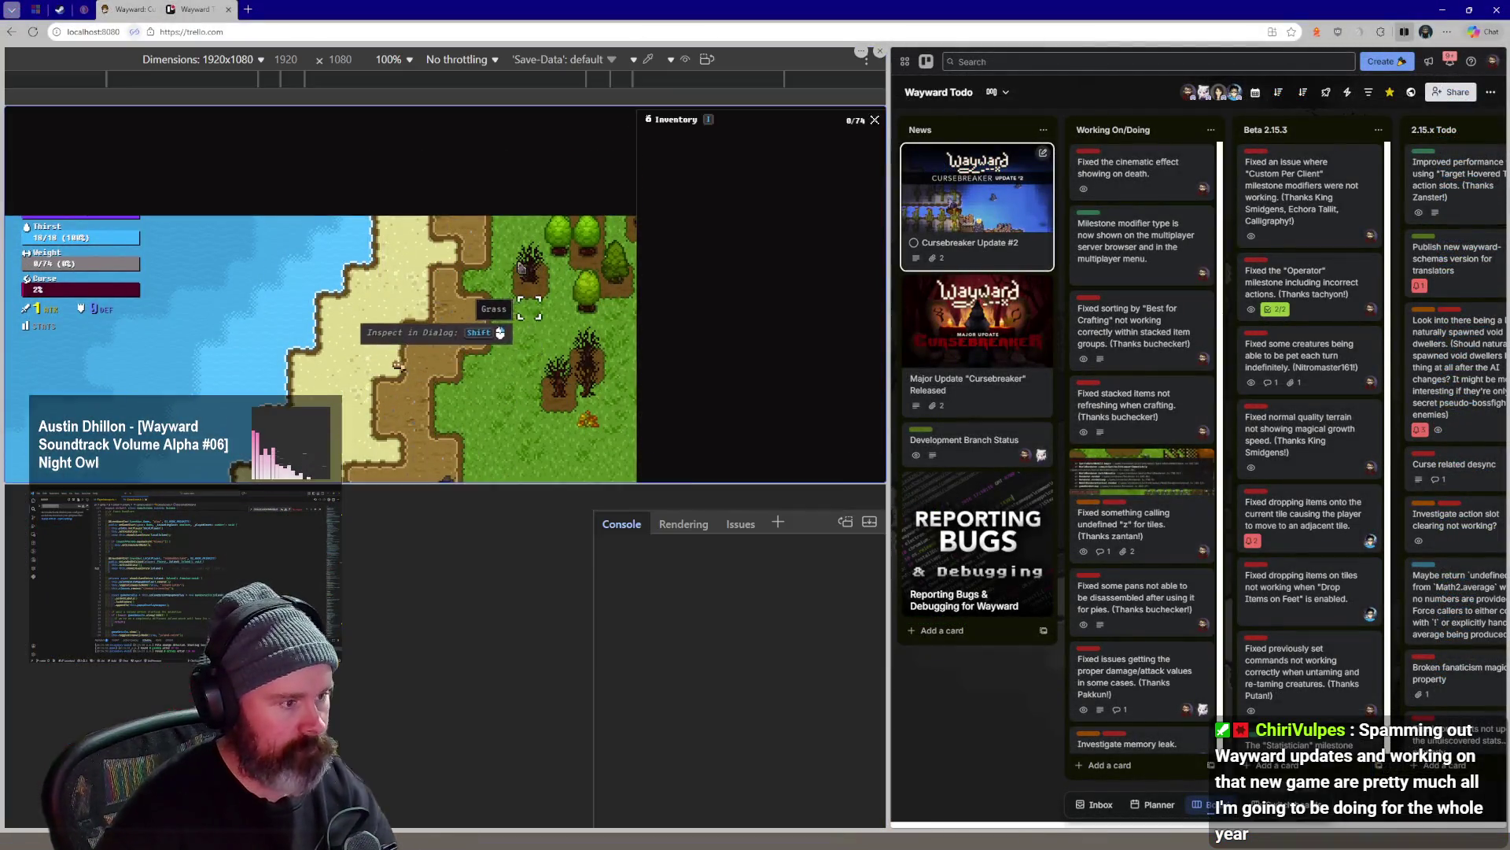
pyautogui.hotkey('alt', 'Tab')
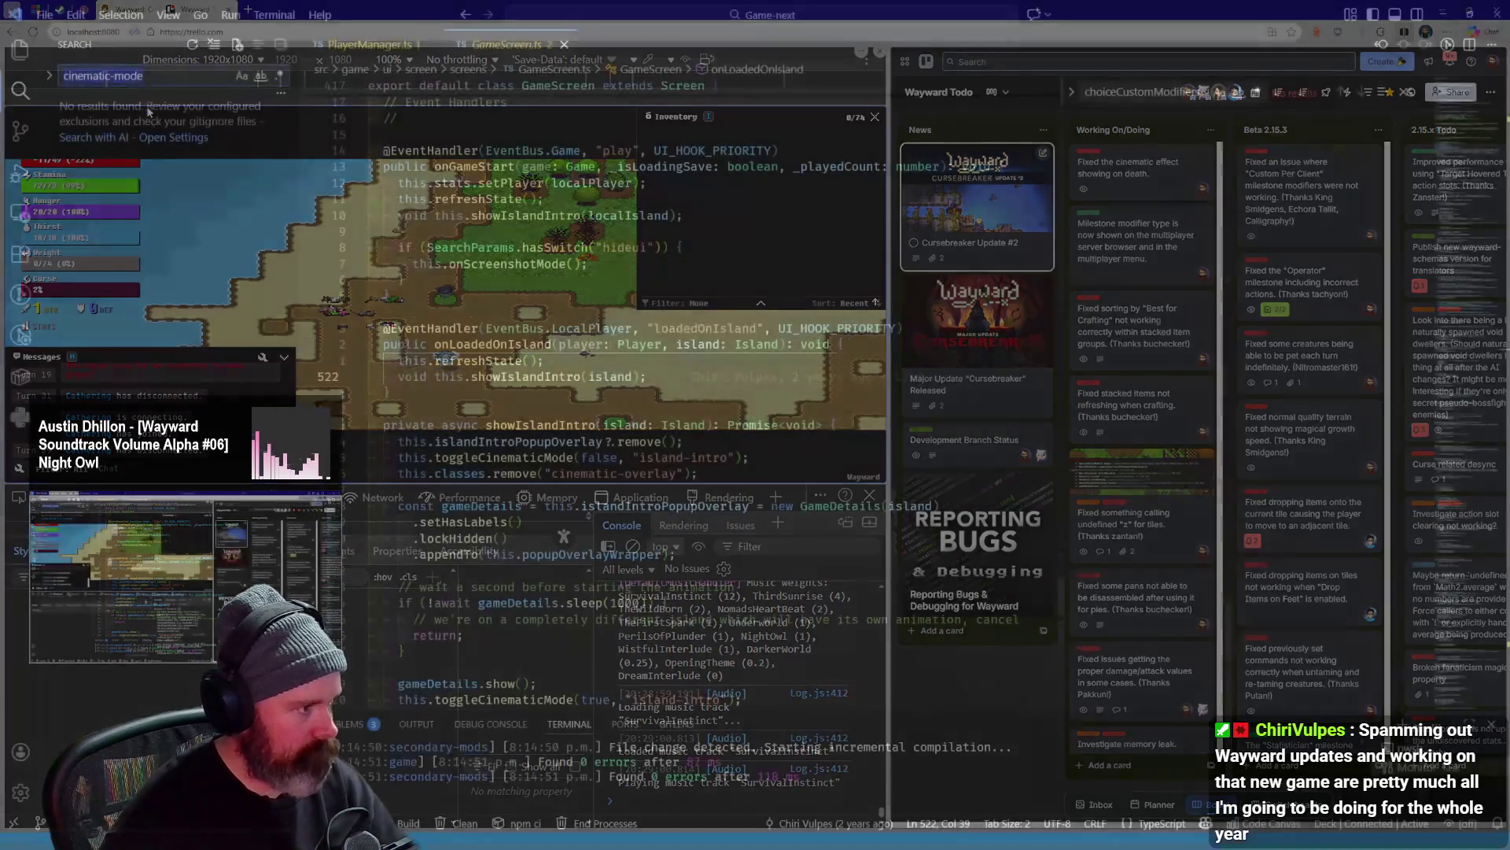
pyautogui.press('BackSpace')
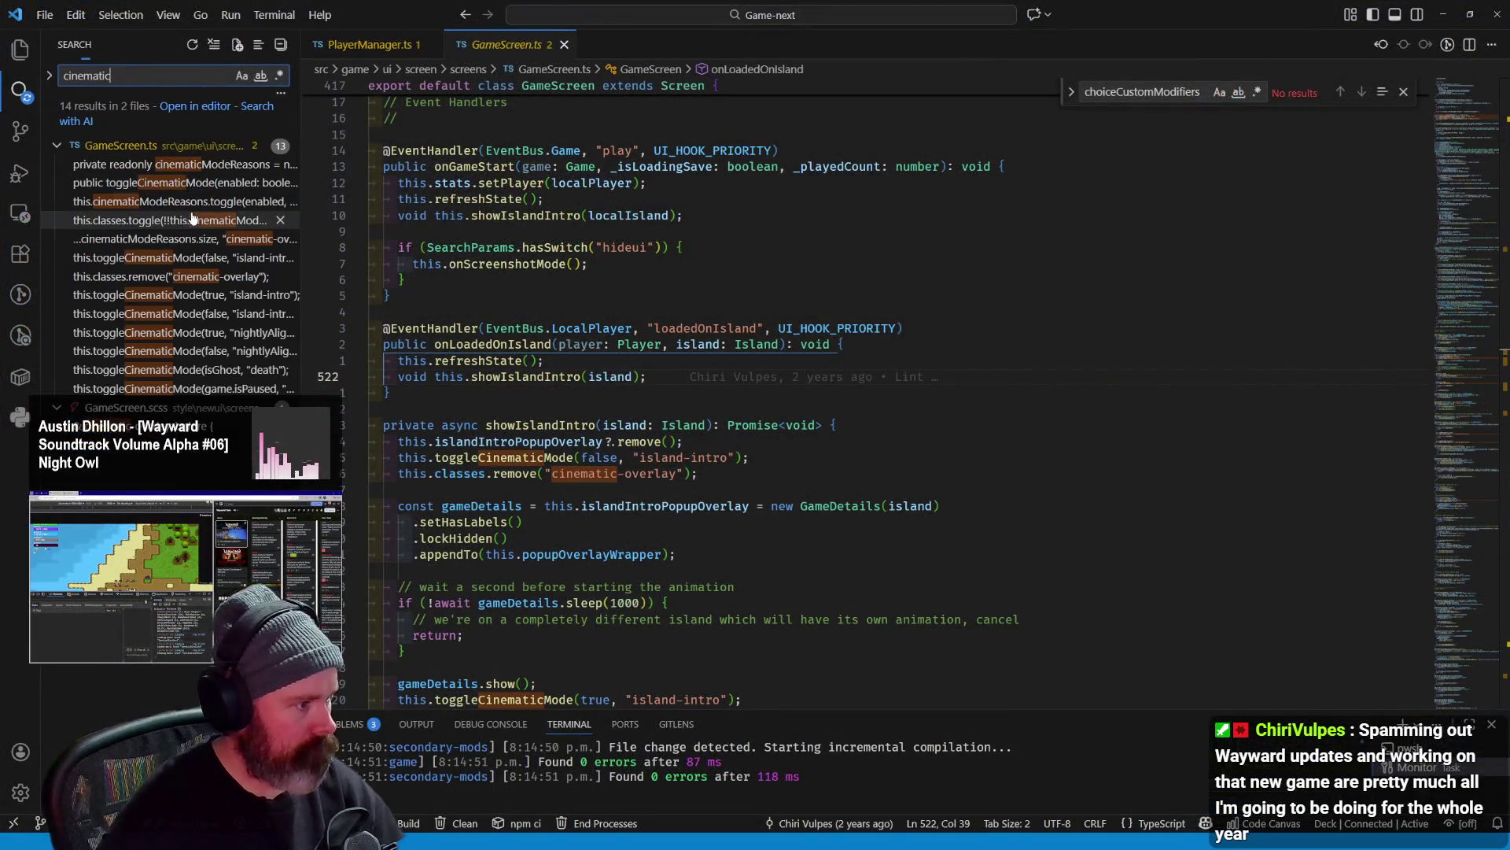
pyautogui.press('F4')
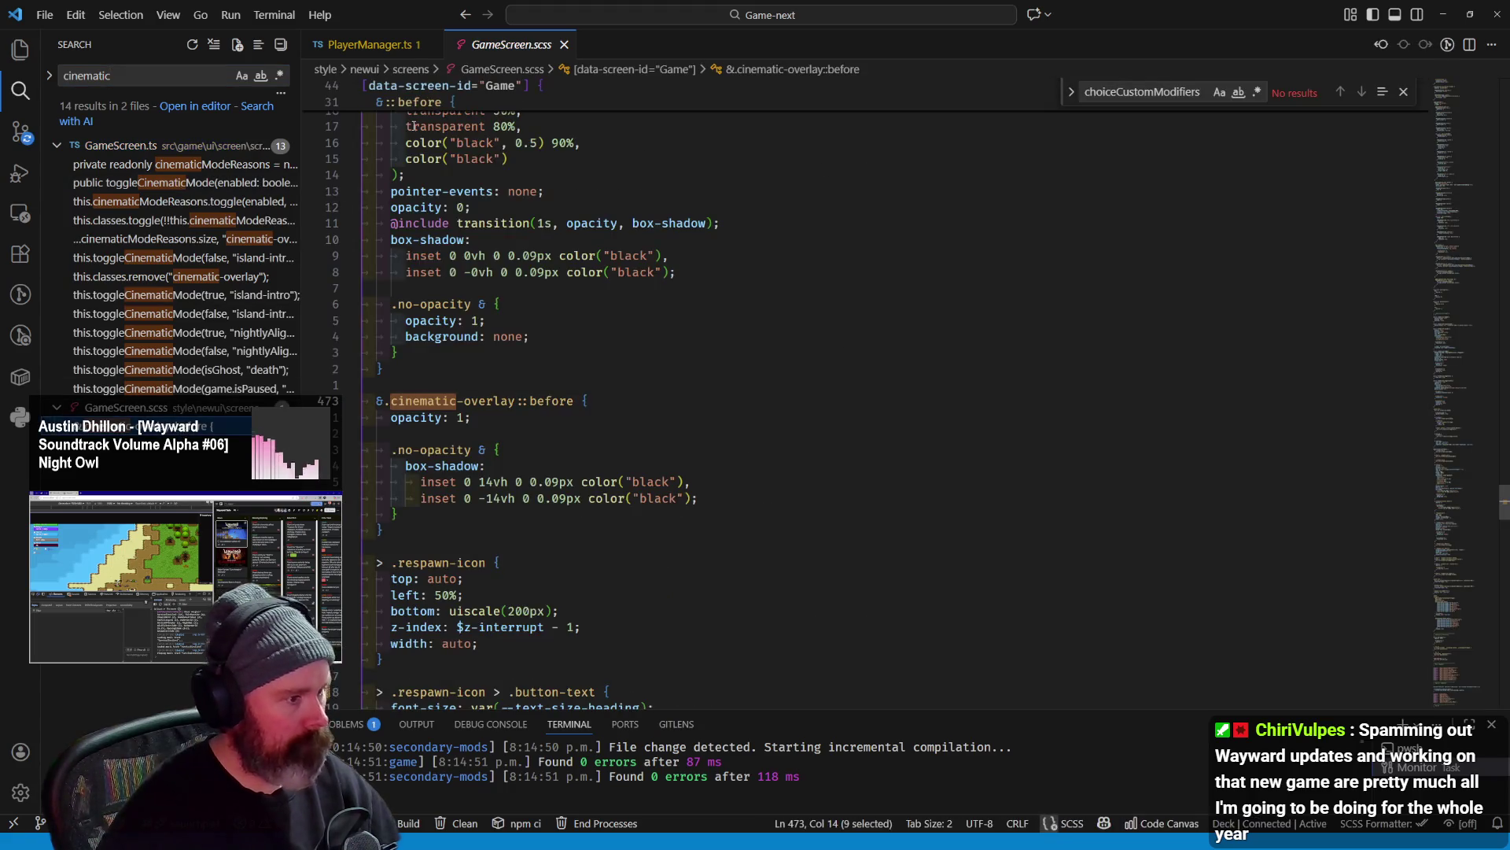
# Search the project for 'cinematic-overlay', then step through cinematicModeReasons occurrences in GameScreen.ts
pyautogui.moveTo(443, 400); pyautogui.dragTo(517, 400)
pyautogui.hotkey('ctrl', 'shift', 'f')
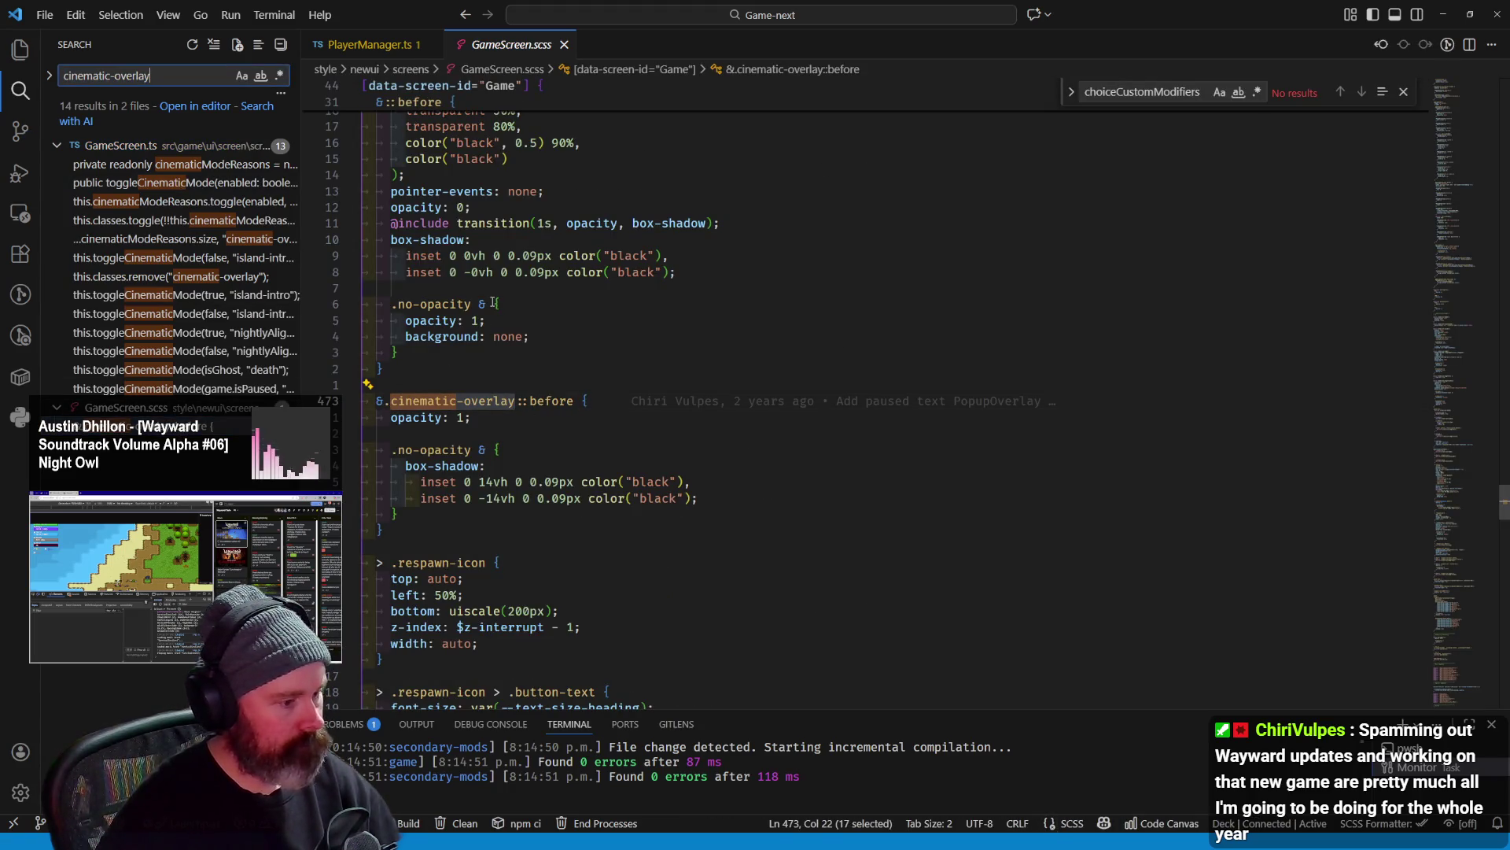
pyautogui.click(164, 164)
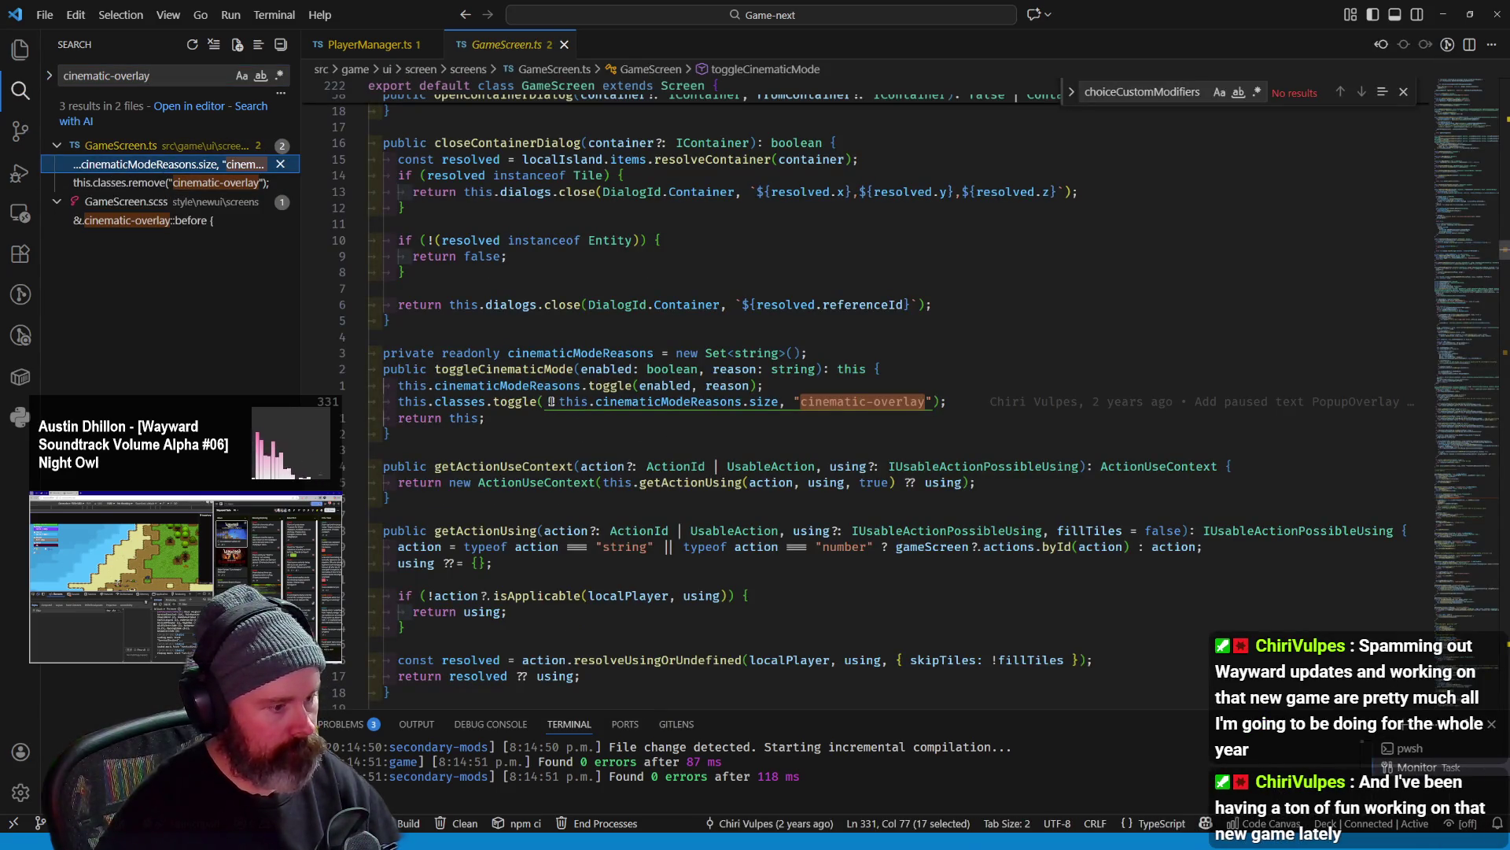
pyautogui.doubleClick(524, 387)
pyautogui.hotkey('ctrl', 'f')
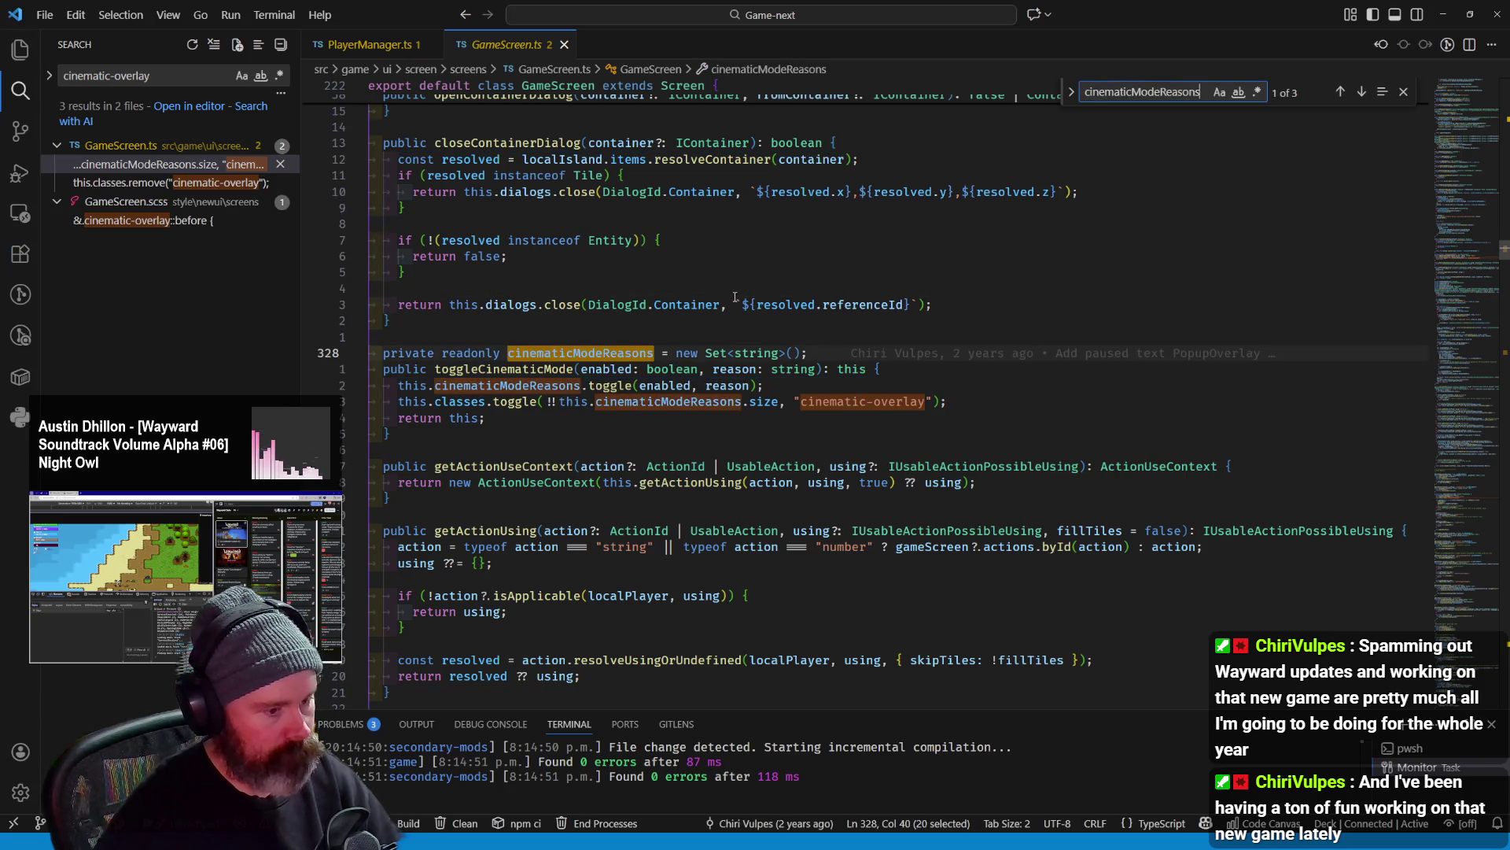
pyautogui.press('Return')
pyautogui.press('Return')
pyautogui.press('Return')
pyautogui.press('Return')
pyautogui.press('Return')
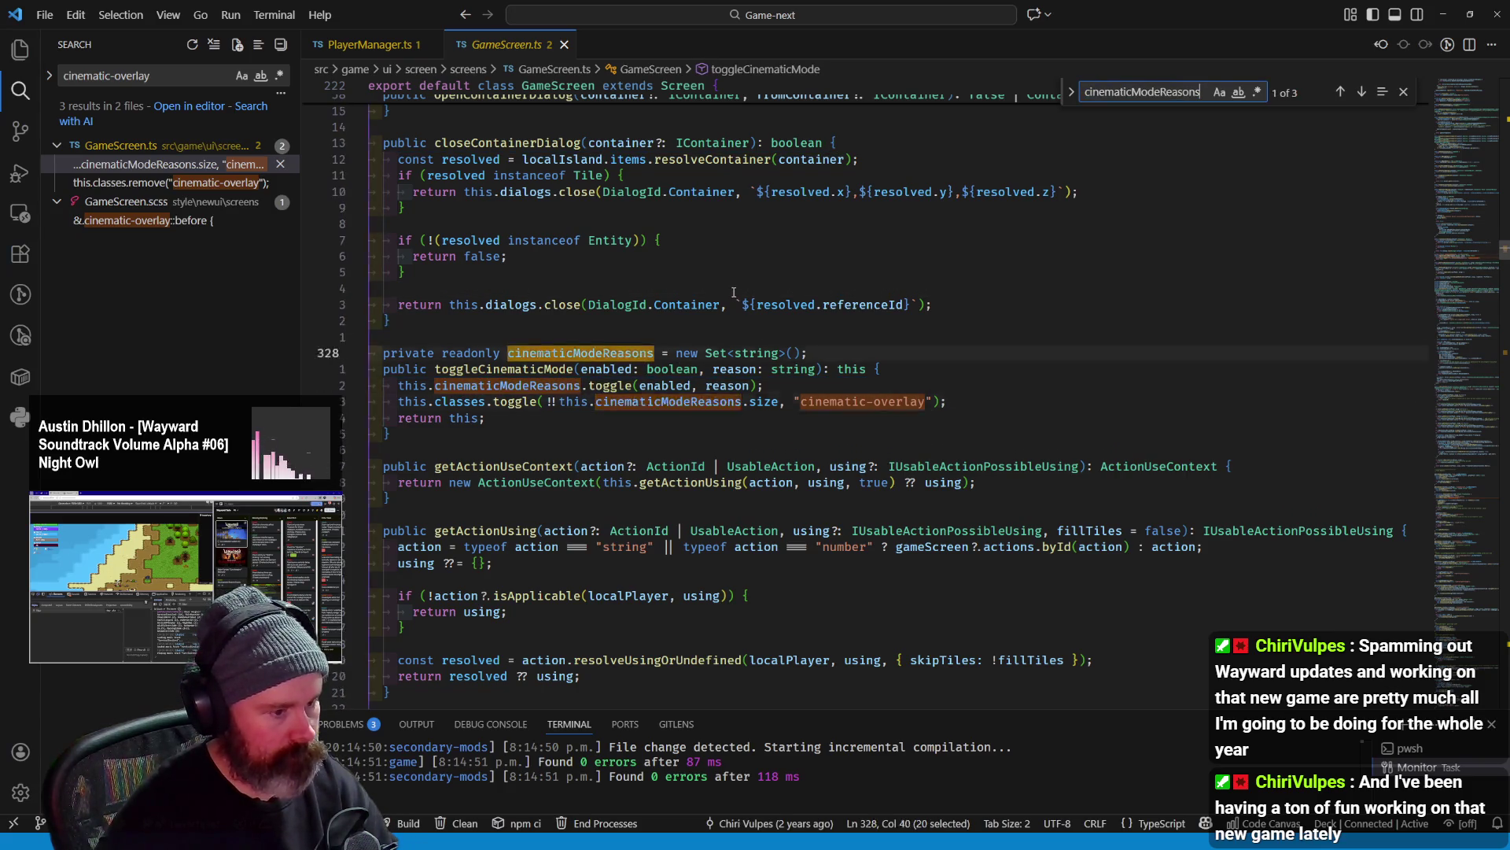
pyautogui.press('Return')
pyautogui.press('Return')
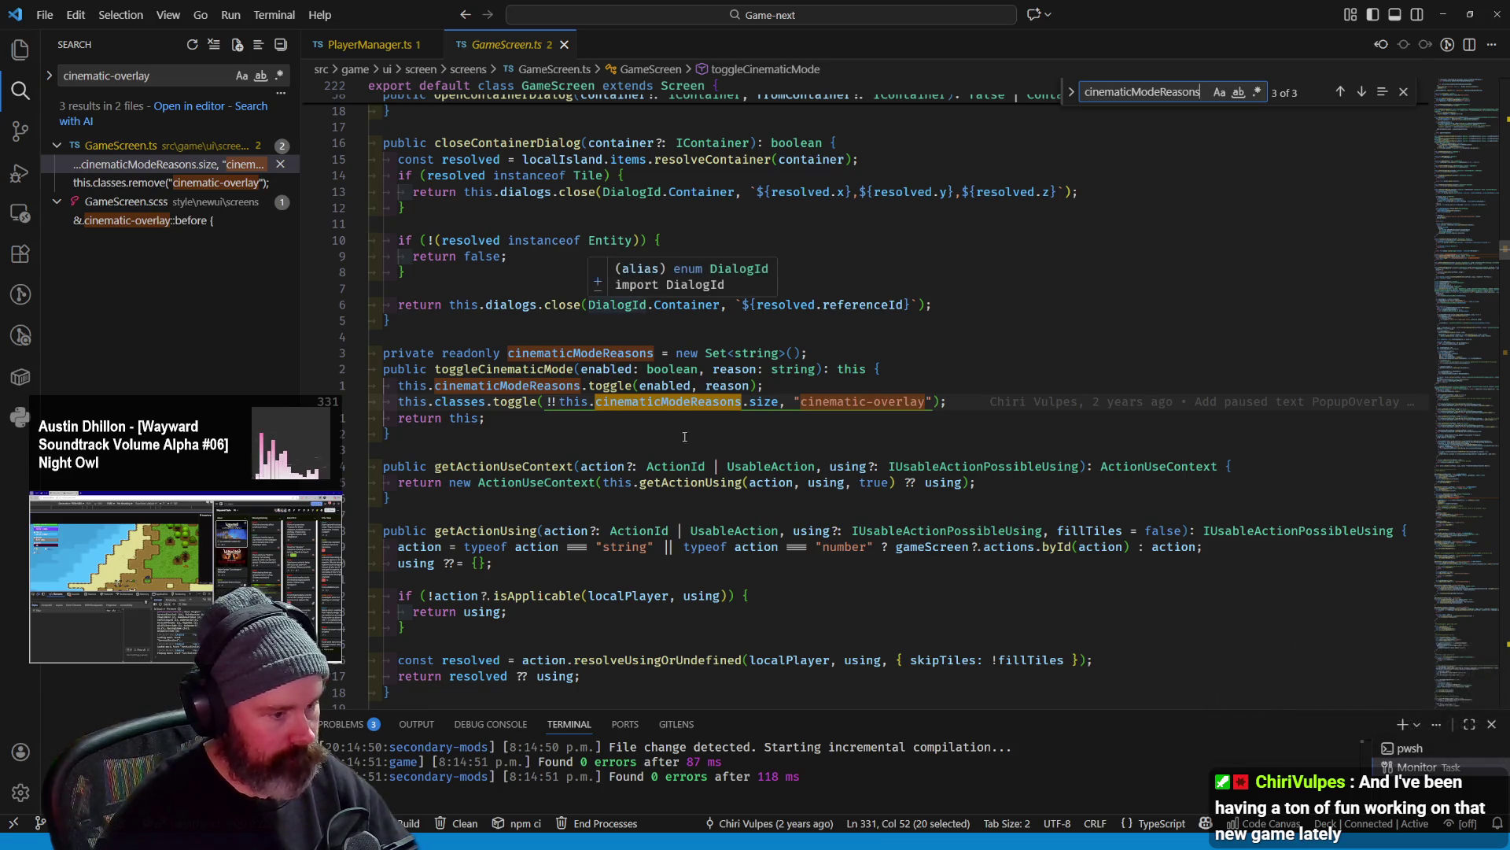
# Search the project for cinematicModeReasons, then for the toggleCinematicMode method name
pyautogui.click(694, 402)
pyautogui.doubleClick(695, 403)
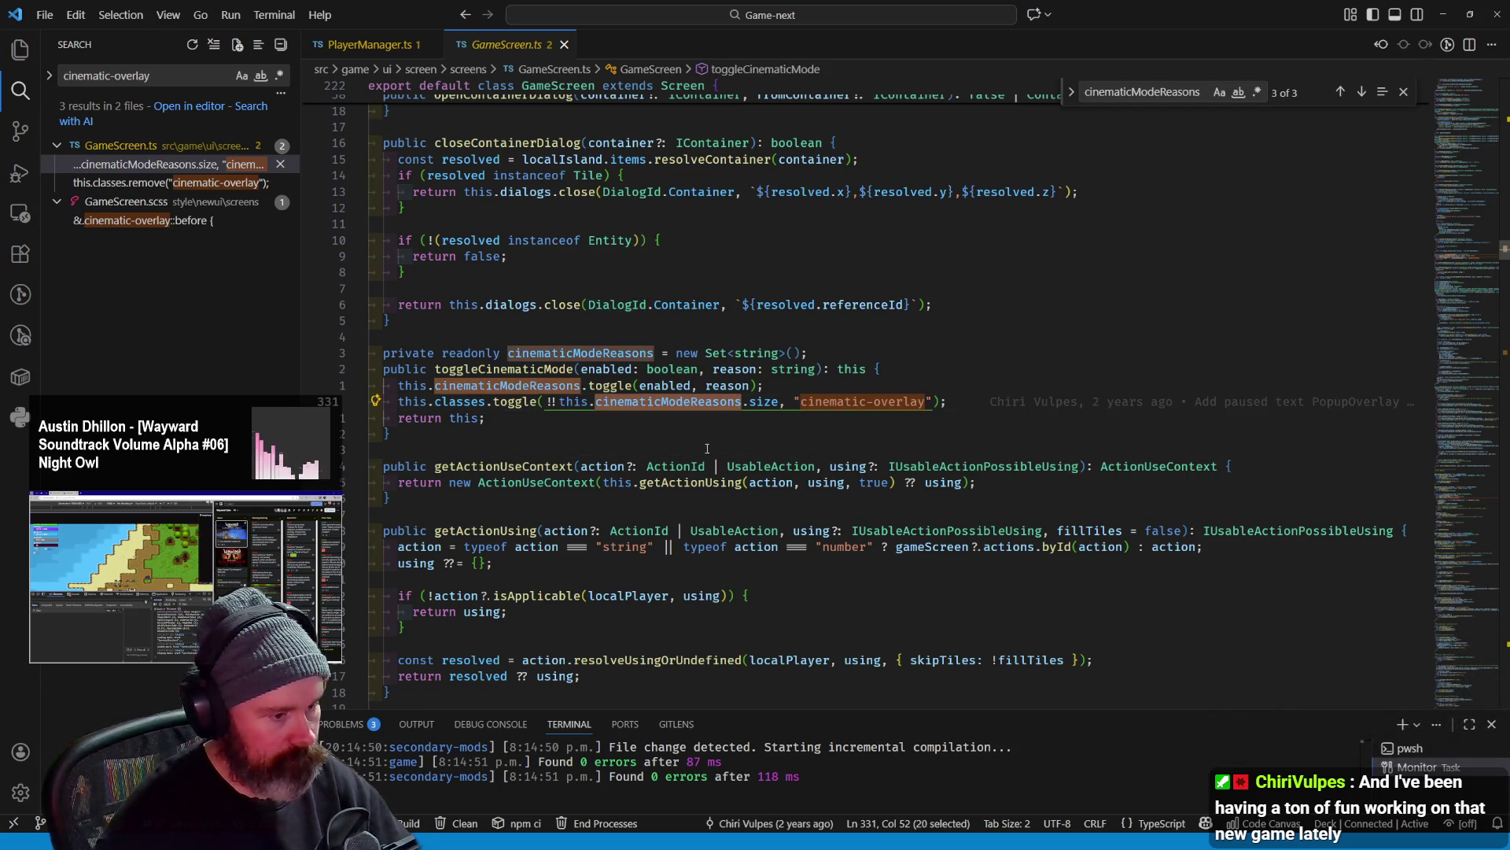
pyautogui.hotkey('ctrl', 'shift', 'f')
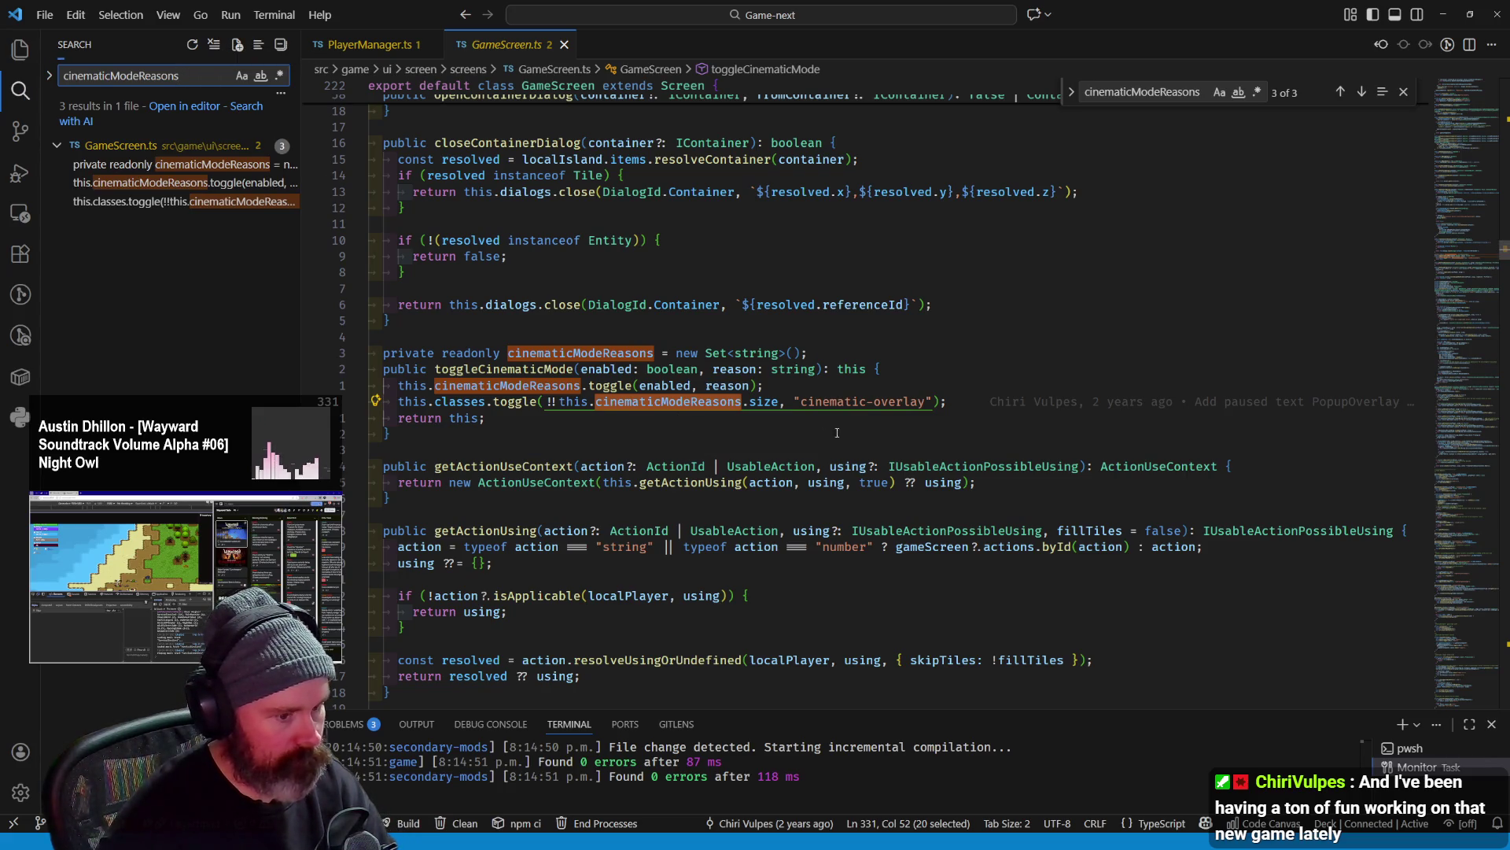
pyautogui.scroll(2, 613, 375)
pyautogui.scroll(2, 613, 375)
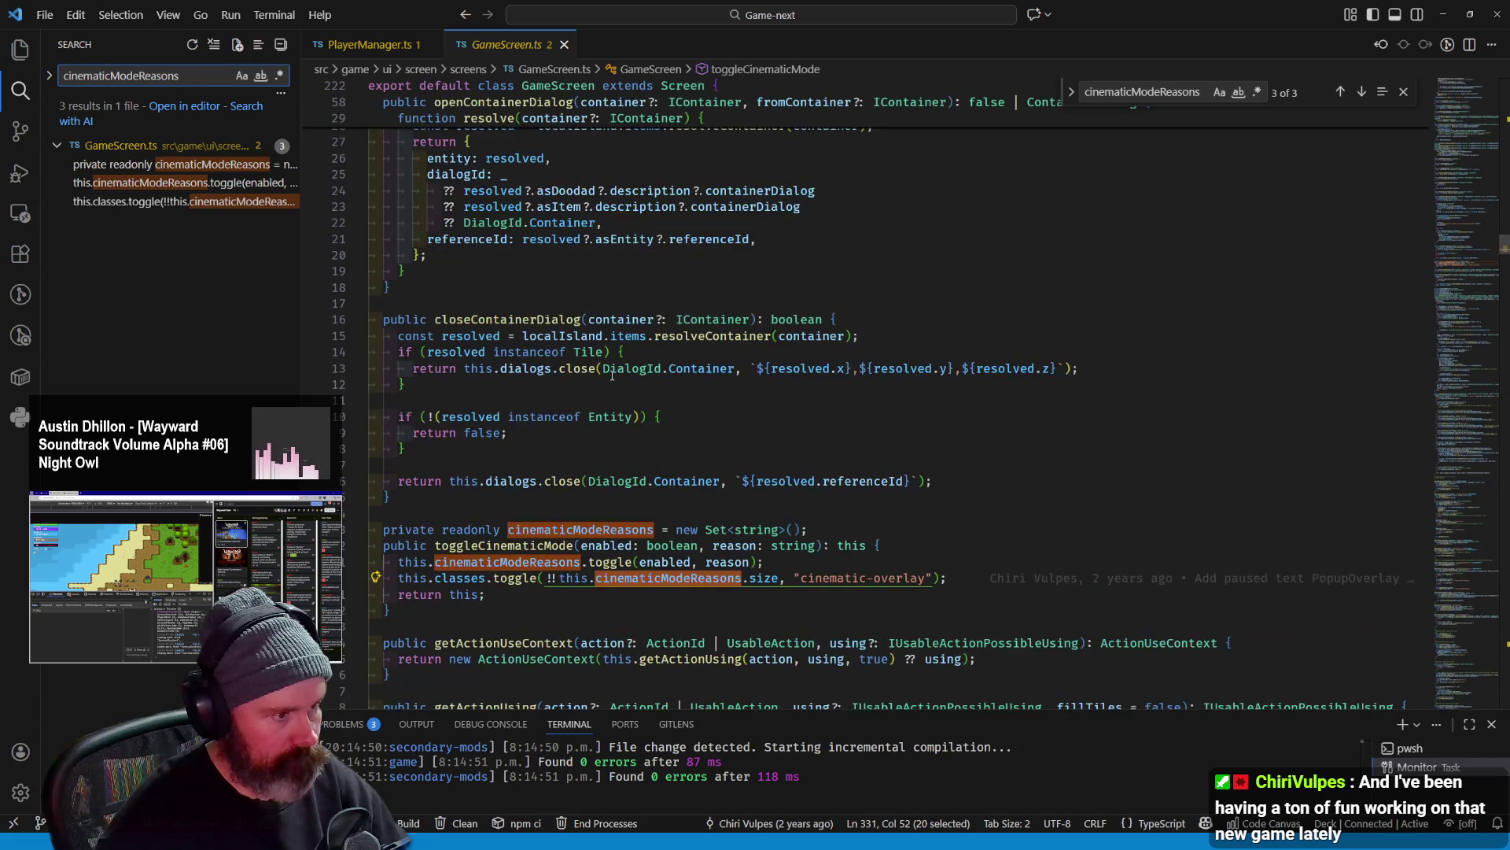
pyautogui.scroll(-3, 613, 376)
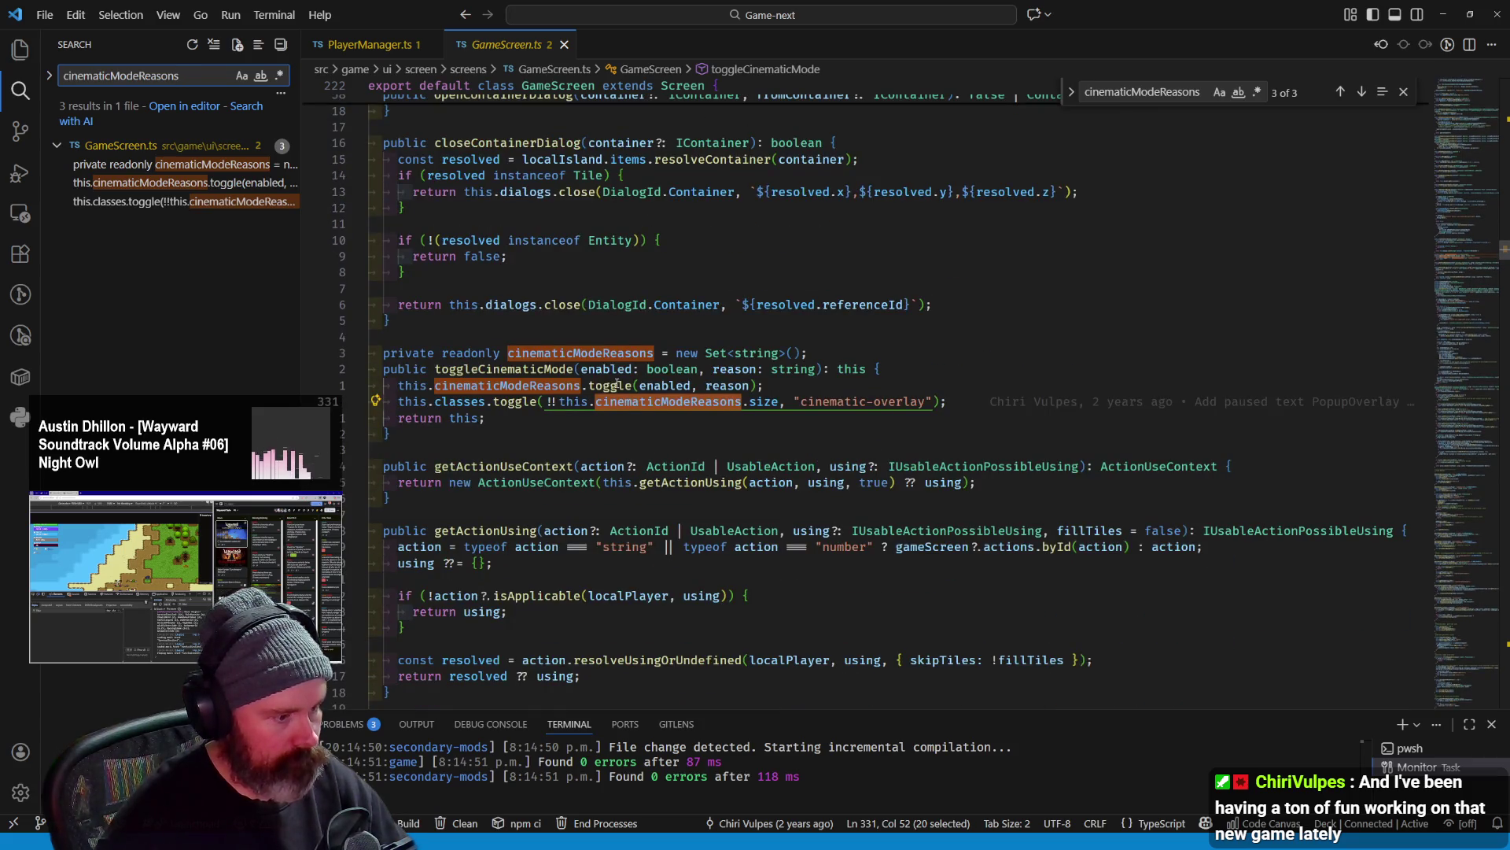
pyautogui.doubleClick(723, 386)
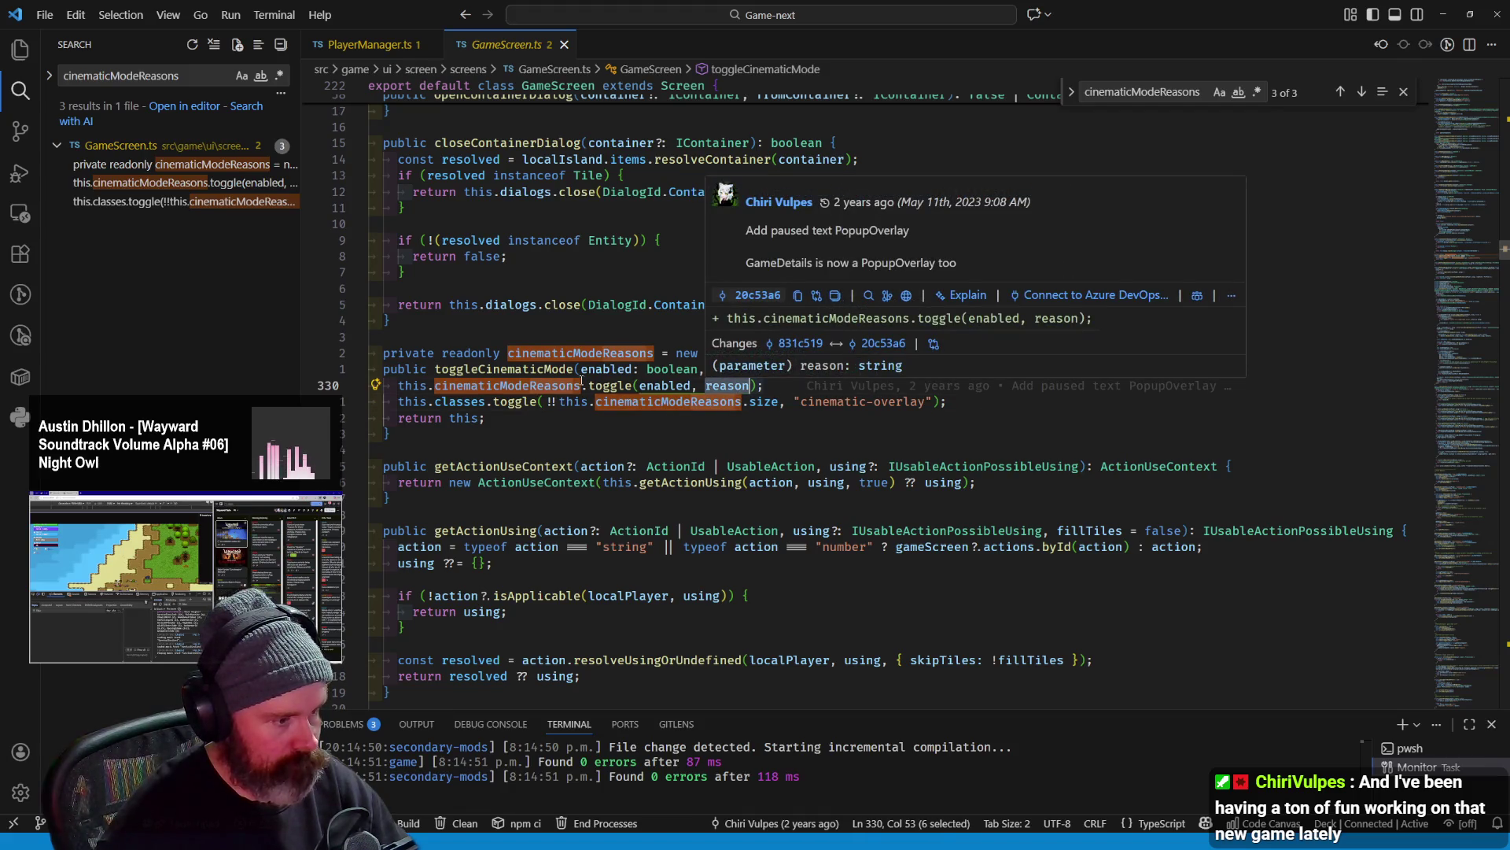
pyautogui.doubleClick(537, 368)
pyautogui.hotkey('ctrl', 'shift', 'f')
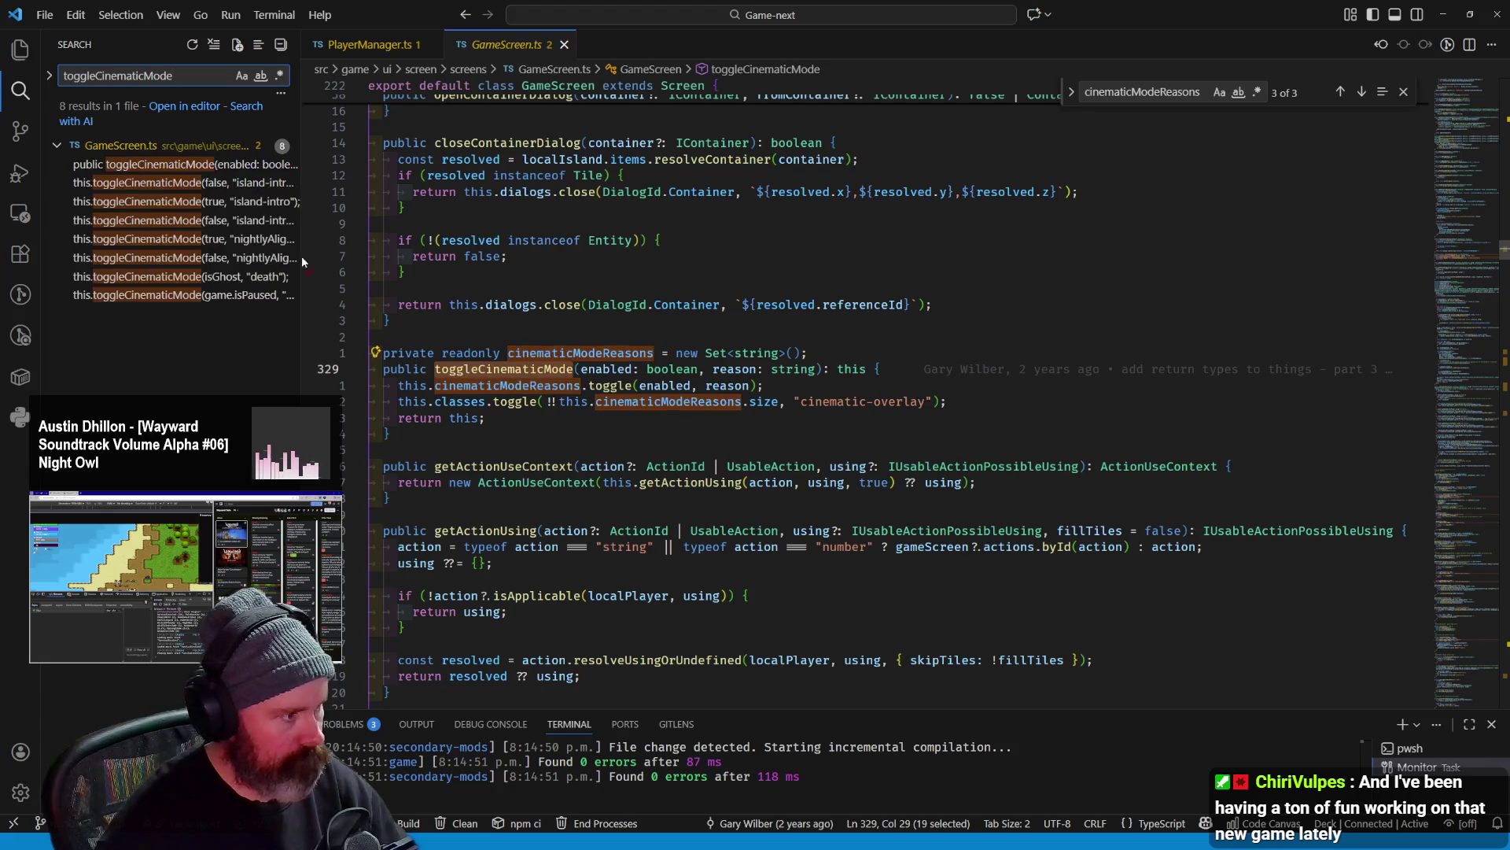
# Review the island-intro and nightly alignment toggleCinematicMode calls one by one
pyautogui.click(166, 164)
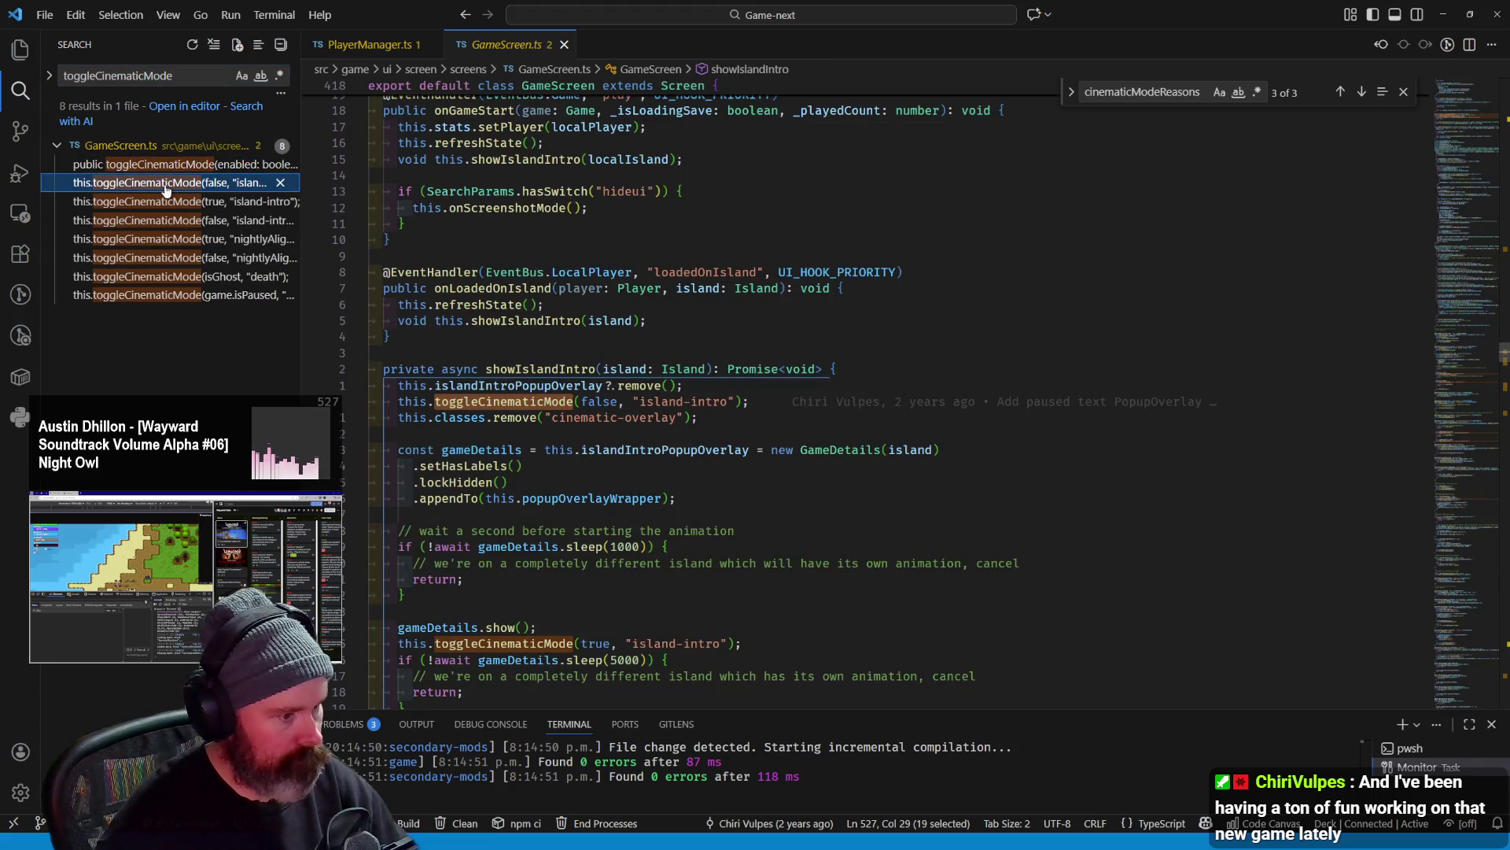
pyautogui.click(166, 201)
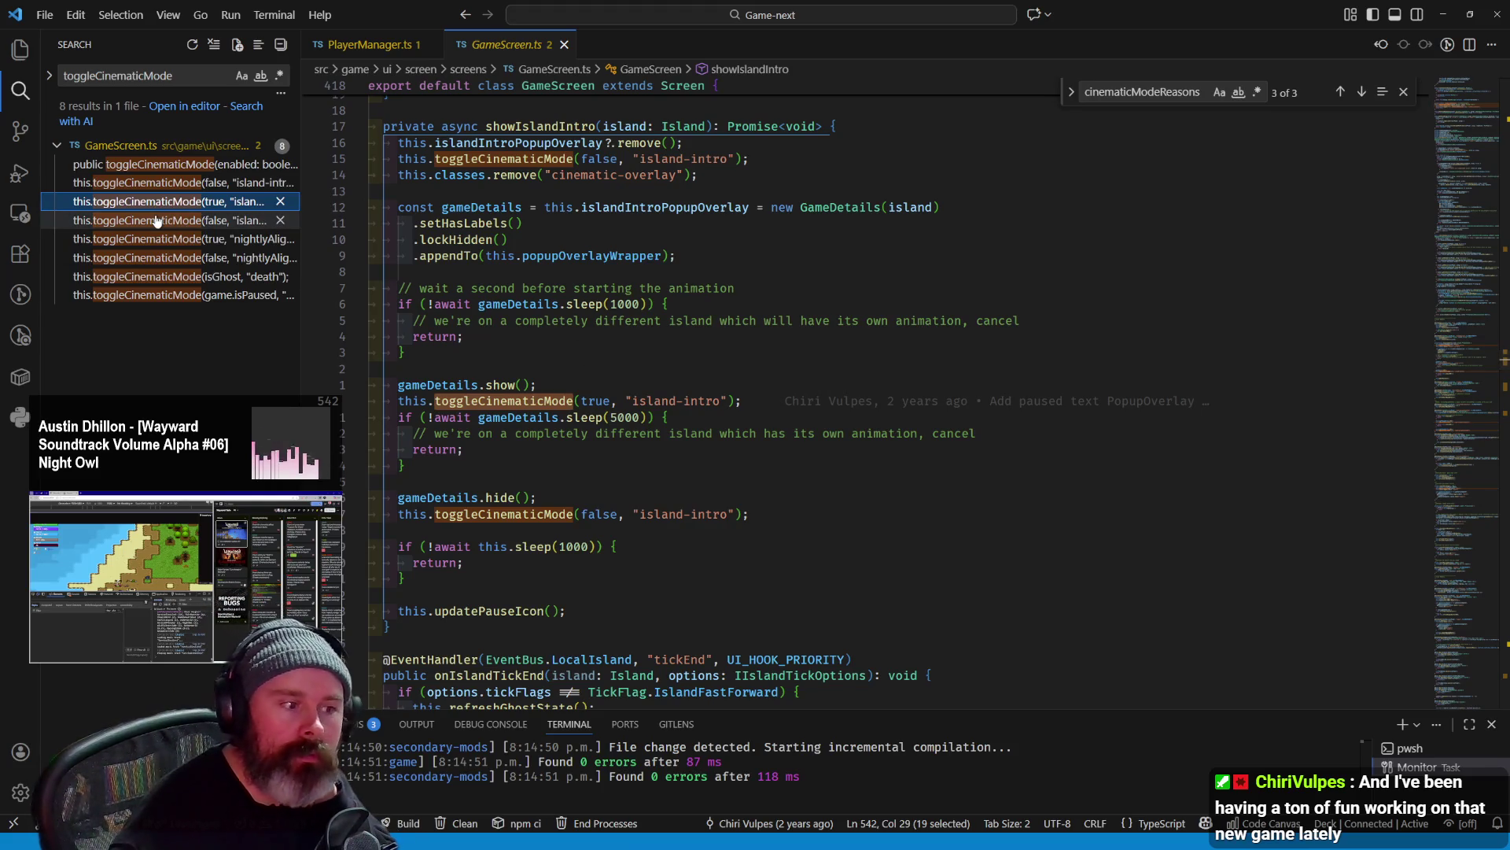
pyautogui.click(157, 221)
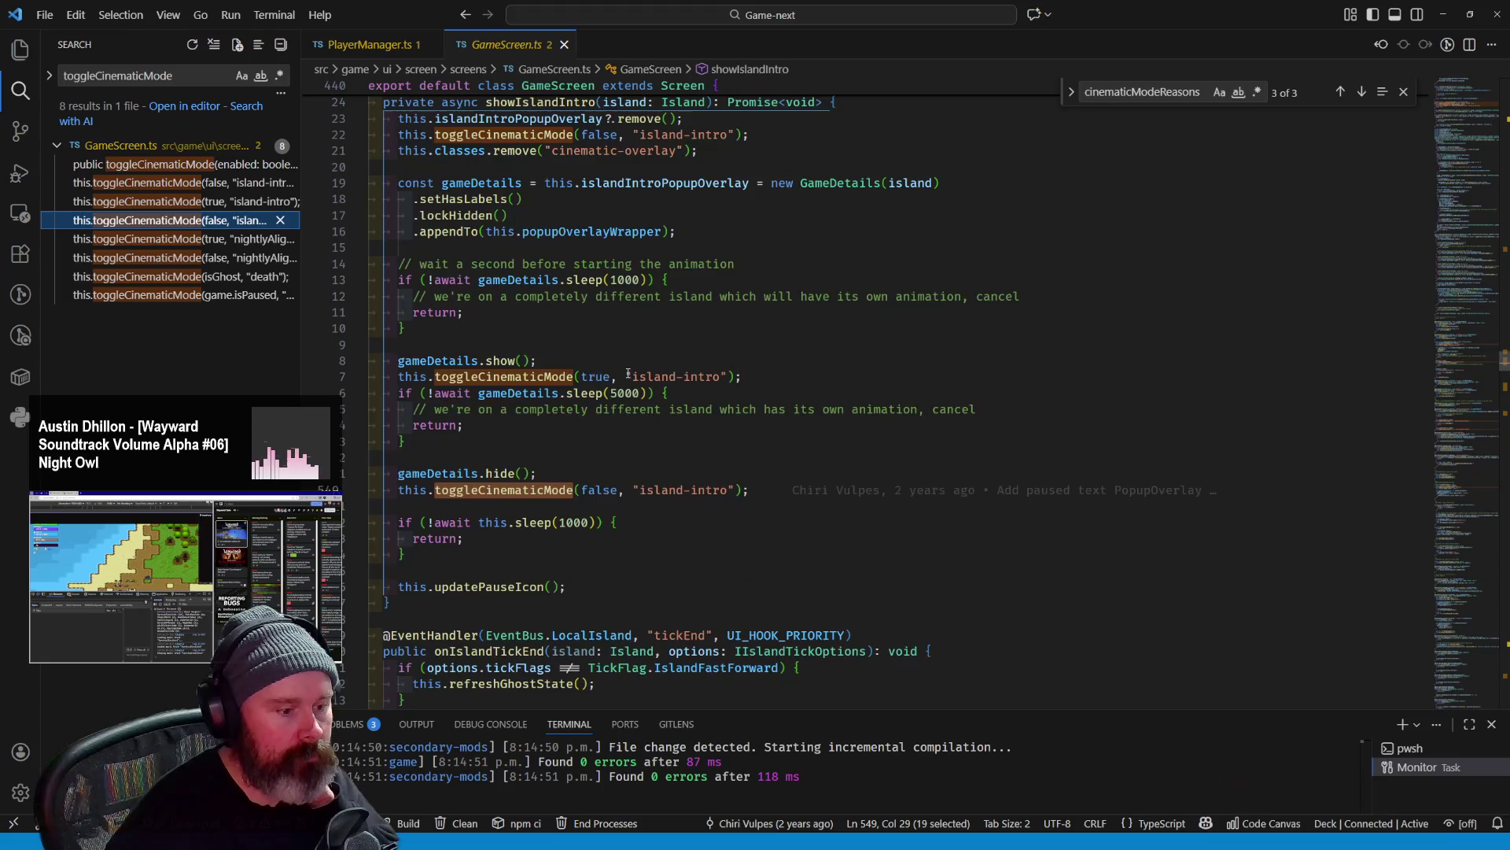
pyautogui.scroll(5, 624, 370)
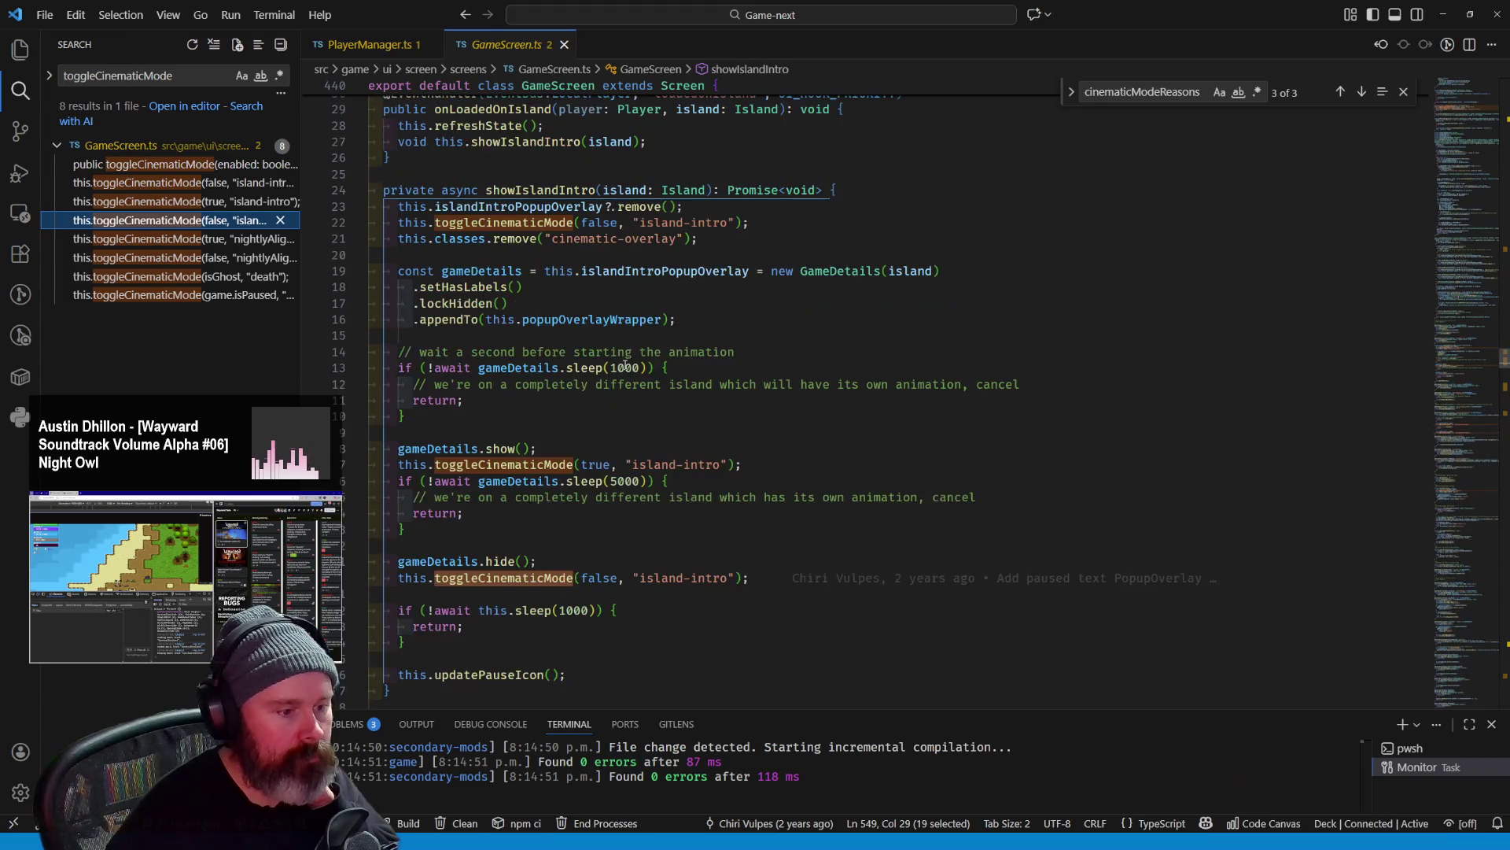
pyautogui.click(152, 238)
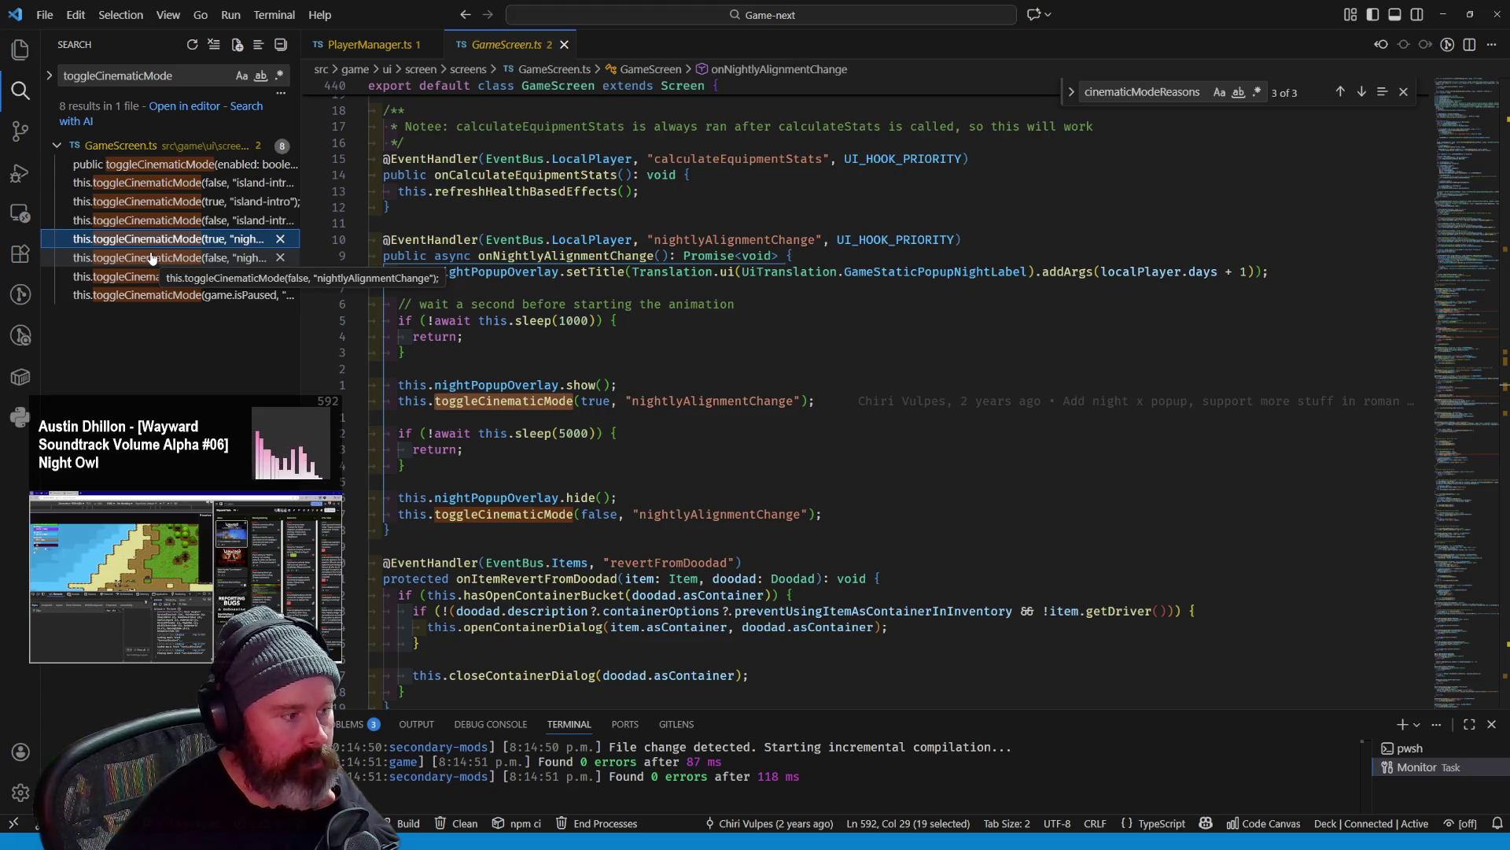
pyautogui.click(151, 258)
# Review the death-state and paused toggleCinematicMode calls, then return to PlayerManager.ts
pyautogui.click(150, 276)
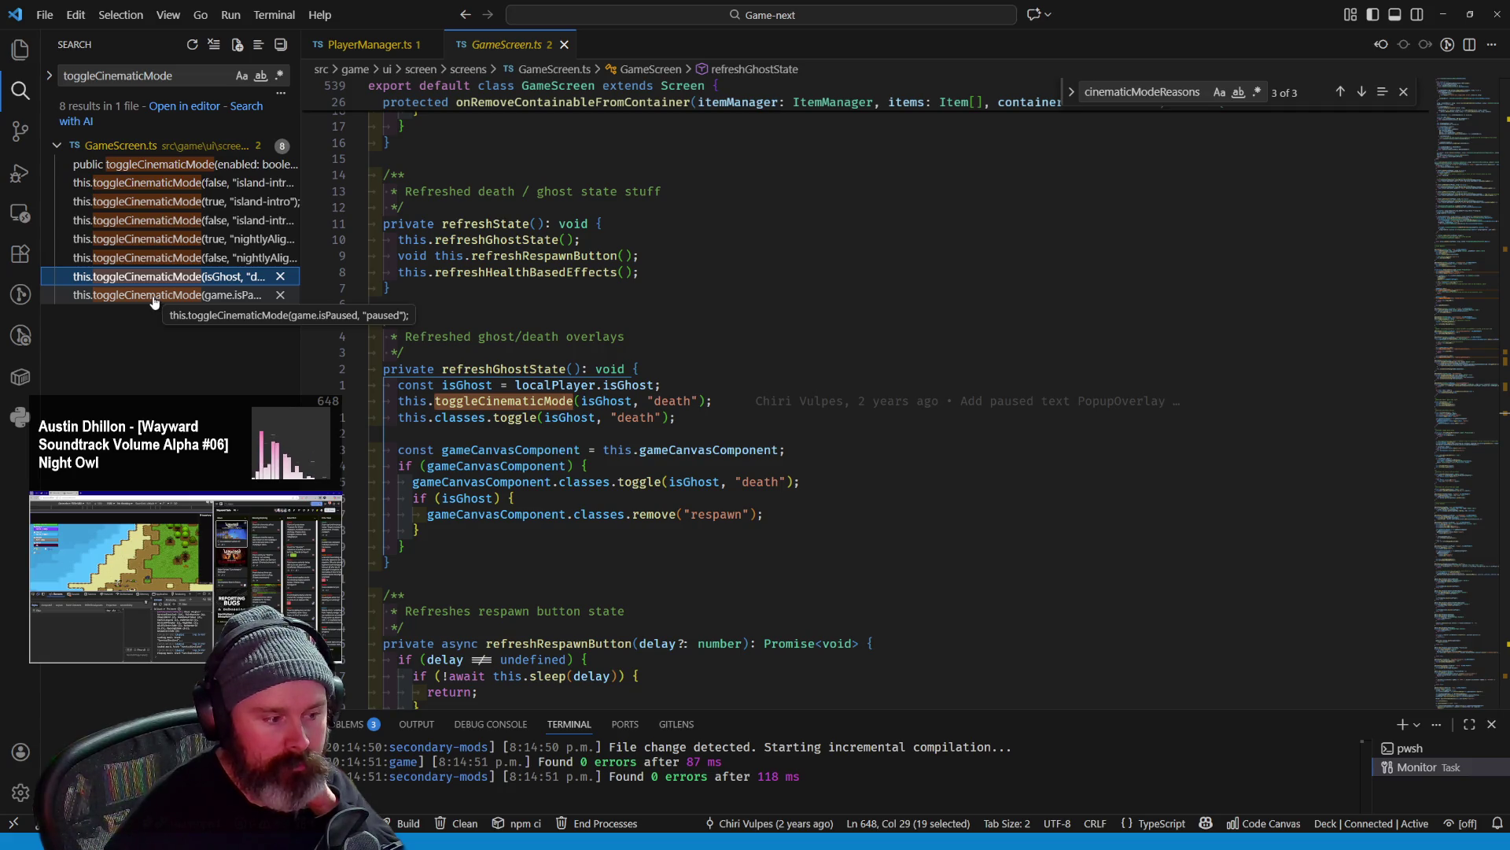
pyautogui.click(154, 295)
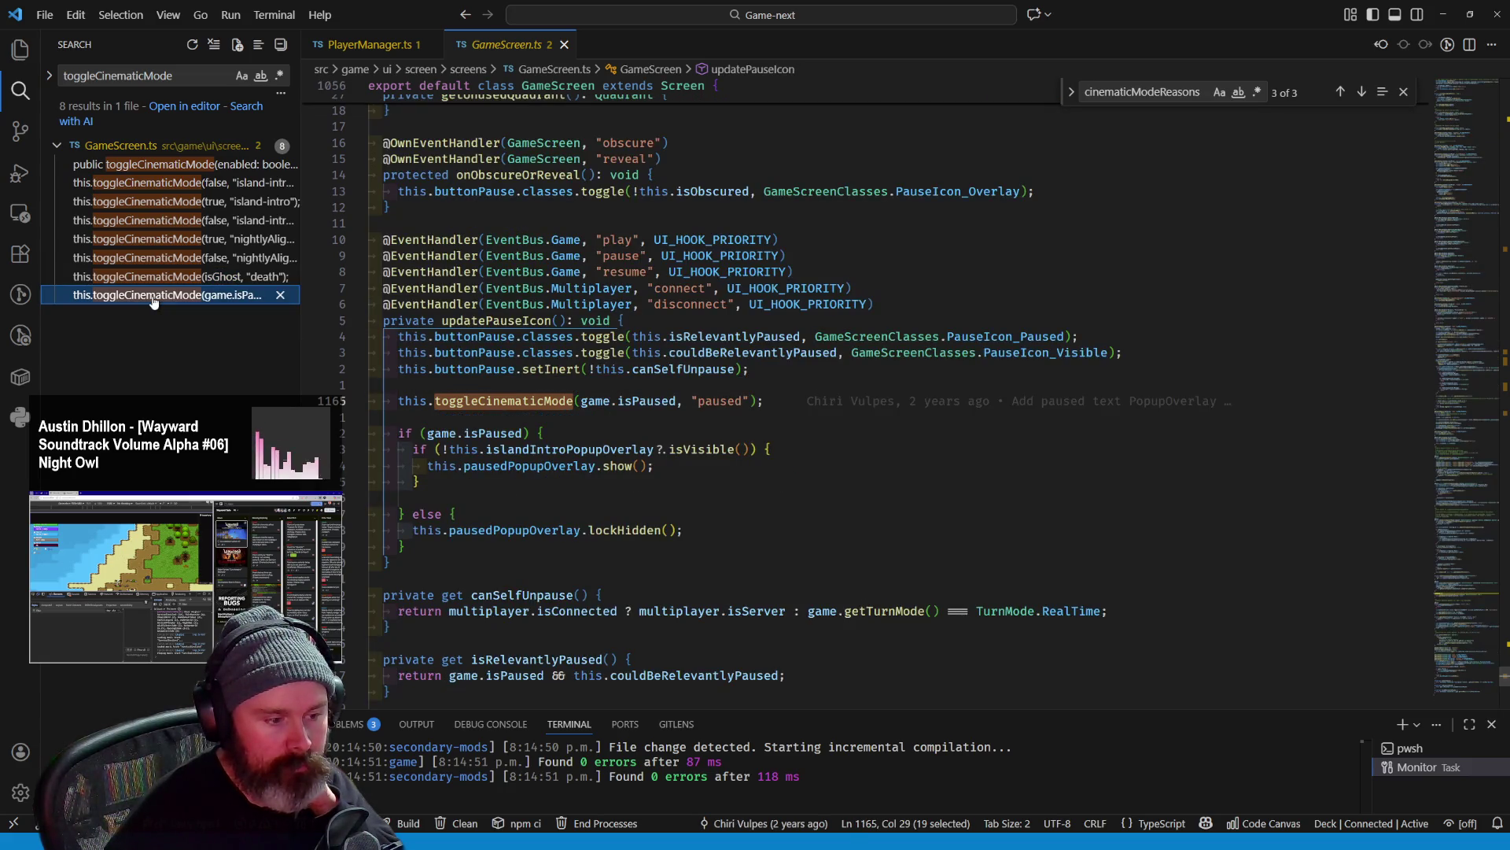
pyautogui.click(154, 276)
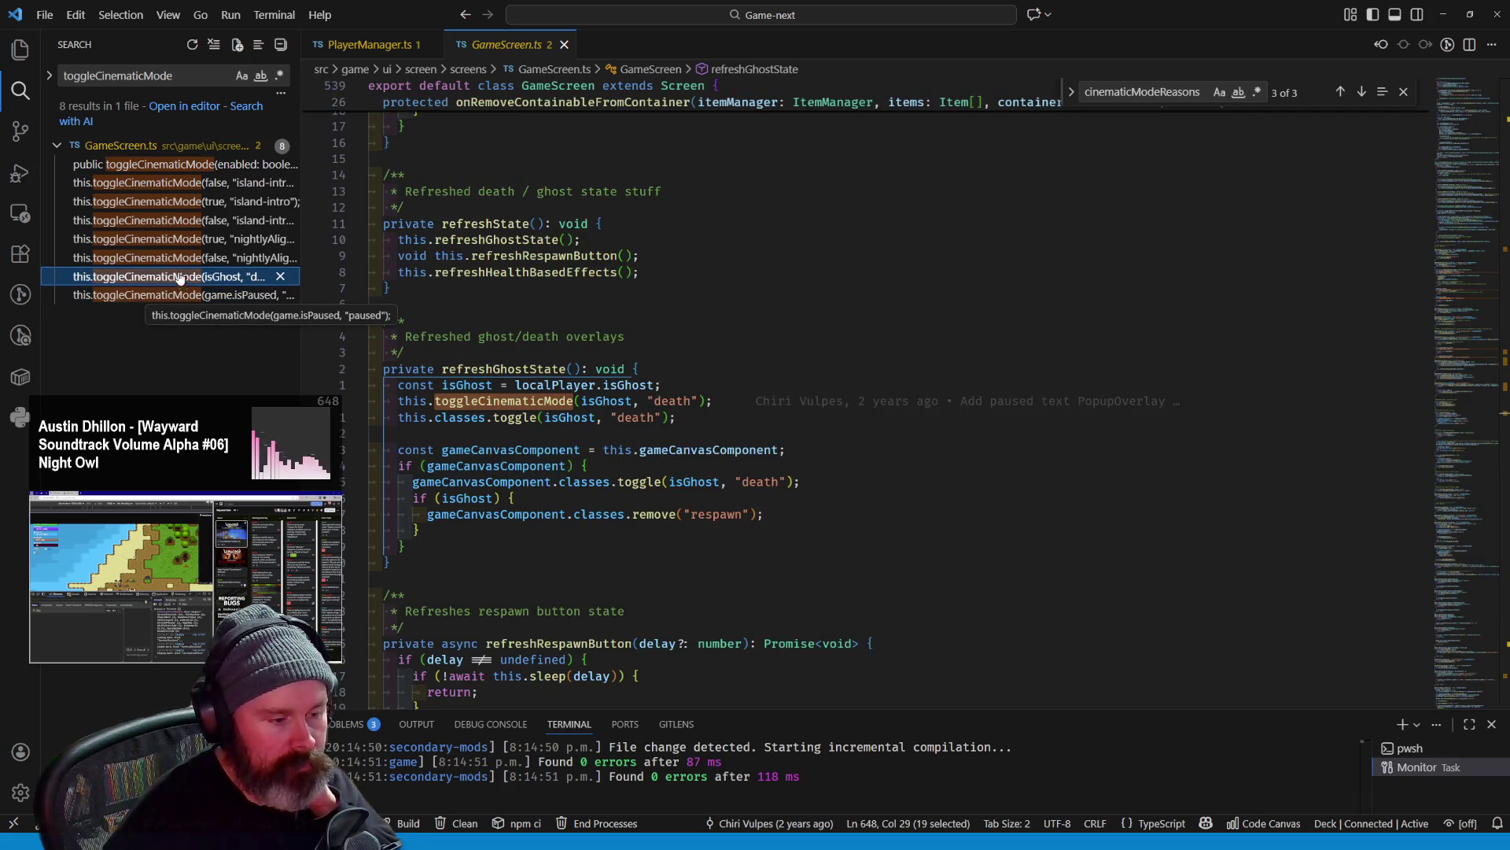
pyautogui.click(370, 43)
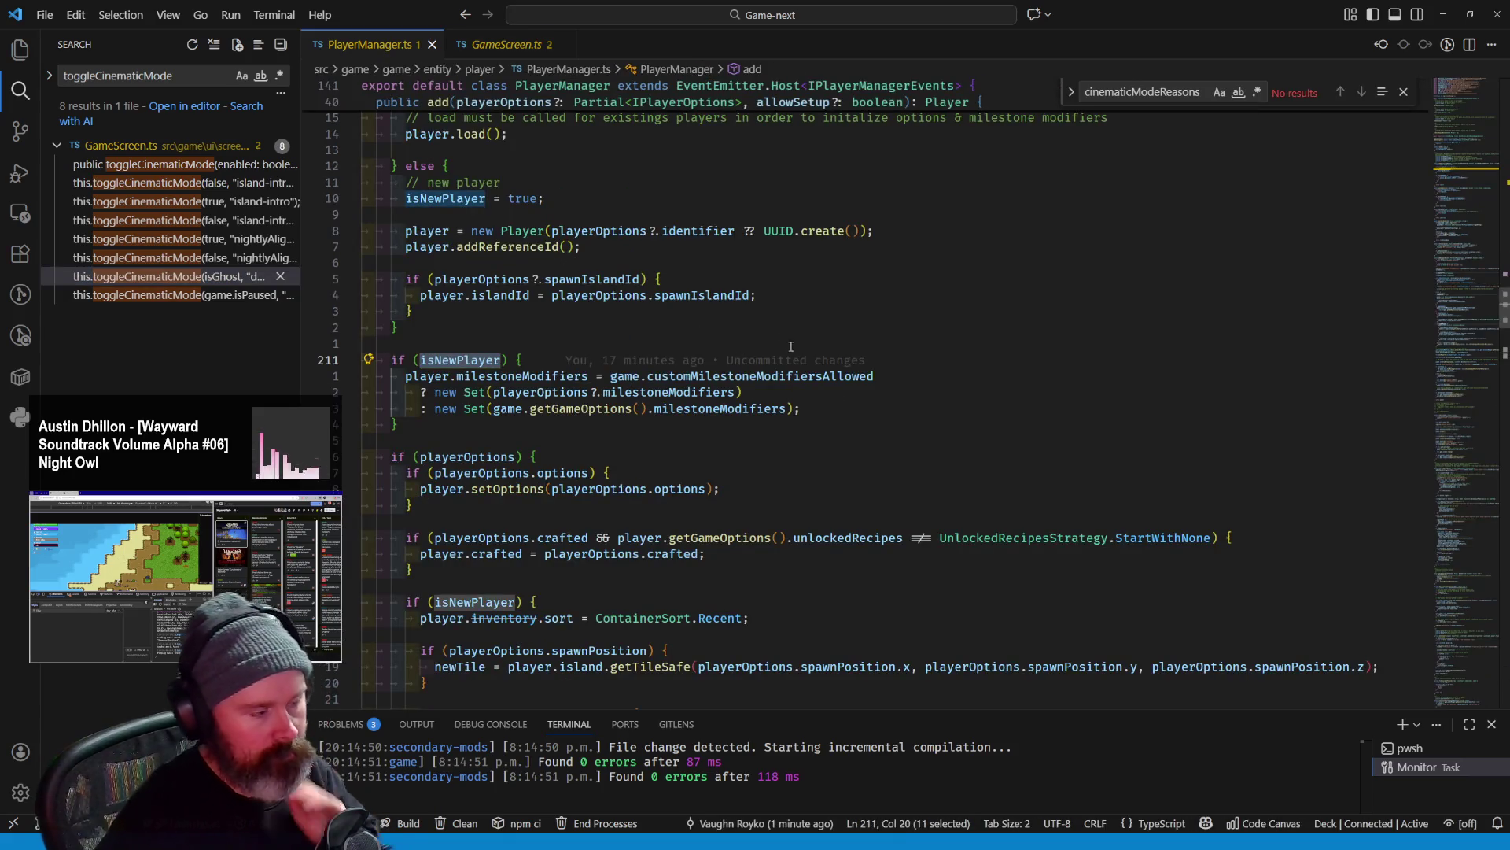
# Reopen the cinematic-overlay ::before rule and find cinematic-overlay and its nested .no-opacity selector in the file
pyautogui.hotkey('ctrl', 'shift', 'f')
pyautogui.write('ce')
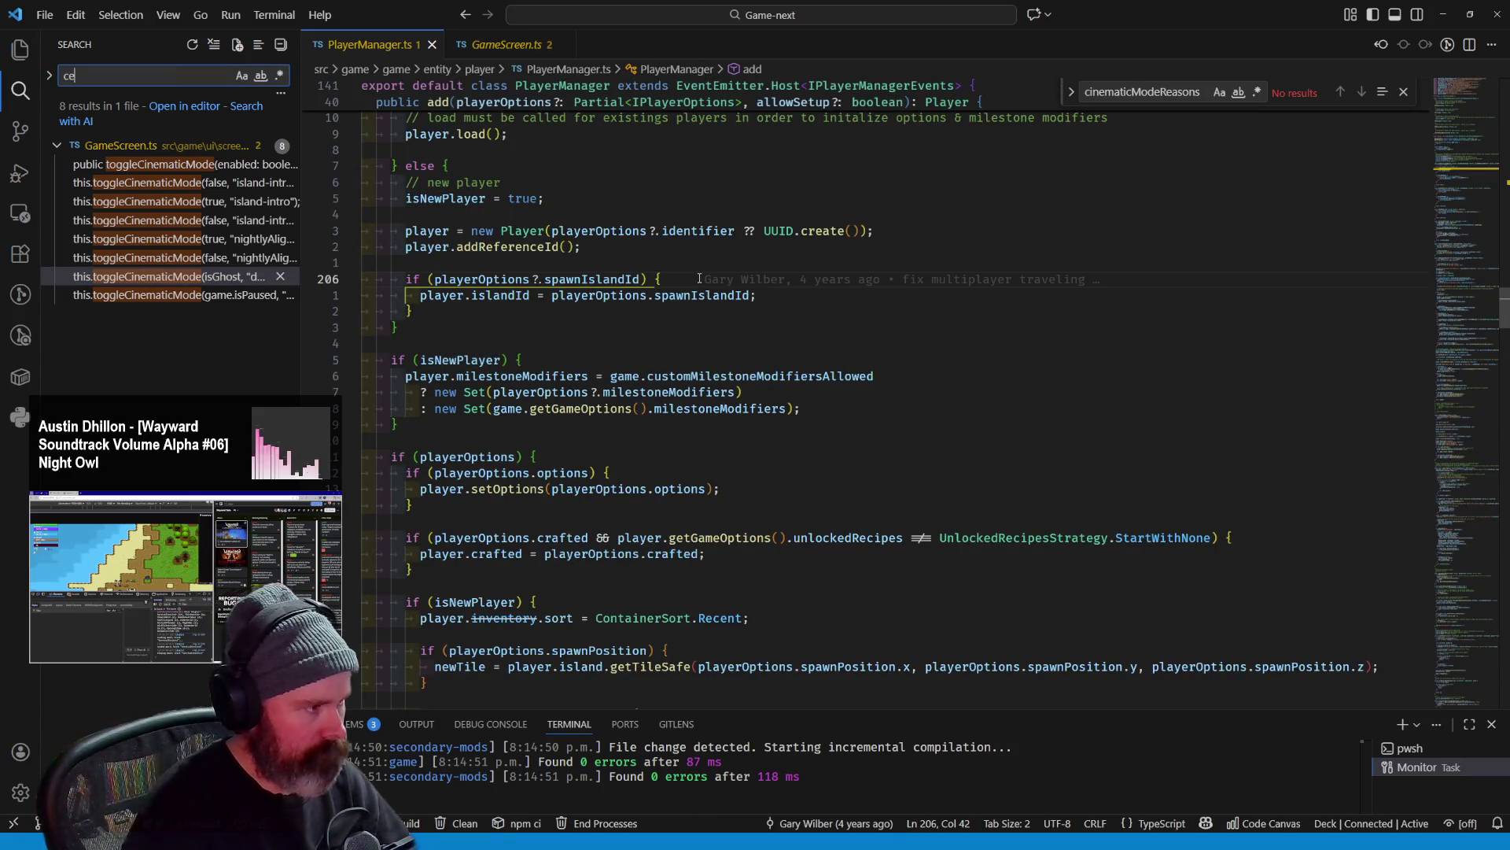
pyautogui.write('cinematic')
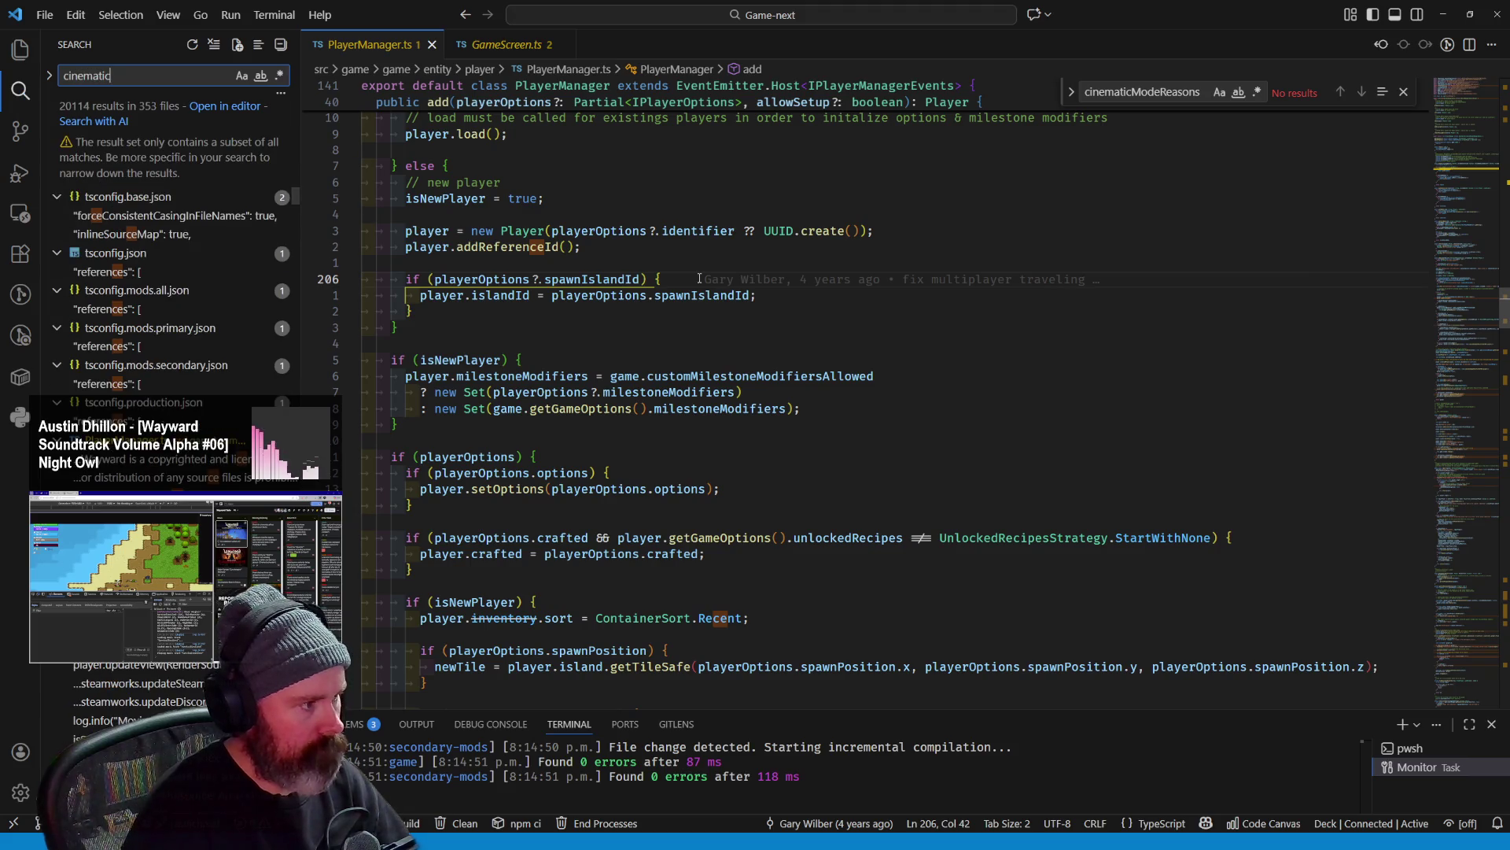
pyautogui.write('-')
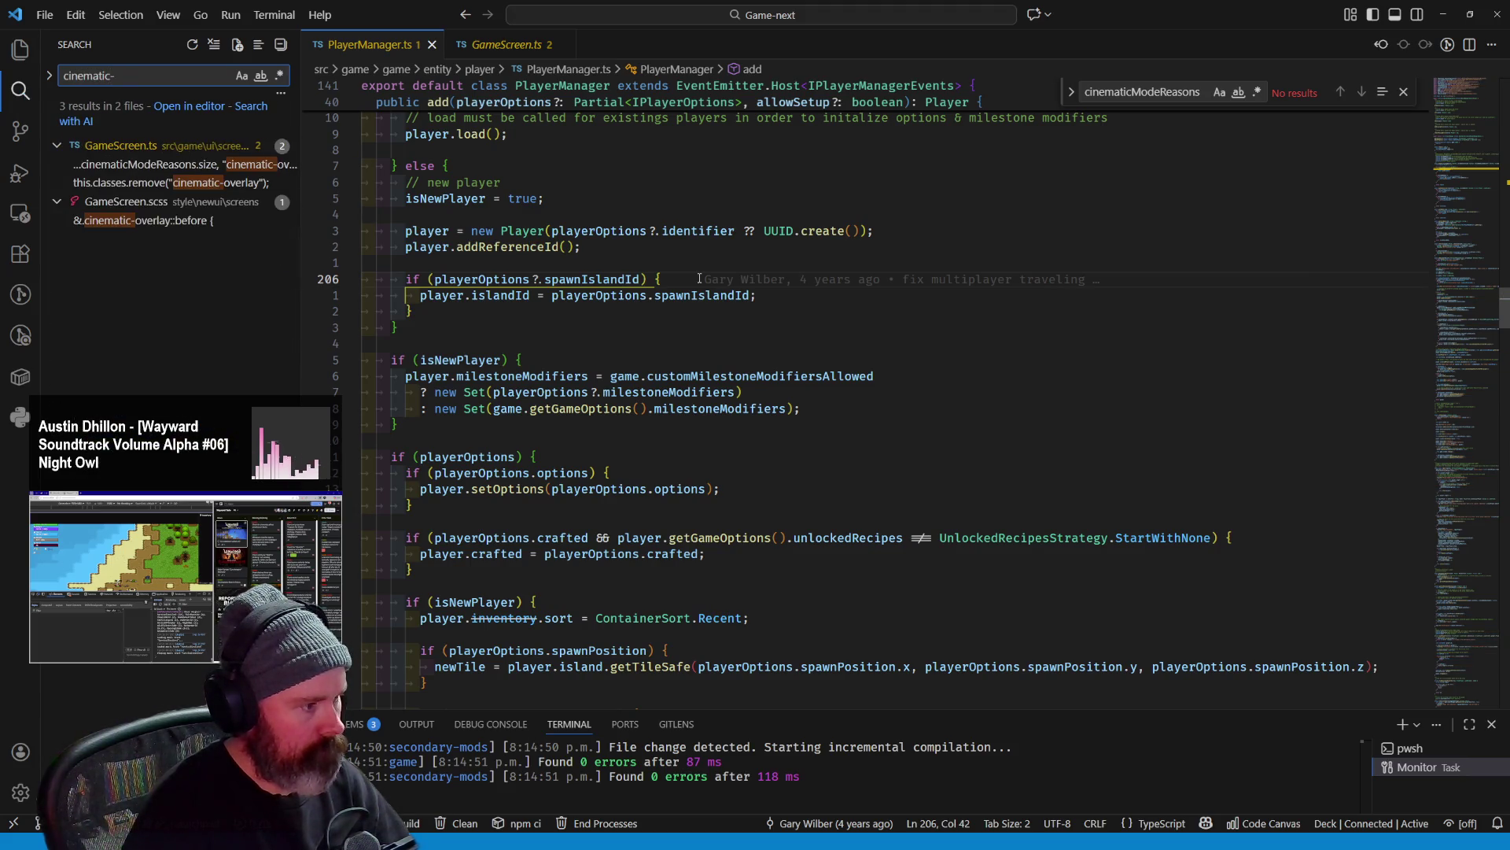
pyautogui.write('ove')
pyautogui.click(142, 221)
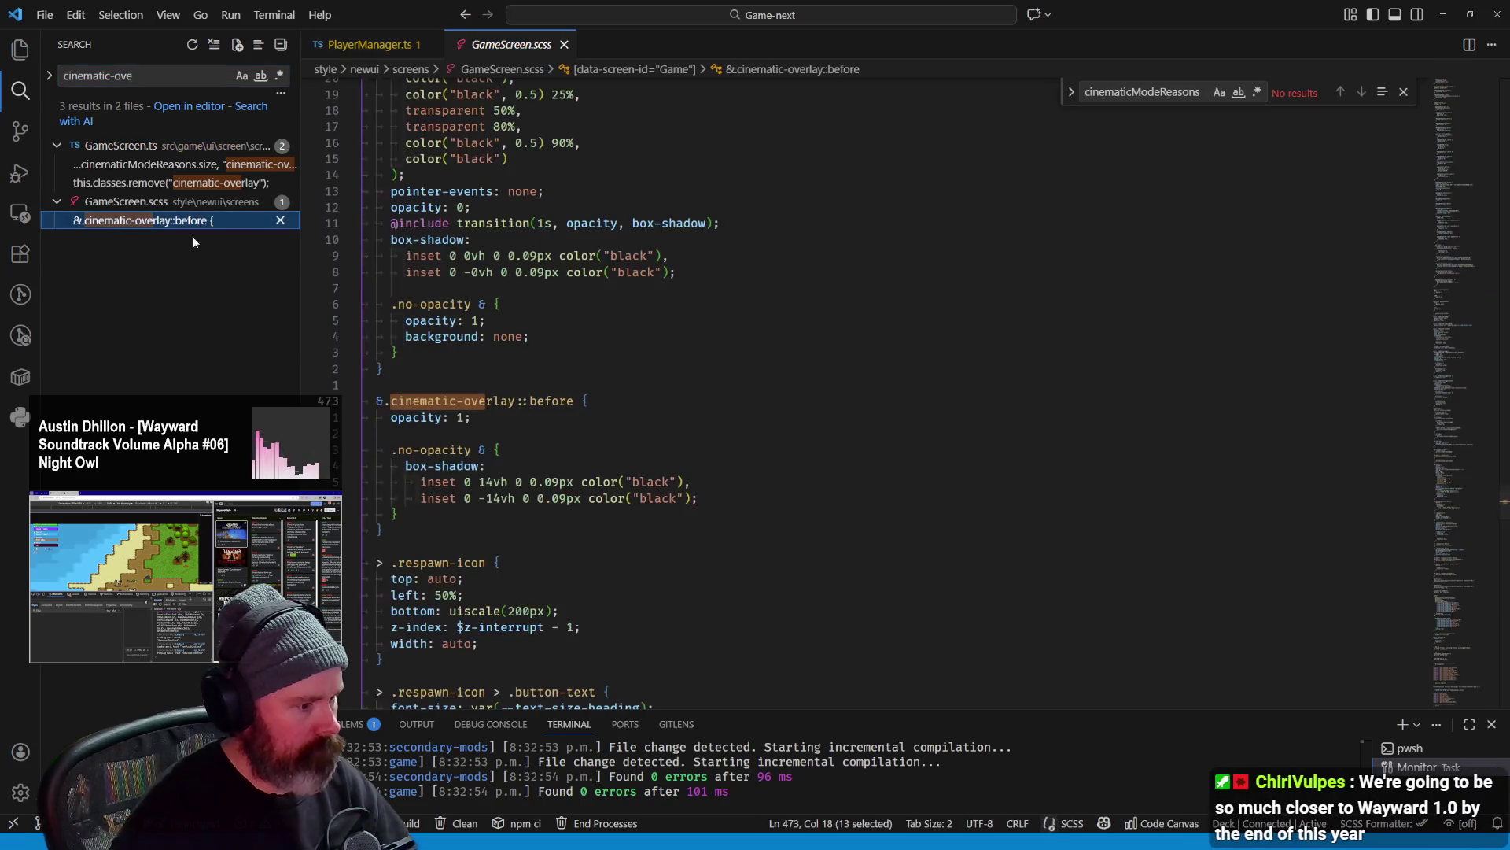
pyautogui.click(514, 431)
pyautogui.doubleClick(489, 402)
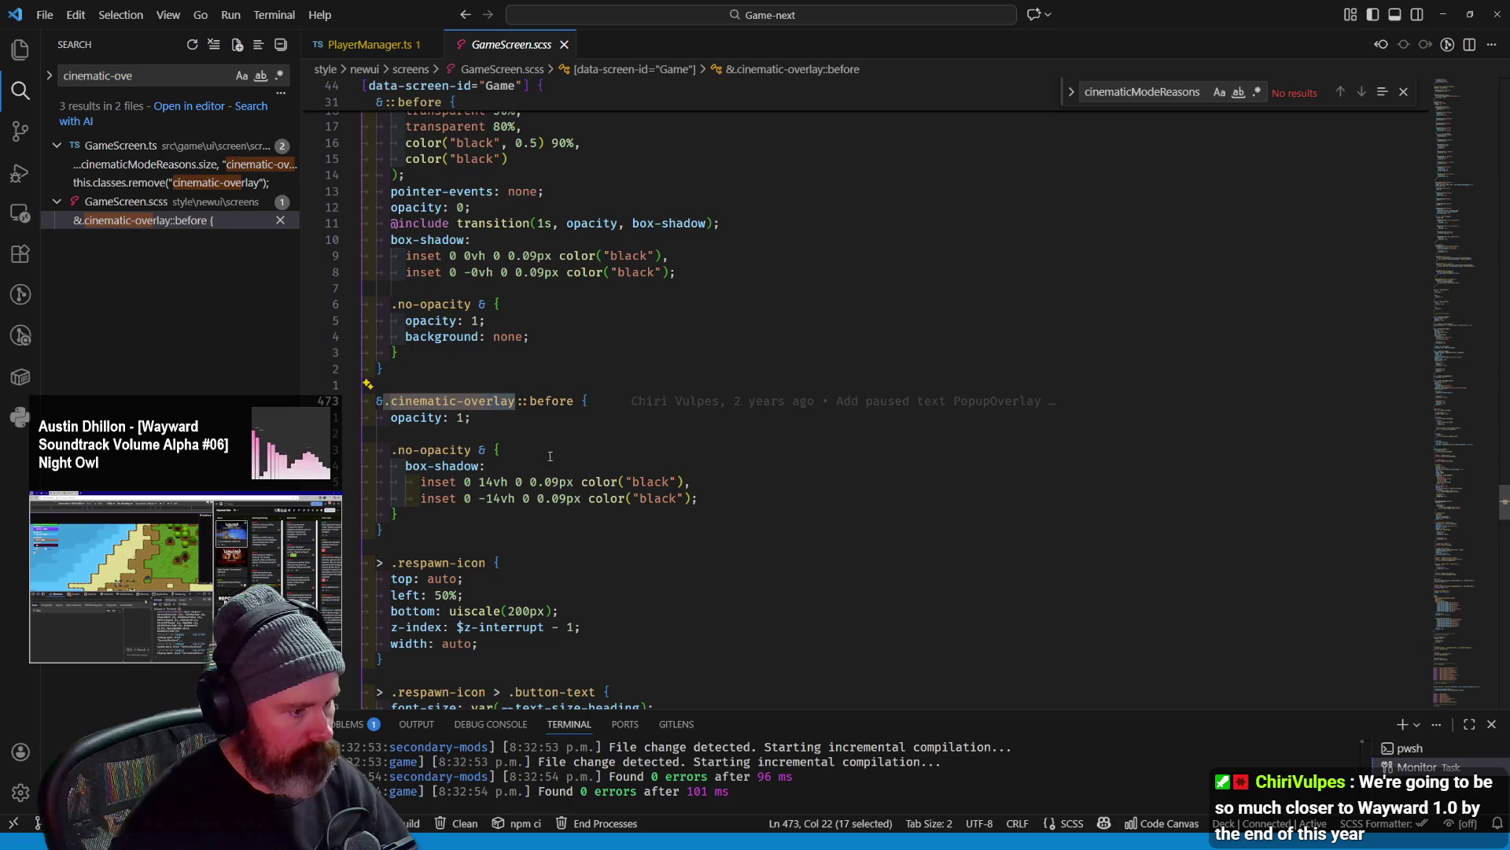
pyautogui.hotkey('ctrl', 'f')
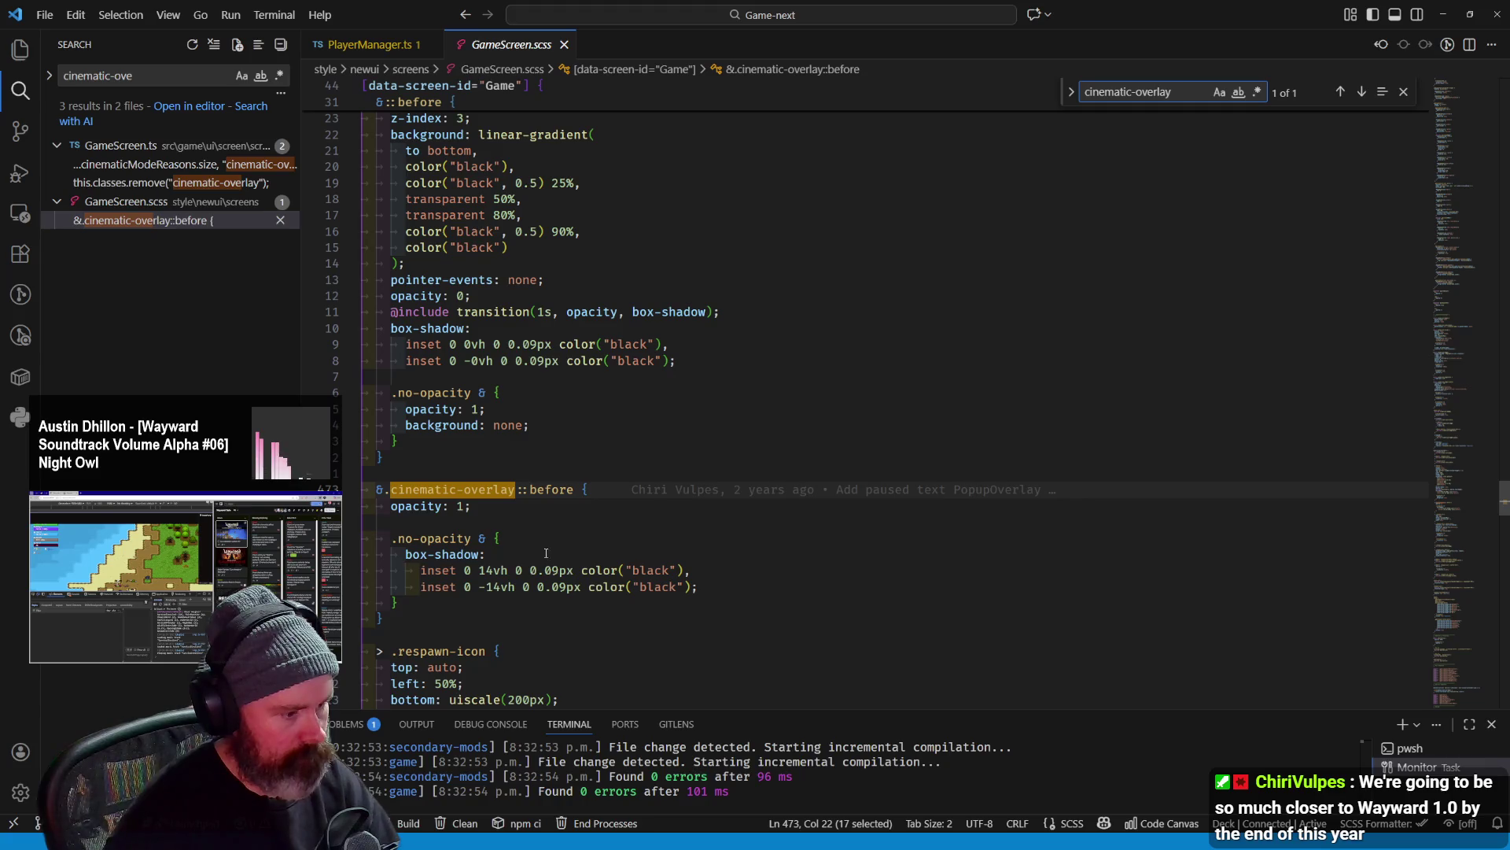
pyautogui.doubleClick(453, 541)
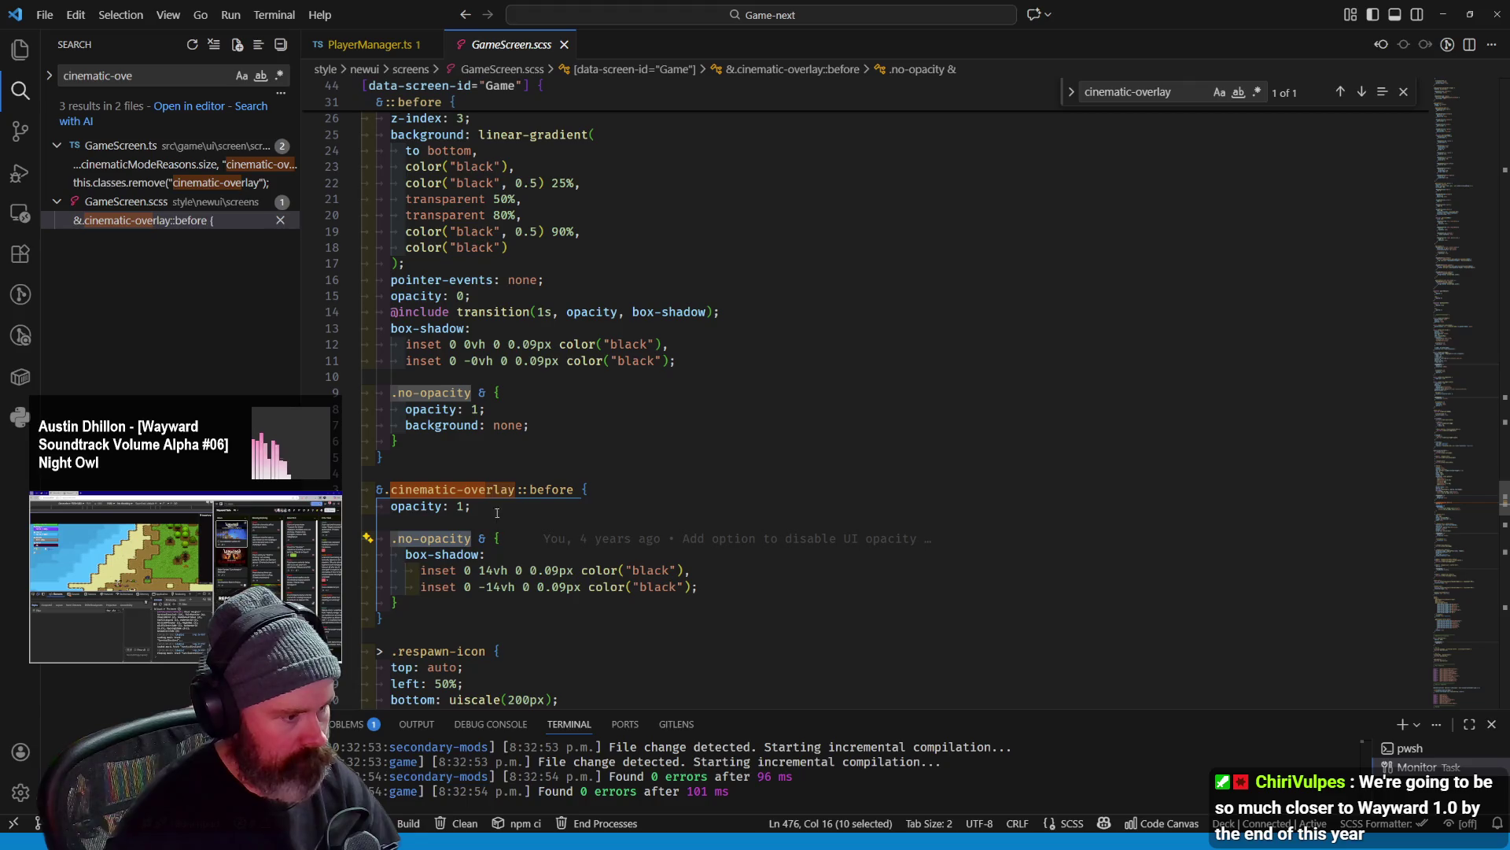
pyautogui.scroll(5, 548, 481)
pyautogui.scroll(5, 547, 481)
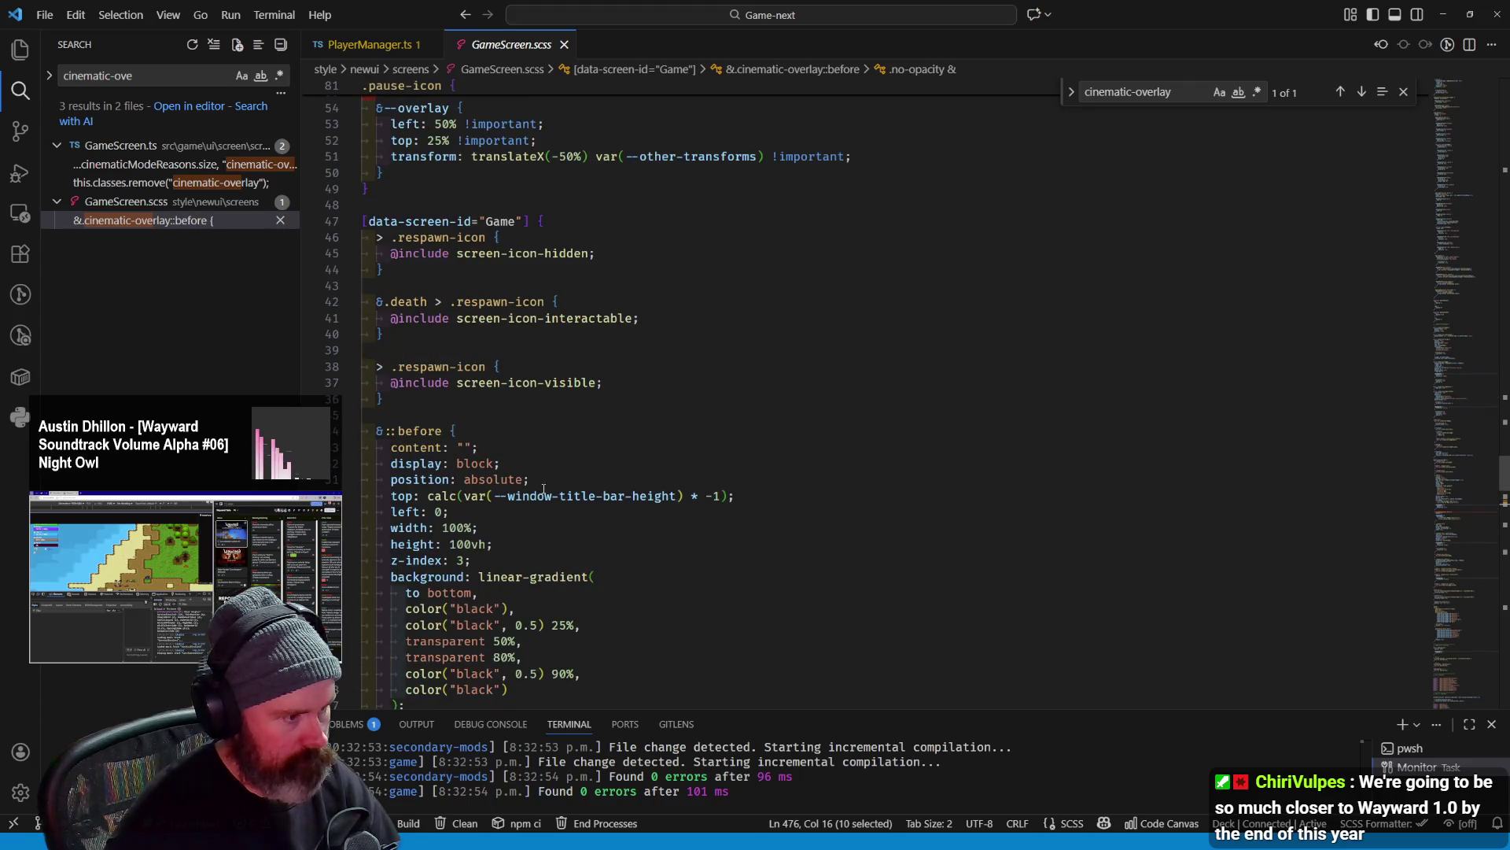
pyautogui.scroll(-5, 543, 489)
pyautogui.scroll(-3, 543, 488)
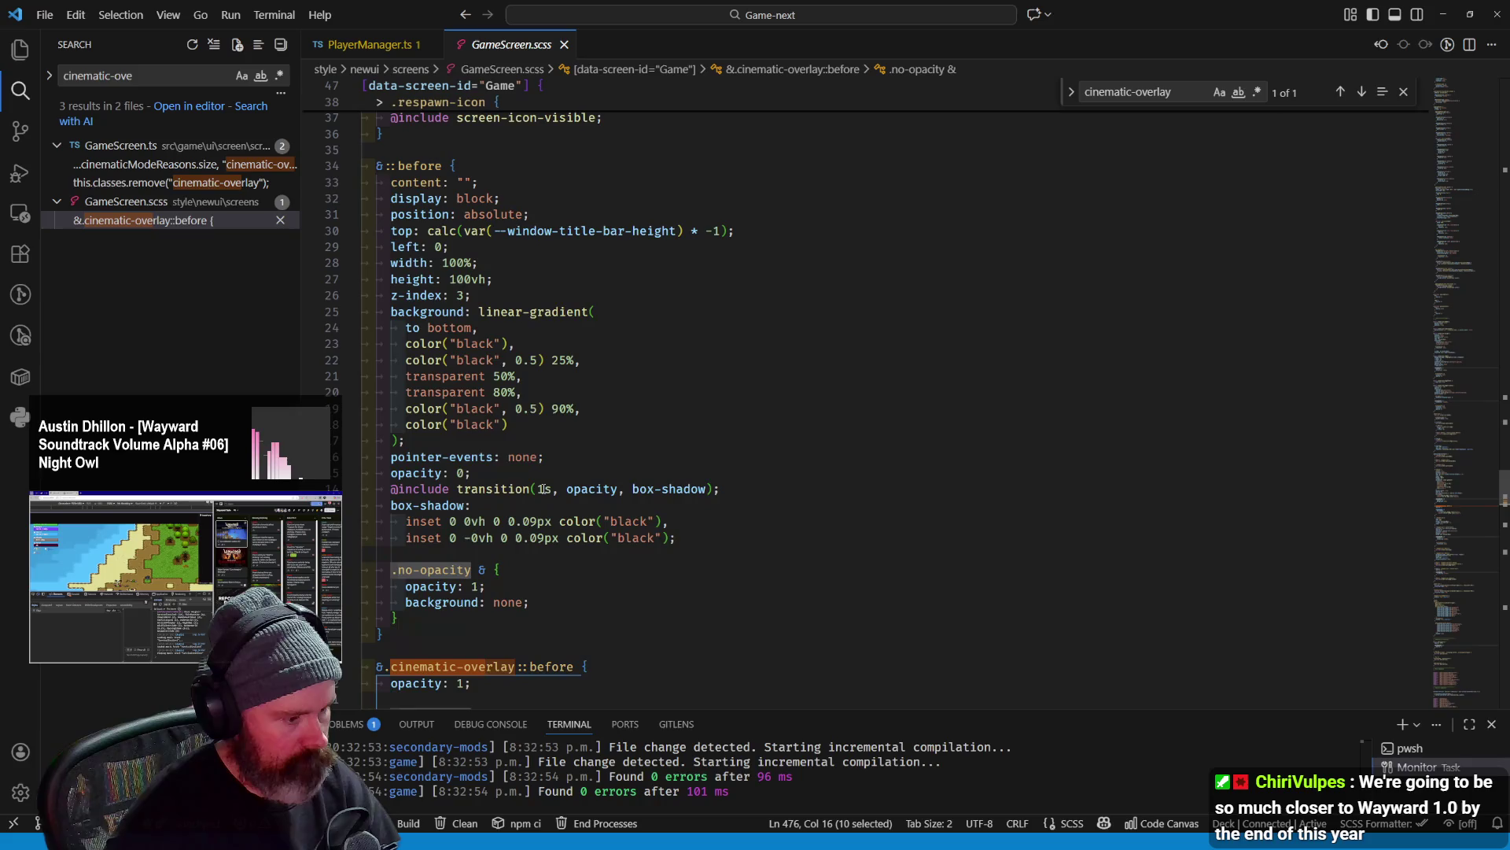
pyautogui.scroll(-3, 544, 488)
# Delete the cinematic-overlay class name, undo it, and switch to the browser running Wayward
pyautogui.doubleClick(469, 581)
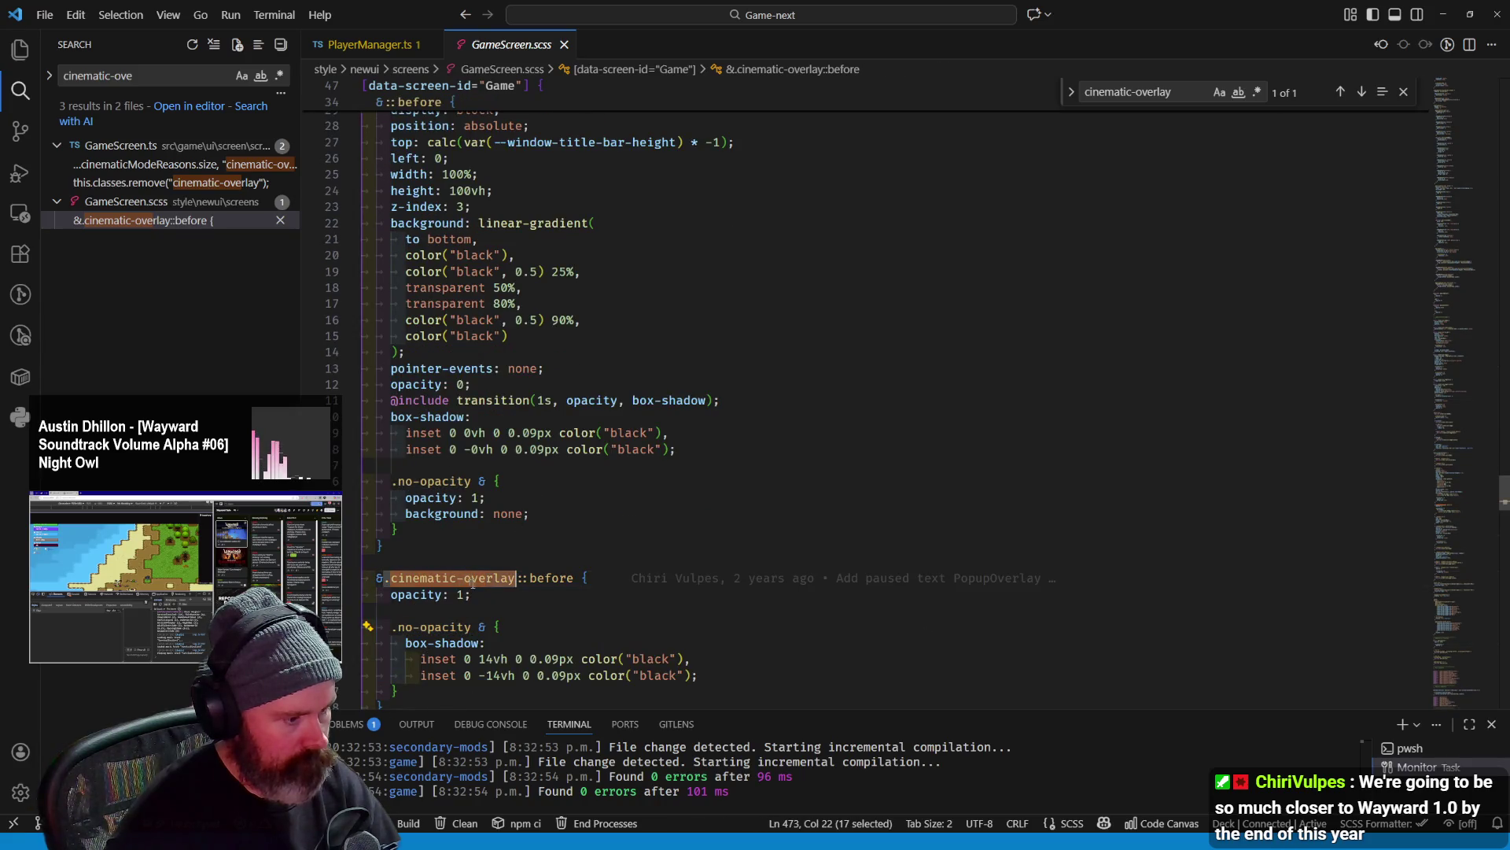
pyautogui.press('Delete')
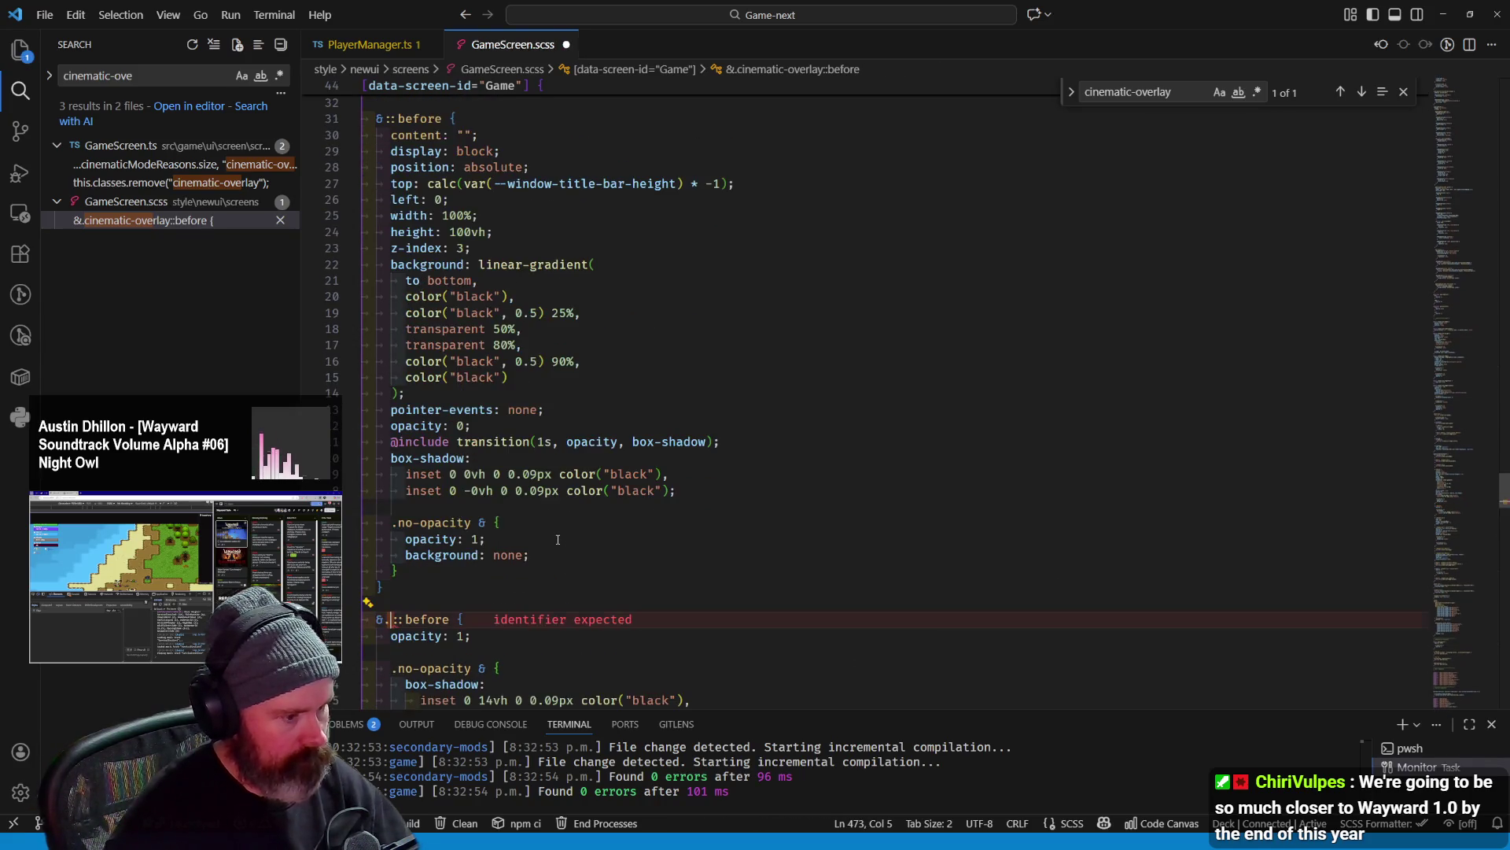
pyautogui.hotkey('ctrl', 'z')
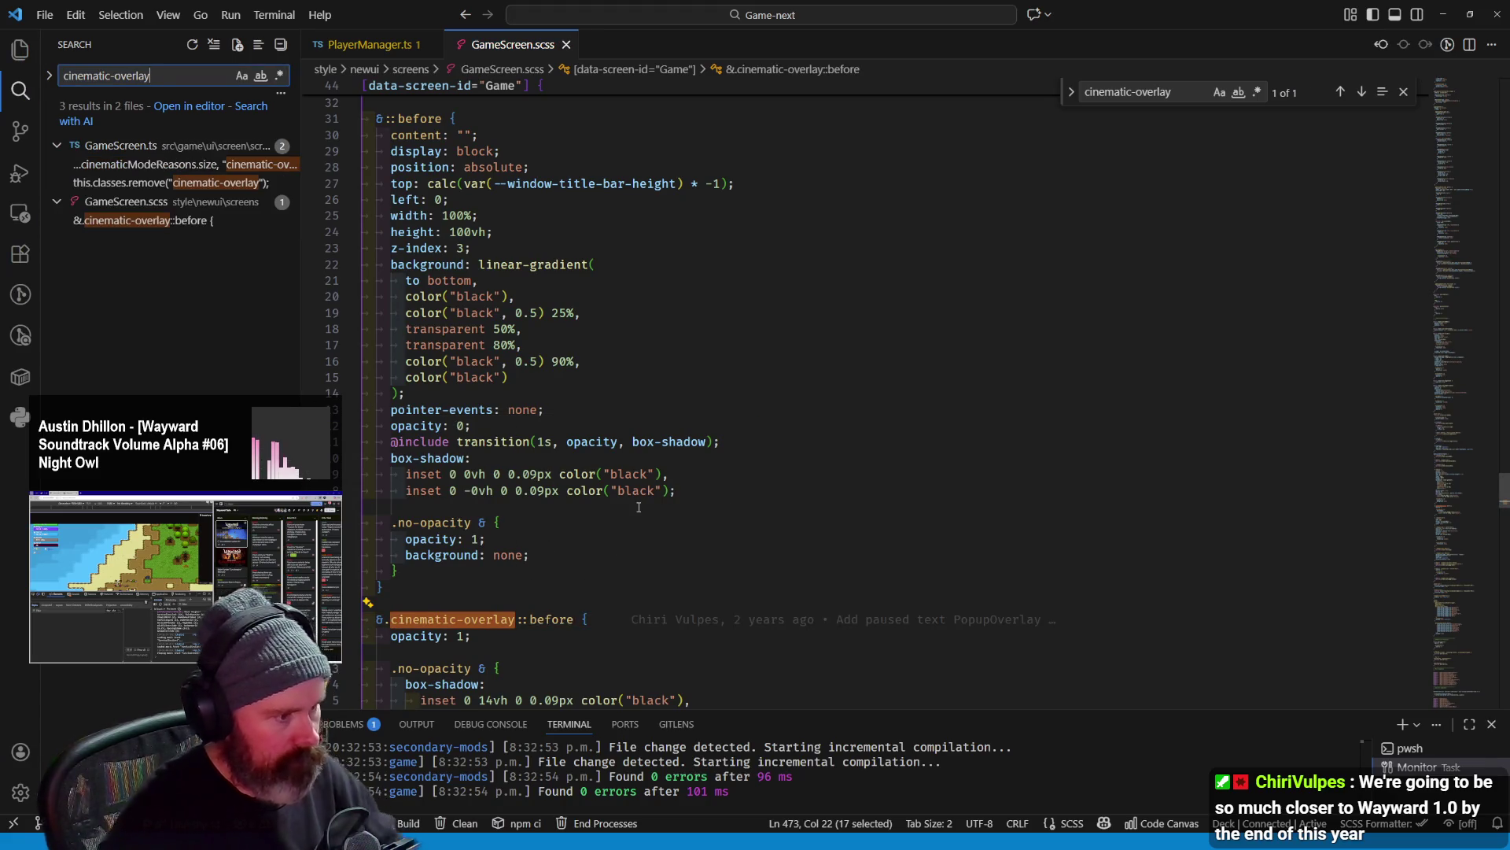
pyautogui.scroll(2, 516, 307)
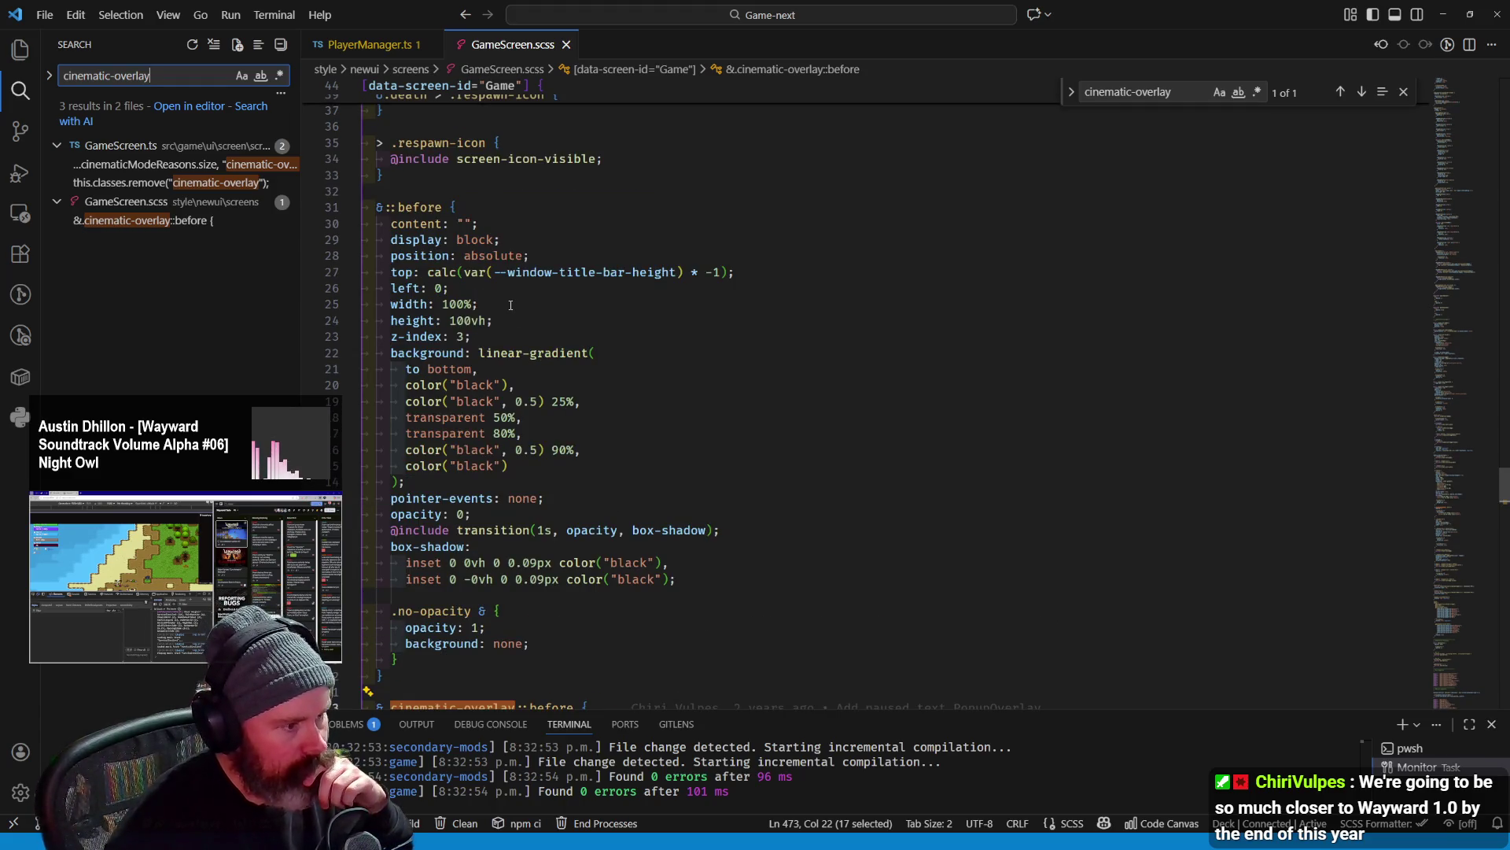
pyautogui.scroll(3, 510, 304)
pyautogui.scroll(3, 496, 301)
pyautogui.scroll(2, 487, 298)
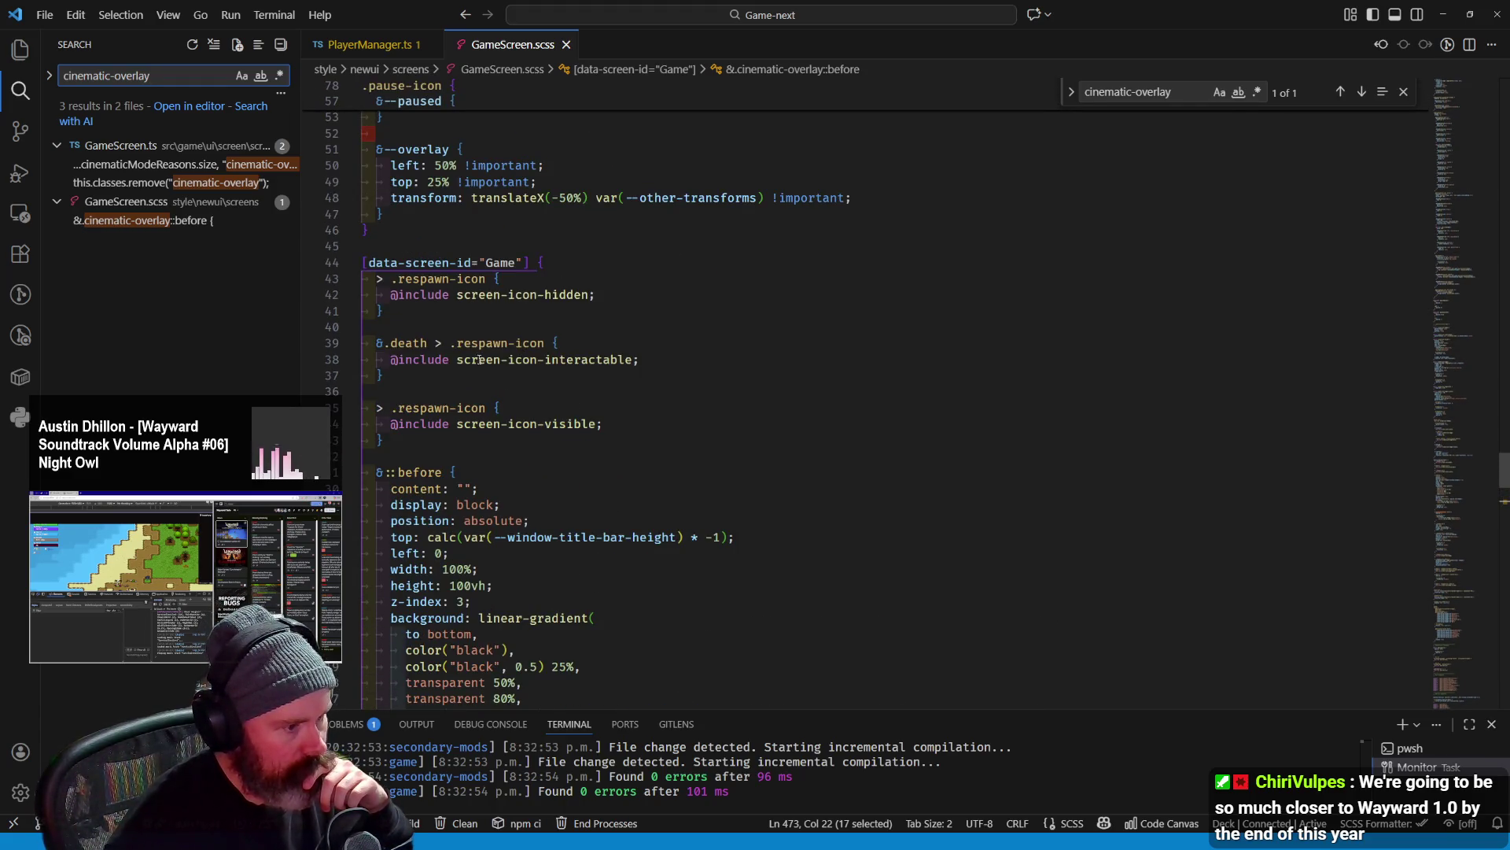
pyautogui.scroll(-3, 470, 344)
pyautogui.scroll(-3, 470, 371)
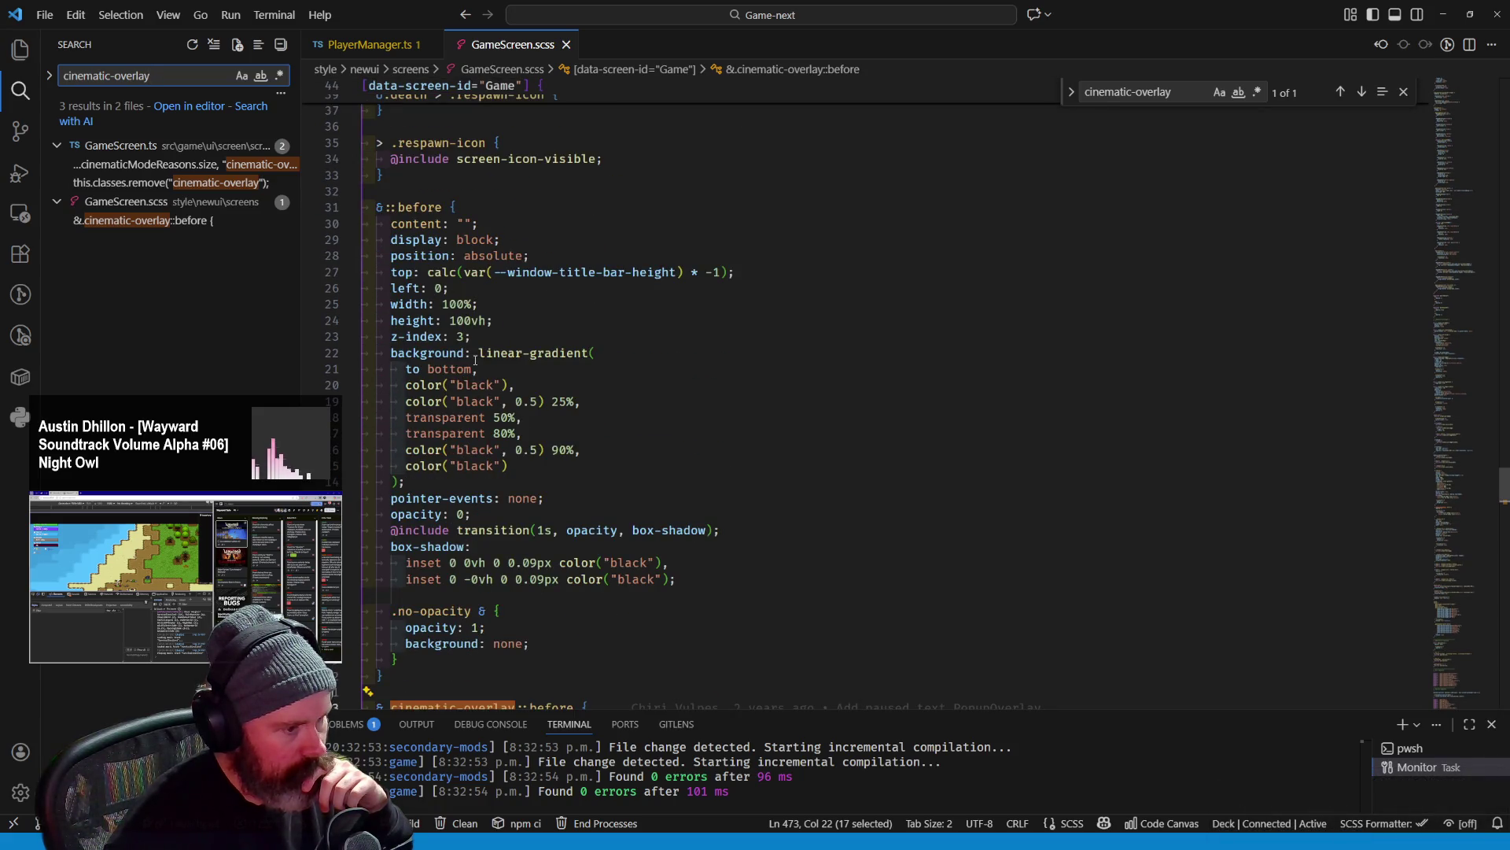
pyautogui.scroll(-3, 469, 439)
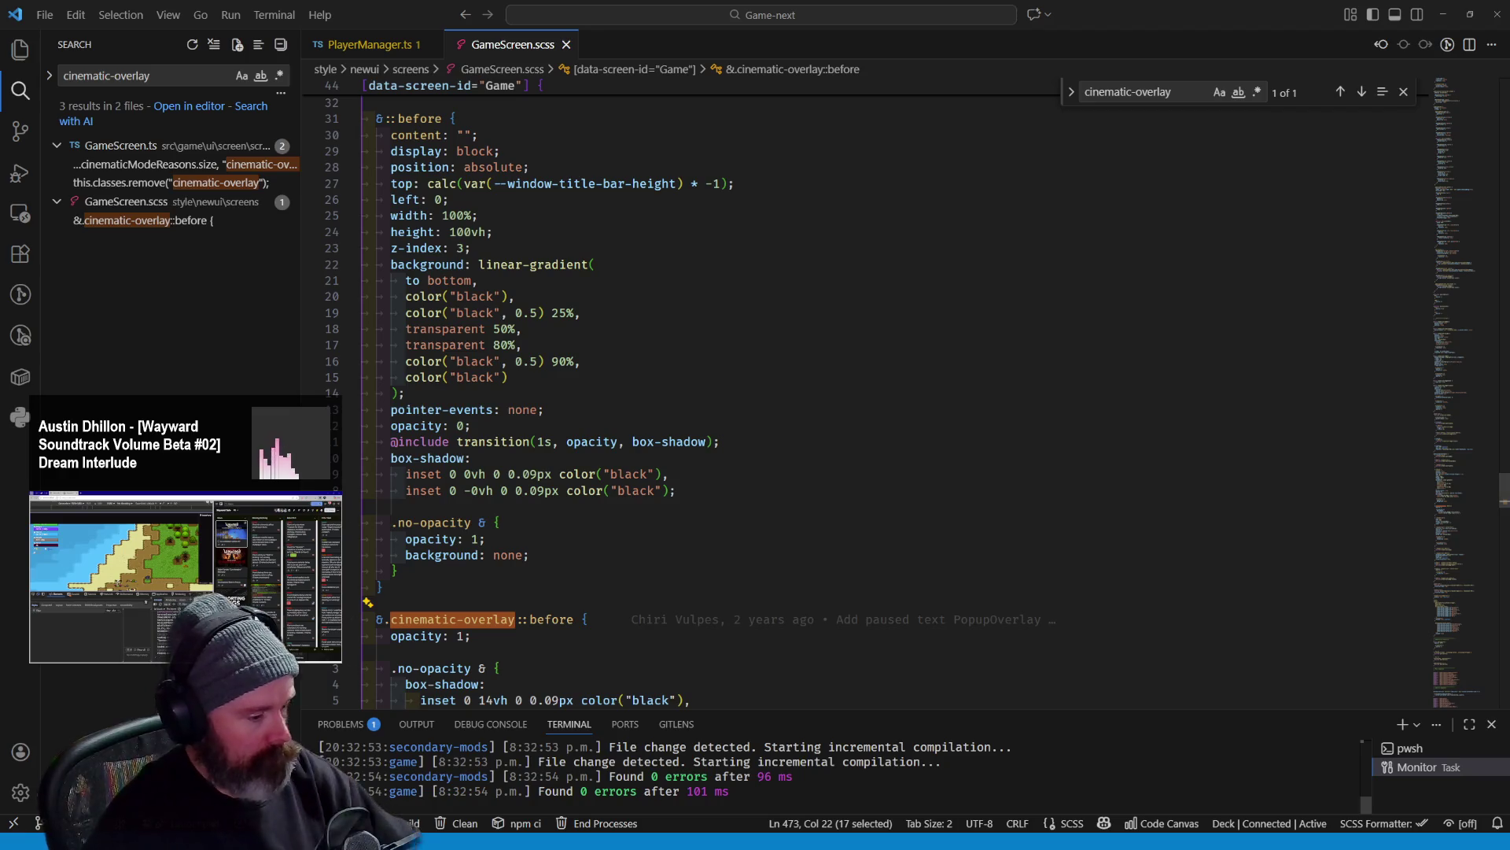
pyautogui.hotkey('ctrl', 'shift', 'f')
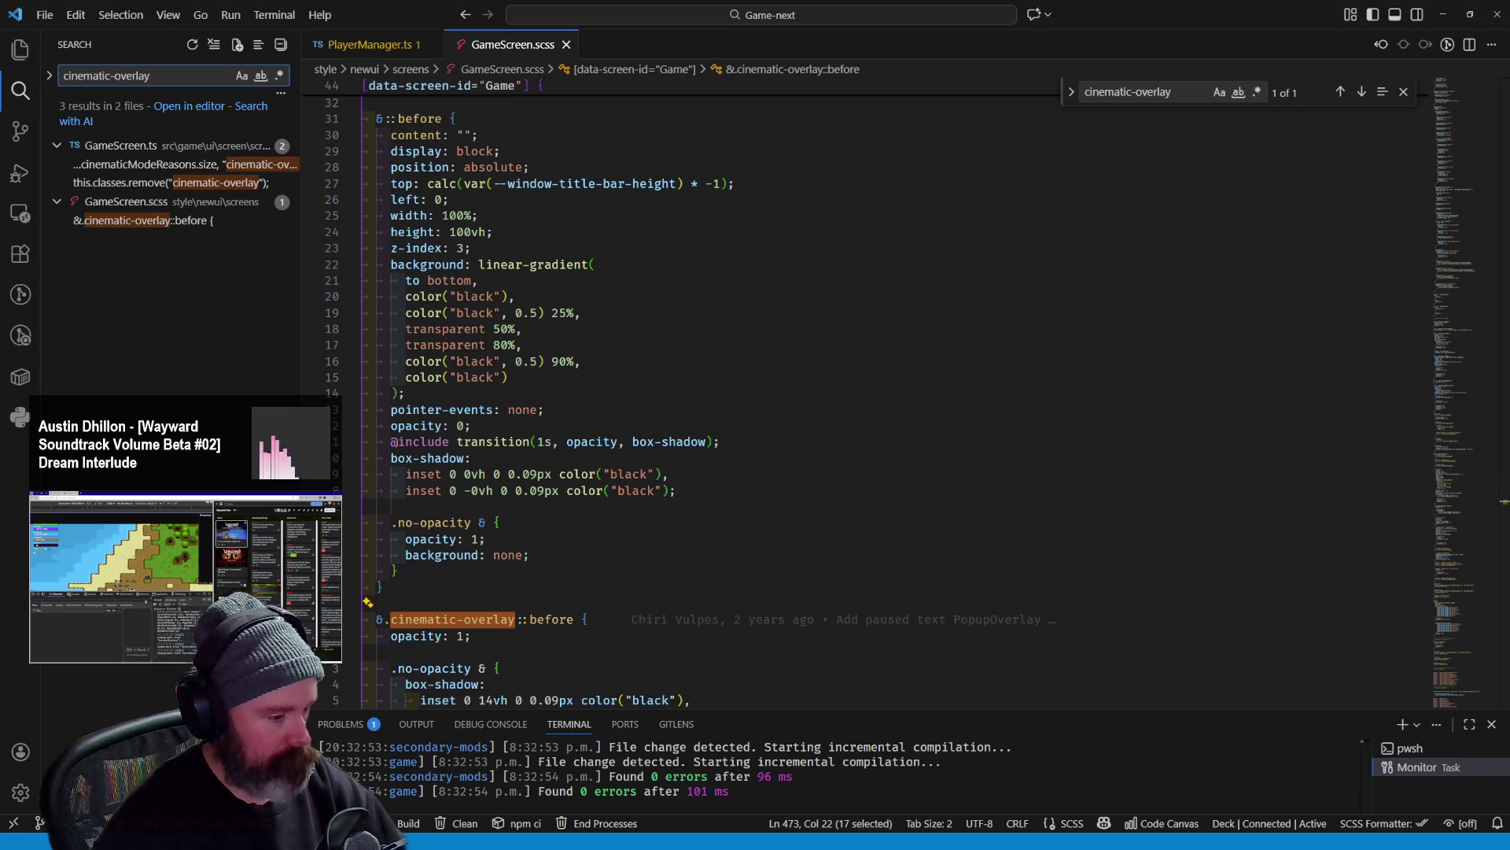
pyautogui.hotkey('alt', 'Tab')
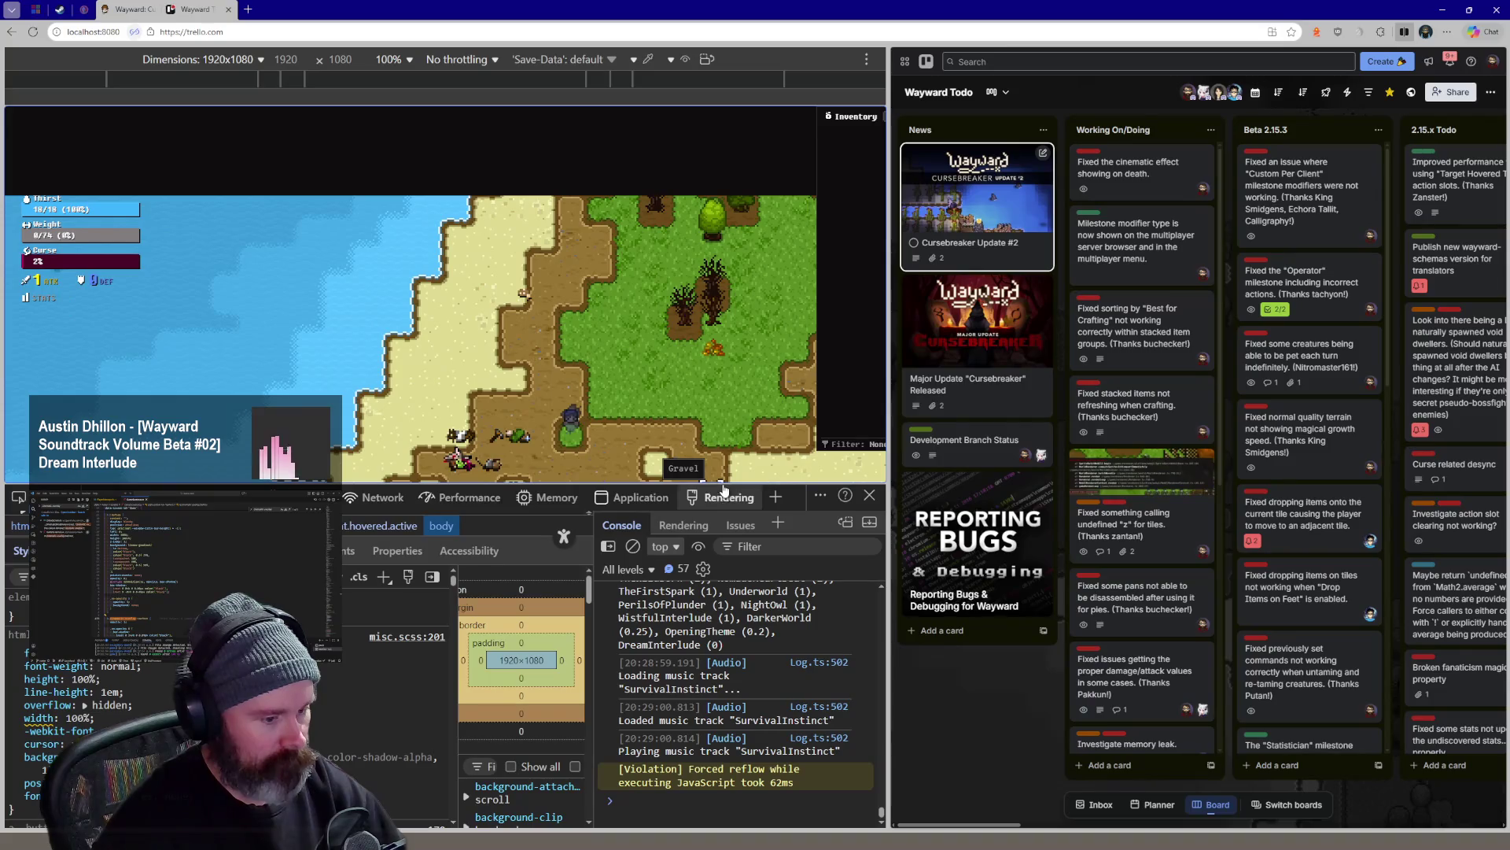
# Shrink the developer tools, close the inventory dialog, and widen the game against the task board
pyautogui.moveTo(723, 487); pyautogui.dragTo(732, 575)
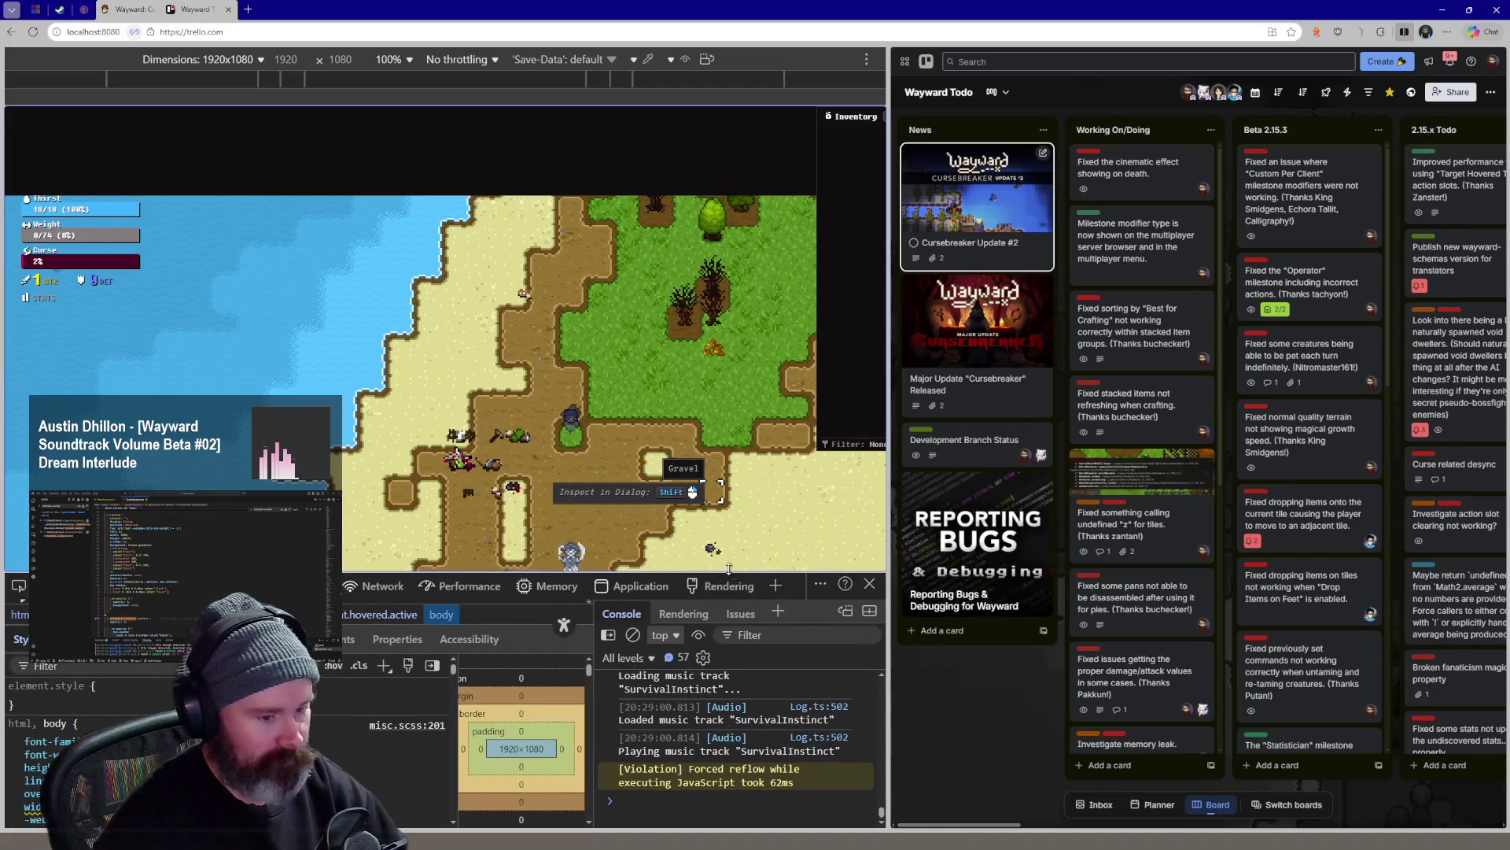
pyautogui.moveTo(891, 466); pyautogui.dragTo(1056, 466)
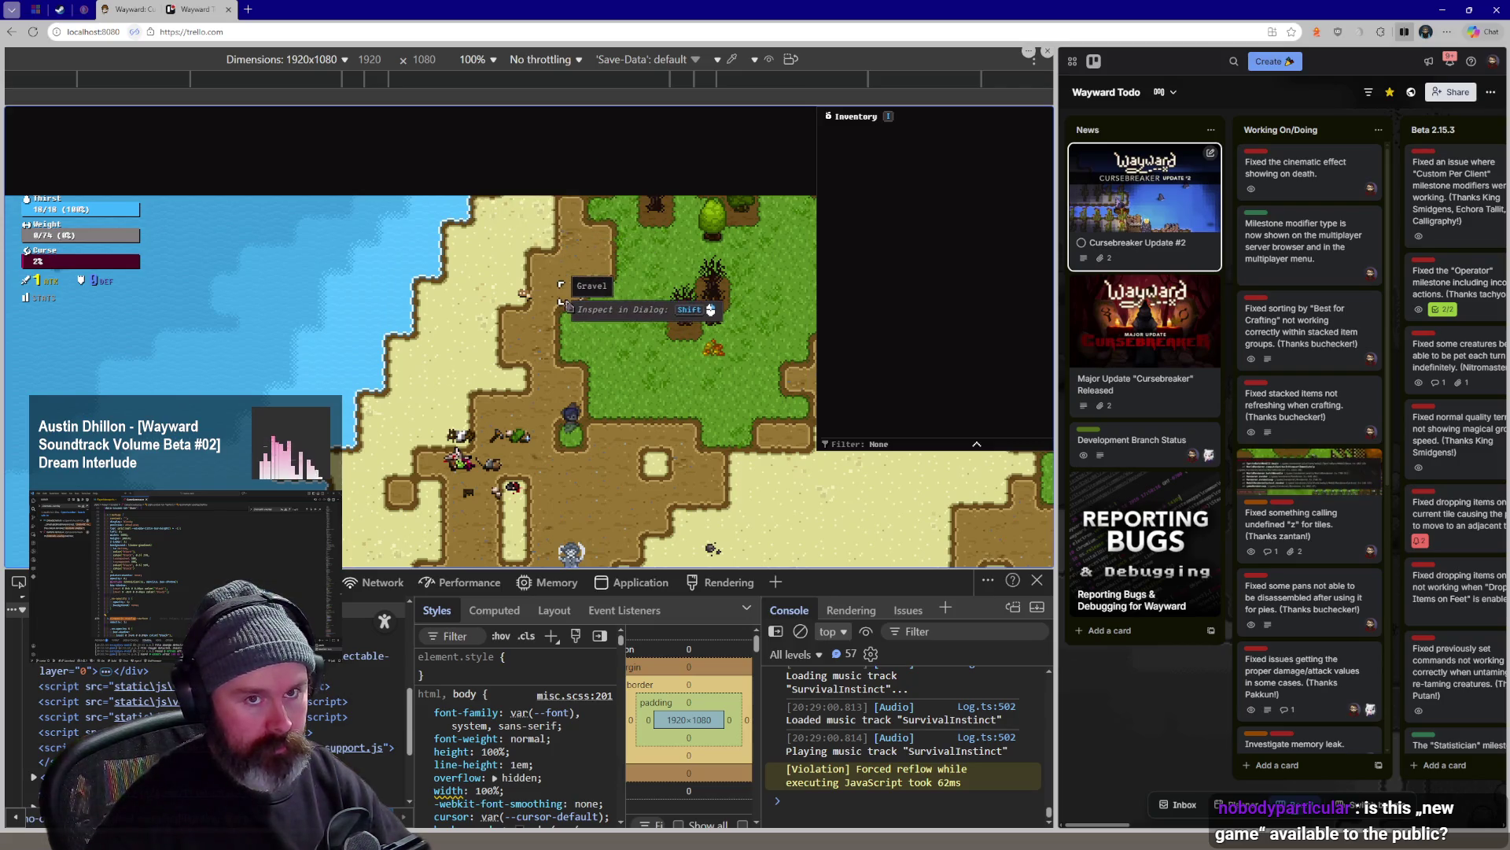
pyautogui.moveTo(986, 142); pyautogui.dragTo(905, 162)
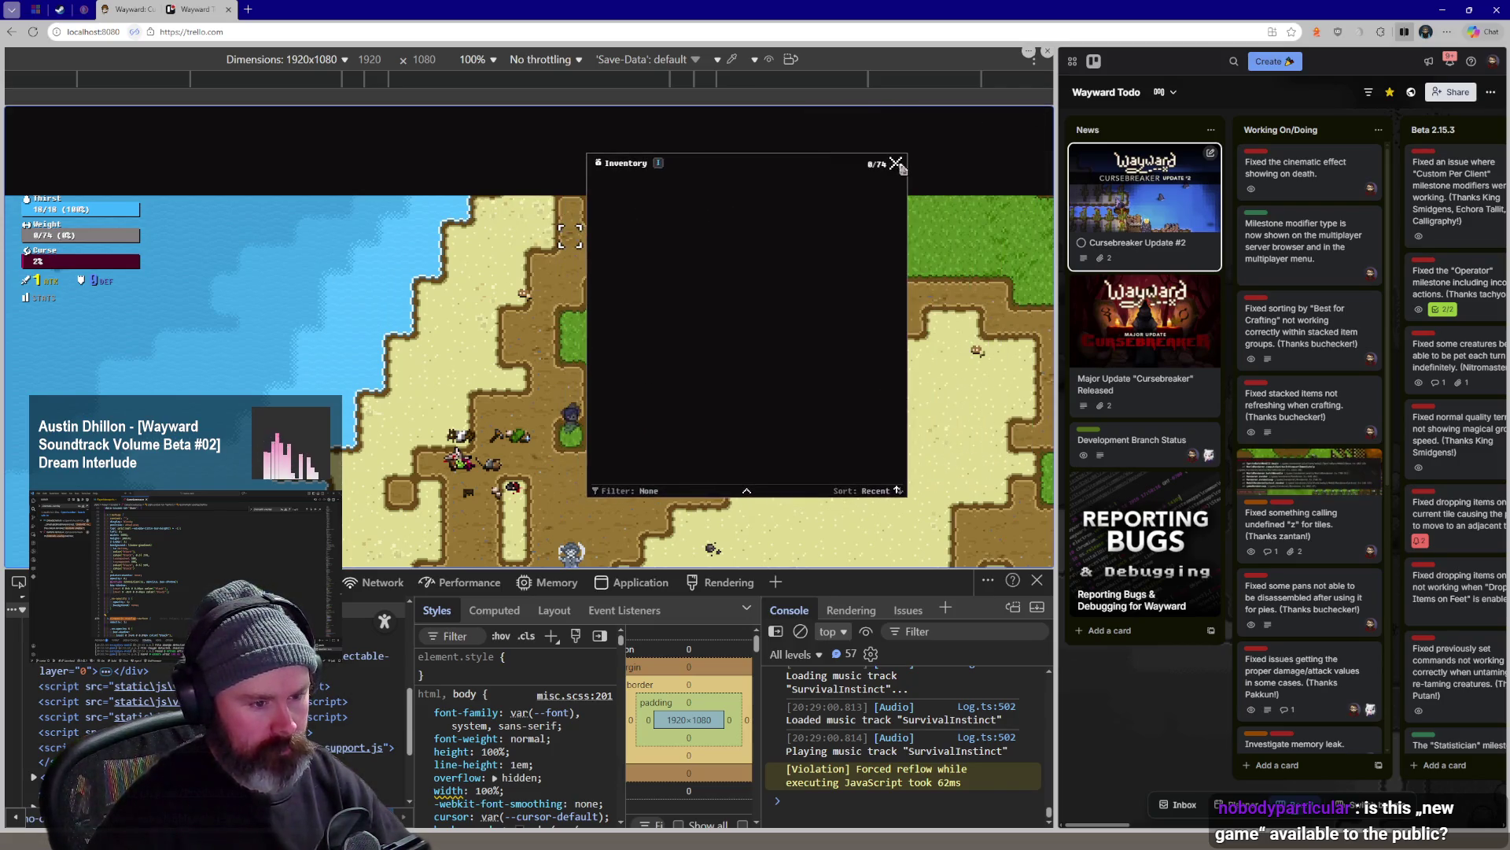
pyautogui.click(899, 166)
pyautogui.moveTo(1051, 311); pyautogui.dragTo(1092, 301)
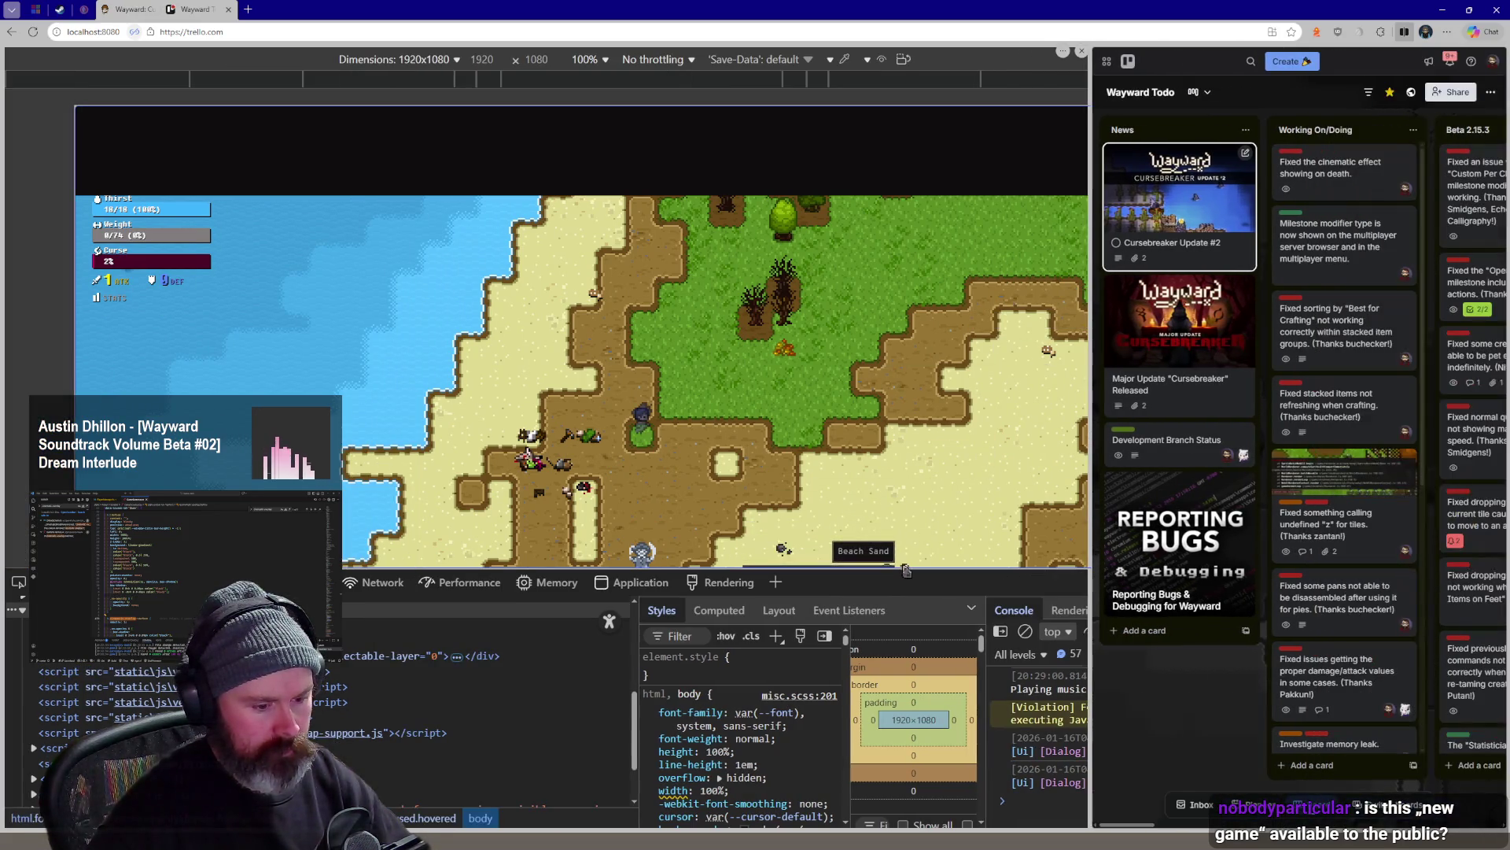
# Shrink the developer tools further, walk a couple of tiles, and close the developer tools
pyautogui.moveTo(894, 574)
pyautogui.mouseDown()
pyautogui.moveTo(893, 746)
pyautogui.moveTo(874, 557)
pyautogui.mouseUp()
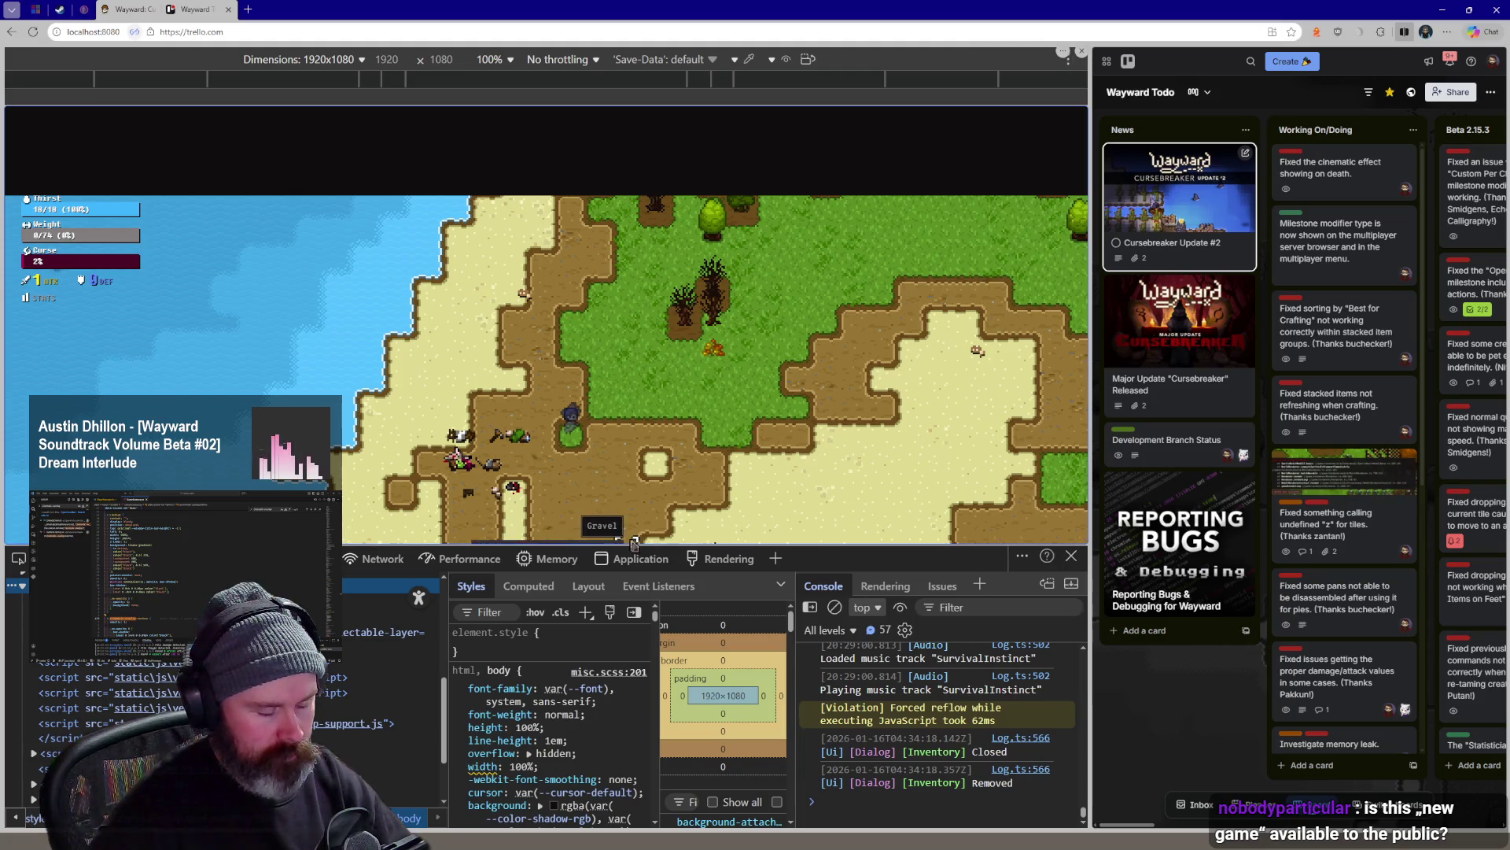
pyautogui.moveTo(635, 557); pyautogui.dragTo(635, 551)
pyautogui.click(635, 360)
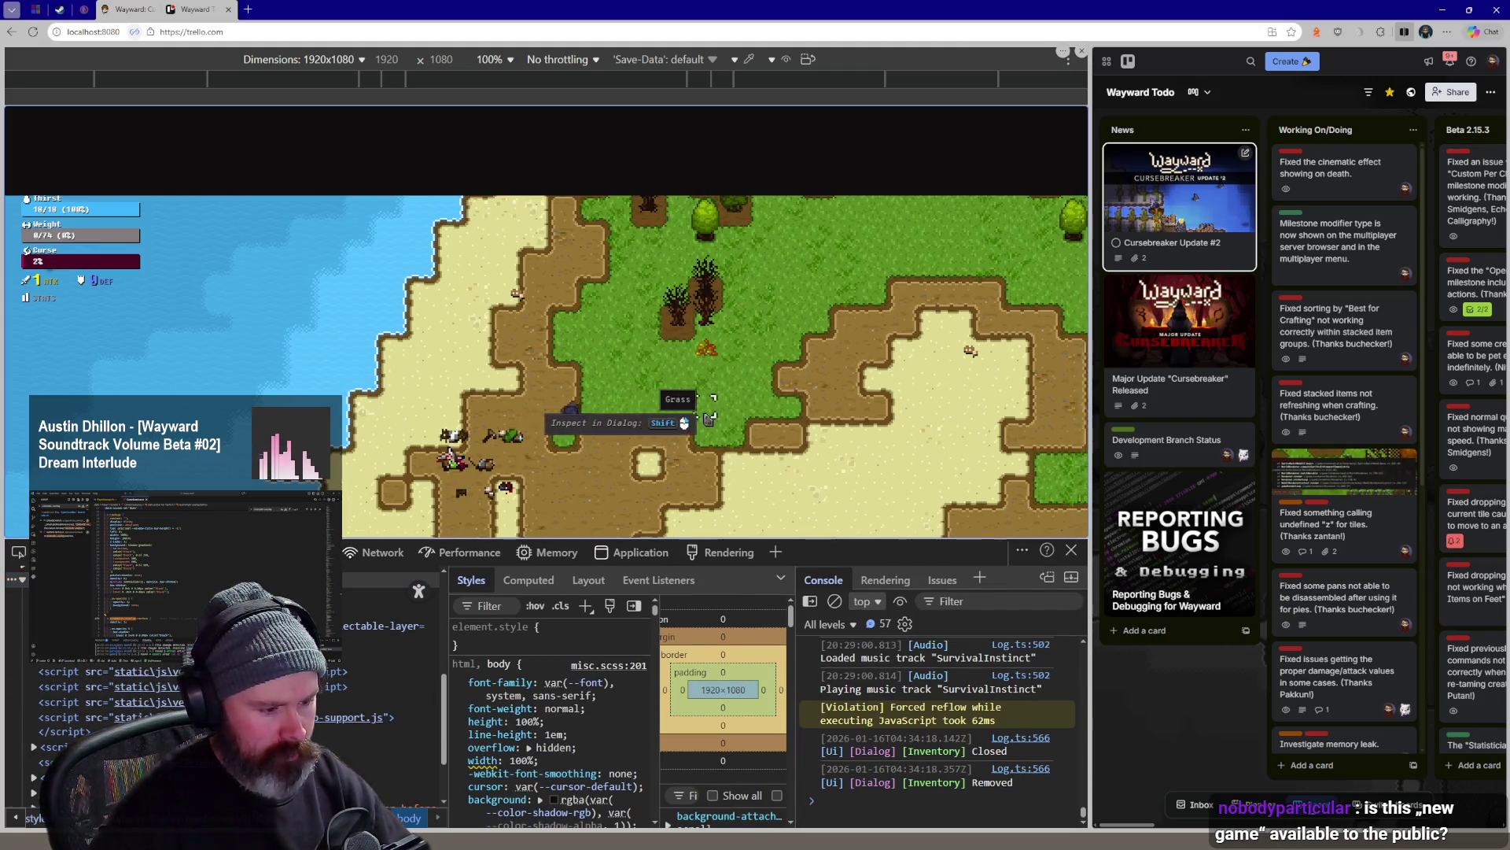
pyautogui.click(1073, 551)
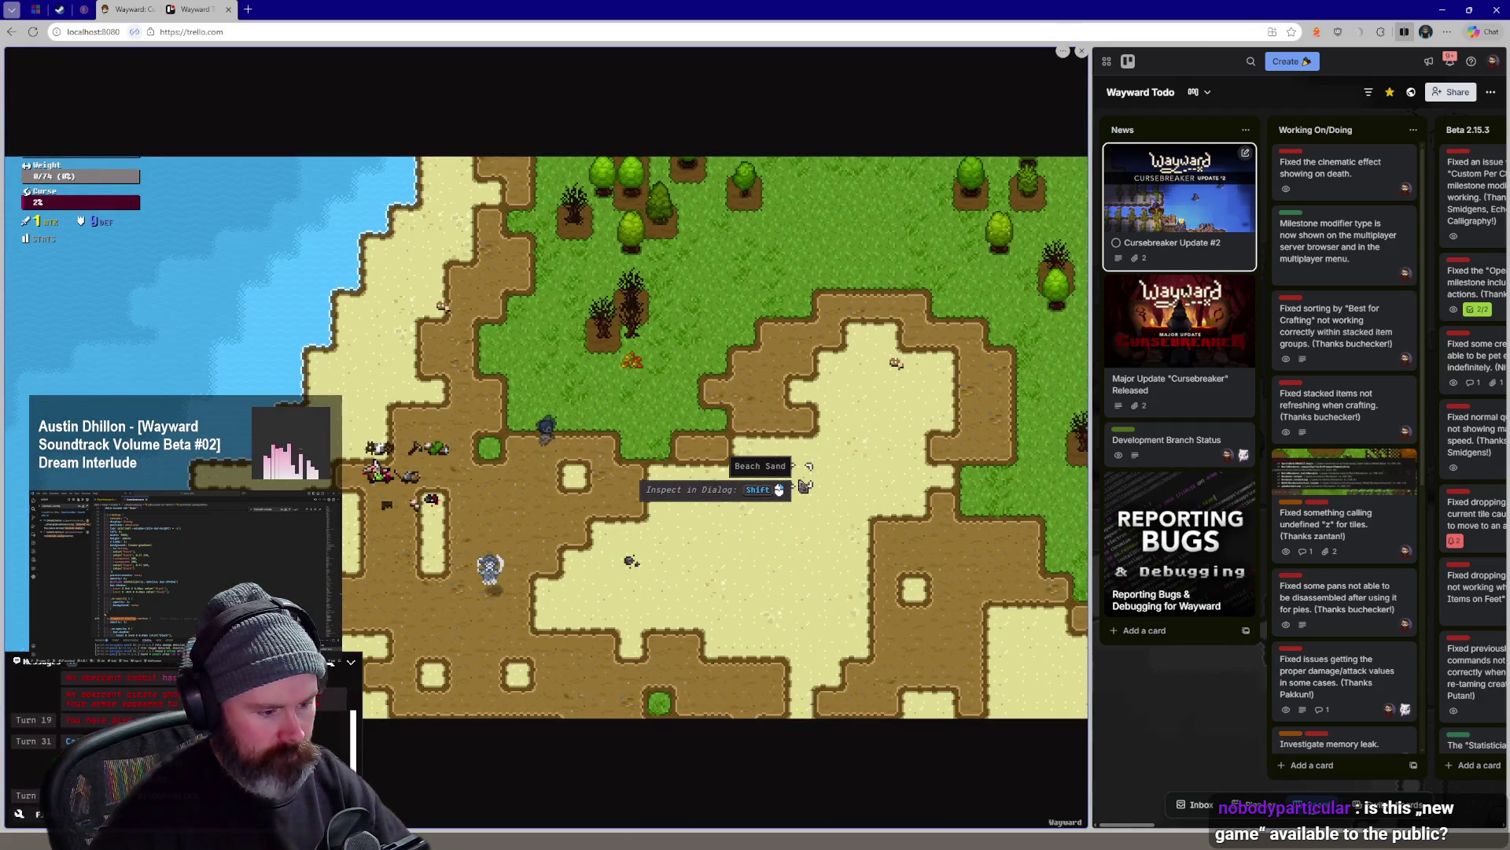
pyautogui.moveTo(807, 487); pyautogui.dragTo(808, 486)
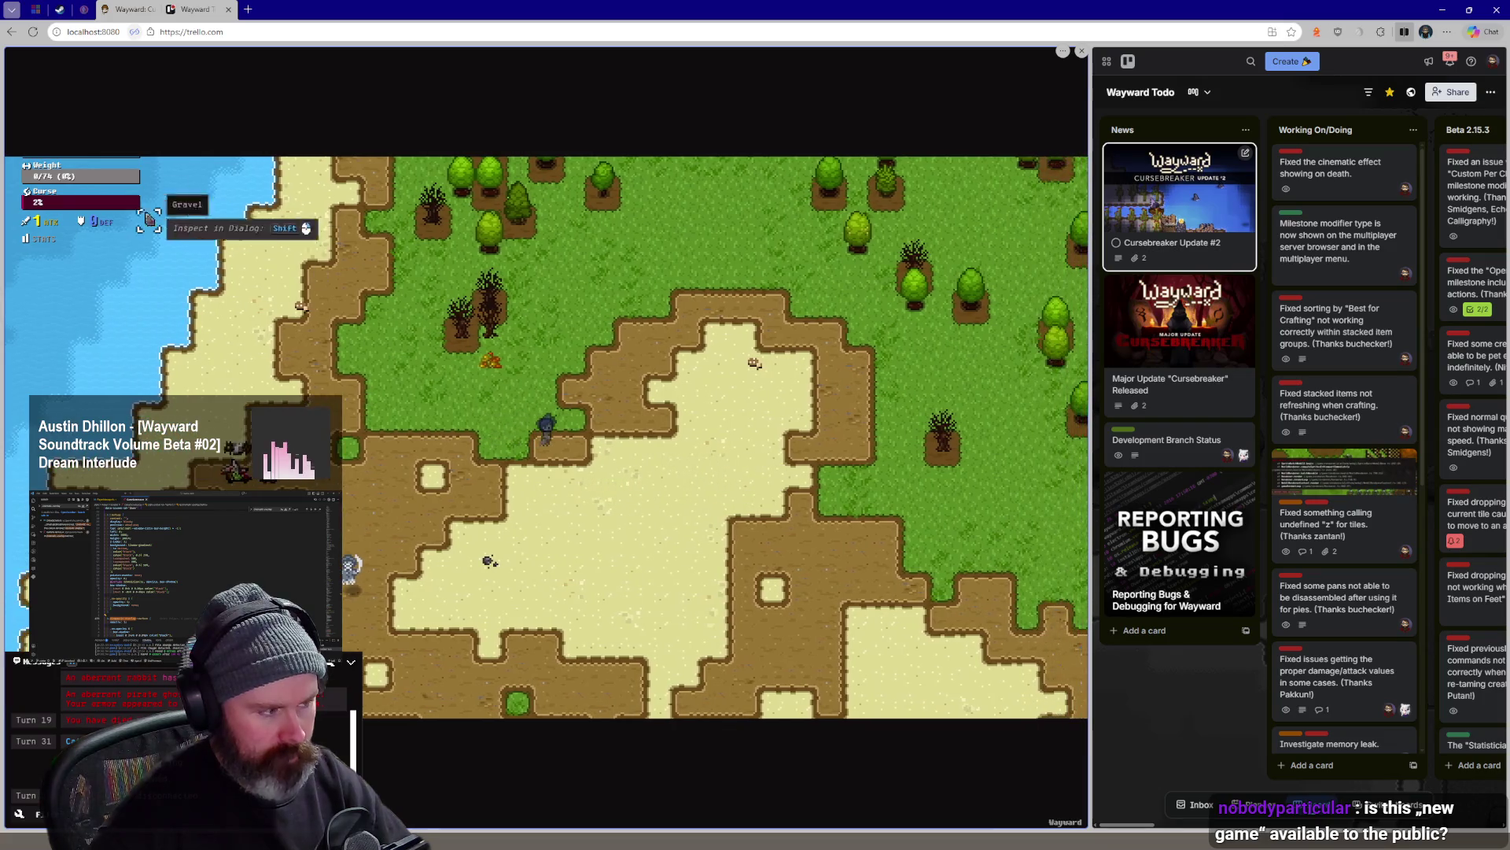
# Briefly show the pause menu, then open and close the crafting and inventory dialogs
pyautogui.press('Escape')
pyautogui.press('Escape')
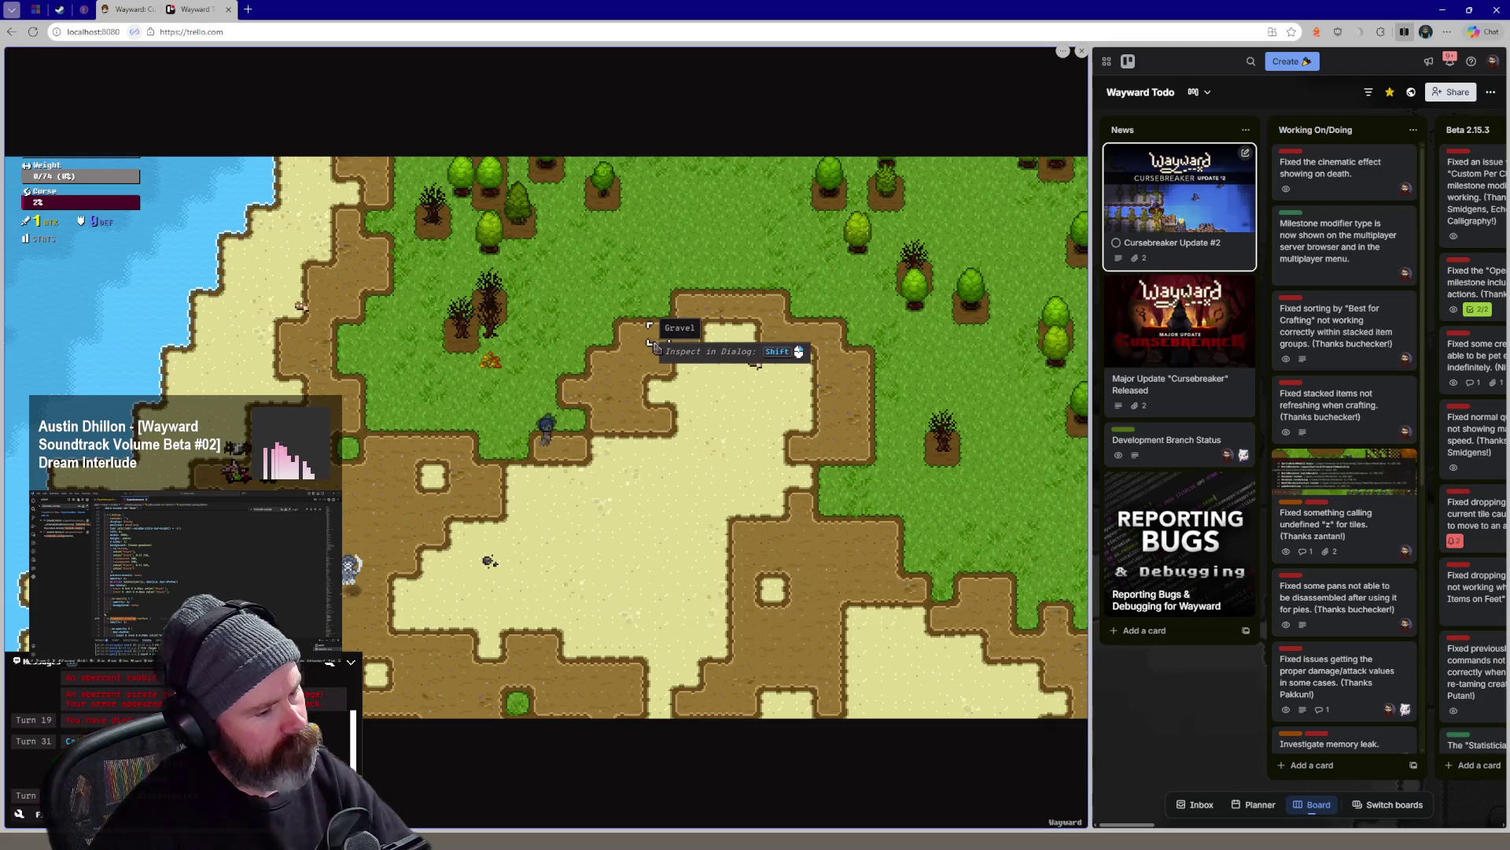
pyautogui.press('c')
pyautogui.press('Right')
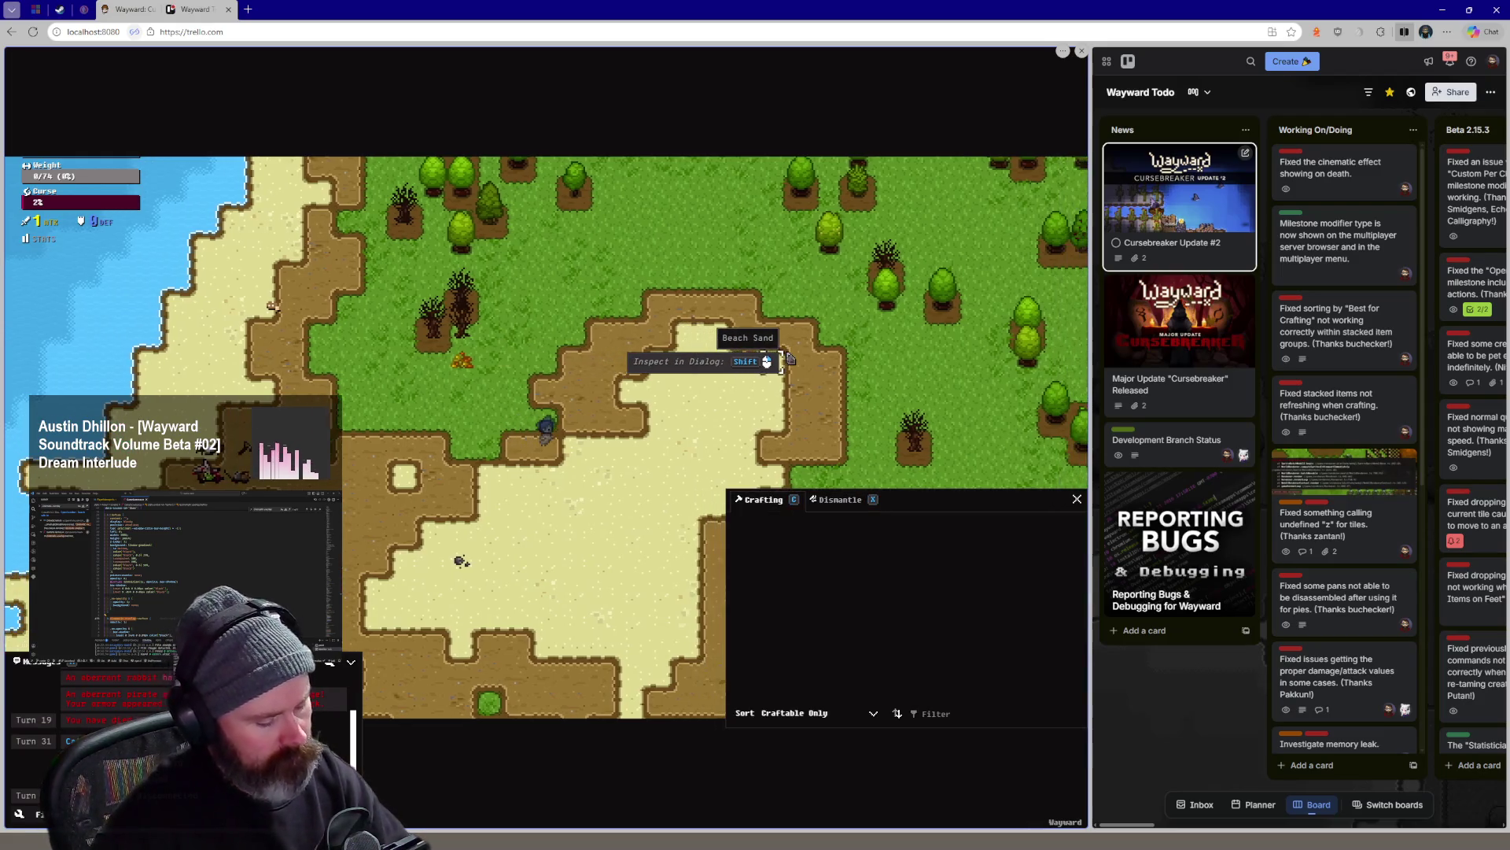
pyautogui.press('i')
pyautogui.click(857, 116)
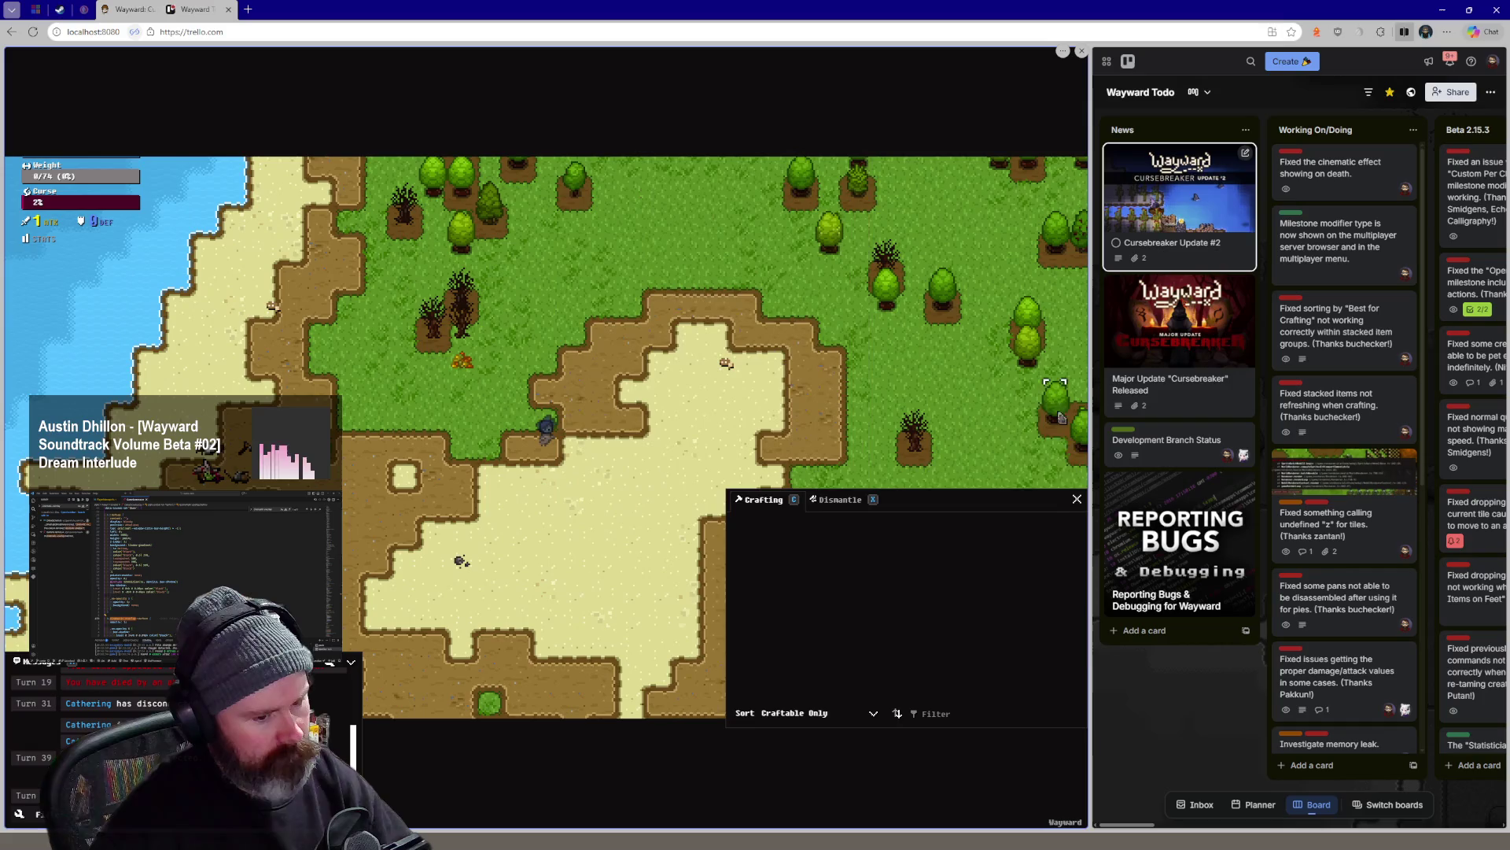
pyautogui.click(1077, 498)
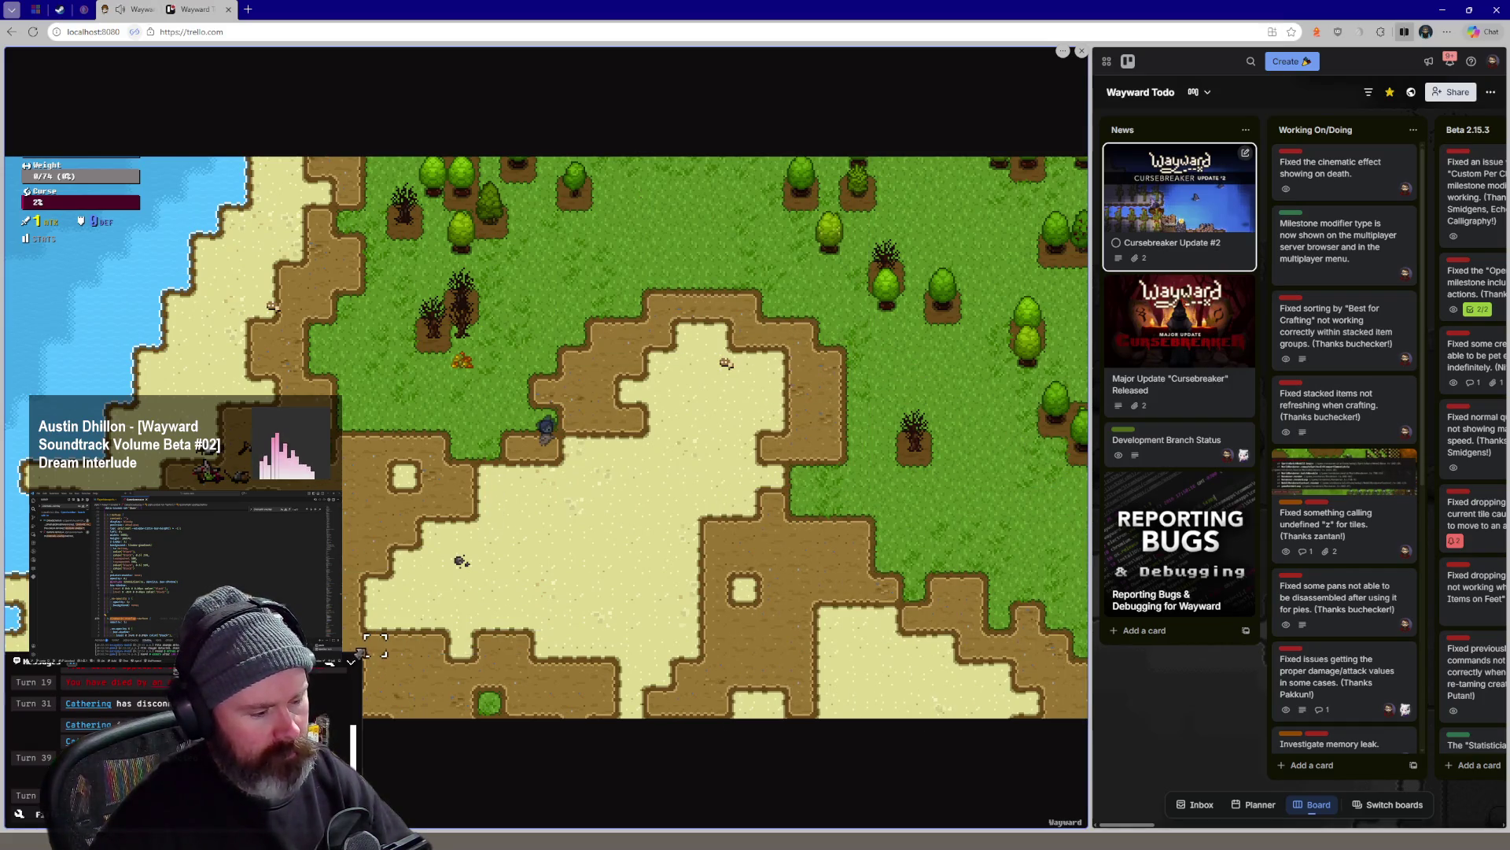
# Walk the character north into the forest, pause, and open the game's Options screen
pyautogui.press('Up')
pyautogui.press('Up')
pyautogui.press('Right')
pyautogui.press('Right')
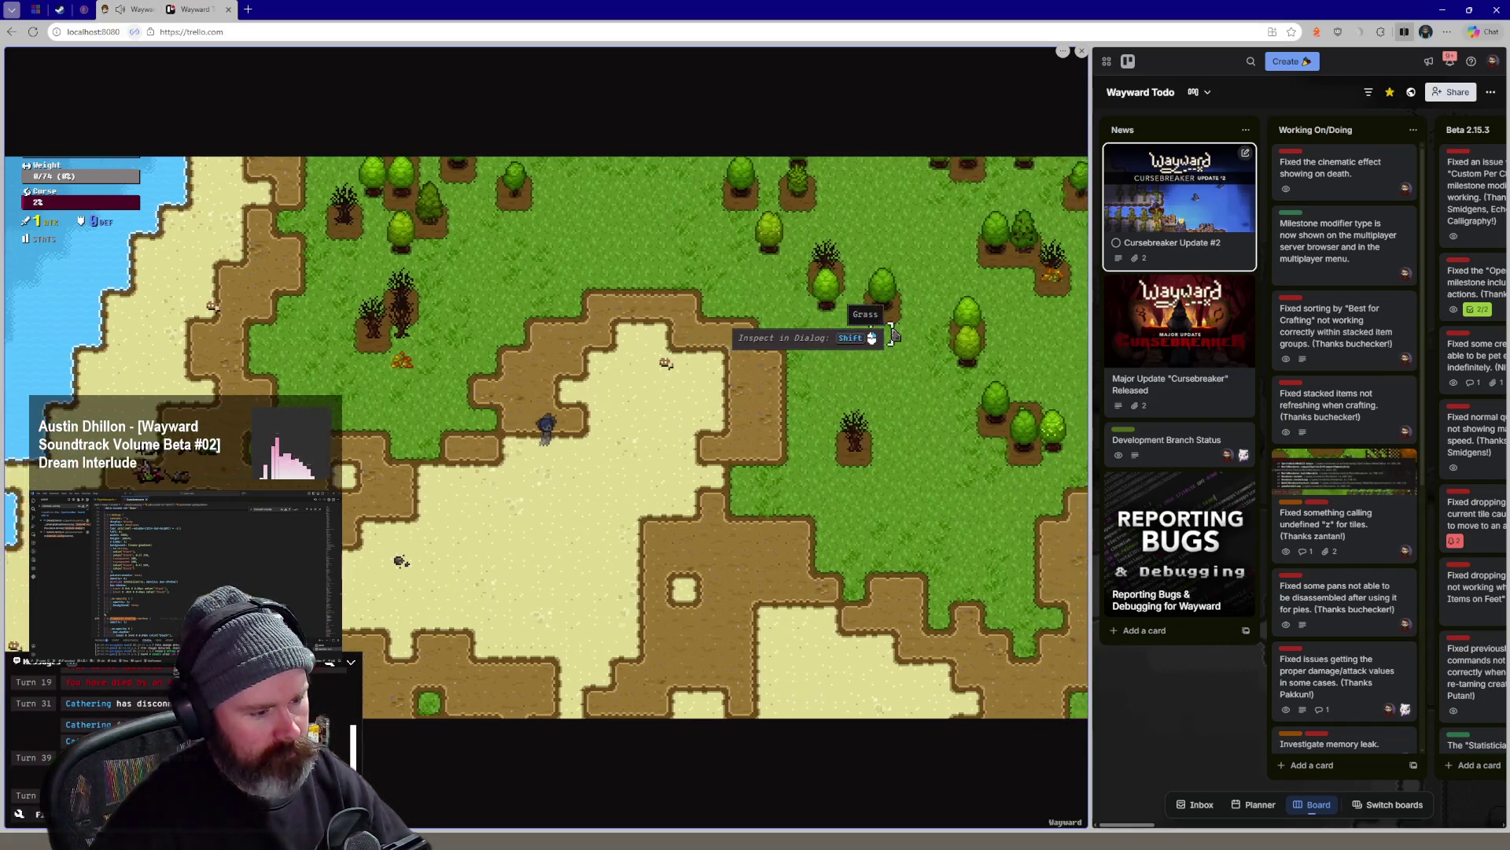
pyautogui.press('Up')
pyautogui.press('Up')
pyautogui.press('Right')
pyautogui.press('Right')
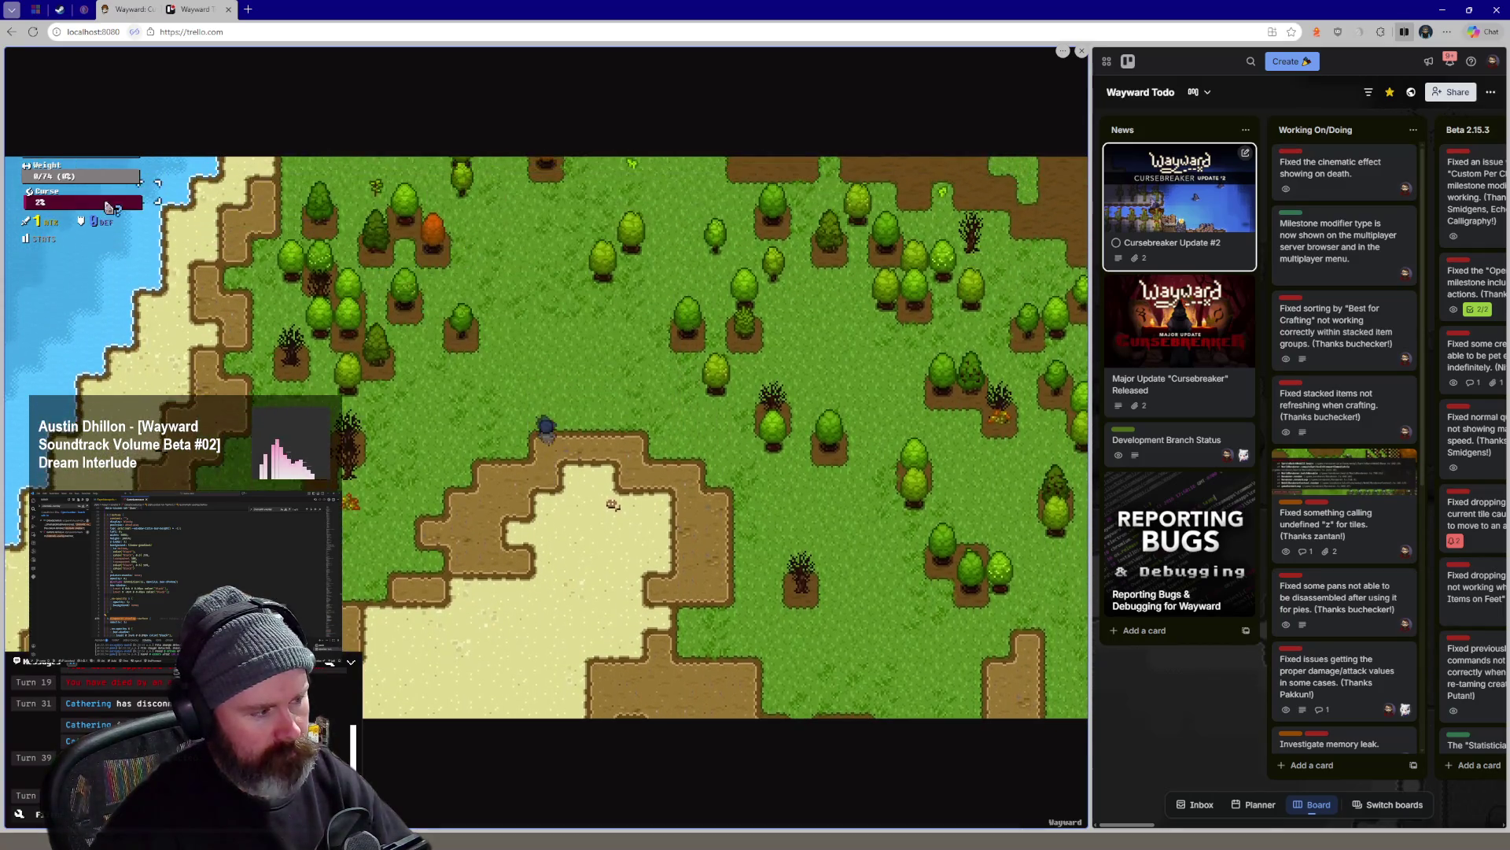
pyautogui.press('Up')
pyautogui.press('Up')
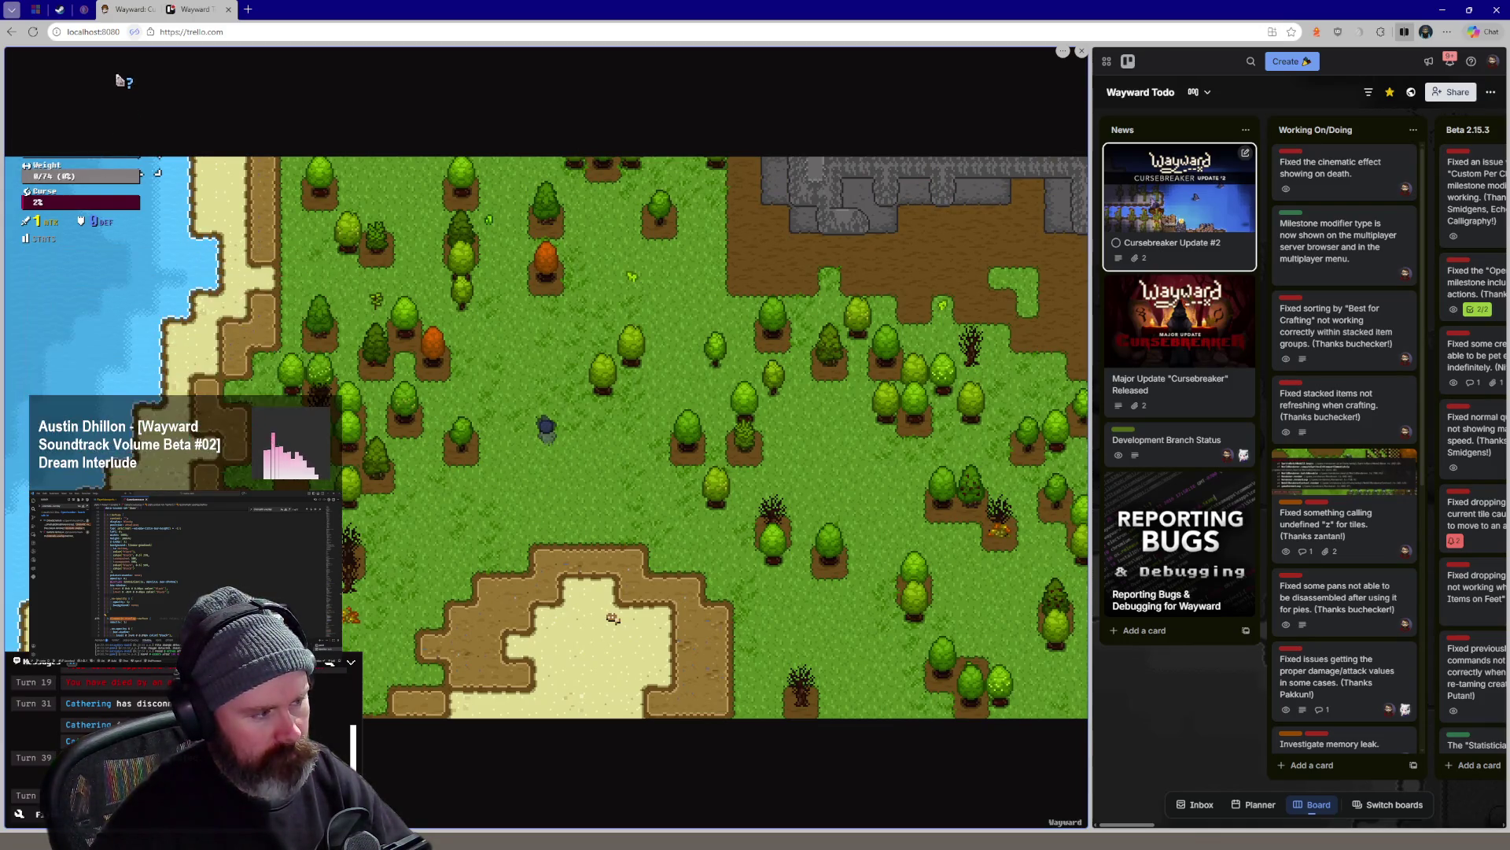
pyautogui.moveTo(623, 393)
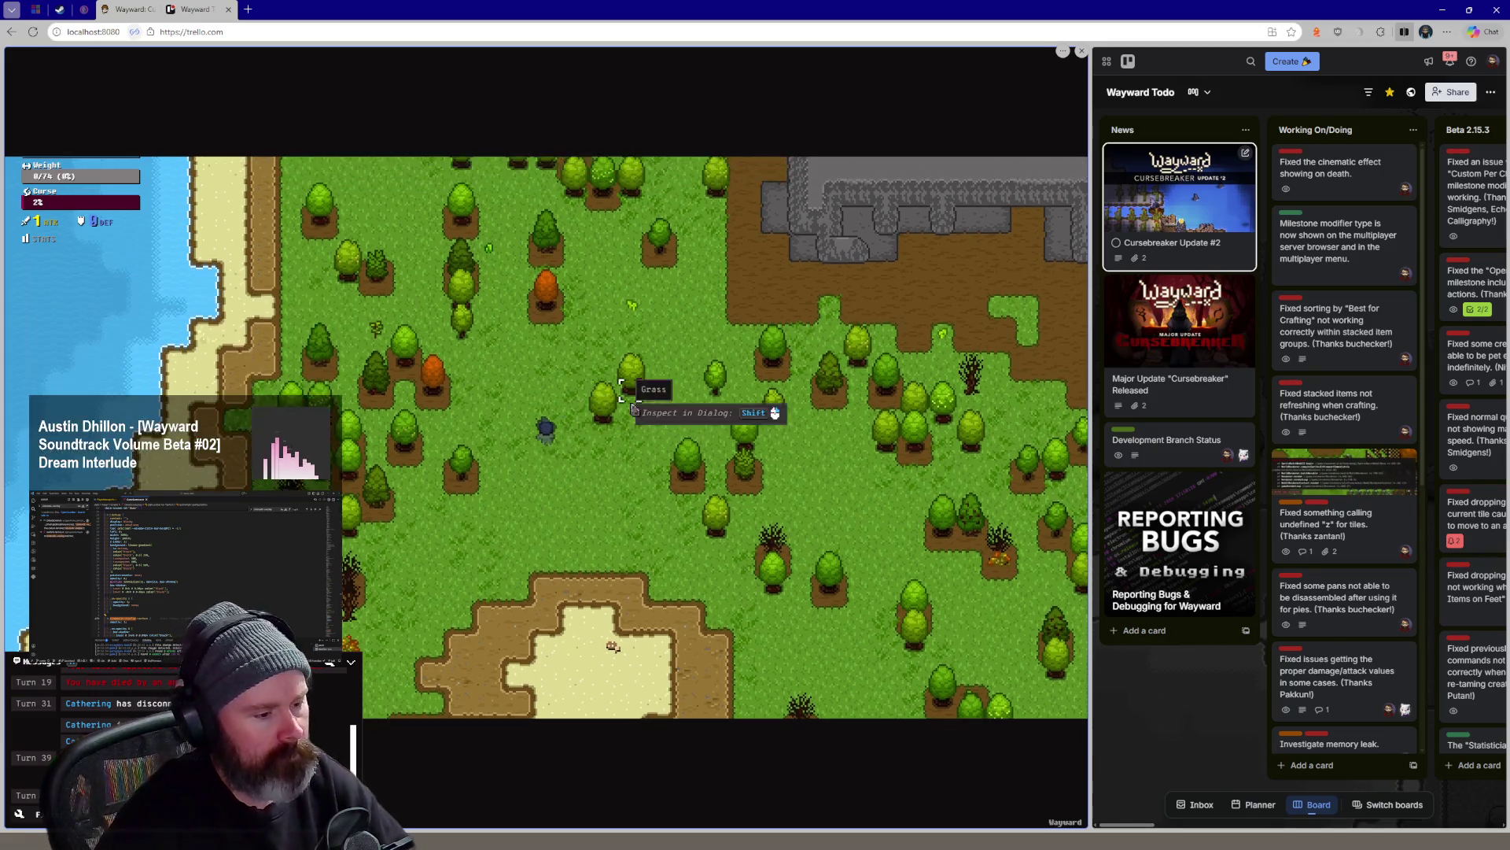
pyautogui.press('Escape')
pyautogui.click(438, 516)
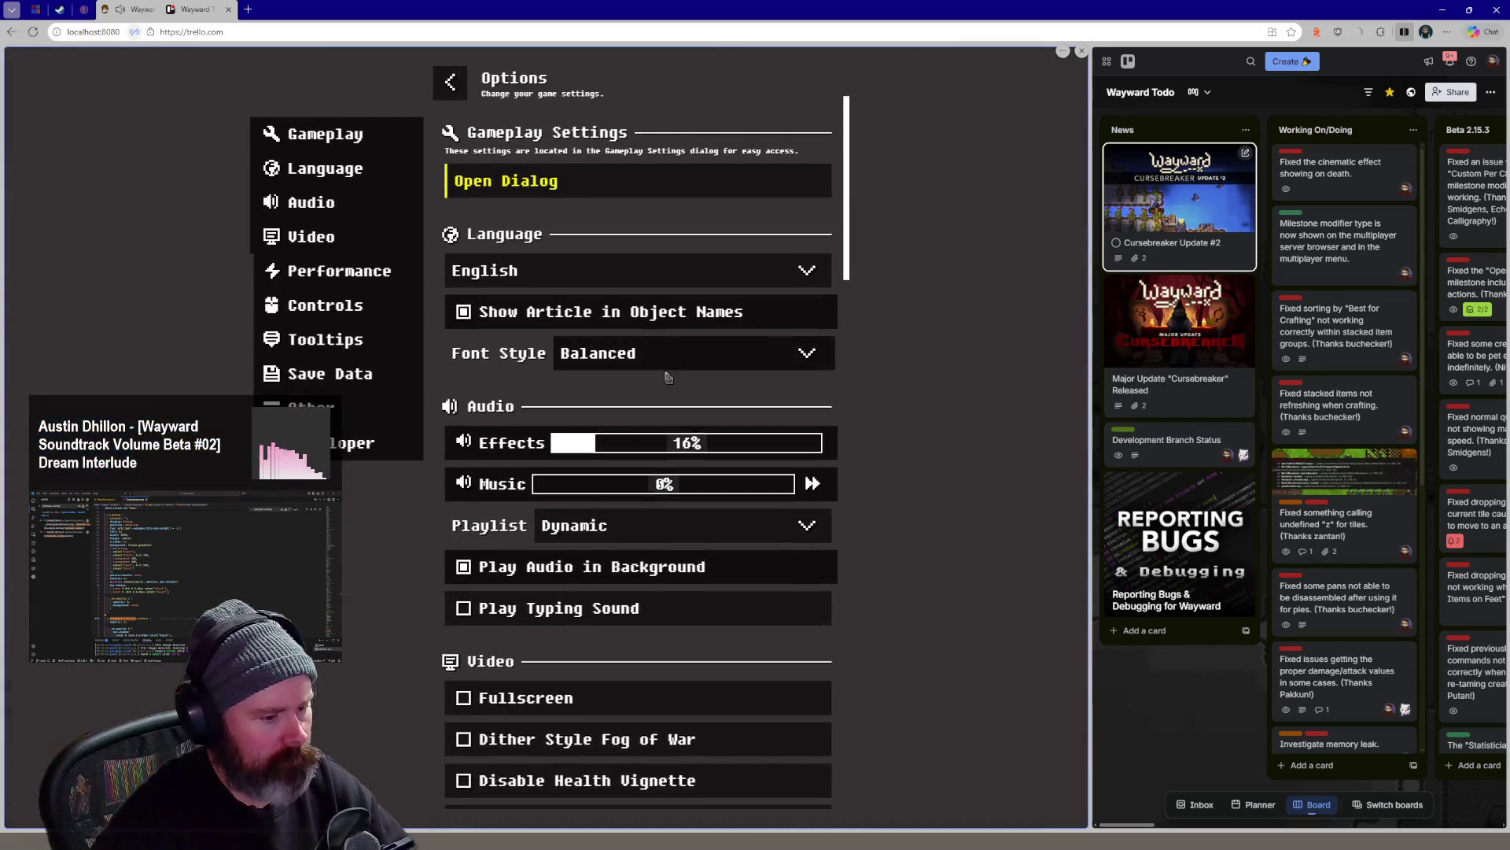
pyautogui.scroll(-4, 650, 472)
pyautogui.scroll(-2, 693, 335)
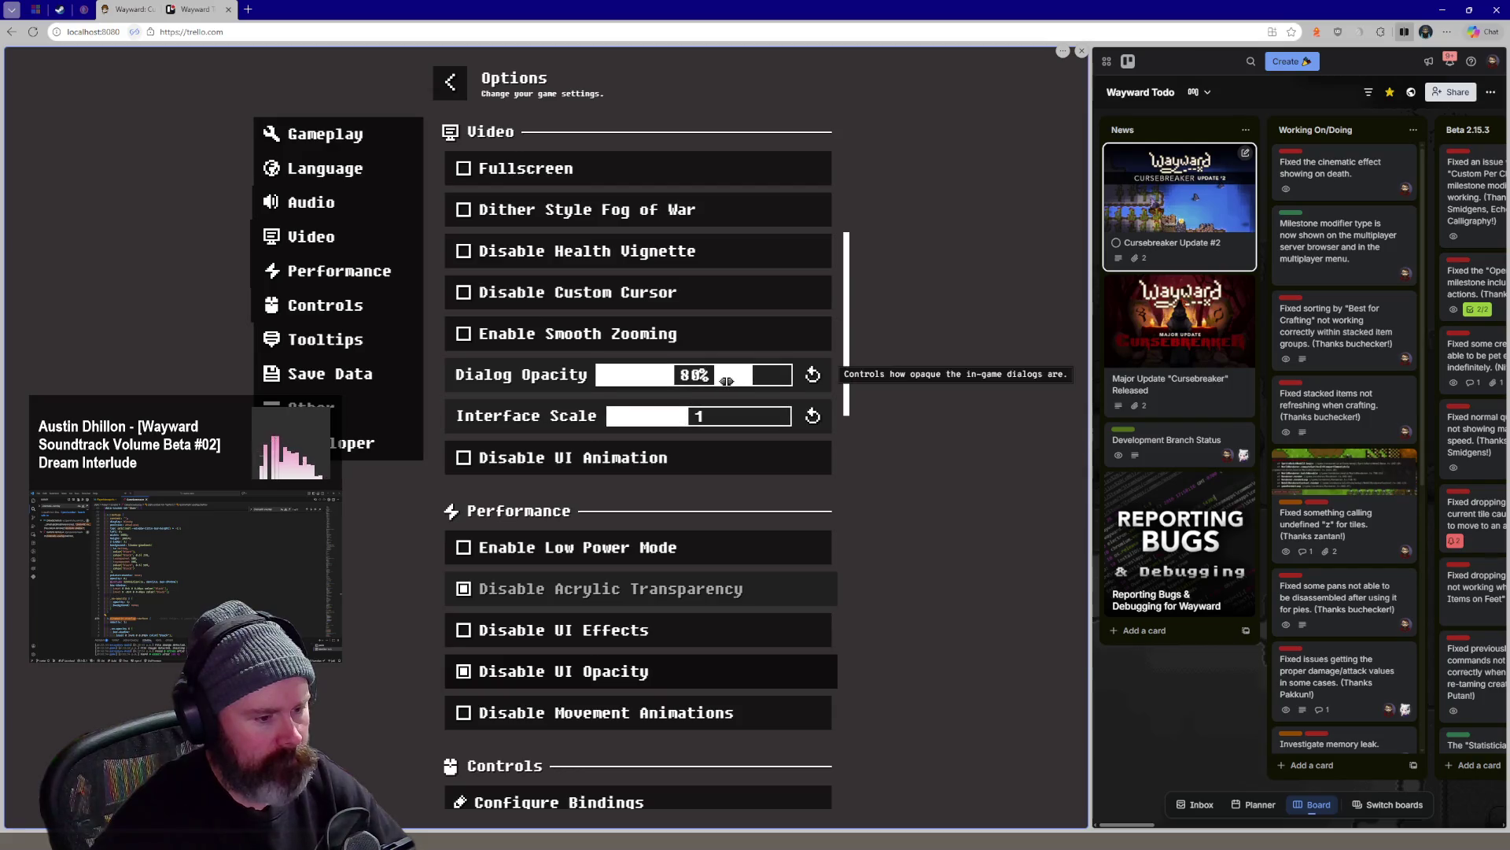
pyautogui.scroll(-3, 728, 380)
pyautogui.scroll(-3, 708, 402)
pyautogui.scroll(4, 684, 413)
pyautogui.scroll(5, 673, 420)
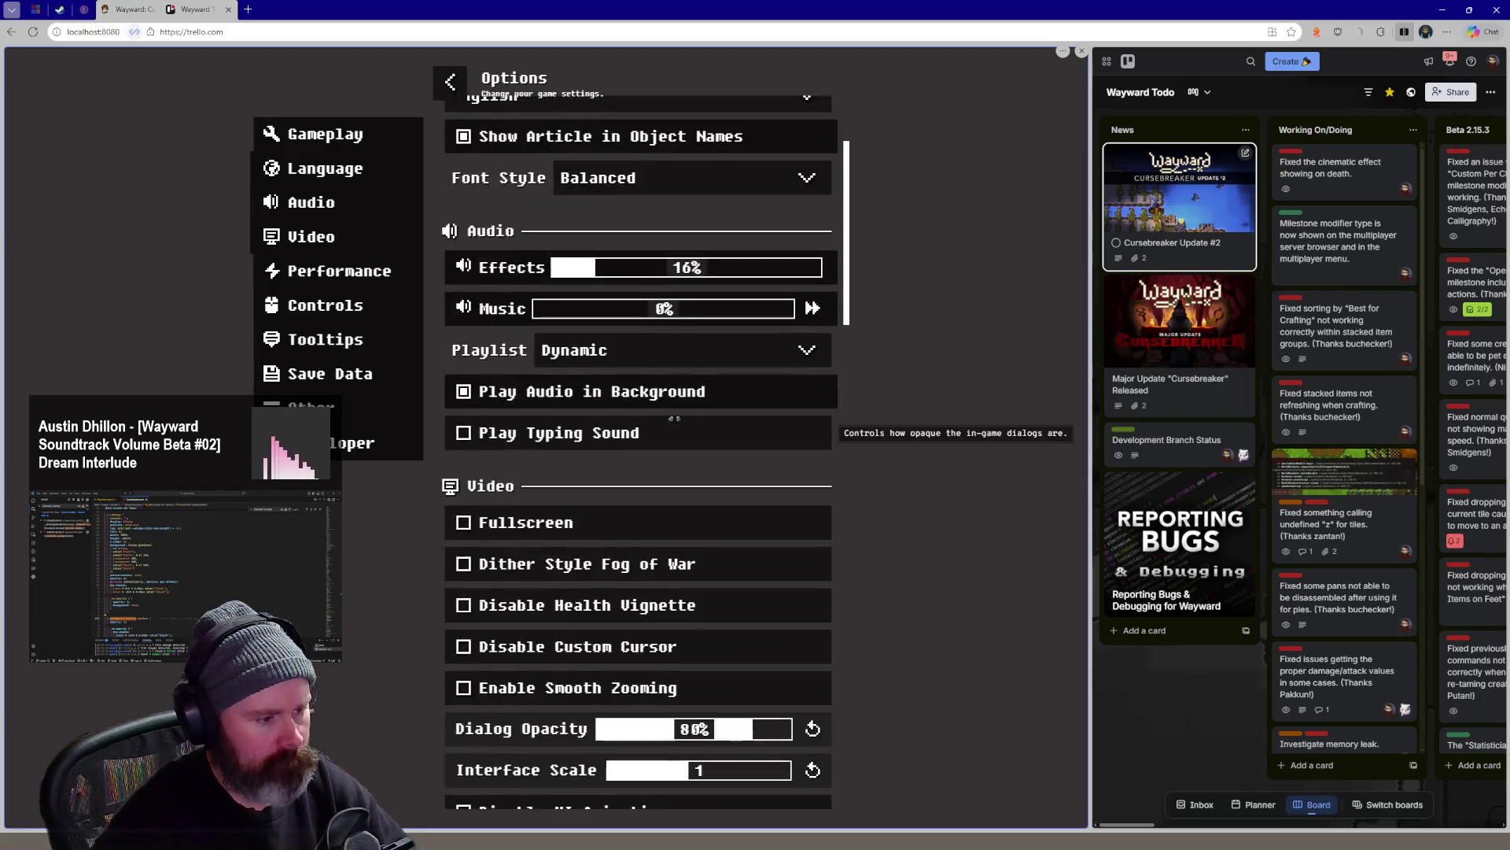
pyautogui.scroll(2, 673, 420)
pyautogui.scroll(2, 662, 425)
pyautogui.scroll(-6, 638, 437)
pyautogui.scroll(-2, 599, 463)
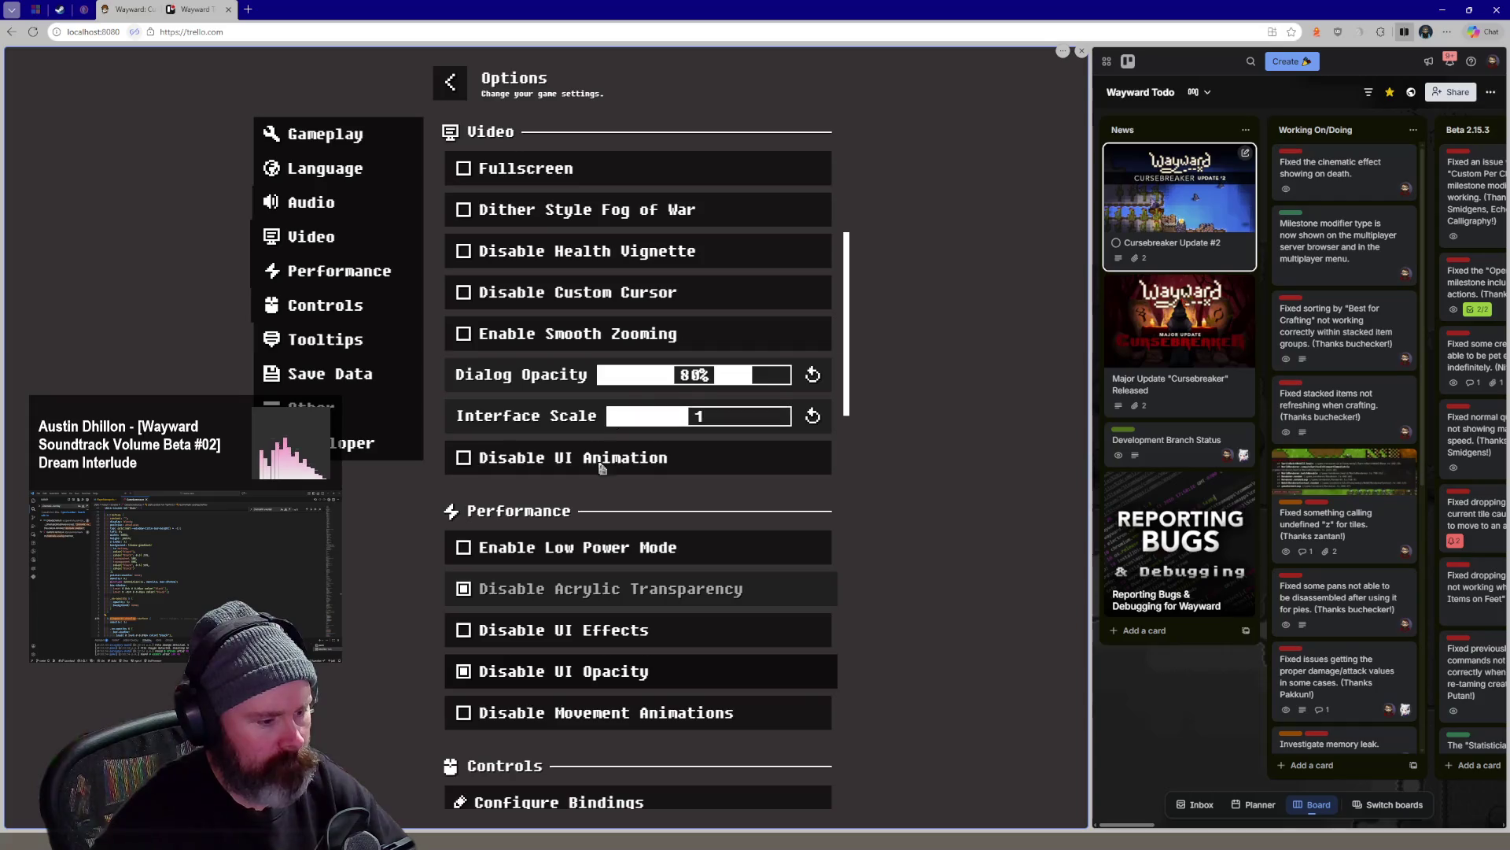
# Close the Options screen and the pause menu to resume play
pyautogui.press('Escape')
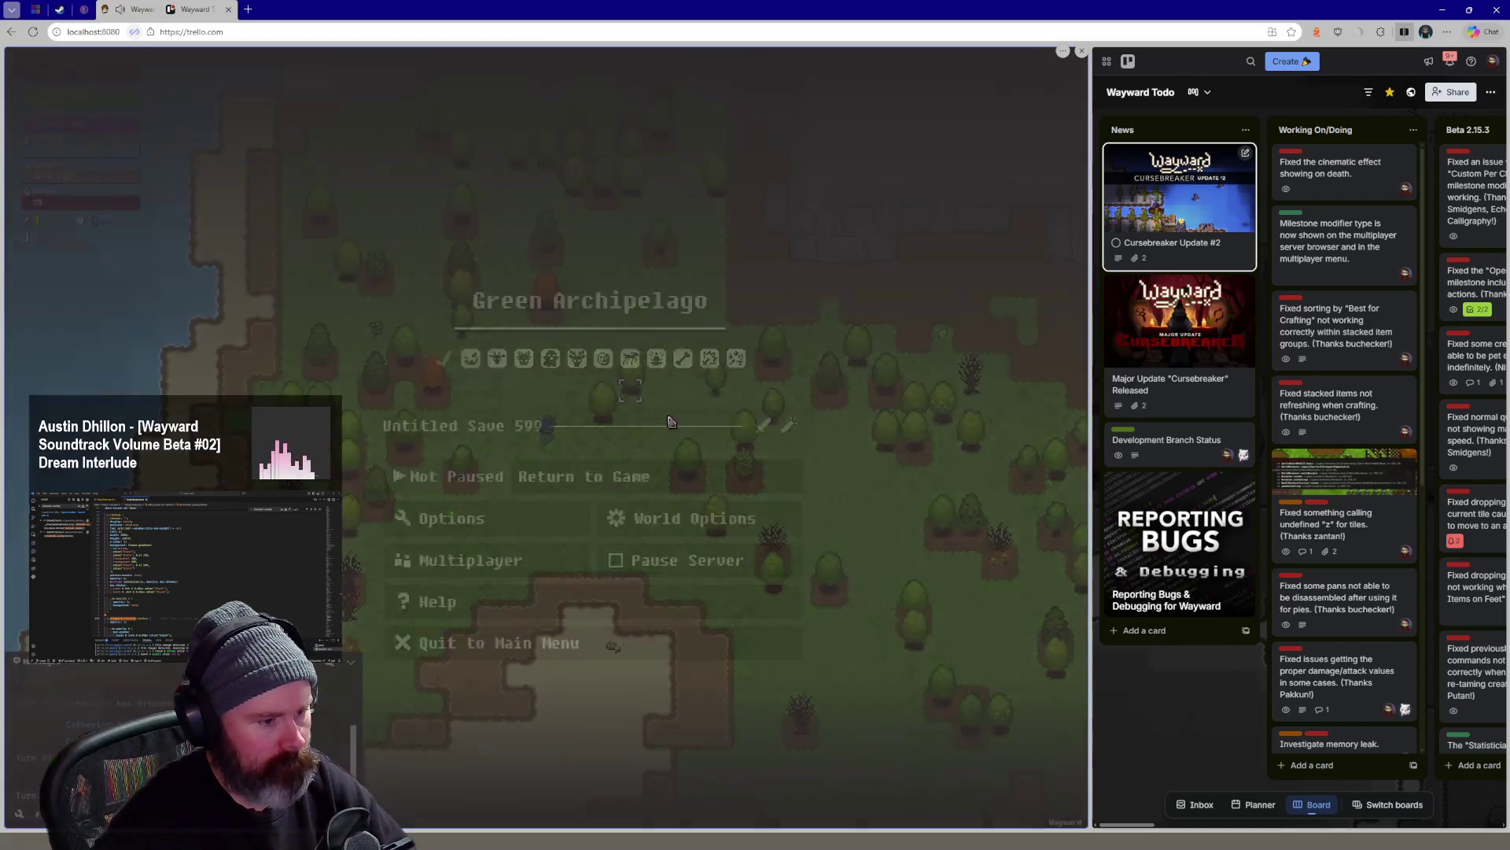
pyautogui.press('Escape')
pyautogui.scroll(-2, 573, 213)
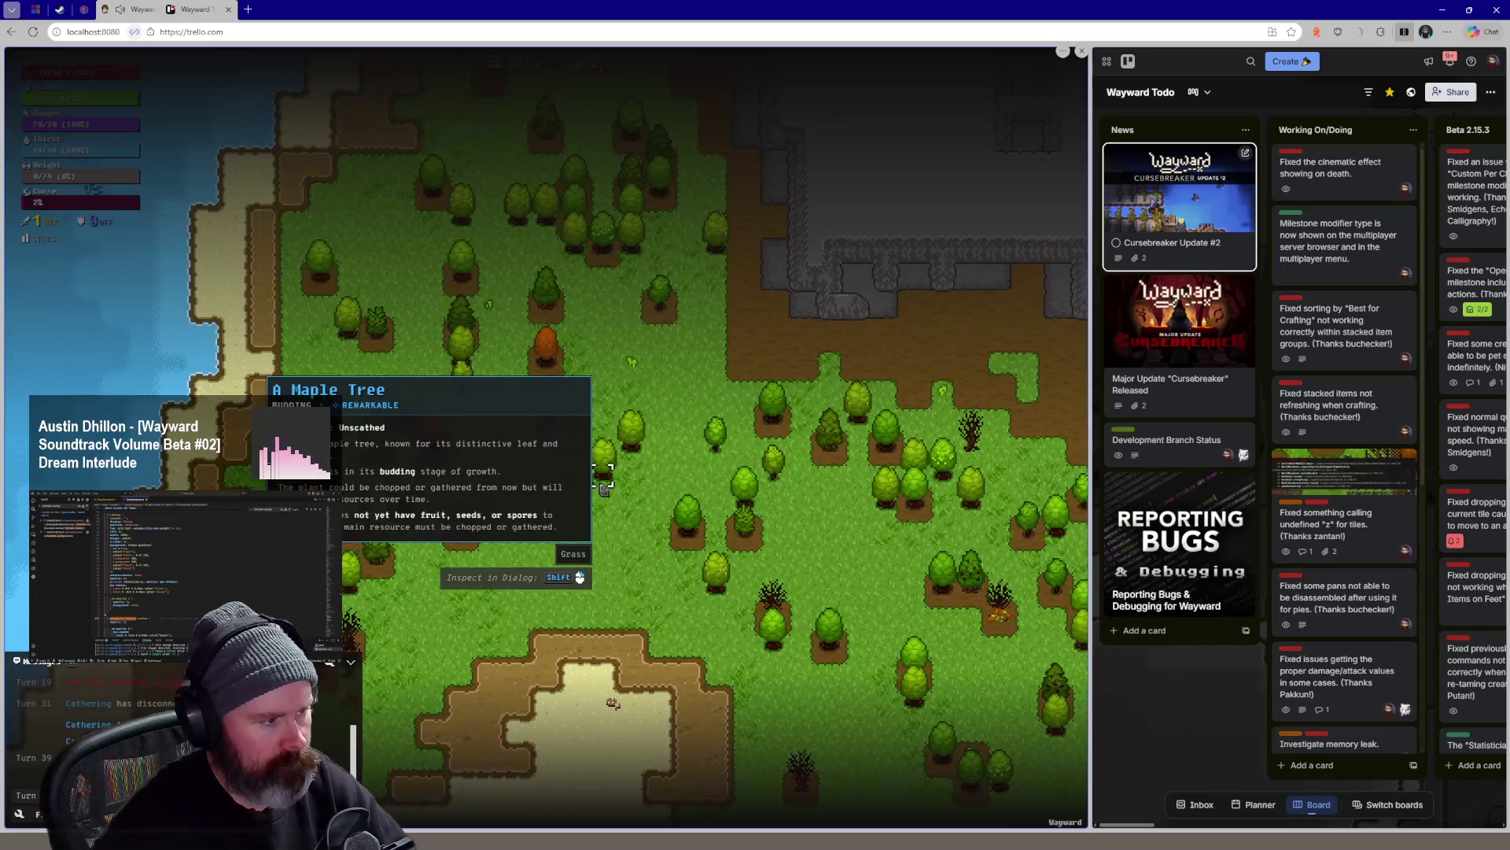
pyautogui.scroll(-2, 578, 473)
# Walk the character south onto the beach sand and a tile east
pyautogui.press('s')
pyautogui.press('s')
pyautogui.press('s')
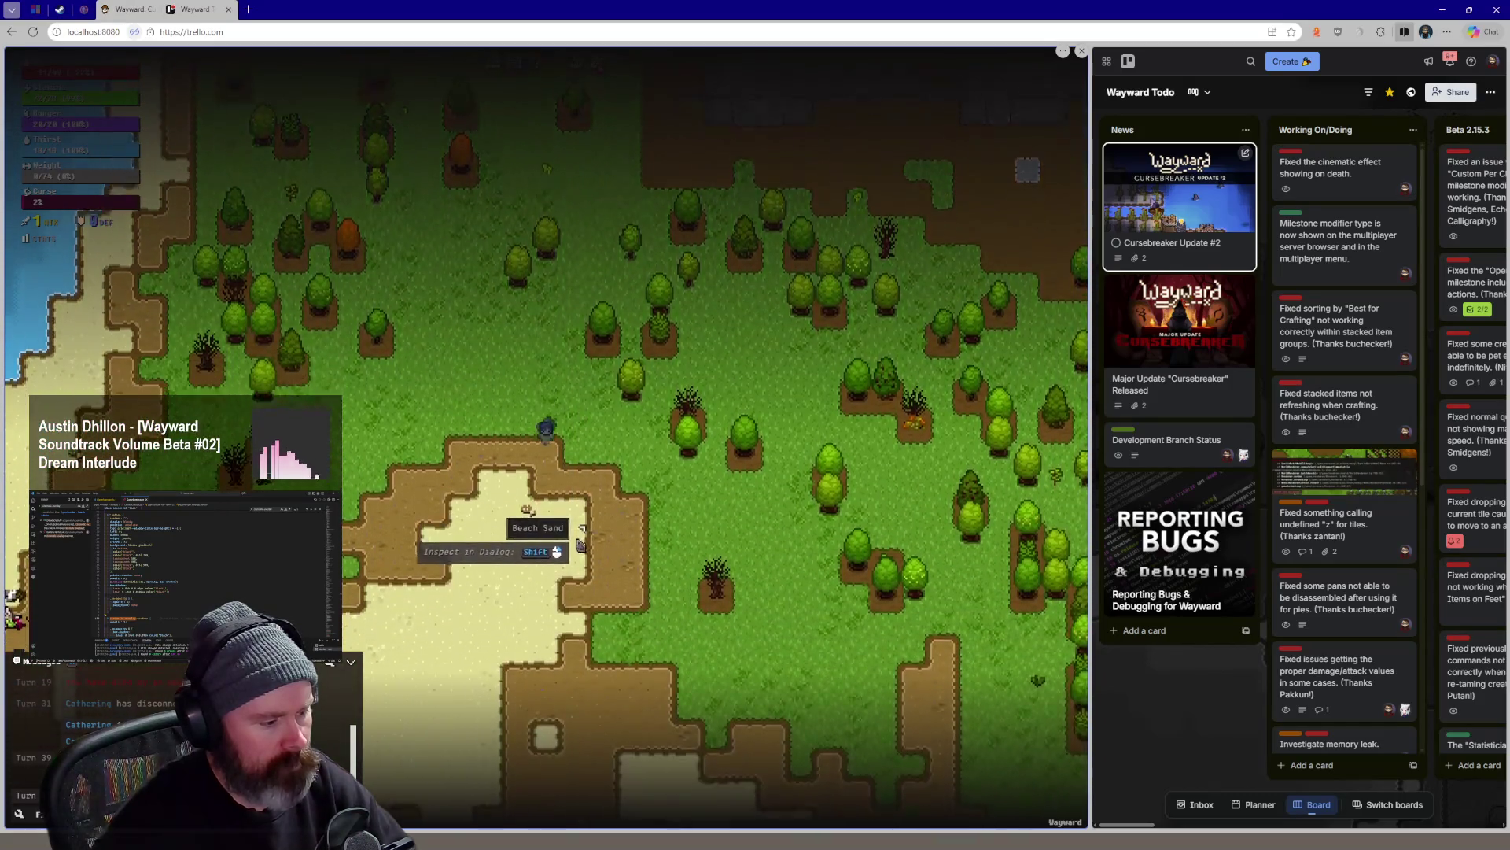
pyautogui.press('a')
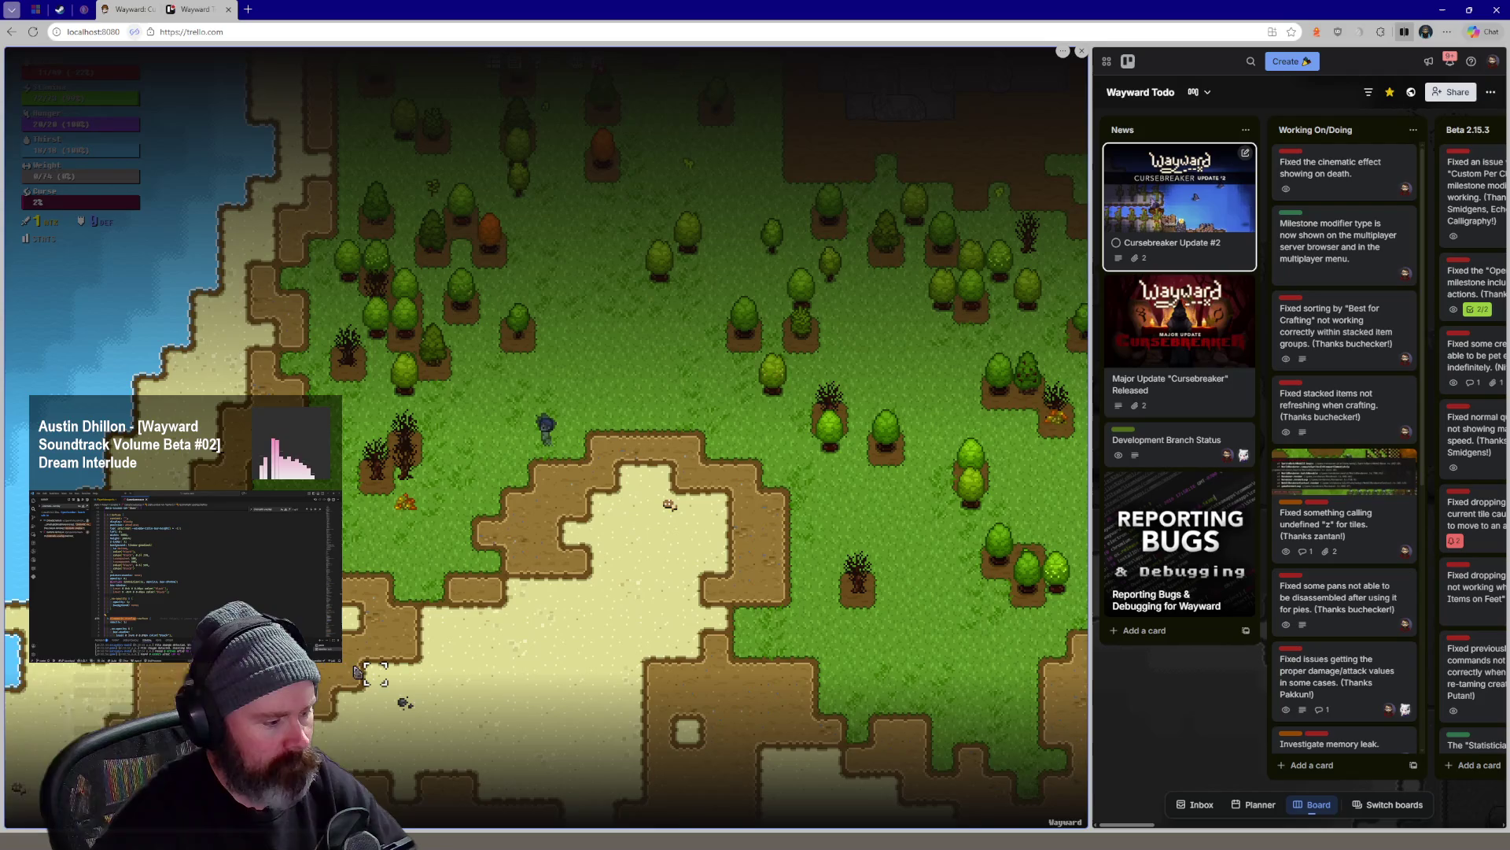
pyautogui.press('s')
pyautogui.press('s')
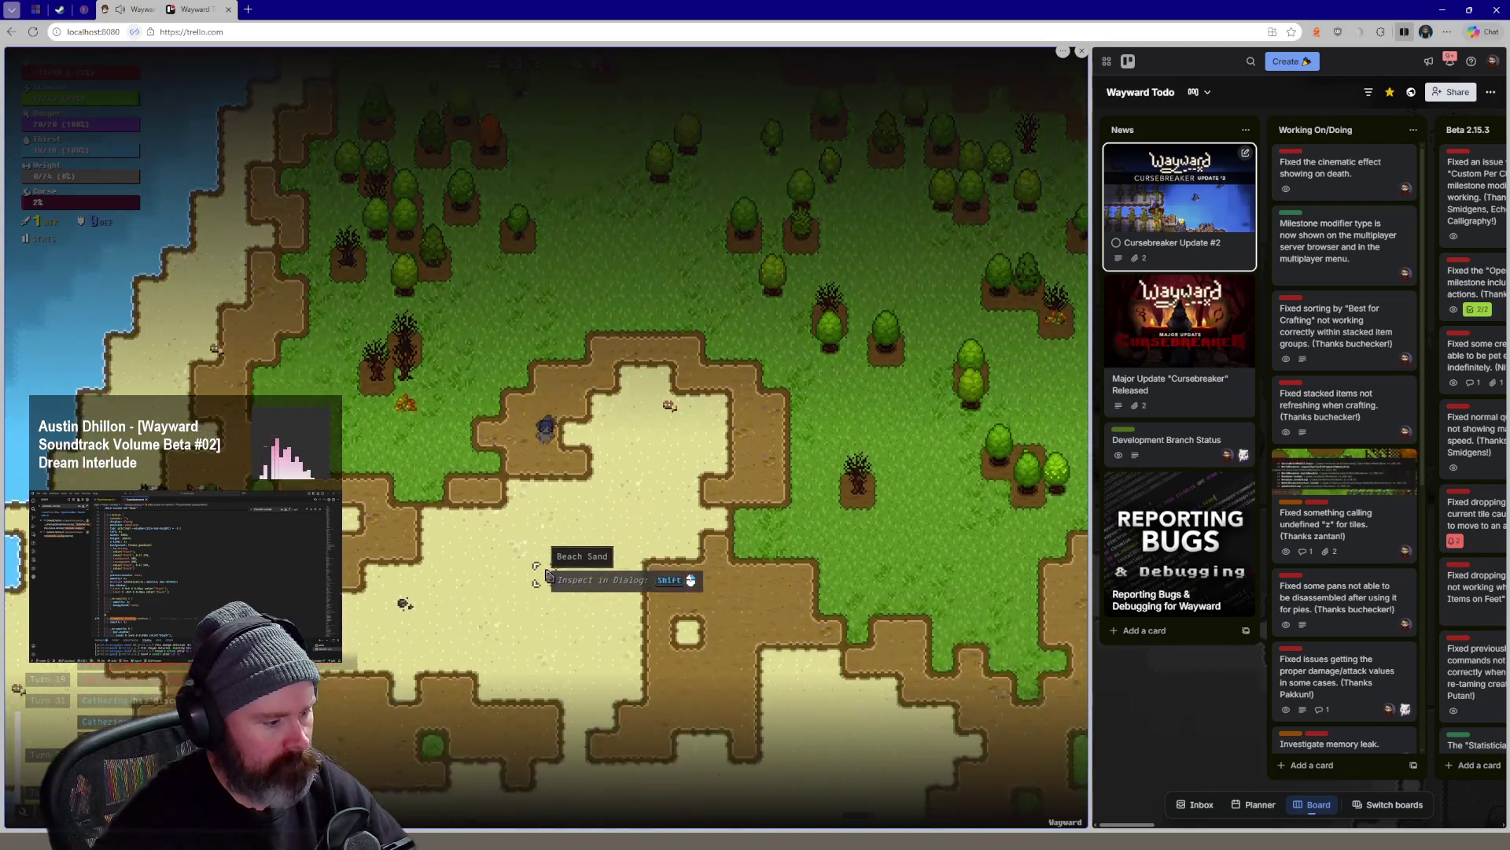
pyautogui.press('s')
pyautogui.press('s')
pyautogui.press('s')
pyautogui.press('s')
pyautogui.press('s')
pyautogui.press('d')
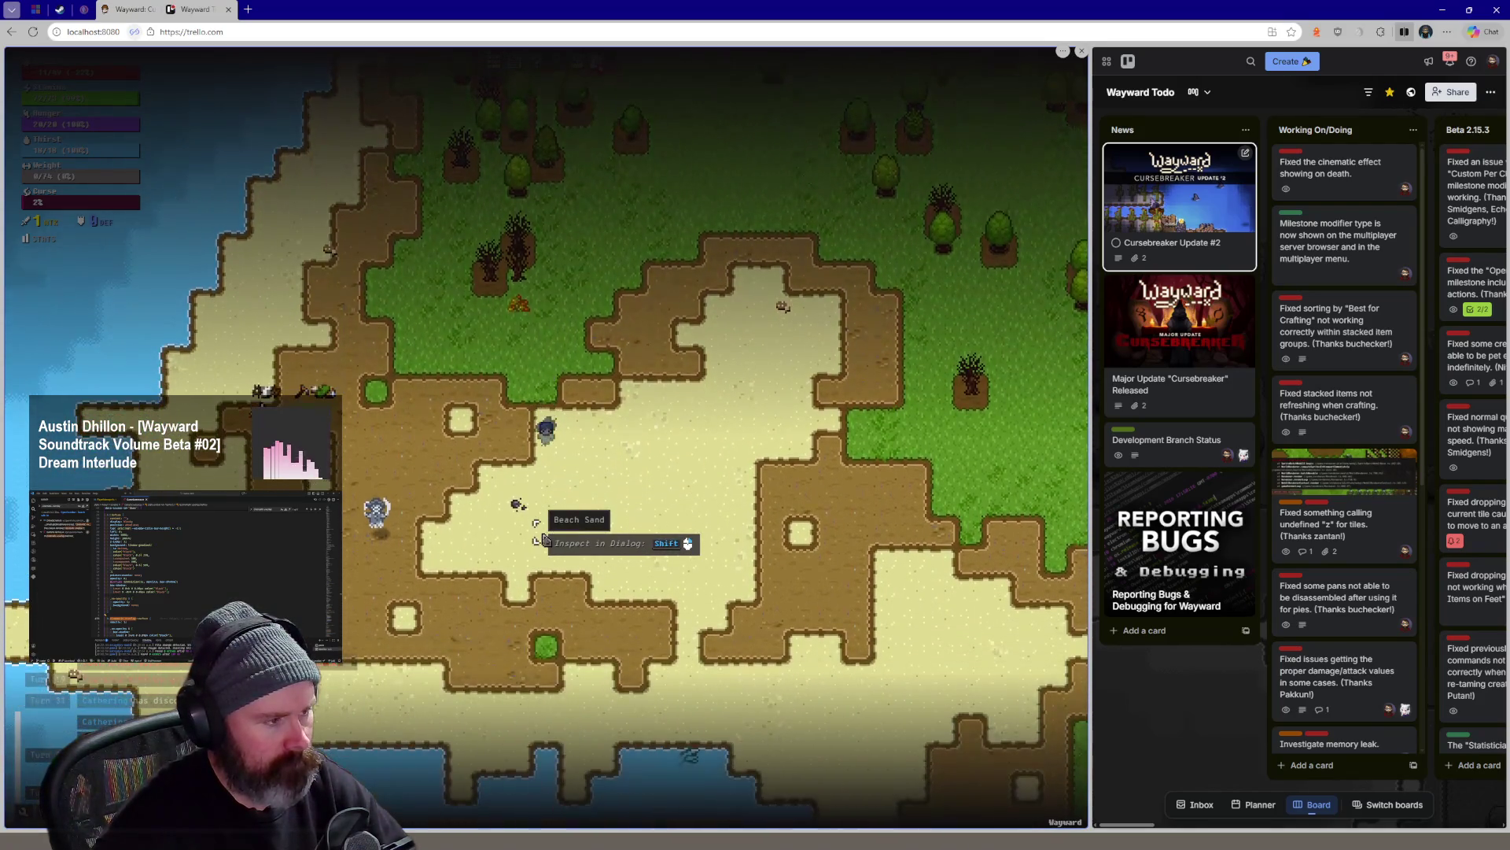
pyautogui.press('s')
pyautogui.press('s')
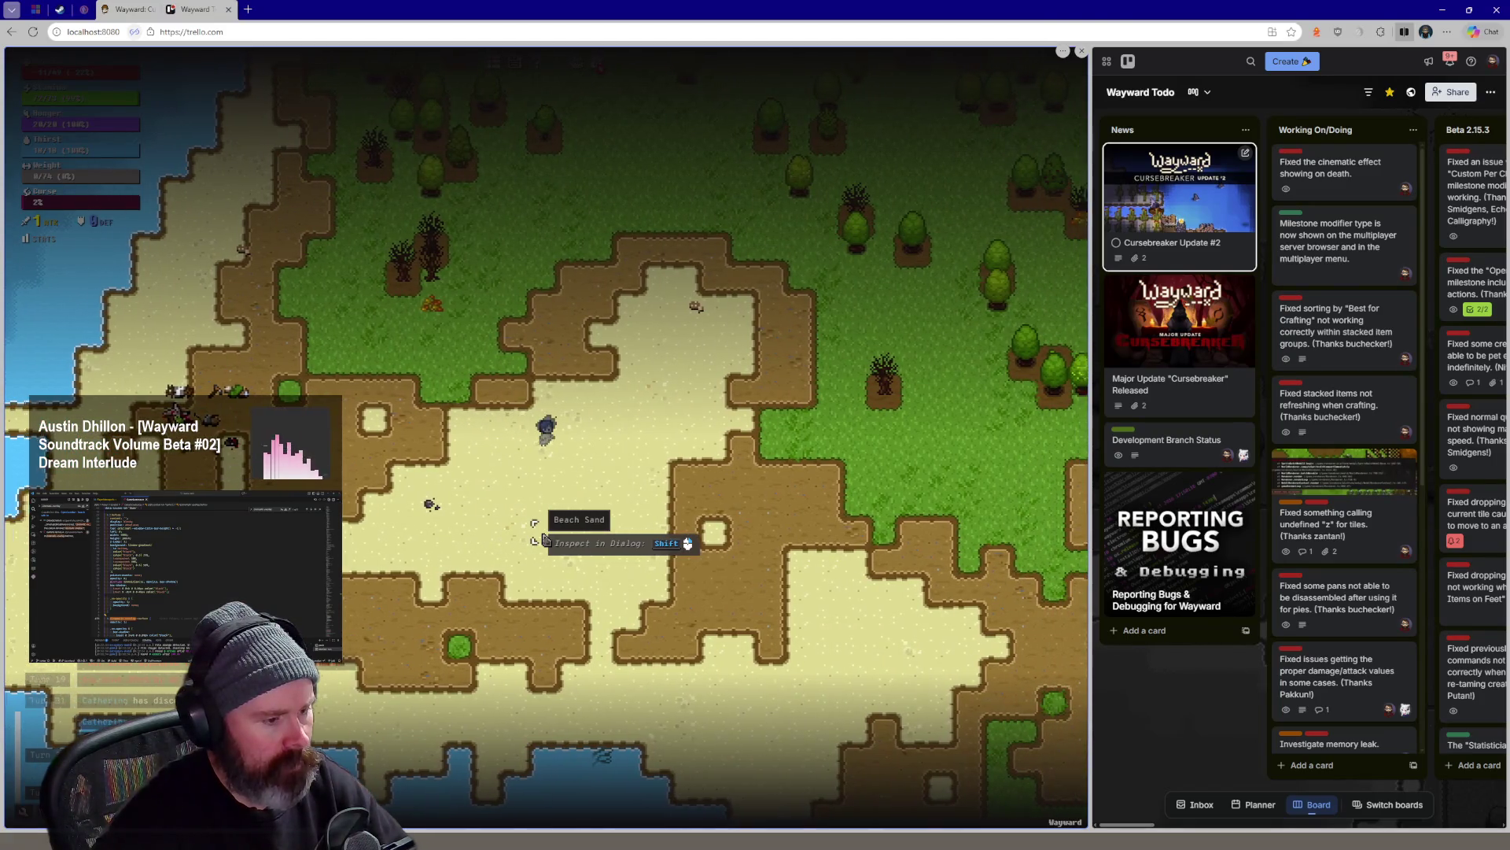
pyautogui.press('d')
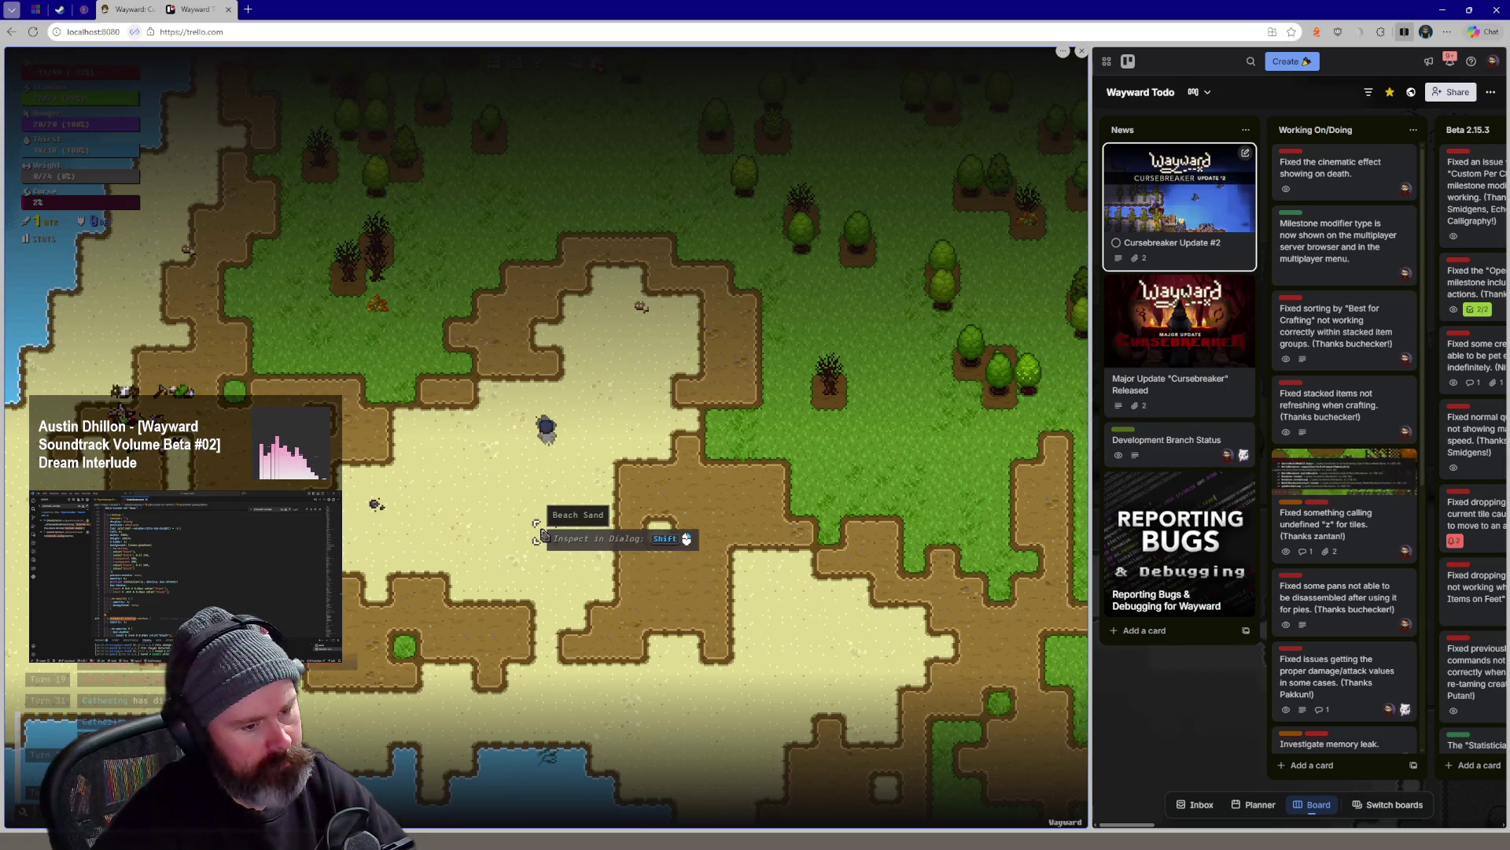
# Walk back north onto grass to the rocky area and open the empty inventory
pyautogui.press('w')
pyautogui.press('w')
pyautogui.press('w')
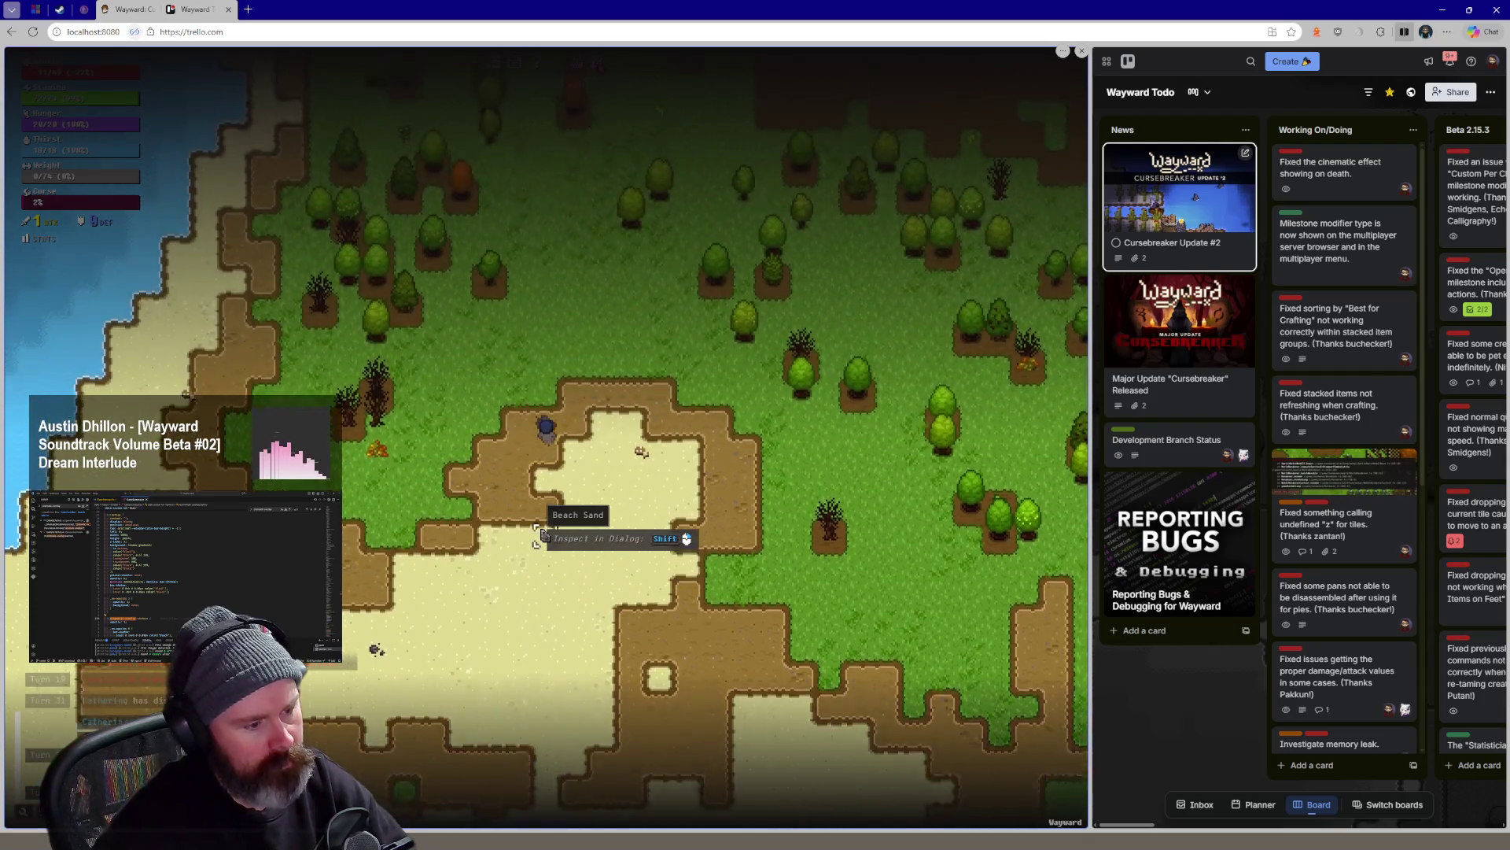
pyautogui.press('w')
pyautogui.press('w')
pyautogui.press('w')
pyautogui.press('w')
pyautogui.press('w')
pyautogui.press('w')
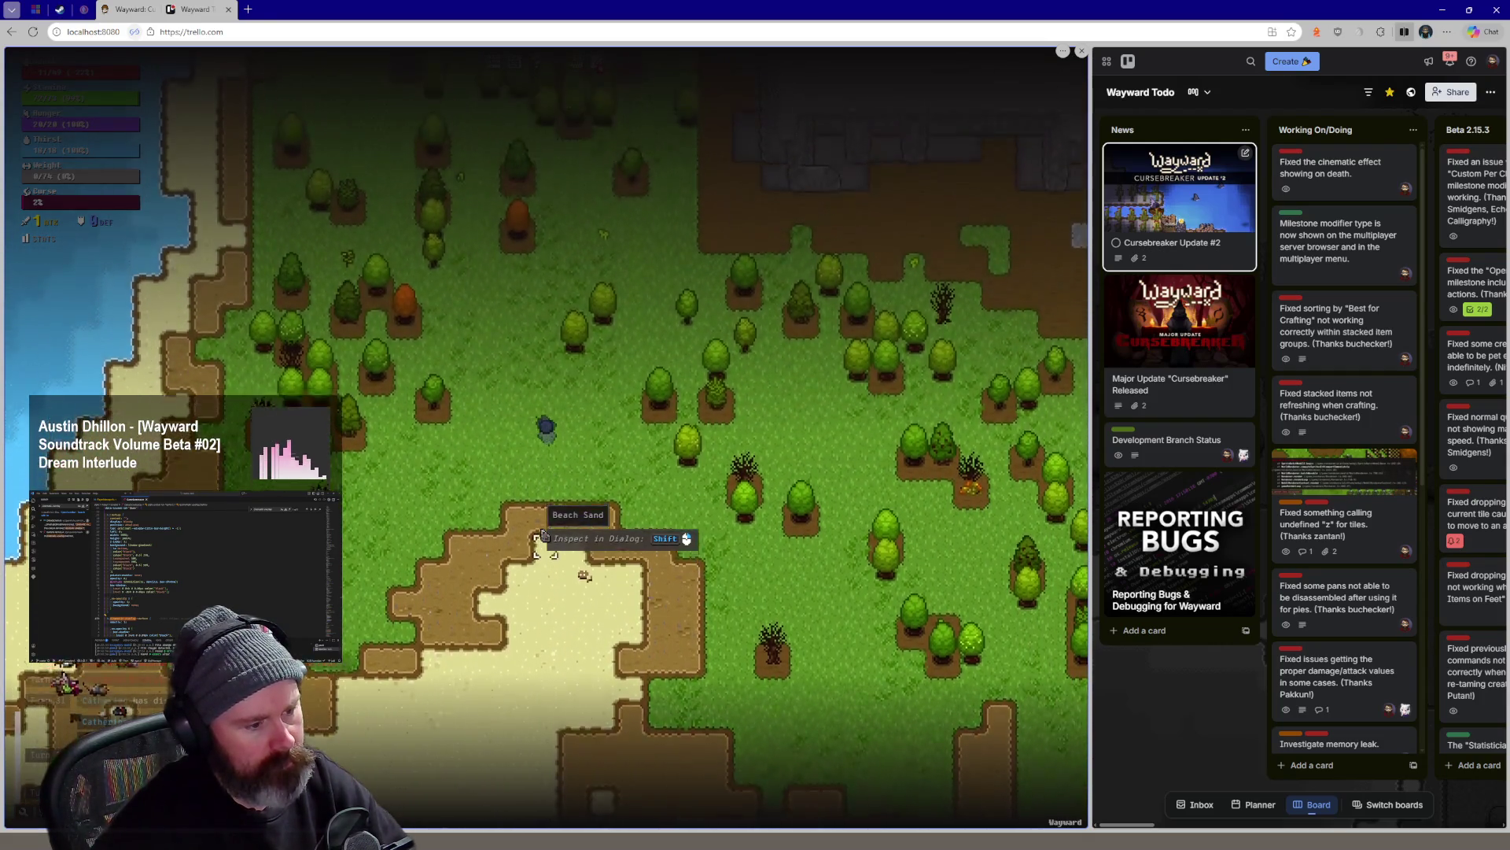
pyautogui.press('w')
pyautogui.press('w')
pyautogui.press('w')
pyautogui.press('w')
pyautogui.press('w')
pyautogui.press('w')
pyautogui.press('w')
pyautogui.press('w')
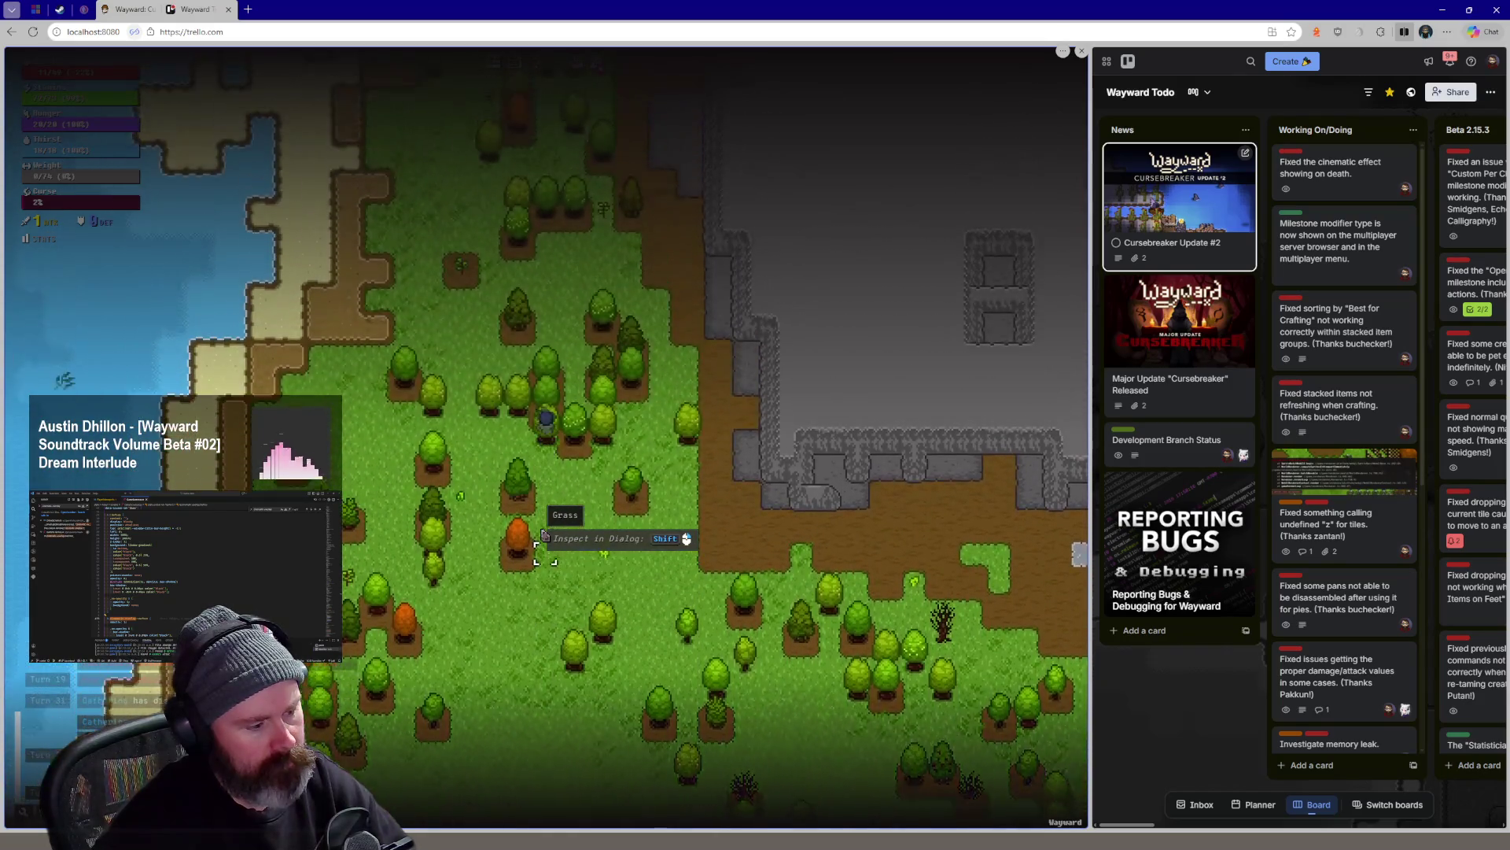
pyautogui.press('w')
pyautogui.press('w')
pyautogui.press('w')
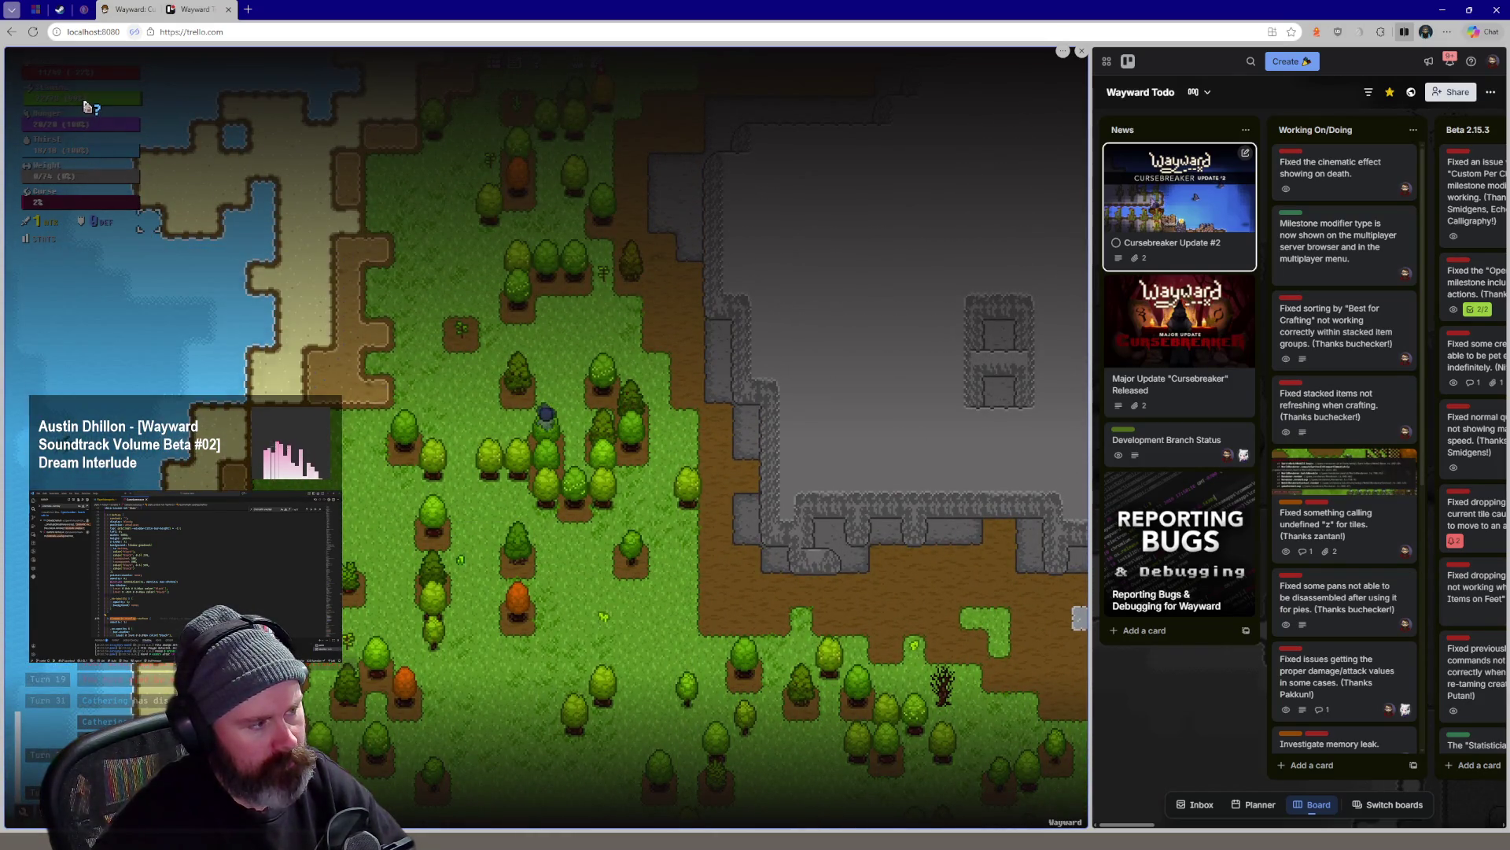
pyautogui.press('w')
pyautogui.press('w')
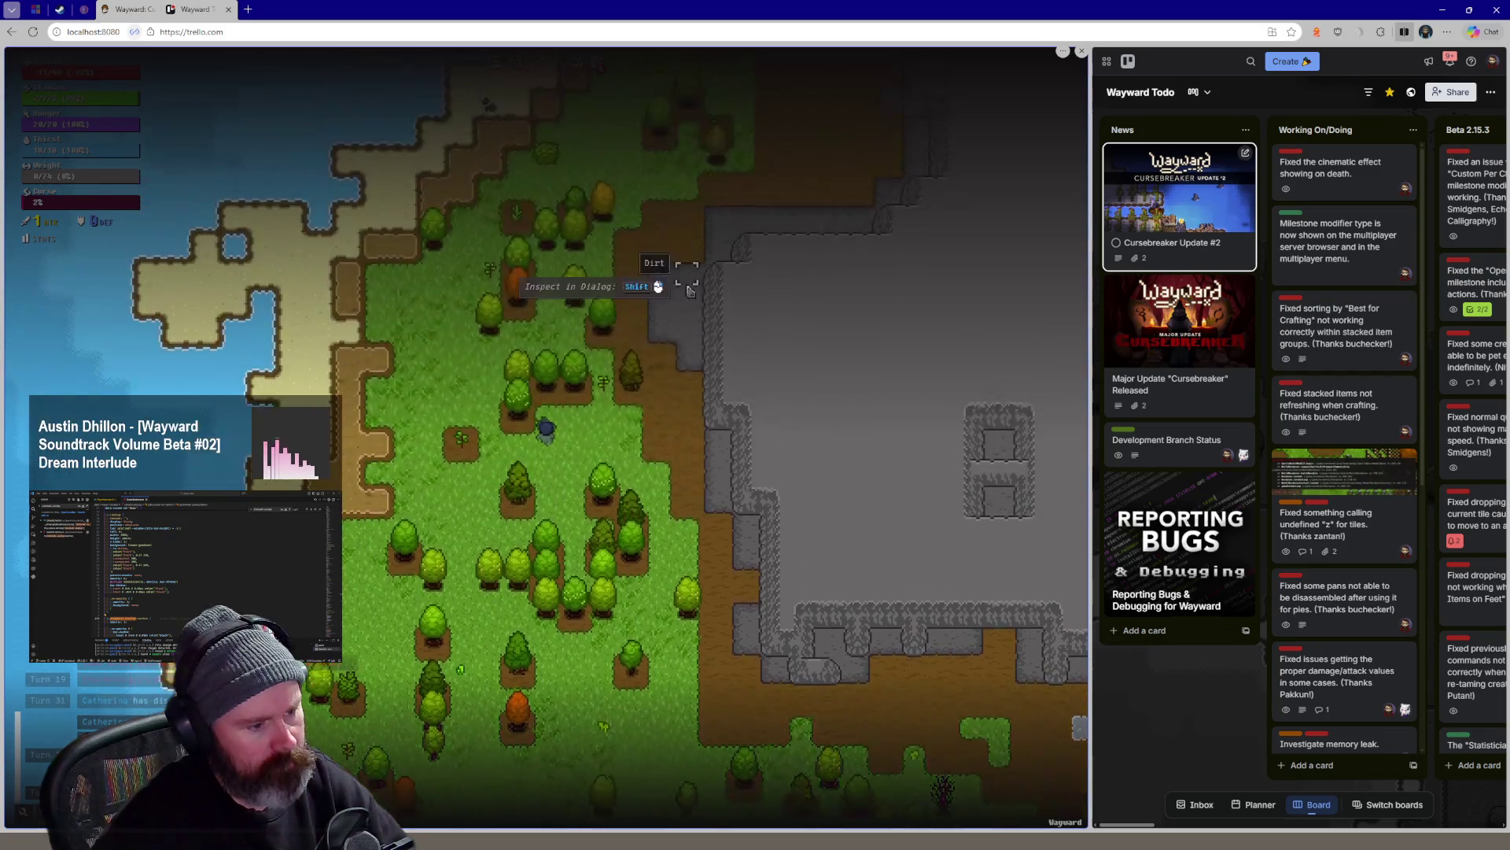
pyautogui.press('i')
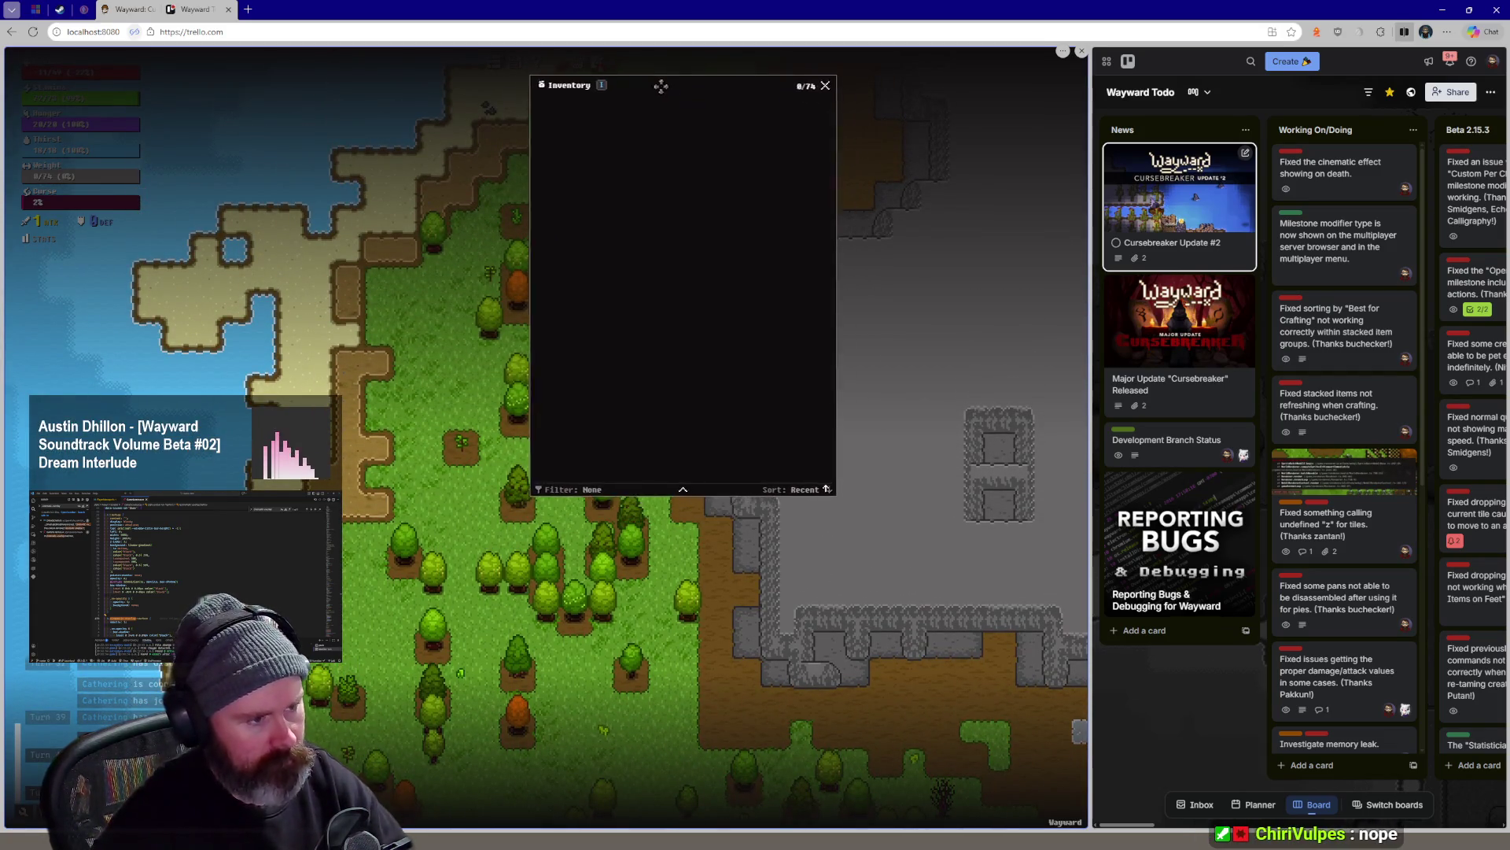
# Move the inventory dialog aside, walk a few tiles, and close the inventory
pyautogui.moveTo(697, 117)
pyautogui.mouseDown()
pyautogui.moveTo(653, 98)
pyautogui.moveTo(830, 91)
pyautogui.mouseUp()
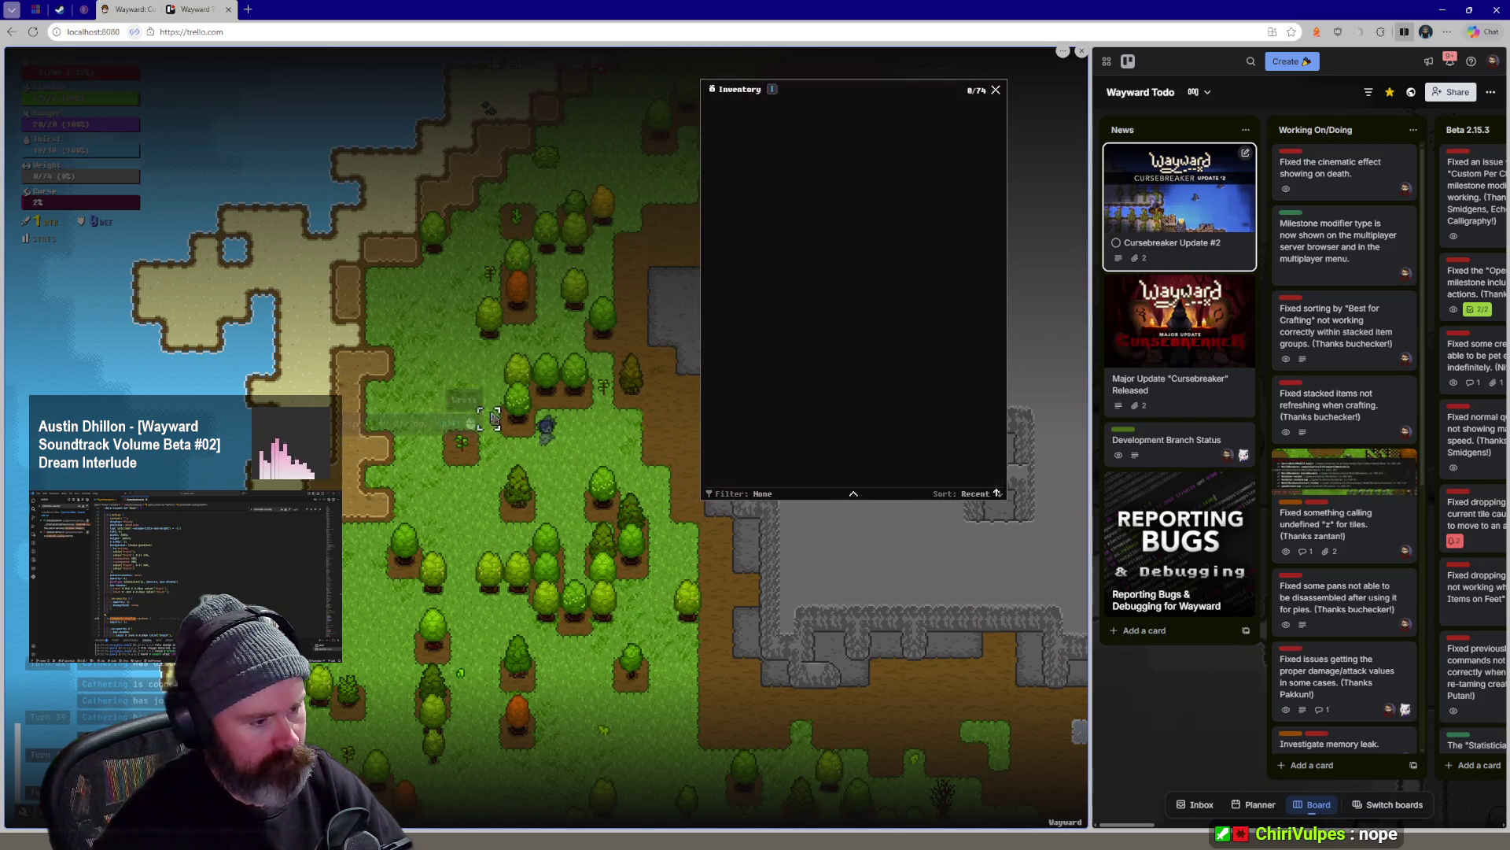
pyautogui.press('w')
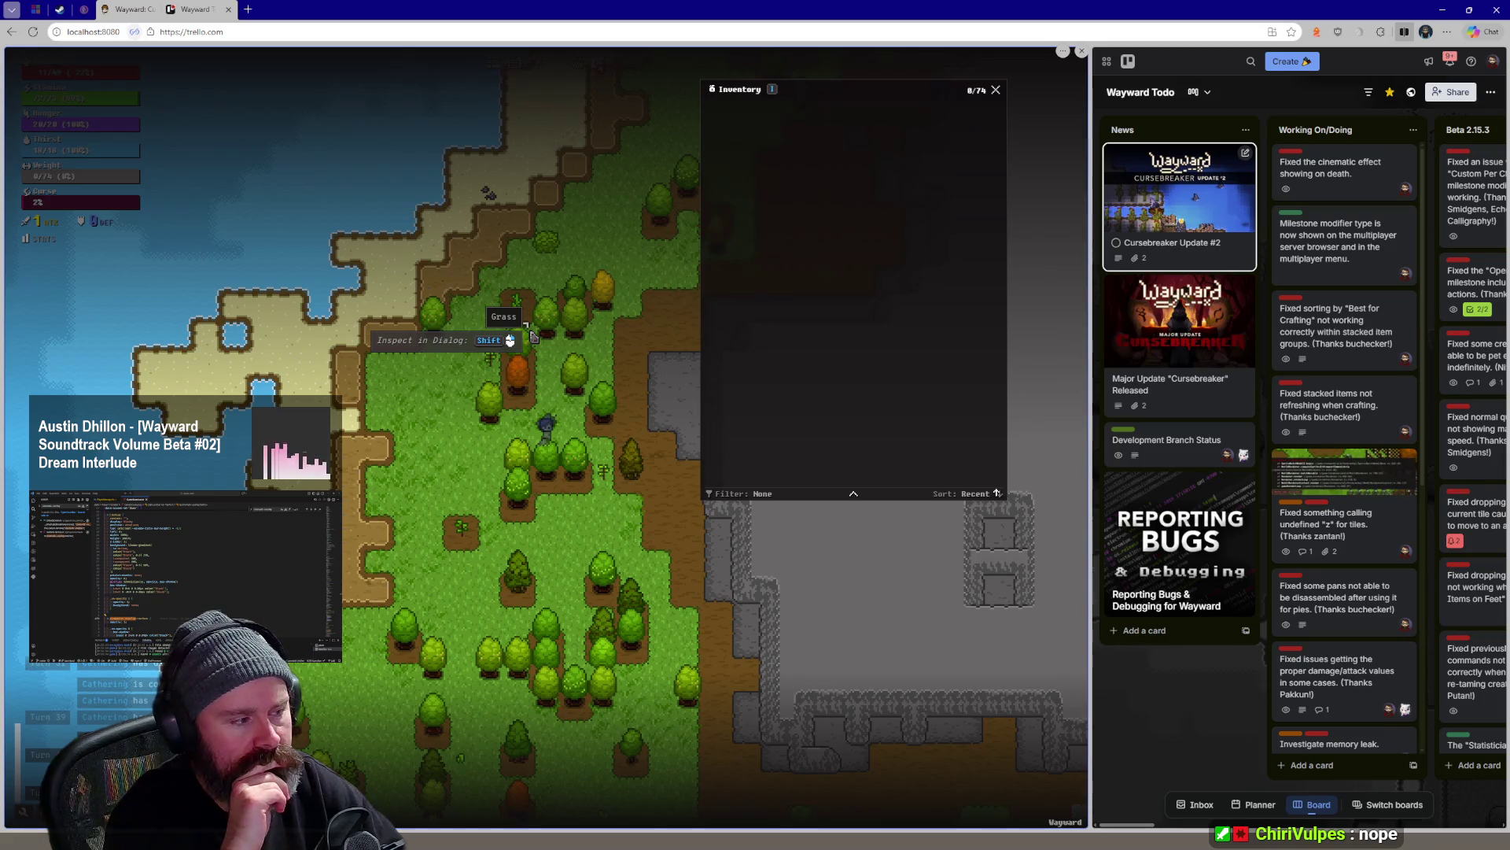
pyautogui.press('d')
pyautogui.press('d')
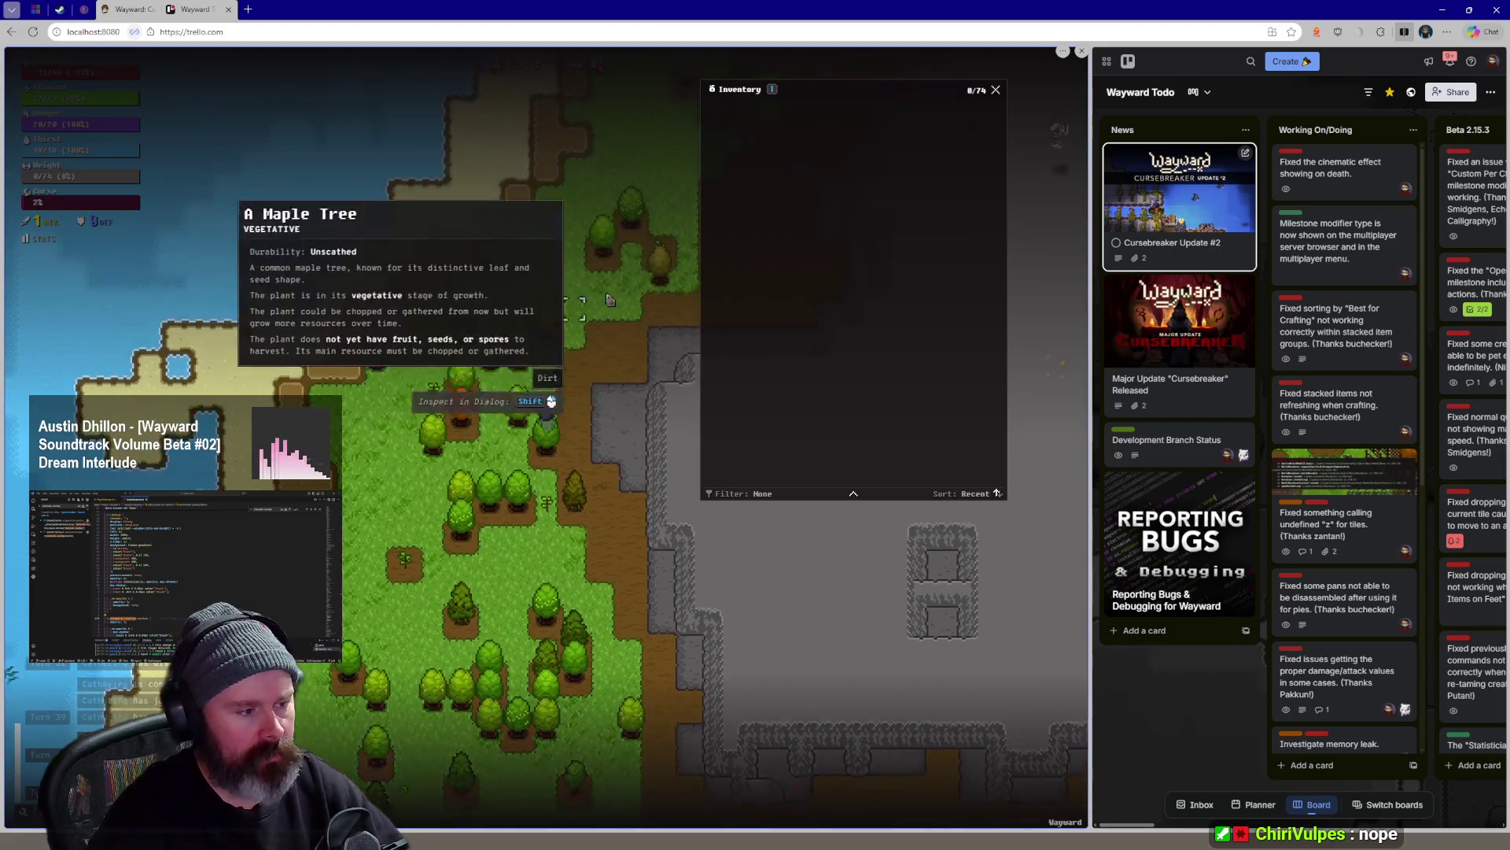
pyautogui.click(995, 90)
pyautogui.press('w')
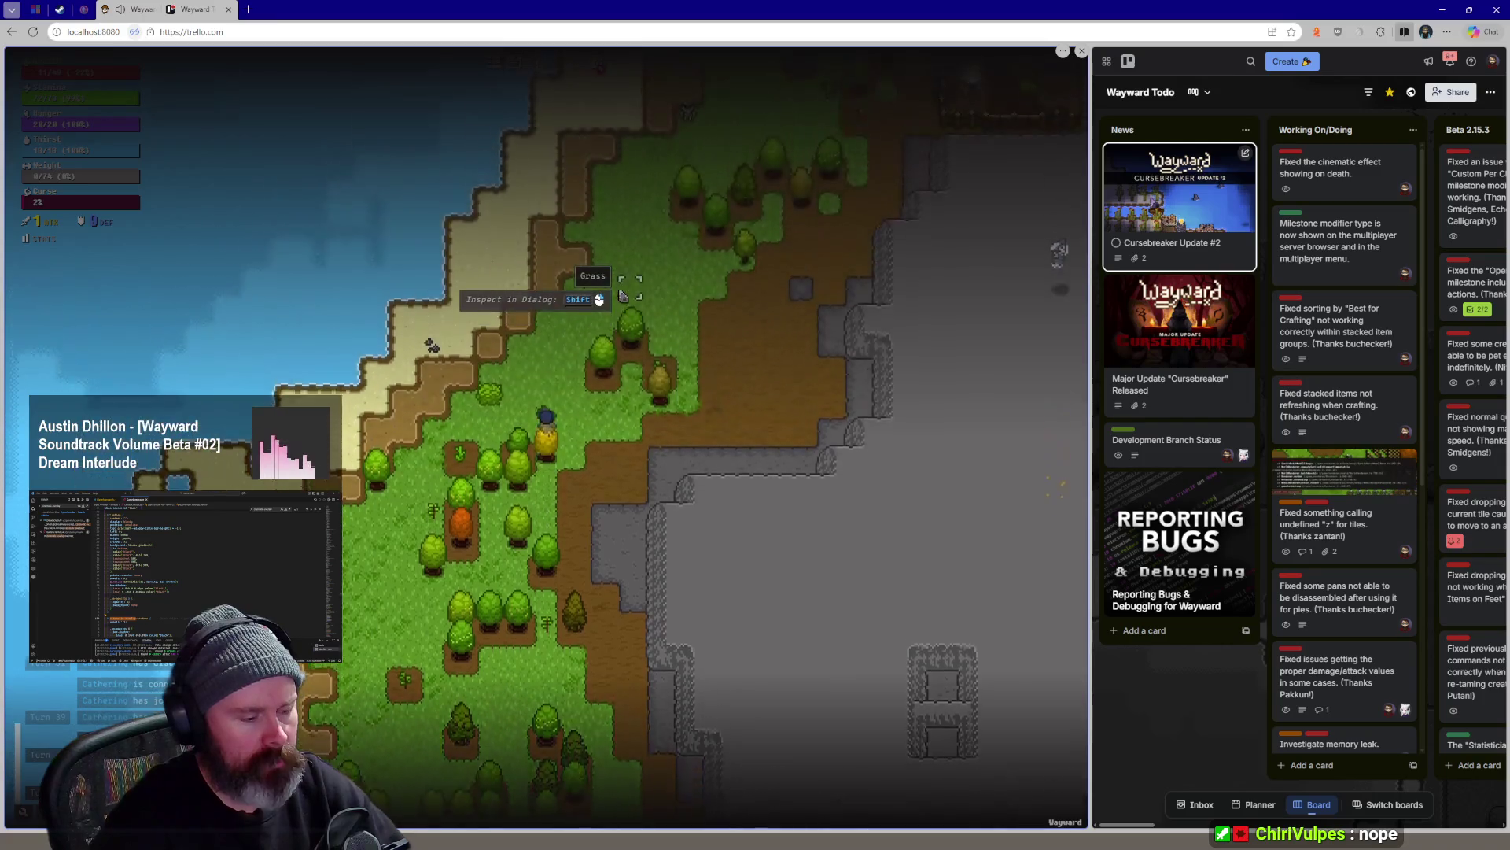
pyautogui.press('w')
pyautogui.press('w')
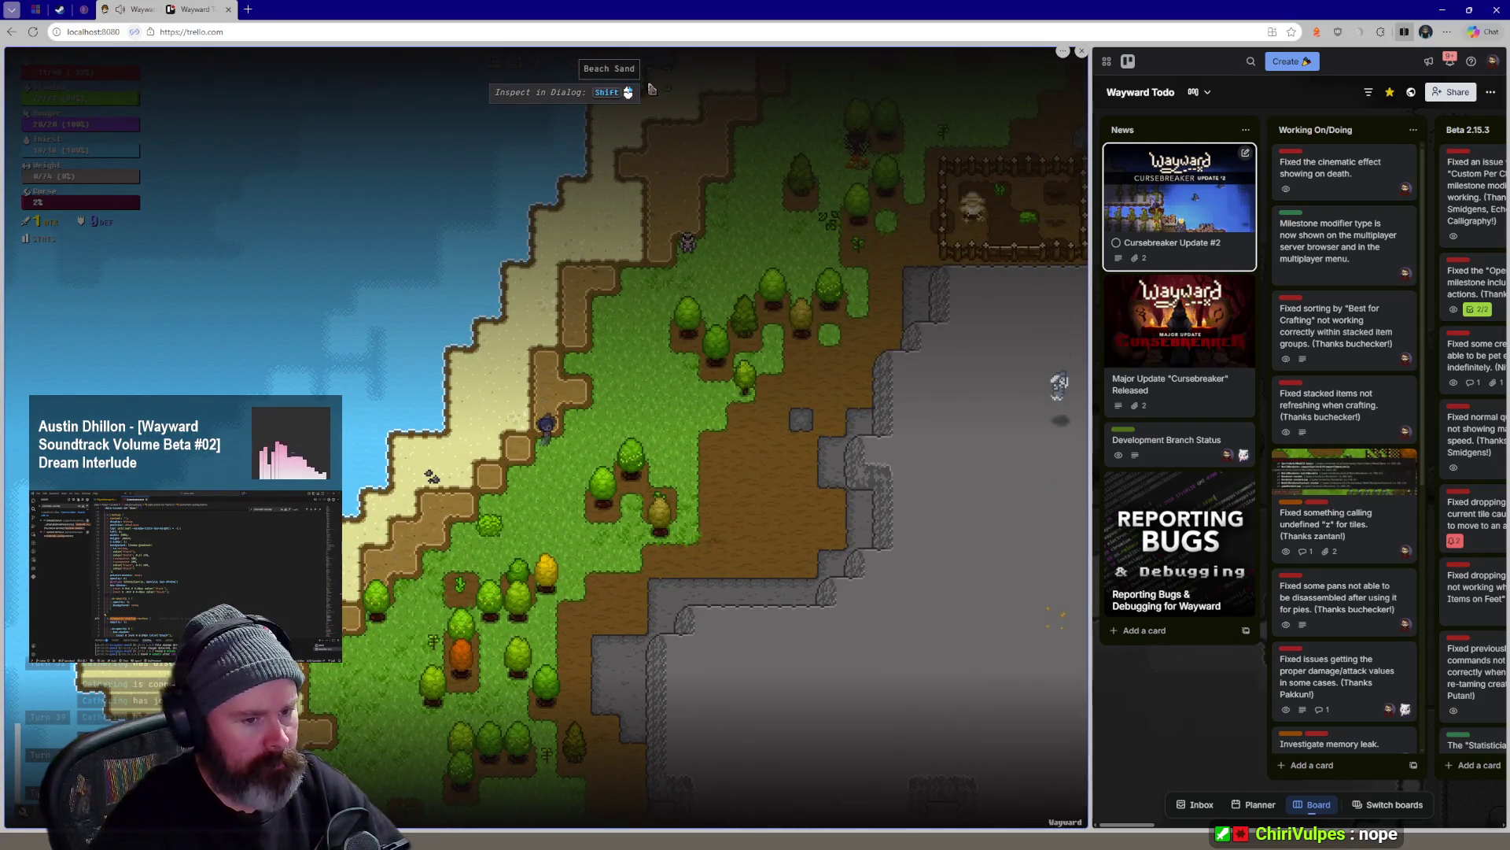
# Walk south-east toward the coast and open the pause menu
pyautogui.press('Escape')
pyautogui.press('Escape')
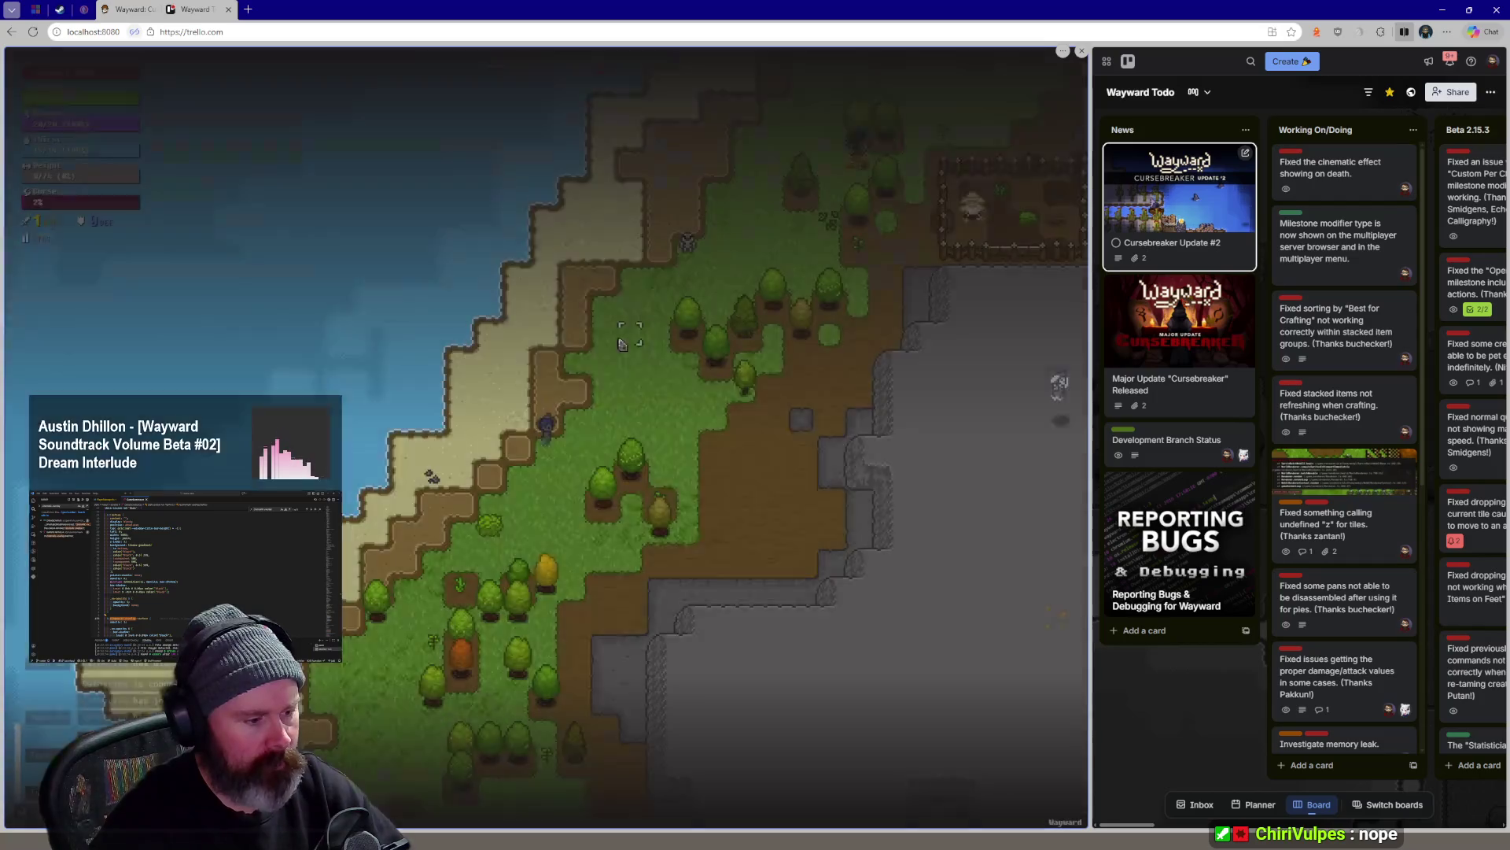
pyautogui.press('w')
pyautogui.press('w')
pyautogui.press('w')
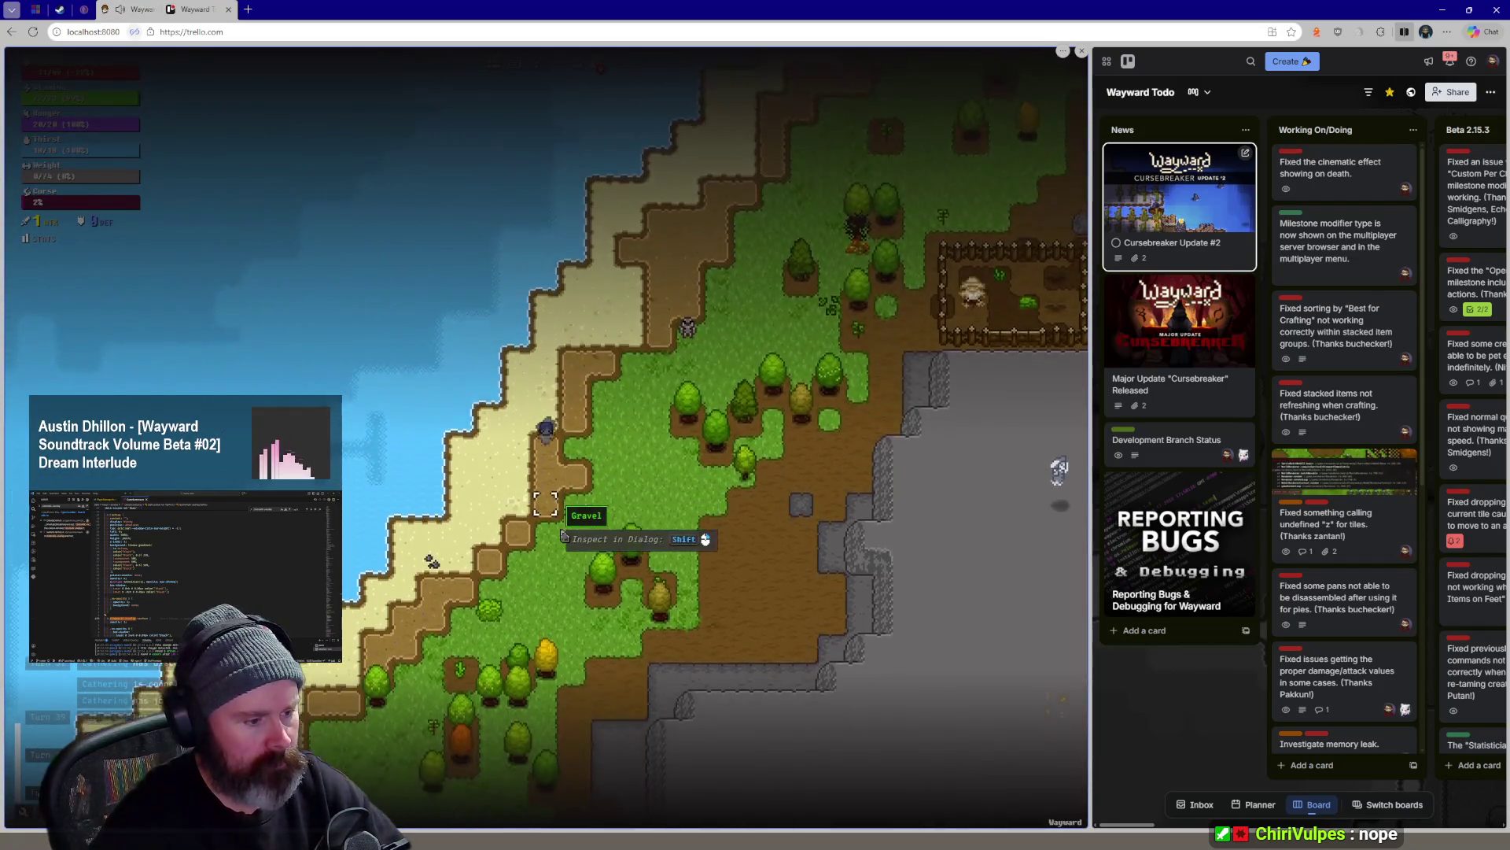
pyautogui.press('s')
pyautogui.press('s')
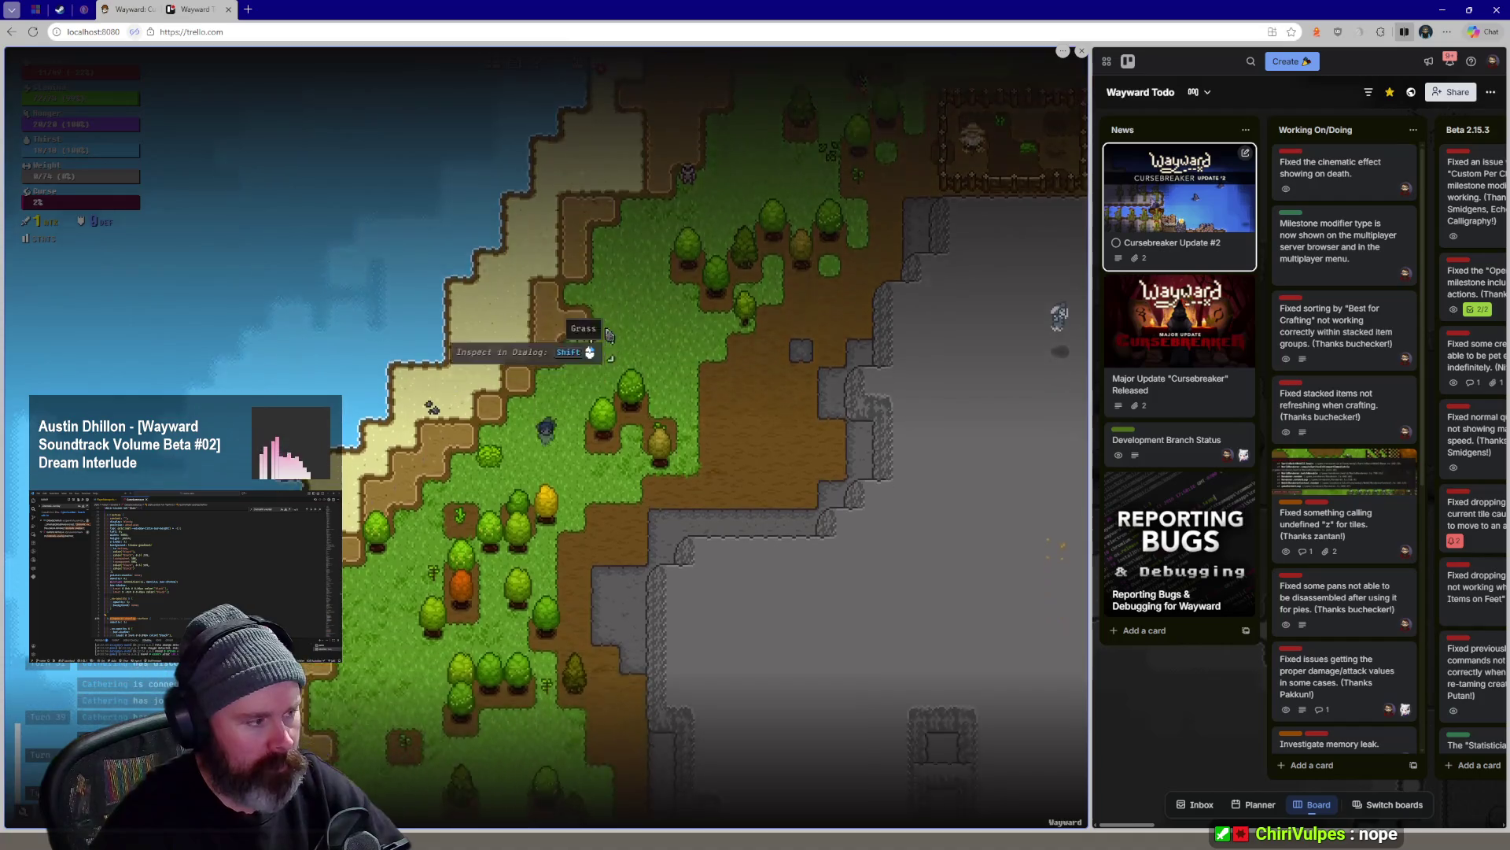
pyautogui.press('s')
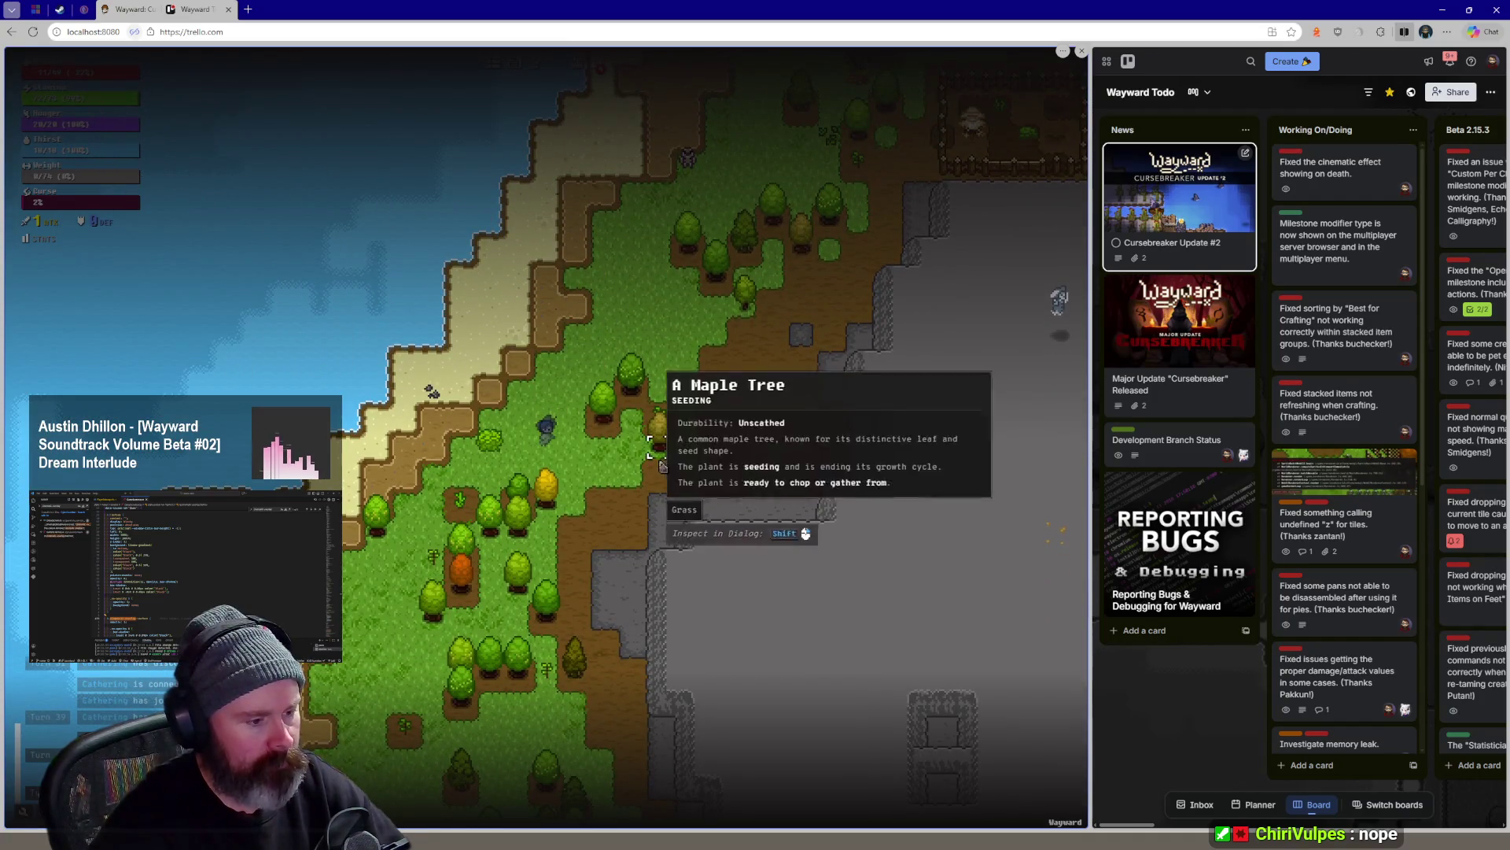
pyautogui.press('s')
pyautogui.press('d')
pyautogui.press('s')
pyautogui.press('d')
pyautogui.press('Escape')
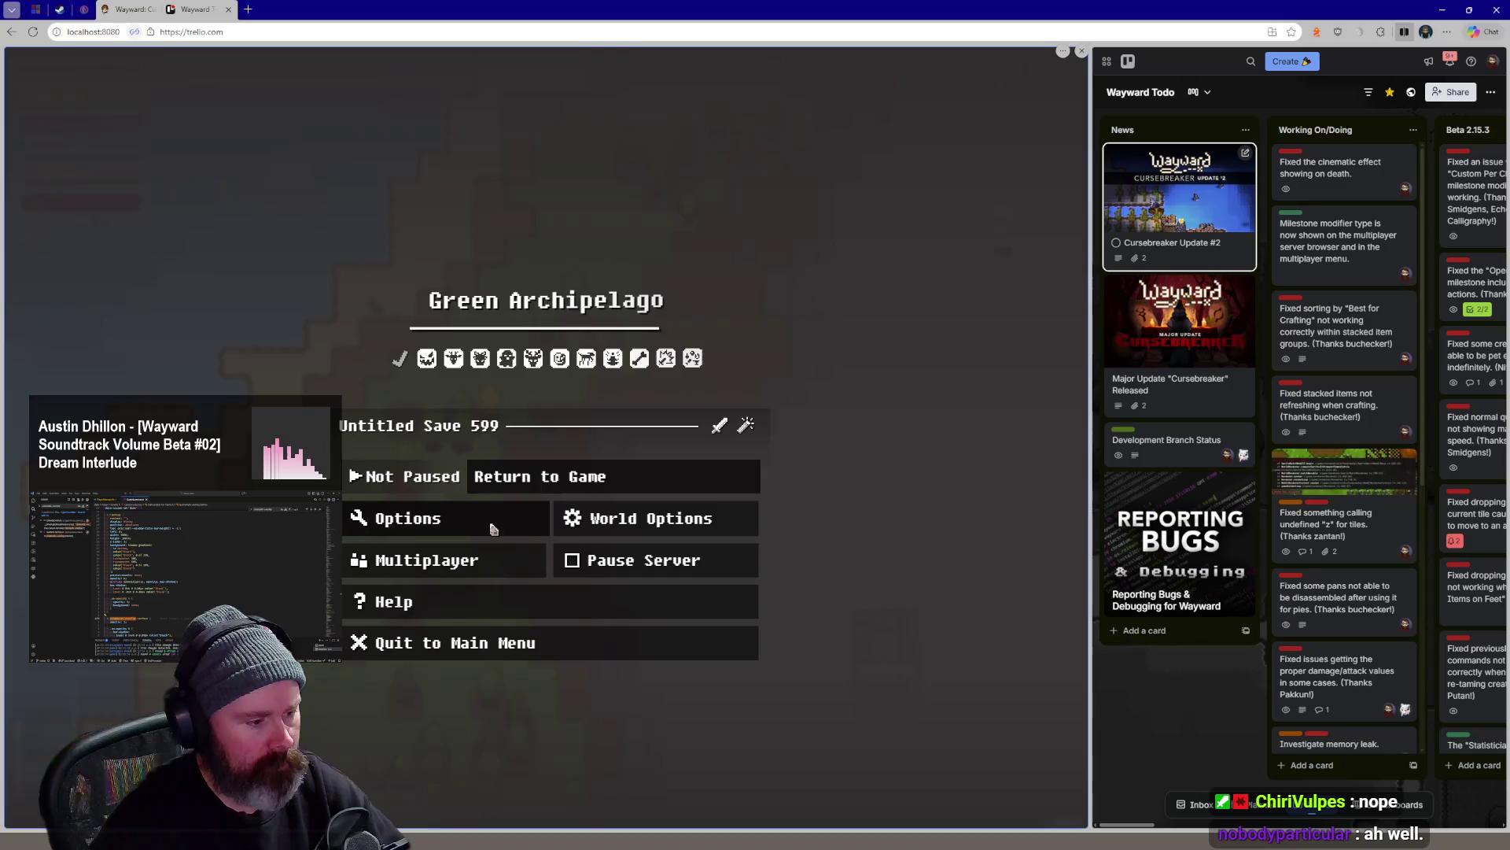
# Check the Options screen from the pause menu and return to the letterboxed game
pyautogui.click(354, 518)
pyautogui.scroll(-5, 630, 464)
pyautogui.scroll(-3, 630, 464)
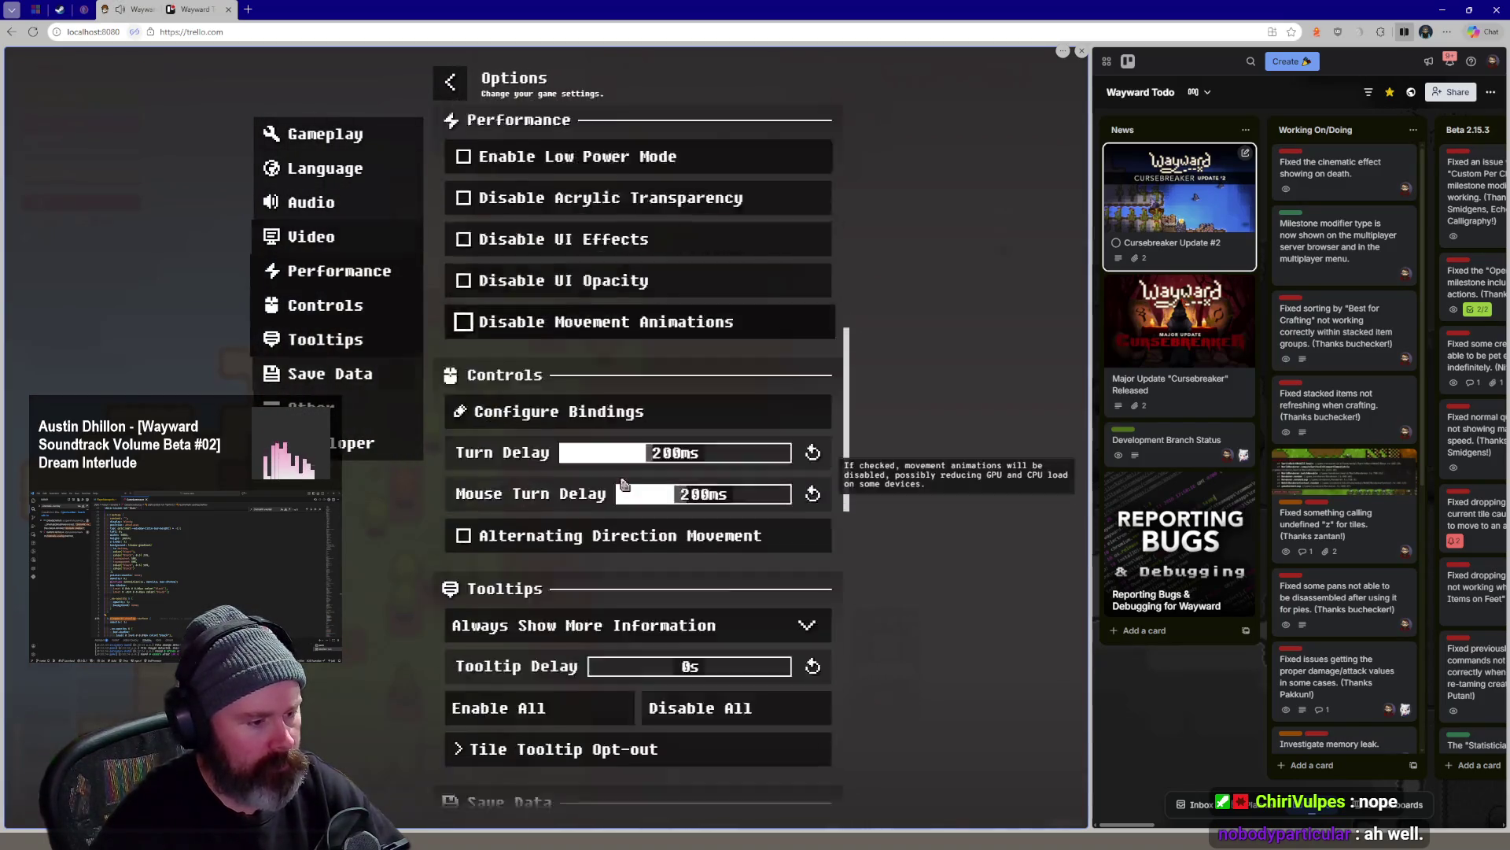
pyautogui.scroll(1, 643, 391)
pyautogui.press('Escape')
pyautogui.press('Escape')
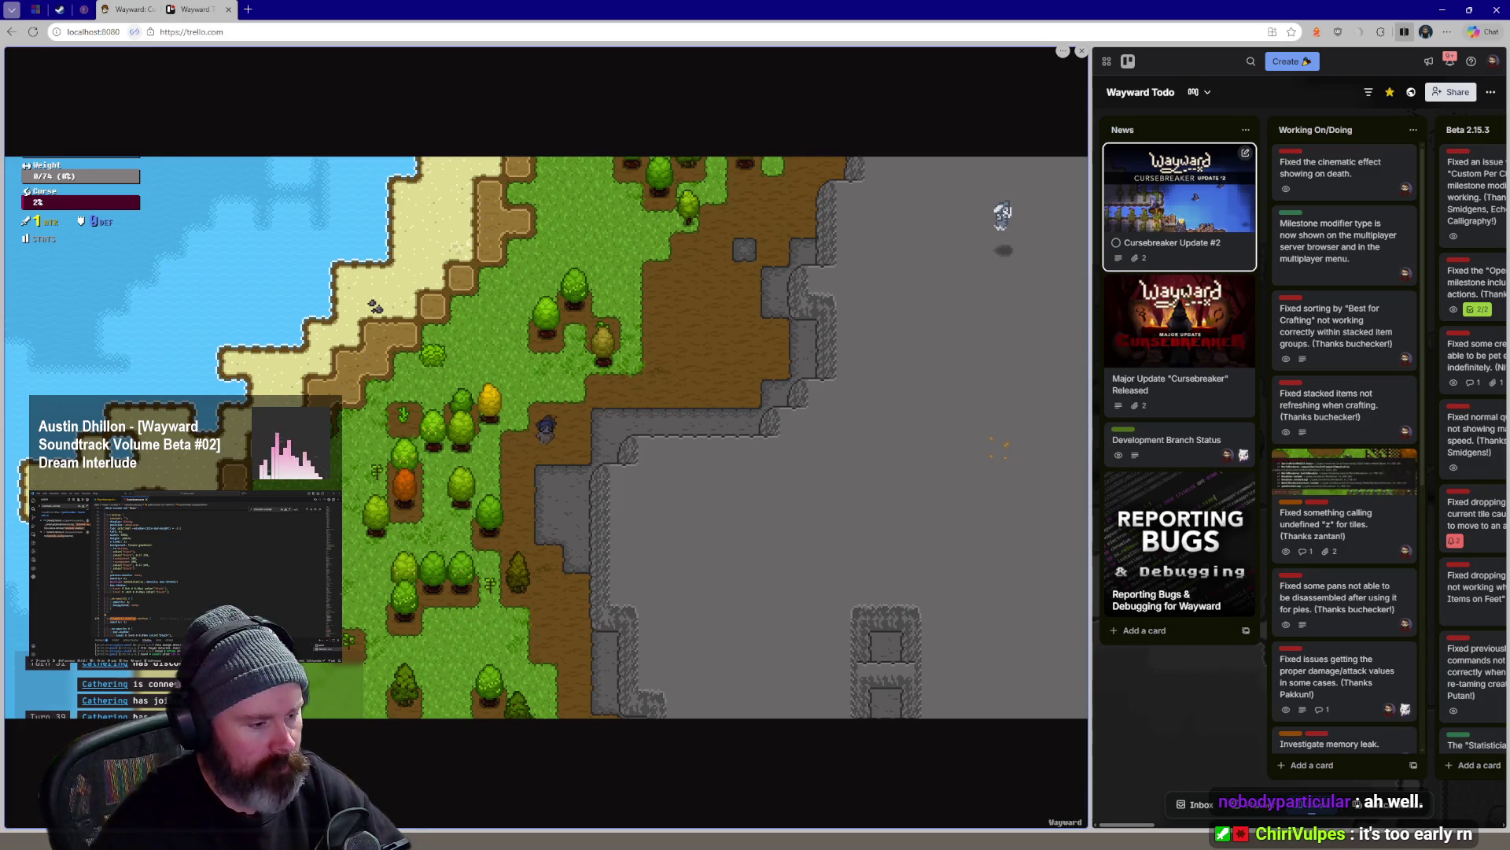
# Walk the ghost north and east out of the forest, past the Maple Tree and granite onto grassland
pyautogui.press('w')
pyautogui.press('w')
pyautogui.press('w')
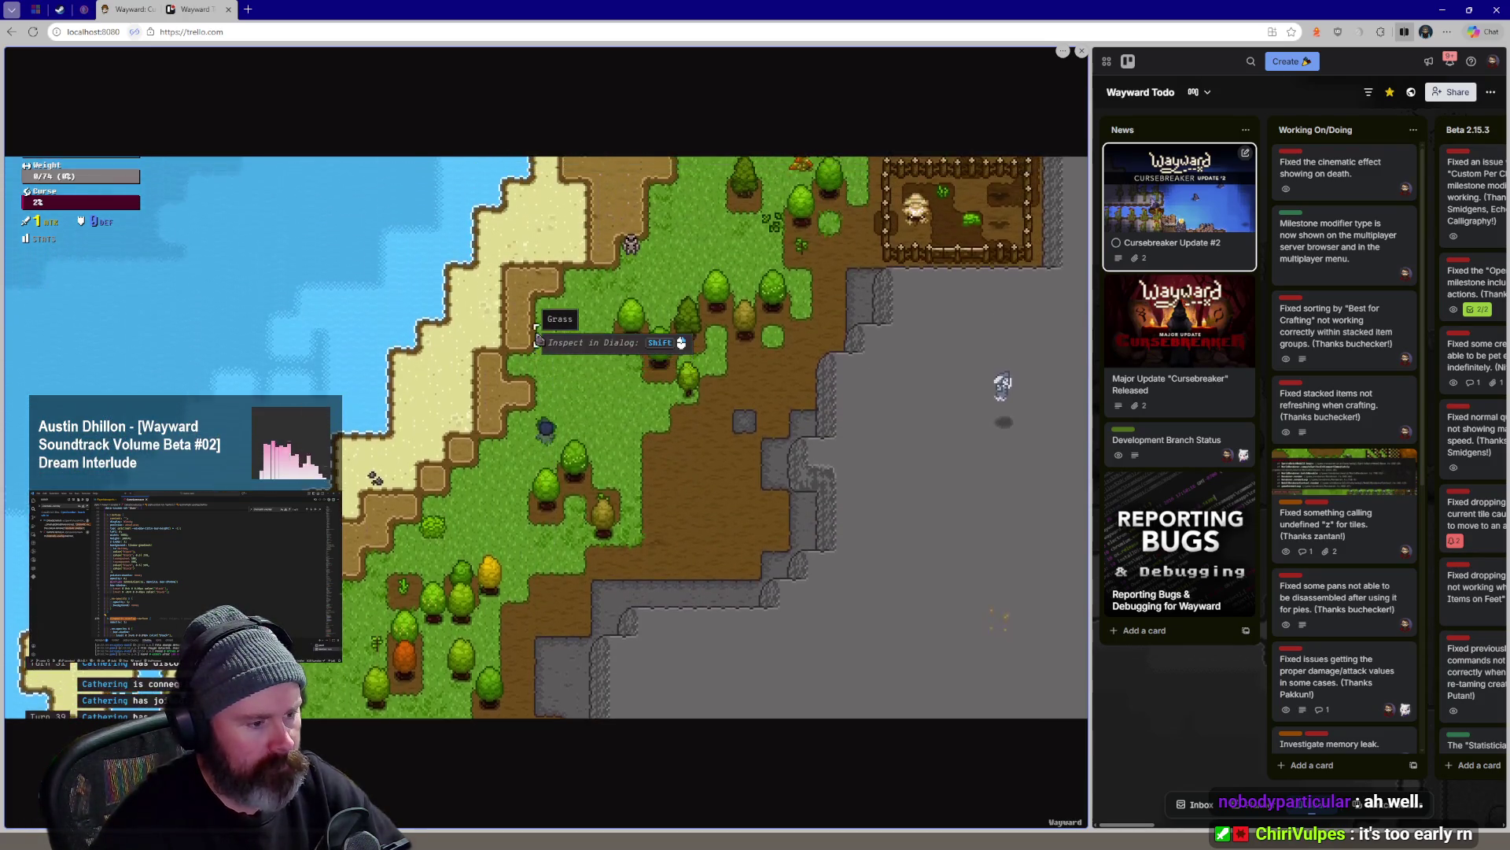
pyautogui.press('w')
pyautogui.press('w')
pyautogui.press('w')
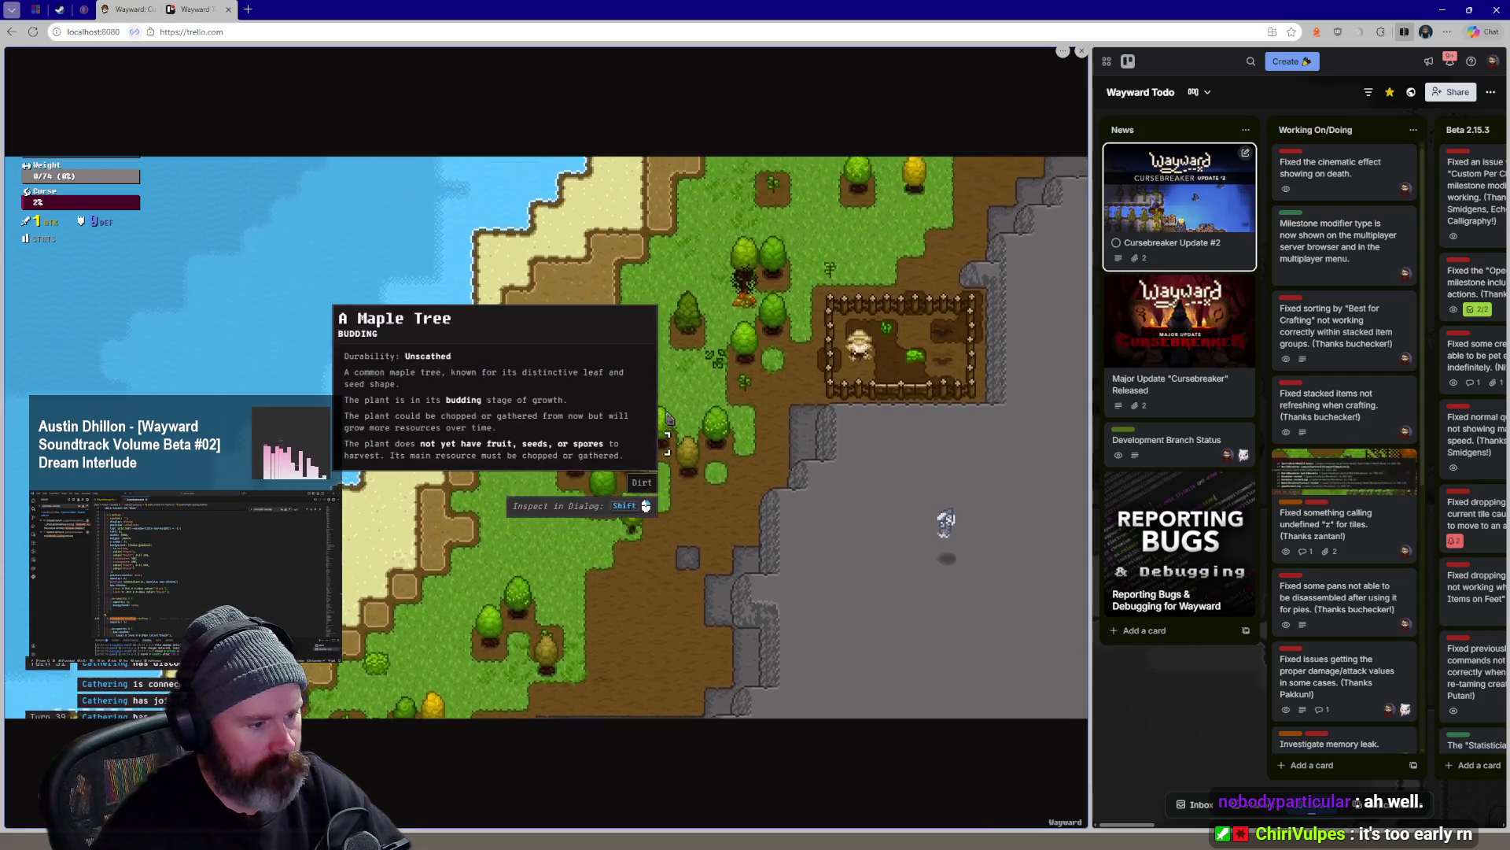
pyautogui.press('w')
pyautogui.press('w')
pyautogui.press('w')
pyautogui.press('w')
pyautogui.press('w')
pyautogui.press('w')
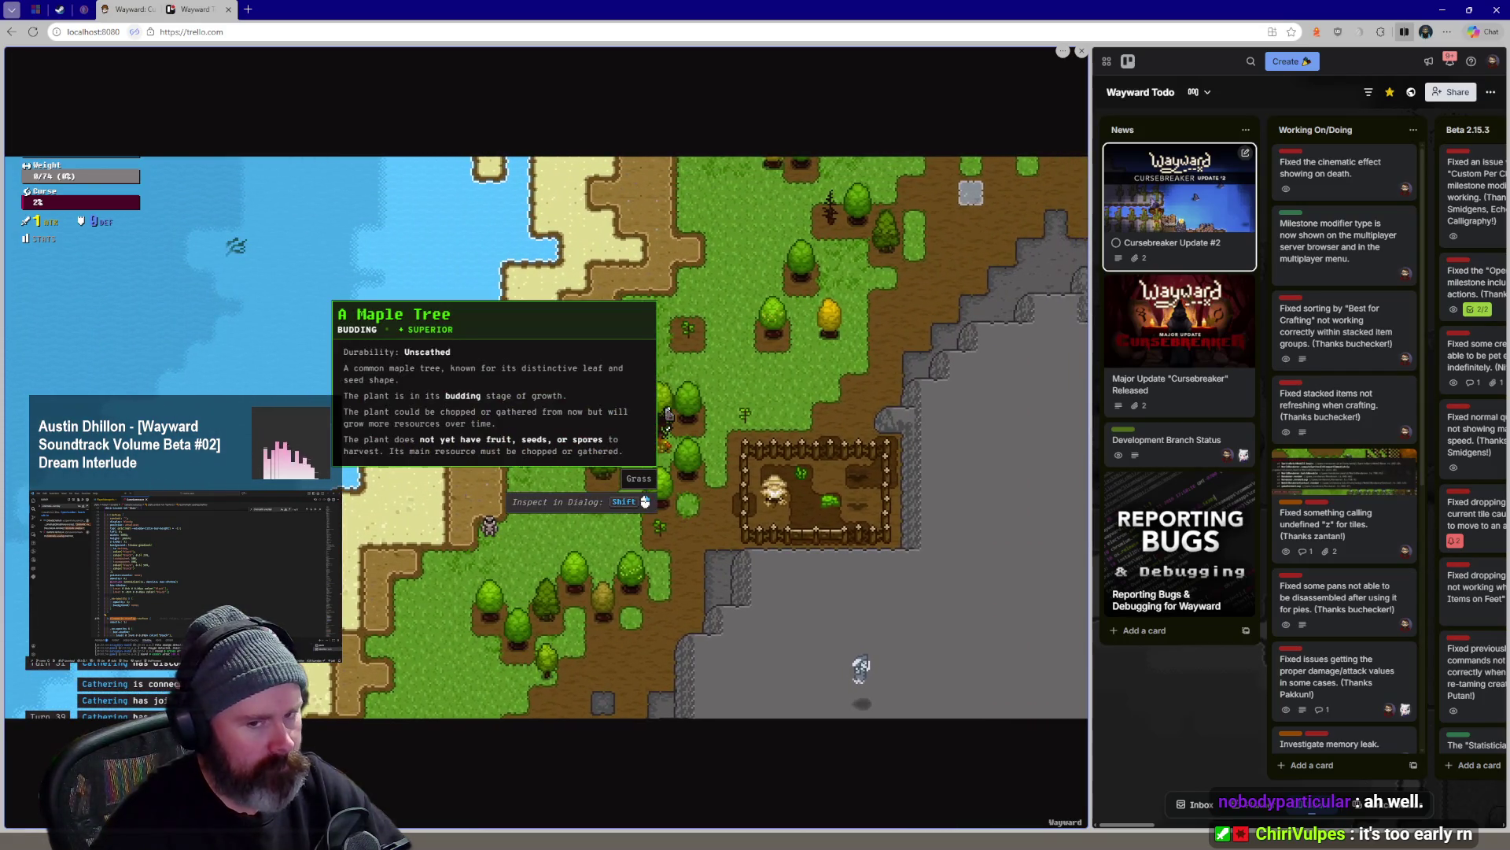
pyautogui.press('w')
pyautogui.press('w')
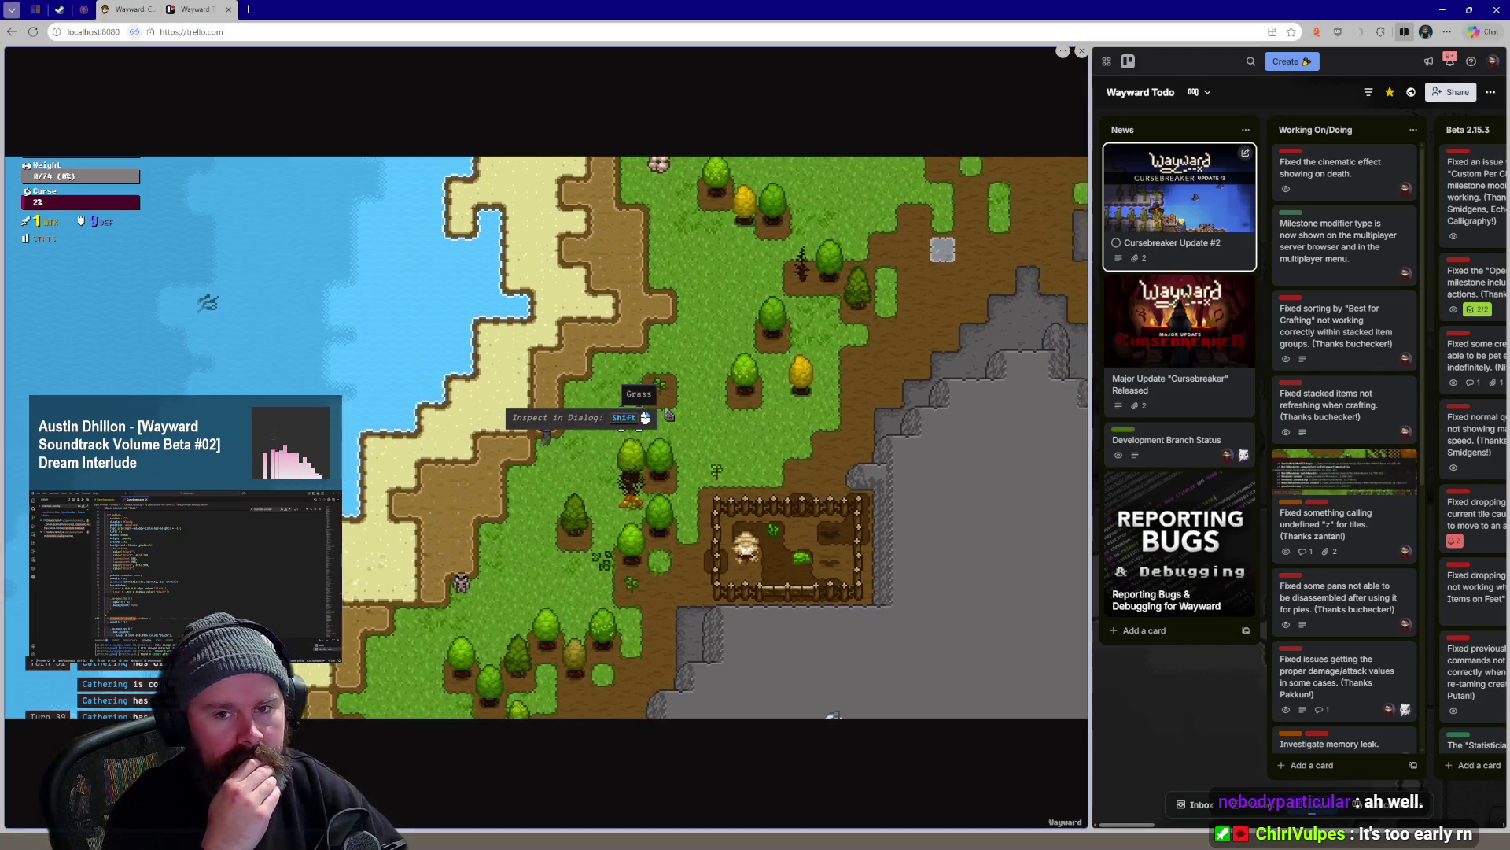
pyautogui.press('d')
pyautogui.press('d')
pyautogui.press('d')
pyautogui.press('w')
pyautogui.press('w')
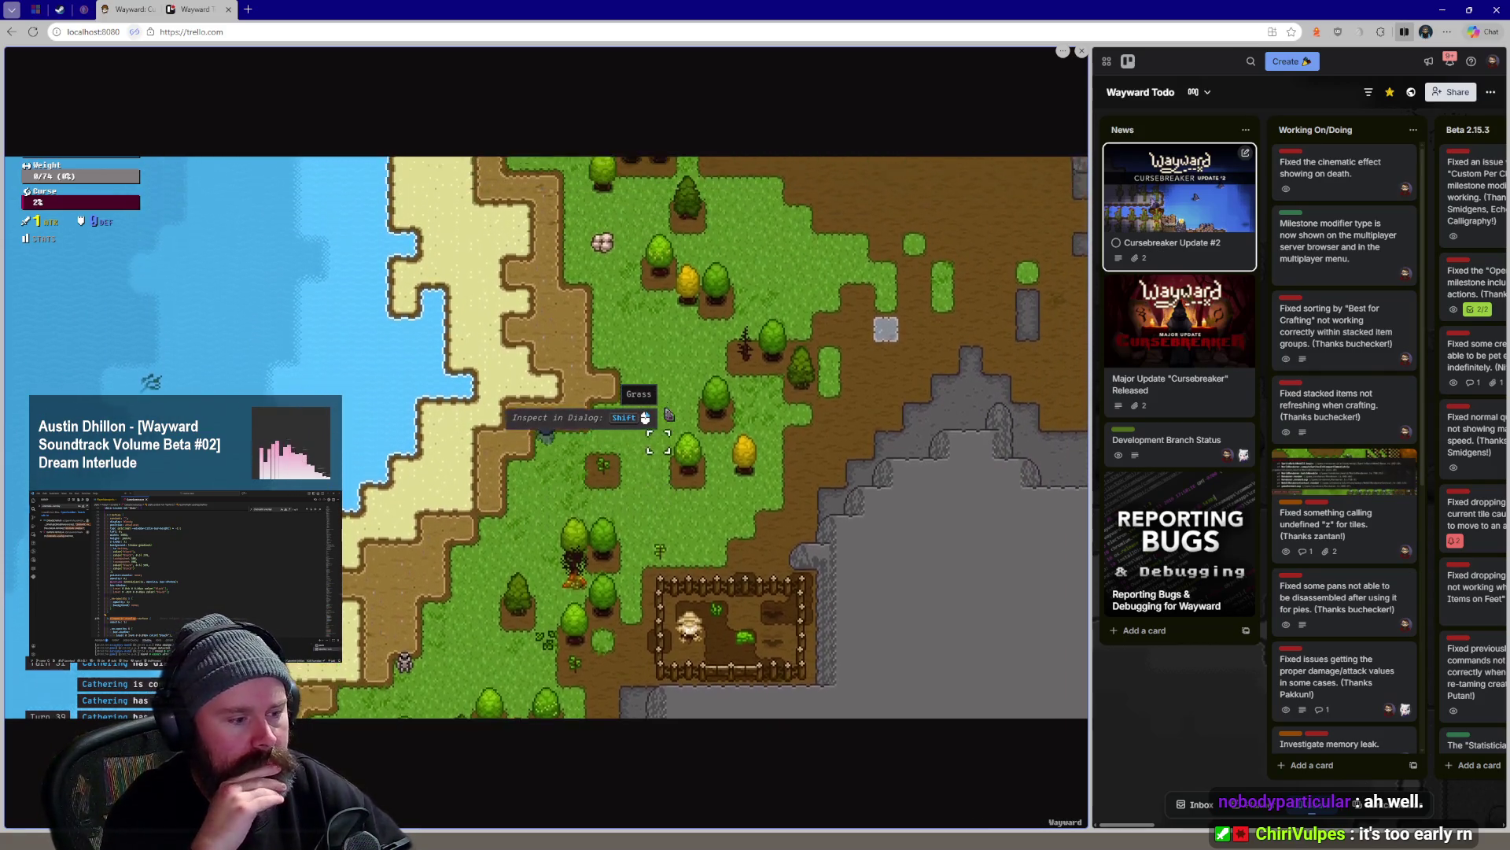
pyautogui.press('w')
pyautogui.press('w')
pyautogui.press('w')
pyautogui.press('w')
pyautogui.press('w')
pyautogui.press('w')
pyautogui.press('d')
pyautogui.press('d')
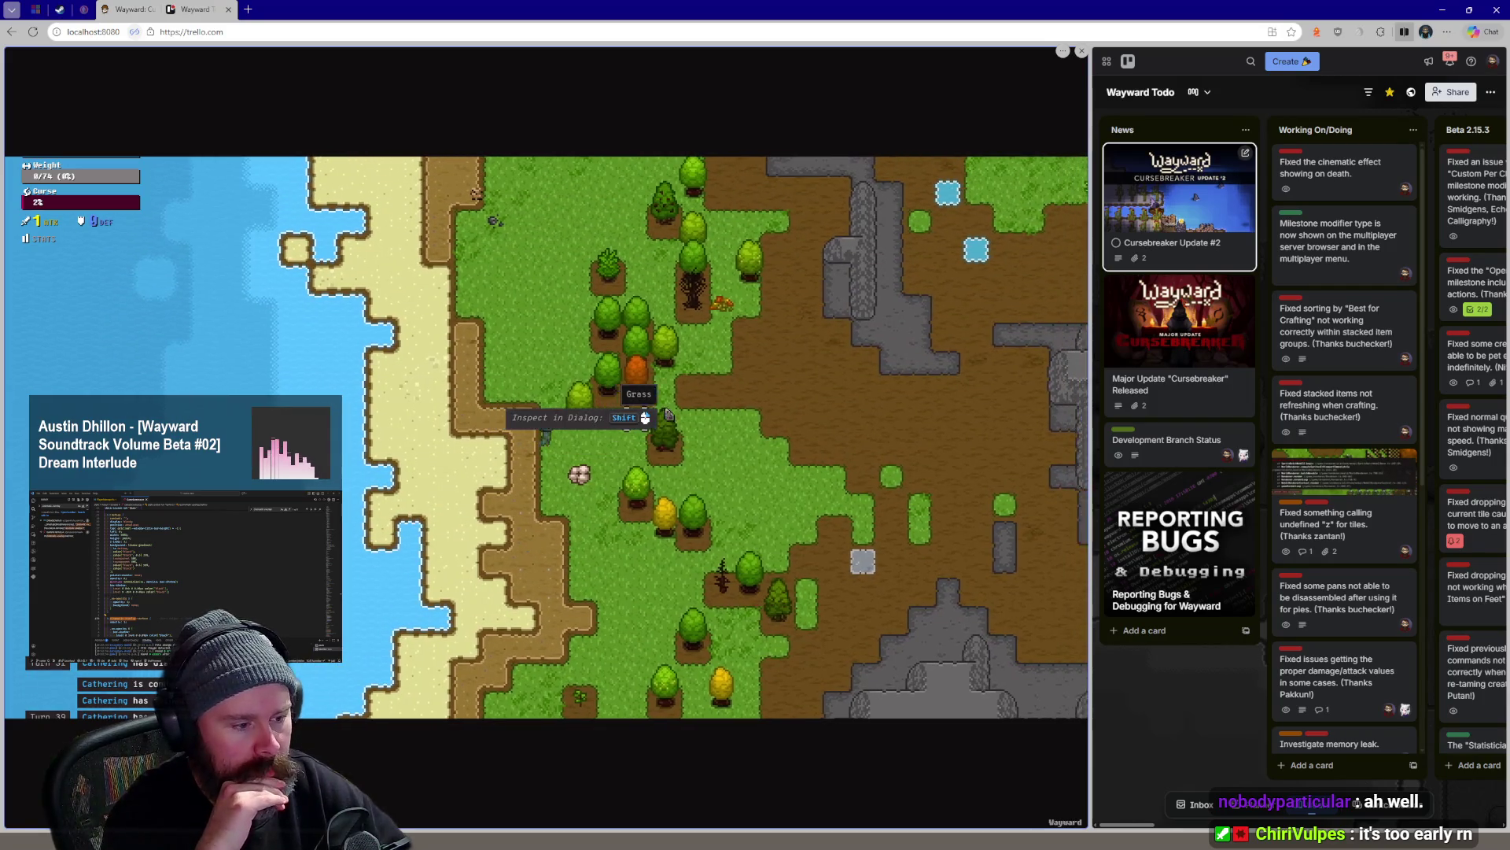
pyautogui.press('d')
pyautogui.press('d')
pyautogui.press('d')
pyautogui.press('d')
pyautogui.press('d')
pyautogui.press('d')
pyautogui.press('w')
pyautogui.press('w')
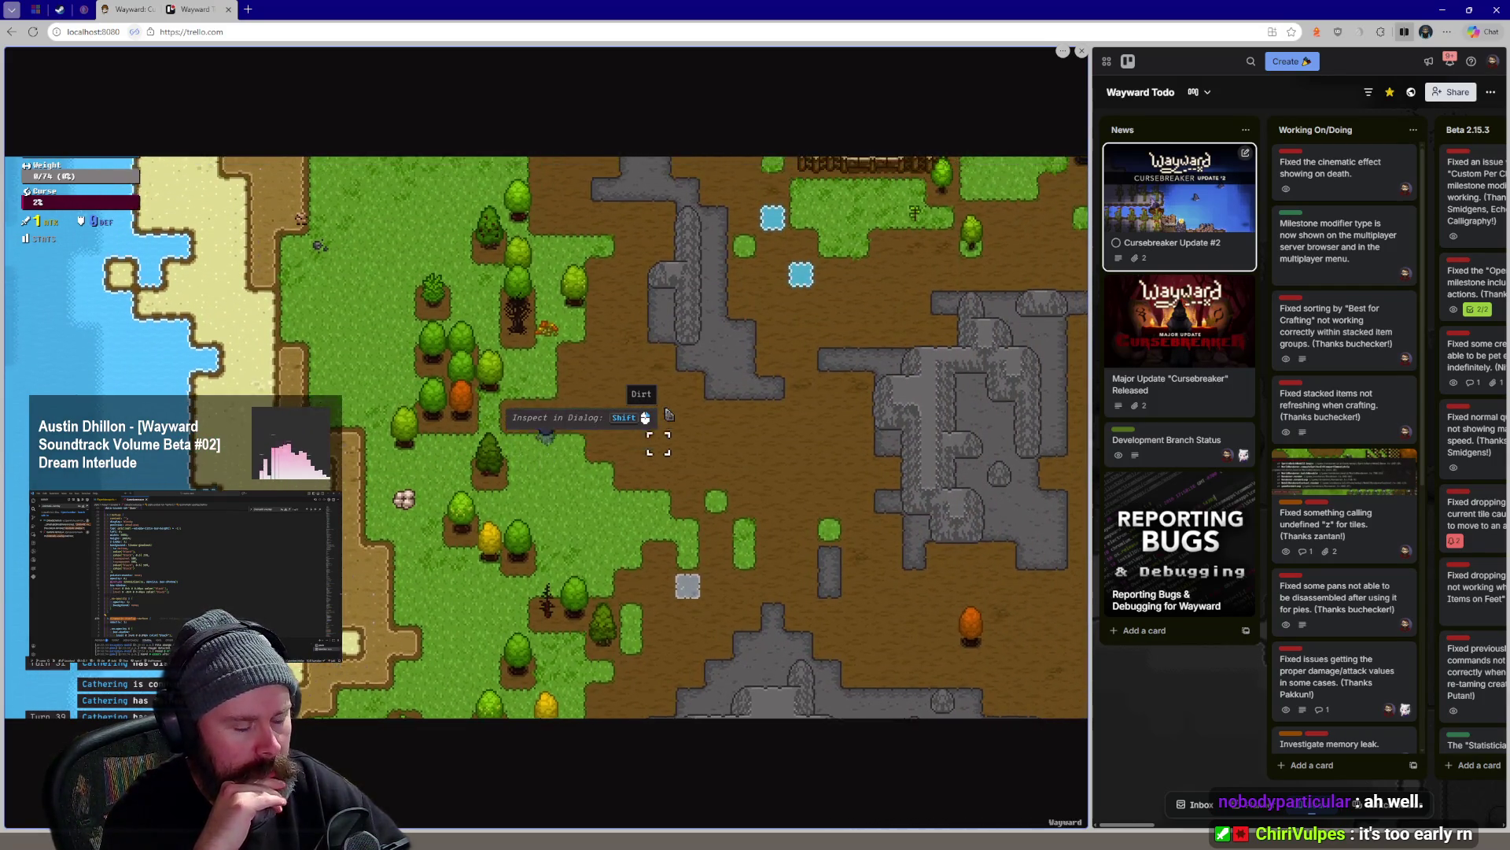
pyautogui.press('w')
pyautogui.press('w')
pyautogui.press('w')
pyautogui.press('w')
pyautogui.press('w')
pyautogui.press('w')
pyautogui.press('w')
pyautogui.press('w')
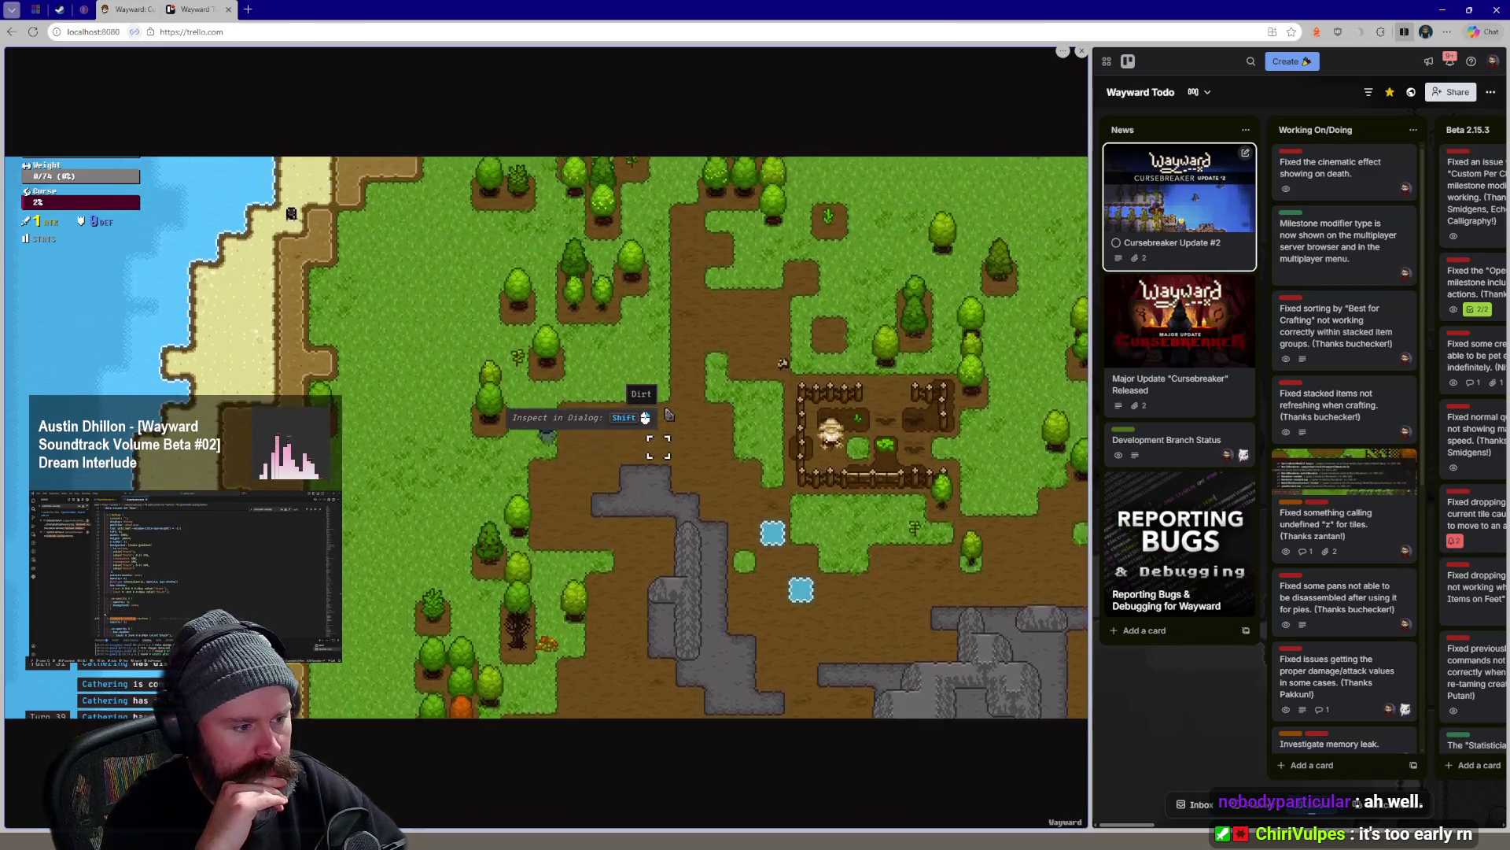
pyautogui.press('w')
pyautogui.press('w')
pyautogui.press('w')
pyautogui.press('a')
pyautogui.press('w')
pyautogui.press('a')
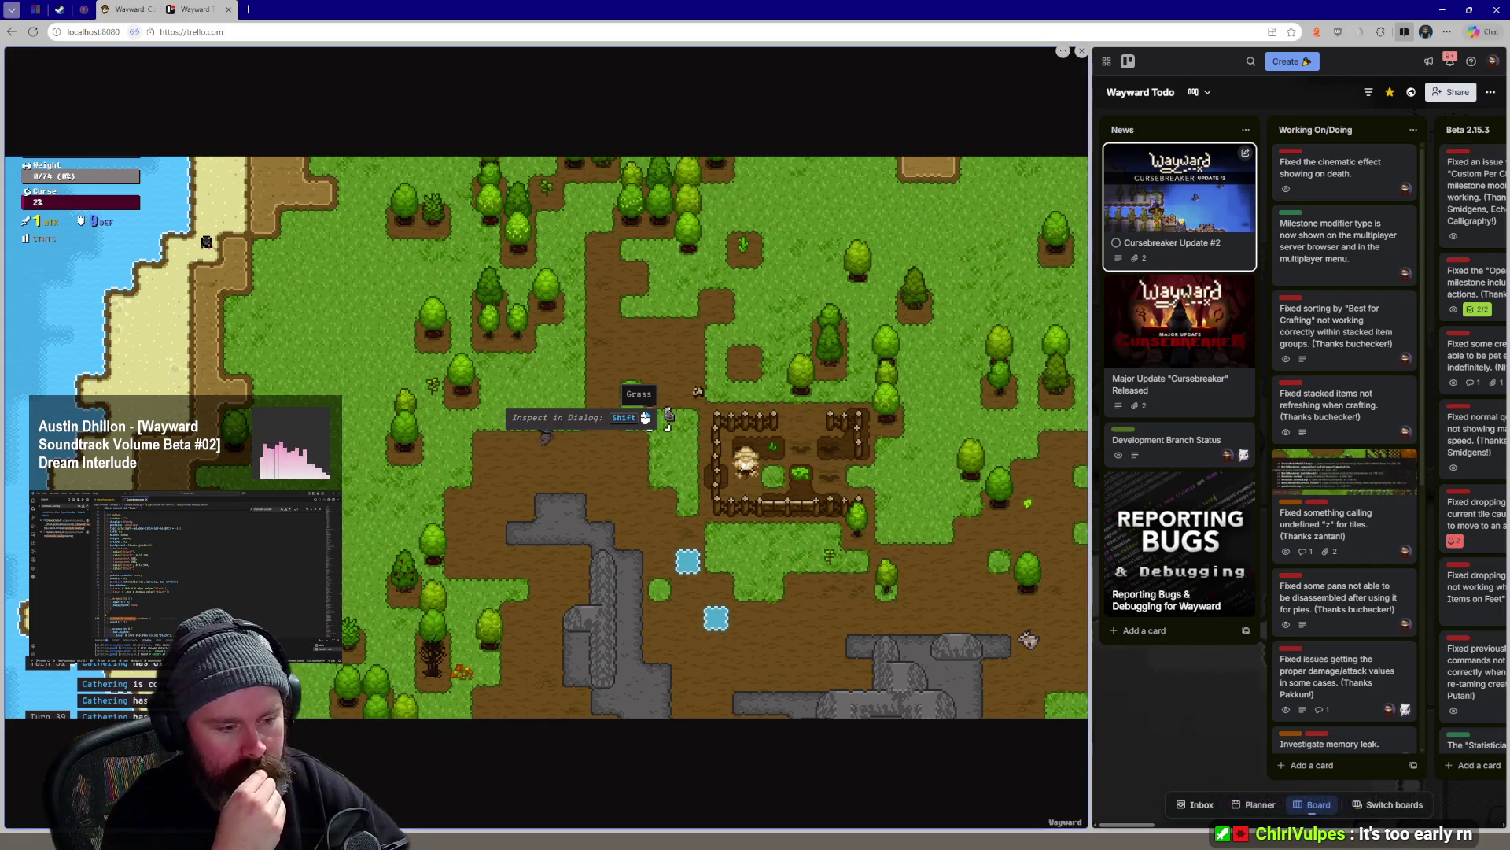
# Continue north-west across the grassland until the ghost reaches the Beach Sand
pyautogui.press('w')
pyautogui.press('a')
pyautogui.press('w')
pyautogui.press('w')
pyautogui.press('w')
pyautogui.press('w')
pyautogui.press('w')
pyautogui.press('w')
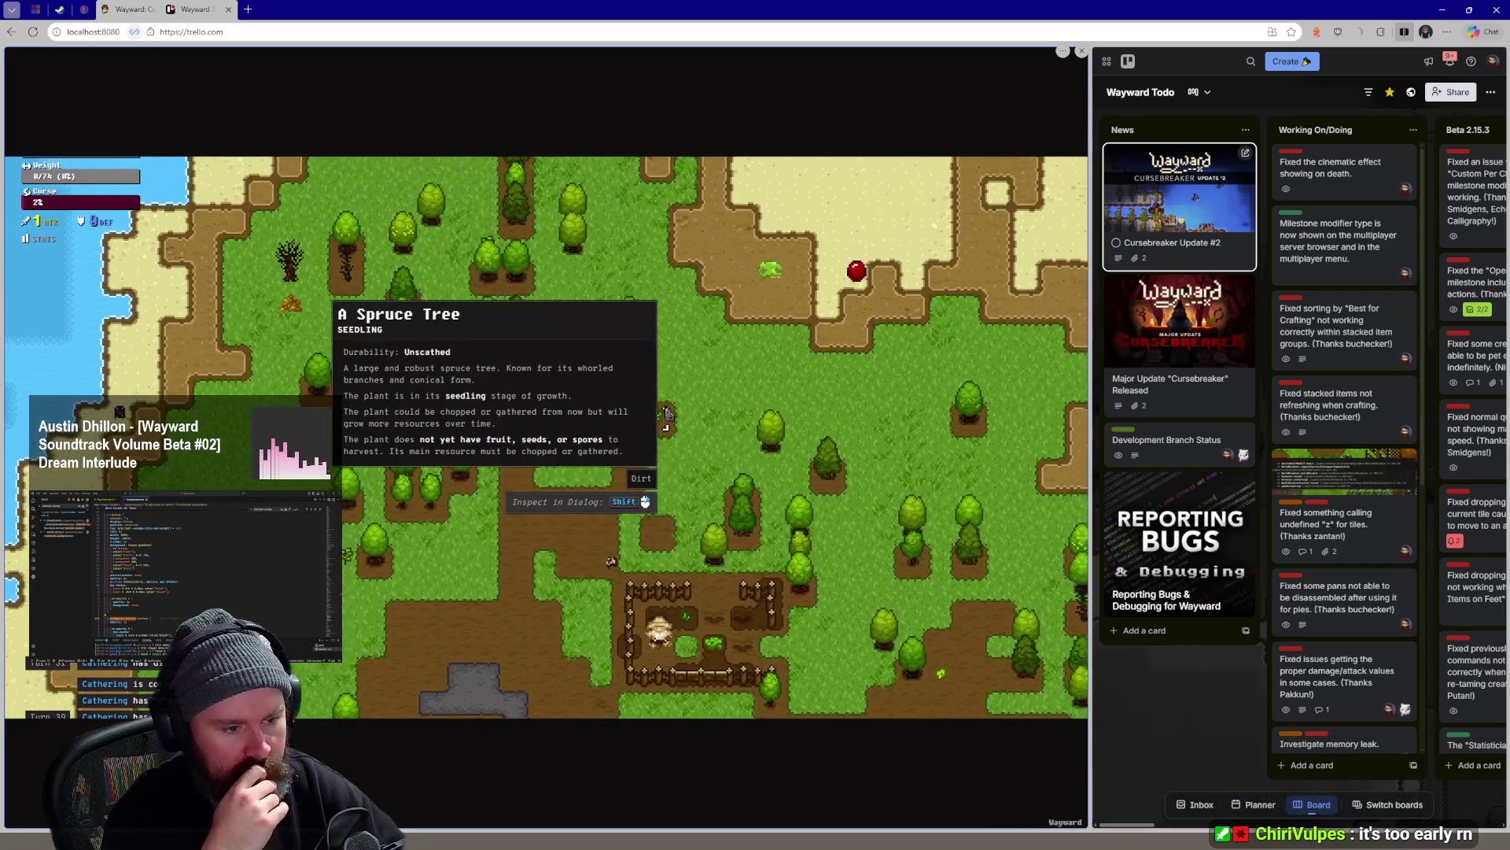
pyautogui.press('w')
pyautogui.press('a')
pyautogui.press('w')
pyautogui.press('a')
pyautogui.press('w')
pyautogui.press('a')
pyautogui.press('w')
pyautogui.press('a')
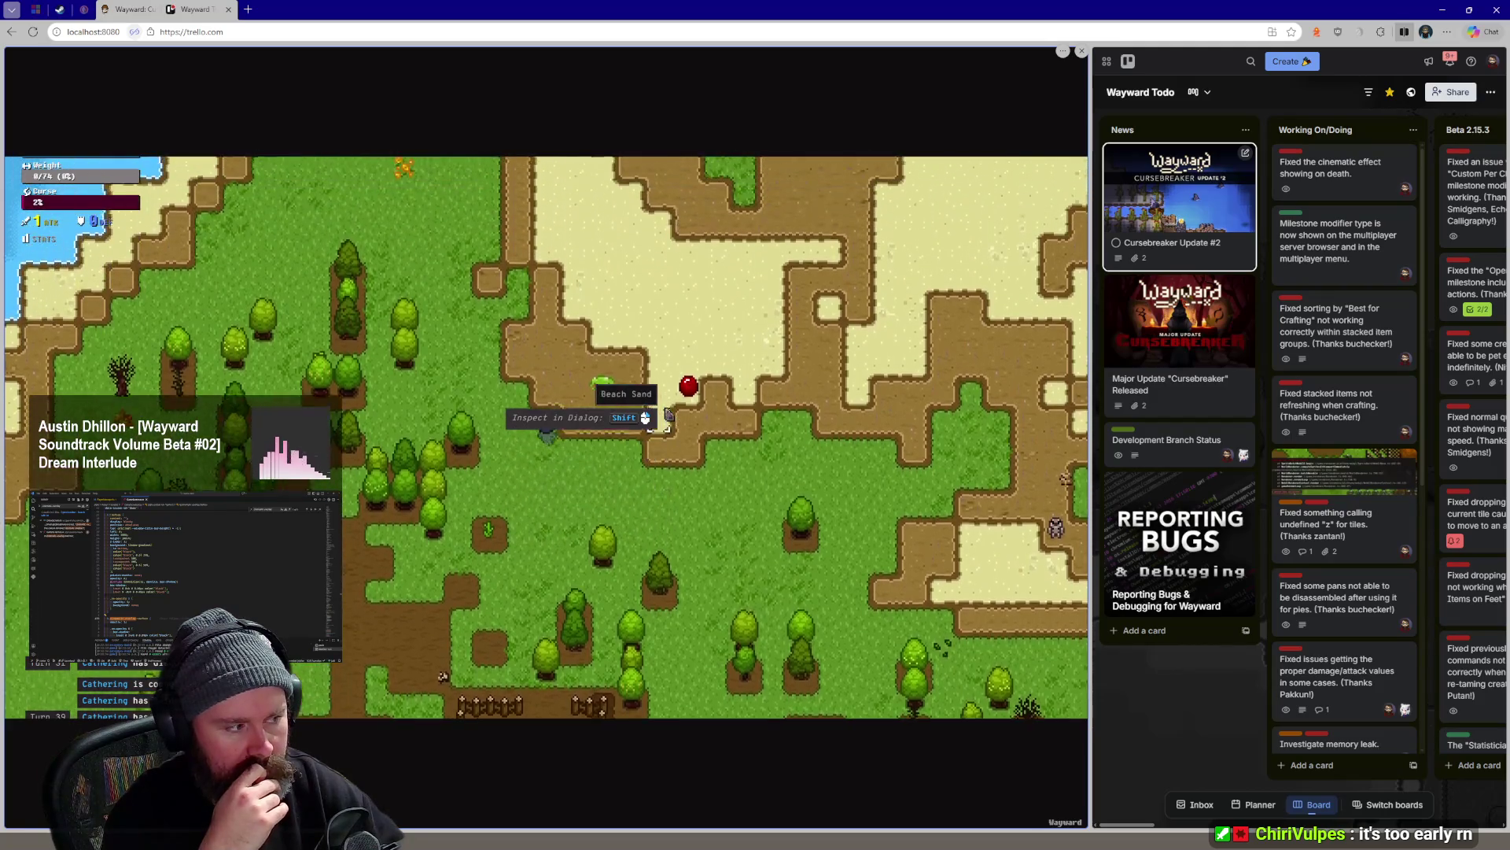
pyautogui.press('w')
pyautogui.press('a')
pyautogui.press('w')
pyautogui.press('a')
pyautogui.press('w')
pyautogui.press('a')
pyautogui.press('w')
pyautogui.press('a')
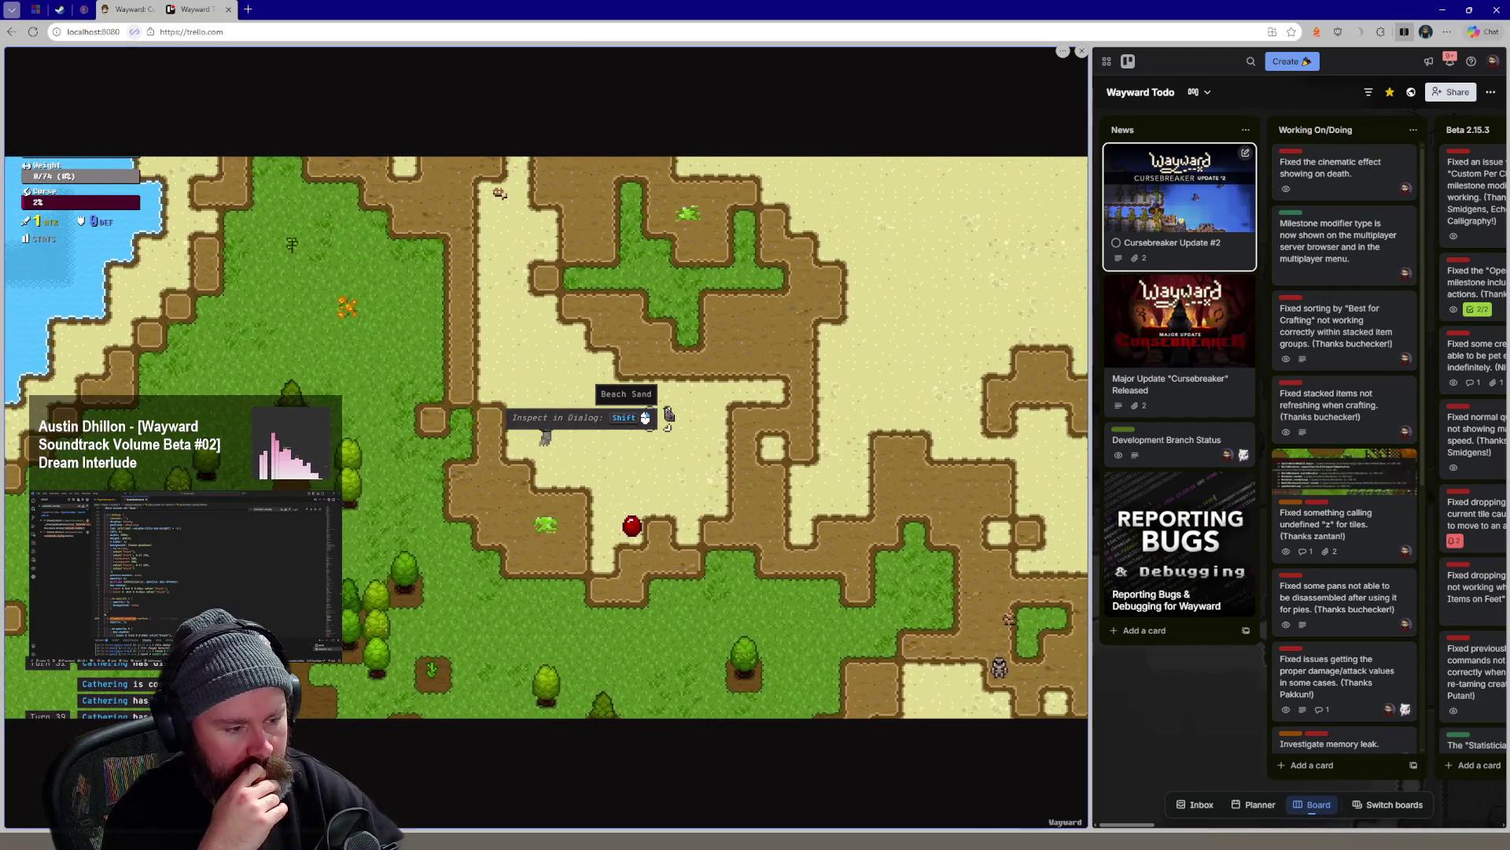
# Walk east along the shore toward the water and pull the Messages log up into view
pyautogui.press('d')
pyautogui.press('d')
pyautogui.press('d')
pyautogui.press('d')
pyautogui.press('d')
pyautogui.press('d')
pyautogui.press('d')
pyautogui.press('d')
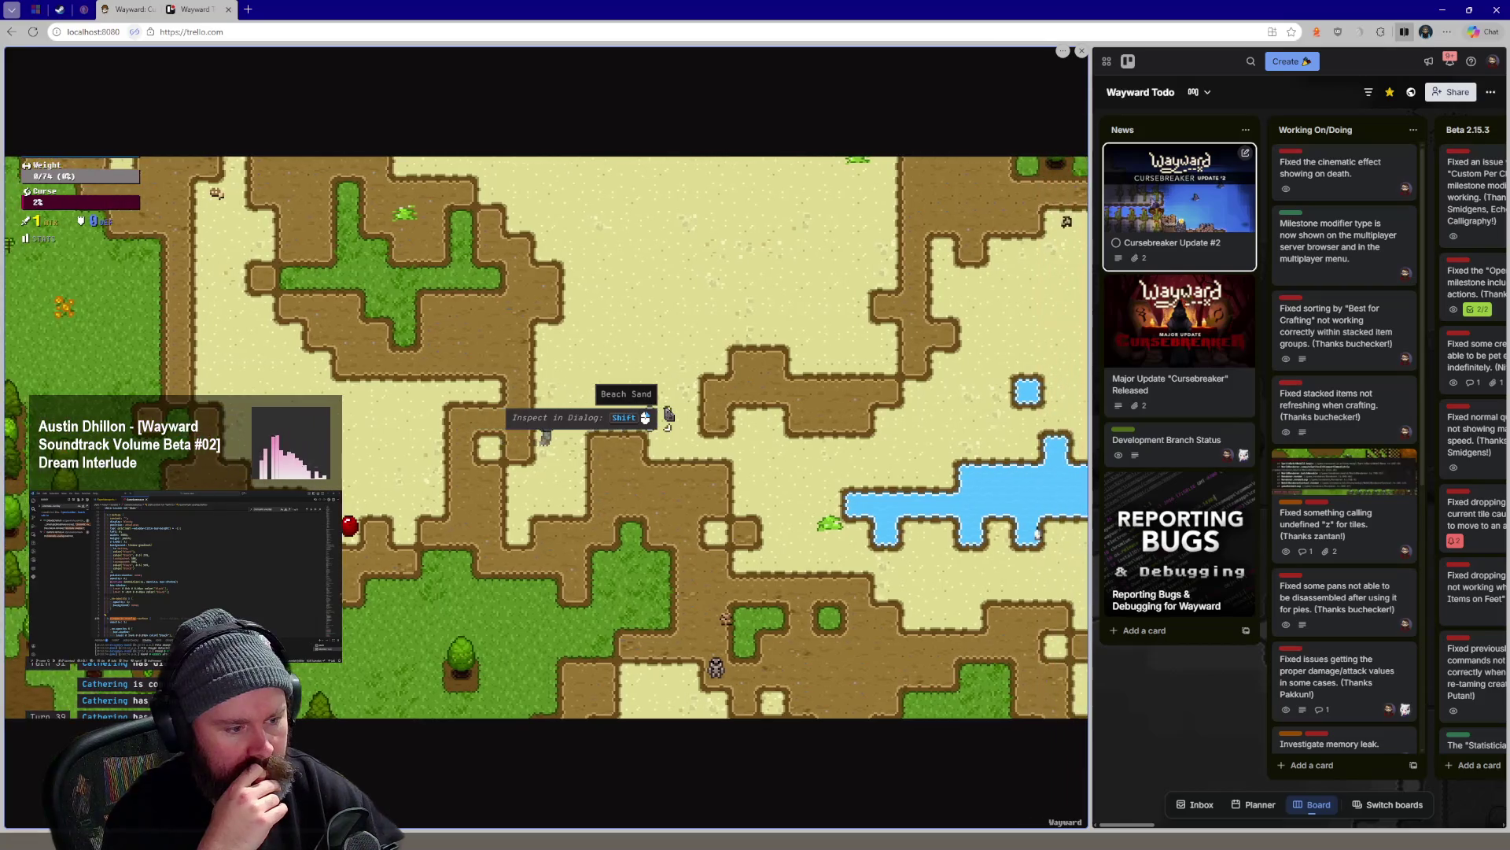
pyautogui.press('d')
pyautogui.press('d')
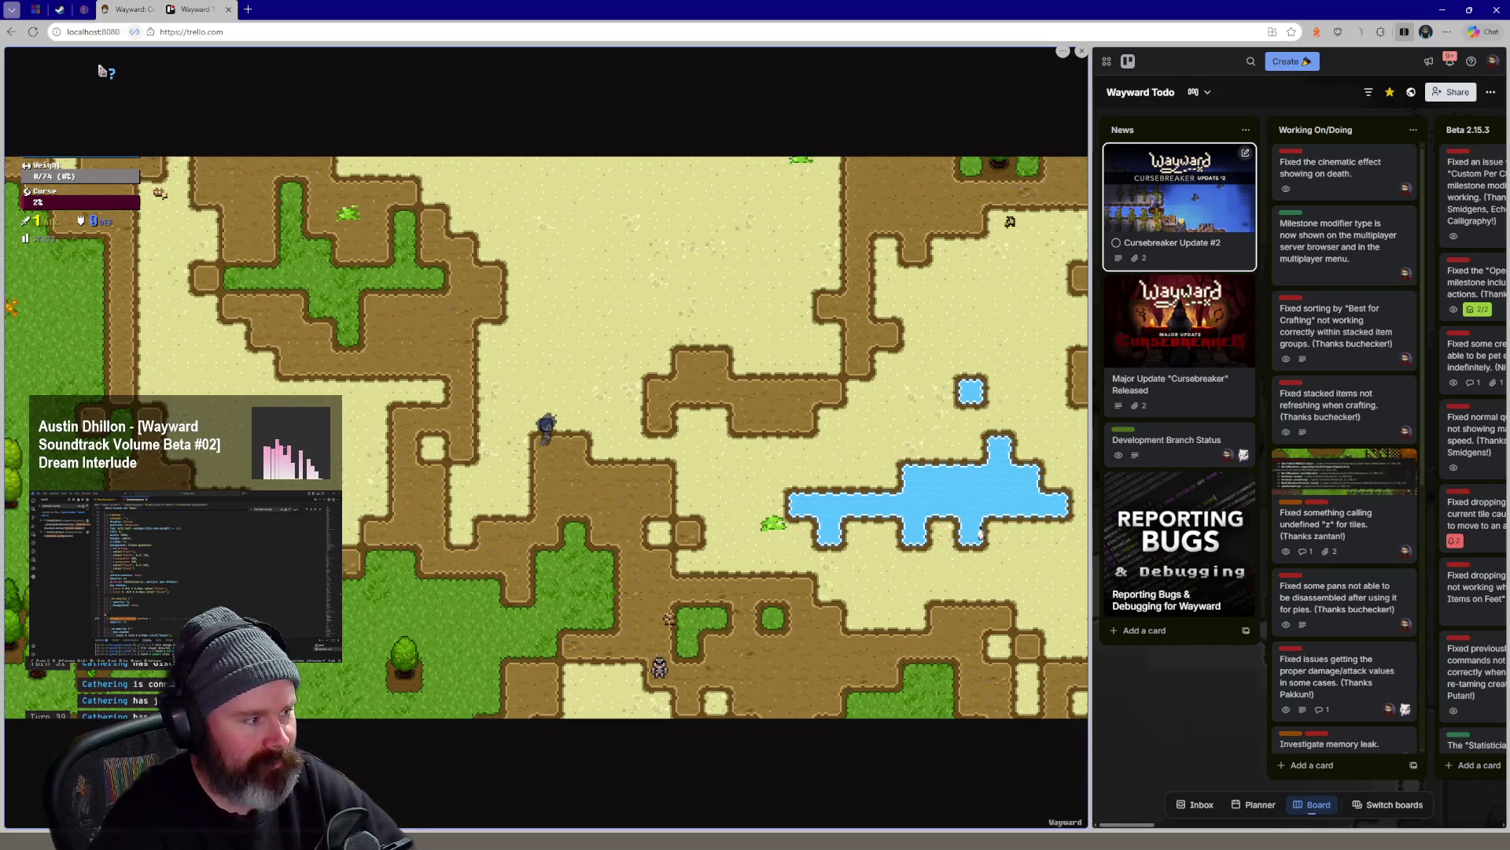
pyautogui.press('d')
pyautogui.press('d')
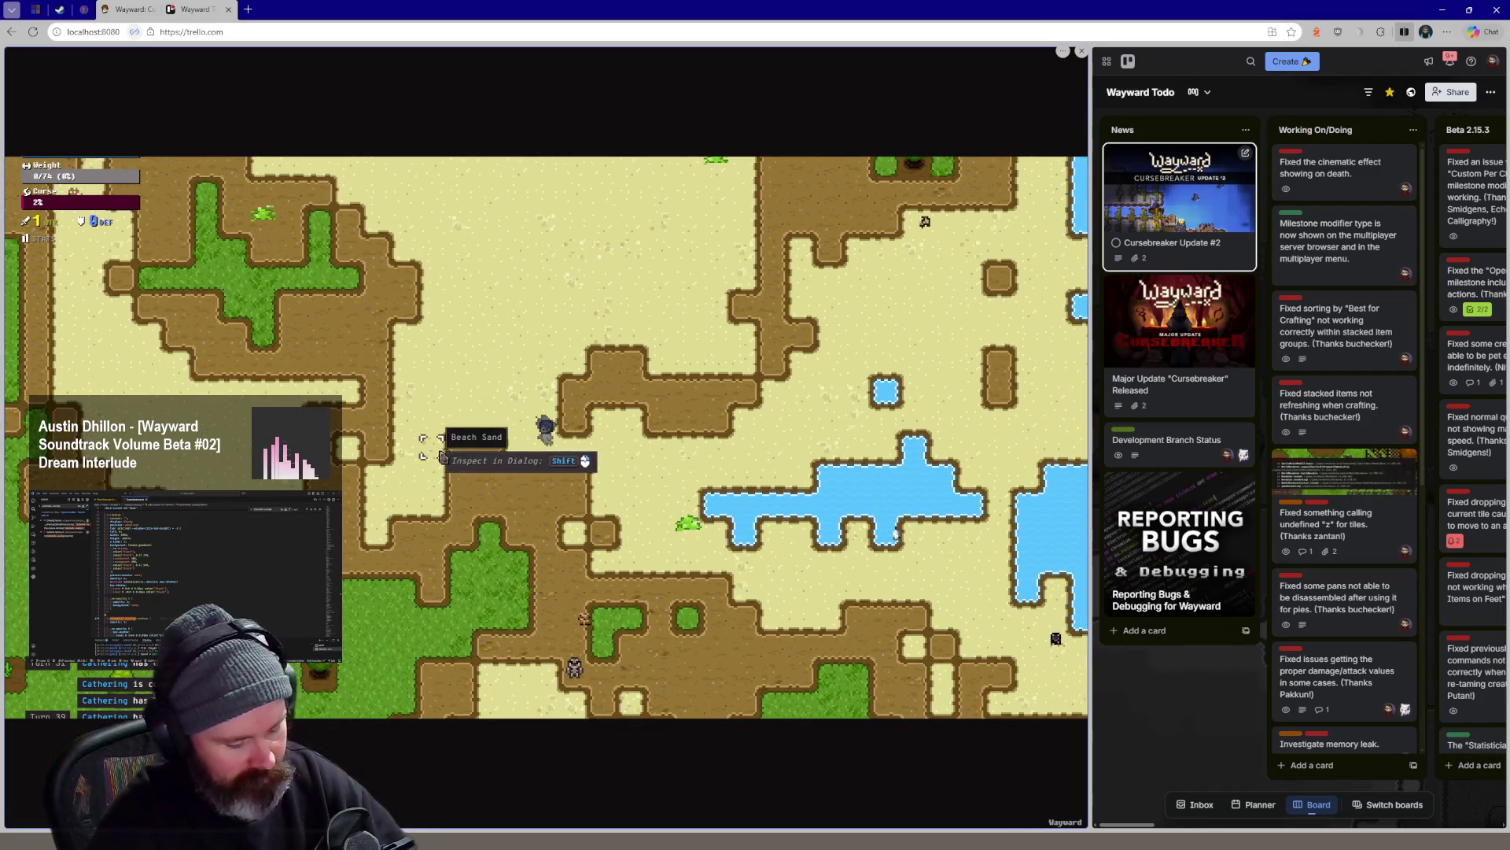
pyautogui.moveTo(143, 667)
pyautogui.mouseDown()
pyautogui.moveTo(597, 569)
pyautogui.moveTo(800, 103)
pyautogui.mouseUp()
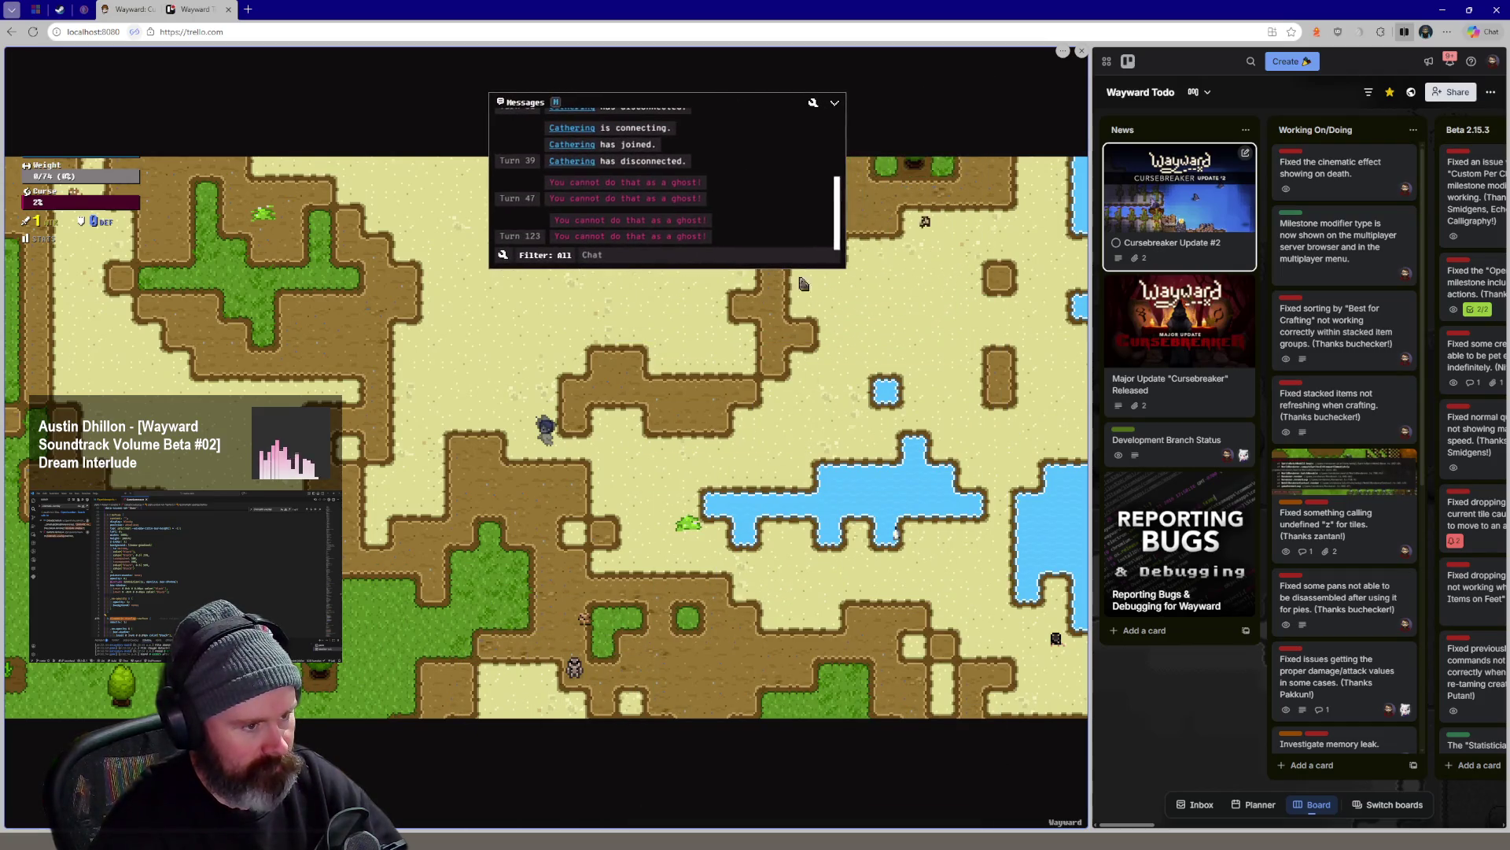
# Roam the ghost back and forth over the beach sand and gravel, ending near the grass patches
pyautogui.press('d')
pyautogui.press('d')
pyautogui.press('d')
pyautogui.press('d')
pyautogui.press('d')
pyautogui.press('d')
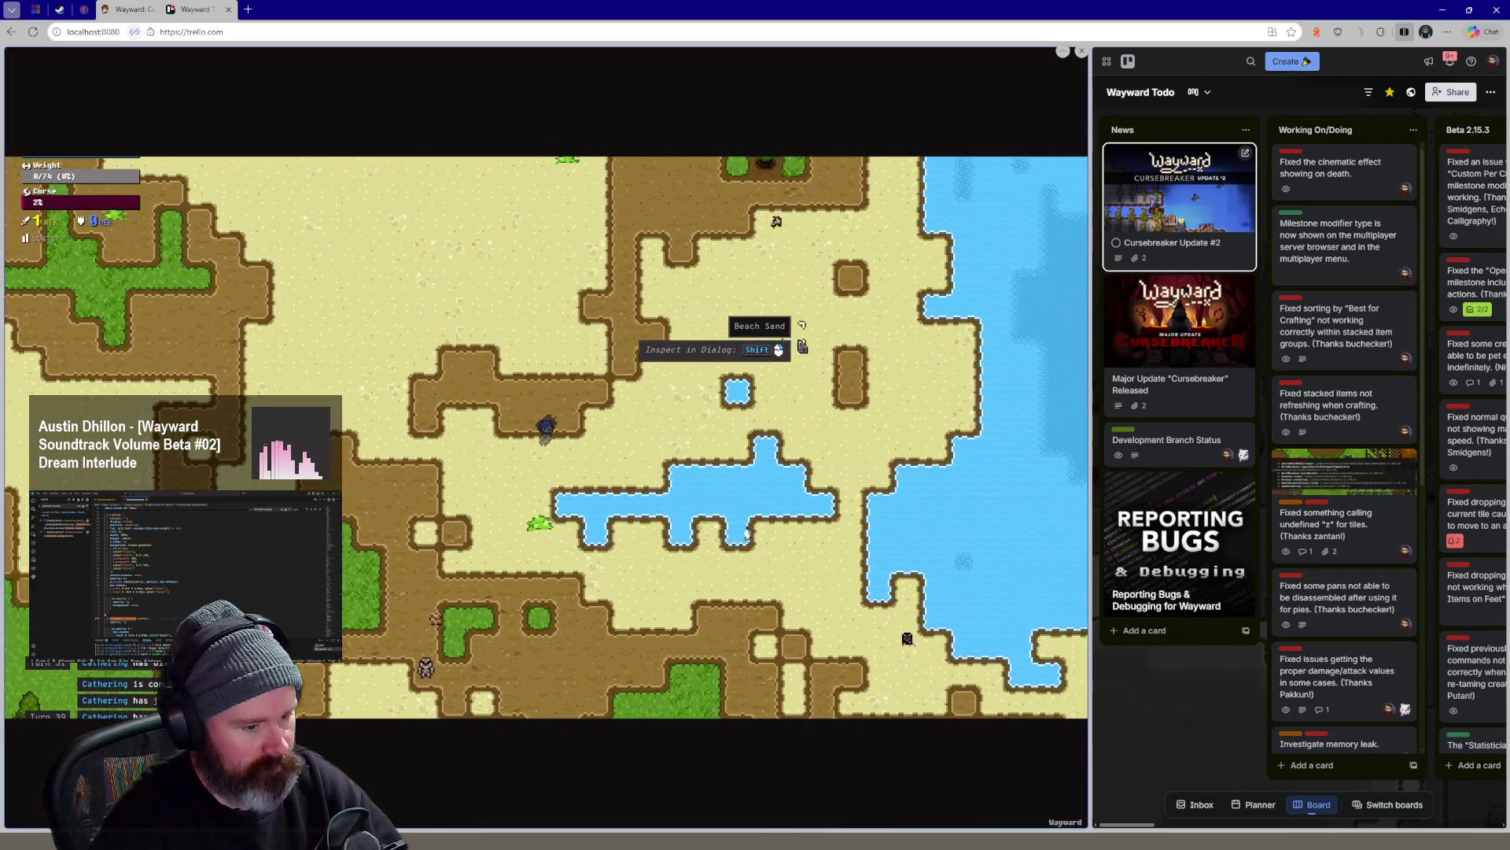
pyautogui.press('d')
pyautogui.press('d')
pyautogui.press('a')
pyautogui.press('a')
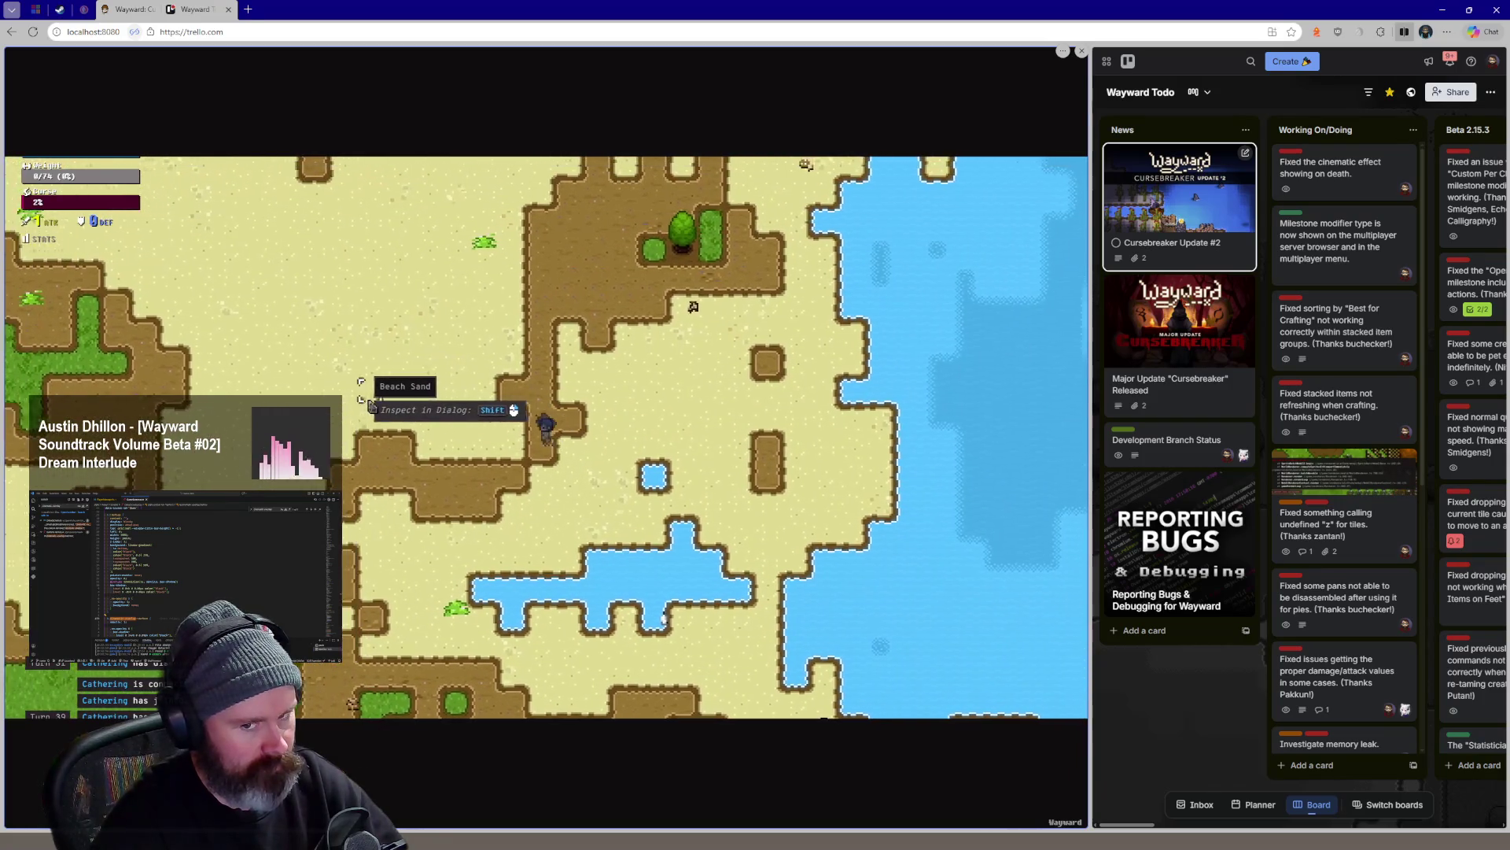
pyautogui.press('a')
pyautogui.press('a')
pyautogui.press('a')
pyautogui.press('a')
pyautogui.press('a')
pyautogui.press('a')
pyautogui.press('d')
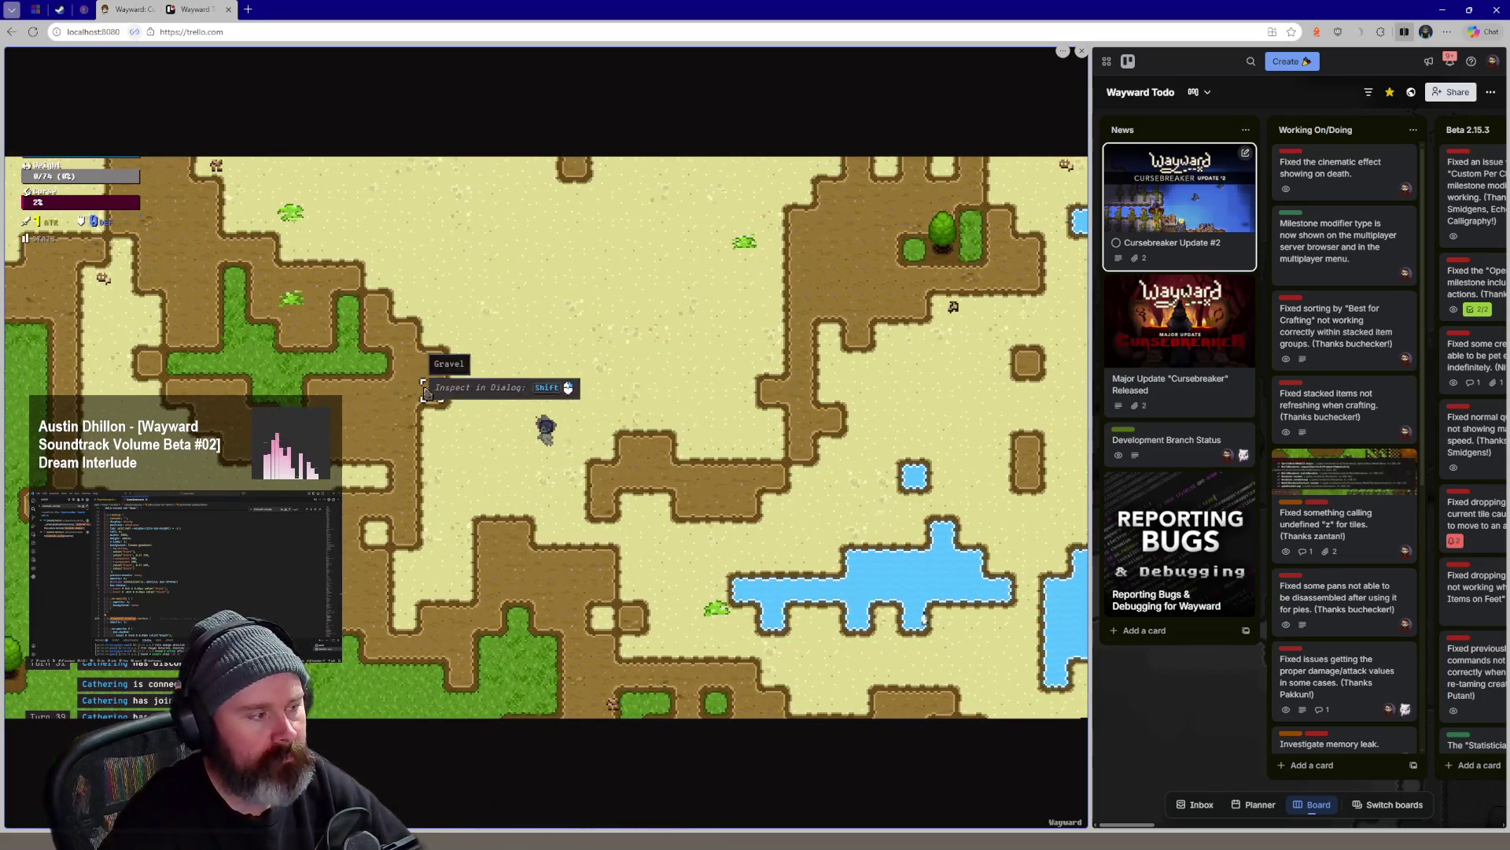
pyautogui.press('d')
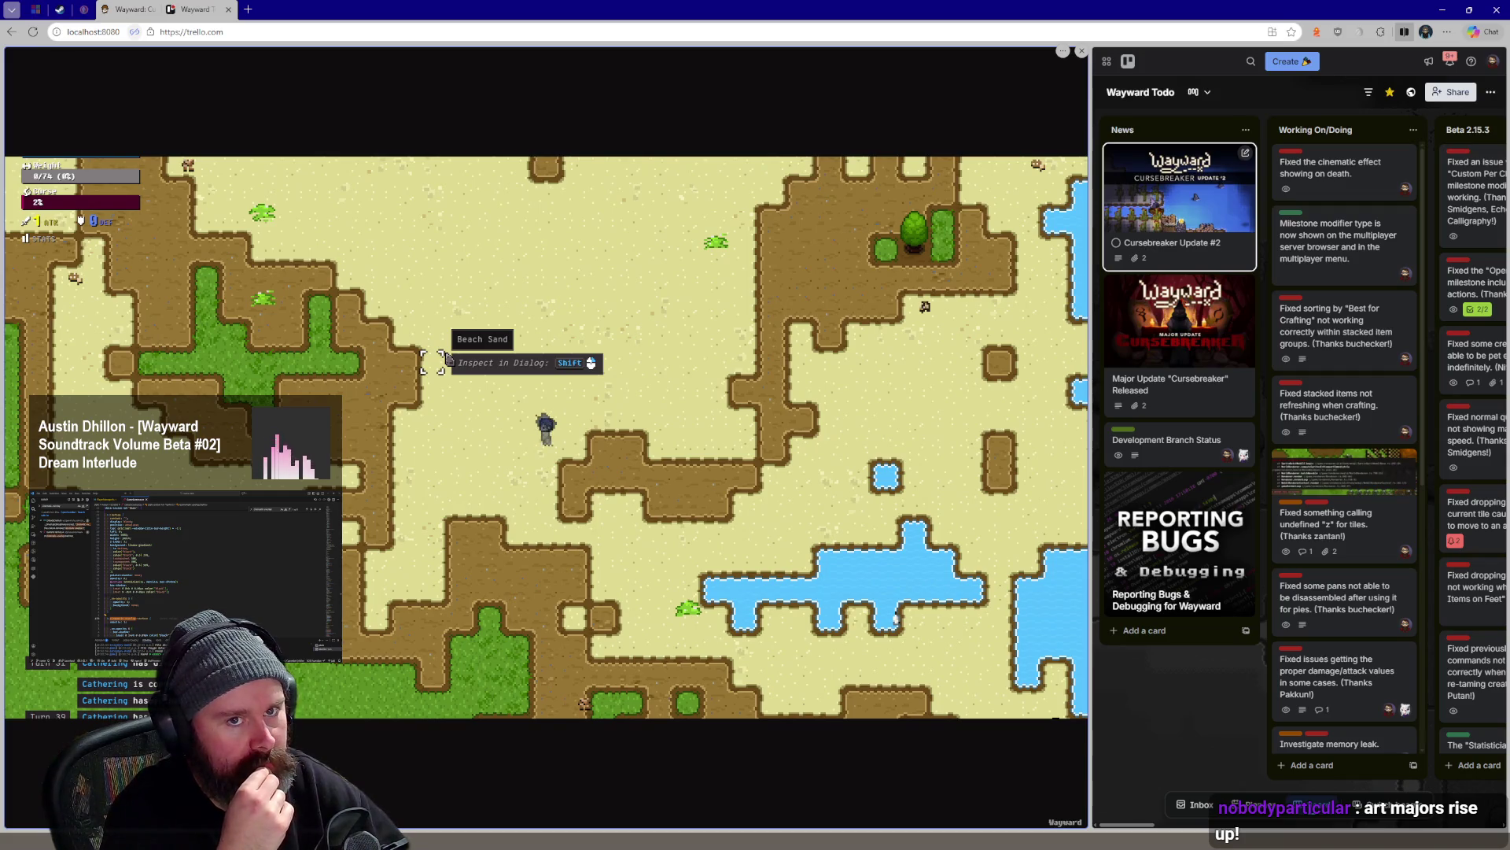
pyautogui.press('a')
pyautogui.press('a')
pyautogui.press('w')
pyautogui.press('a')
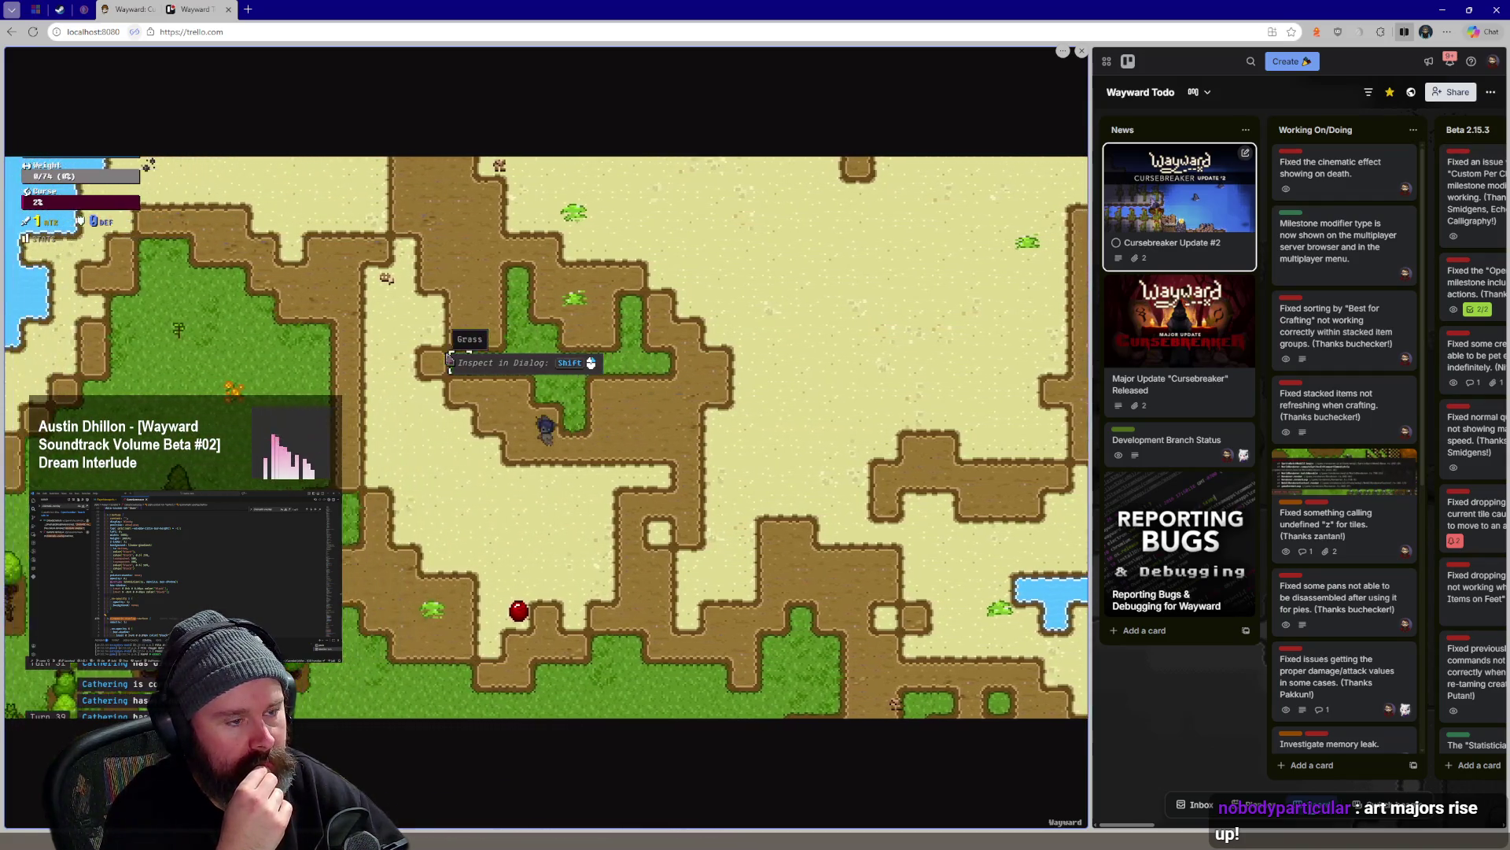
pyautogui.press('d')
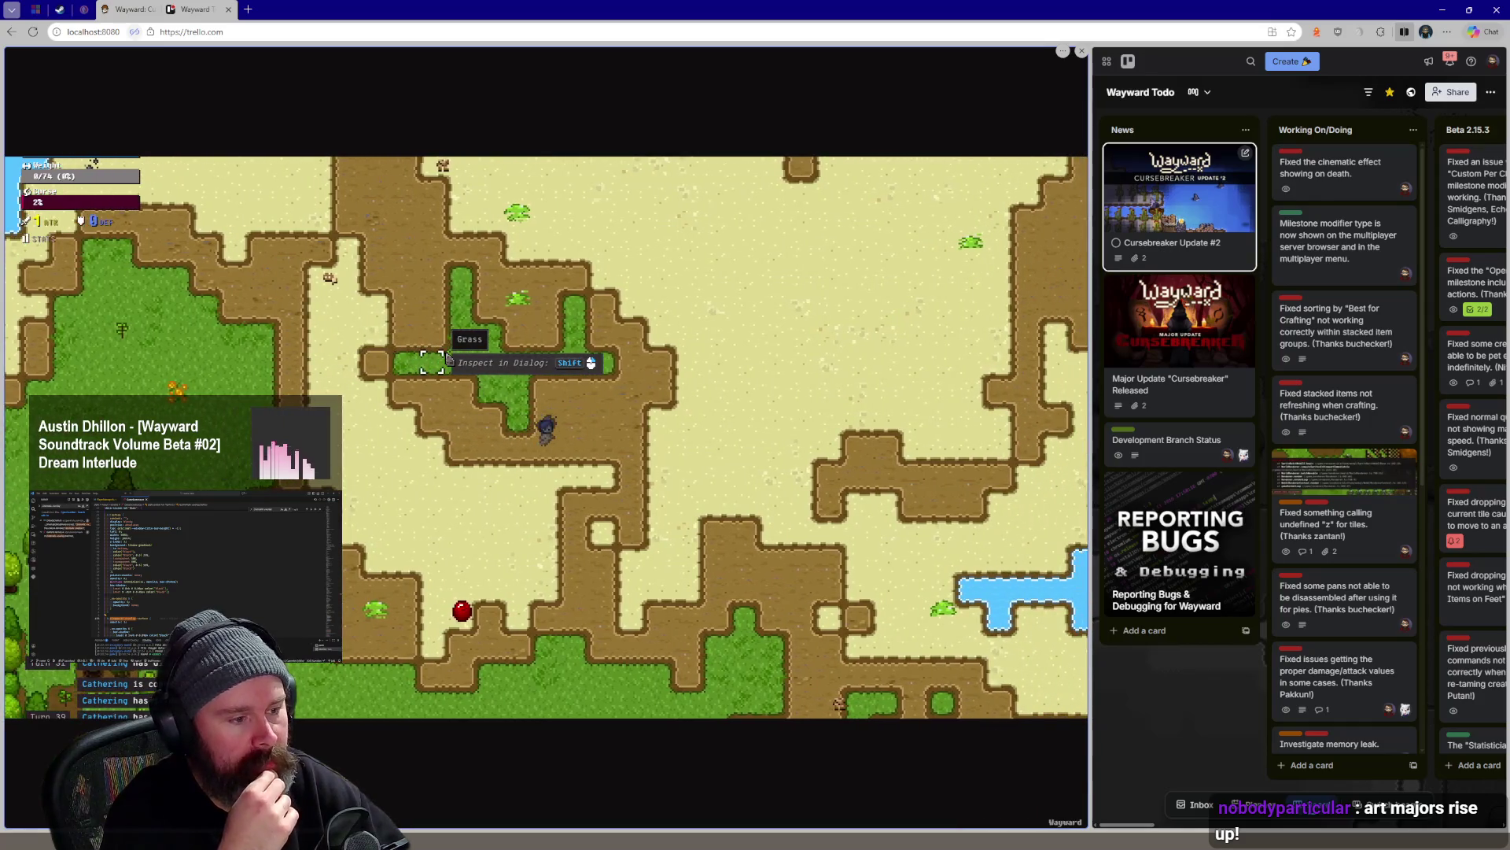
pyautogui.press('d')
pyautogui.press('d')
pyautogui.press('d')
pyautogui.press('d')
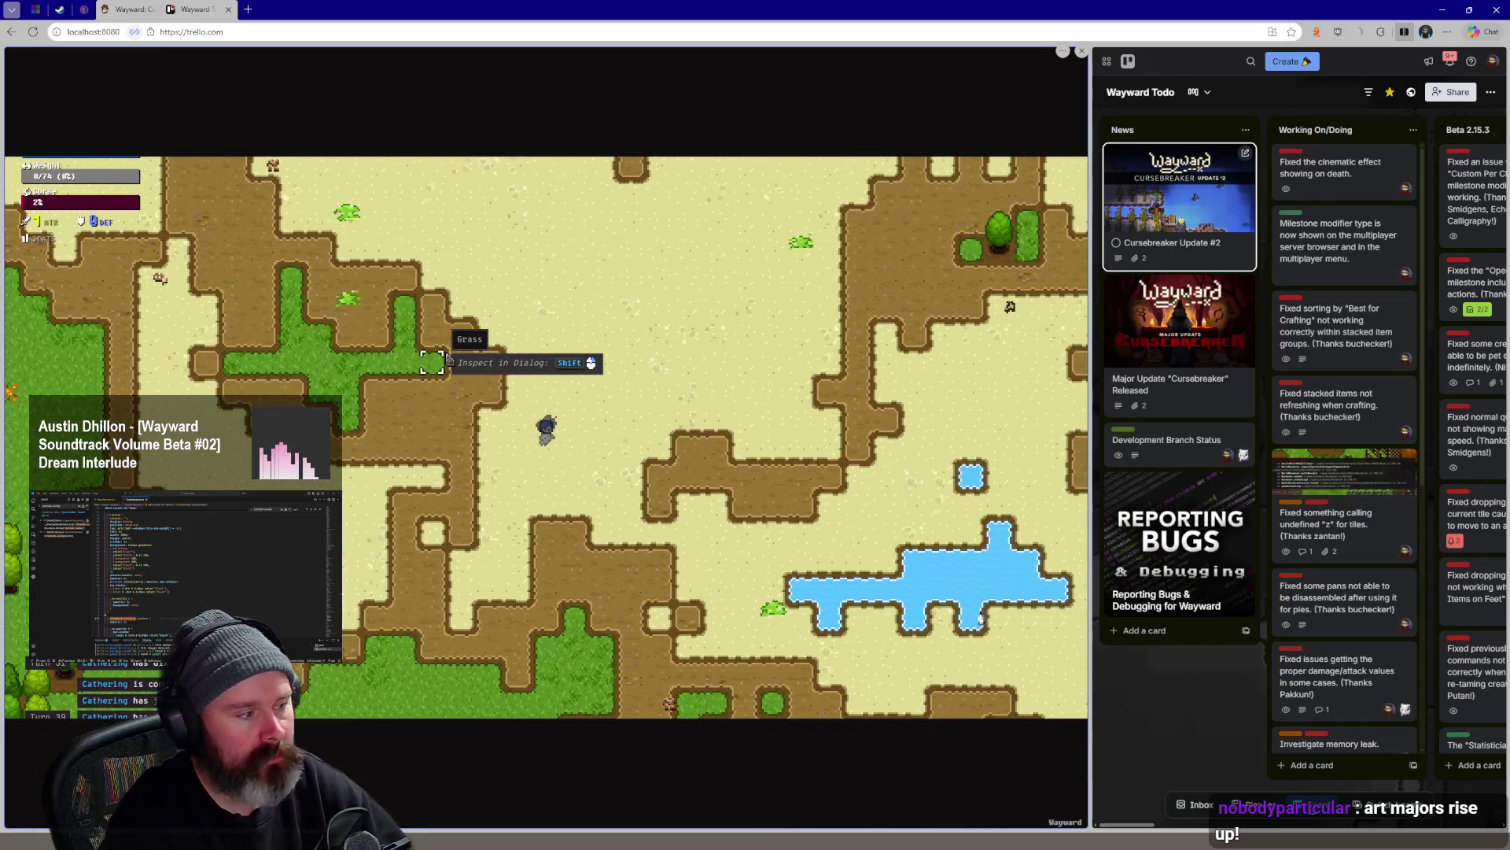
pyautogui.scroll(2, 587, 376)
pyautogui.scroll(-5, 586, 376)
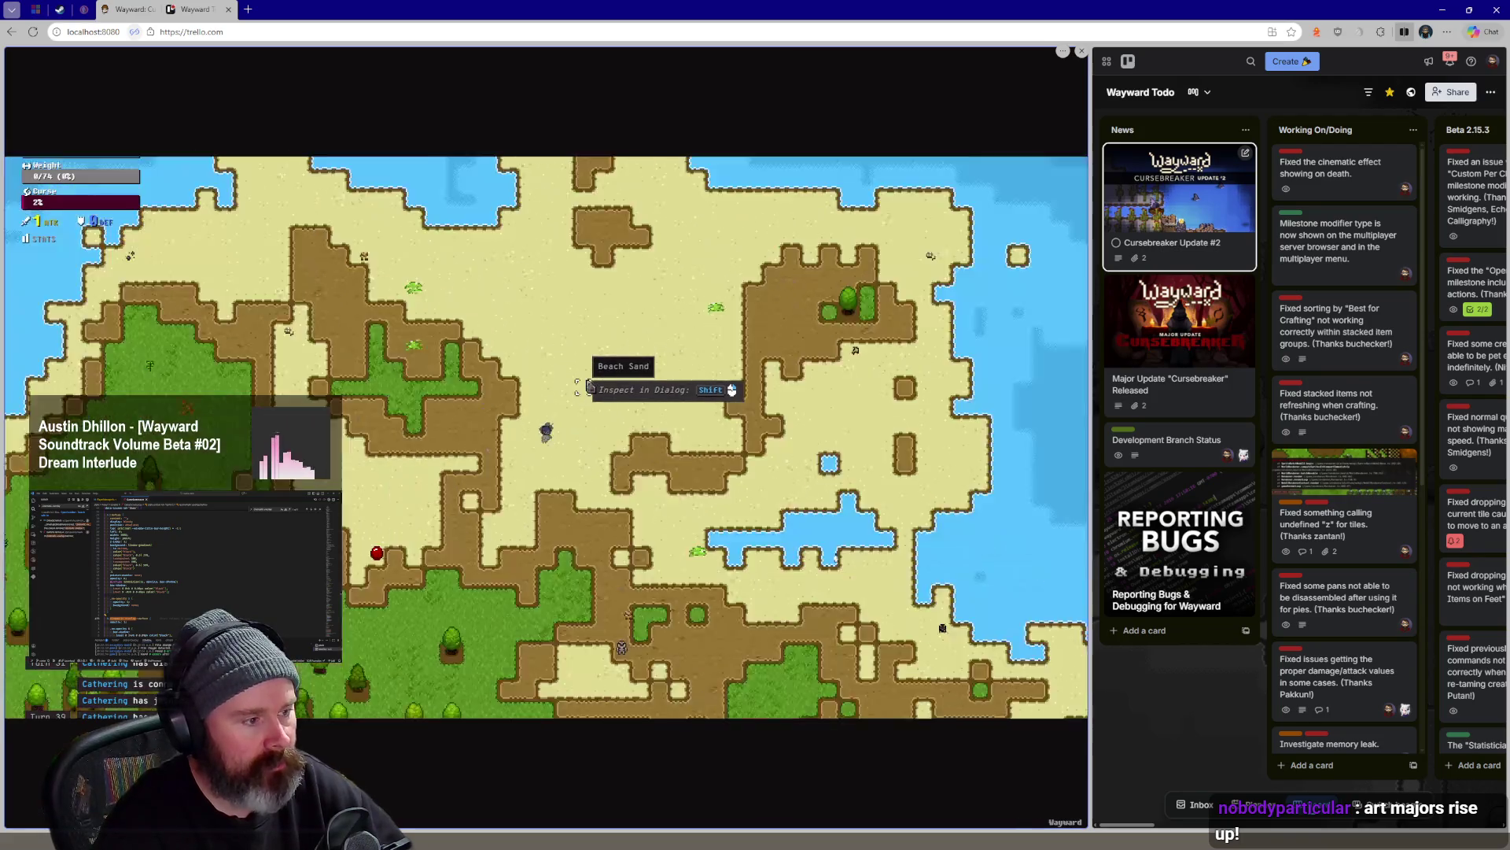
pyautogui.scroll(4, 586, 375)
pyautogui.scroll(2, 587, 383)
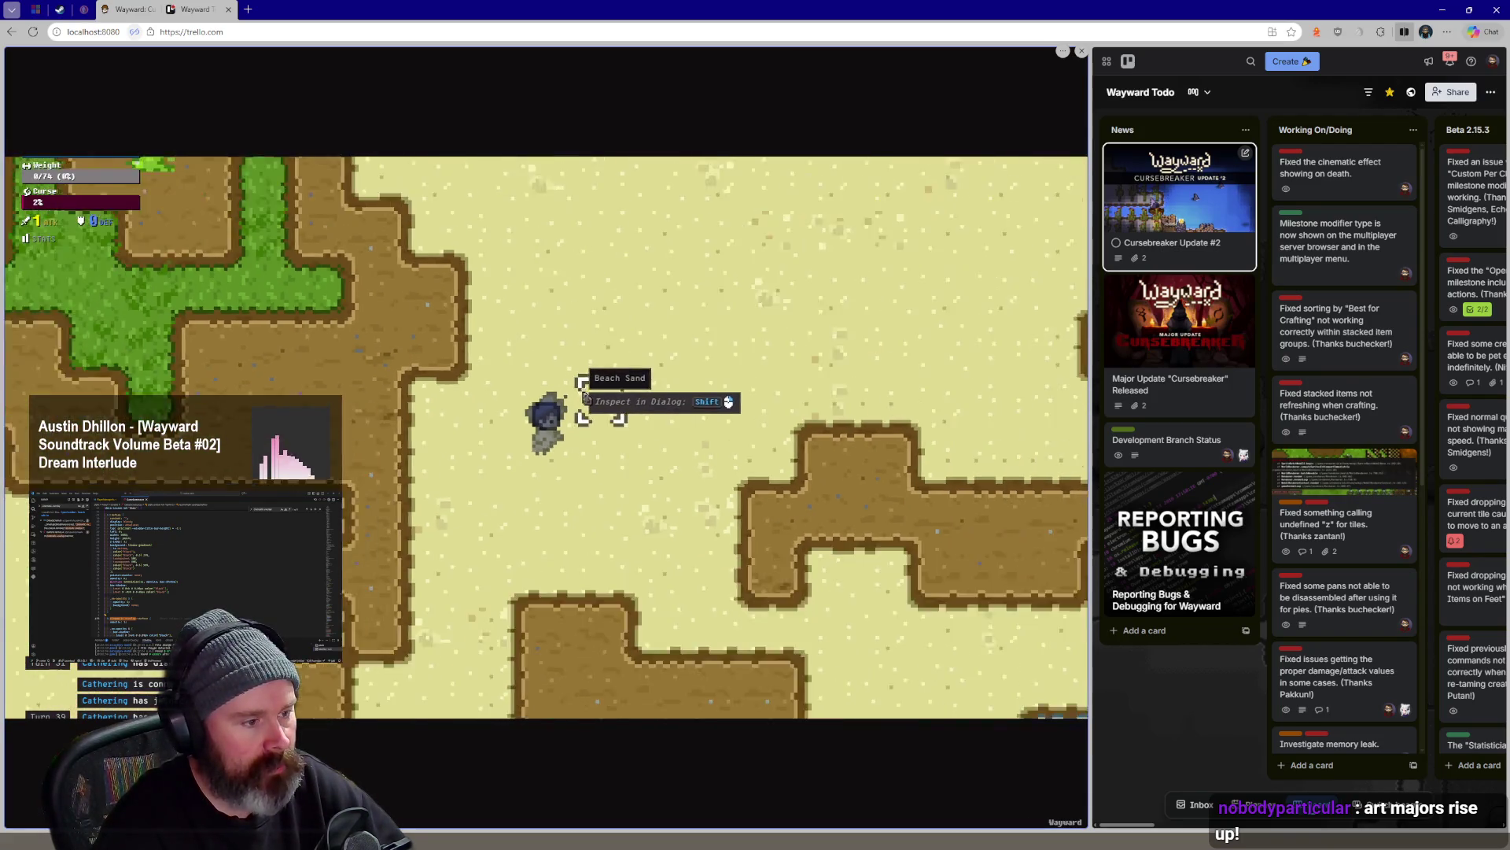
pyautogui.scroll(-3, 587, 384)
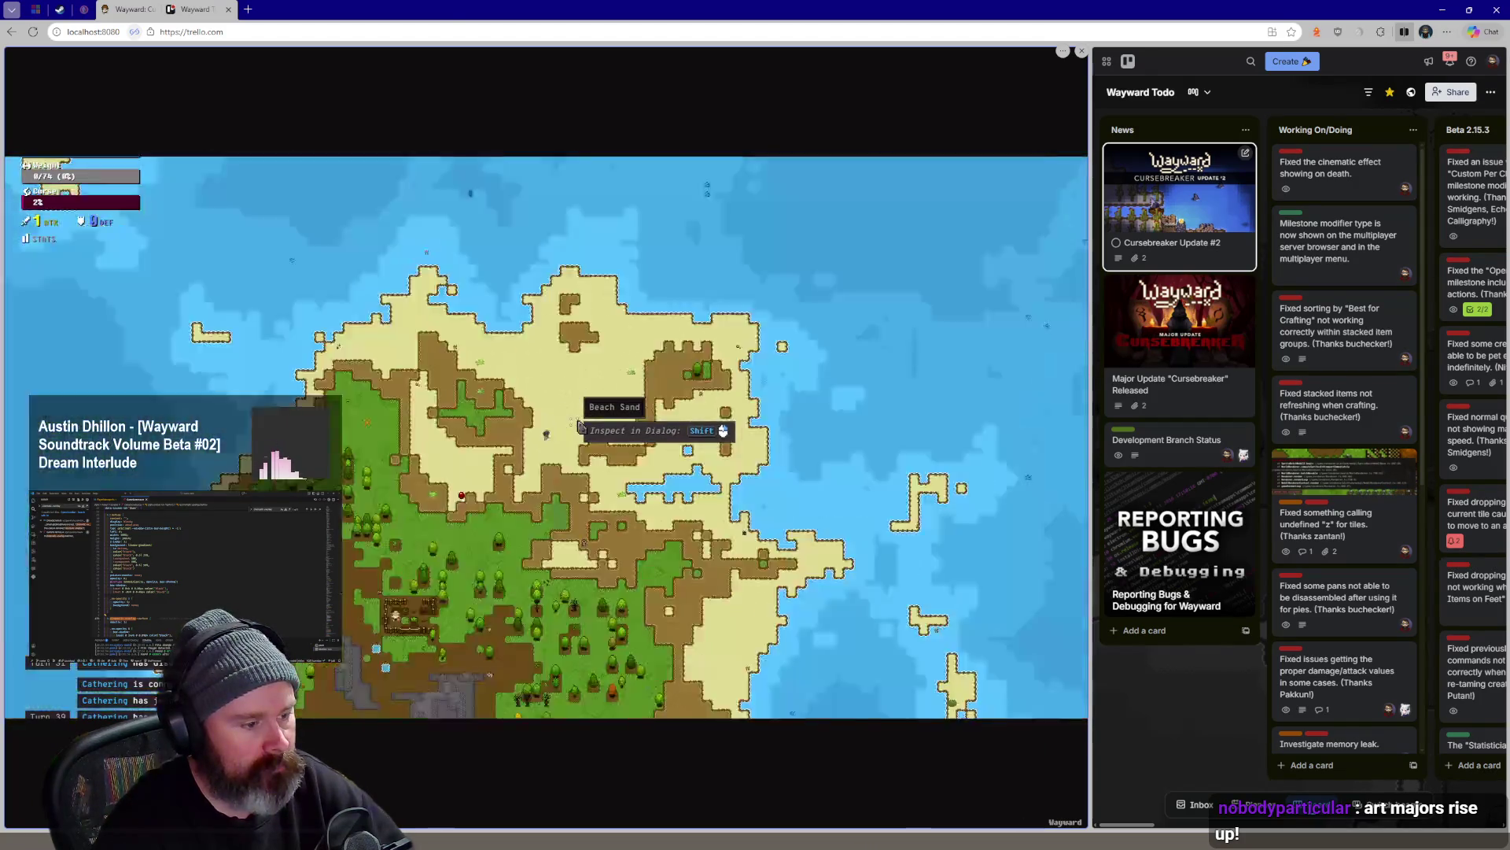
# Walk the ghost north and east across the beach, past the slime patch, then back south-west
pyautogui.press('w')
pyautogui.press('w')
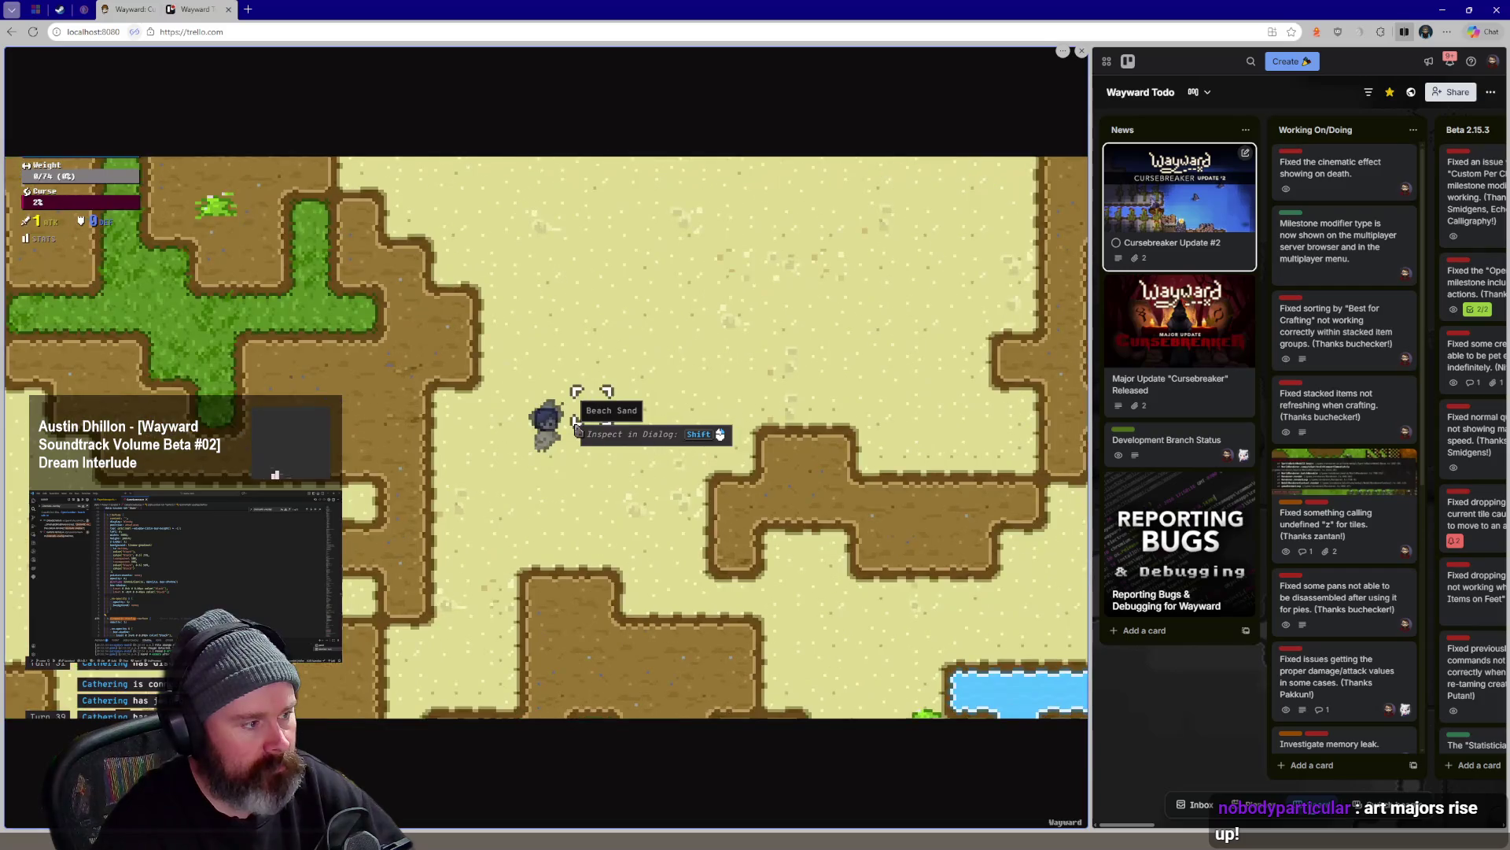
pyautogui.scroll(-2, 578, 427)
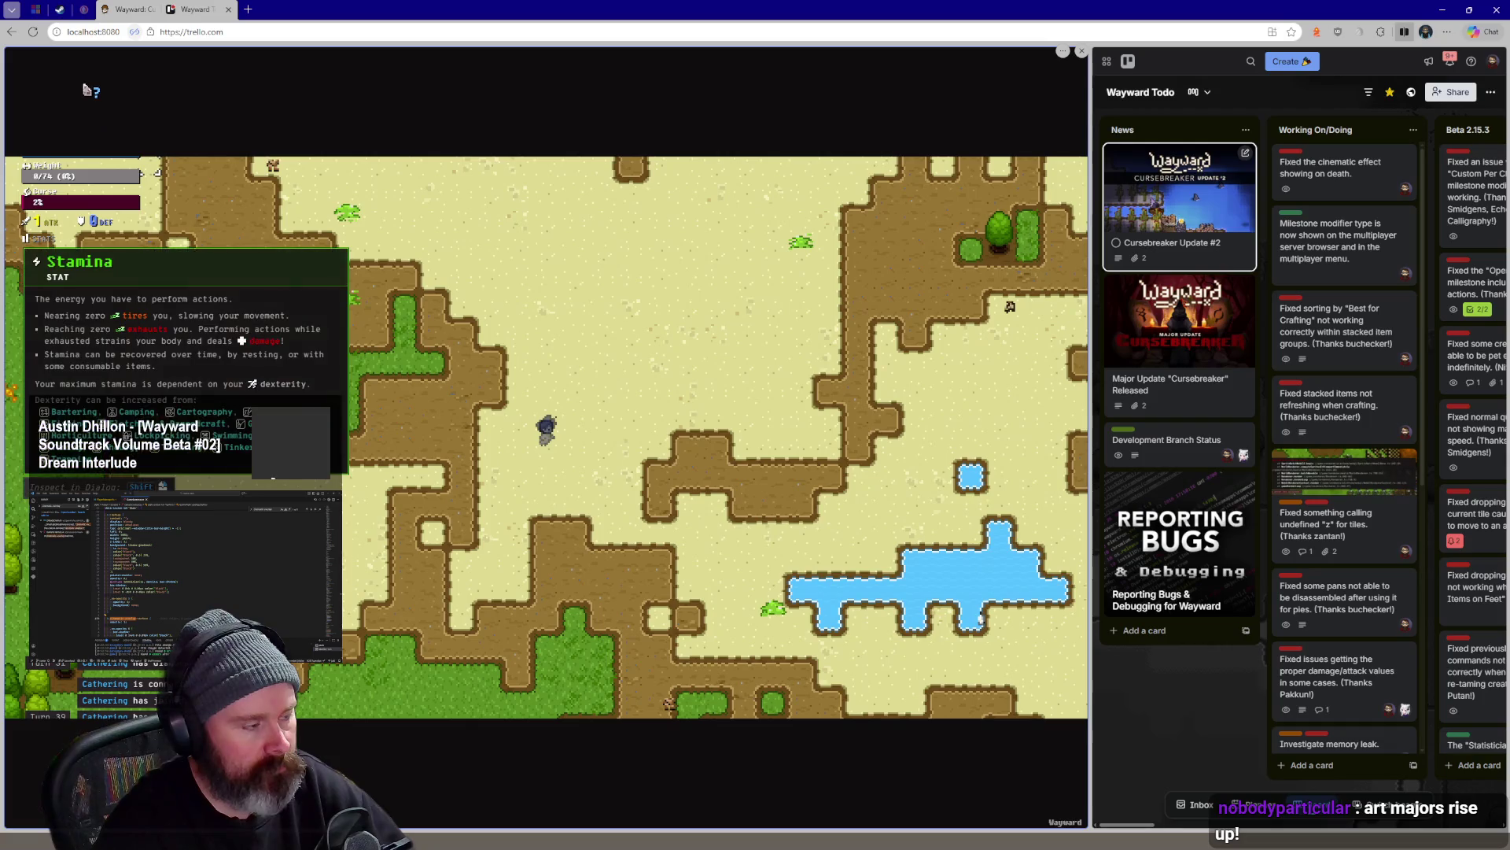
pyautogui.press('w')
pyautogui.press('w')
pyautogui.press('w')
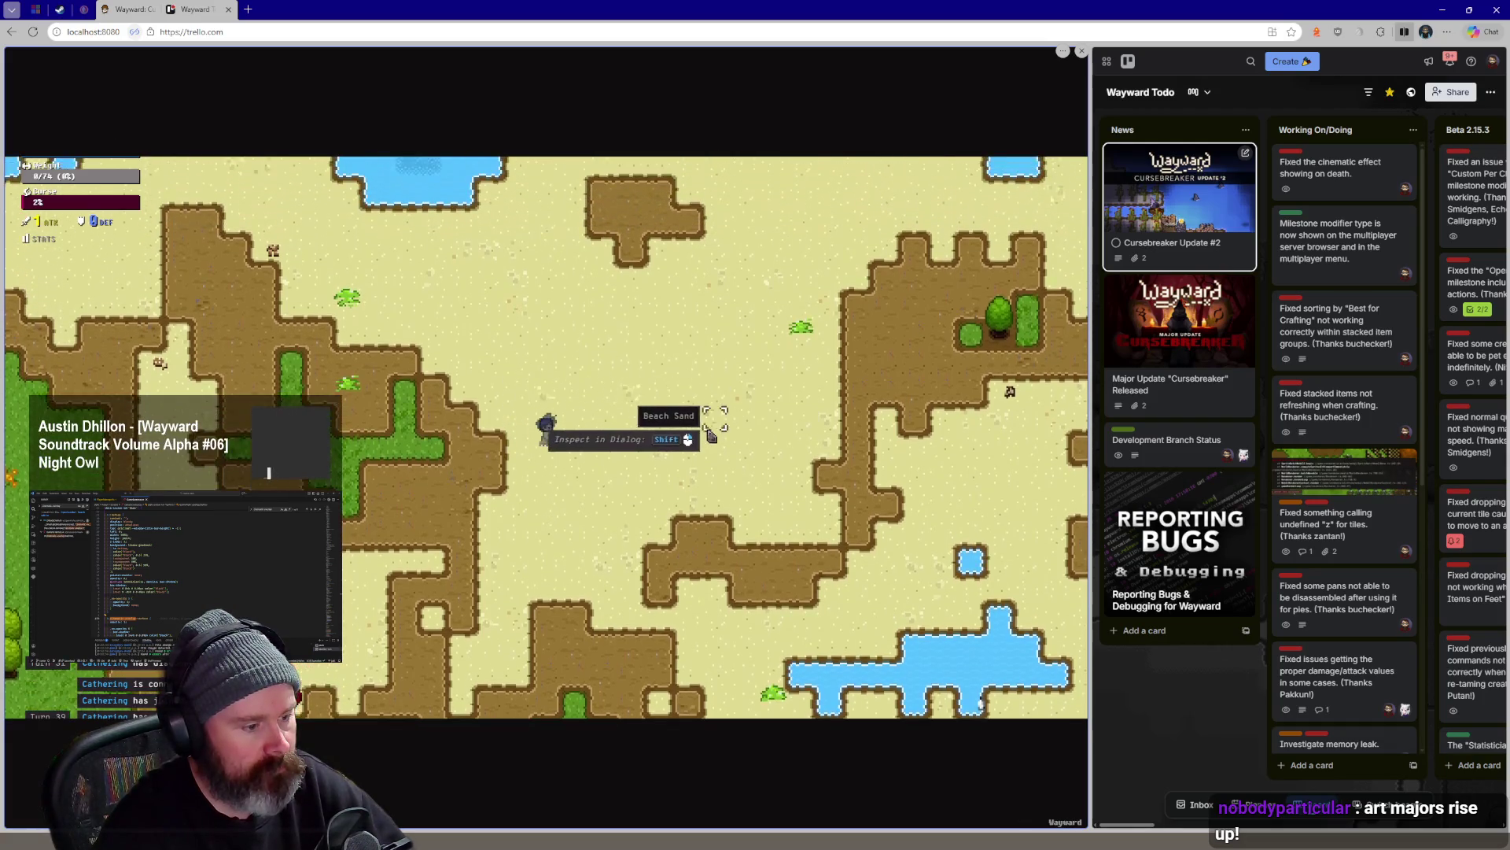
pyautogui.scroll(-2, 687, 440)
pyautogui.press('d')
pyautogui.press('d')
pyautogui.press('d')
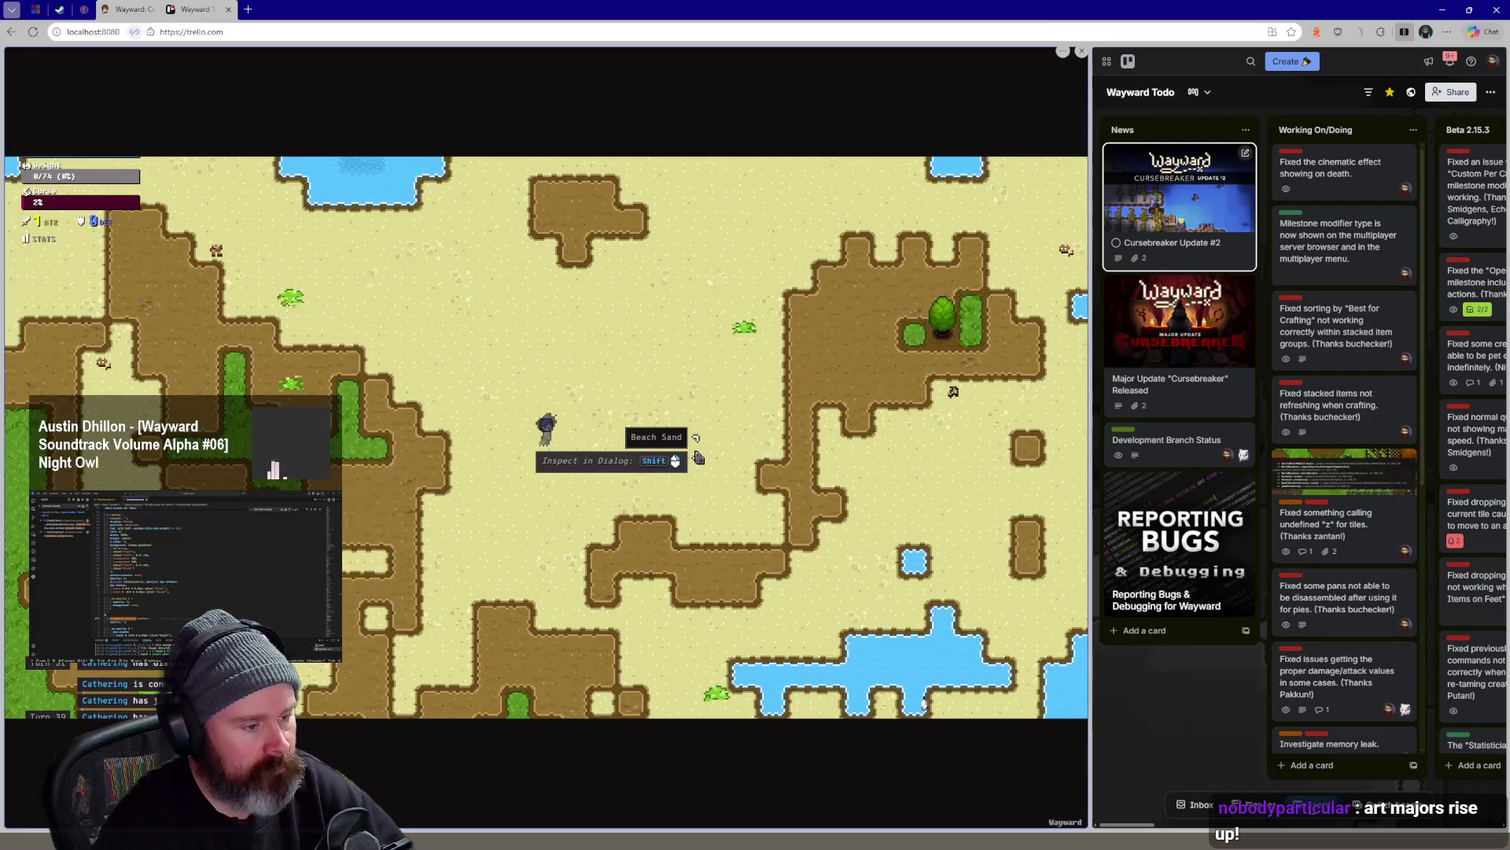
pyautogui.scroll(2, 688, 439)
pyautogui.press('d')
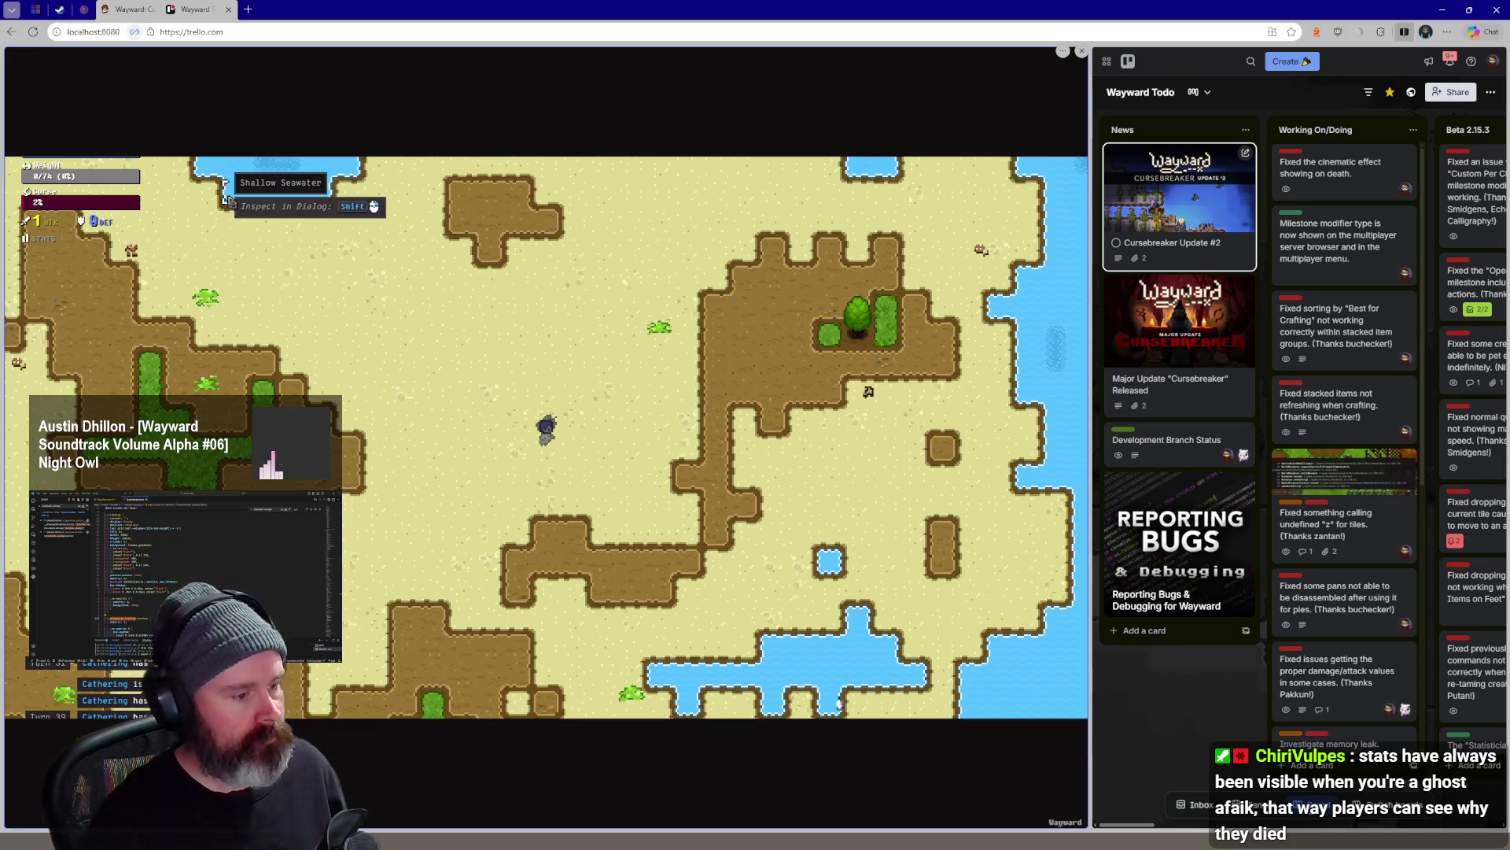
pyautogui.press('w')
pyautogui.press('w')
pyautogui.press('w')
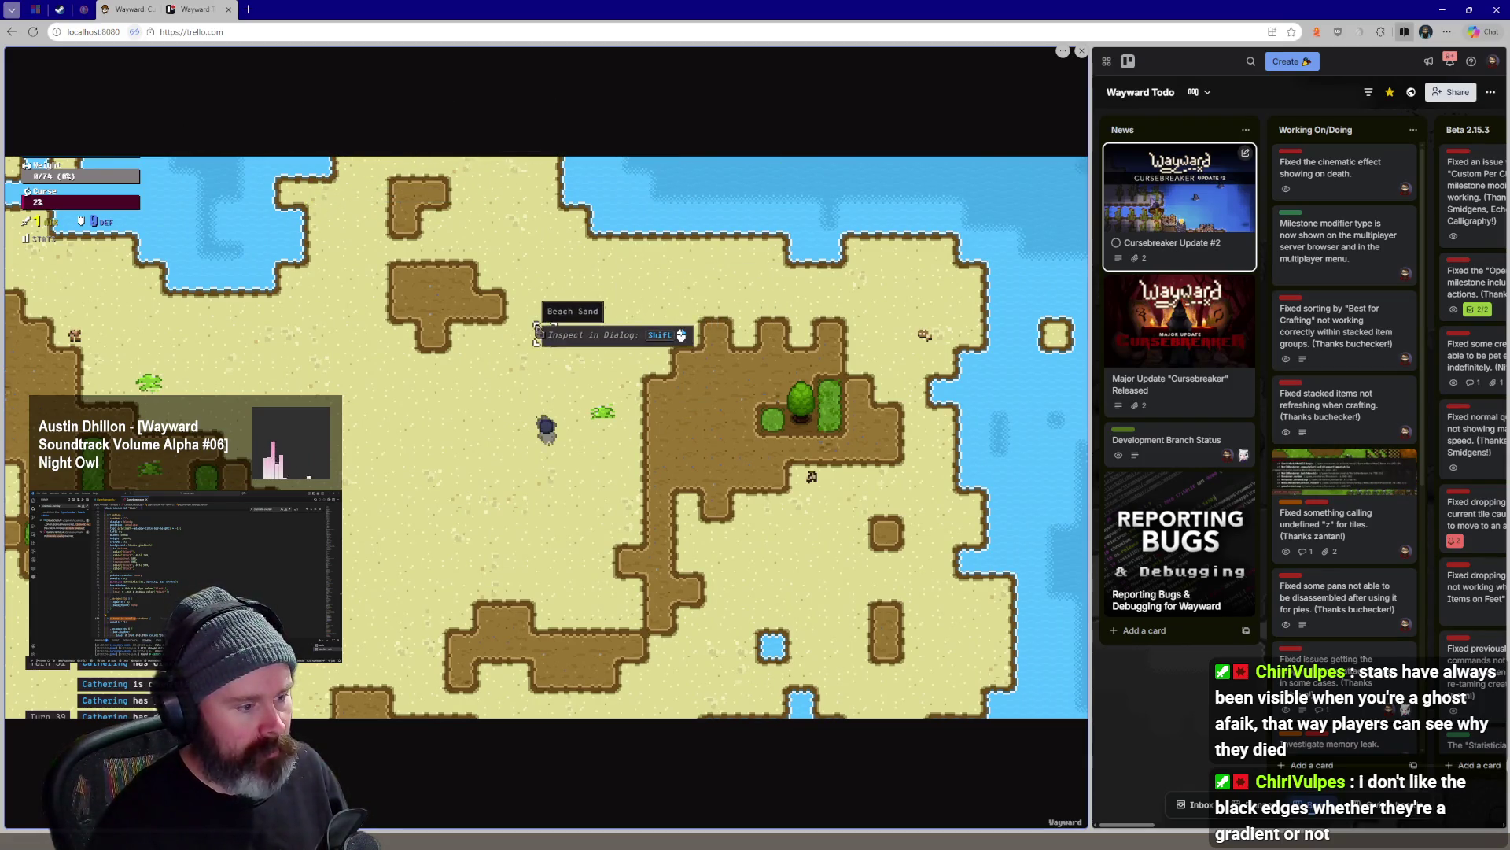
pyautogui.press('w')
pyautogui.press('w')
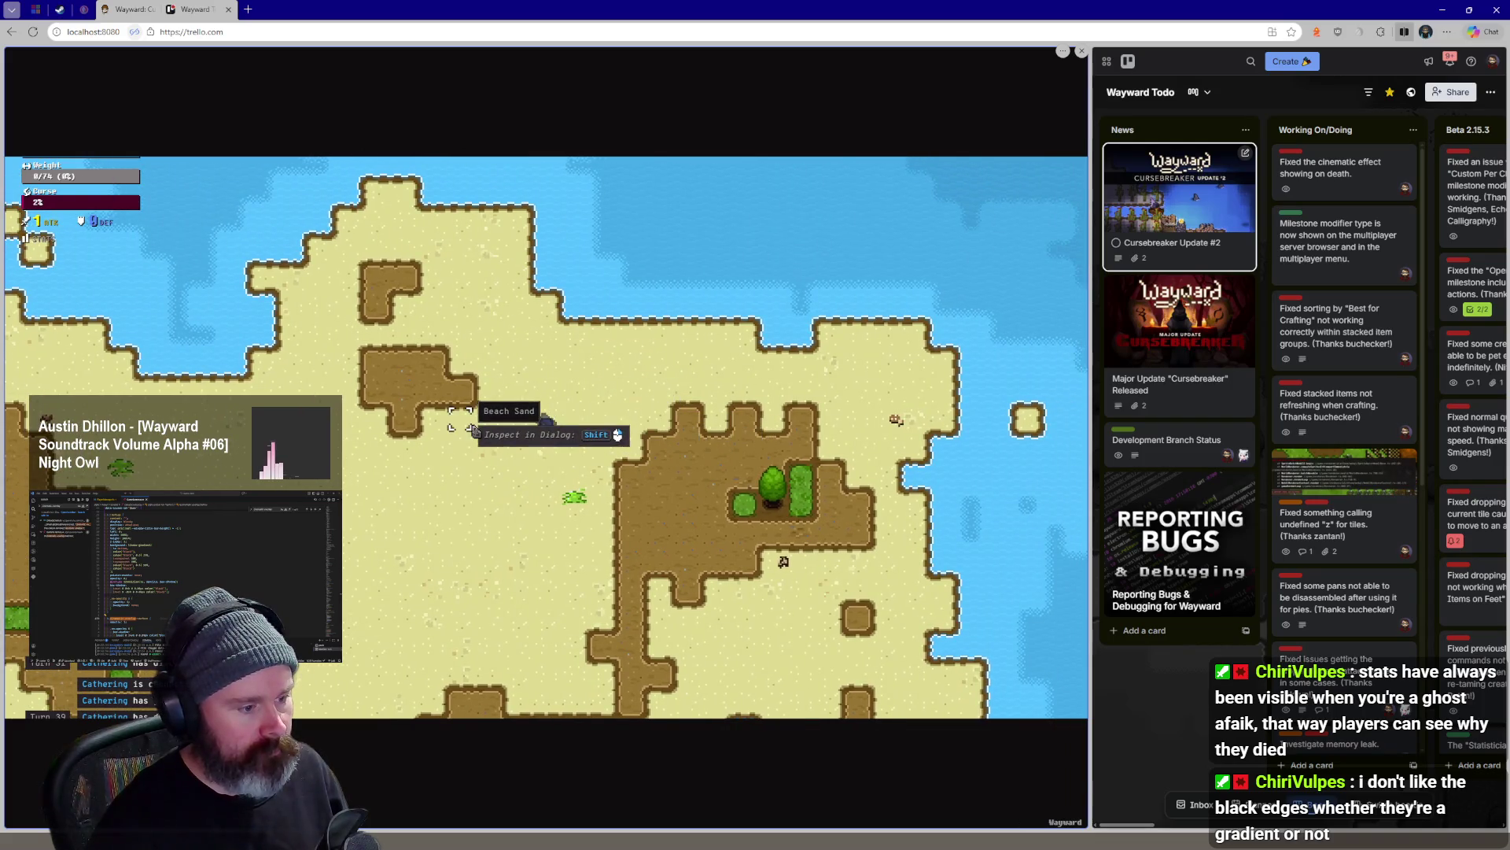
pyautogui.press('w')
pyautogui.press('a')
pyautogui.press('w')
pyautogui.press('w')
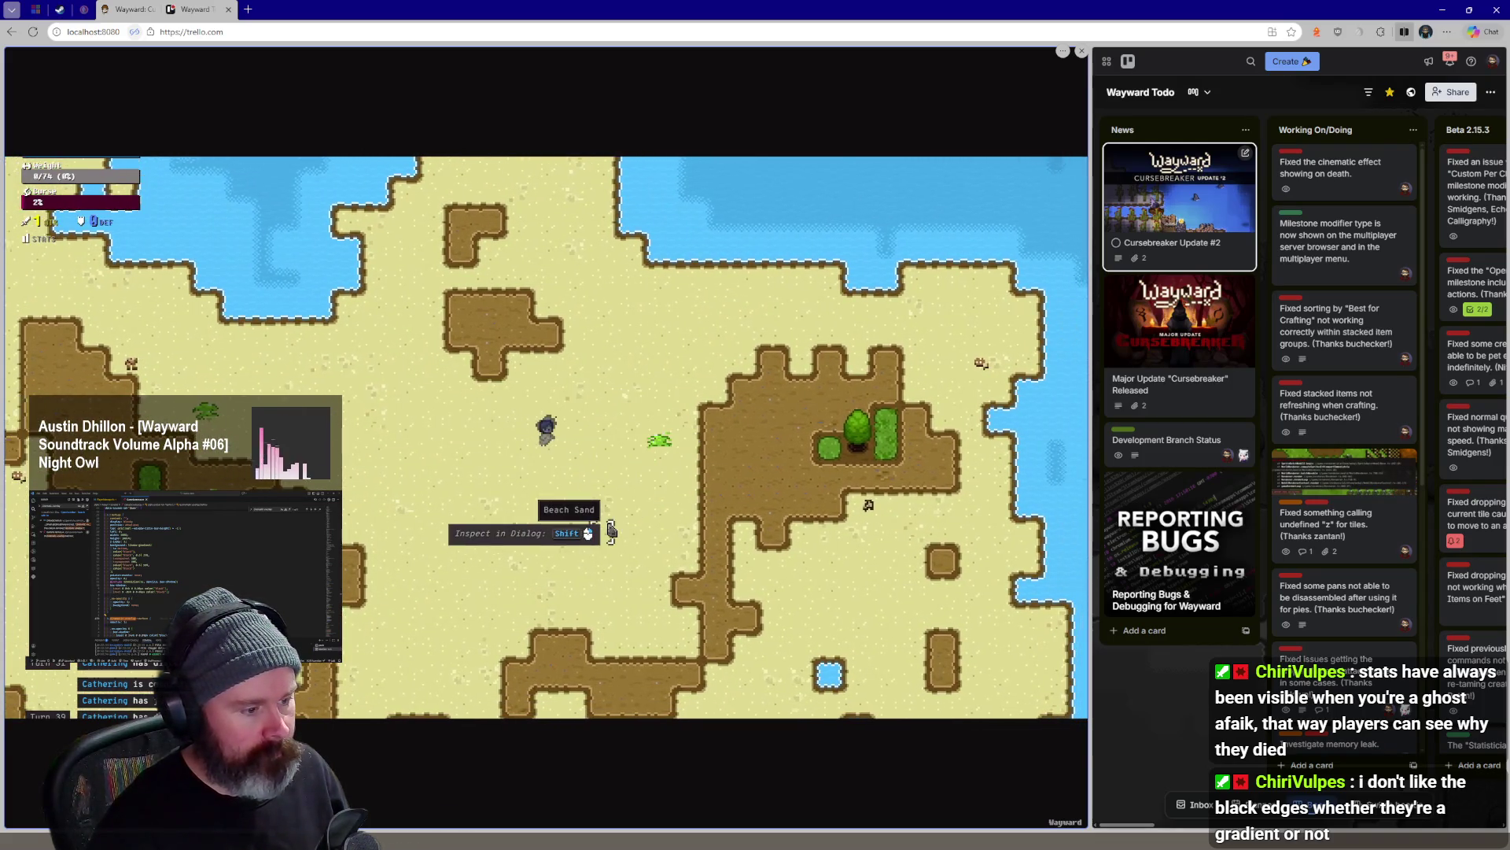
pyautogui.press('w')
pyautogui.press('s')
pyautogui.press('w')
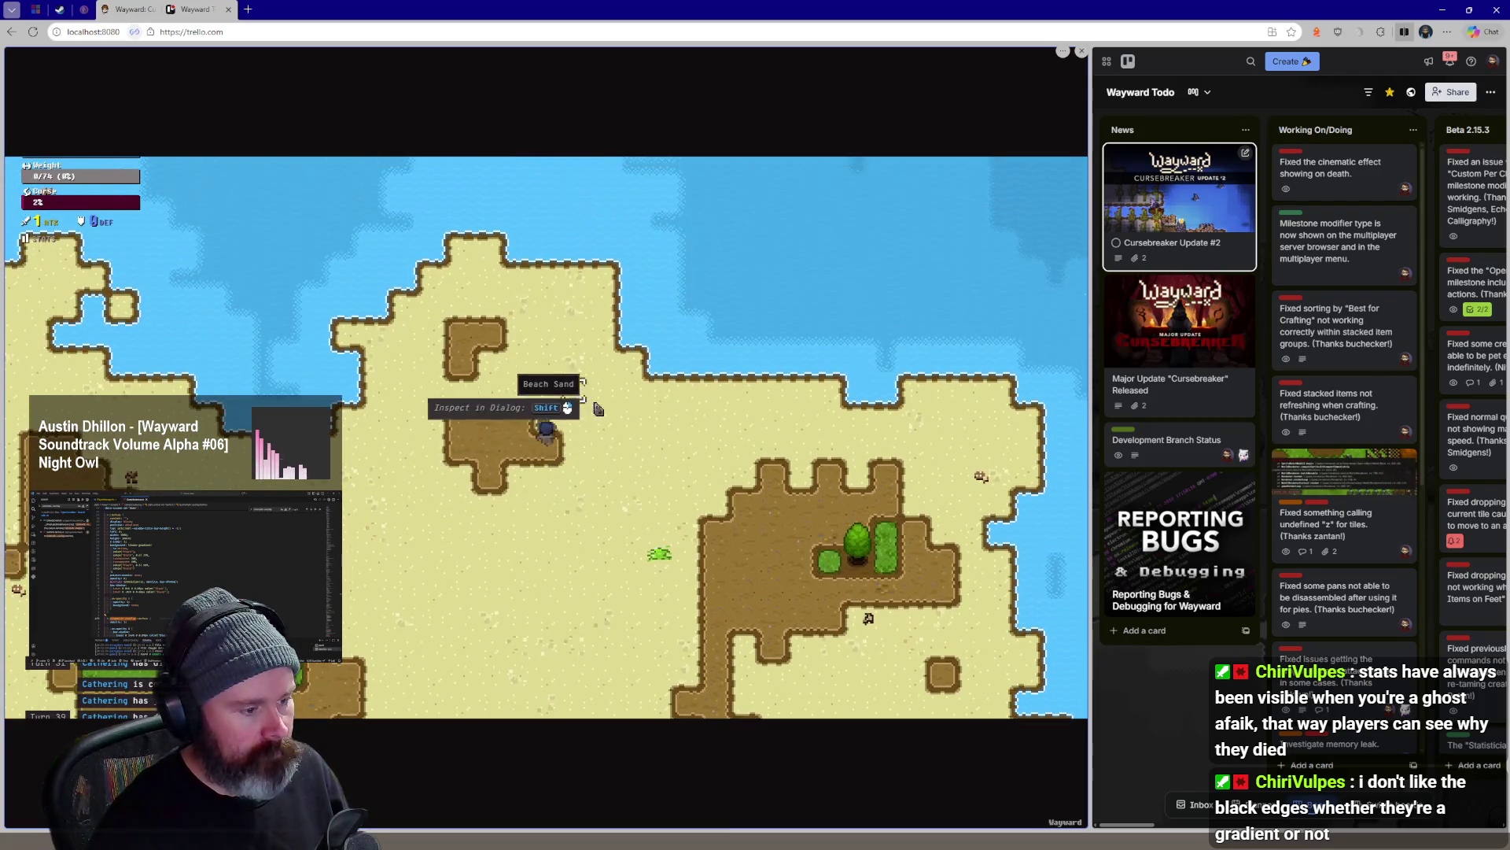
pyautogui.press('s')
pyautogui.press('a')
# Bring up the pause menu and Options, back out with Esc, and walk a few tiles north-west
pyautogui.press('Escape')
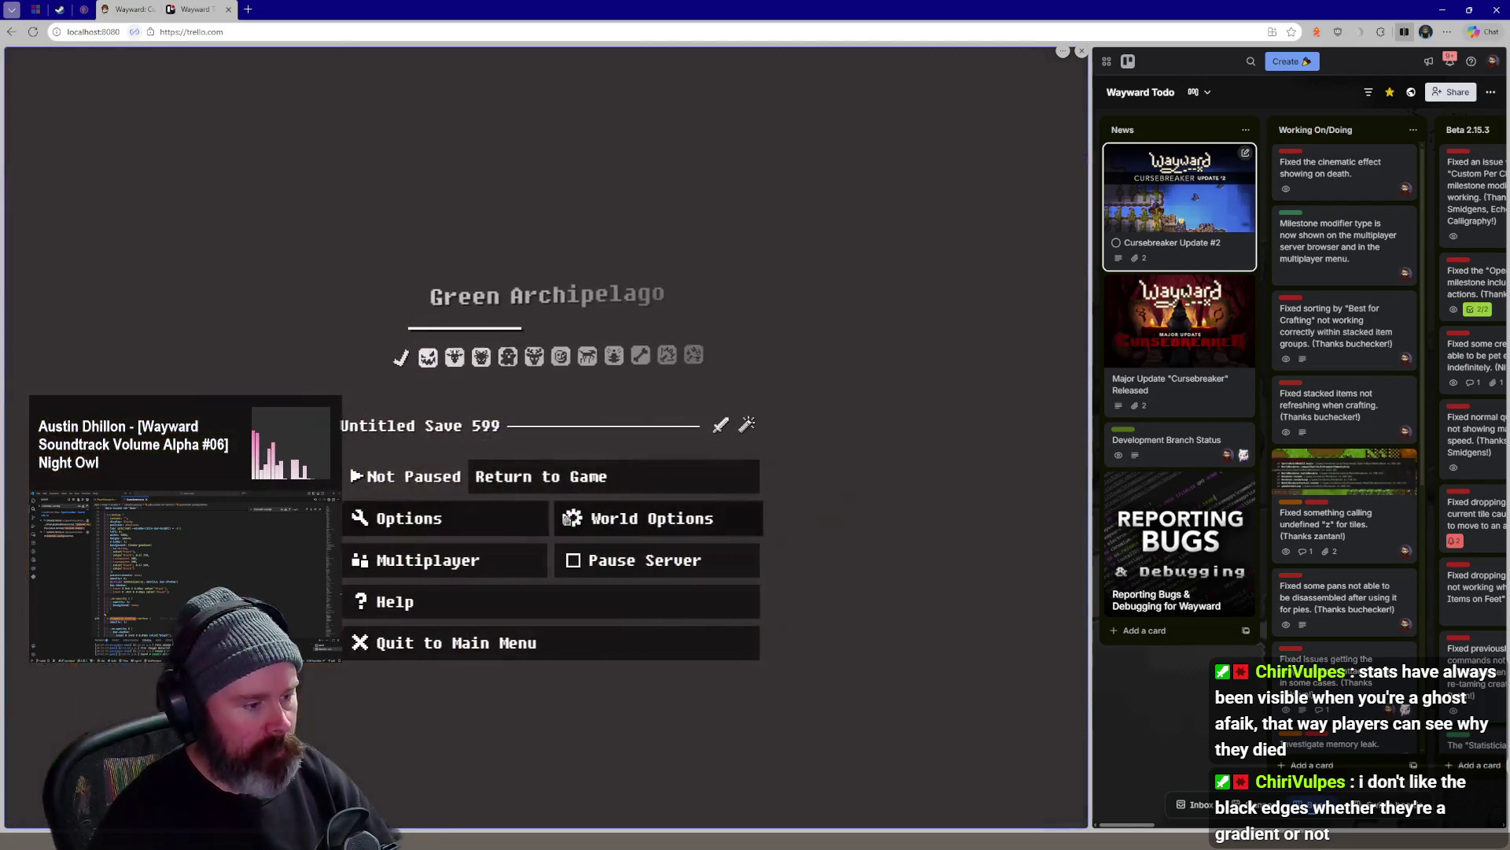
pyautogui.click(401, 518)
pyautogui.press('Escape')
pyautogui.press('Escape')
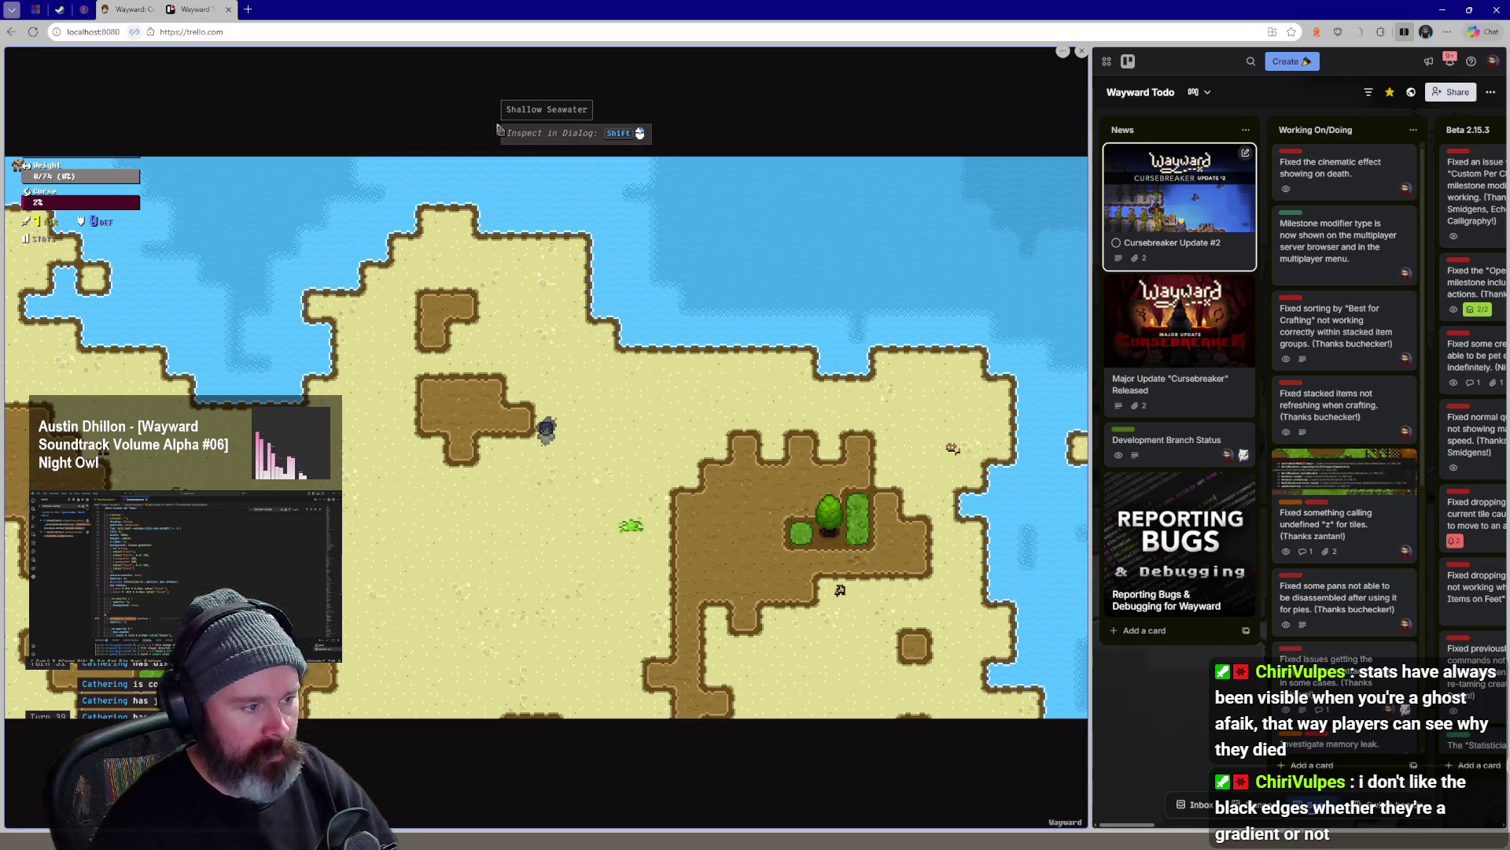
pyautogui.press('w')
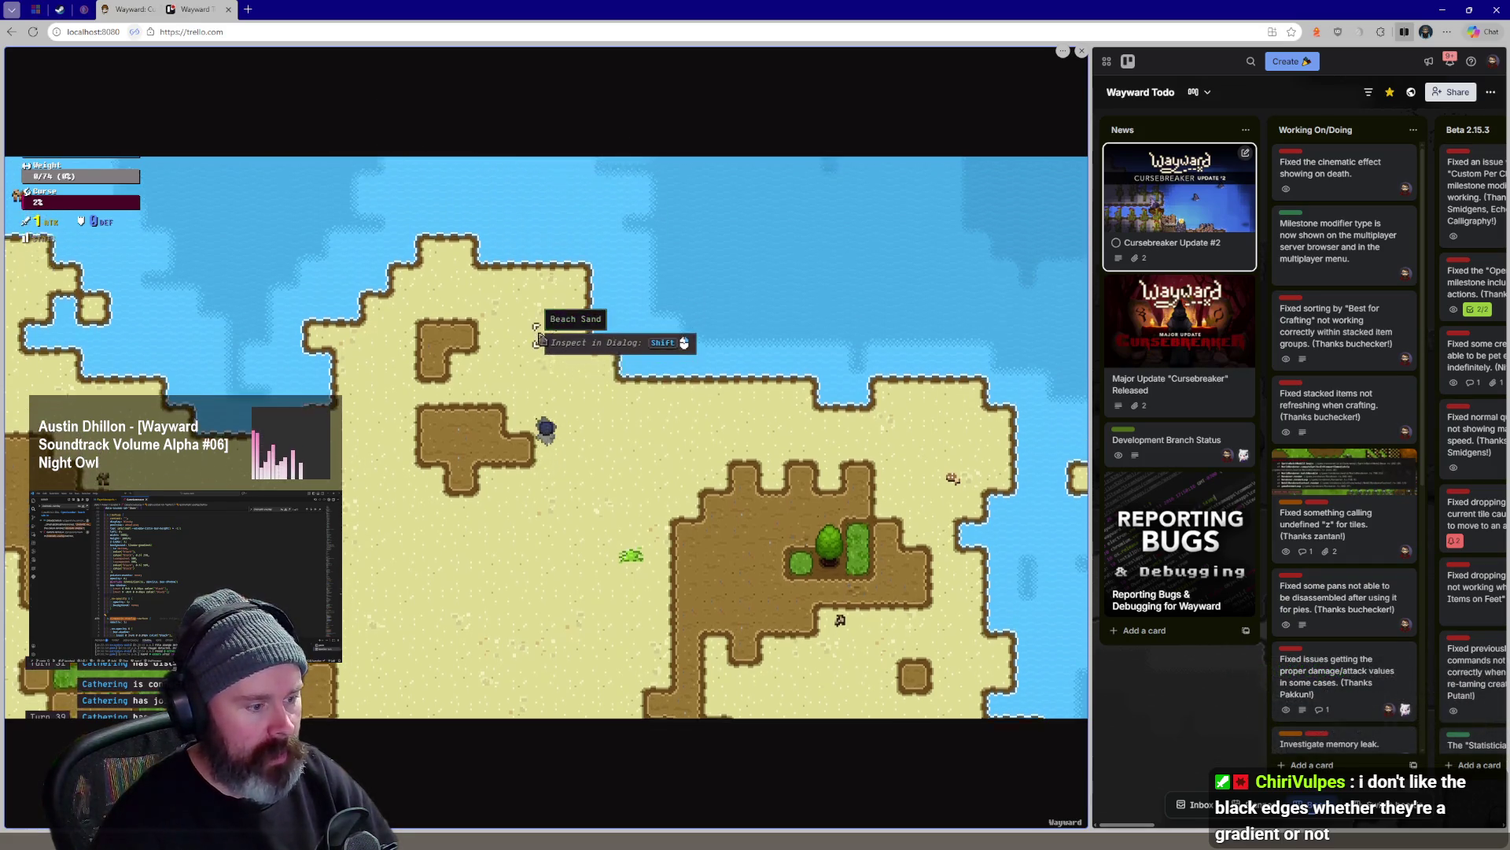
pyautogui.press('w')
pyautogui.press('a')
pyautogui.press('a')
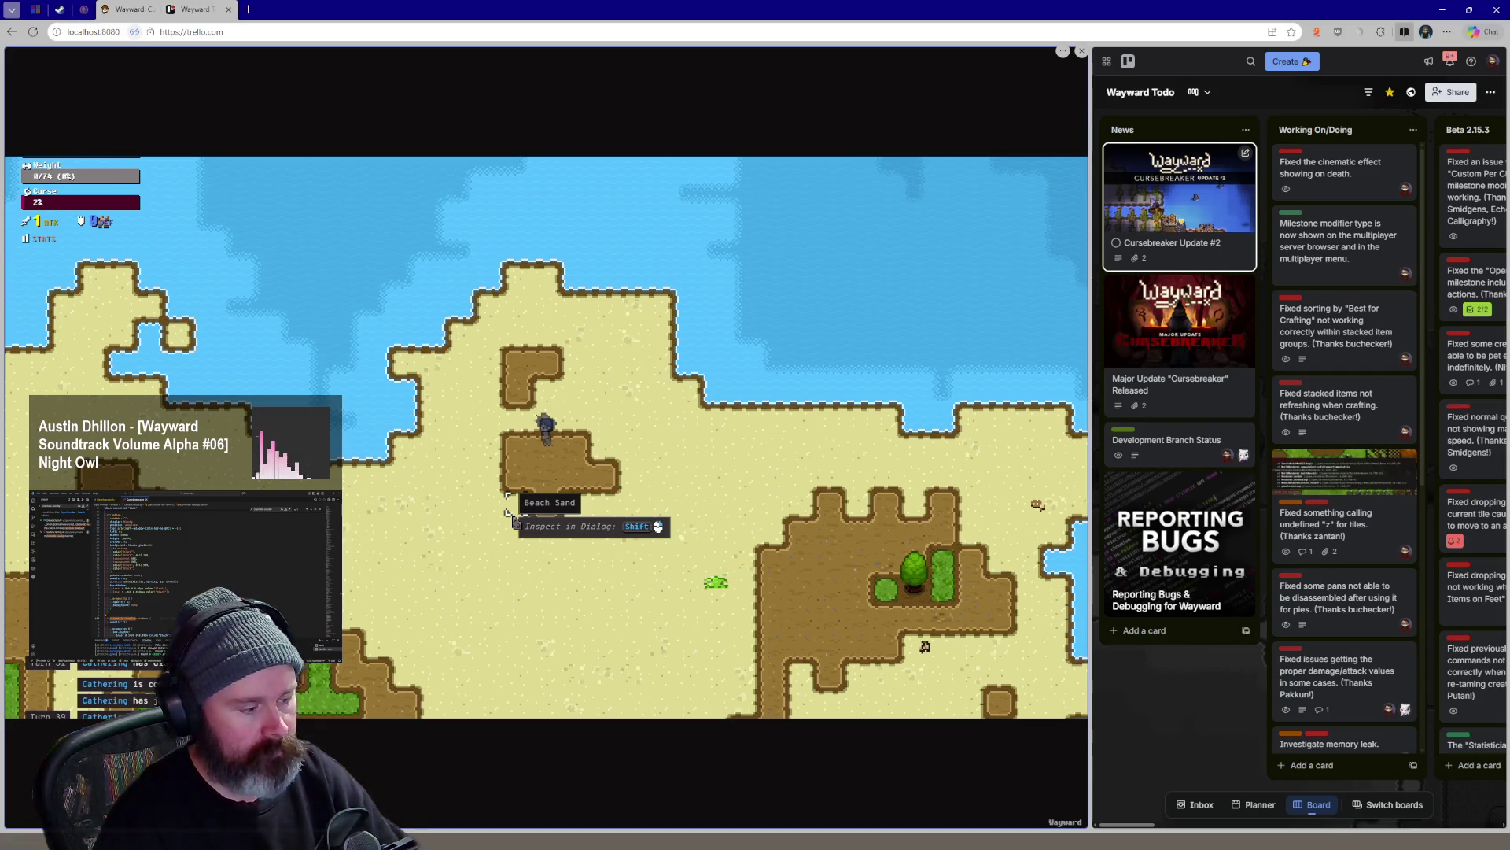
# Switch to VS Code and review the ::before rule's opacity and background declarations in GameScreen.scss
pyautogui.hotkey('alt', 'Tab')
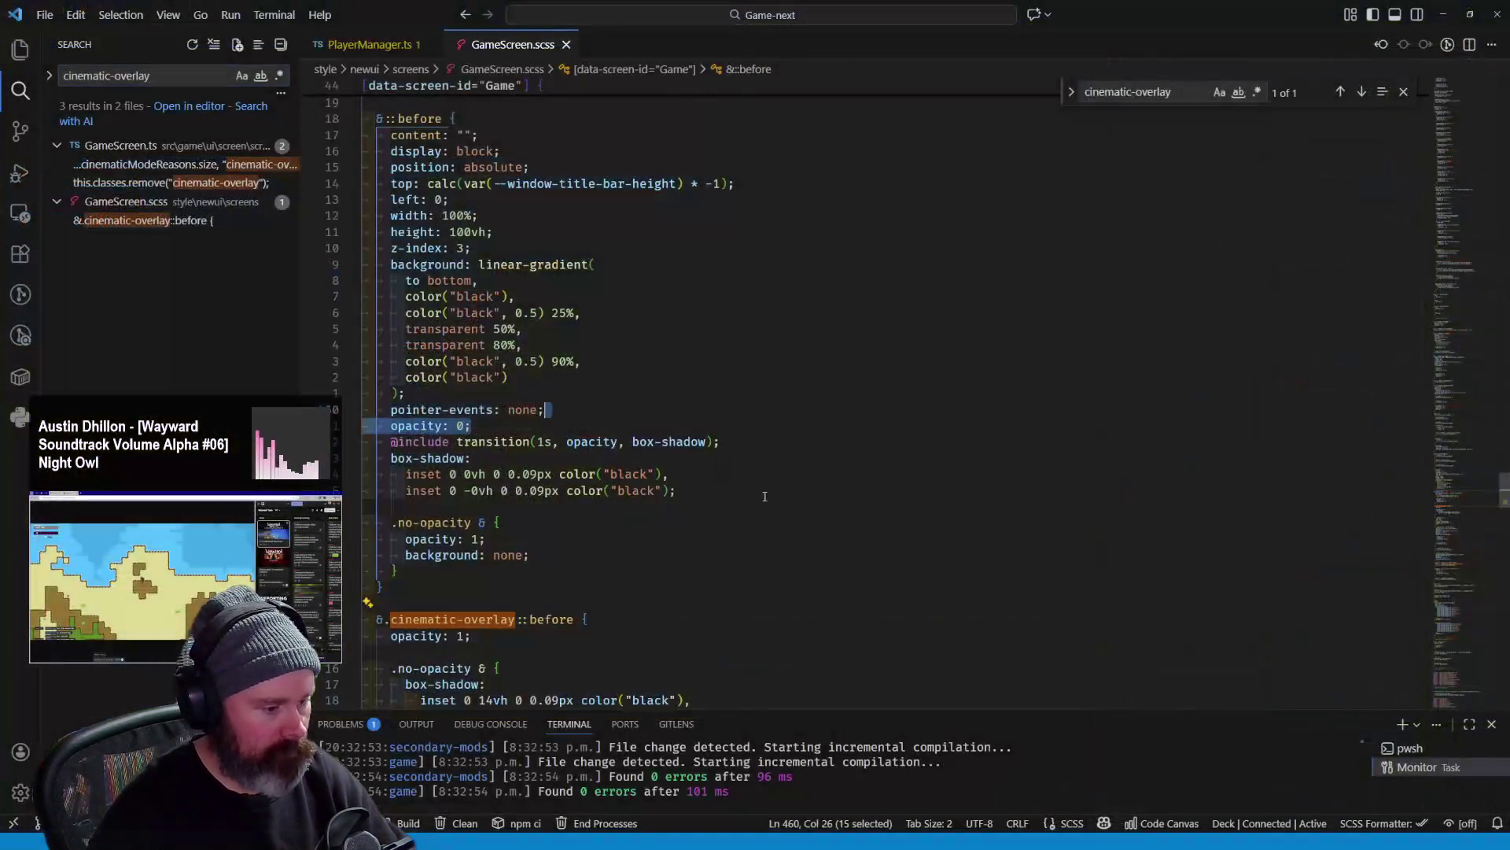
pyautogui.scroll(-5, 764, 496)
pyautogui.click(743, 506)
pyautogui.scroll(2, 743, 507)
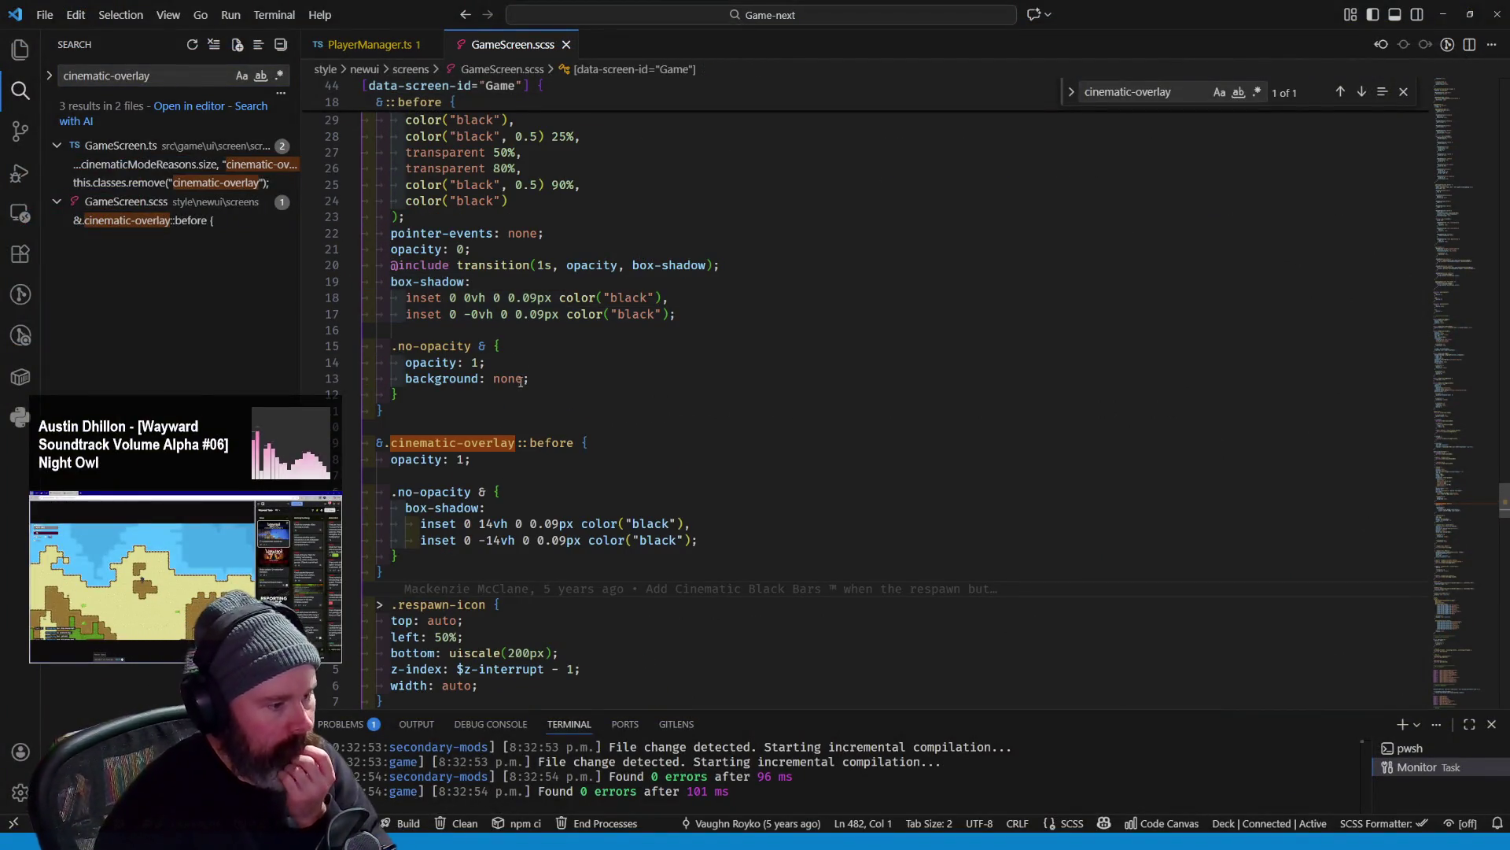
pyautogui.click(497, 346)
pyautogui.click(476, 378)
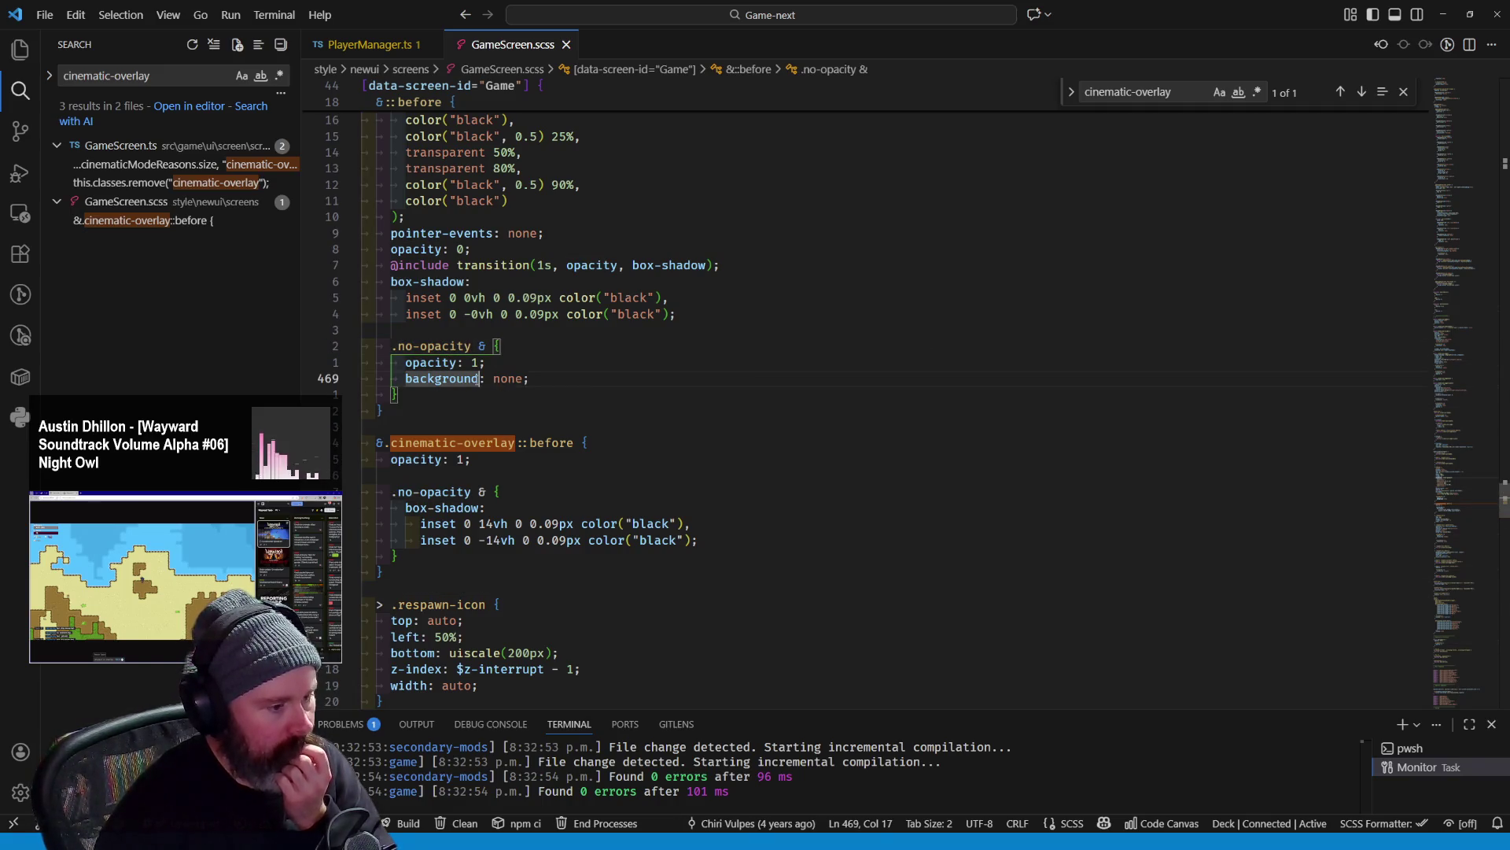
pyautogui.scroll(2, 580, 427)
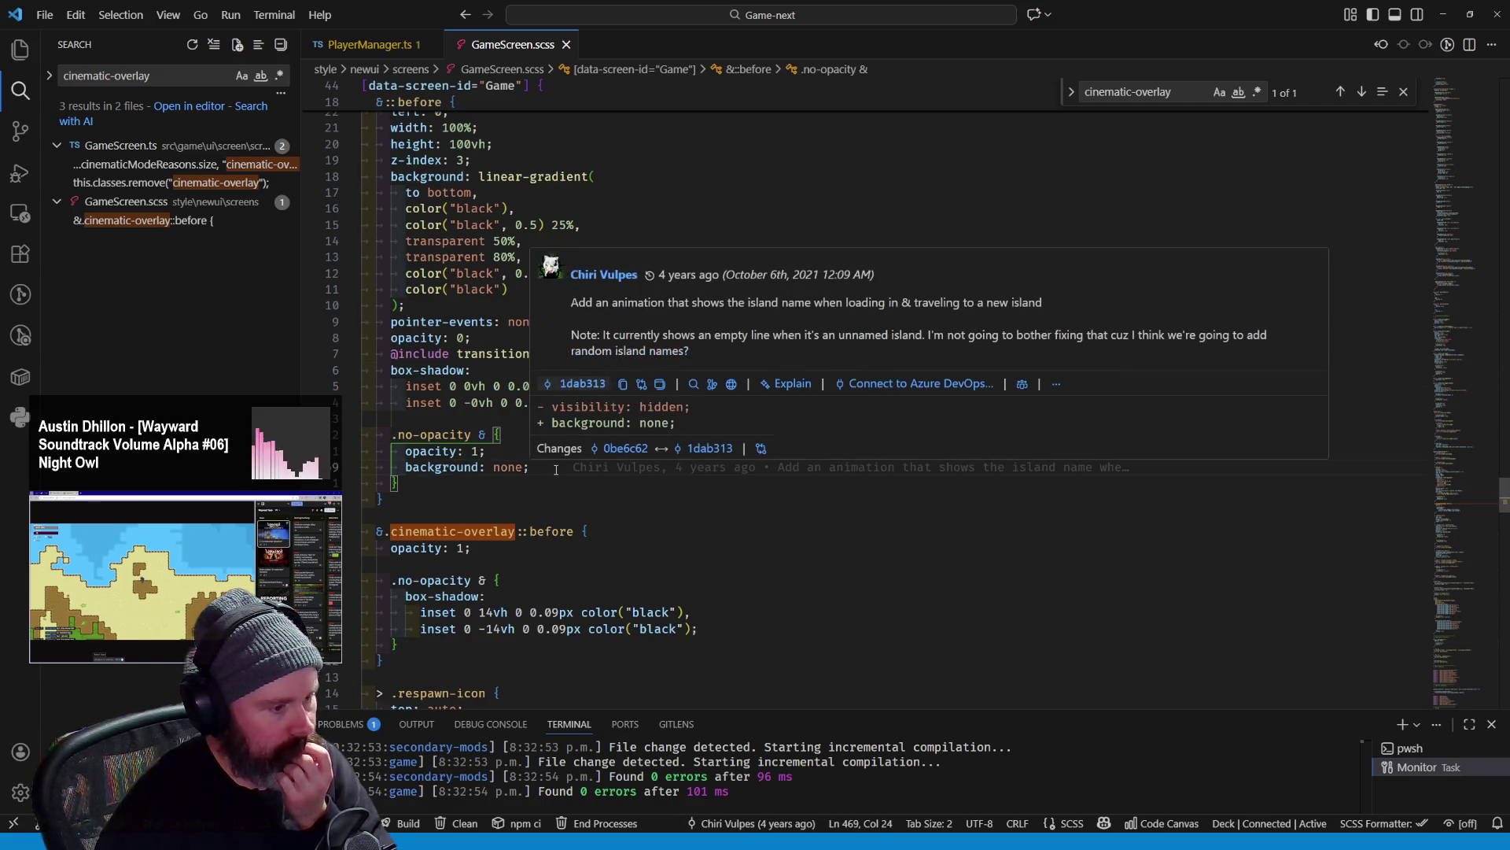
pyautogui.moveTo(530, 467); pyautogui.dragTo(408, 450)
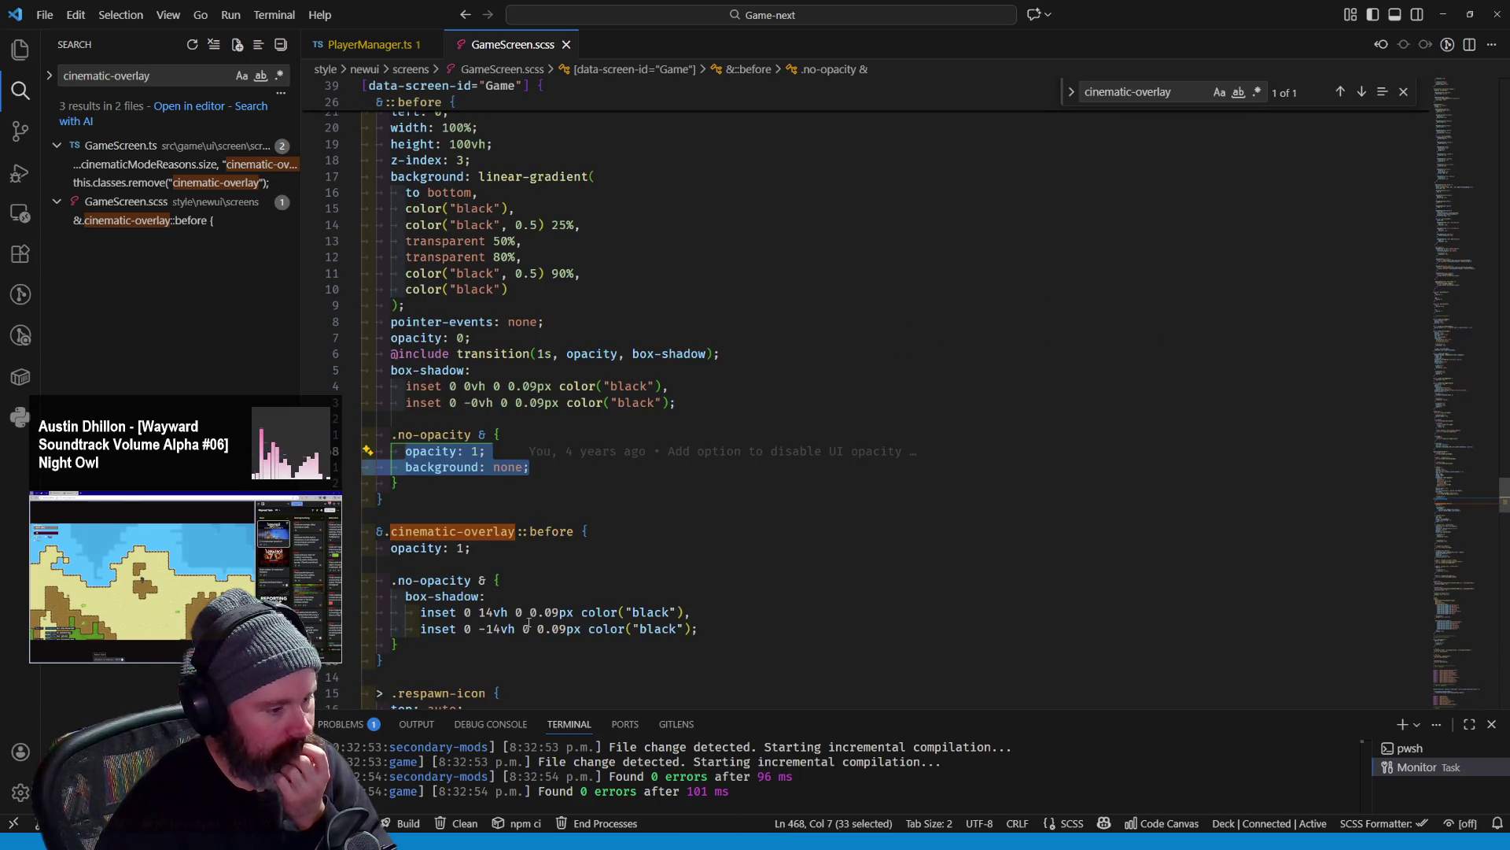
pyautogui.click(487, 500)
# Search the file for box-shadow and select the cinematic-overlay .no-opacity box-shadow declaration for replacement
pyautogui.moveTo(698, 628); pyautogui.dragTo(407, 597)
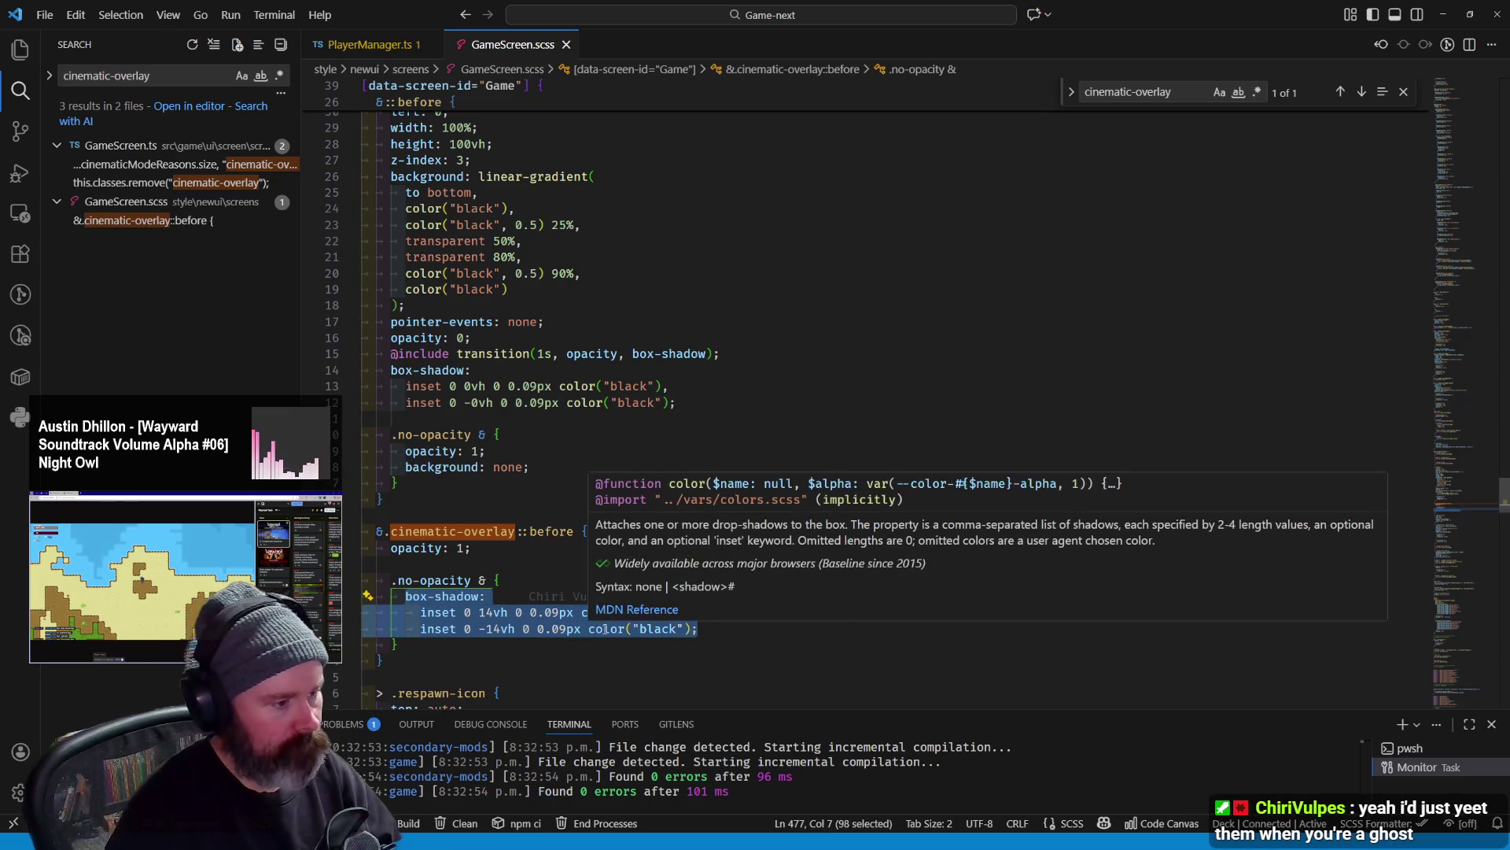
pyautogui.click(399, 580)
pyautogui.doubleClick(445, 596)
pyautogui.hotkey('ctrl', 'f')
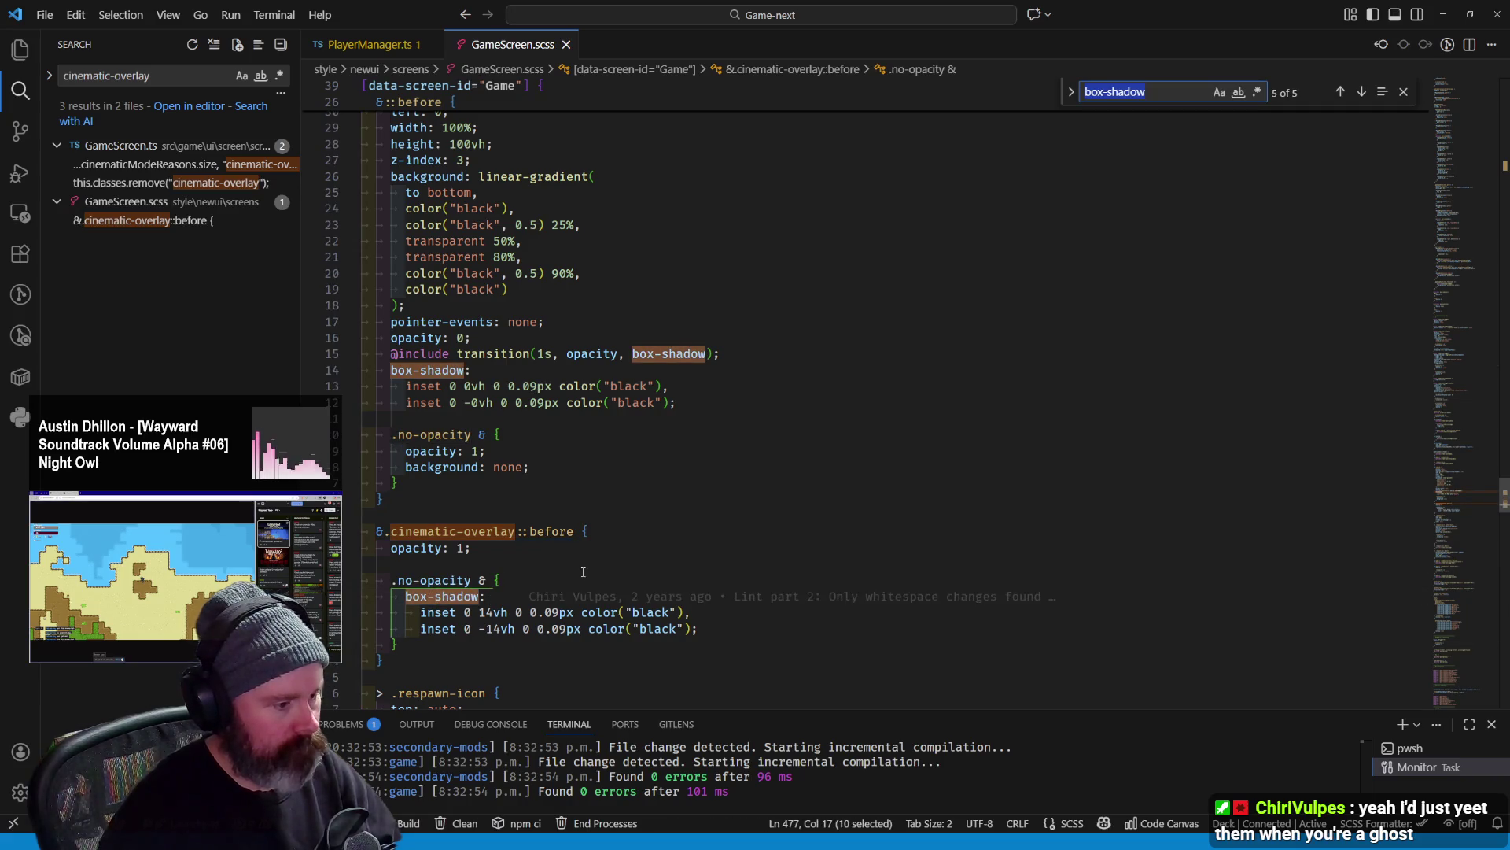
pyautogui.press('Return')
pyautogui.press('Return')
pyautogui.press('Return')
pyautogui.press('Return')
pyautogui.moveTo(699, 541); pyautogui.dragTo(415, 507)
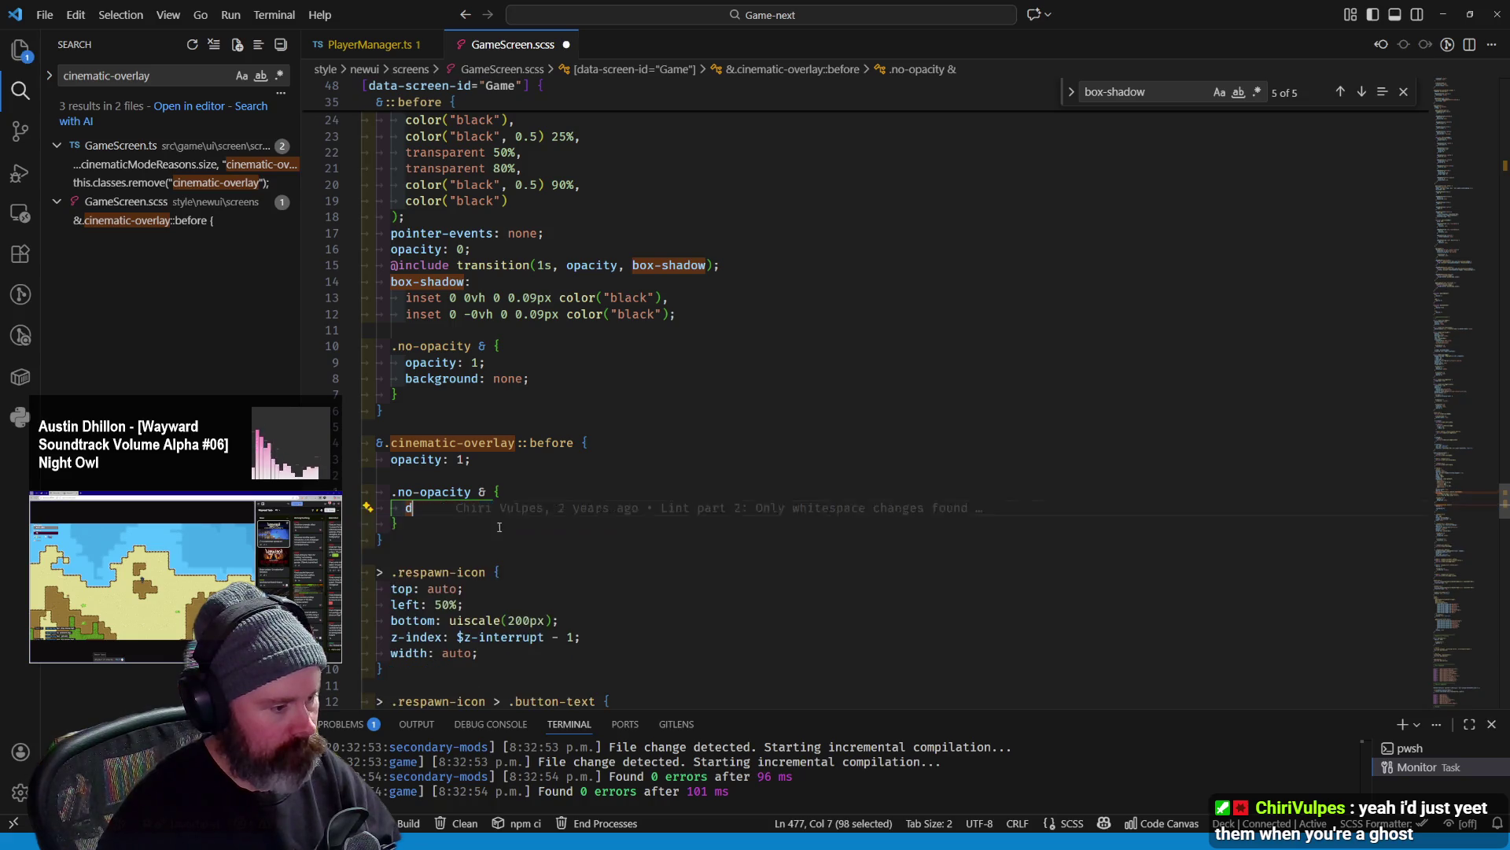
pyautogui.write('display: none')
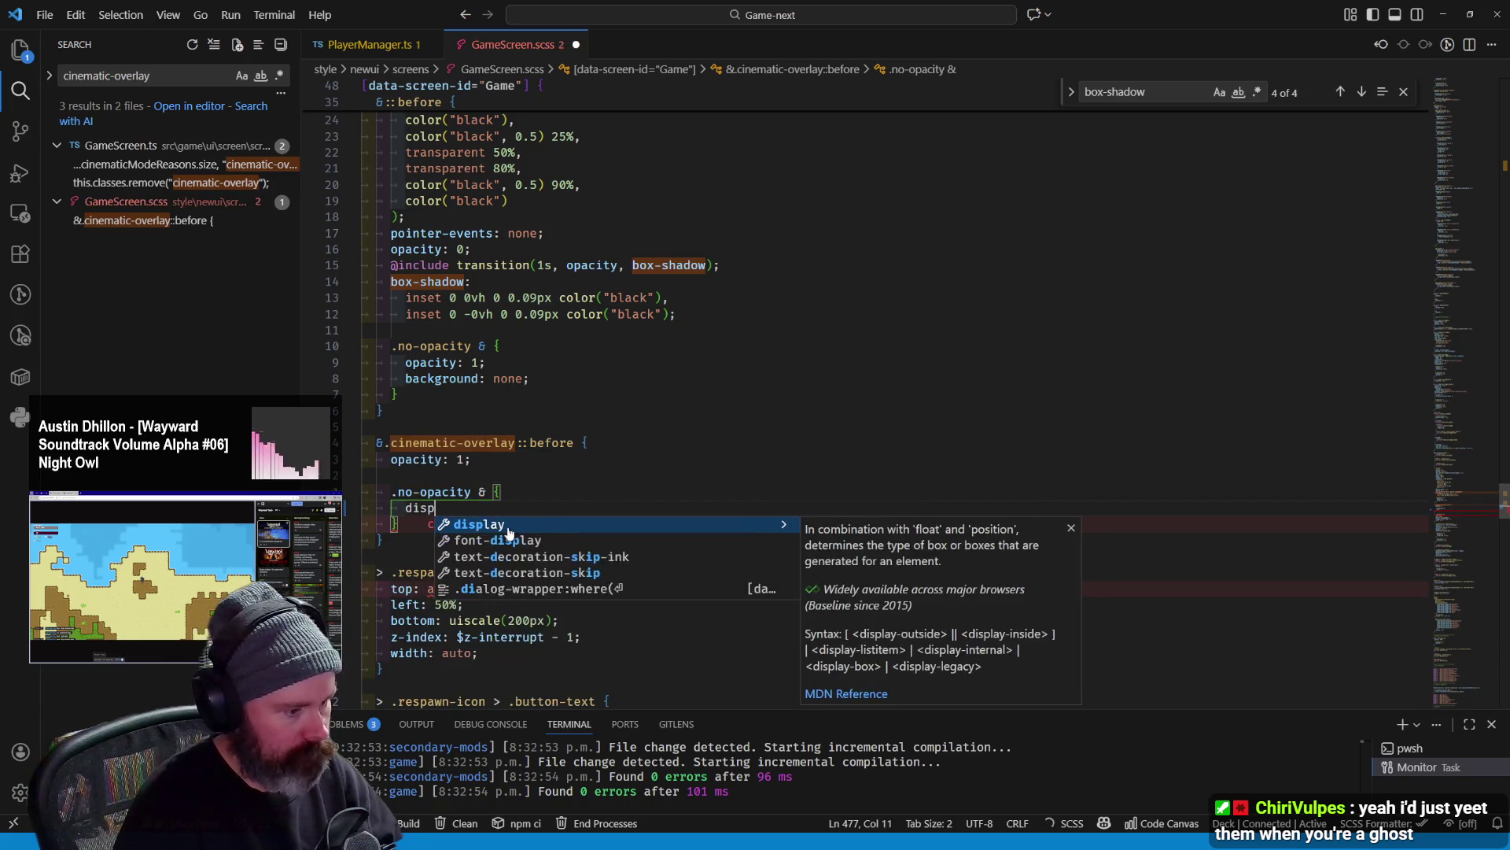
# Save the new display: none line and paste it over opacity/background in the upper .no-opacity block
pyautogui.hotkey('ctrl', 's')
pyautogui.moveTo(401, 395); pyautogui.dragTo(511, 404)
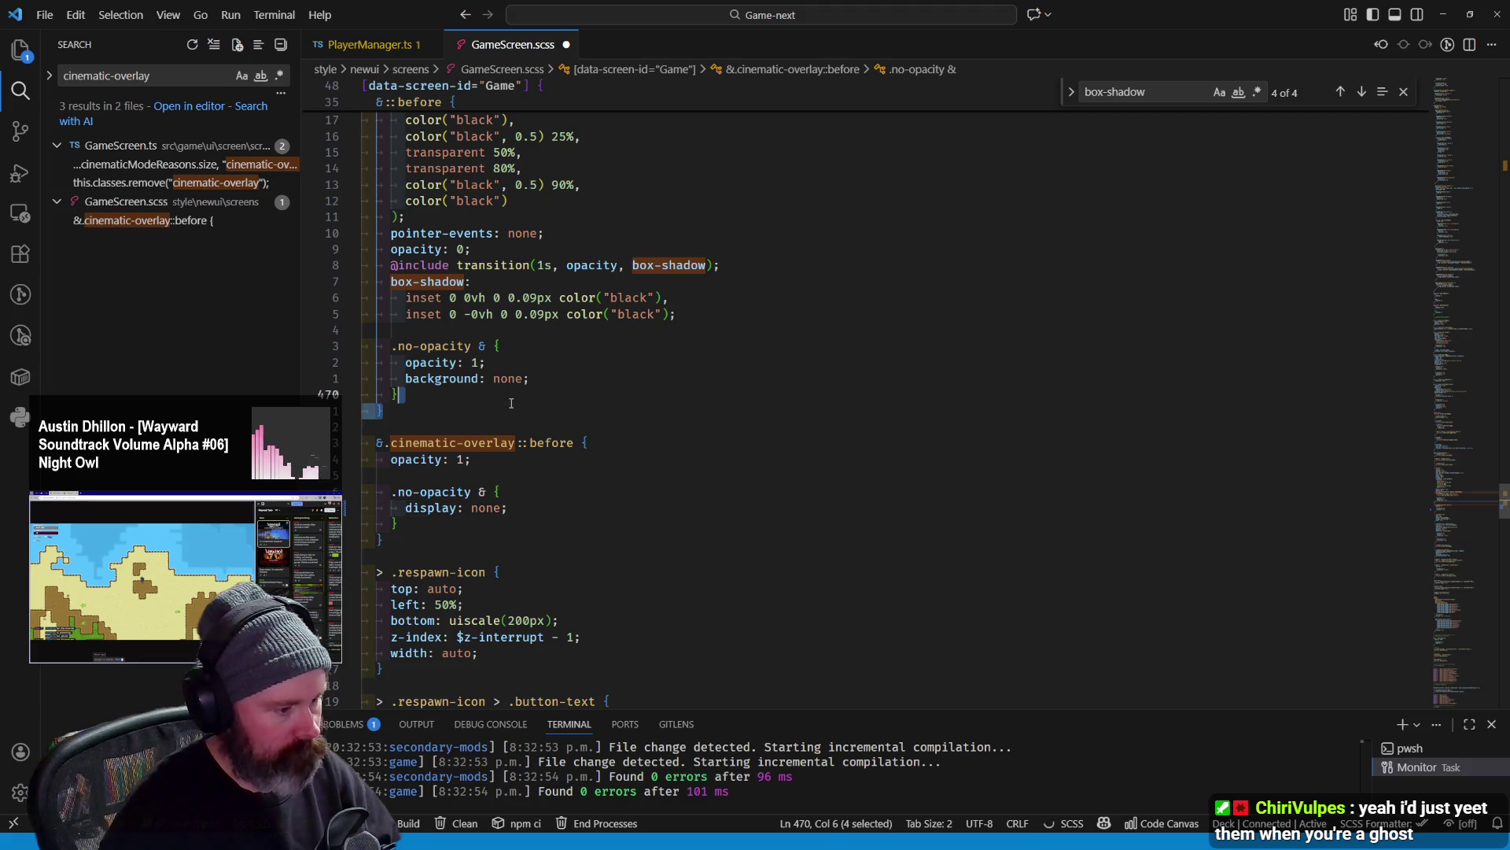
pyautogui.moveTo(520, 508); pyautogui.dragTo(406, 508)
pyautogui.hotkey('ctrl', 'c')
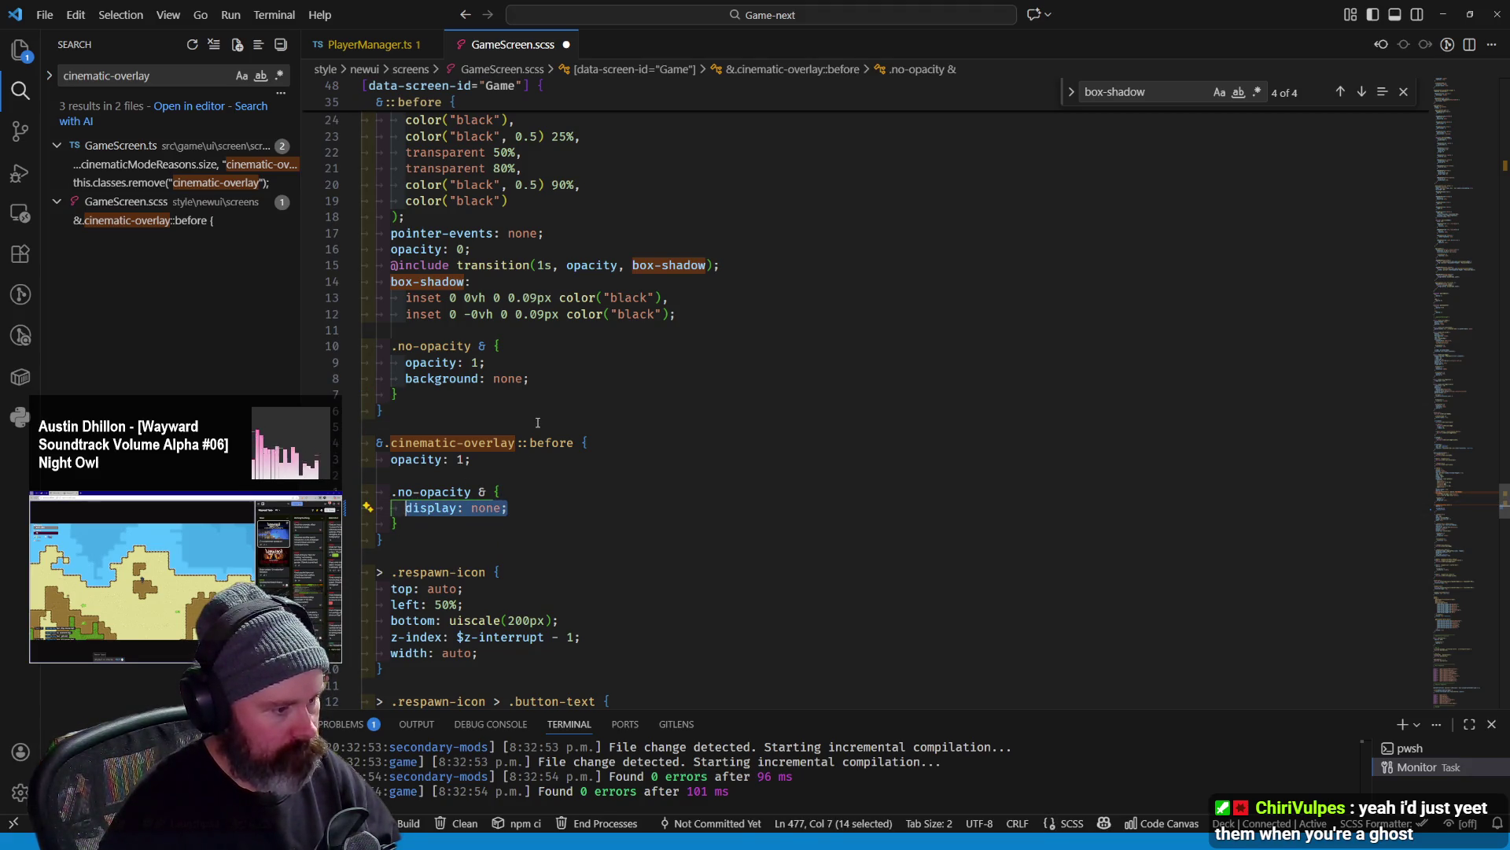
pyautogui.scroll(2, 536, 422)
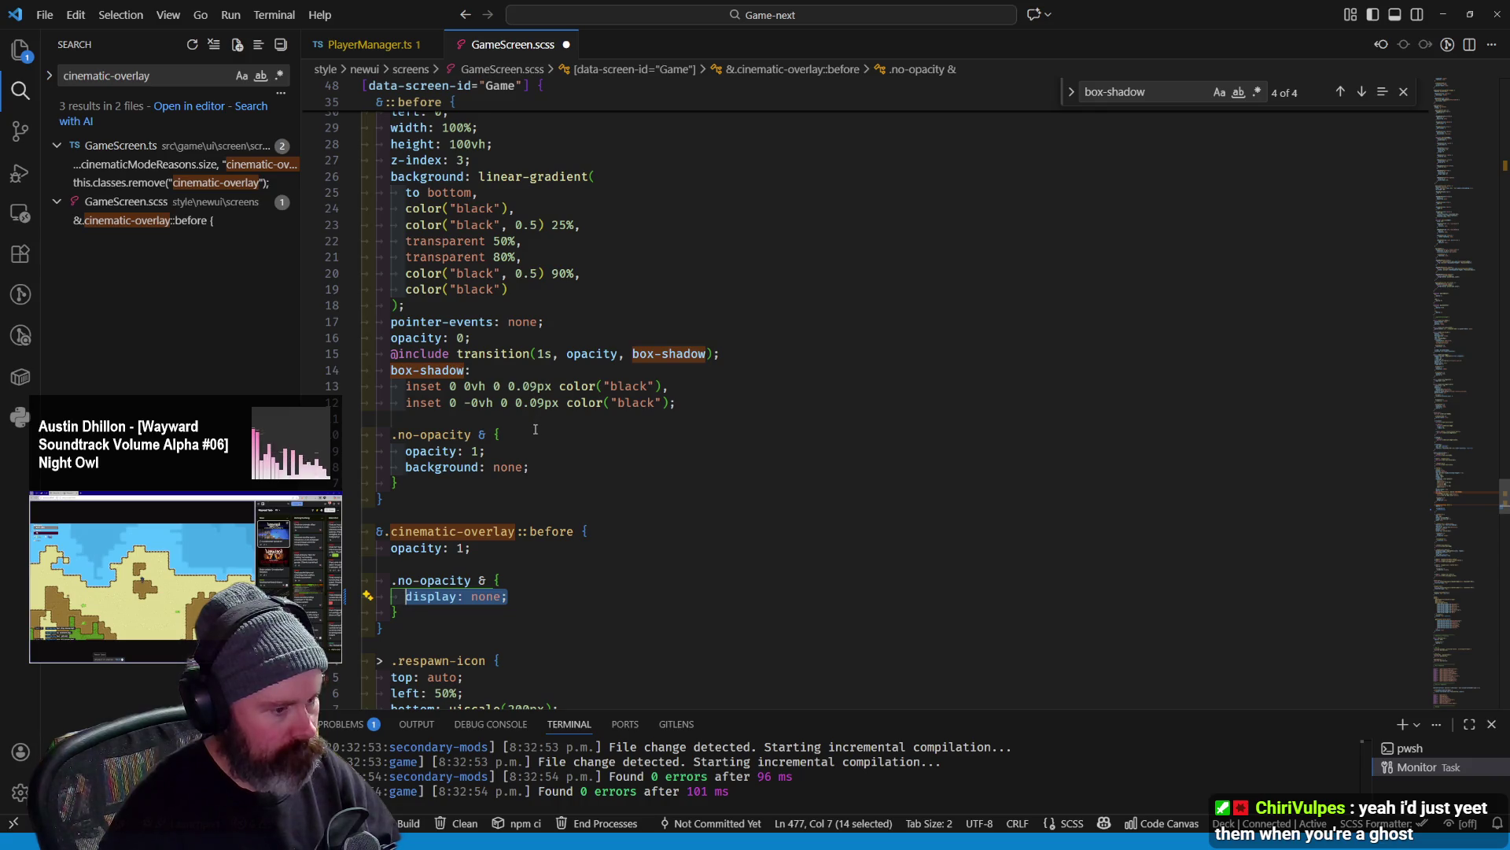
pyautogui.scroll(3, 535, 428)
pyautogui.scroll(-5, 535, 427)
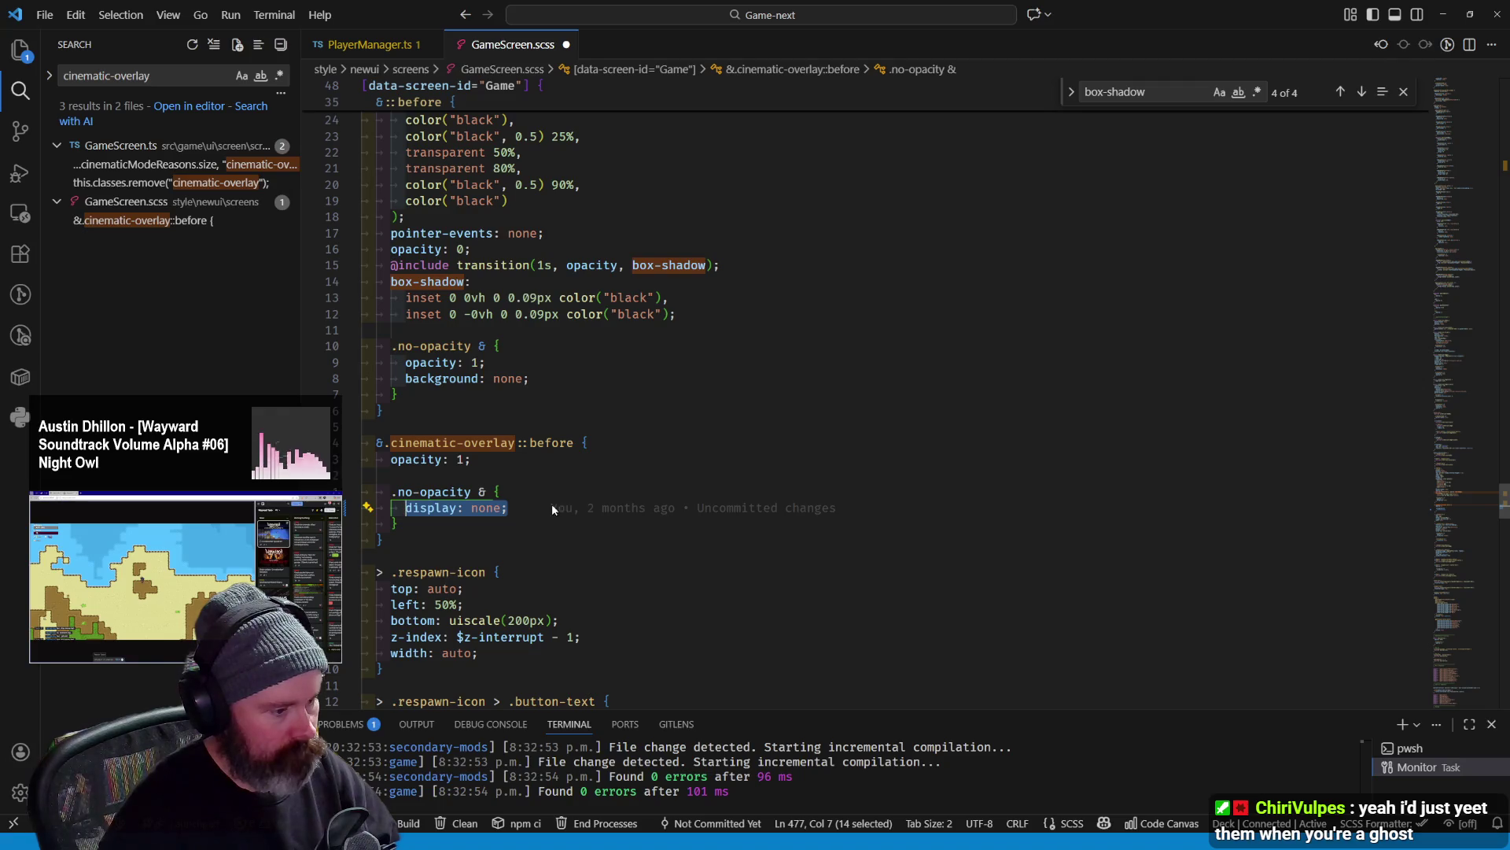
pyautogui.scroll(-2, 551, 508)
pyautogui.scroll(4, 537, 496)
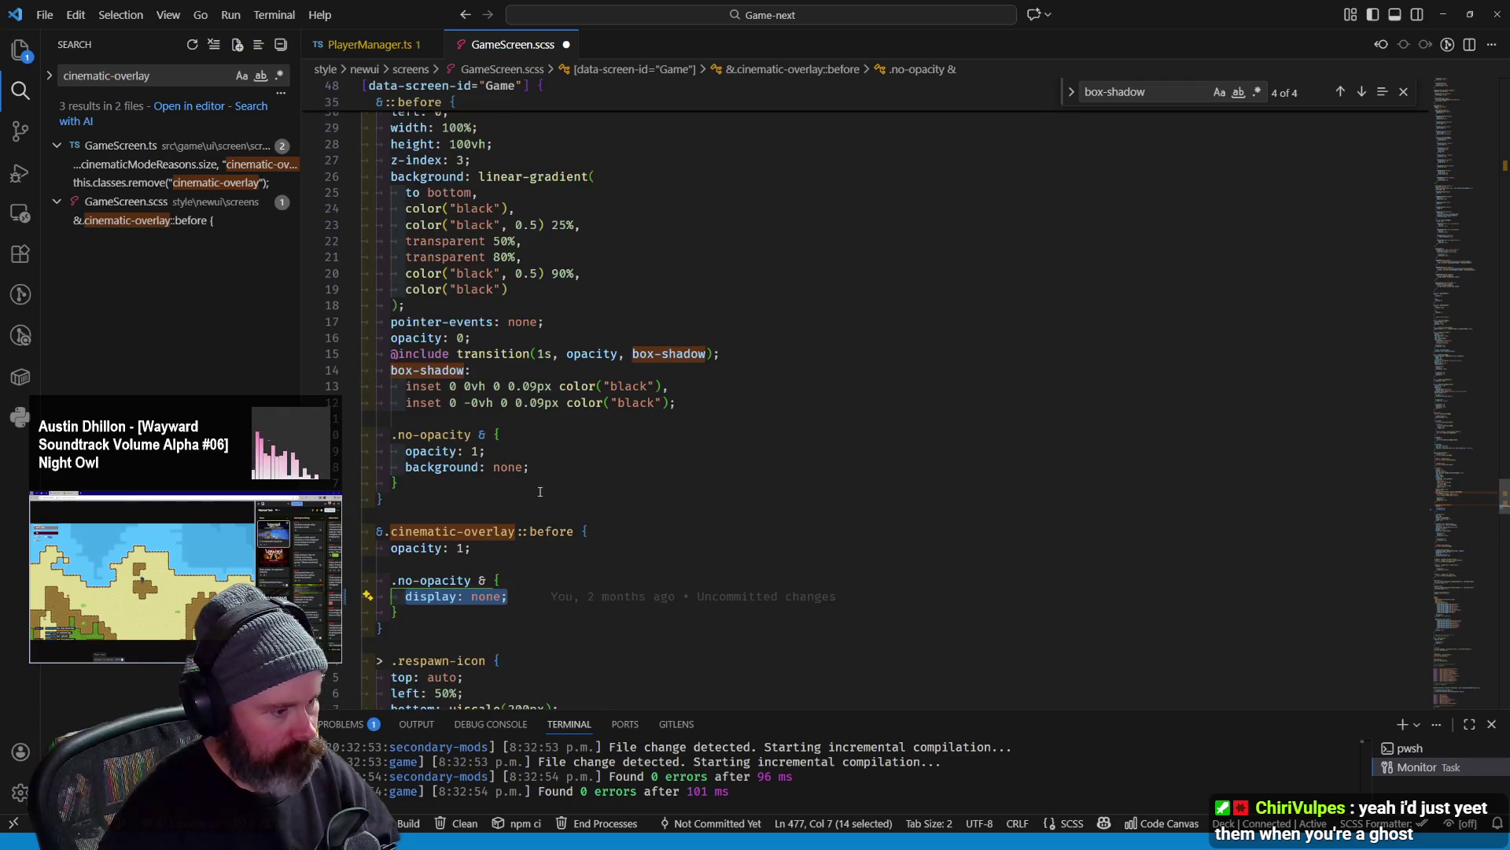
pyautogui.moveTo(532, 468); pyautogui.dragTo(406, 450)
pyautogui.hotkey('ctrl', 'v')
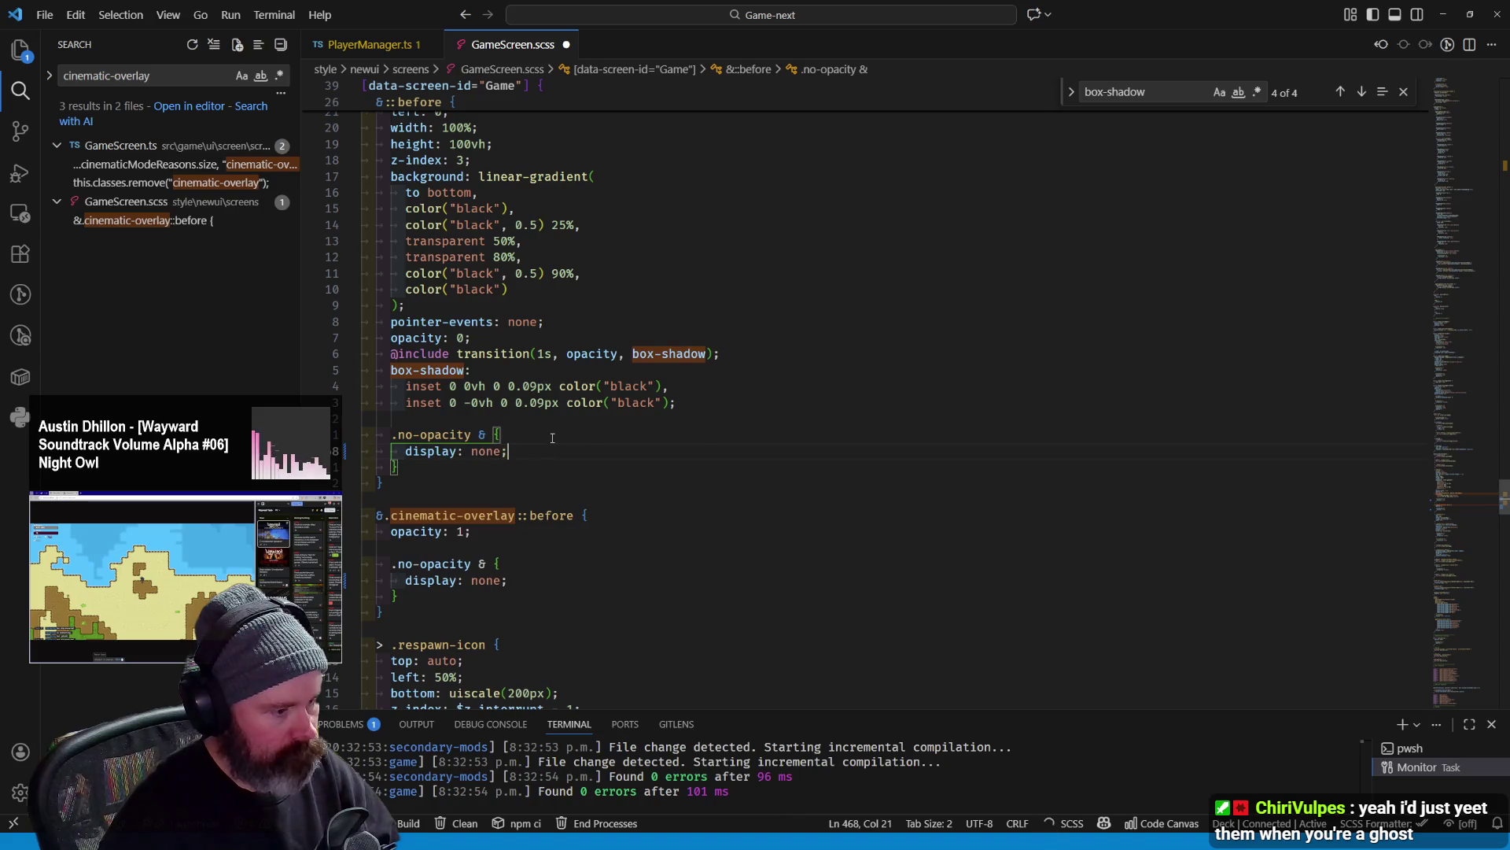
pyautogui.scroll(5, 552, 443)
# Undo and redo the upper-block replacement to compare, then start a file search from the ::before rule
pyautogui.hotkey('ctrl', 'z')
pyautogui.hotkey('ctrl', 'z')
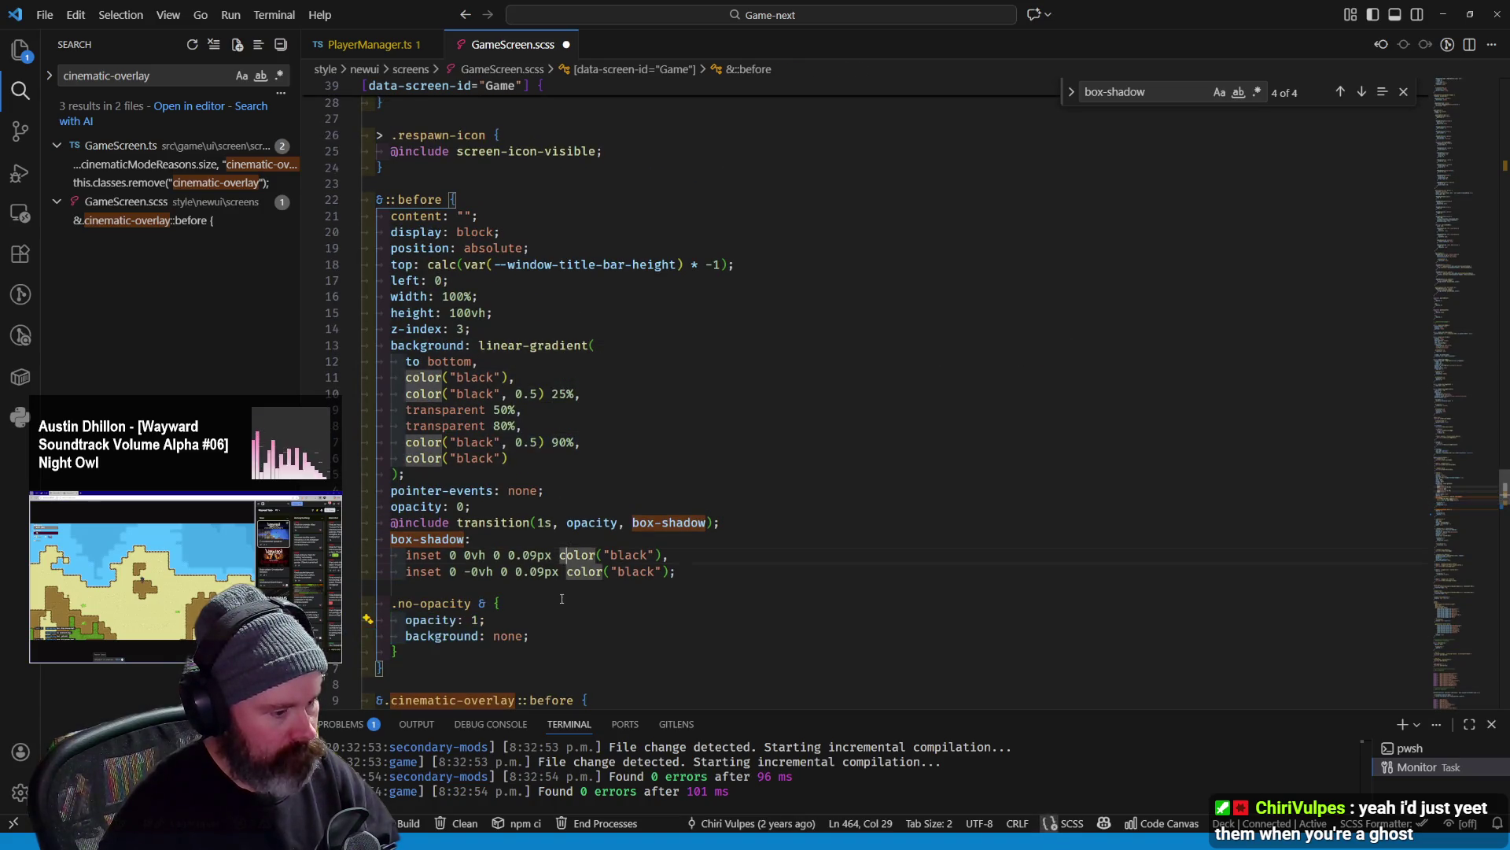
pyautogui.hotkey('ctrl', 'y')
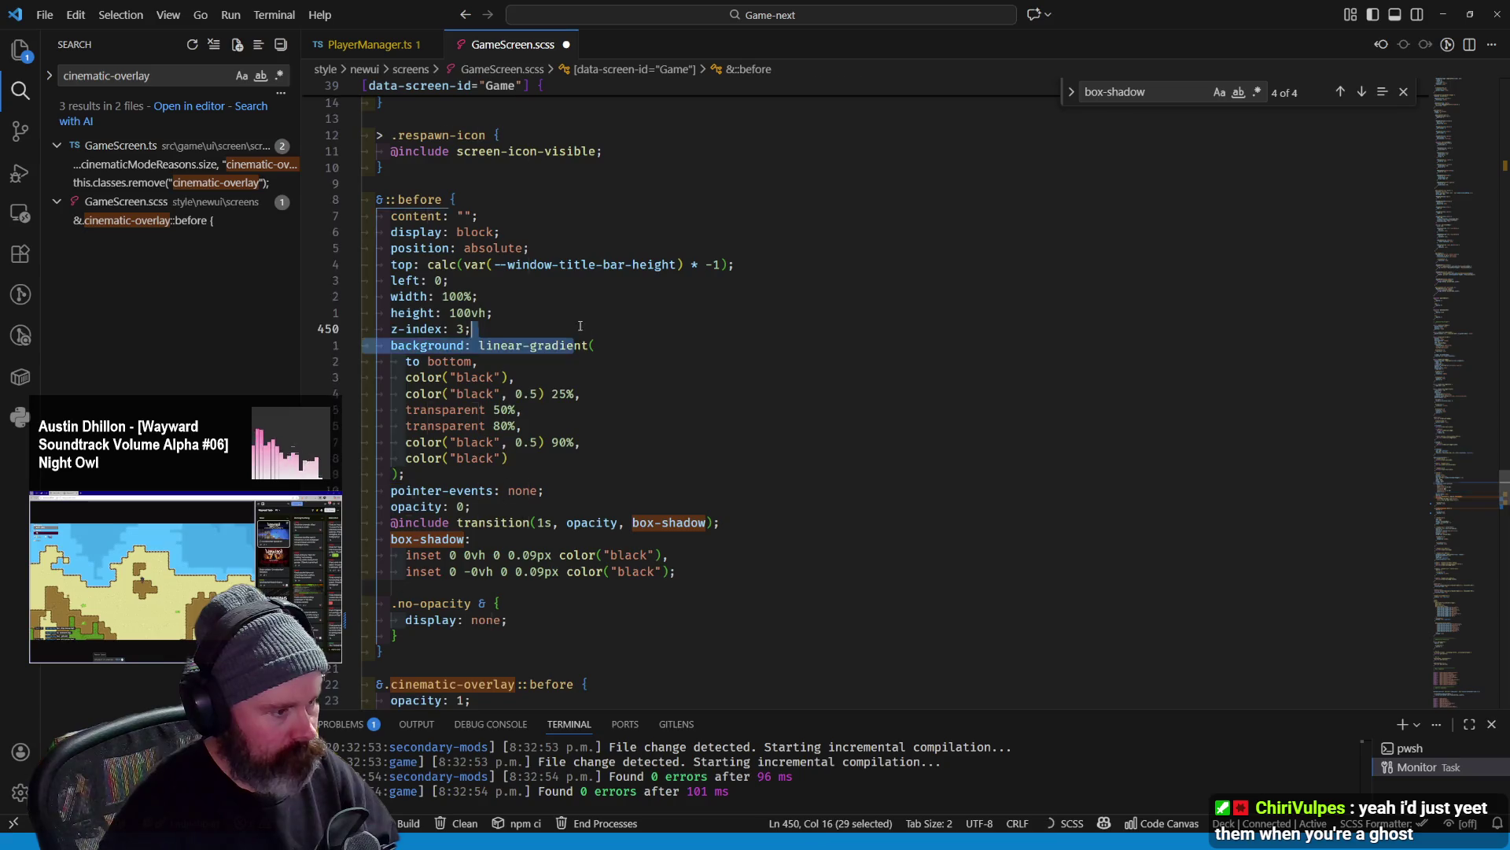
pyautogui.scroll(3, 633, 413)
pyautogui.click(634, 288)
pyautogui.hotkey('ctrl', 'f')
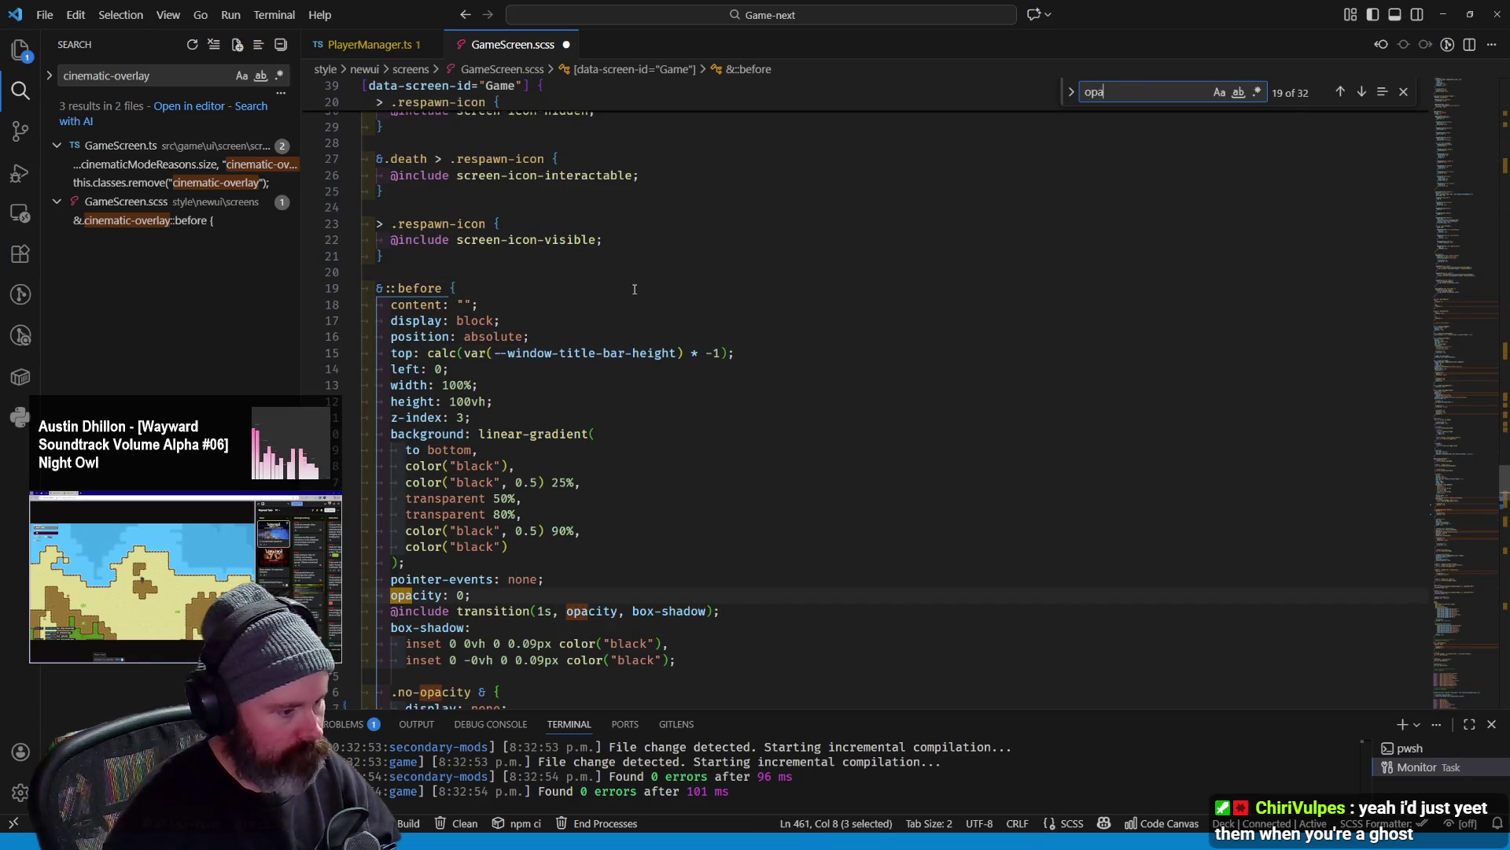
pyautogui.write('opa')
pyautogui.scroll(-4, 422, 519)
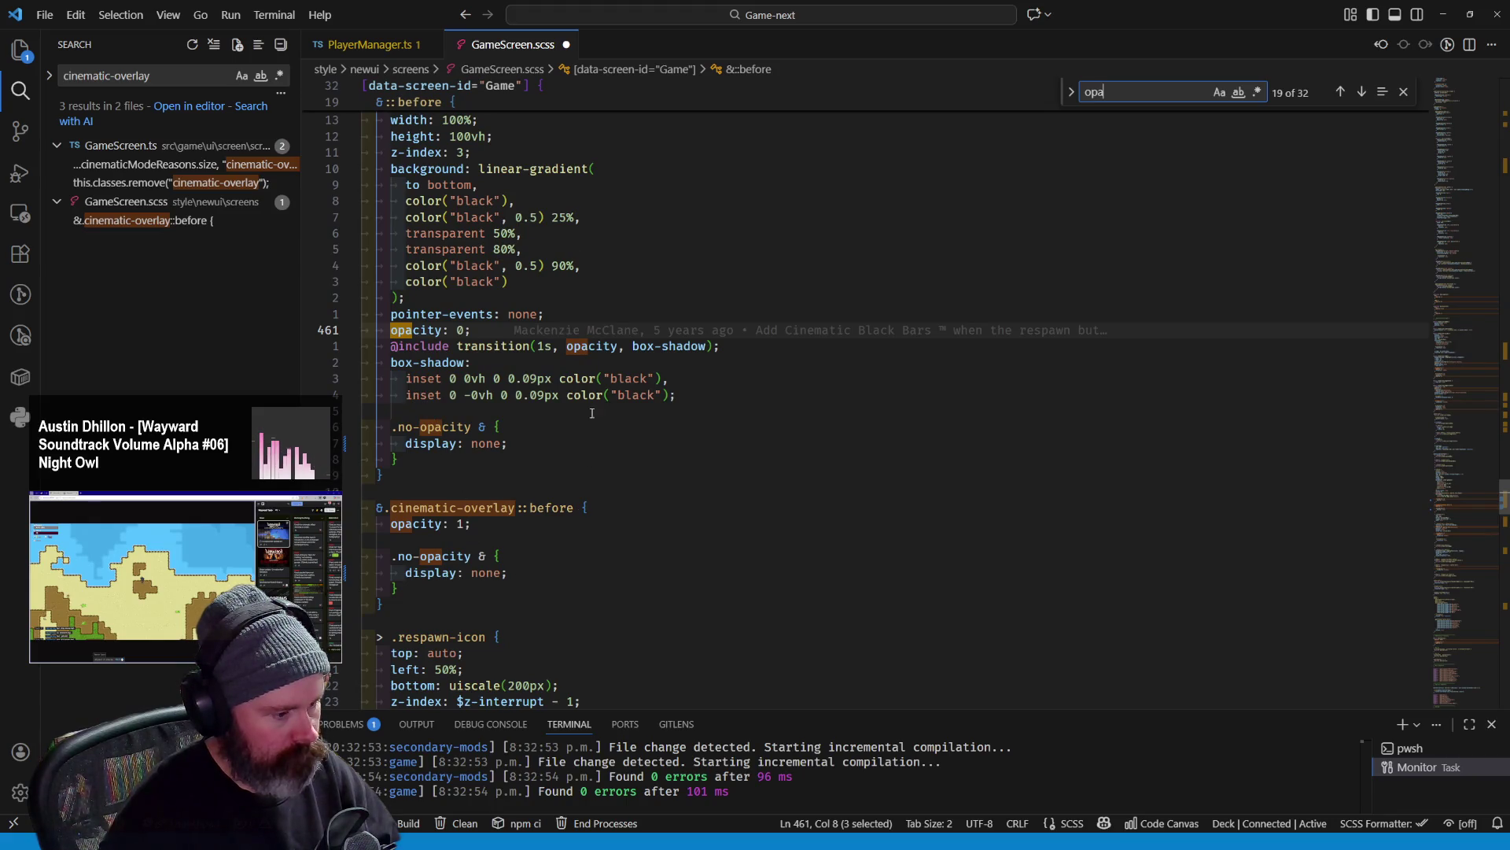
pyautogui.scroll(4, 606, 362)
# Save GameScreen.scss from the ::before rule so the styles rebuild
pyautogui.click(605, 361)
pyautogui.hotkey('ctrl', 's')
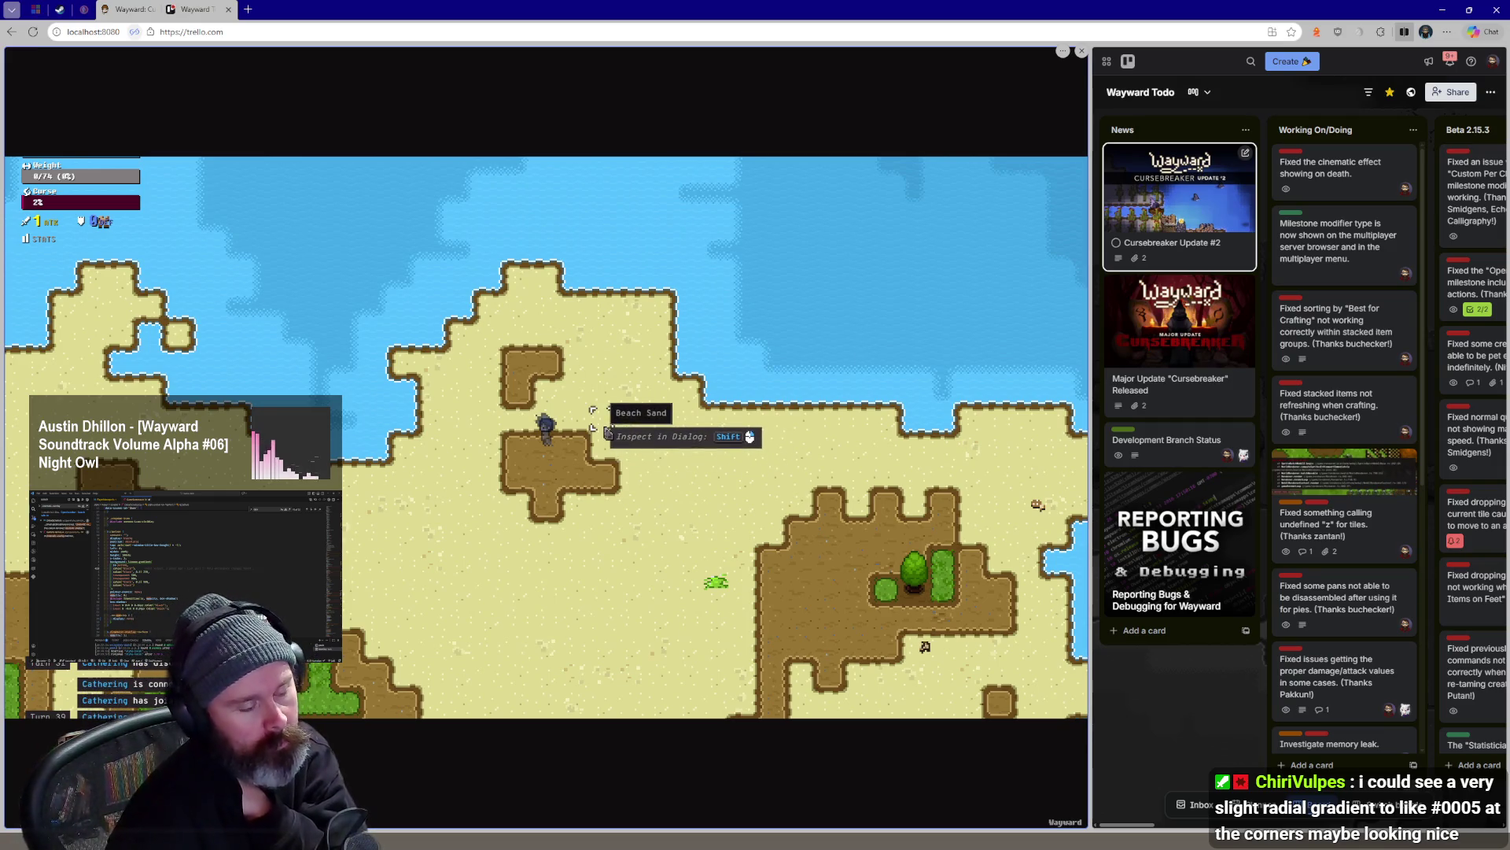
# Walk the ghost a few tiles around the island to check the overlay, then return to VS Code
pyautogui.press('d')
pyautogui.press('s')
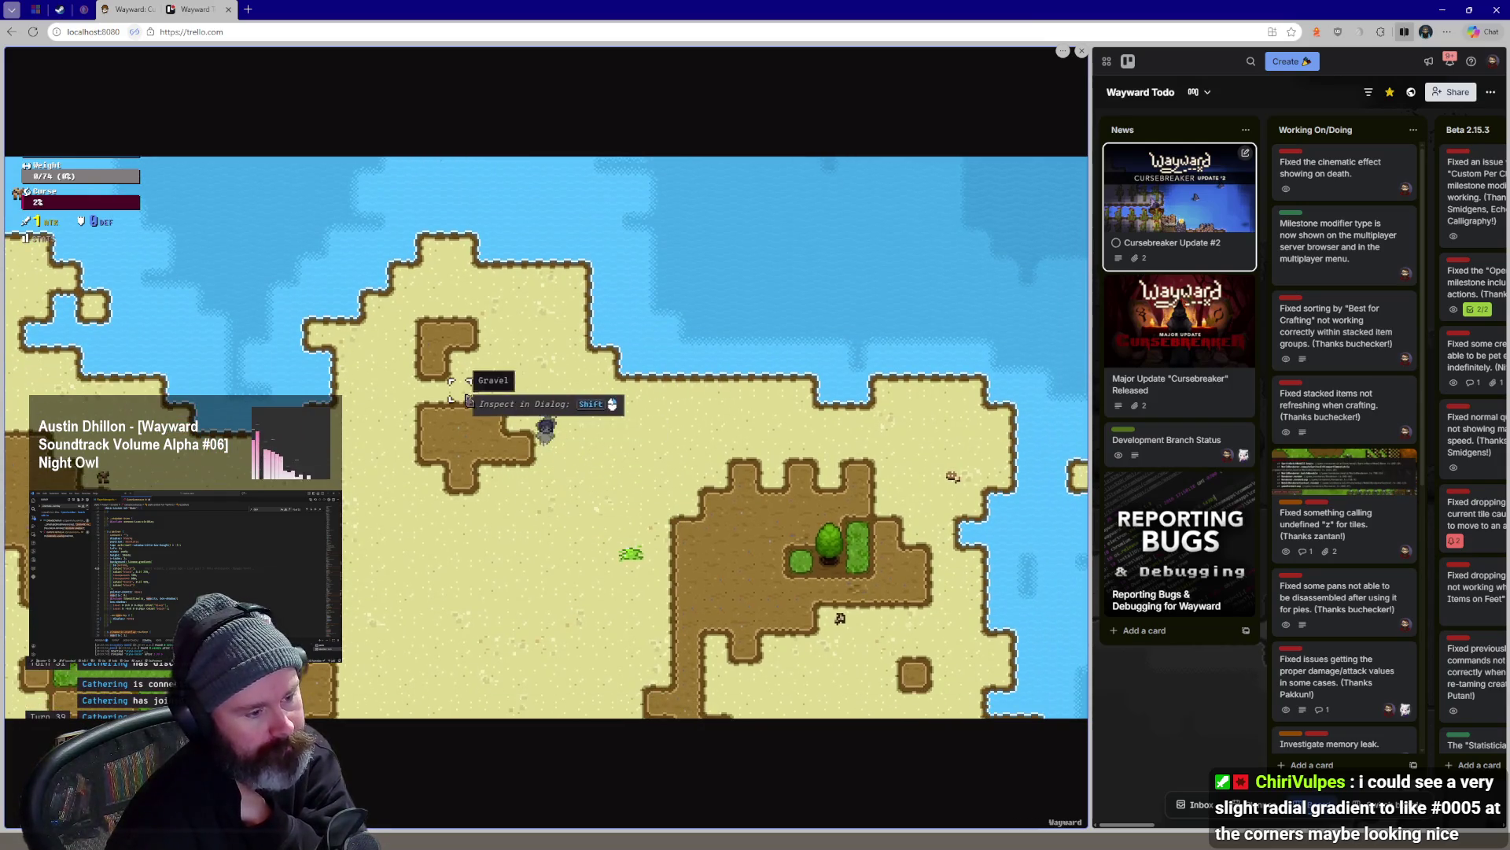
pyautogui.press('w')
pyautogui.press('a')
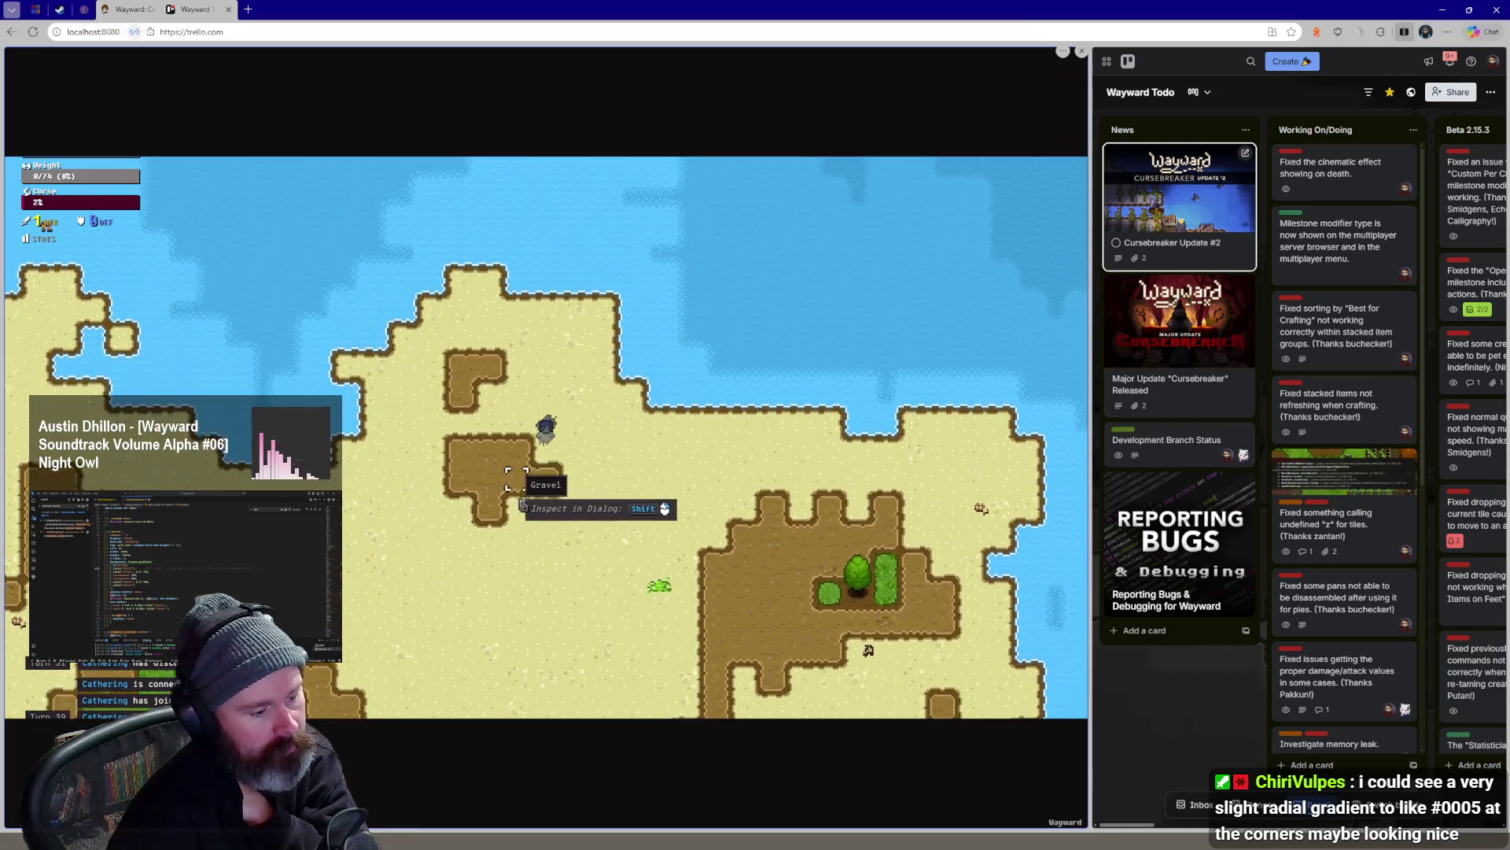
pyautogui.press('d')
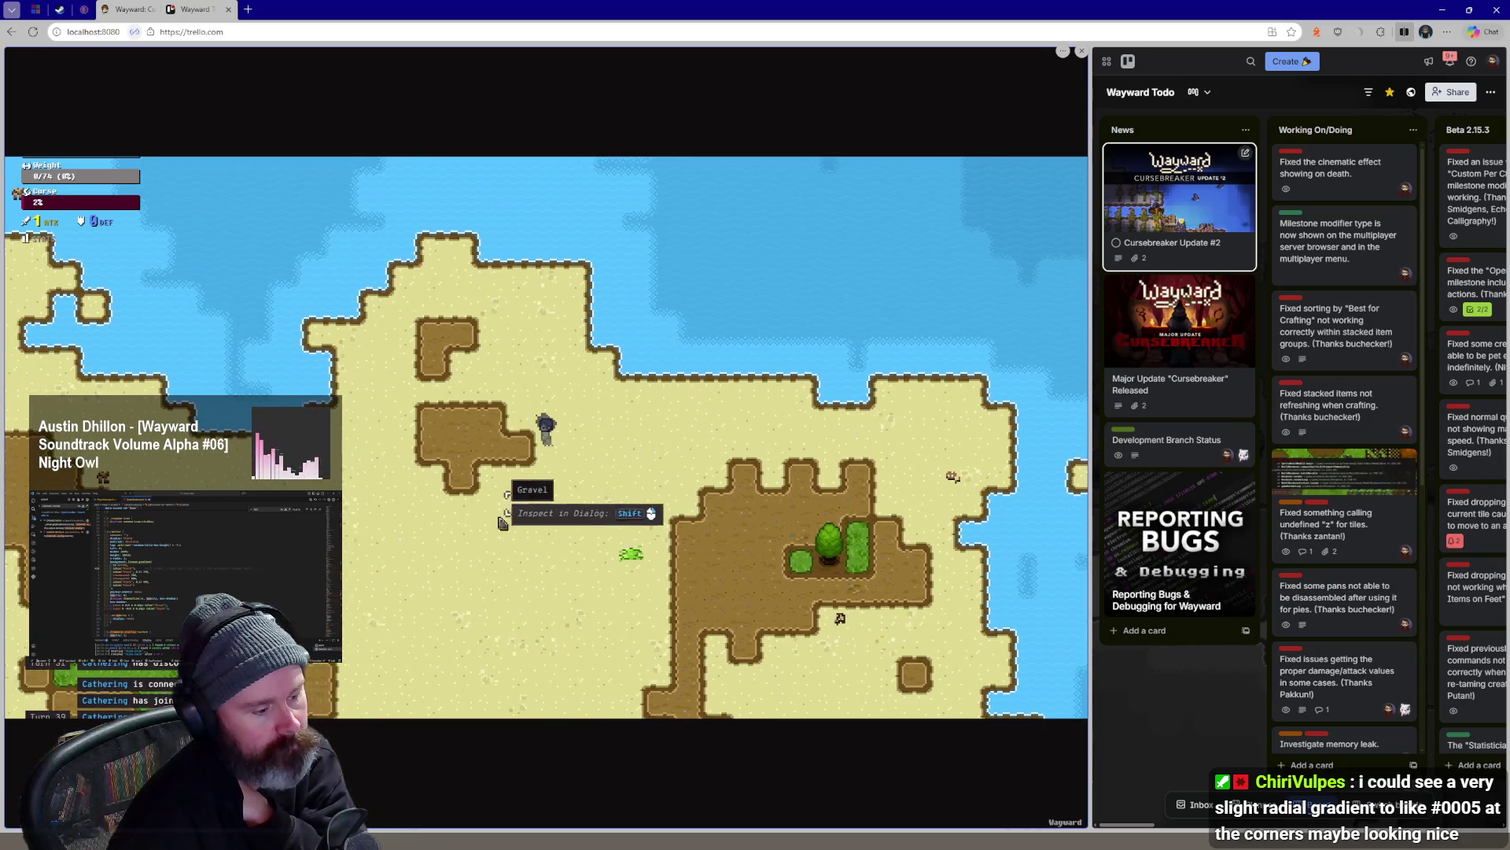
pyautogui.hotkey('alt', 'Tab')
pyautogui.scroll(-3, 729, 441)
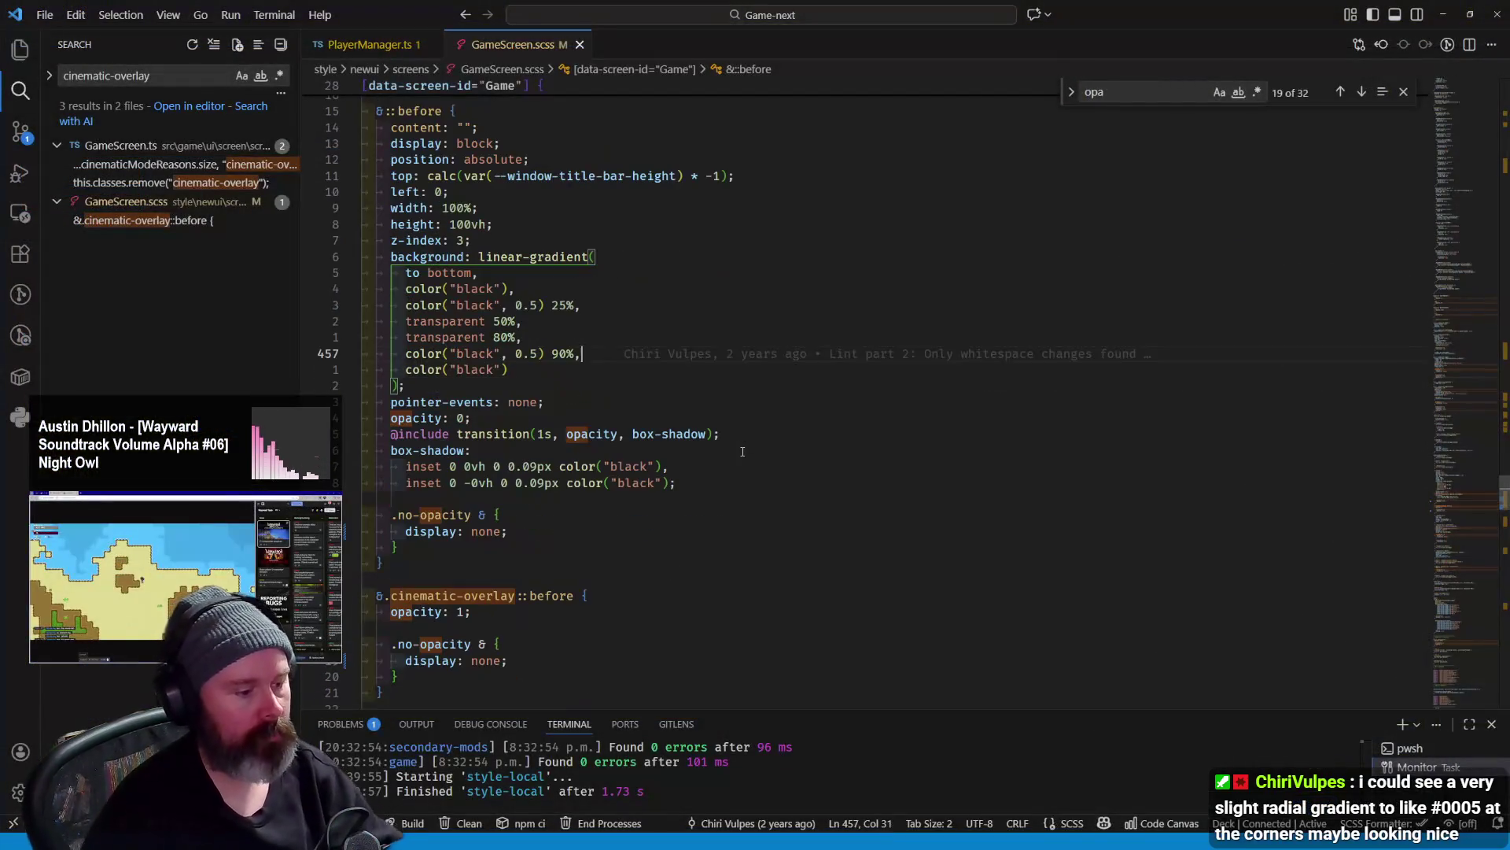
# Undo the display: none edits so both nested .no-opacity blocks regain opacity 1 and the 14vh inset box-shadows
pyautogui.hotkey('ctrl', 'z')
pyautogui.hotkey('ctrl', 'z')
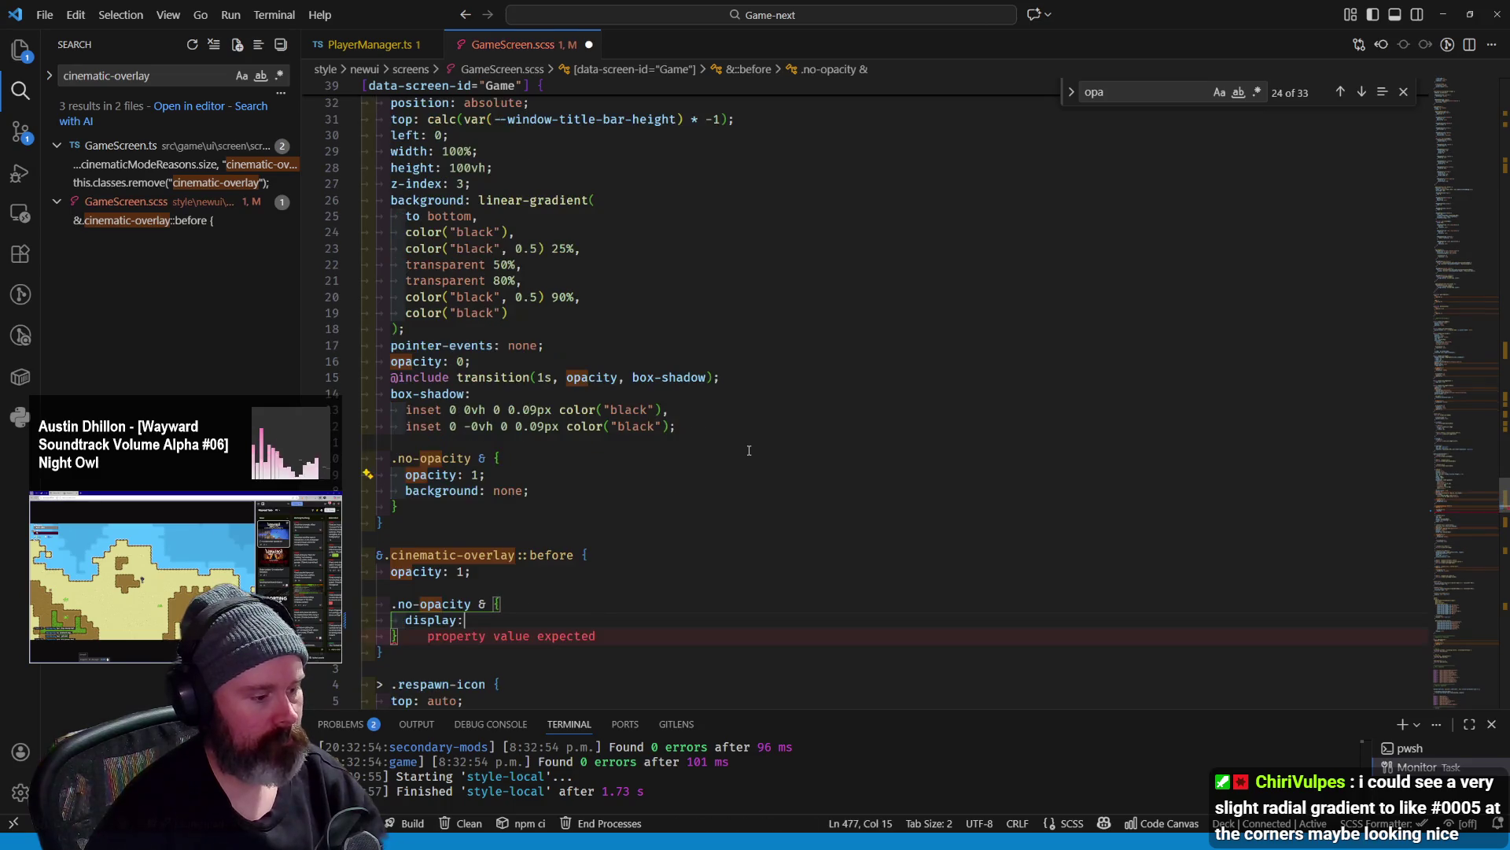
pyautogui.hotkey('ctrl', 'z')
pyautogui.hotkey('ctrl', 'z')
pyautogui.scroll(5, 643, 426)
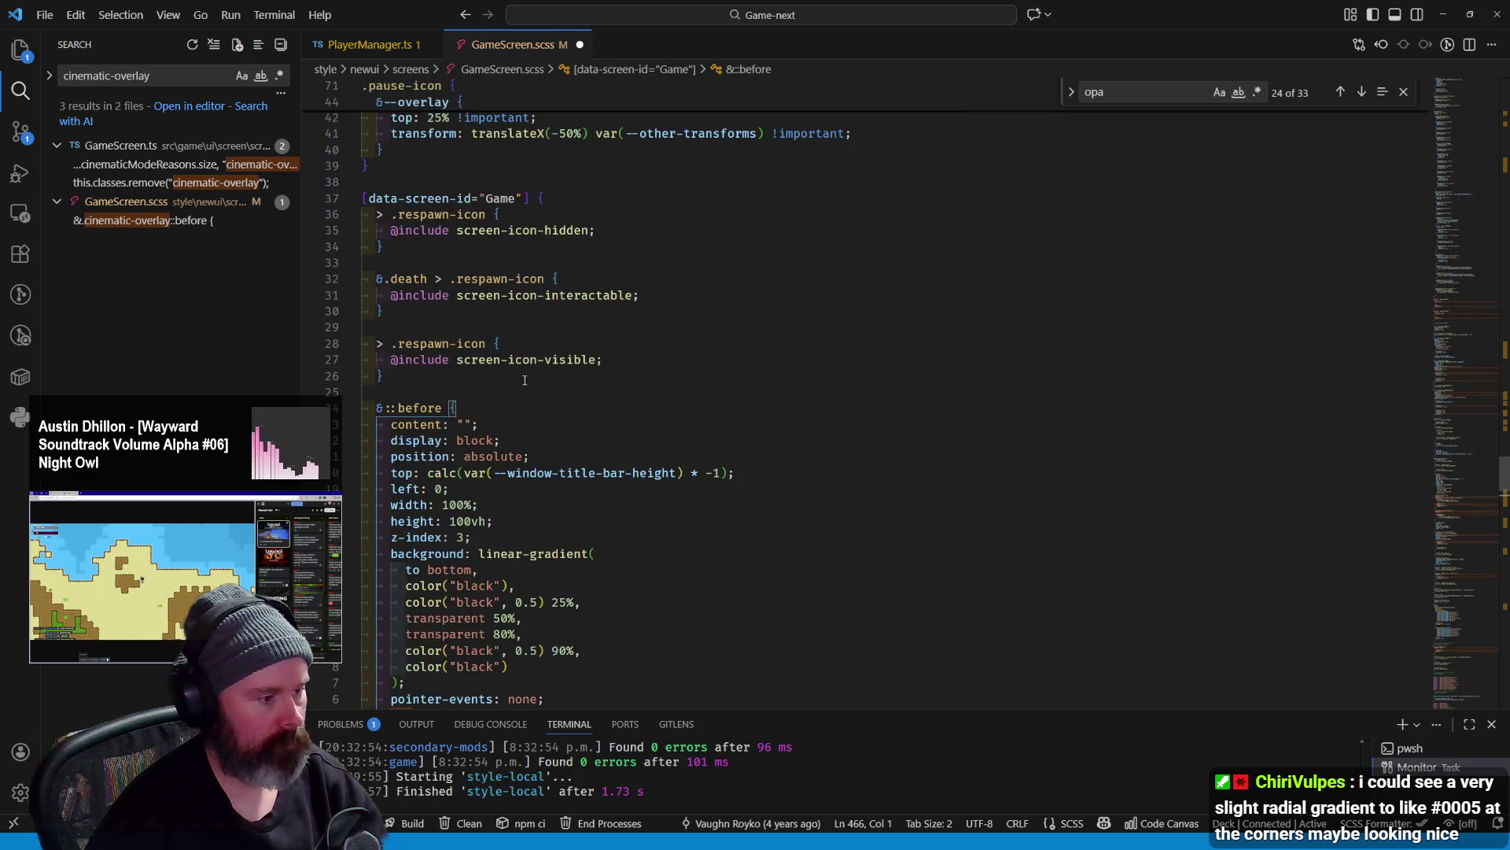
pyautogui.hotkey('ctrl', 'z')
pyautogui.hotkey('ctrl', 'z')
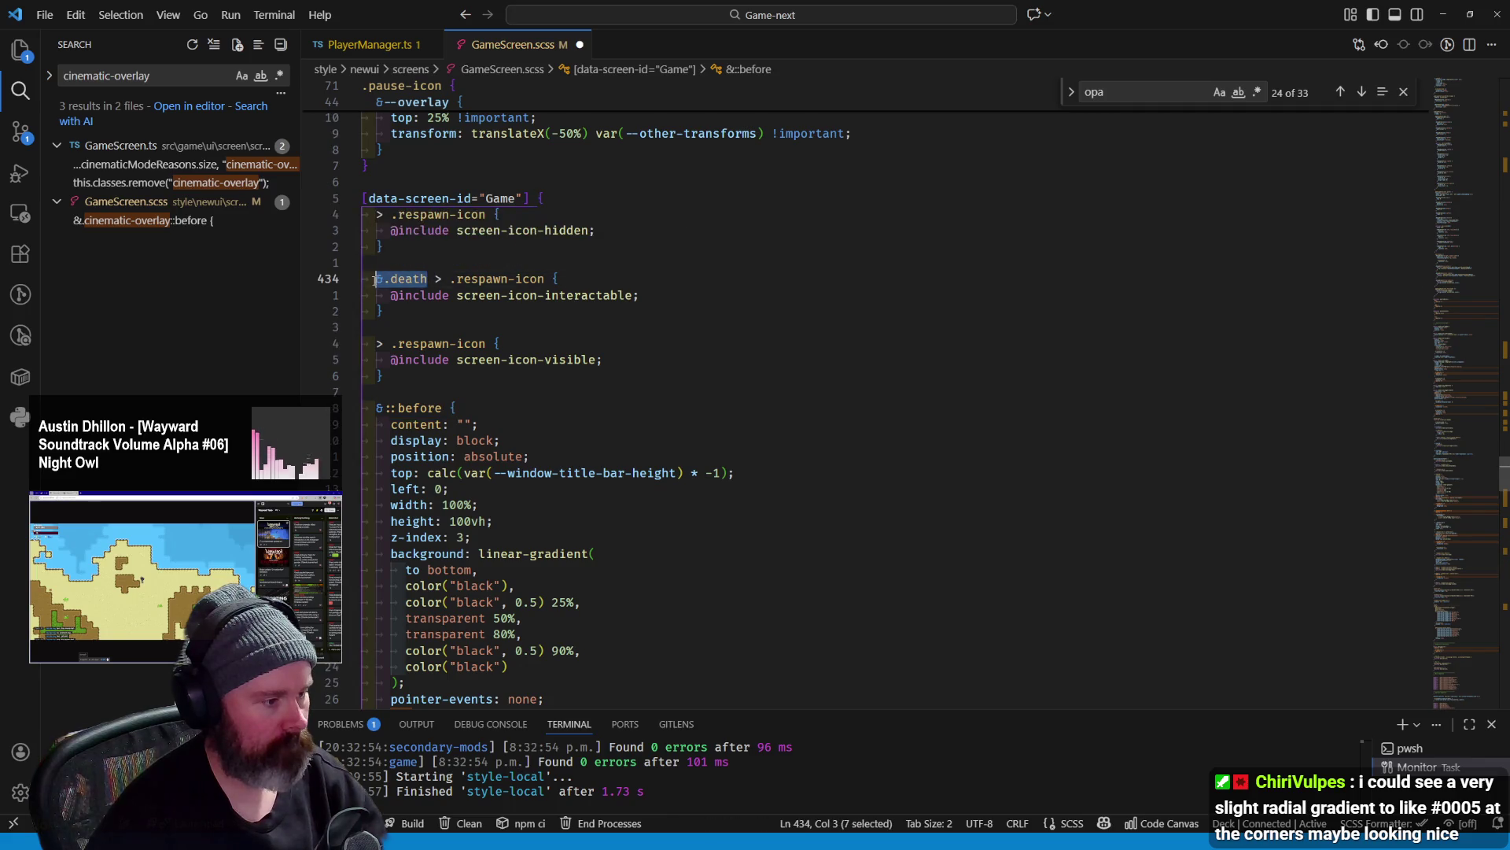
pyautogui.hotkey('ctrl', 'z')
pyautogui.scroll(-2, 513, 232)
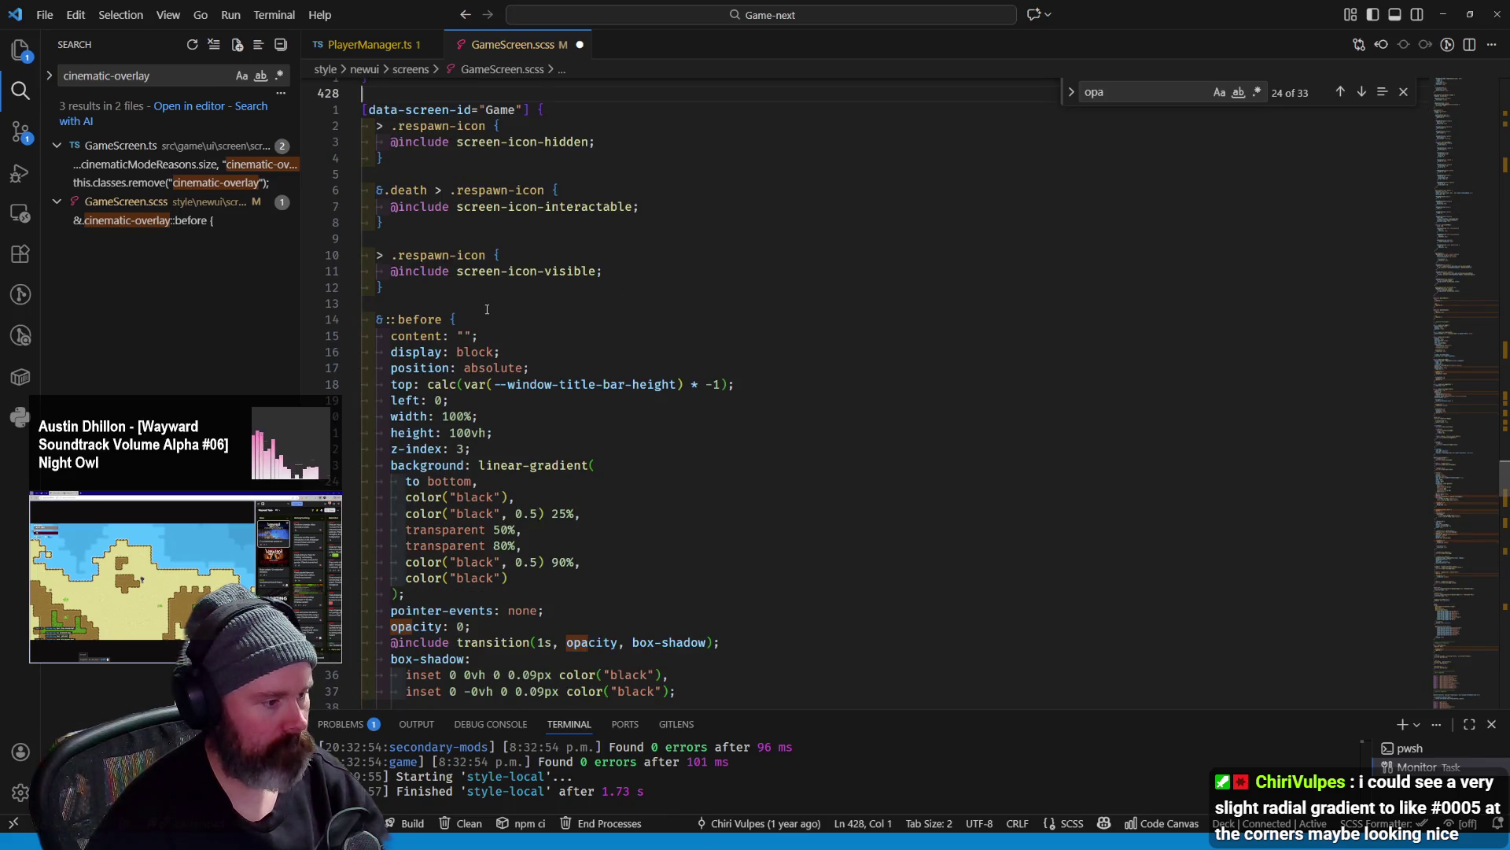
pyautogui.click(455, 319)
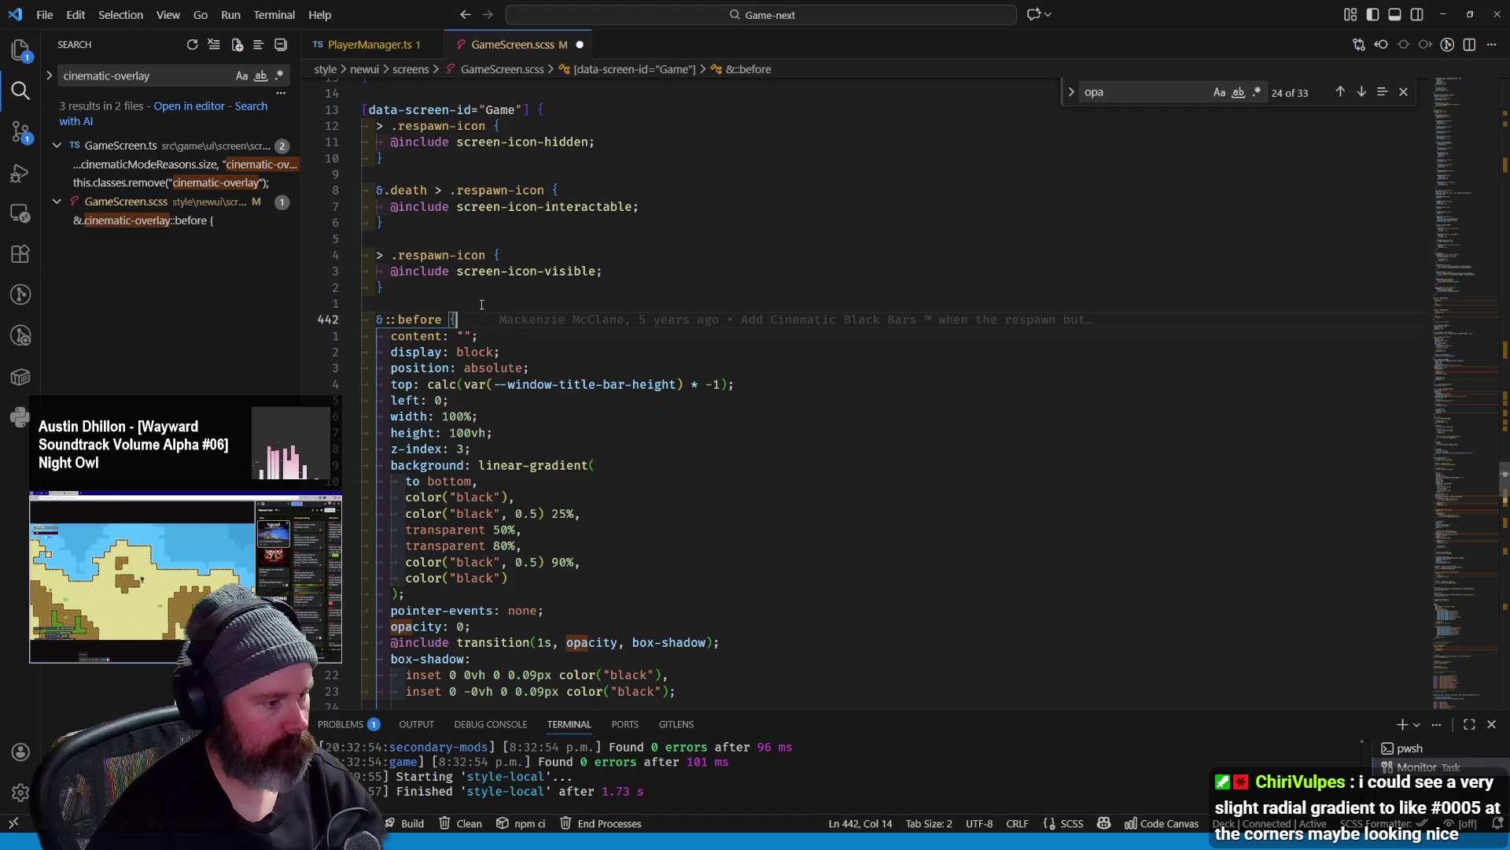
pyautogui.scroll(-5, 482, 304)
pyautogui.scroll(-4, 478, 319)
# Add a new rule '&.death::before .no-opacity &' below the cinematic-overlay rule, assembling it from copied selector parts
pyautogui.click(439, 516)
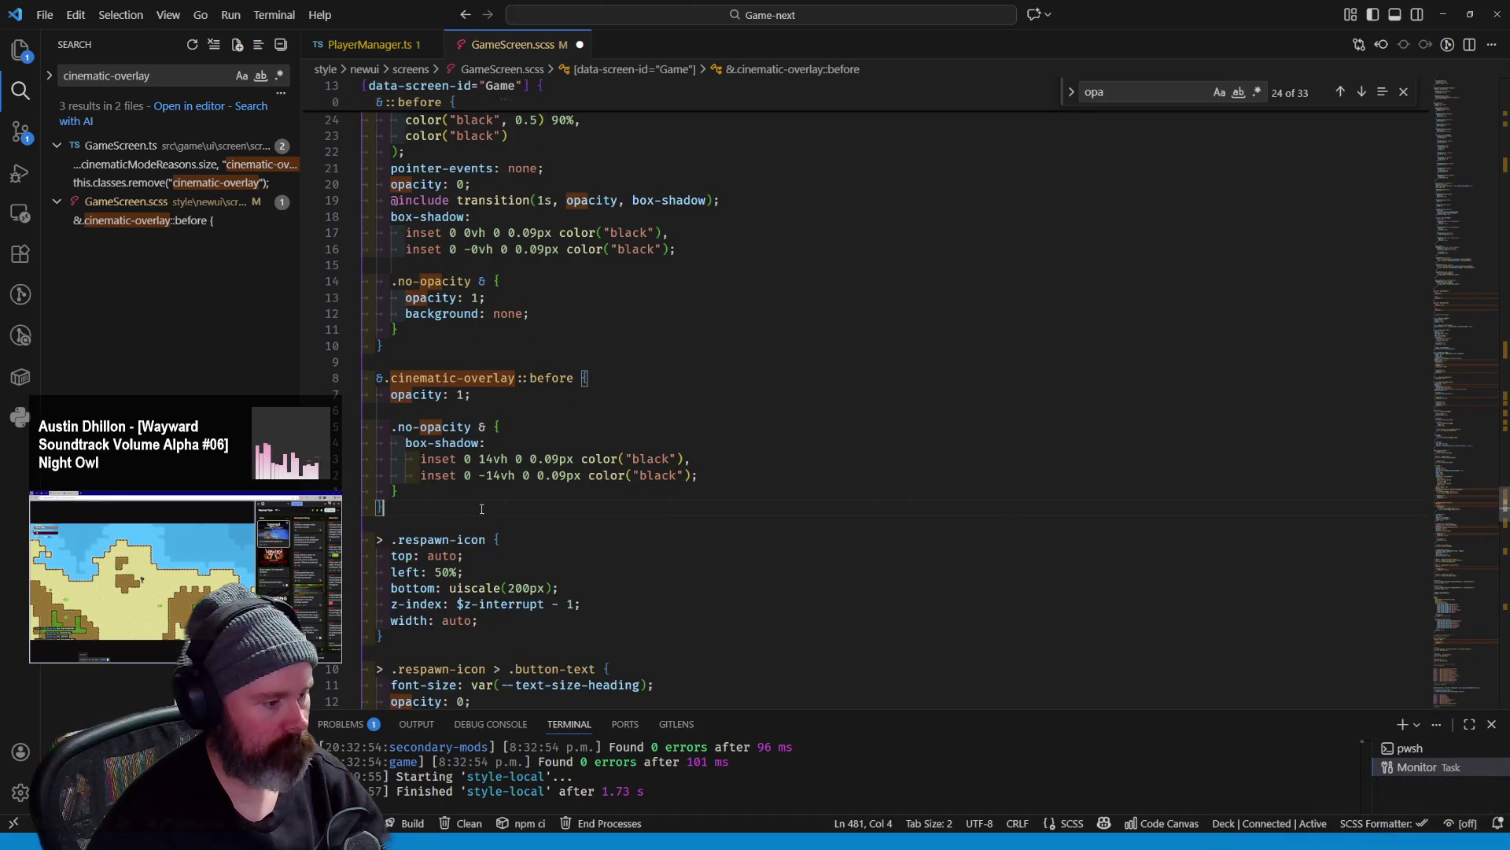
pyautogui.press('Return')
pyautogui.write('&.death')
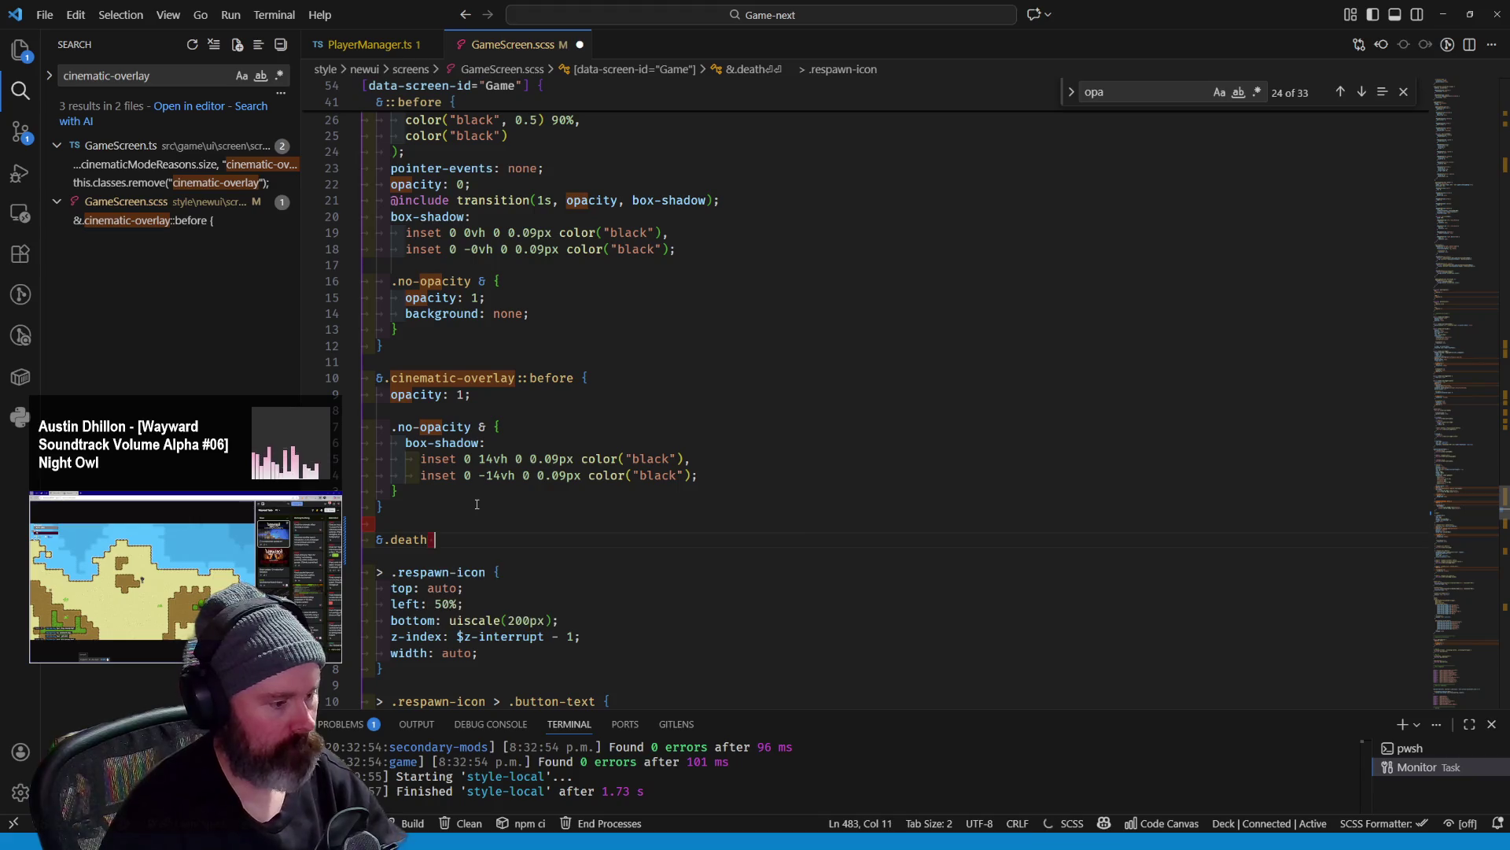
pyautogui.press('Escape')
pyautogui.click(385, 522)
pyautogui.scroll(2, 525, 354)
pyautogui.scroll(-2, 525, 354)
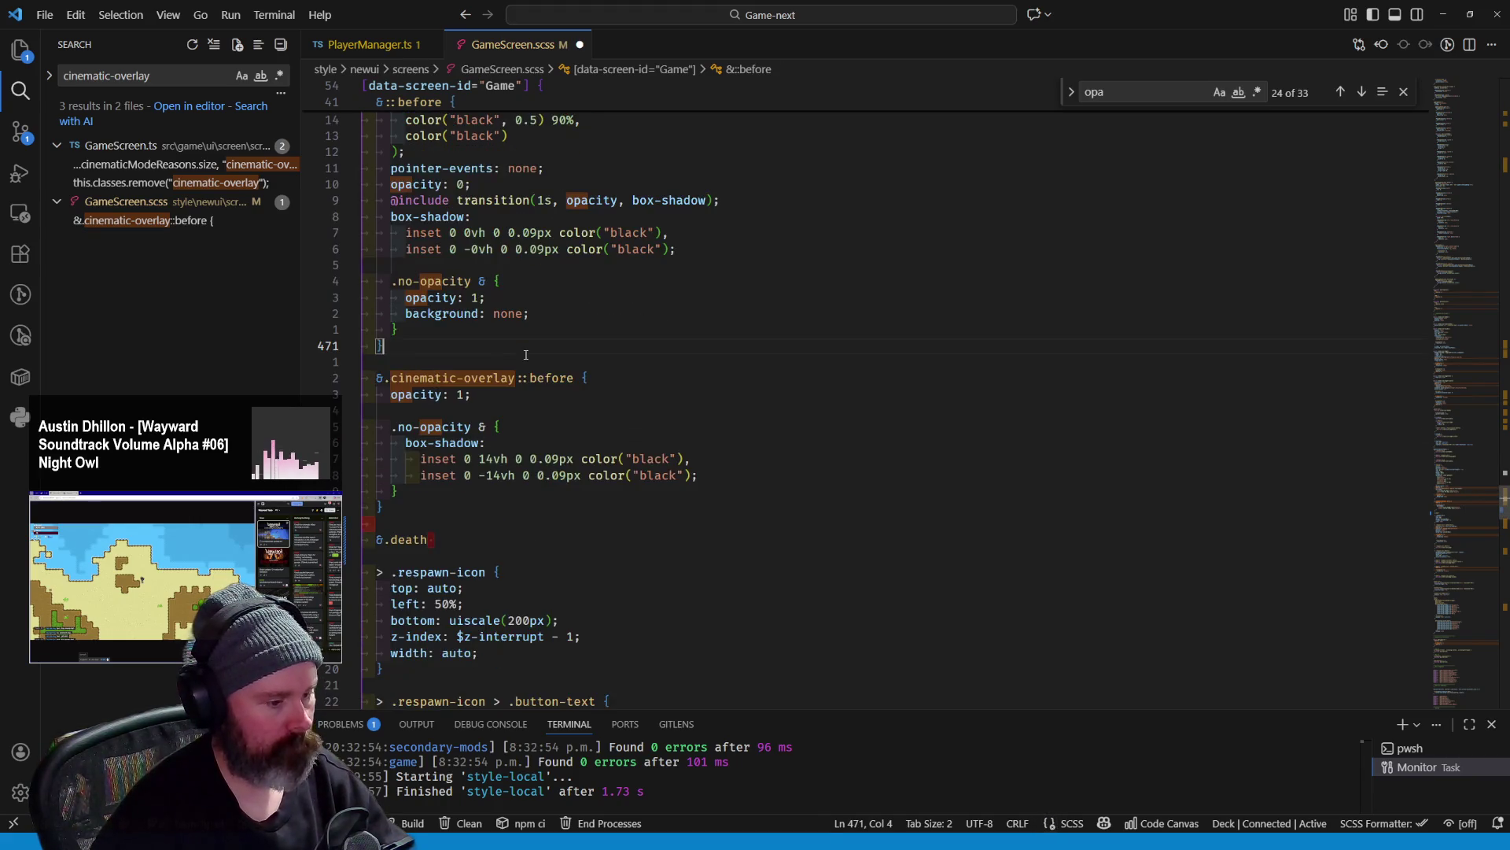
pyautogui.click(526, 540)
pyautogui.scroll(3, 525, 472)
pyautogui.scroll(3, 520, 390)
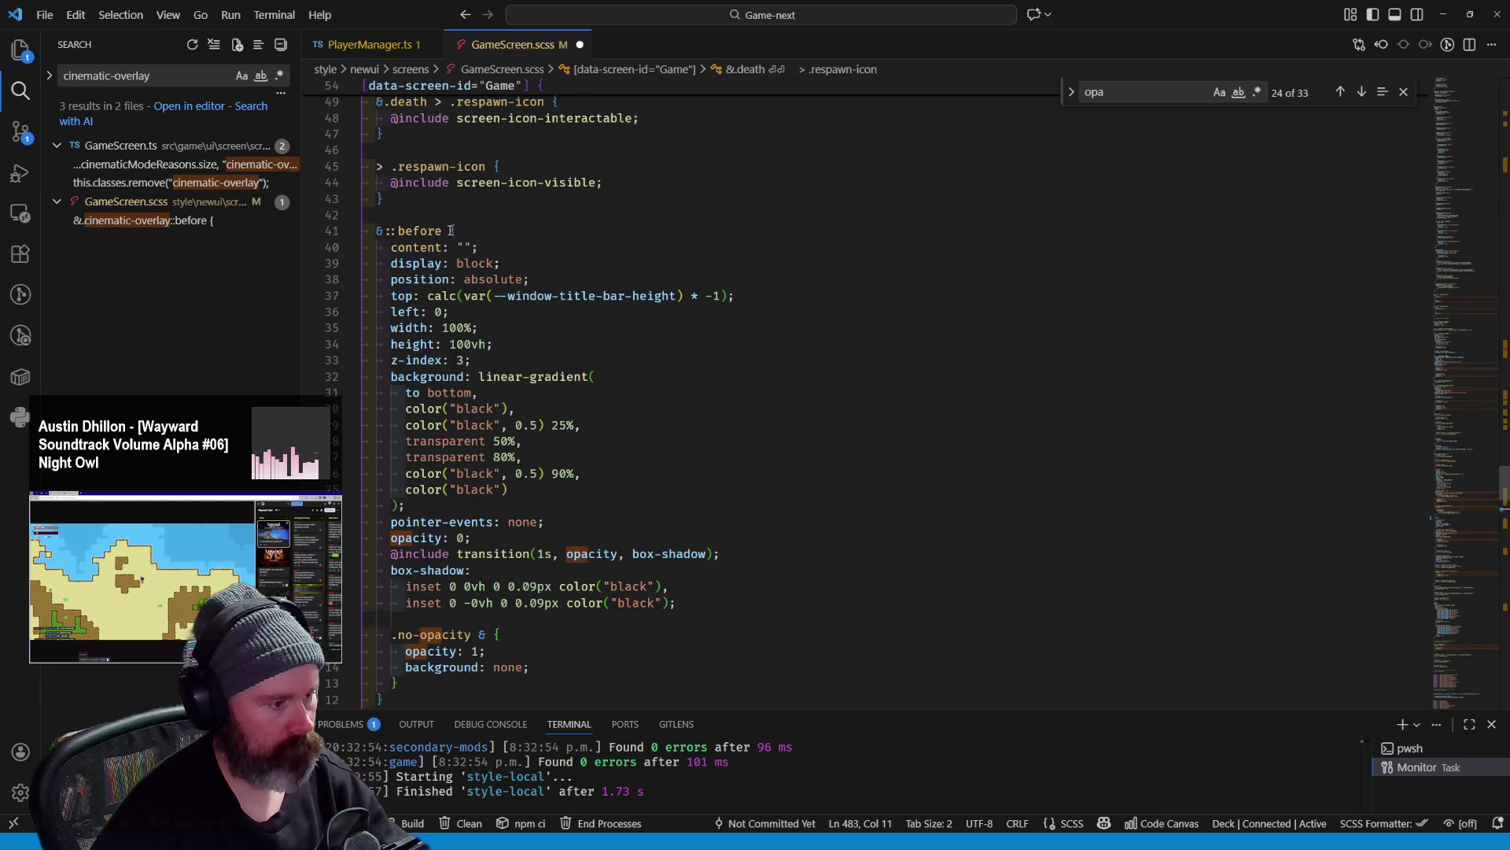
pyautogui.moveTo(444, 230); pyautogui.dragTo(379, 230)
pyautogui.scroll(-5, 479, 402)
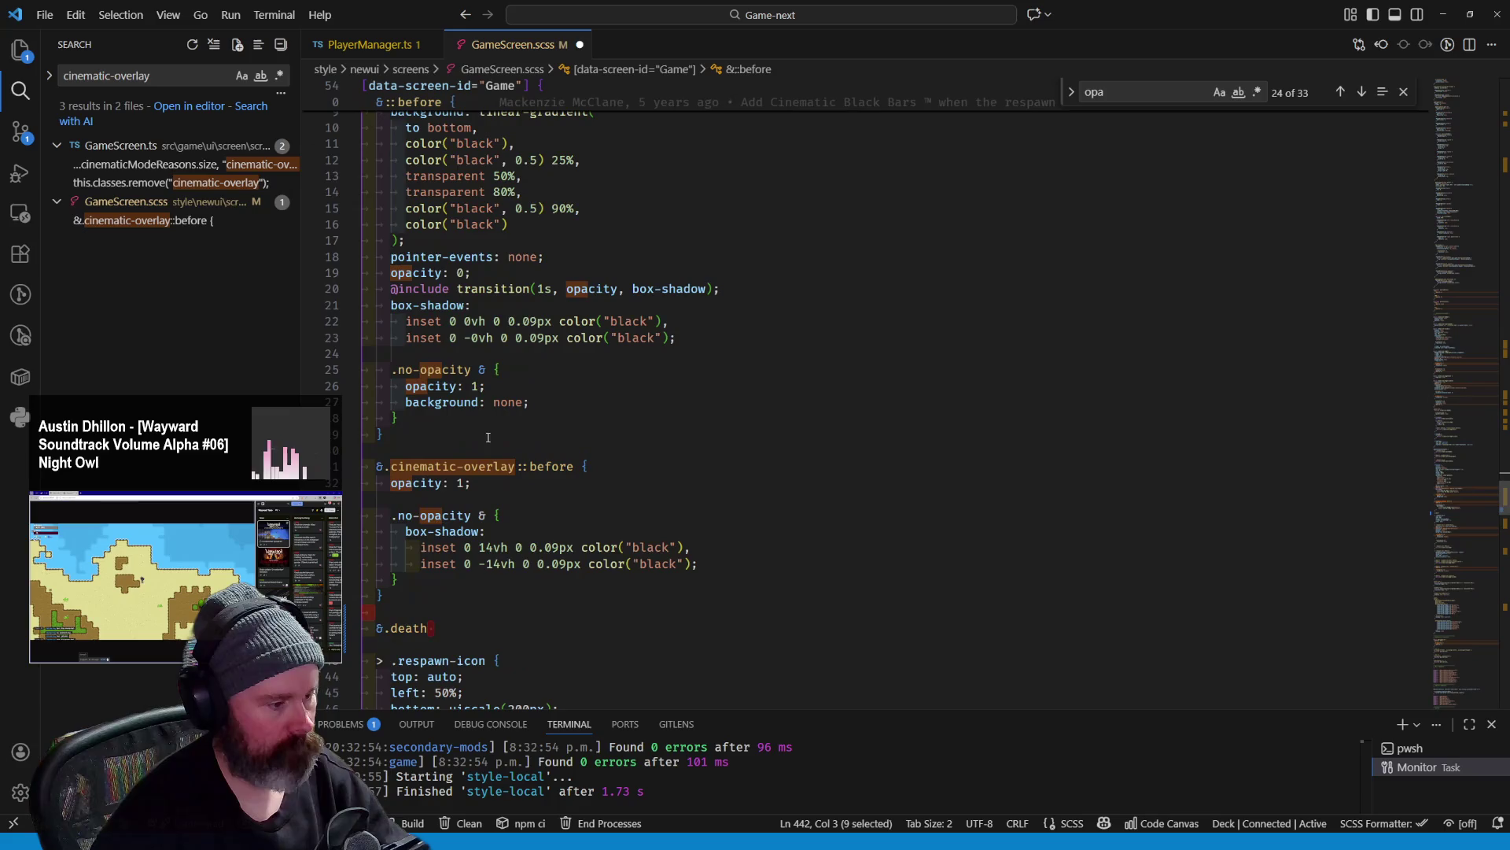
pyautogui.click(487, 633)
pyautogui.write('&::before')
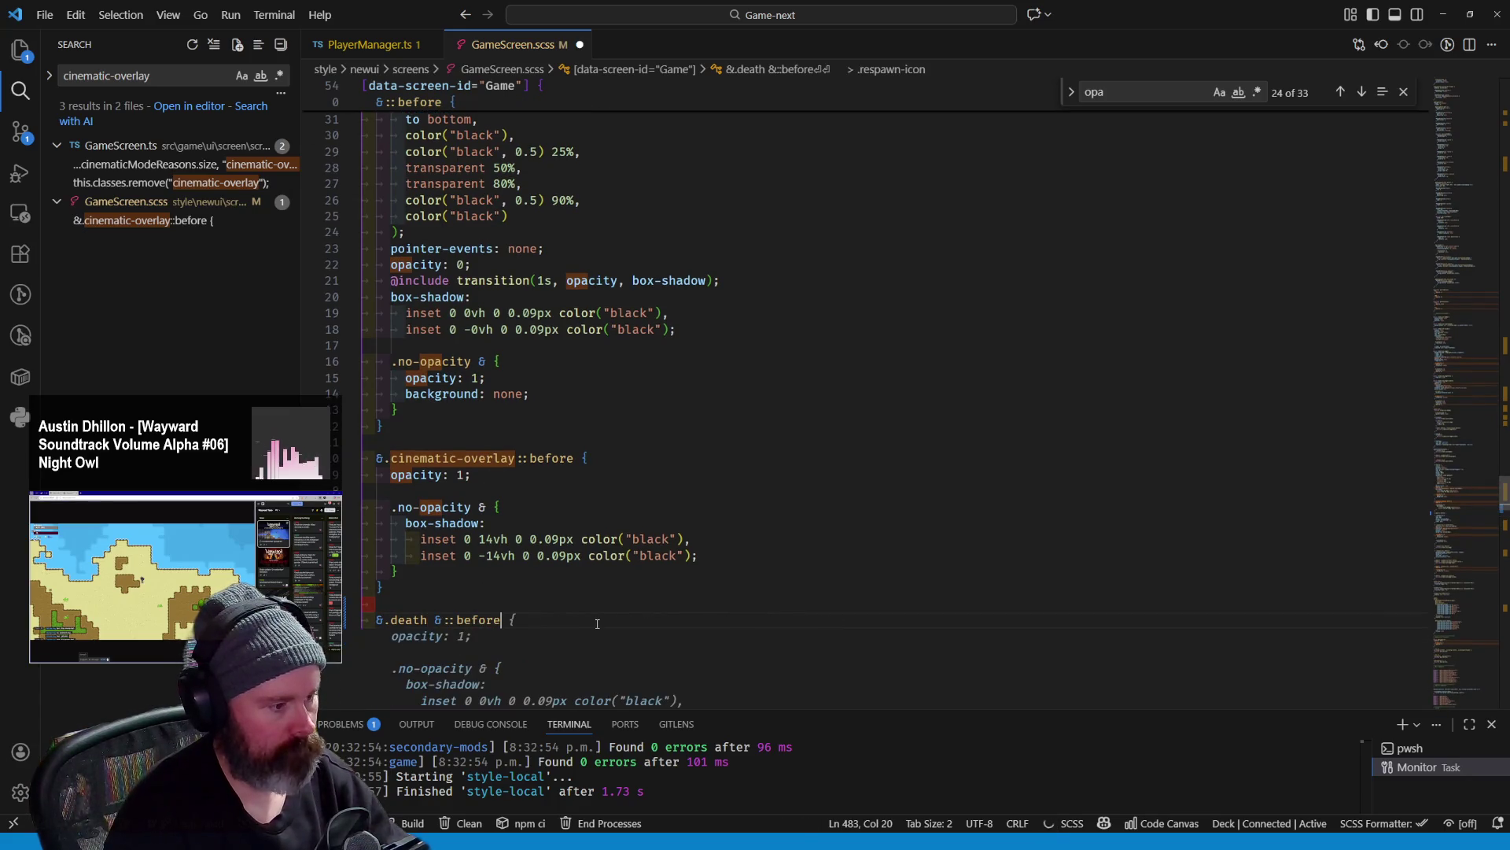
pyautogui.write('.')
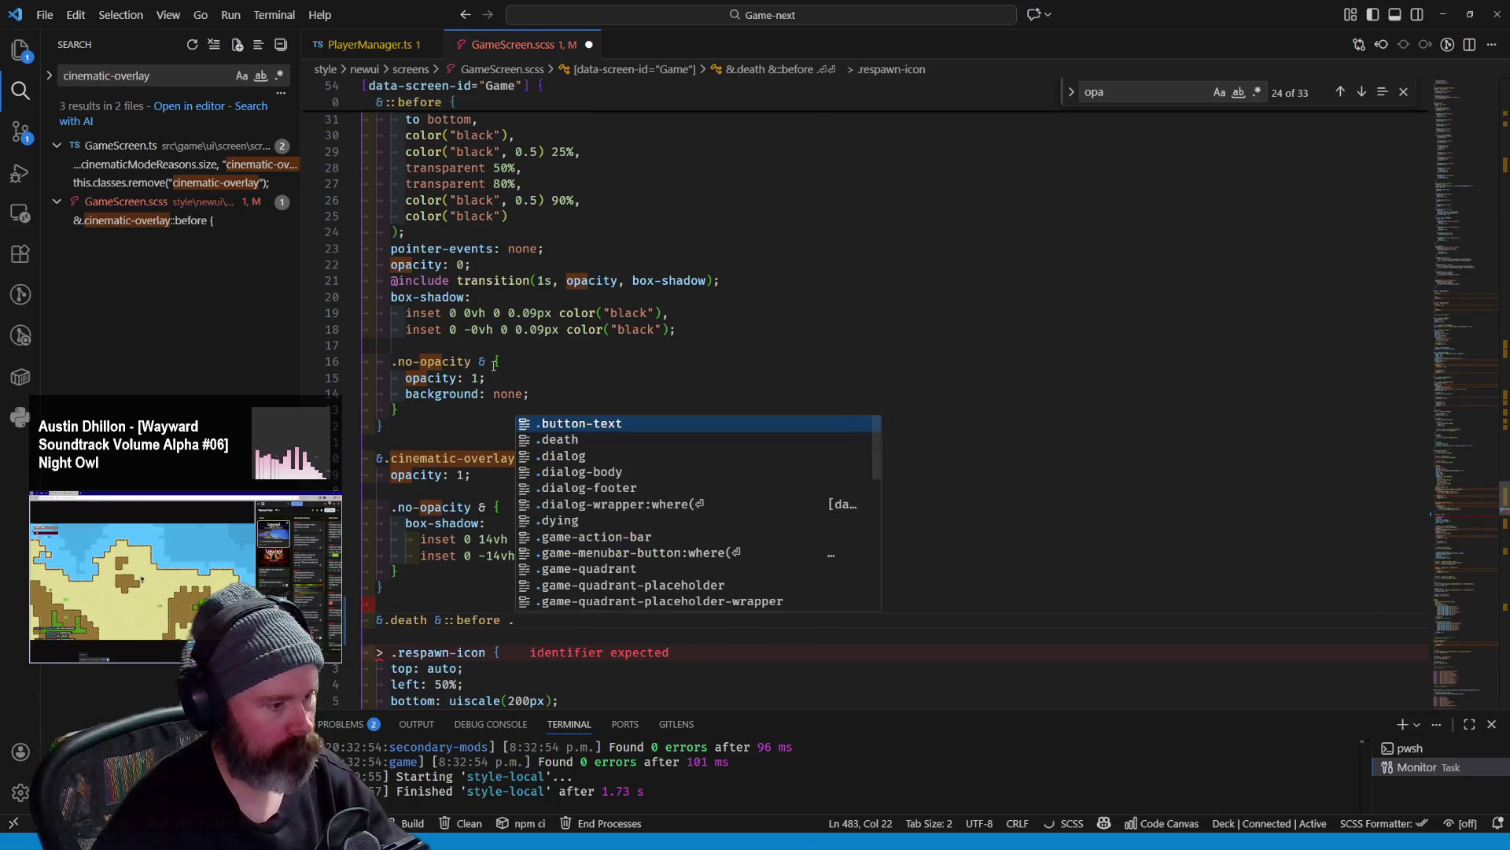
pyautogui.moveTo(502, 361); pyautogui.dragTo(397, 361)
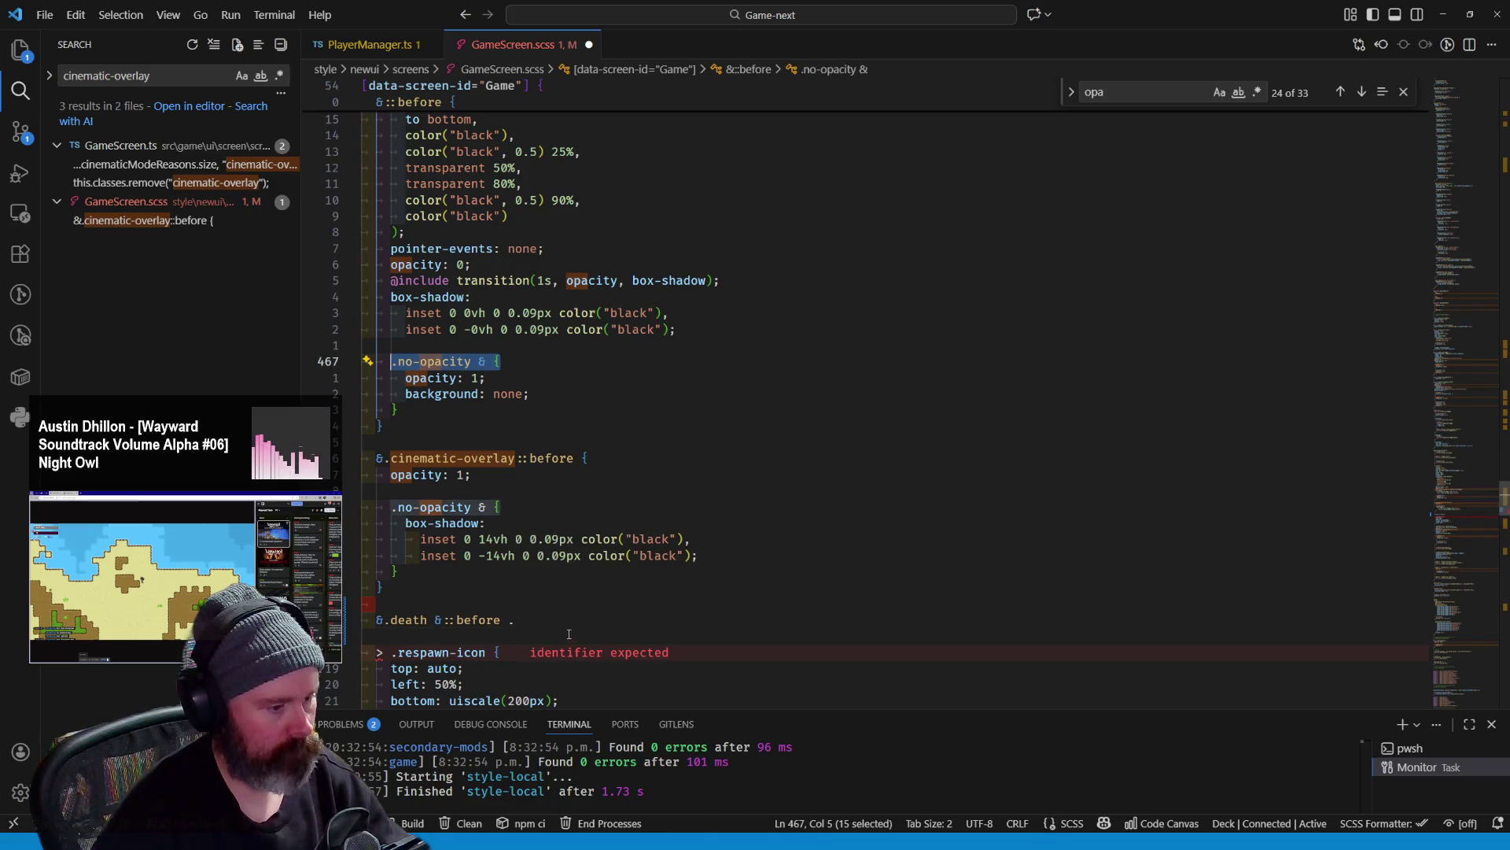
pyautogui.hotkey('ctrl', 'c')
pyautogui.click(528, 622)
pyautogui.hotkey('ctrl', 'v')
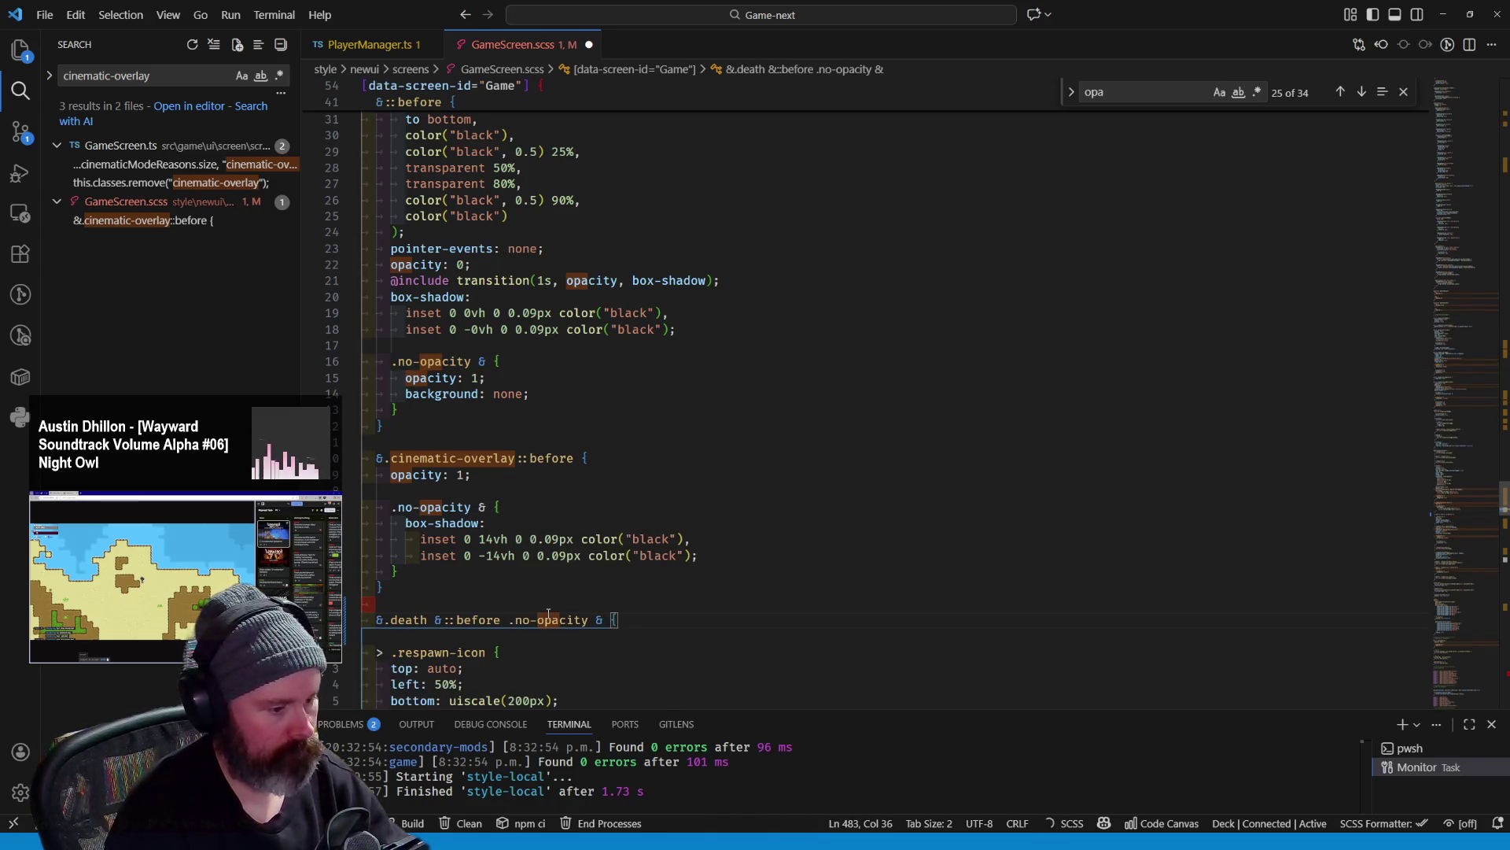
pyautogui.press('Return')
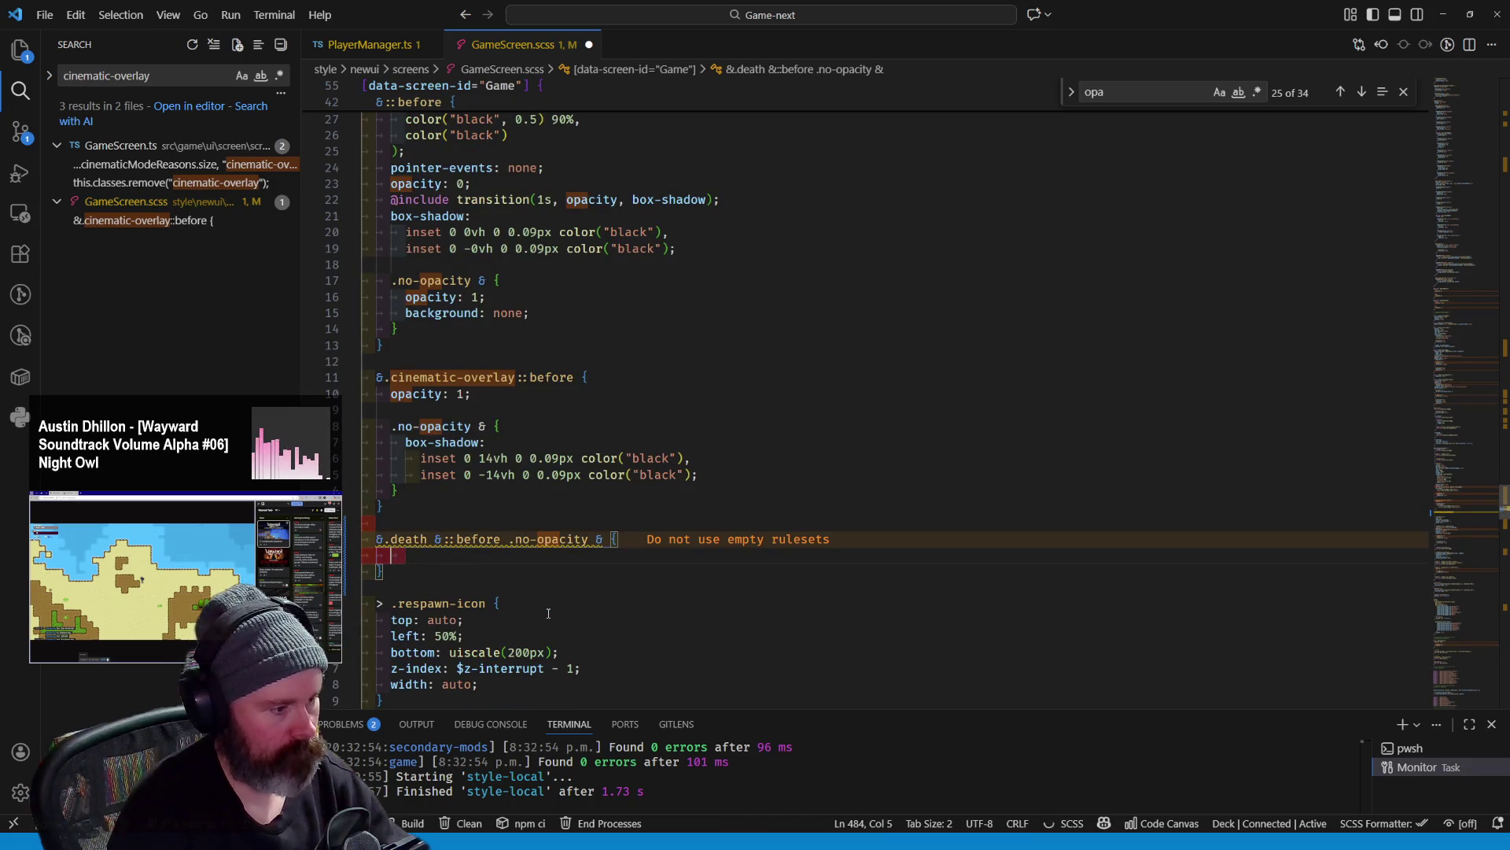
pyautogui.write('dios')
pyautogui.write('splay: none;')
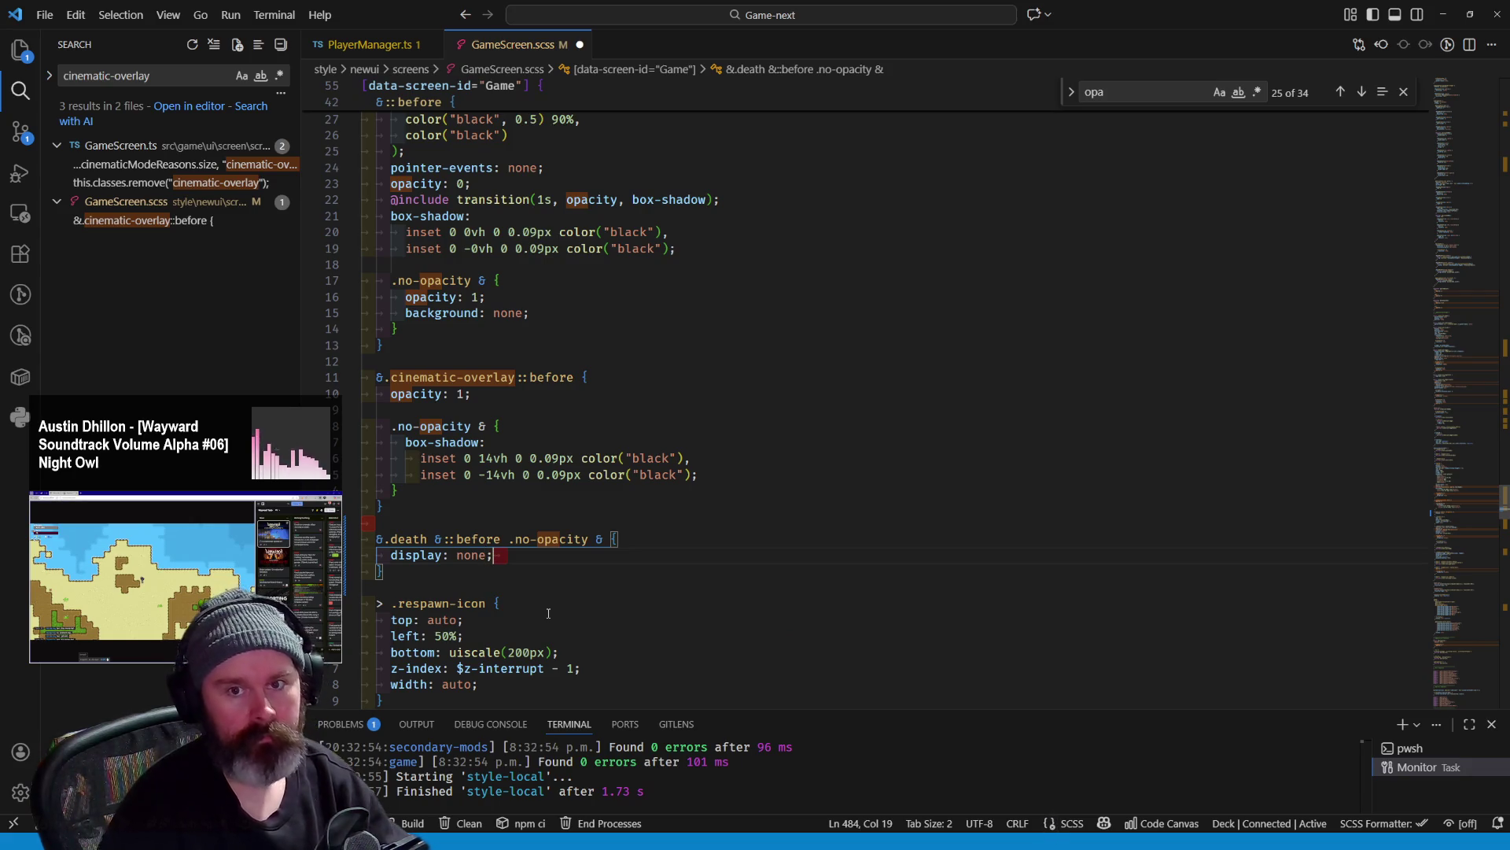
# Extend the rule with a second selector '&.death.cinematic-overlay::before' copied from the death and overlay classes
pyautogui.click(603, 603)
pyautogui.click(565, 571)
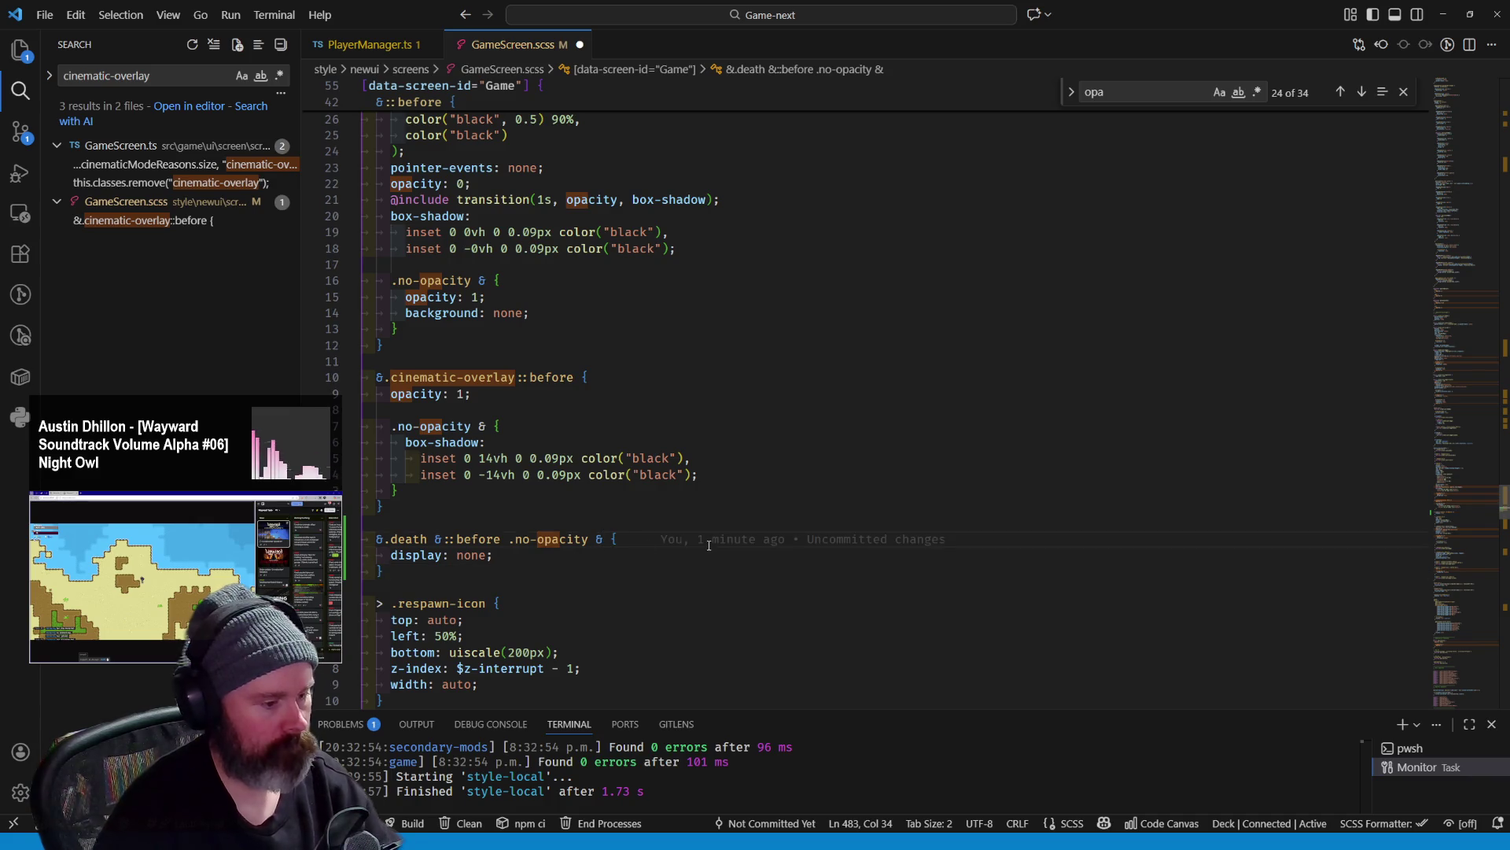
pyautogui.write(',')
pyautogui.press('Up')
pyautogui.press('Up')
pyautogui.press('Up')
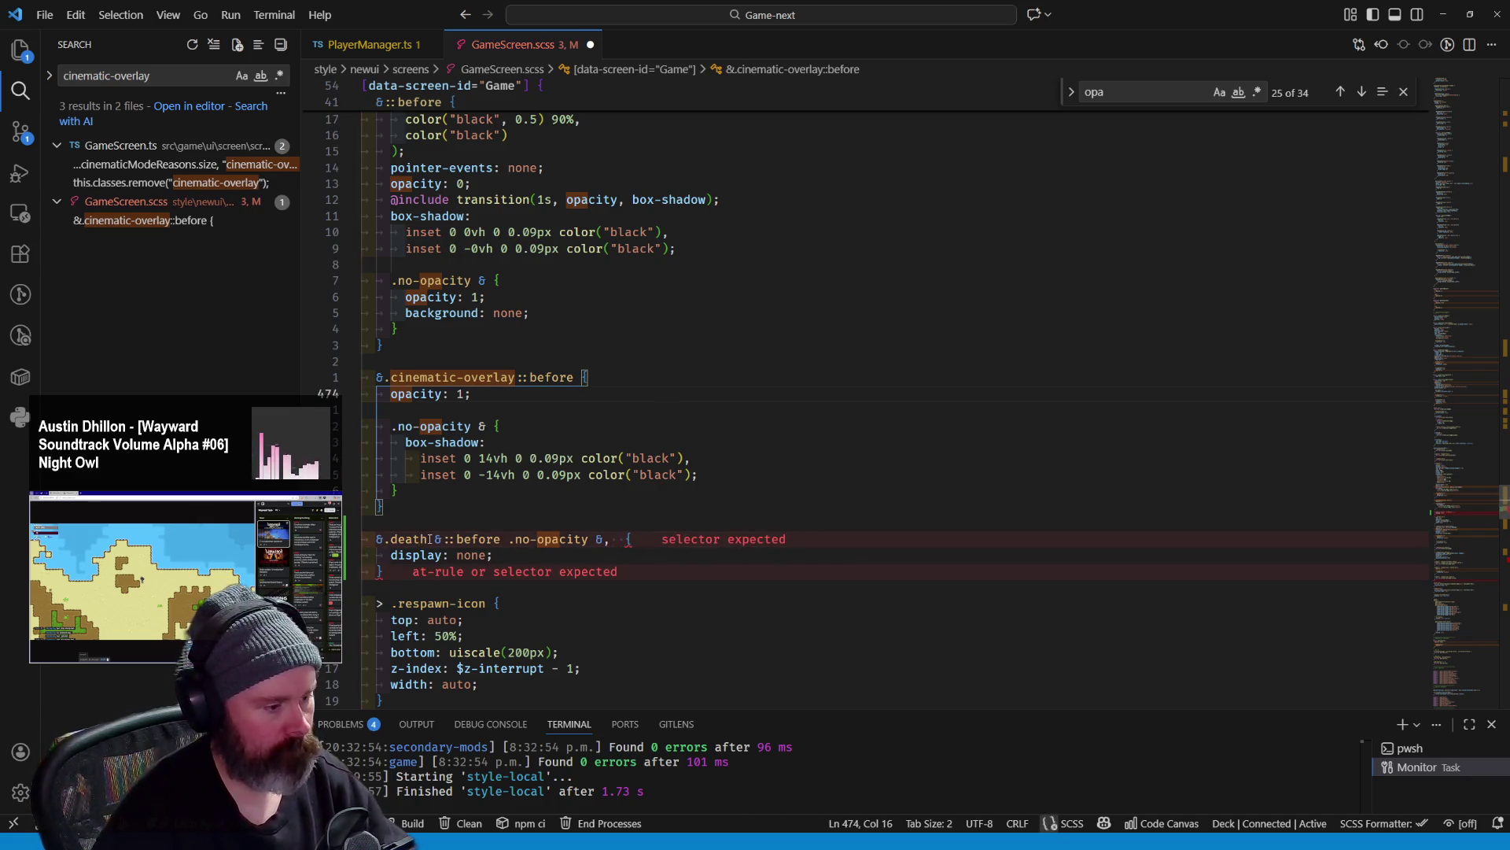
pyautogui.doubleClick(414, 538)
pyautogui.hotkey('ctrl', 'c')
pyautogui.click(614, 539)
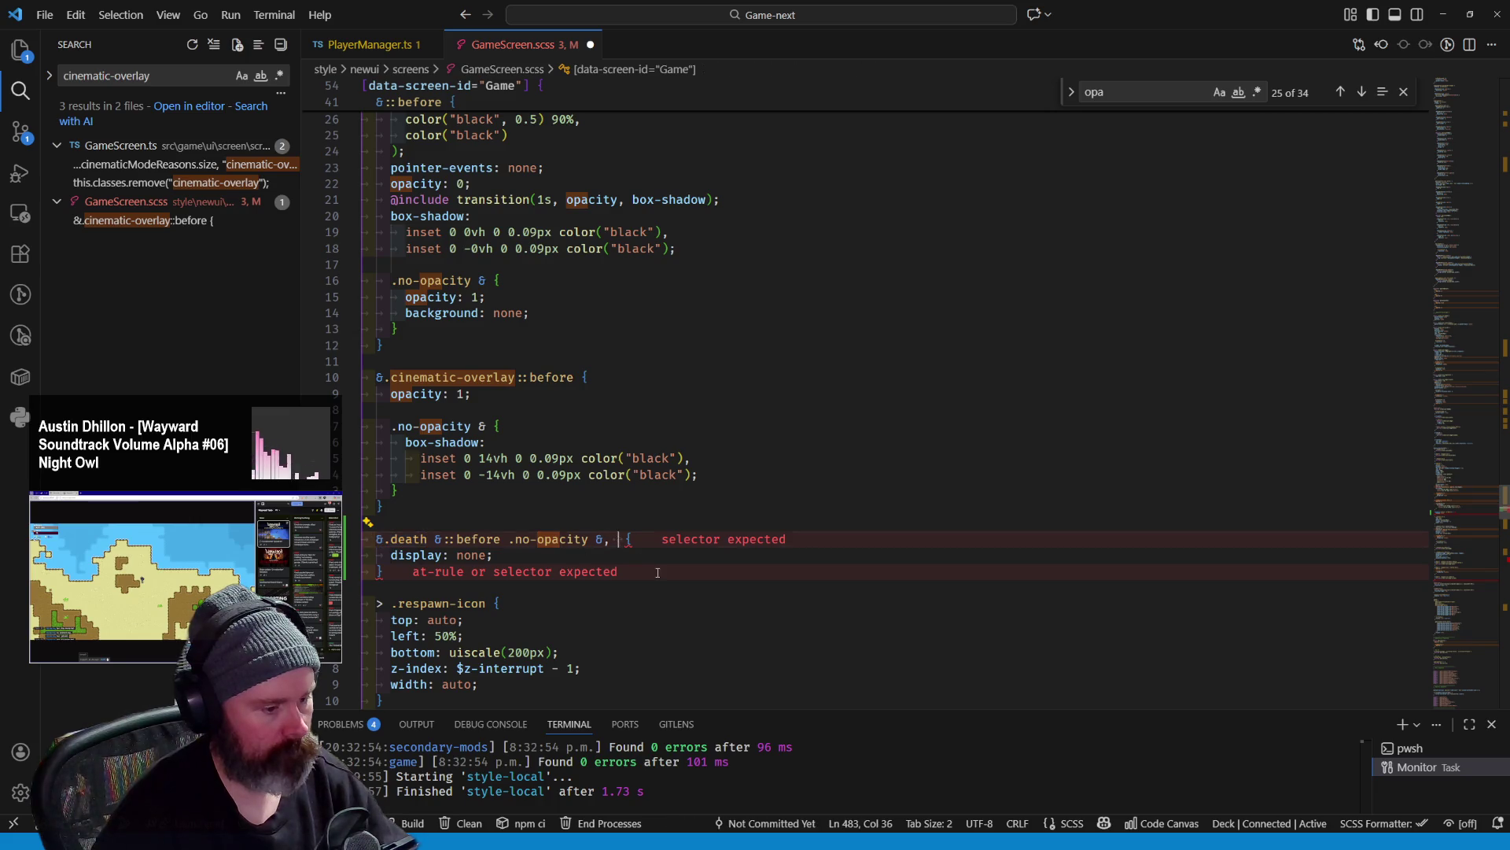
pyautogui.hotkey('ctrl', 'v')
pyautogui.moveTo(516, 377); pyautogui.dragTo(396, 377)
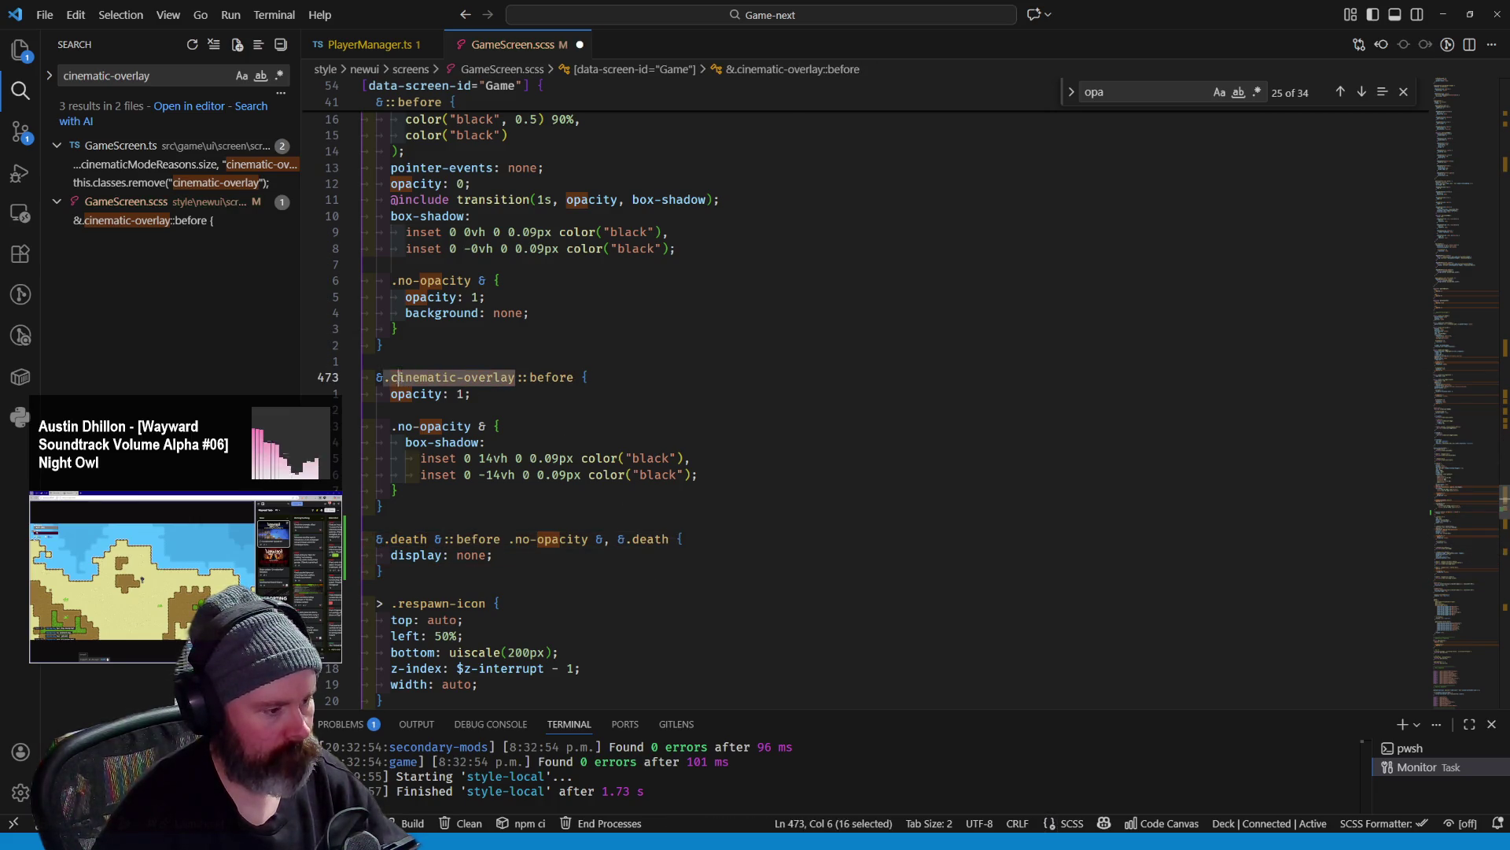
pyautogui.click(516, 539)
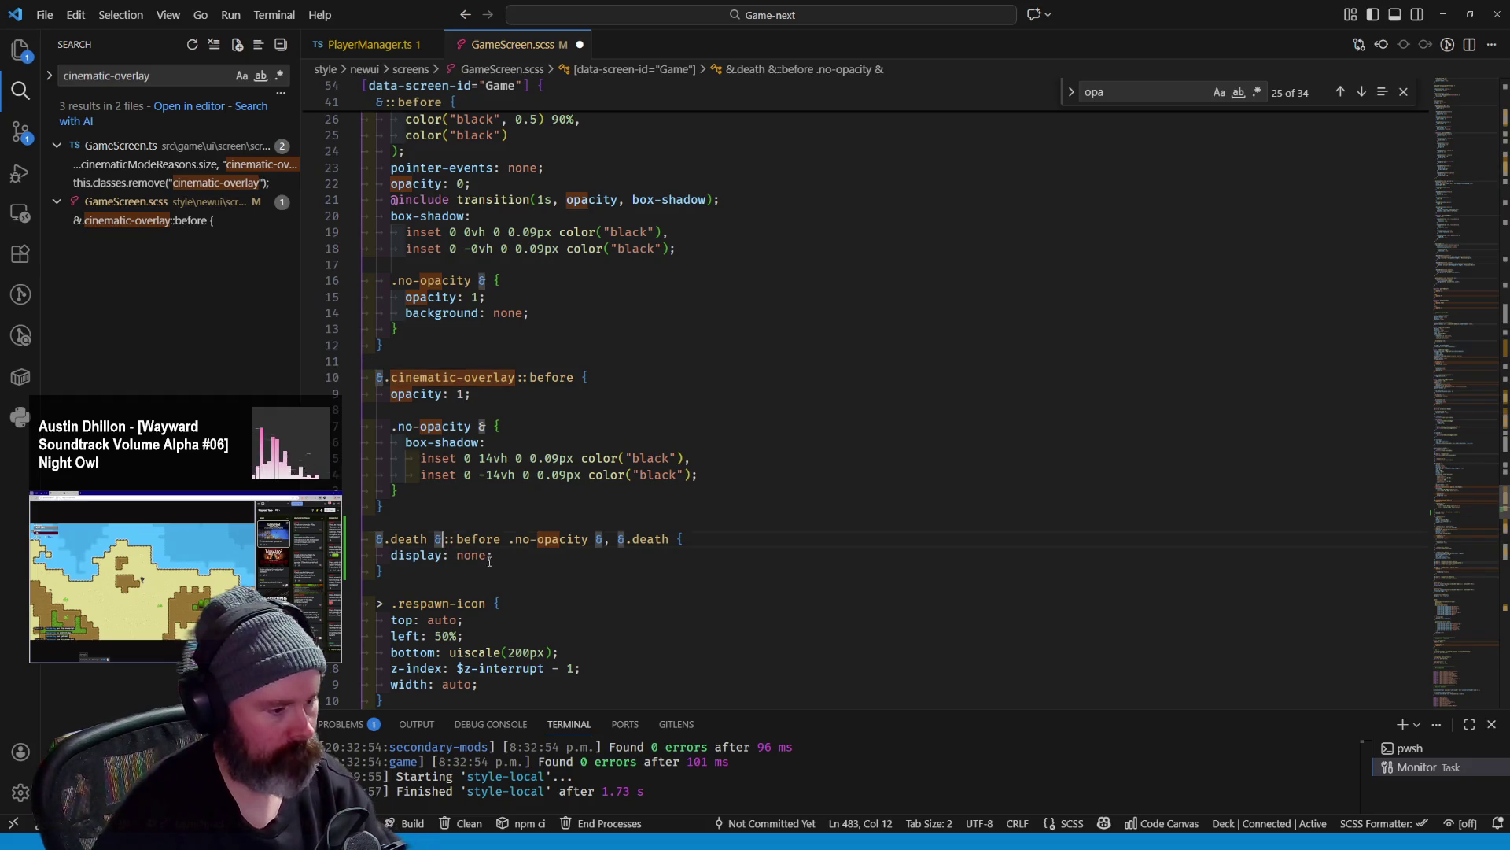
pyautogui.press('BackSpace')
pyautogui.press('BackSpace')
pyautogui.click(621, 426)
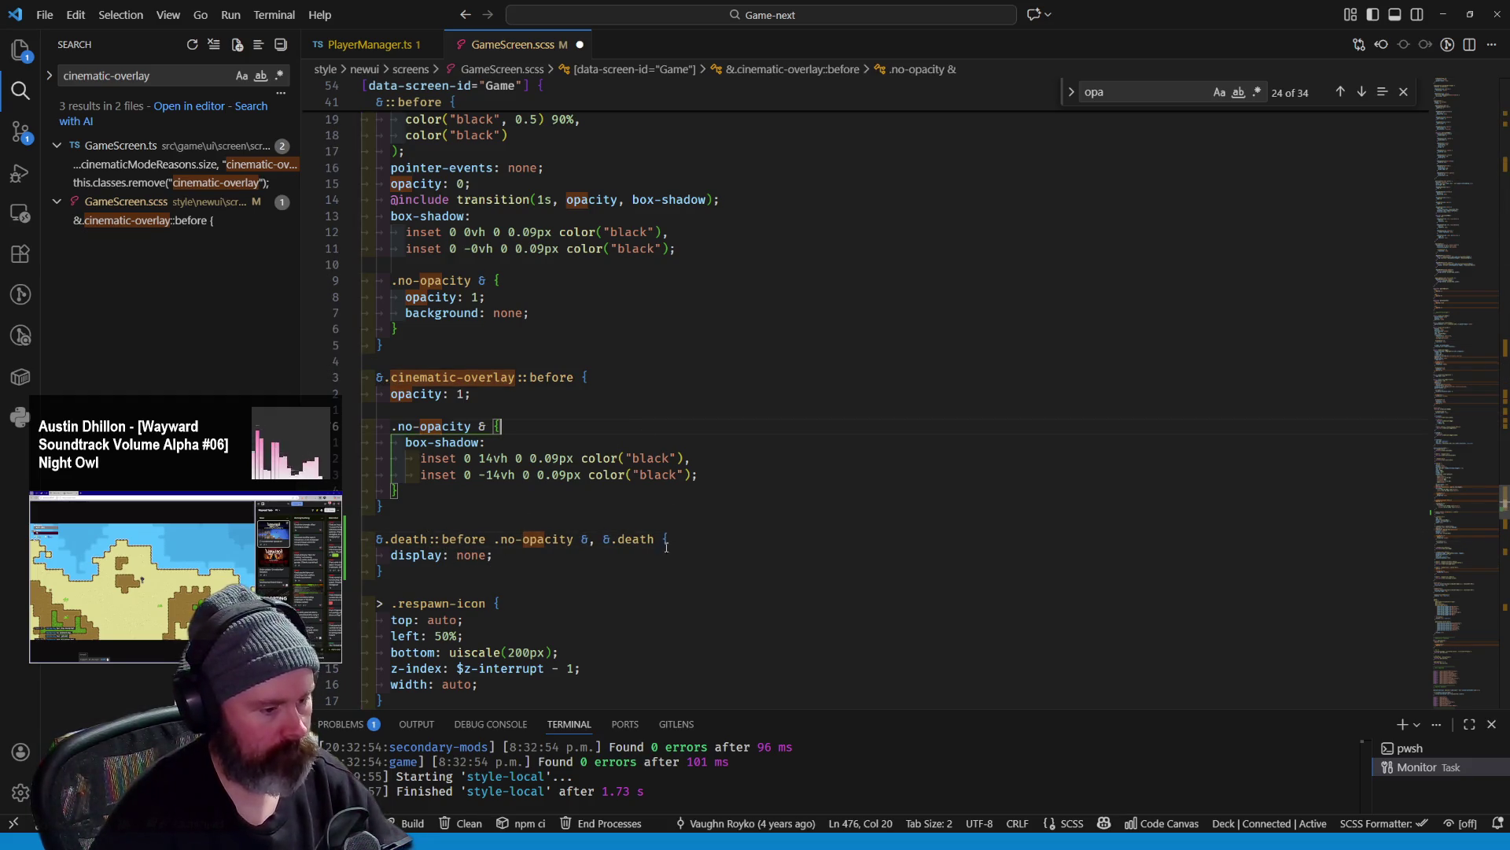
pyautogui.click(654, 540)
pyautogui.write('.cinematic-overlay')
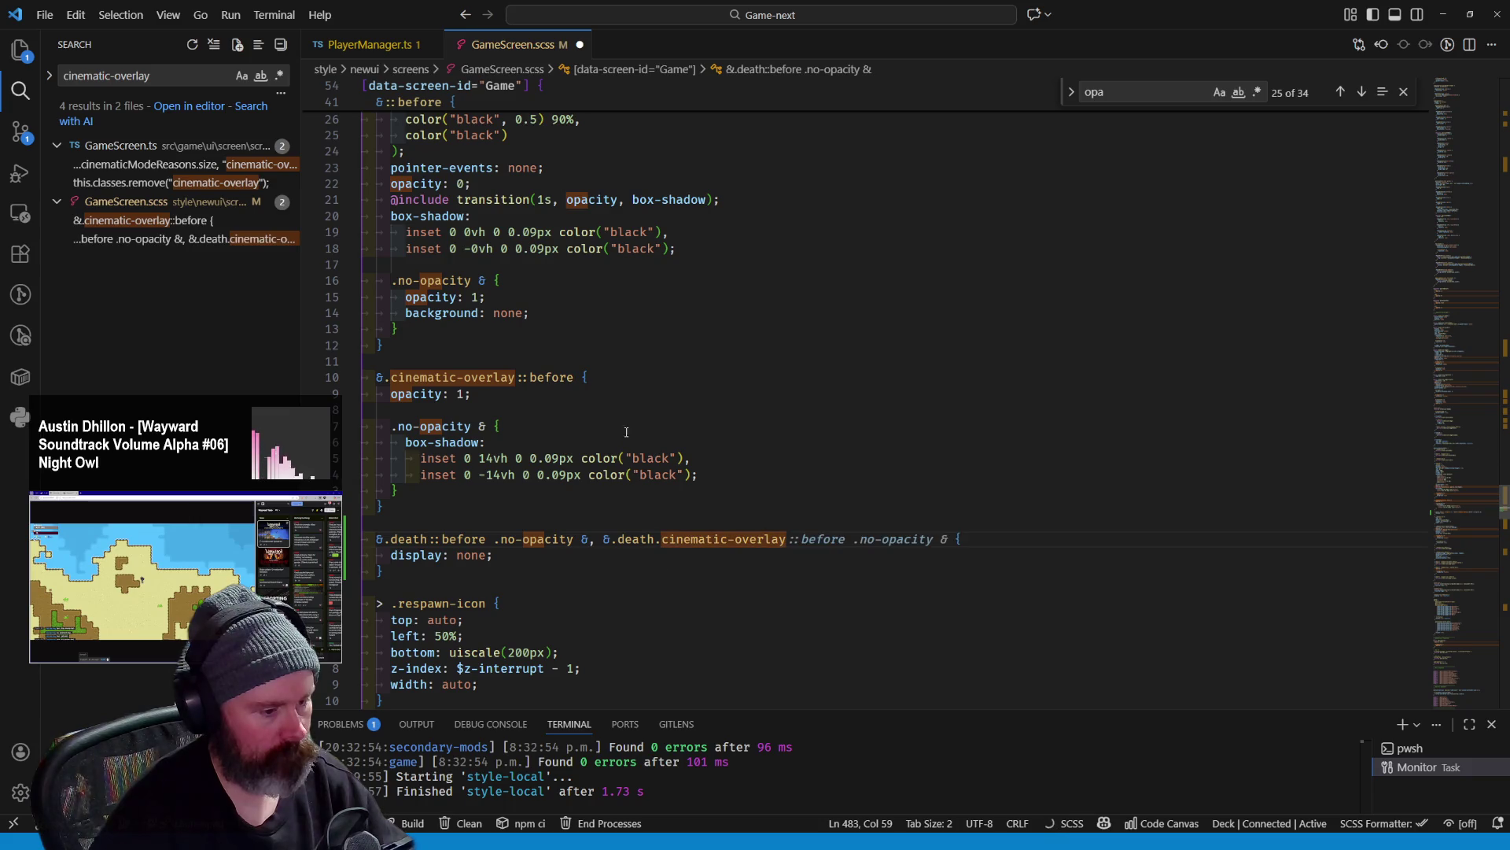
# Complete the second selector with '.no-opacity &', give the rule display: none, and save to rebuild the styles
pyautogui.doubleClick(550, 378)
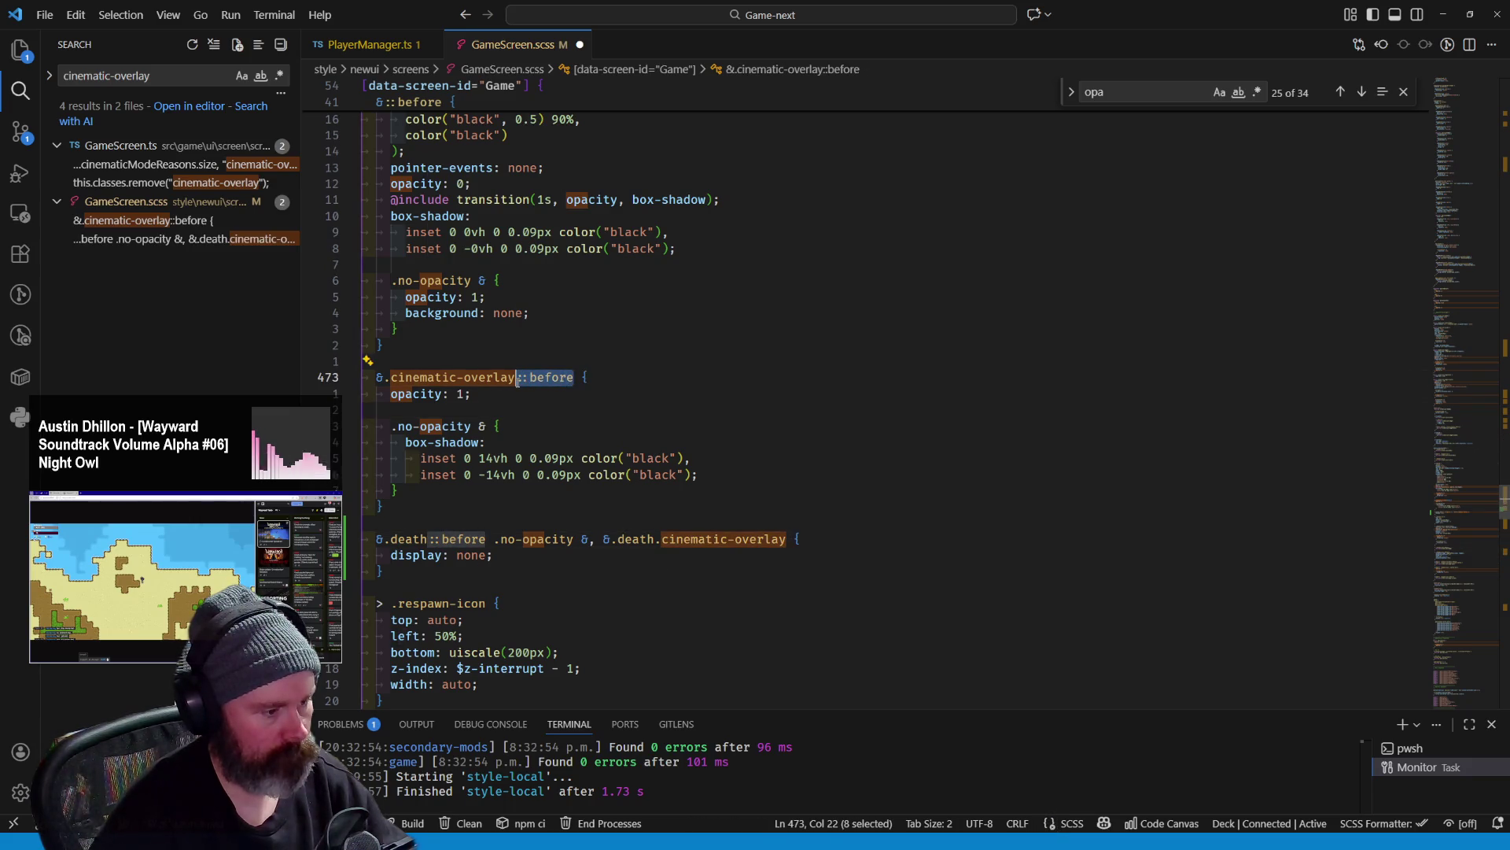
pyautogui.write('::before')
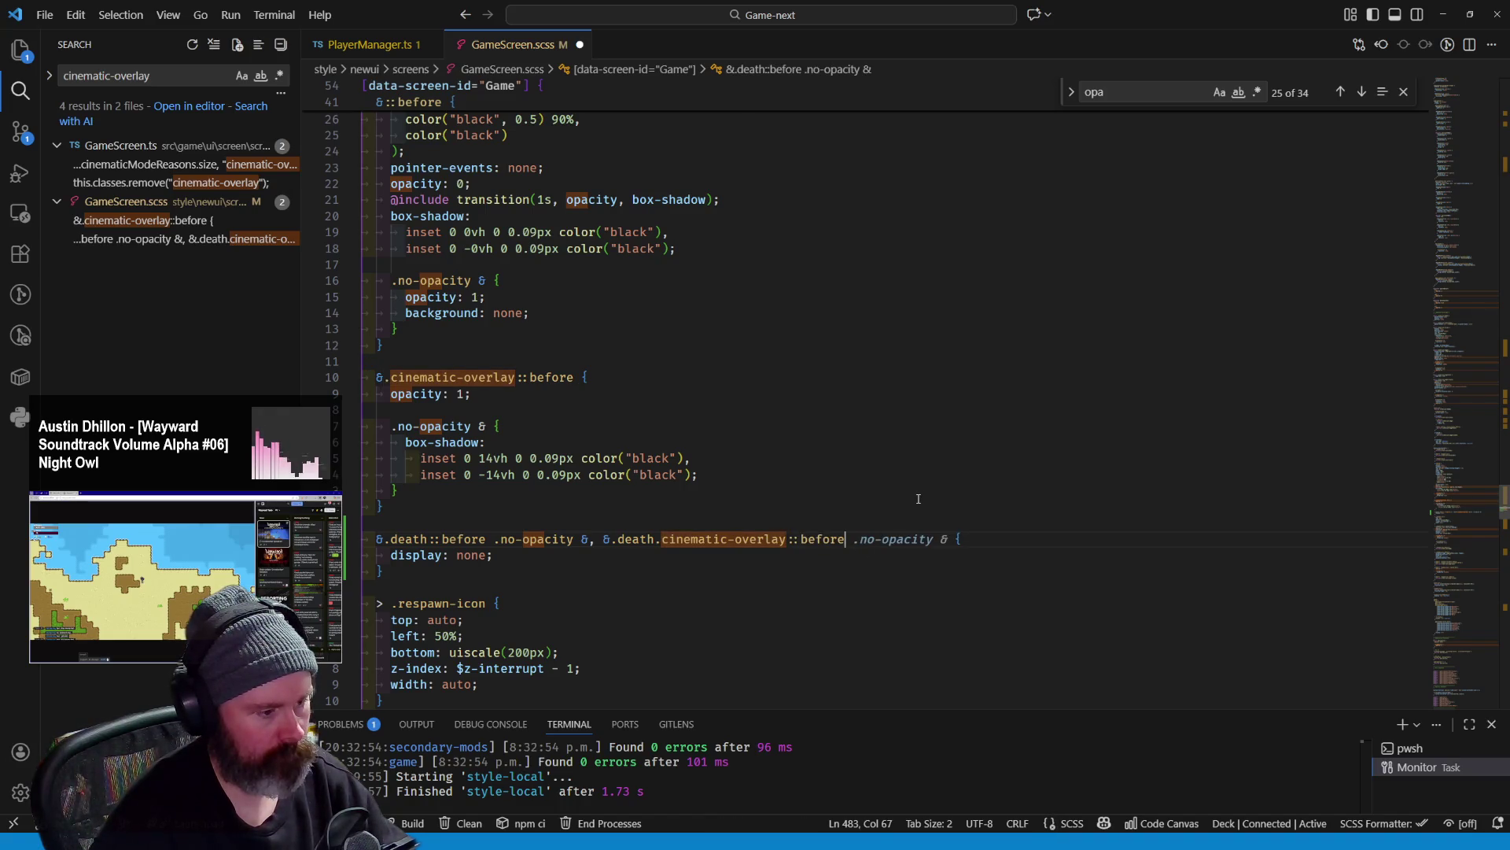
pyautogui.press('Tab')
pyautogui.hotkey('ctrl', 's')
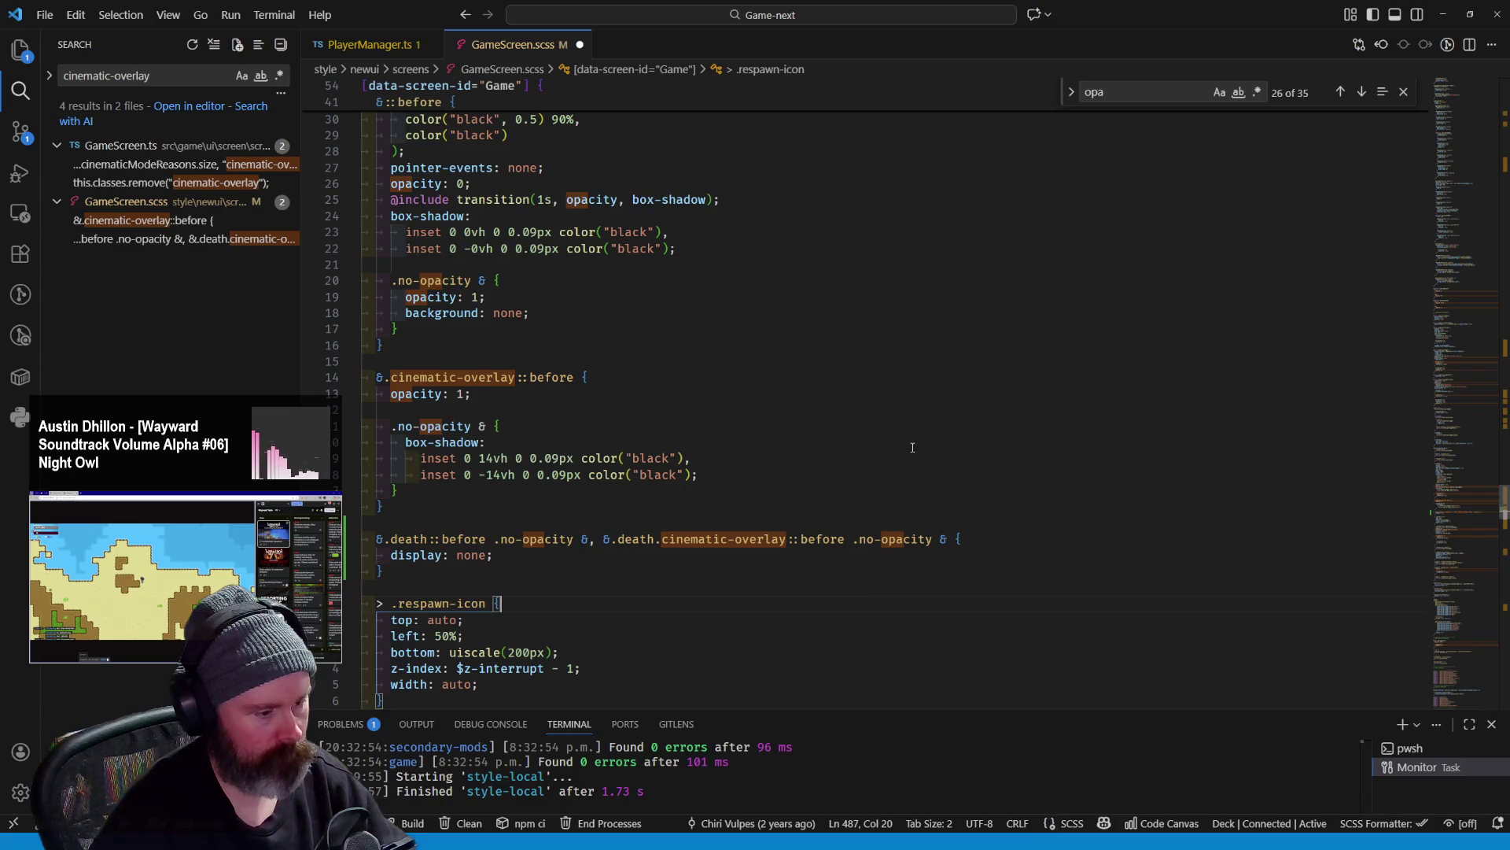
pyautogui.click(827, 376)
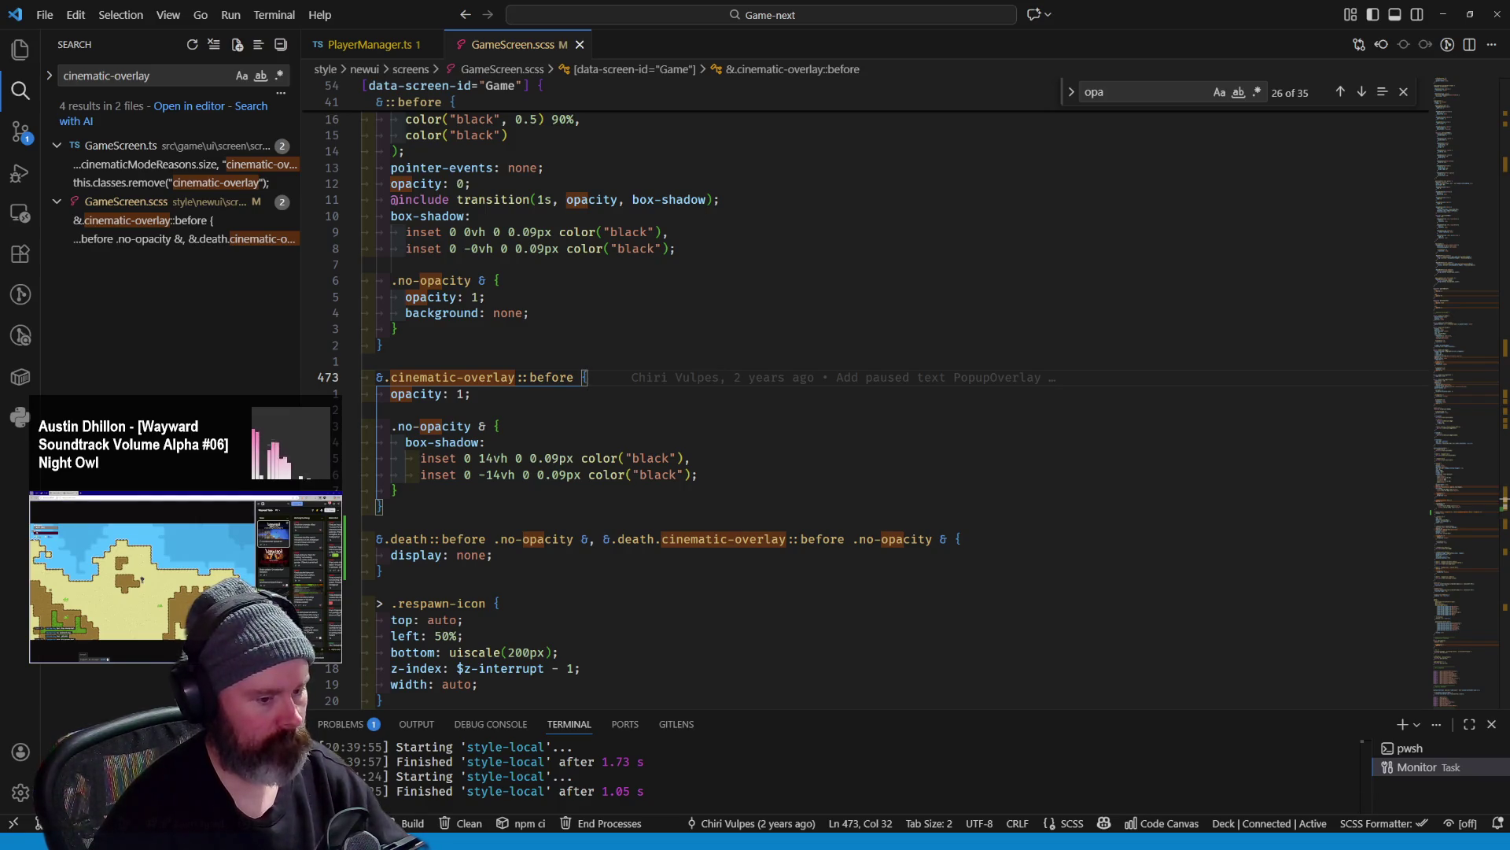
# Reload Wayward with Ctrl+R, reopen the multiplayer server and return to the game world
pyautogui.hotkey('alt', 'Tab')
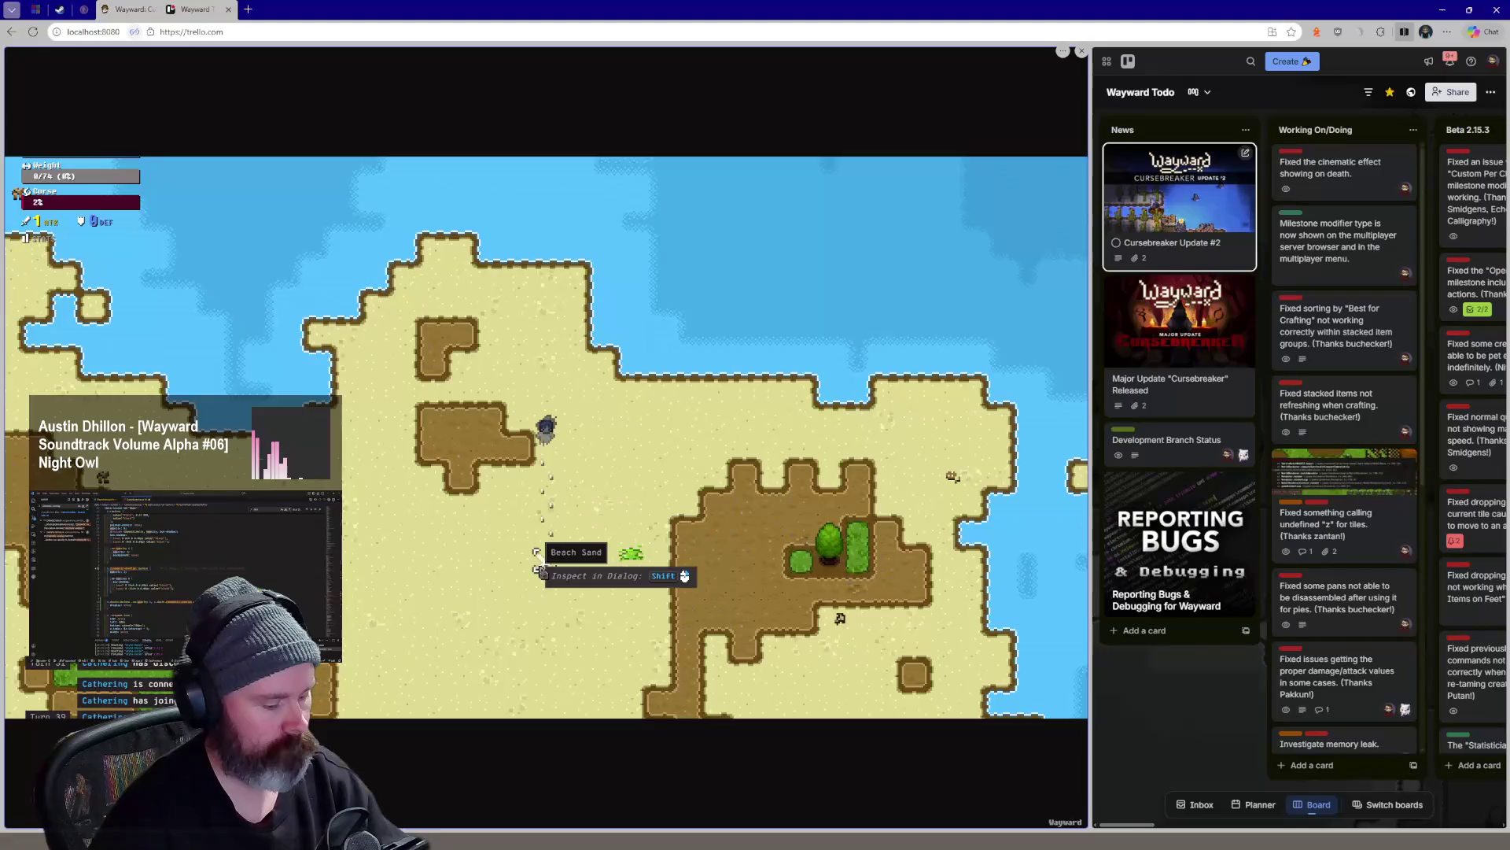
pyautogui.hotkey('ctrl', 'r')
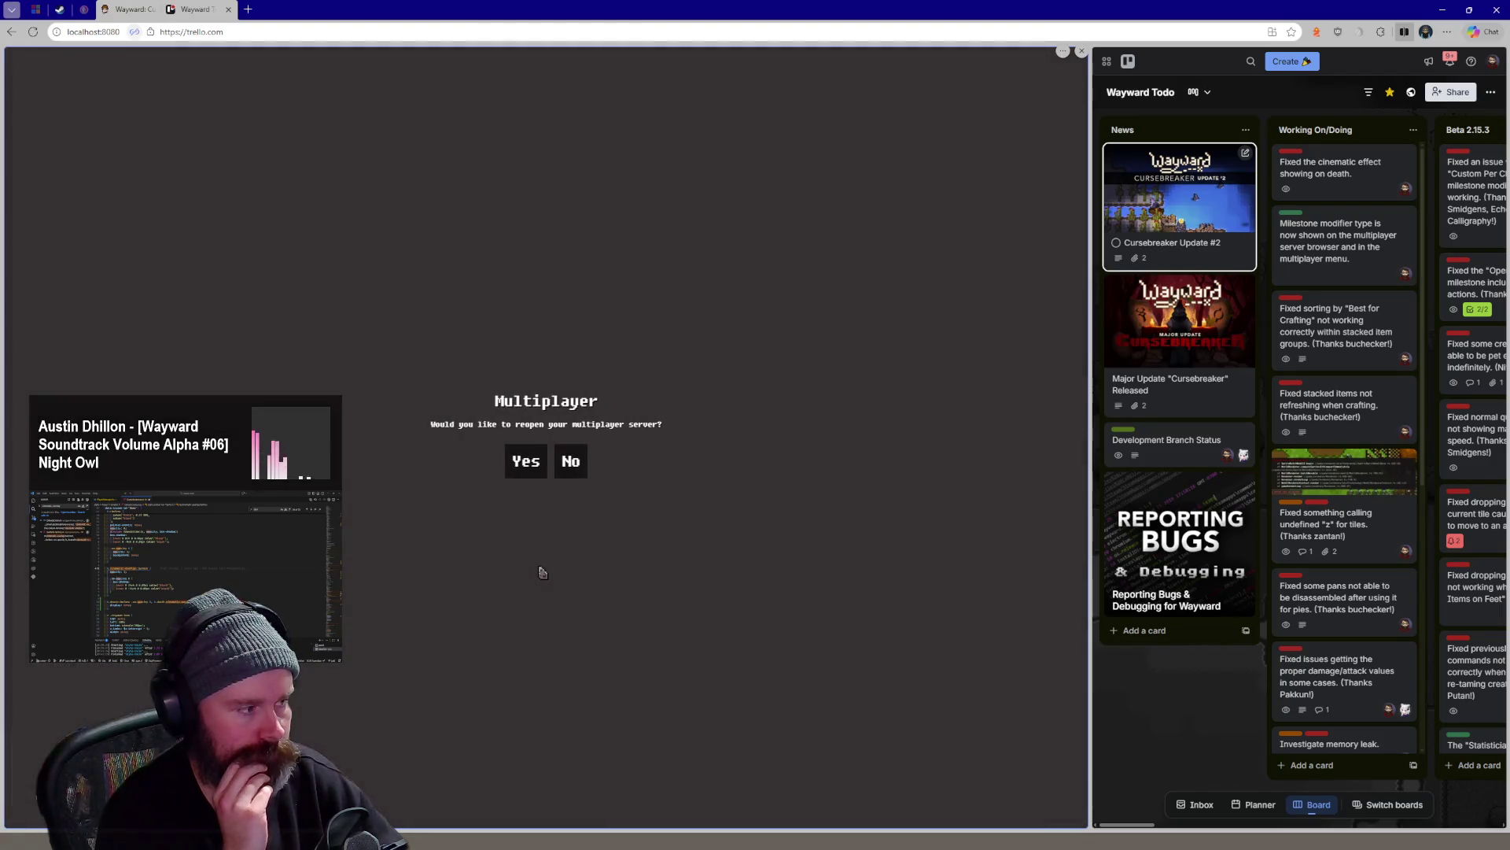
pyautogui.click(524, 465)
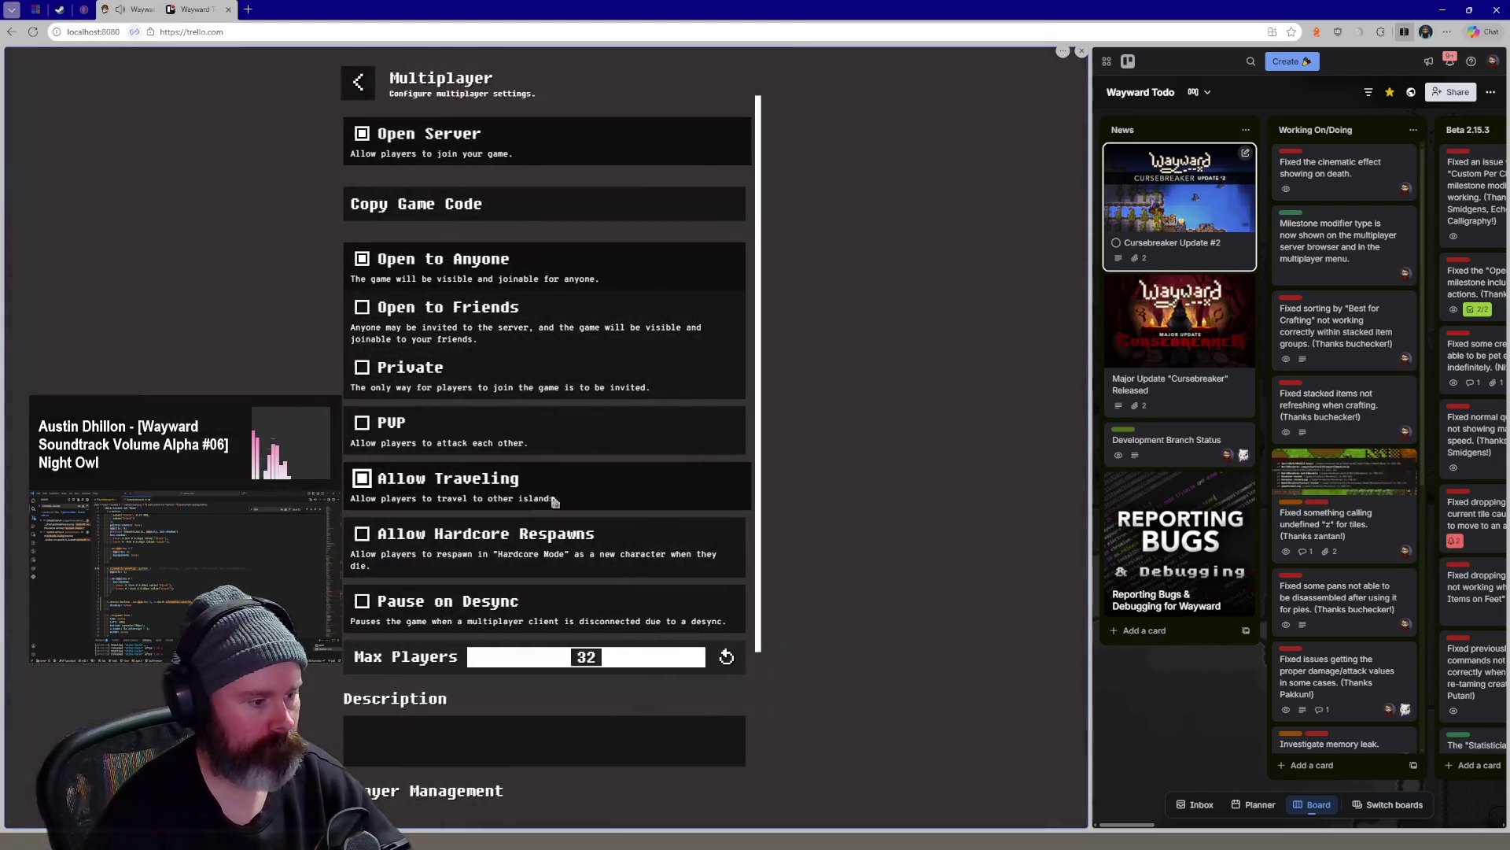
pyautogui.click(357, 82)
pyautogui.click(538, 477)
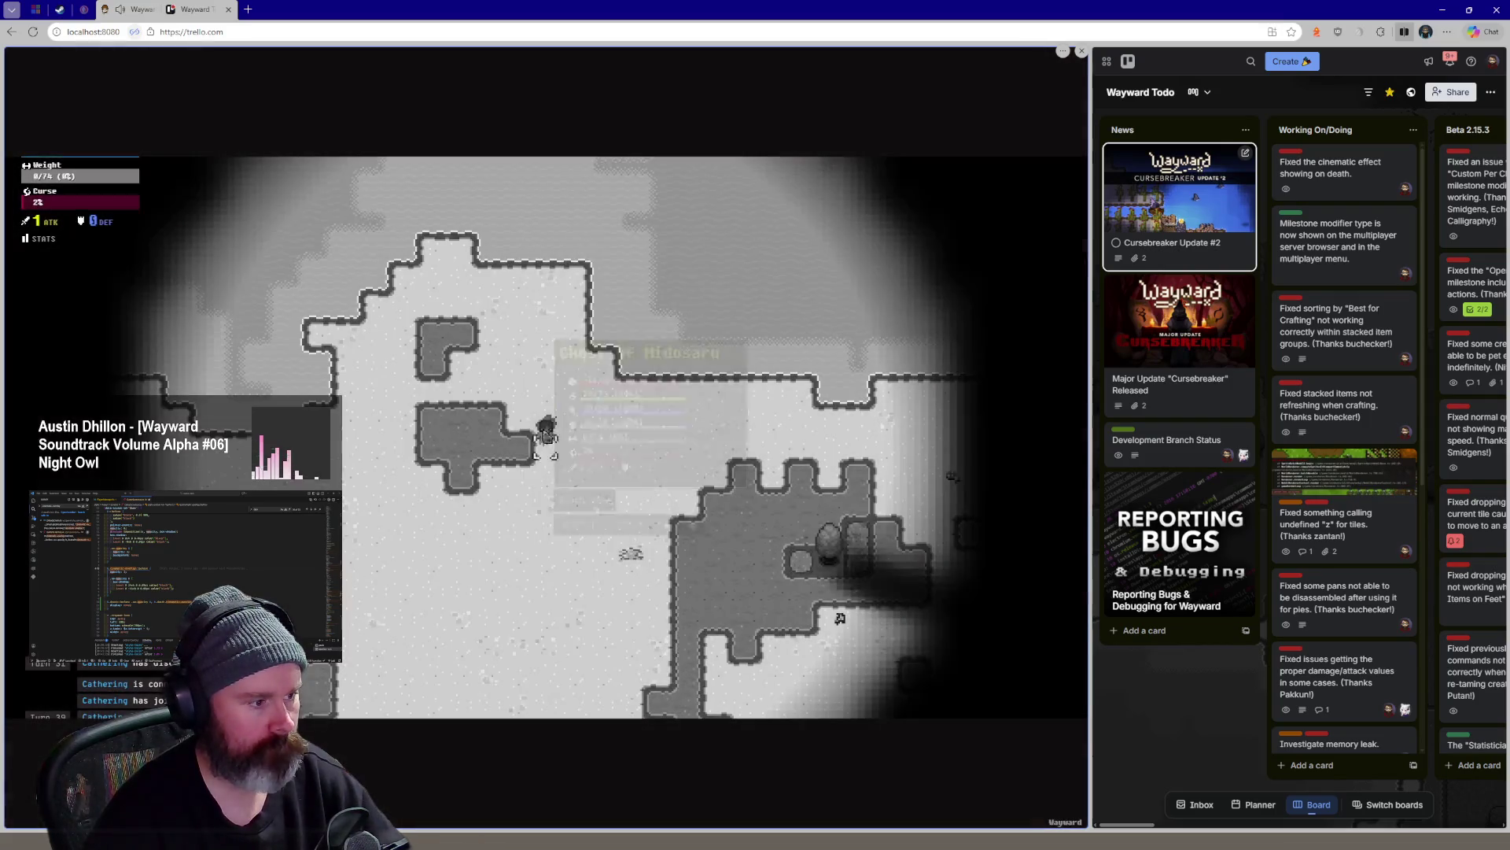
# Walk the character around the island, then bring up Chrome DevTools with F12
pyautogui.press('s')
pyautogui.press('s')
pyautogui.press('d')
pyautogui.press('d')
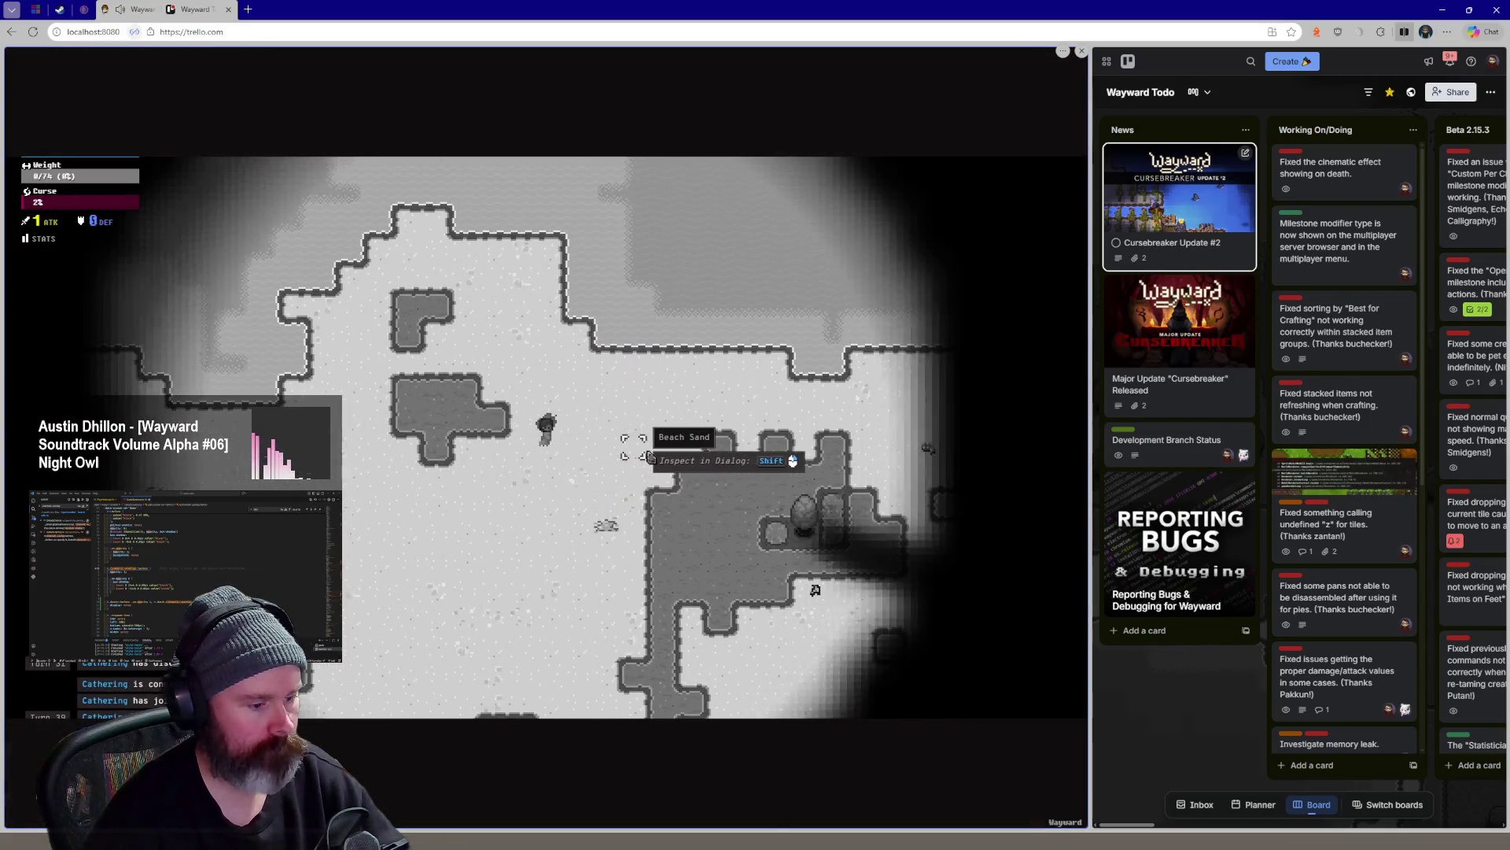
pyautogui.press('w')
pyautogui.press('w')
pyautogui.press('a')
pyautogui.press('w')
pyautogui.press('a')
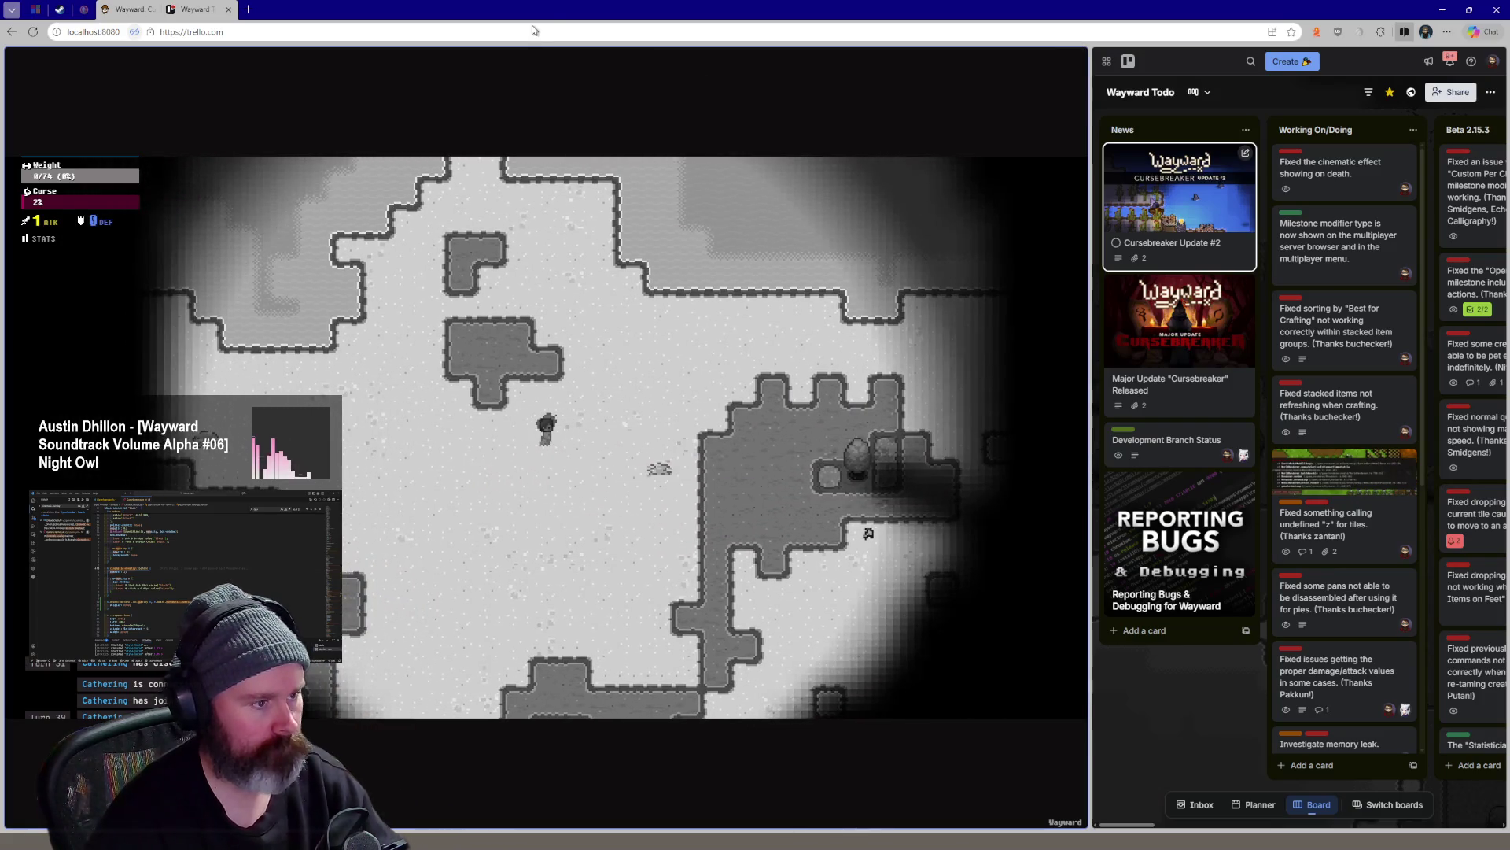
pyautogui.click(142, 31)
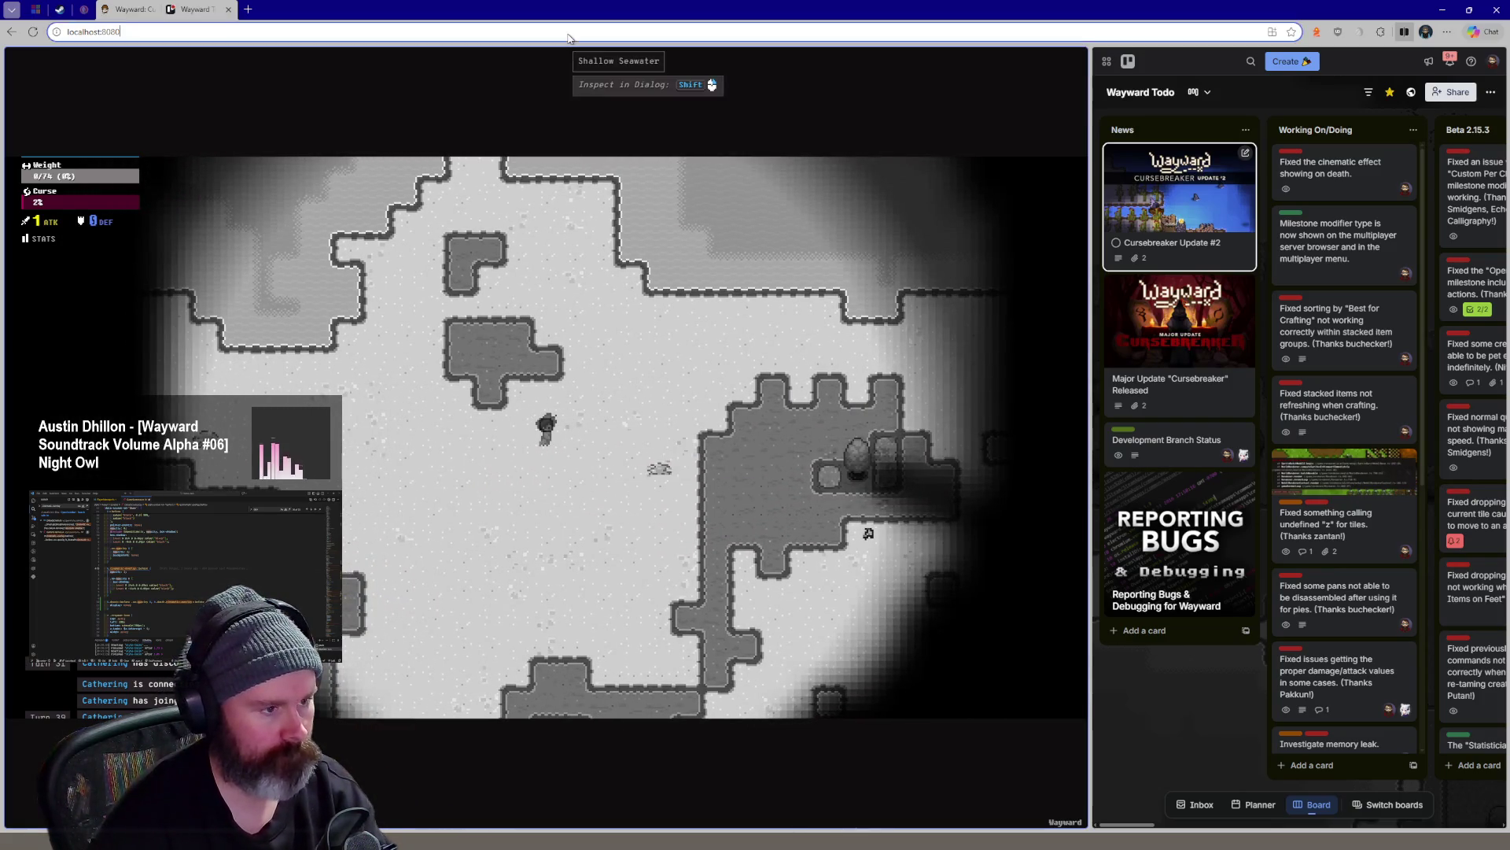
pyautogui.press('F12')
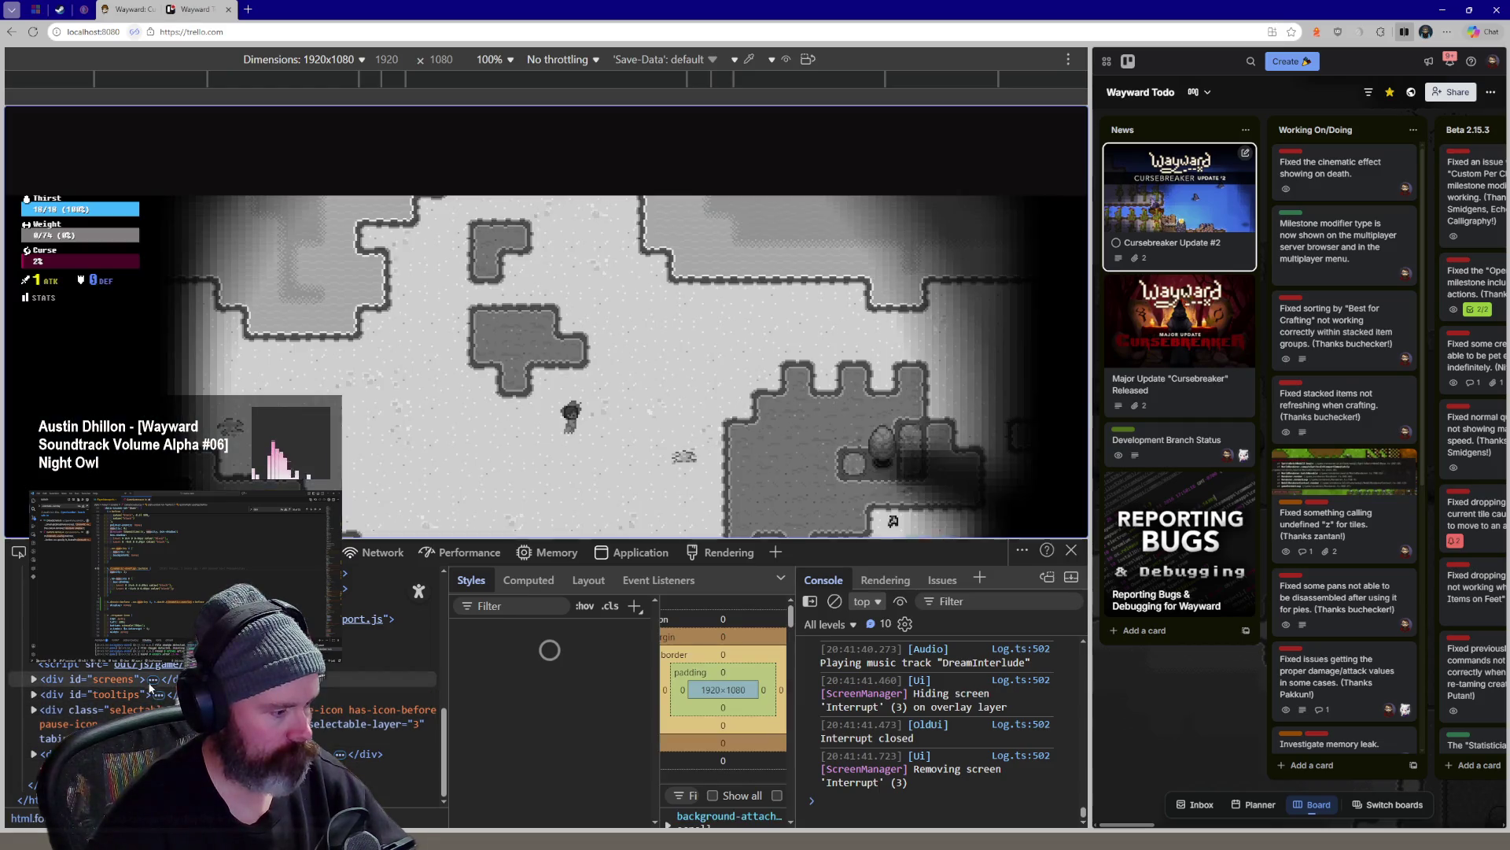
# Inspect div#screens > div.screen's ::before styles, comparing against GameScreen.scss in the editor
pyautogui.click(59, 681)
pyautogui.click(106, 694)
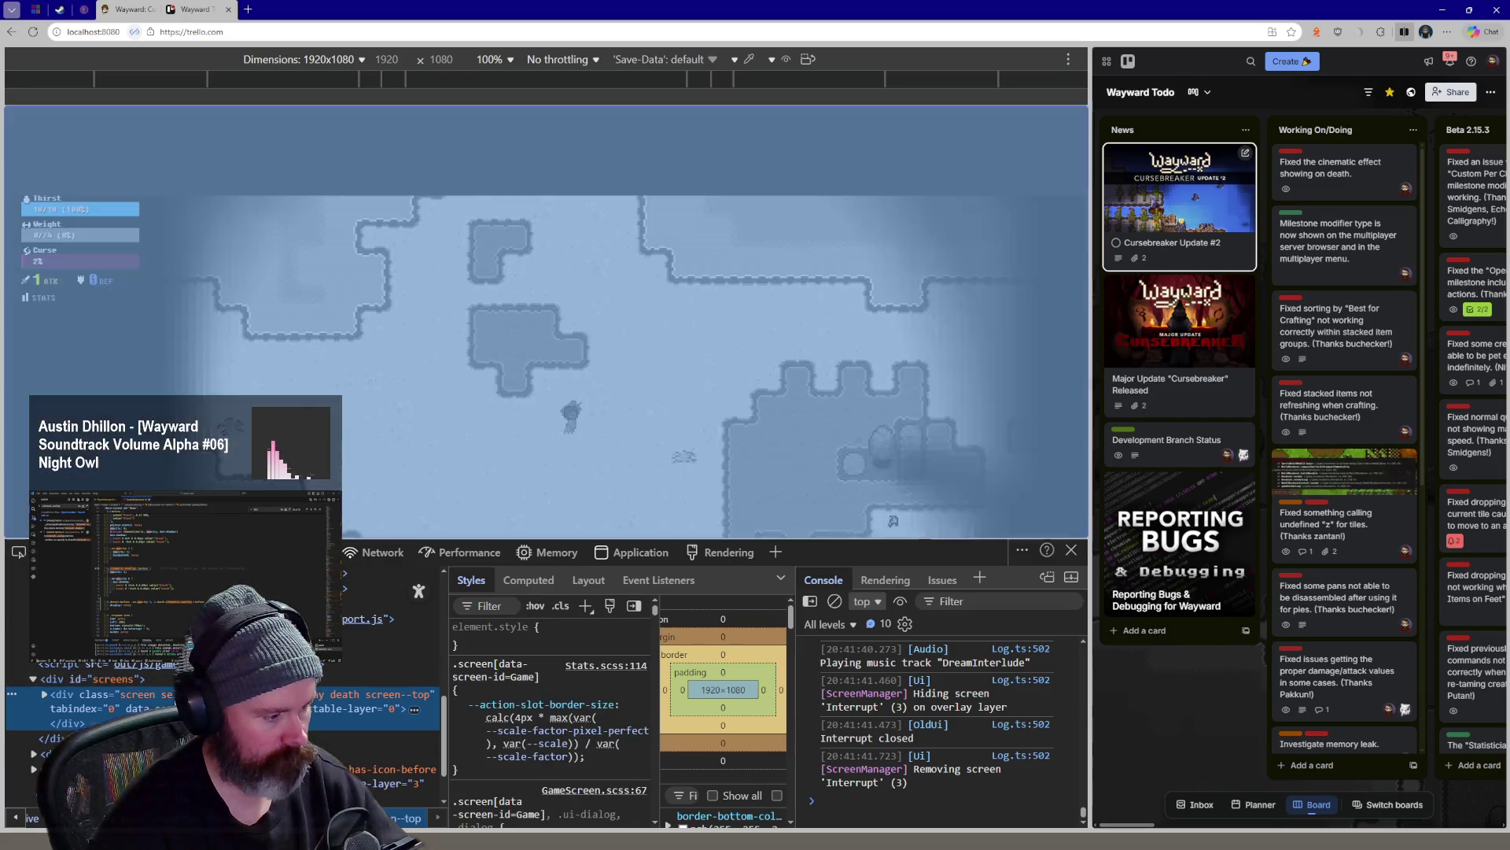
pyautogui.hotkey('alt', 'Tab')
pyautogui.scroll(3, 556, 463)
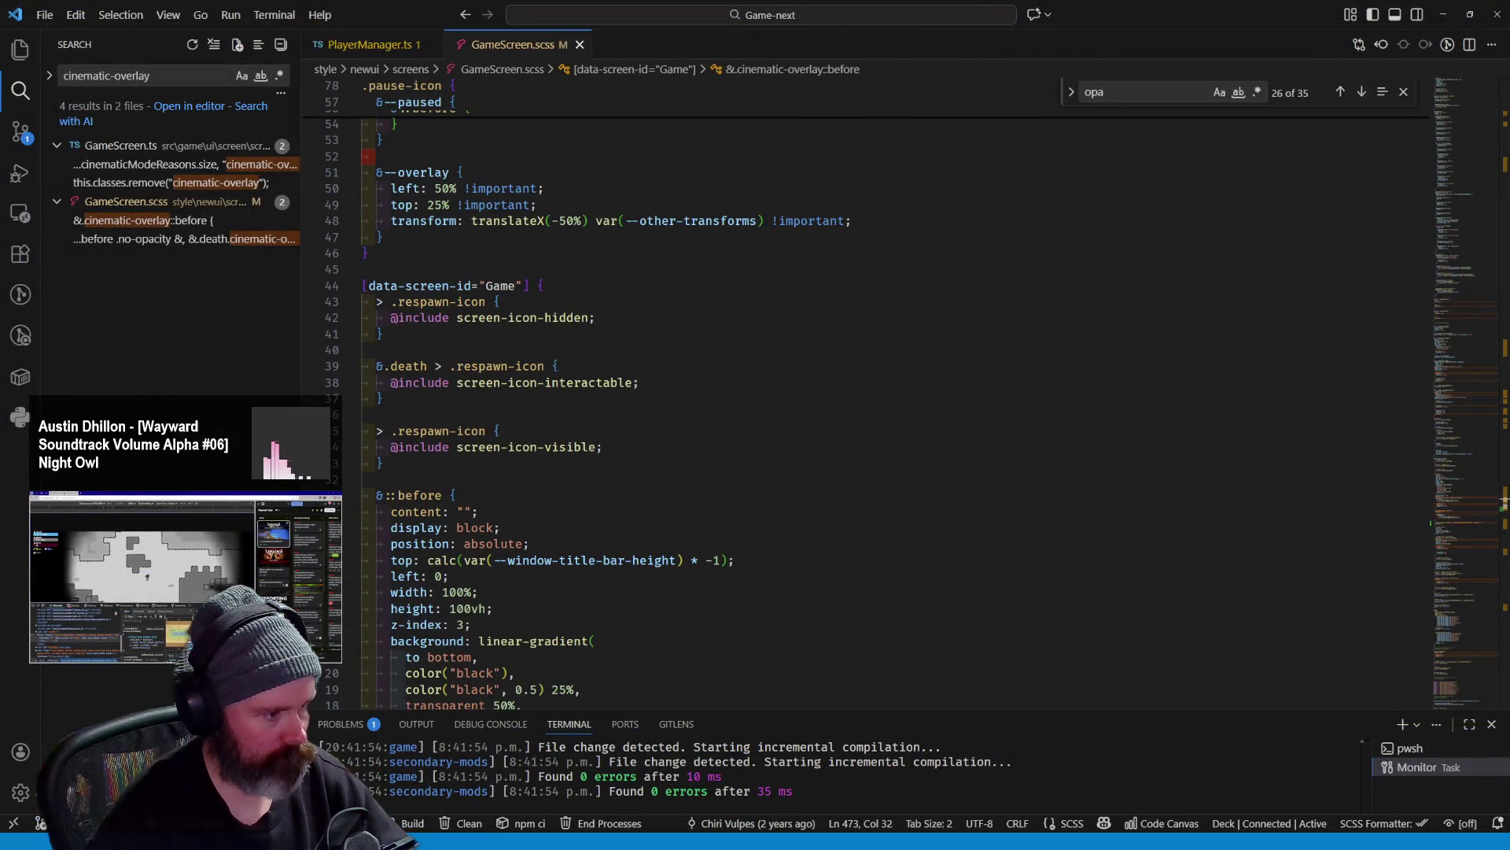
pyautogui.hotkey('alt', 'Tab')
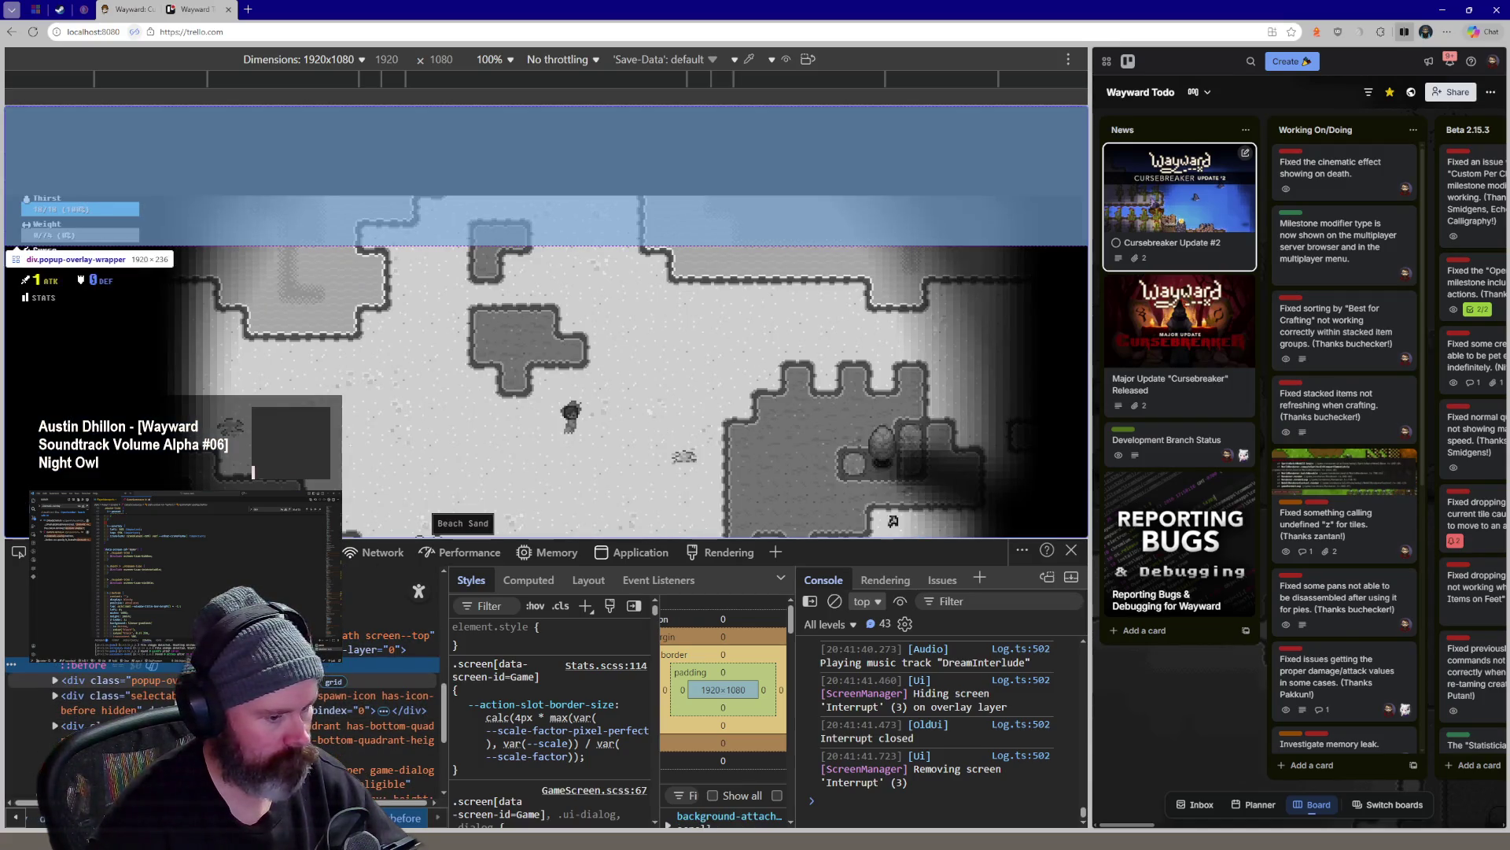
pyautogui.moveTo(564, 708)
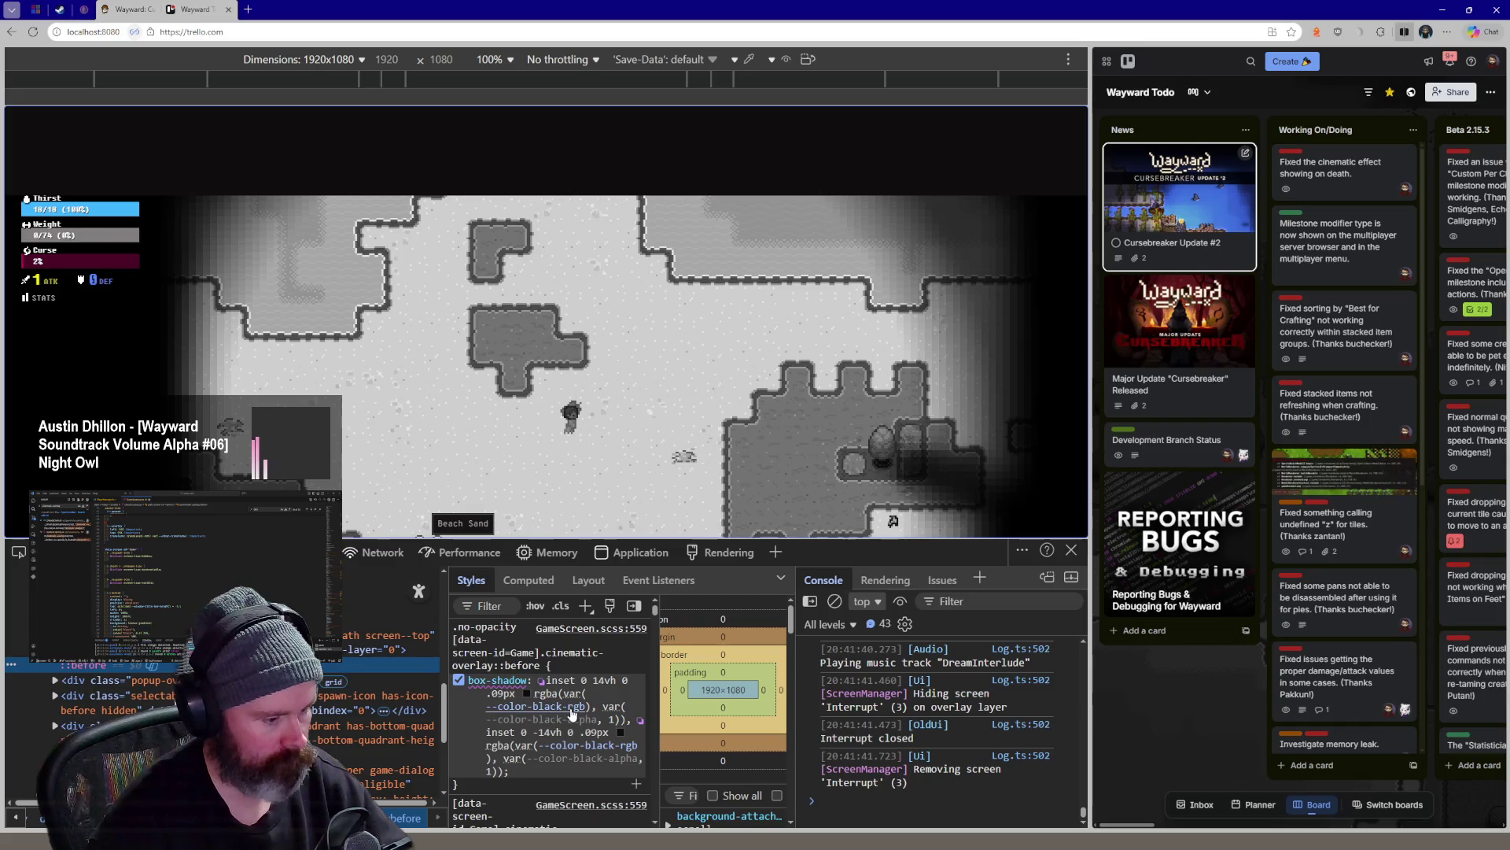
pyautogui.scroll(2, 572, 717)
pyautogui.scroll(2, 573, 716)
pyautogui.scroll(2, 572, 716)
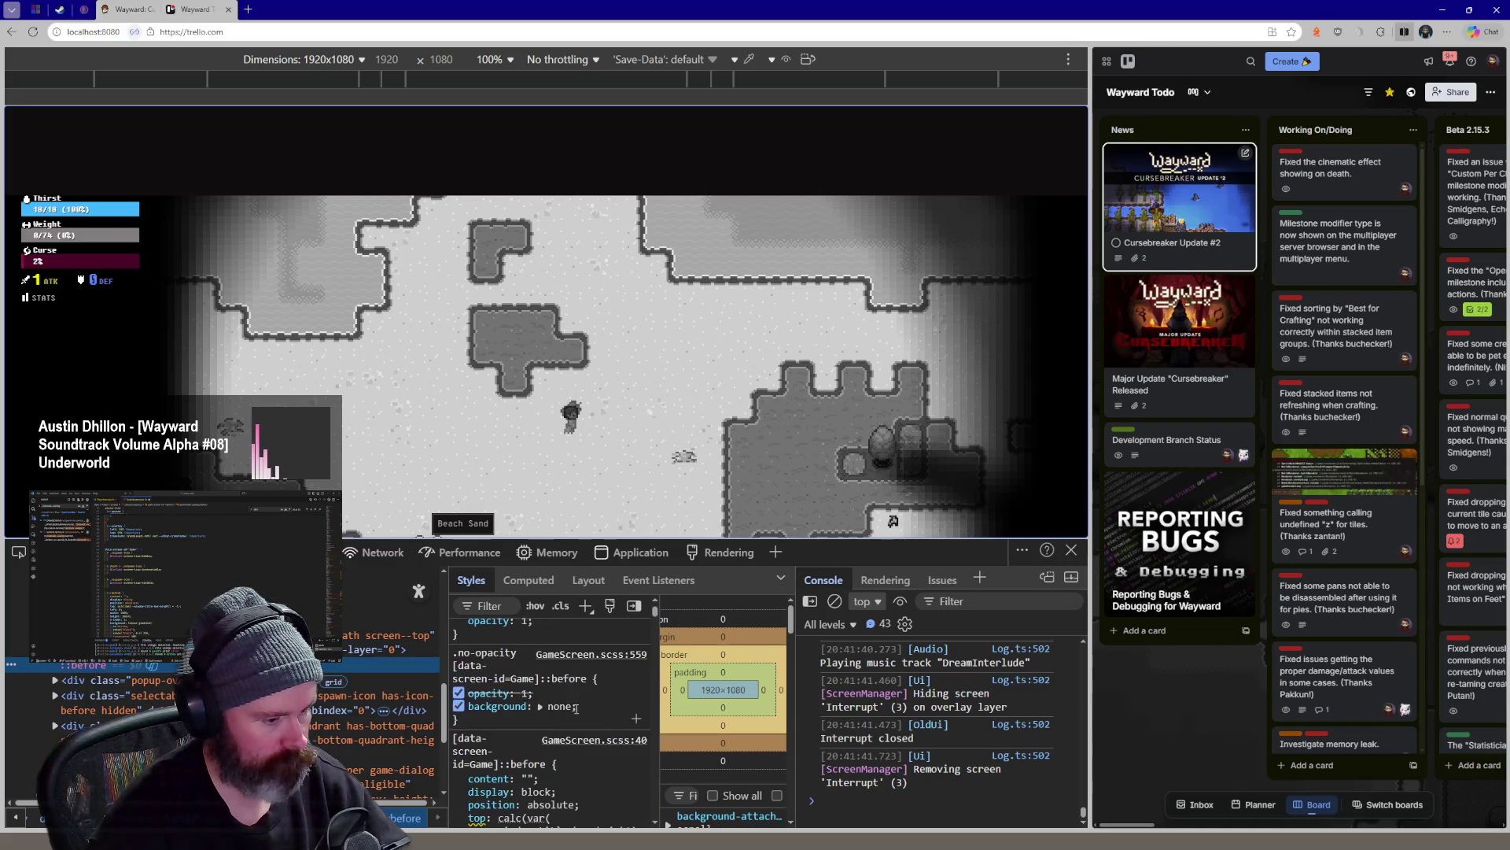
pyautogui.scroll(2, 571, 705)
pyautogui.scroll(2, 573, 706)
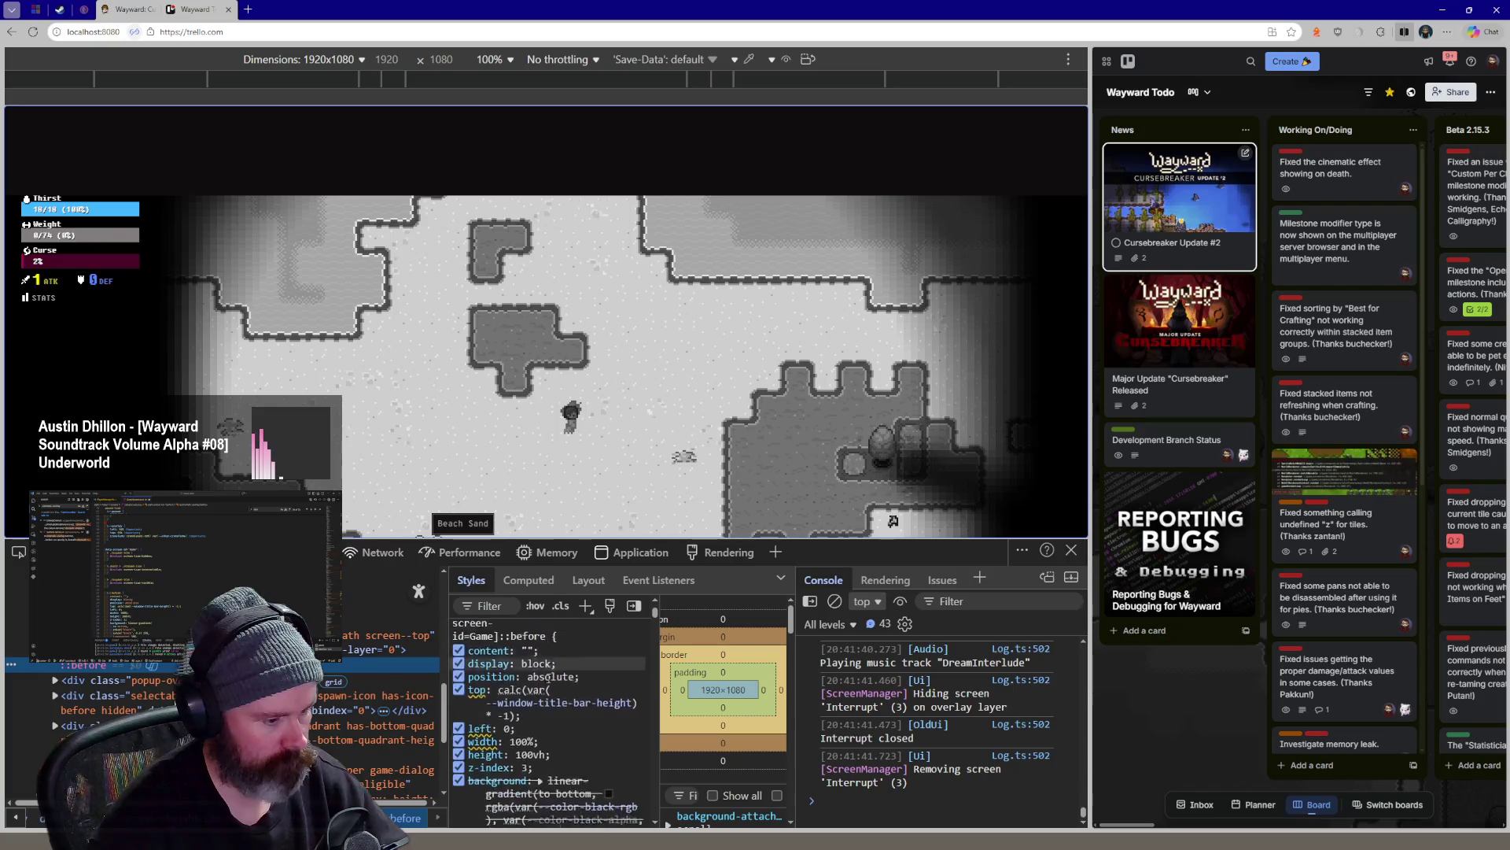
pyautogui.scroll(-2, 549, 696)
pyautogui.scroll(-2, 549, 697)
pyautogui.scroll(-2, 549, 696)
pyautogui.scroll(-2, 549, 696)
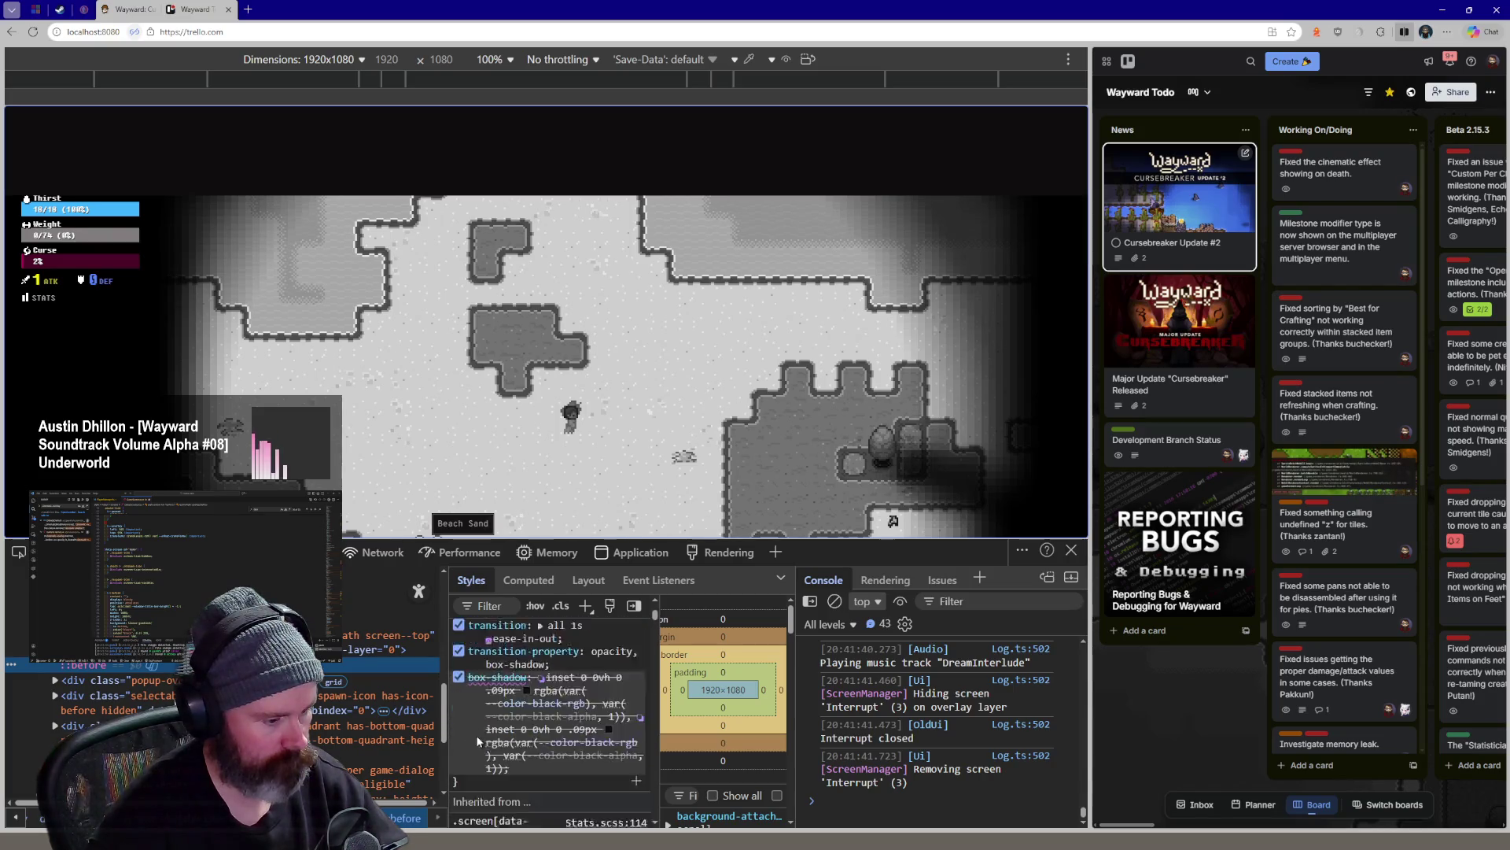
pyautogui.hotkey('alt', 'Tab')
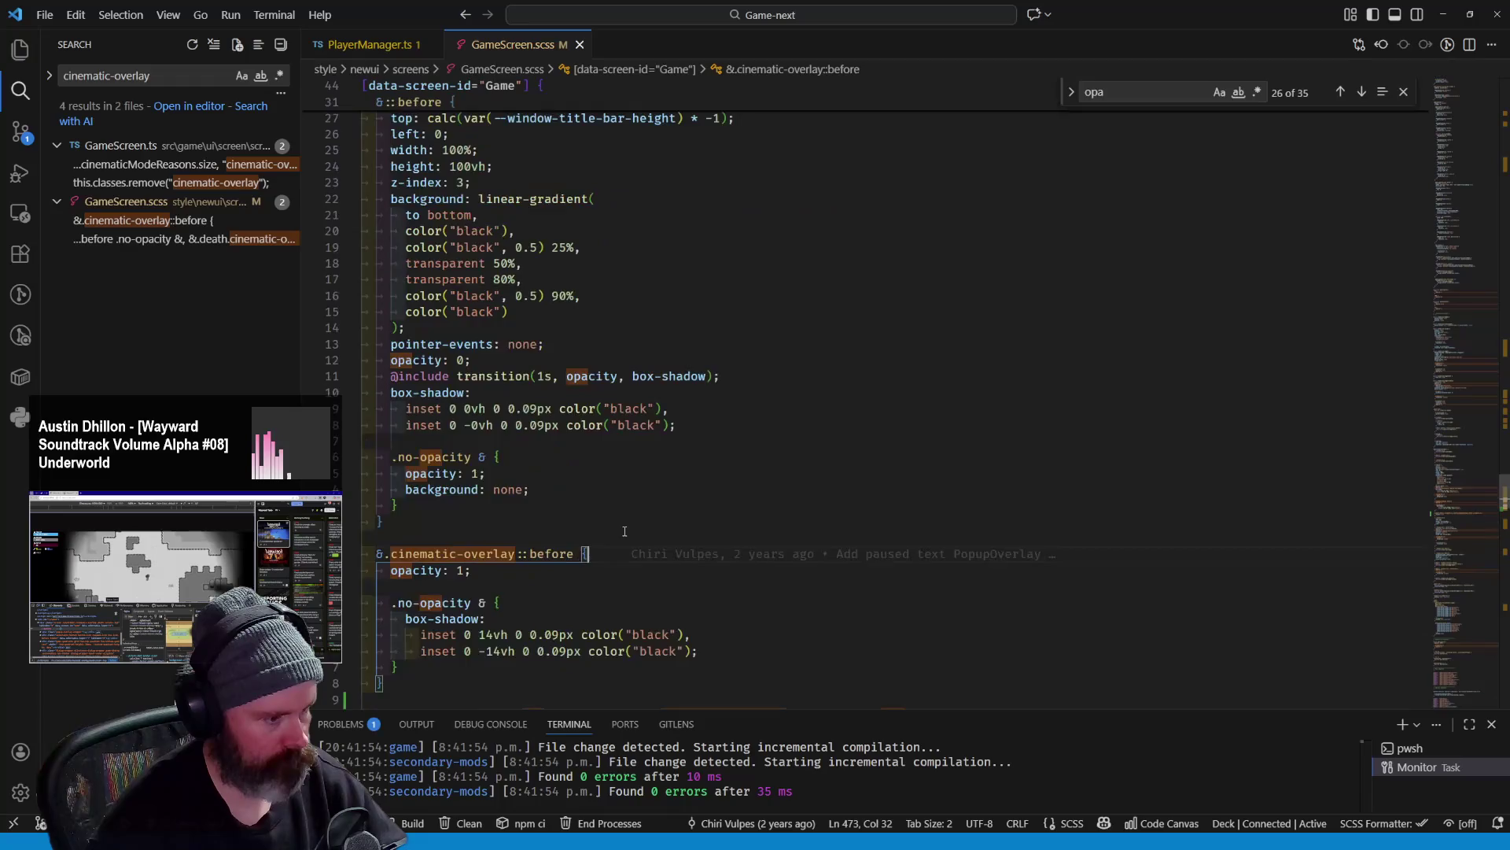
pyautogui.scroll(-2, 624, 532)
pyautogui.scroll(-2, 606, 505)
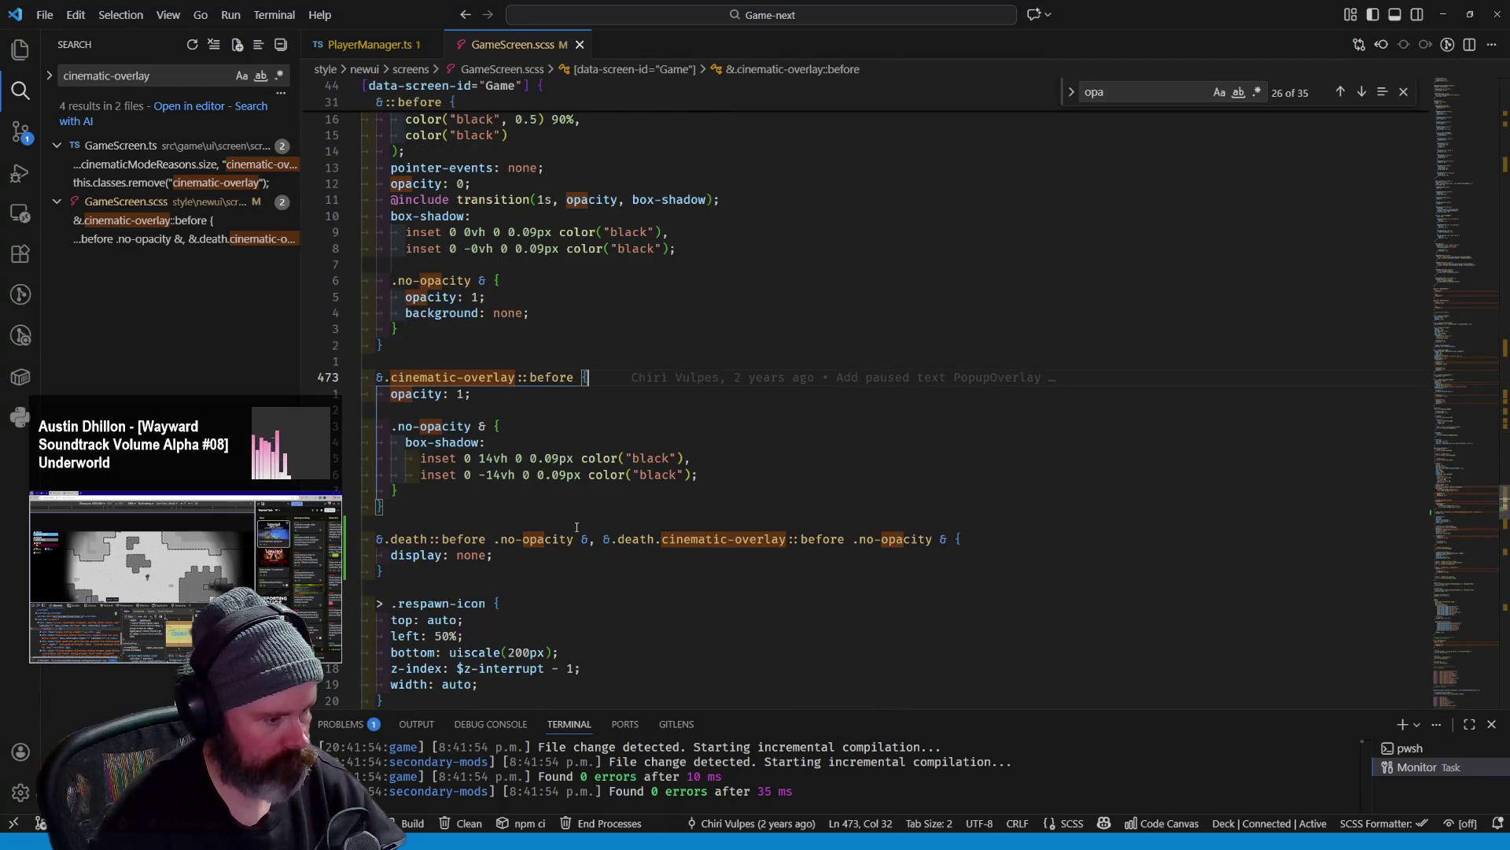
# Strip '.no-opacity &' from both selectors of the death ::before rule
pyautogui.click(496, 426)
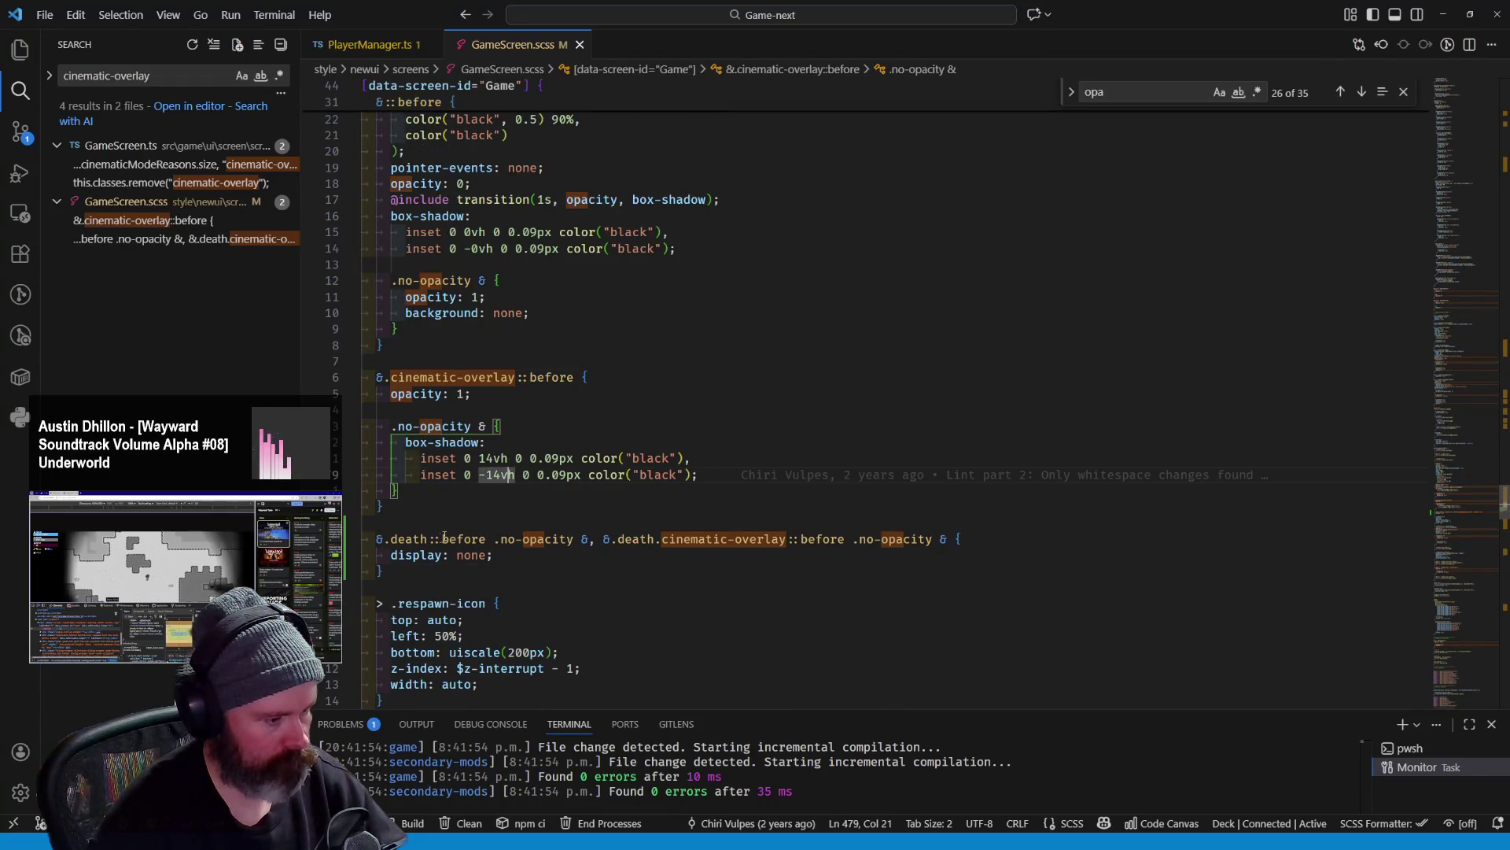
pyautogui.scroll(2, 382, 531)
pyautogui.scroll(5, 383, 531)
pyautogui.scroll(5, 375, 321)
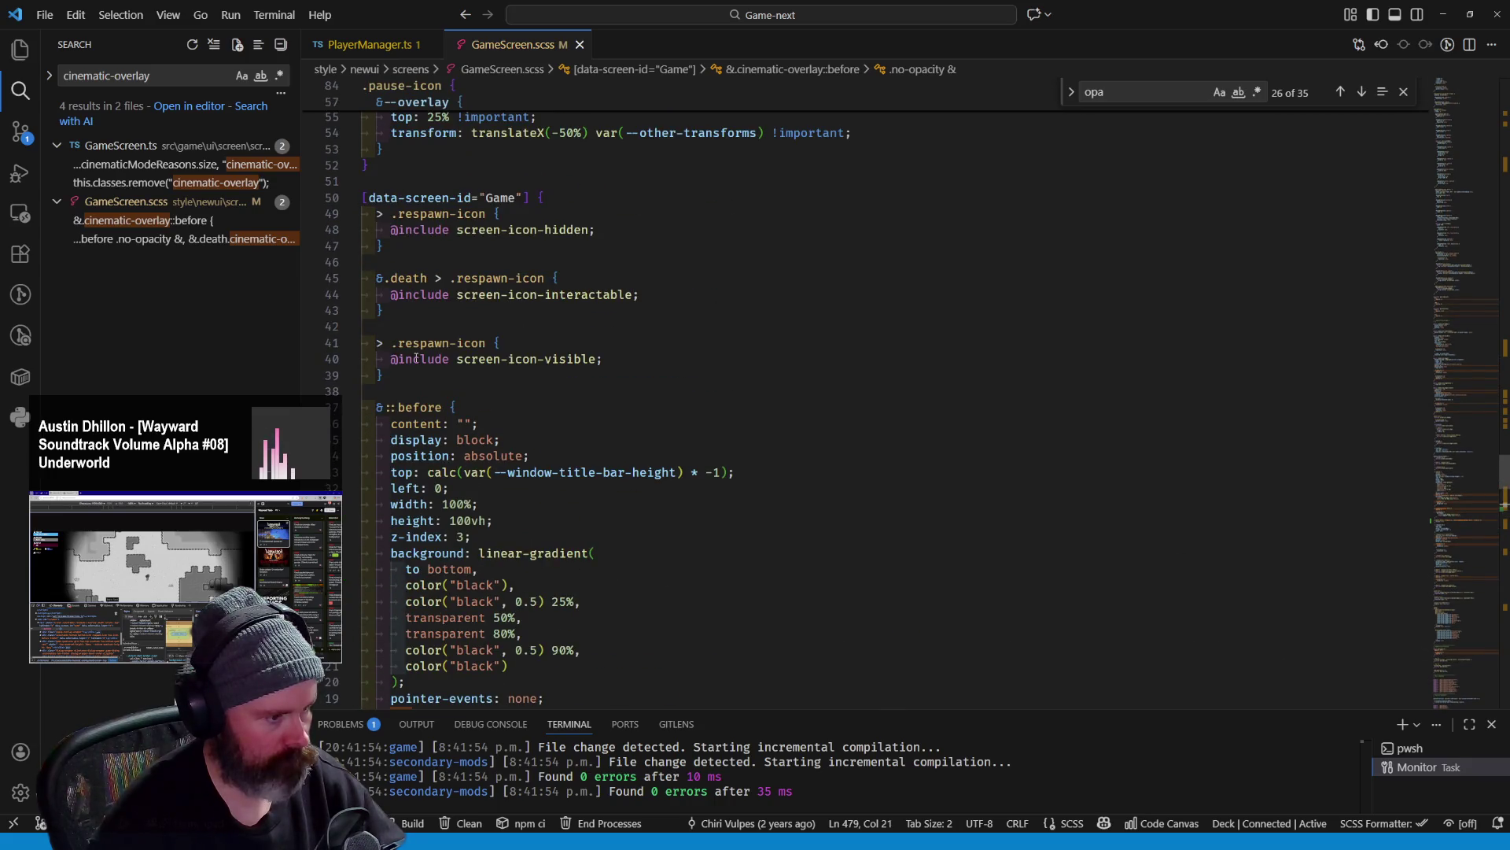
pyautogui.scroll(-10, 419, 357)
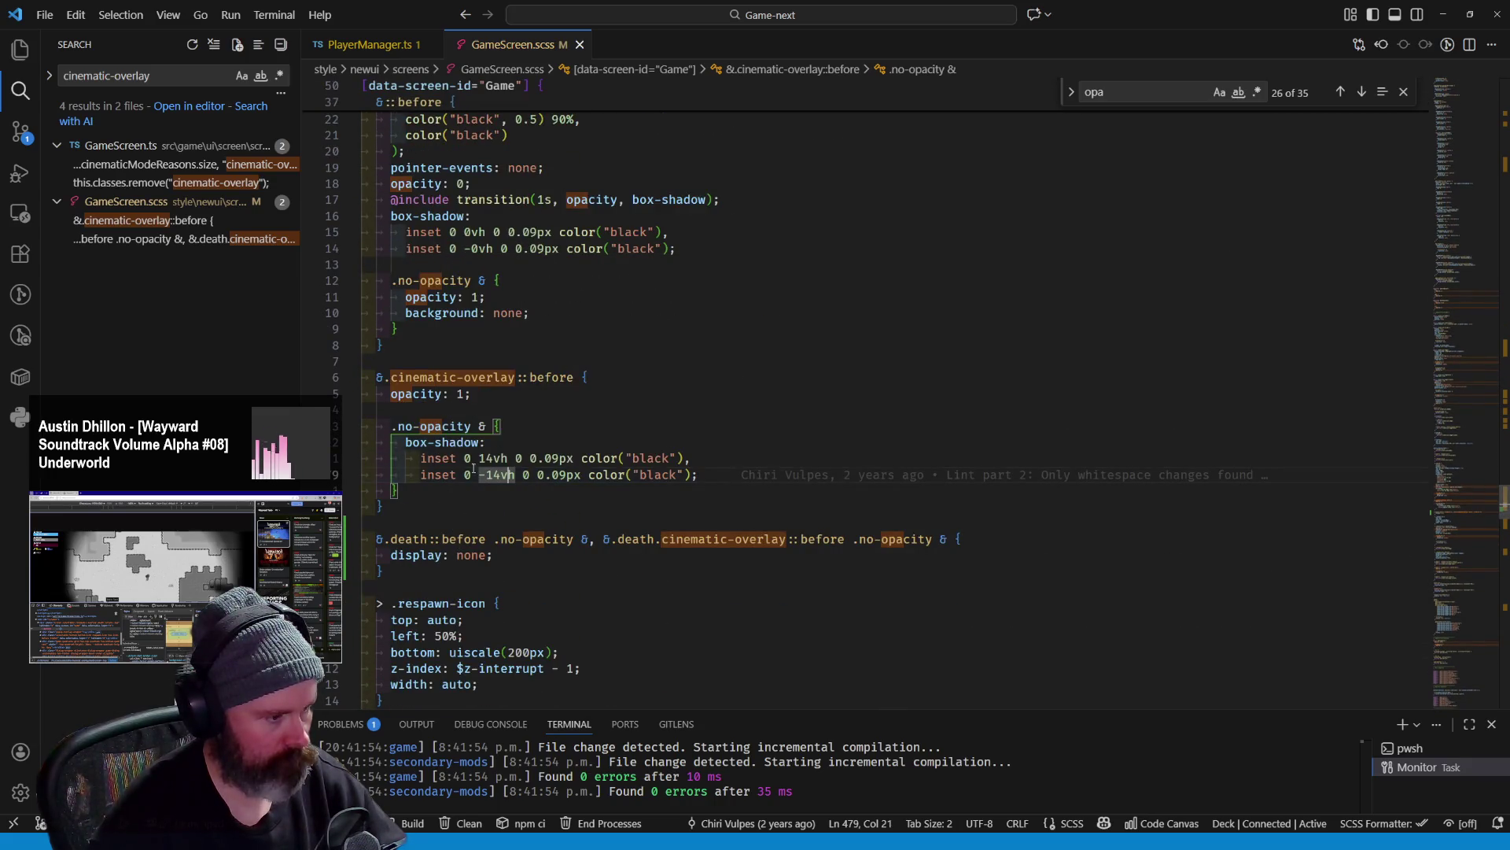
pyautogui.scroll(5, 474, 467)
pyautogui.scroll(-7, 412, 344)
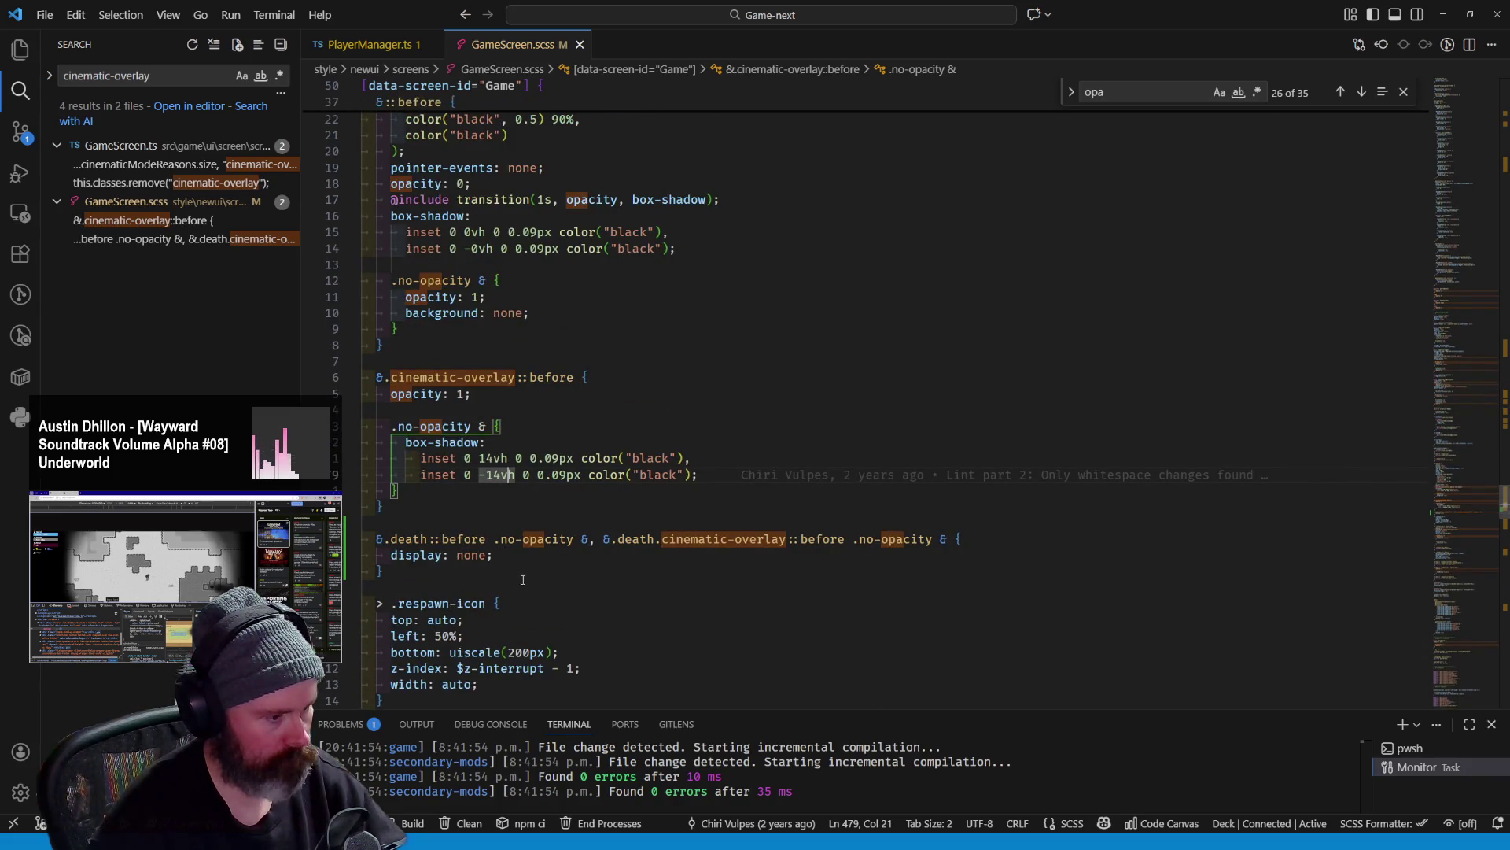
pyautogui.click(586, 541)
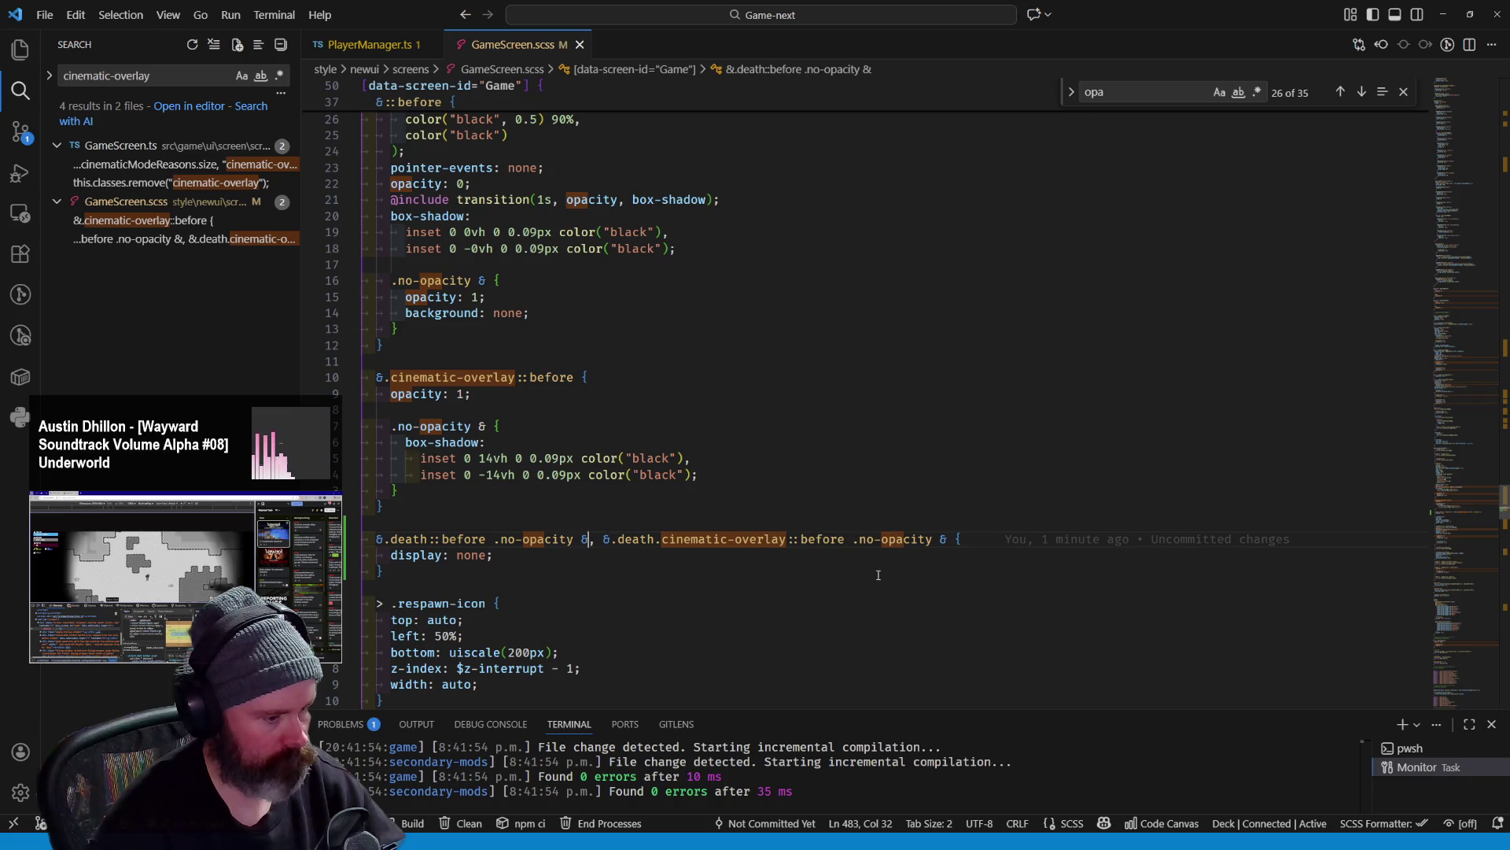
pyautogui.click(898, 460)
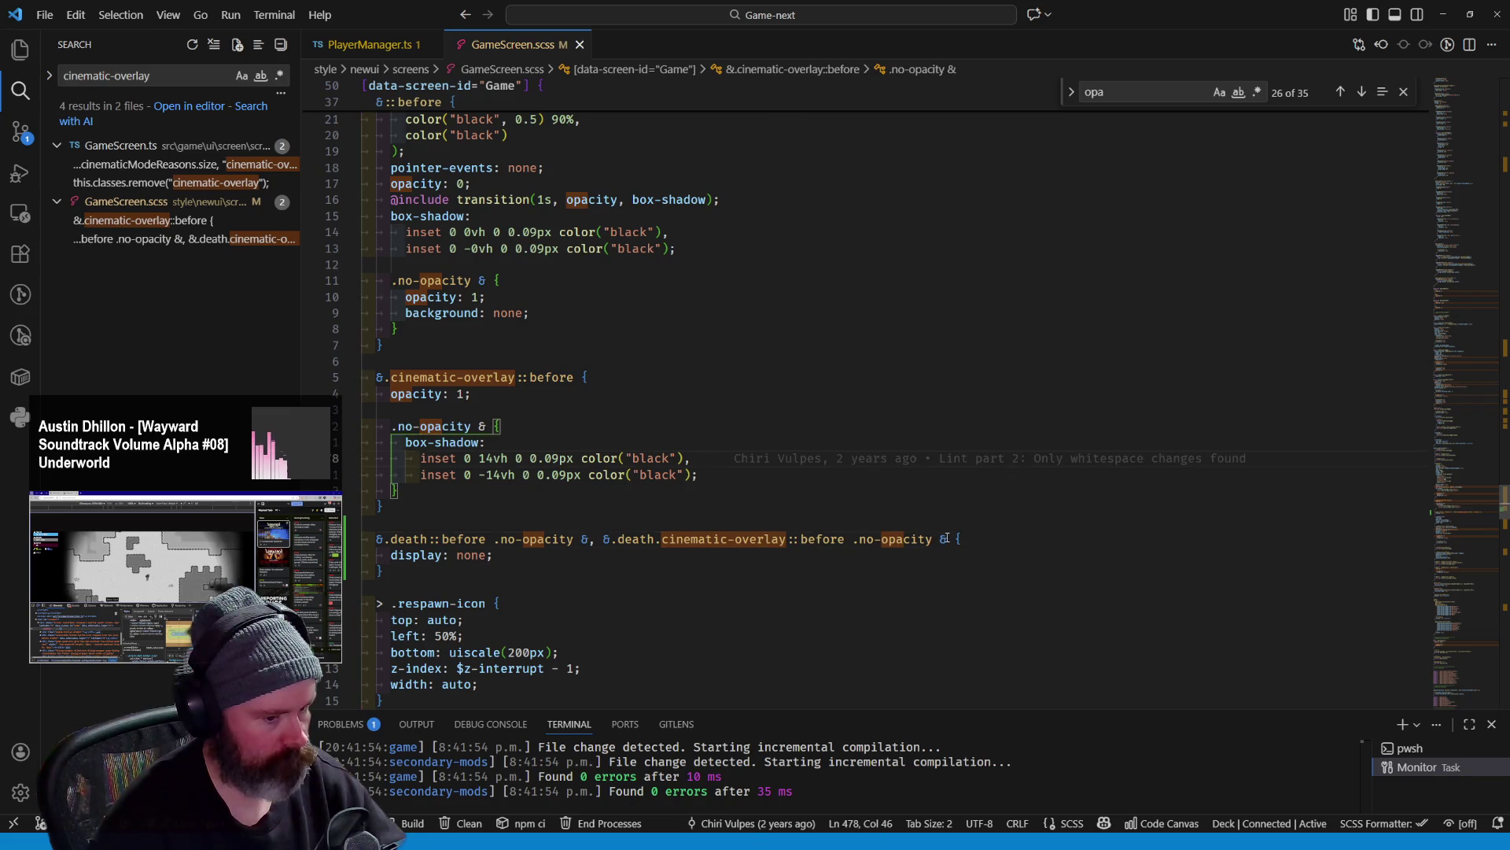
pyautogui.moveTo(947, 538); pyautogui.dragTo(851, 540)
pyautogui.hotkey('ctrl', 'c')
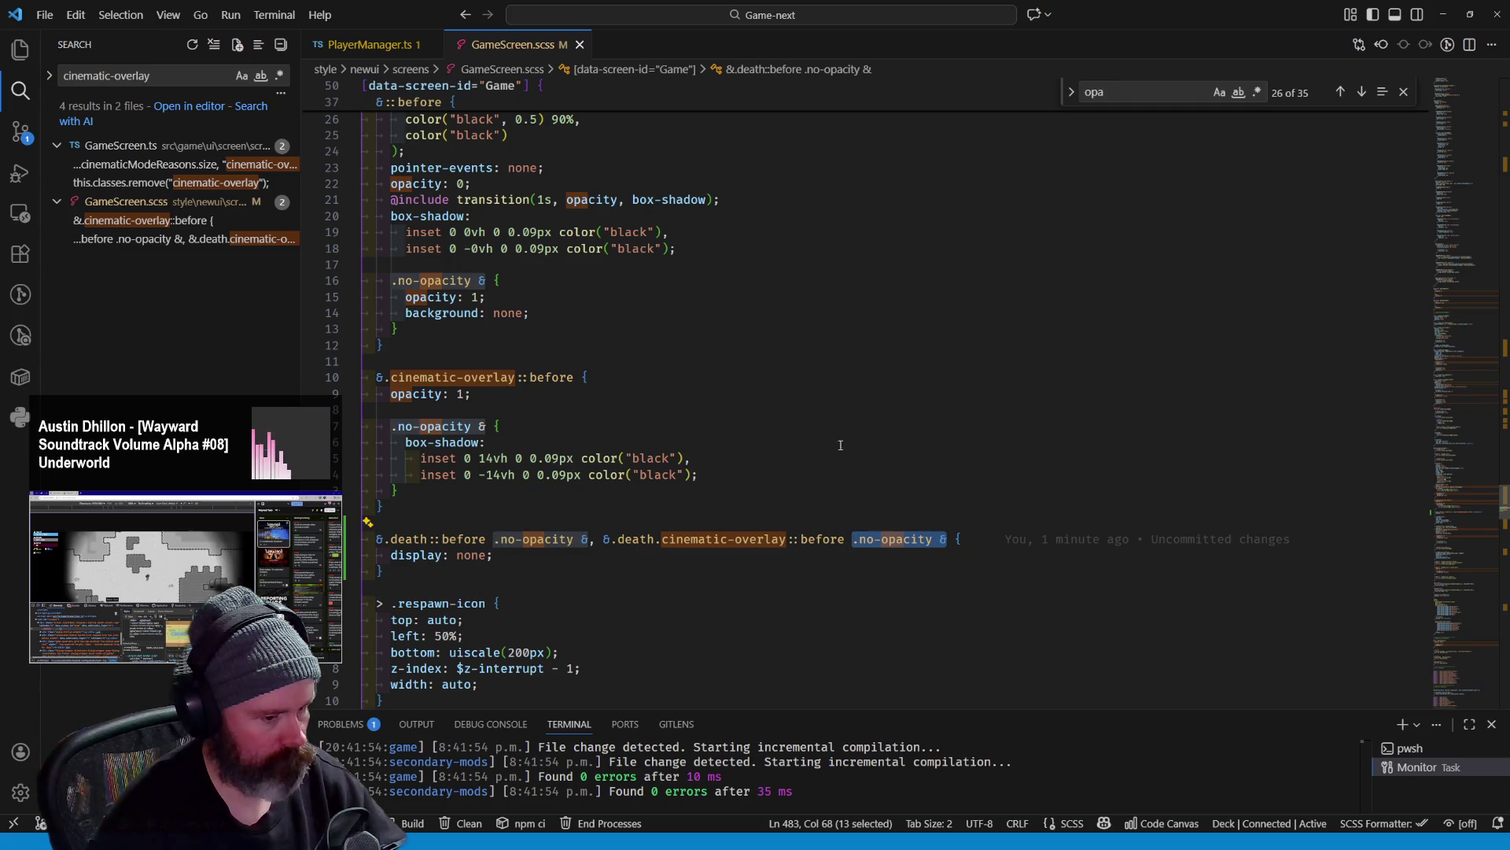
pyautogui.press('Delete')
pyautogui.click(587, 540)
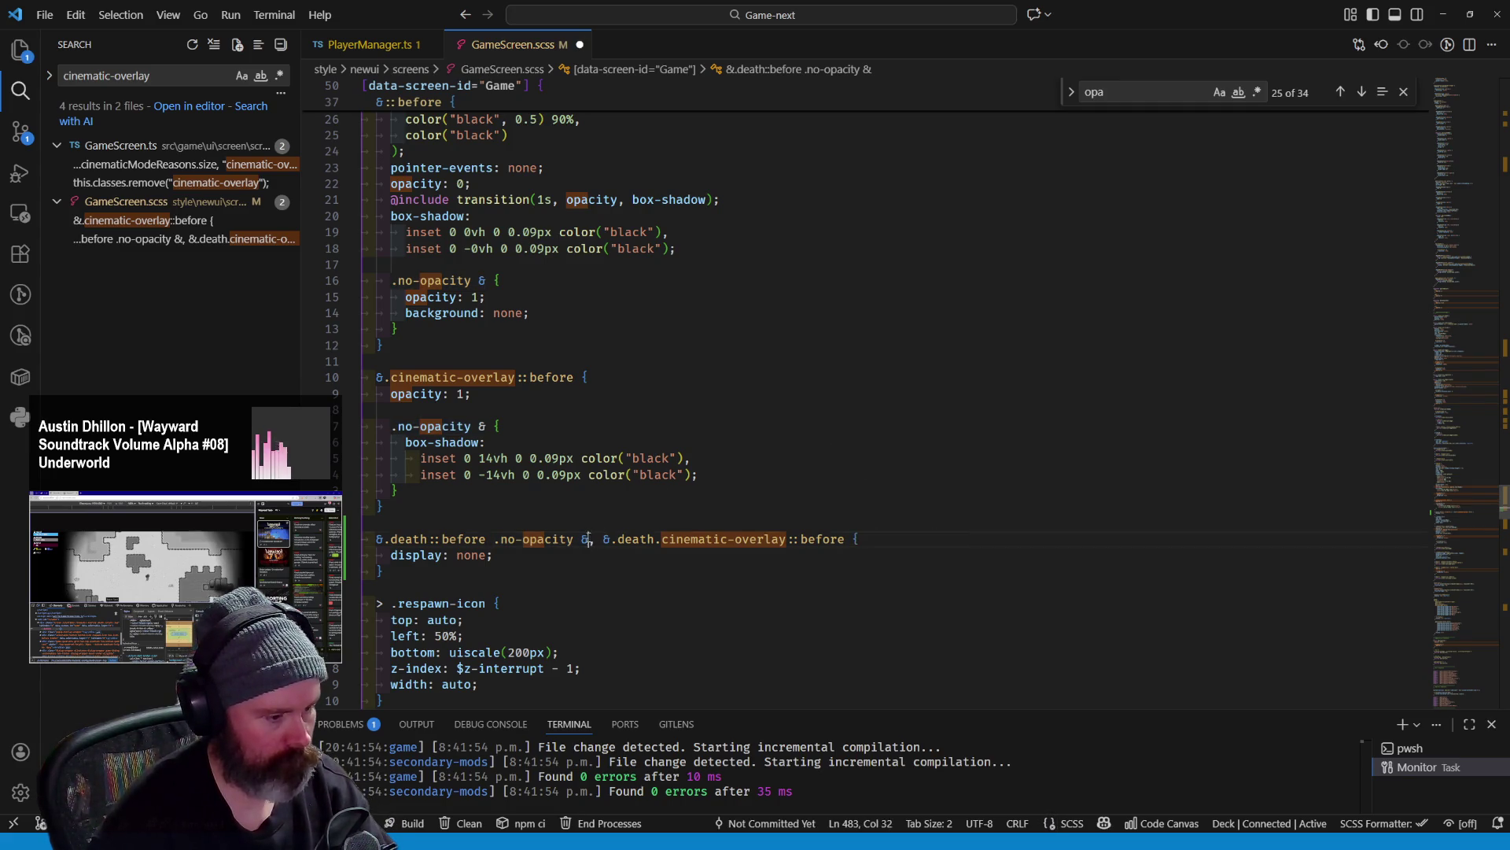
pyautogui.moveTo(593, 539); pyautogui.dragTo(493, 539)
pyautogui.press('Delete')
# Nest a '.no-opacity &' block inside the rule and move display: none into it
pyautogui.click(807, 538)
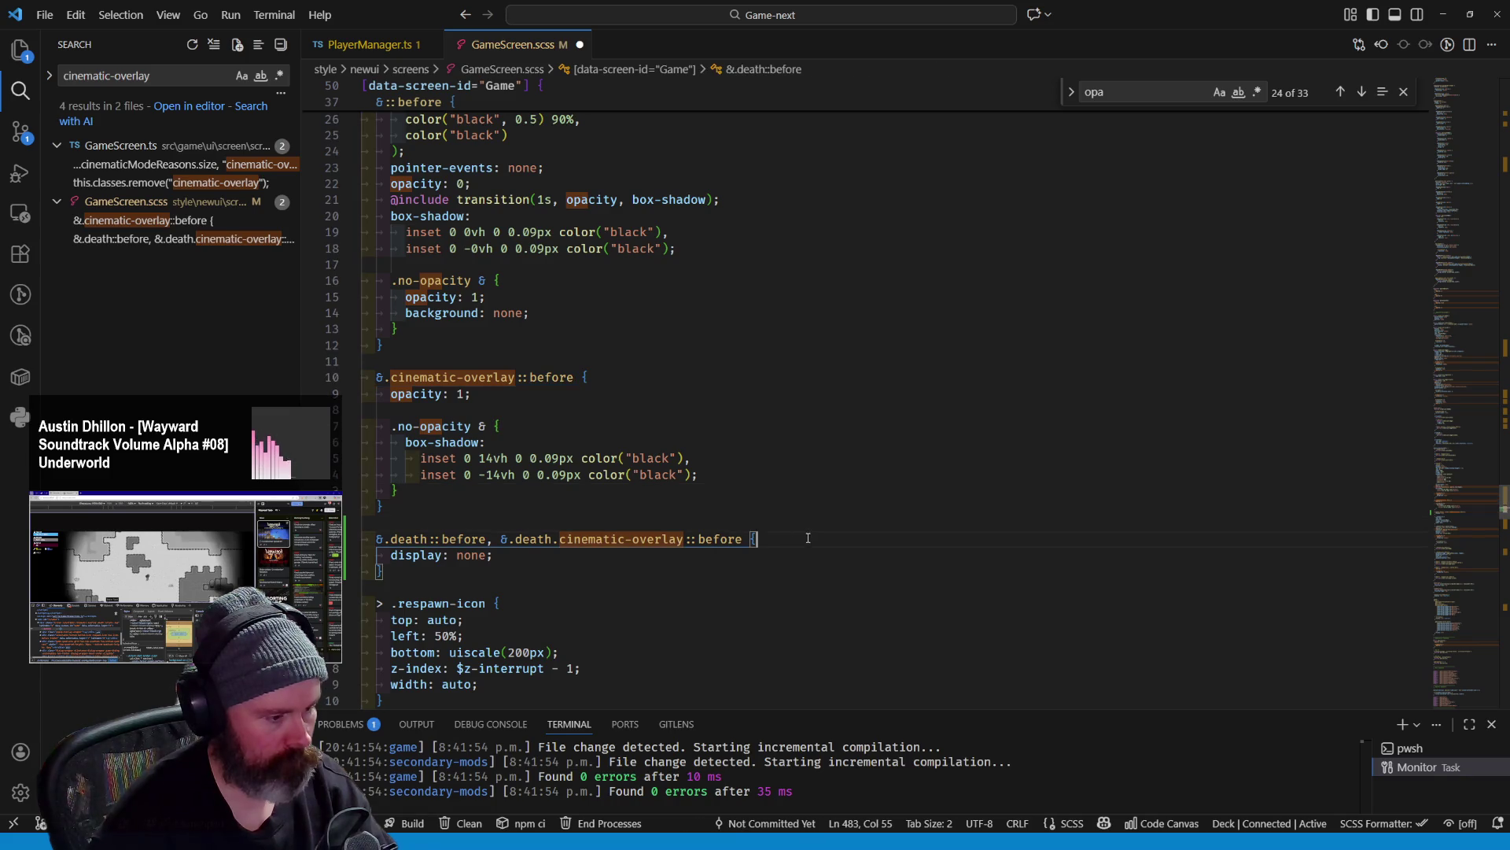
pyautogui.press('Return')
pyautogui.hotkey('ctrl', 'v')
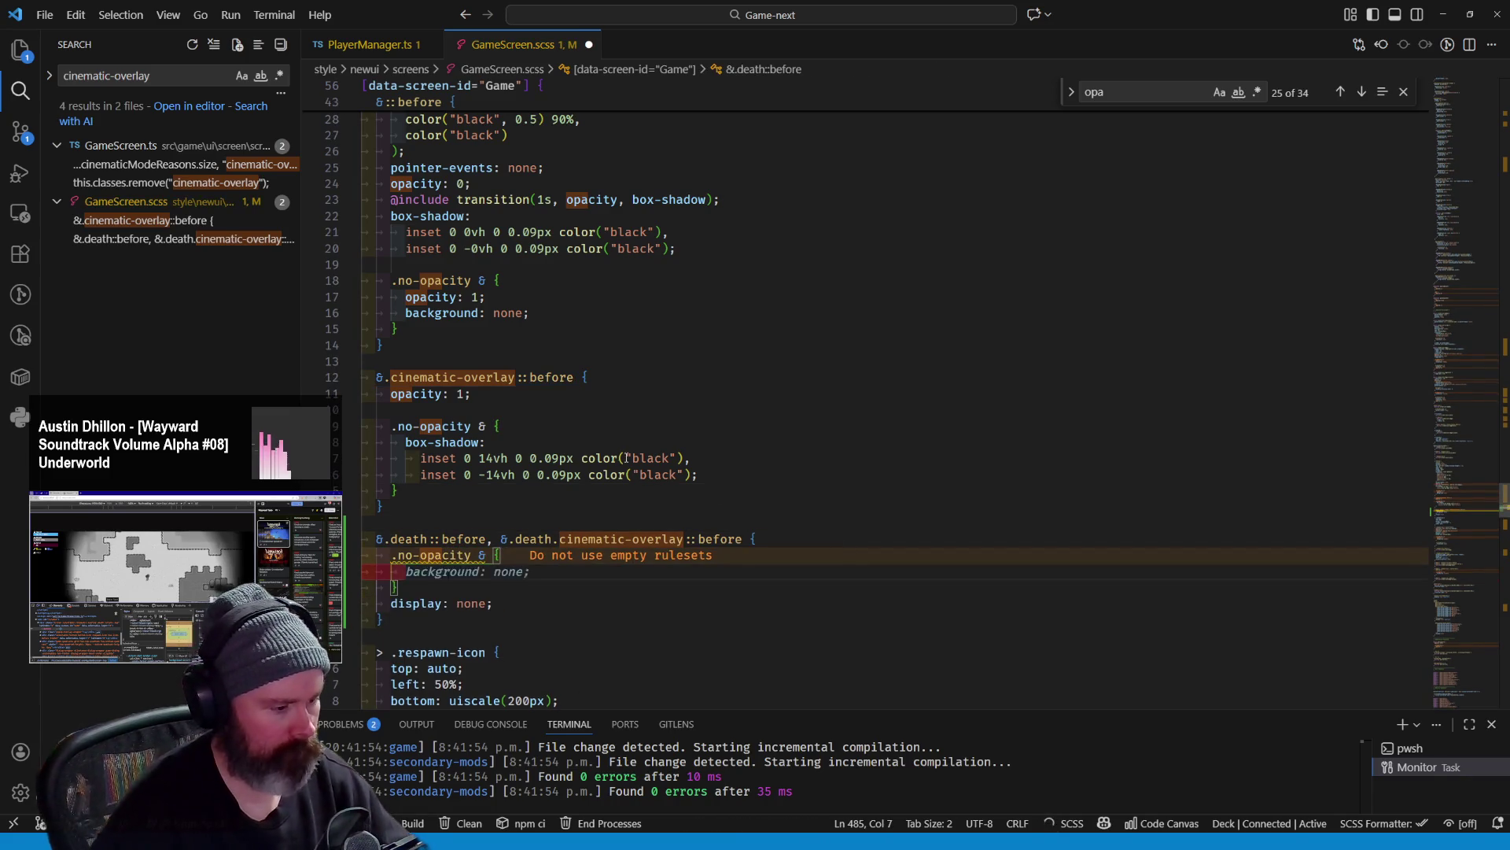
pyautogui.moveTo(492, 604); pyautogui.dragTo(390, 603)
pyautogui.hotkey('ctrl', 'x')
pyautogui.moveTo(530, 572); pyautogui.dragTo(406, 571)
pyautogui.press('Delete')
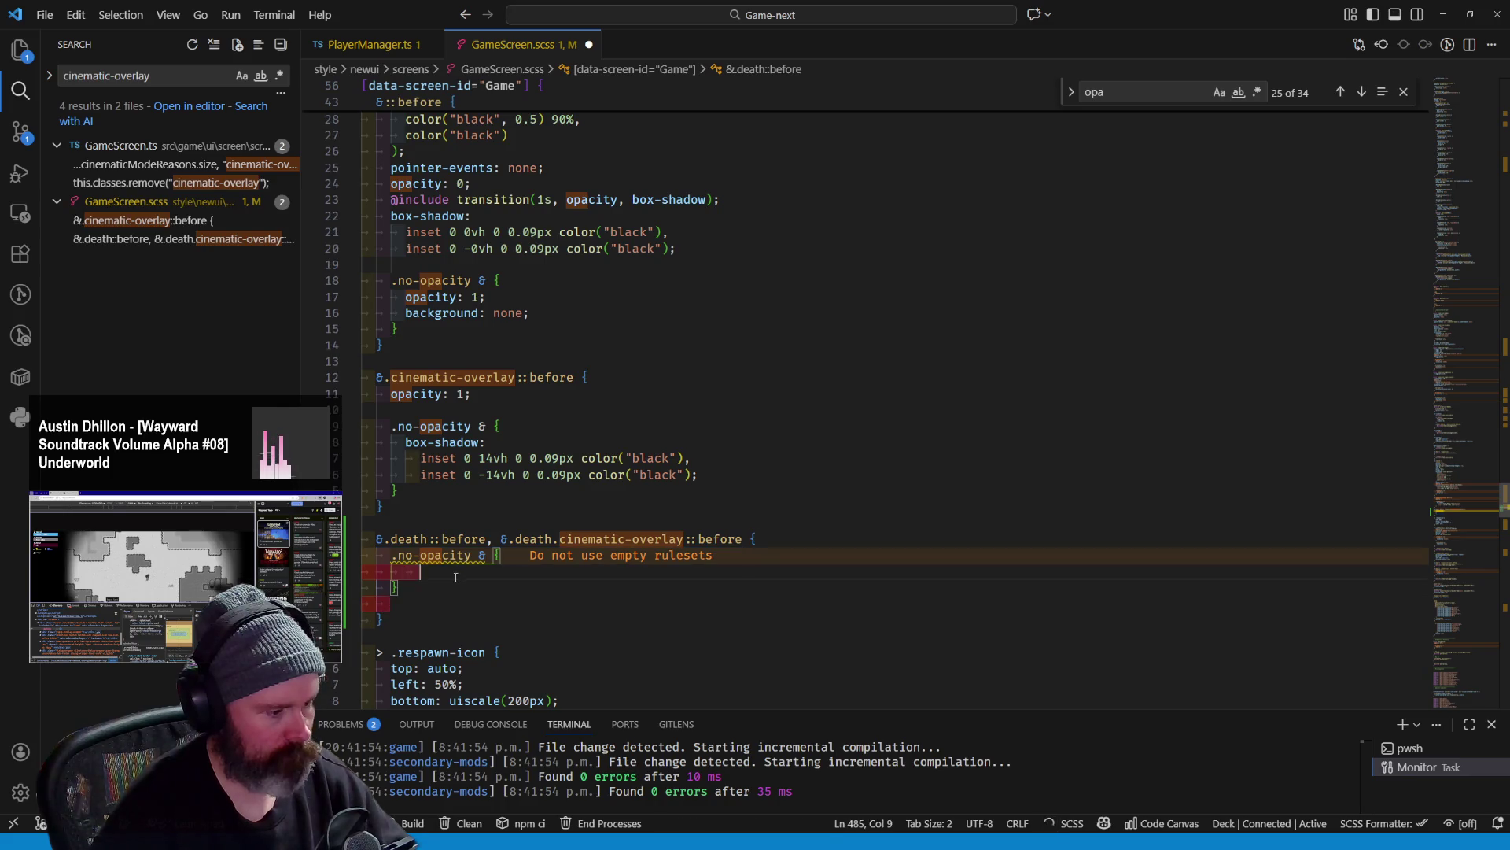
pyautogui.hotkey('ctrl', 'v')
# Remove leftover blank lines, save GameScreen.scss and switch to the game in the browser
pyautogui.click(443, 595)
pyautogui.press('Delete')
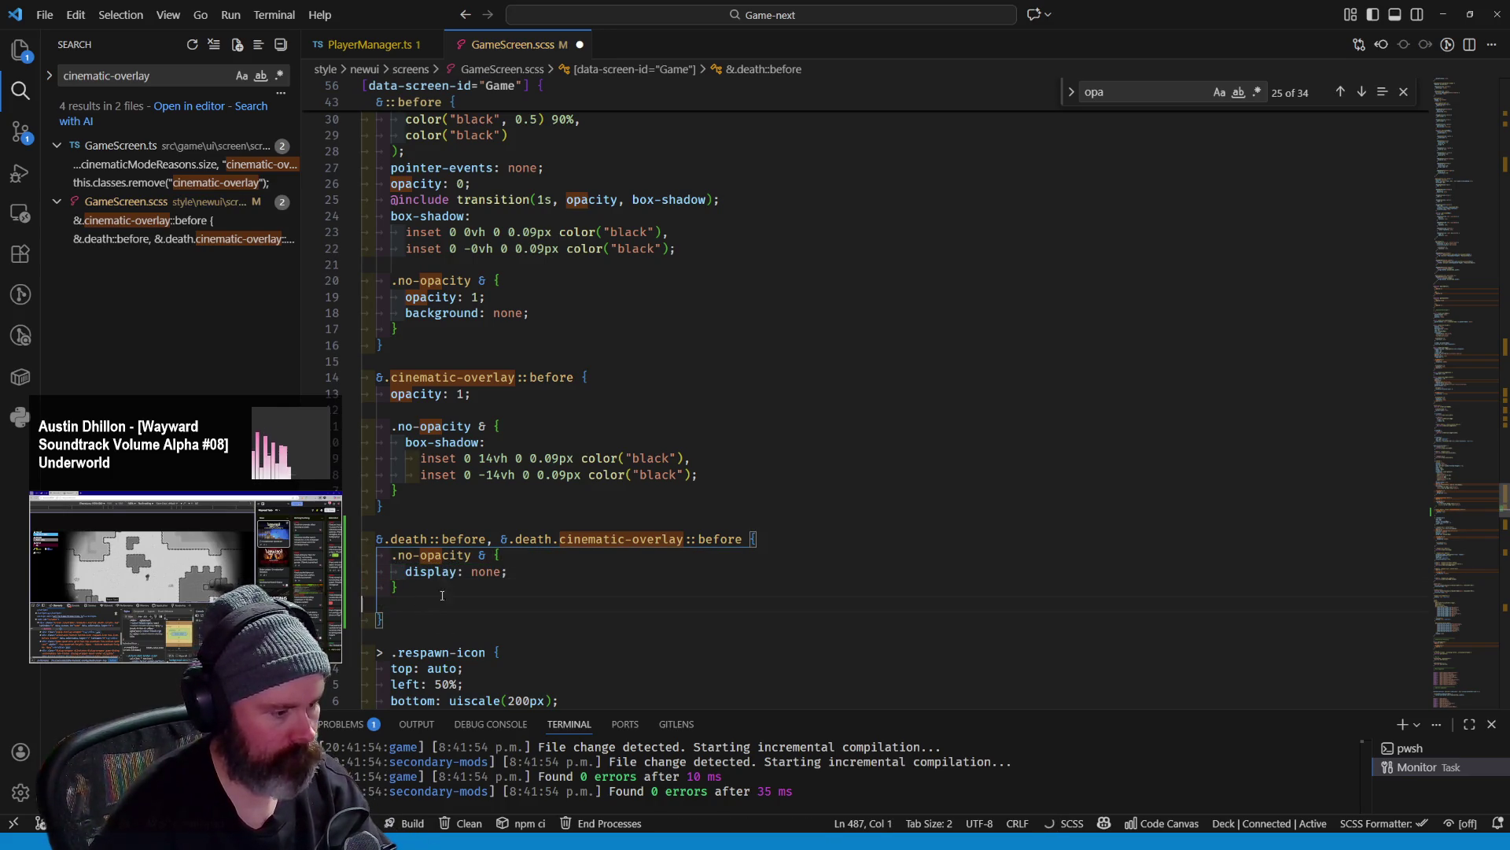
pyautogui.press('Delete')
pyautogui.hotkey('ctrl', 's')
pyautogui.click(597, 428)
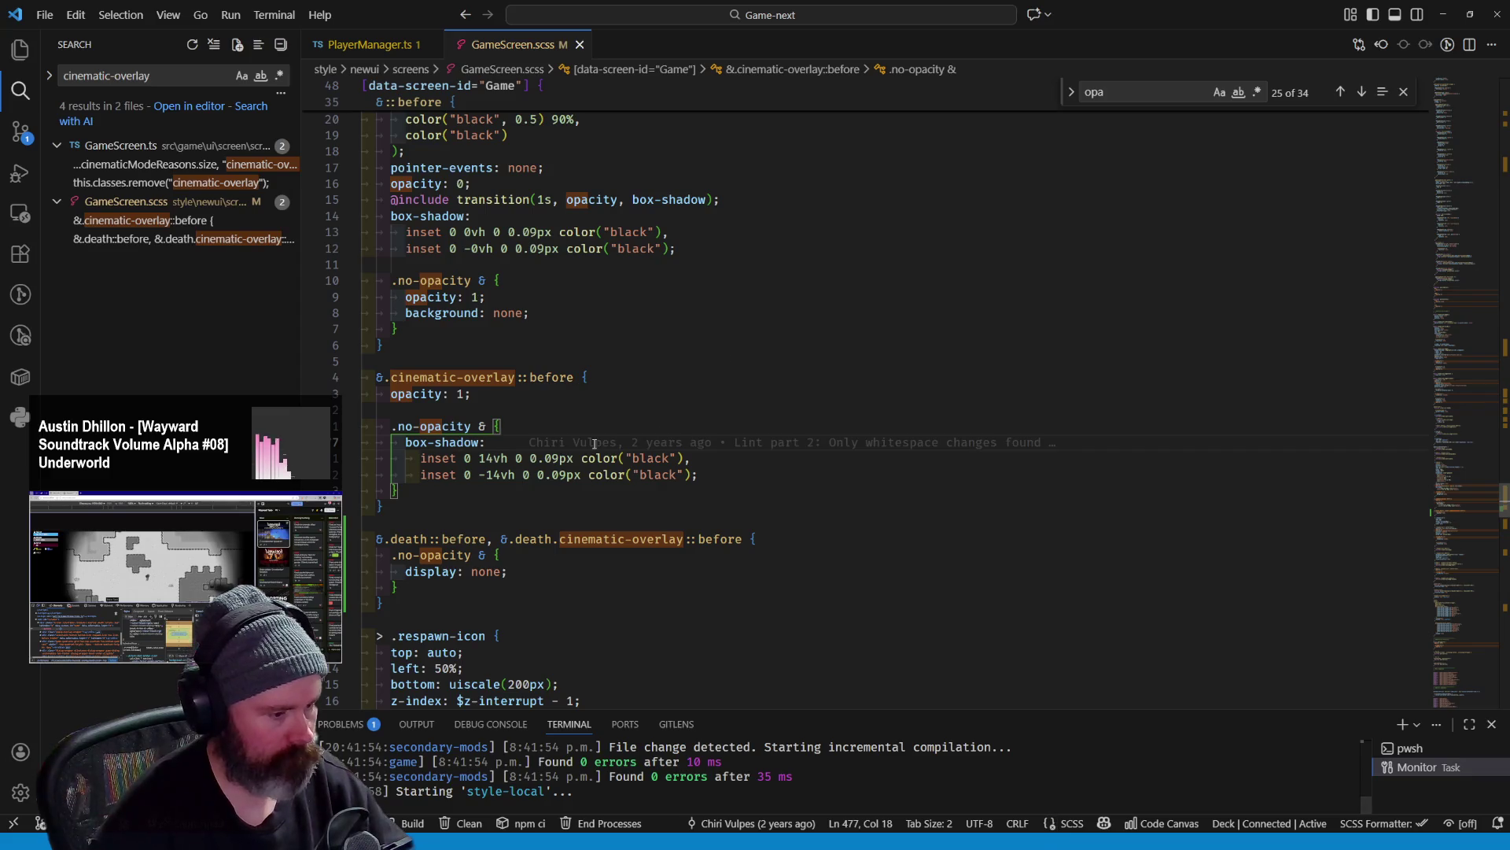
pyautogui.click(408, 587)
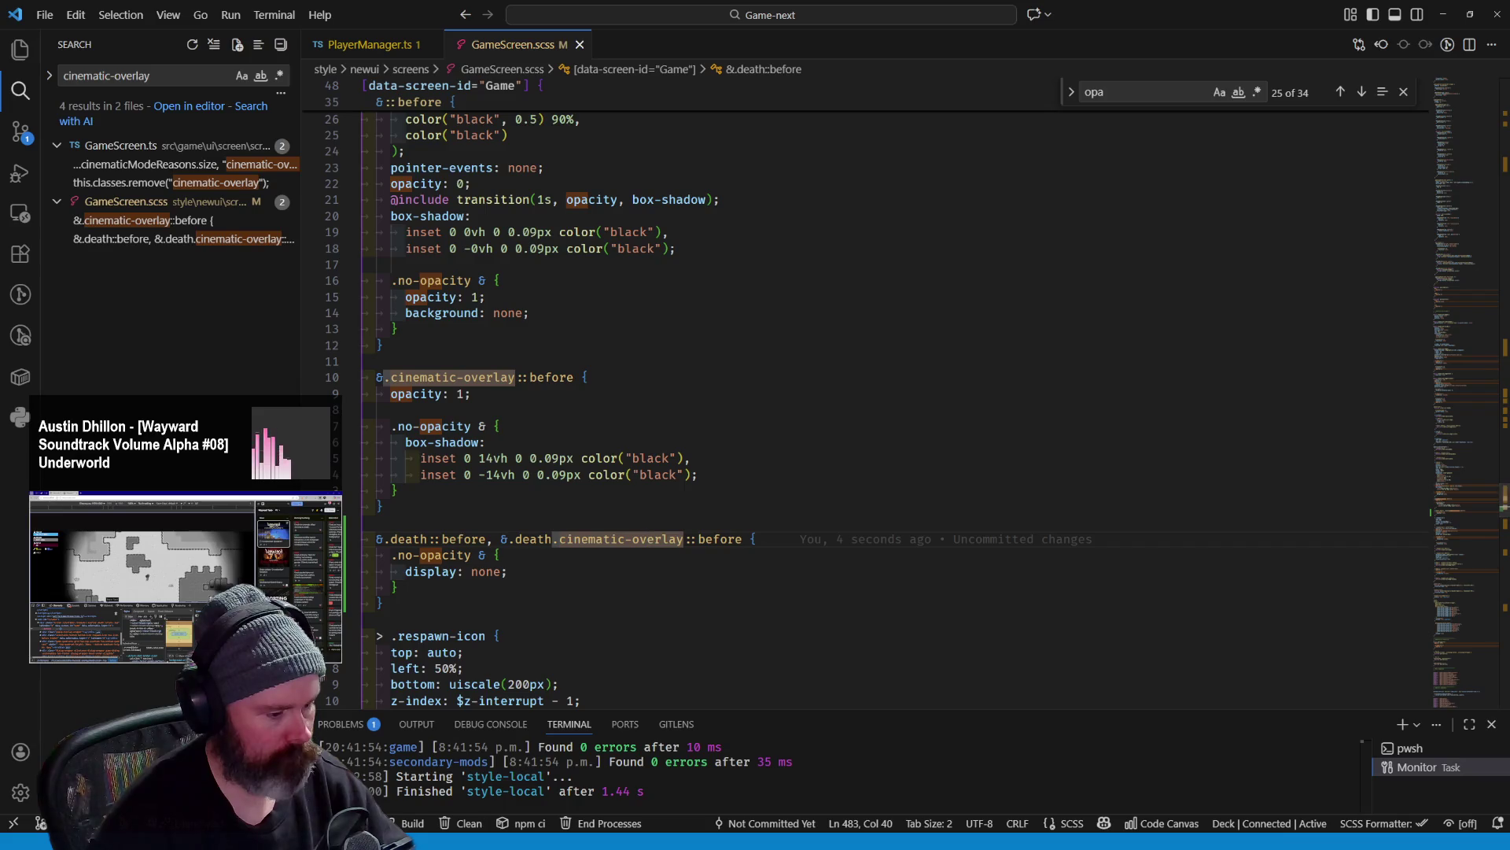
pyautogui.press('Up')
pyautogui.press('Up')
pyautogui.press('Up')
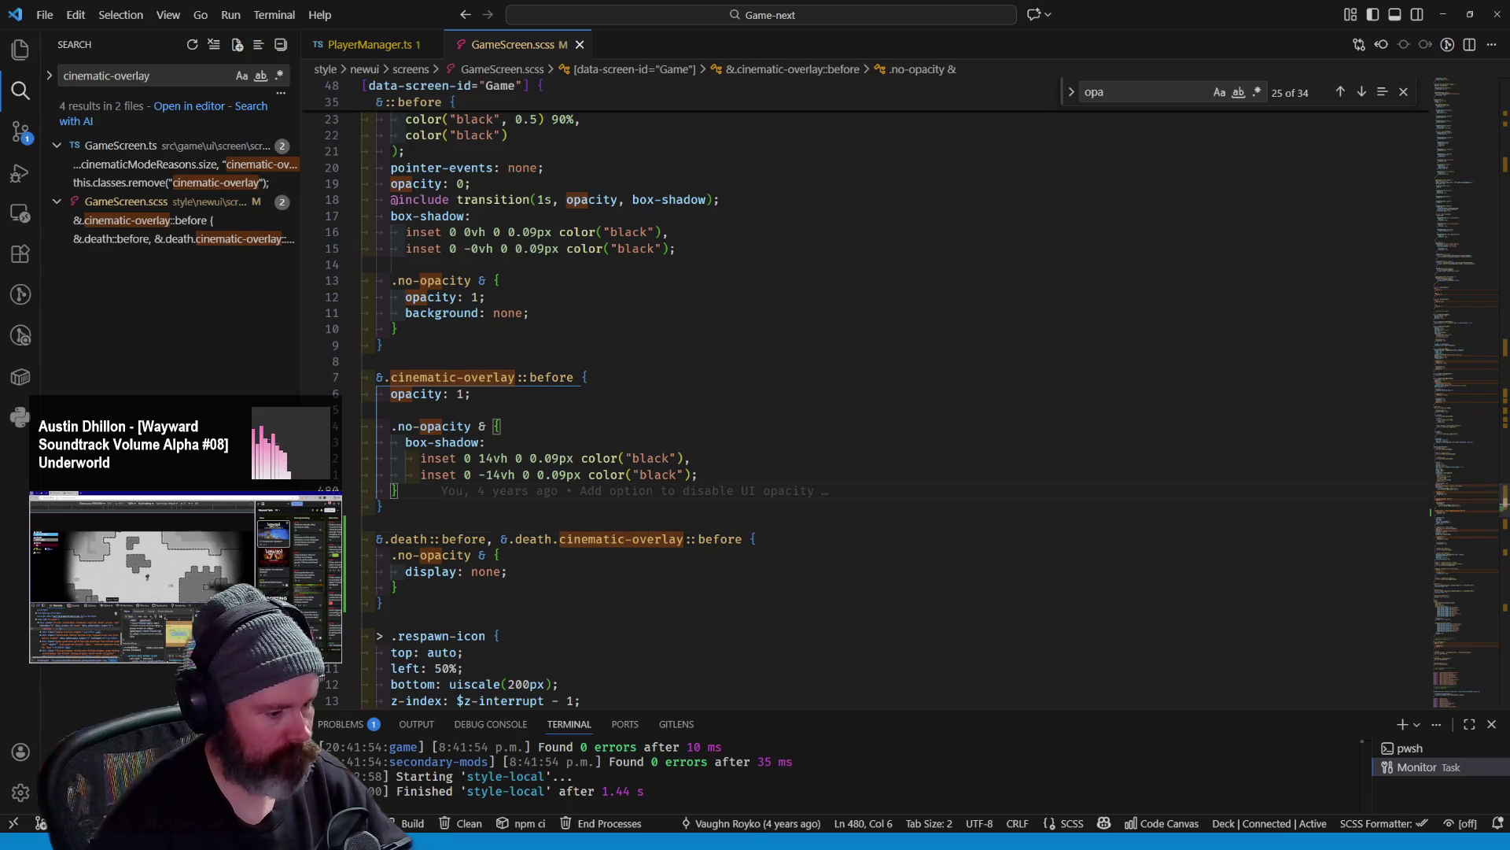
pyautogui.hotkey('alt', 'Tab')
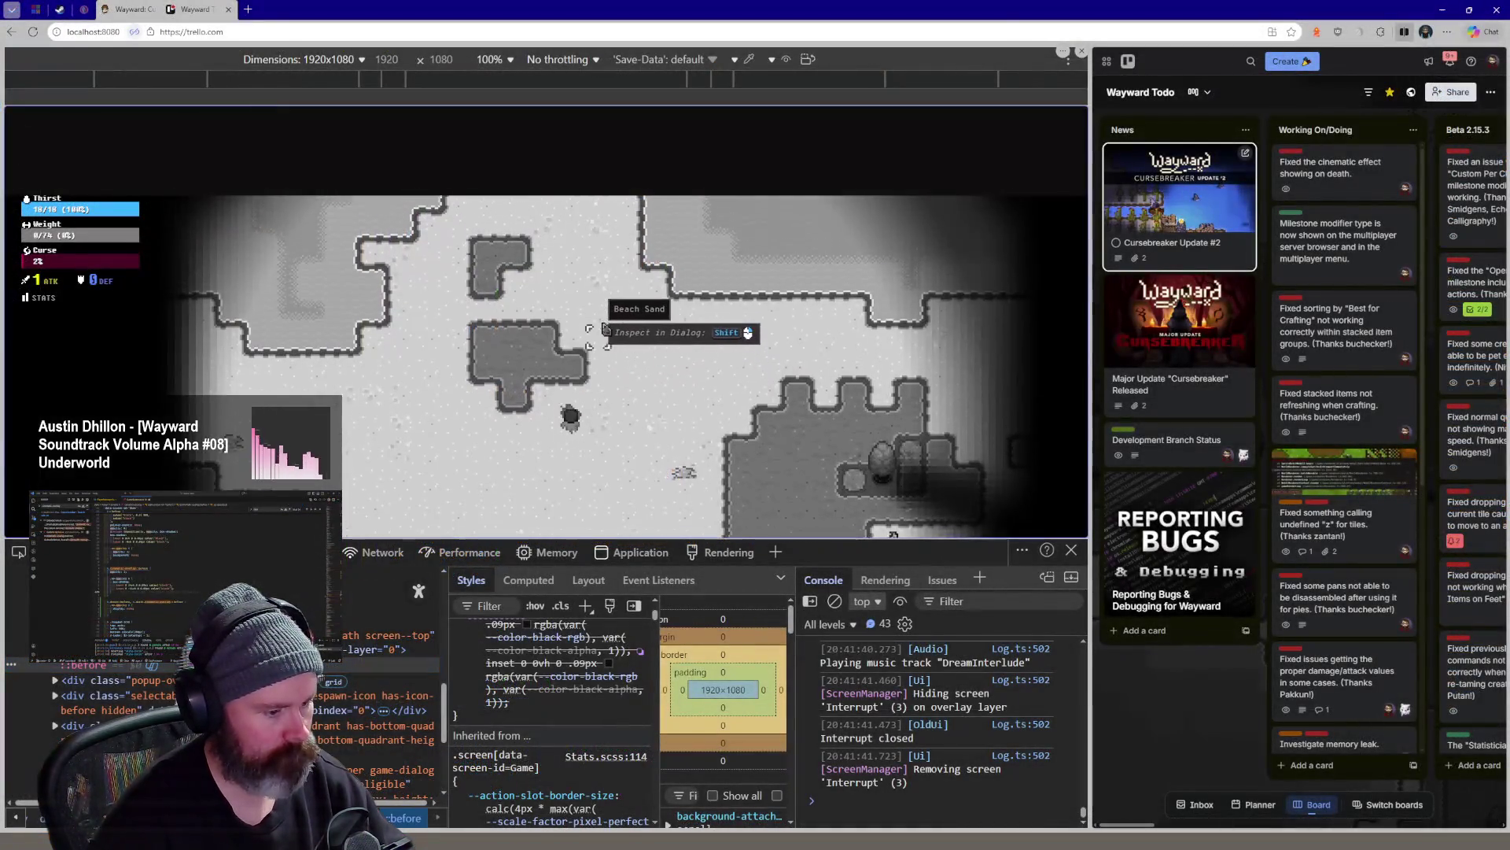
# Walk the ghost character up the beach, then pause the game with Escape
pyautogui.press('Escape')
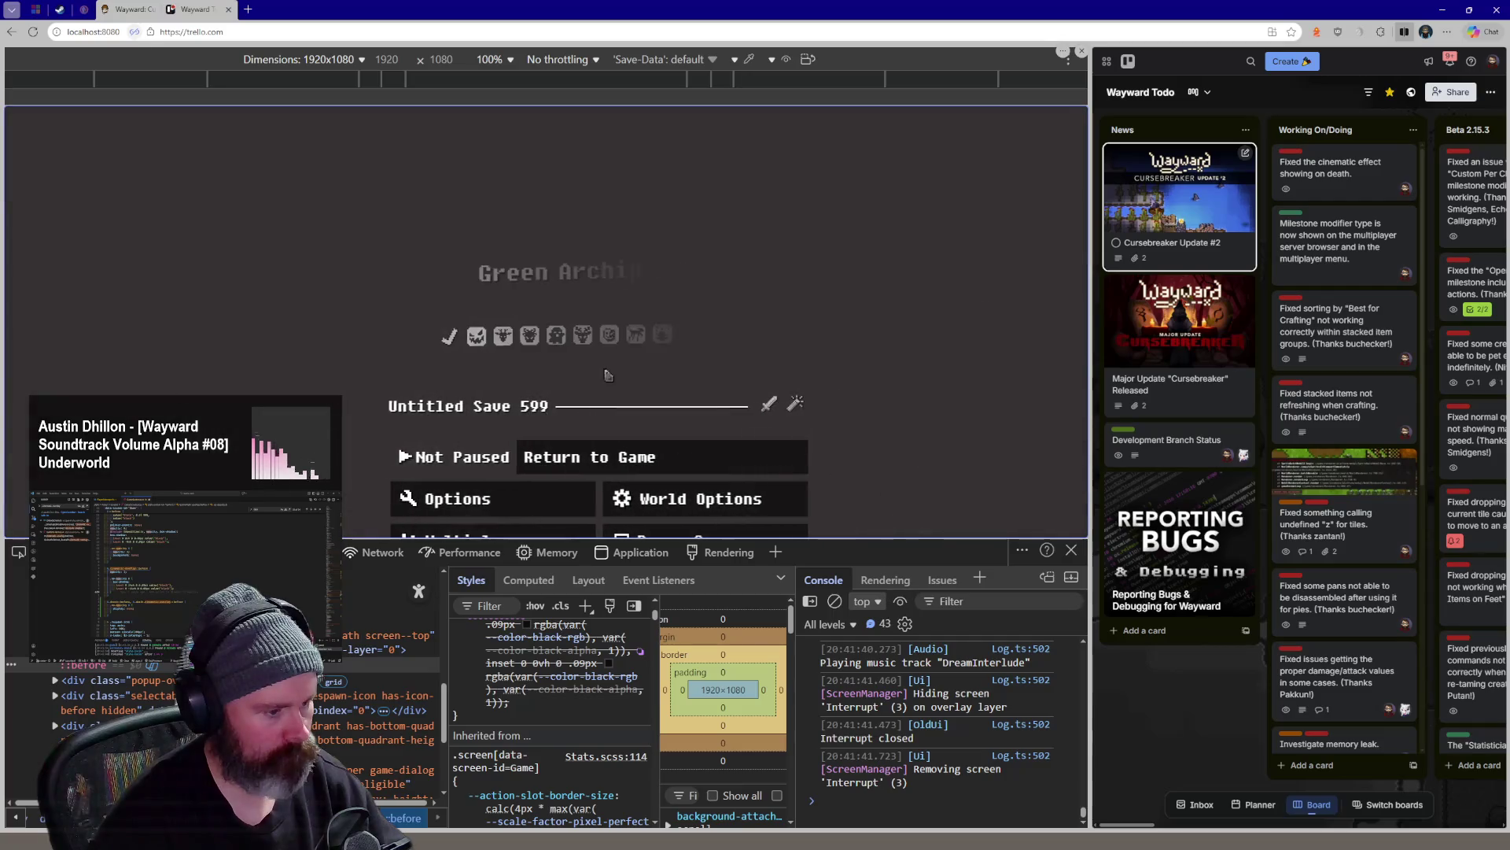
pyautogui.press('Escape')
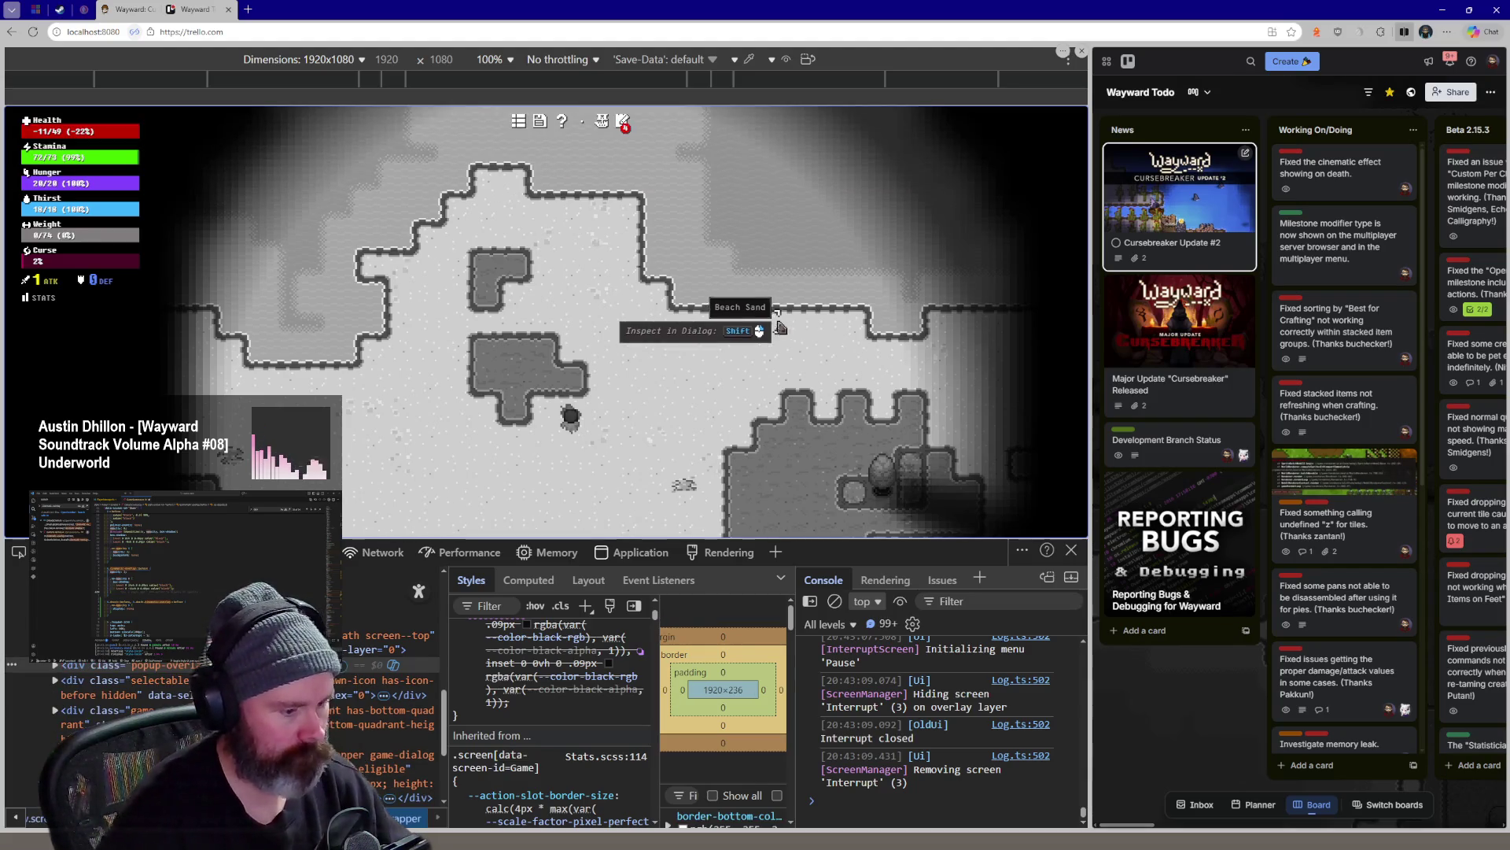
pyautogui.scroll(-3, 555, 709)
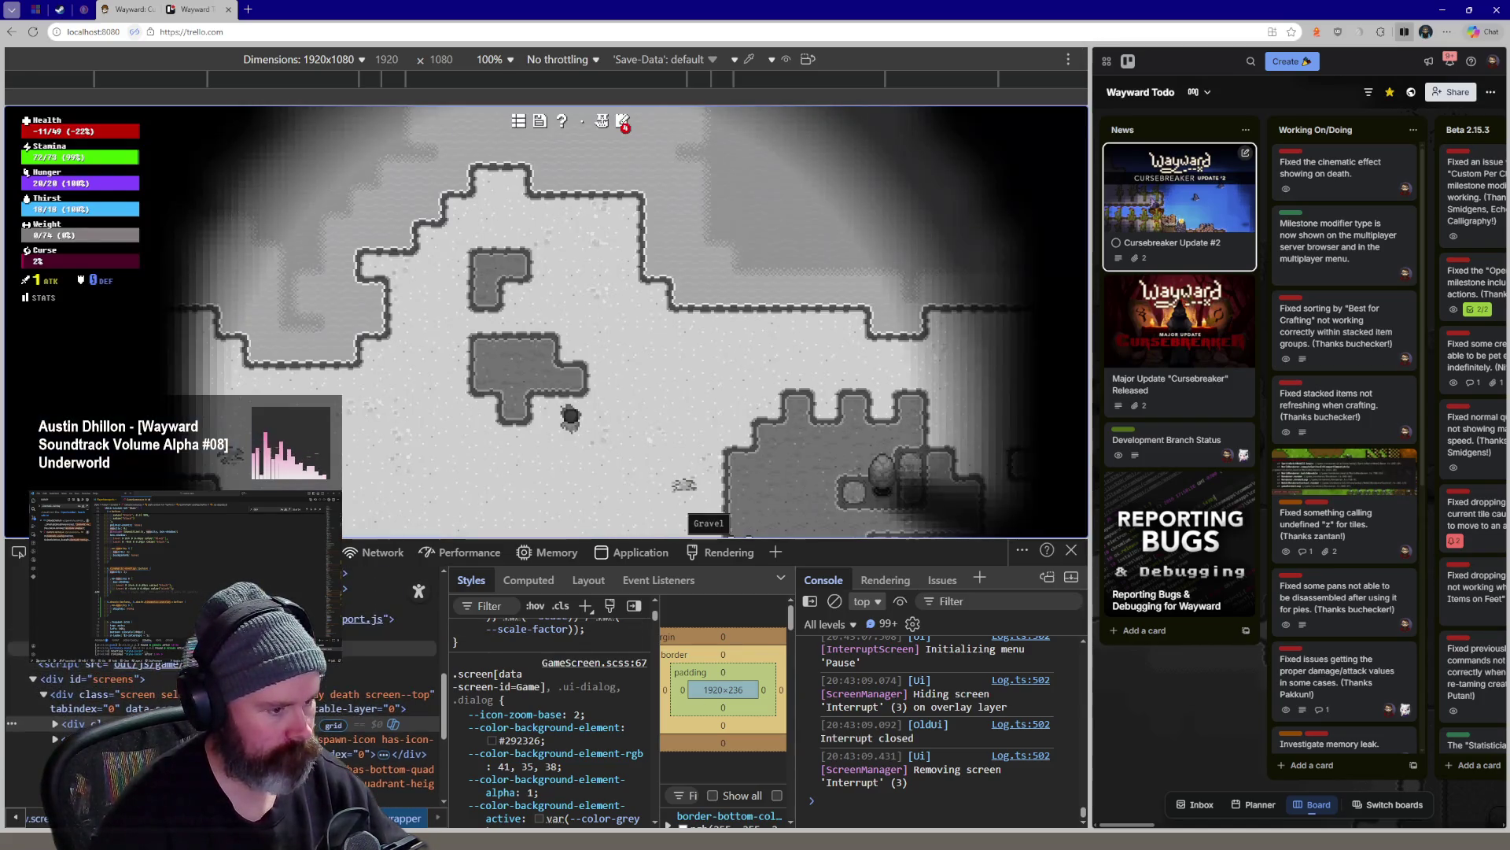
pyautogui.press('w')
pyautogui.press('w')
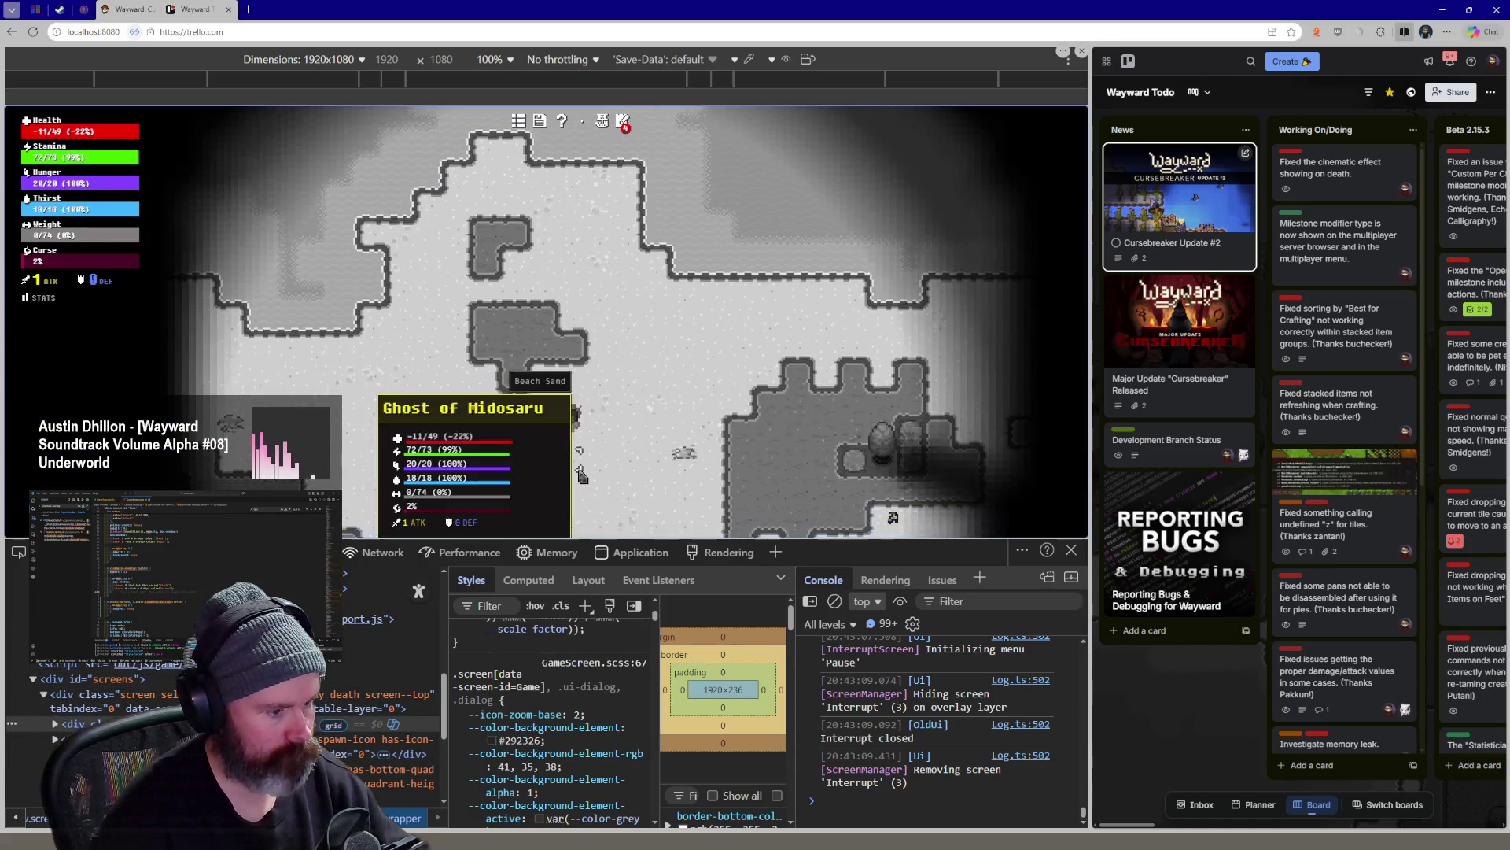
pyautogui.press('w')
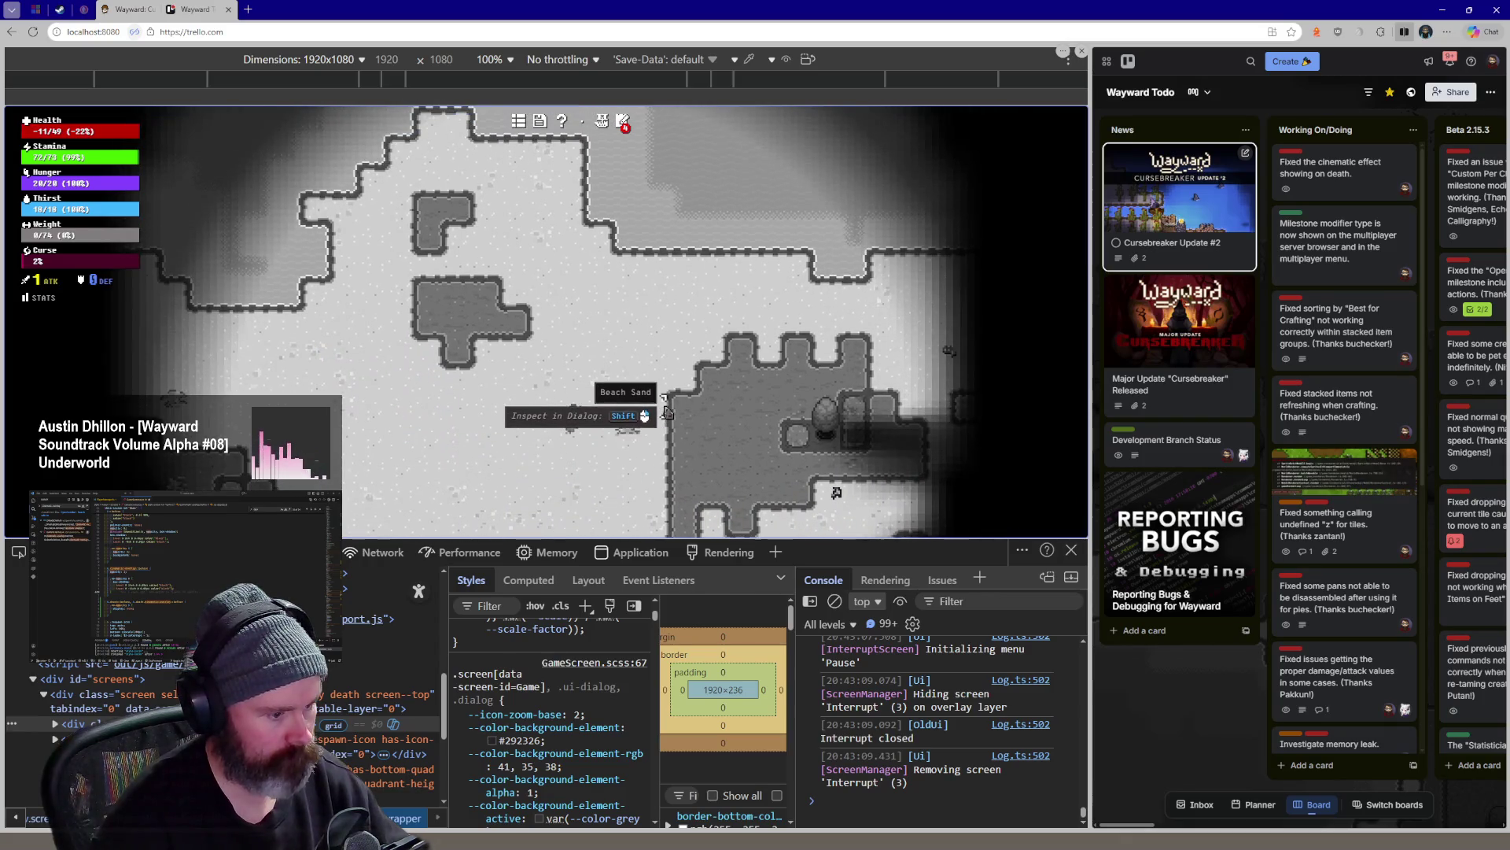
pyautogui.press('w')
pyautogui.scroll(2, 566, 474)
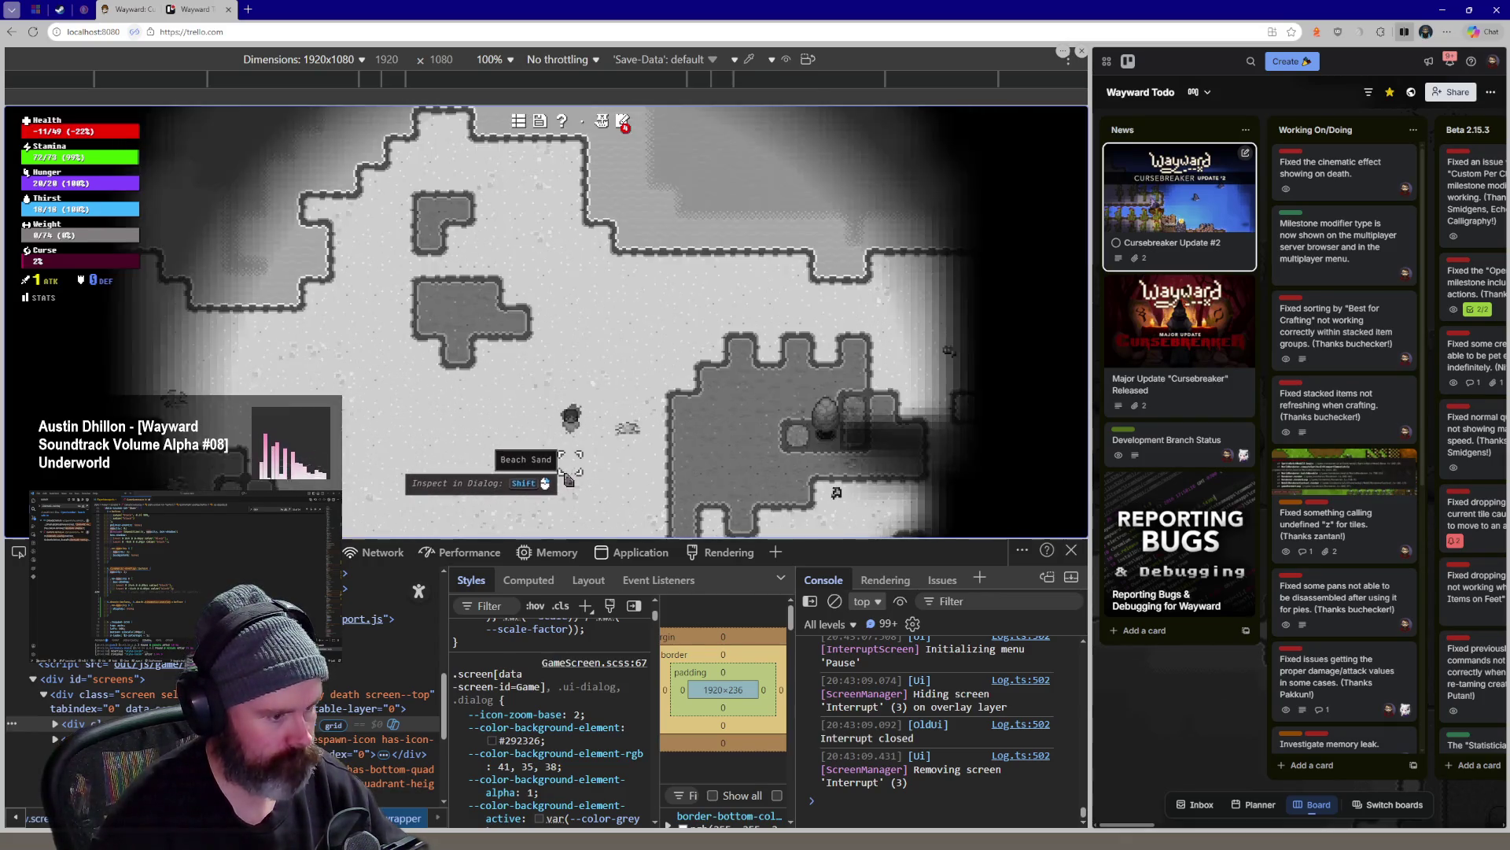
pyautogui.scroll(2, 565, 474)
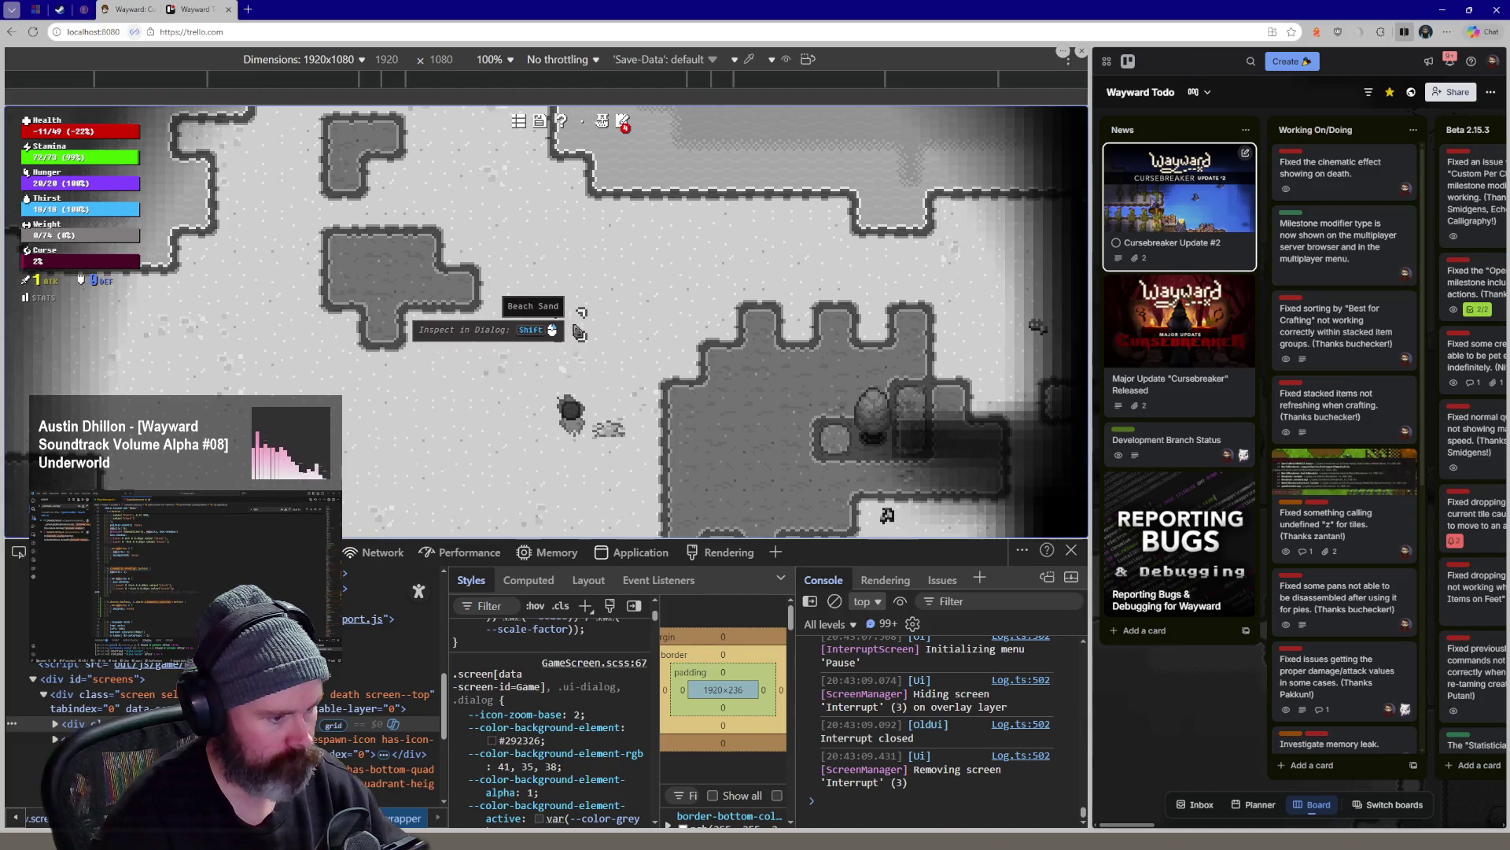
pyautogui.press('Escape')
# In Options > Performance, switch Disable UI Opacity off and return to the game
pyautogui.click(432, 499)
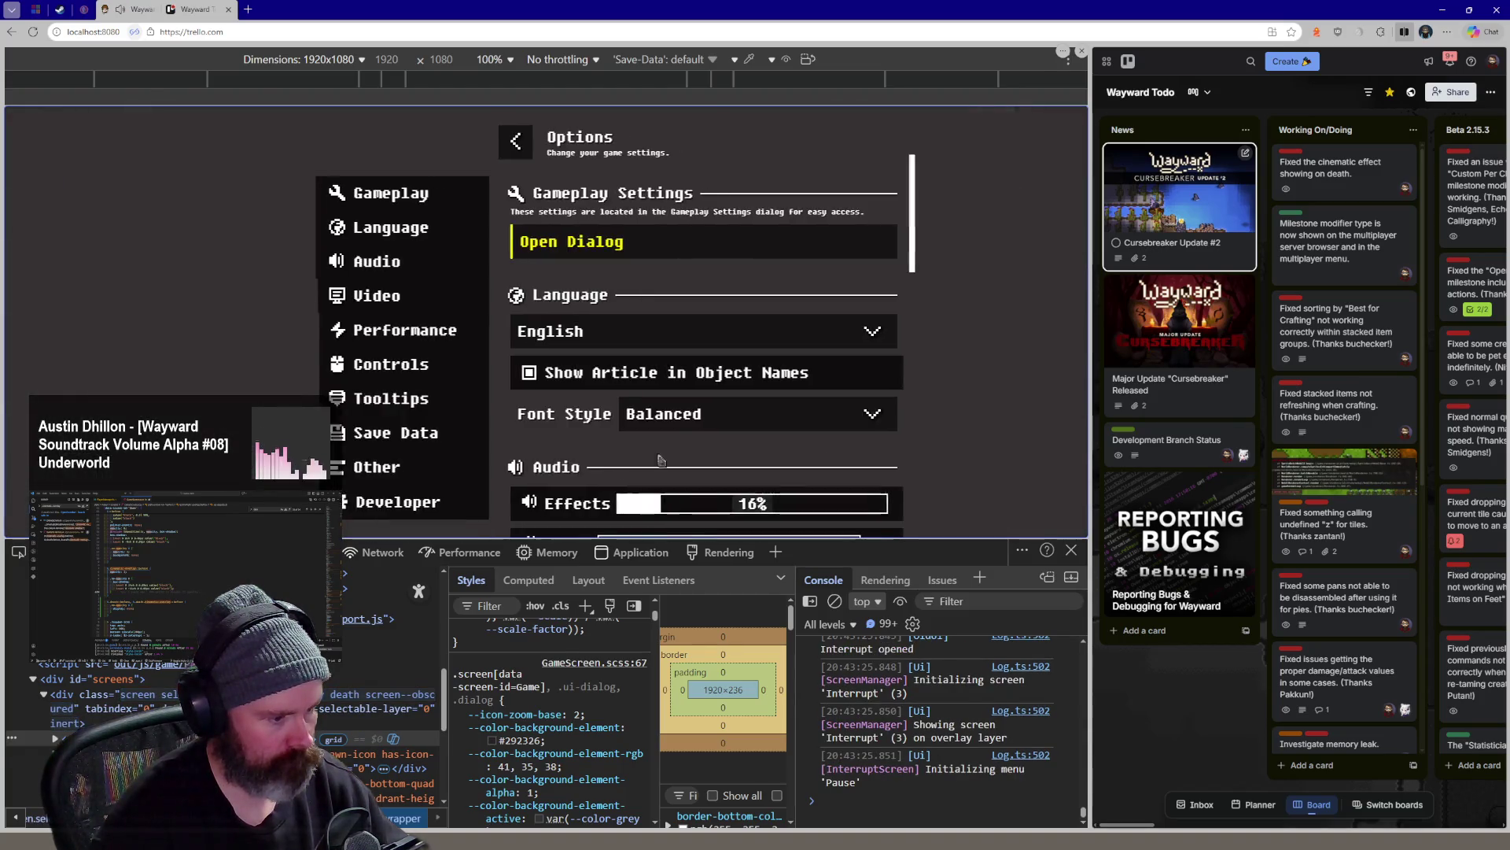
pyautogui.scroll(-3, 667, 416)
pyautogui.scroll(-3, 667, 416)
pyautogui.scroll(-2, 666, 416)
pyautogui.scroll(2, 666, 416)
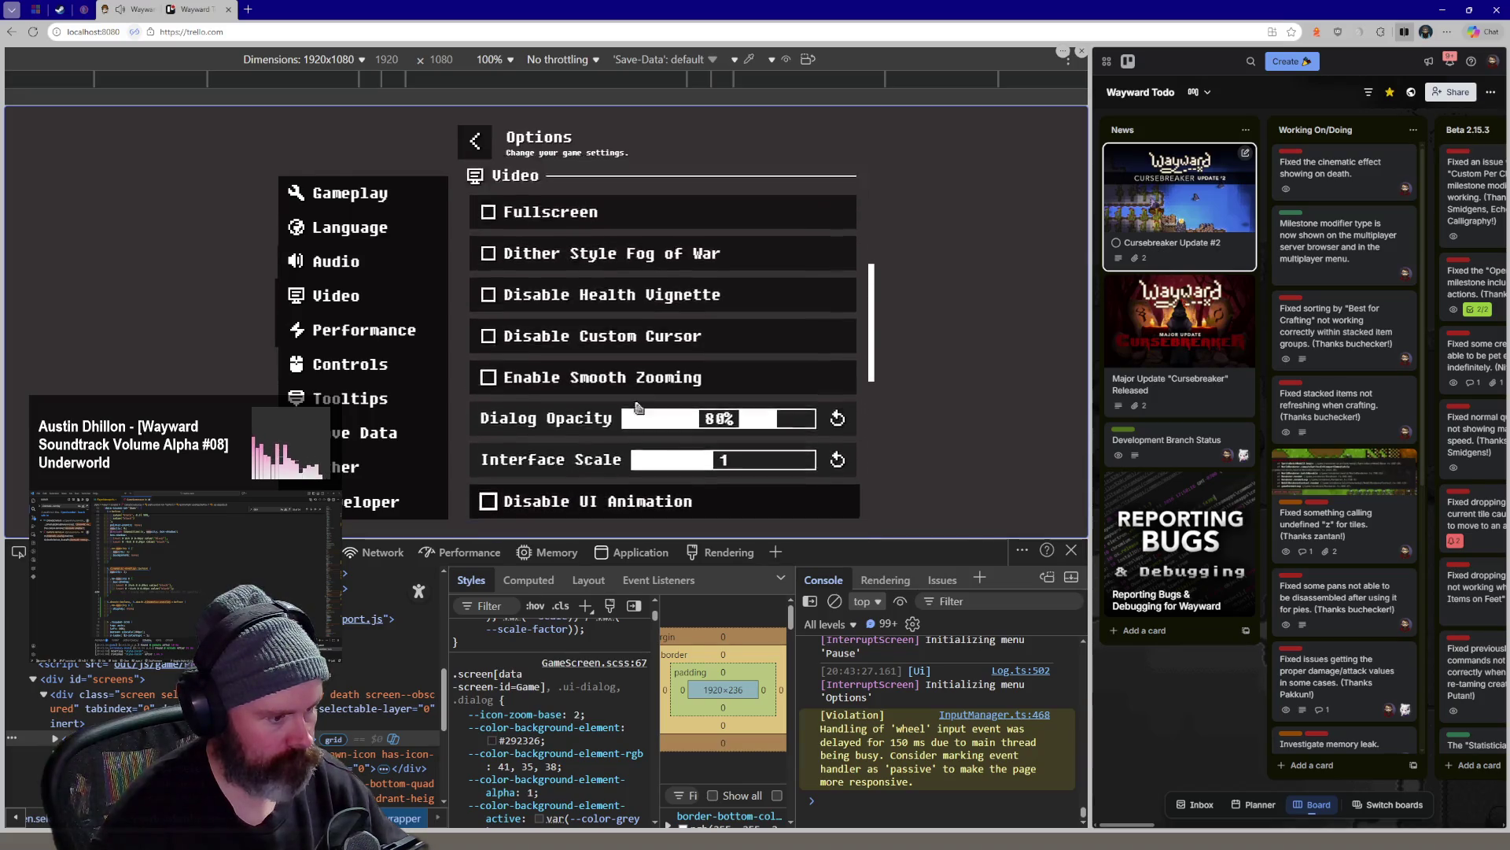
pyautogui.scroll(-5, 667, 415)
pyautogui.click(606, 378)
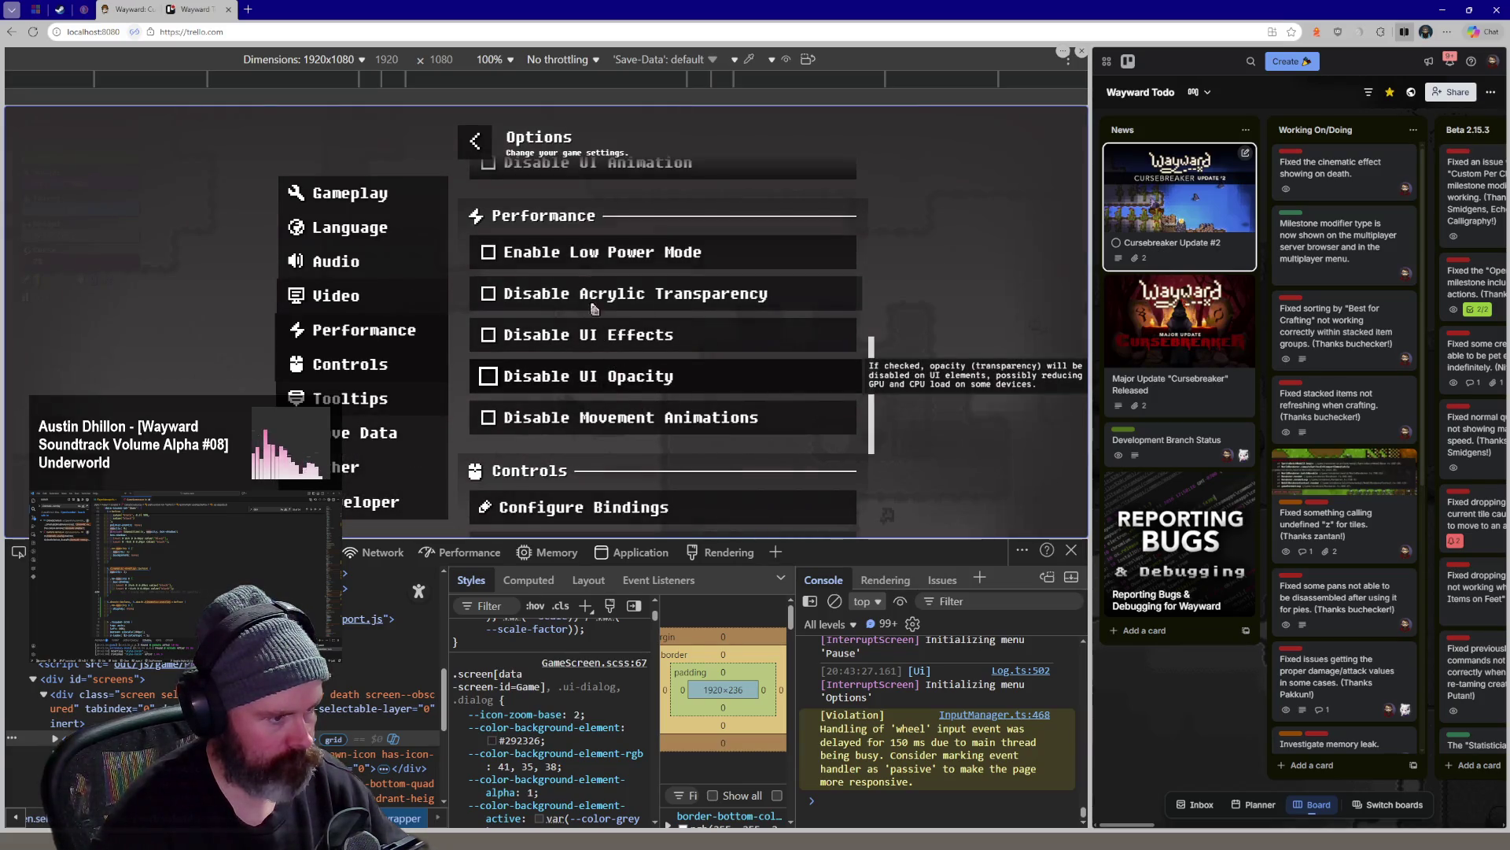
pyautogui.press('Escape')
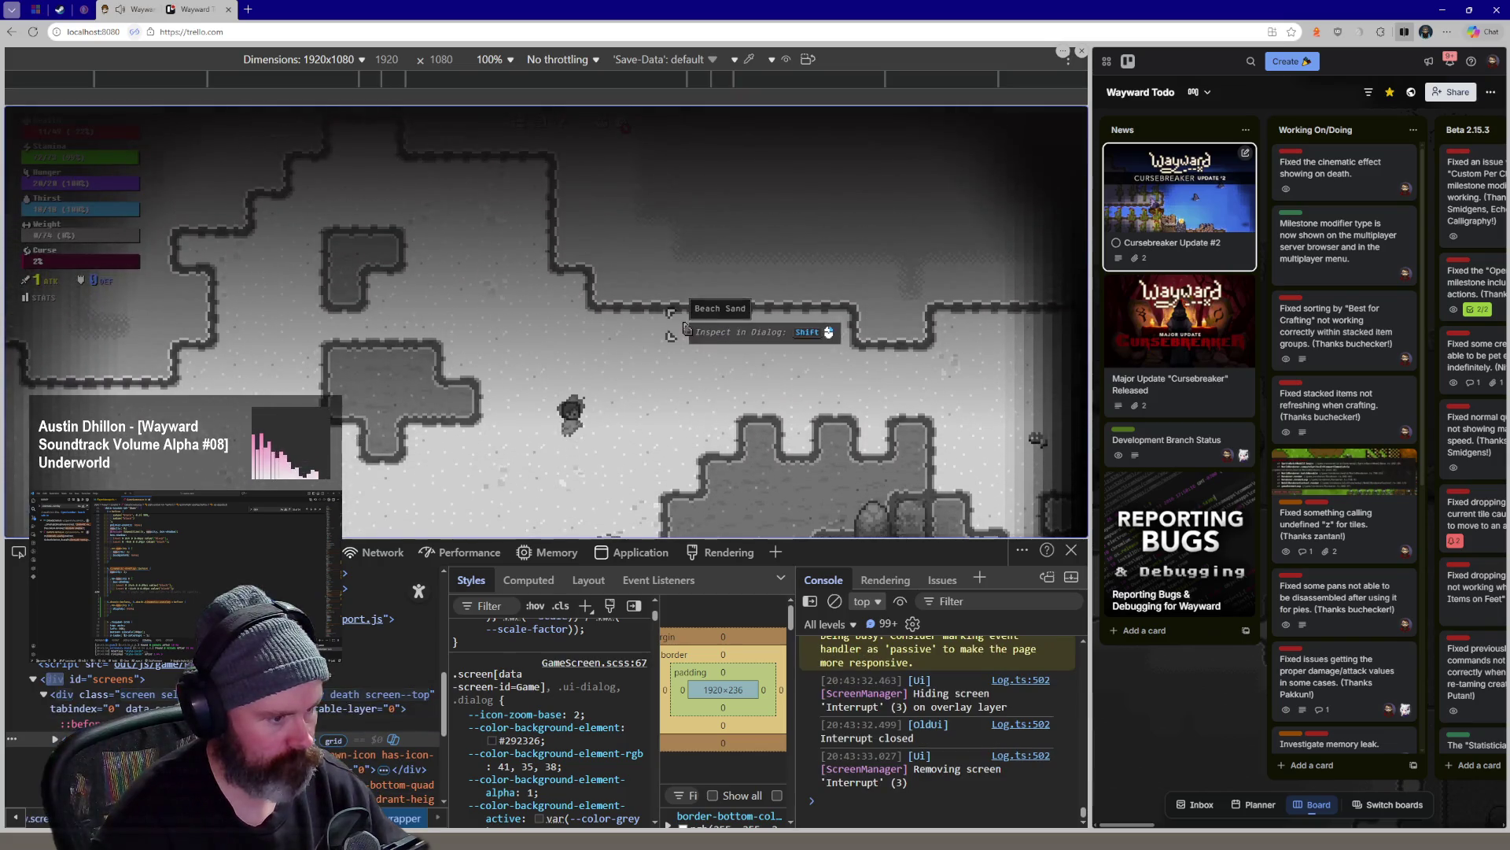
# Reopen Options, switch Disable UI Opacity back on, then resume the game
pyautogui.press('Escape')
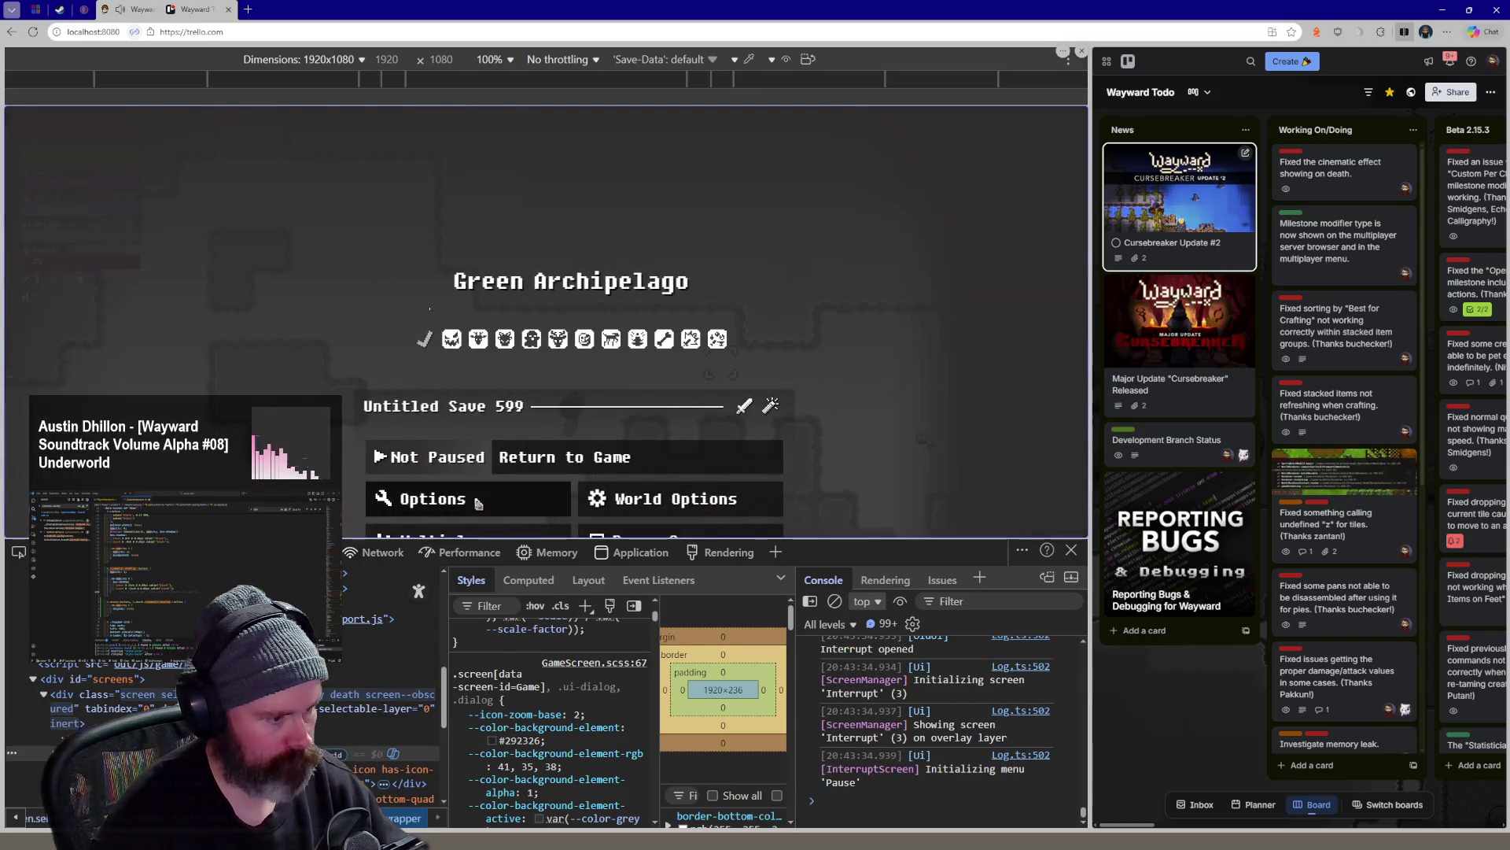
pyautogui.click(477, 502)
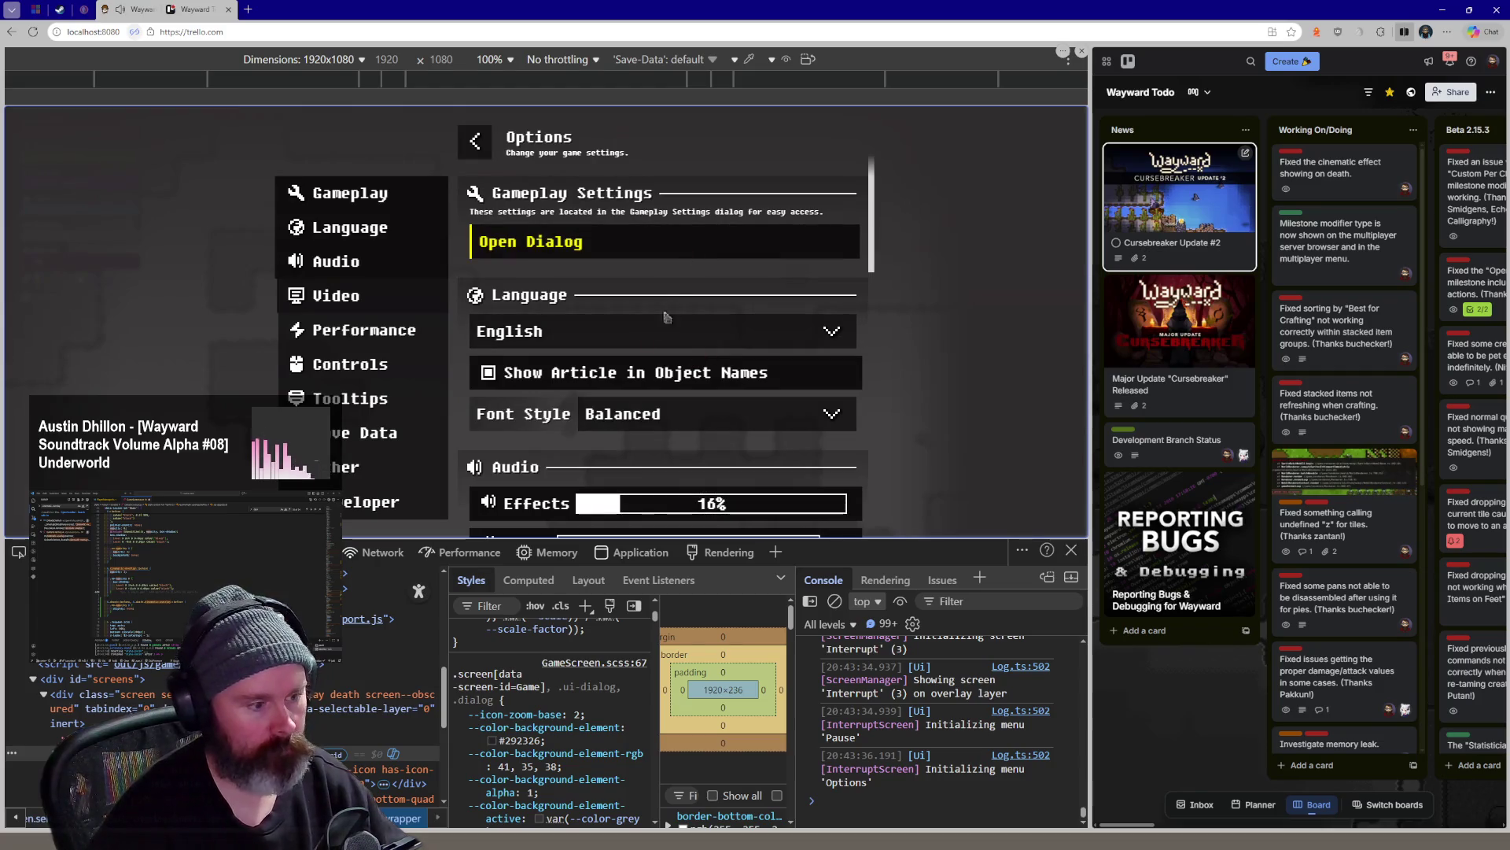
pyautogui.scroll(-4, 665, 317)
pyautogui.scroll(-4, 666, 316)
pyautogui.scroll(-1, 626, 296)
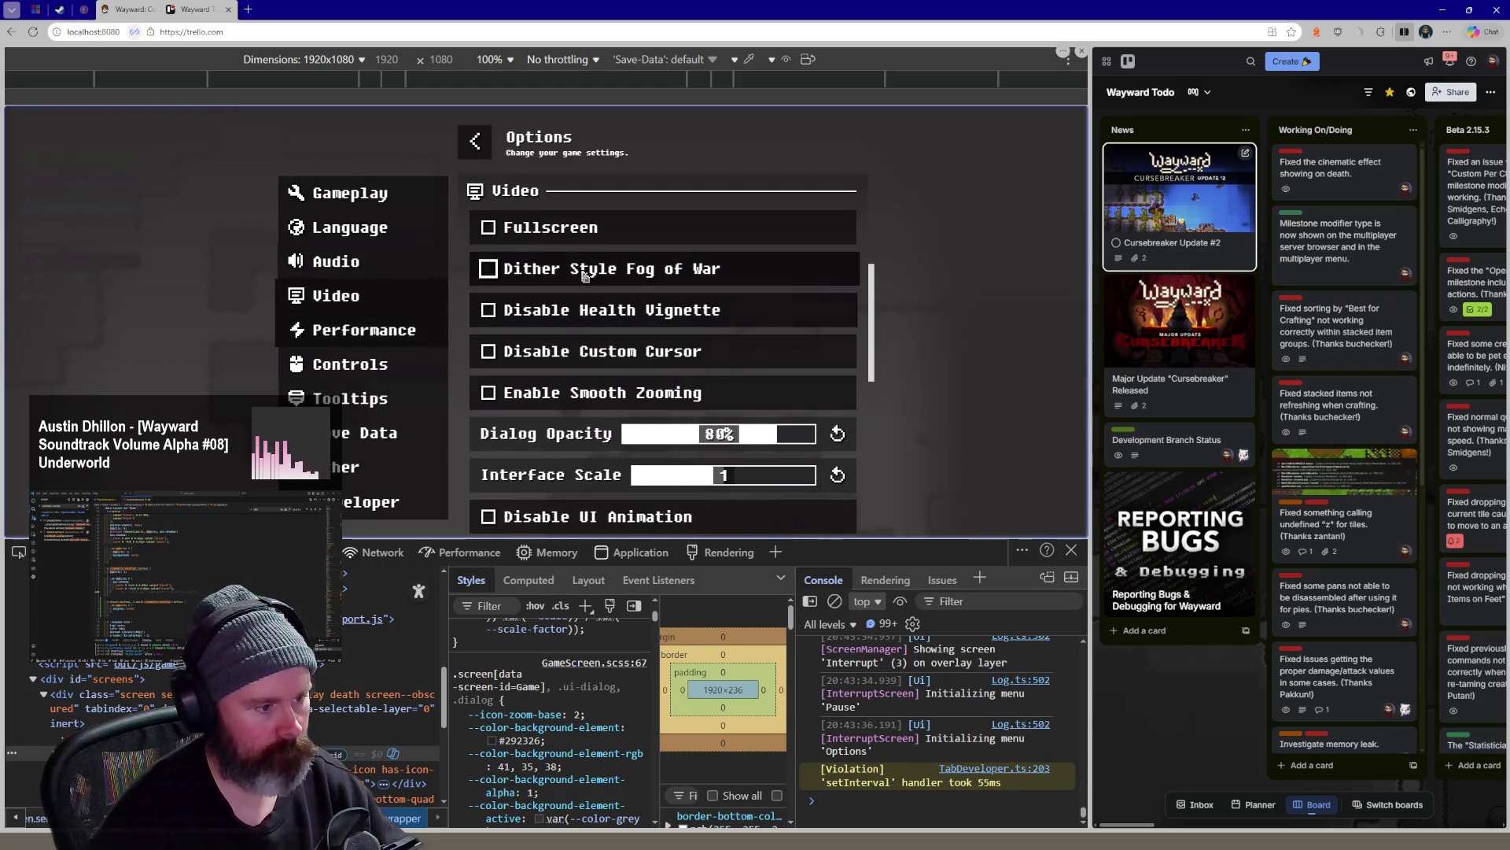
pyautogui.scroll(-2, 585, 275)
pyautogui.scroll(-2, 602, 330)
pyautogui.scroll(-2, 616, 393)
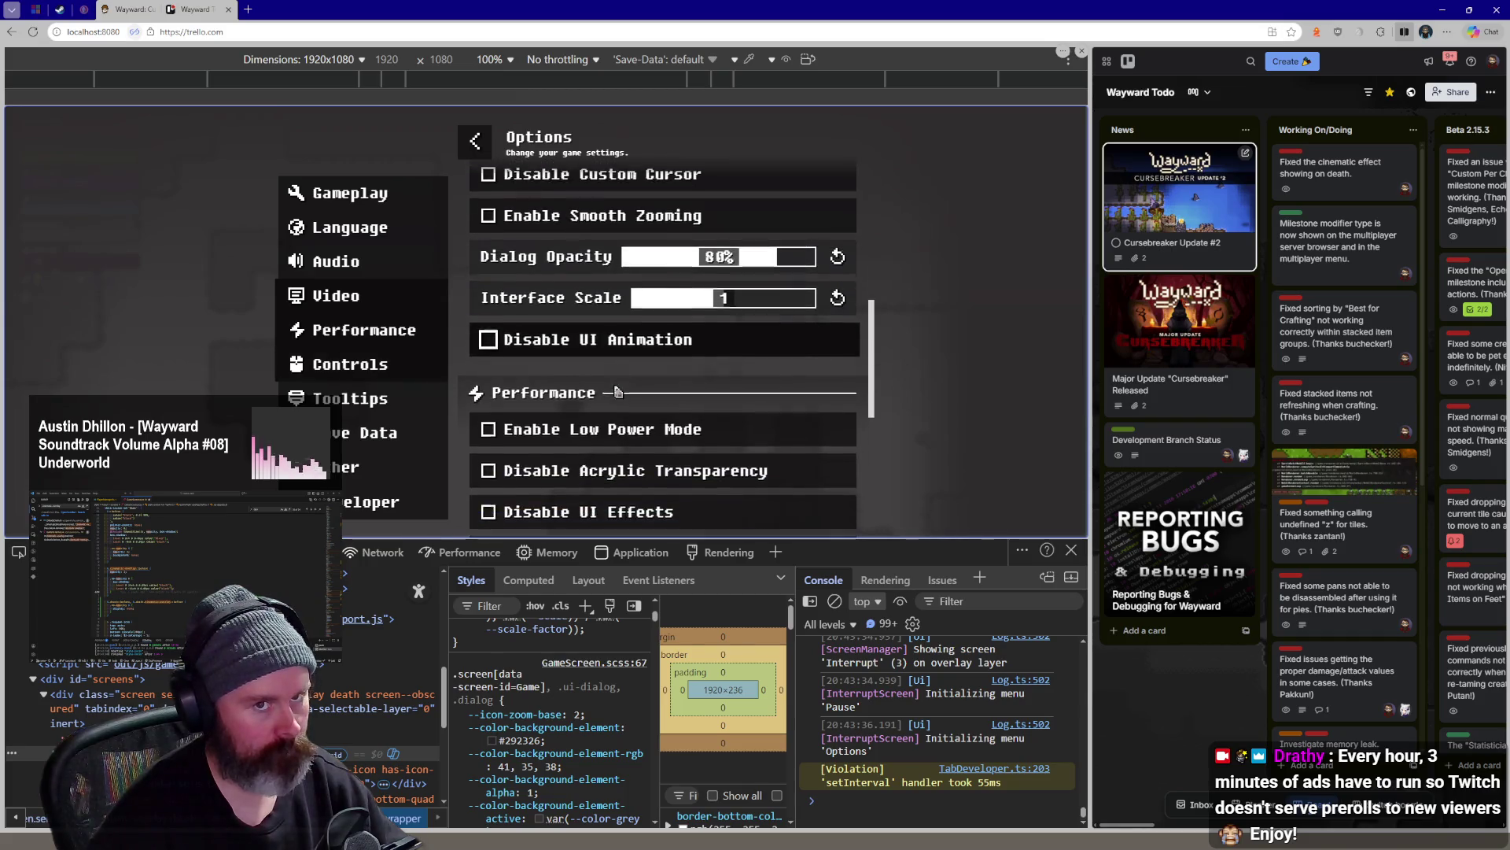
pyautogui.scroll(-3, 616, 393)
pyautogui.scroll(-2, 616, 393)
pyautogui.click(588, 376)
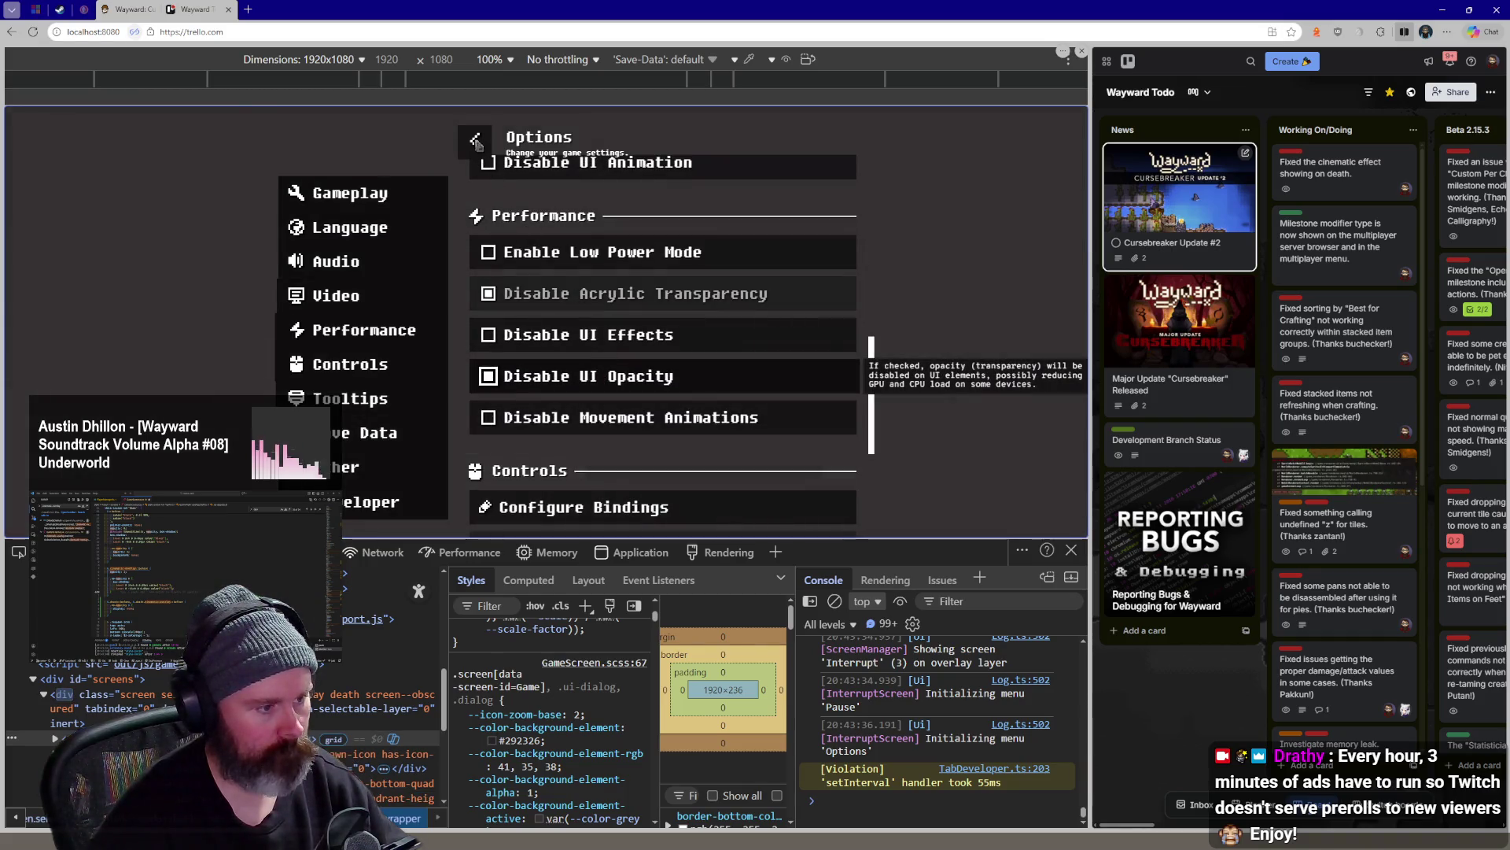
pyautogui.press('Escape')
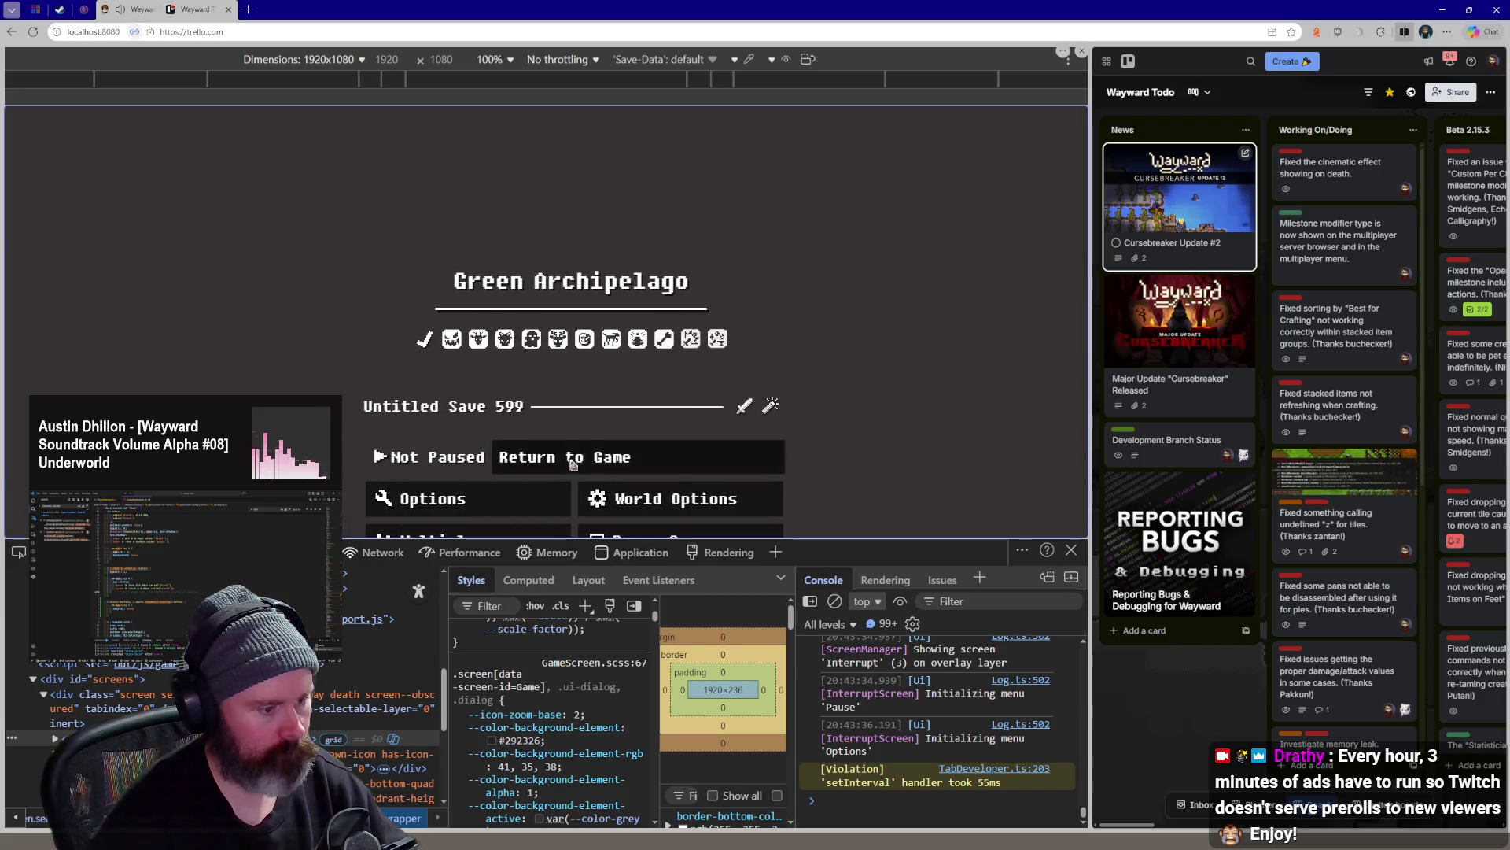
pyautogui.click(574, 459)
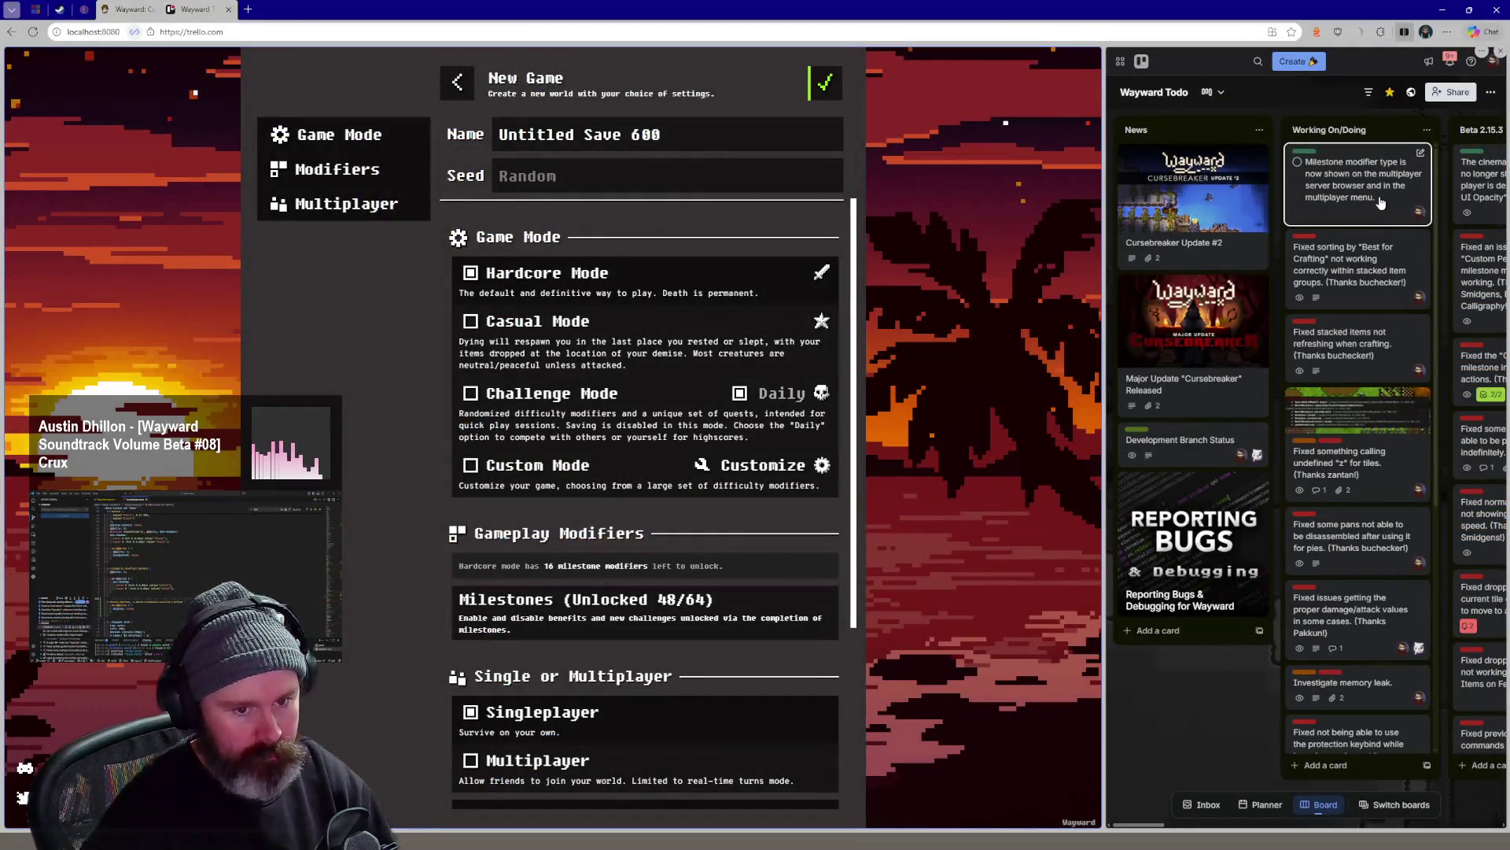
pyautogui.scroll(-5, 640, 358)
pyautogui.scroll(2, 641, 358)
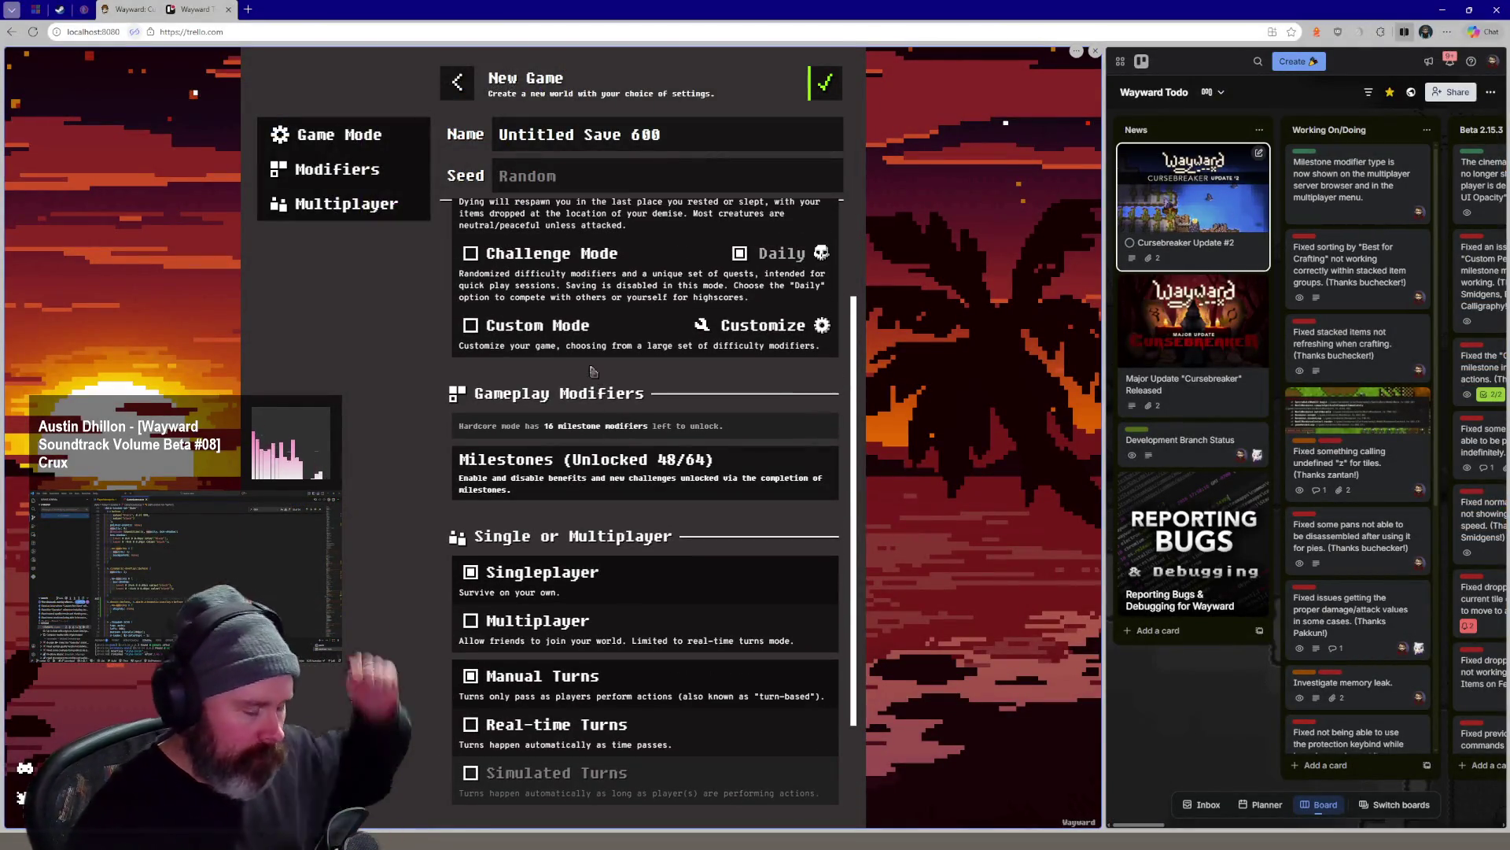
pyautogui.scroll(3, 586, 462)
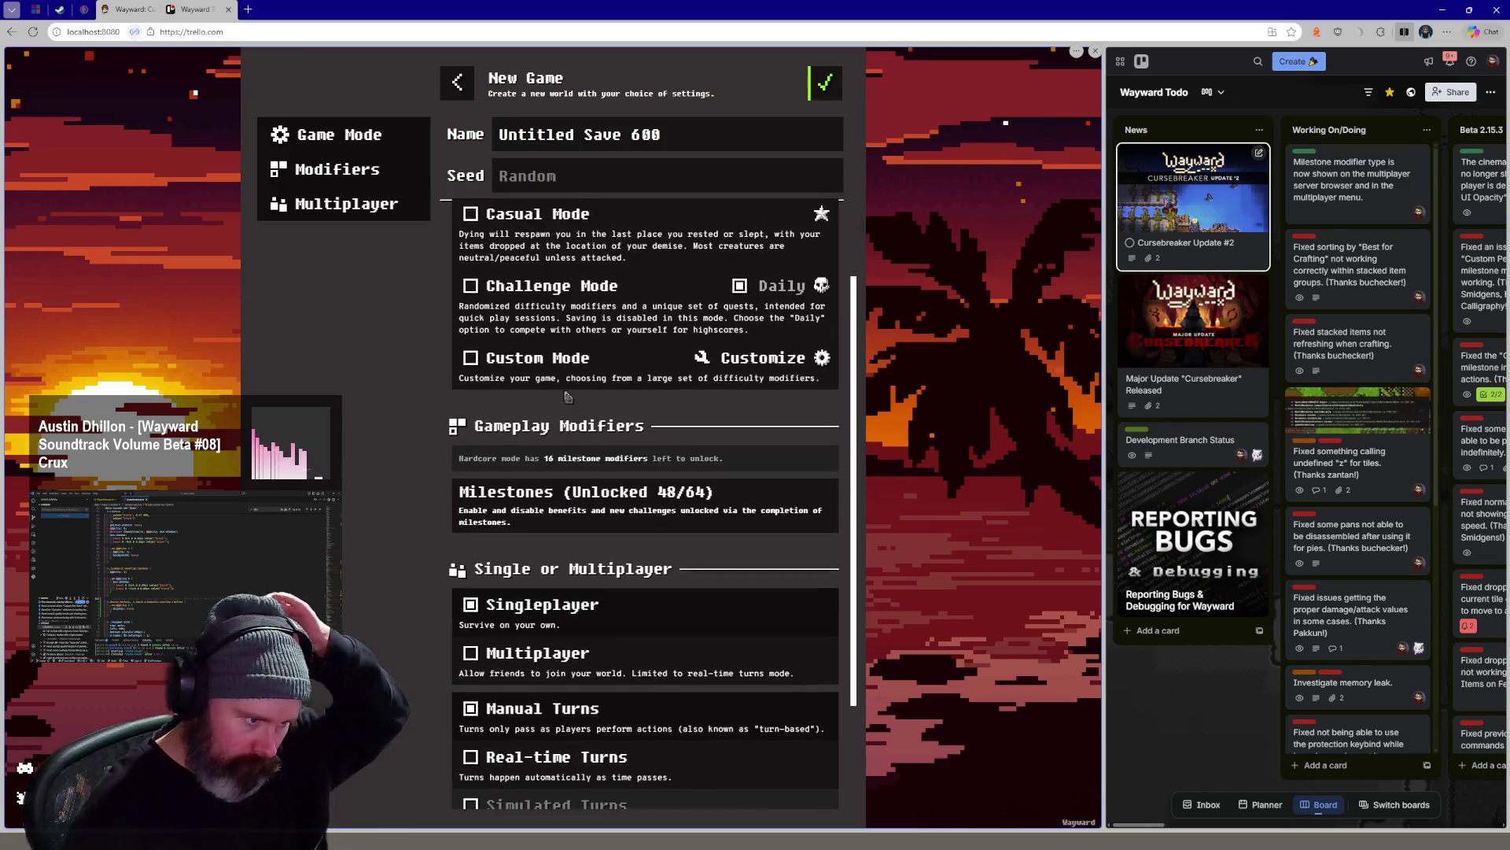
pyautogui.scroll(2, 566, 402)
pyautogui.scroll(-4, 562, 395)
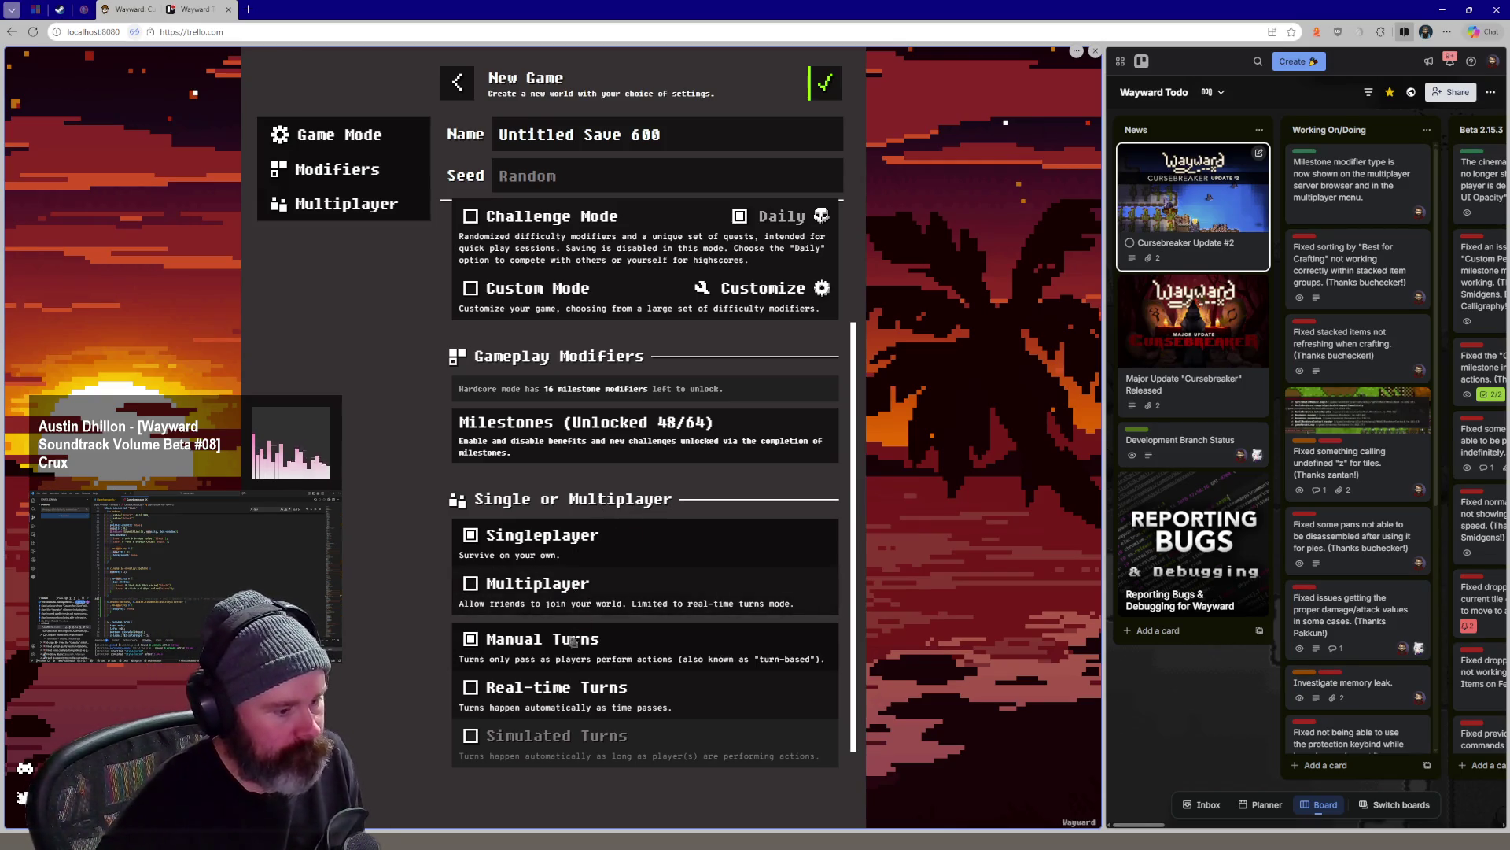
# Mark the new 'Untitled Save 600' world as Multiplayer and confirm its settings
pyautogui.click(580, 583)
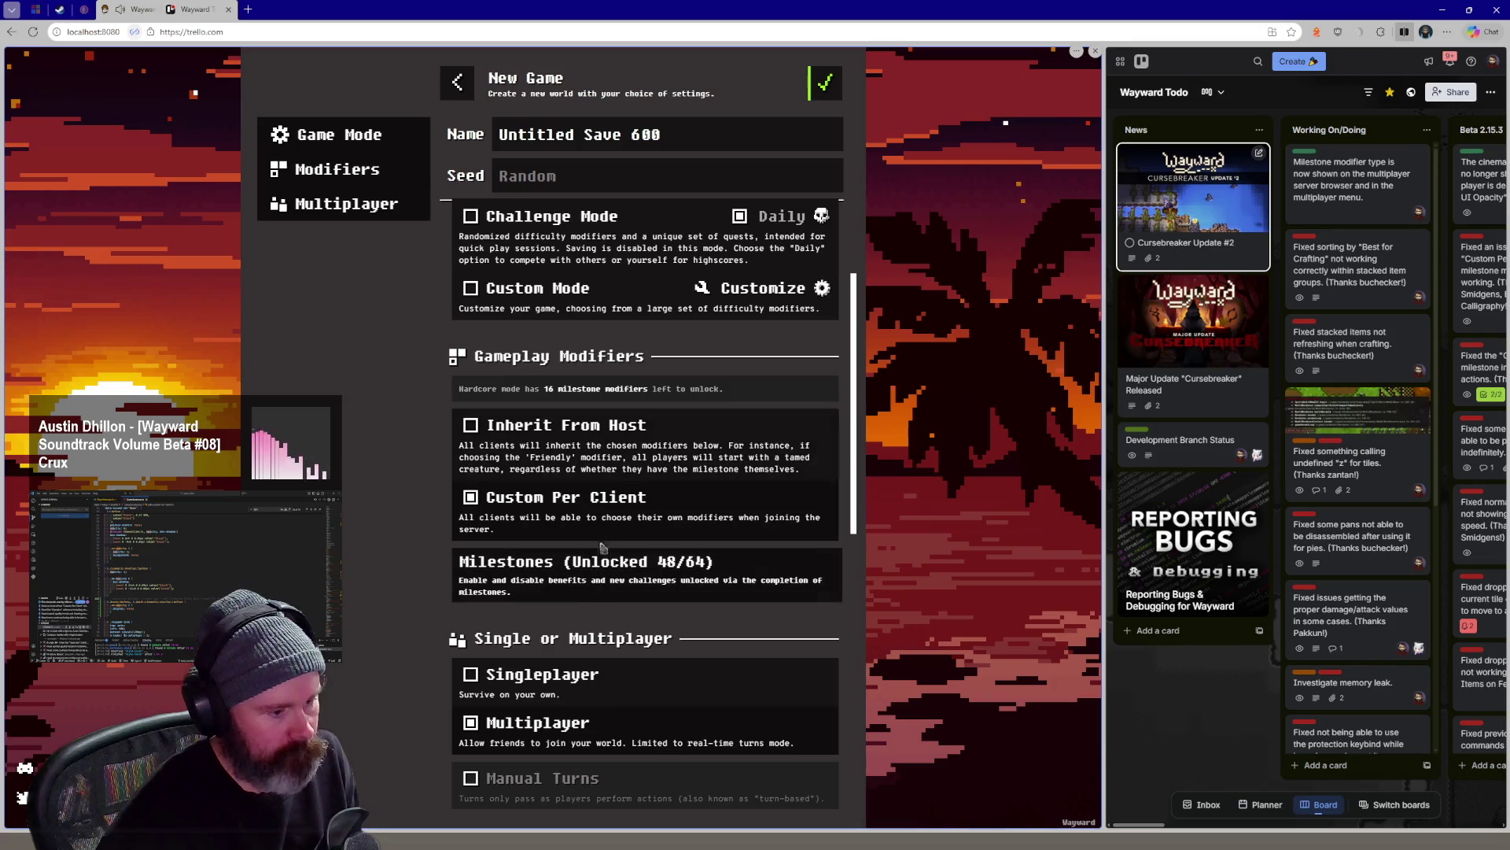
pyautogui.scroll(-1, 599, 443)
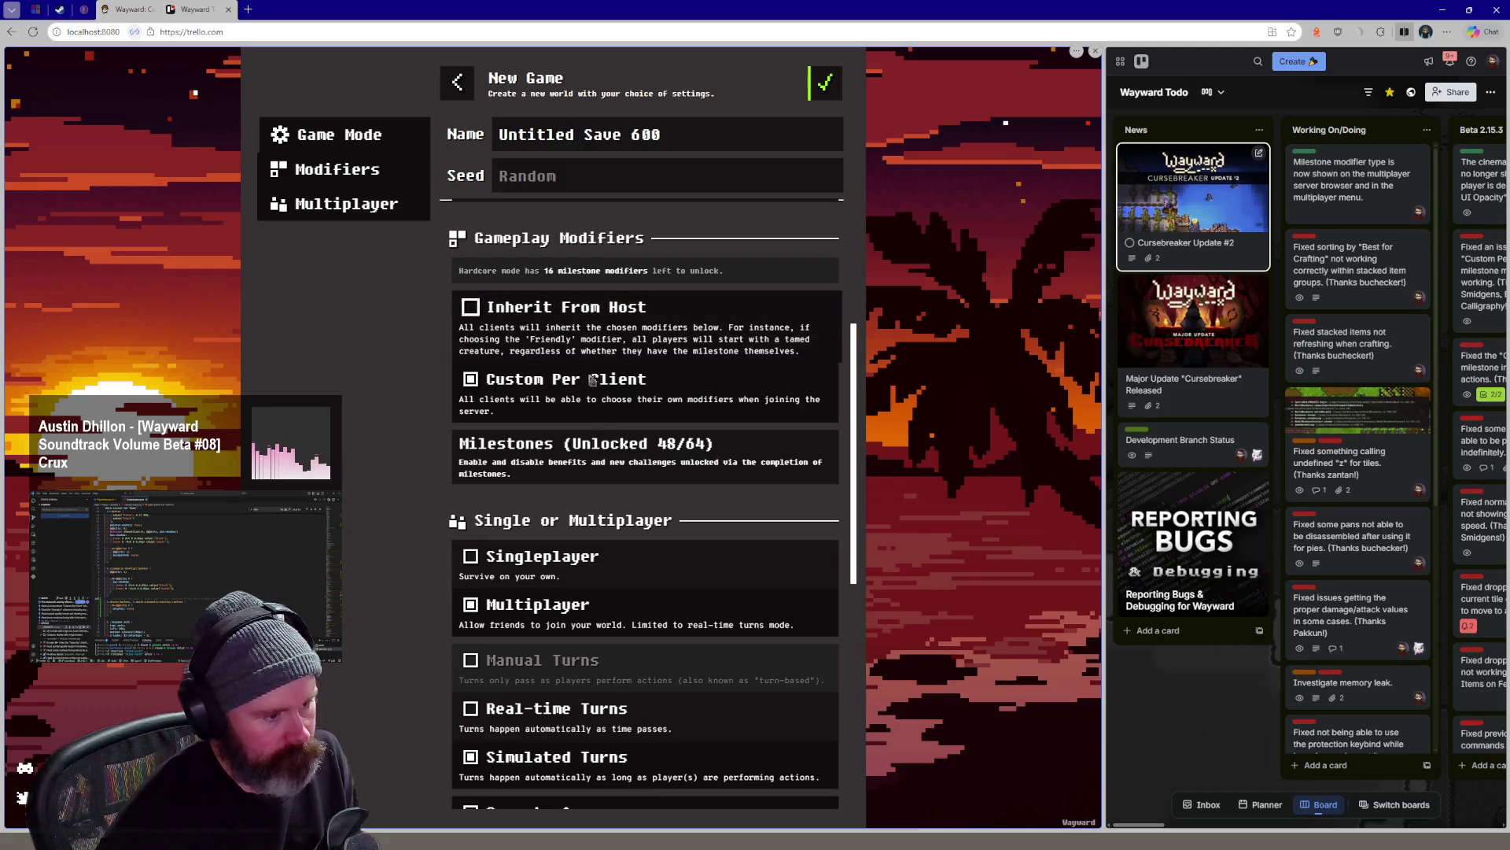
pyautogui.scroll(-2, 599, 343)
pyautogui.scroll(-3, 590, 427)
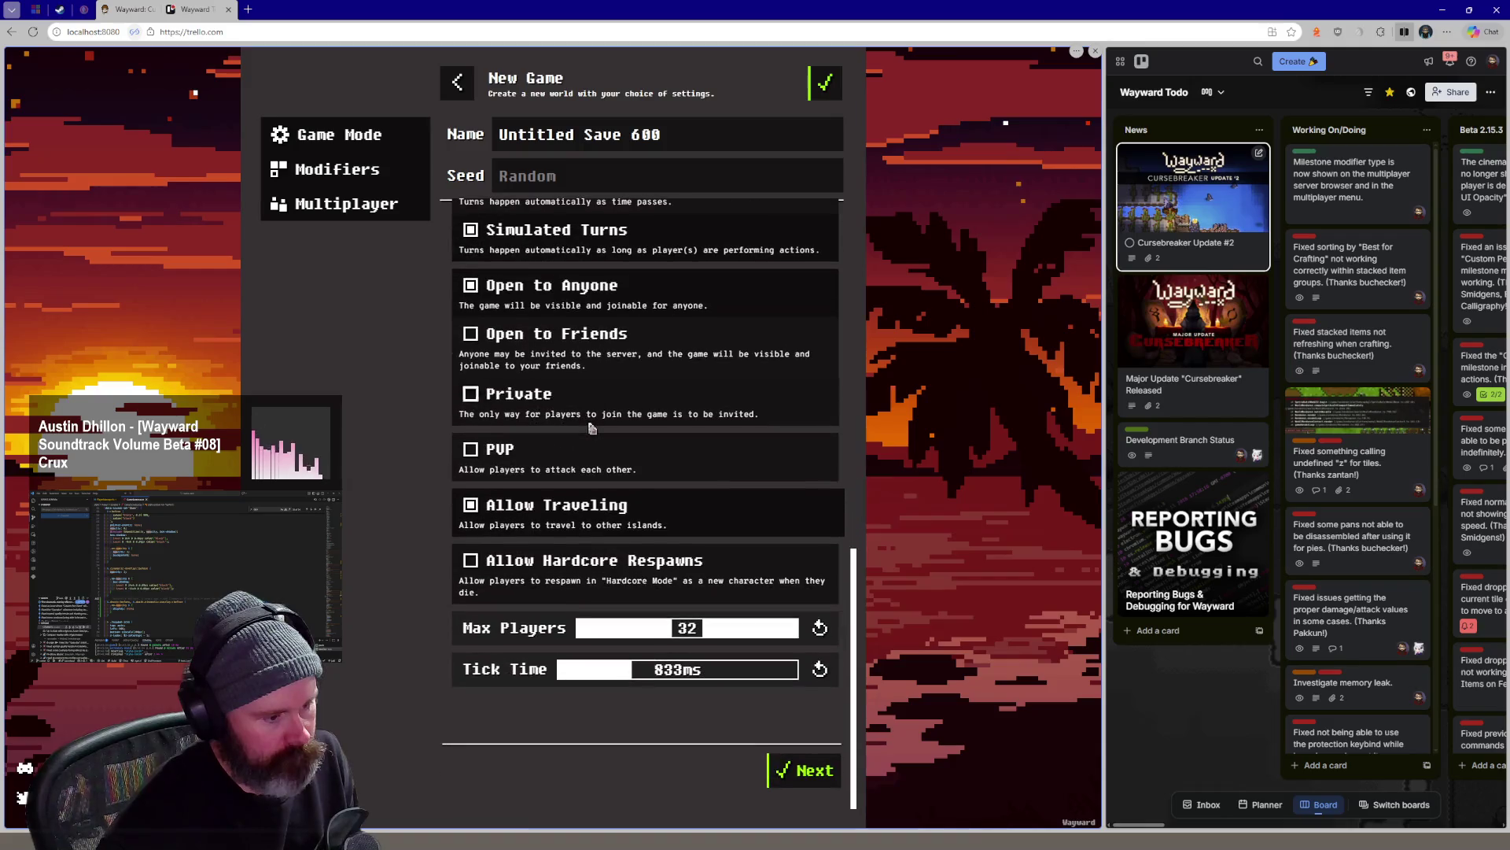
pyautogui.scroll(3, 590, 427)
pyautogui.scroll(2, 590, 428)
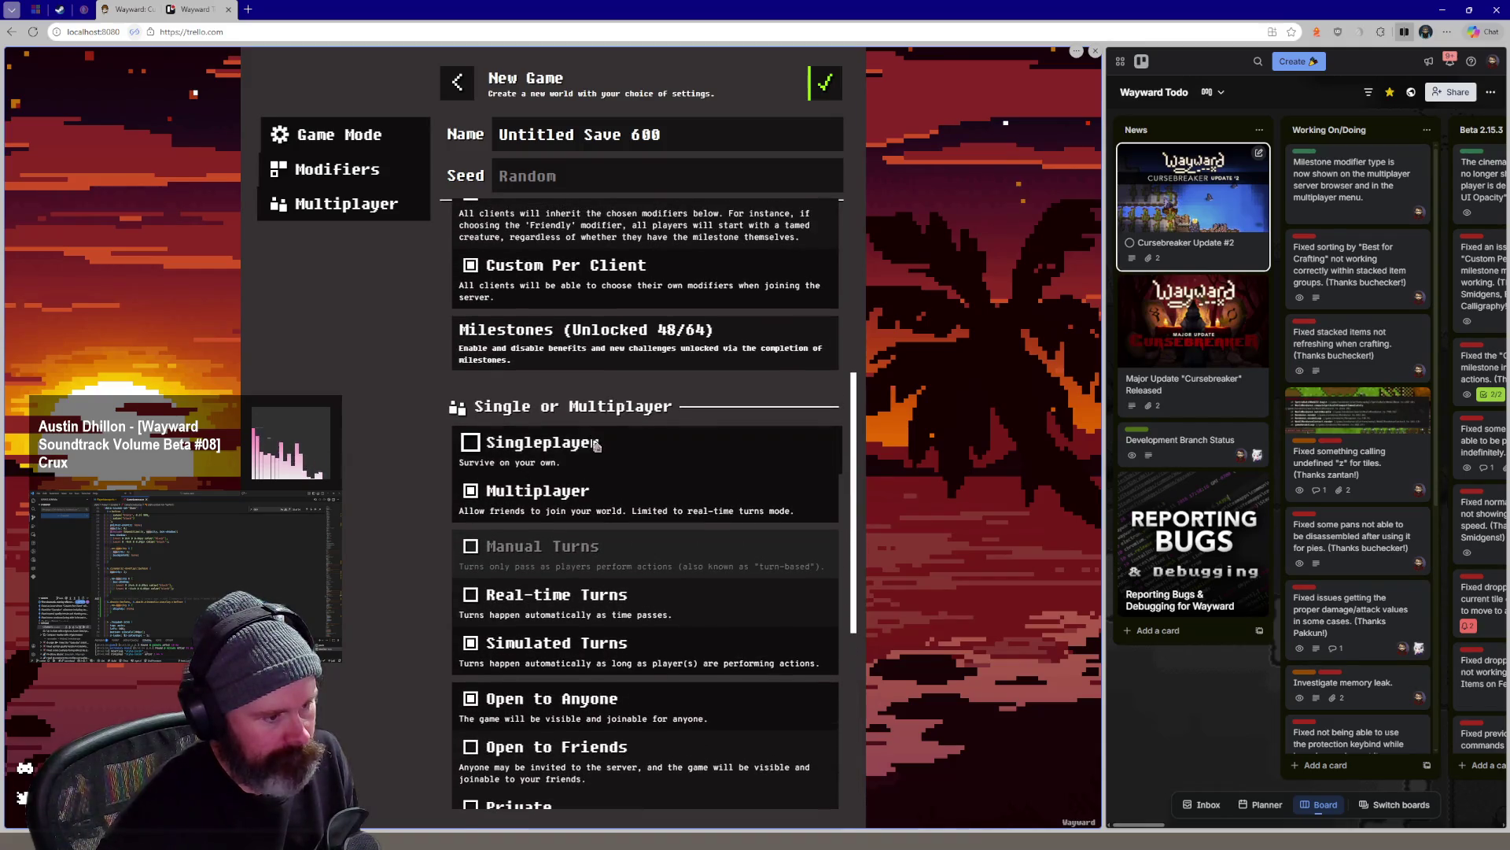
pyautogui.scroll(2, 598, 446)
pyautogui.scroll(1, 626, 389)
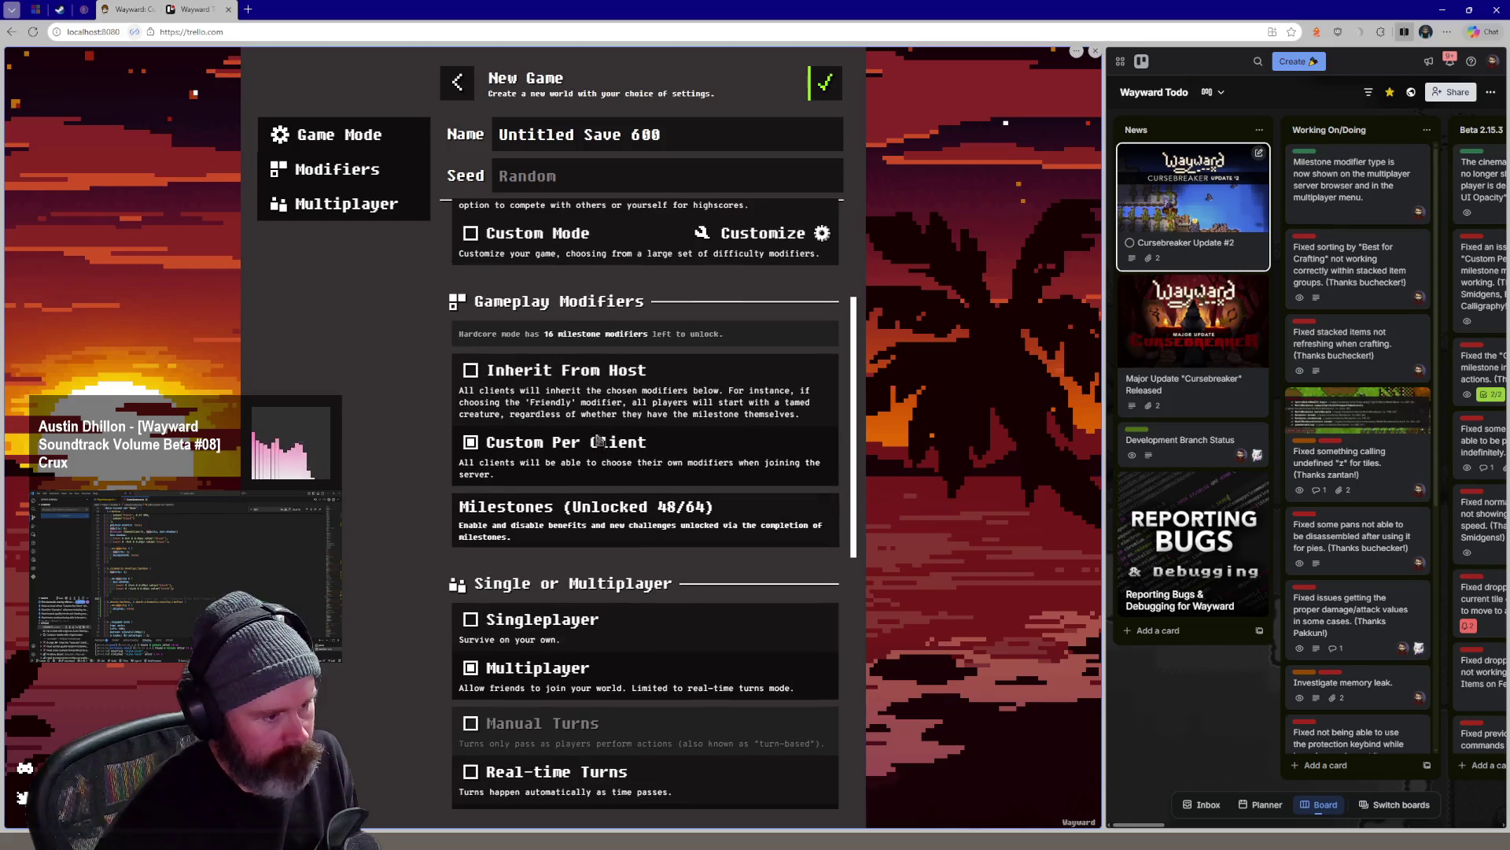
pyautogui.click(834, 86)
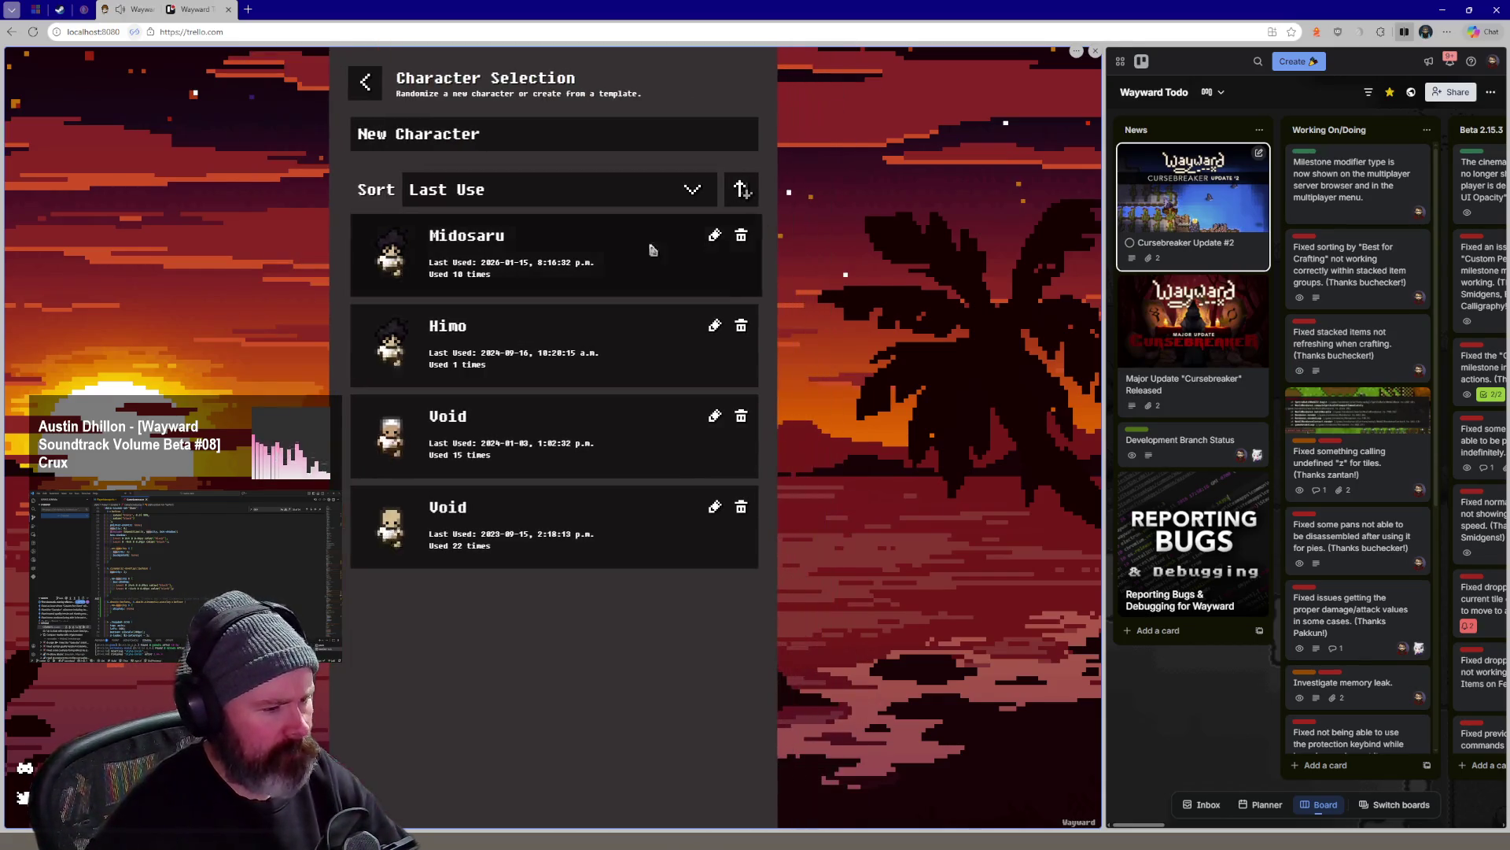
# Start playing as Midosaru on Cay of Coasts, dismiss the Multiplayer panel, then request Quit to Main Menu
pyautogui.doubleClick(510, 278)
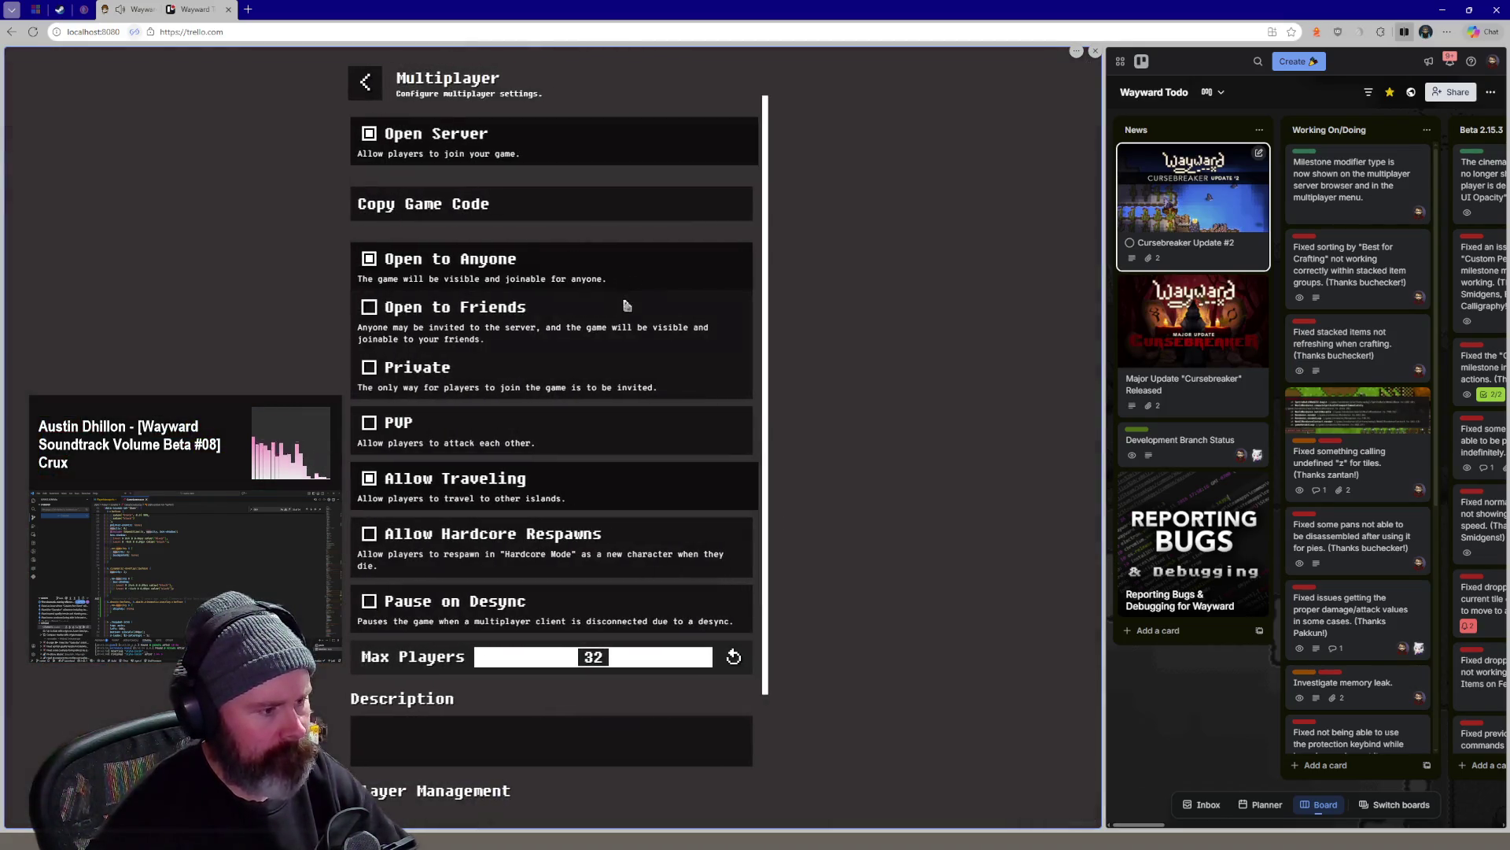
pyautogui.click(368, 82)
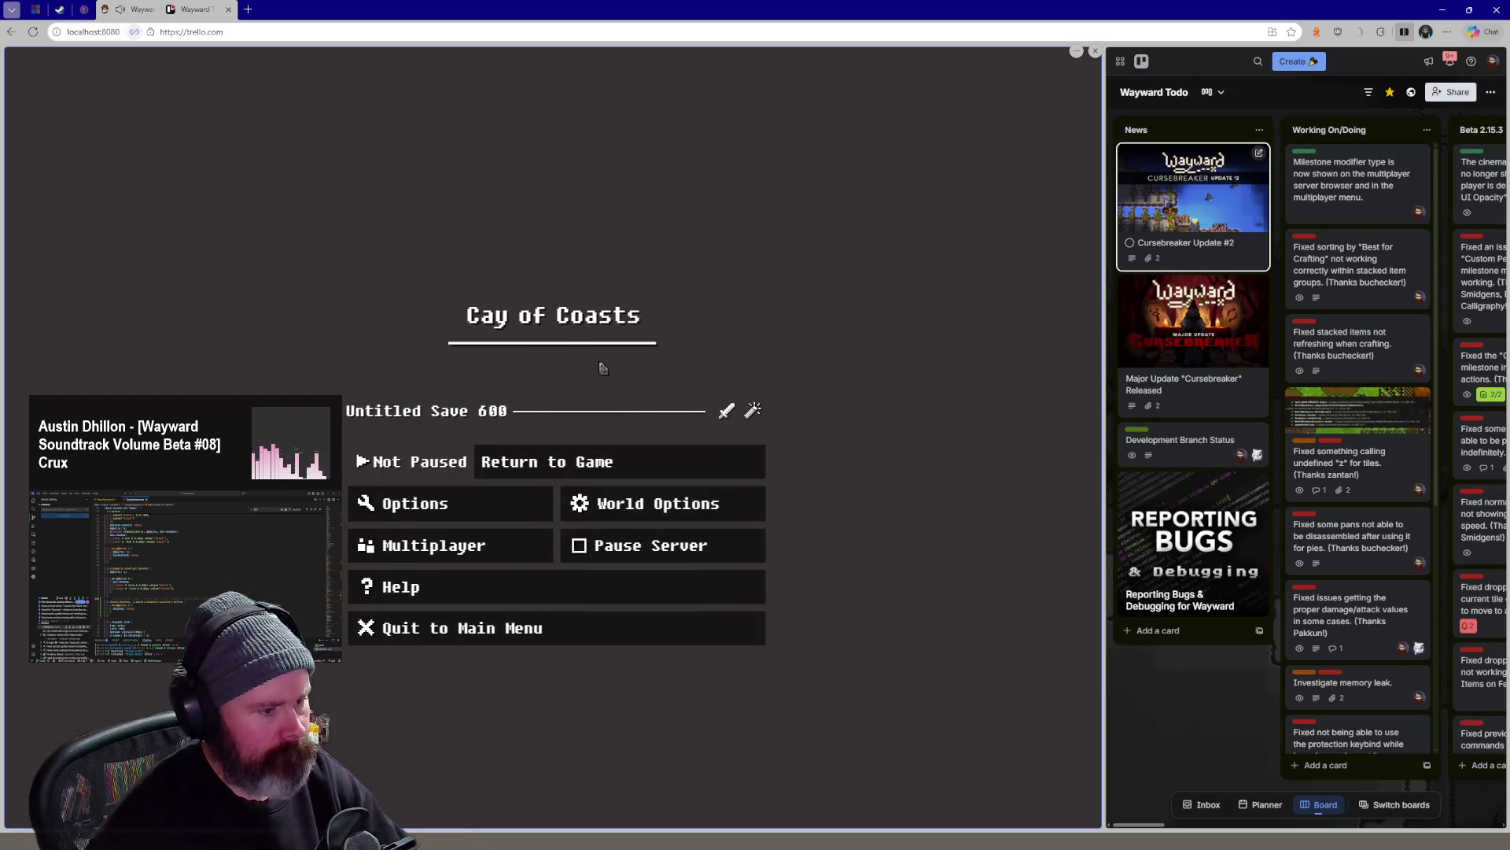
pyautogui.press('Escape')
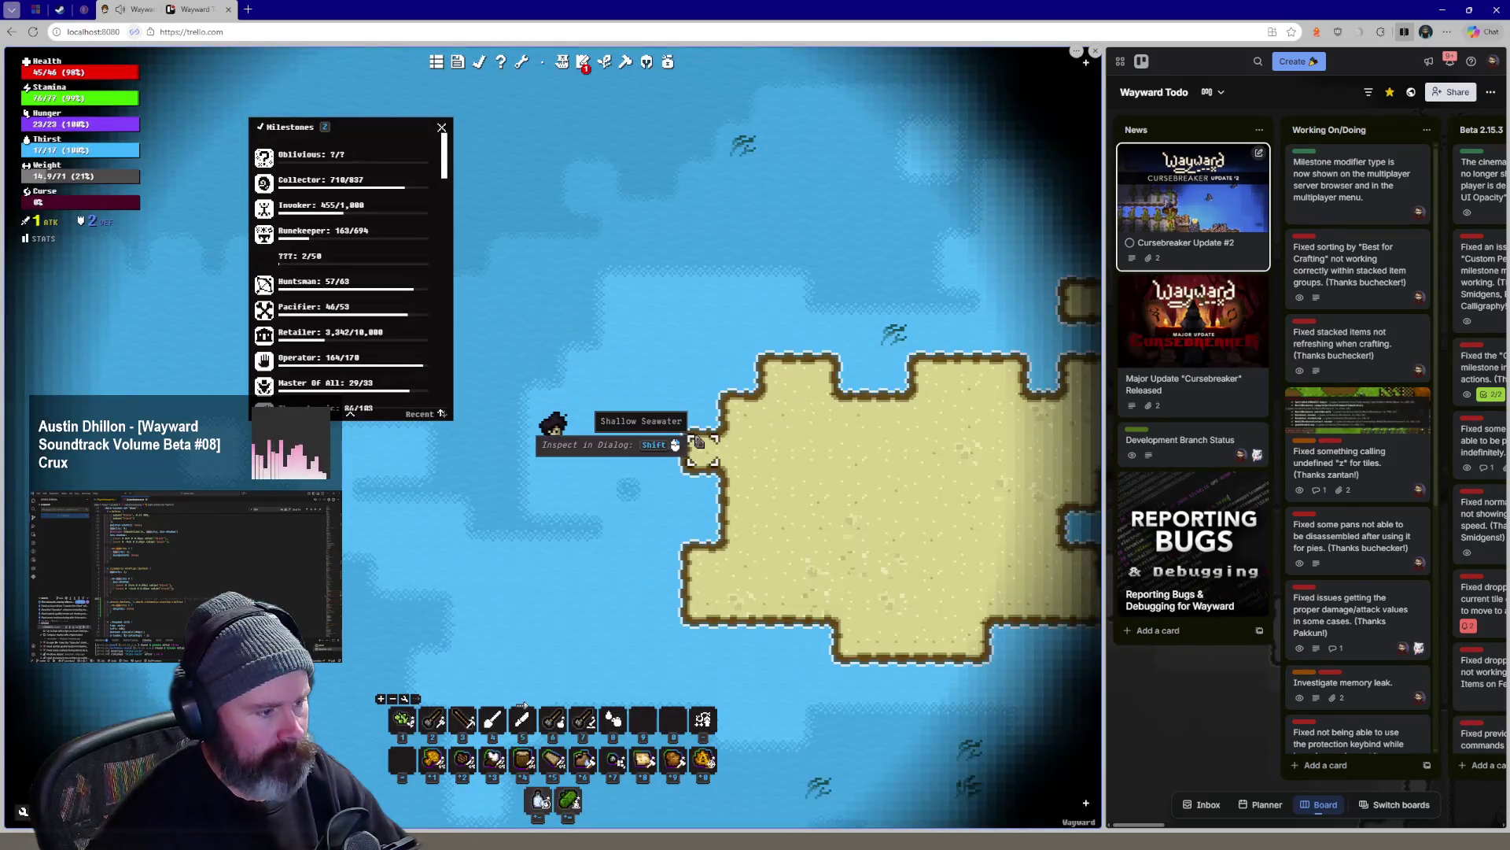
pyautogui.press('Escape')
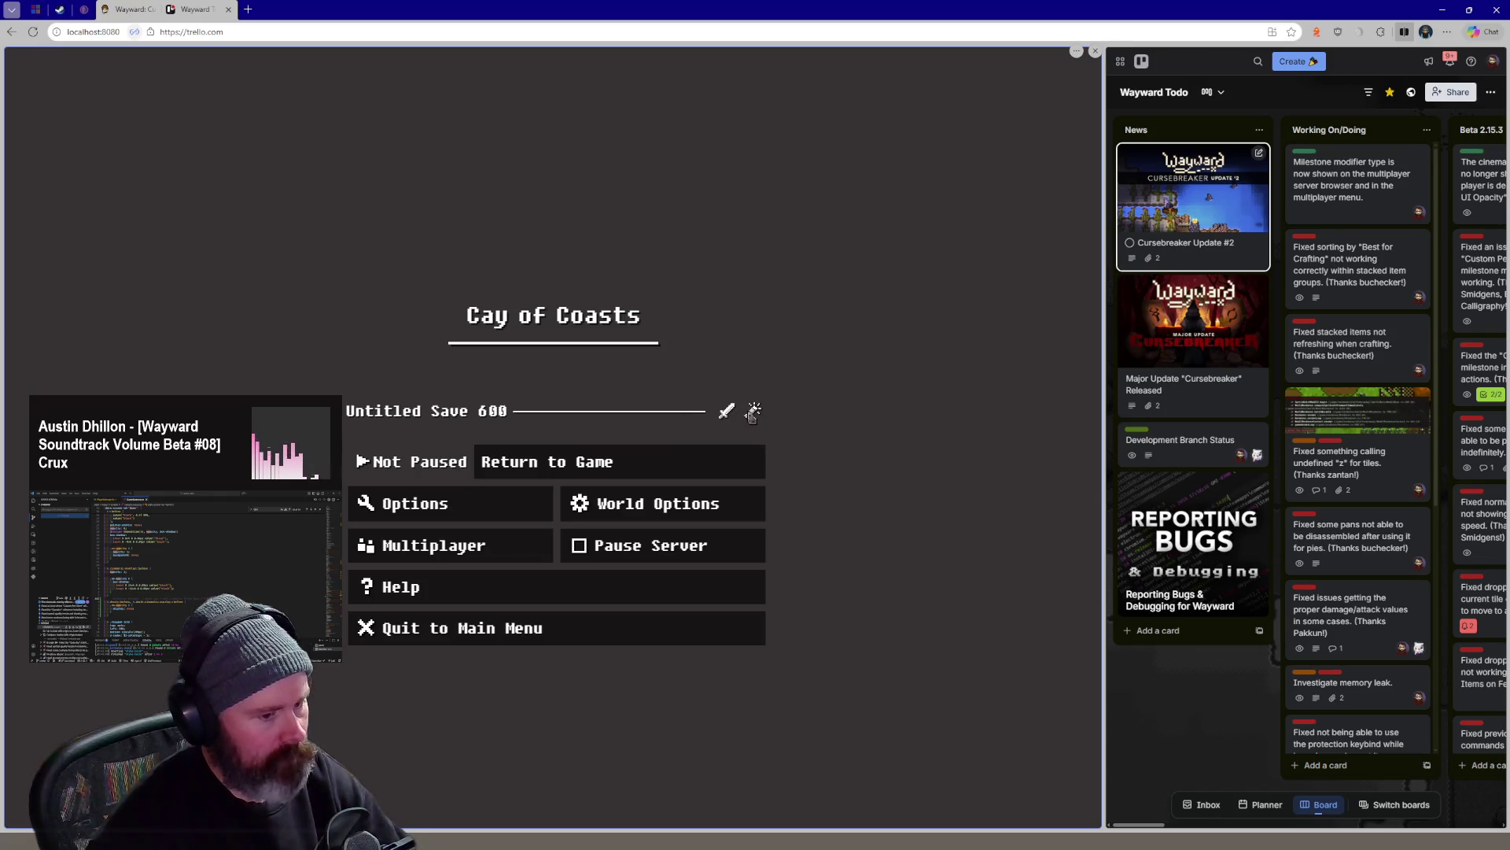
pyautogui.press('Escape')
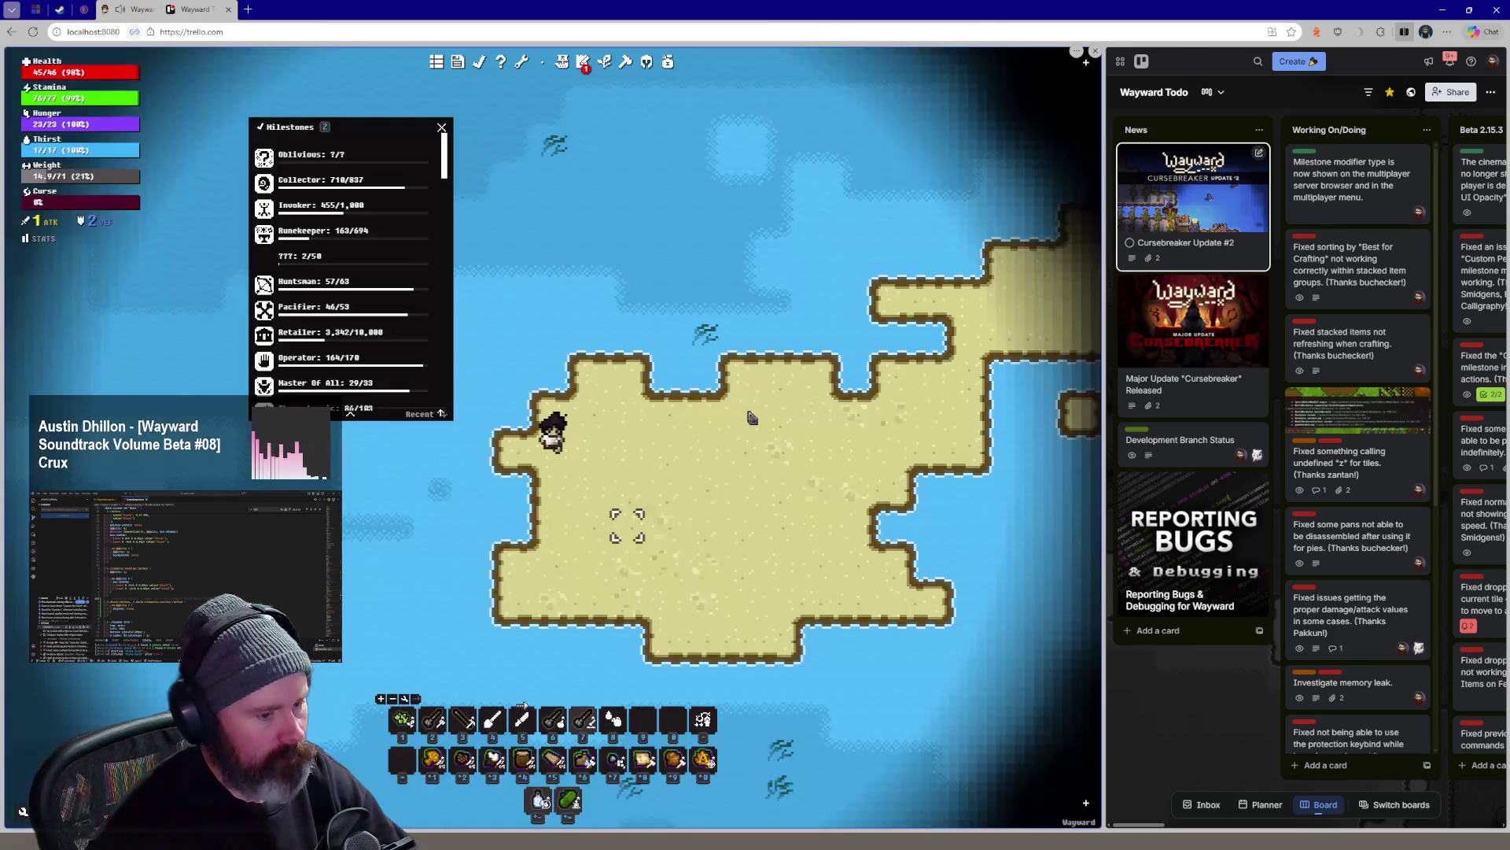
pyautogui.press('Escape')
pyautogui.click(566, 628)
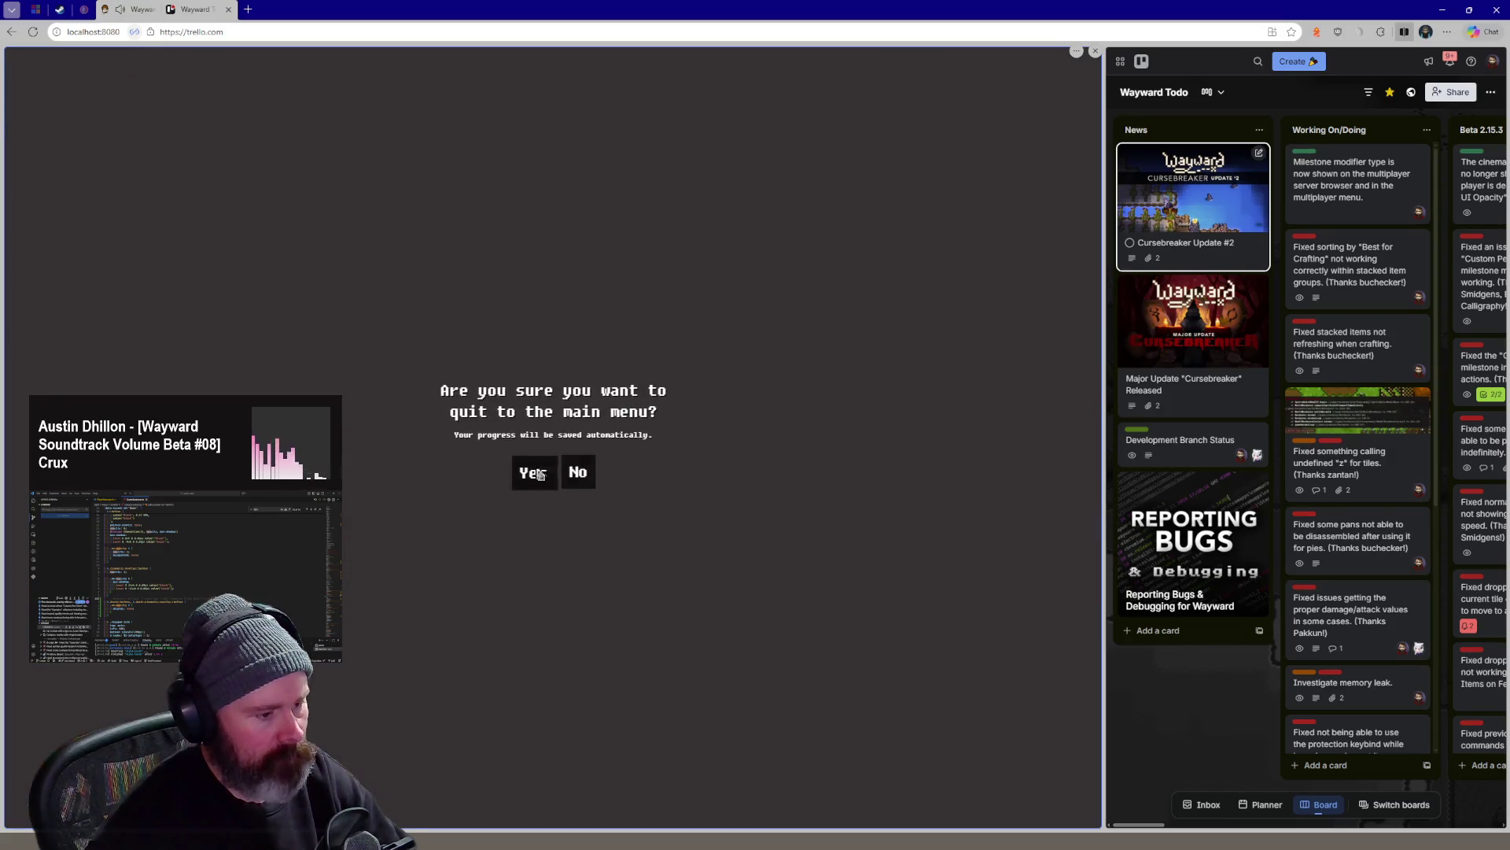
# Confirm quitting, browse the online multiplayer server list, and return to the main menu
pyautogui.click(584, 471)
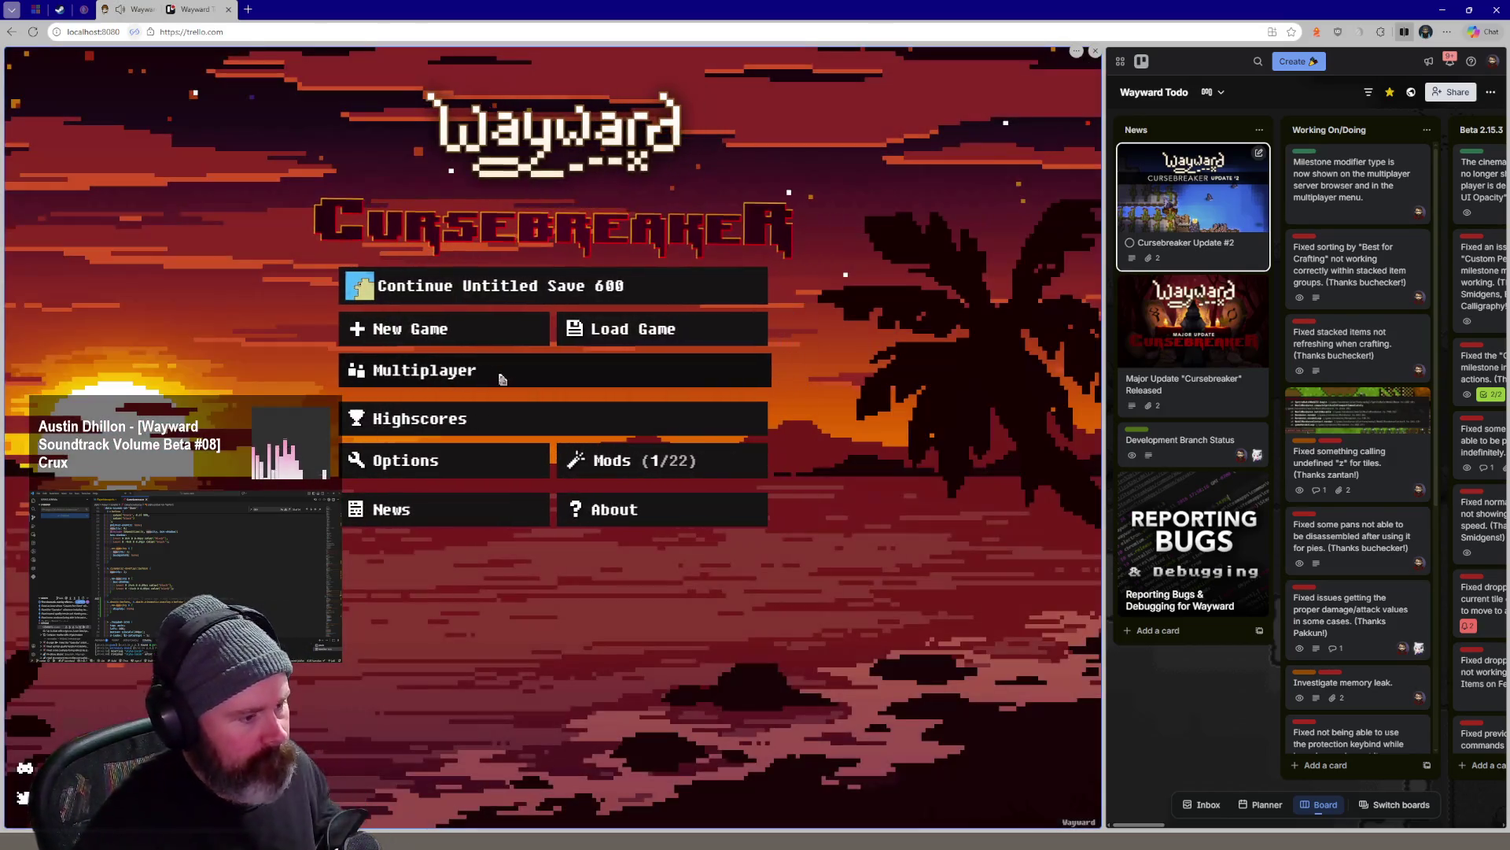
pyautogui.click(500, 376)
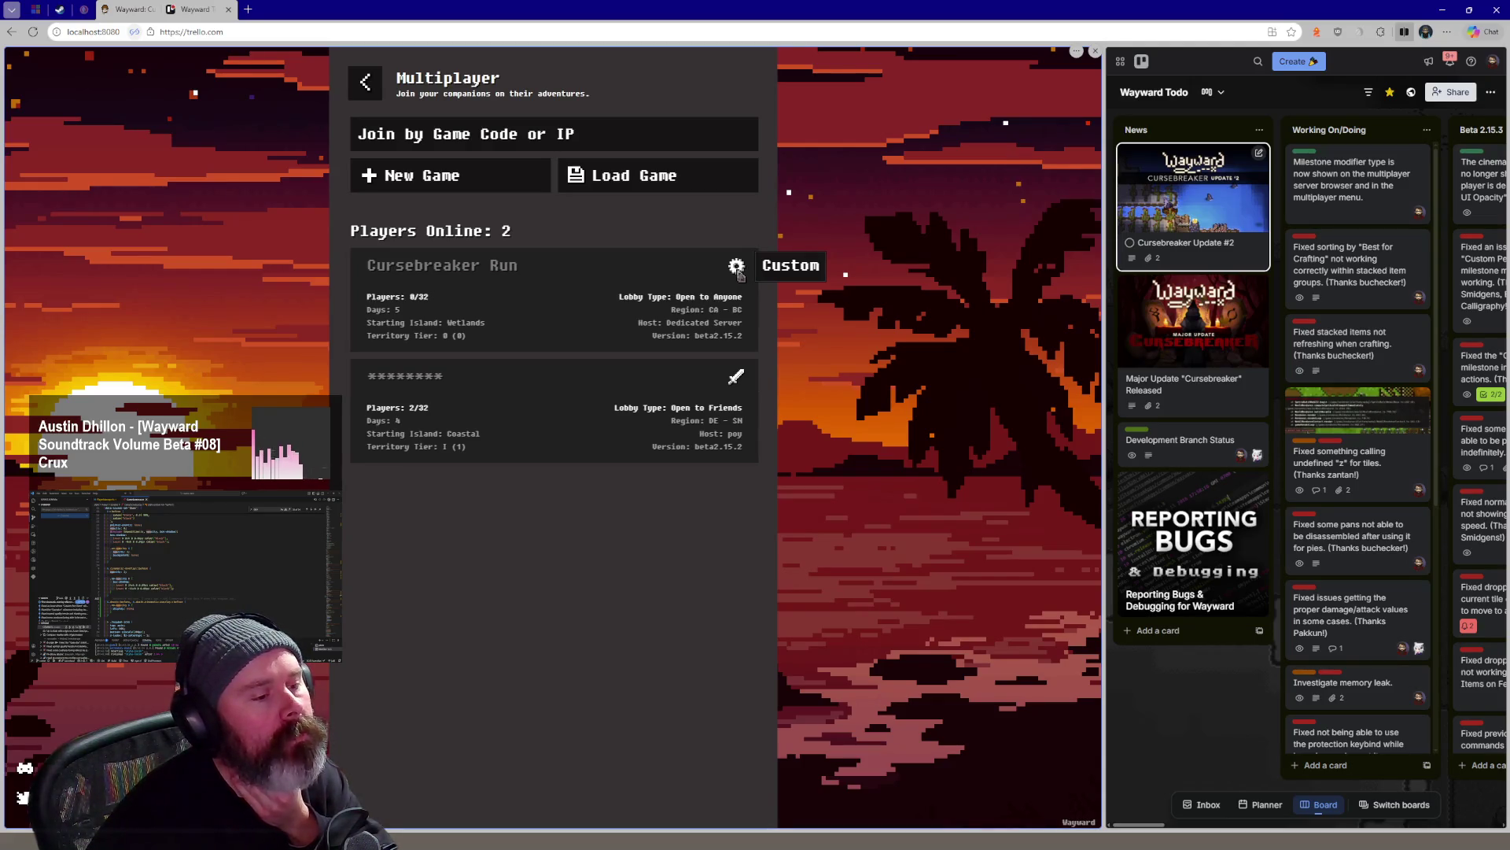
pyautogui.click(364, 86)
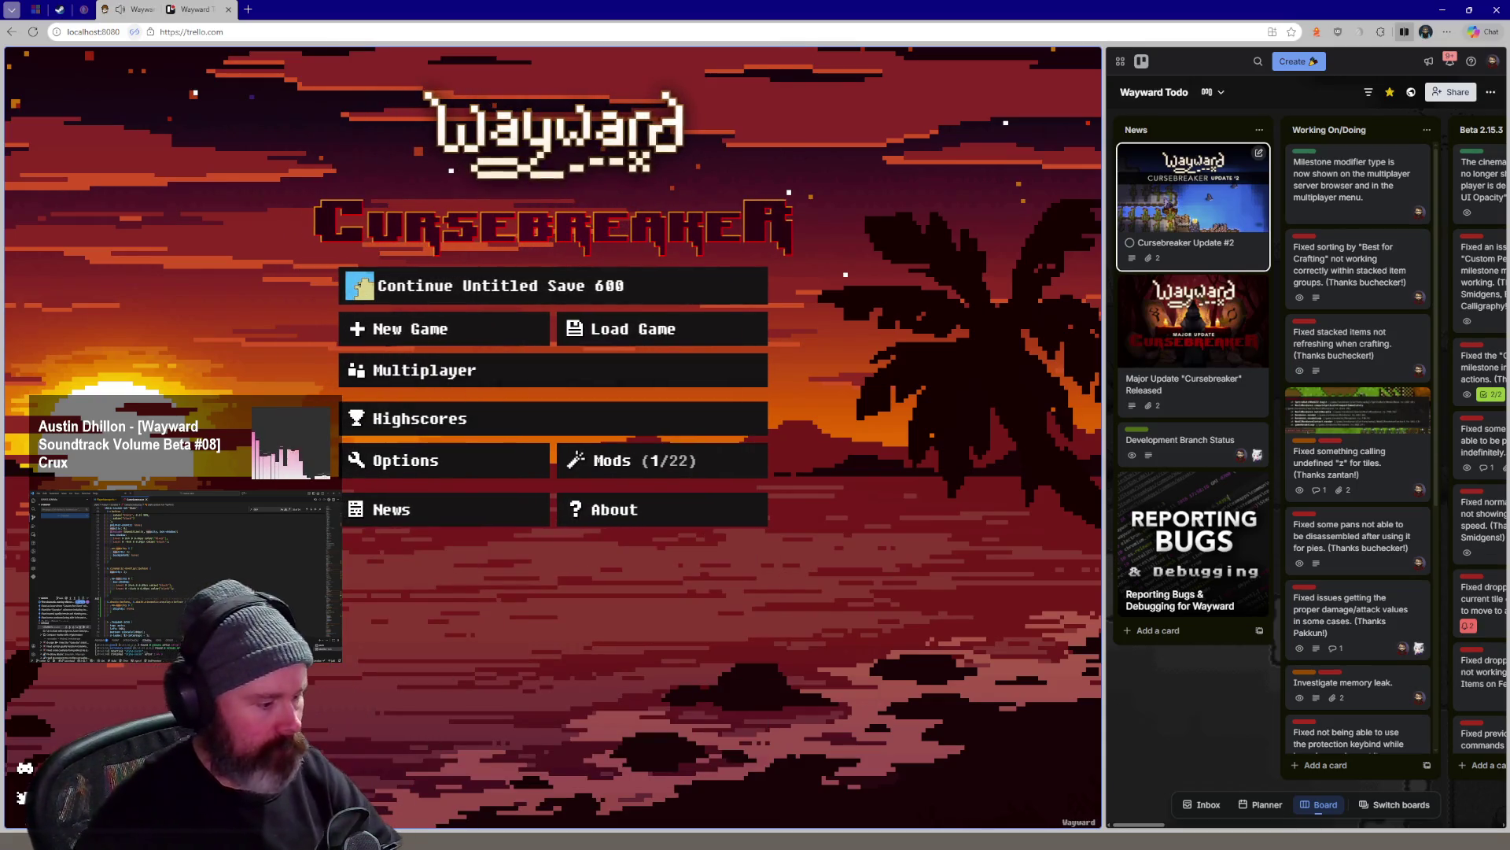
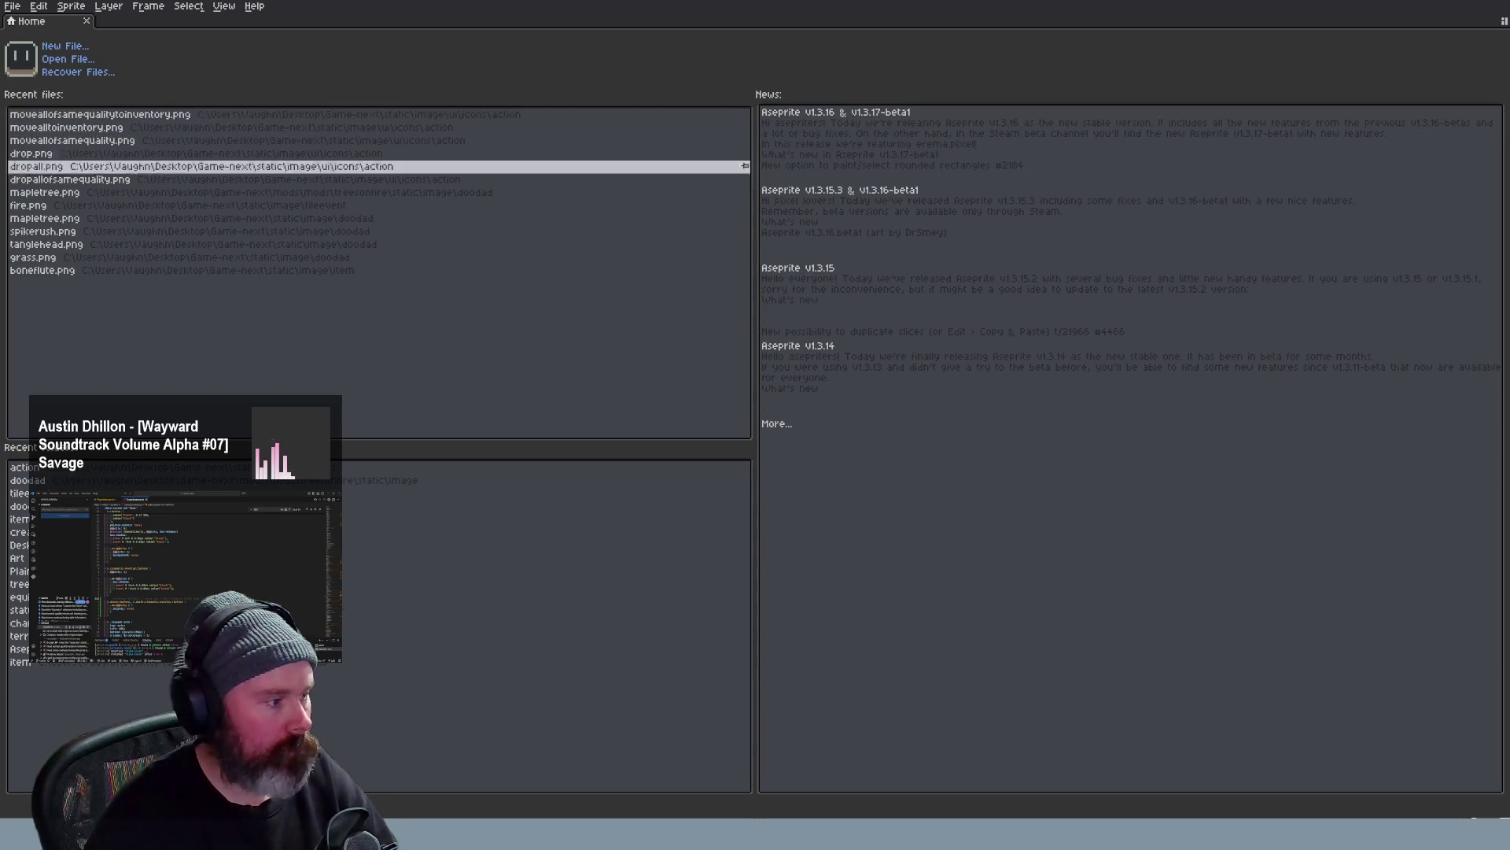
# Bring up Source Control in VS Code and edit then clear the 'gear' commit message
pyautogui.hotkey('alt', 'Tab')
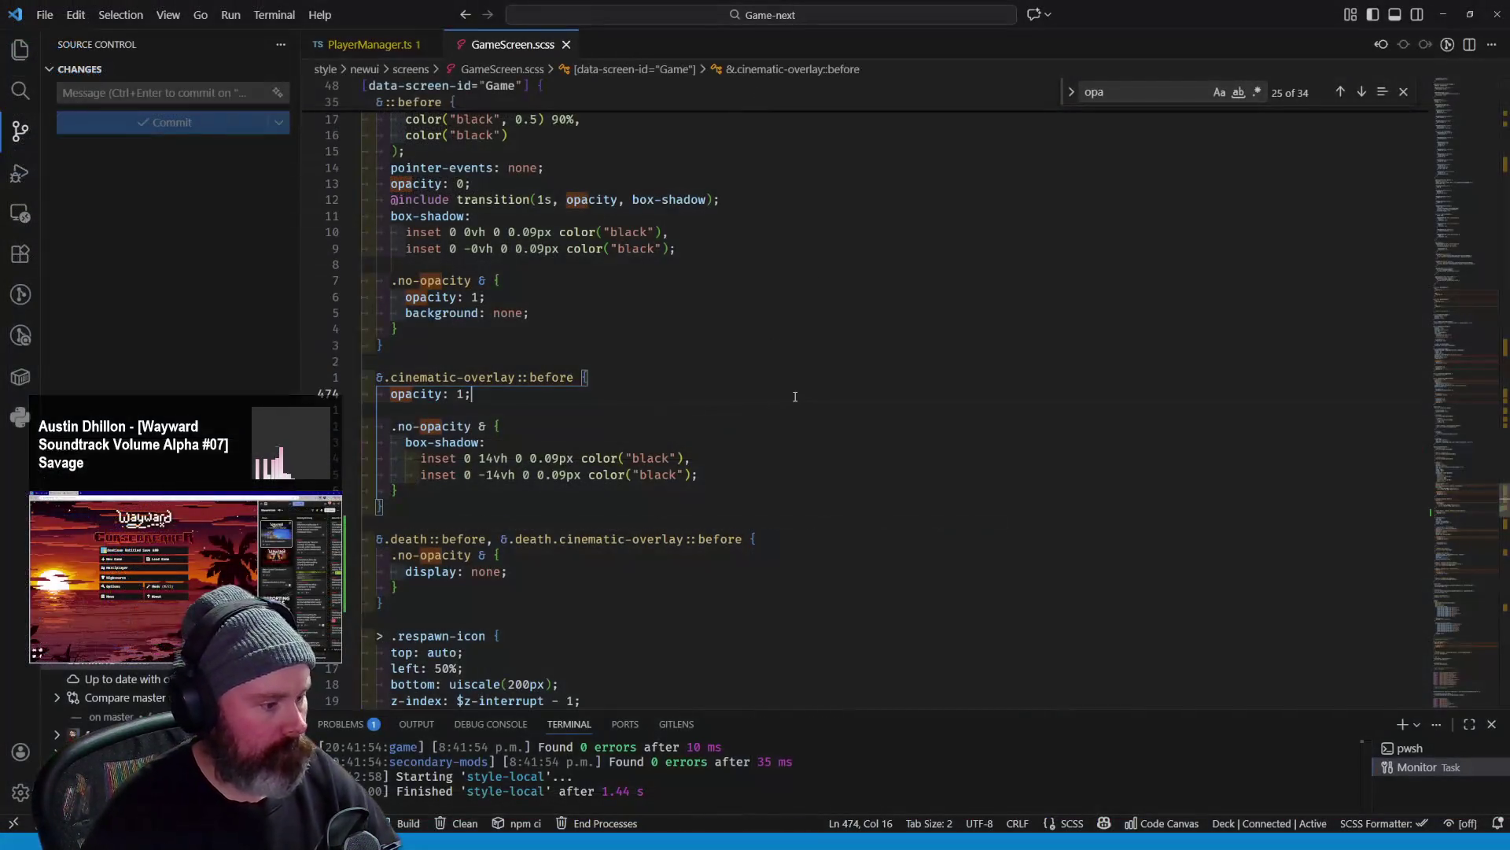
pyautogui.press('g')
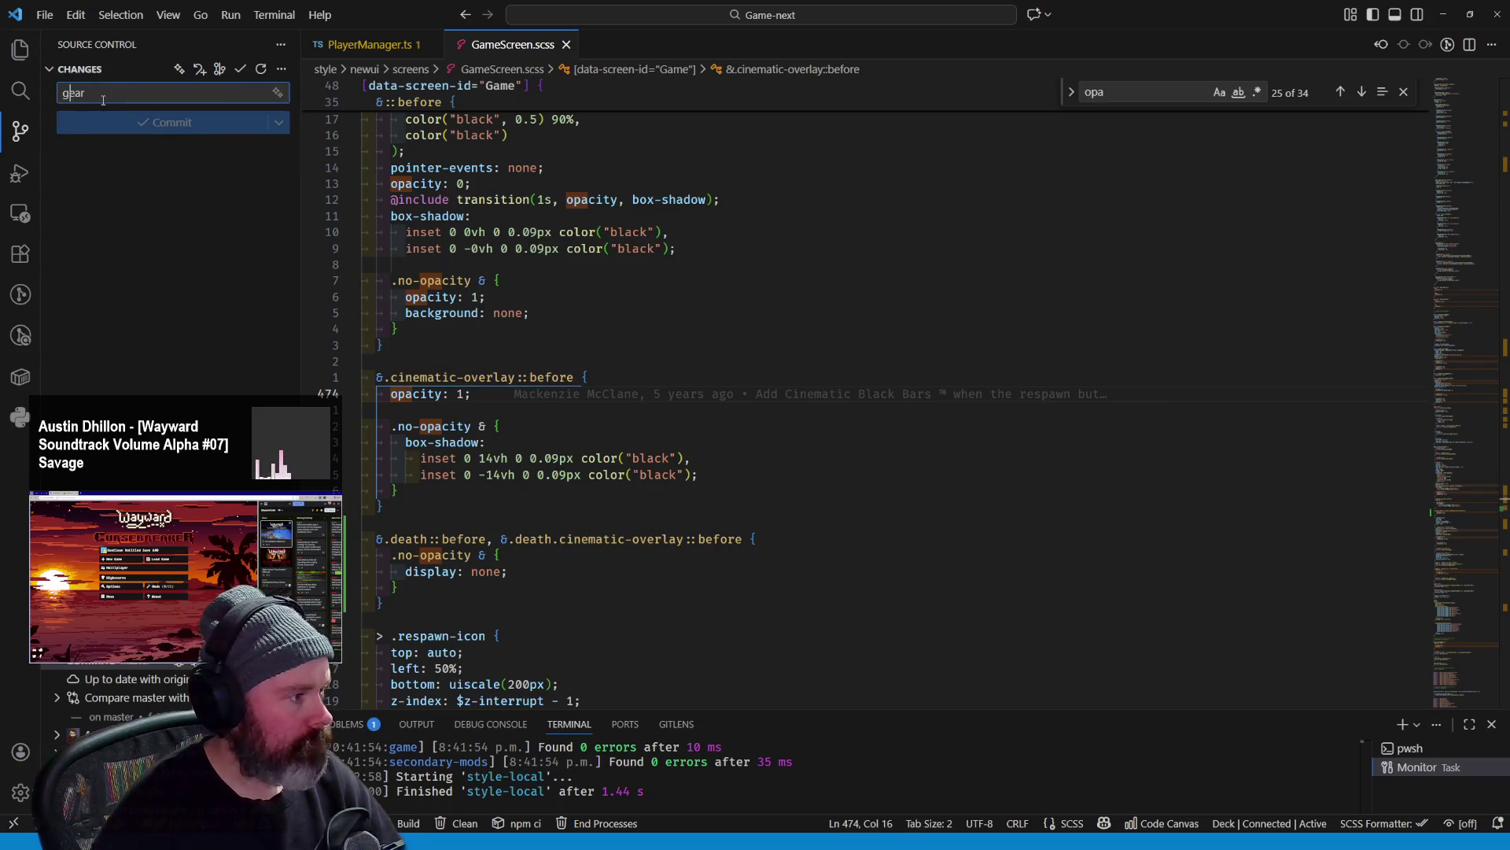
pyautogui.press('Return')
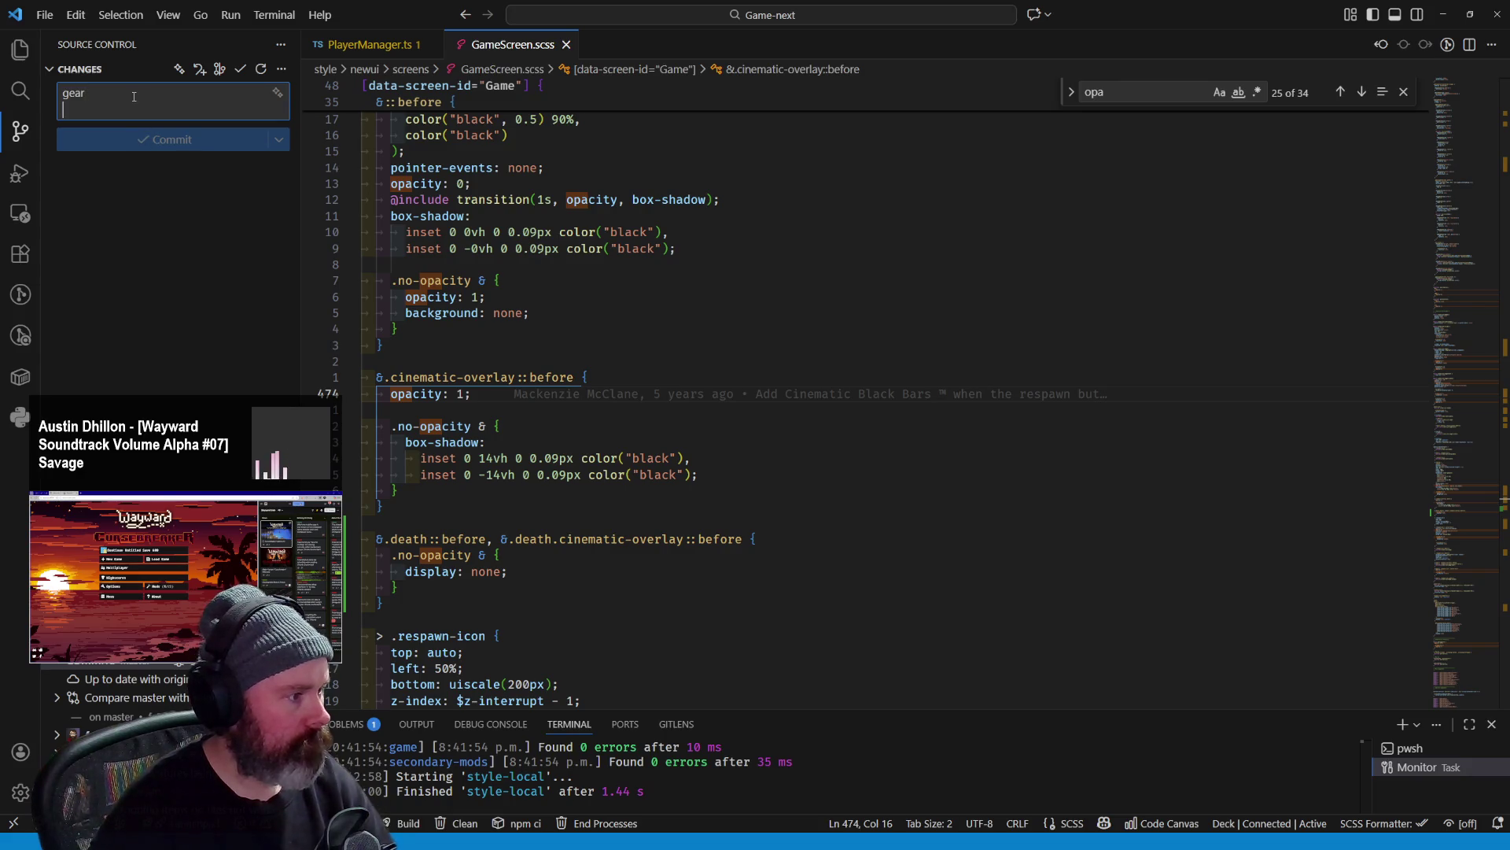
pyautogui.press('BackSpace')
pyautogui.press('Return')
pyautogui.press('BackSpace')
# Cut 'gear' from the message box and search the whole project for it
pyautogui.hotkey('ctrl', 'a')
pyautogui.hotkey('ctrl', 'x')
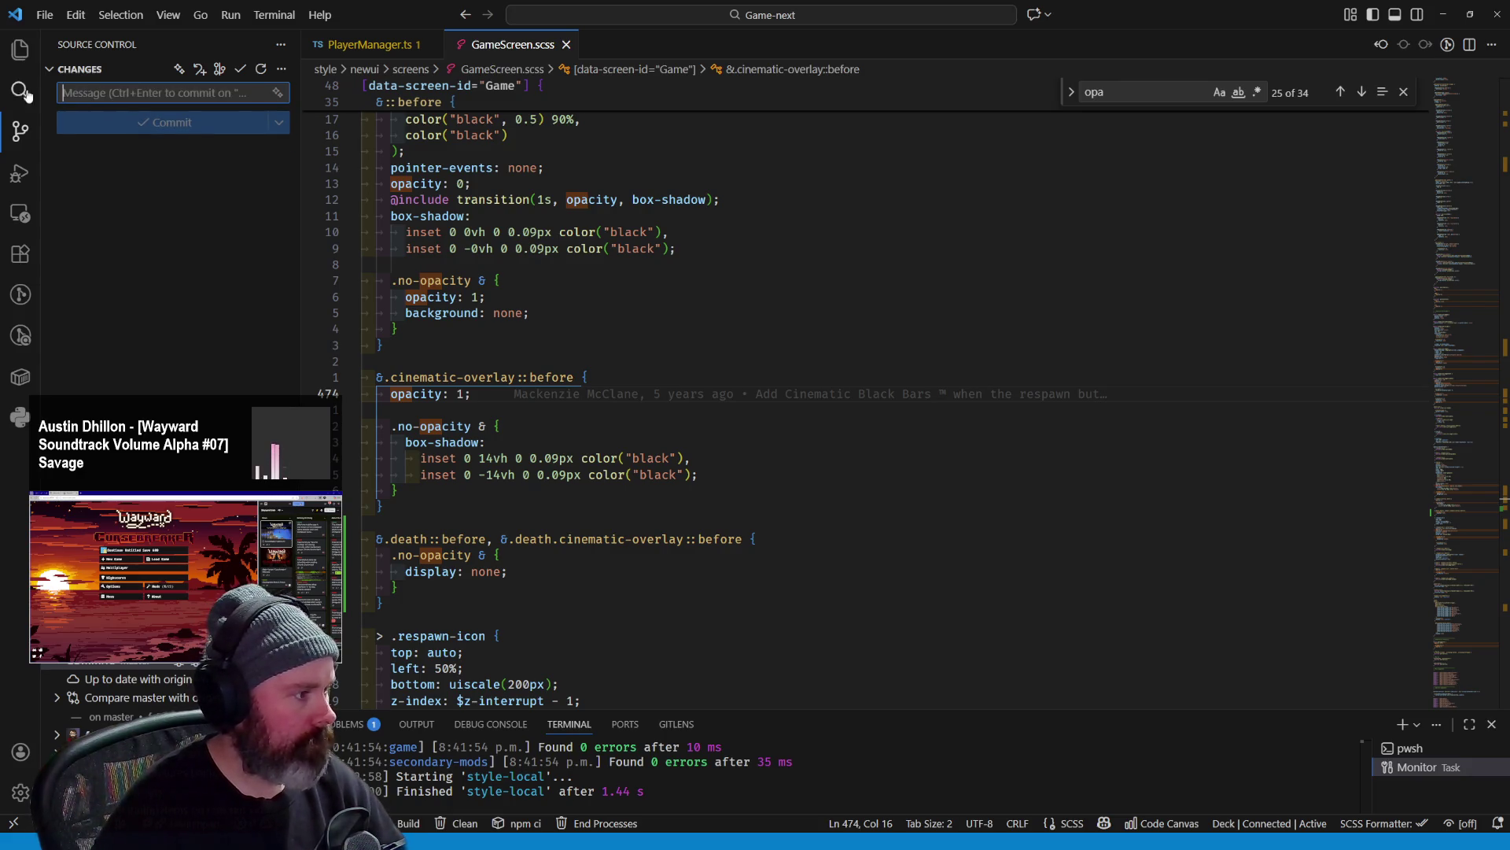
pyautogui.hotkey('ctrl', 'shift', 'f')
pyautogui.hotkey('ctrl', 'v')
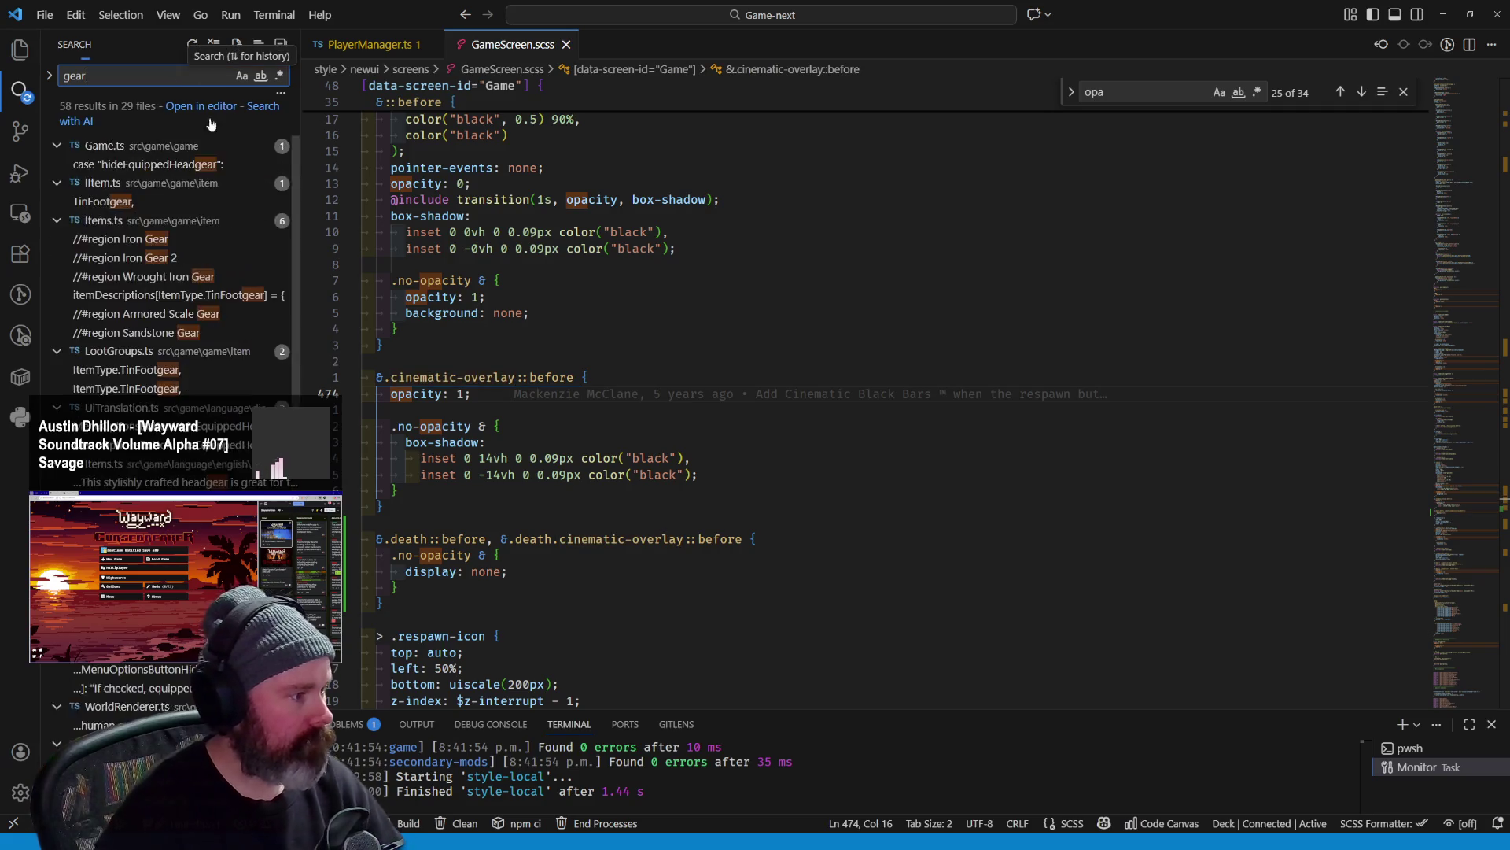
pyautogui.scroll(-5, 169, 312)
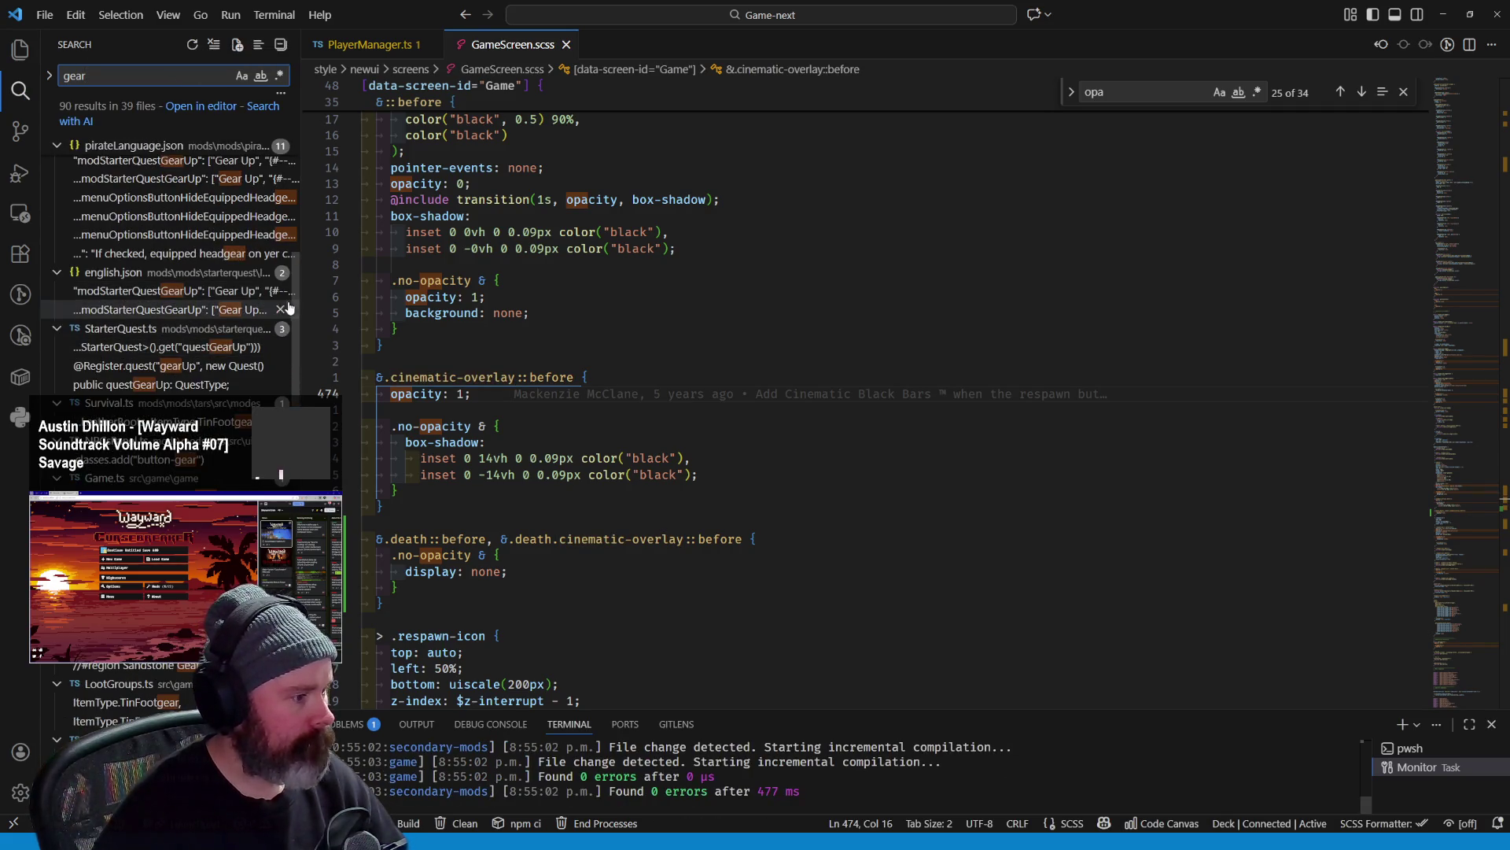
pyautogui.scroll(-5, 169, 314)
pyautogui.scroll(-5, 168, 313)
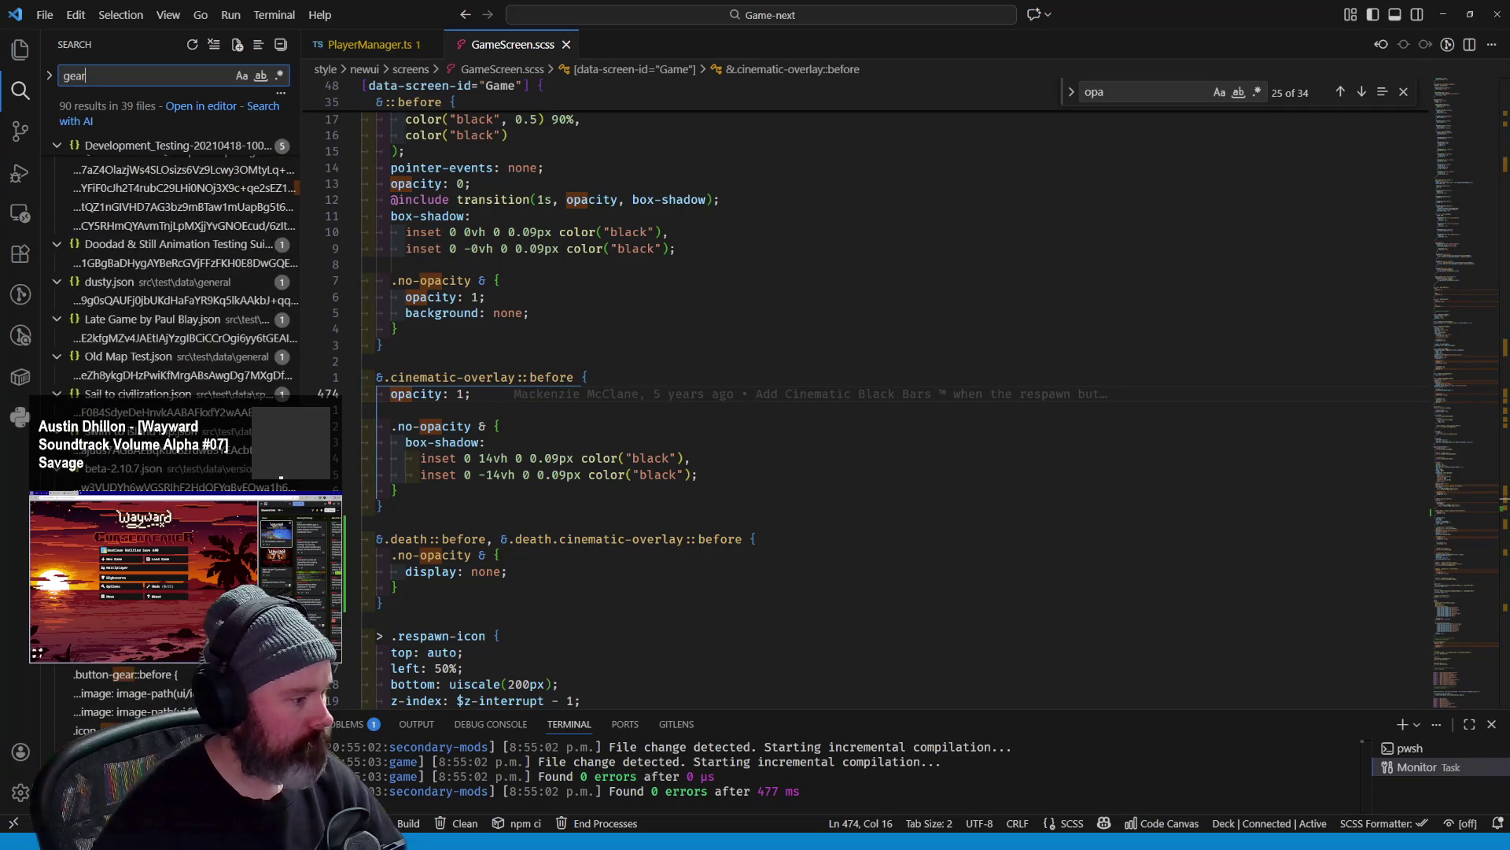
pyautogui.scroll(-5, 169, 313)
# Open the gear results in icons.scss and GameIcons.scss and inspect the paragraph rule
pyautogui.click(133, 693)
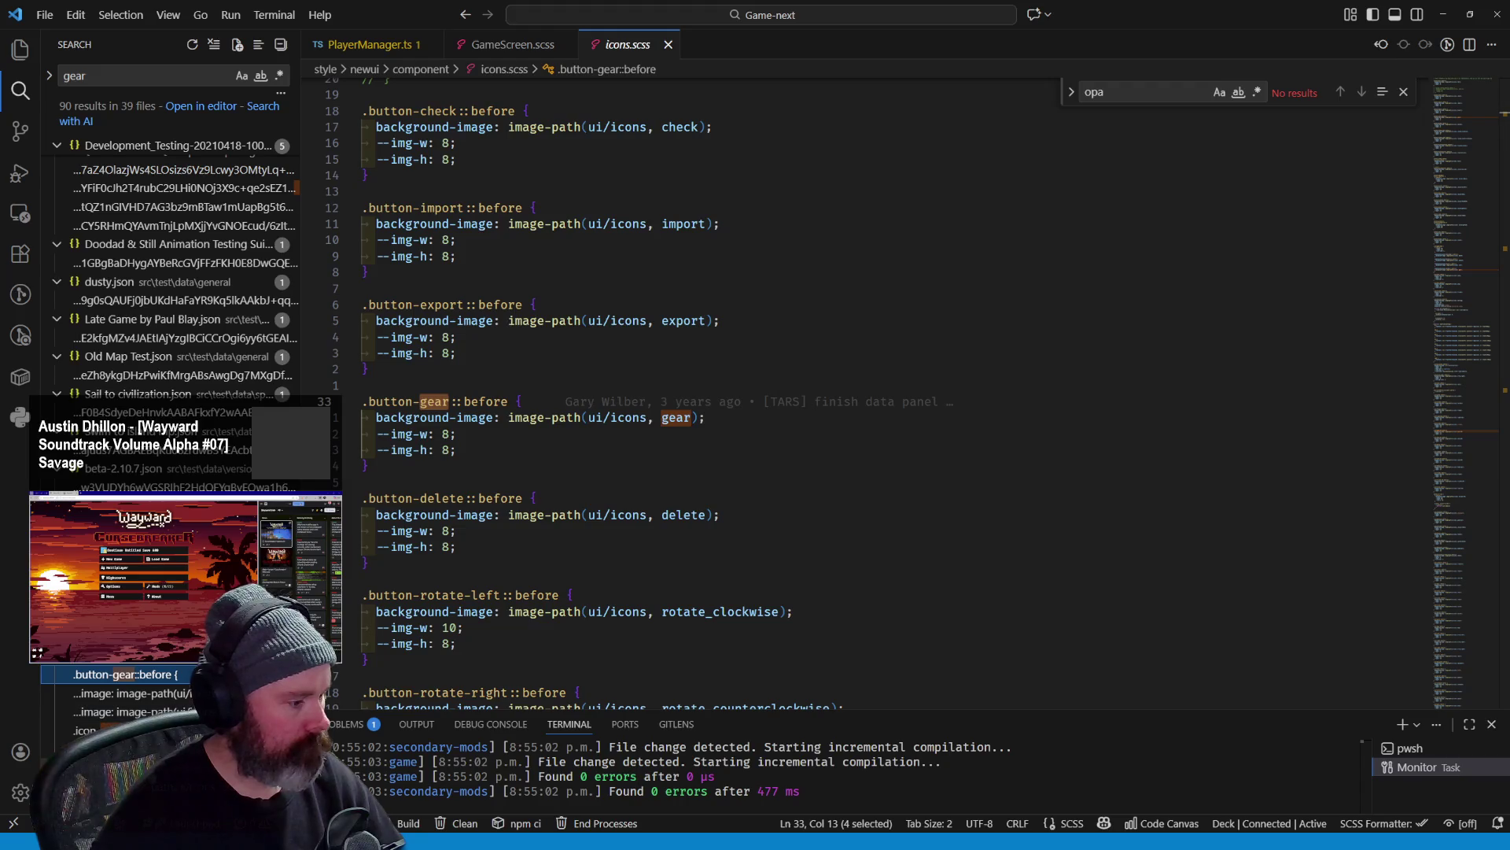
pyautogui.scroll(1, 152, 679)
pyautogui.click(133, 709)
pyautogui.moveTo(485, 522)
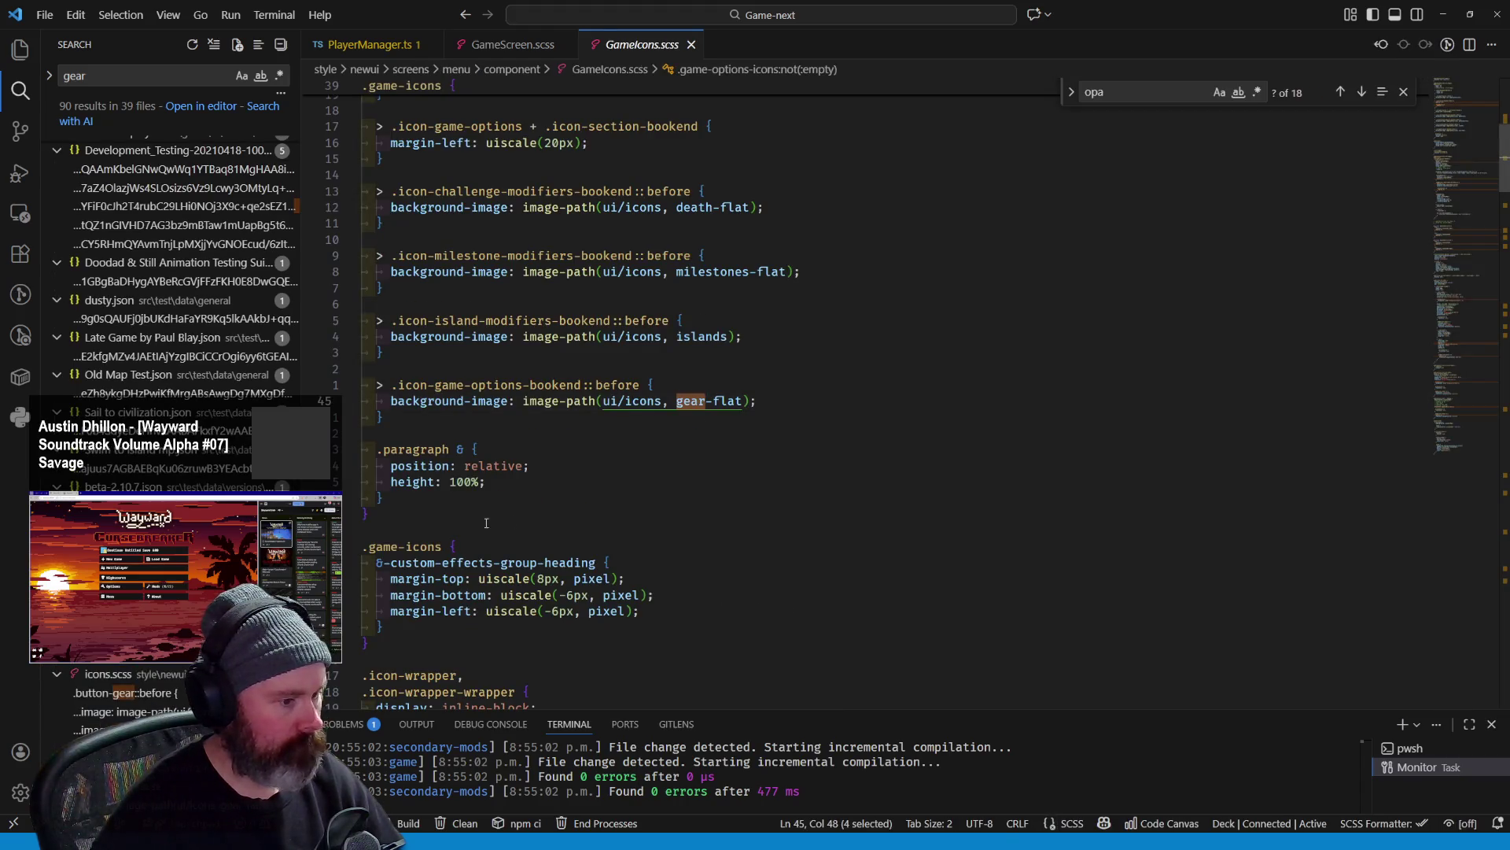
pyautogui.click(527, 465)
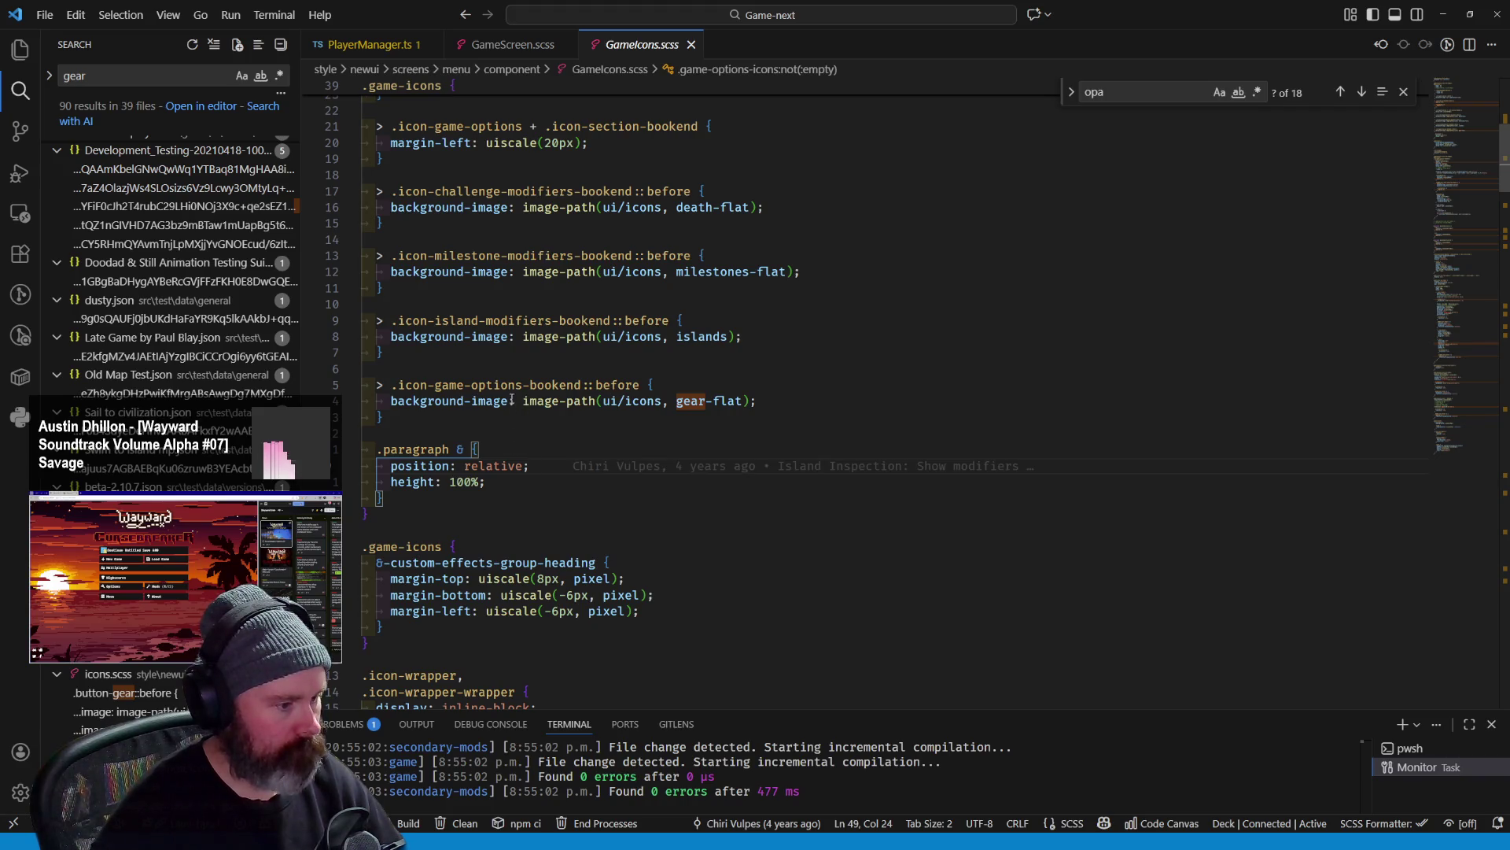
pyautogui.click(477, 448)
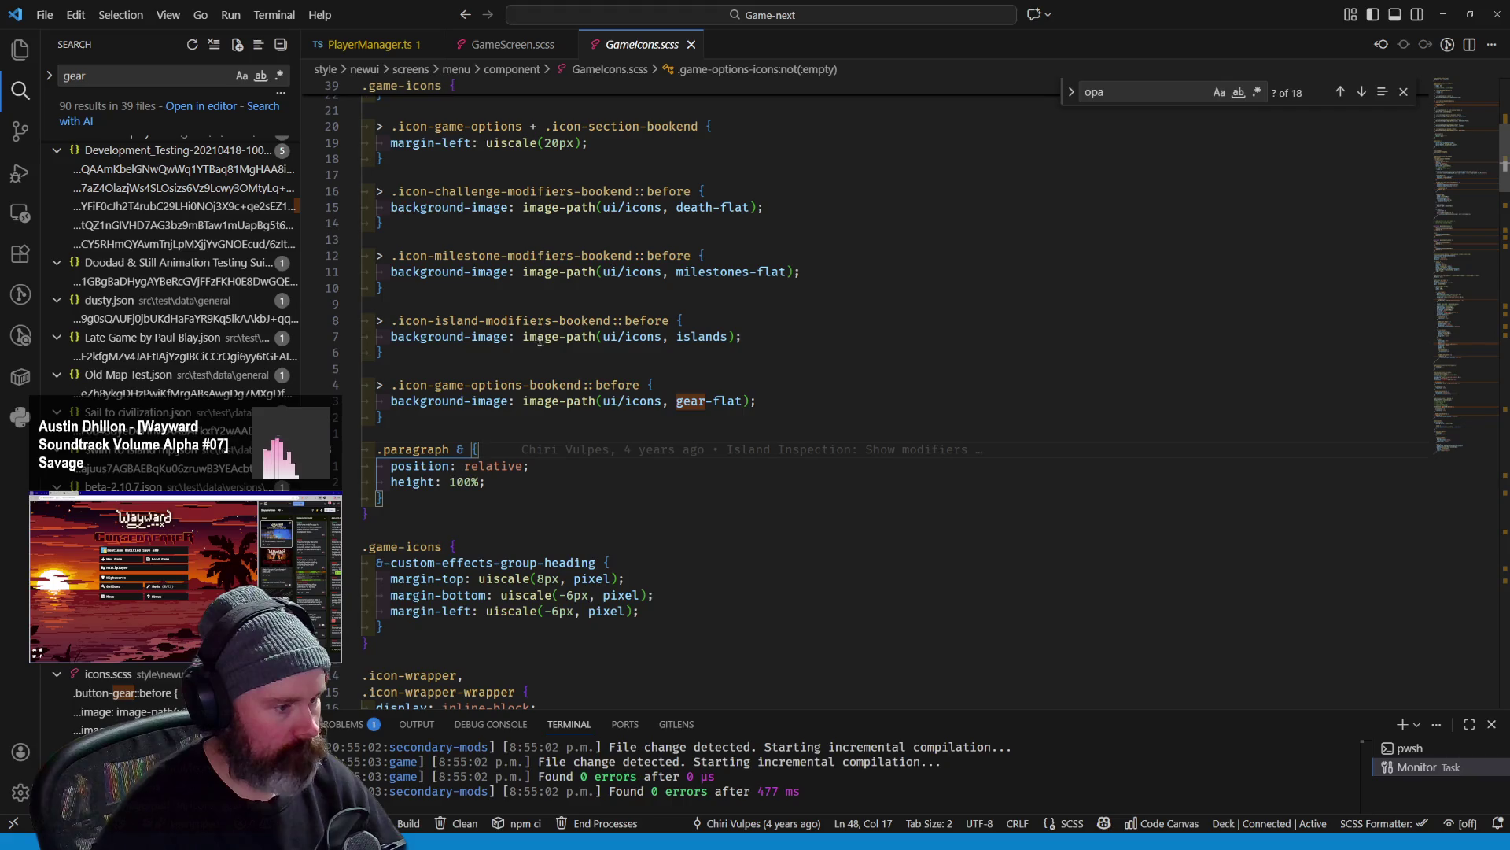
# Select the bookend selector in GameIcons.scss and search the project for 'bookend'
pyautogui.doubleClick(520, 320)
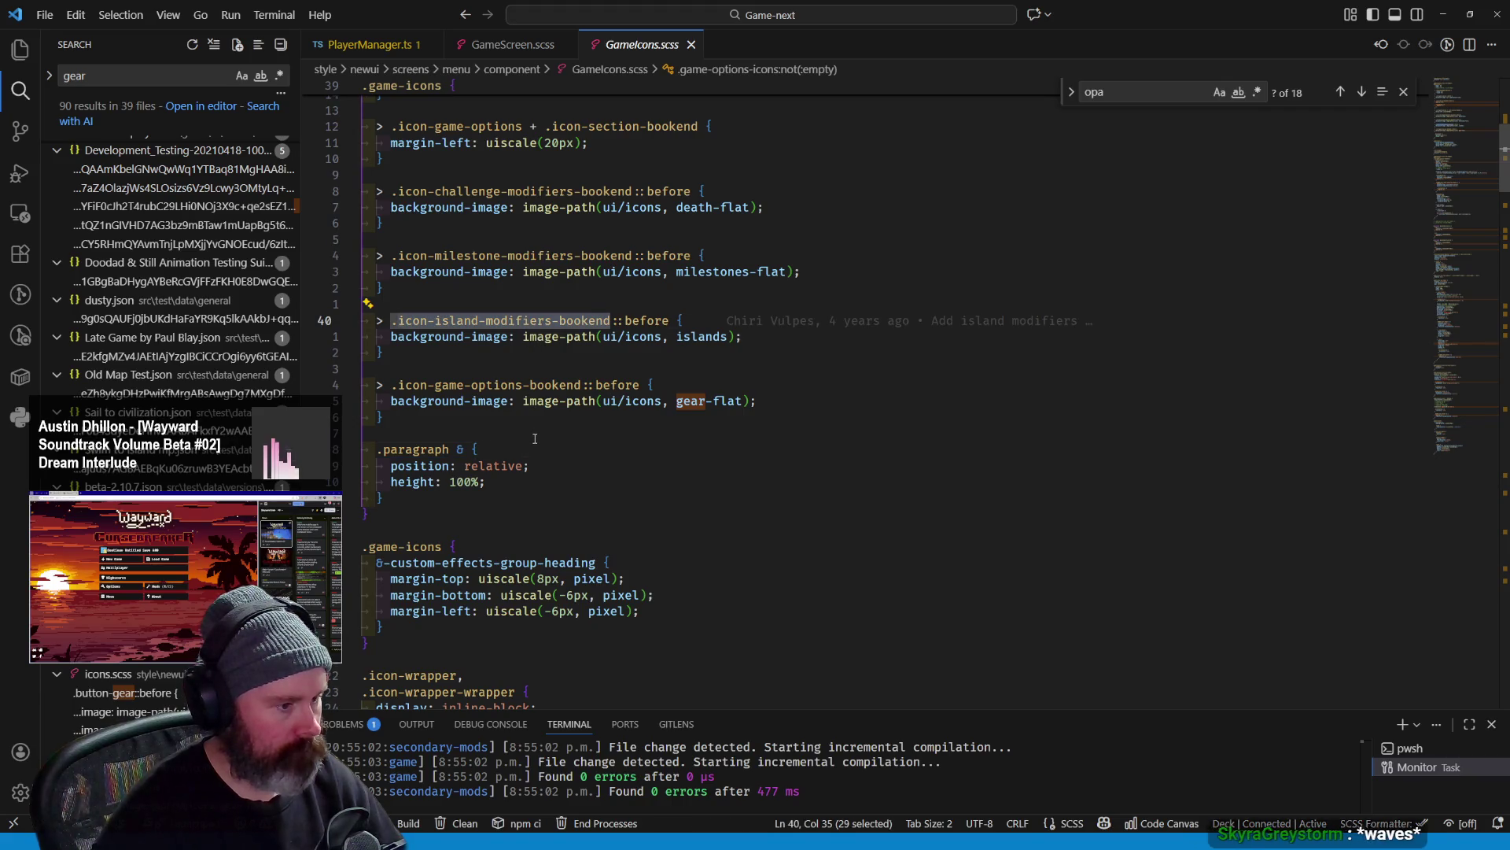
pyautogui.scroll(2, 533, 440)
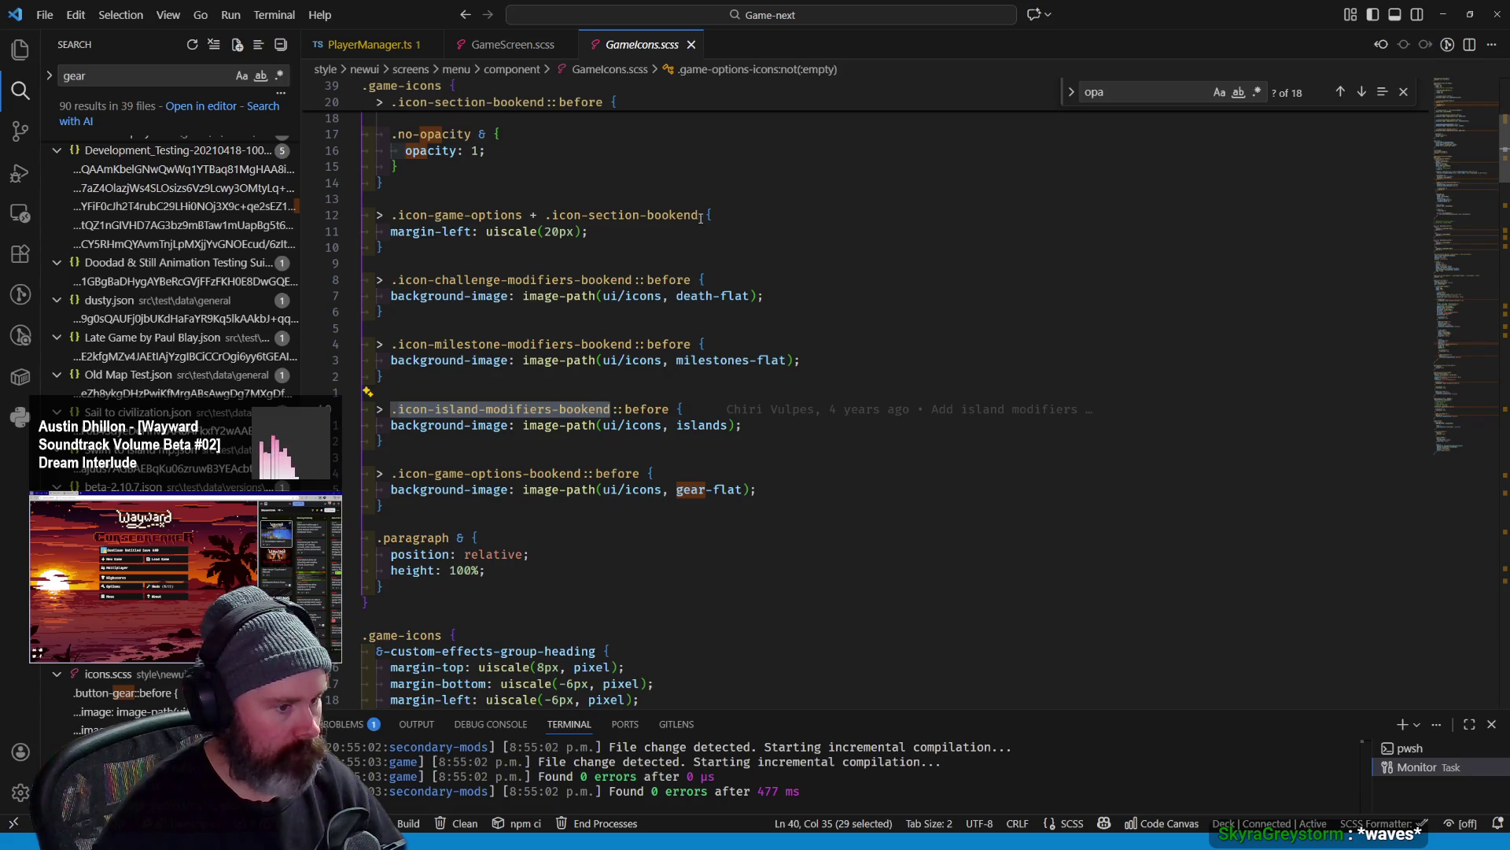
pyautogui.doubleClick(672, 216)
pyautogui.hotkey('ctrl', 'shift', 'f')
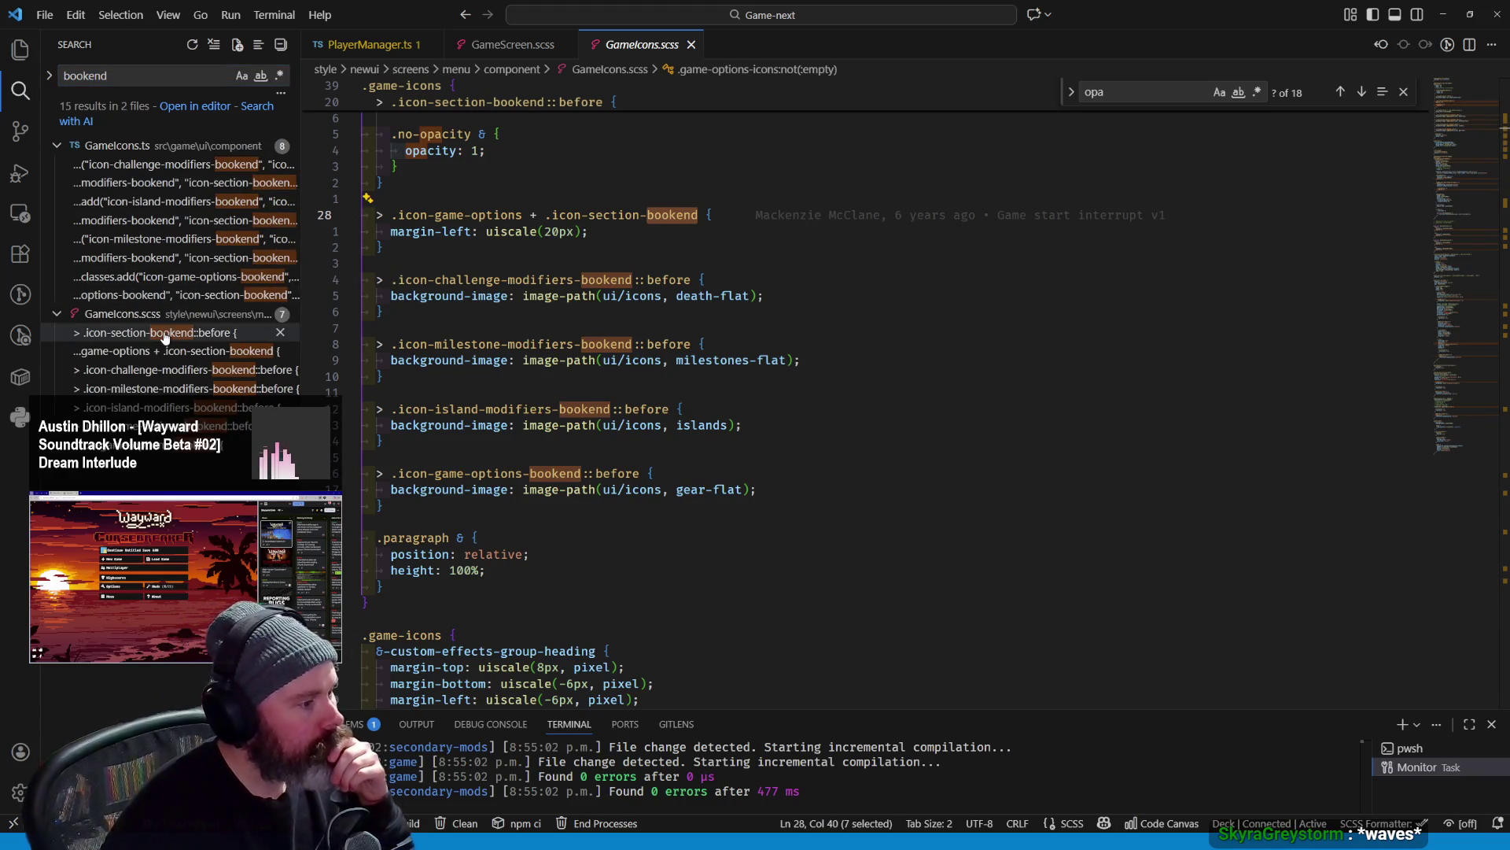
pyautogui.click(165, 333)
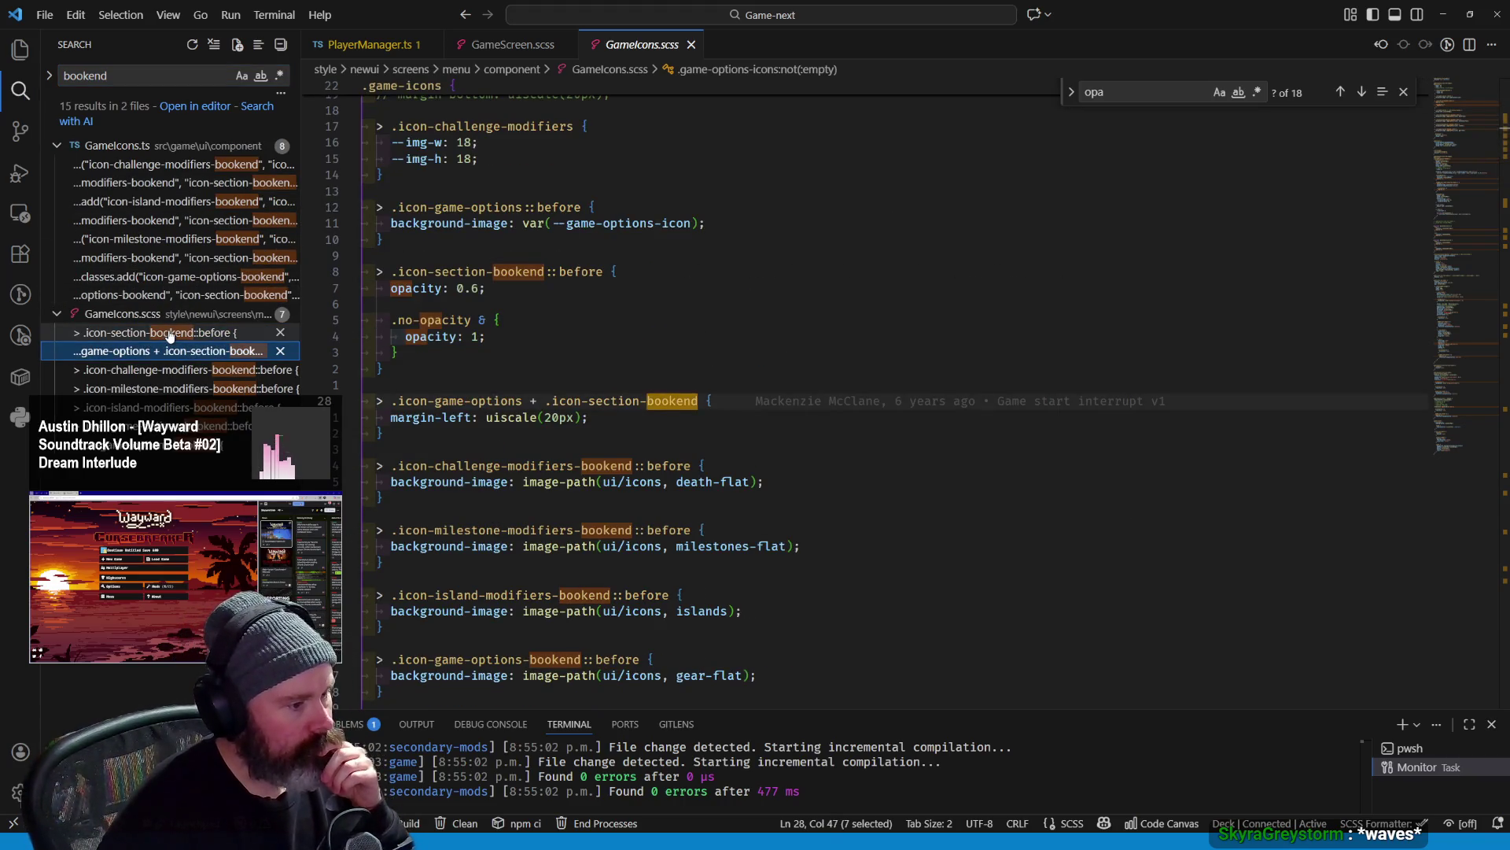
pyautogui.click(168, 334)
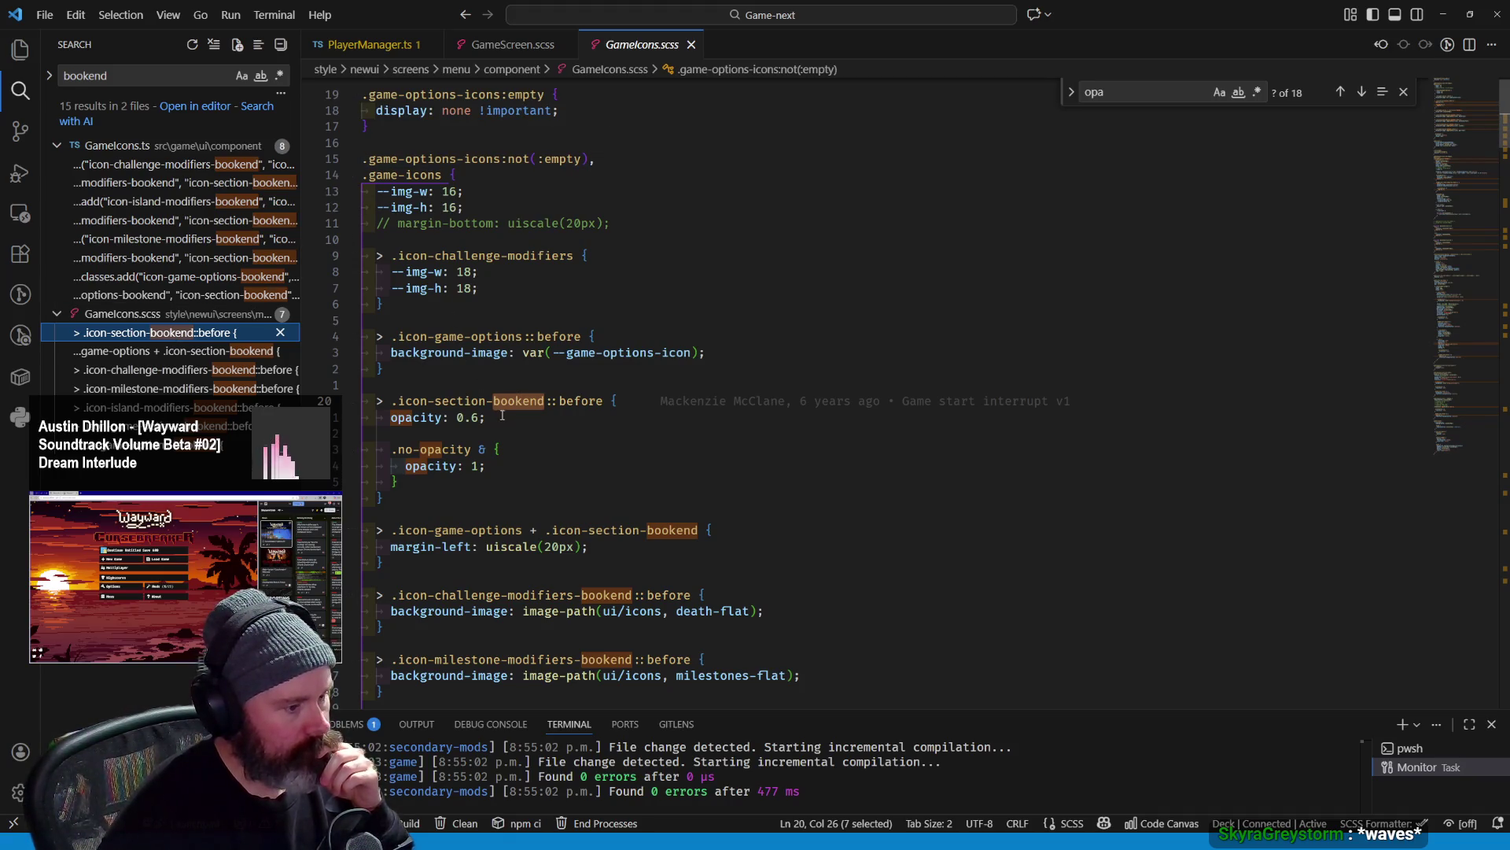
pyautogui.scroll(-5, 504, 416)
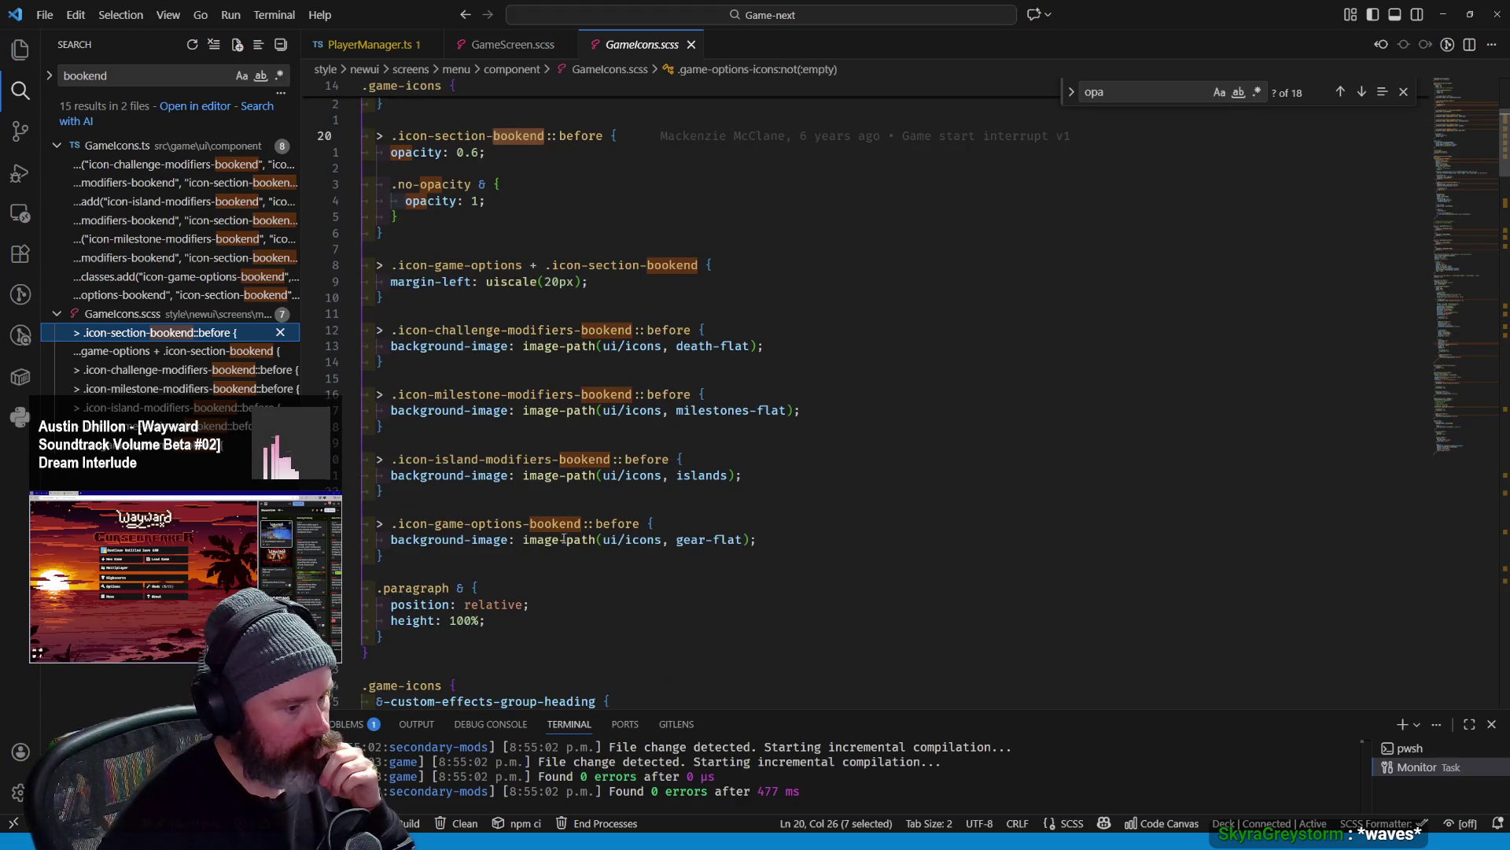
pyautogui.click(589, 312)
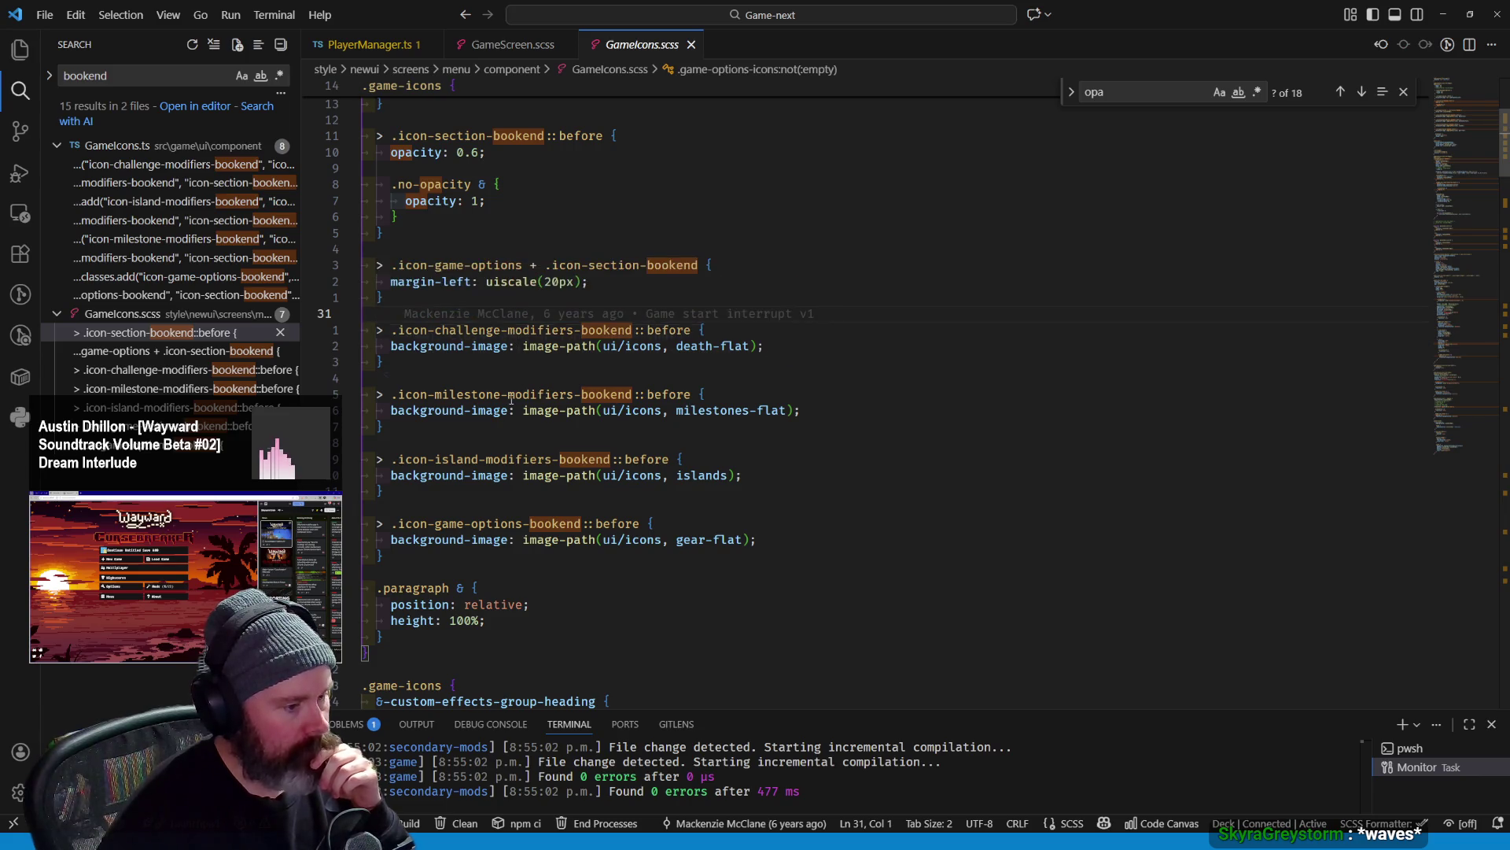
pyautogui.moveTo(561, 410)
pyautogui.doubleClick(520, 459)
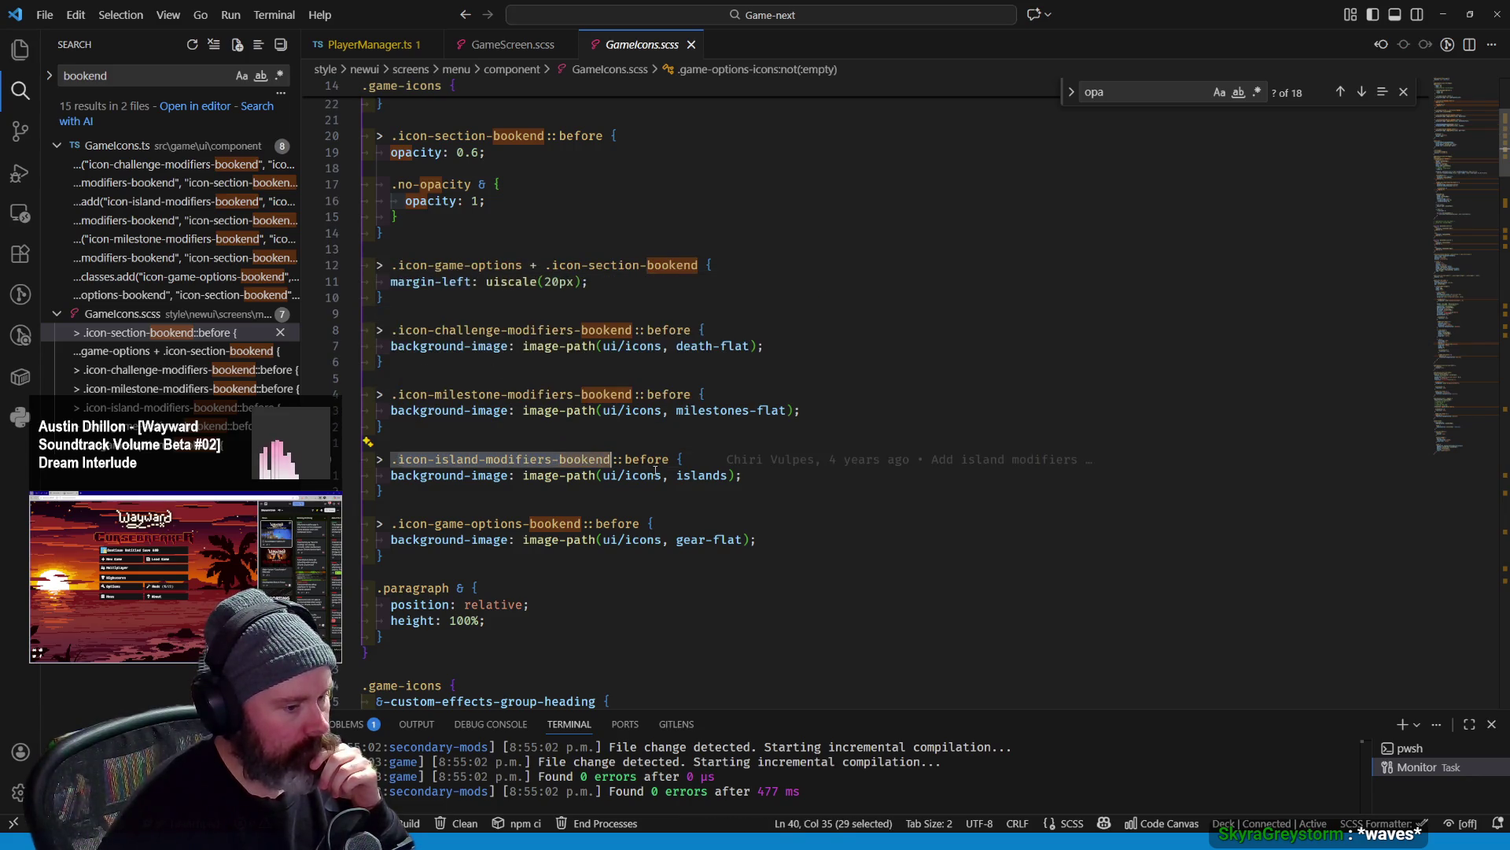
pyautogui.doubleClick(568, 523)
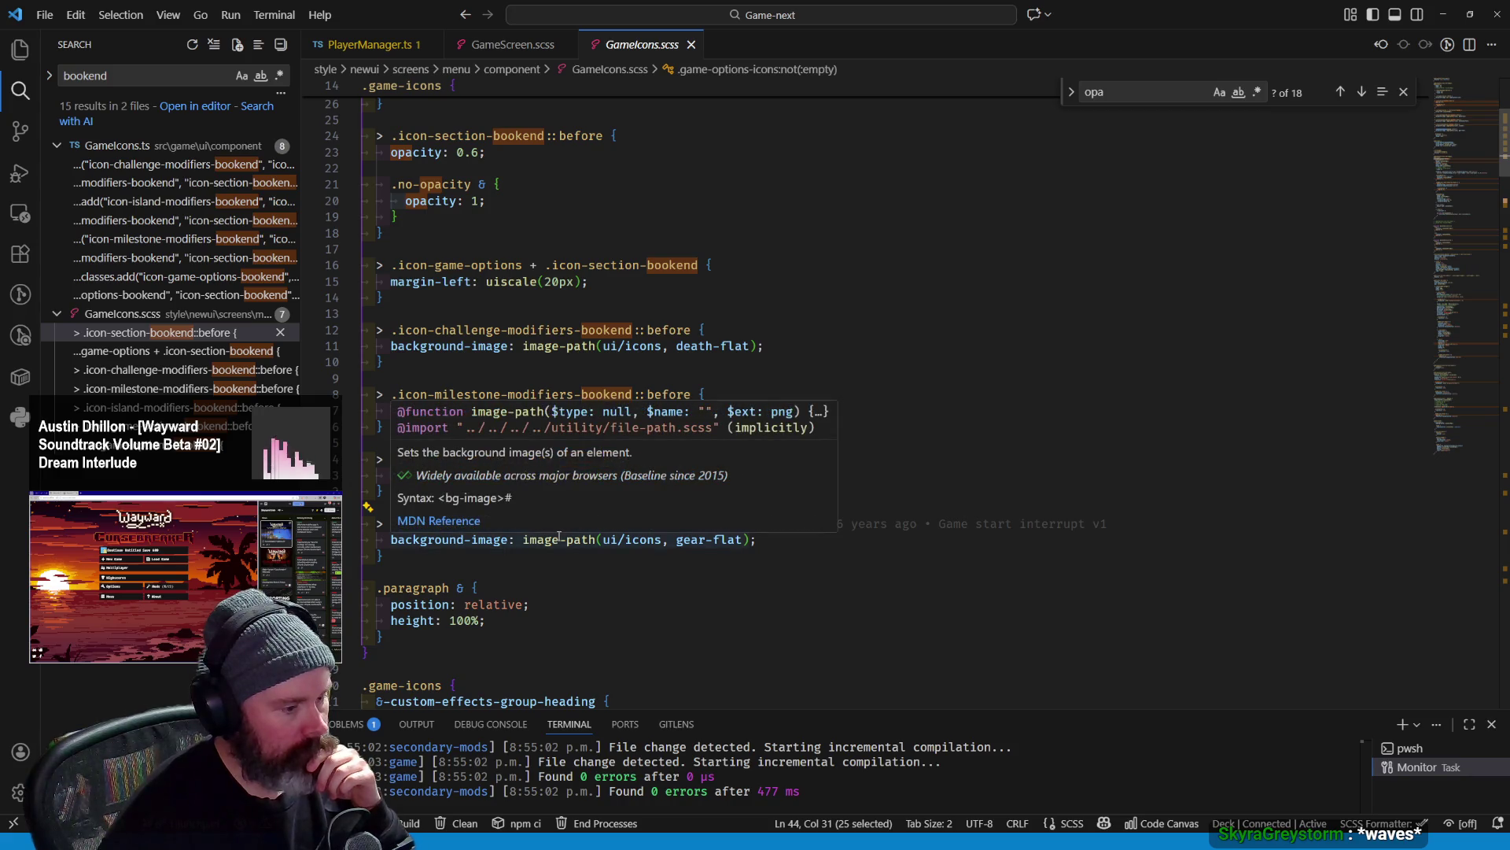
pyautogui.click(534, 572)
pyautogui.scroll(6, 487, 370)
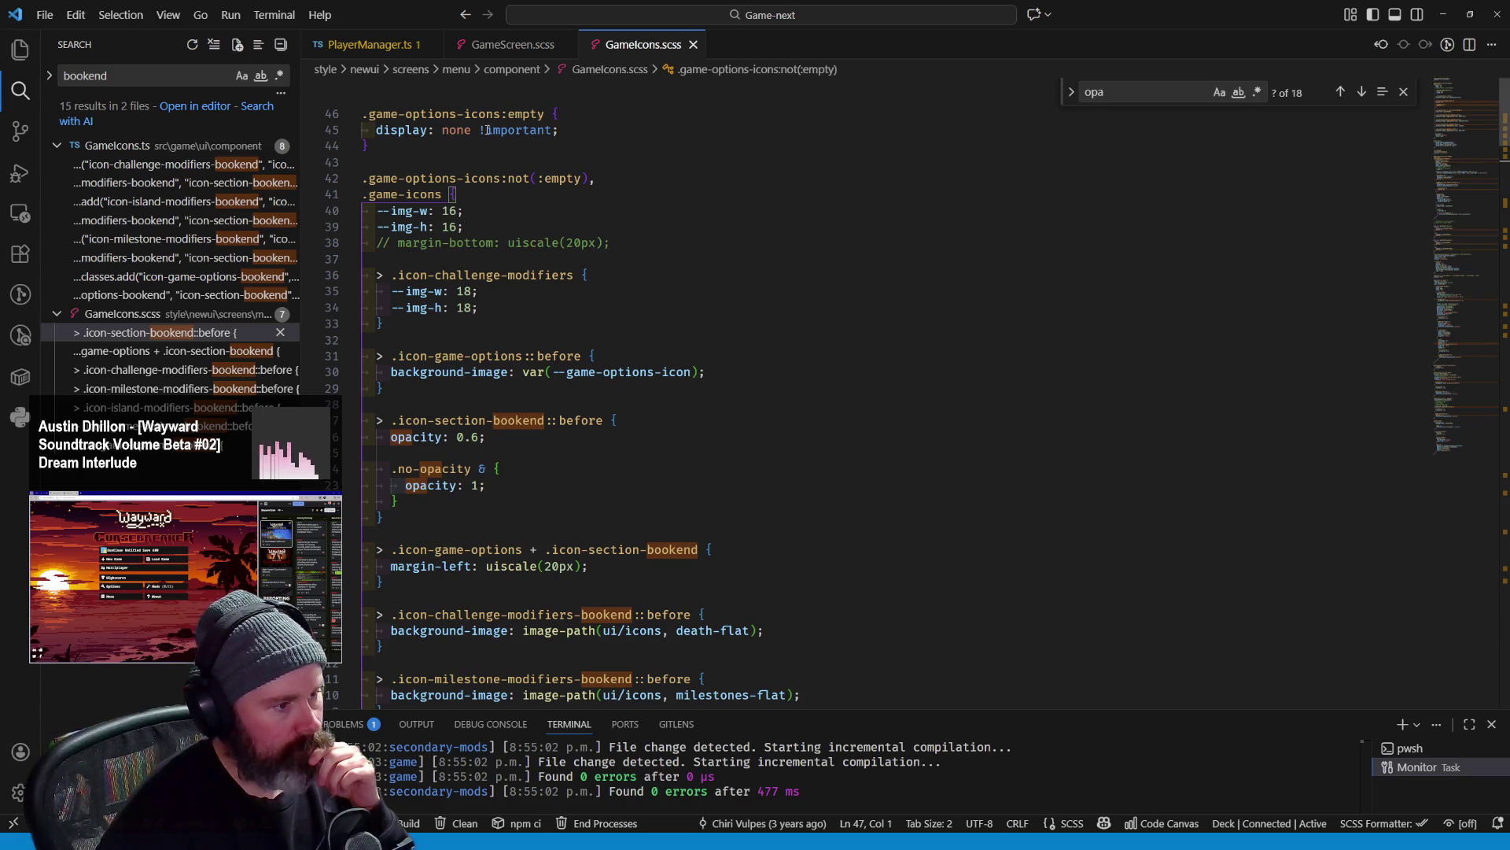
pyautogui.scroll(5, 452, 258)
pyautogui.scroll(5, 481, 393)
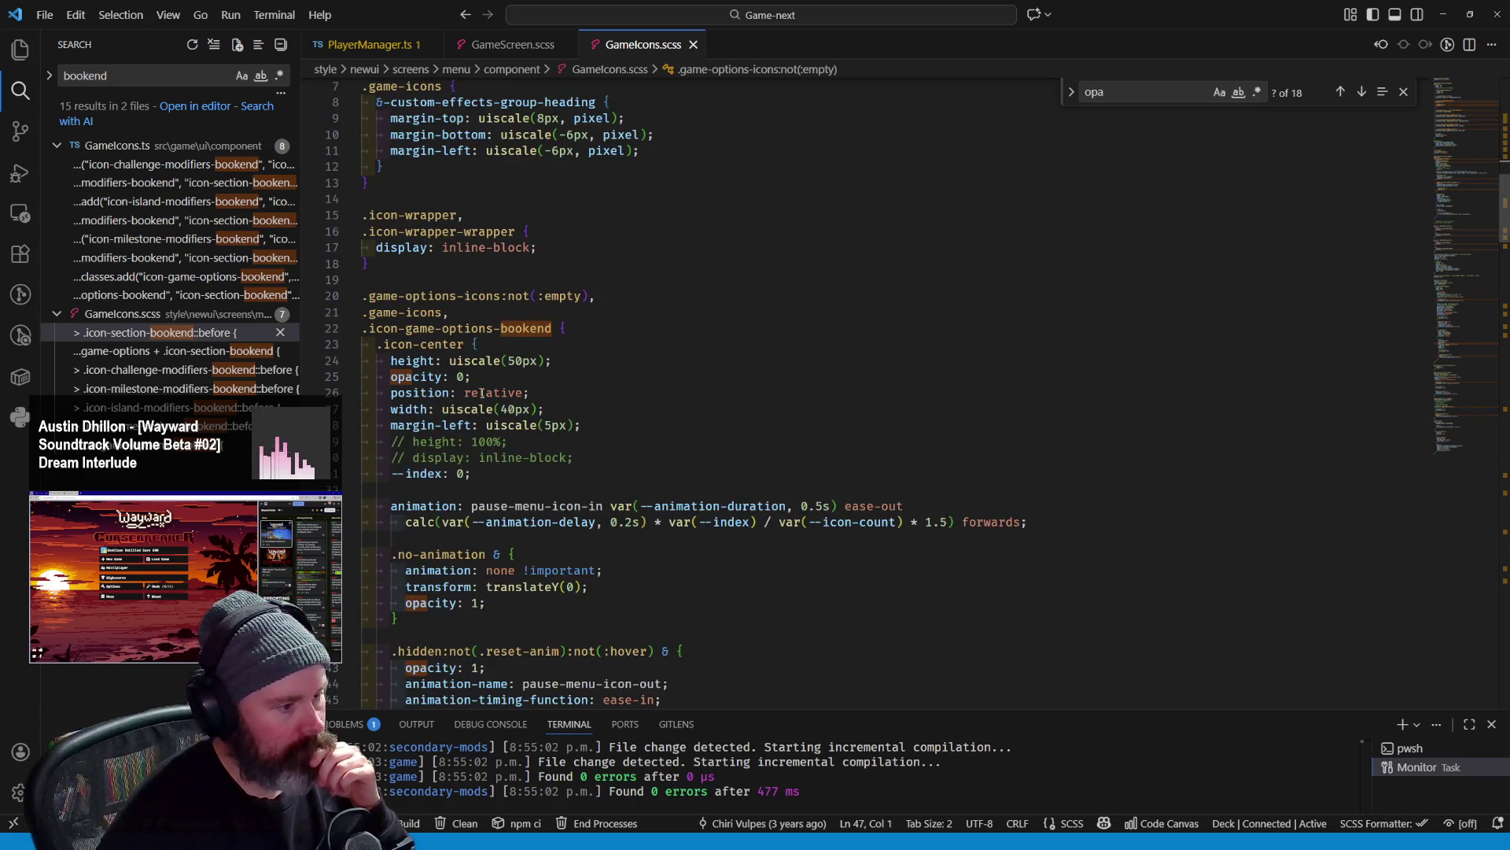
pyautogui.scroll(-8, 482, 392)
pyautogui.scroll(-6, 481, 394)
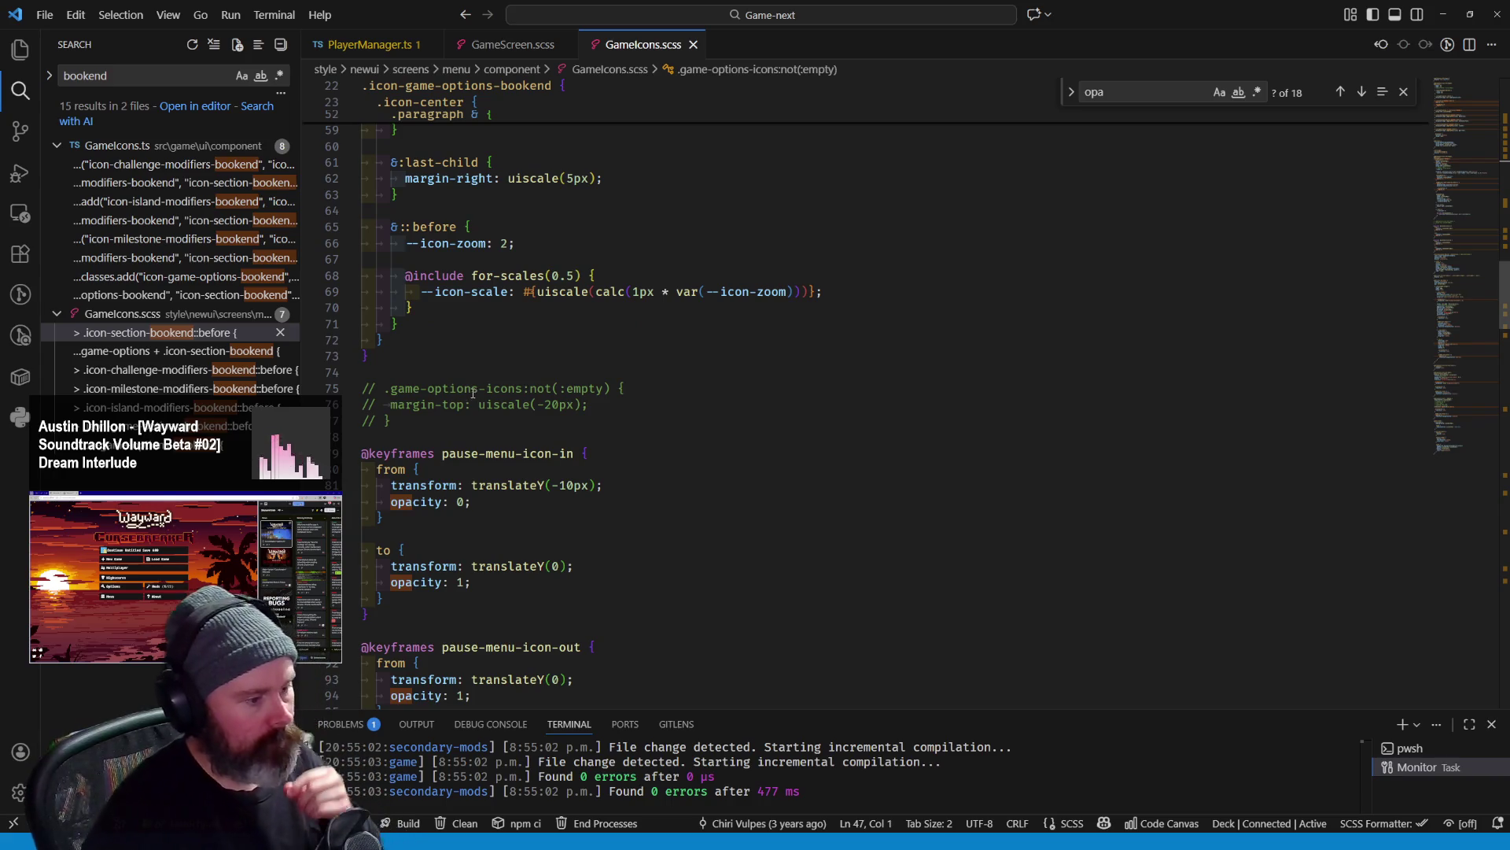
pyautogui.scroll(3, 481, 393)
pyautogui.scroll(3, 482, 394)
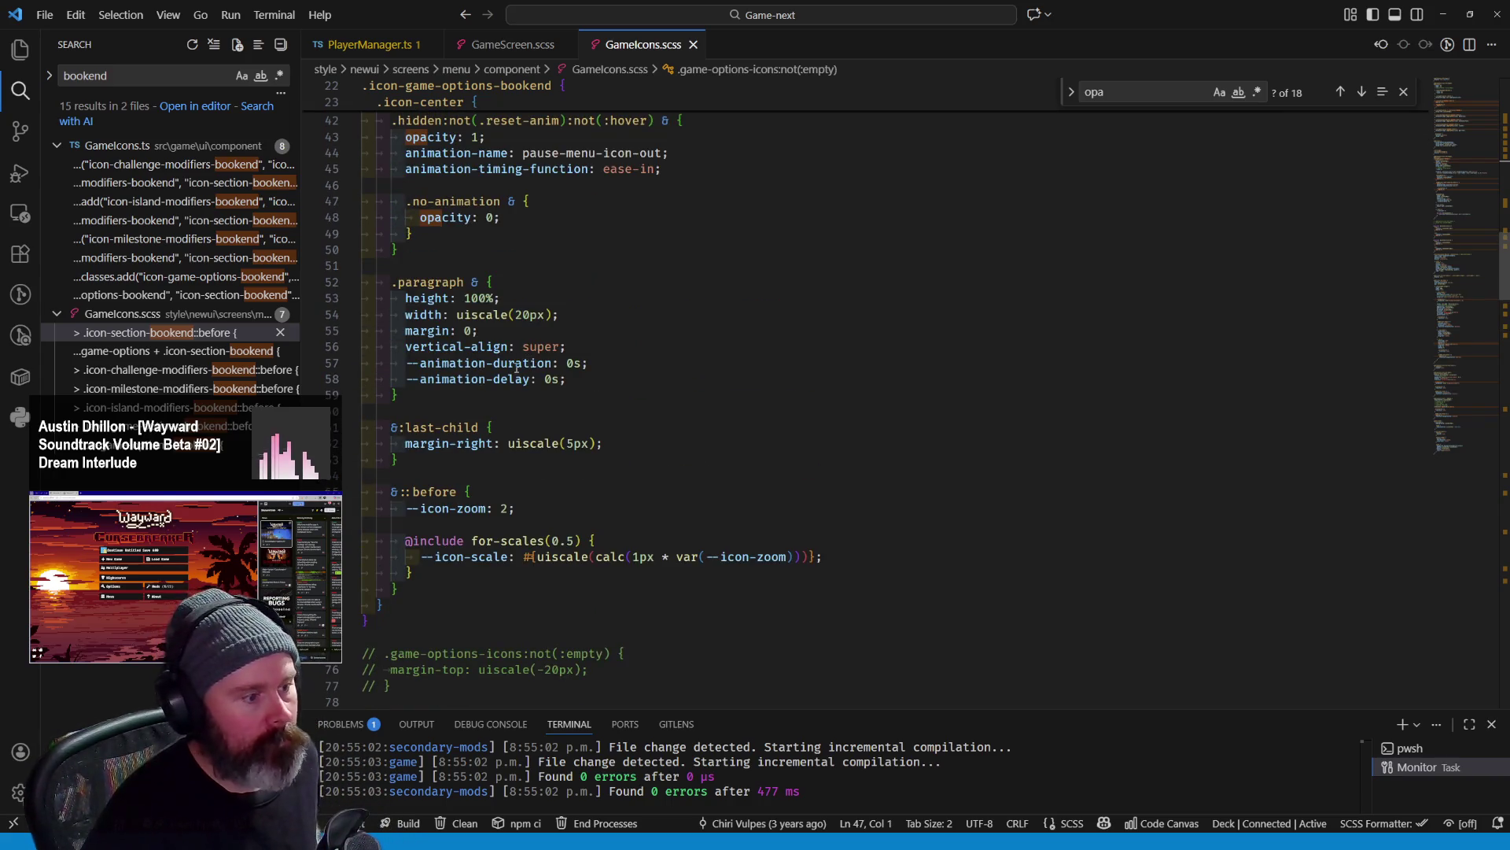
pyautogui.scroll(8, 517, 367)
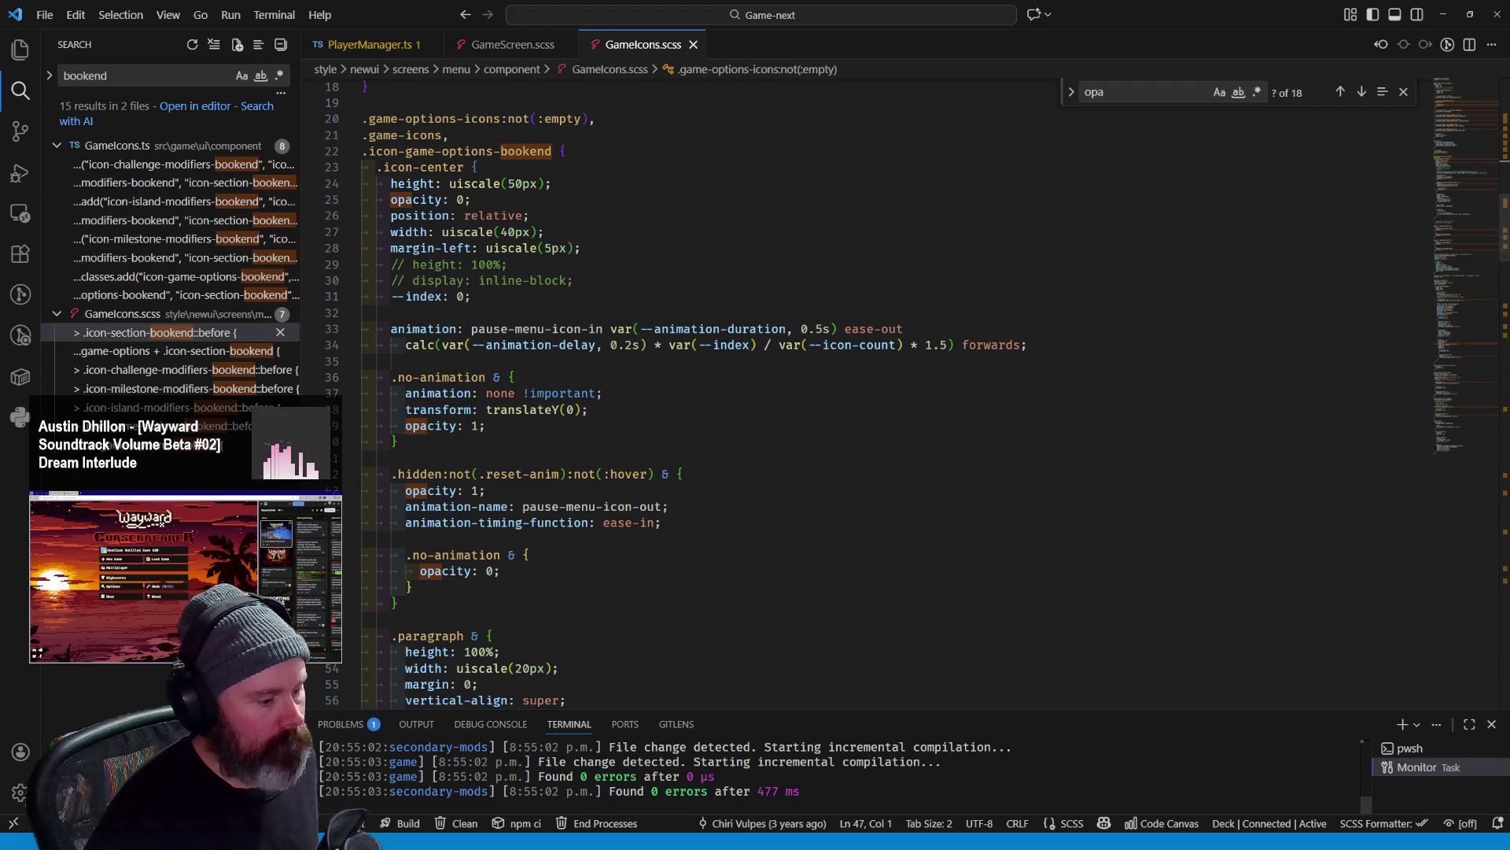
# In Wayward, start a Custom Mode new game and choose the milestone modifiers
pyautogui.hotkey('alt', 'Tab')
pyautogui.click(442, 298)
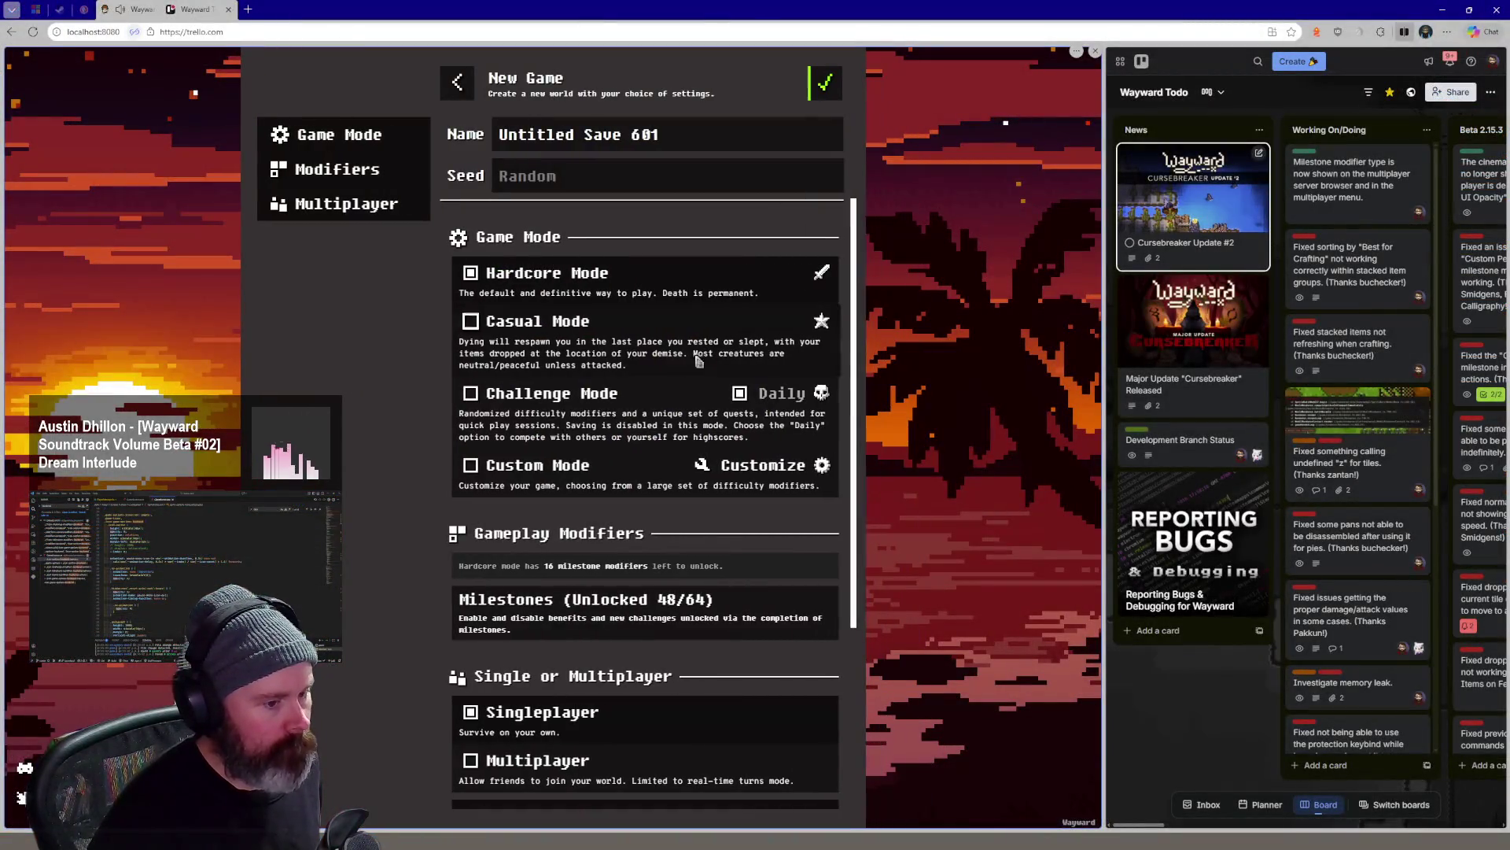
pyautogui.click(489, 465)
pyautogui.scroll(-3, 744, 473)
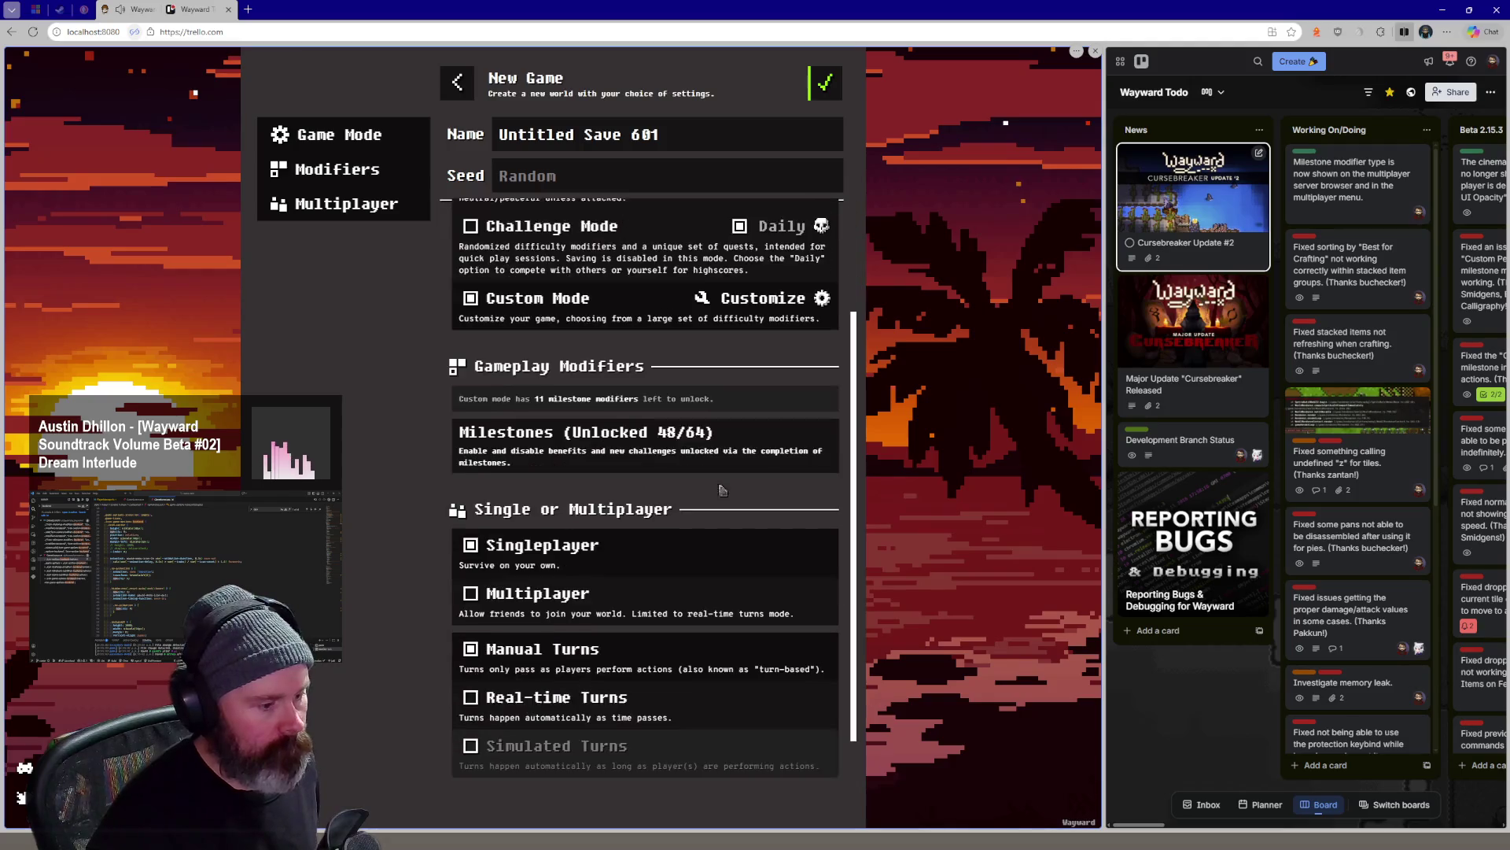
pyautogui.scroll(-1, 661, 507)
pyautogui.click(614, 431)
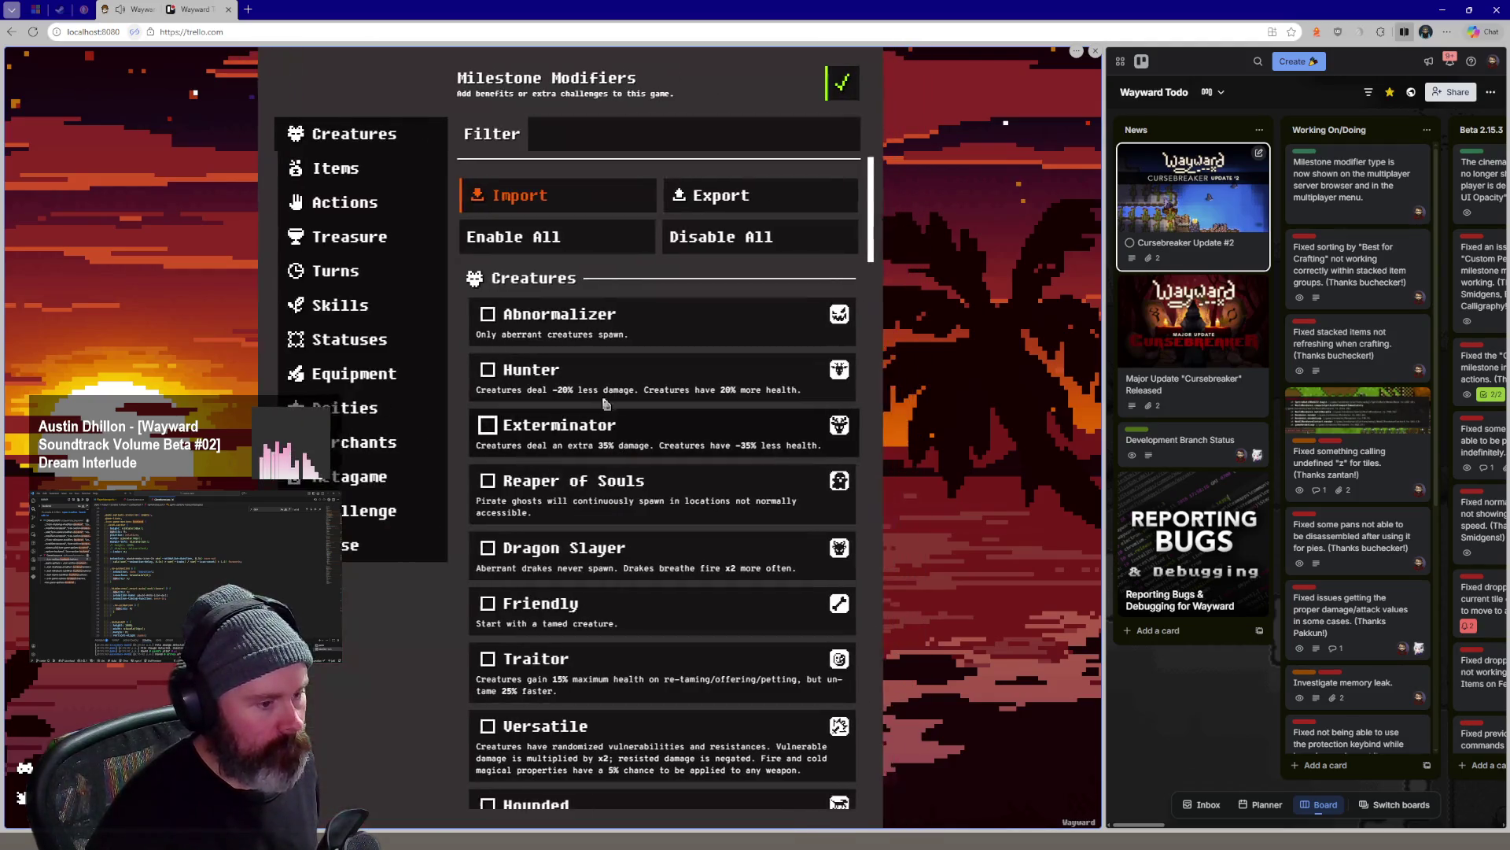
pyautogui.click(823, 82)
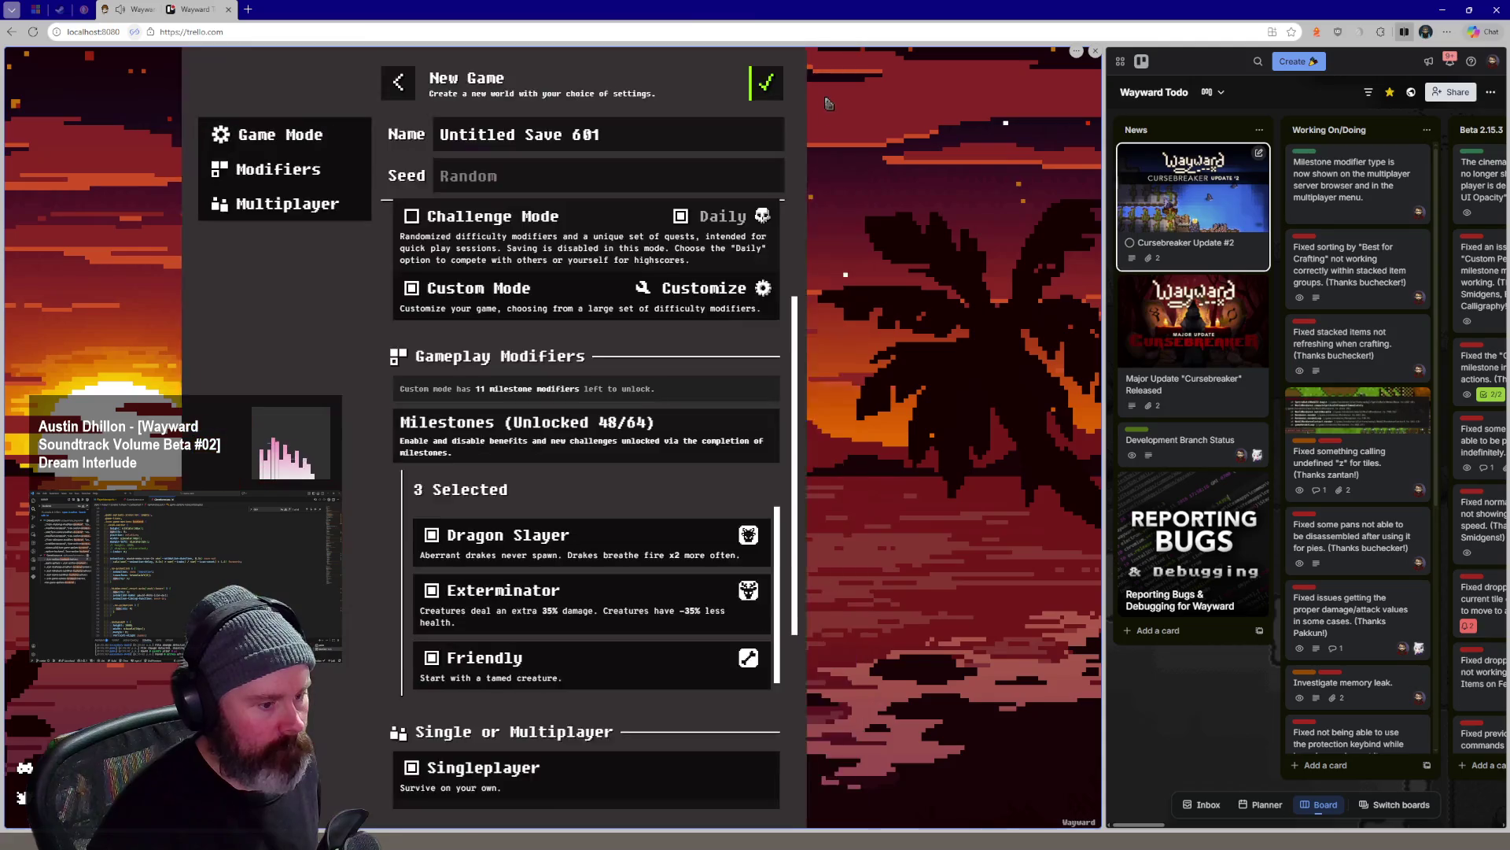
# Adjust the custom game options, return to setup and start generating the island
pyautogui.click(748, 289)
pyautogui.scroll(-2, 614, 496)
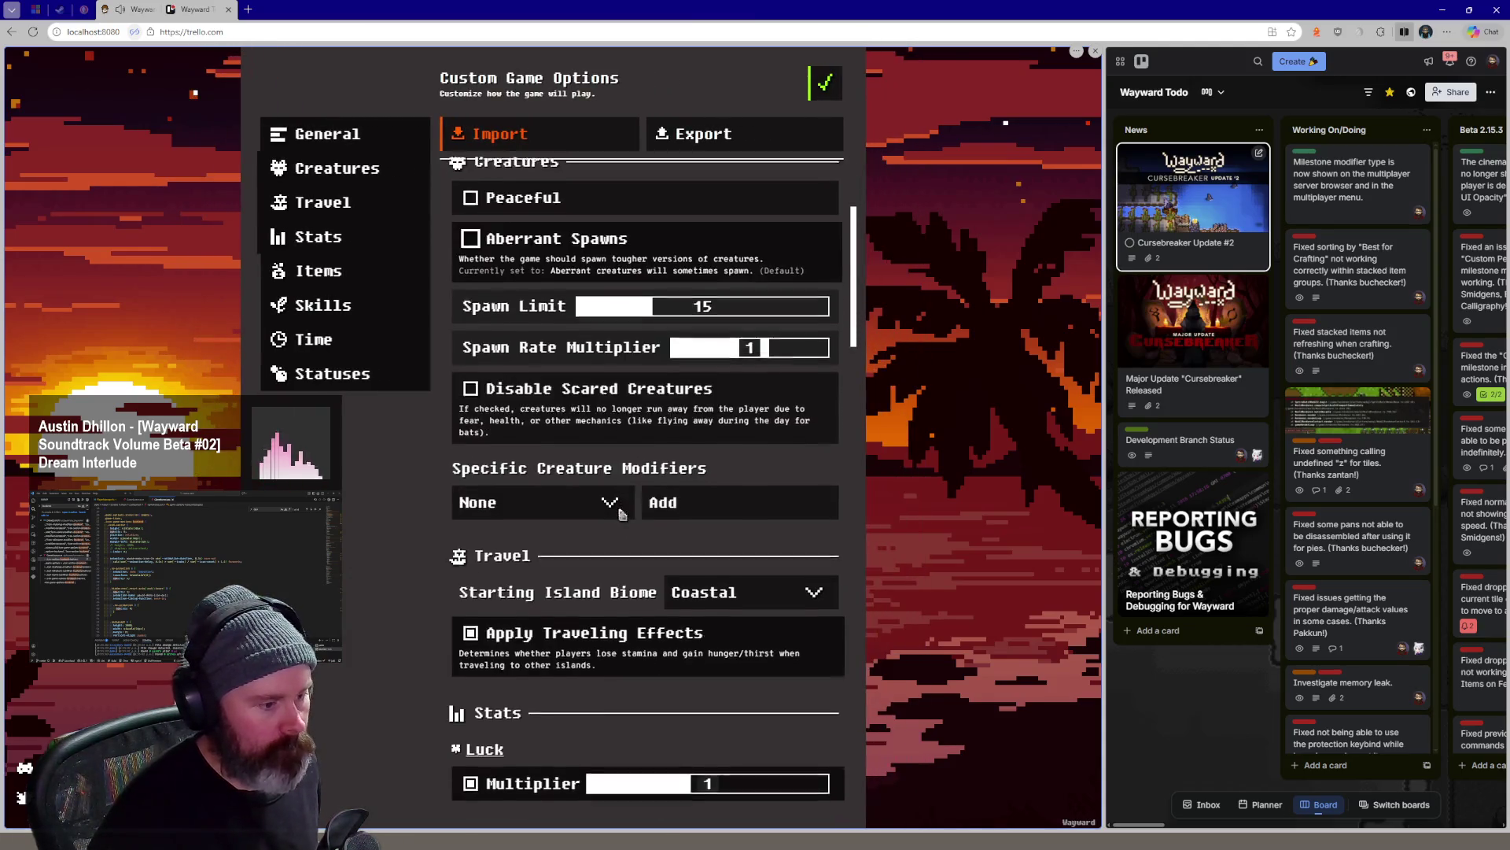
pyautogui.scroll(2, 613, 496)
pyautogui.click(471, 413)
pyautogui.scroll(-5, 561, 377)
pyautogui.scroll(-3, 561, 378)
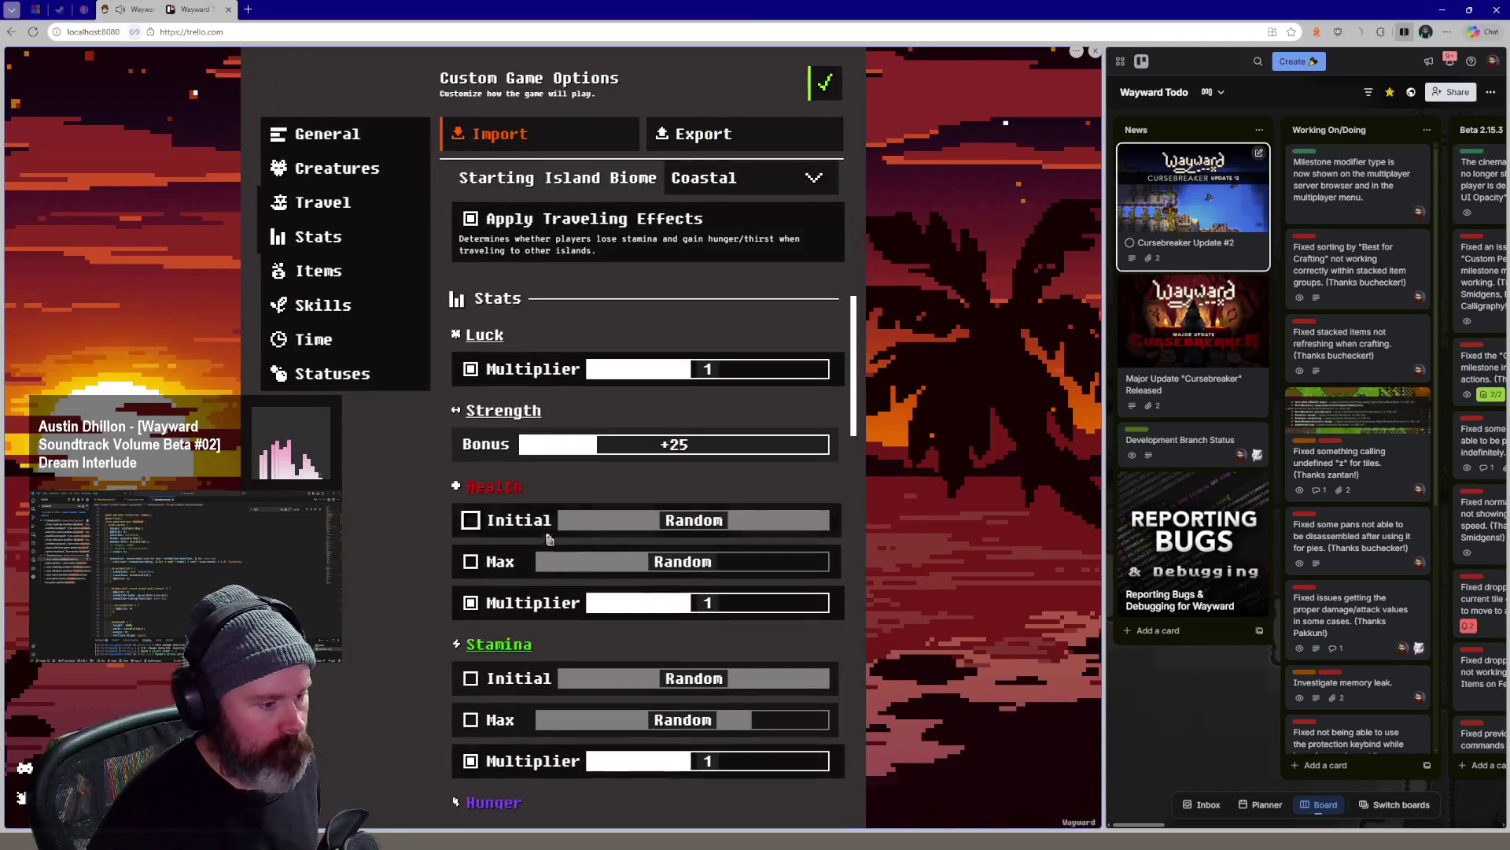
pyautogui.click(471, 519)
pyautogui.click(471, 560)
pyautogui.scroll(2, 614, 472)
pyautogui.click(822, 83)
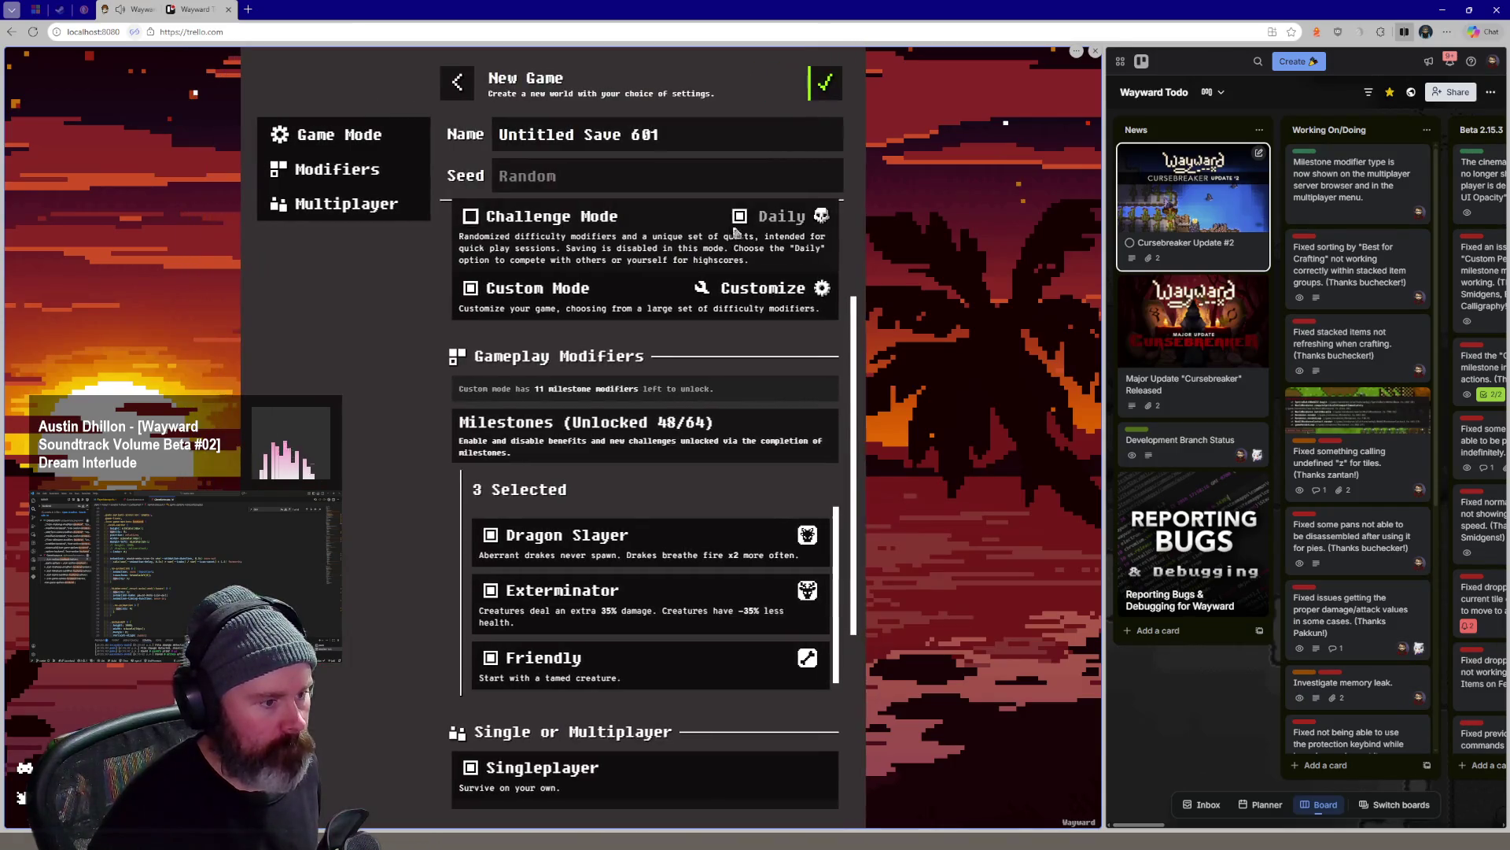
pyautogui.click(824, 86)
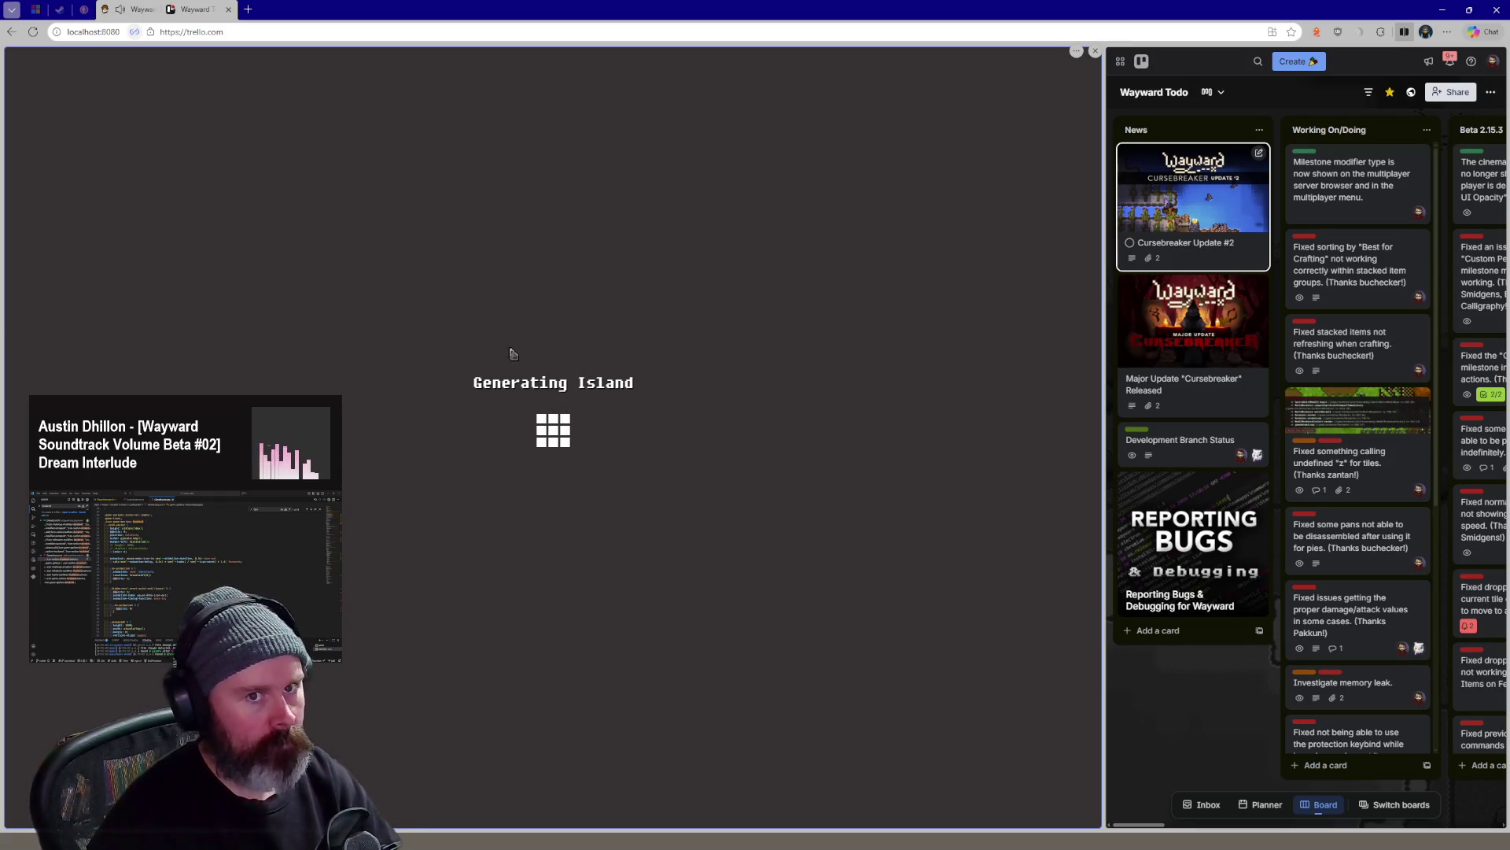
# Pause the loaded Breezy Cays world and cycle through Aseprite back to the code editor
pyautogui.press('Escape')
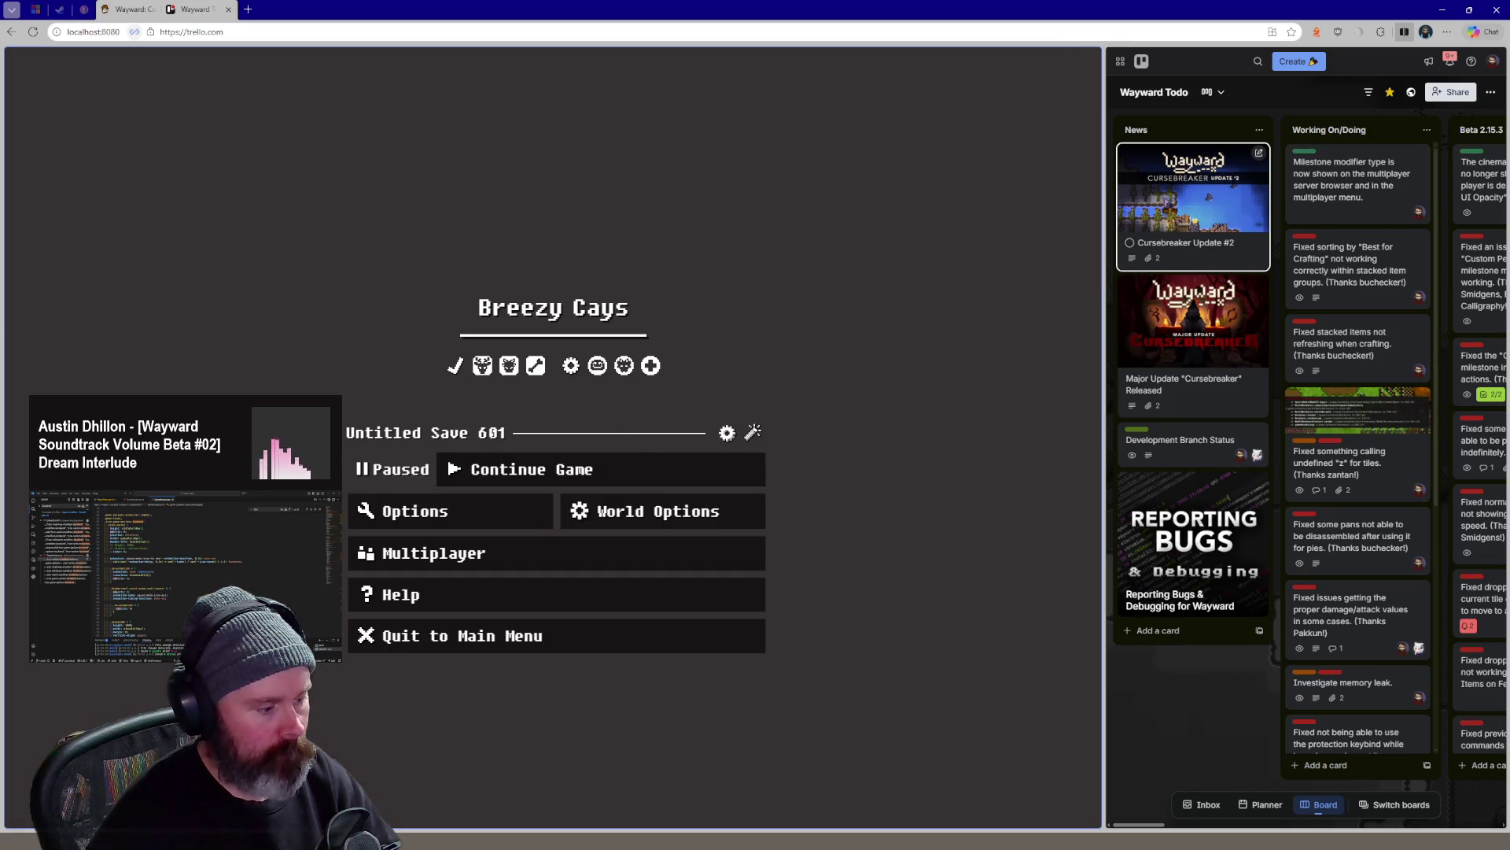
pyautogui.hotkey('alt', 'Tab')
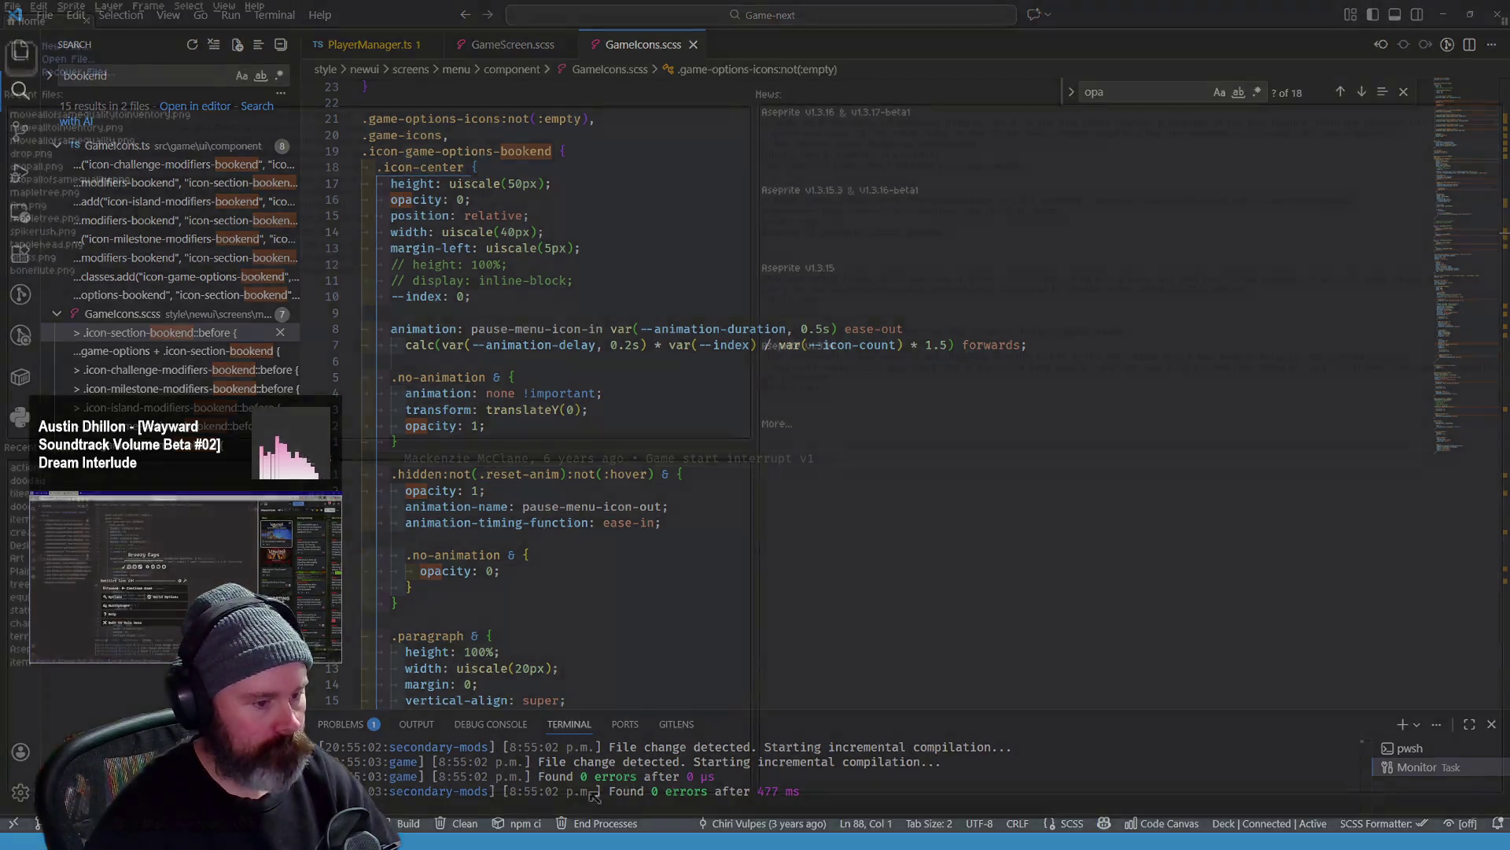
pyautogui.hotkey('alt', 'Tab')
pyautogui.hotkey('alt', 'Tab')
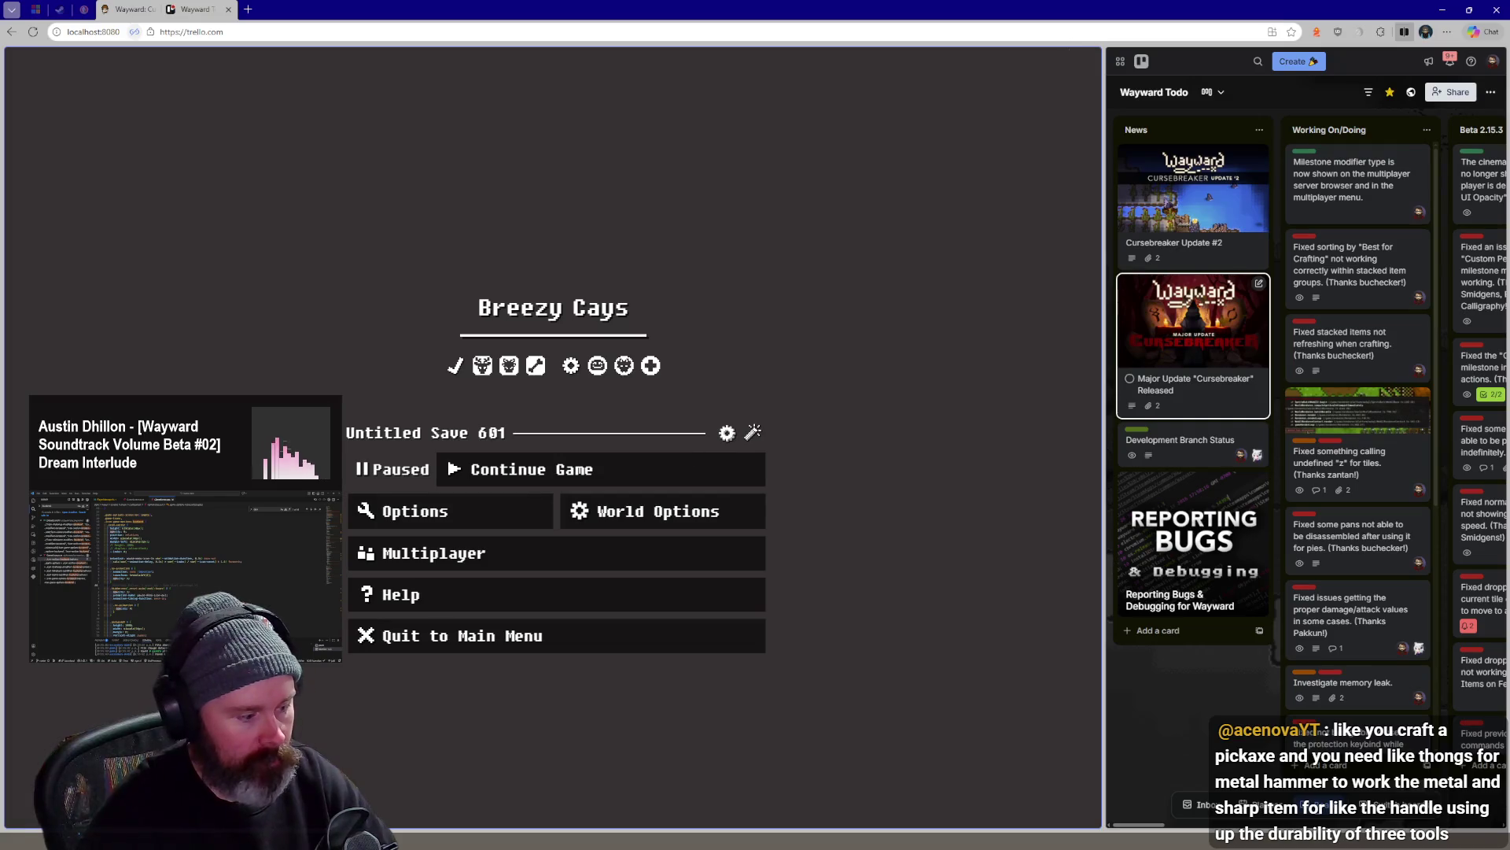
pyautogui.hotkey('alt', 'Tab')
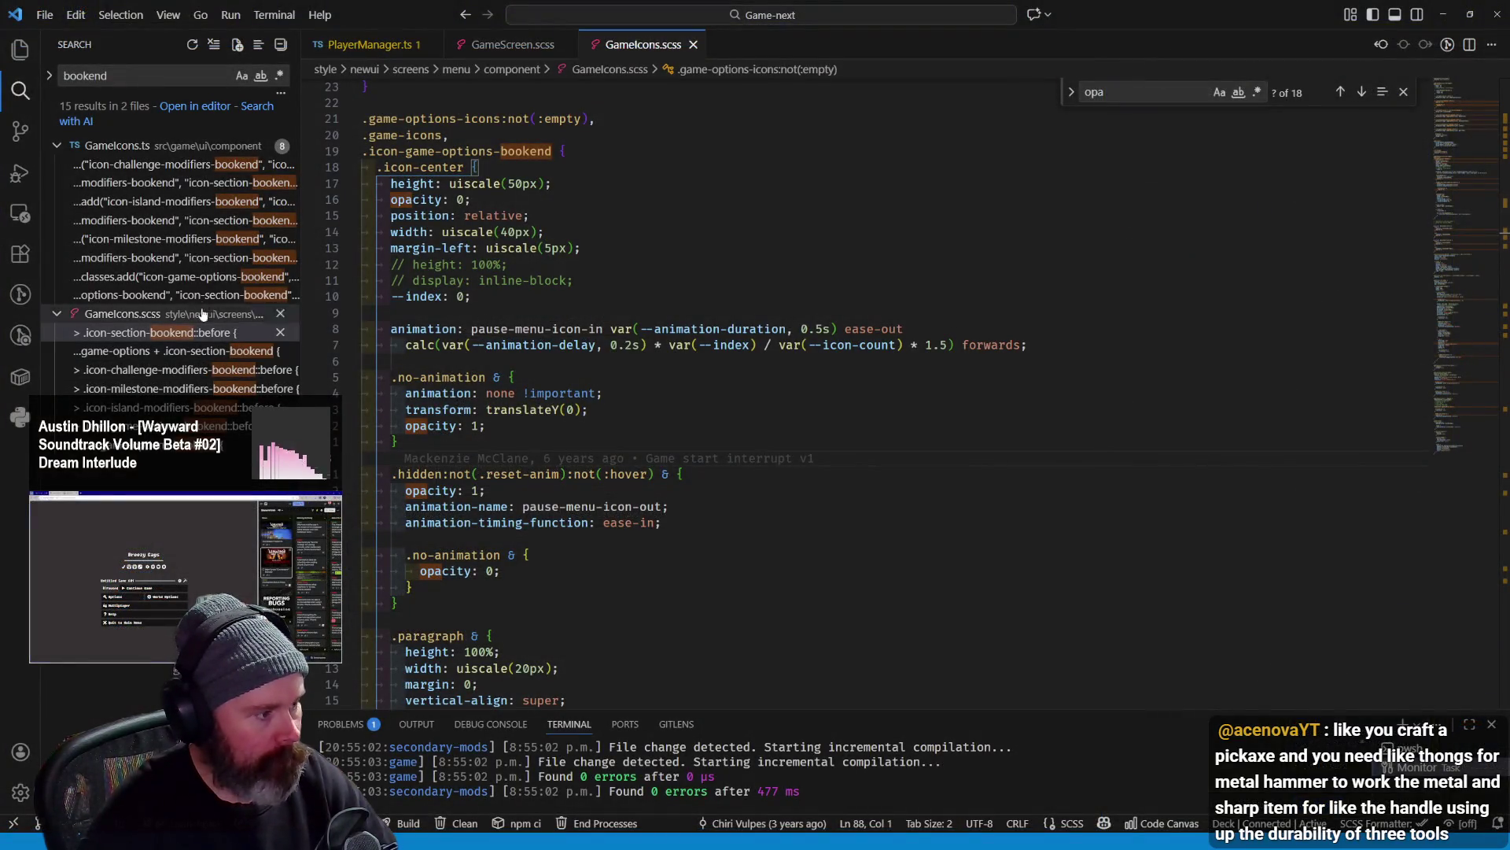
# Open GameIcons.ts at the milestone modifiers bookend code and search the project for 'gear' again
pyautogui.click(195, 294)
pyautogui.click(195, 277)
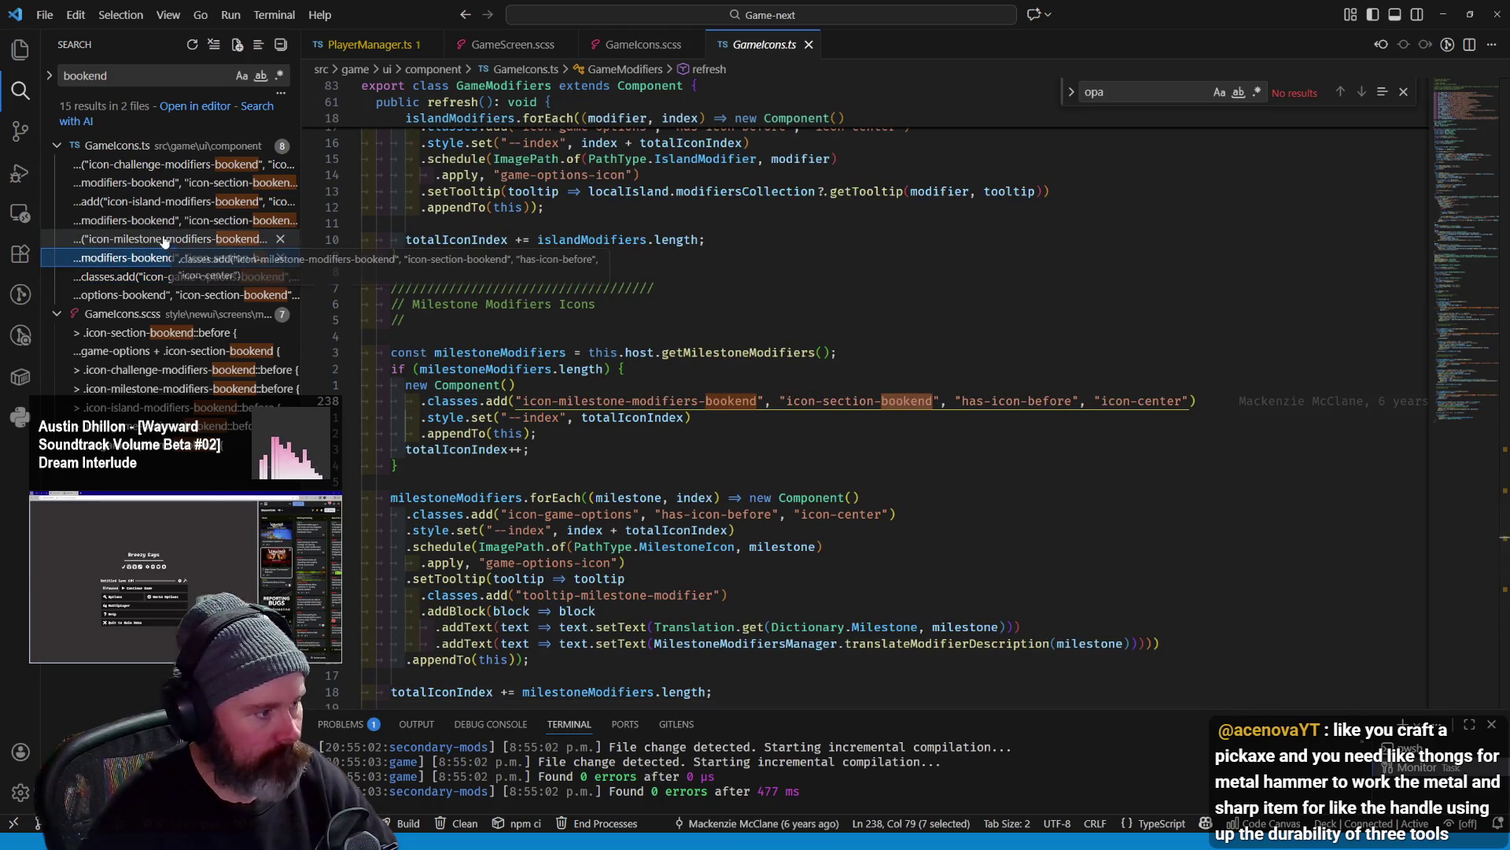
pyautogui.click(762, 272)
pyautogui.hotkey('ctrl', 'shift', 'f')
pyautogui.write('gear')
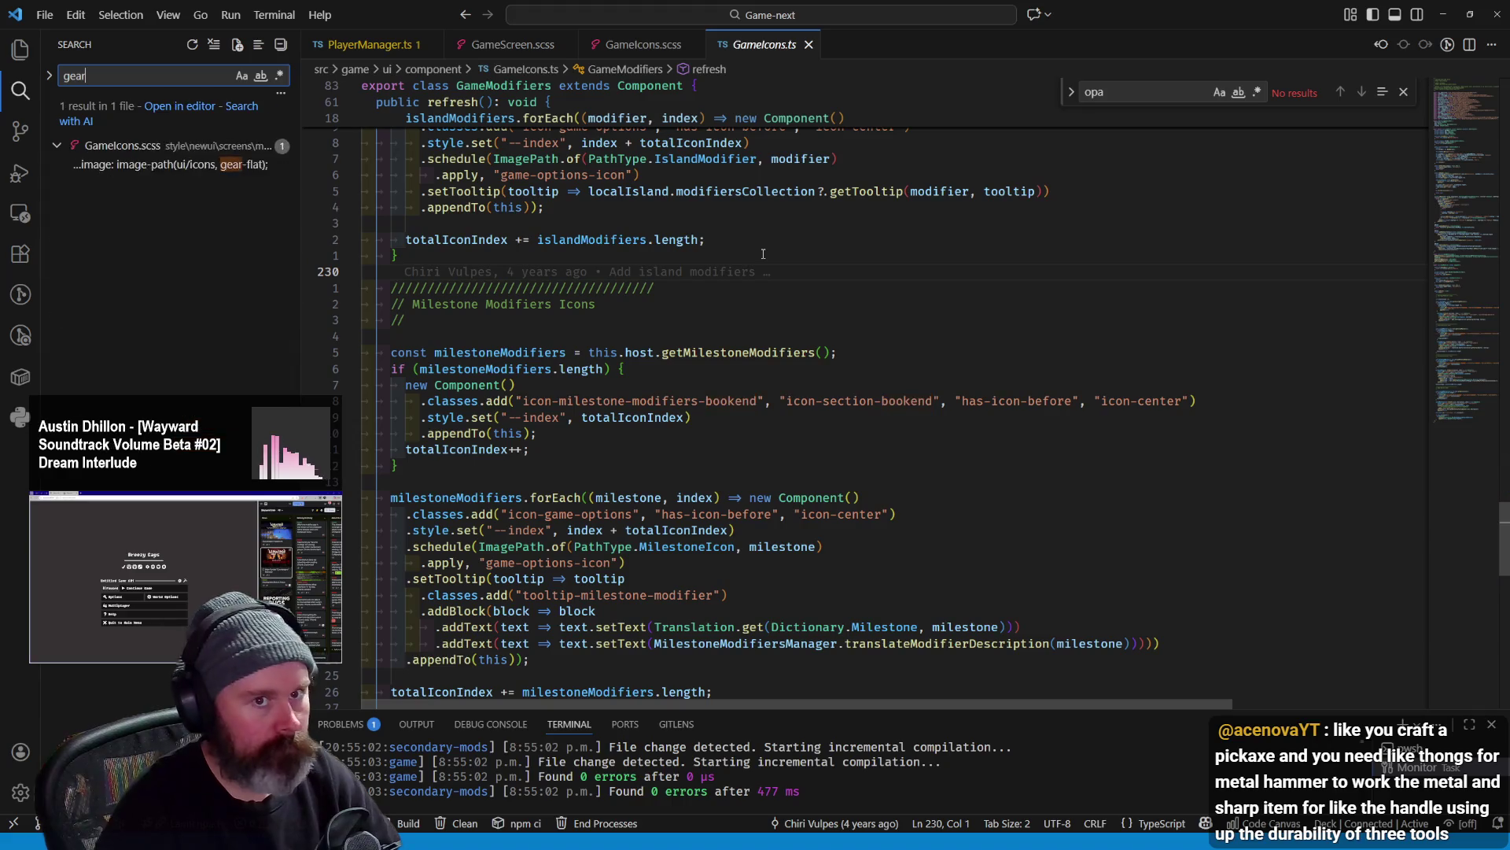
pyautogui.scroll(-5, 177, 295)
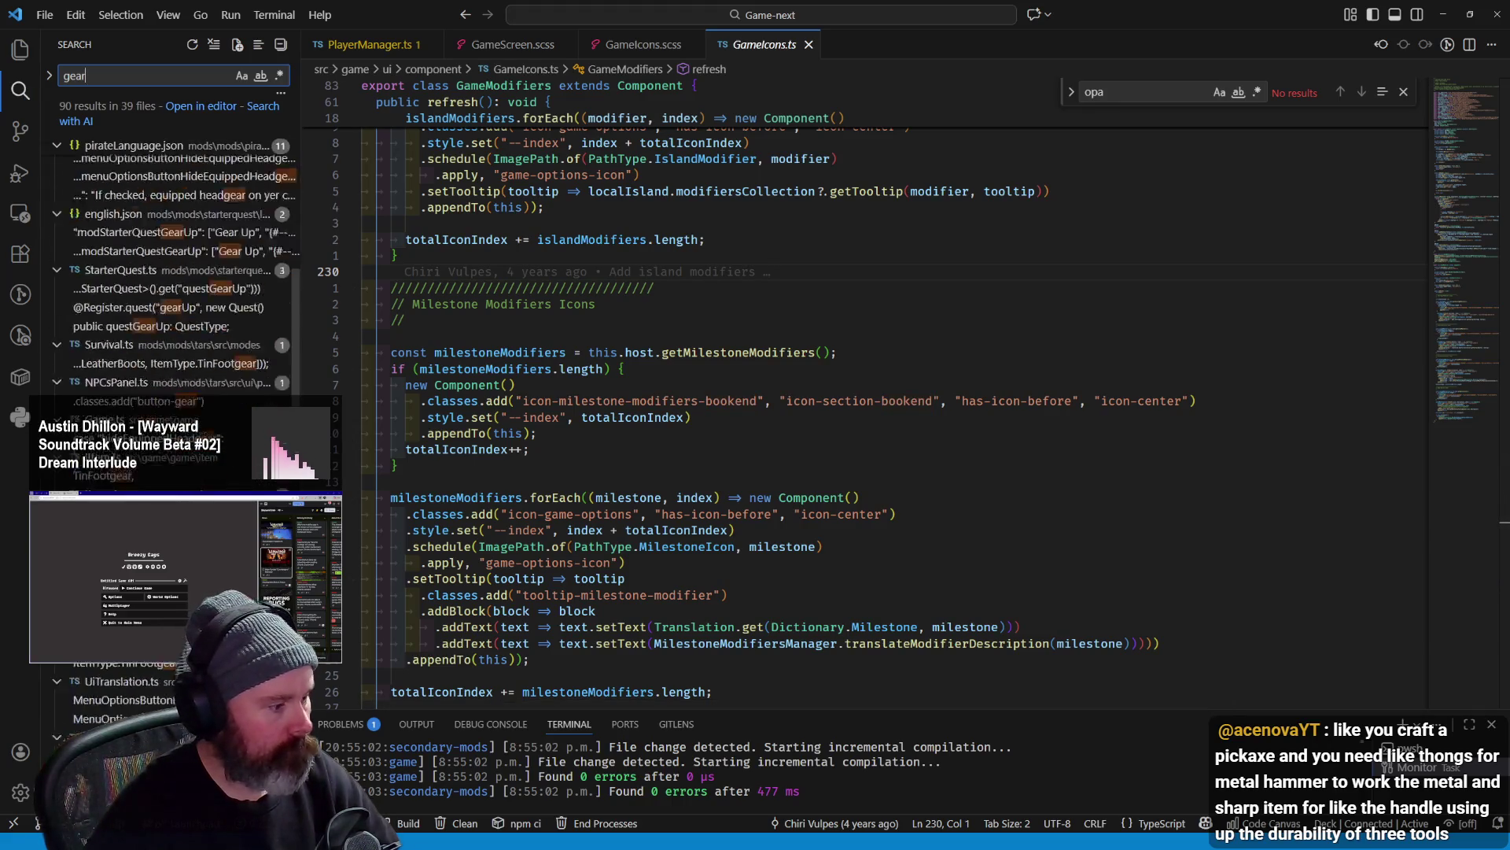
pyautogui.scroll(-5, 178, 295)
pyautogui.scroll(-5, 177, 295)
pyautogui.scroll(-5, 177, 296)
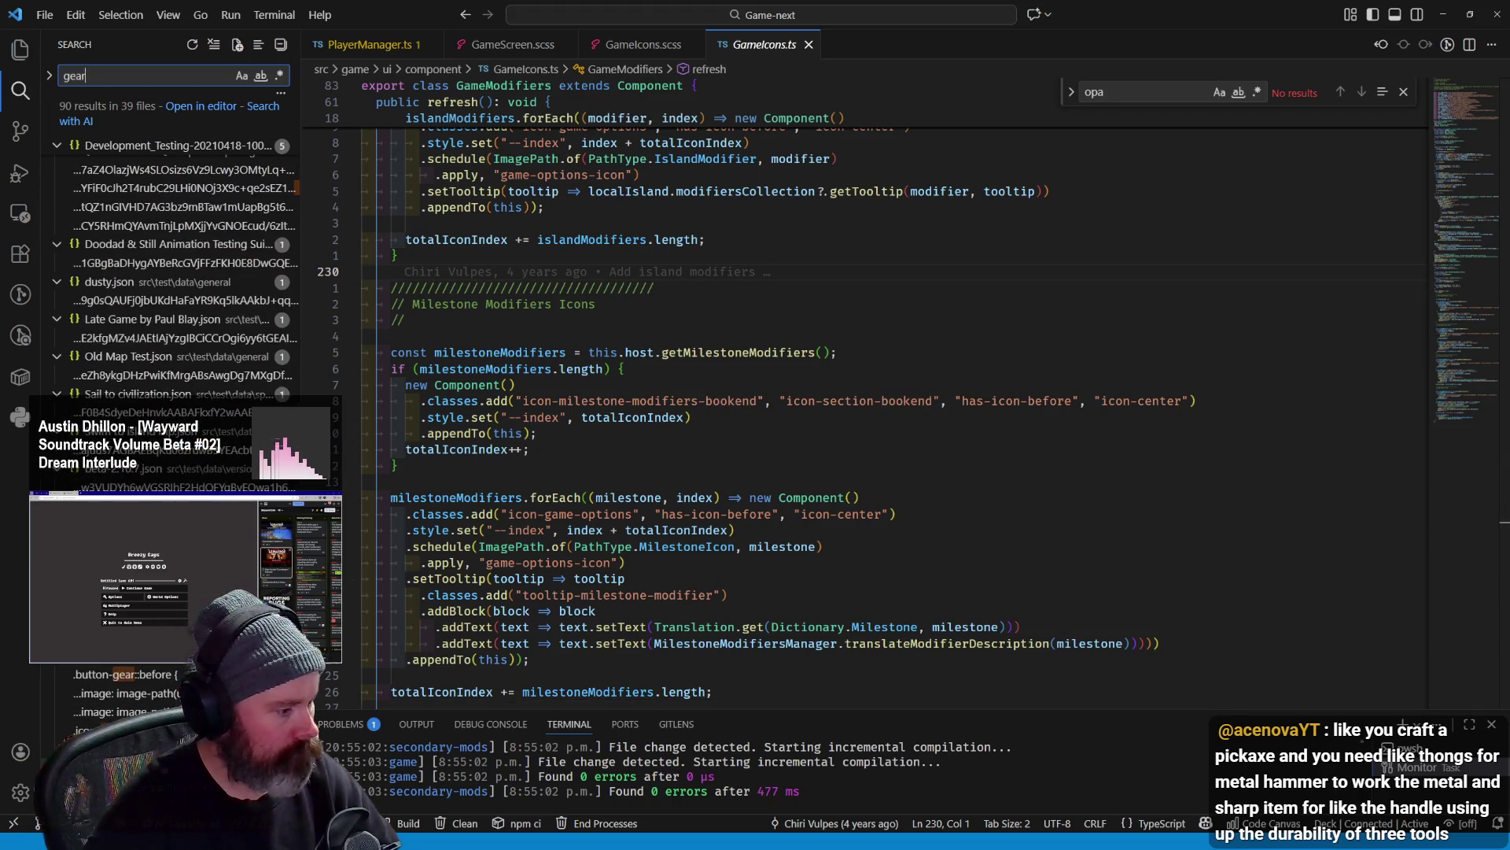
# Review icons.scss at the icon-game-mode, icon-pvp and icon-mods wand rules, then view the game
pyautogui.click(124, 694)
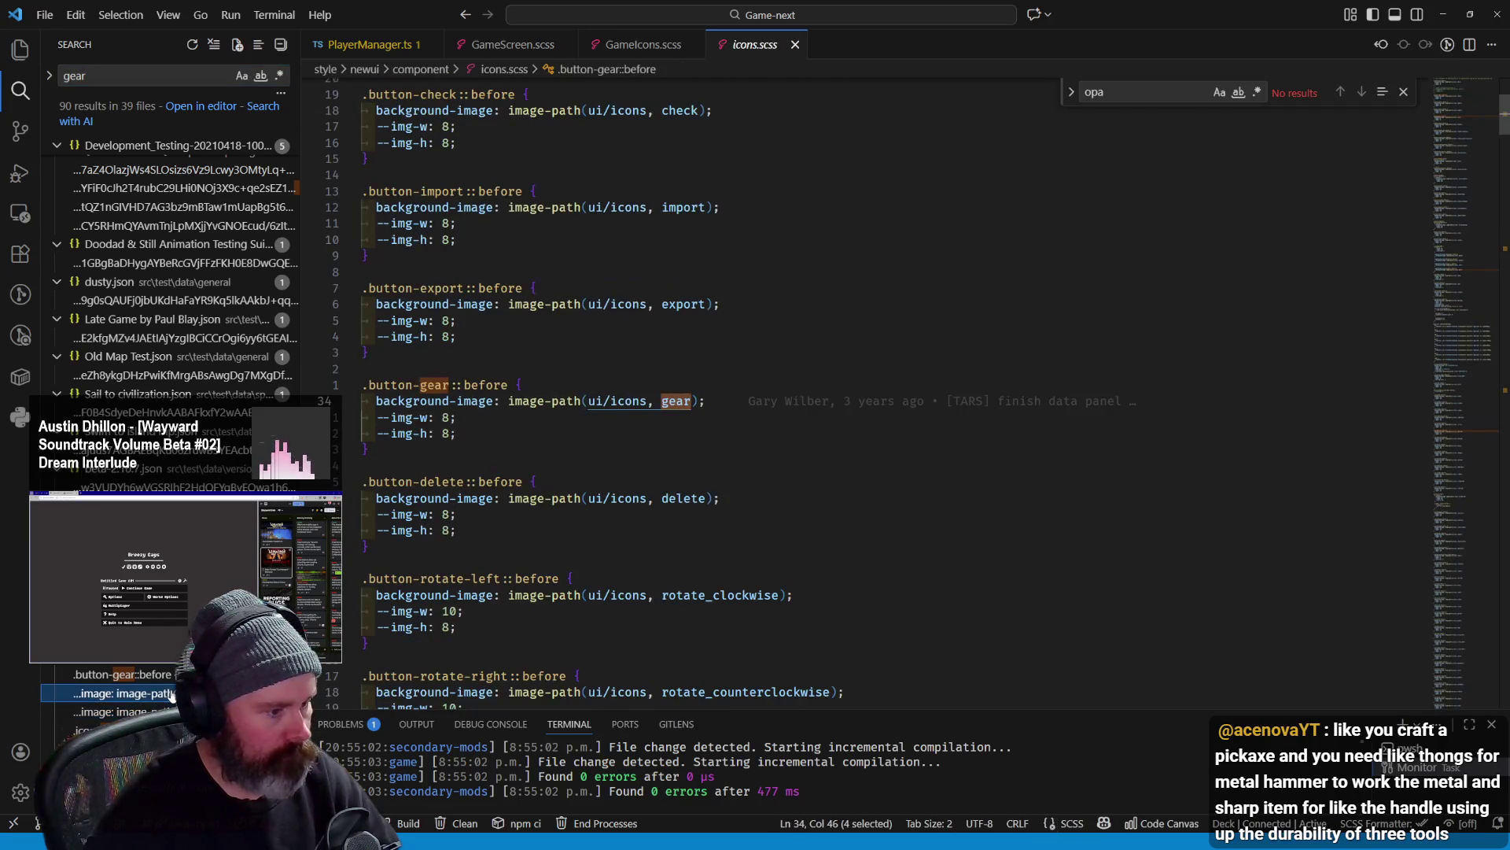
pyautogui.click(118, 711)
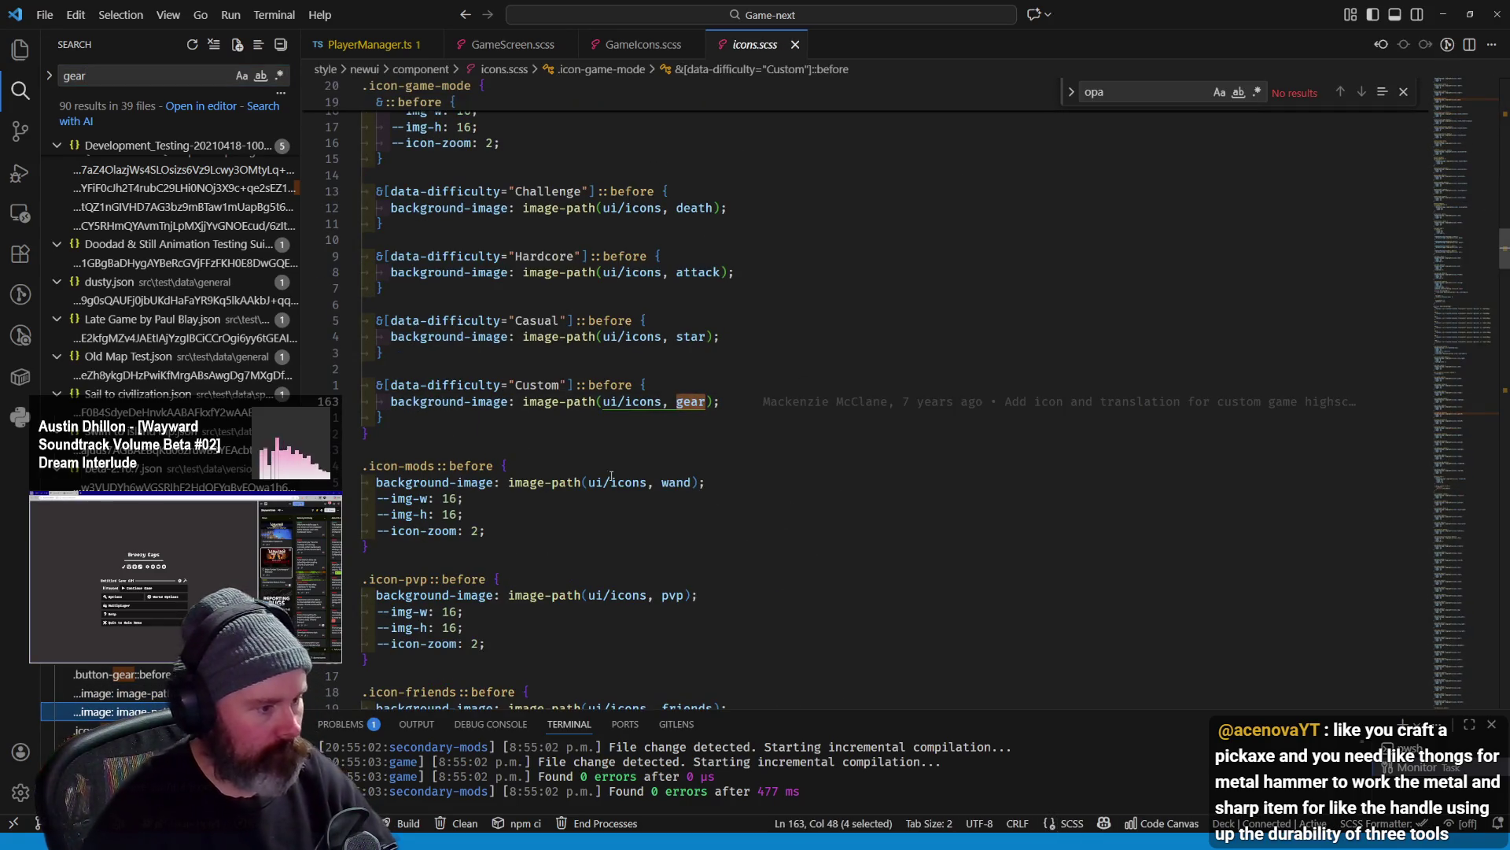
pyautogui.scroll(3, 604, 452)
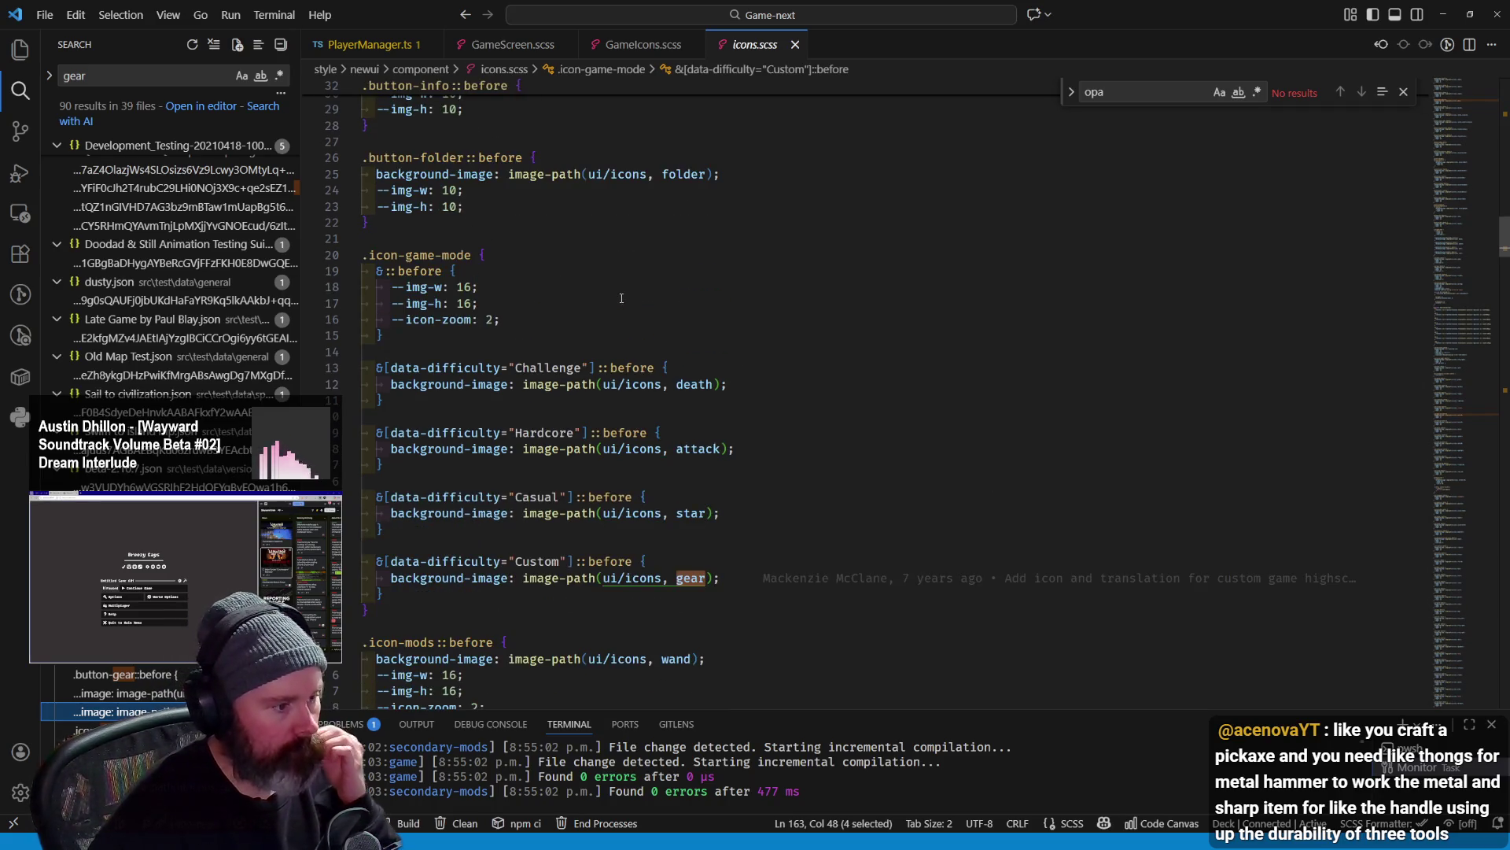
pyautogui.scroll(-2, 484, 415)
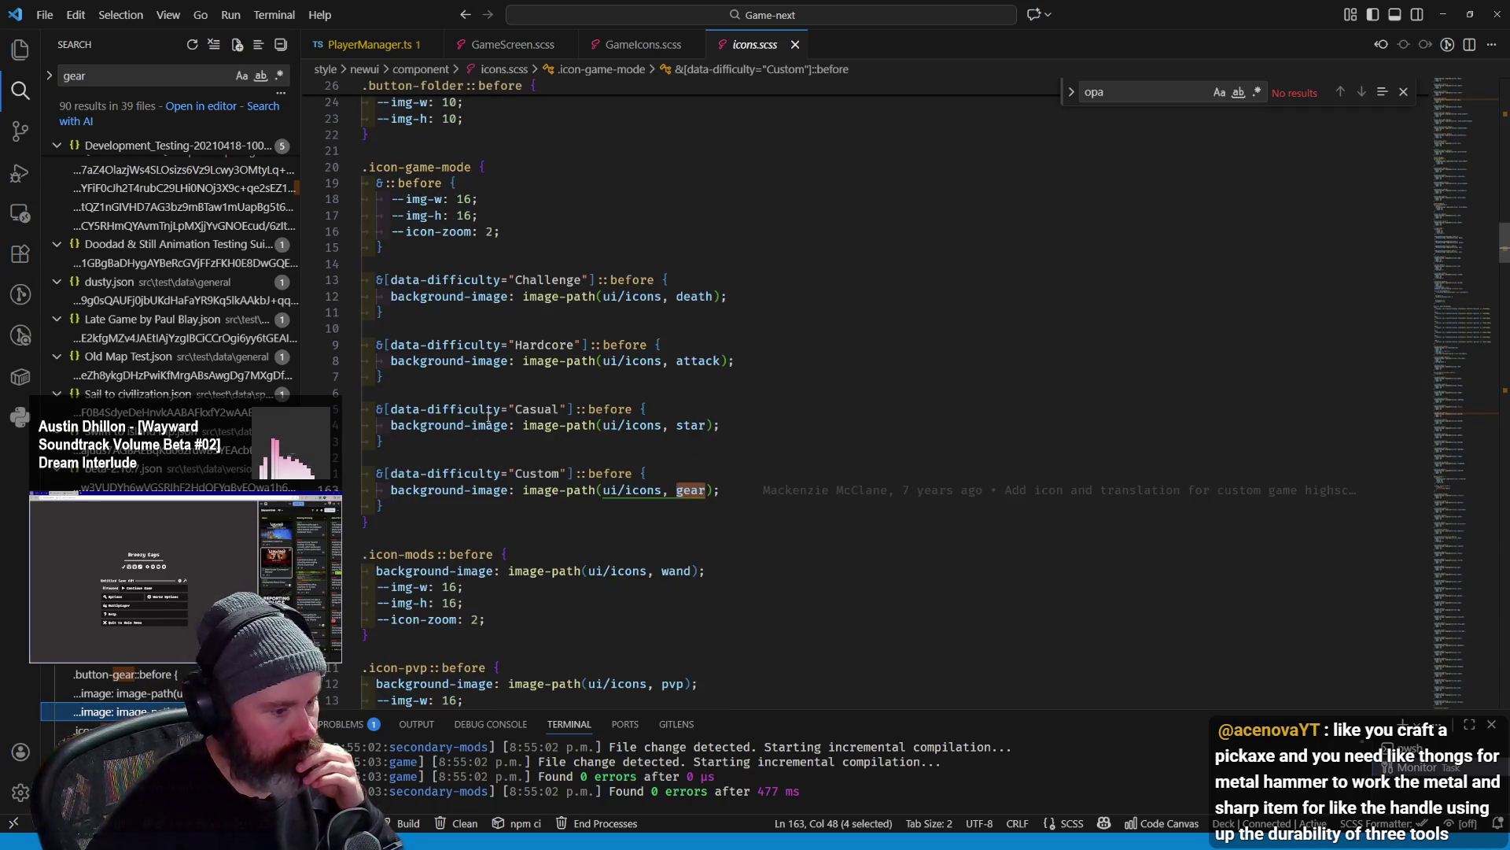
pyautogui.doubleClick(419, 167)
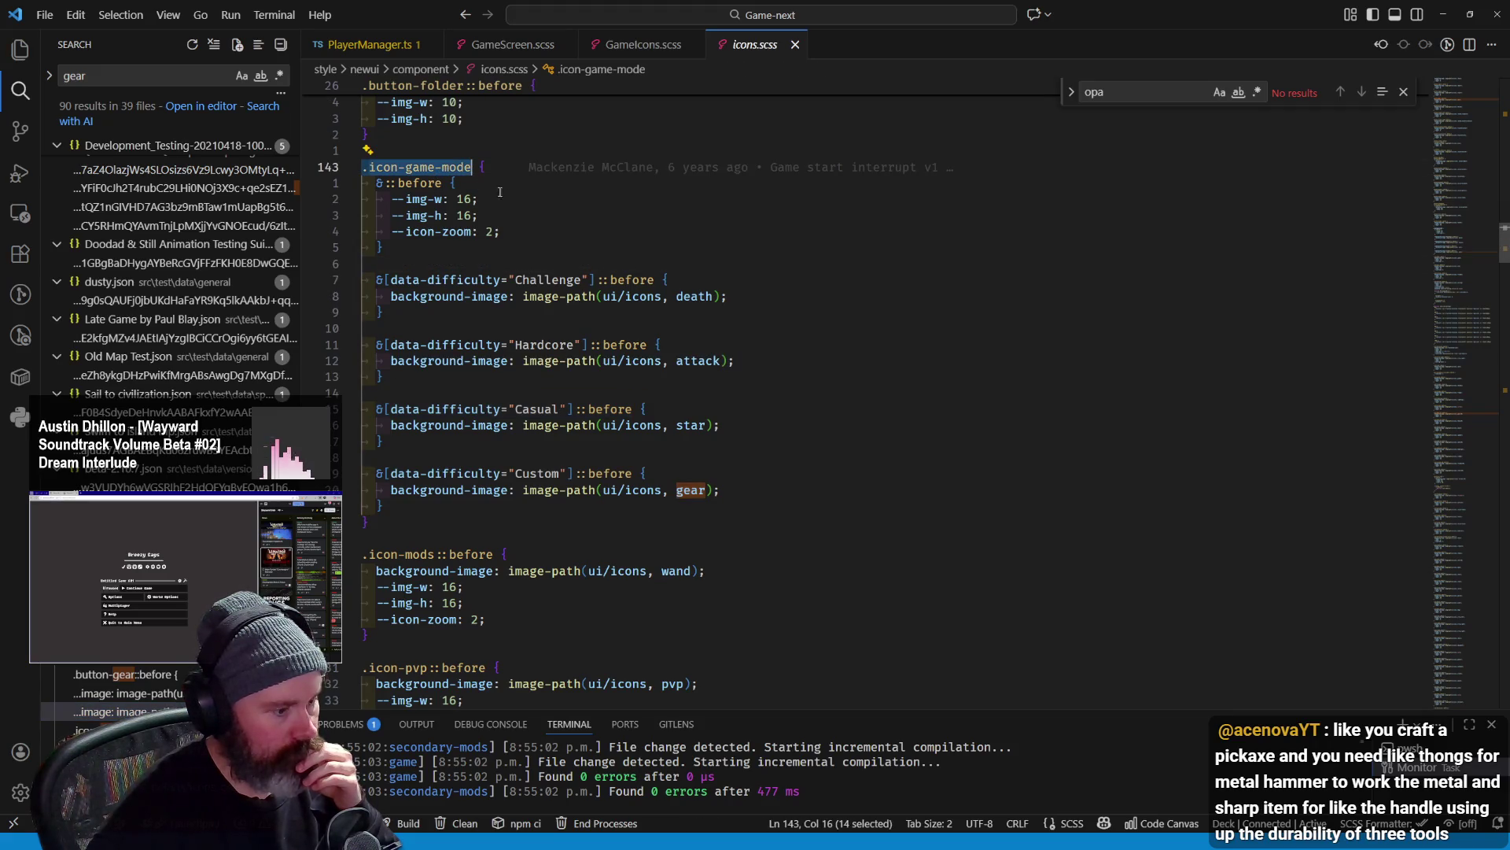
pyautogui.scroll(-3, 590, 287)
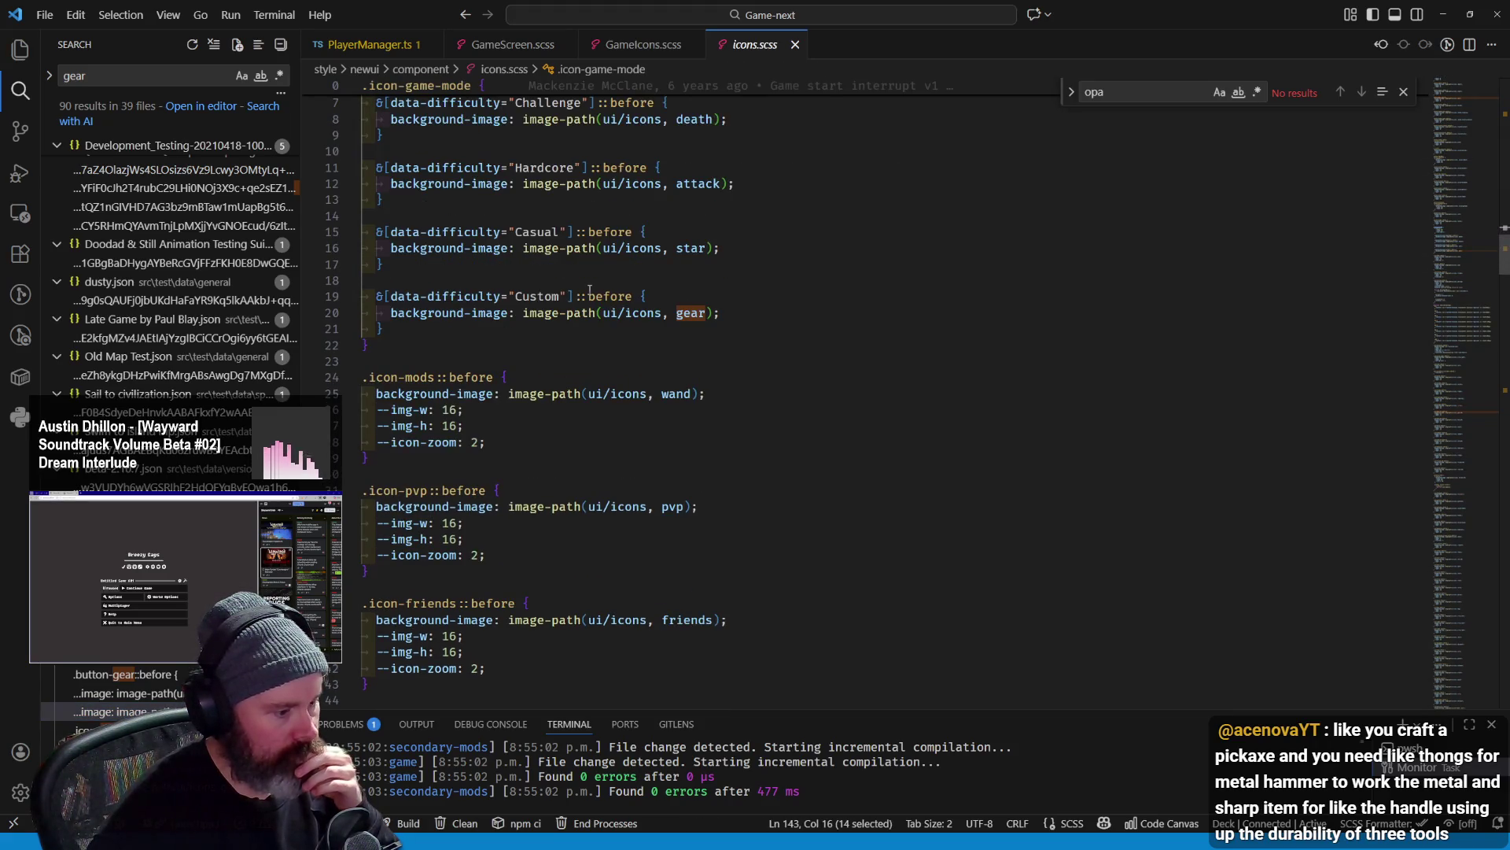
pyautogui.scroll(-2, 591, 288)
pyautogui.scroll(-2, 590, 288)
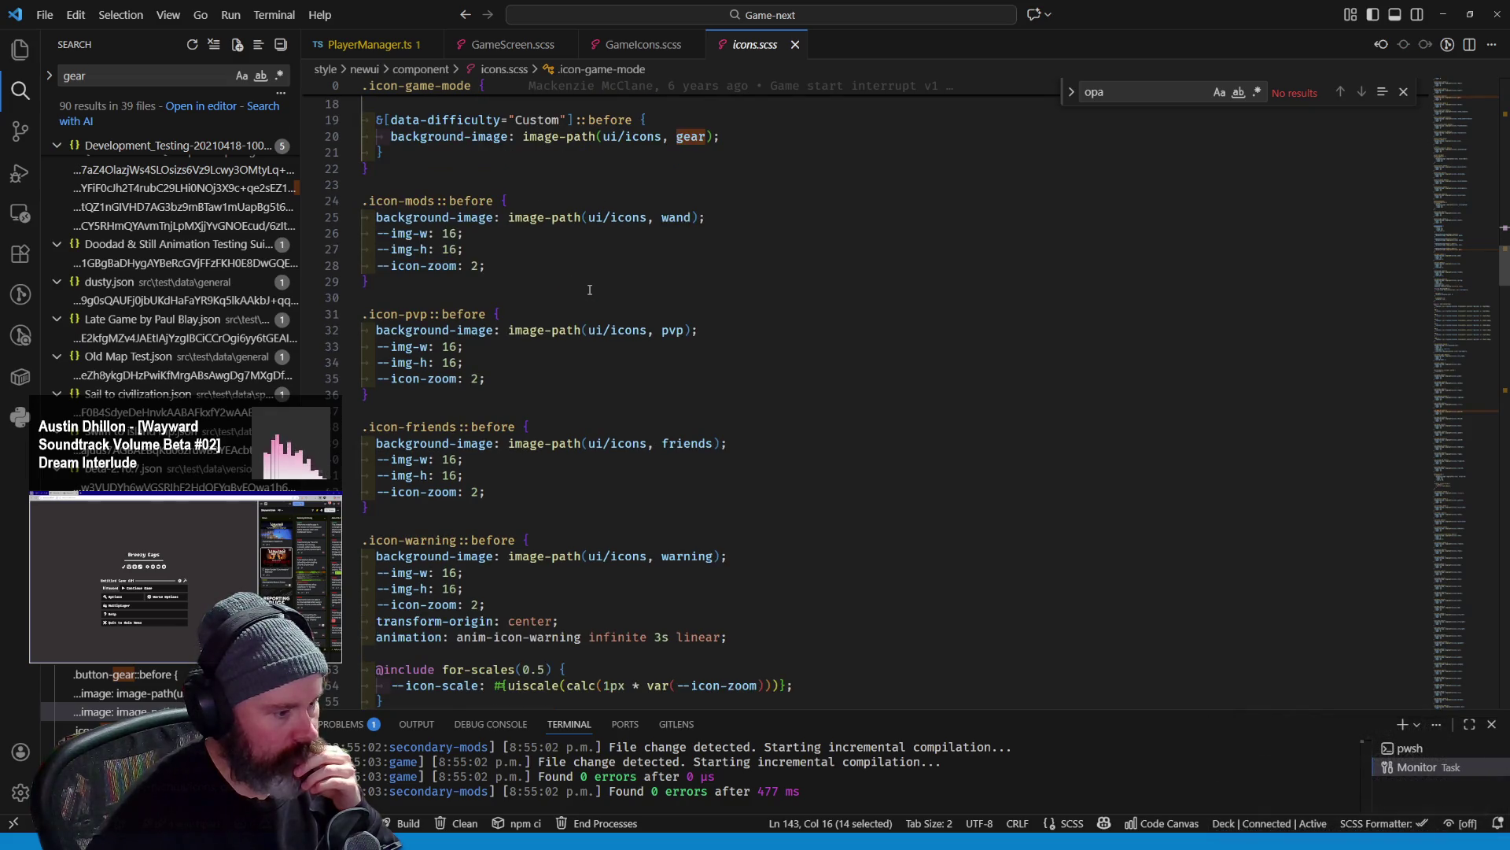
pyautogui.scroll(-2, 535, 361)
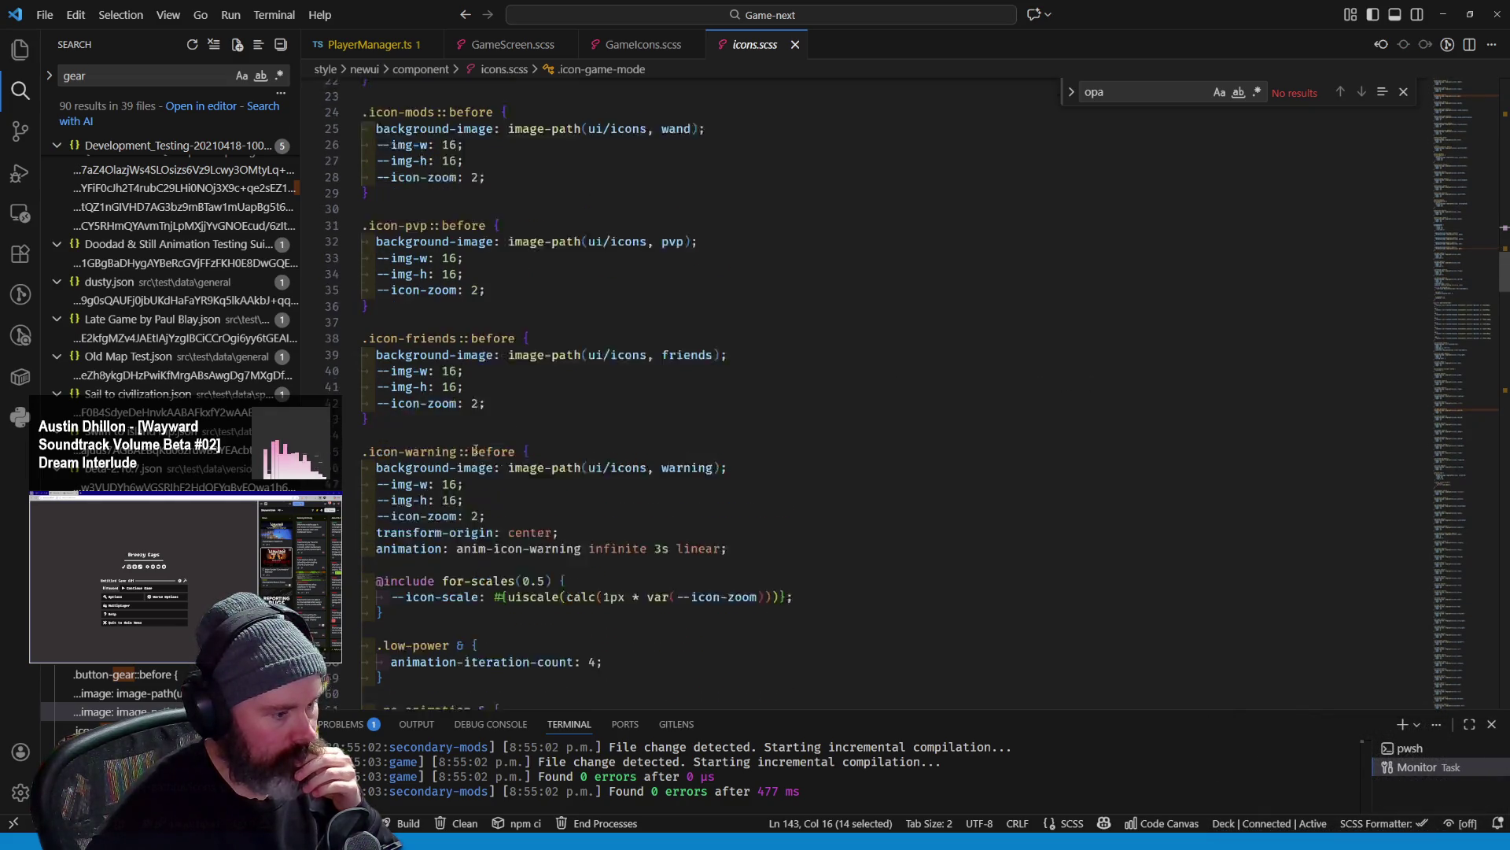
pyautogui.scroll(2, 498, 467)
pyautogui.doubleClick(401, 314)
pyautogui.scroll(3, 473, 307)
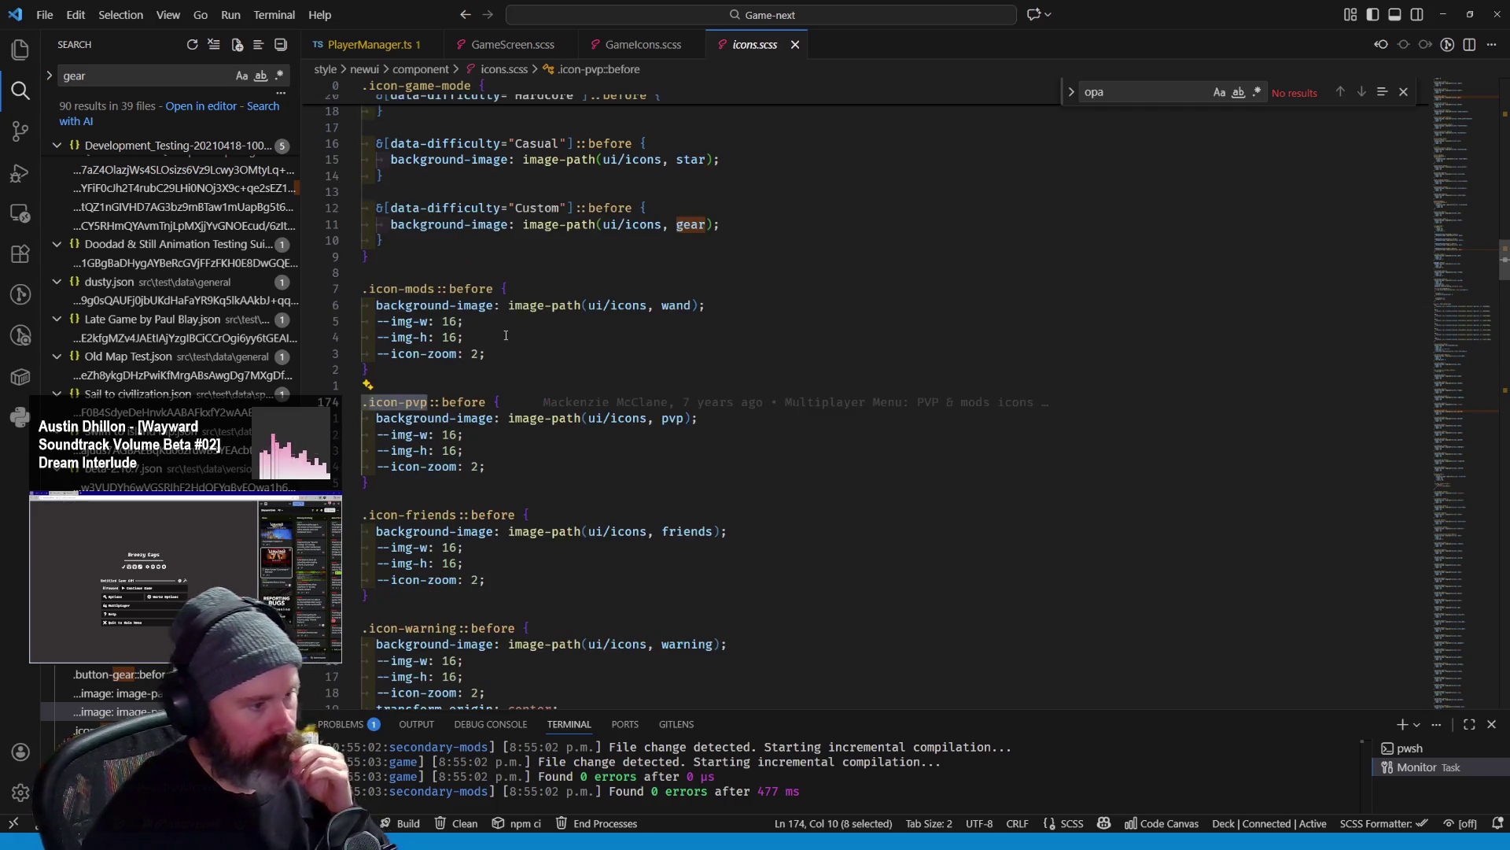
pyautogui.scroll(3, 520, 302)
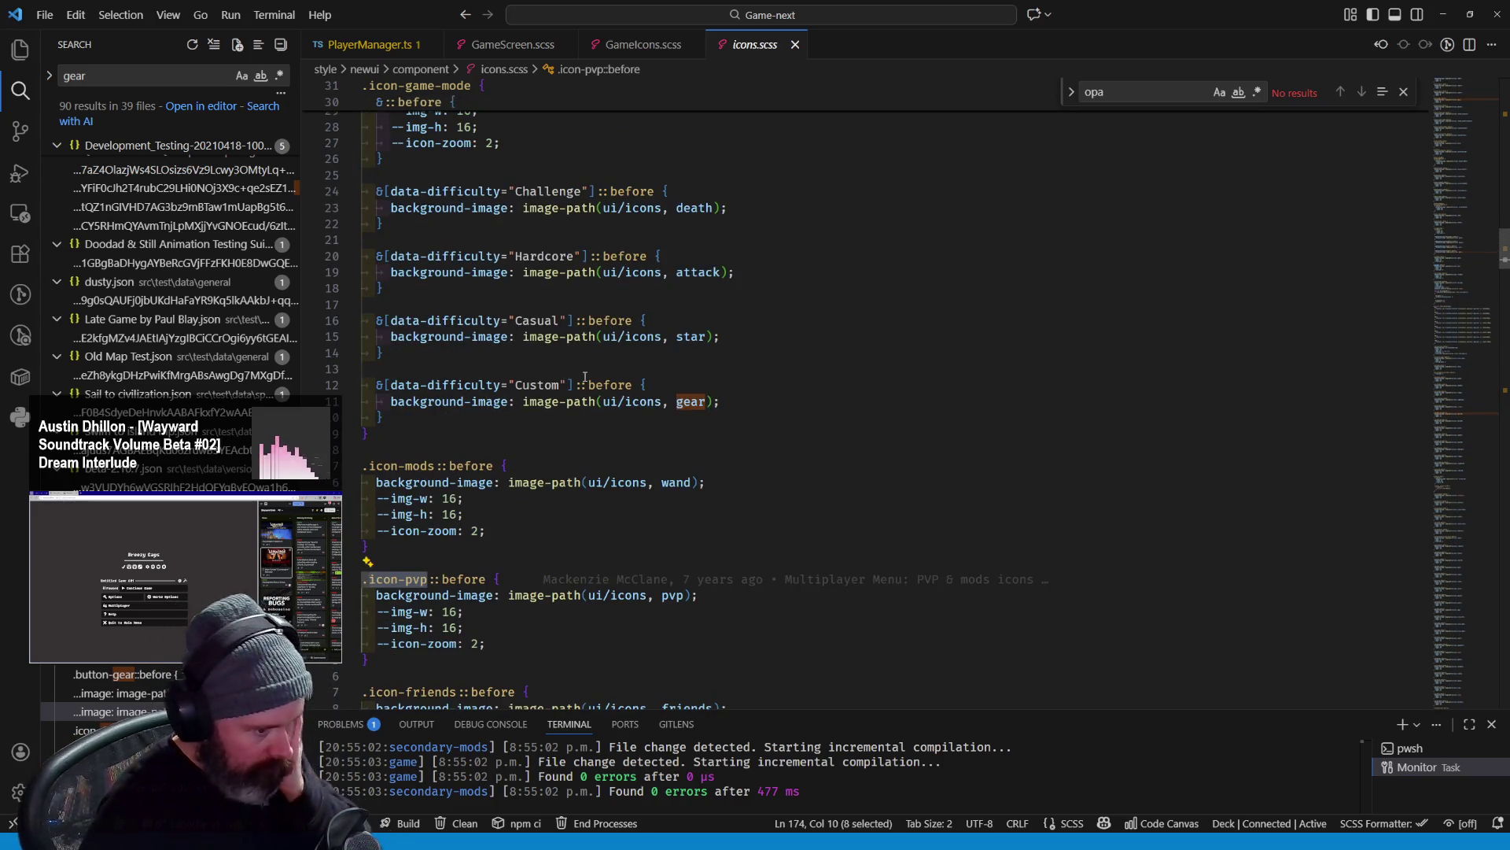
pyautogui.scroll(2, 531, 354)
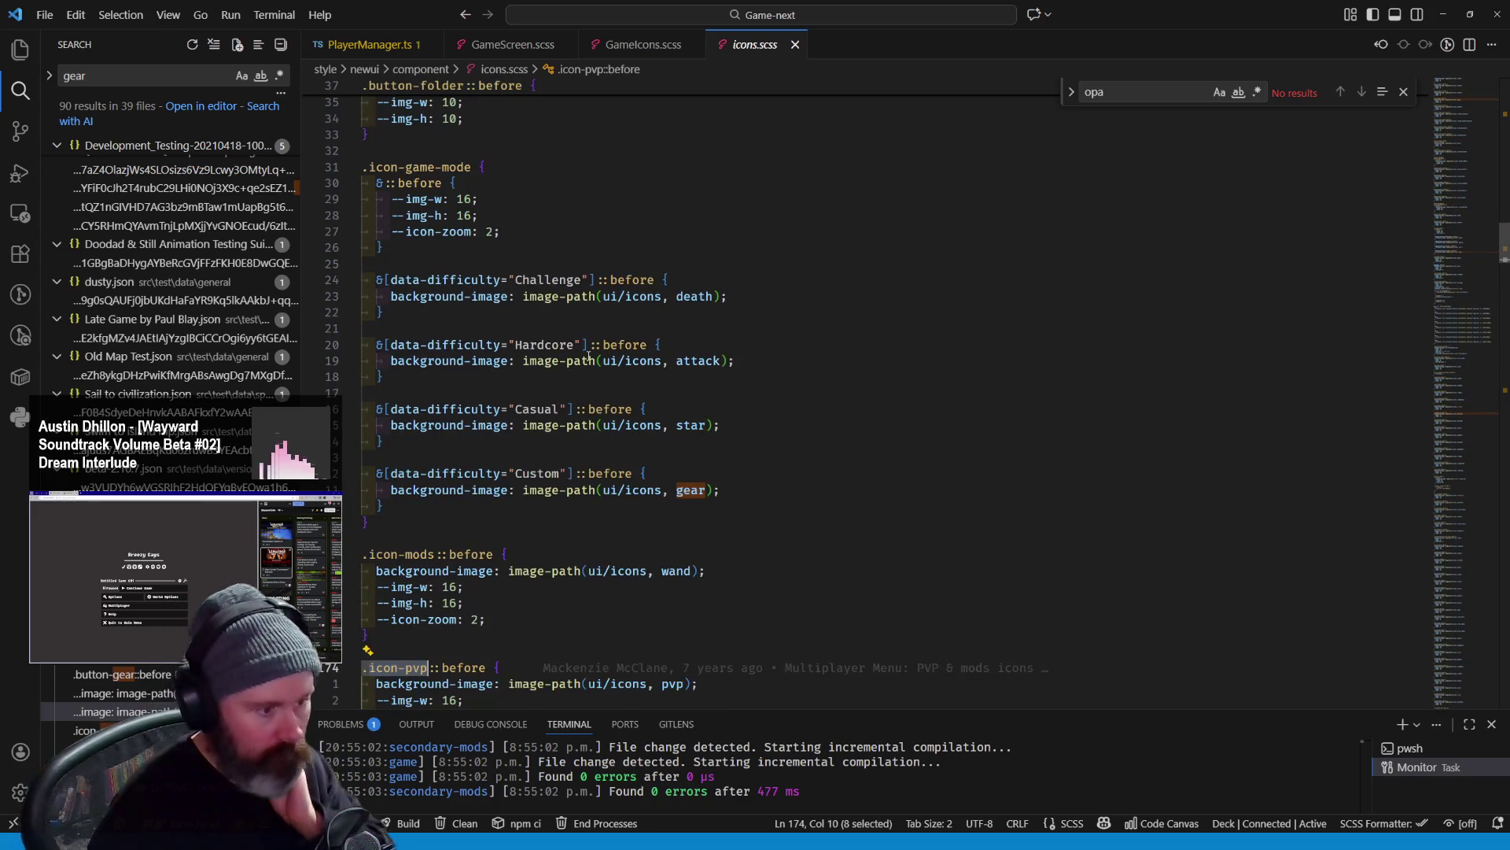
pyautogui.scroll(-2, 682, 491)
pyautogui.doubleClick(678, 482)
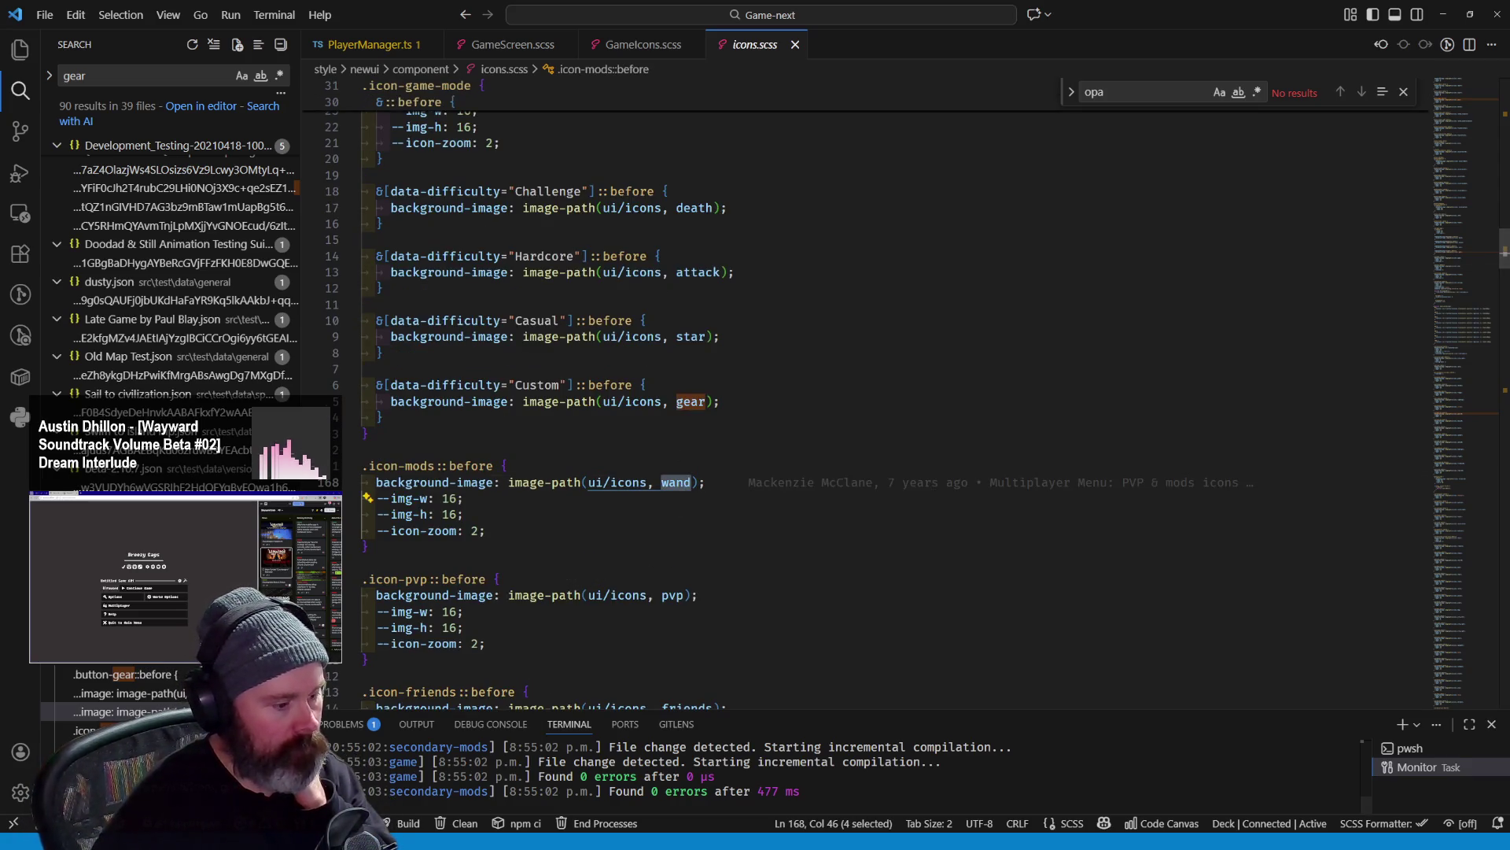
pyautogui.hotkey('alt', 'Tab')
pyautogui.hotkey('alt', 'Tab')
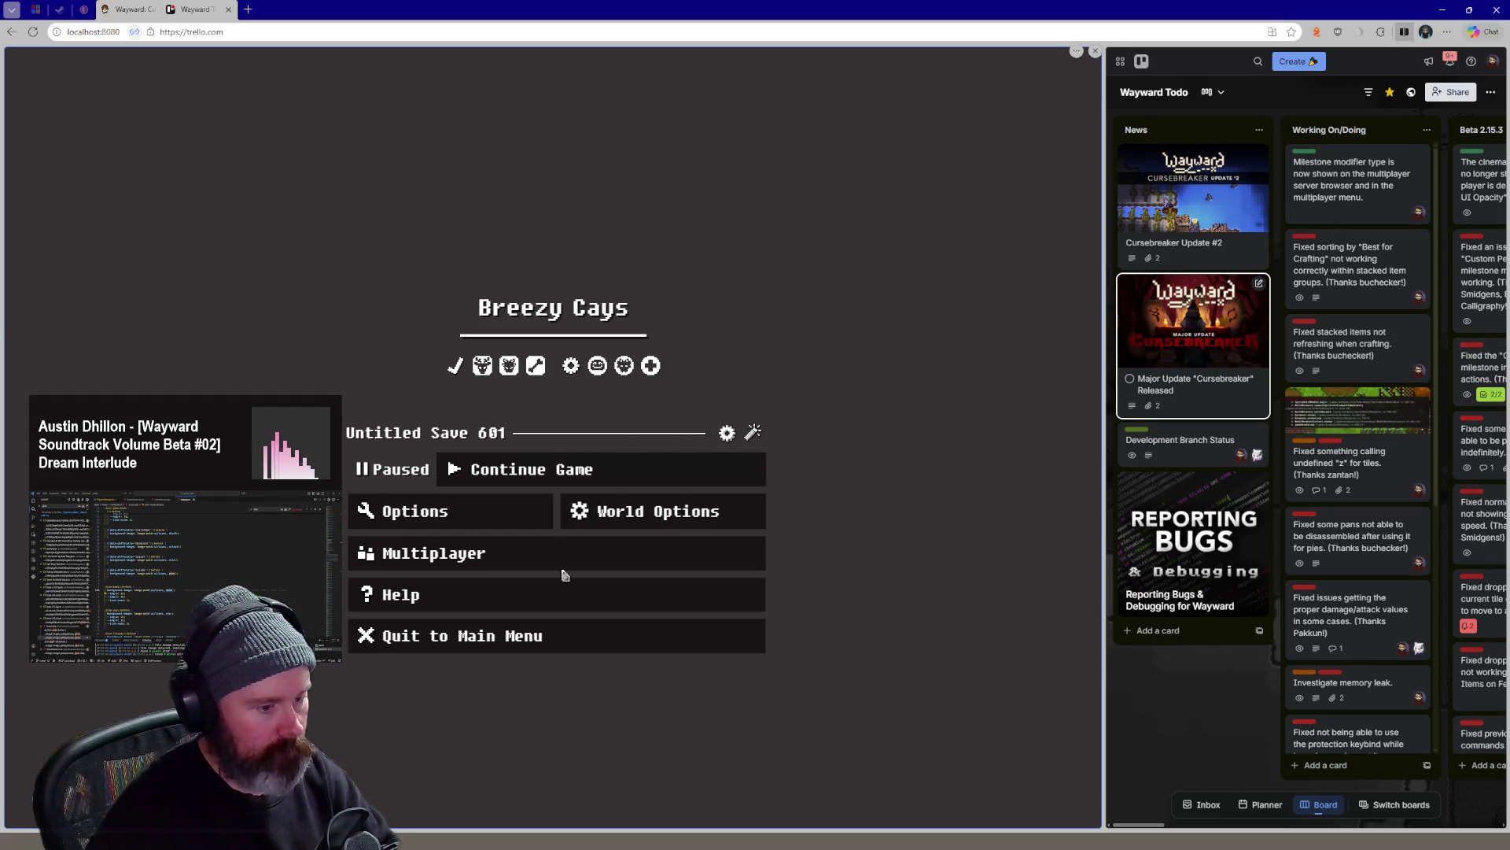
# Review icons.scss down to the icon-warning image, then return through Aseprite to the paused game
pyautogui.hotkey('alt', 'Tab')
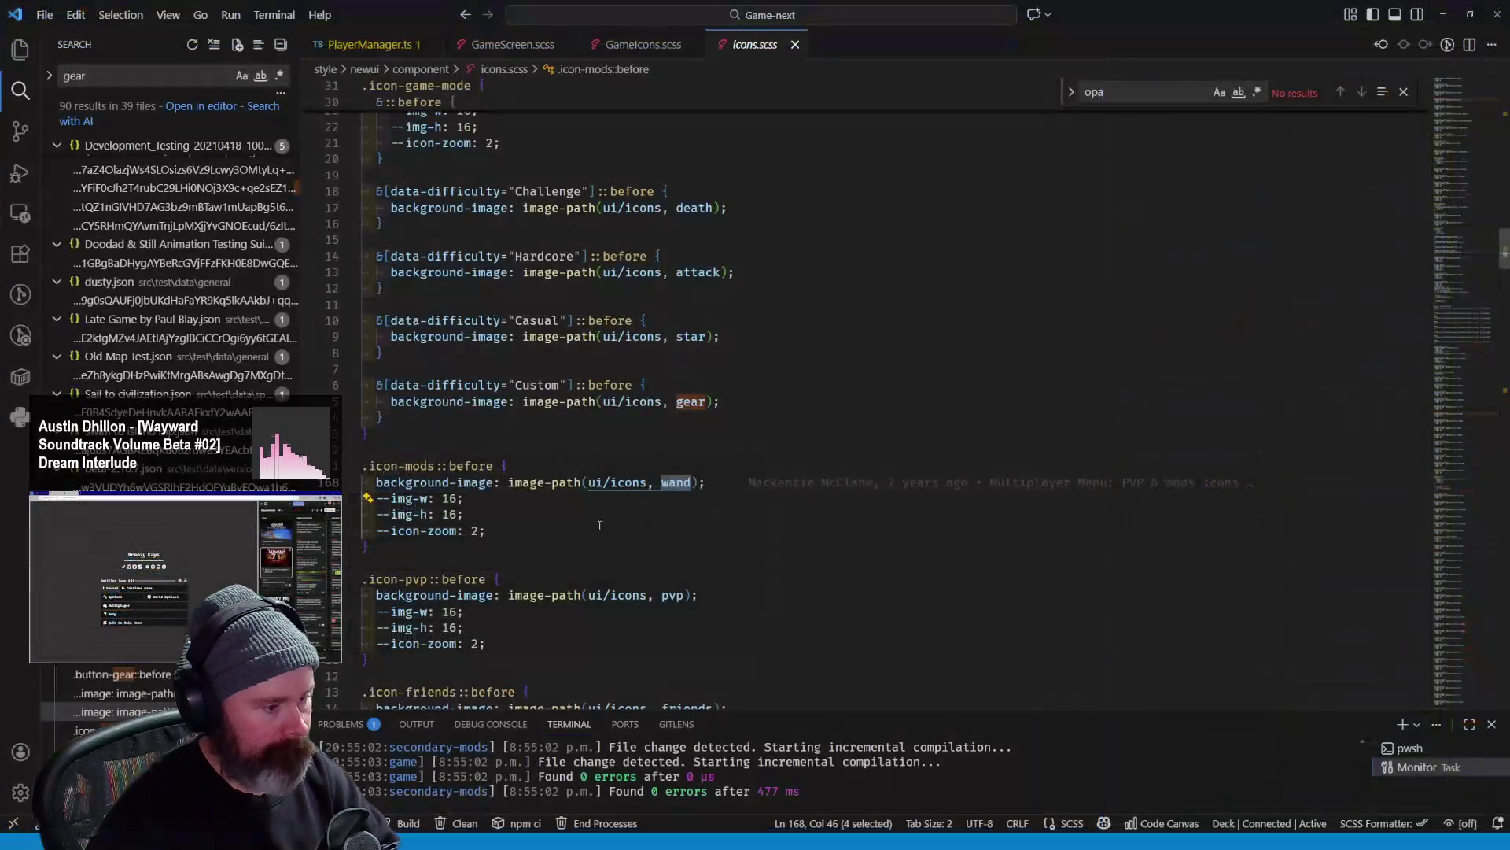
pyautogui.scroll(-3, 583, 481)
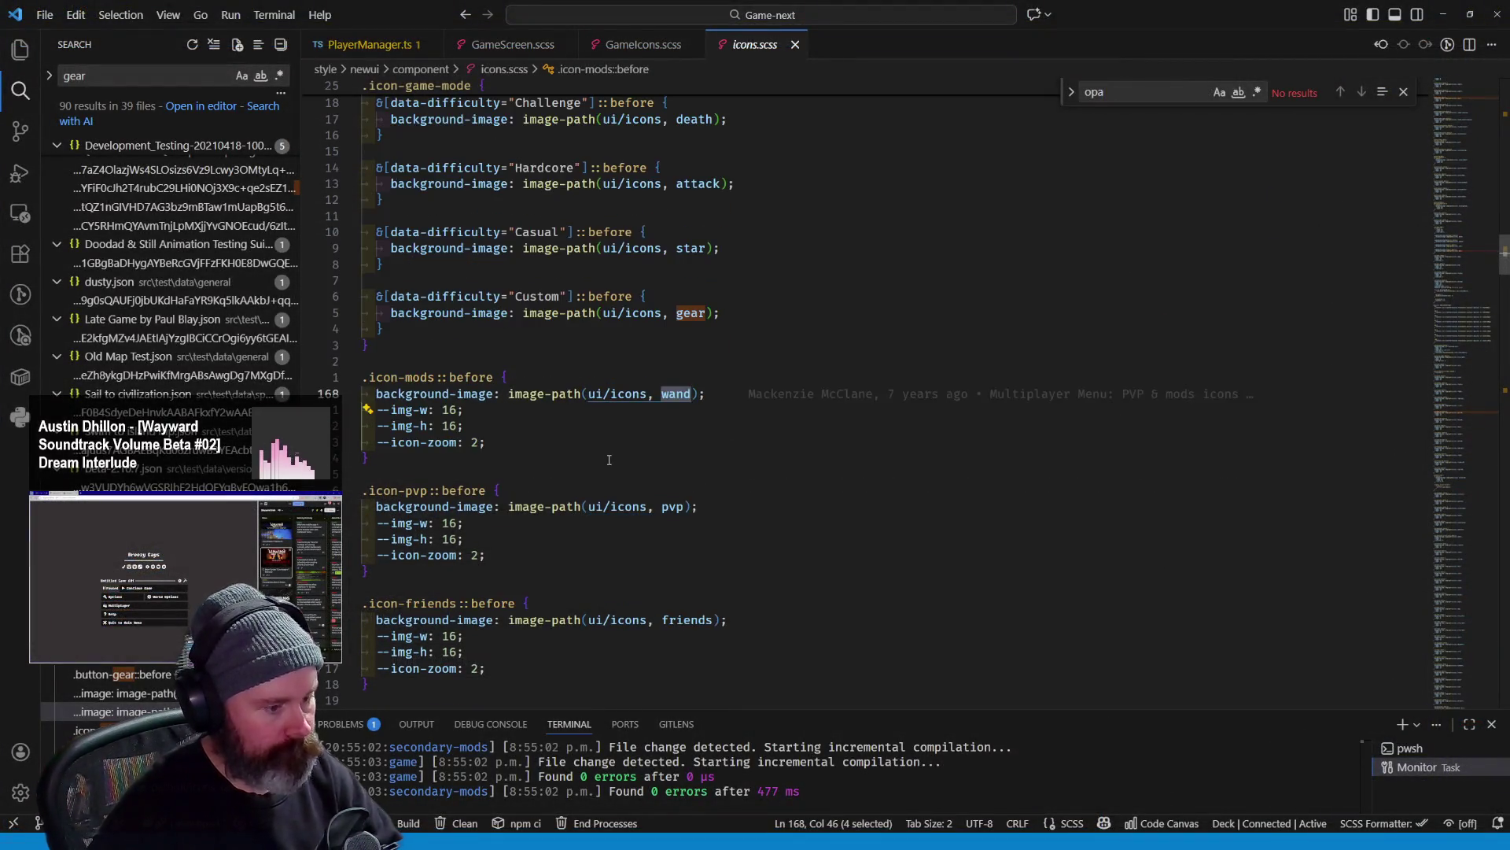
pyautogui.scroll(-3, 610, 459)
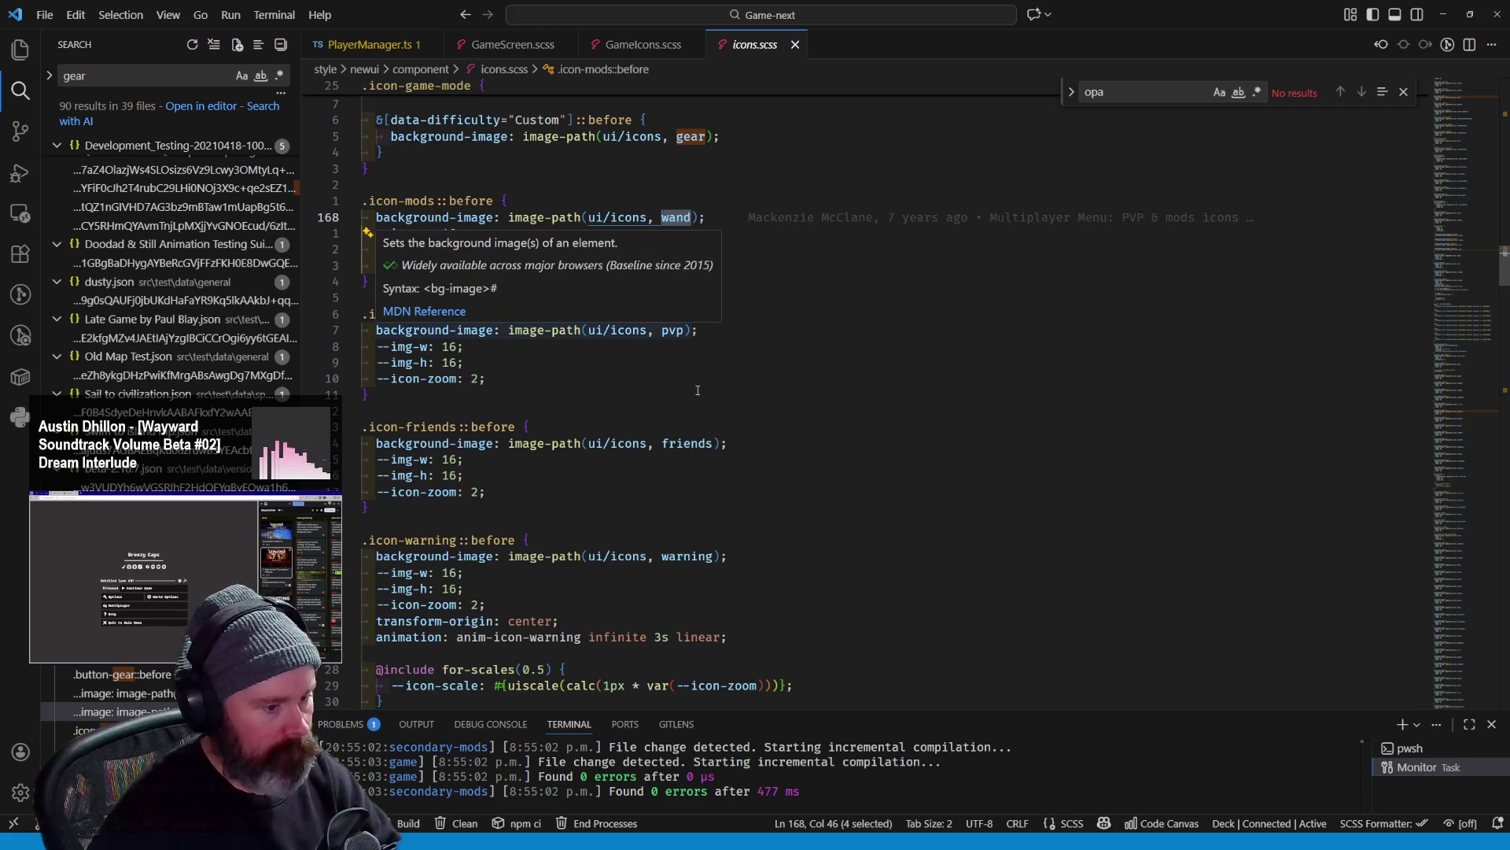
pyautogui.doubleClick(694, 556)
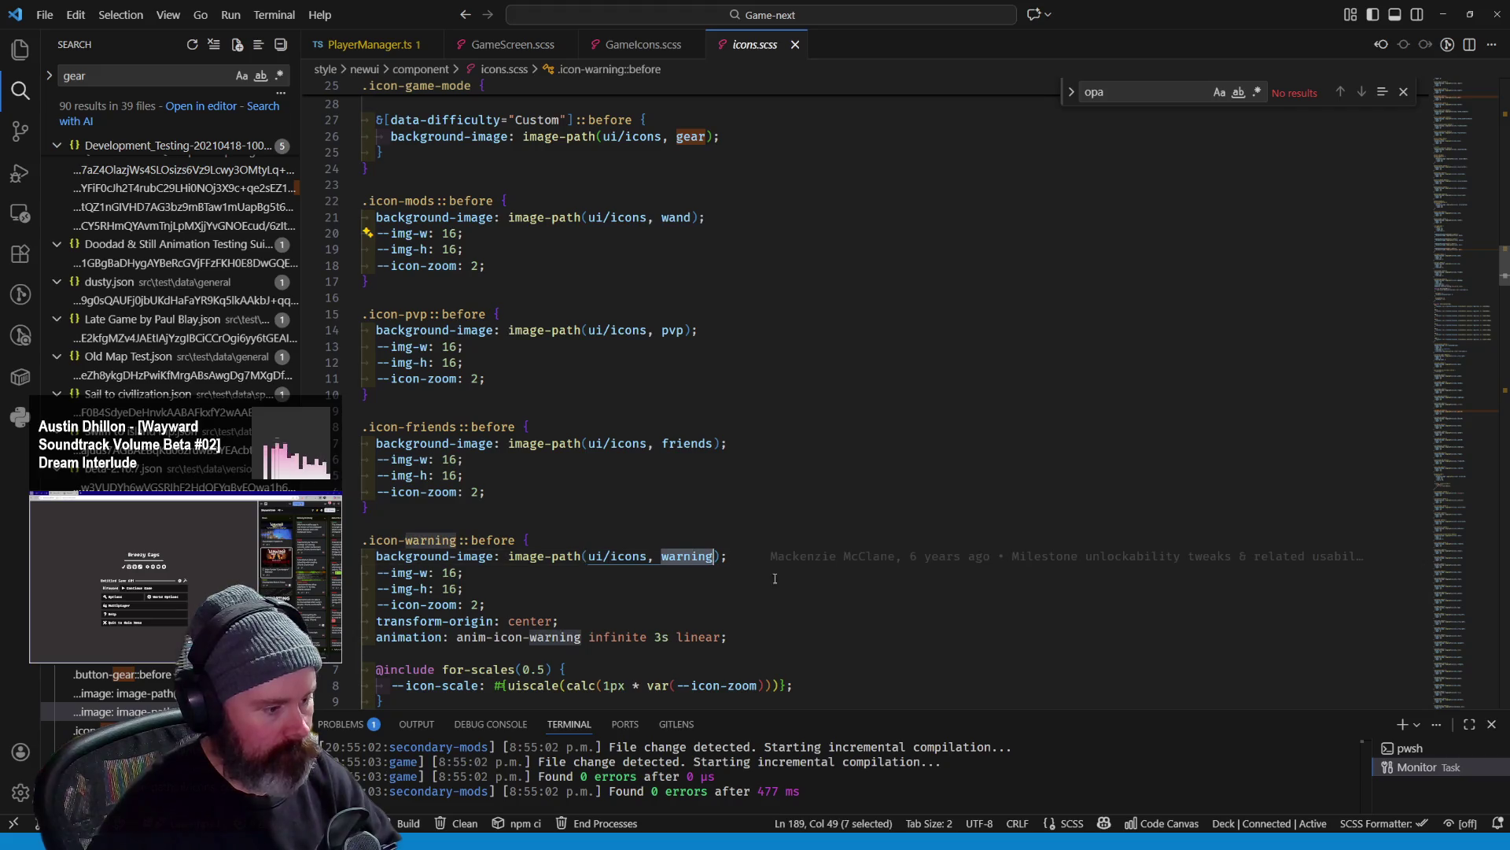
pyautogui.scroll(-4, 799, 564)
pyautogui.scroll(4, 792, 555)
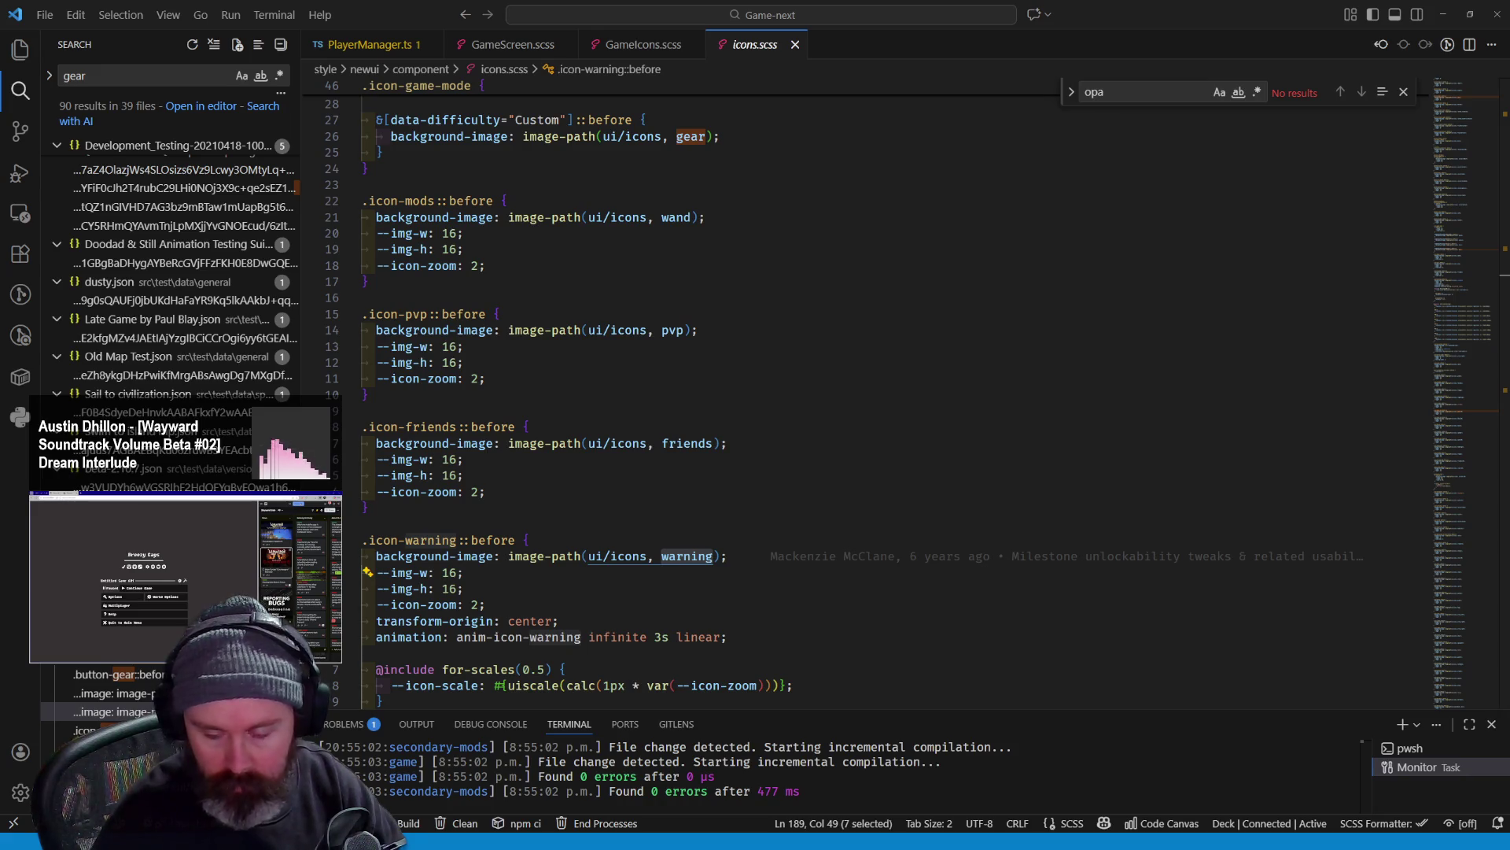
pyautogui.hotkey('alt', 'Tab')
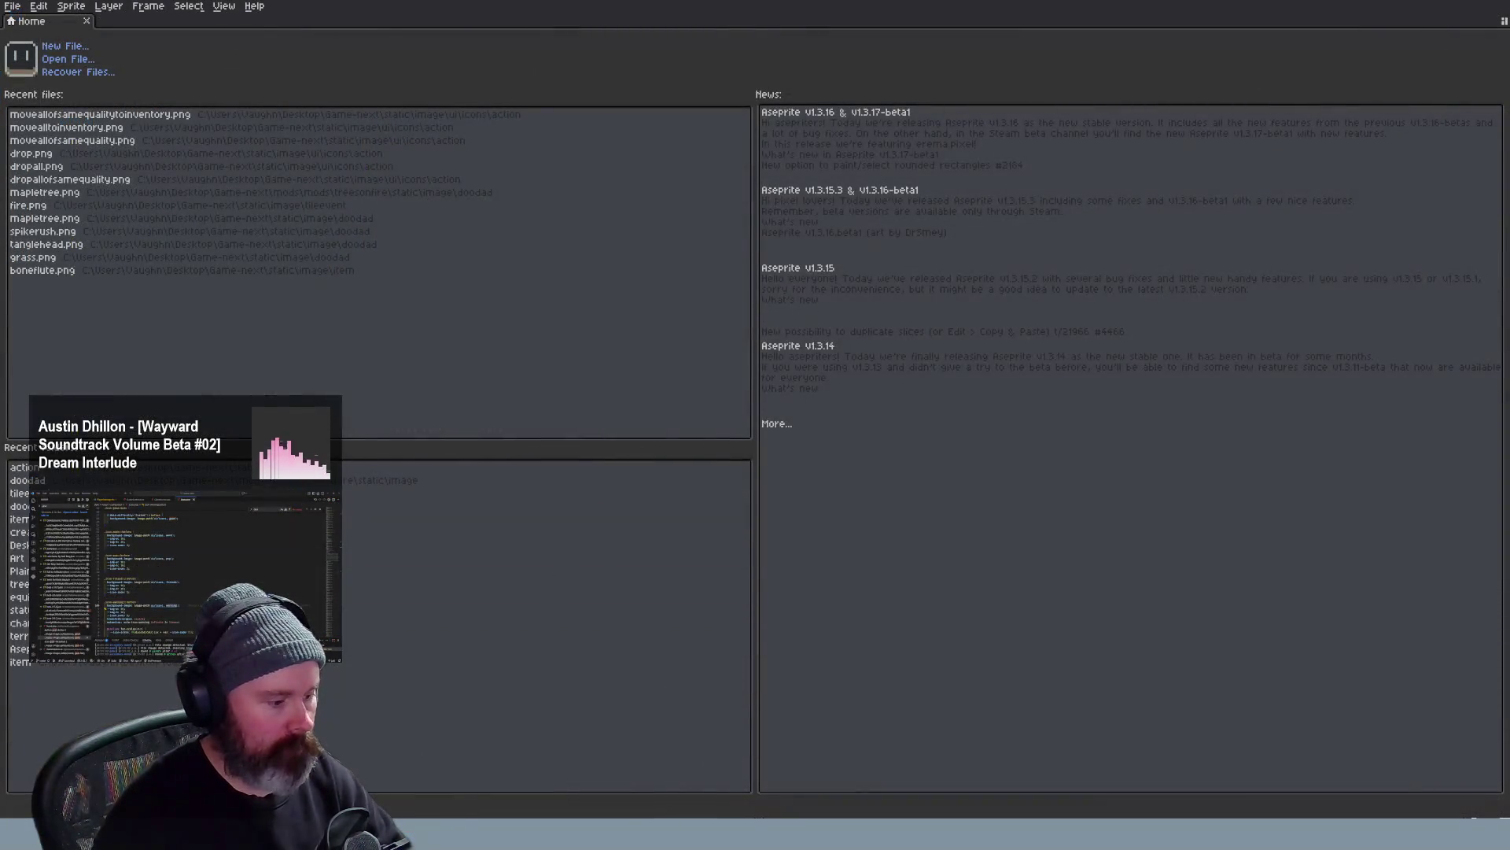
pyautogui.hotkey('alt', 'Tab')
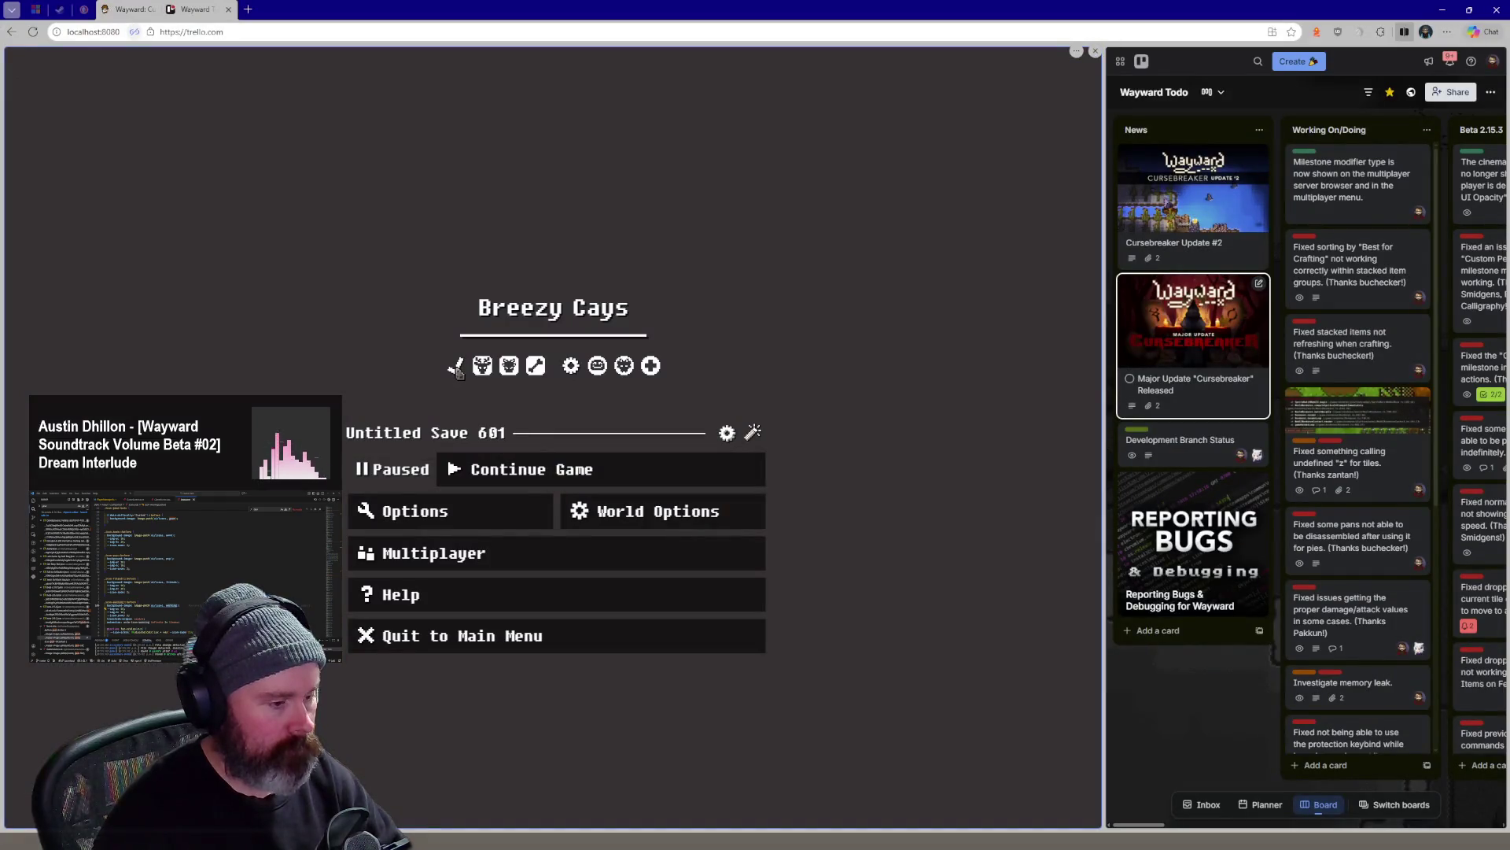
# Resume the game and toggle Crafting, Skills, Notes and Messages until only Milestones remains open
pyautogui.click(531, 469)
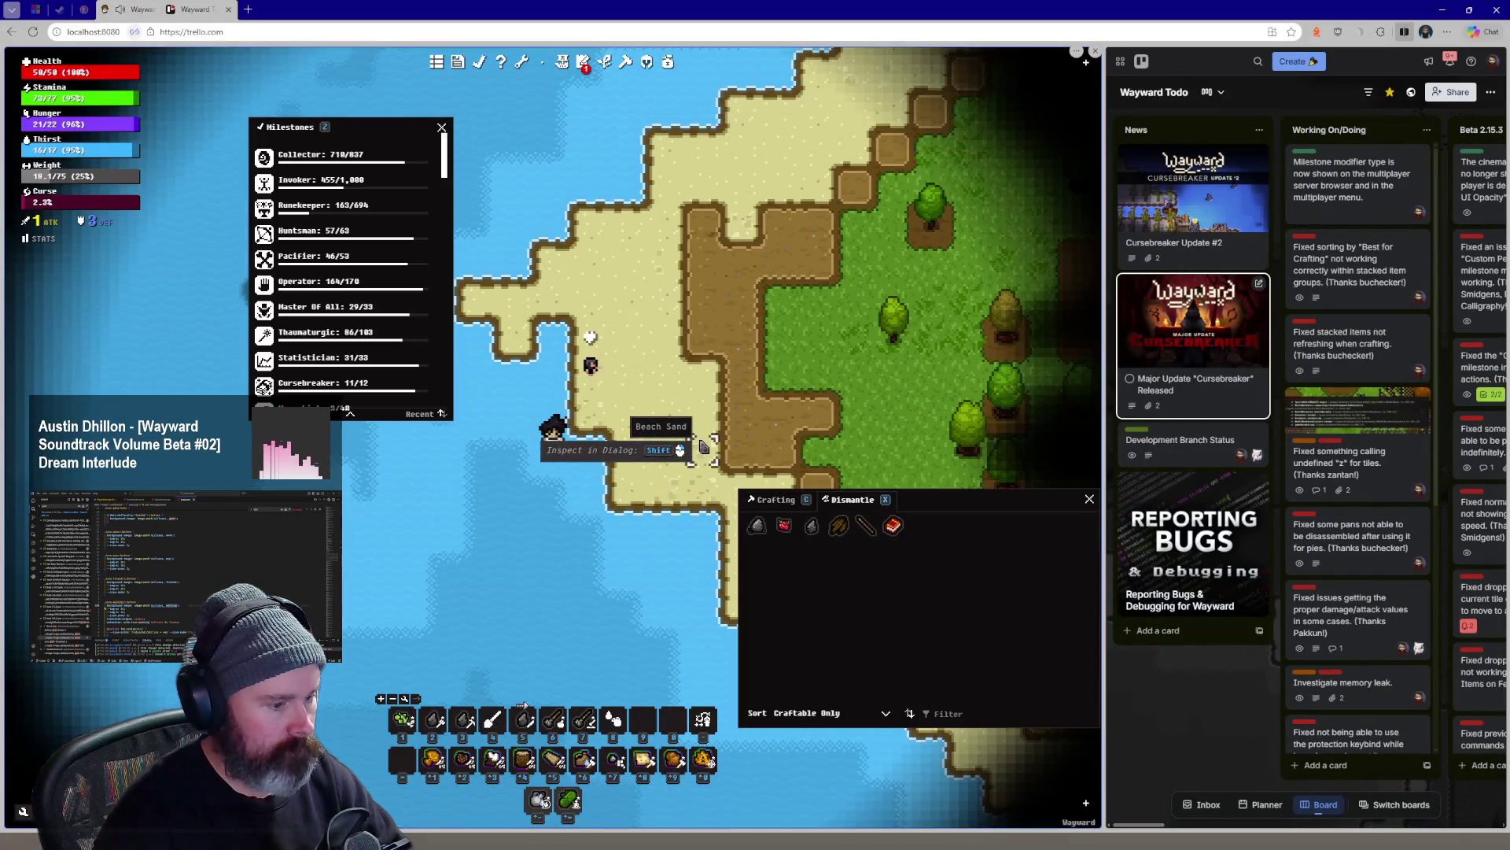
pyautogui.press('c')
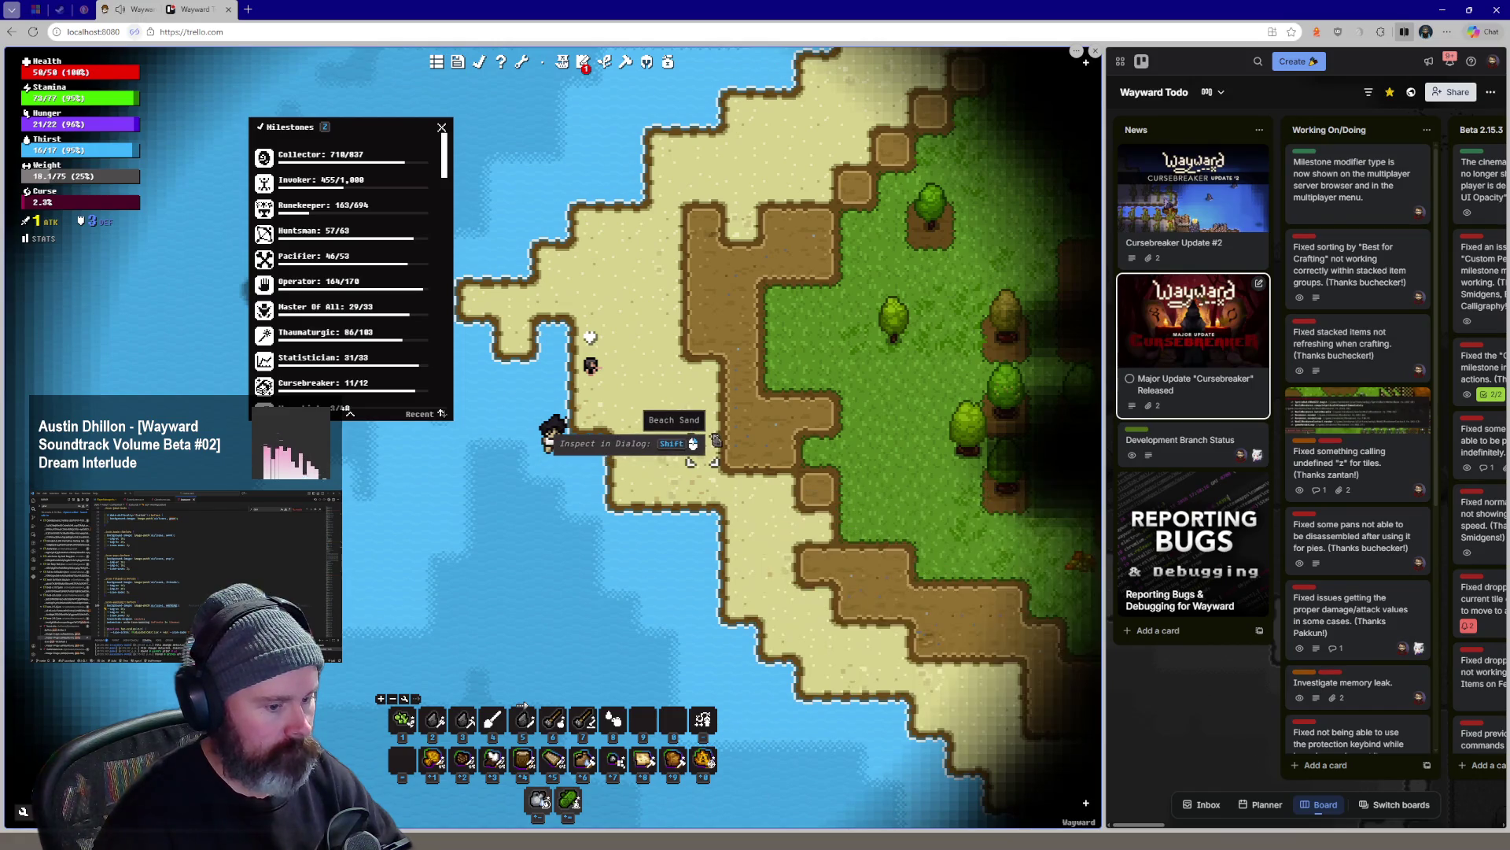
pyautogui.press('k')
pyautogui.press('k')
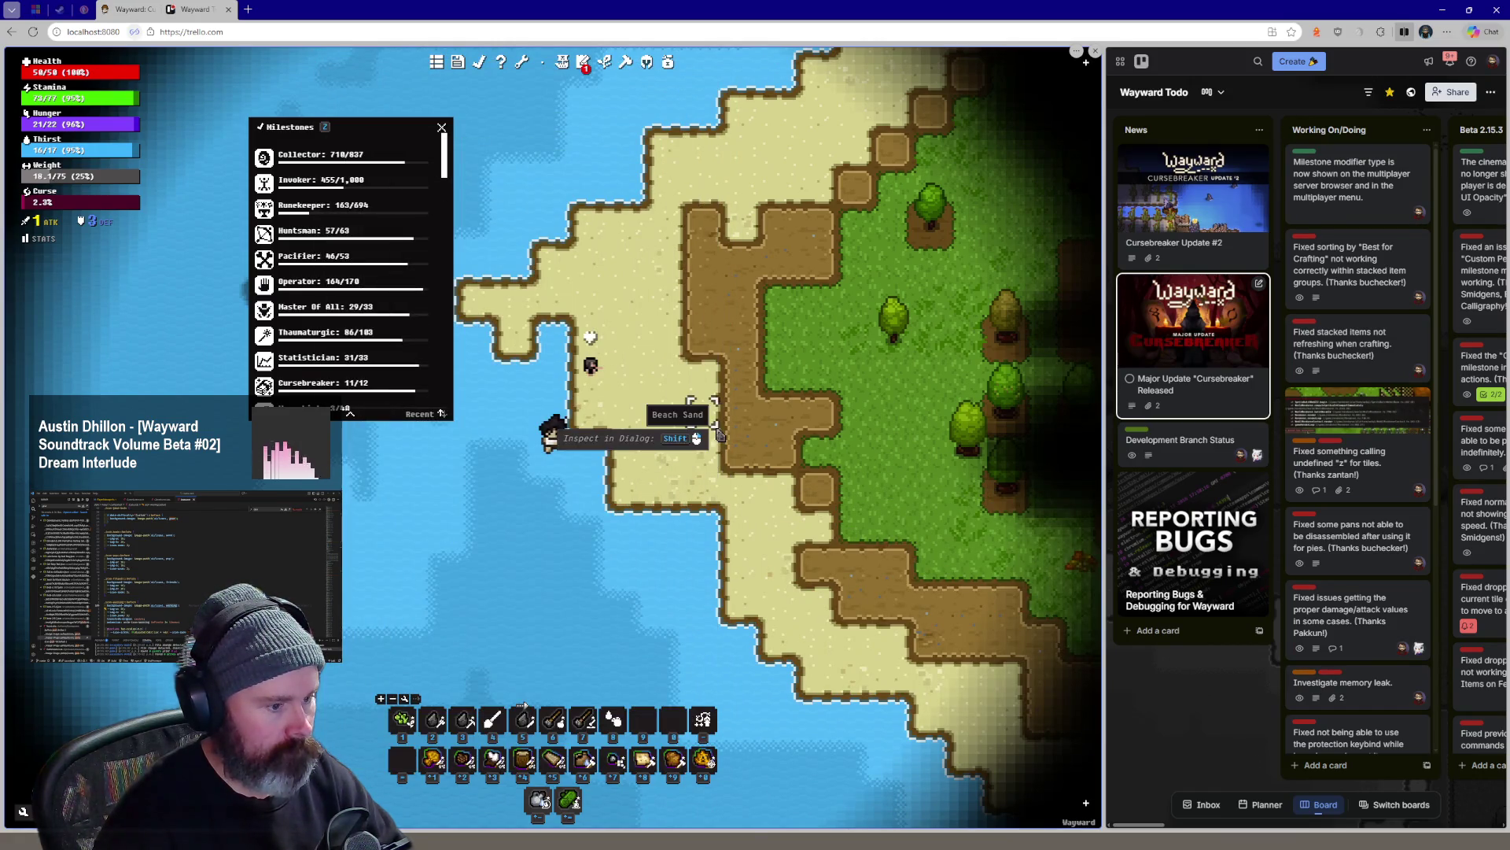
pyautogui.press('n')
pyautogui.press('m')
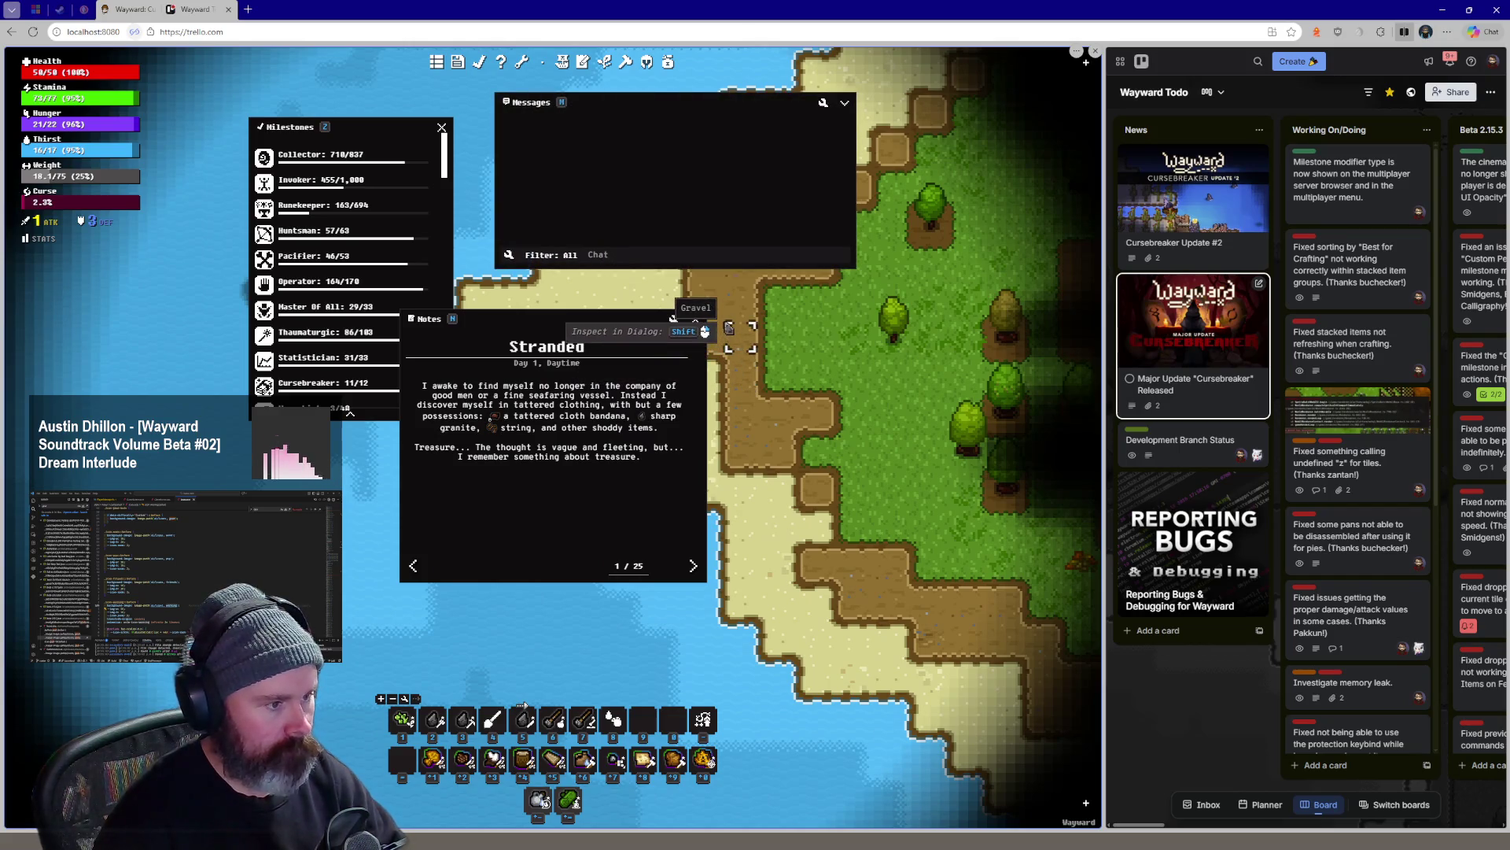
pyautogui.press('l')
pyautogui.press('n')
pyautogui.press('l')
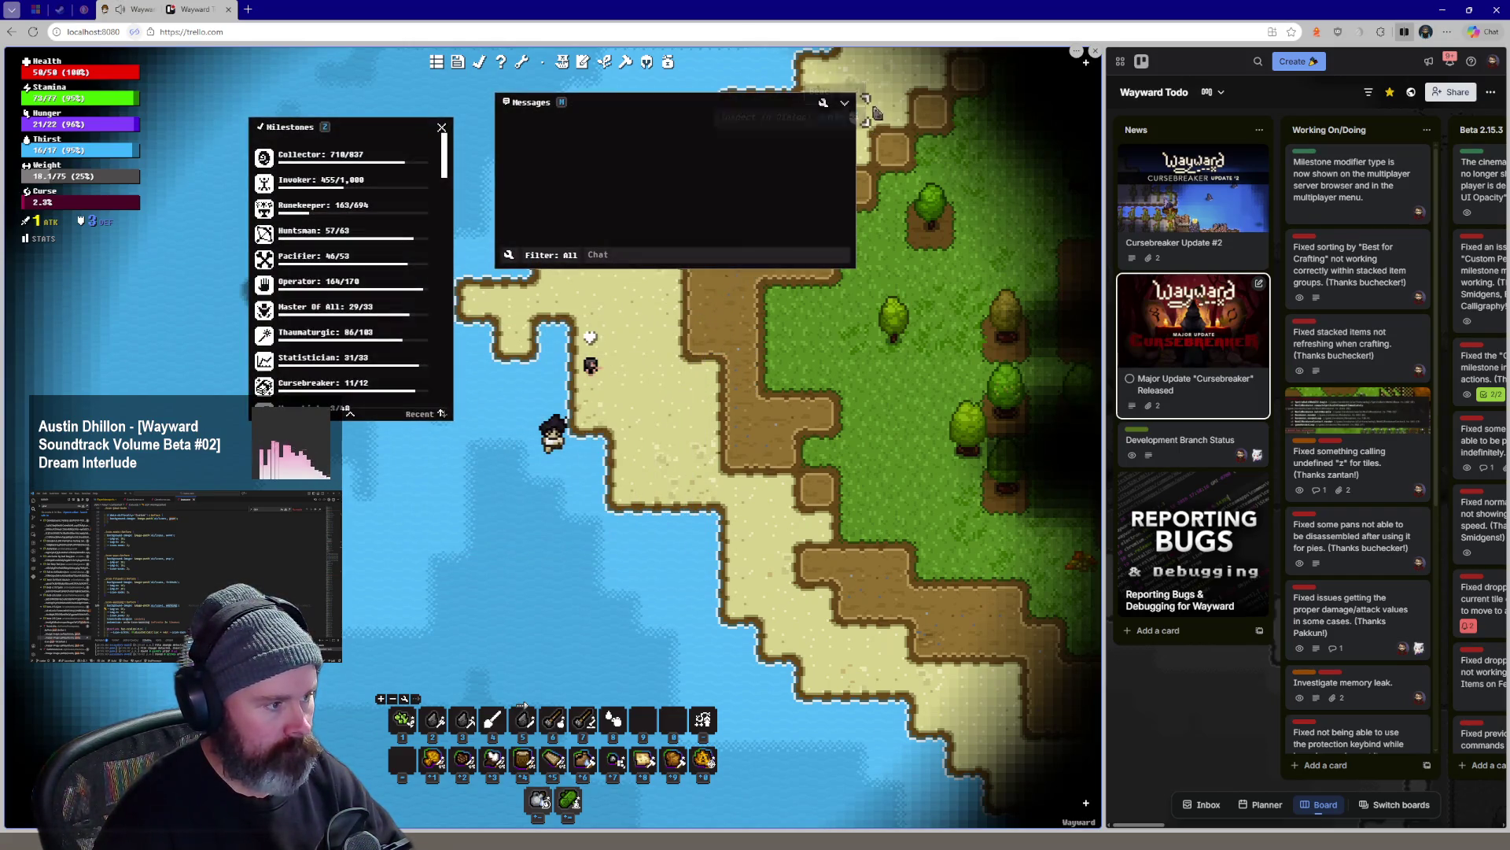
pyautogui.press('m')
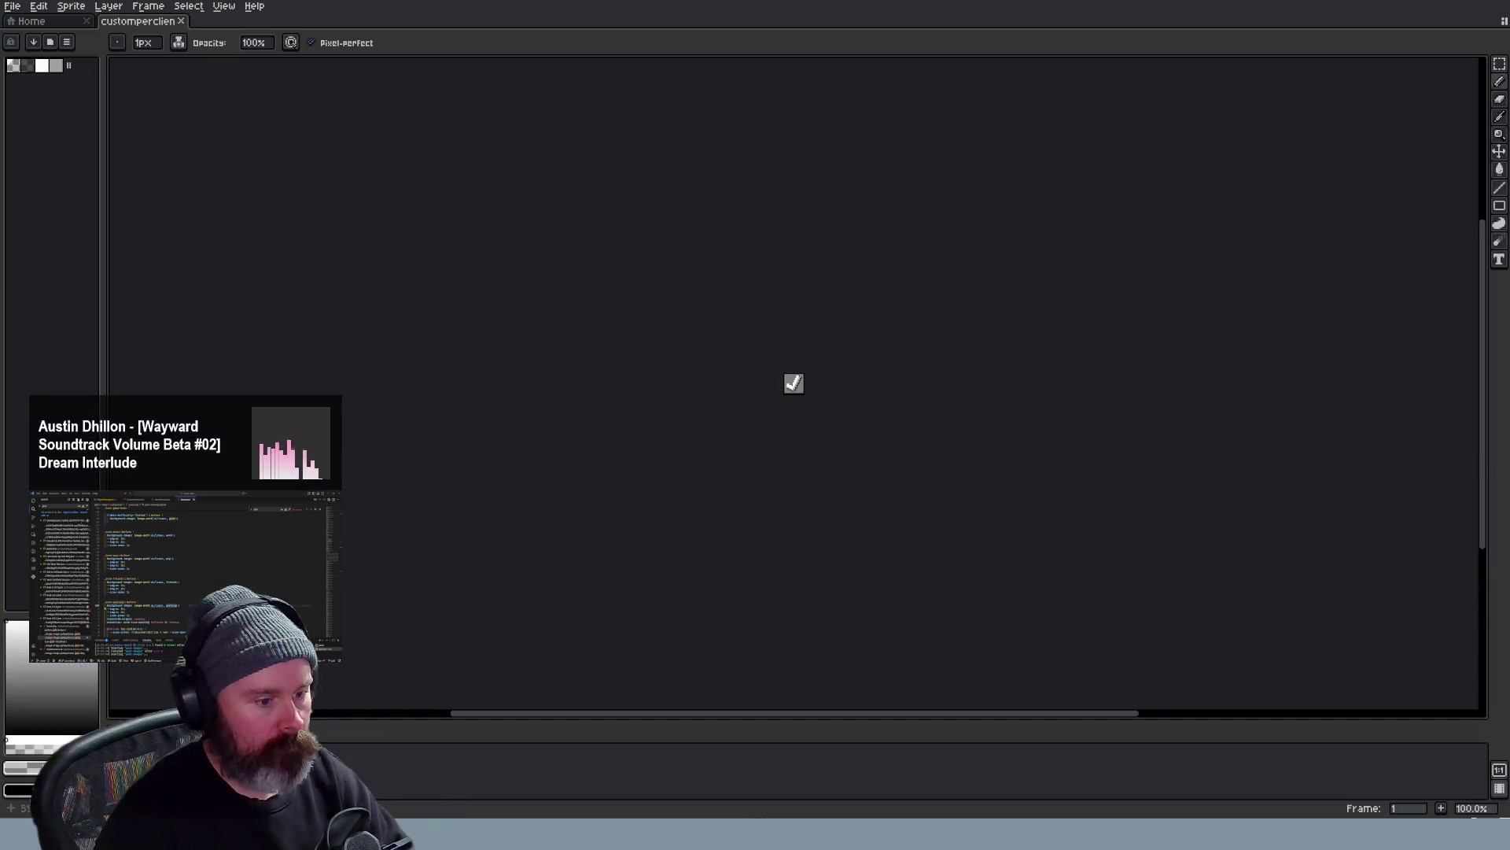
pyautogui.scroll(4, 793, 384)
pyautogui.scroll(1, 815, 354)
pyautogui.scroll(-1, 826, 342)
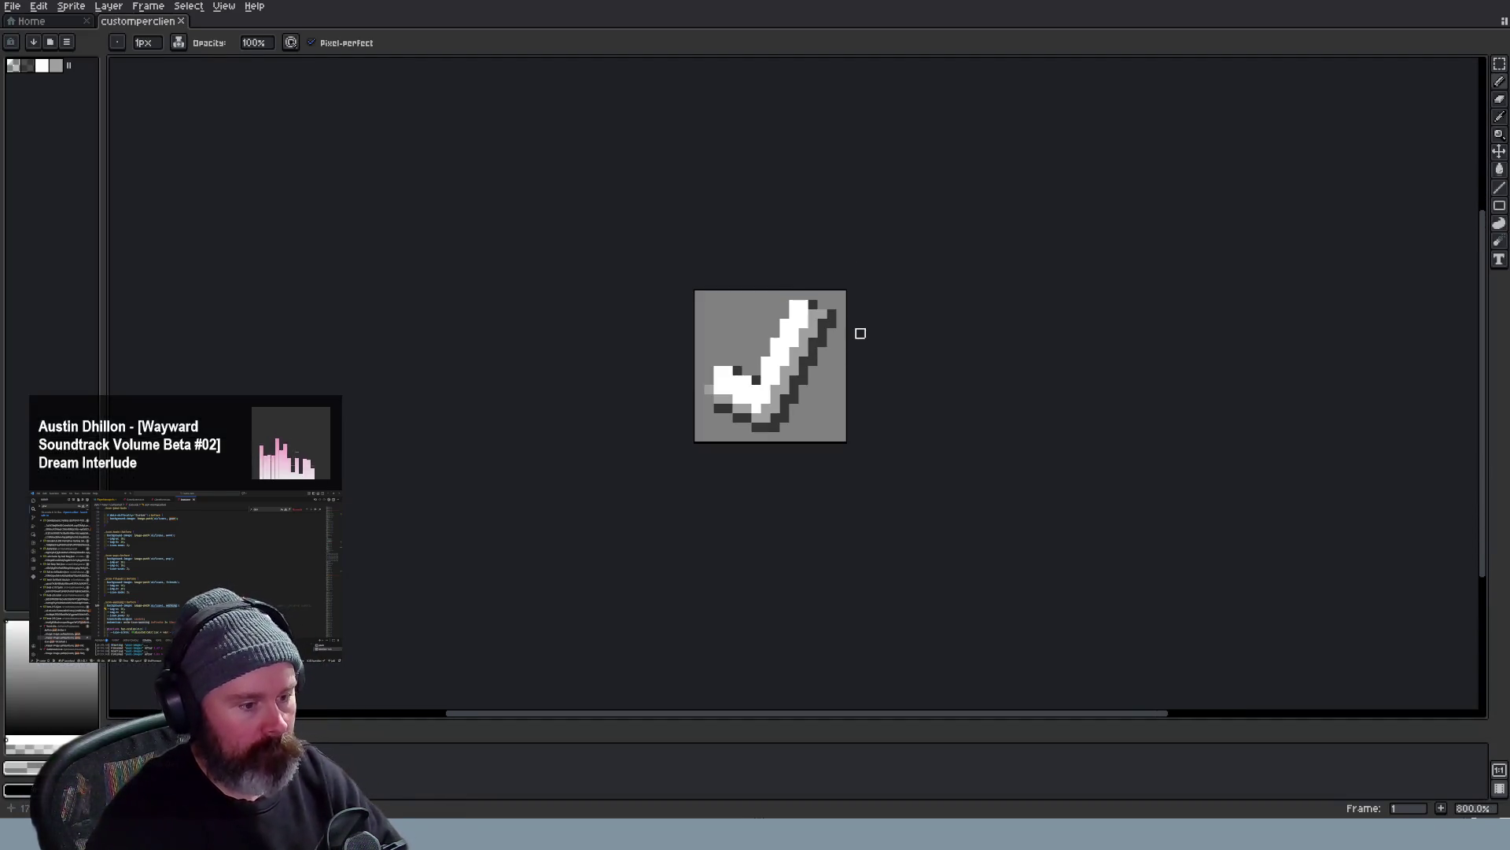
pyautogui.scroll(1, 860, 333)
pyautogui.scroll(4, 826, 355)
pyautogui.scroll(-5, 676, 334)
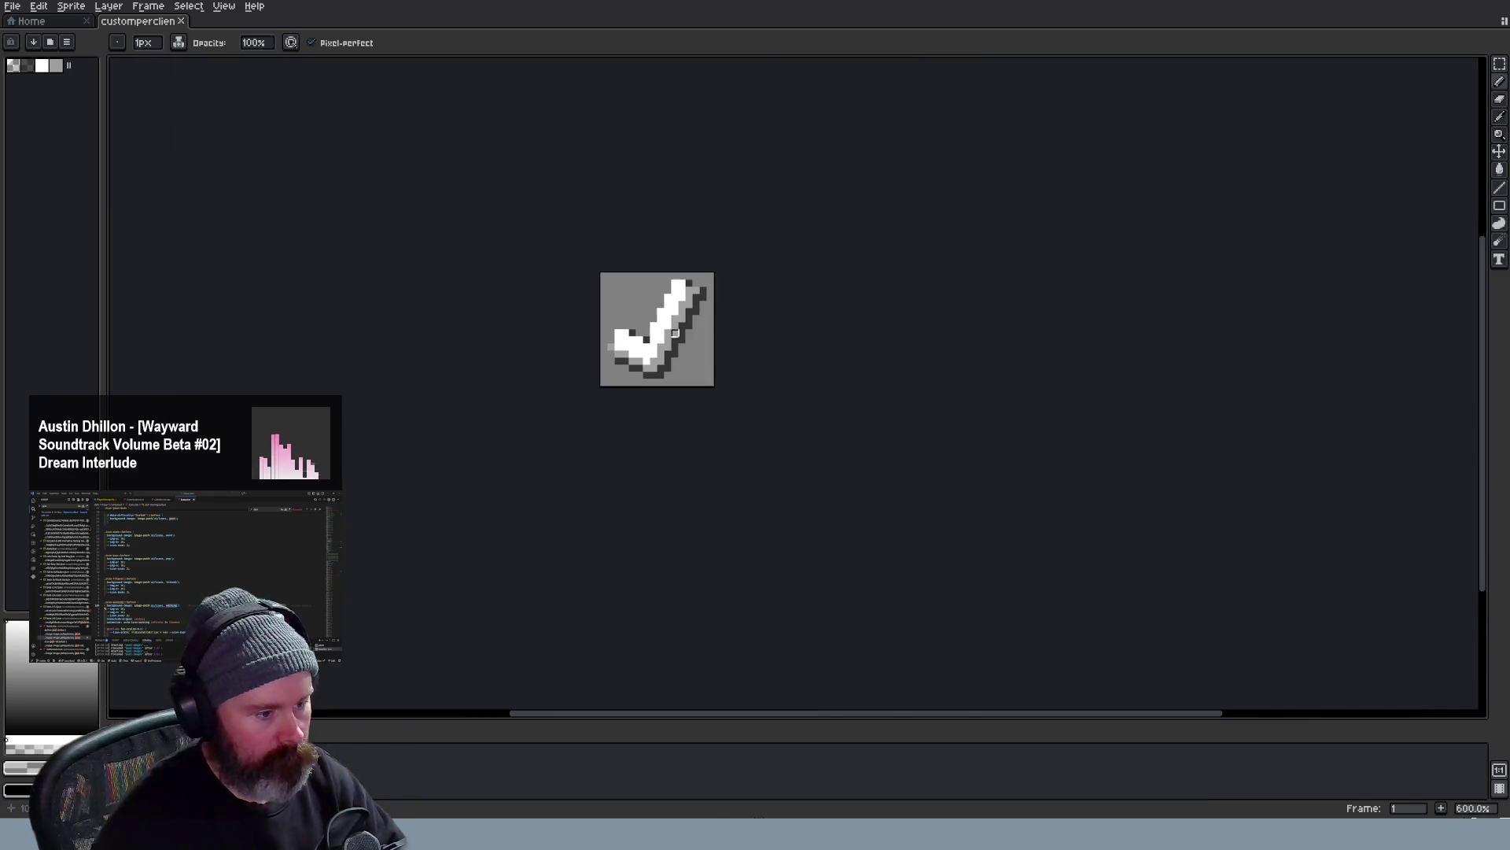
pyautogui.scroll(1, 676, 334)
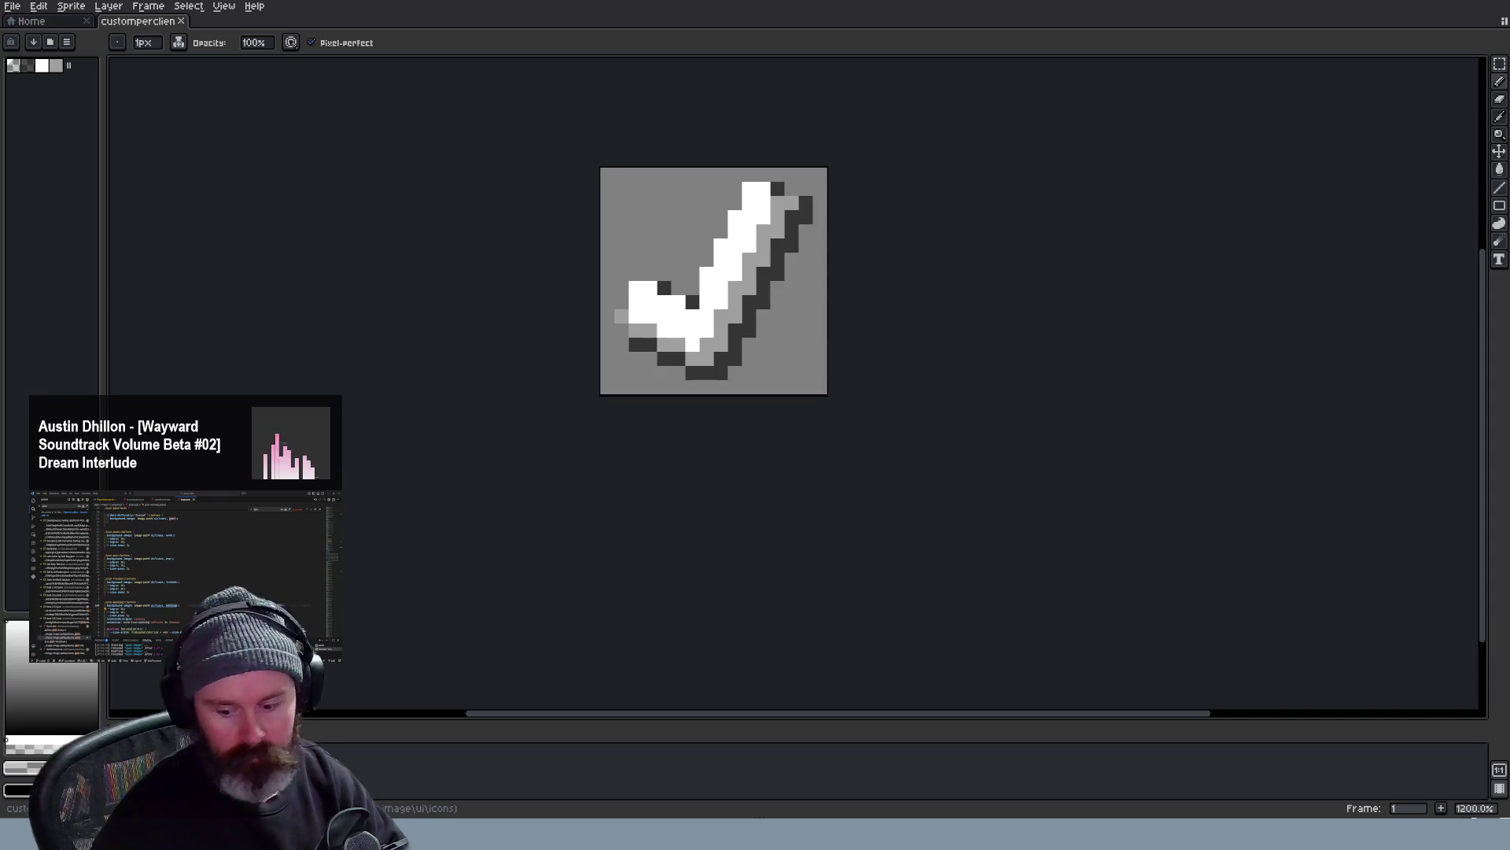
# Glance at the running game and return to the code editor
pyautogui.hotkey('alt', 'Tab')
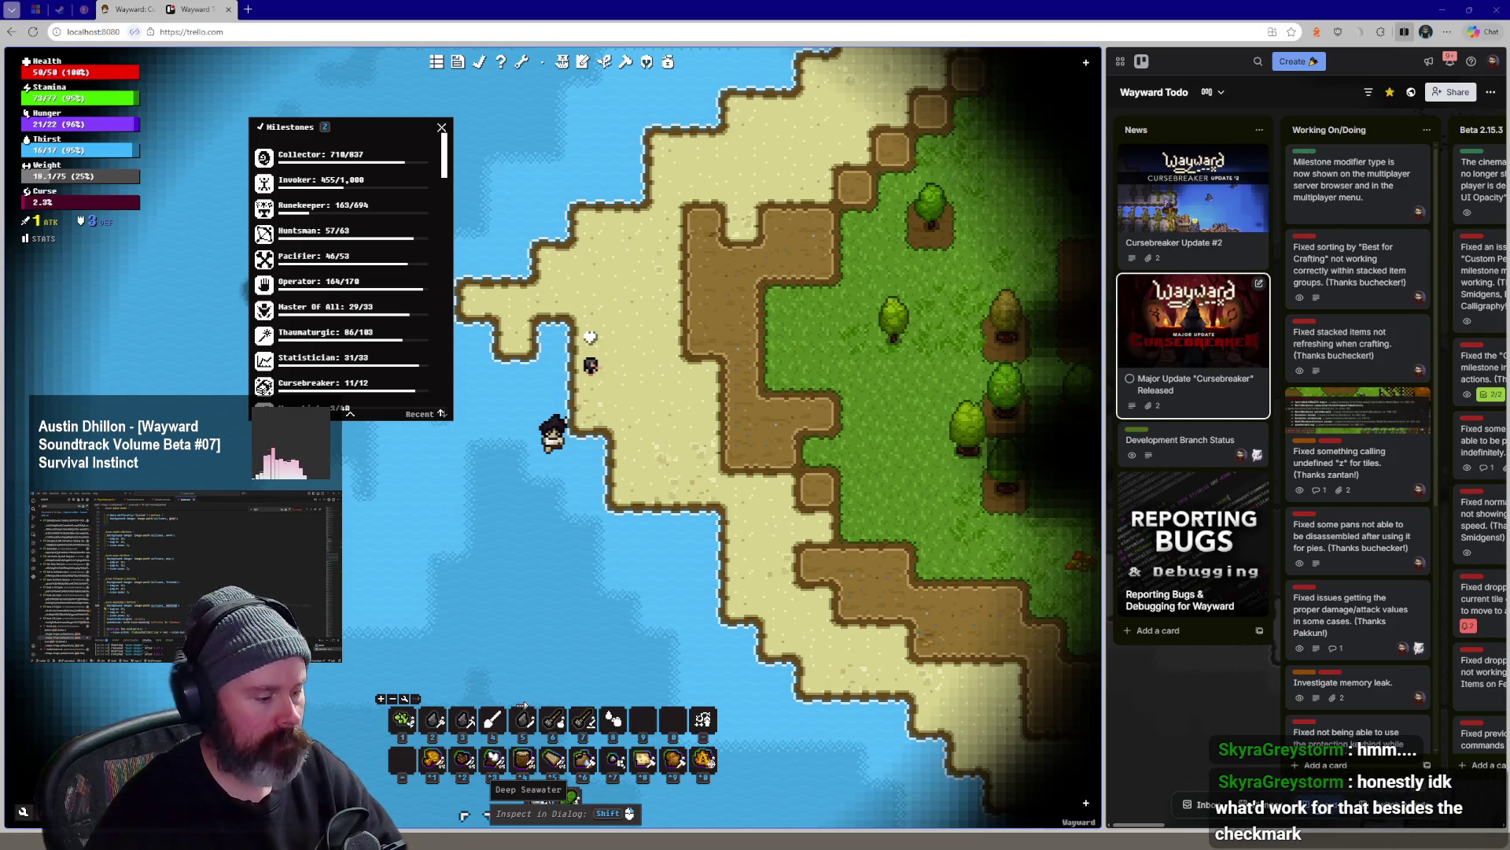
pyautogui.hotkey('alt', 'Tab')
# Quick-open Items.ts and find the BronzeShovel definition's recipe list
pyautogui.hotkey('ctrl', 'p')
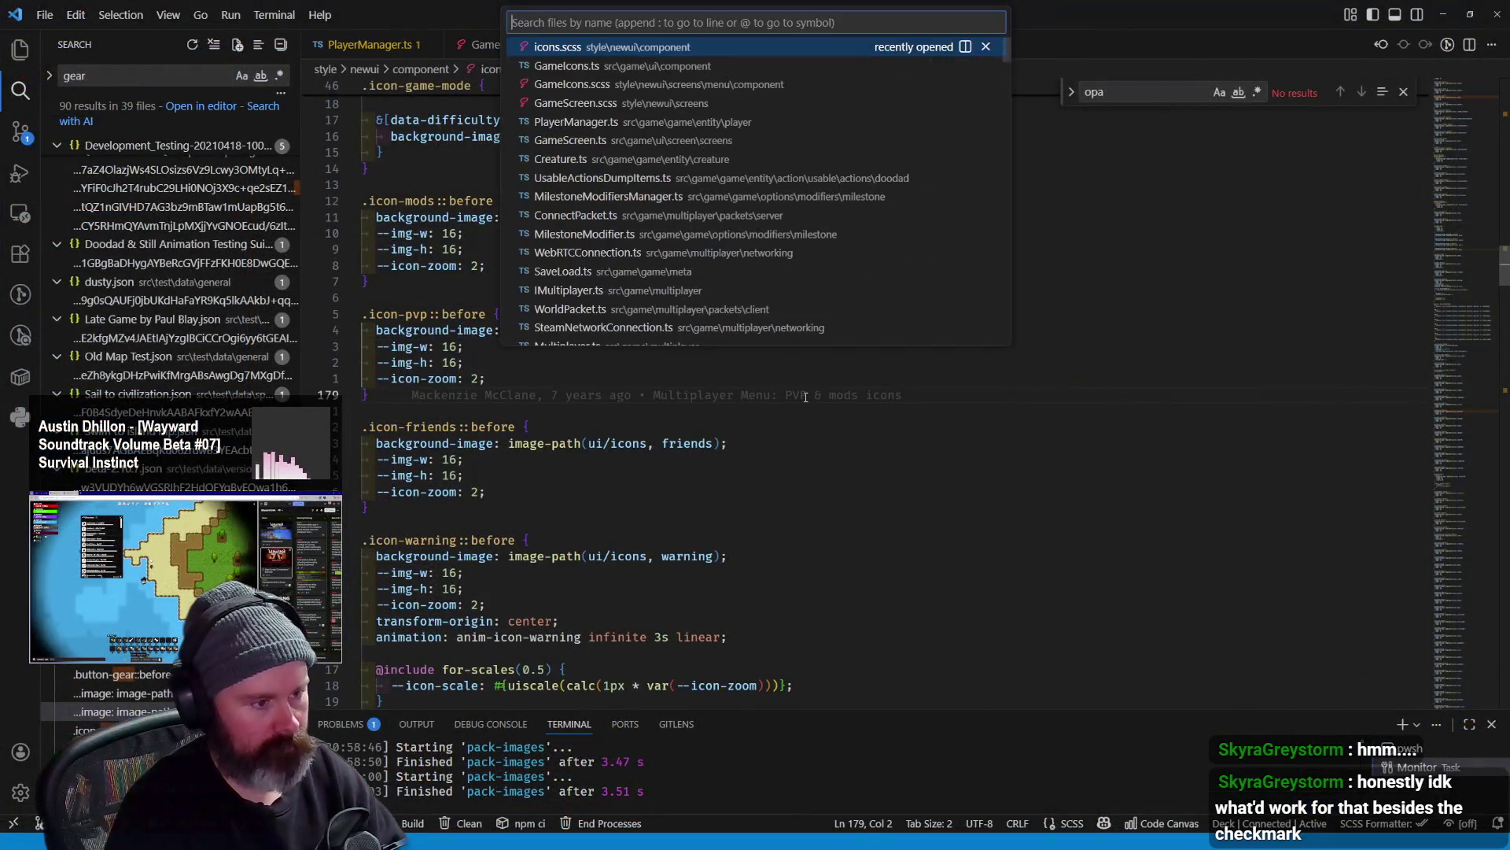
pyautogui.write('items')
pyautogui.press('Return')
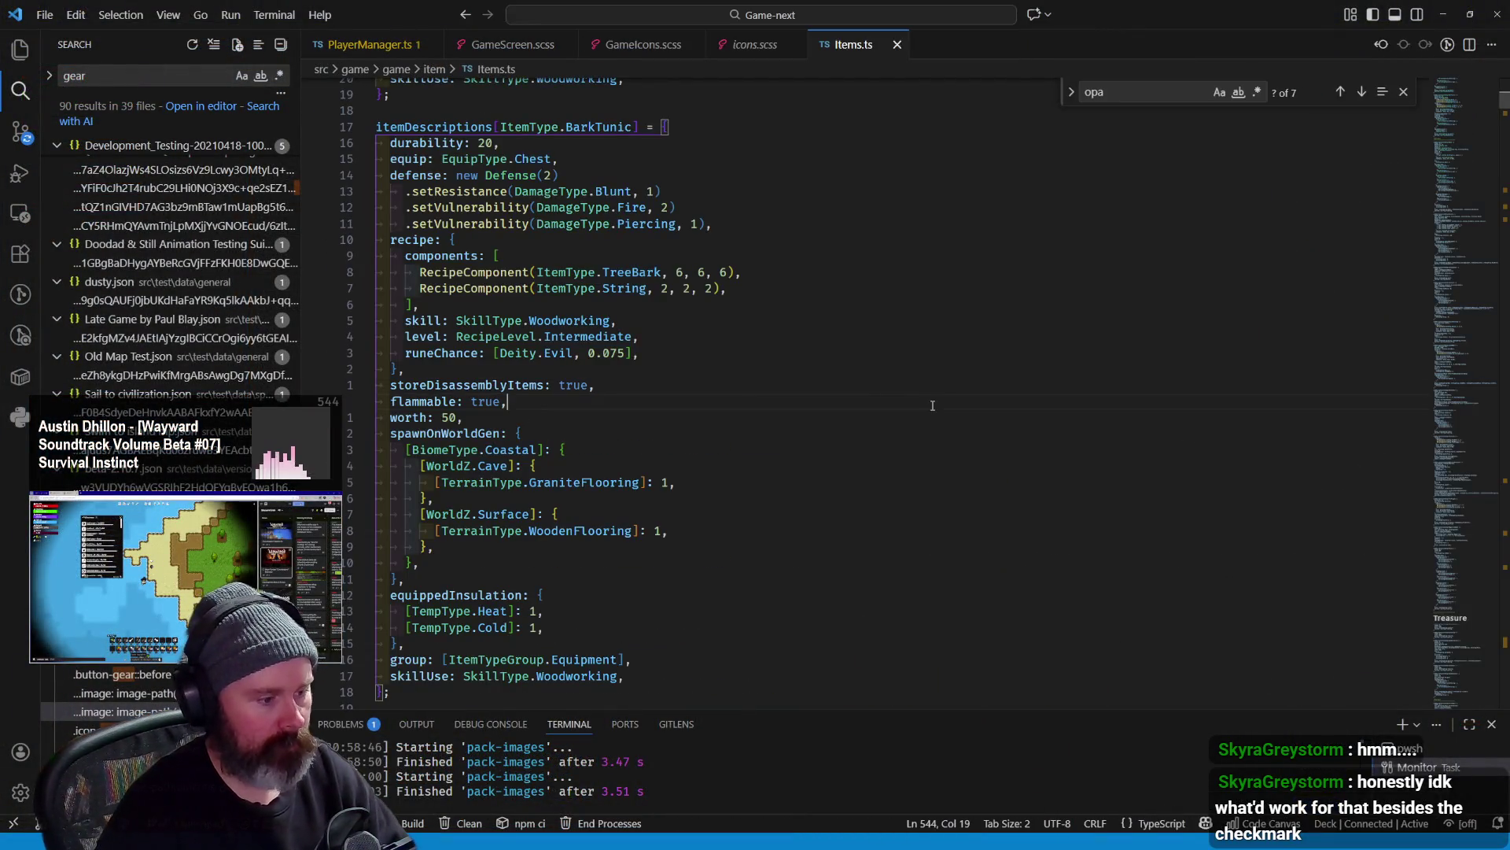
pyautogui.hotkey('ctrl', 'f')
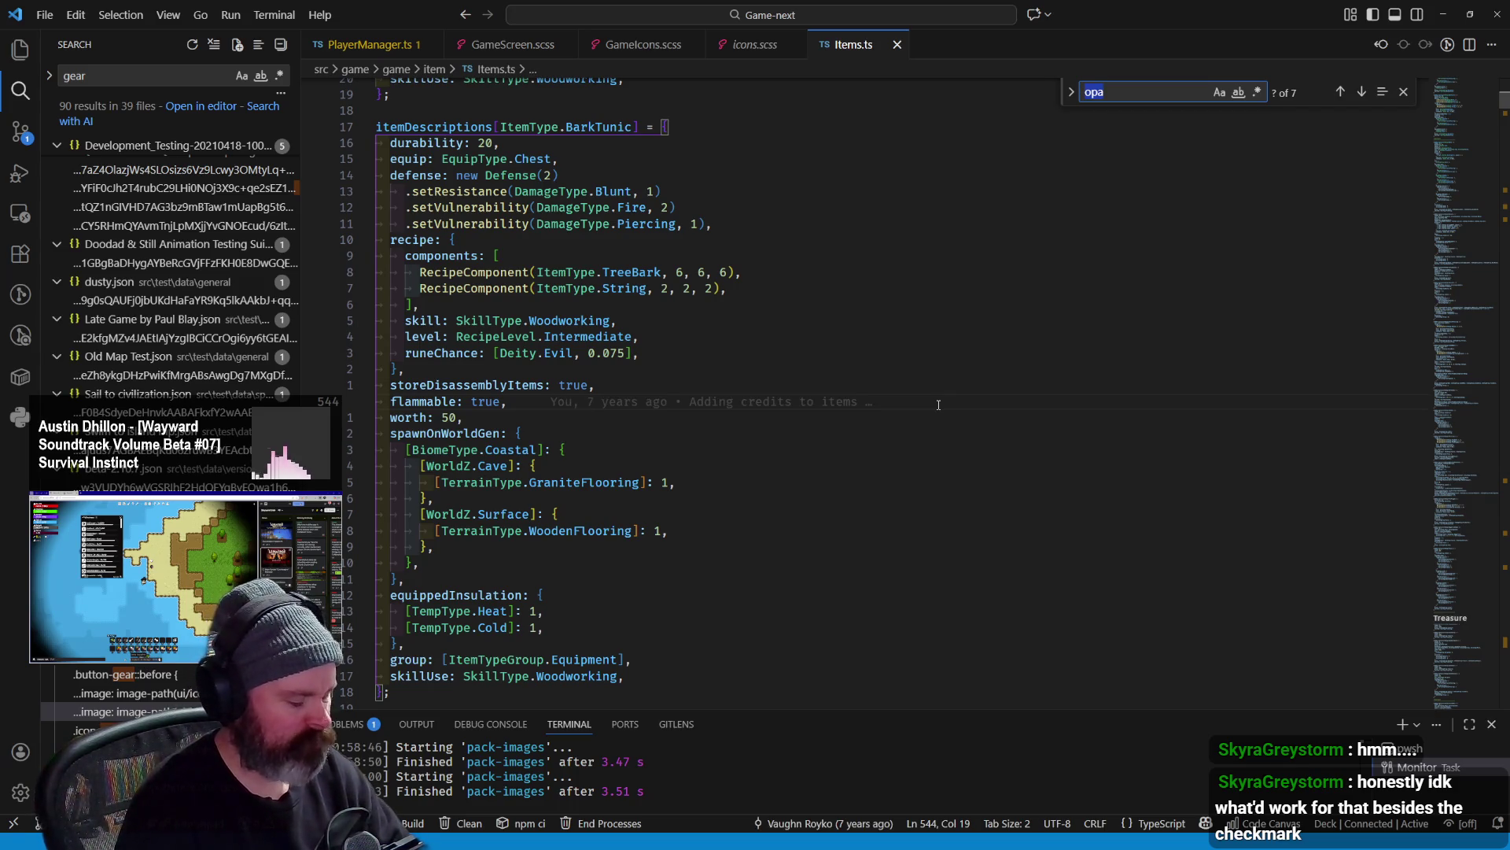
pyautogui.write('bronzesh')
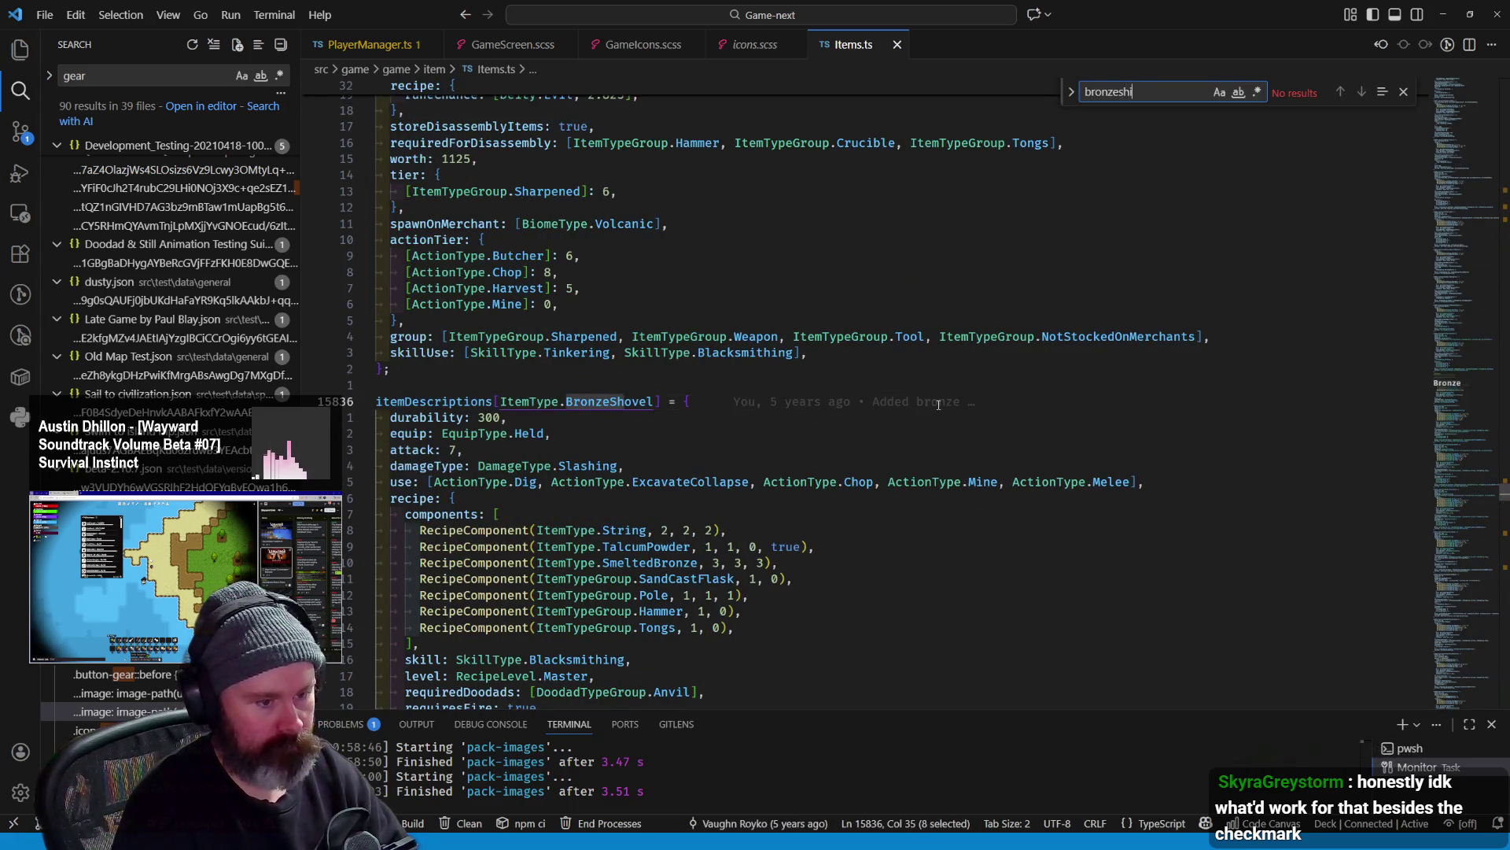
pyautogui.scroll(-2, 938, 402)
pyautogui.scroll(-4, 879, 435)
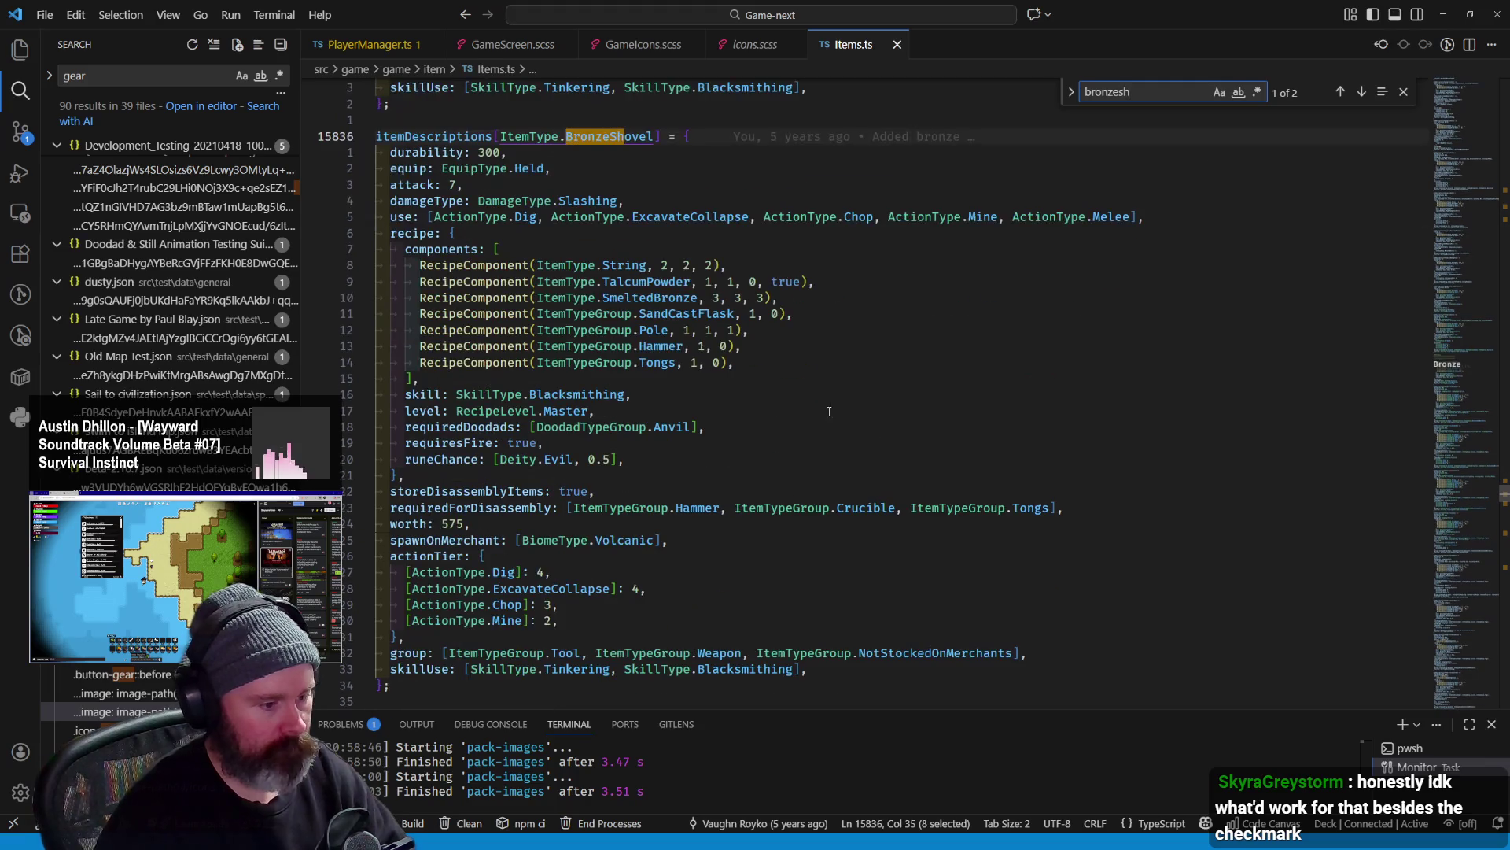
pyautogui.click(674, 331)
pyautogui.moveTo(675, 348); pyautogui.dragTo(615, 271)
pyautogui.click(603, 329)
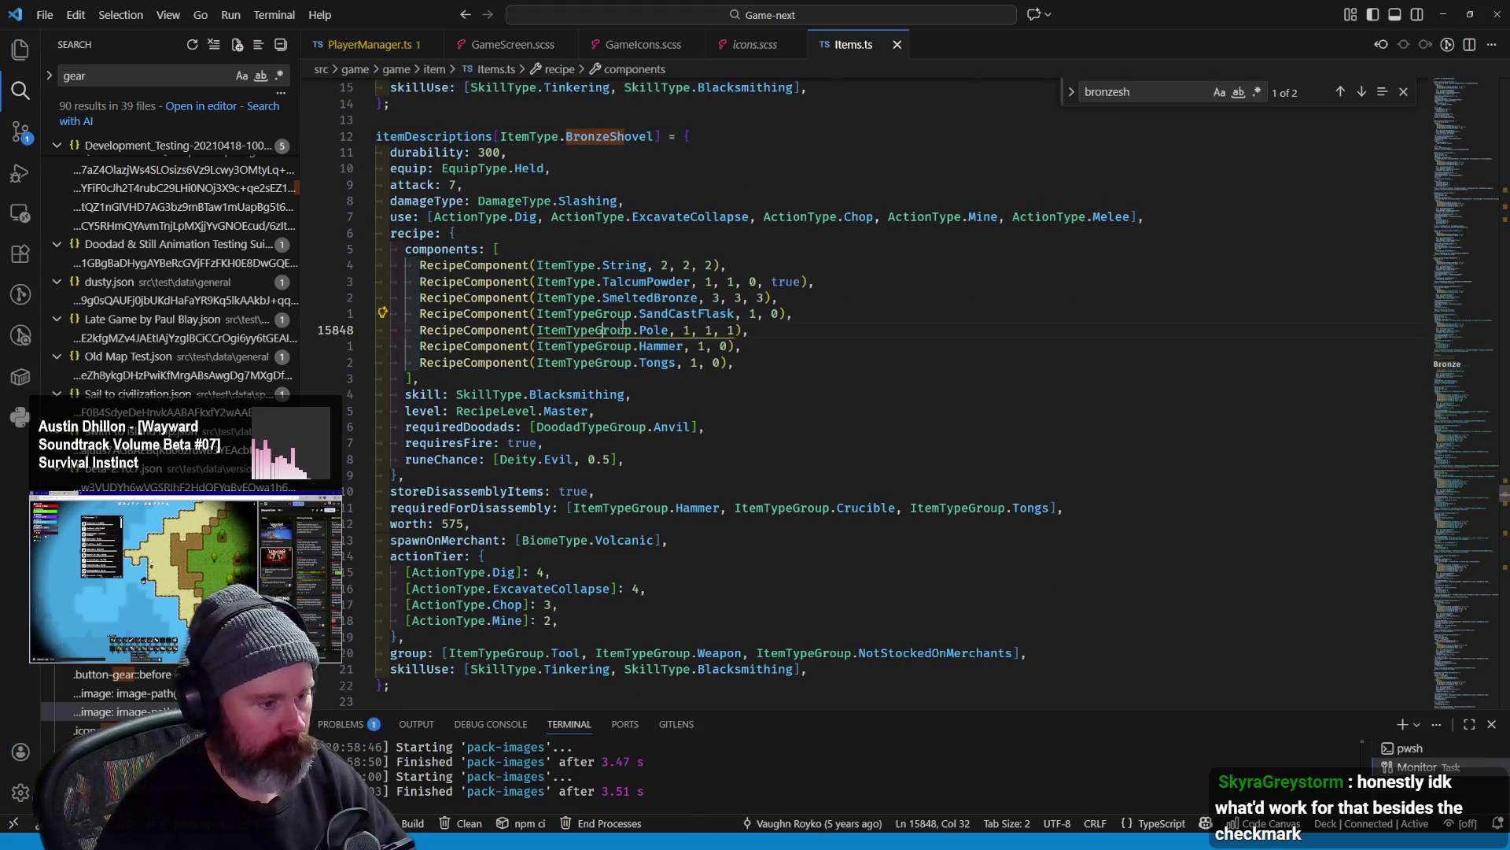
# Select the SandCastFlask, Pole, Hammer and Tongs recipe component lines, then move to the pixel editor
pyautogui.doubleClick(687, 315)
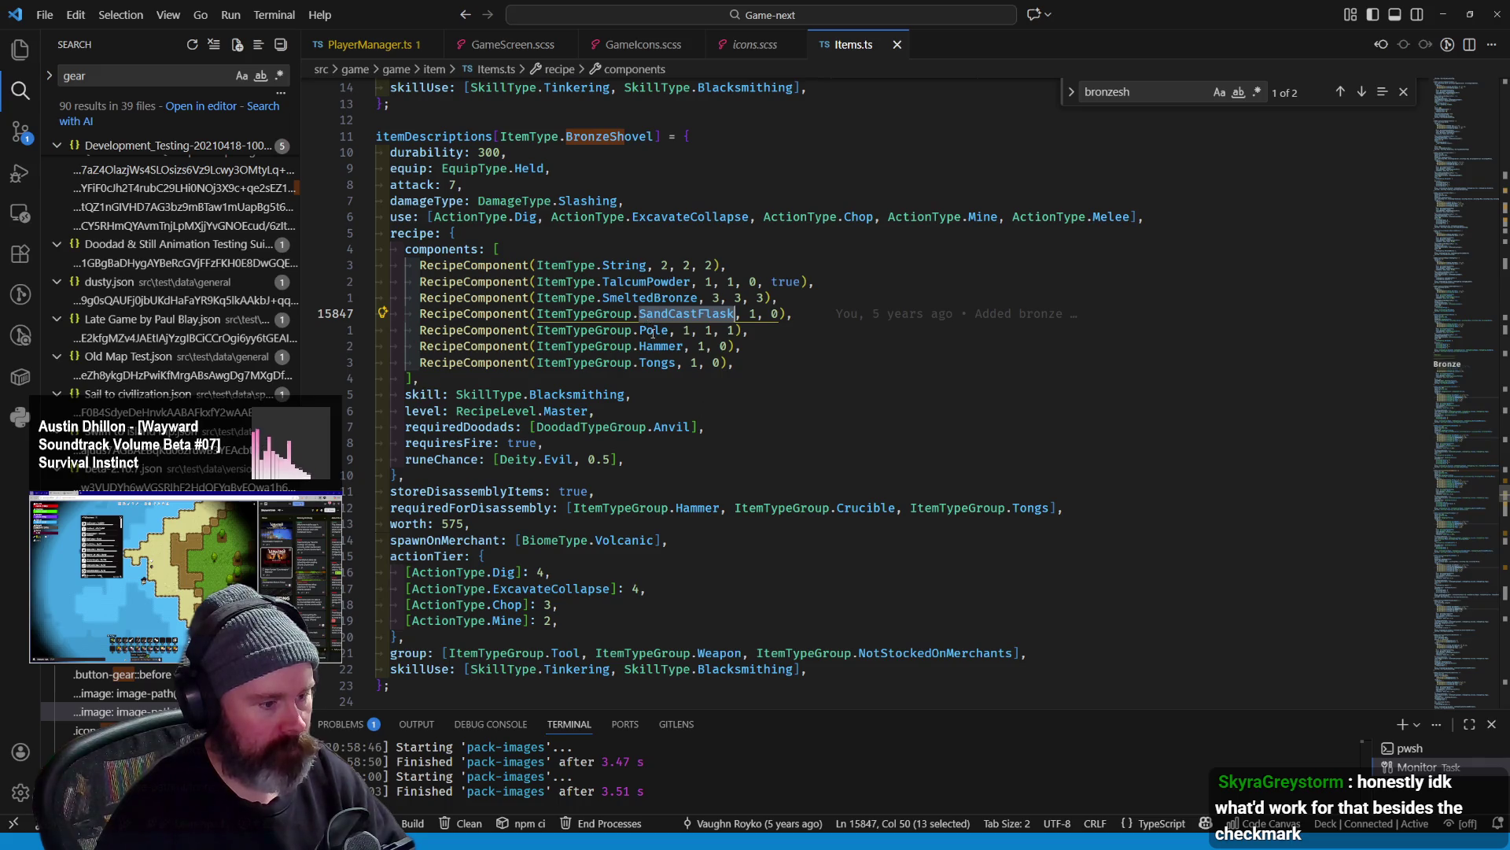
pyautogui.doubleClick(654, 331)
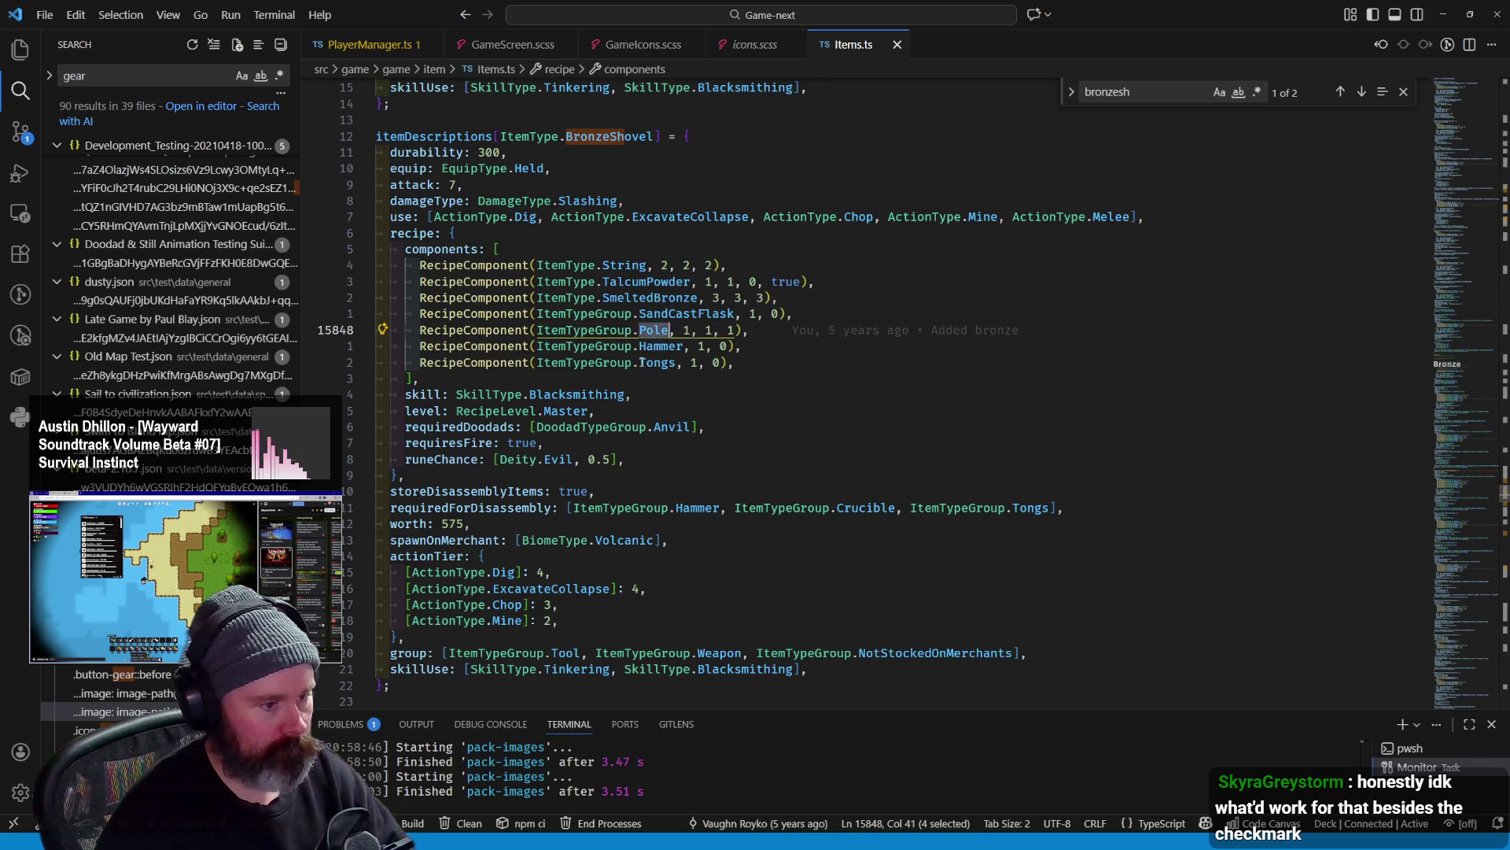
pyautogui.click(804, 282)
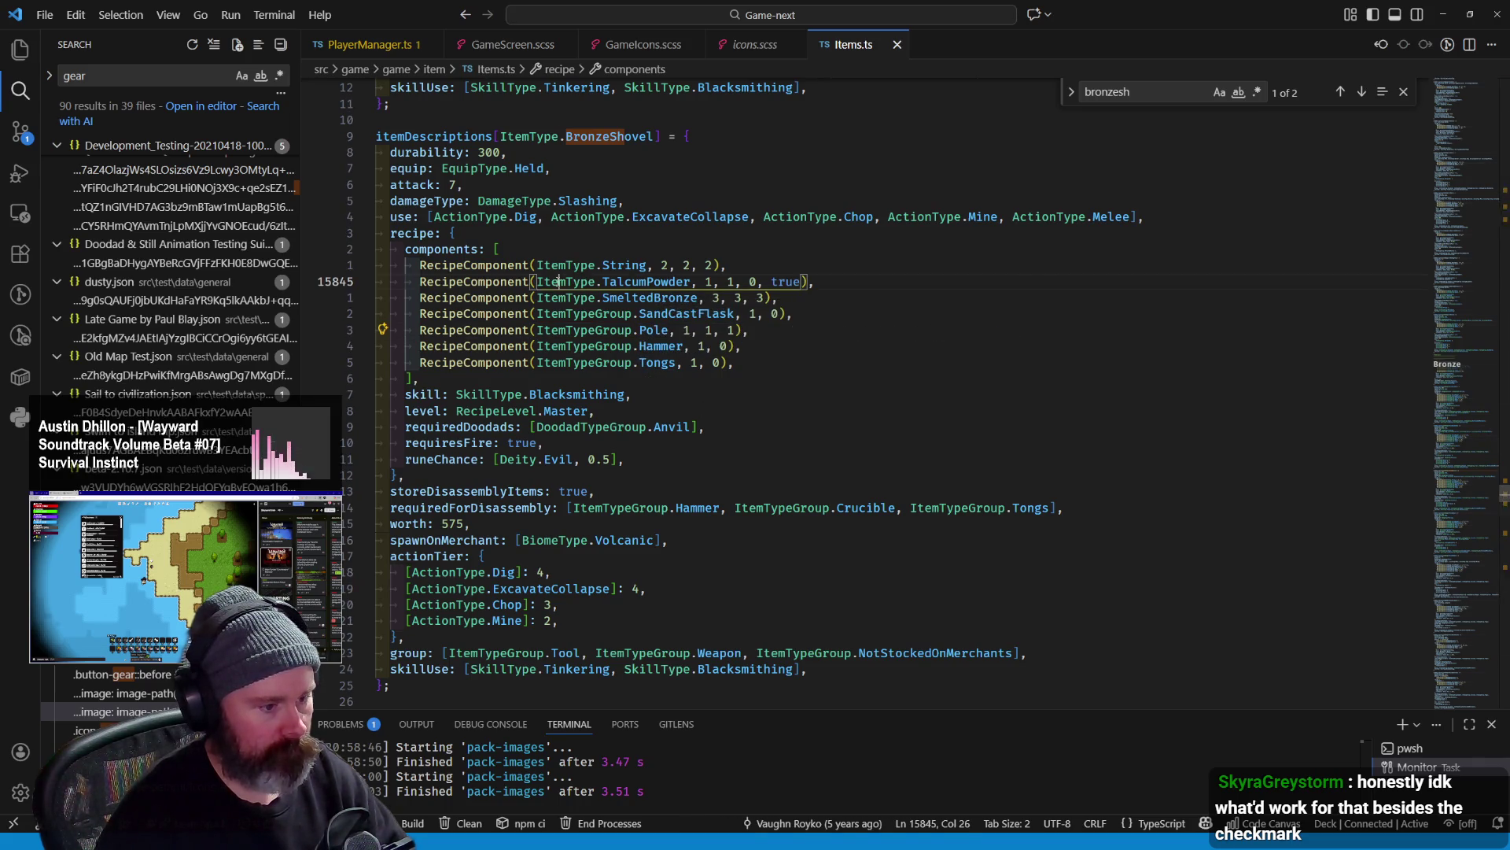
pyautogui.doubleClick(656, 346)
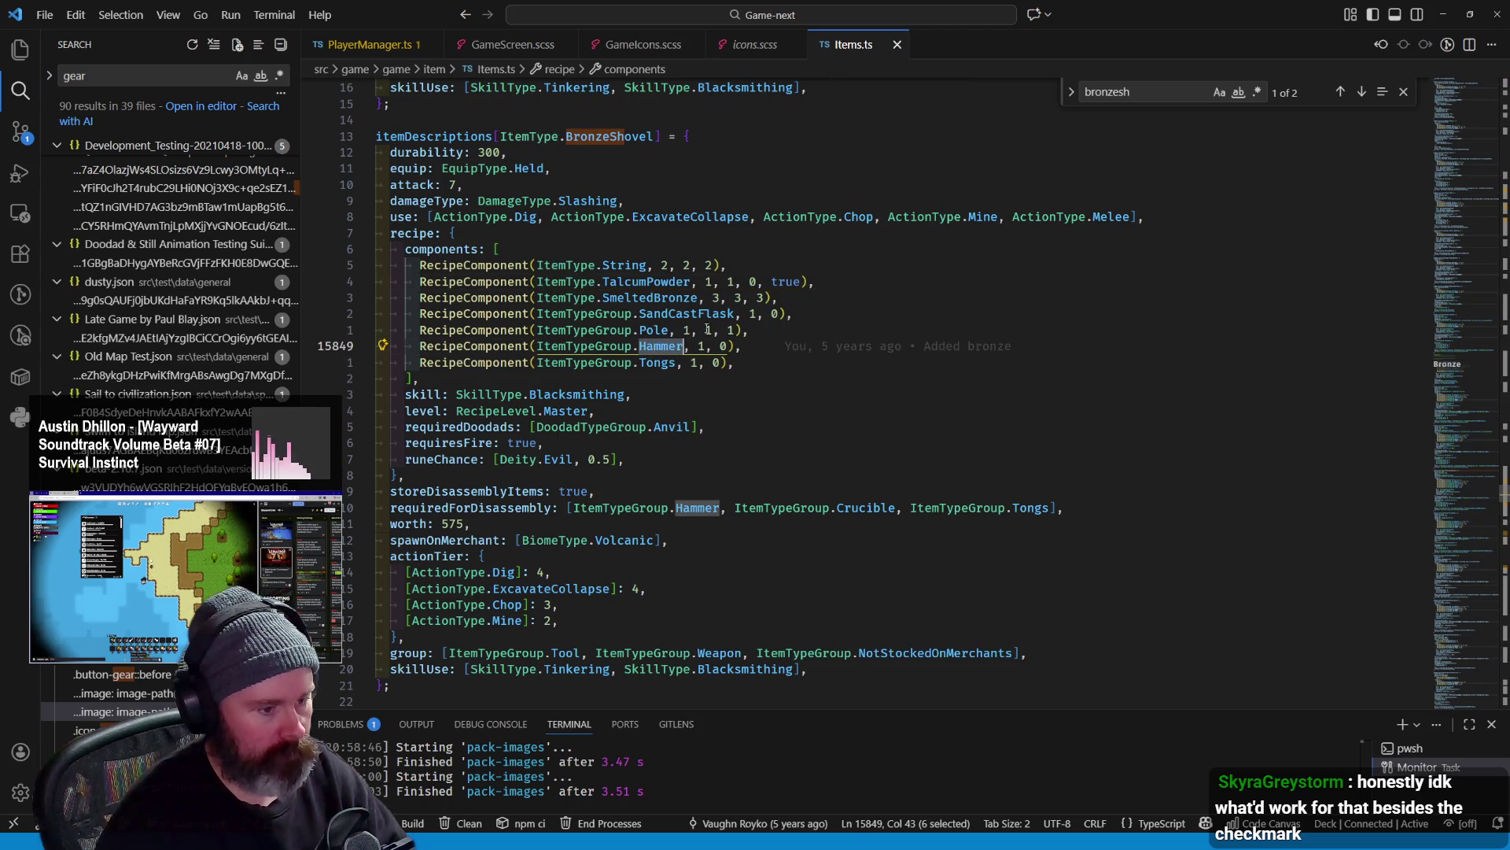
pyautogui.doubleClick(685, 314)
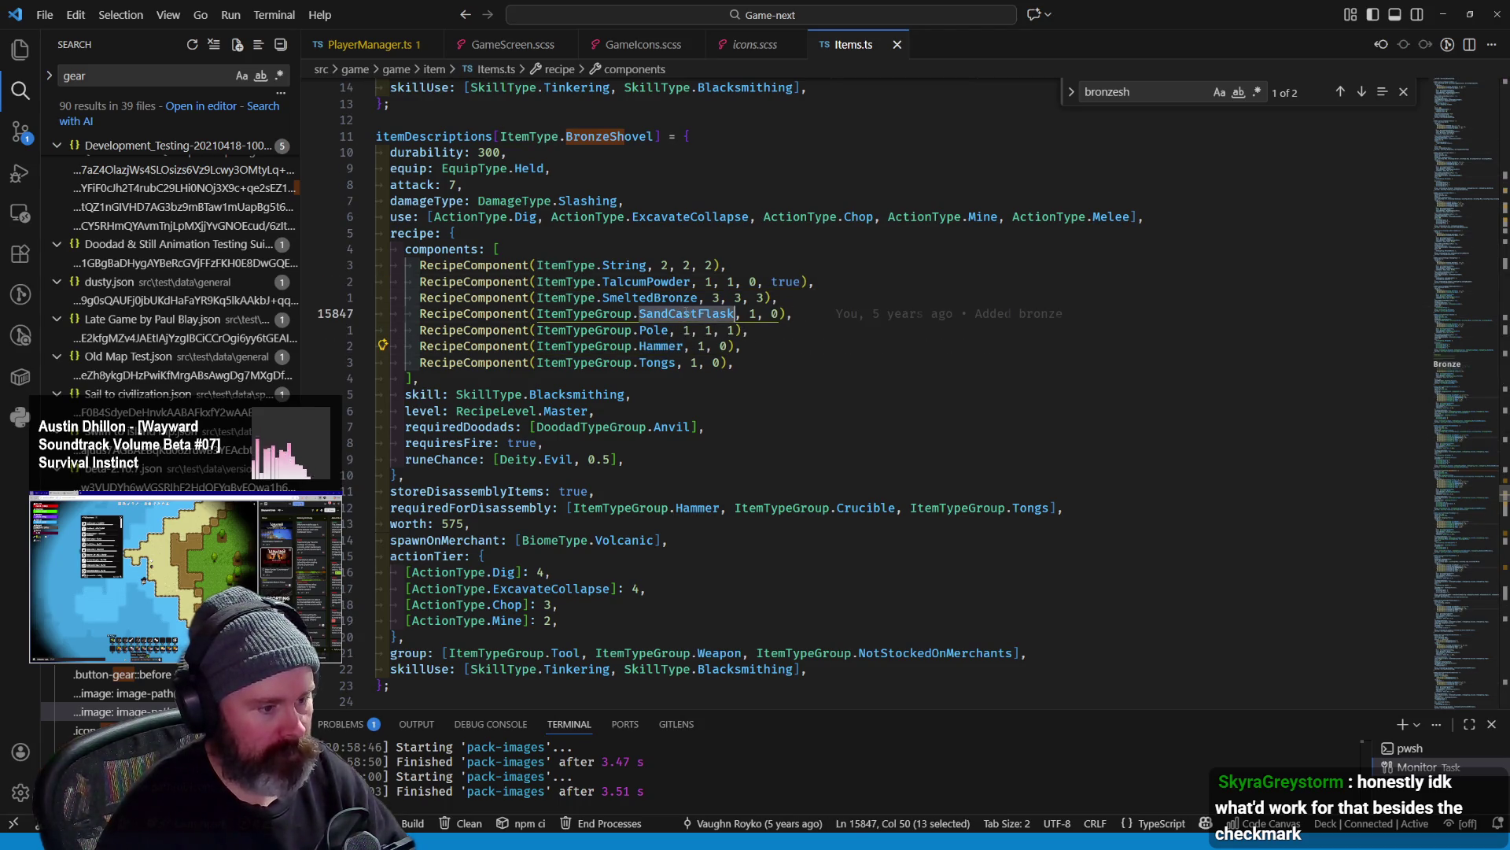
pyautogui.doubleClick(657, 346)
pyautogui.moveTo(738, 363); pyautogui.dragTo(378, 346)
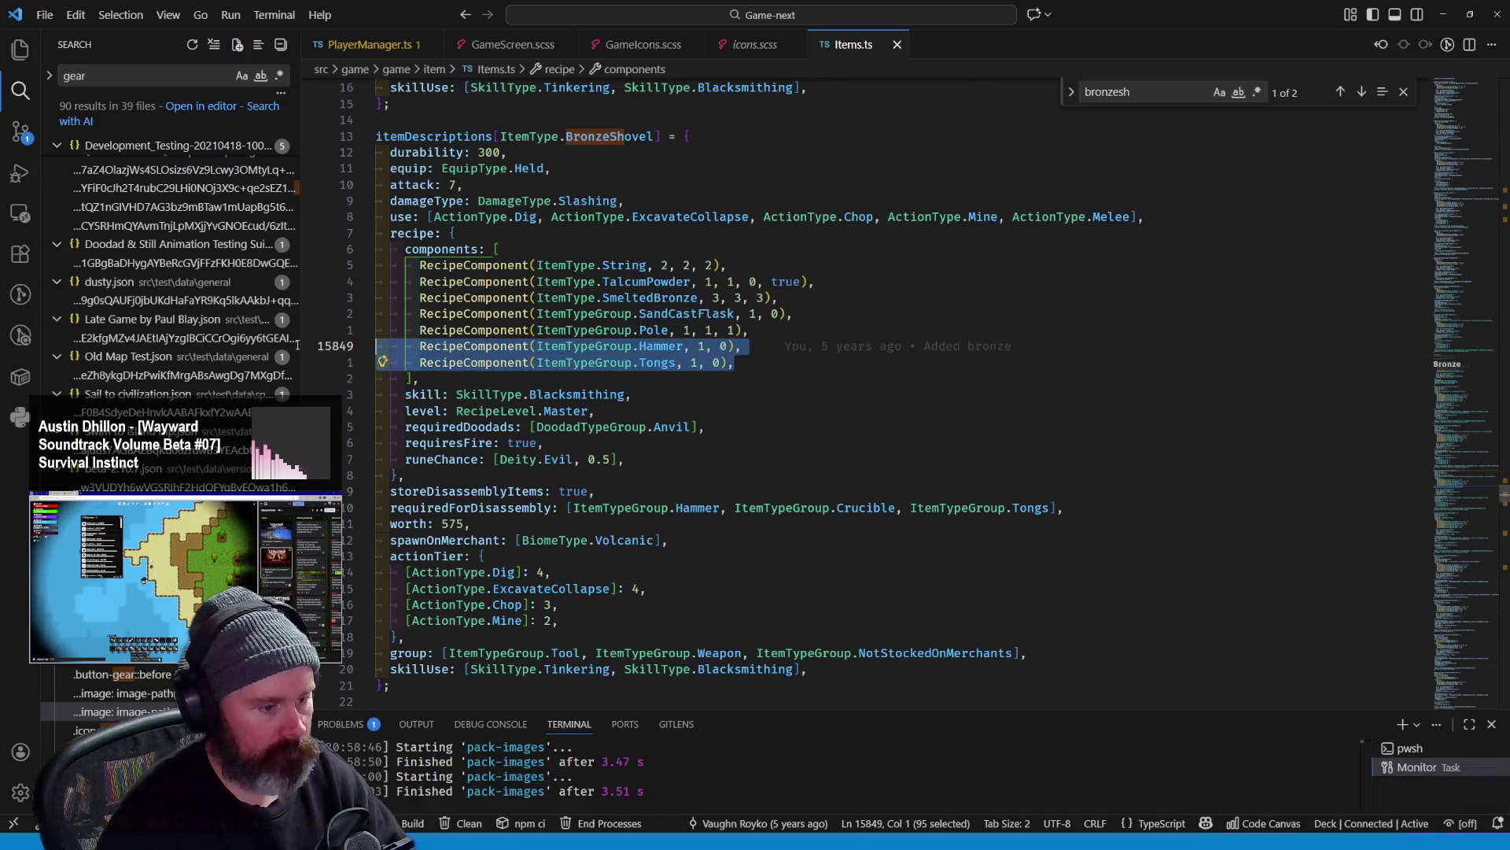
pyautogui.moveTo(793, 314); pyautogui.dragTo(378, 314)
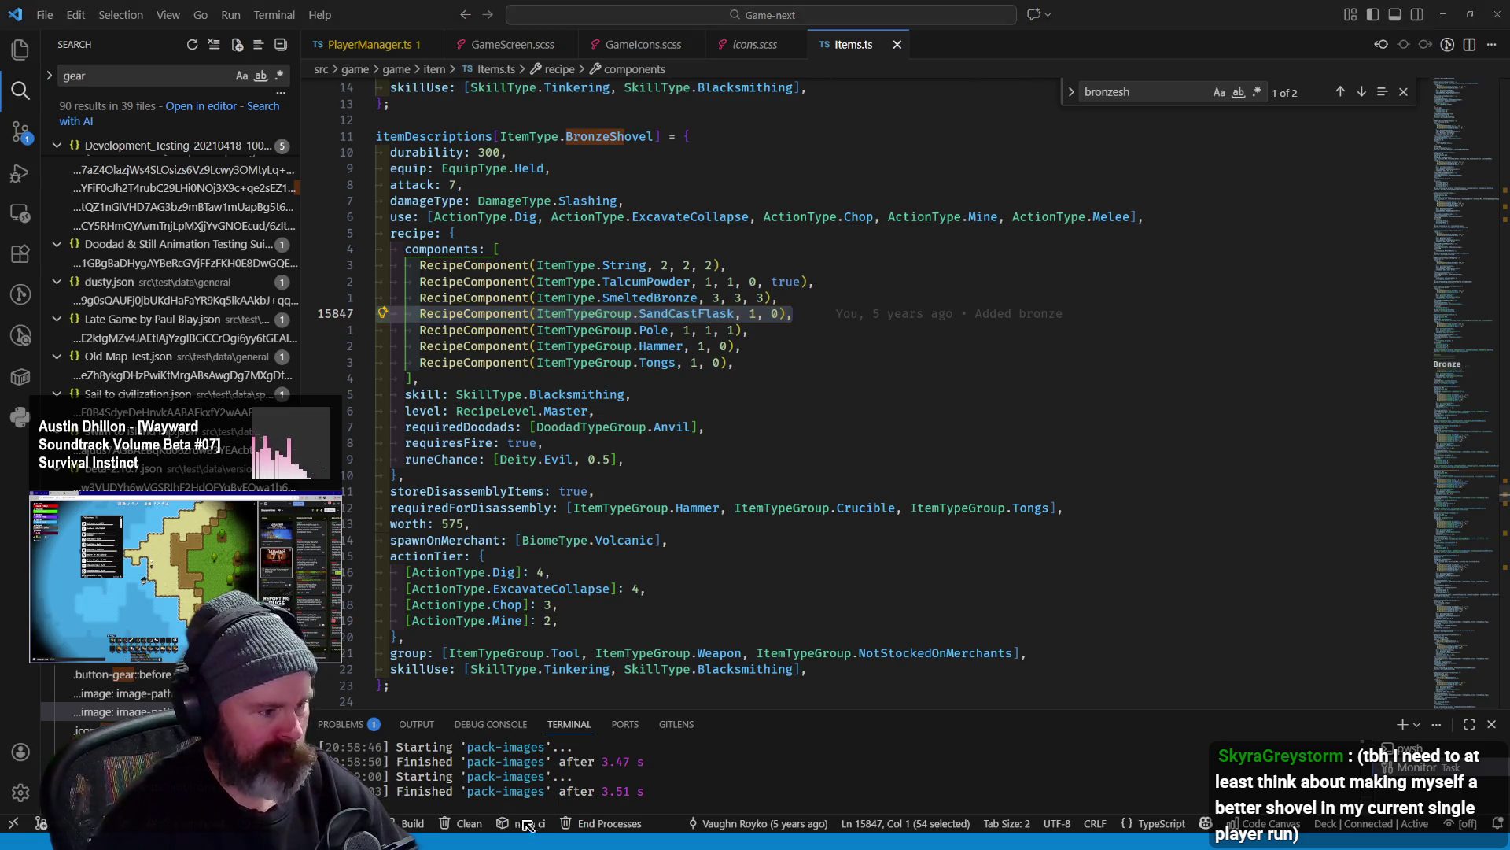
pyautogui.hotkey('alt', 'Tab')
pyautogui.scroll(5, 806, 262)
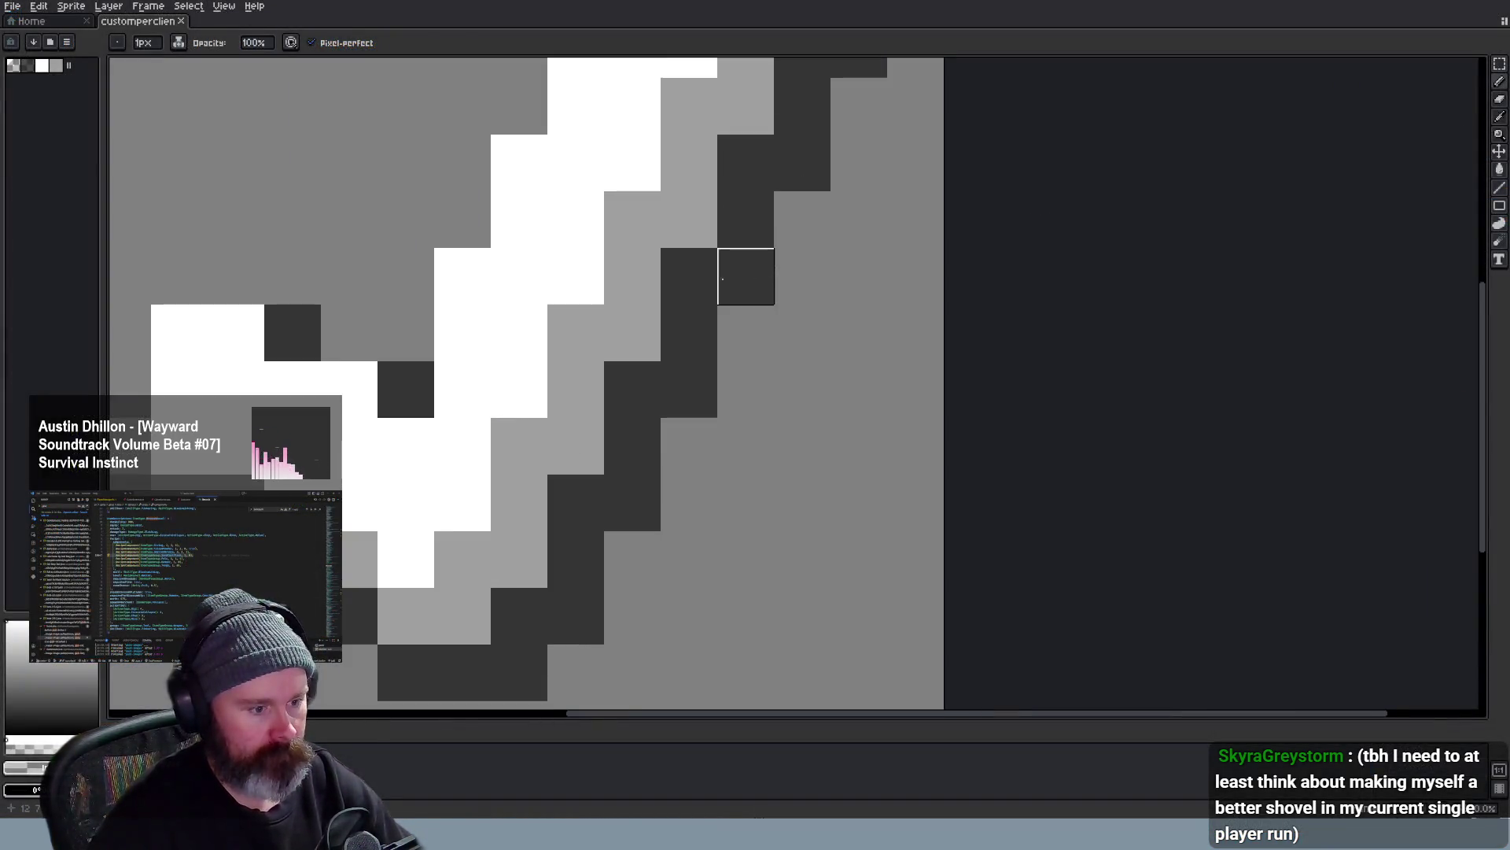
pyautogui.scroll(-3, 709, 307)
pyautogui.scroll(-2, 698, 317)
pyautogui.scroll(1, 699, 316)
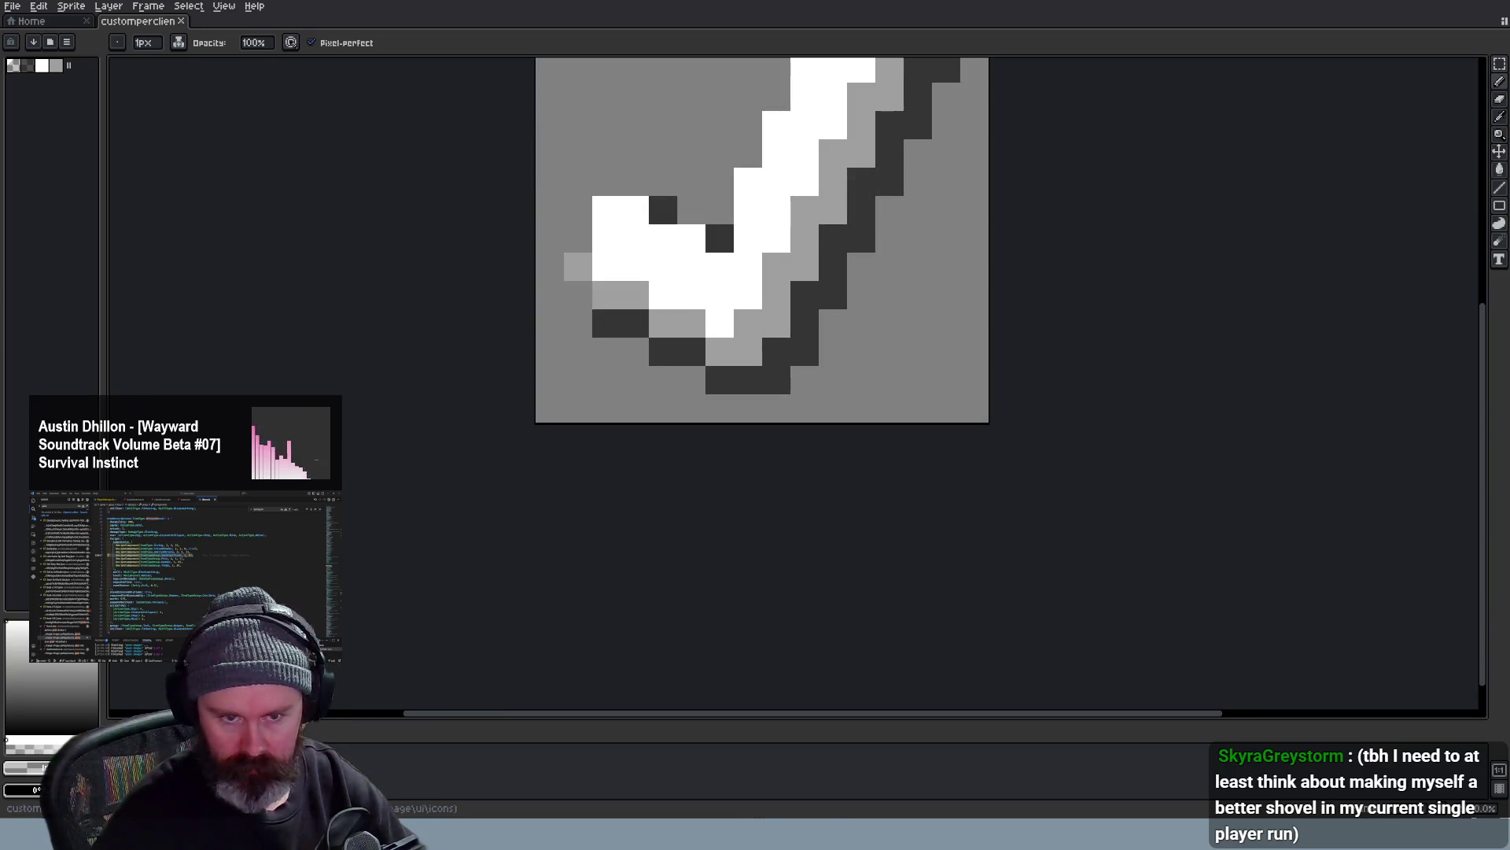
pyautogui.scroll(-2, 909, 273)
pyautogui.scroll(1, 885, 301)
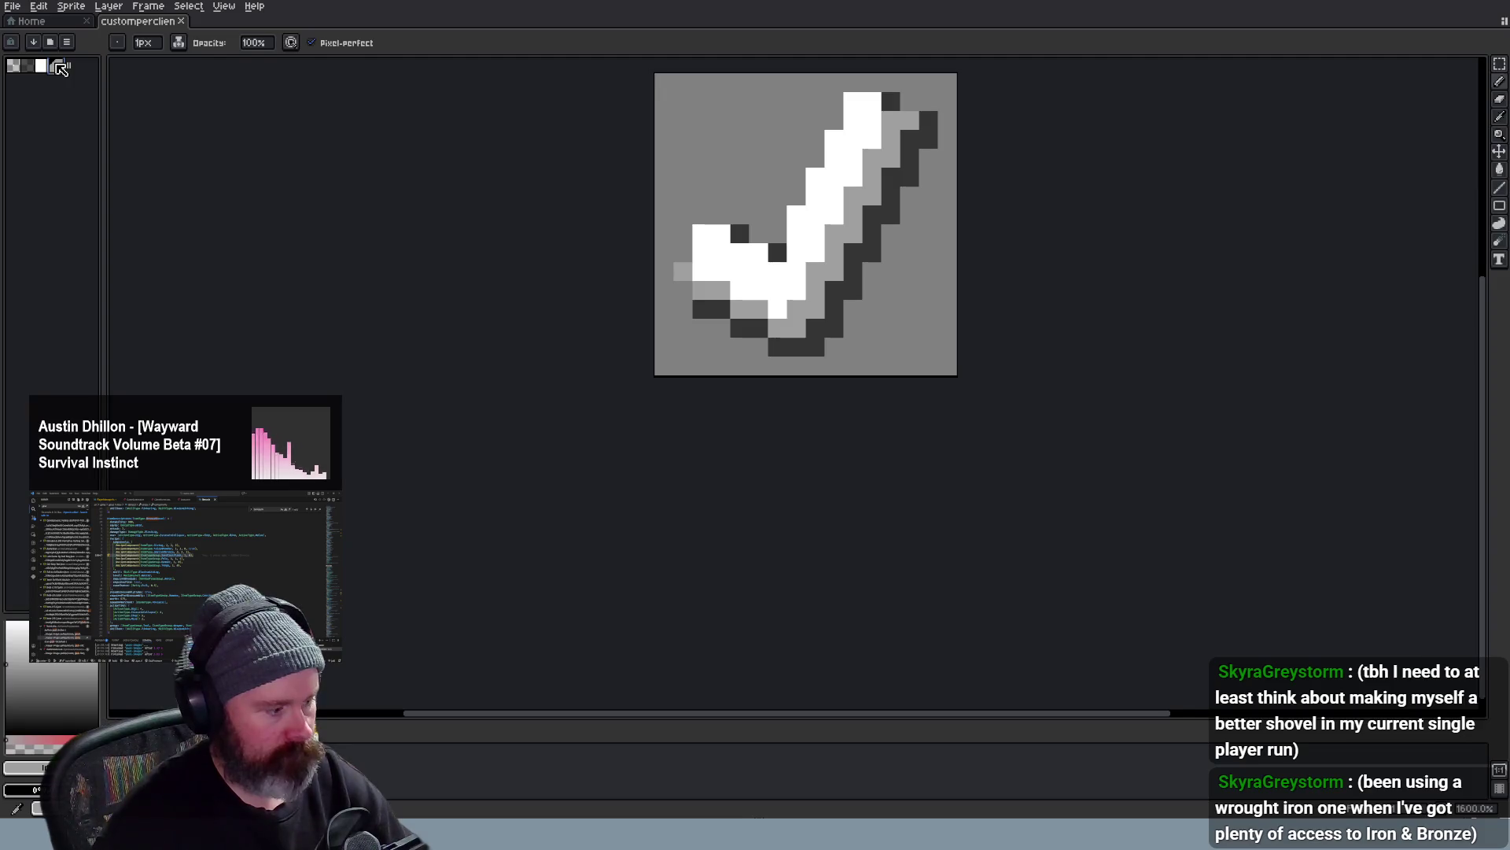
# Pick the light-grey swatch and pencil shading pixels onto the checkmark's edges
pyautogui.click(61, 68)
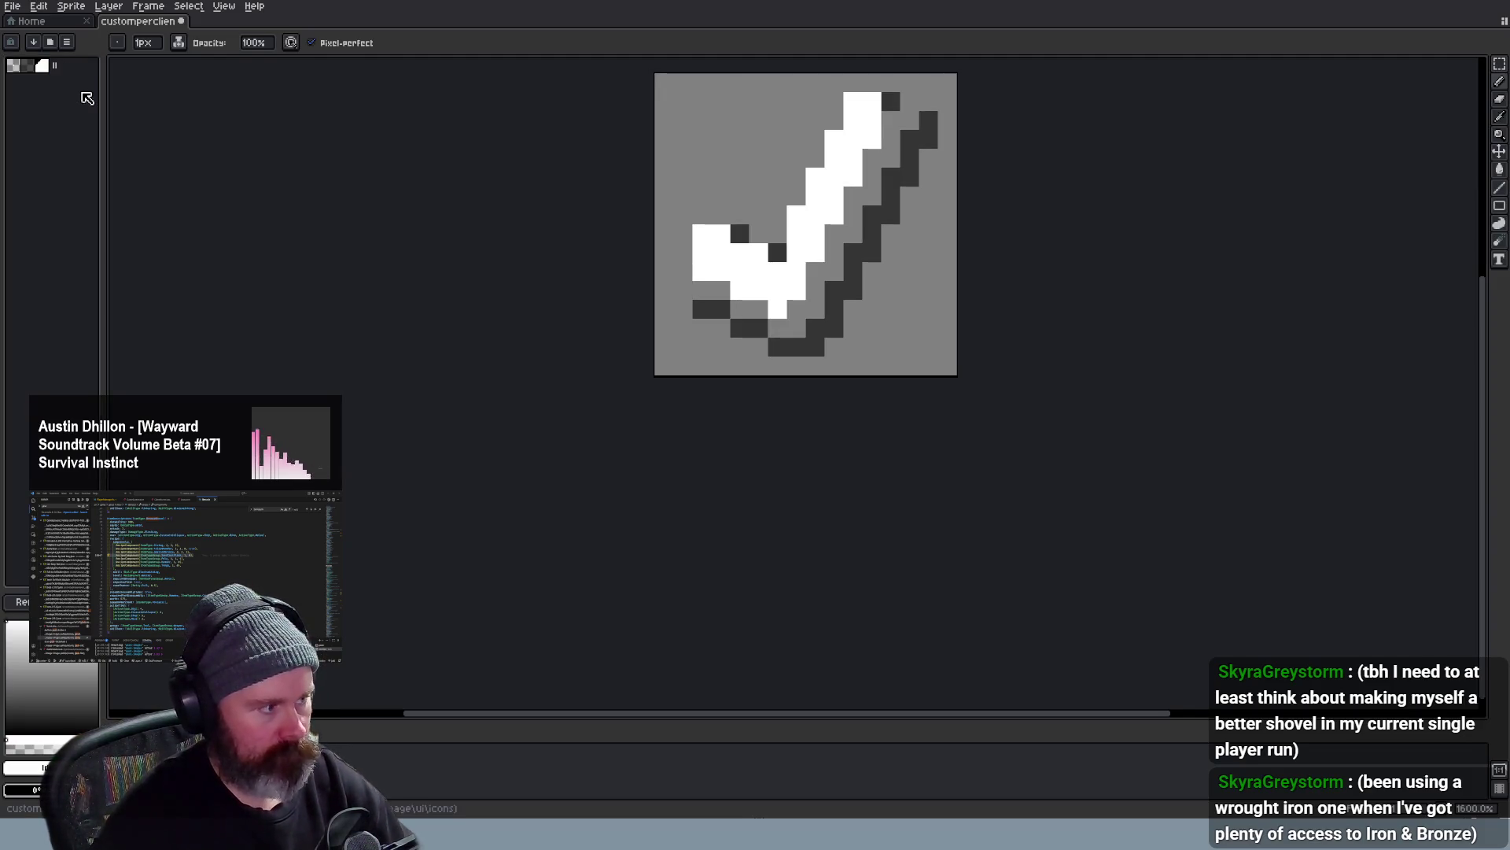
pyautogui.click(61, 68)
pyautogui.click(32, 70)
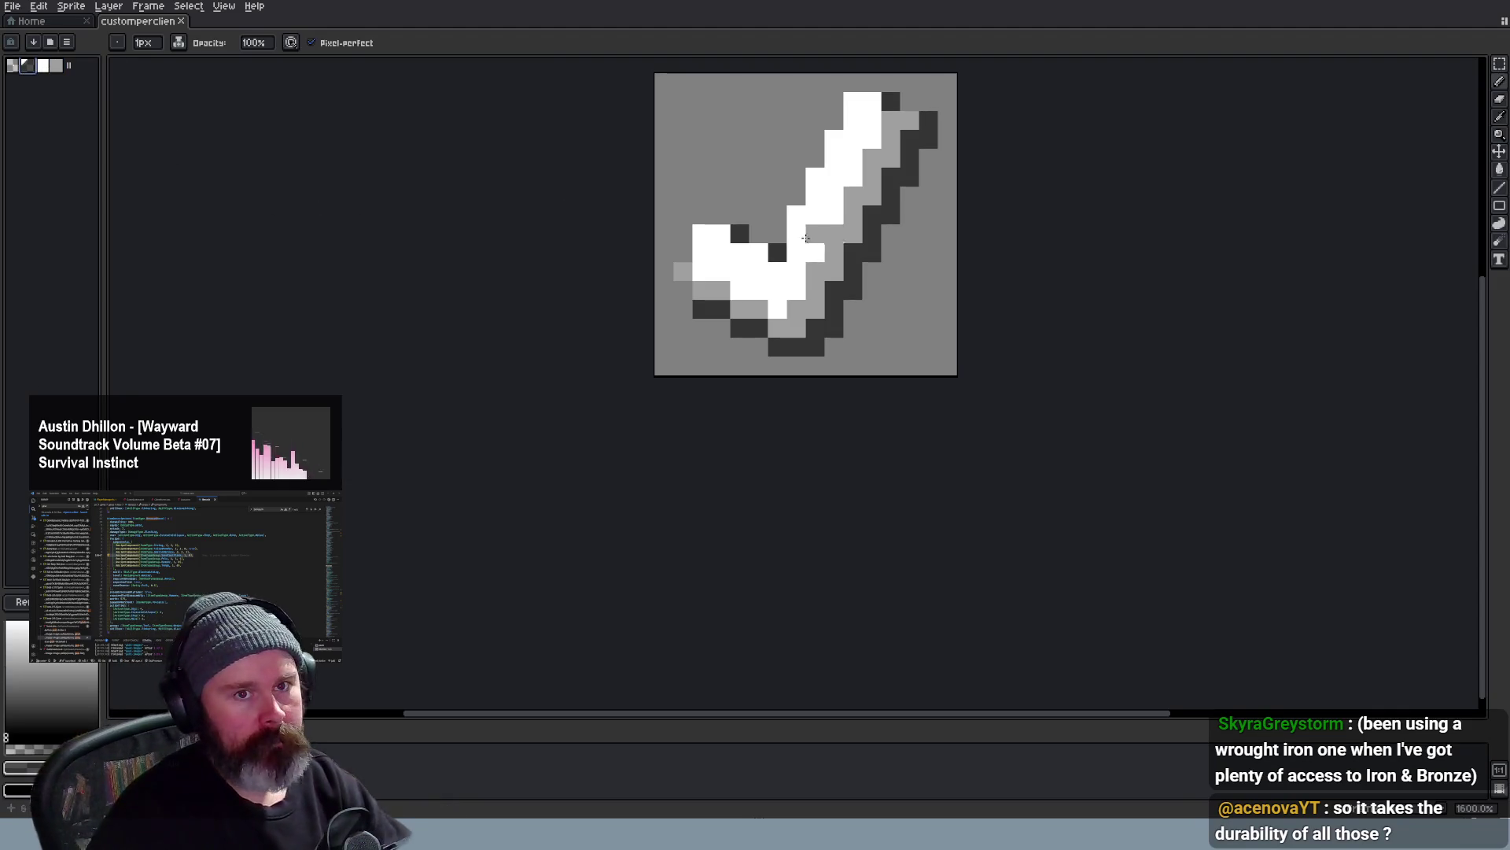
pyautogui.scroll(-1, 960, 260)
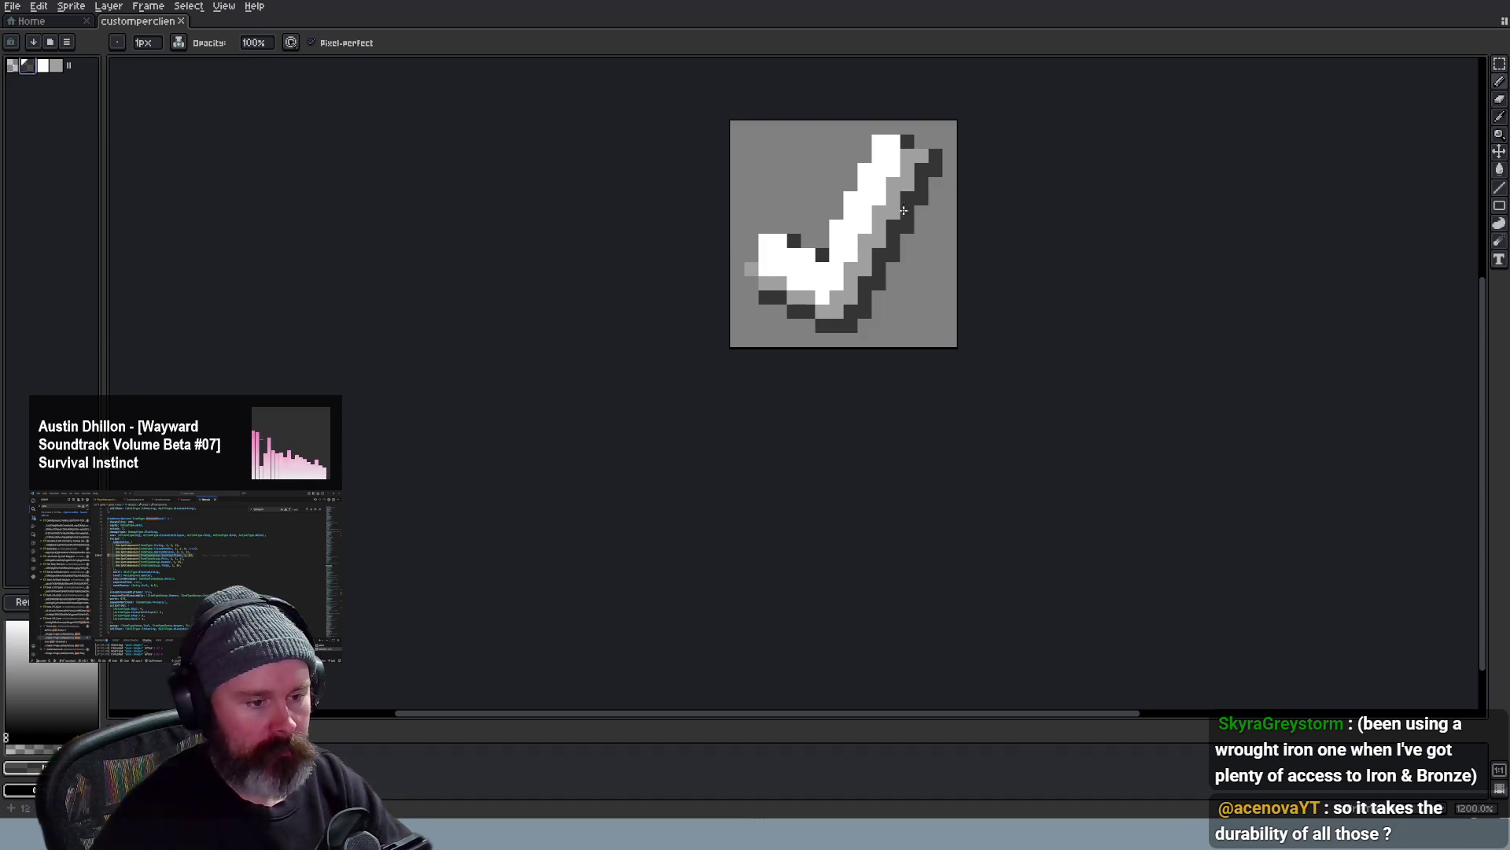
pyautogui.press('m')
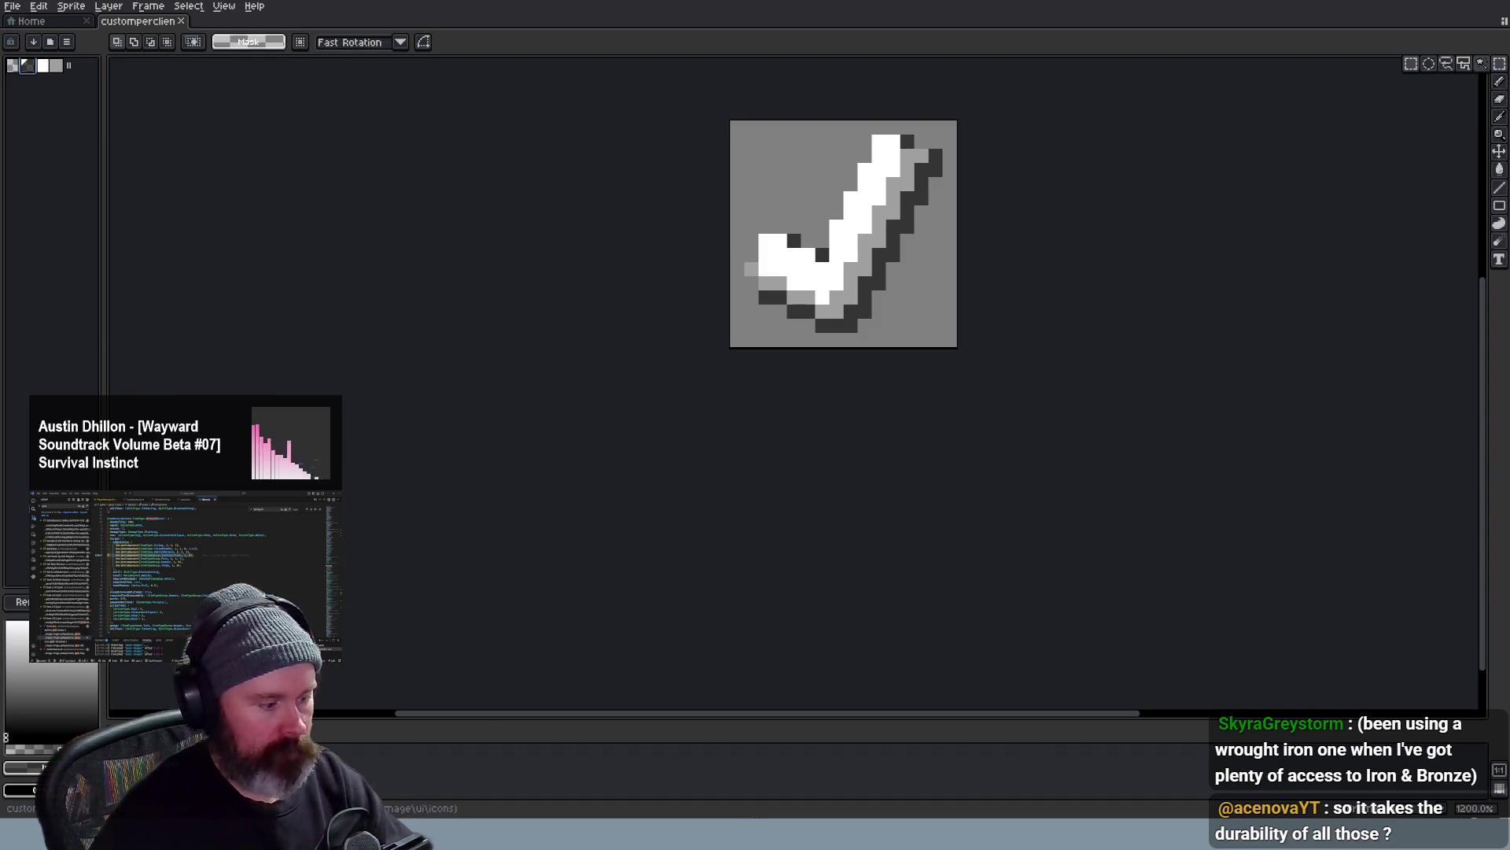
# Check the Hammer, Tongs and SandCastFlask recipe lines in Items.ts, then return to Aseprite
pyautogui.hotkey('alt', 'Tab')
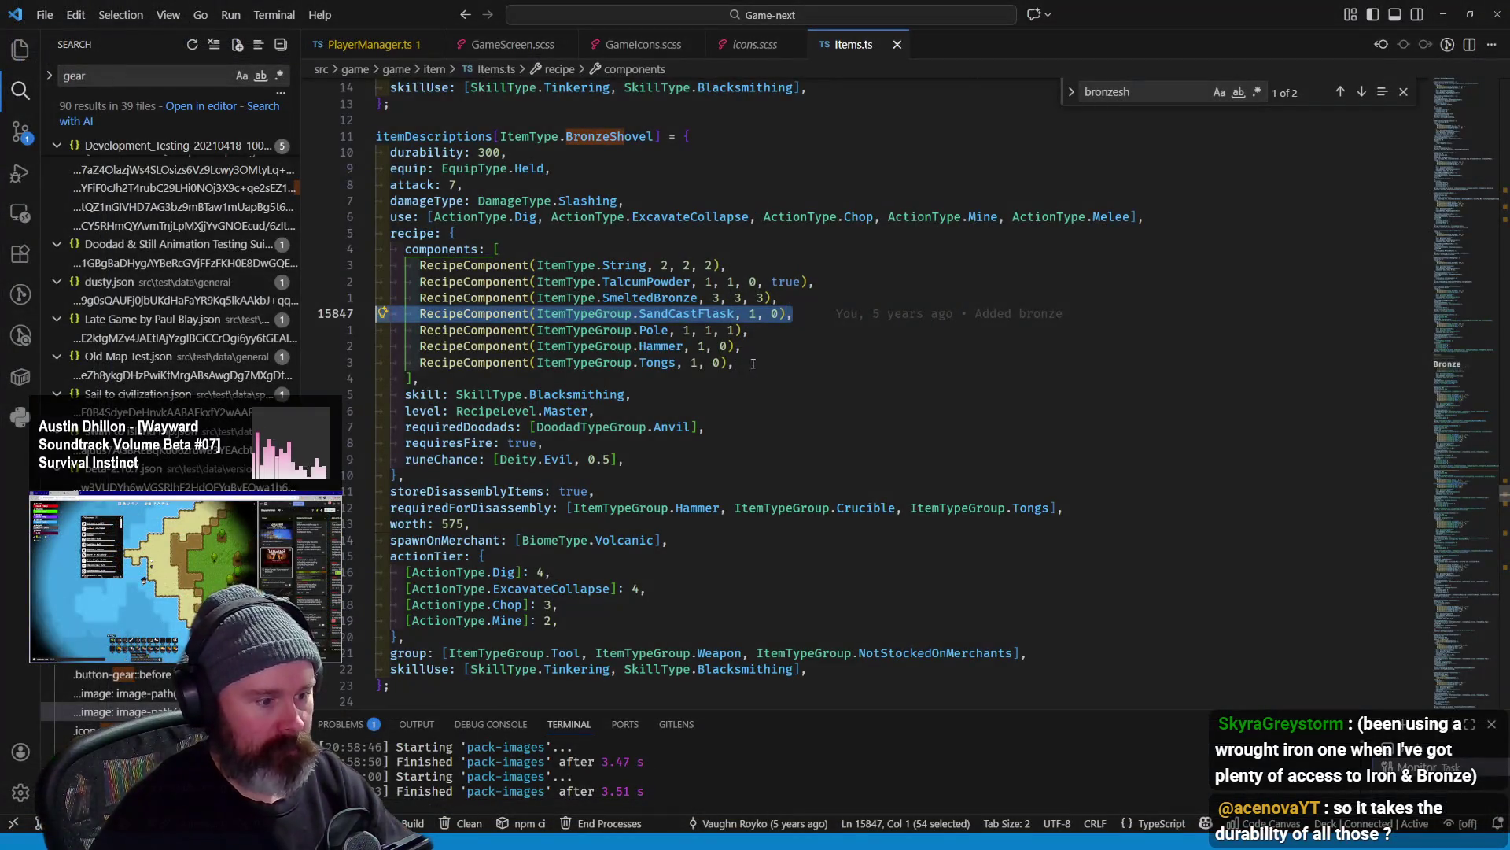
pyautogui.moveTo(752, 363); pyautogui.dragTo(383, 345)
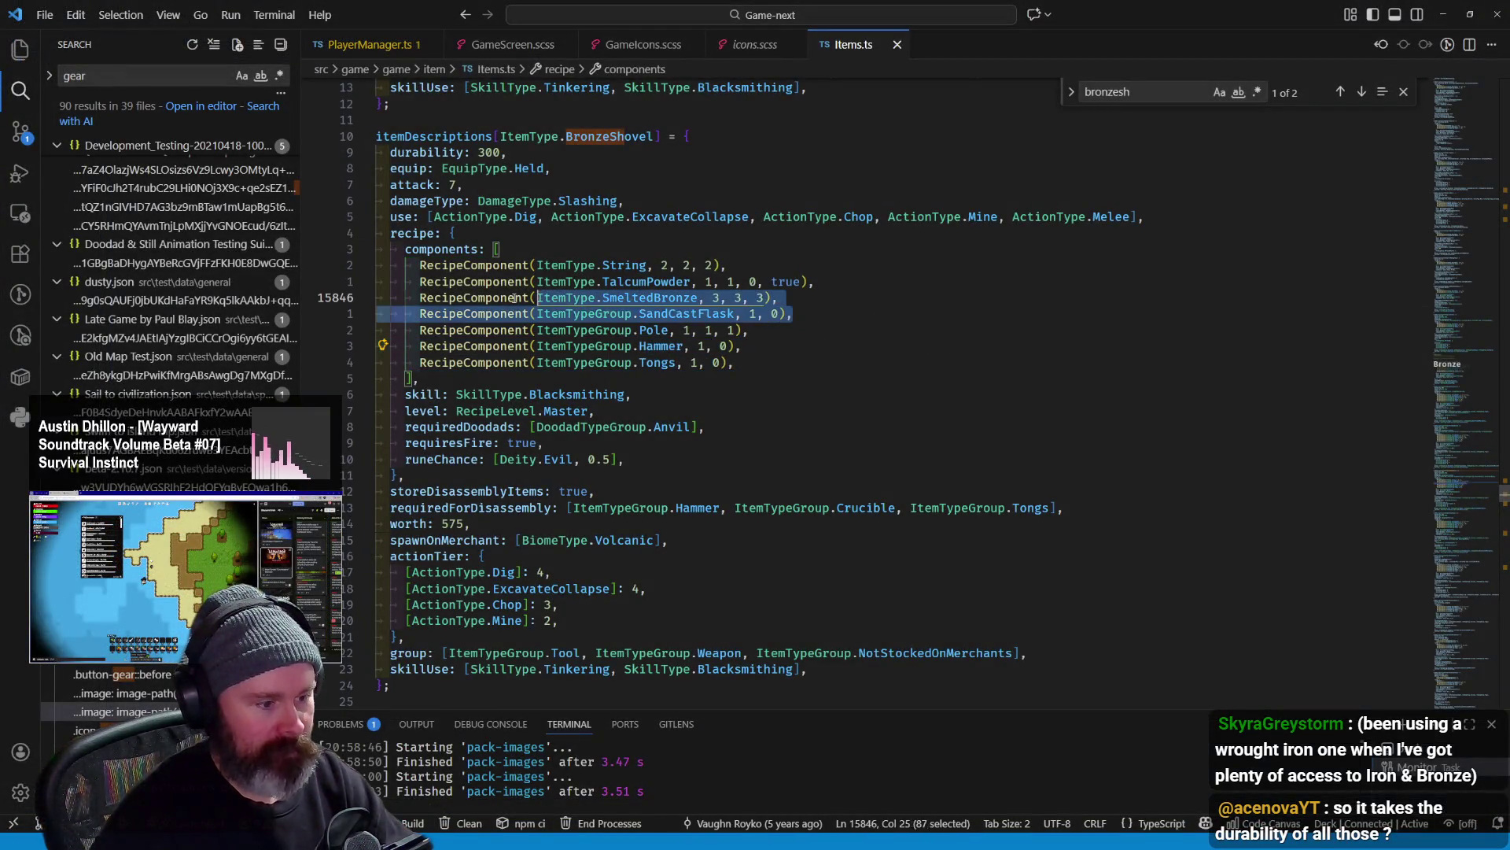
pyautogui.moveTo(794, 313); pyautogui.dragTo(382, 312)
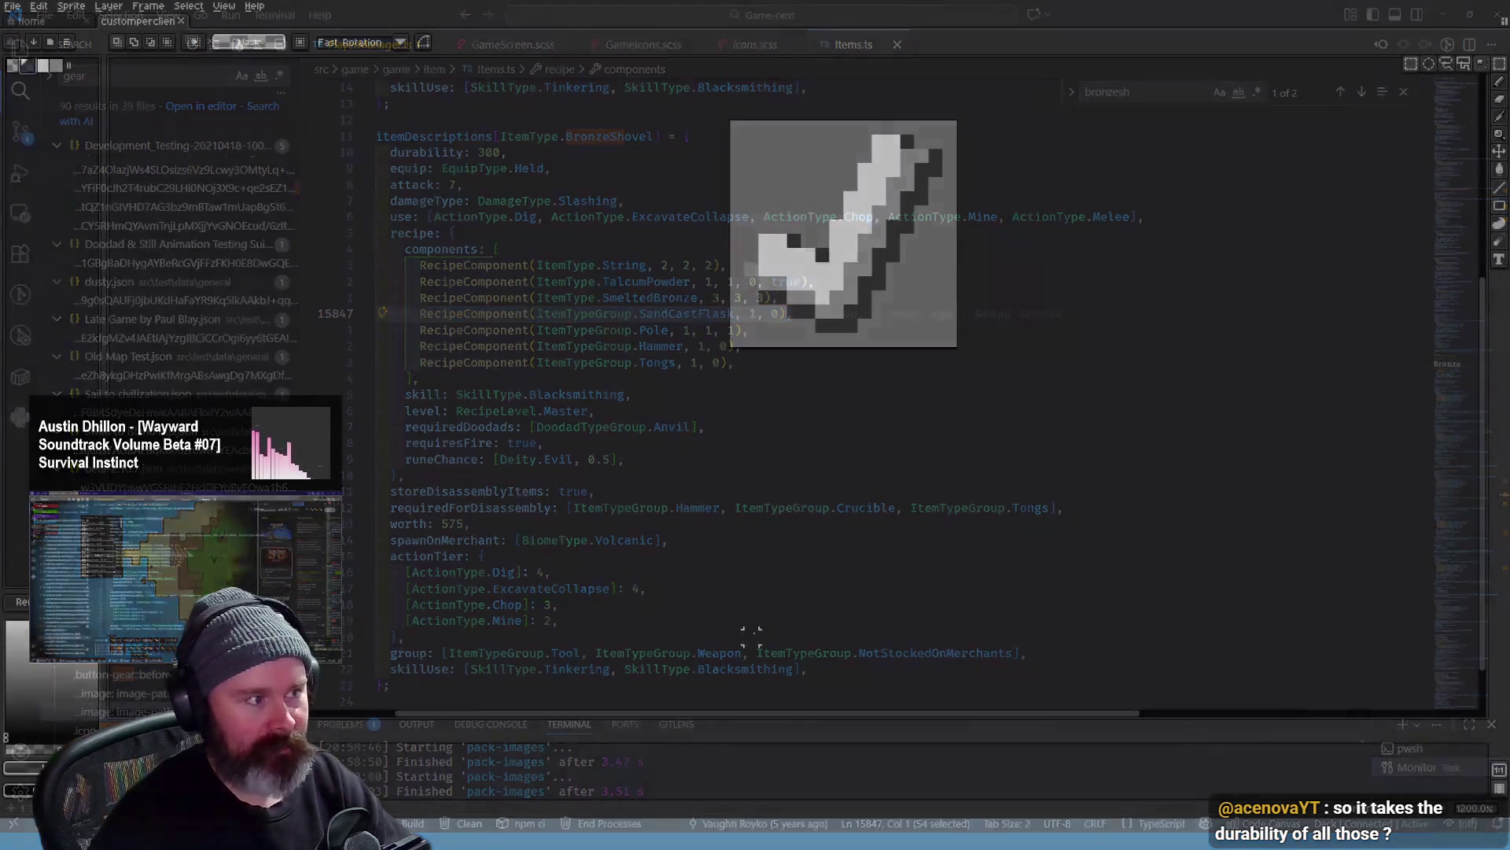
pyautogui.hotkey('alt', 'Tab')
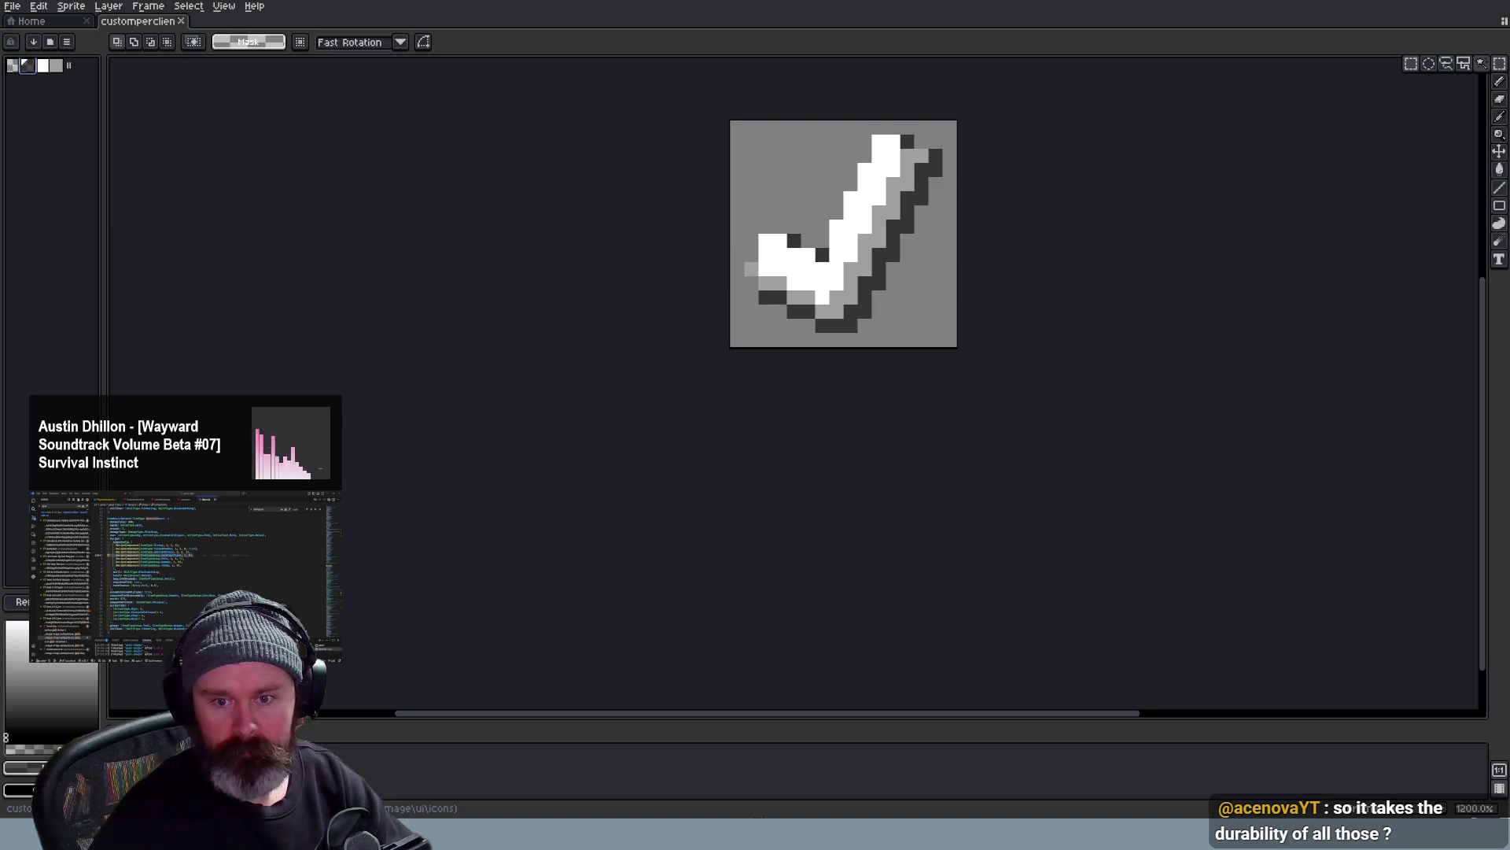
pyautogui.scroll(-1, 977, 173)
pyautogui.scroll(2, 978, 174)
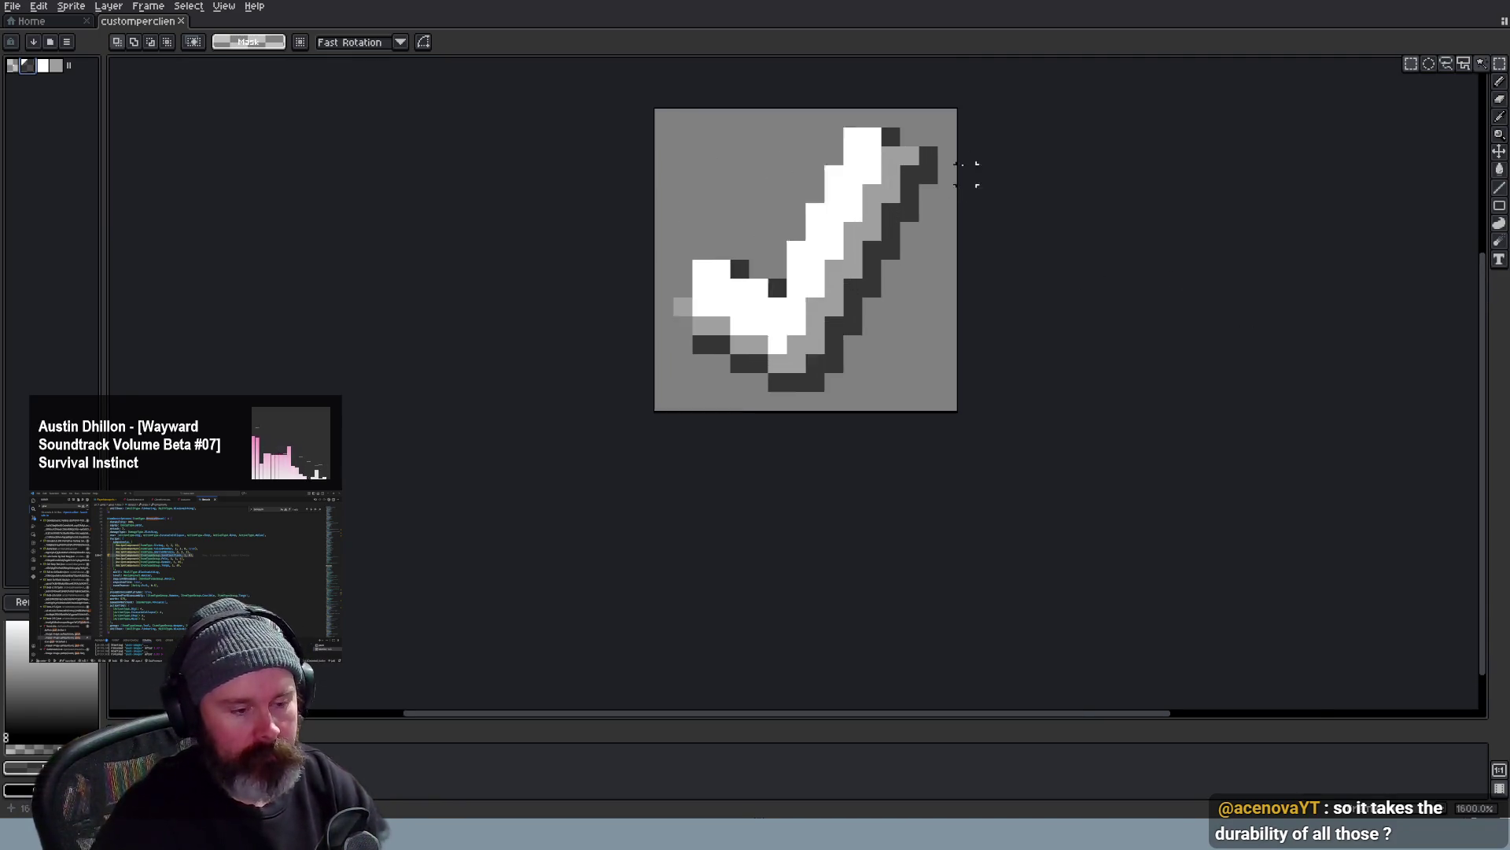
pyautogui.scroll(1, 977, 174)
pyautogui.scroll(-1, 978, 173)
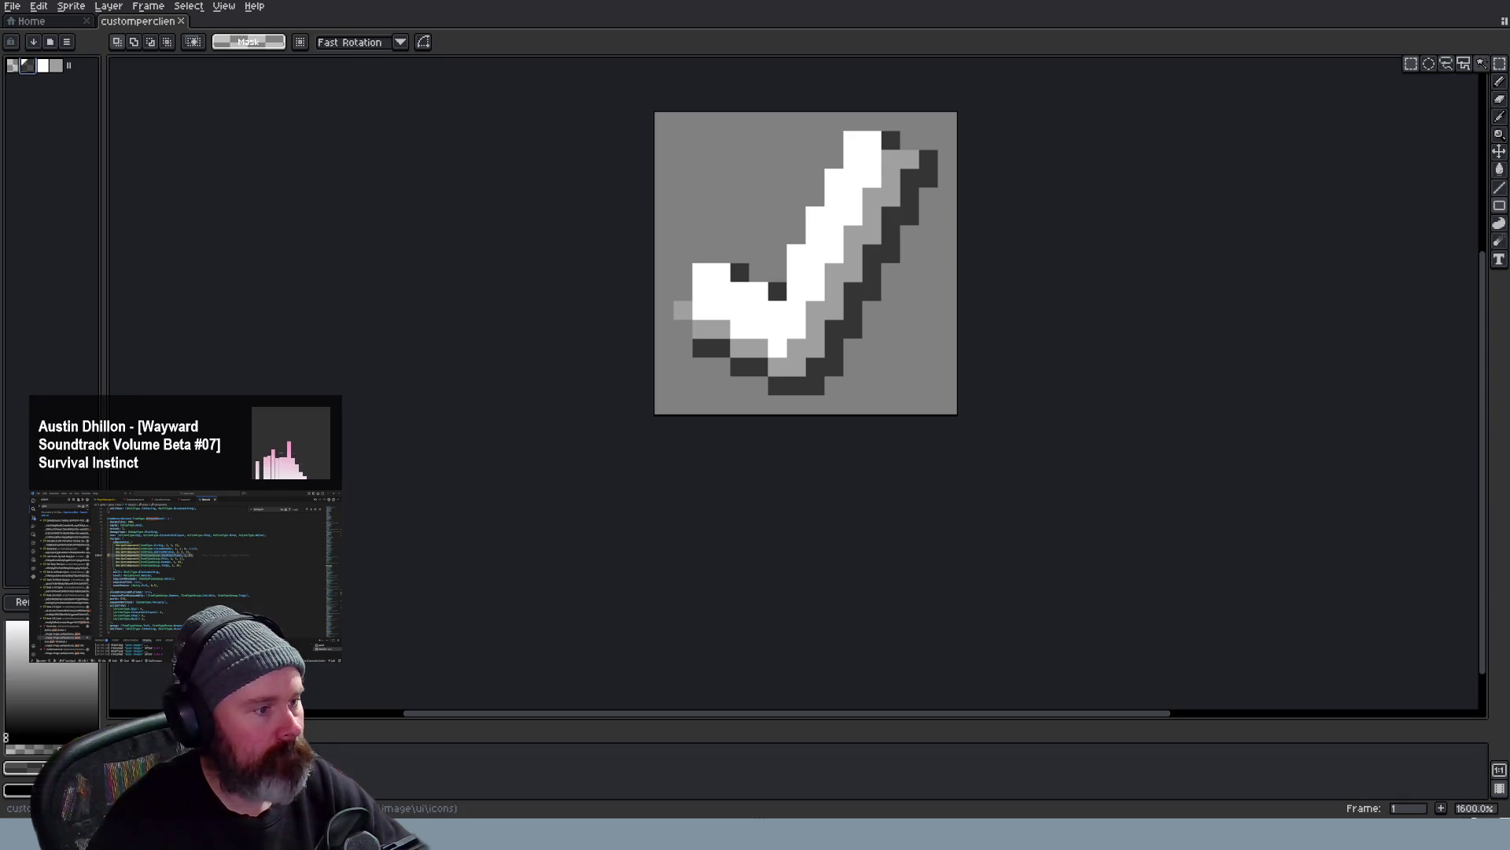
# Open the gear.png icon file alongside the checkmark sprite
pyautogui.hotkey('ctrl', 'o')
pyautogui.scroll(5, 838, 447)
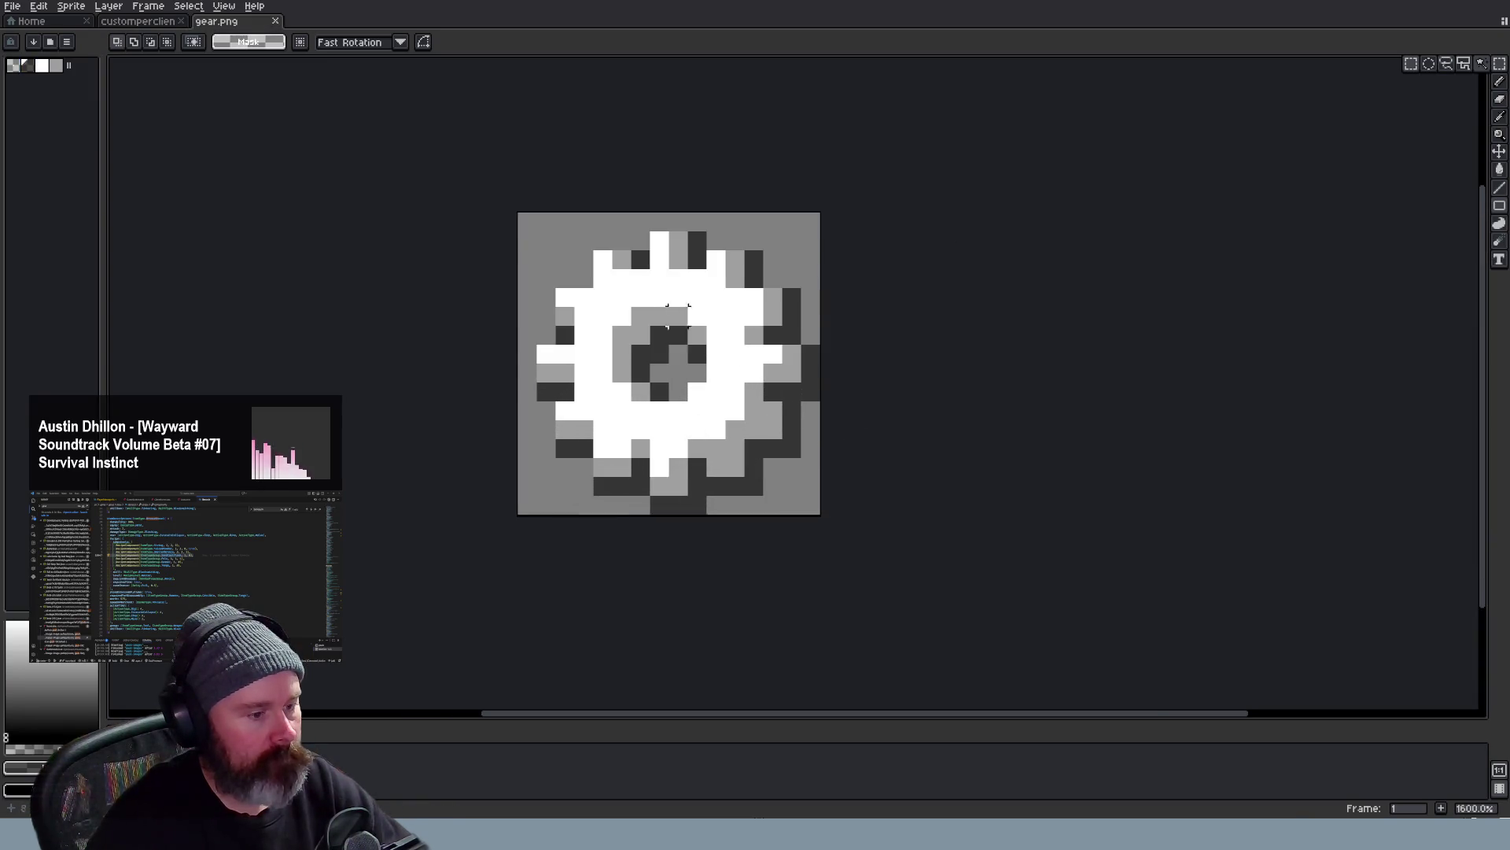
pyautogui.scroll(-1, 676, 310)
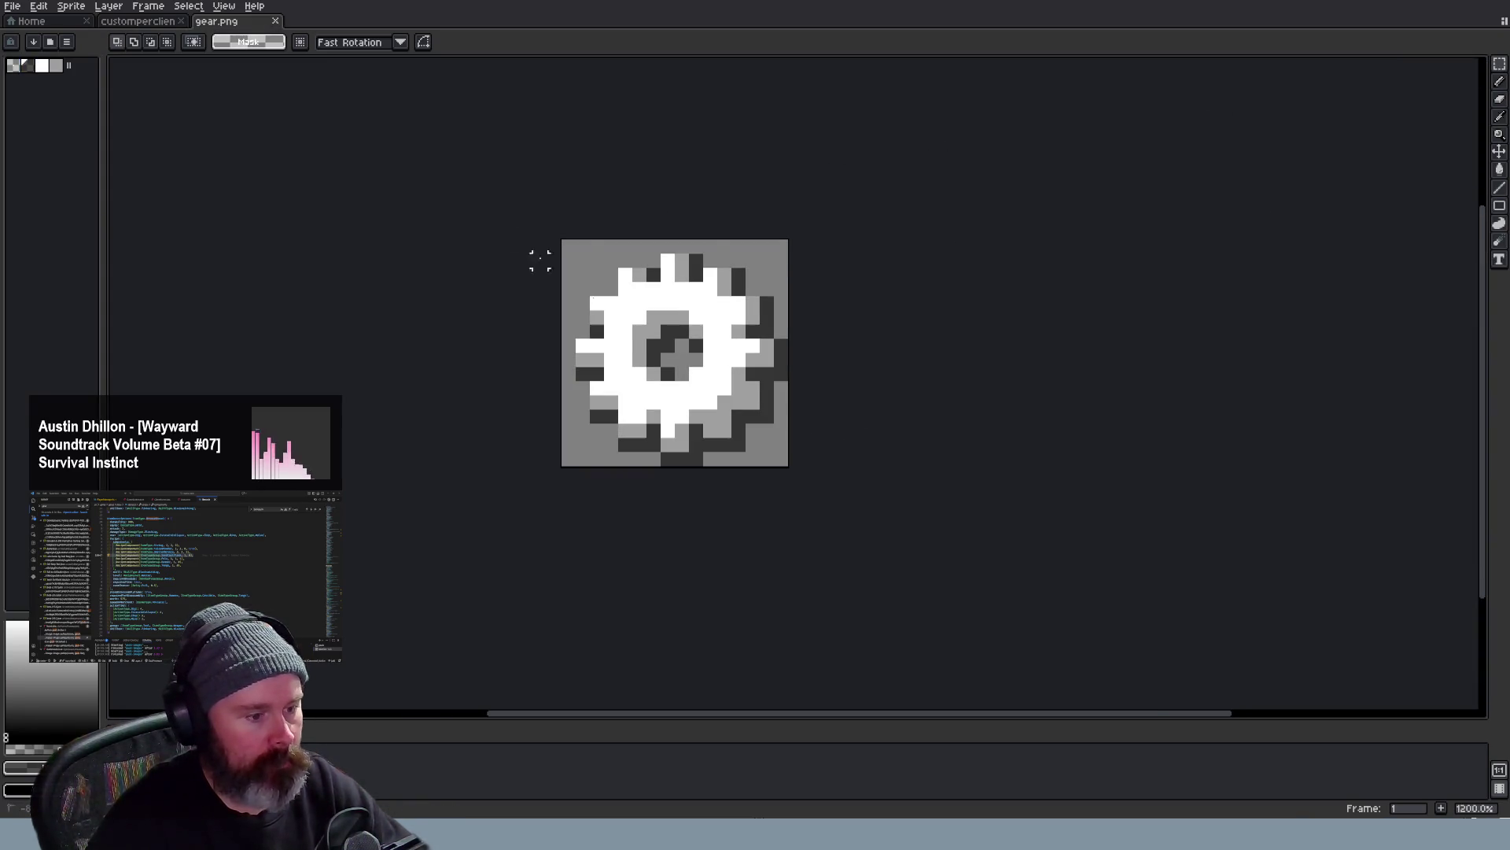
# Copy the whole gear sprite from gear.png and return to the checkmark sprite
pyautogui.moveTo(538, 259); pyautogui.dragTo(834, 449)
pyautogui.hotkey('ctrl', 'c')
pyautogui.hotkey('ctrl', 'Tab')
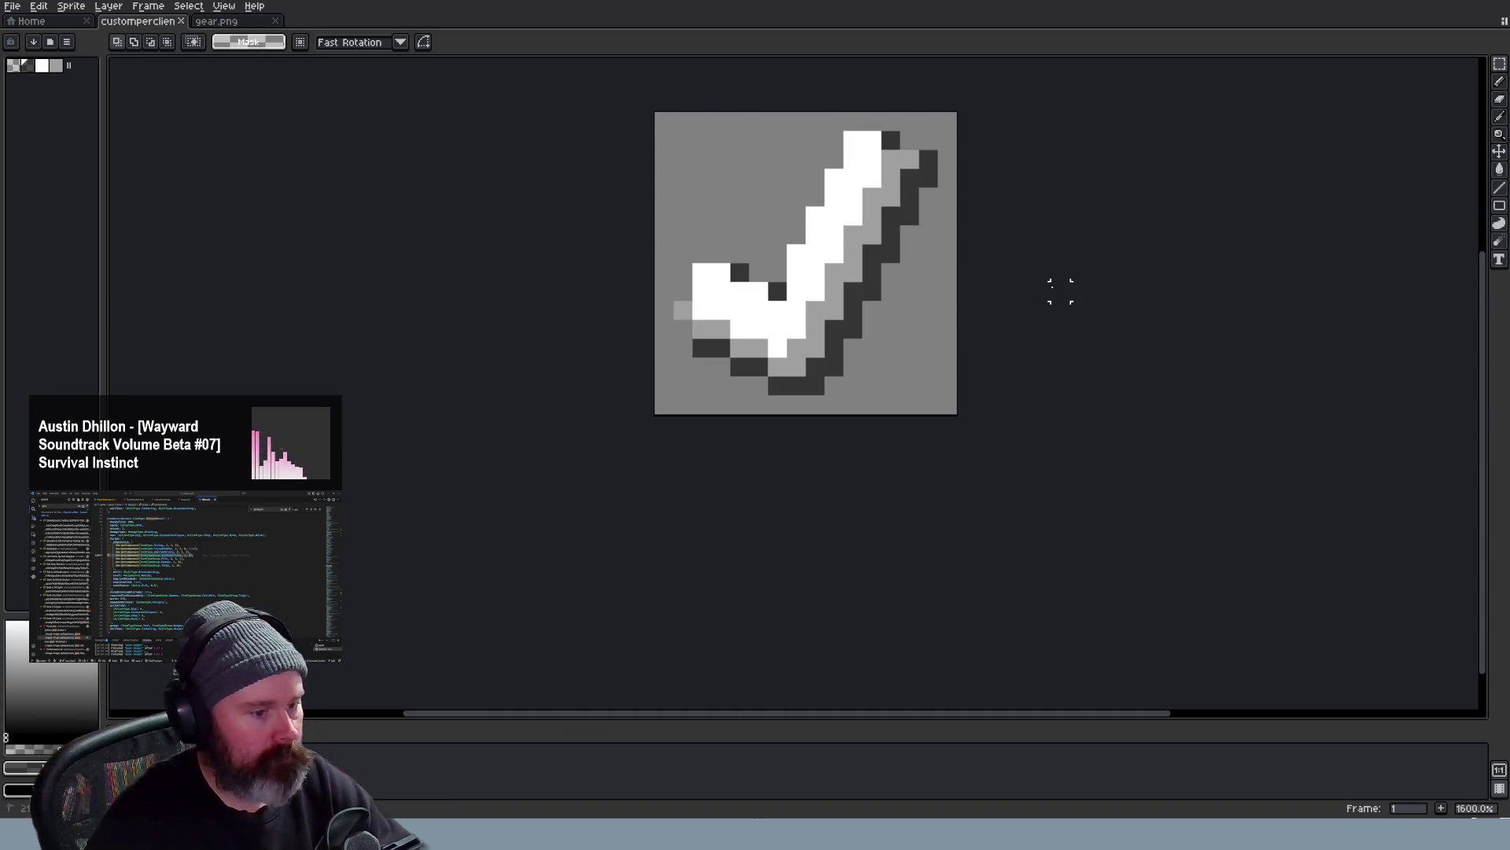
pyautogui.hotkey('ctrl', 'Tab')
pyautogui.scroll(-1, 1015, 291)
pyautogui.scroll(1, 1014, 291)
pyautogui.hotkey('ctrl', 'Tab')
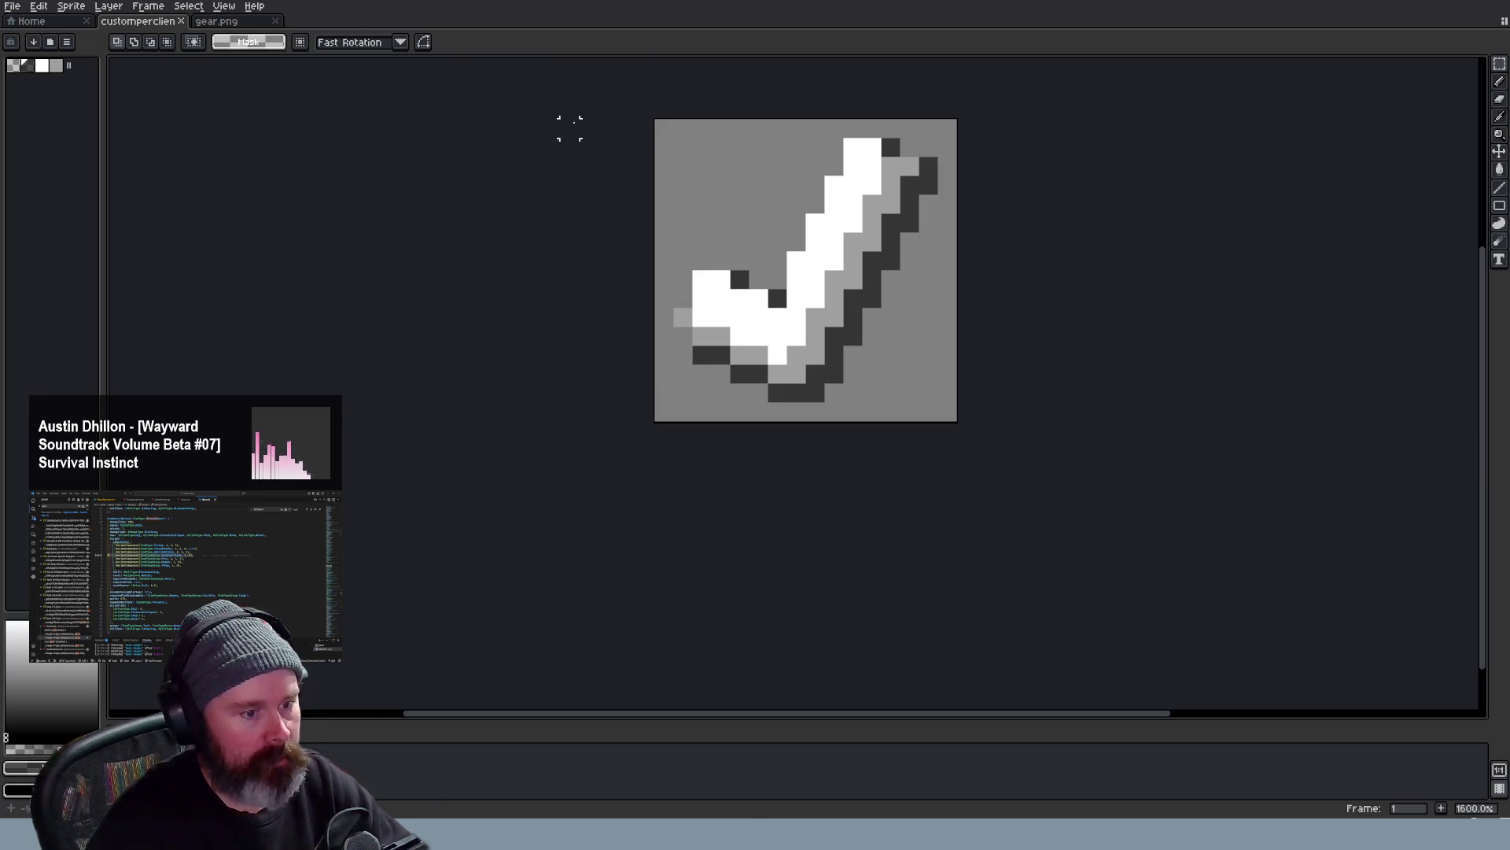
# Clear the checkmark canvas and paste the gear in its place
pyautogui.hotkey('ctrl', 'a')
pyautogui.press('Delete')
pyautogui.hotkey('ctrl', 'v')
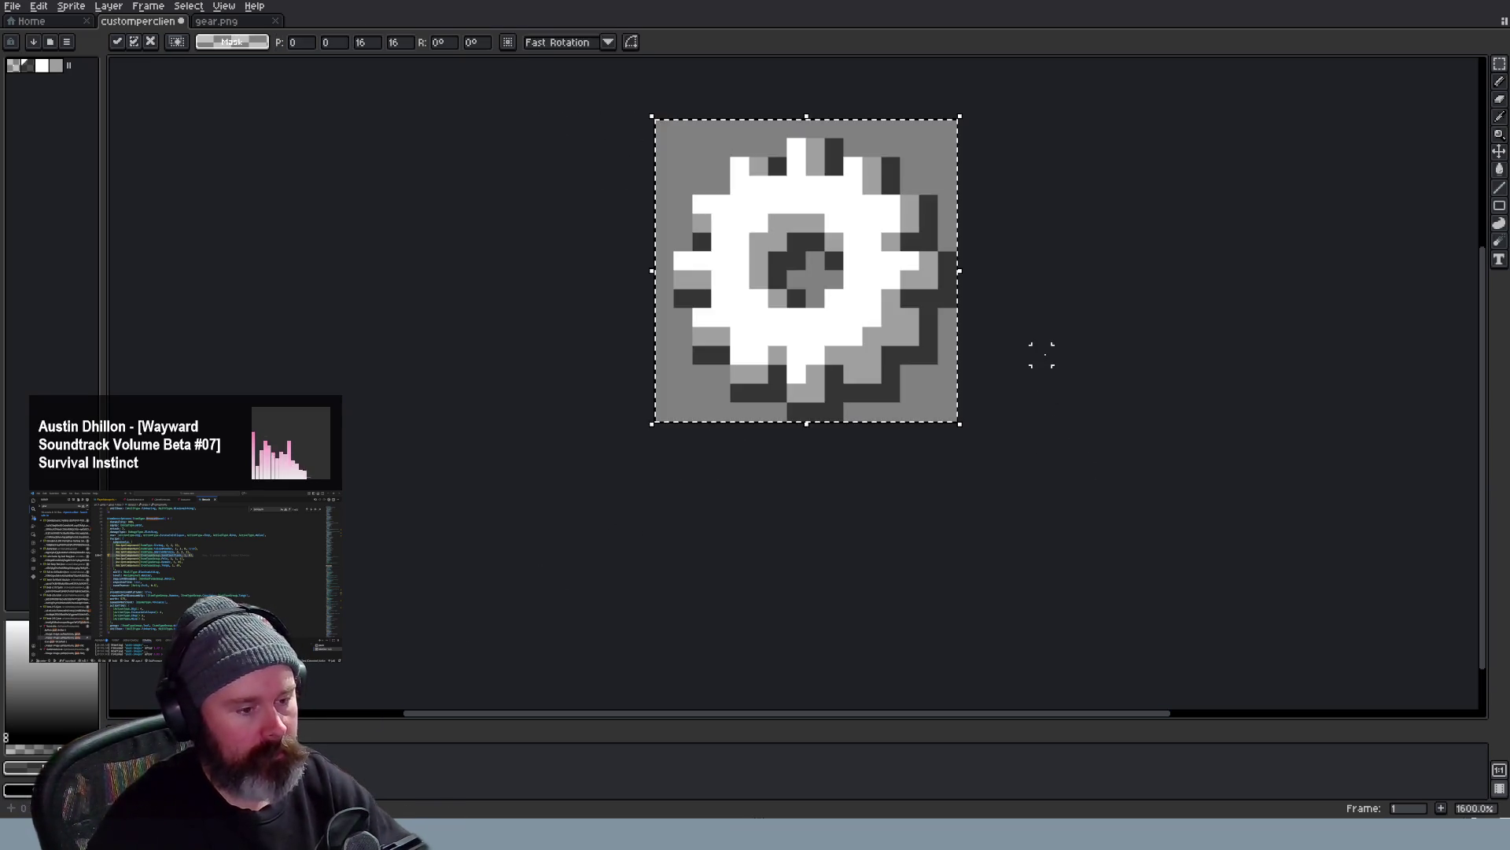
pyautogui.press('Return')
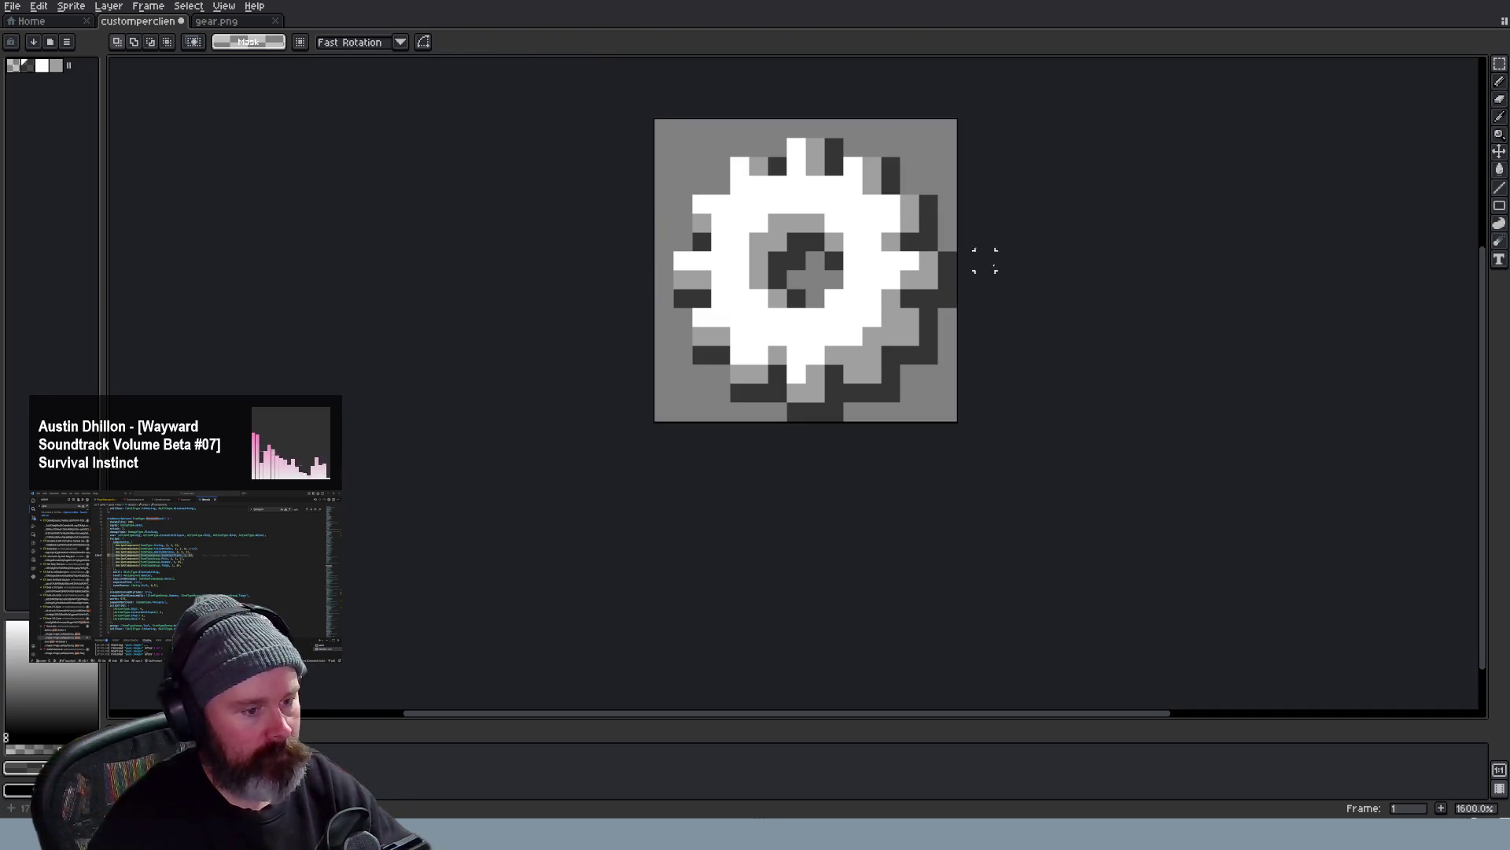
pyautogui.scroll(-3, 797, 266)
pyautogui.scroll(-2, 826, 284)
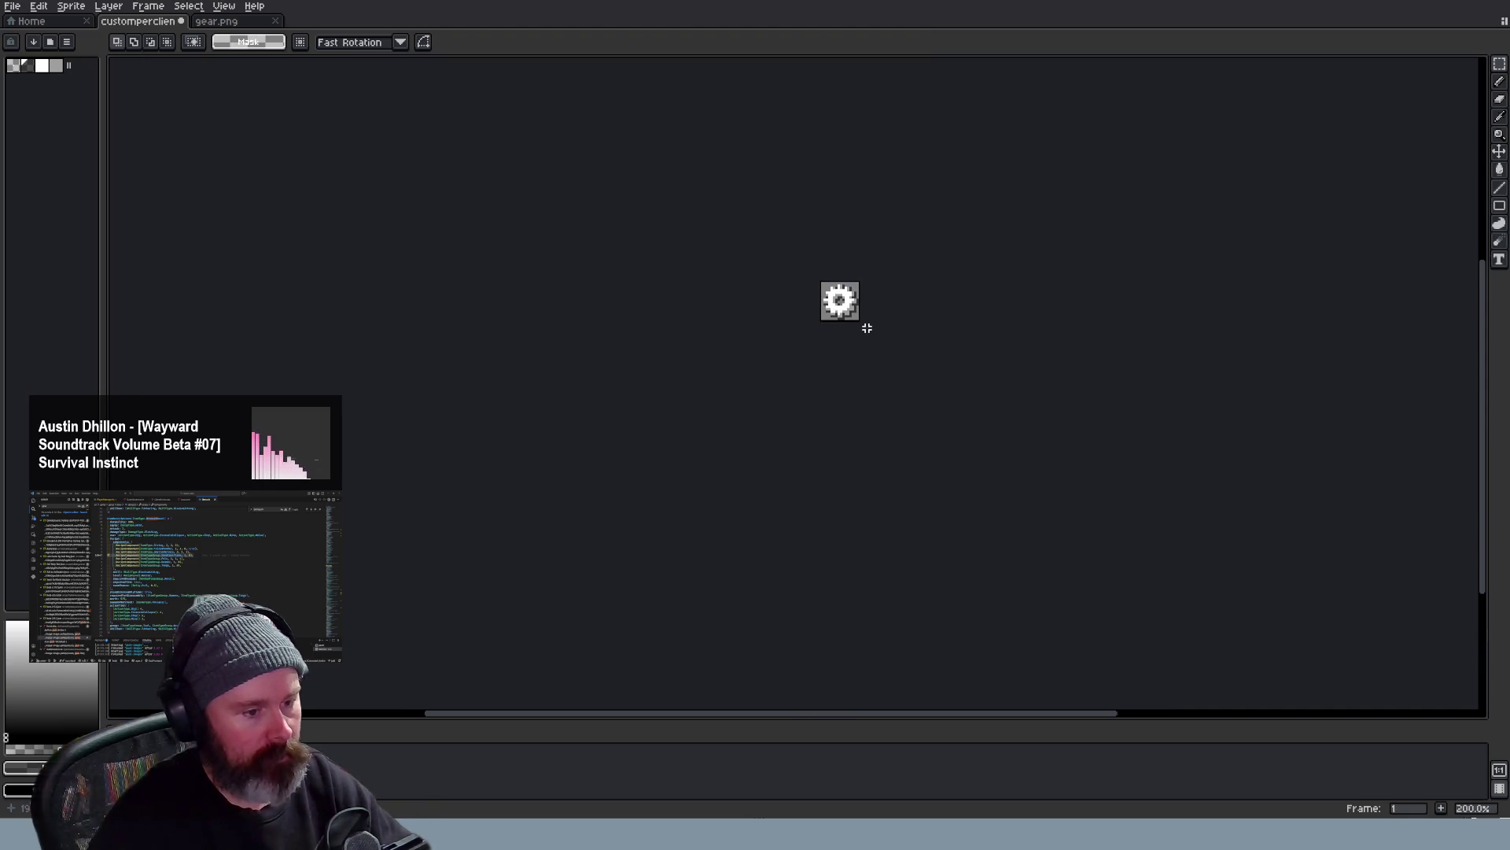
pyautogui.scroll(2, 872, 306)
pyautogui.scroll(1, 871, 306)
pyautogui.scroll(-2, 871, 306)
pyautogui.scroll(-2, 862, 295)
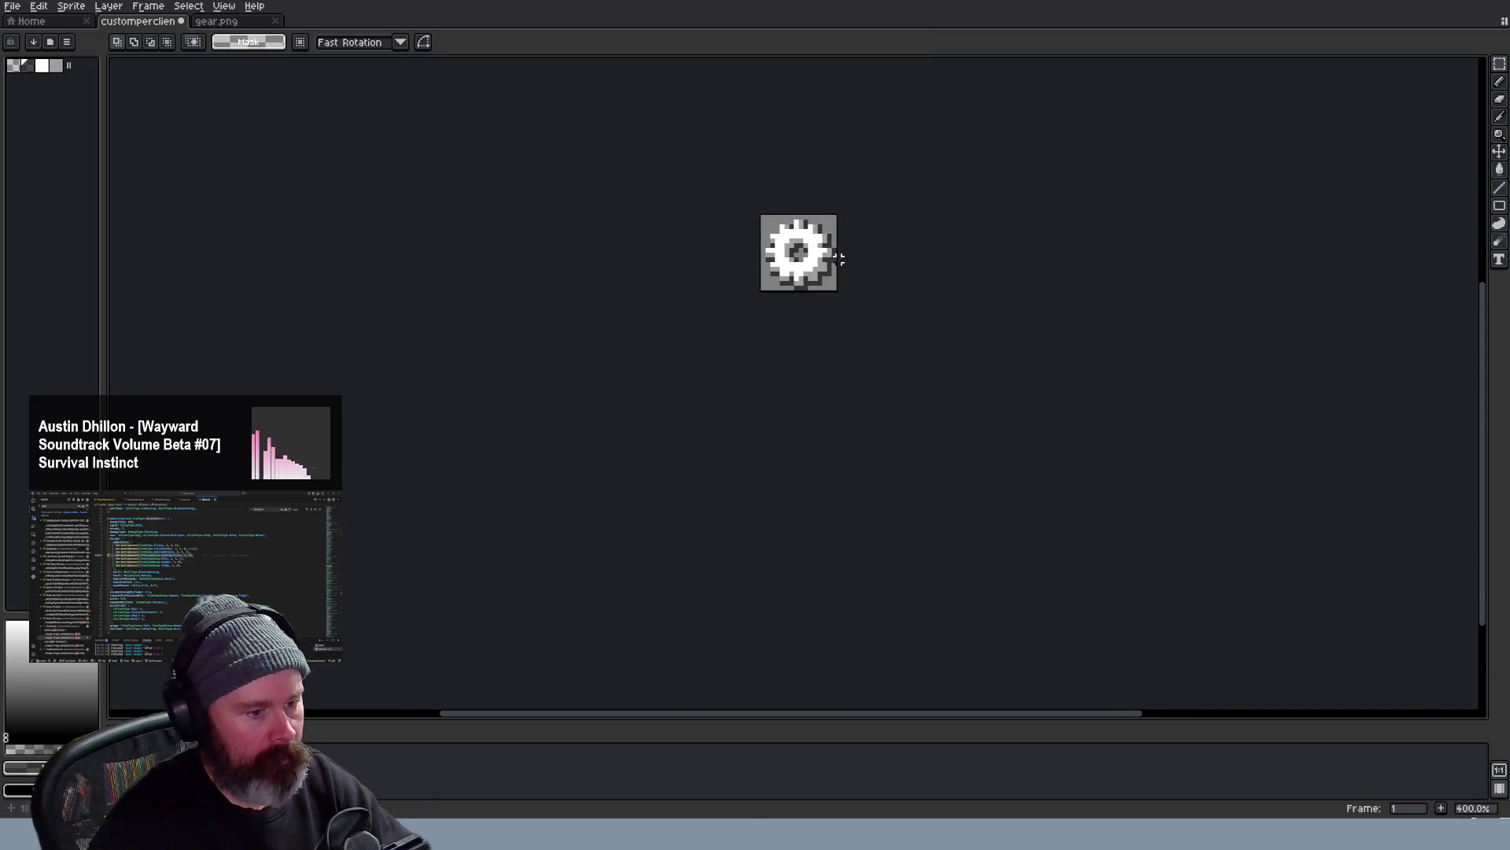
pyautogui.scroll(-1, 857, 284)
pyautogui.scroll(3, 857, 272)
pyautogui.scroll(3, 857, 259)
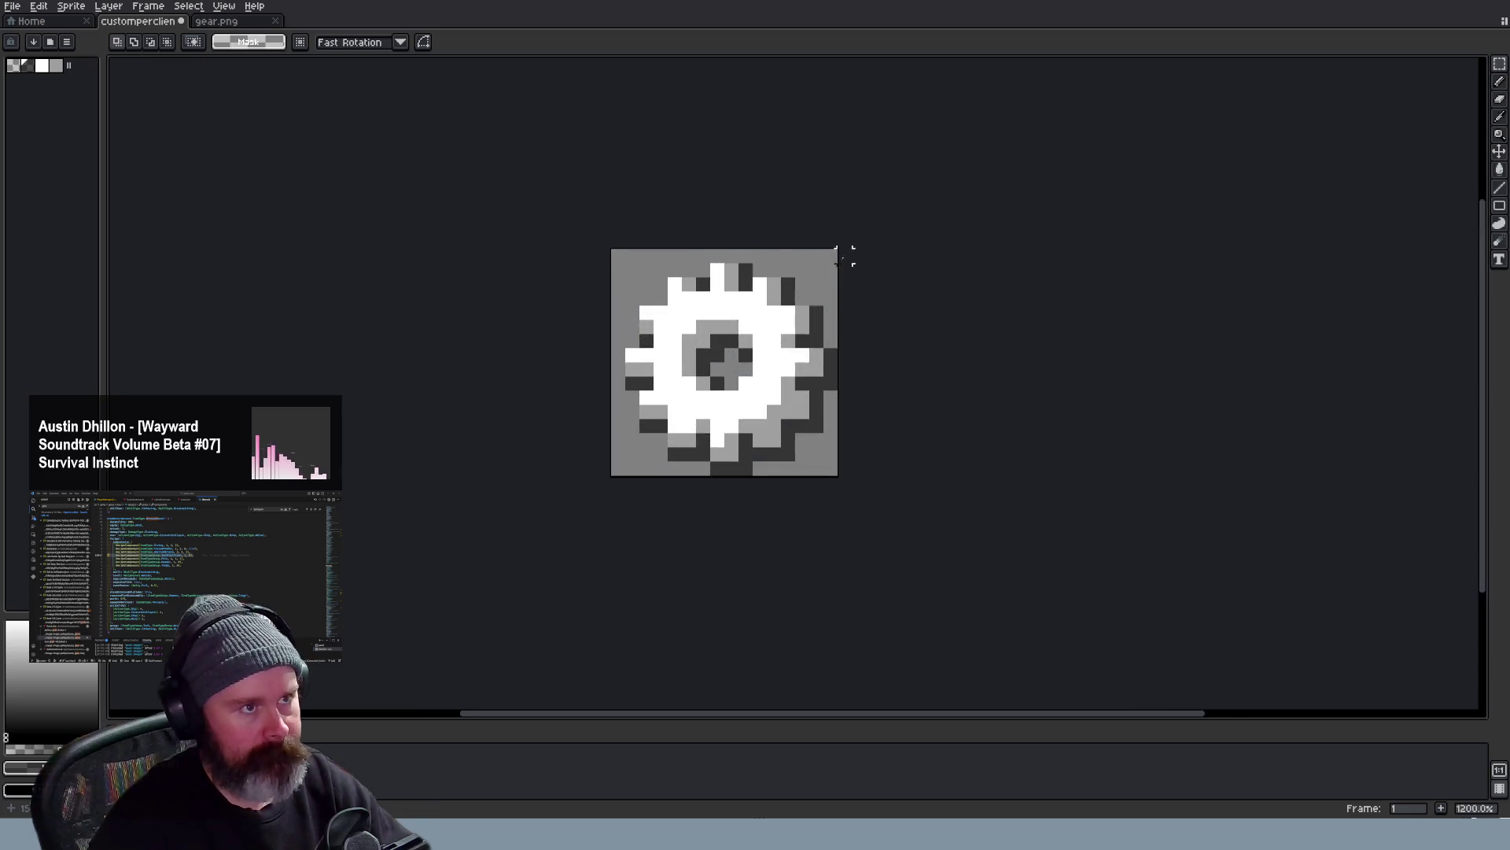
pyautogui.scroll(2, 857, 254)
# Experiment with recolouring the gear's inner ring, restoring the centre and re-dropping a cut section
pyautogui.moveTo(645, 345)
pyautogui.mouseDown()
pyautogui.moveTo(708, 372)
pyautogui.moveTo(660, 402)
pyautogui.moveTo(667, 427)
pyautogui.mouseUp()
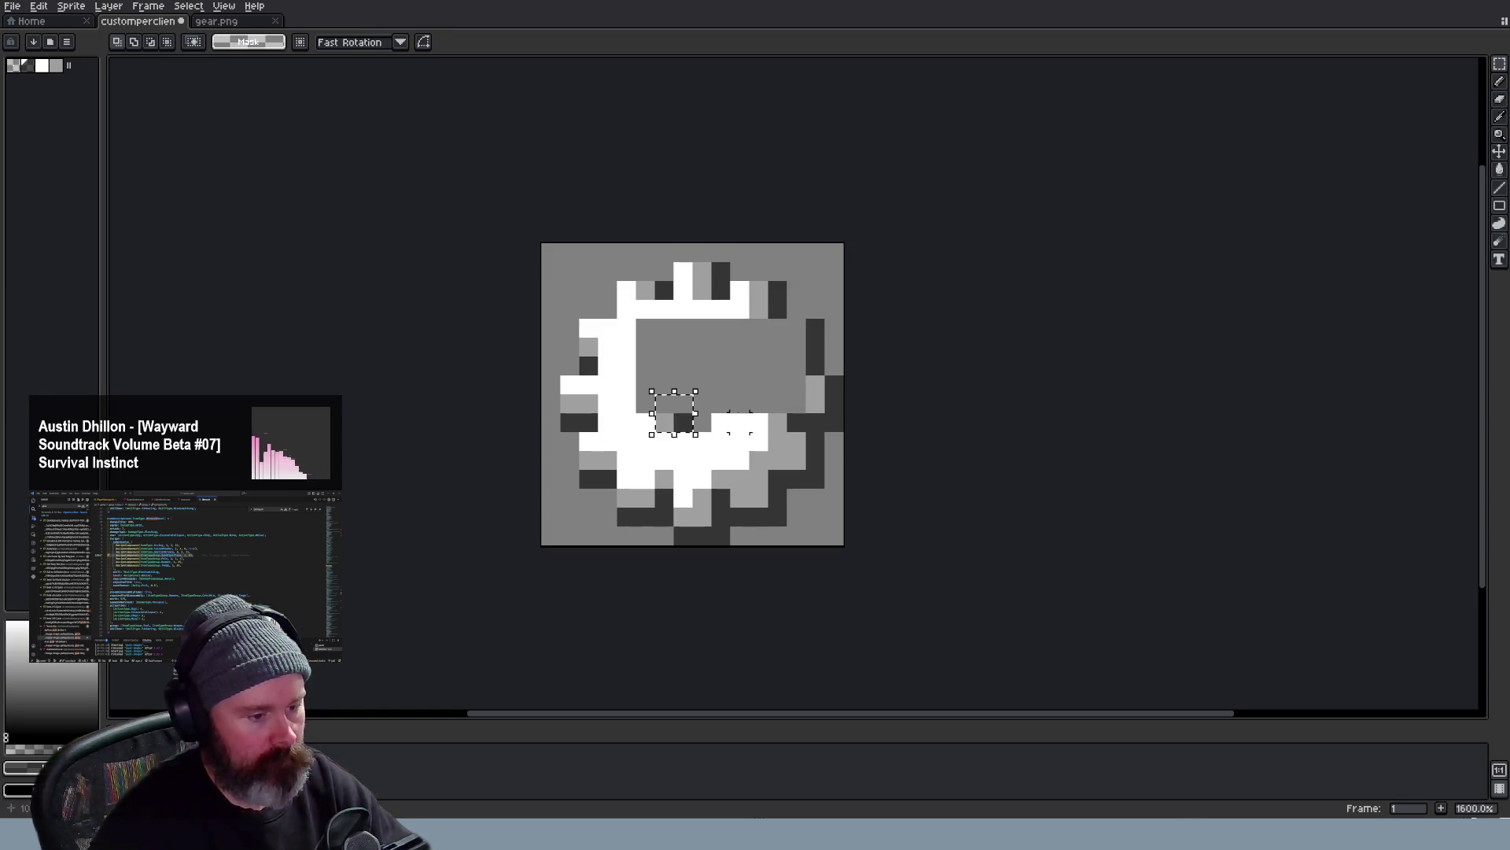
pyautogui.hotkey('ctrl', 'z')
pyautogui.hotkey('ctrl', 'v')
pyautogui.hotkey('ctrl', 'd')
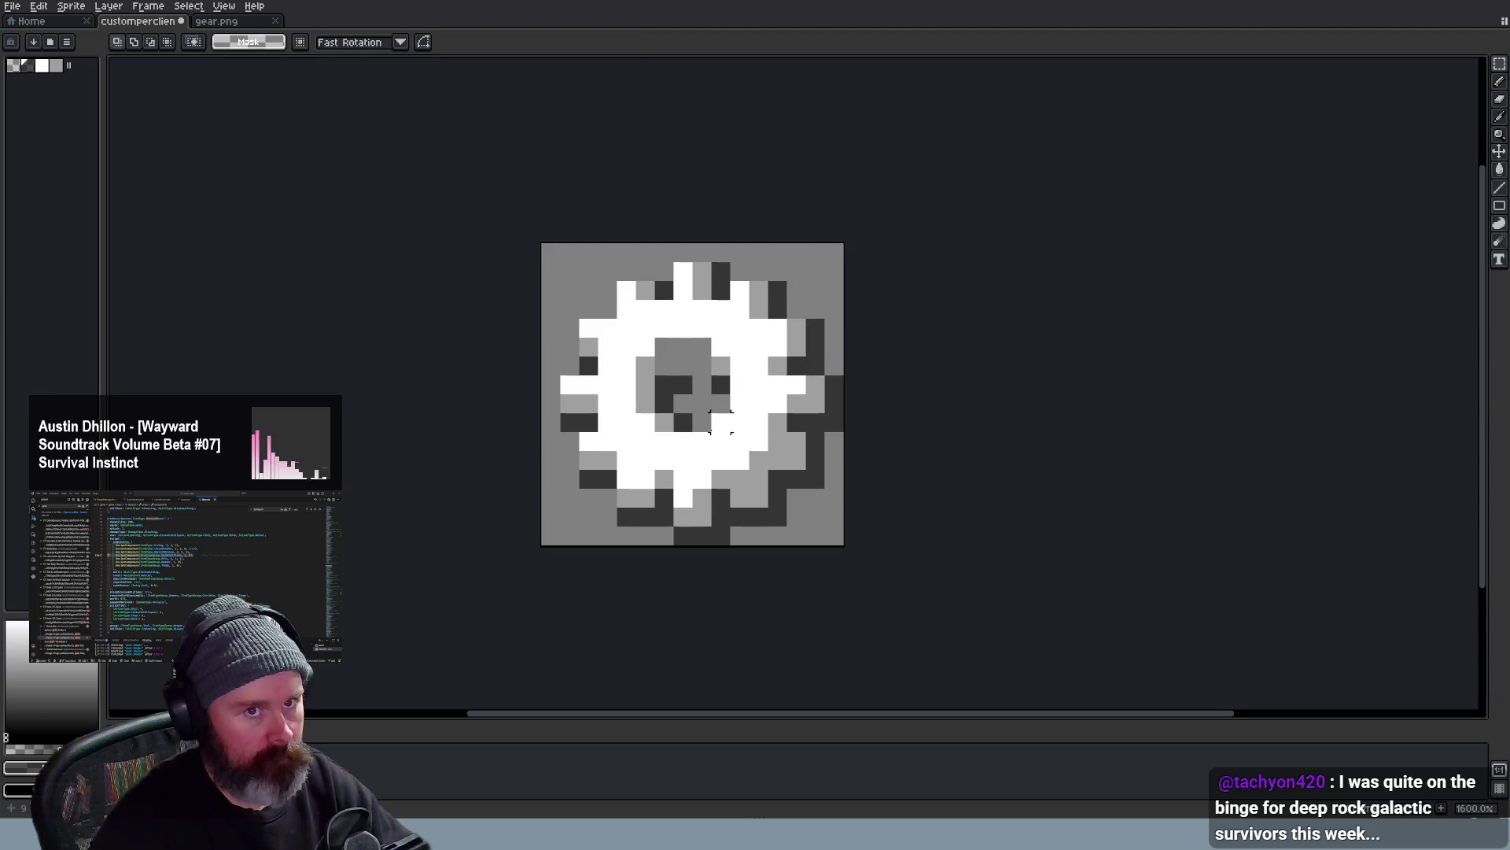
pyautogui.click(685, 393)
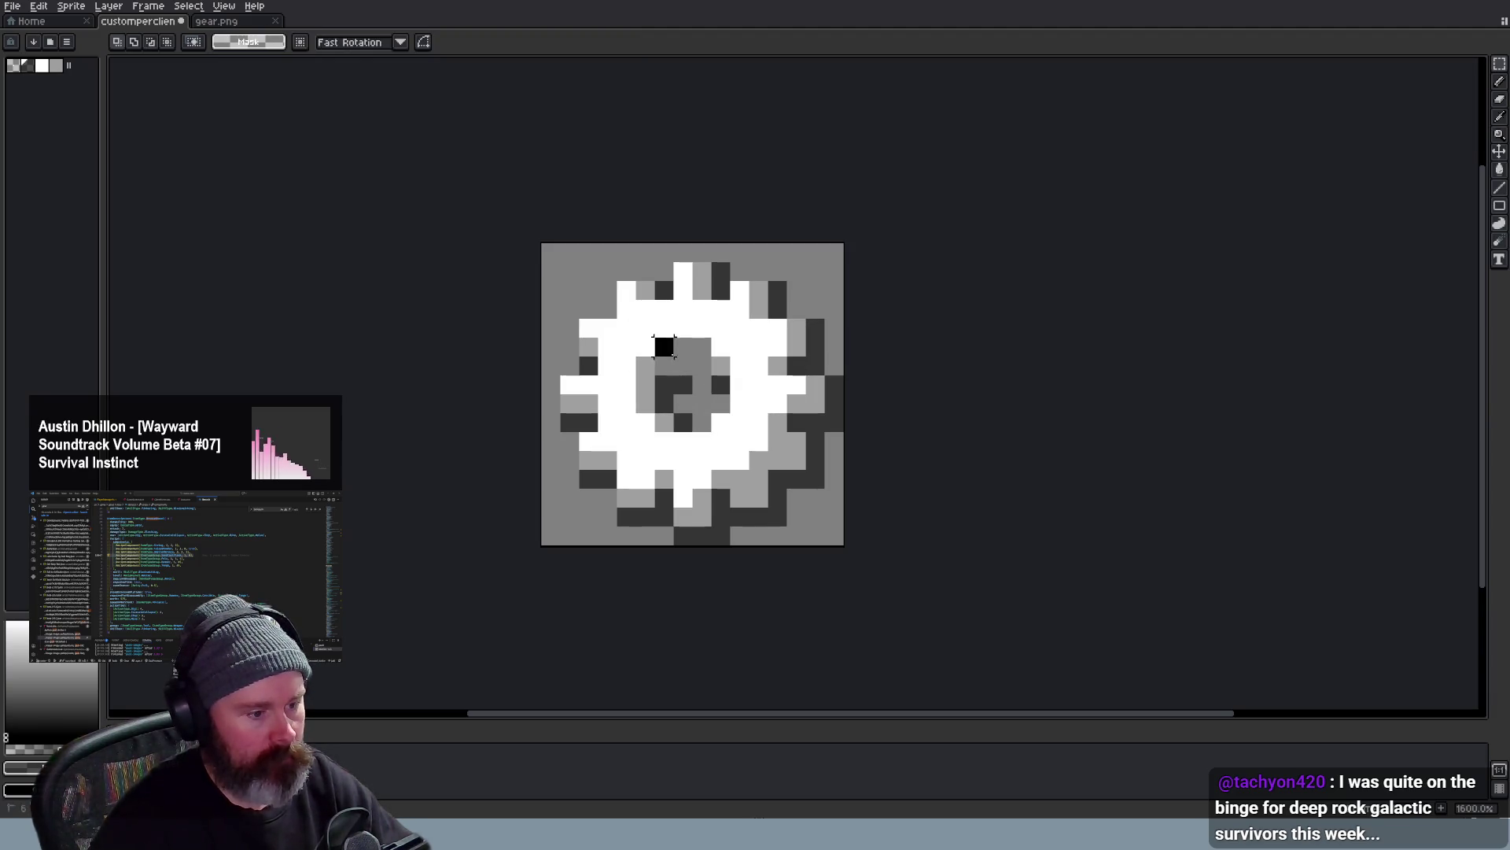
pyautogui.moveTo(616, 262); pyautogui.dragTo(716, 436)
pyautogui.hotkey('ctrl', 'x')
pyautogui.hotkey('ctrl', 'v')
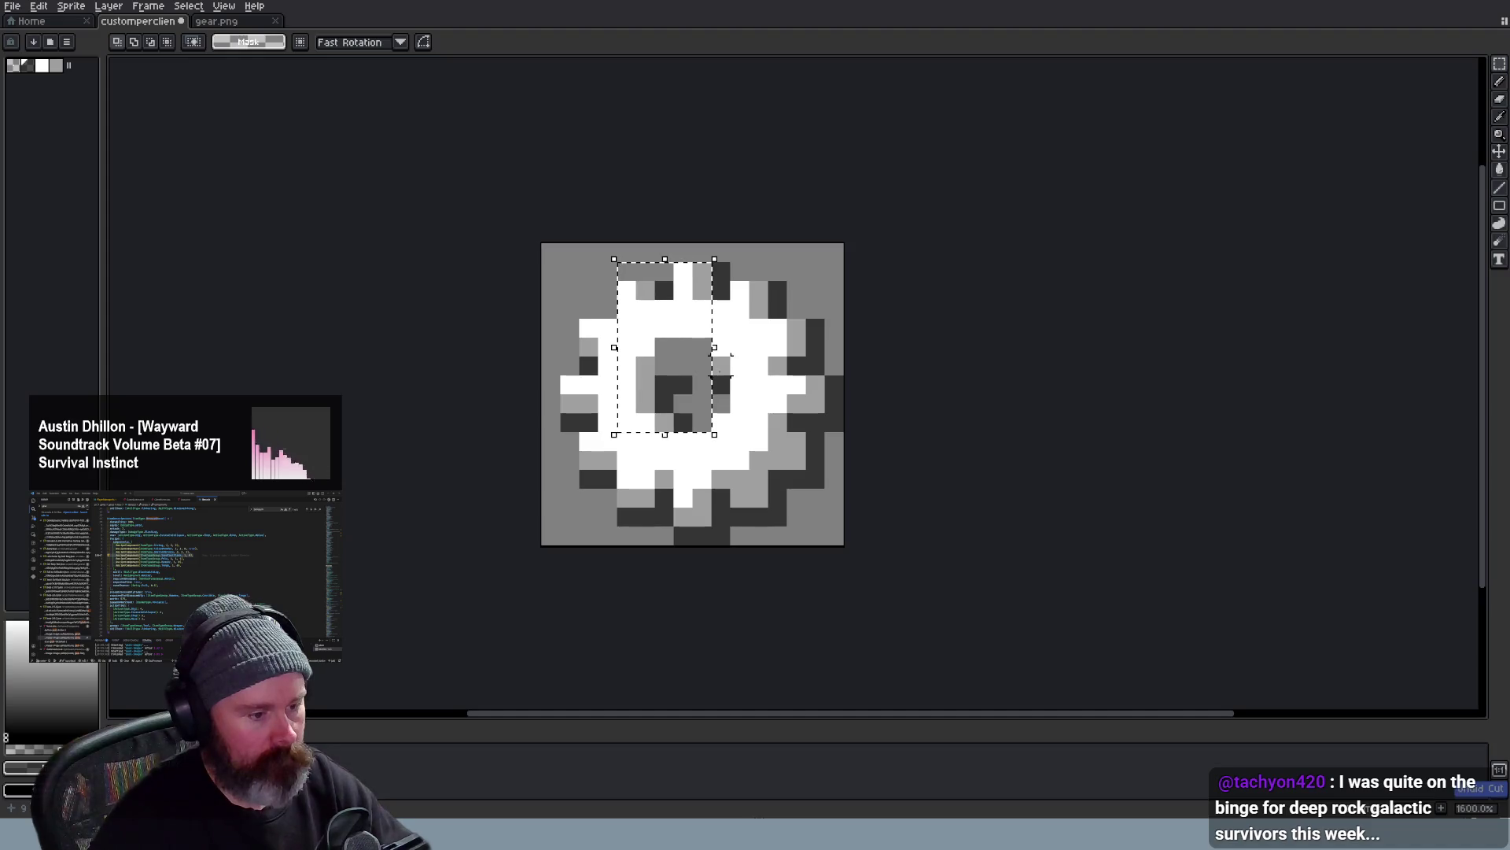
pyautogui.hotkey('ctrl', 'd')
# Remove the dark inner-ring pixels and paint a larger plain grey square hole at the gear's centre
pyautogui.moveTo(734, 353); pyautogui.dragTo(633, 419)
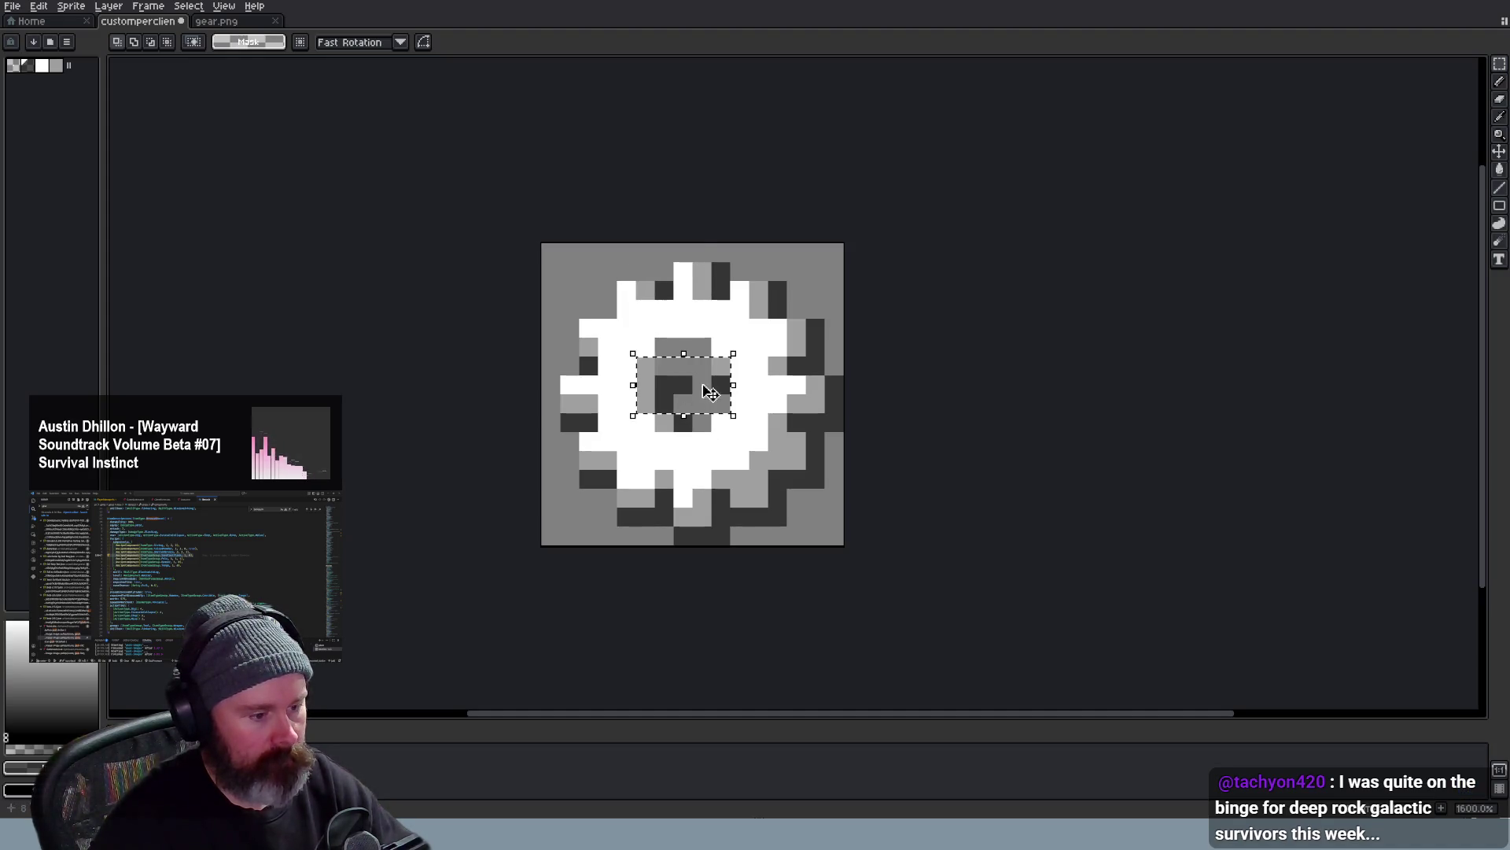
pyautogui.press('Delete')
pyautogui.hotkey('ctrl', 'z')
pyautogui.hotkey('ctrl', 'z')
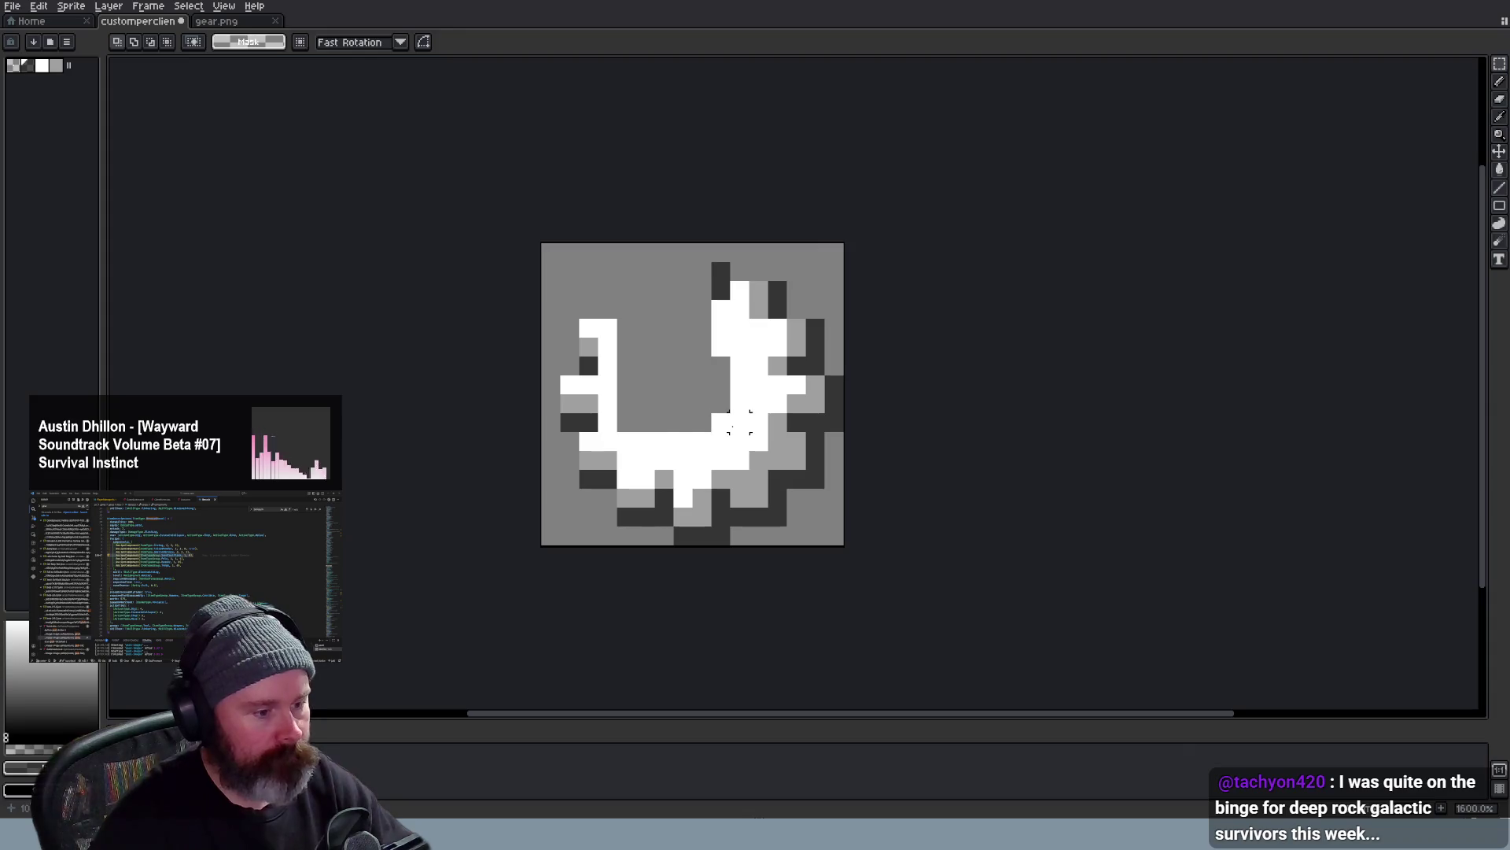
pyautogui.hotkey('ctrl', 'shift', 'z')
pyautogui.click(675, 366)
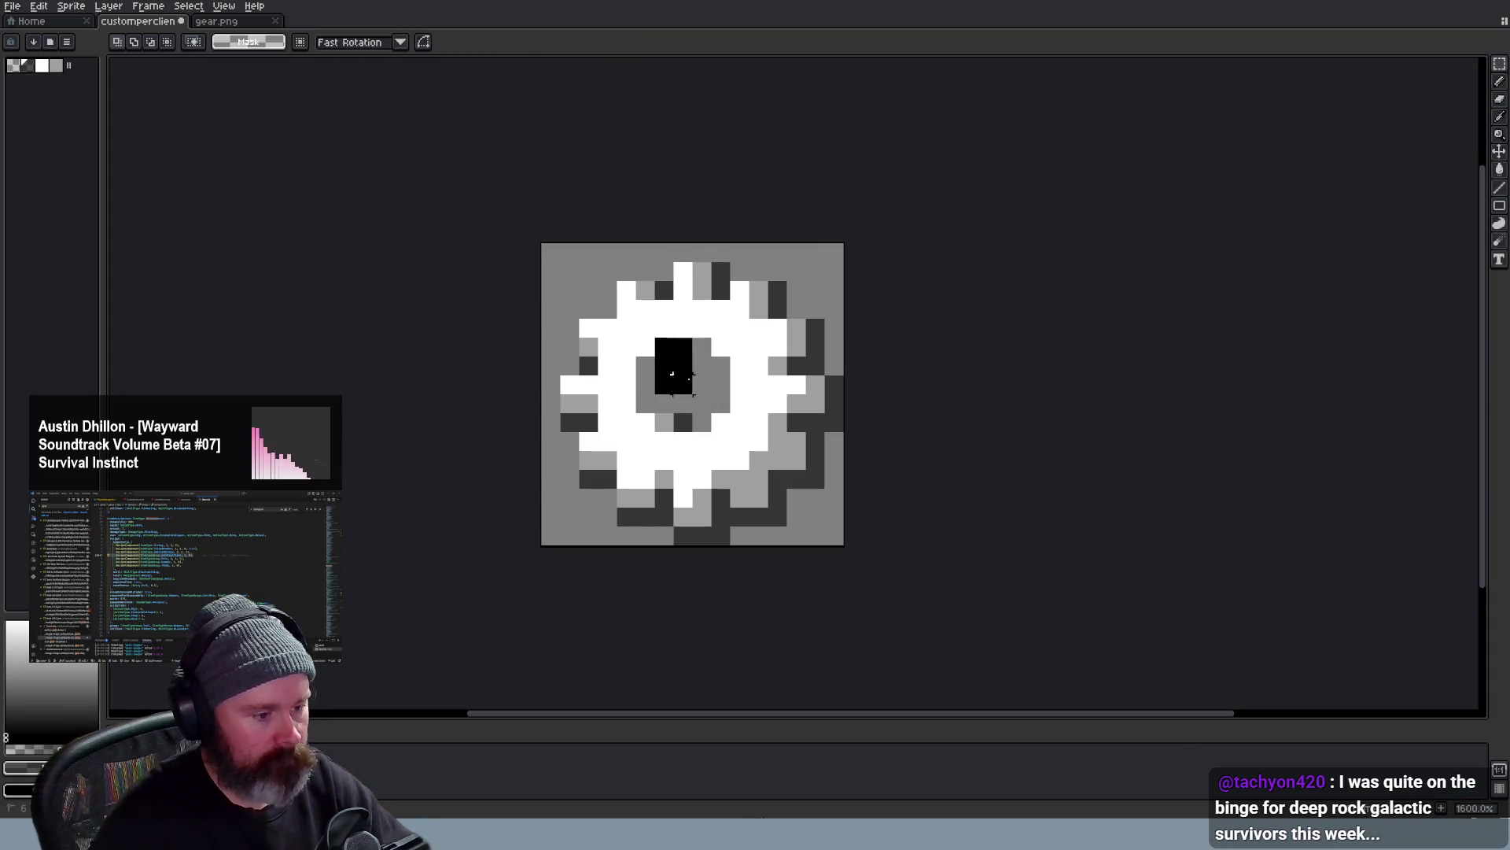
pyautogui.moveTo(675, 372); pyautogui.dragTo(708, 402)
pyautogui.hotkey('ctrl', 'z')
pyautogui.moveTo(657, 344); pyautogui.dragTo(712, 418)
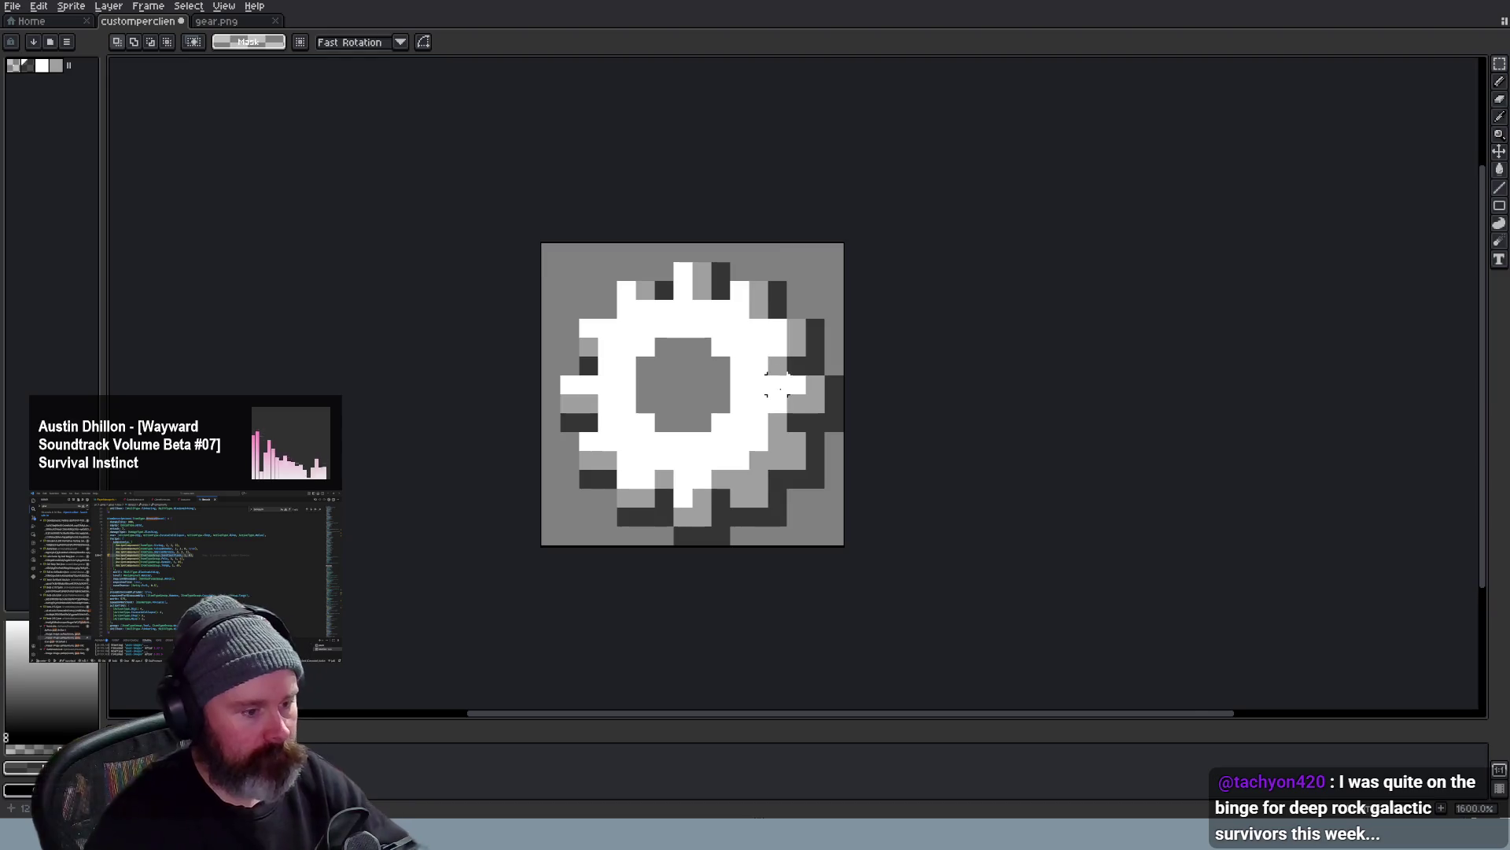
pyautogui.scroll(-1, 774, 384)
pyautogui.scroll(-4, 773, 383)
pyautogui.scroll(3, 756, 354)
pyautogui.scroll(1, 748, 305)
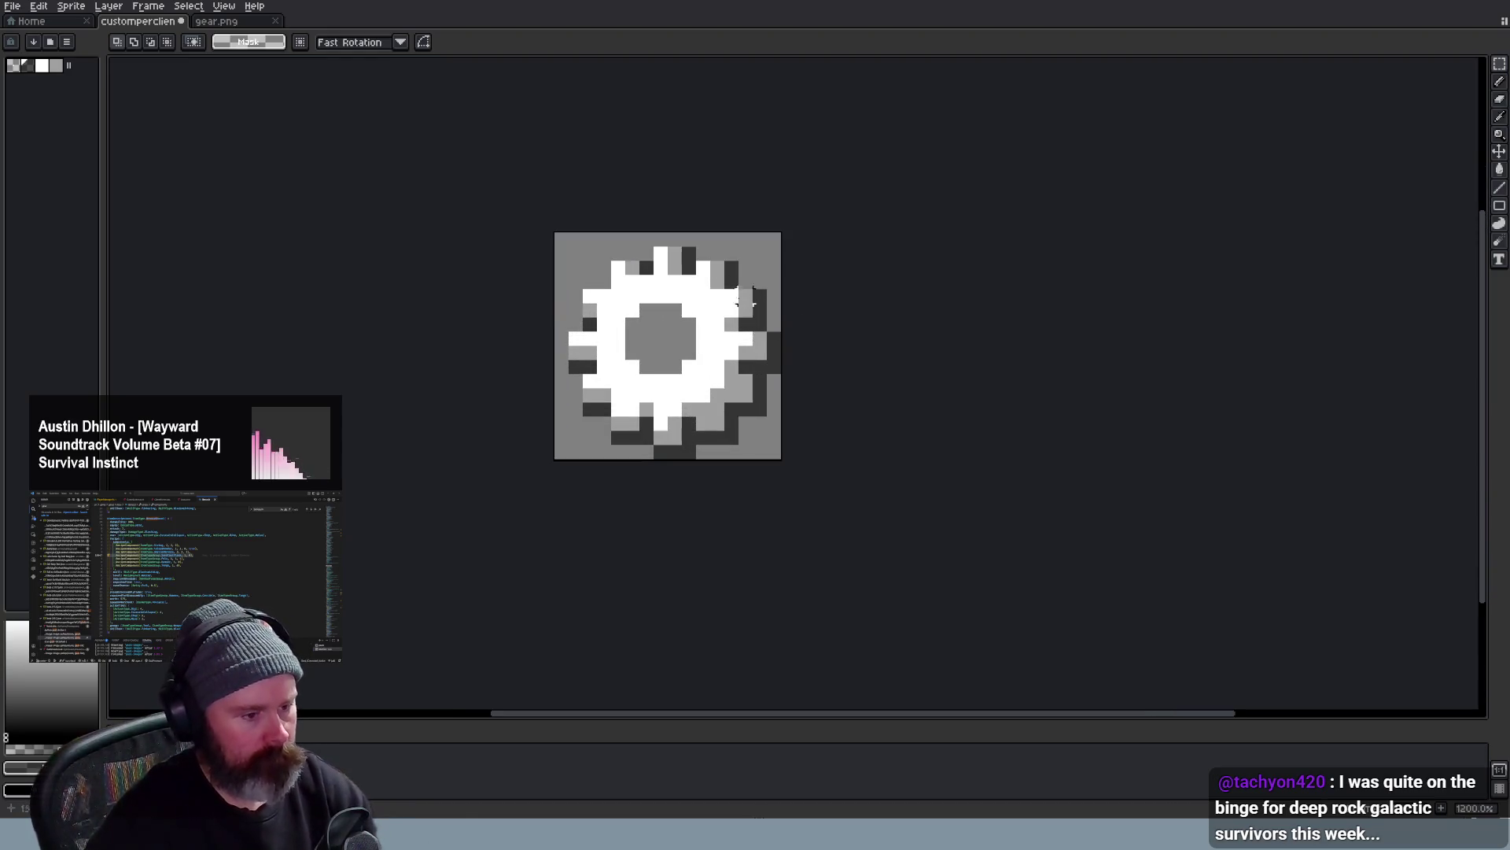
pyautogui.scroll(-4, 748, 304)
pyautogui.scroll(4, 662, 262)
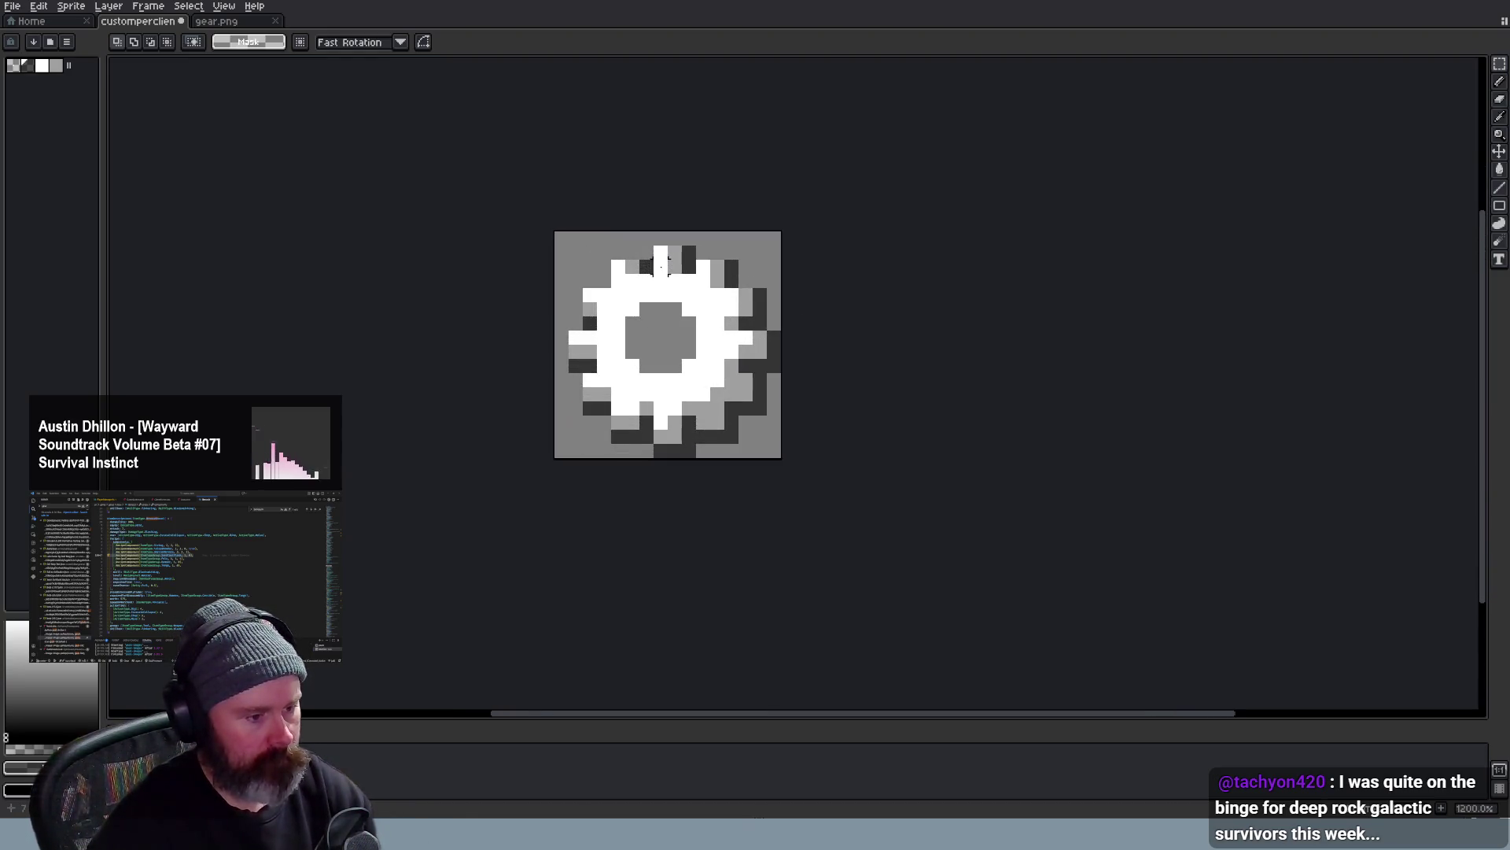
pyautogui.moveTo(555, 234); pyautogui.dragTo(814, 479)
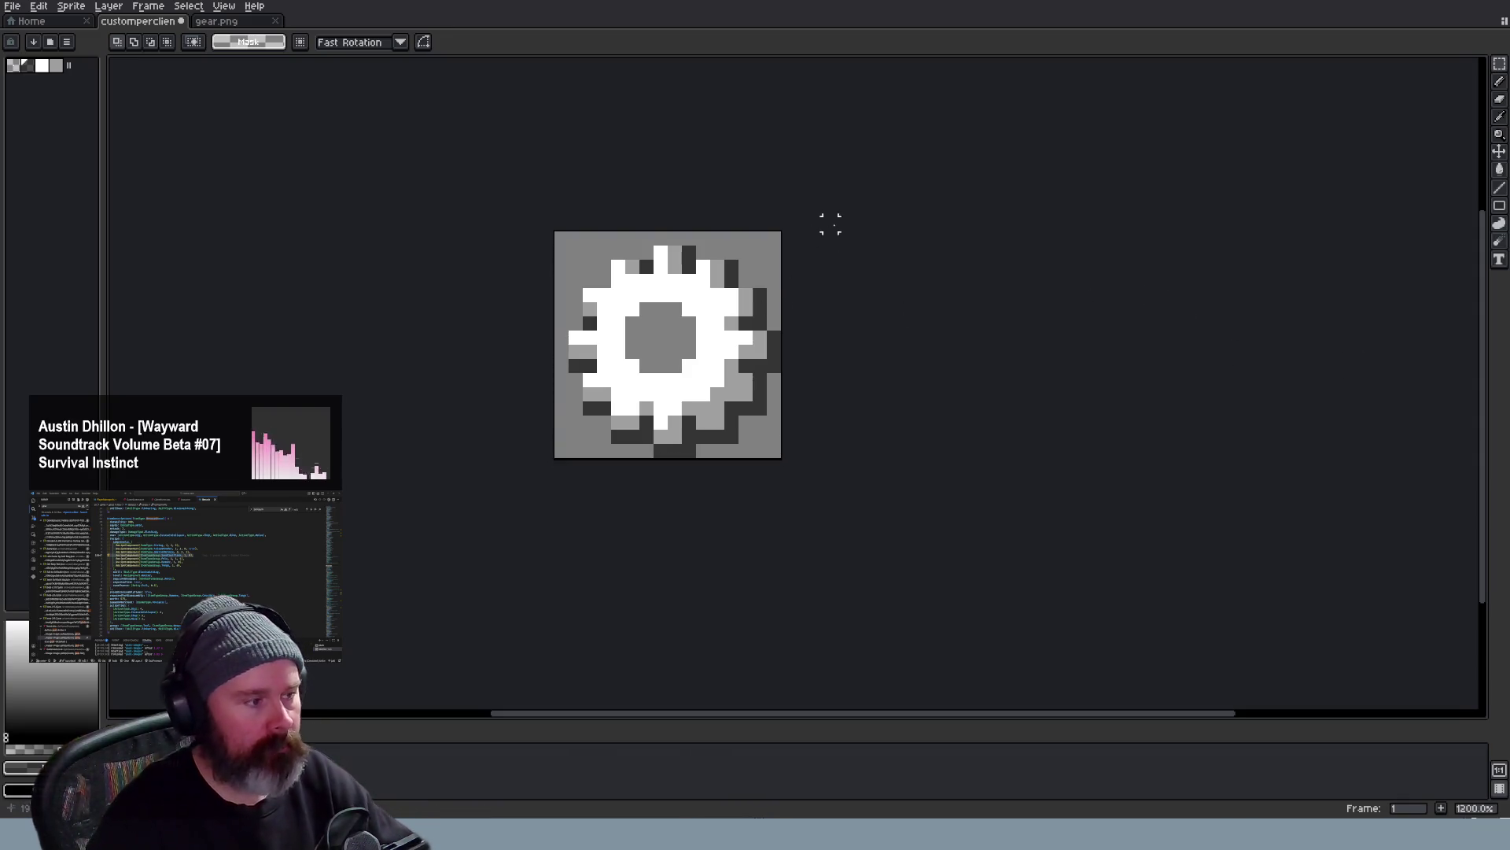
# Cut the gear away and paste the copied checkmark onto the empty icon canvas
pyautogui.hotkey('ctrl', 'x')
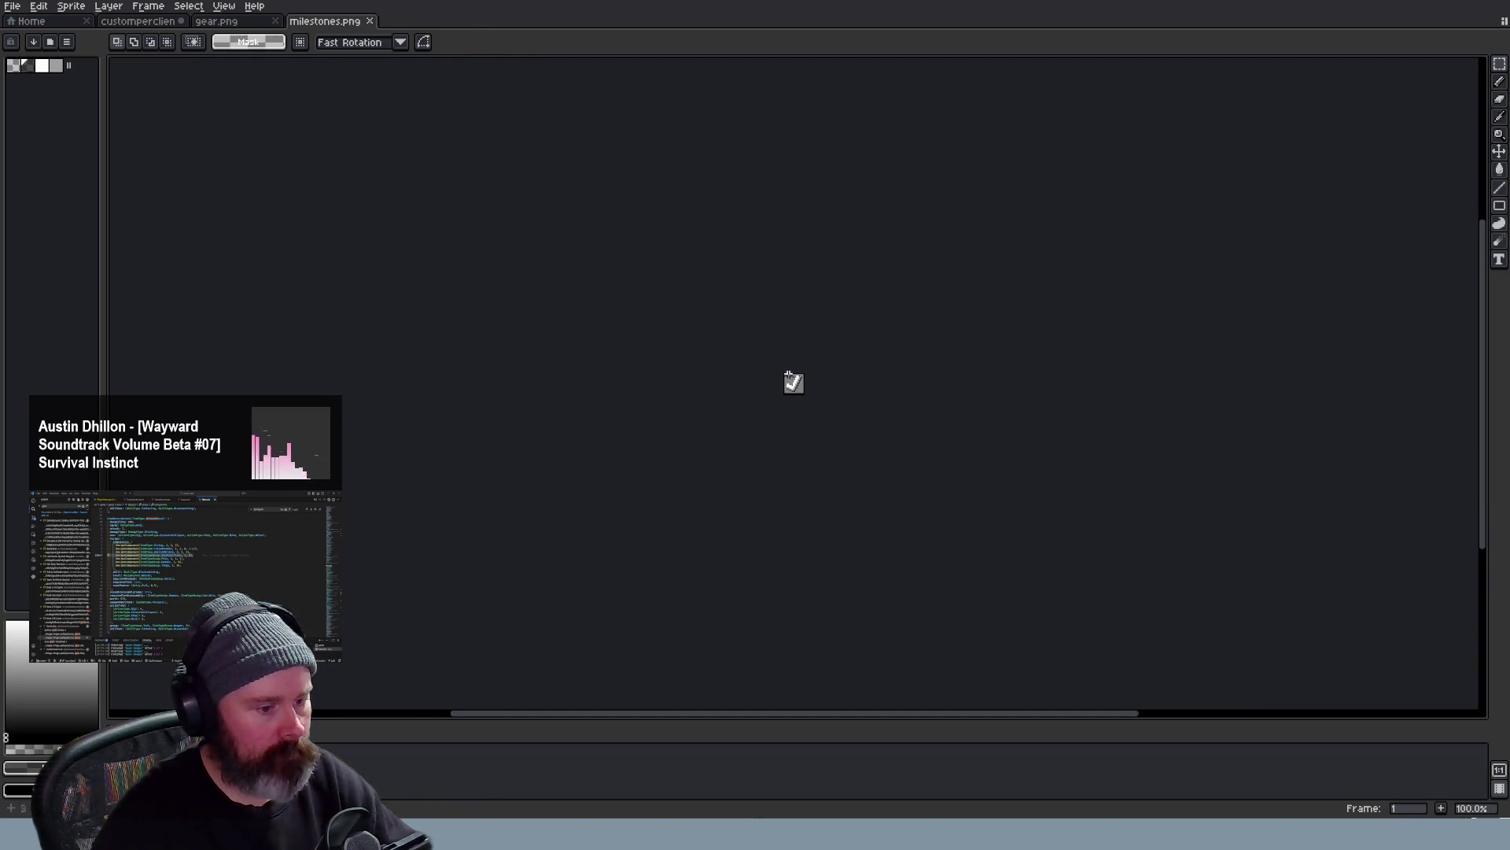
pyautogui.hotkey('ctrl', 'a')
pyautogui.hotkey('ctrl', 'c')
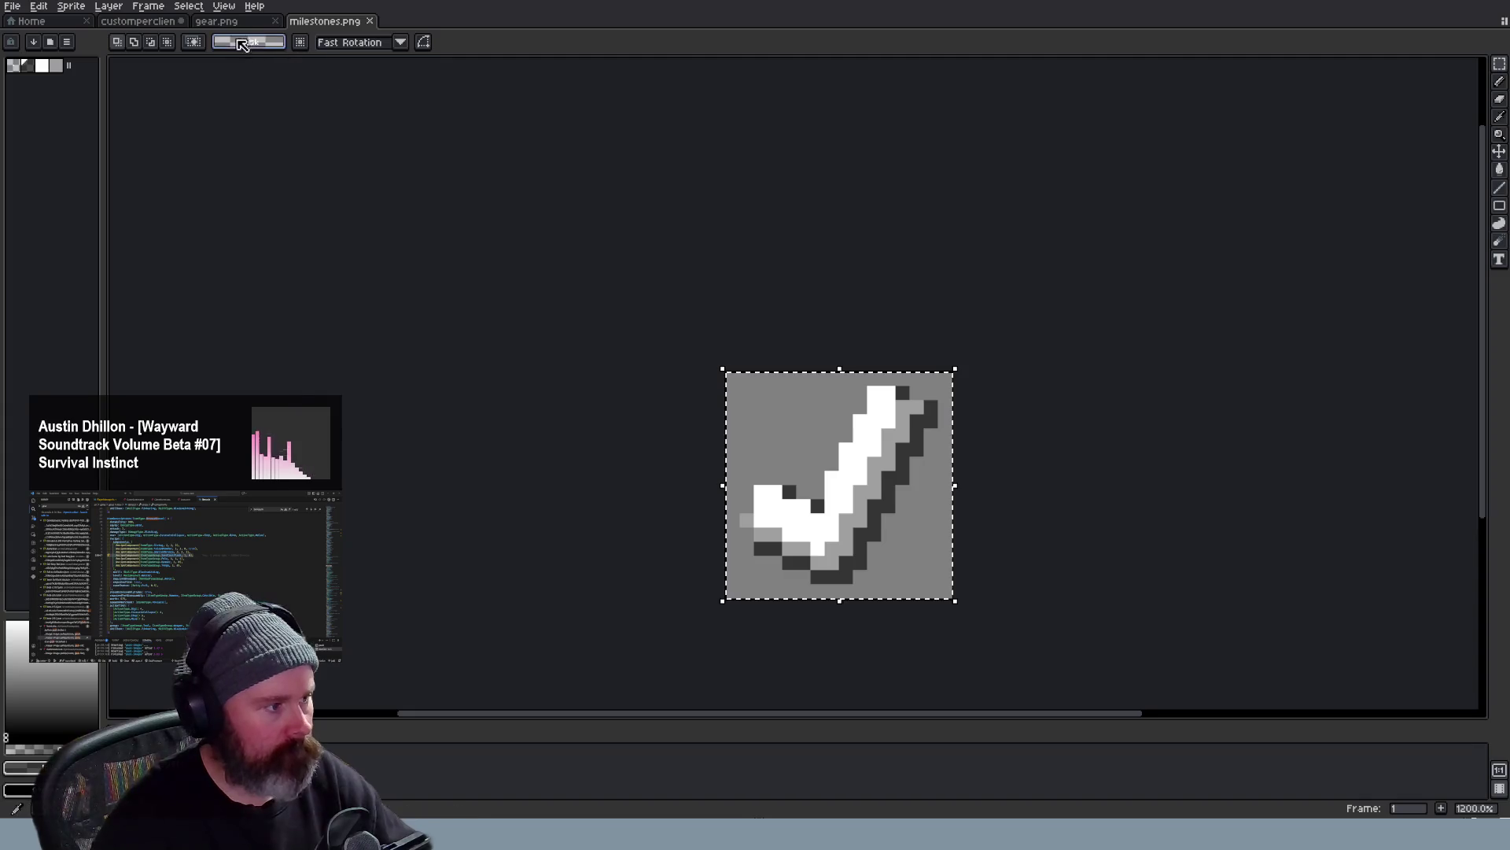
pyautogui.click(215, 19)
pyautogui.click(140, 21)
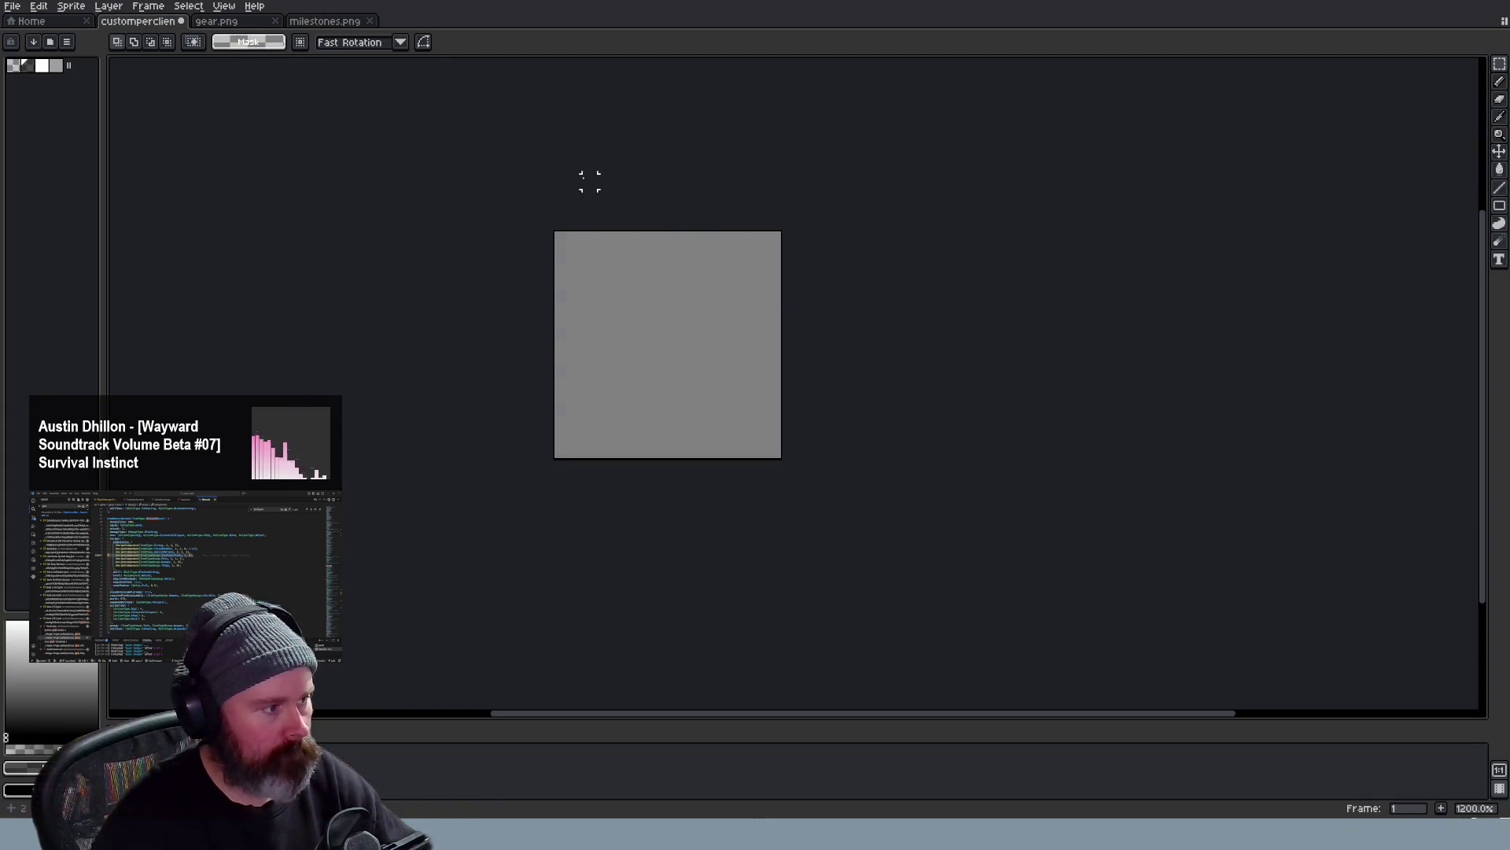
pyautogui.hotkey('ctrl', 'v')
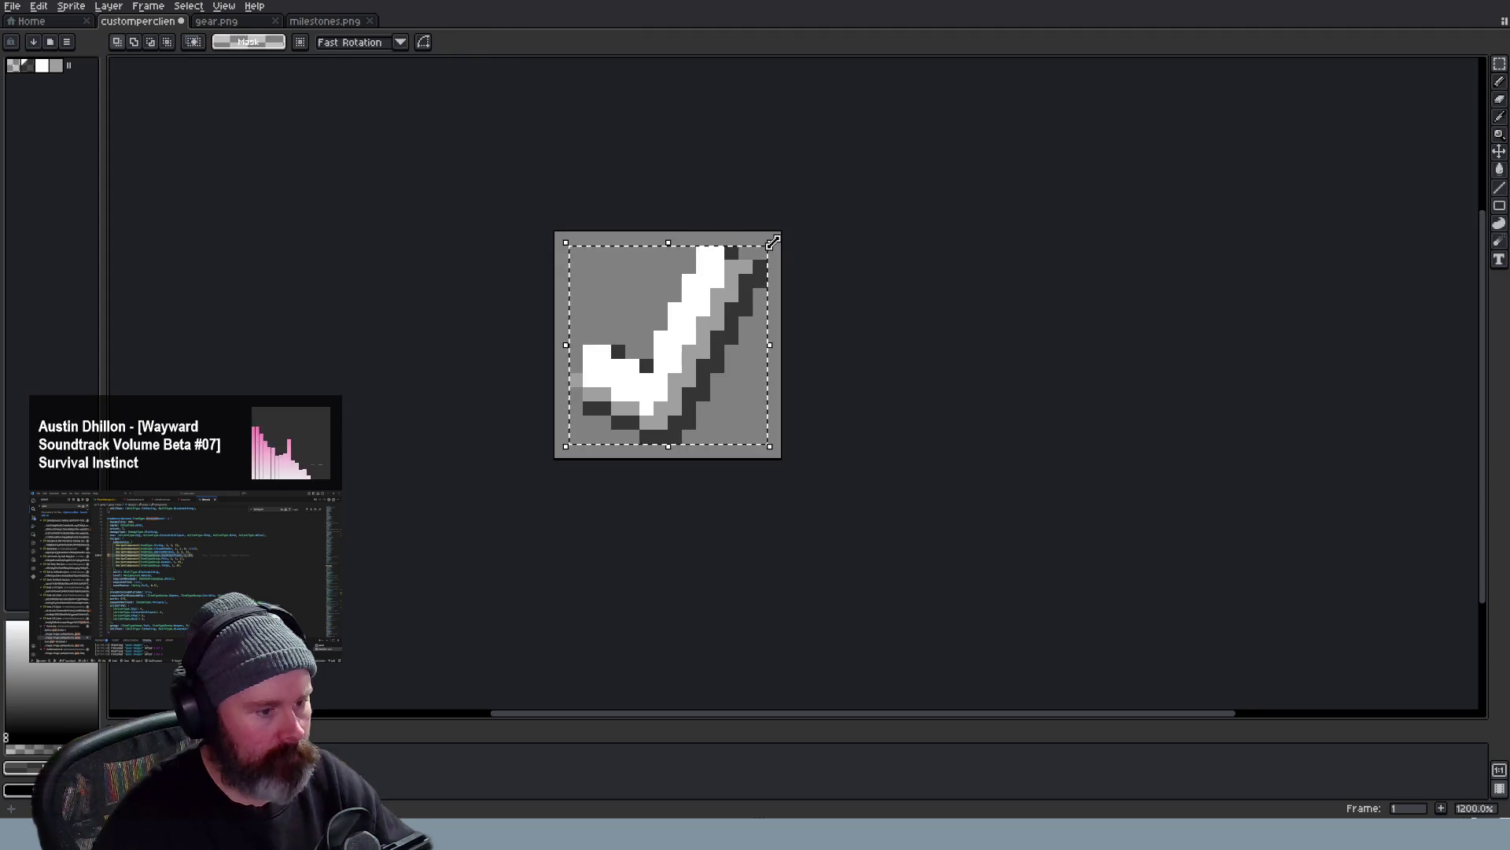
# Scale the checkmark down with the RotSprite algorithm and apply the transform
pyautogui.moveTo(776, 243)
pyautogui.mouseDown()
pyautogui.moveTo(714, 289)
pyautogui.moveTo(725, 297)
pyautogui.mouseUp()
pyautogui.click(887, 323)
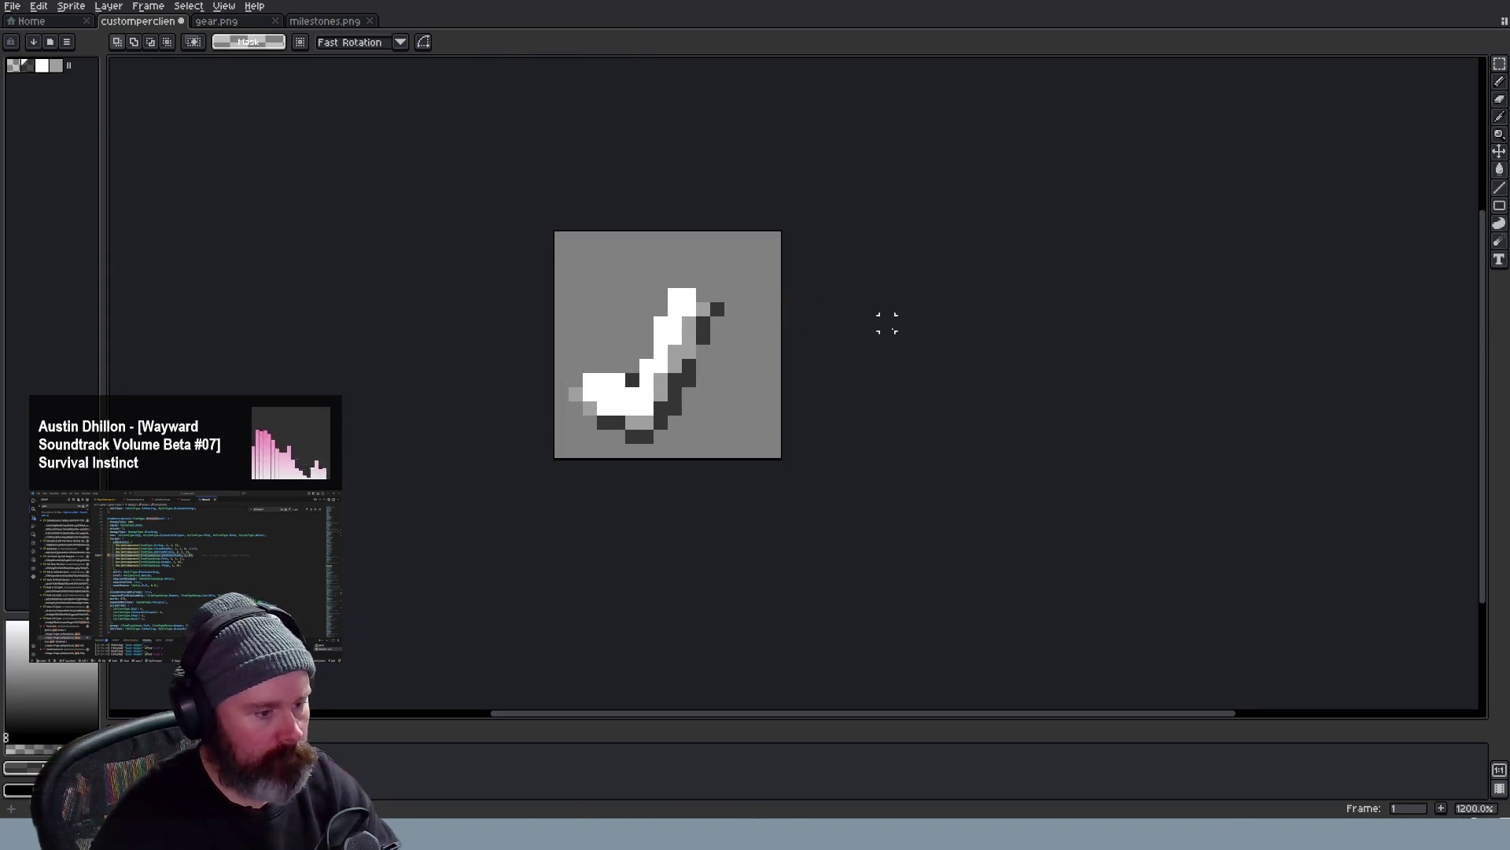
pyautogui.hotkey('ctrl', 'z')
pyautogui.hotkey('ctrl', 'z')
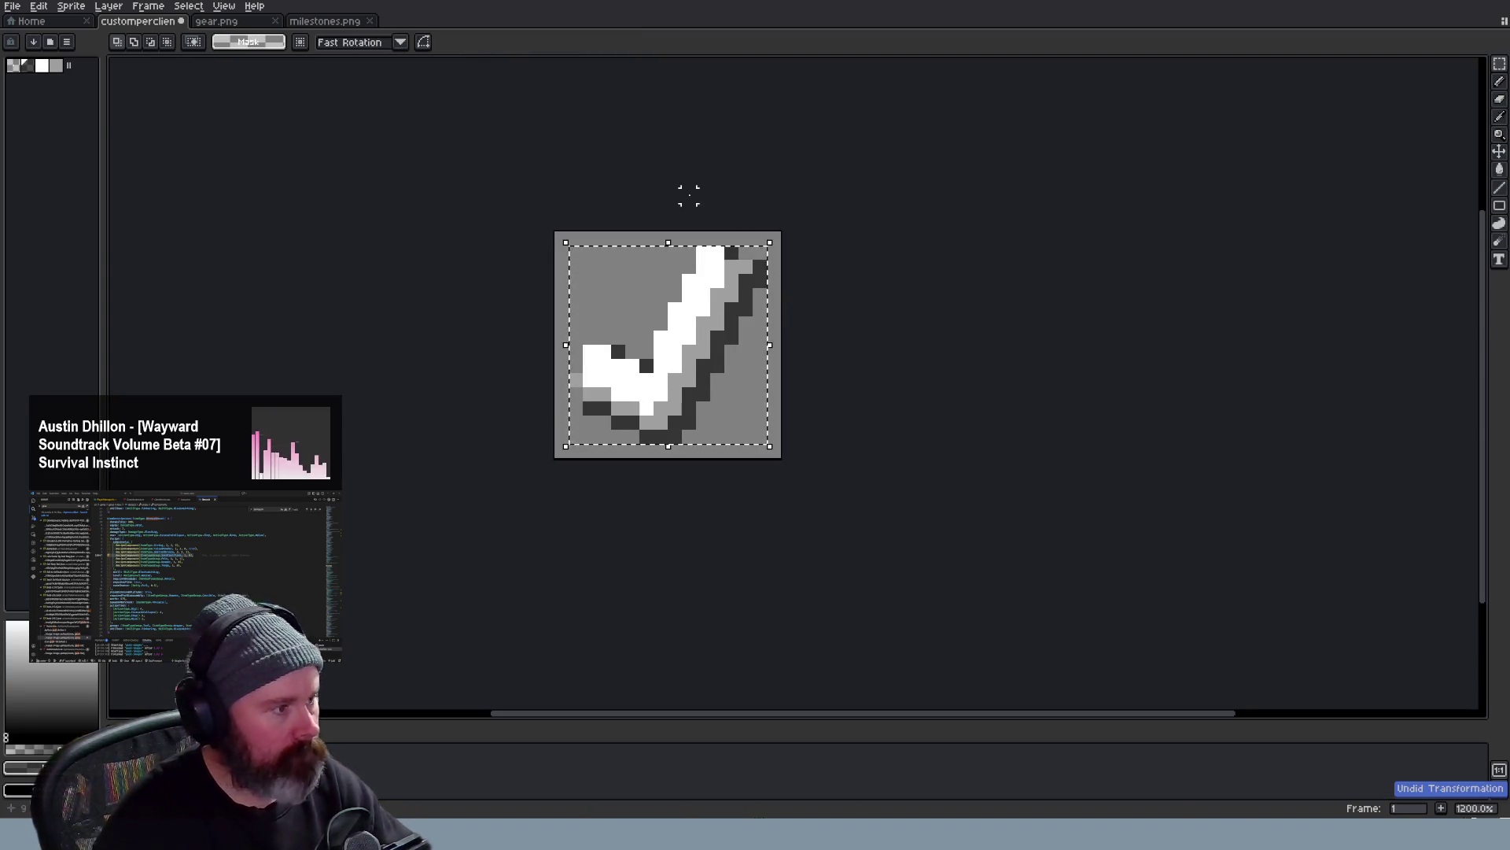
pyautogui.click(401, 42)
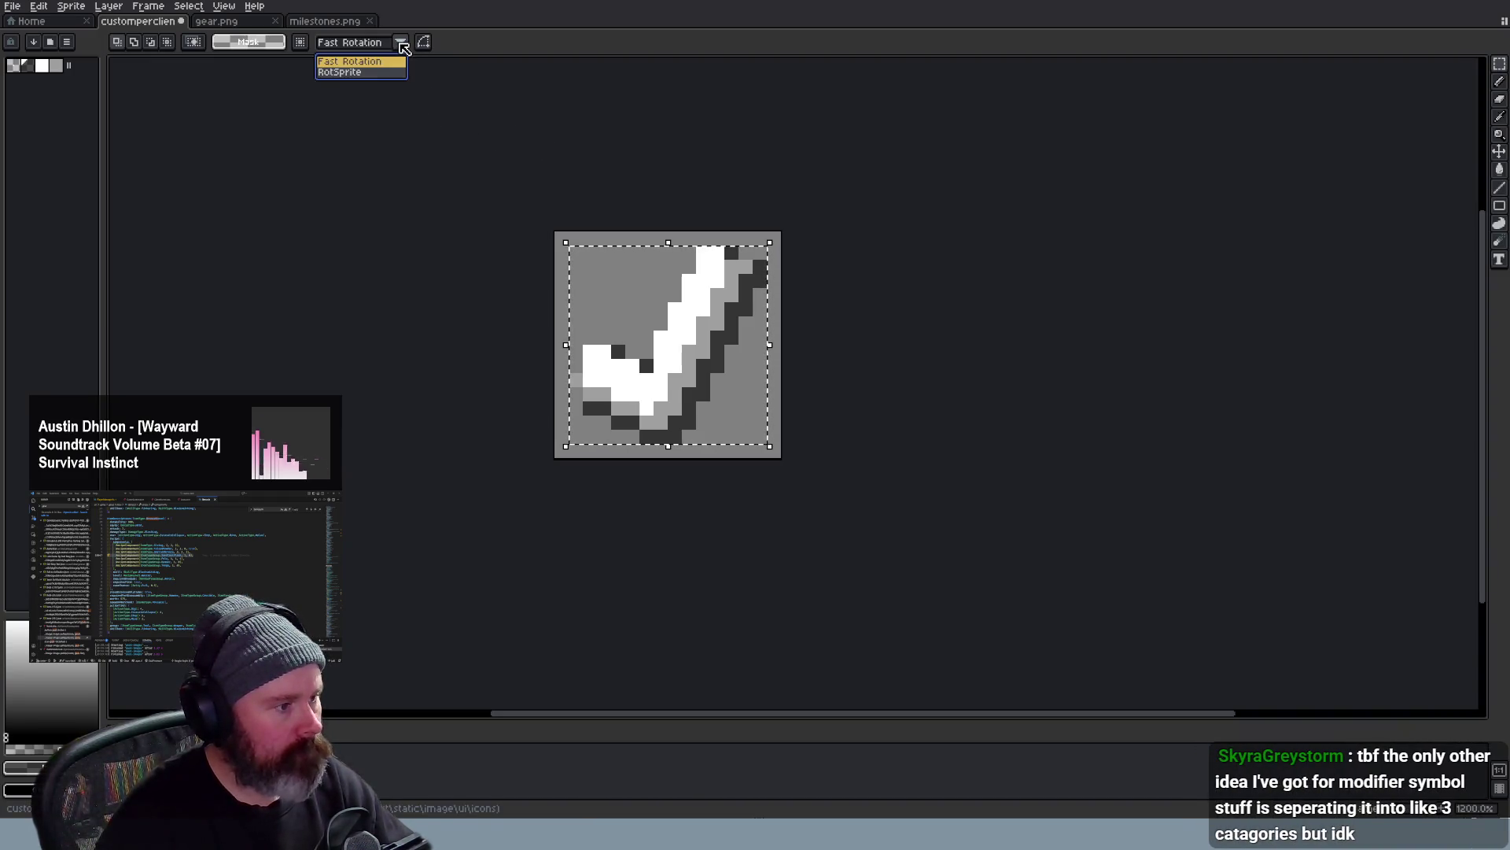
pyautogui.click(343, 72)
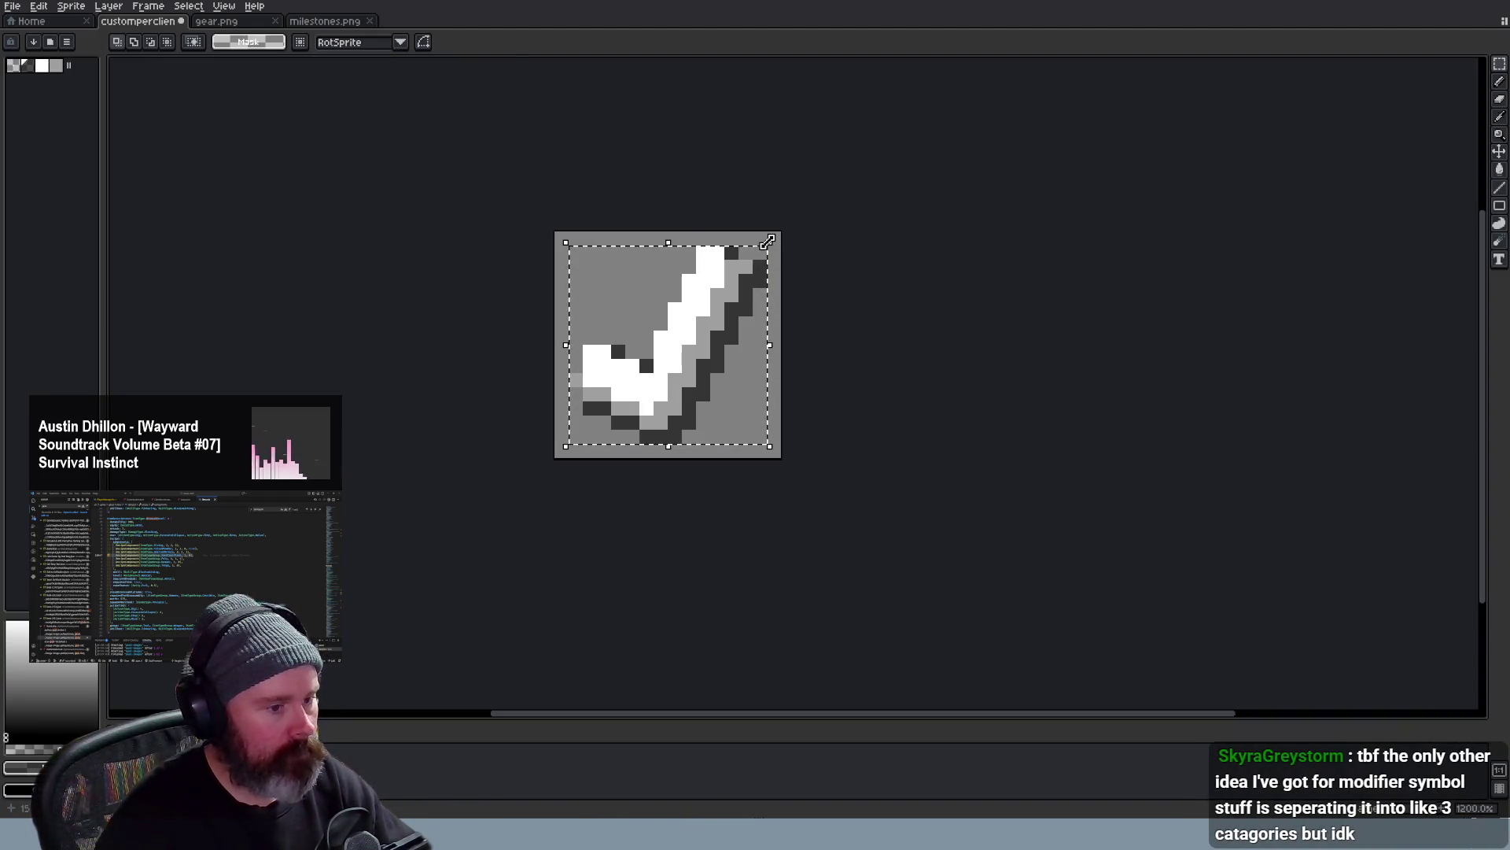
pyautogui.moveTo(769, 244)
pyautogui.mouseDown()
pyautogui.moveTo(702, 315)
pyautogui.moveTo(801, 257)
pyautogui.moveTo(757, 321)
pyautogui.moveTo(723, 274)
pyautogui.mouseUp()
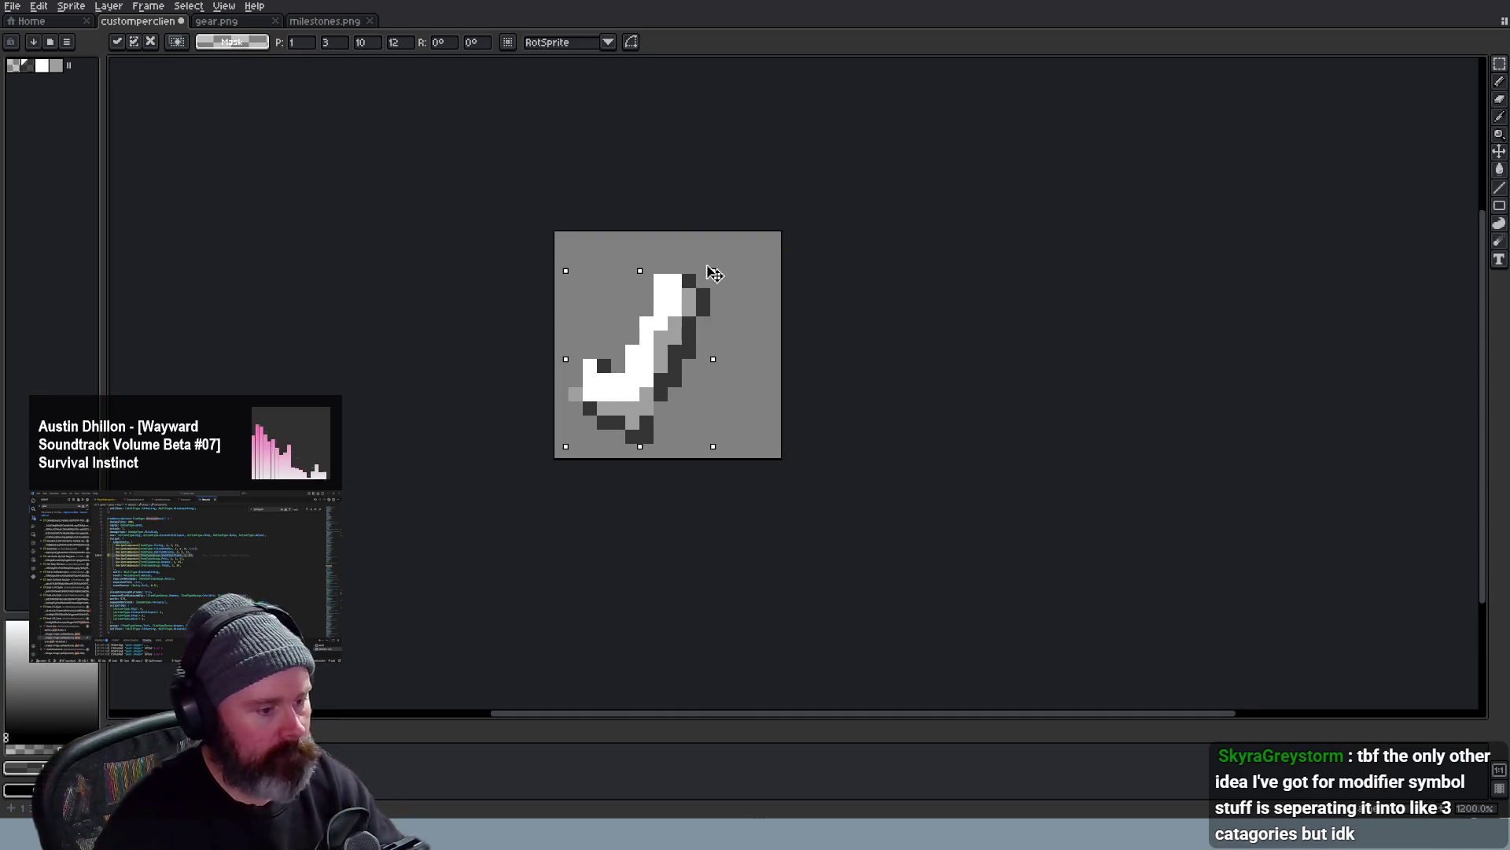
pyautogui.click(827, 284)
# Clear the checkmark, switch to the pencil and dock milestones.png beside the icon as reference
pyautogui.hotkey('ctrl', 'z')
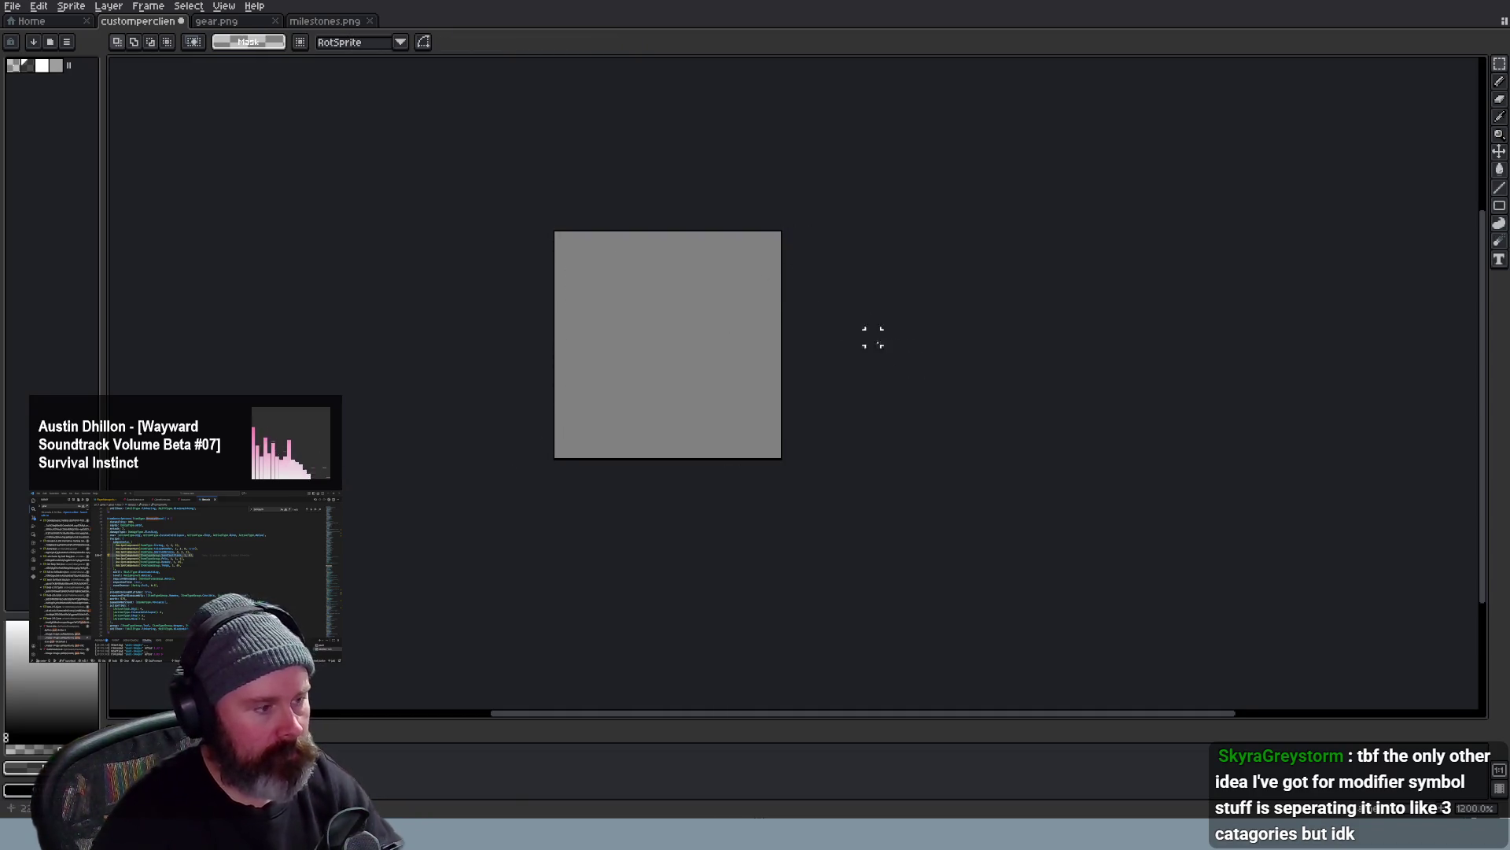
pyautogui.press('i')
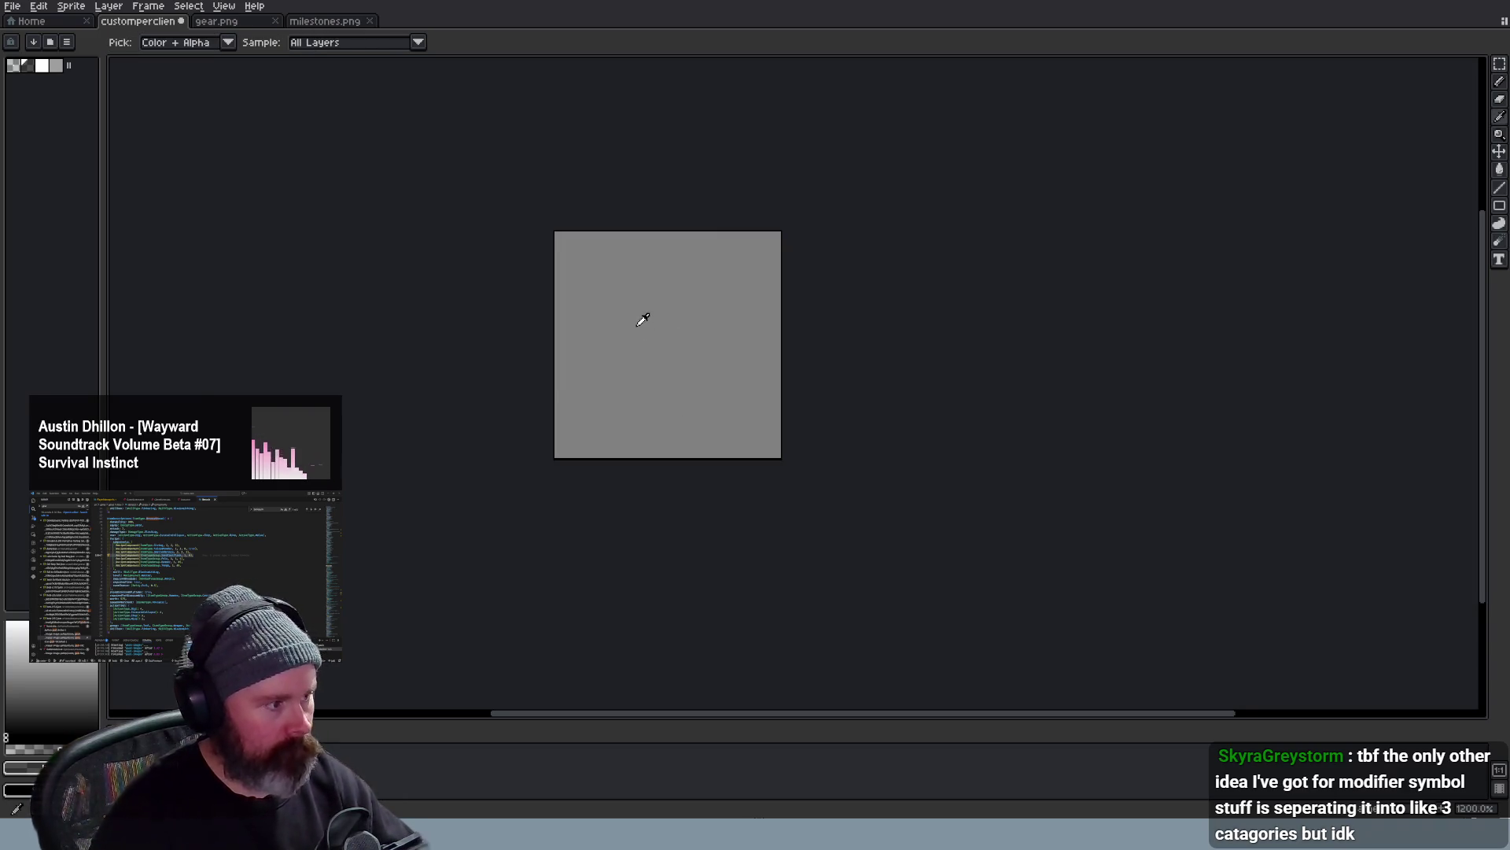
pyautogui.press('b')
pyautogui.scroll(1, 597, 382)
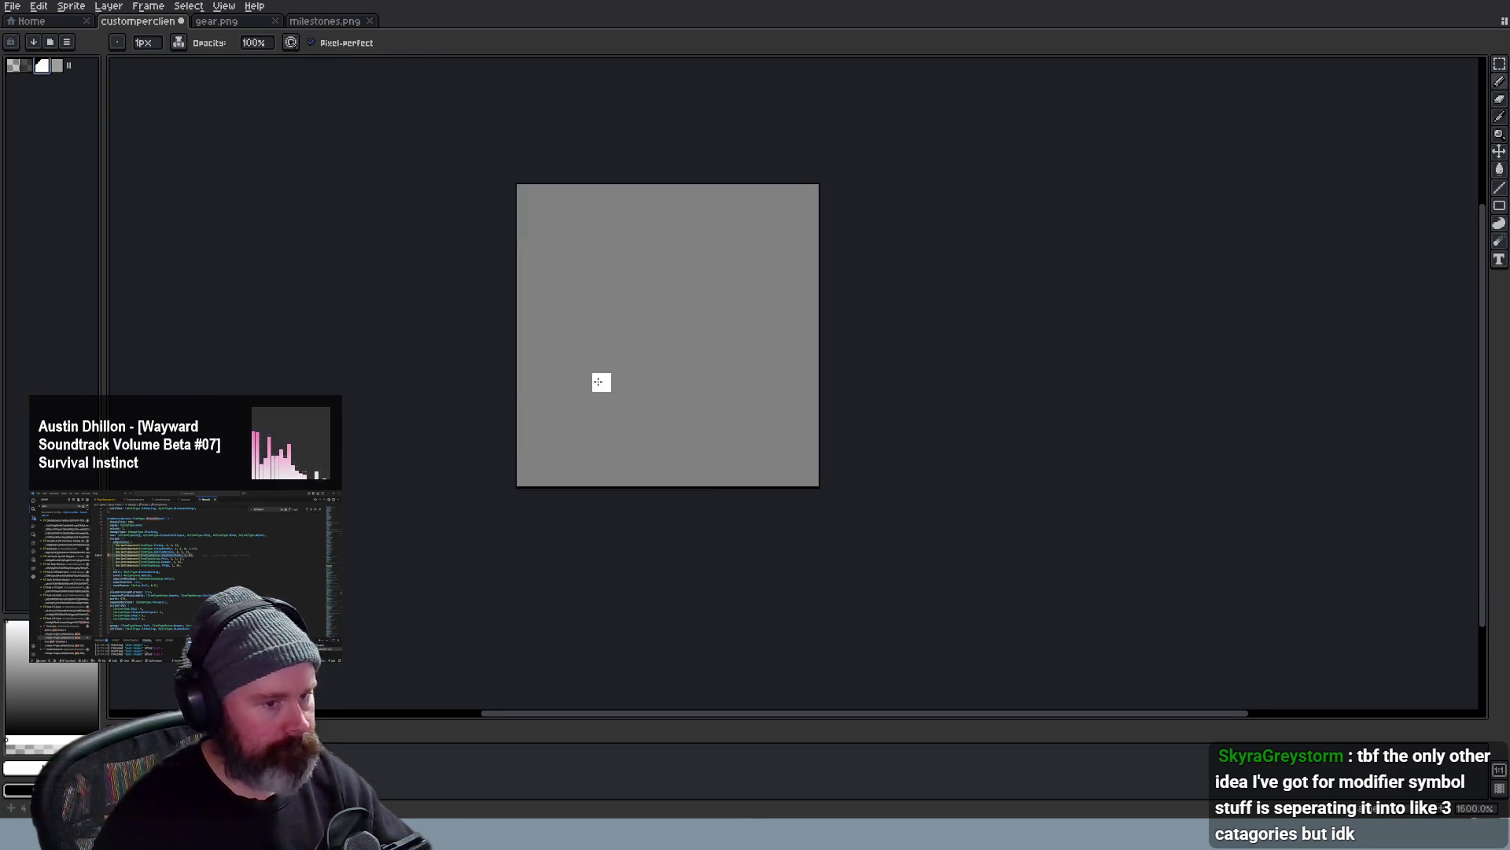
pyautogui.scroll(1, 597, 382)
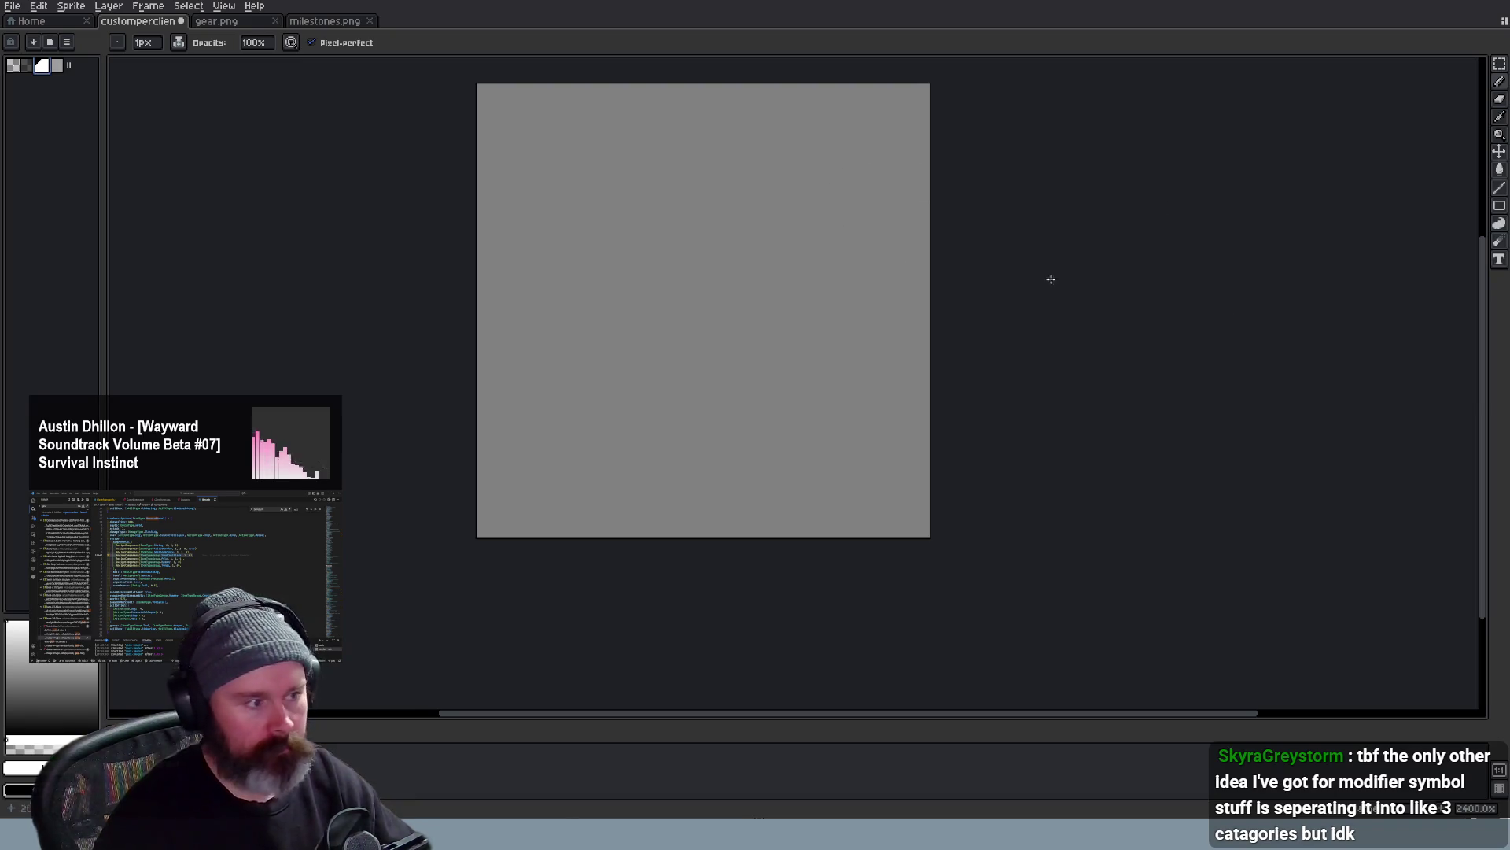
pyautogui.click(343, 21)
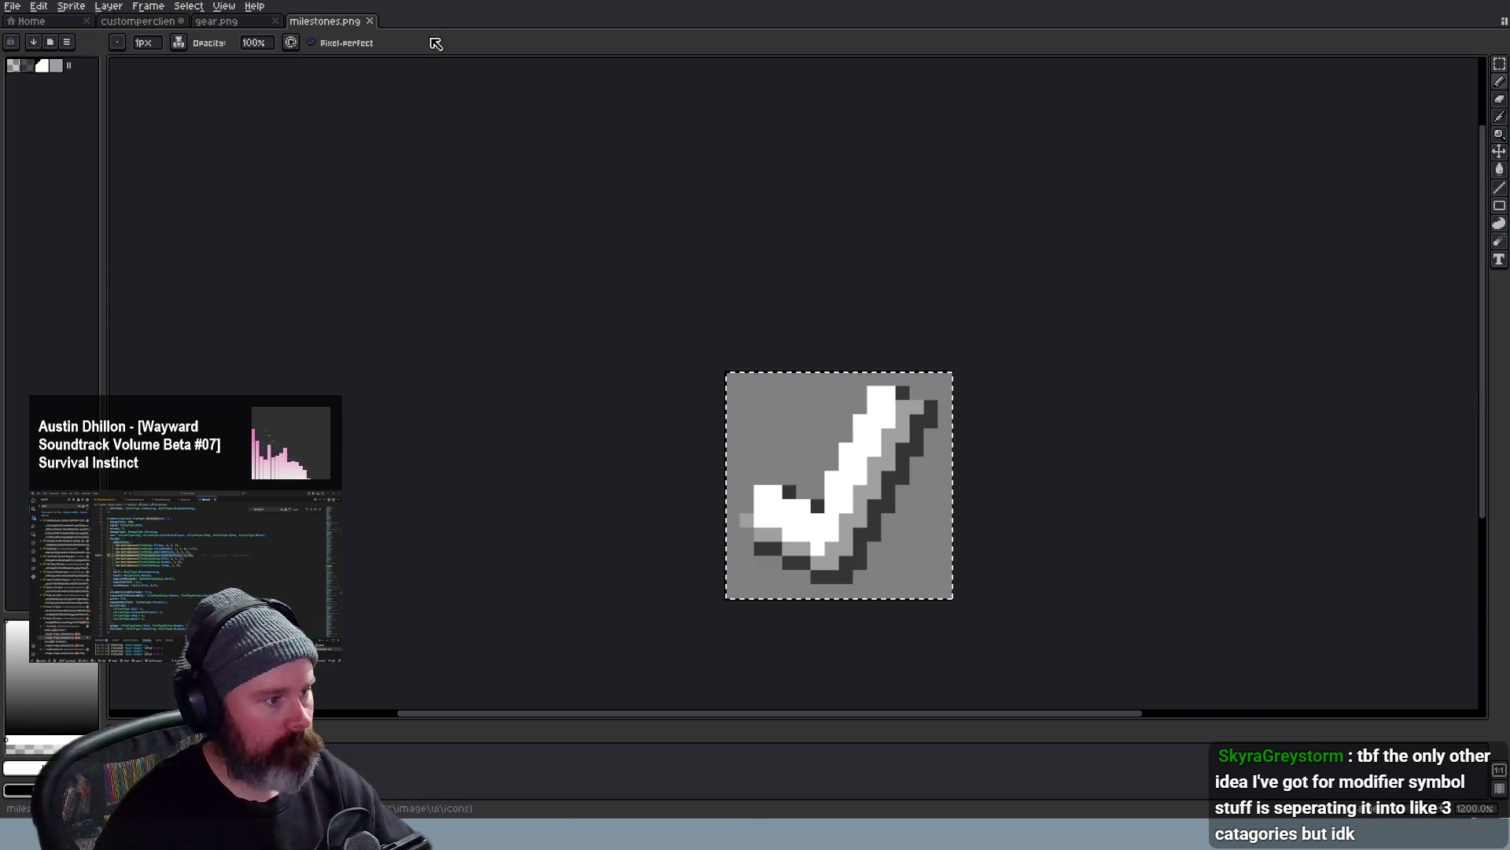
pyautogui.moveTo(313, 26); pyautogui.dragTo(1484, 374)
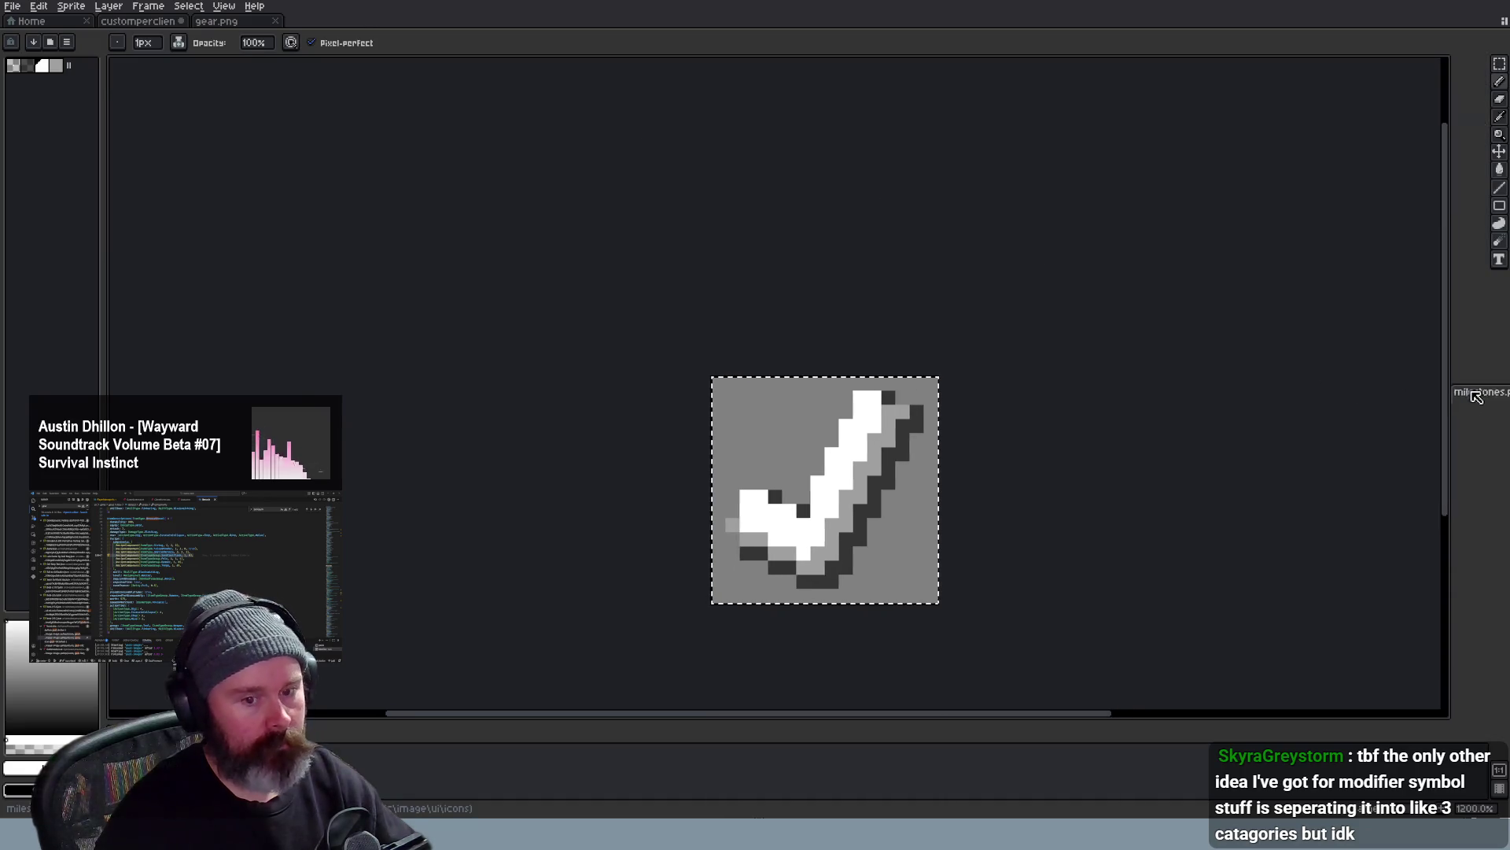
pyautogui.scroll(1, 1328, 496)
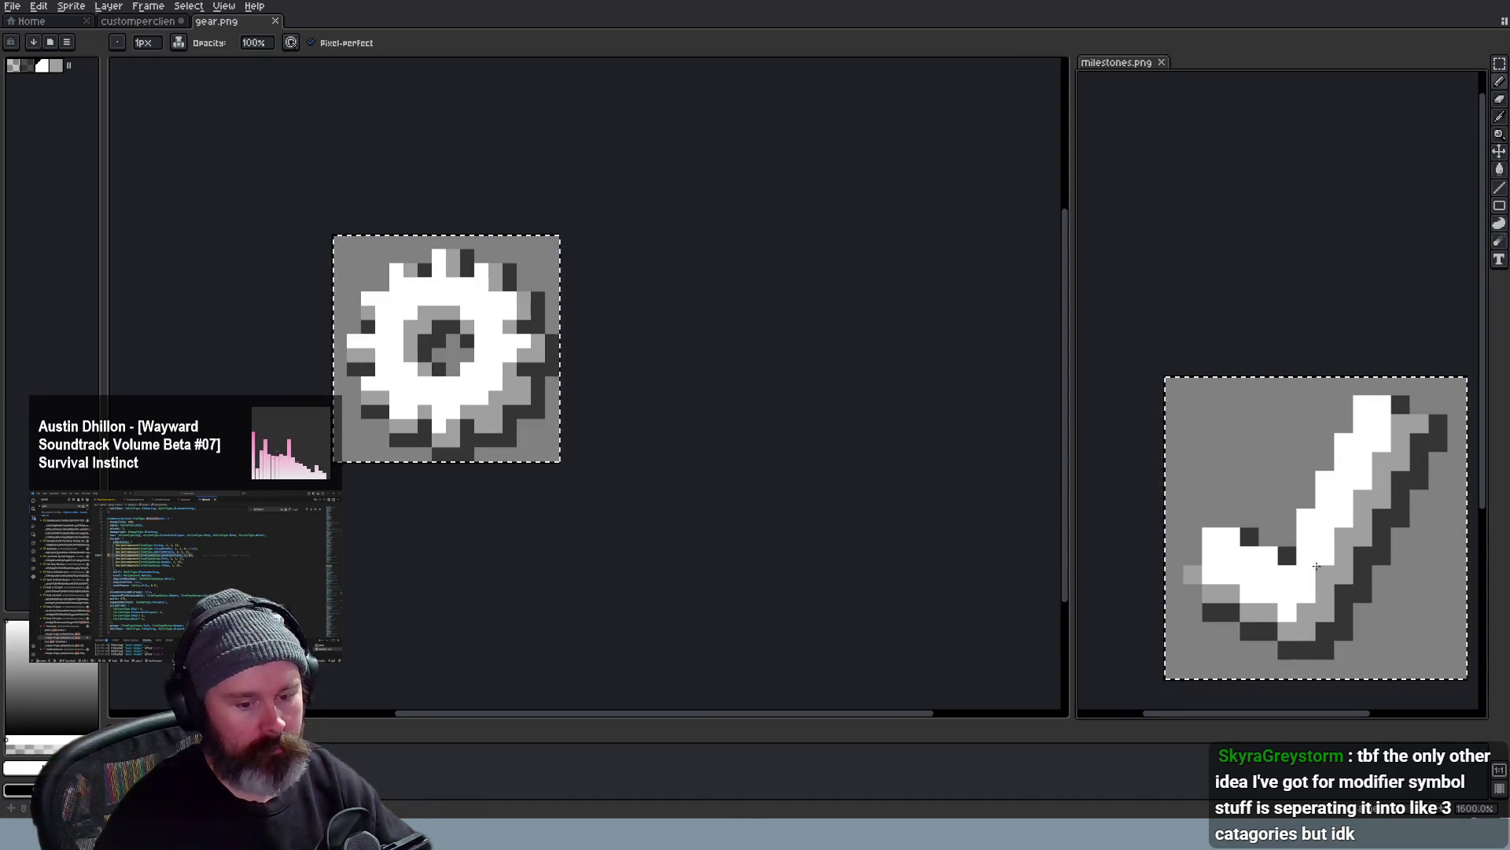
pyautogui.scroll(-2, 1328, 531)
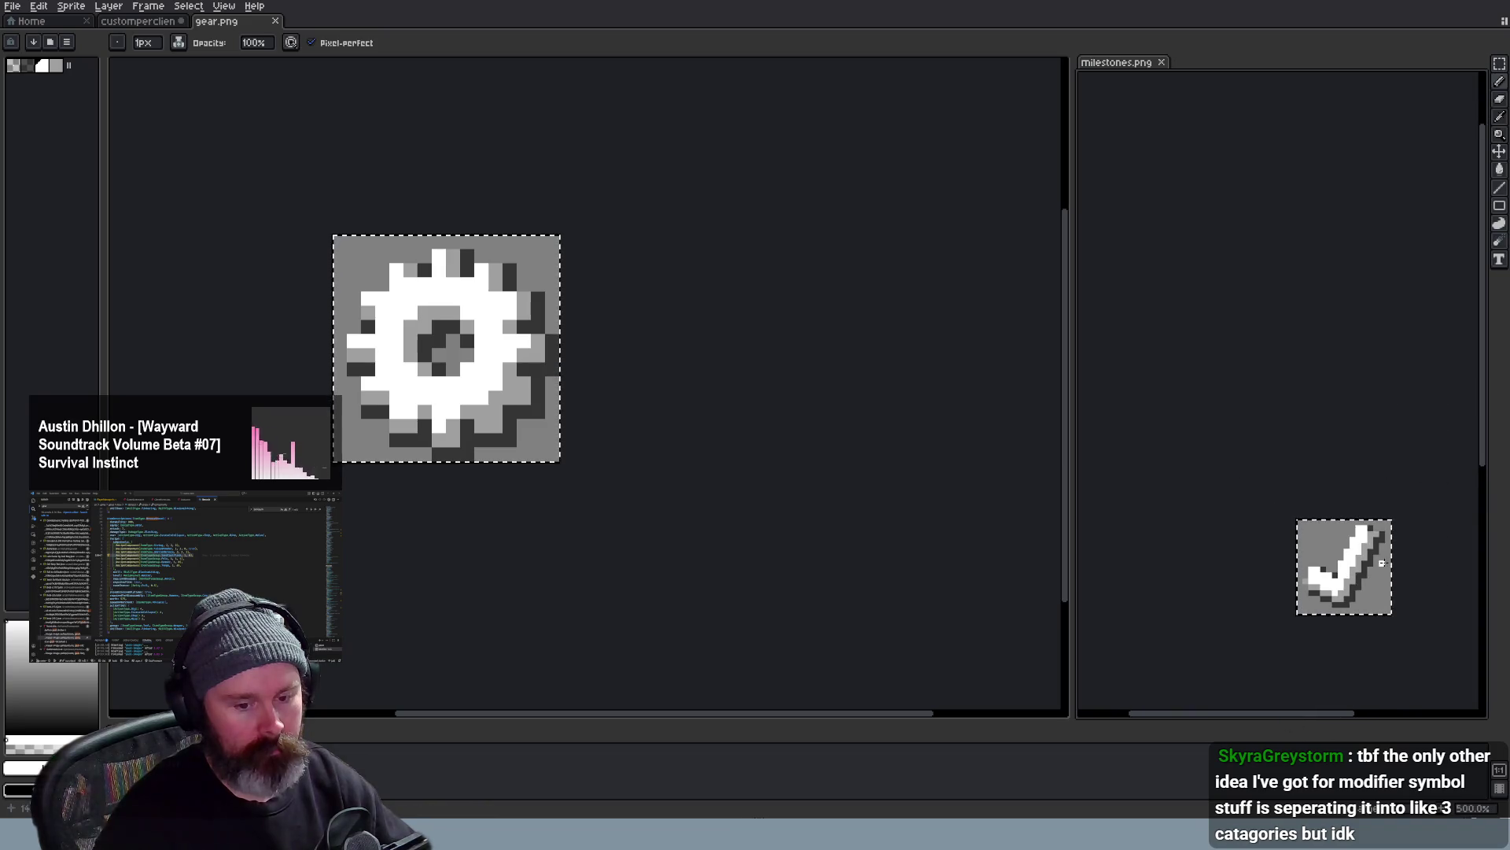
pyautogui.scroll(1, 1327, 531)
pyautogui.moveTo(1488, 459); pyautogui.dragTo(1487, 295)
pyautogui.scroll(1, 637, 236)
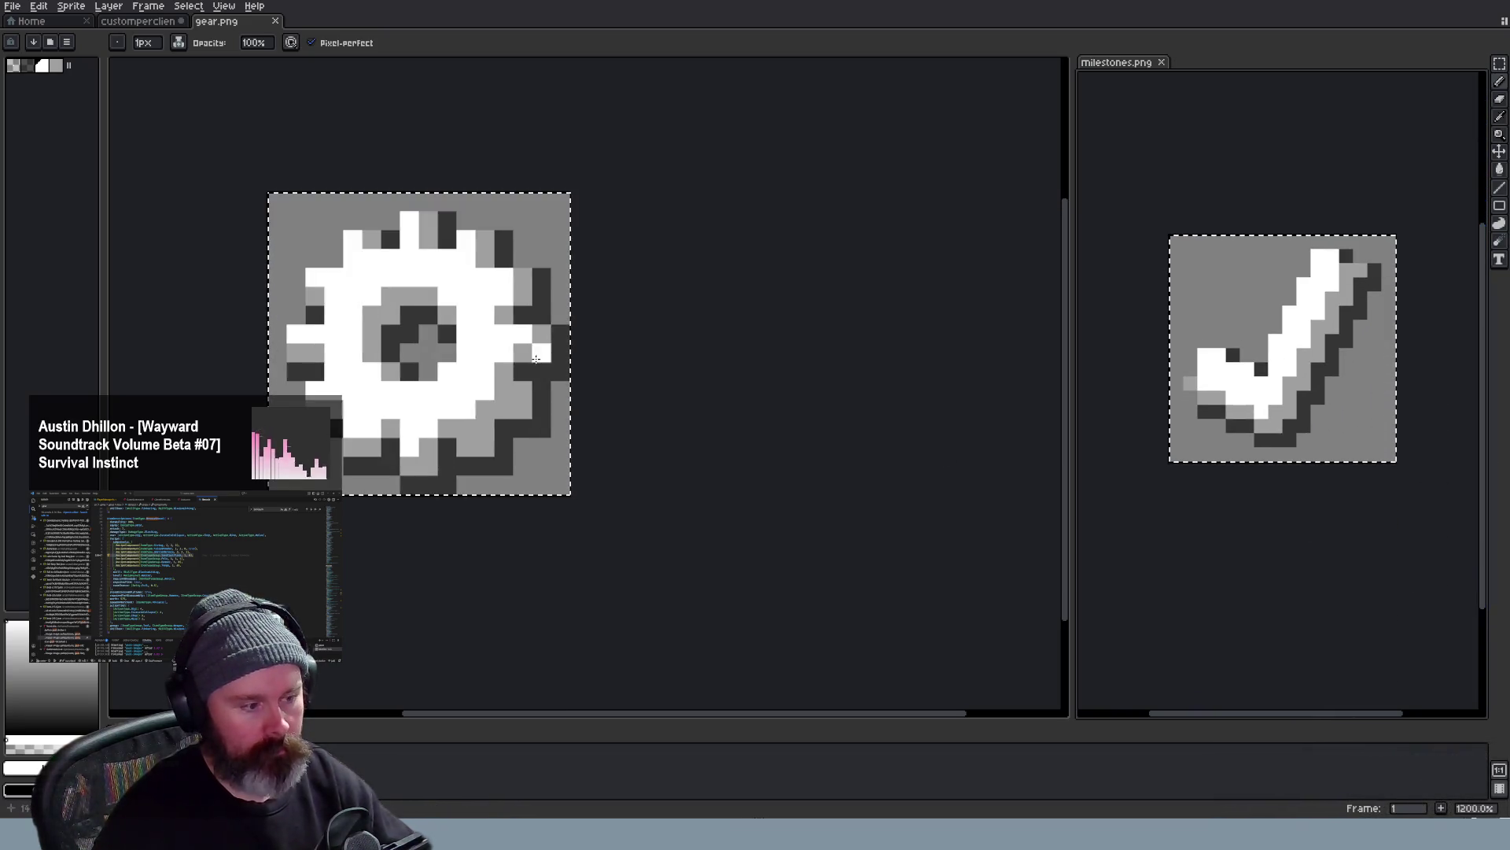
pyautogui.scroll(-1, 637, 209)
# Start the white checkmark's left end and short base stroke, undoing stray pixels
pyautogui.hotkey('ctrl', 'Tab')
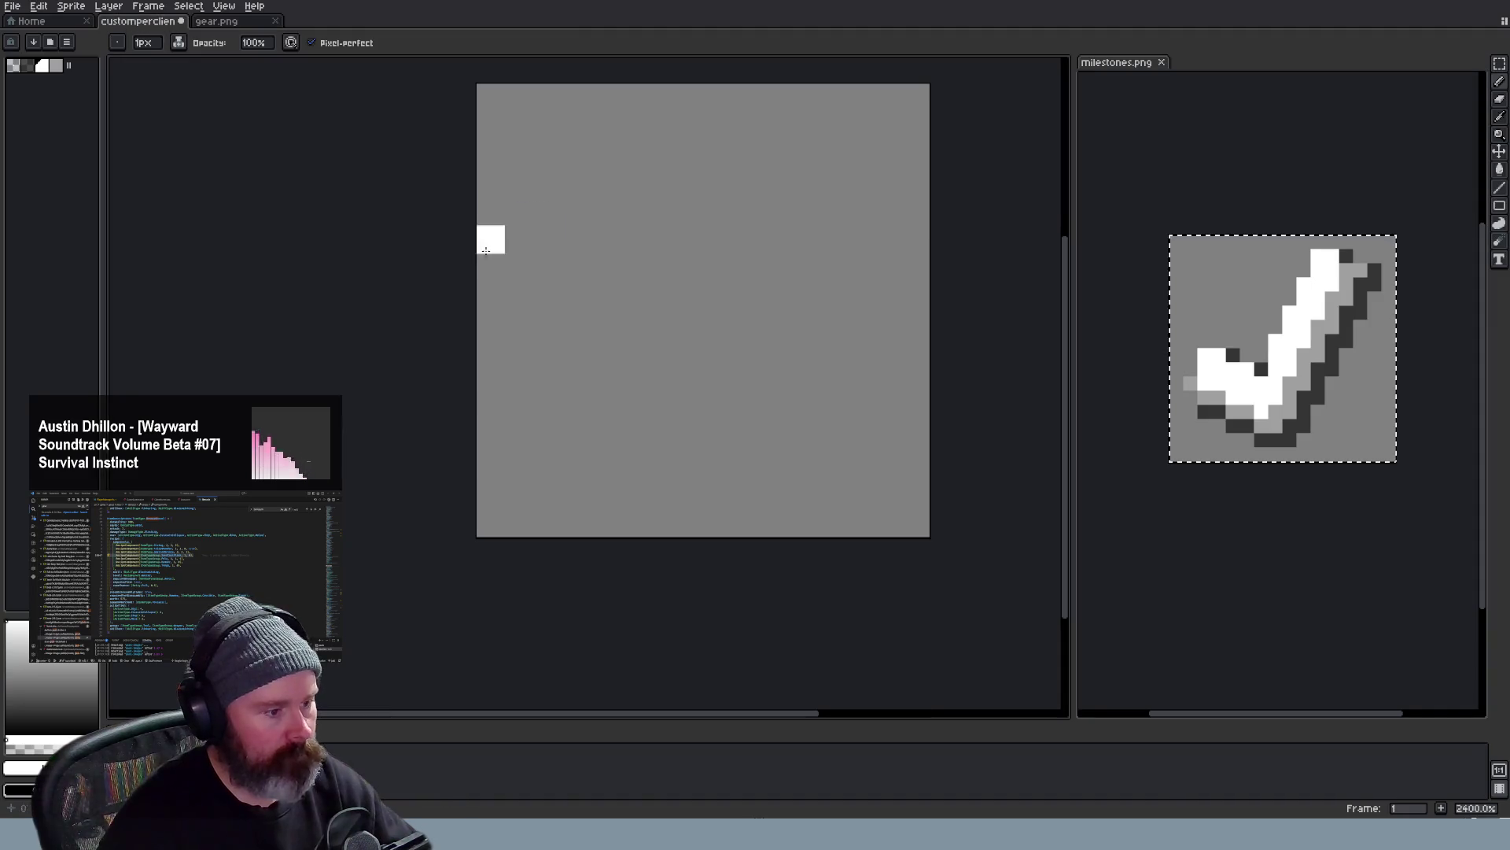
pyautogui.scroll(-1, 732, 354)
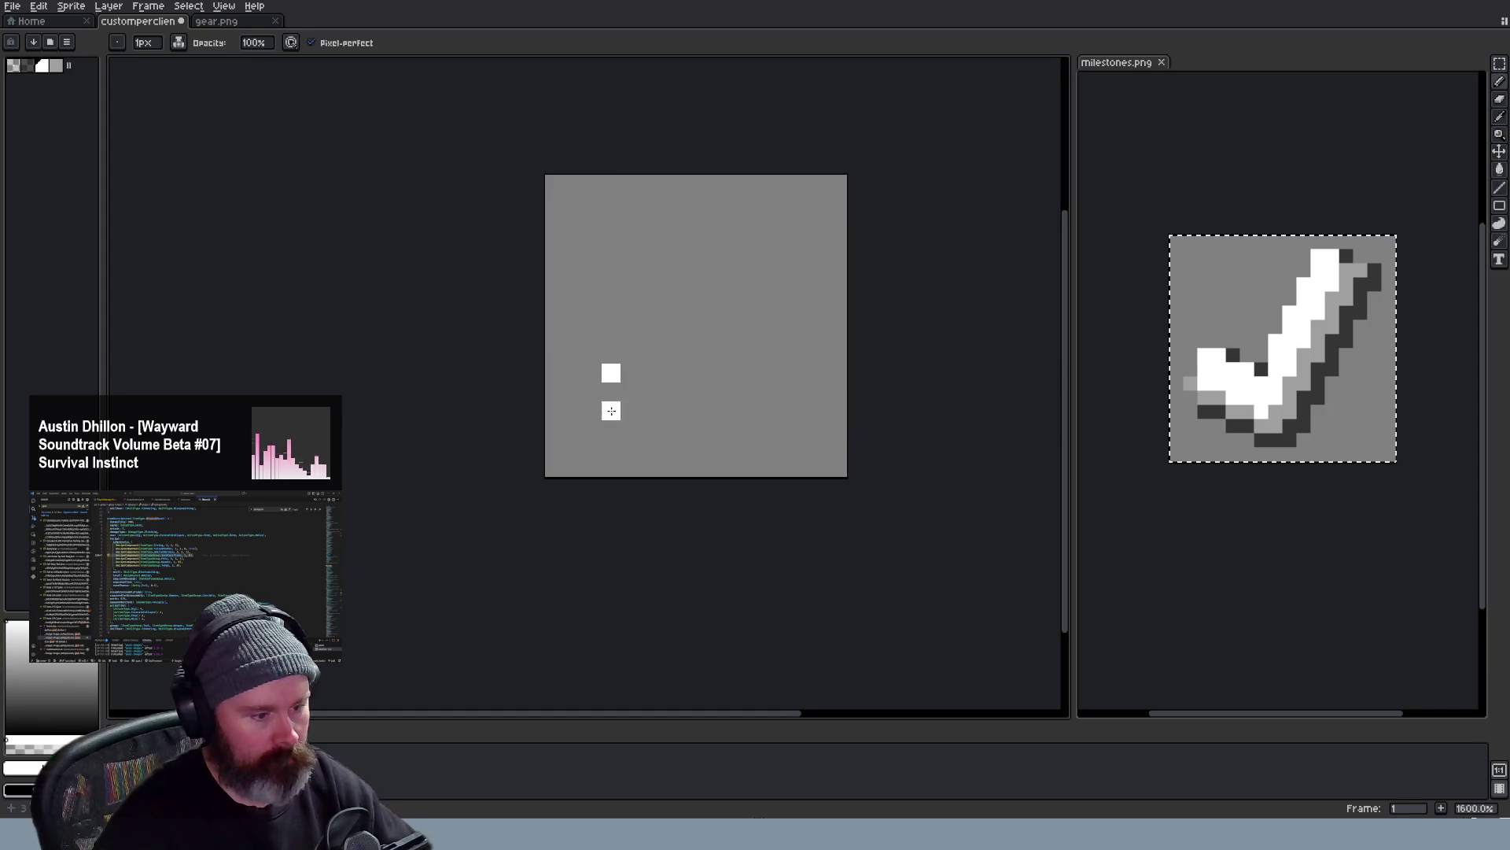
pyautogui.hotkey('ctrl', 'z')
pyautogui.click(591, 393)
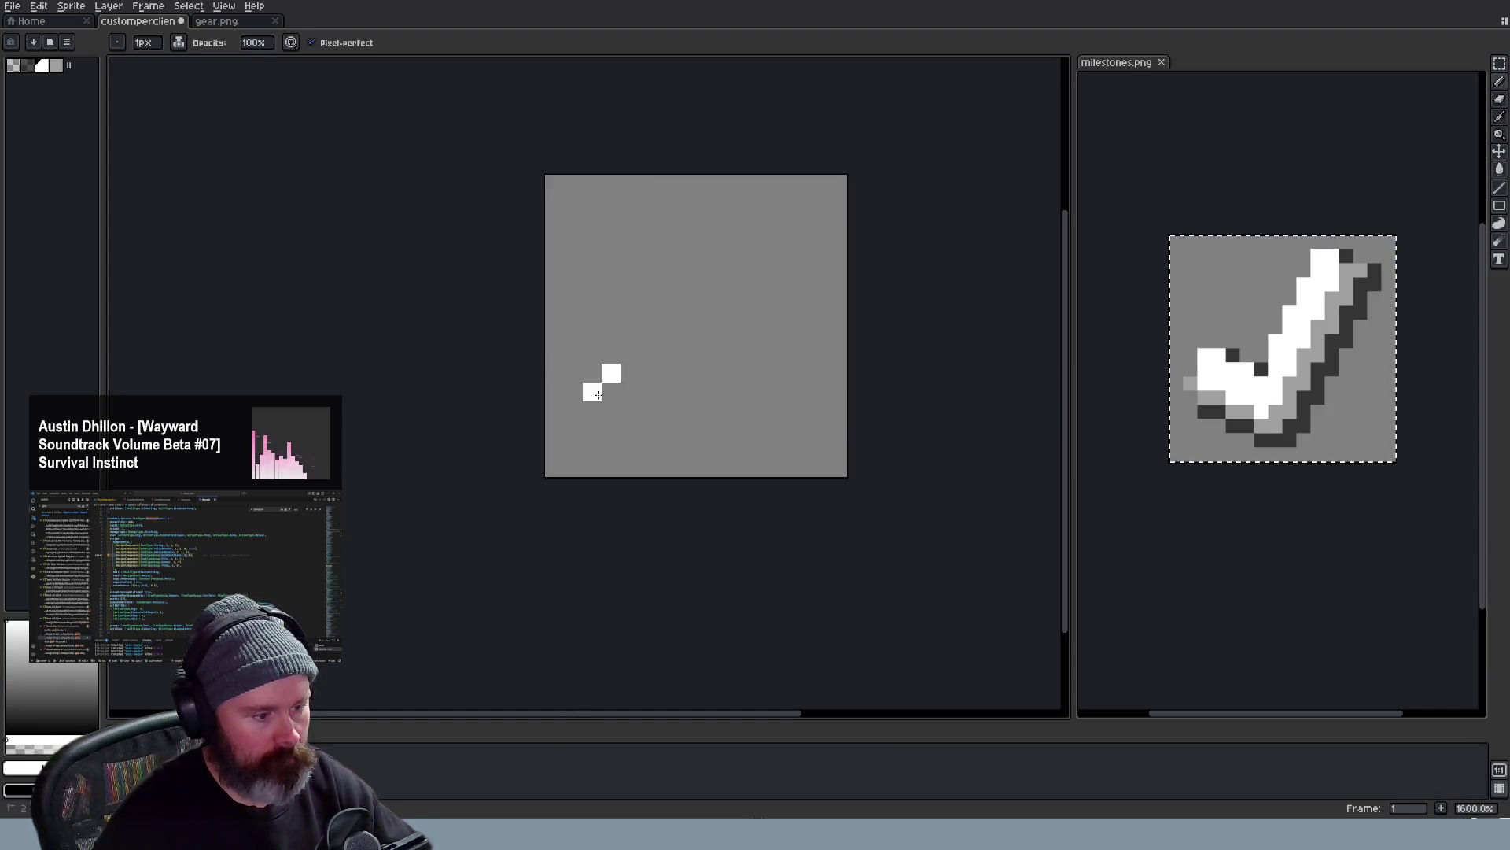
pyautogui.hotkey('ctrl', 'z')
pyautogui.click(610, 393)
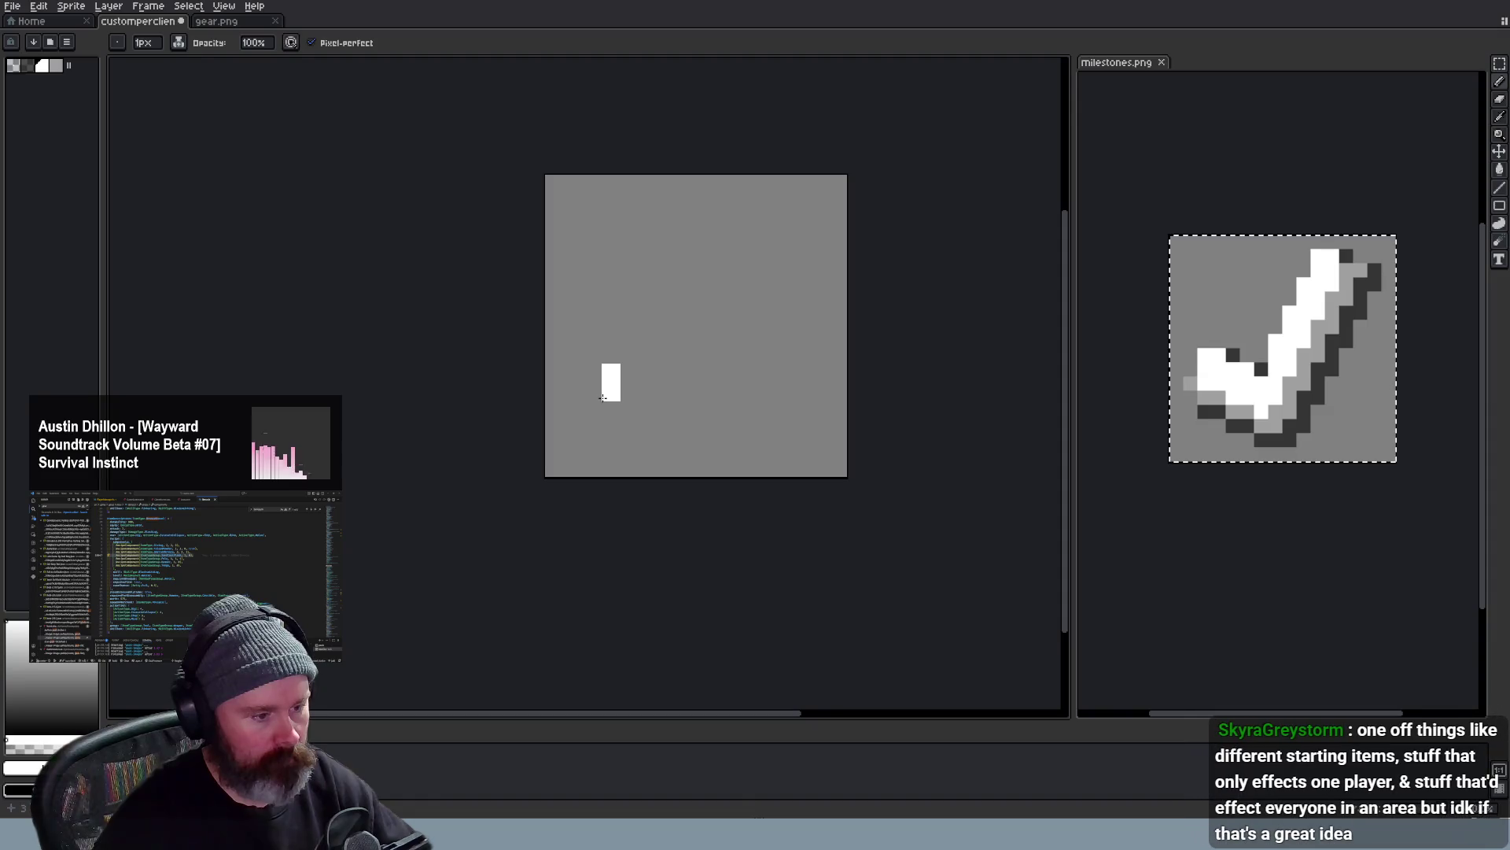
pyautogui.press('ctrl')
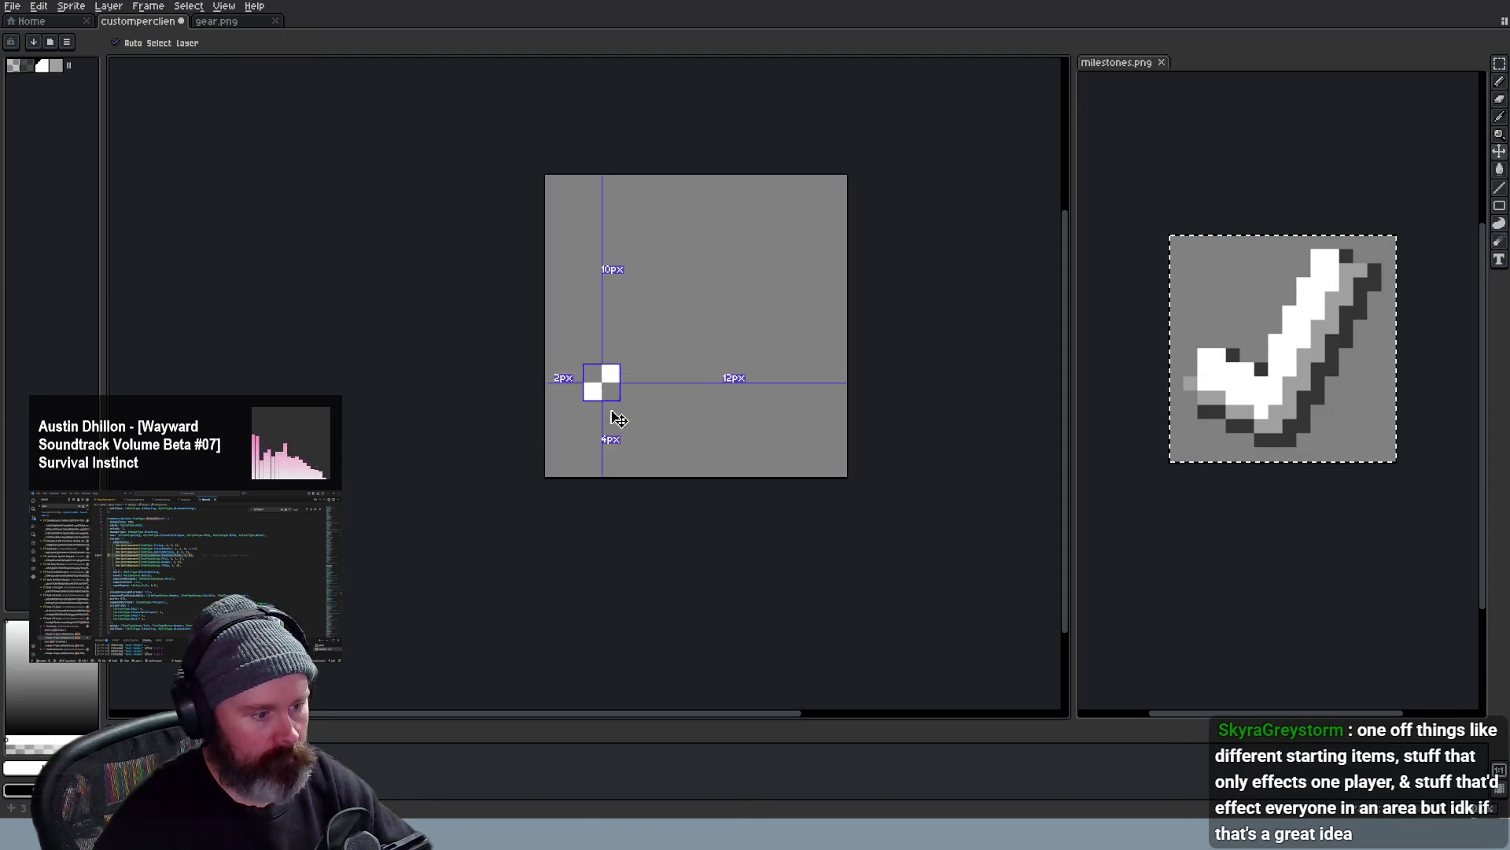
pyautogui.click(630, 412)
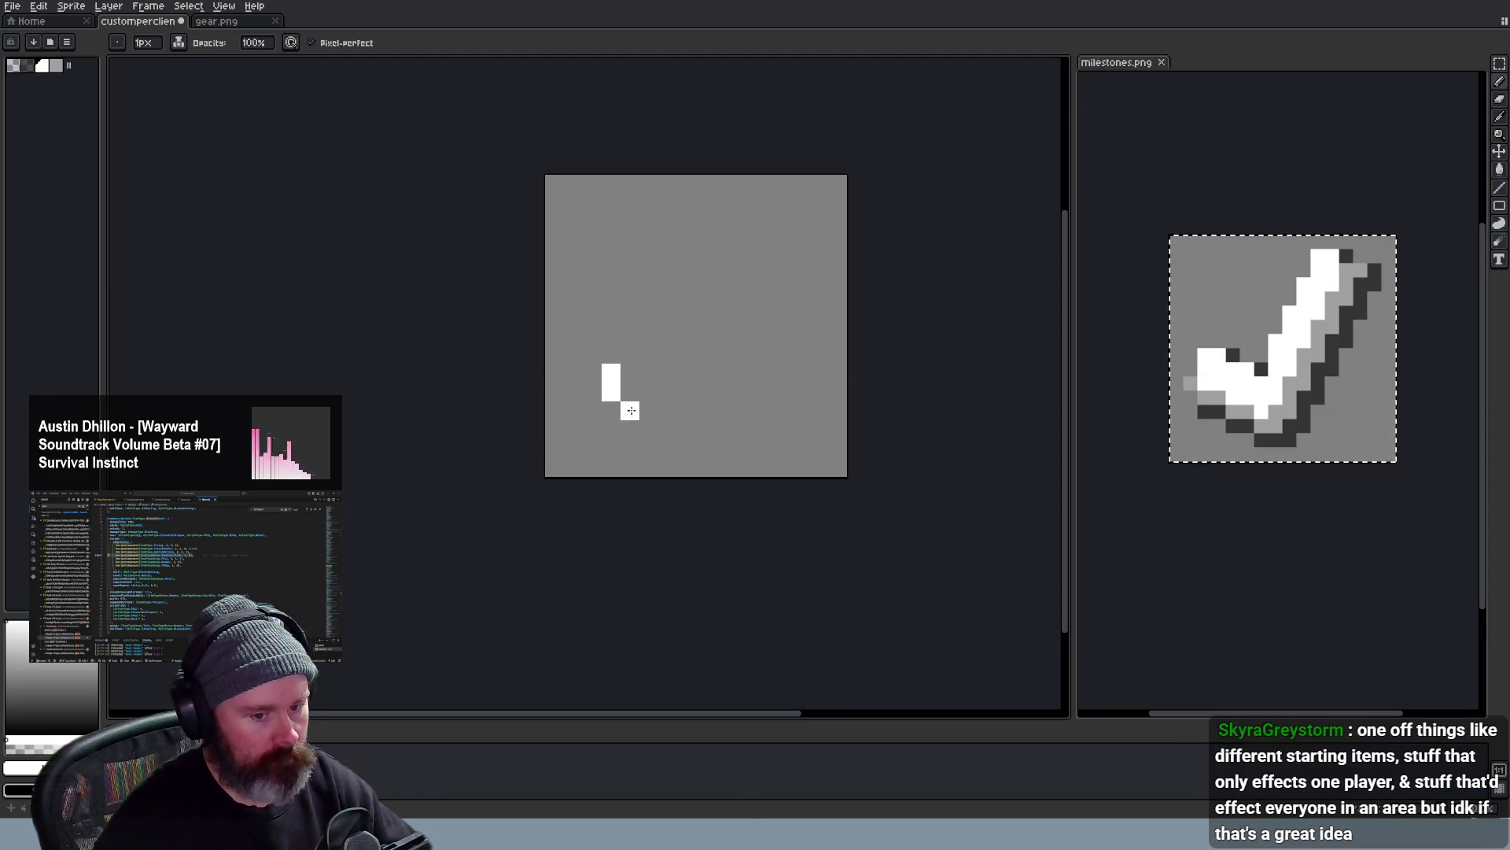
pyautogui.hotkey('ctrl', 'z')
pyautogui.moveTo(622, 391); pyautogui.dragTo(692, 413)
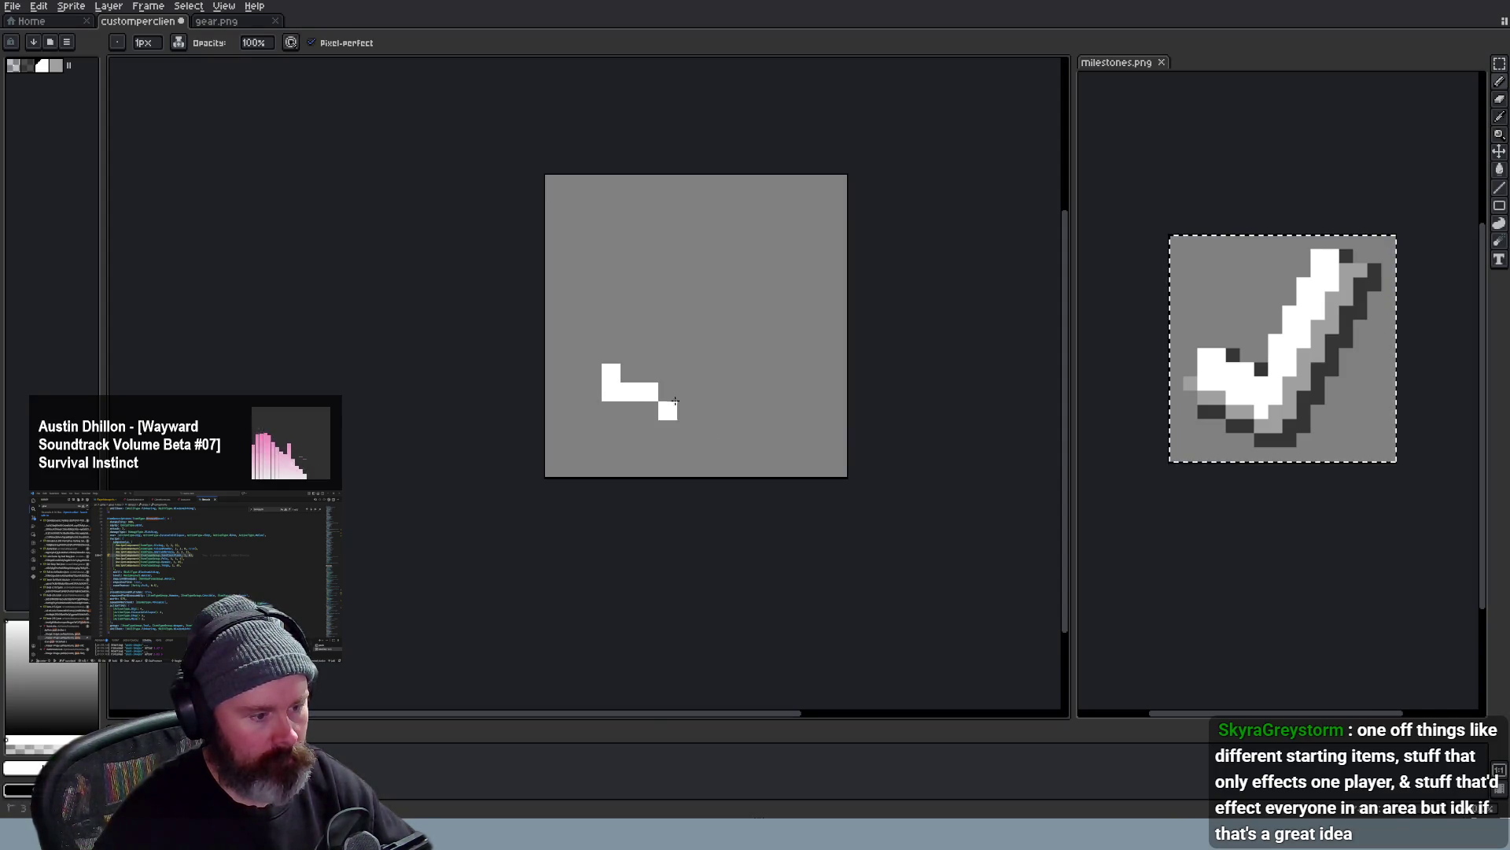
# Draw the checkmark's long upward arm and thicken its left end and bottom
pyautogui.moveTo(677, 402); pyautogui.dragTo(745, 266)
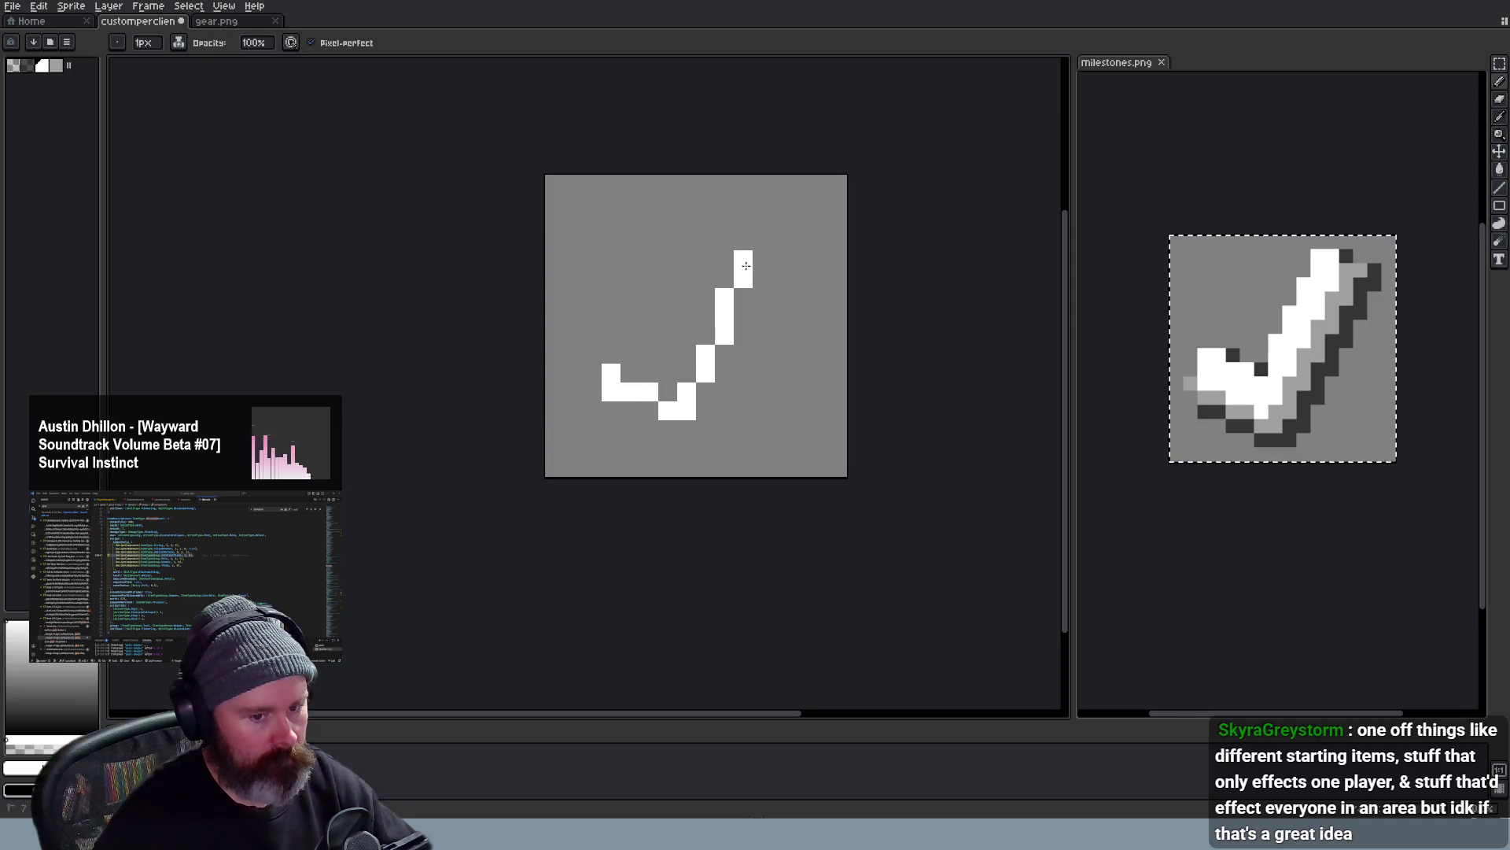
pyautogui.hotkey('ctrl', 'z')
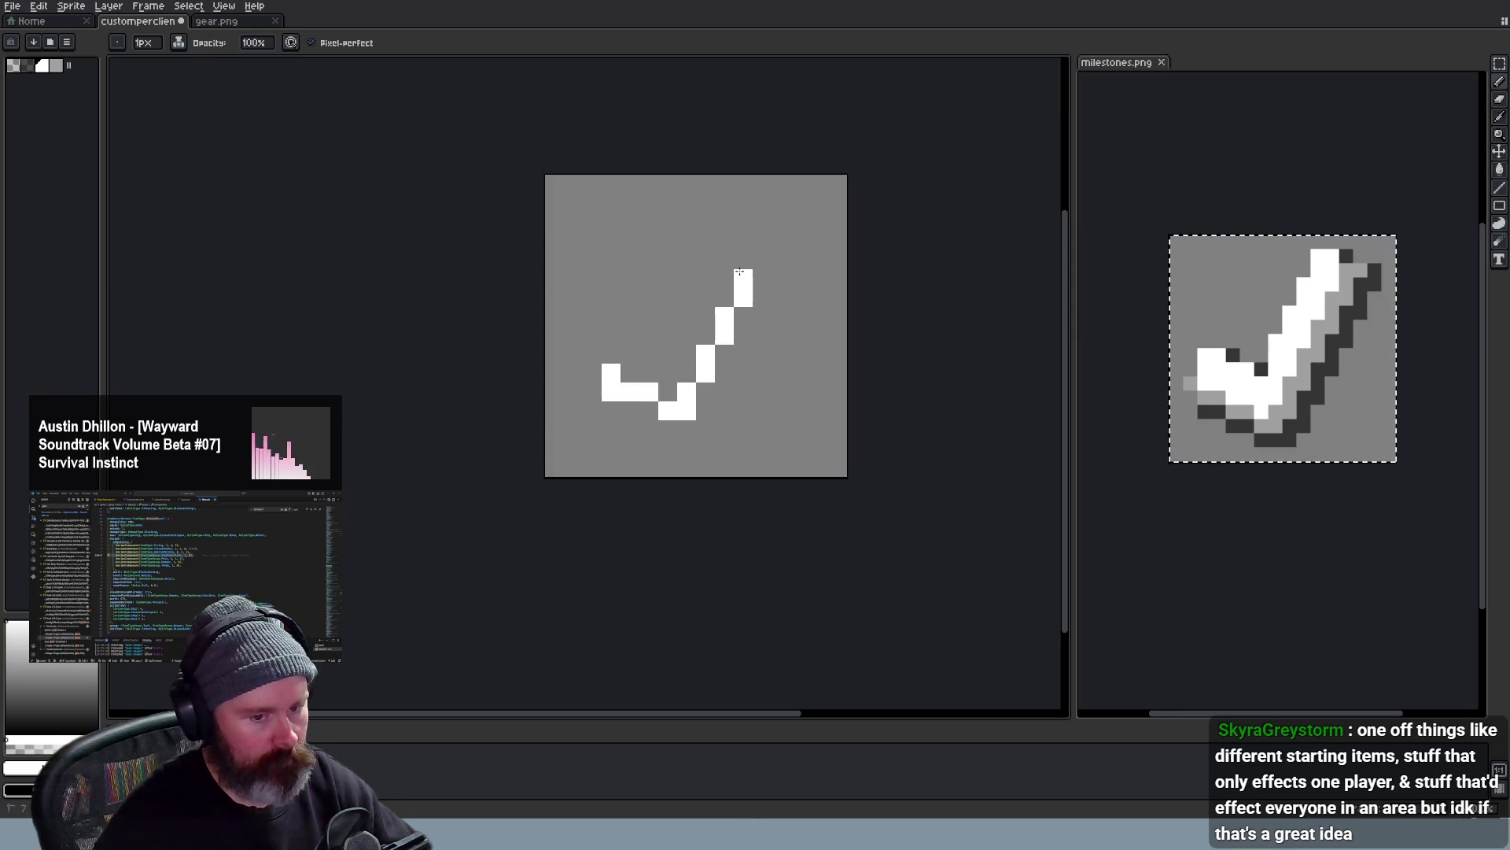
pyautogui.moveTo(741, 294)
pyautogui.mouseDown()
pyautogui.moveTo(741, 260)
pyautogui.moveTo(692, 430)
pyautogui.mouseUp()
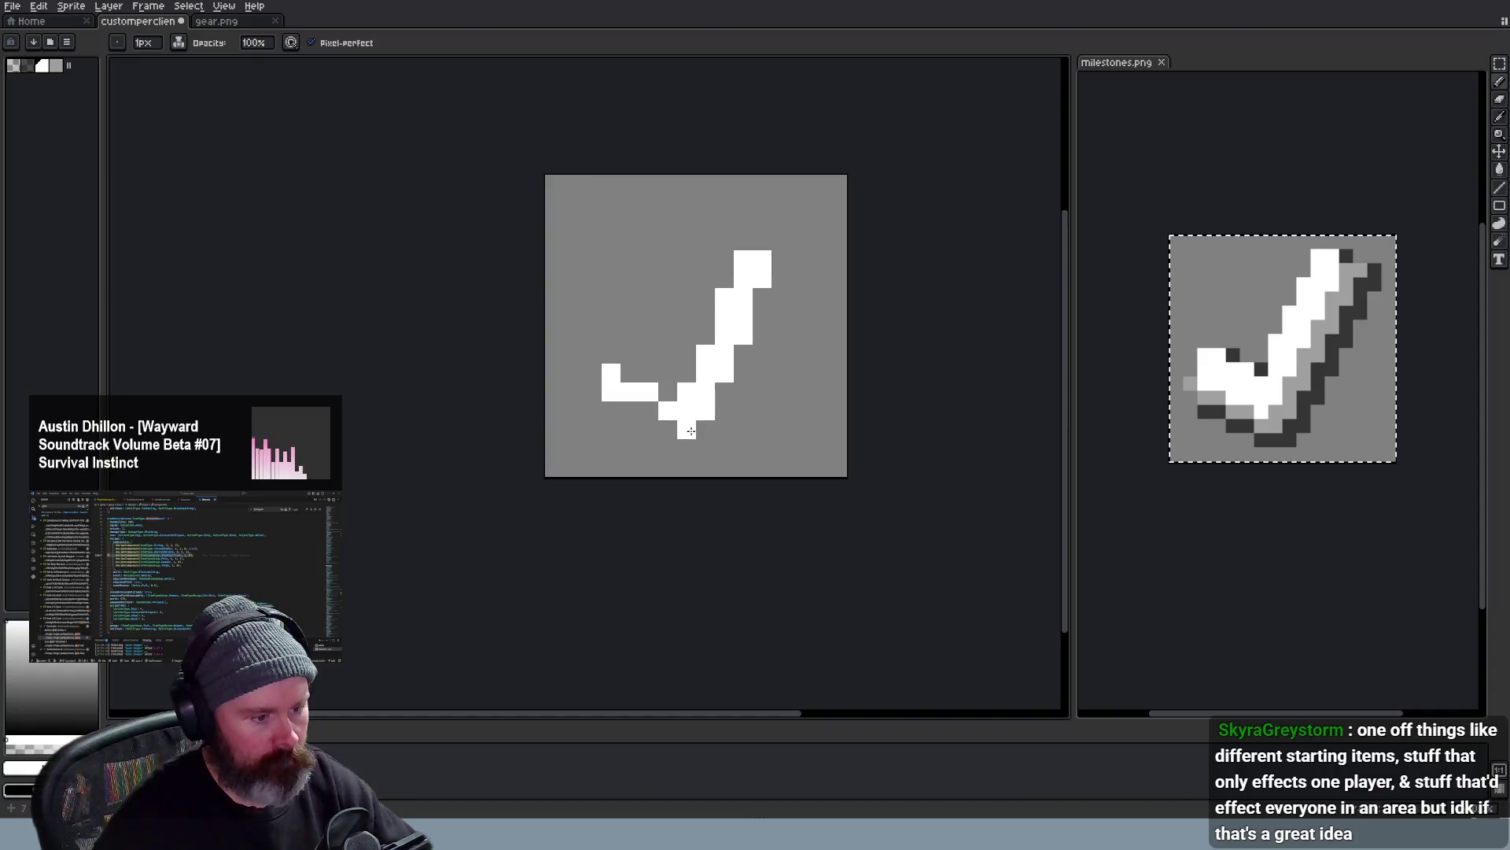
pyautogui.moveTo(607, 386)
pyautogui.mouseDown()
pyautogui.moveTo(608, 405)
pyautogui.moveTo(650, 411)
pyautogui.moveTo(630, 422)
pyautogui.mouseUp()
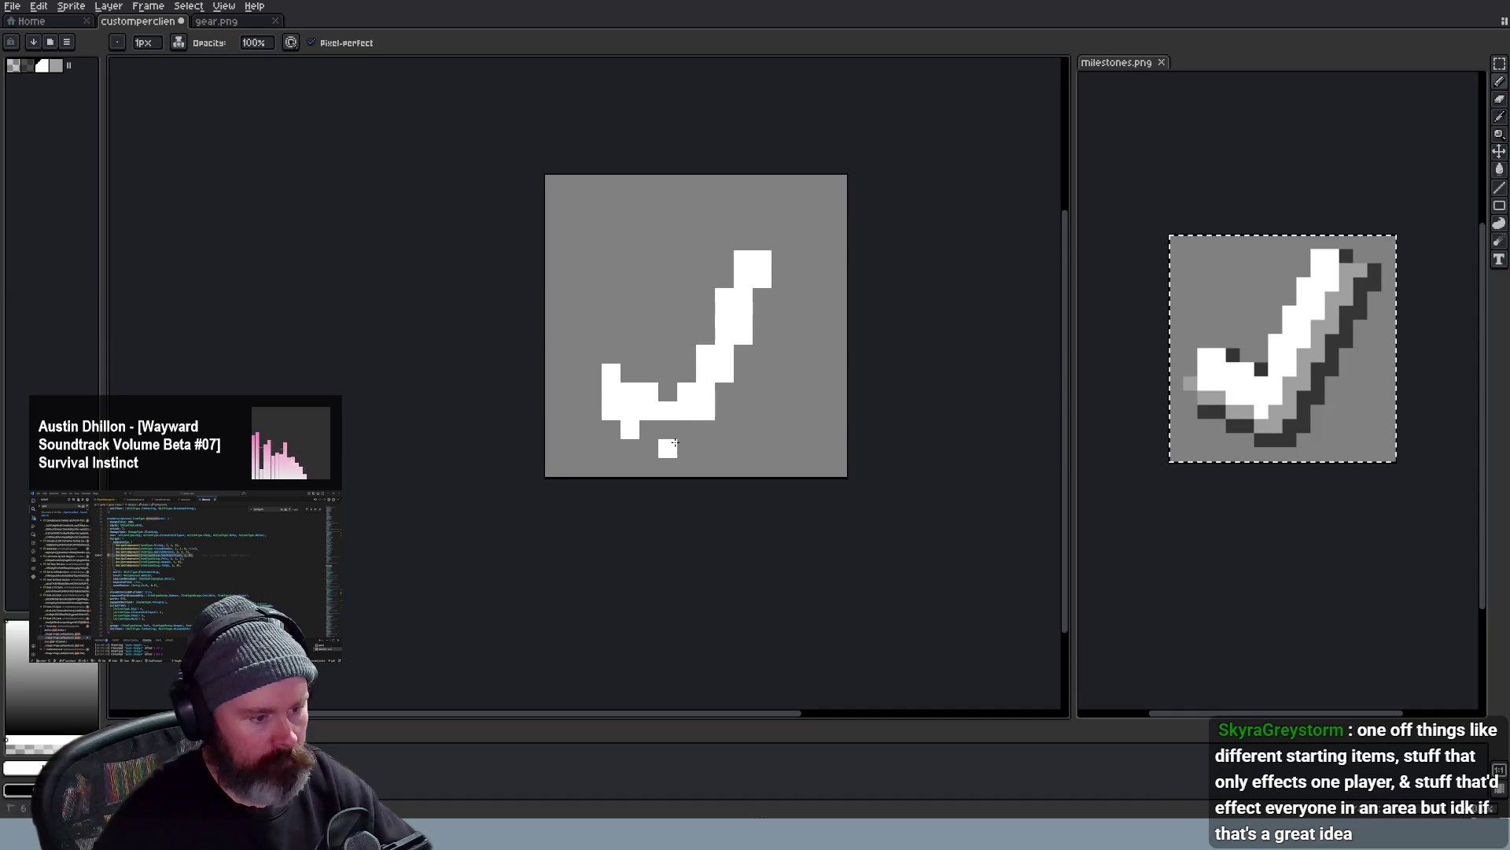
pyautogui.moveTo(708, 428); pyautogui.dragTo(647, 428)
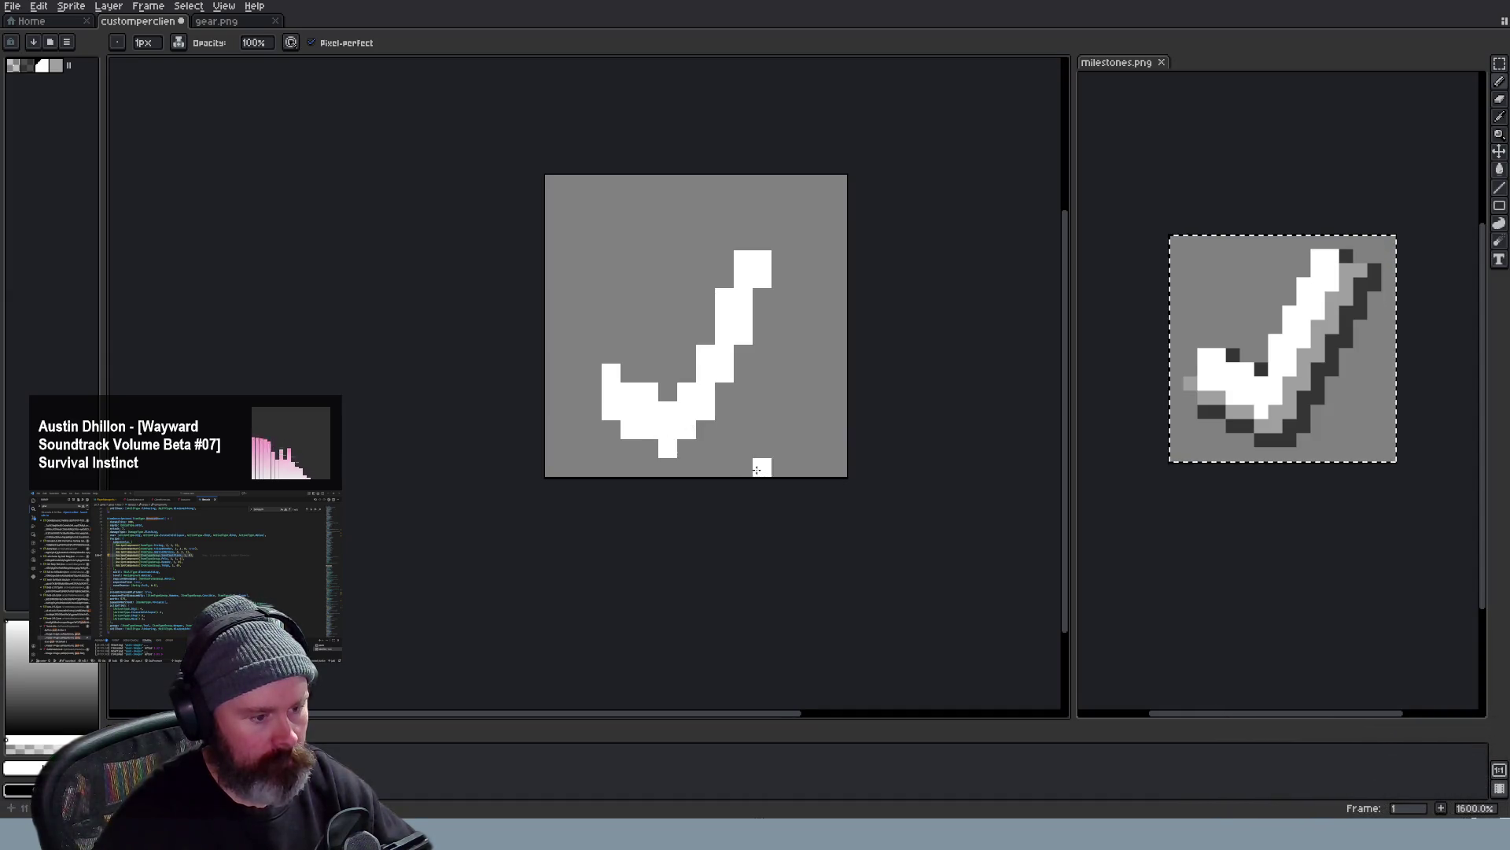
pyautogui.scroll(-5, 757, 469)
pyautogui.scroll(2, 732, 460)
pyautogui.scroll(-2, 733, 460)
pyautogui.scroll(4, 726, 459)
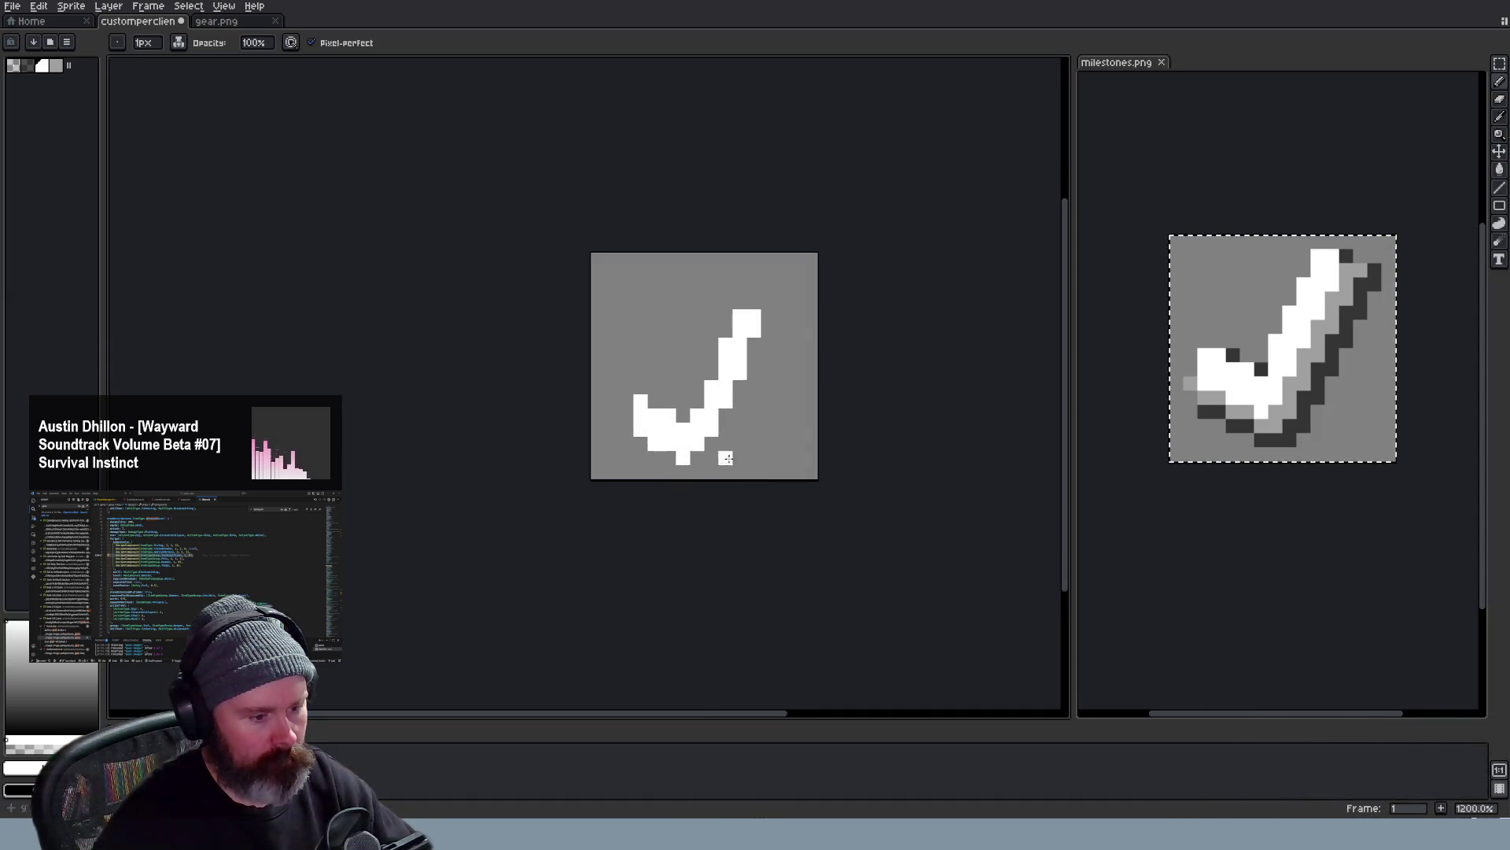
pyautogui.scroll(-4, 726, 458)
pyautogui.scroll(4, 731, 467)
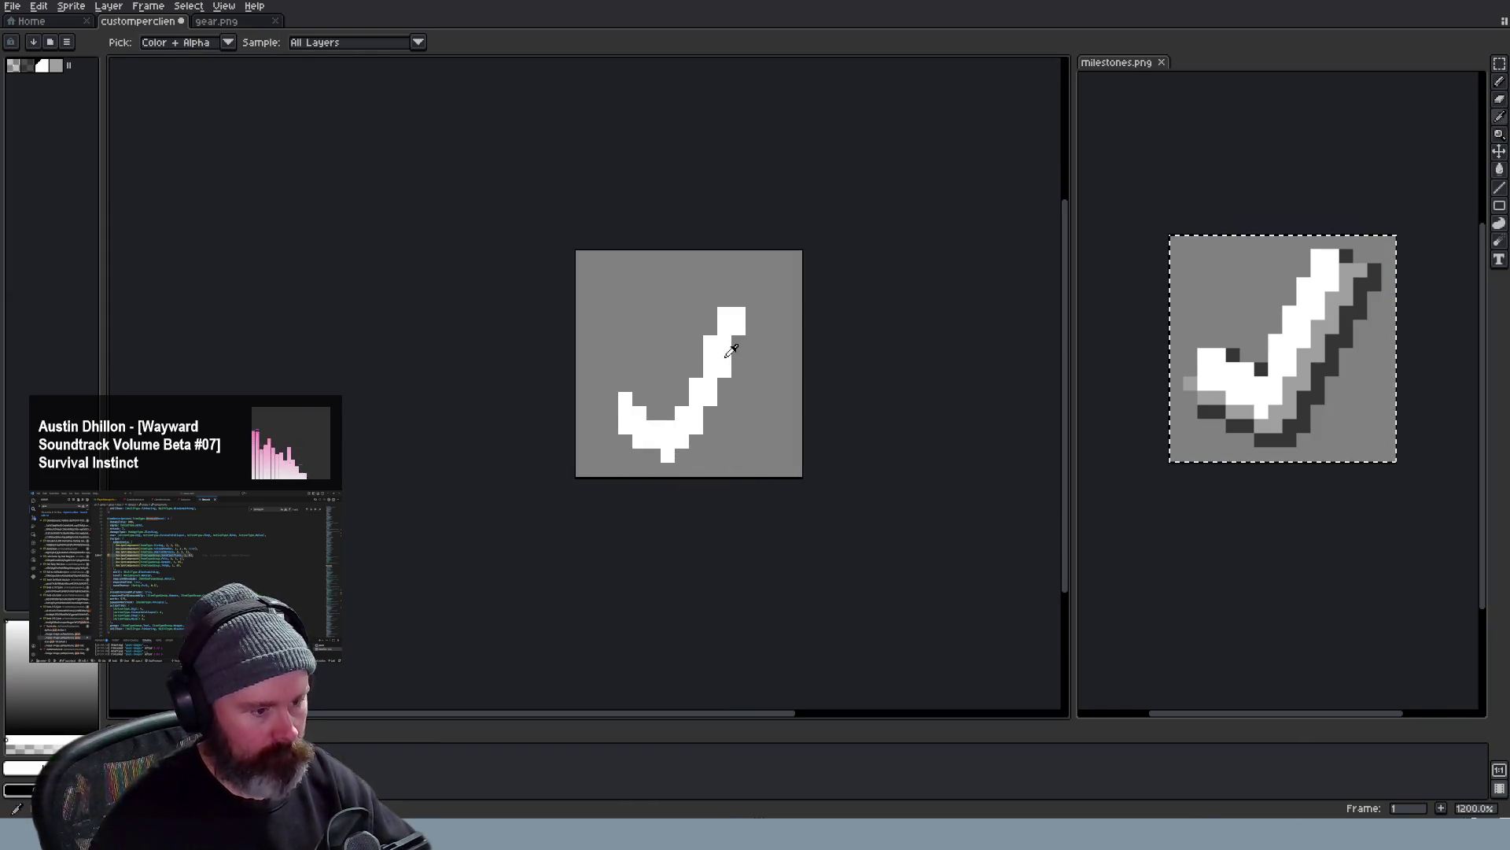
pyautogui.scroll(-1, 725, 427)
pyautogui.scroll(-1, 702, 390)
pyautogui.scroll(-2, 704, 414)
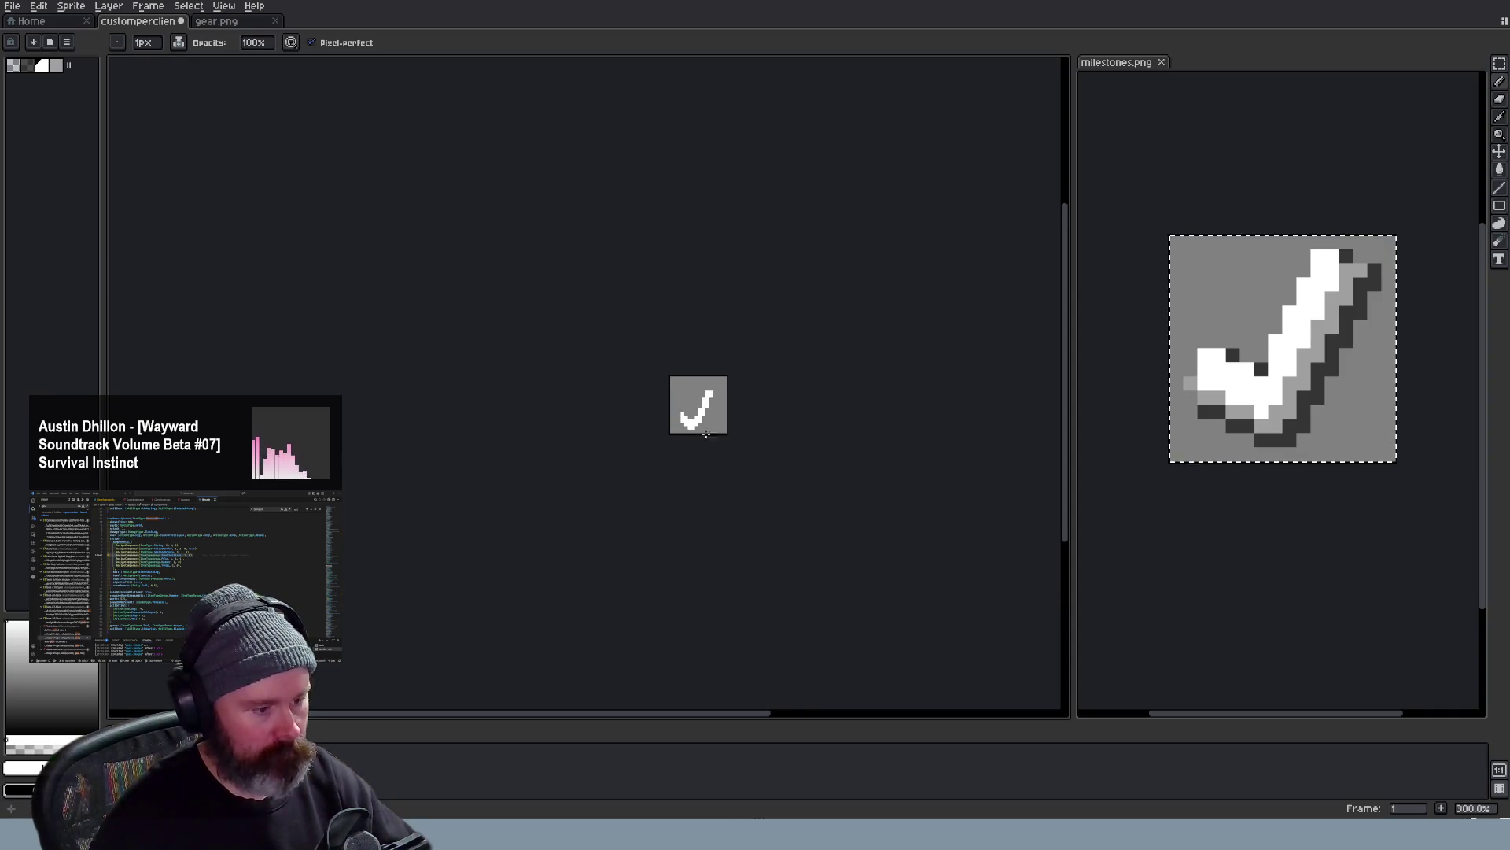
pyautogui.scroll(-1, 705, 425)
pyautogui.scroll(-1, 706, 432)
pyautogui.scroll(1, 724, 448)
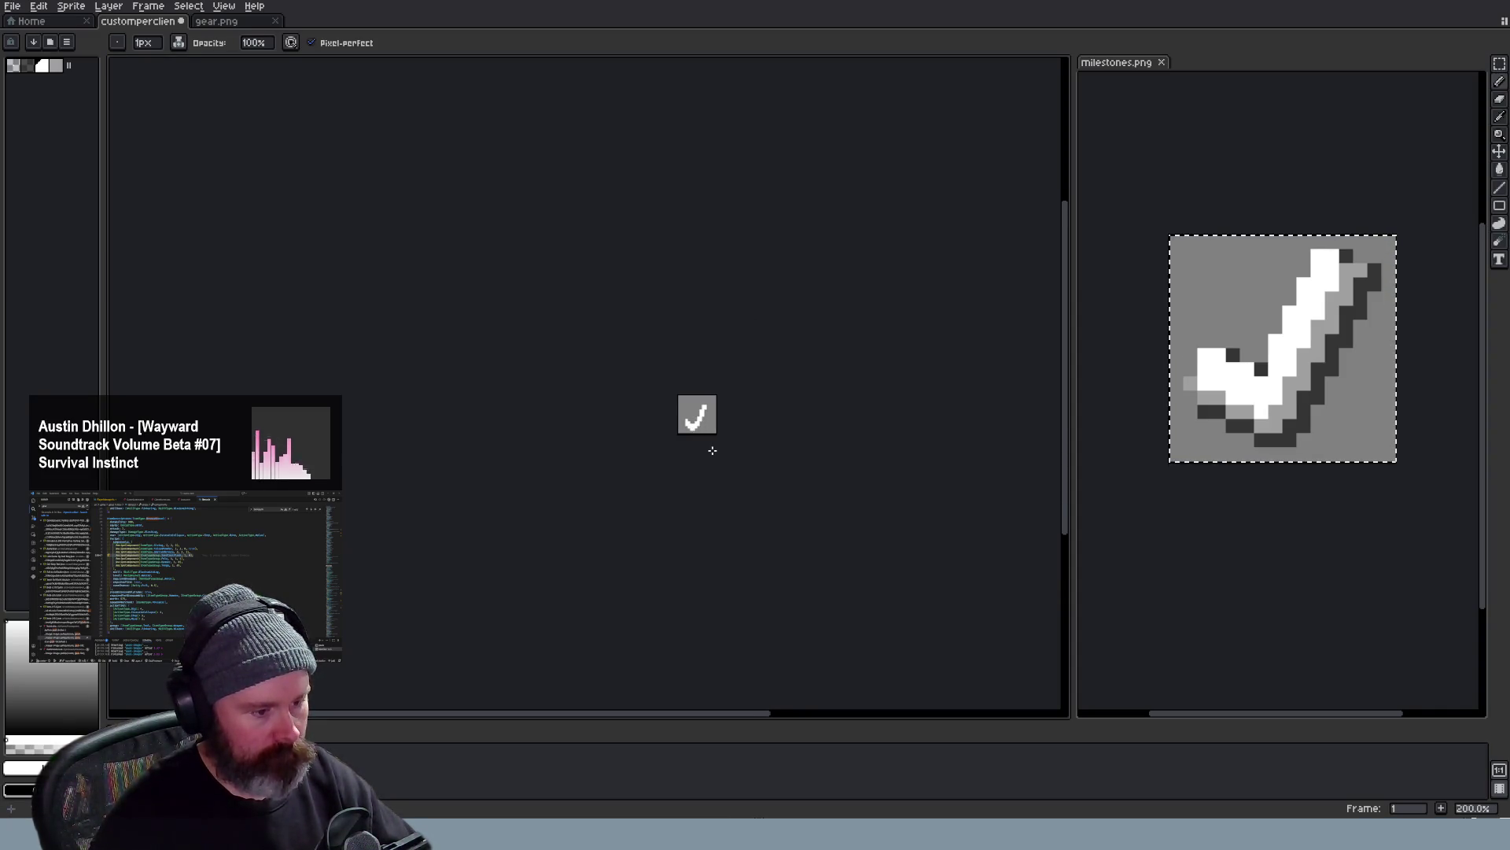
pyautogui.scroll(1, 714, 447)
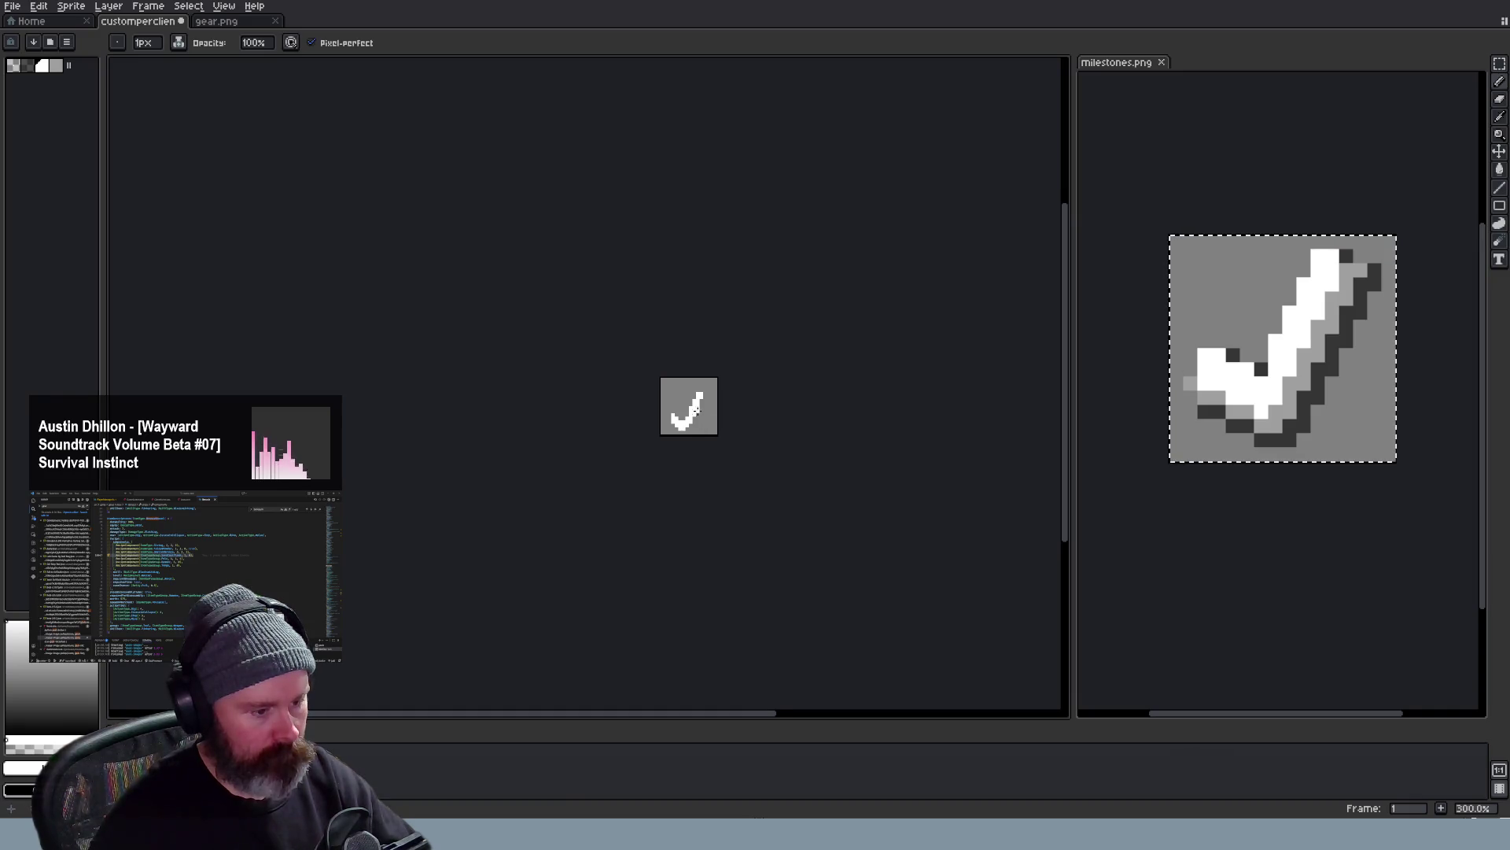
pyautogui.scroll(-2, 726, 455)
pyautogui.scroll(2, 721, 457)
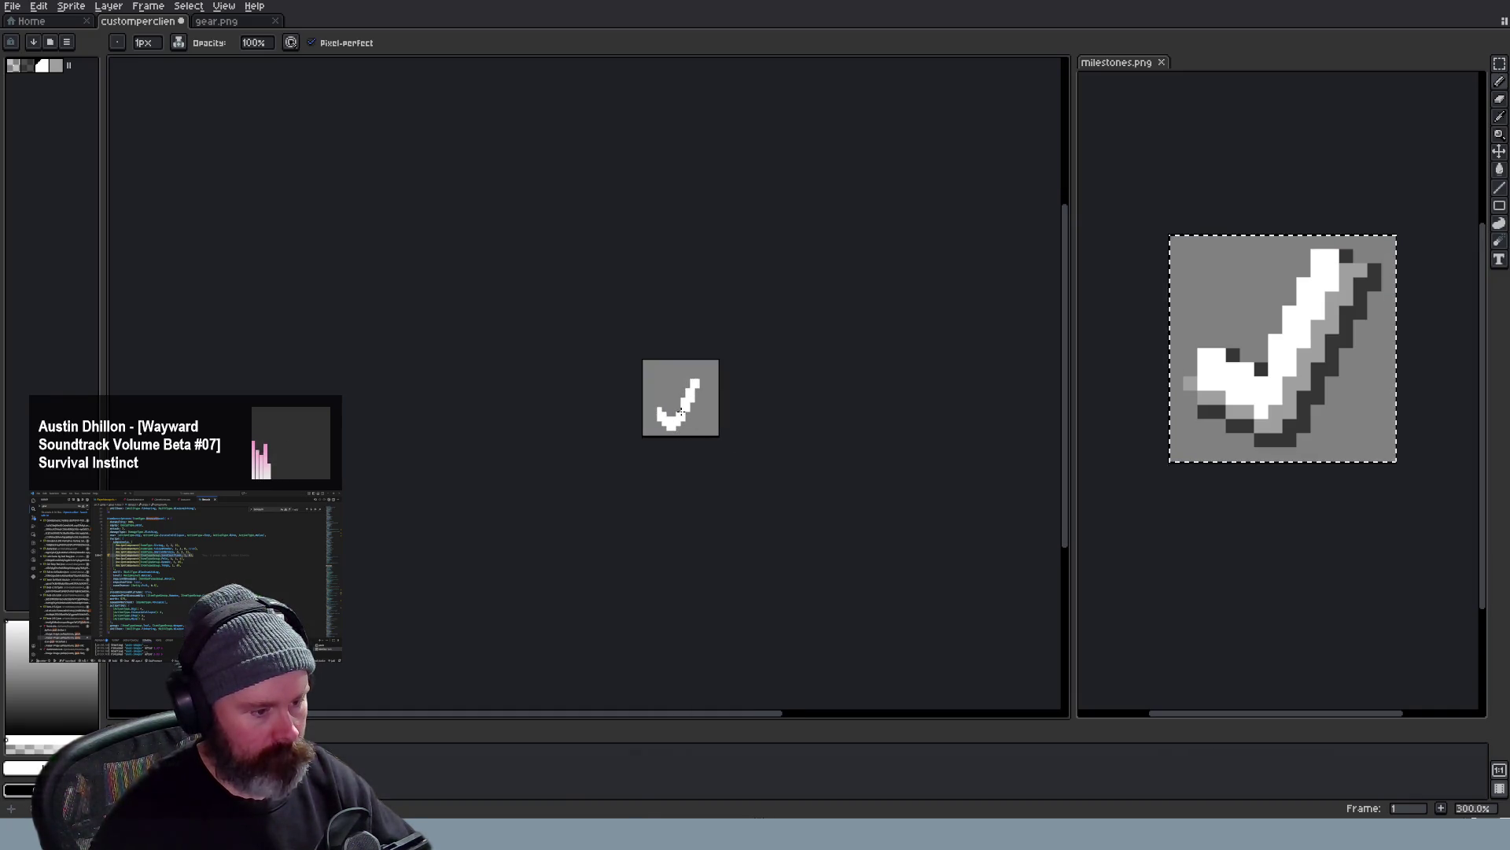
pyautogui.scroll(-2, 720, 436)
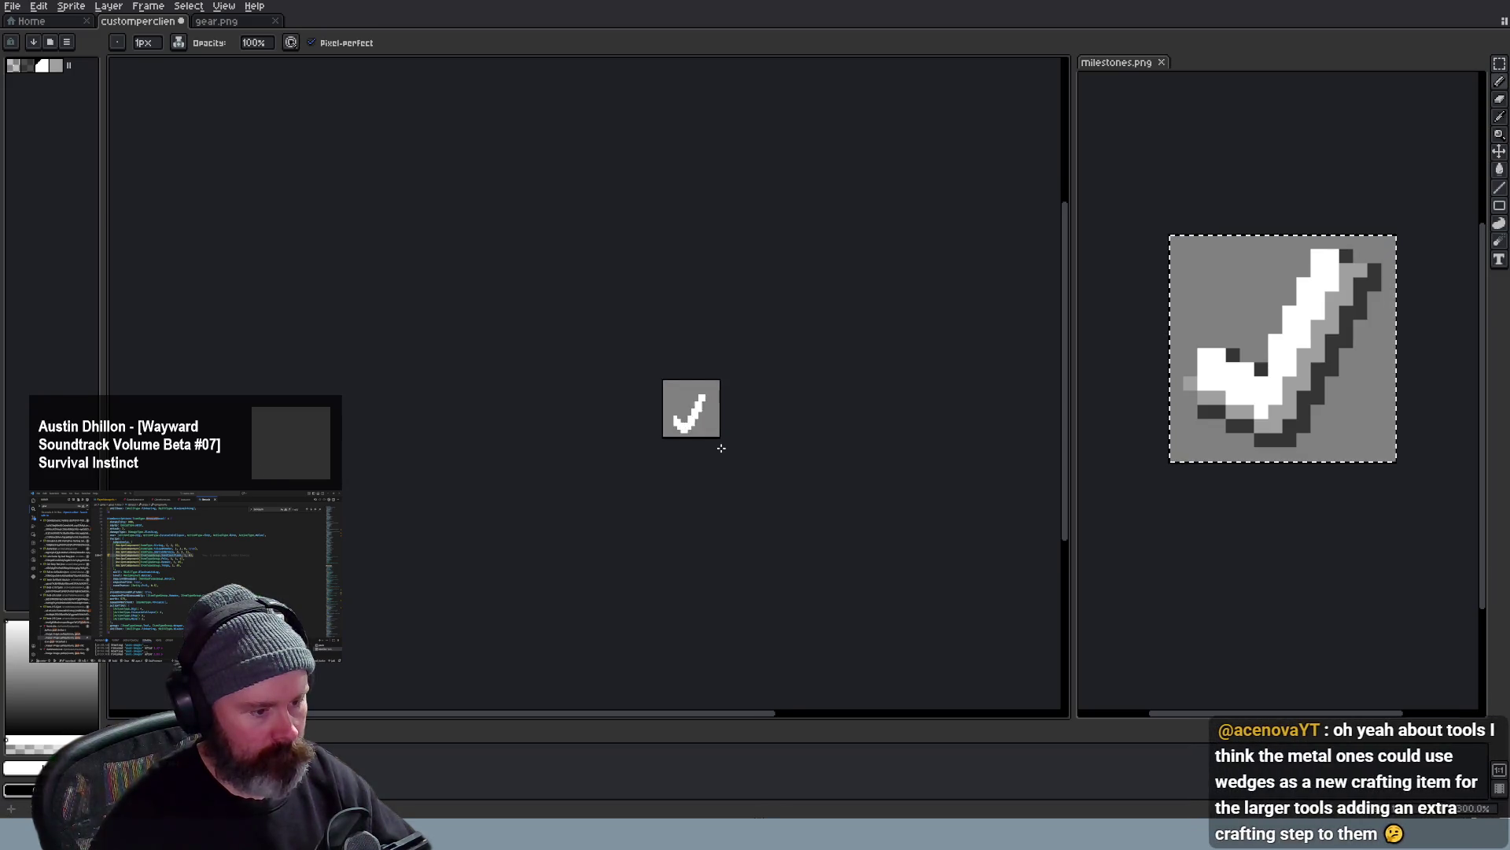
pyautogui.scroll(2, 719, 420)
pyautogui.scroll(-3, 708, 436)
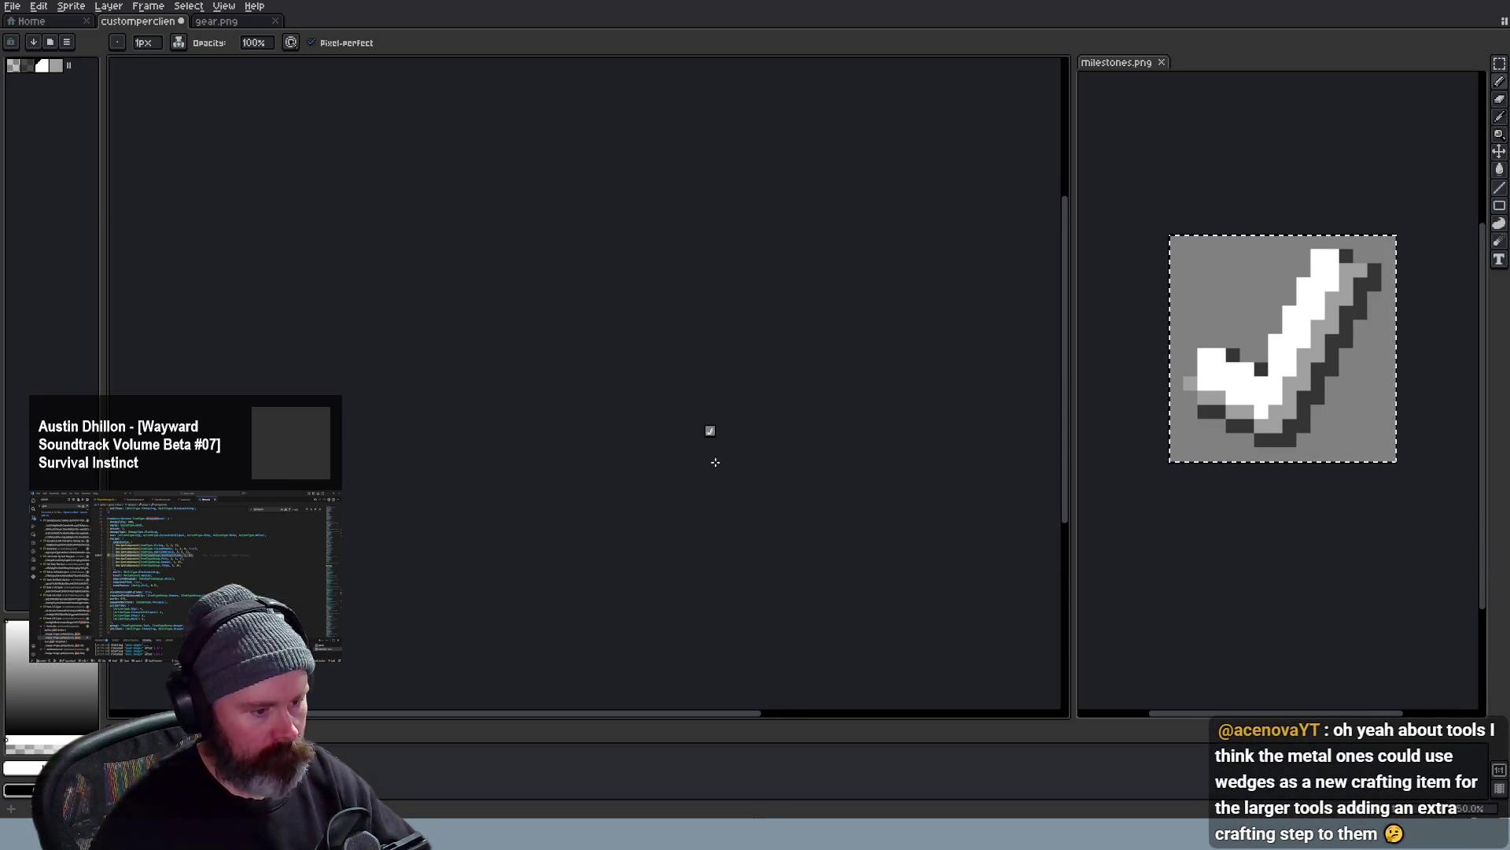
pyautogui.scroll(3, 708, 449)
pyautogui.scroll(1, 687, 453)
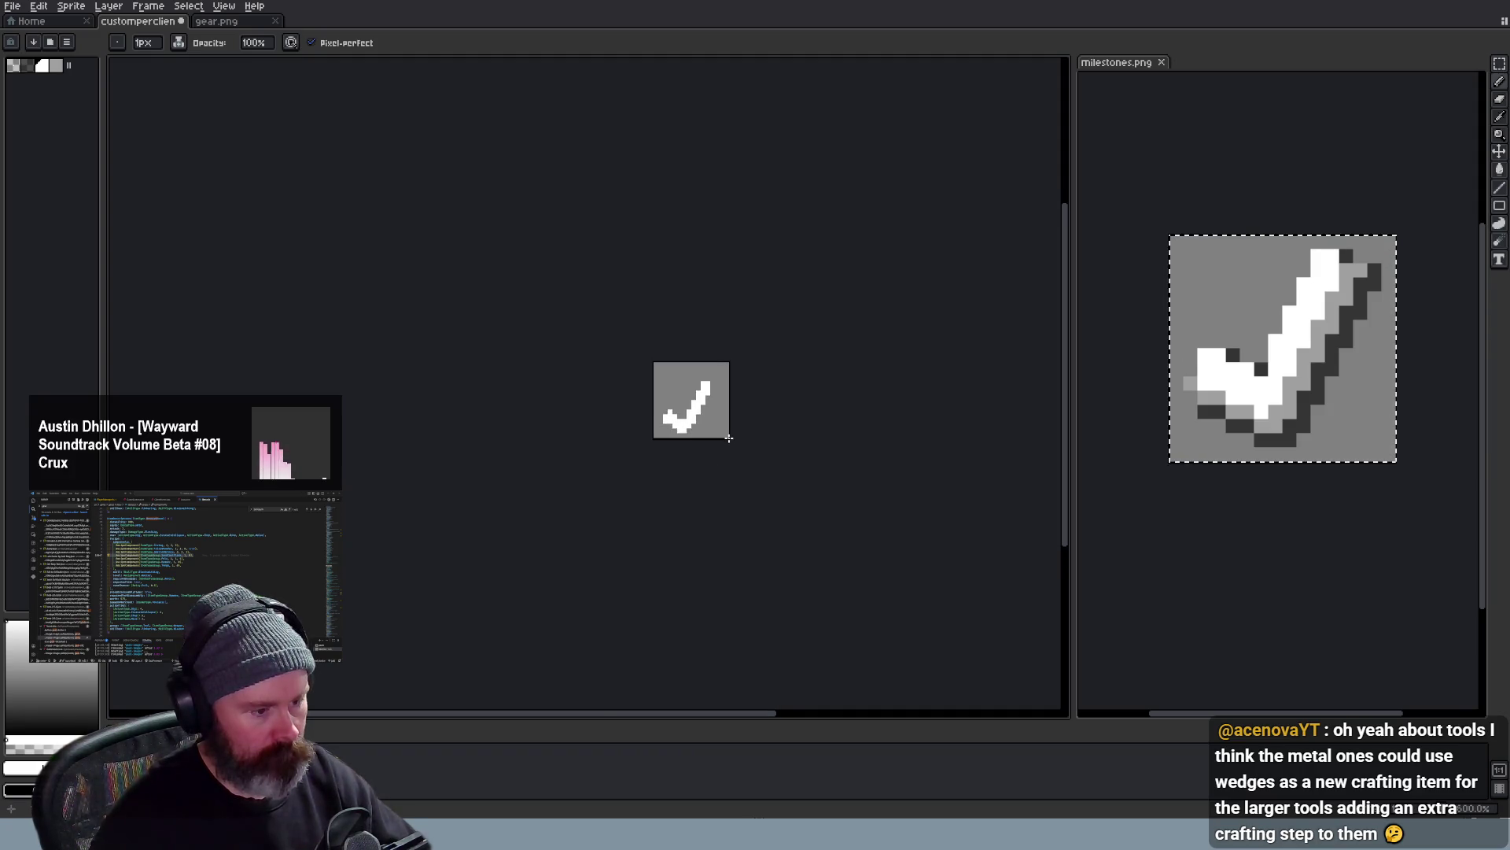
pyautogui.scroll(-2, 702, 428)
pyautogui.scroll(3, 721, 439)
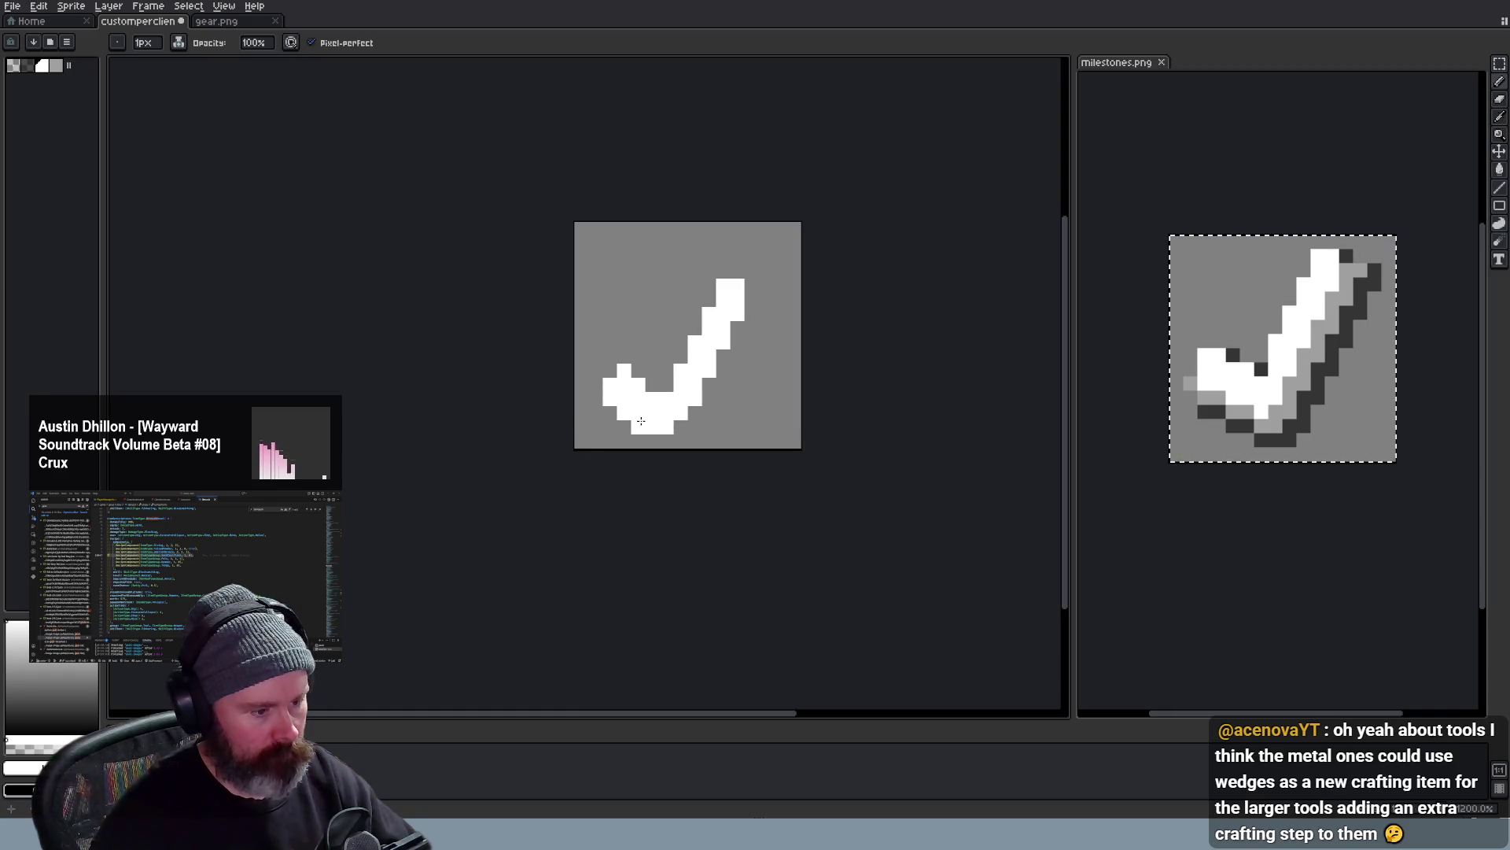
pyautogui.scroll(-2, 641, 421)
pyautogui.scroll(1, 741, 446)
pyautogui.scroll(-3, 815, 450)
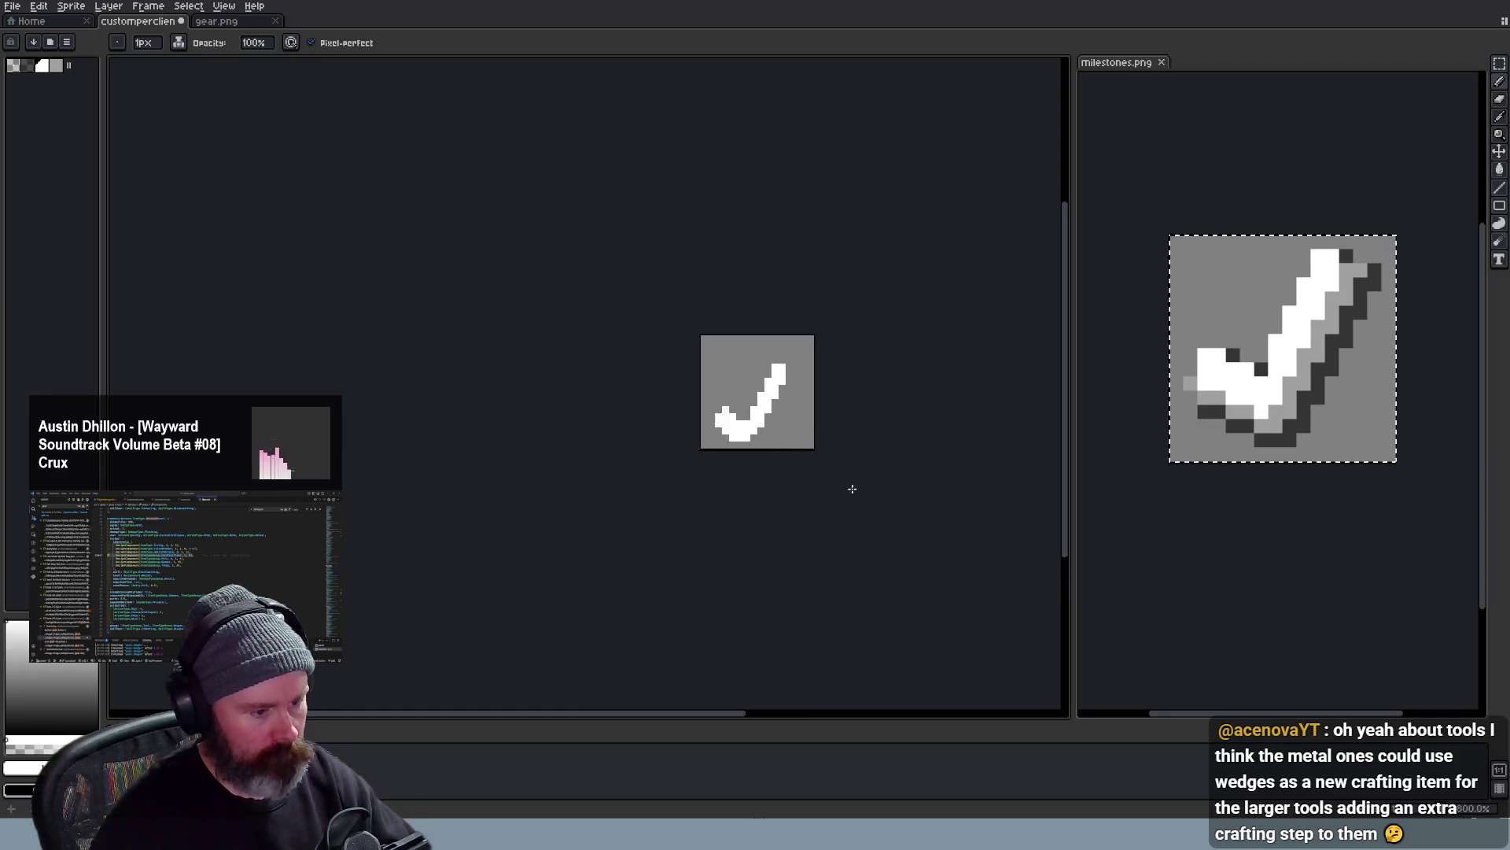
pyautogui.scroll(3, 835, 482)
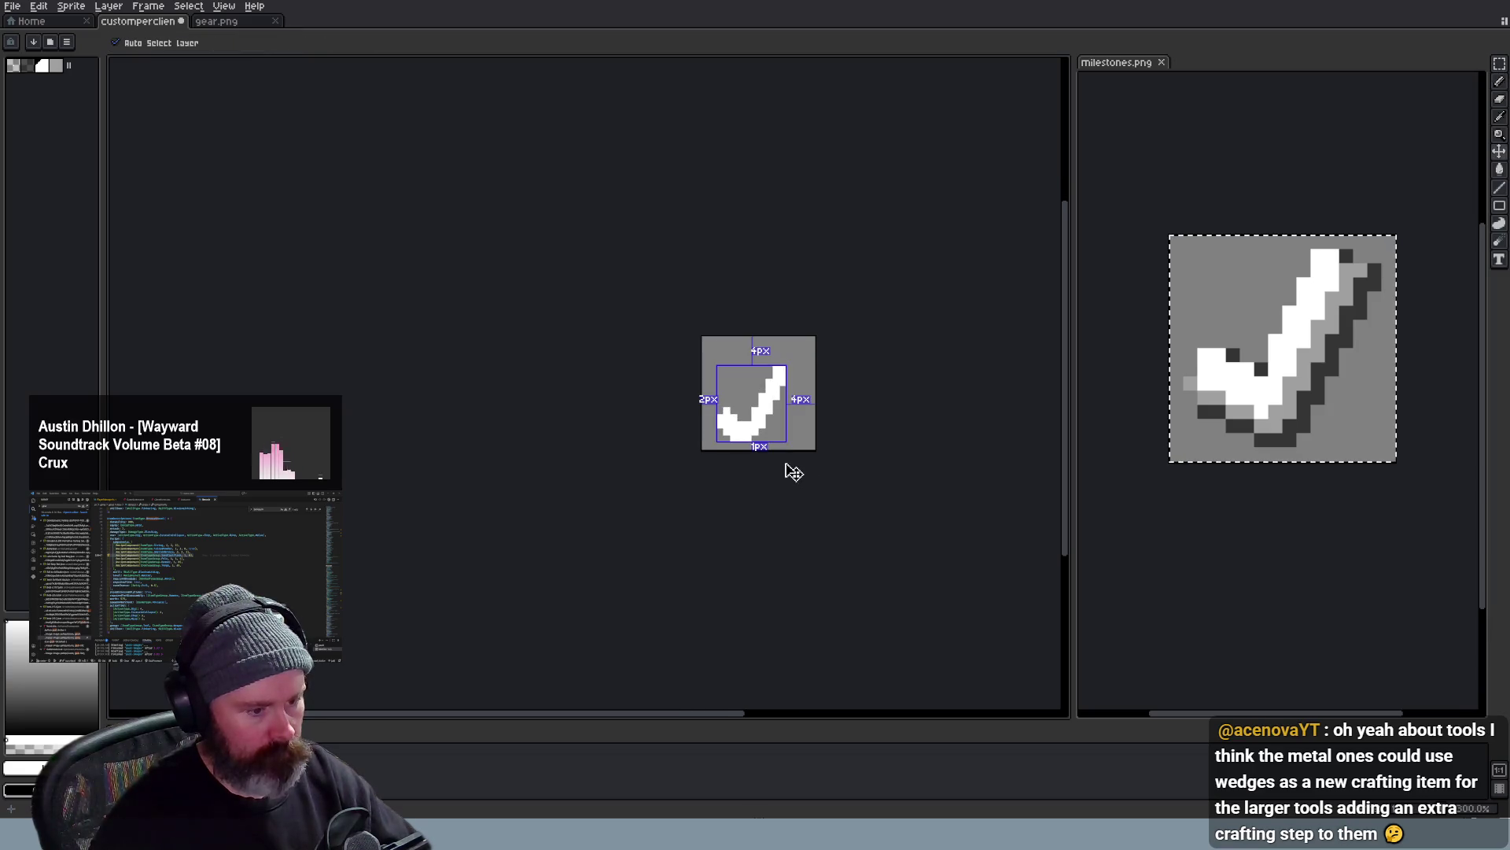
pyautogui.scroll(2, 791, 472)
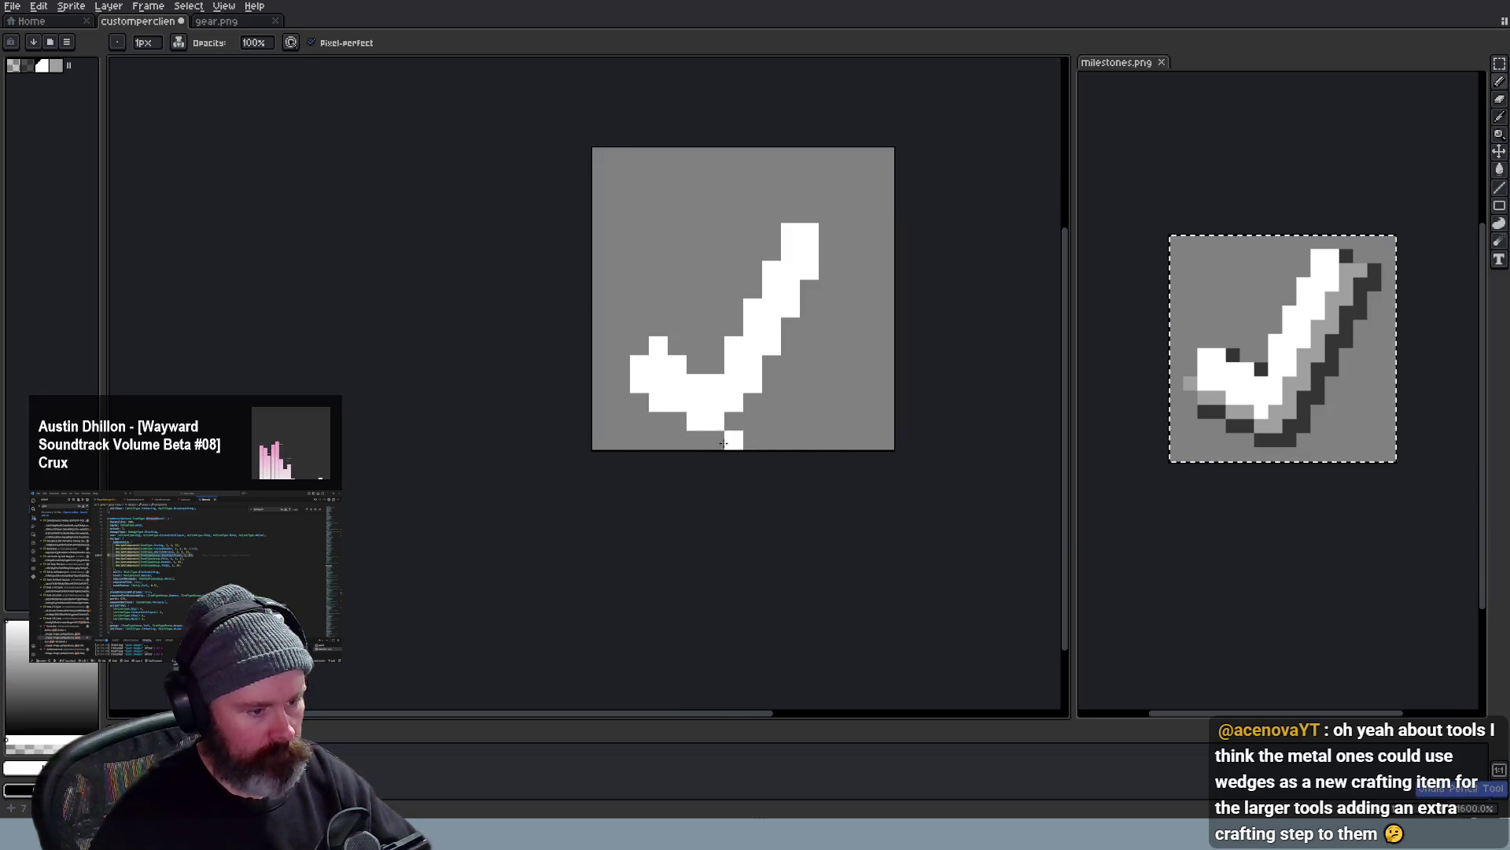
# Fix a single pixel at the checkmark's left end
pyautogui.click(640, 385)
pyautogui.scroll(-2, 783, 444)
pyautogui.scroll(-2, 783, 444)
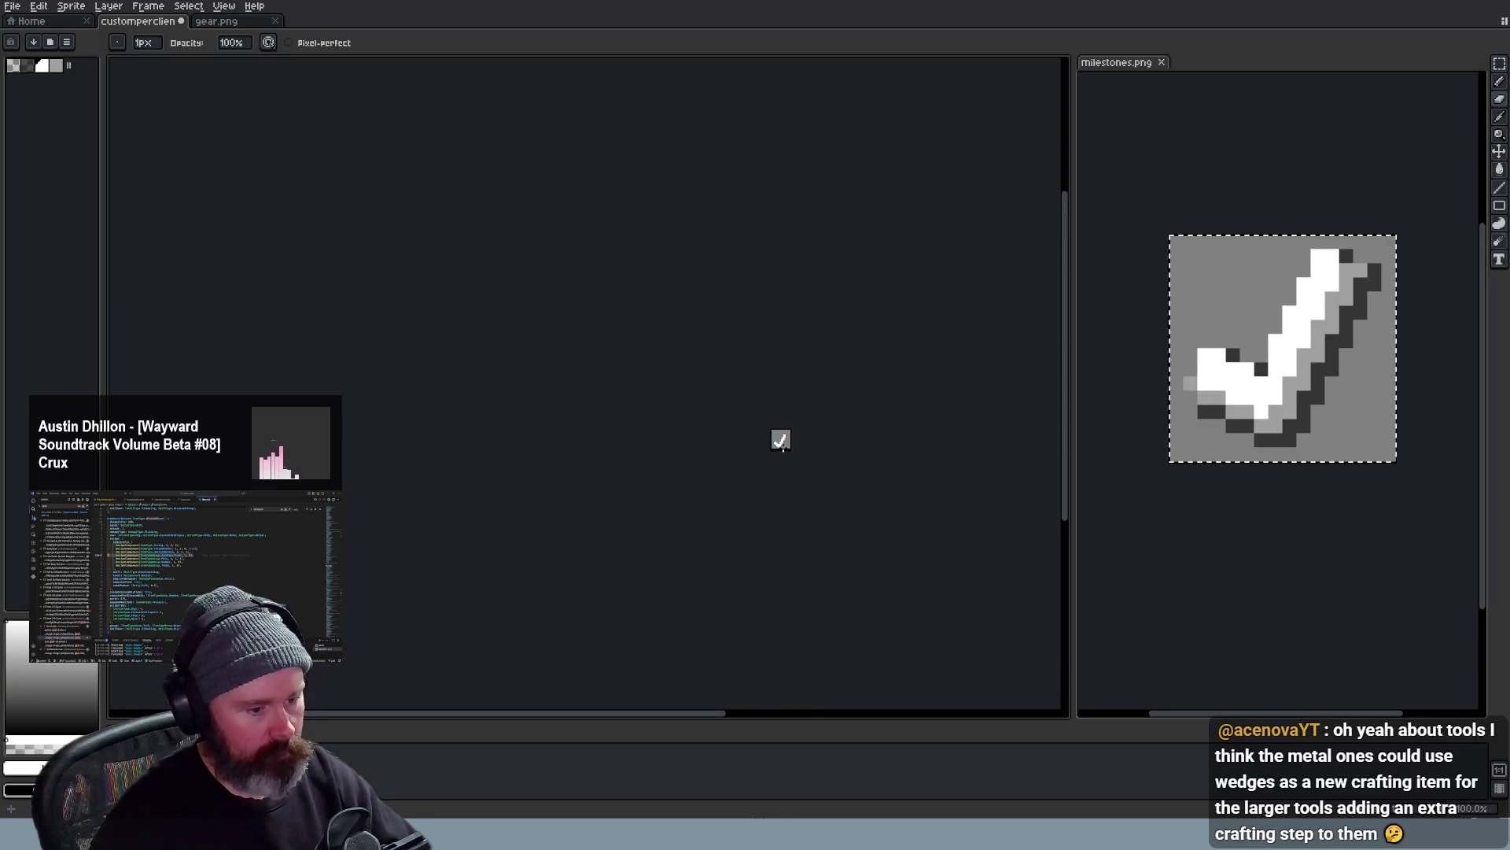
pyautogui.scroll(3, 779, 436)
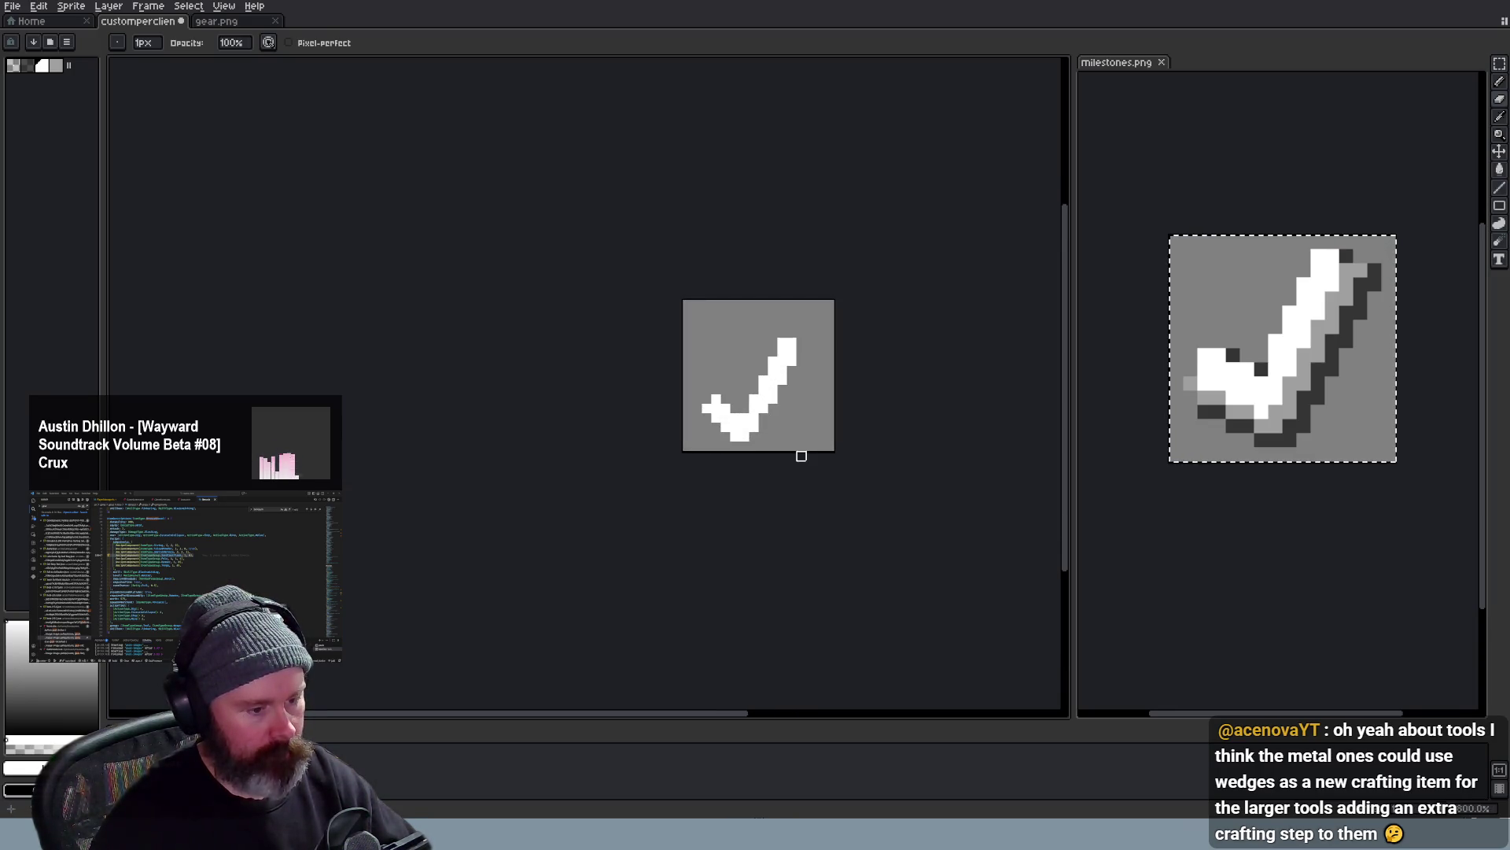
pyautogui.scroll(-2, 790, 450)
pyautogui.scroll(2, 795, 455)
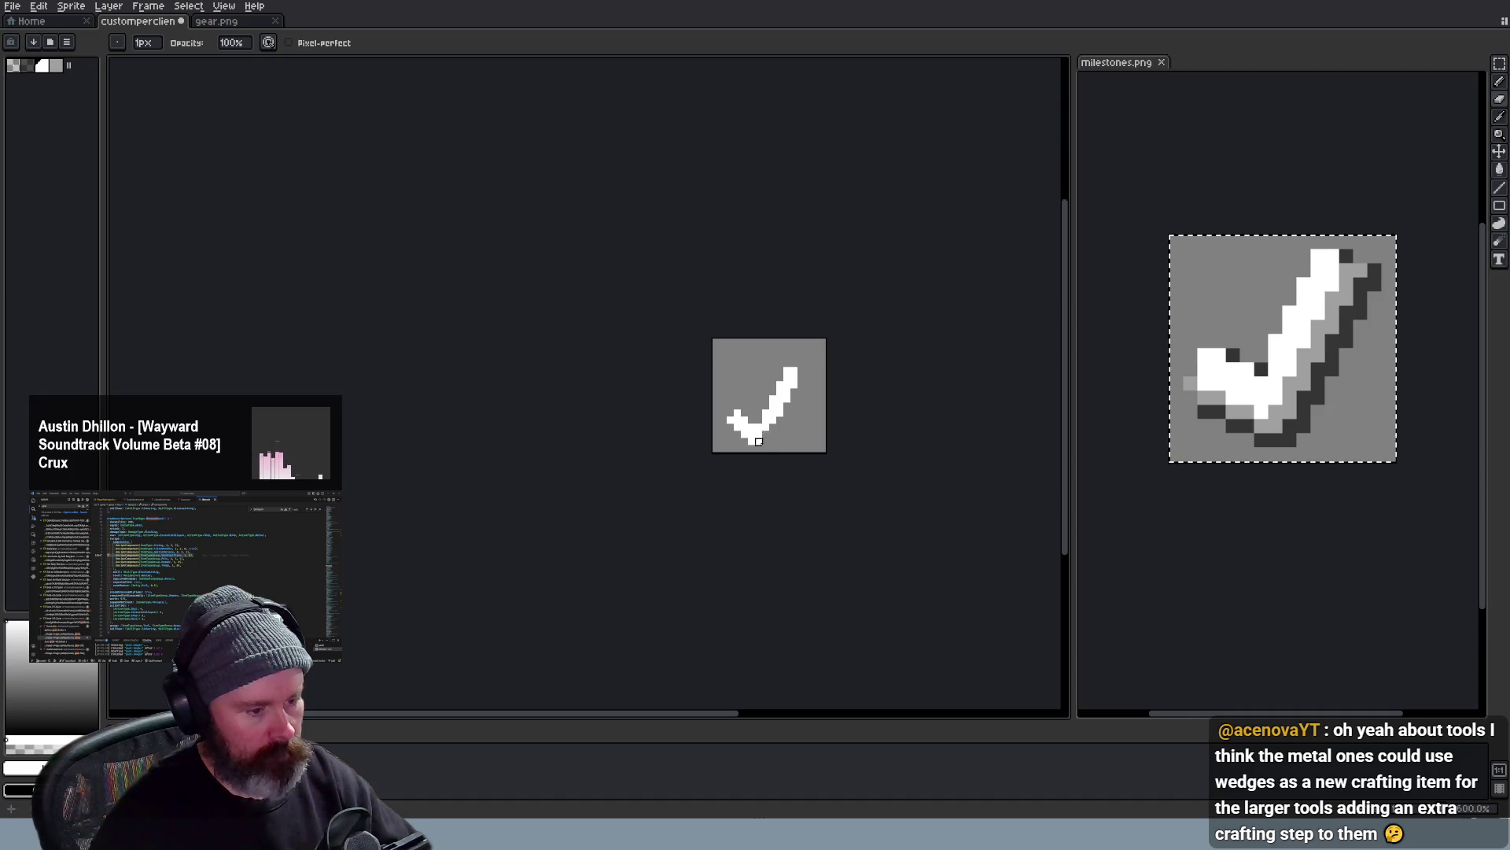
pyautogui.scroll(-1, 802, 456)
pyautogui.scroll(1, 800, 457)
pyautogui.scroll(-1, 801, 457)
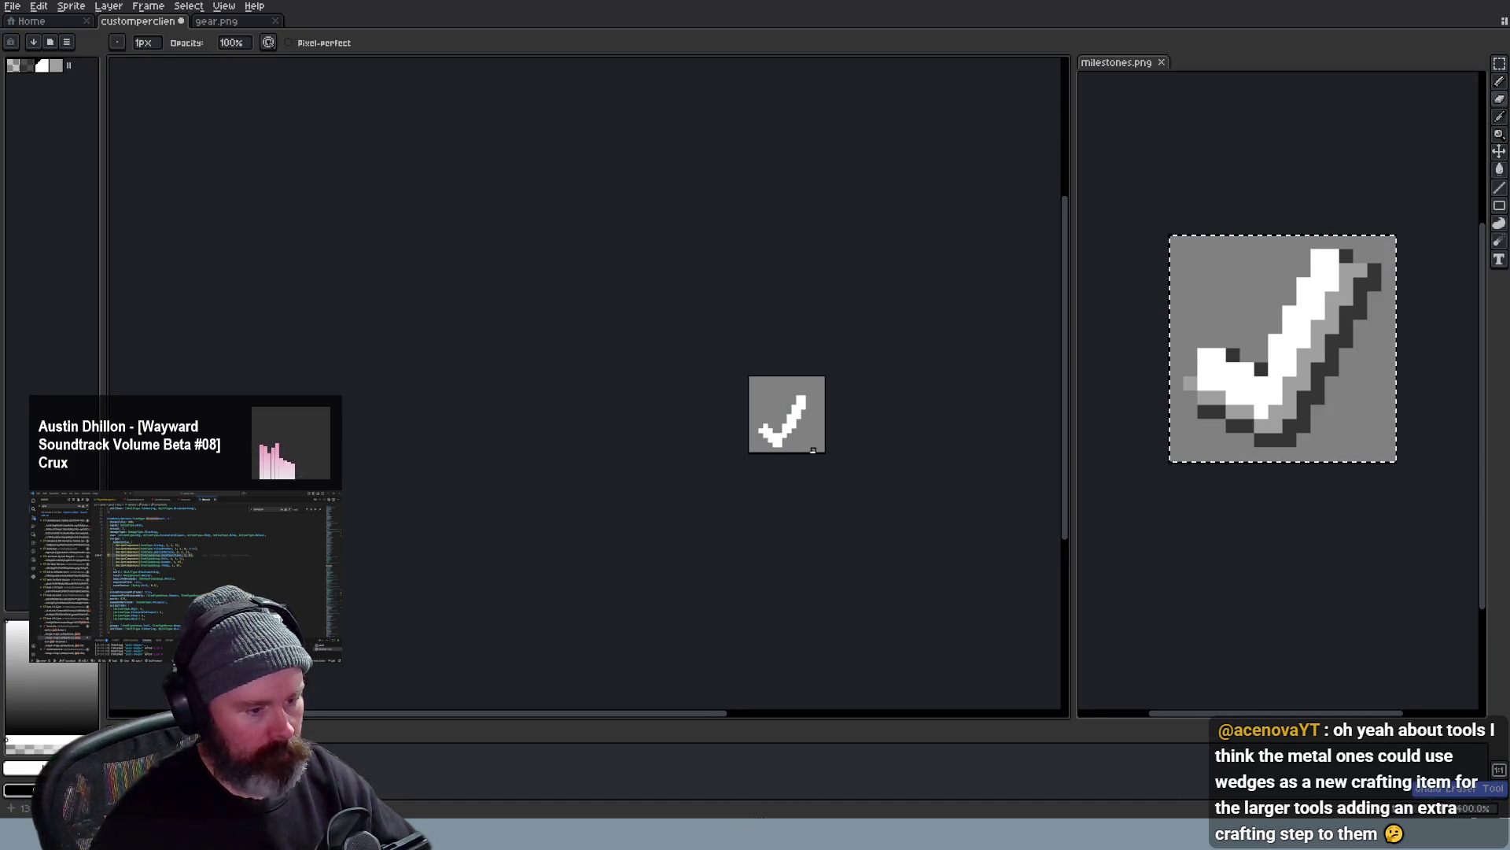
pyautogui.scroll(-2, 809, 453)
pyautogui.scroll(-1, 810, 453)
pyautogui.scroll(2, 815, 461)
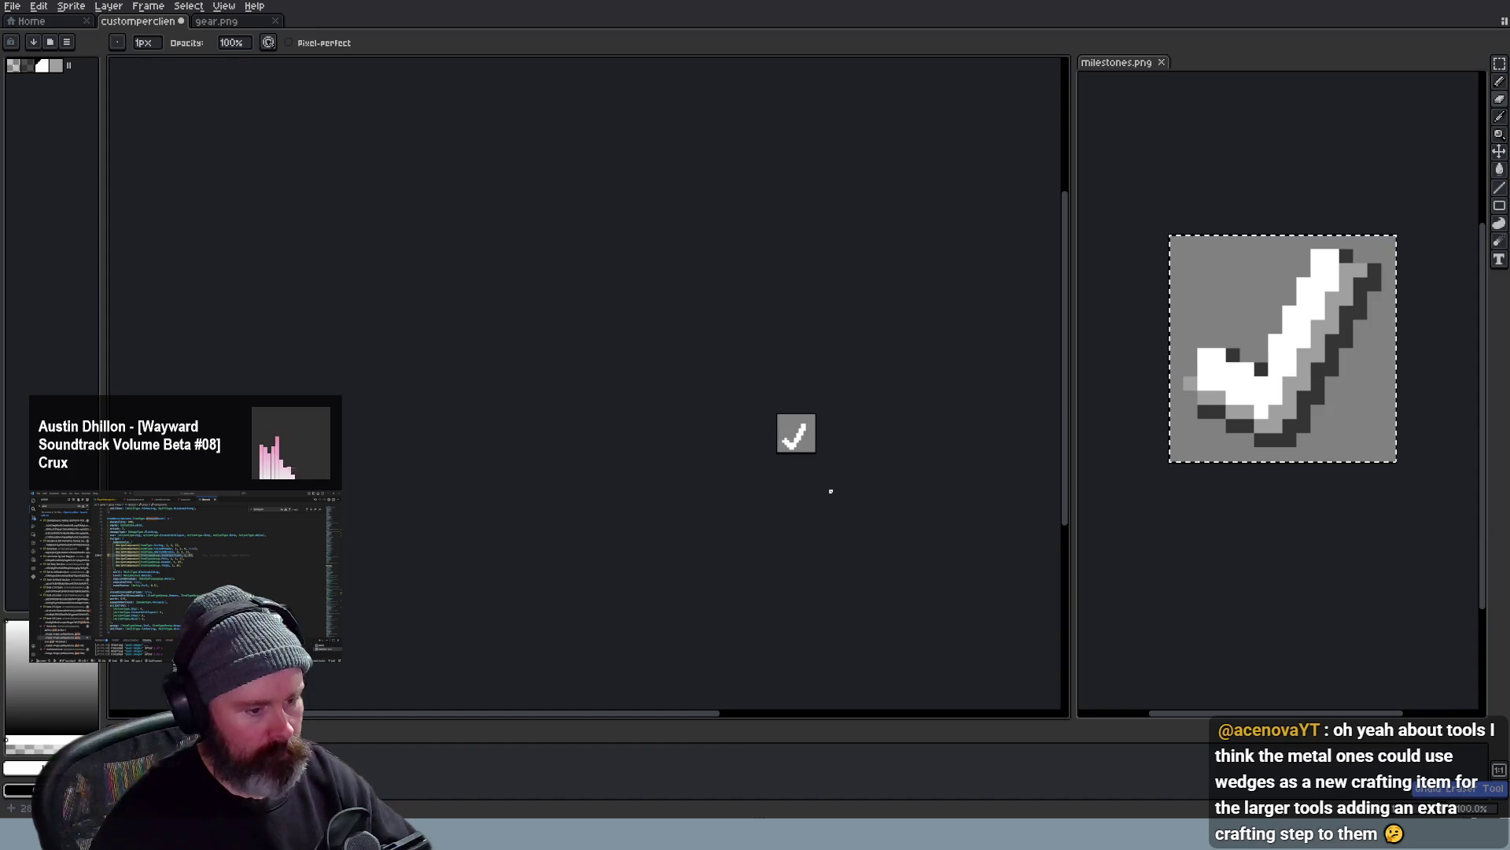
pyautogui.scroll(1, 814, 455)
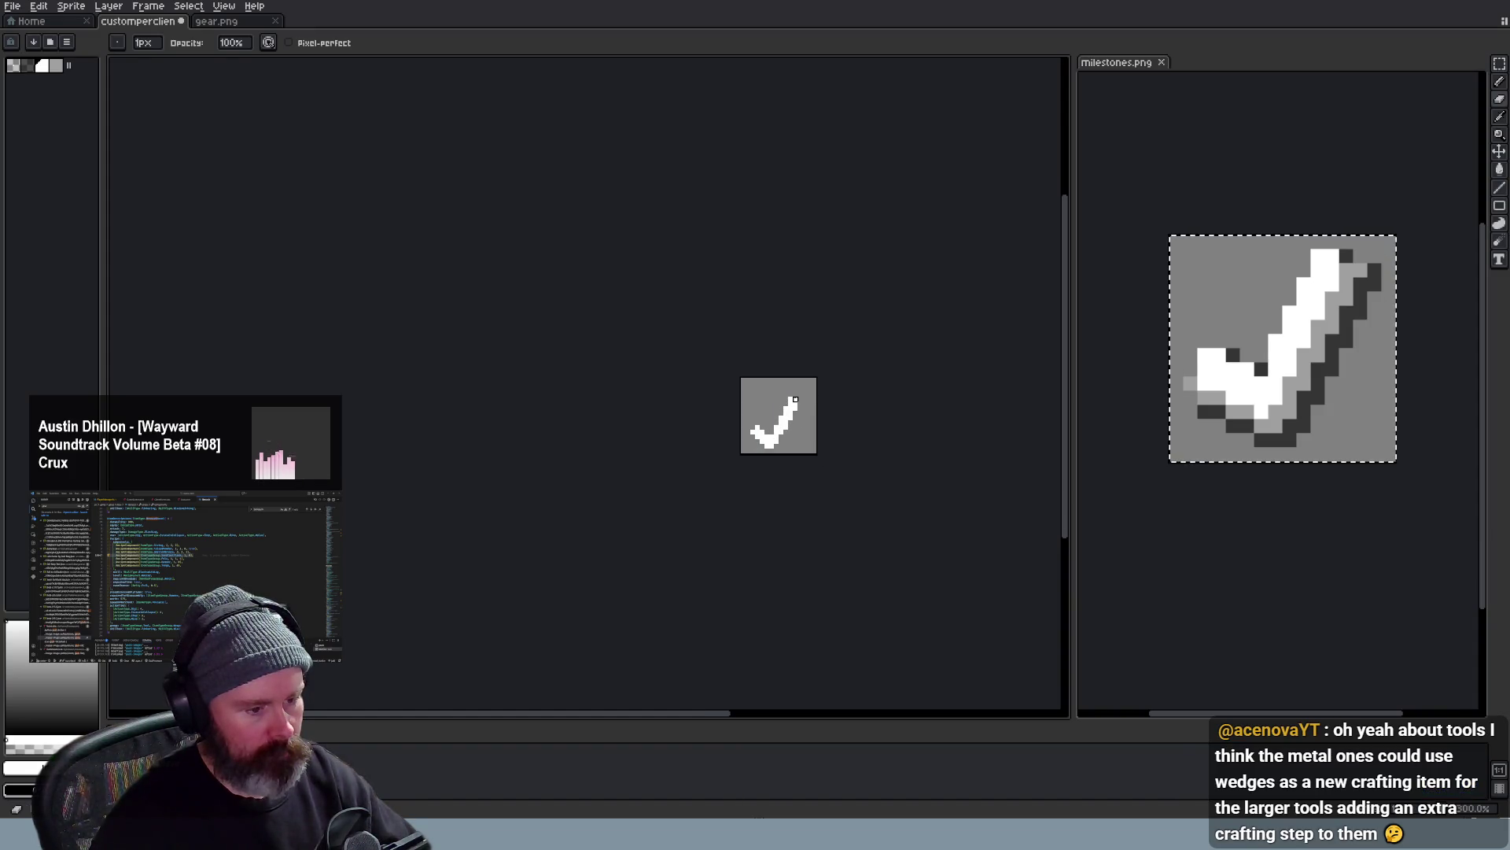
pyautogui.scroll(-1, 793, 402)
pyautogui.scroll(-1, 826, 449)
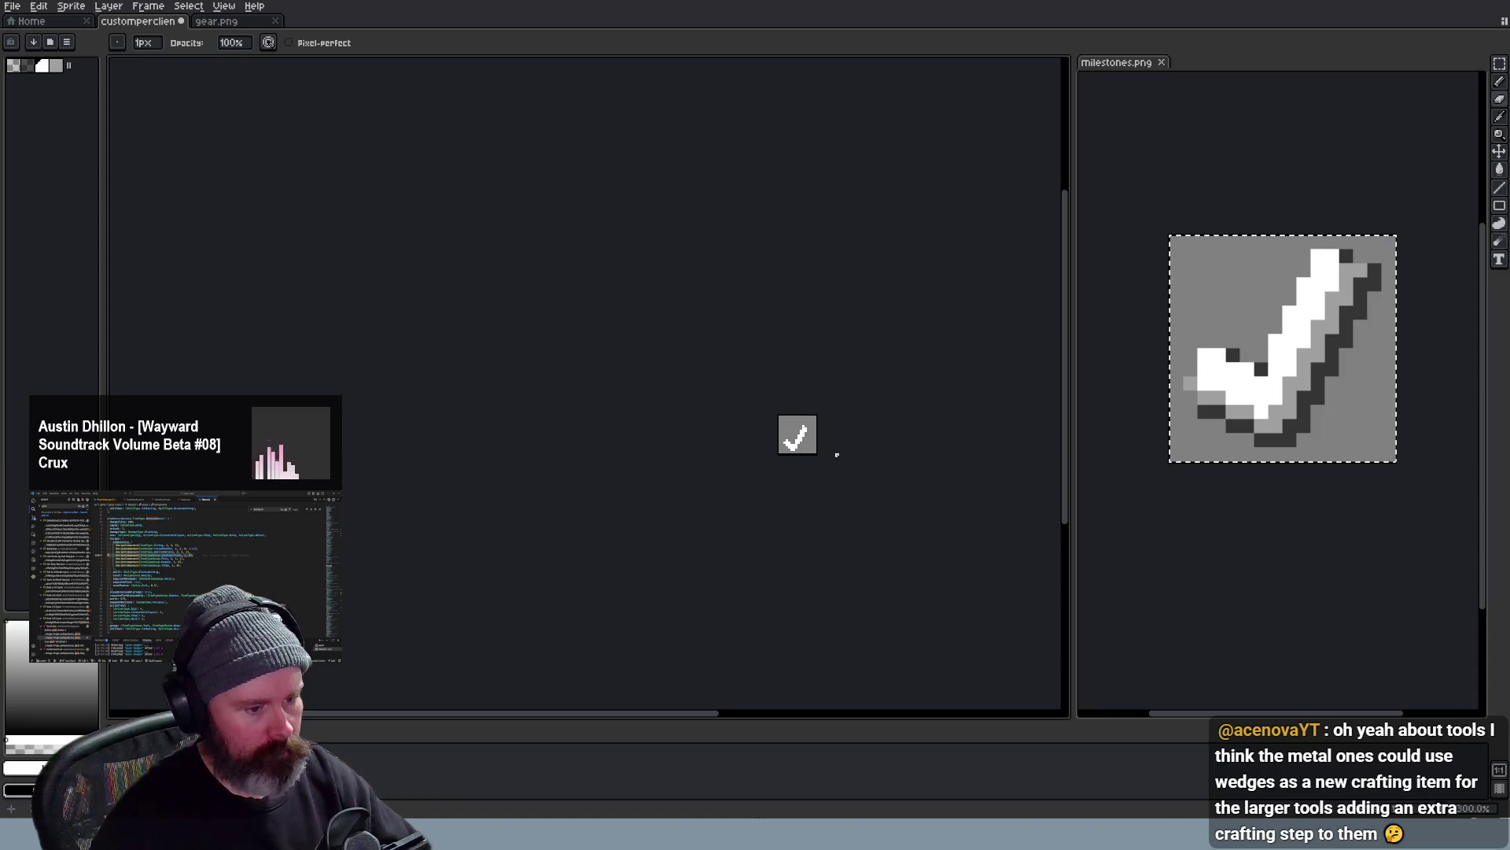
pyautogui.scroll(-1, 836, 453)
pyautogui.scroll(1, 836, 454)
pyautogui.scroll(1, 826, 448)
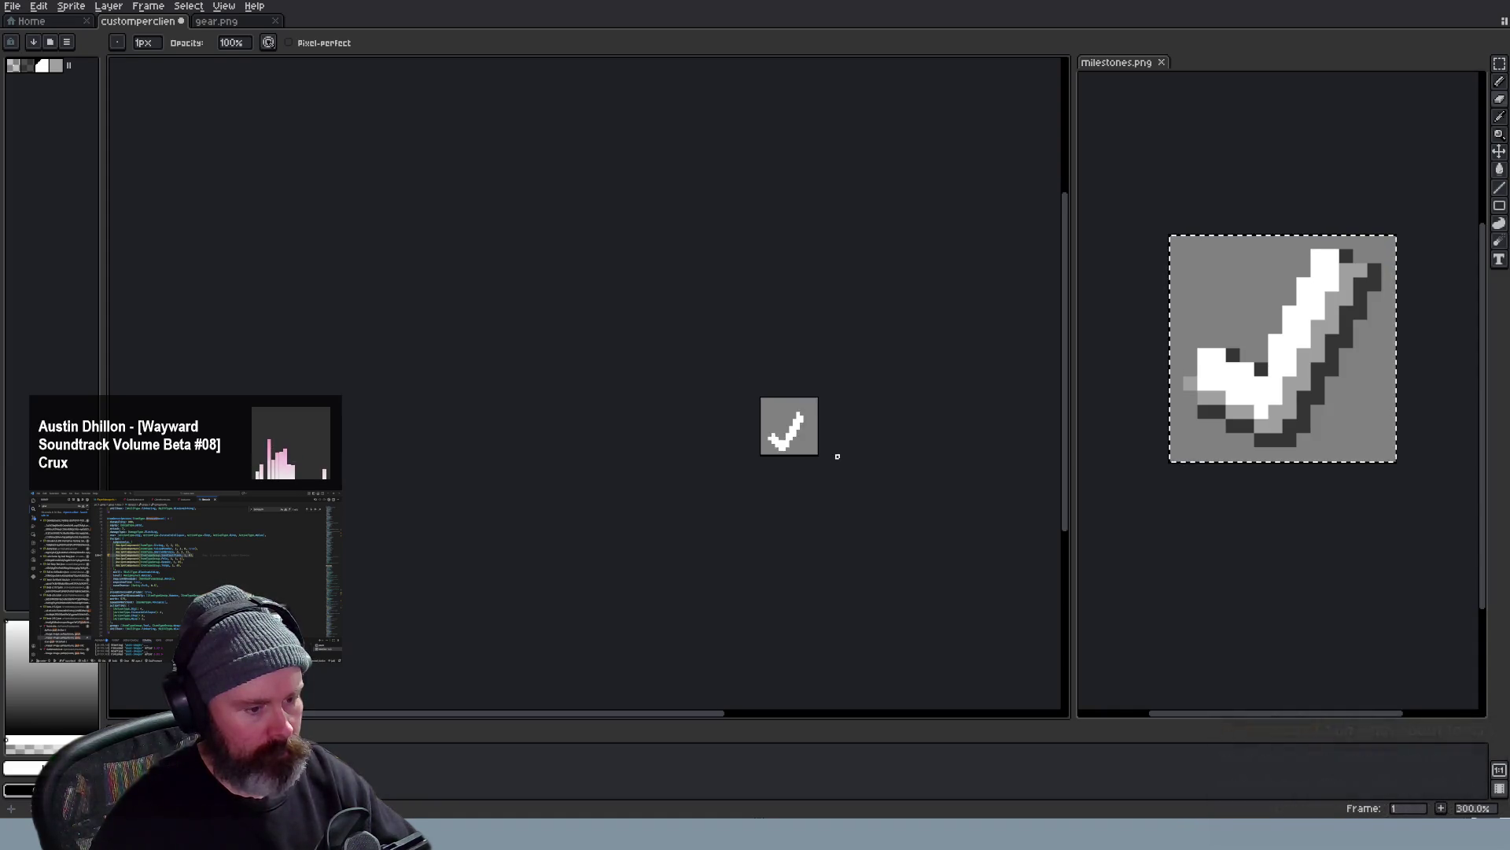
pyautogui.scroll(2, 826, 449)
pyautogui.scroll(1, 819, 437)
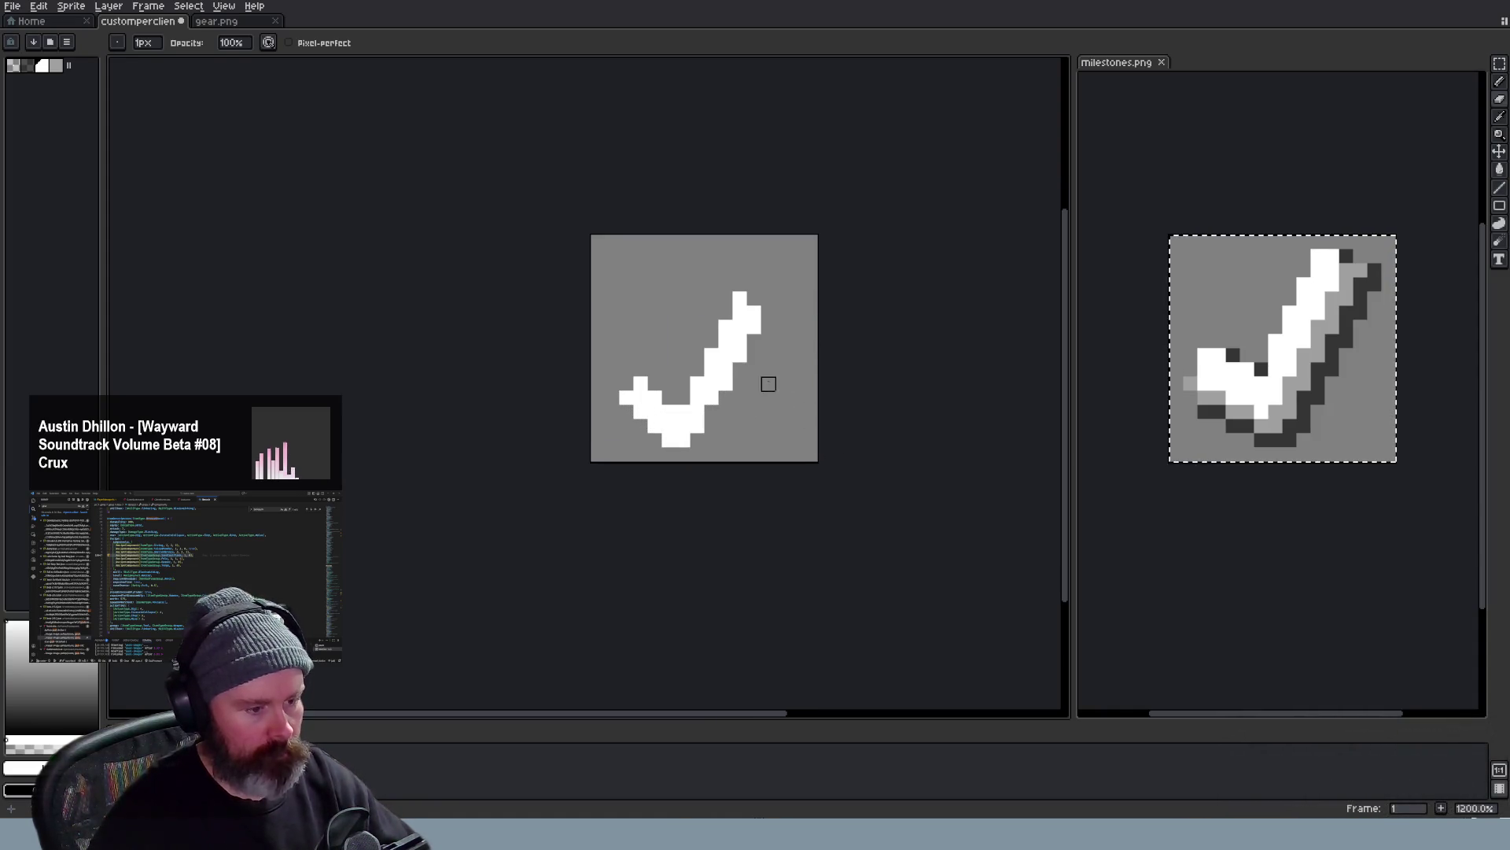
# Marquee-move the checkmark higher, then begin a white square frame along the icon's top
pyautogui.click(1499, 63)
pyautogui.moveTo(803, 280); pyautogui.dragTo(655, 458)
pyautogui.moveTo(709, 389); pyautogui.dragTo(726, 354)
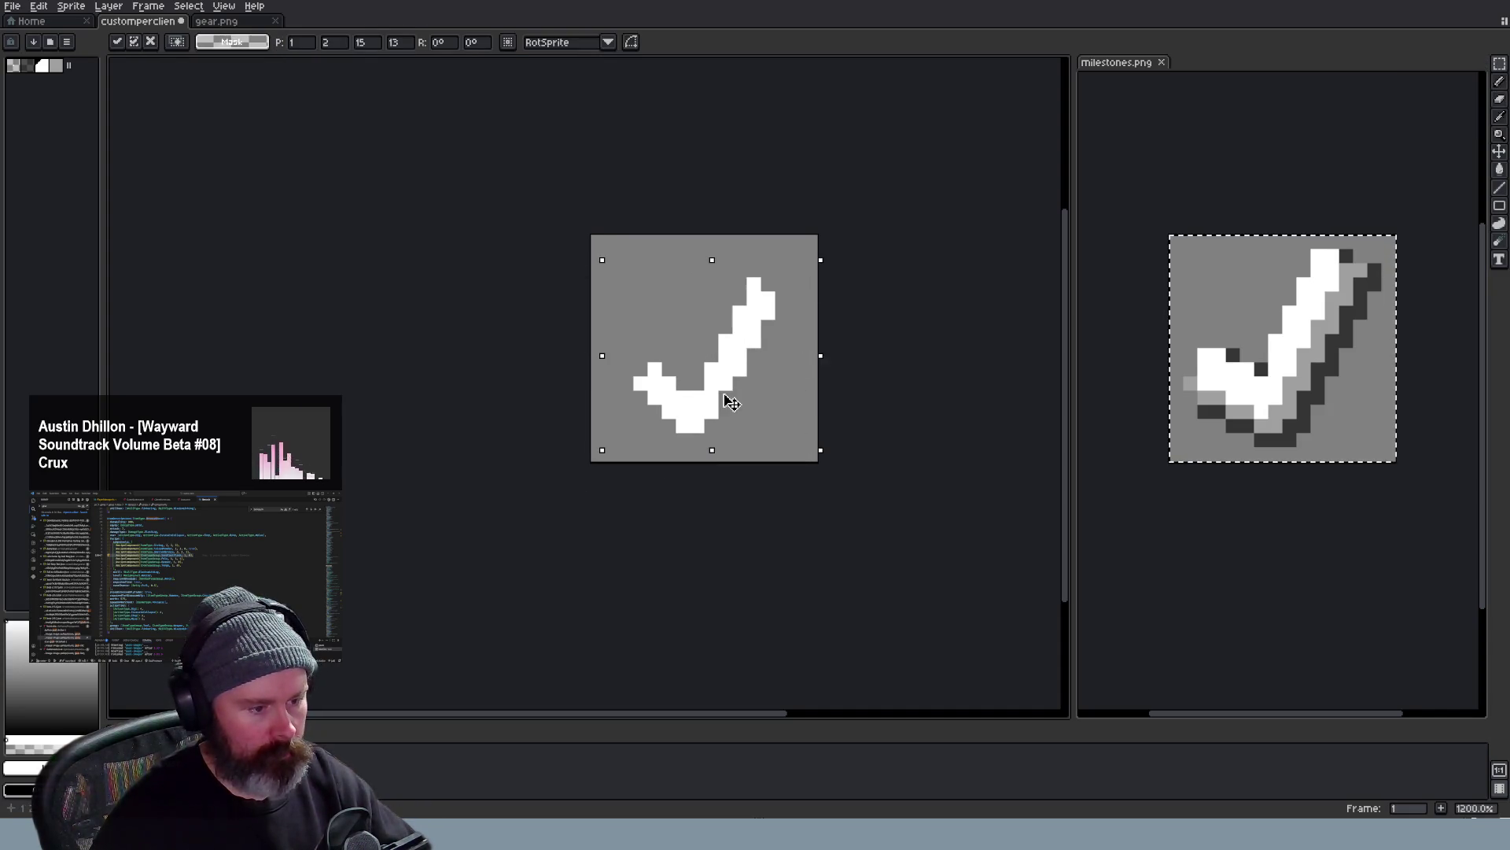
pyautogui.click(923, 384)
pyautogui.press('b')
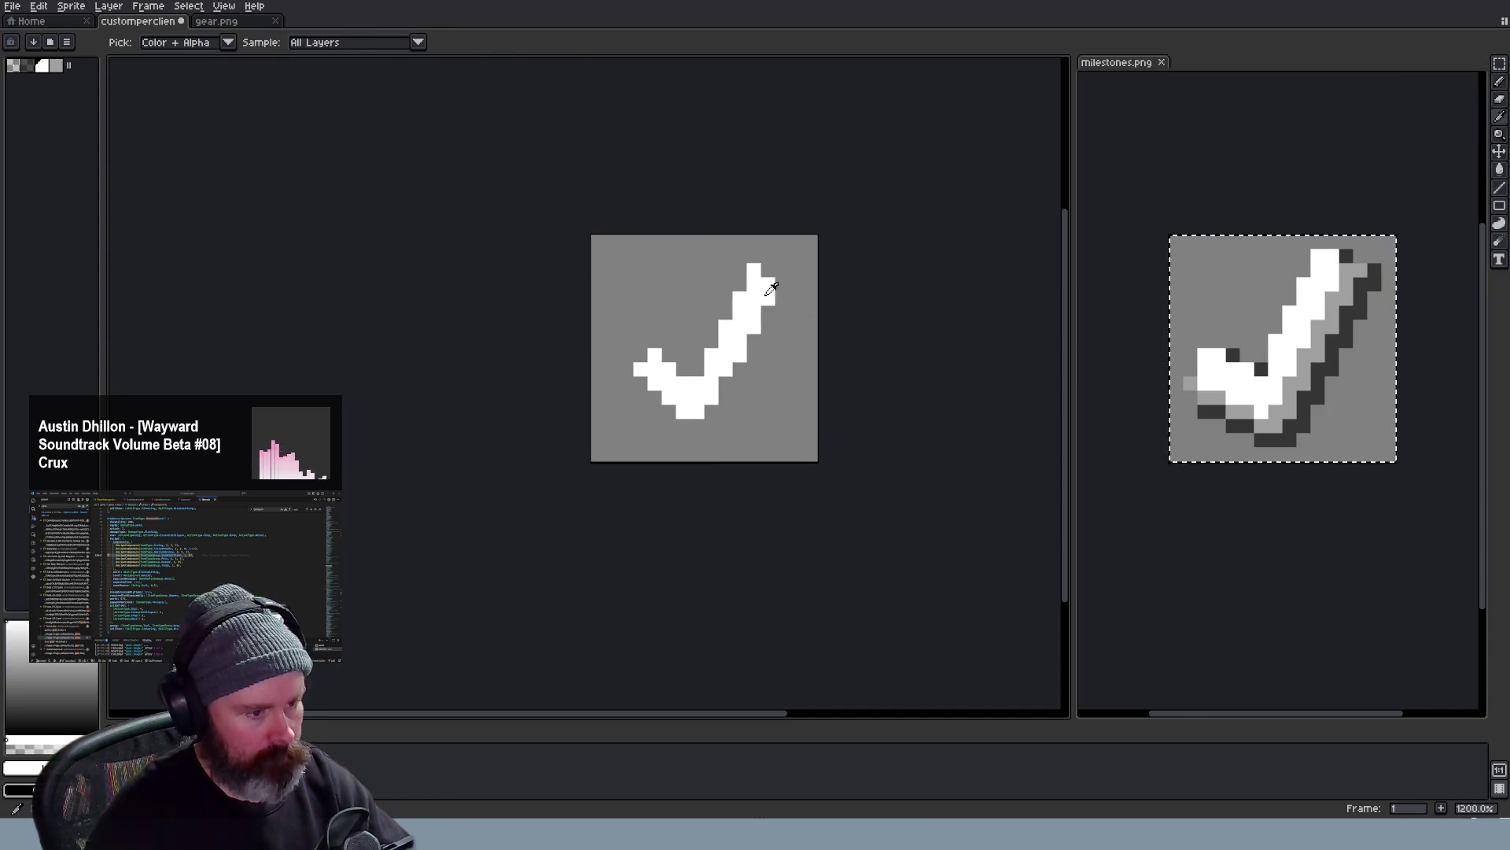
pyautogui.moveTo(613, 255)
pyautogui.mouseDown()
pyautogui.moveTo(798, 254)
pyautogui.moveTo(612, 443)
pyautogui.moveTo(614, 273)
pyautogui.mouseUp()
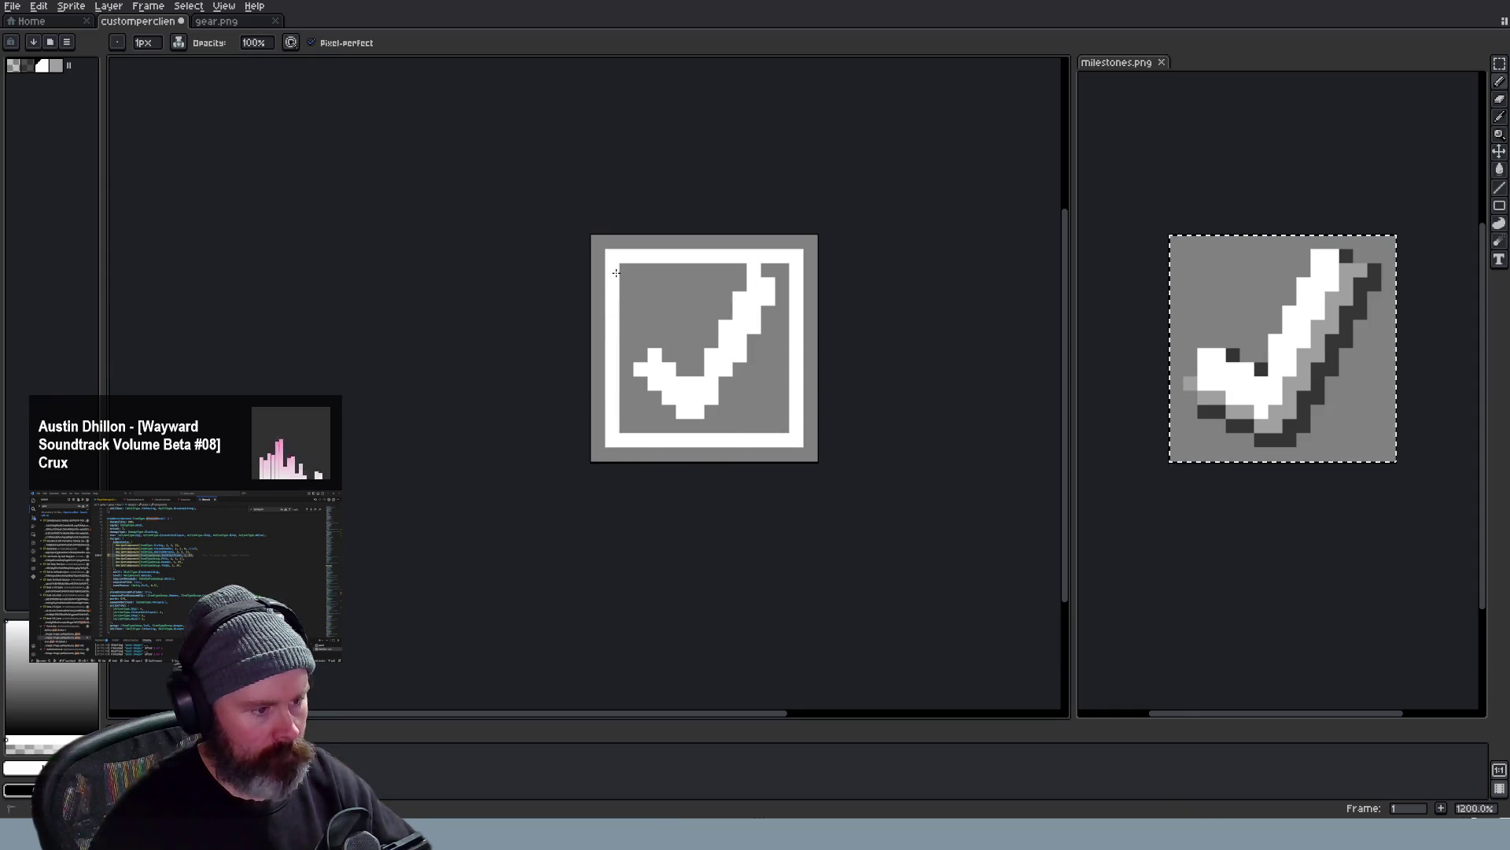
pyautogui.scroll(-2, 781, 381)
pyautogui.scroll(-1, 798, 410)
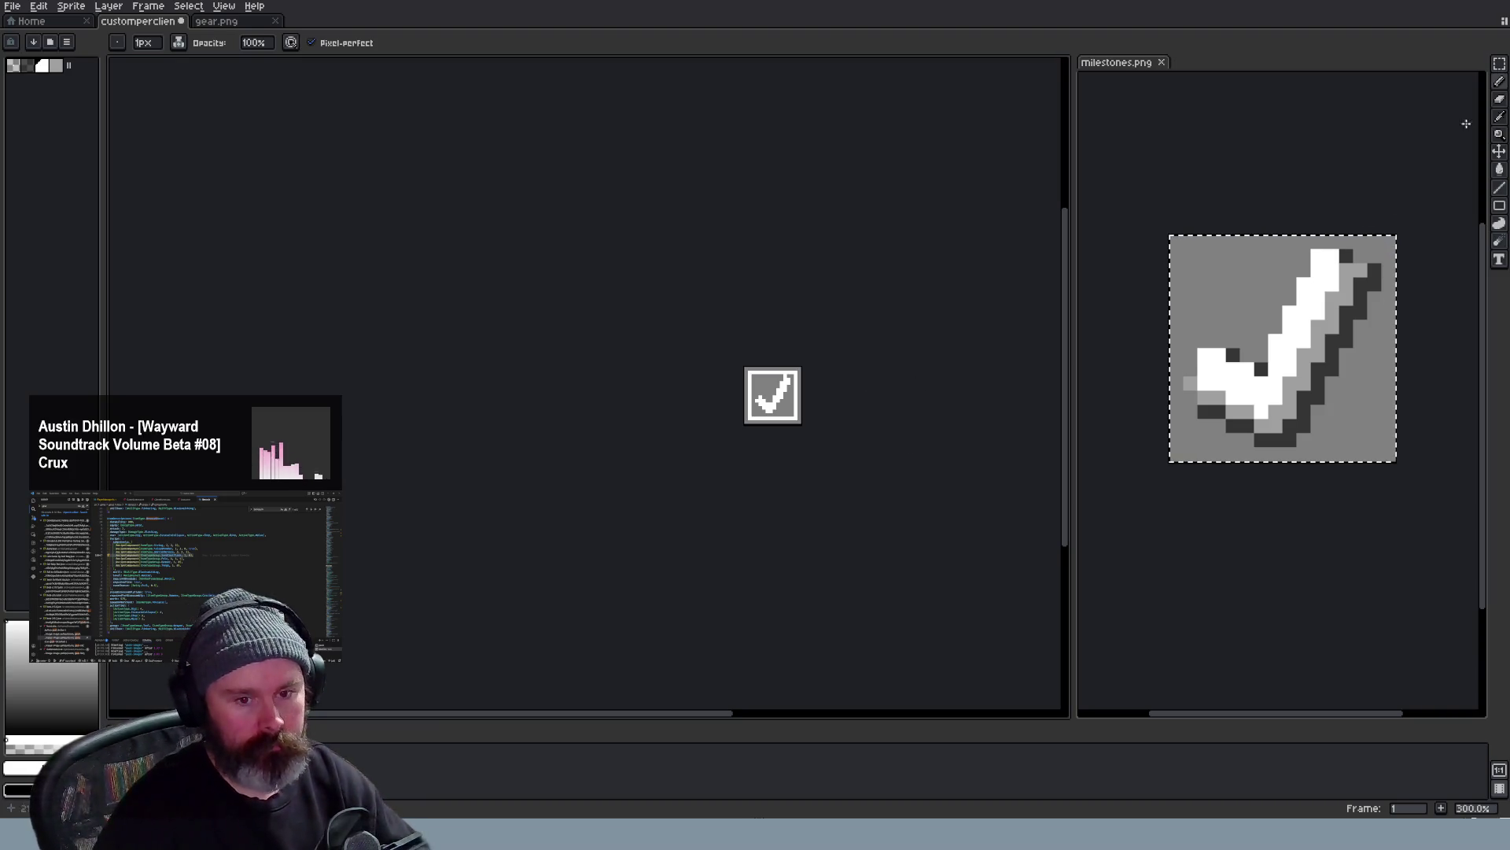
# Discard an accidental rectangle outline drawn around the checkmark
pyautogui.click(1500, 63)
pyautogui.scroll(1, 779, 396)
pyautogui.scroll(1, 755, 389)
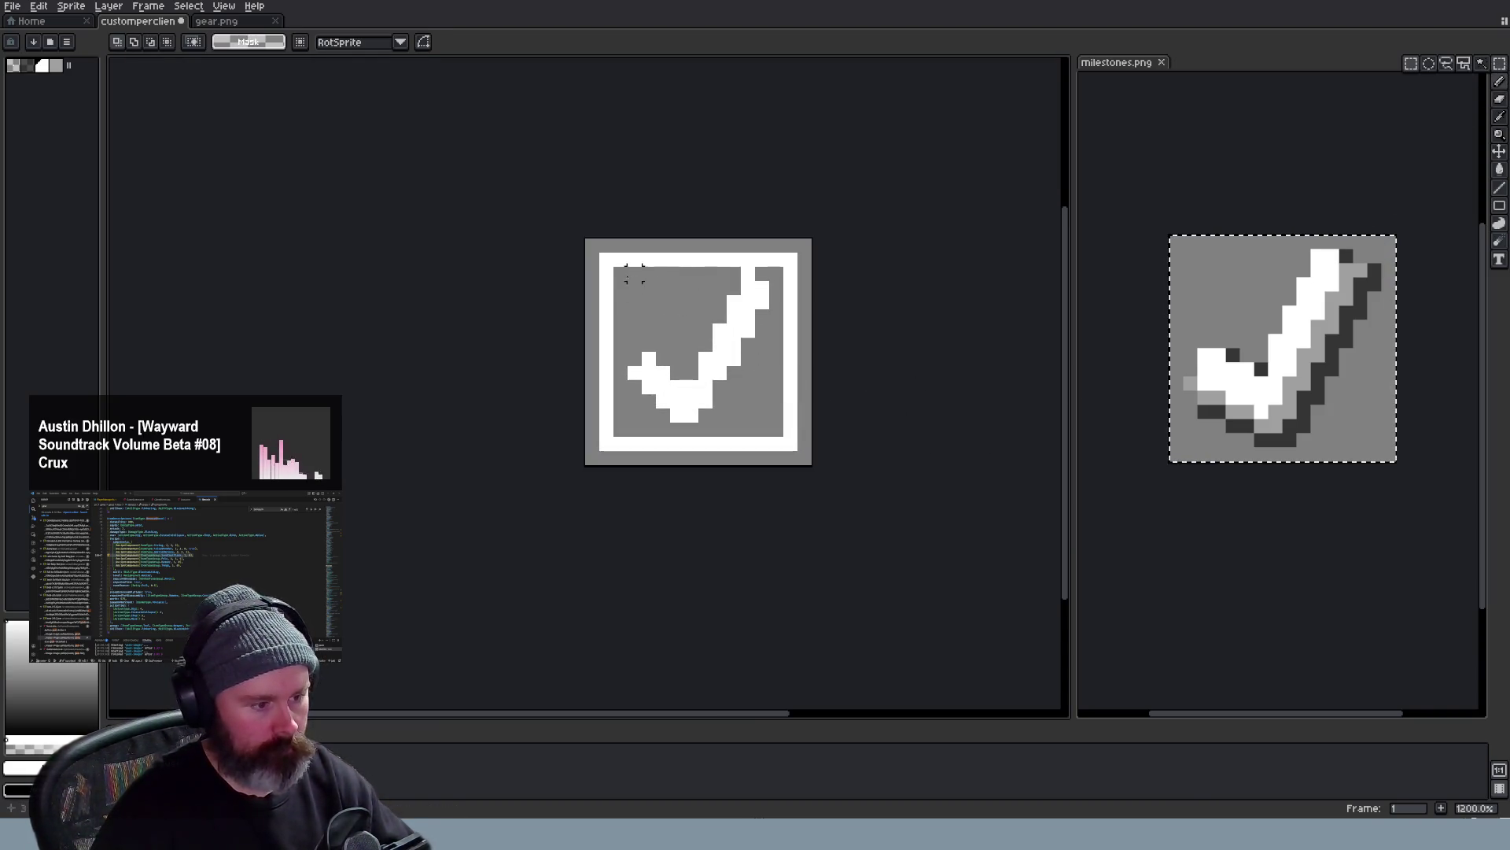
pyautogui.press('u')
pyautogui.moveTo(615, 268); pyautogui.dragTo(728, 378)
pyautogui.hotkey('ctrl', 'z')
# Marquee-select the checkmark inside the white frame and nudge it into place
pyautogui.moveTo(607, 260); pyautogui.dragTo(778, 445)
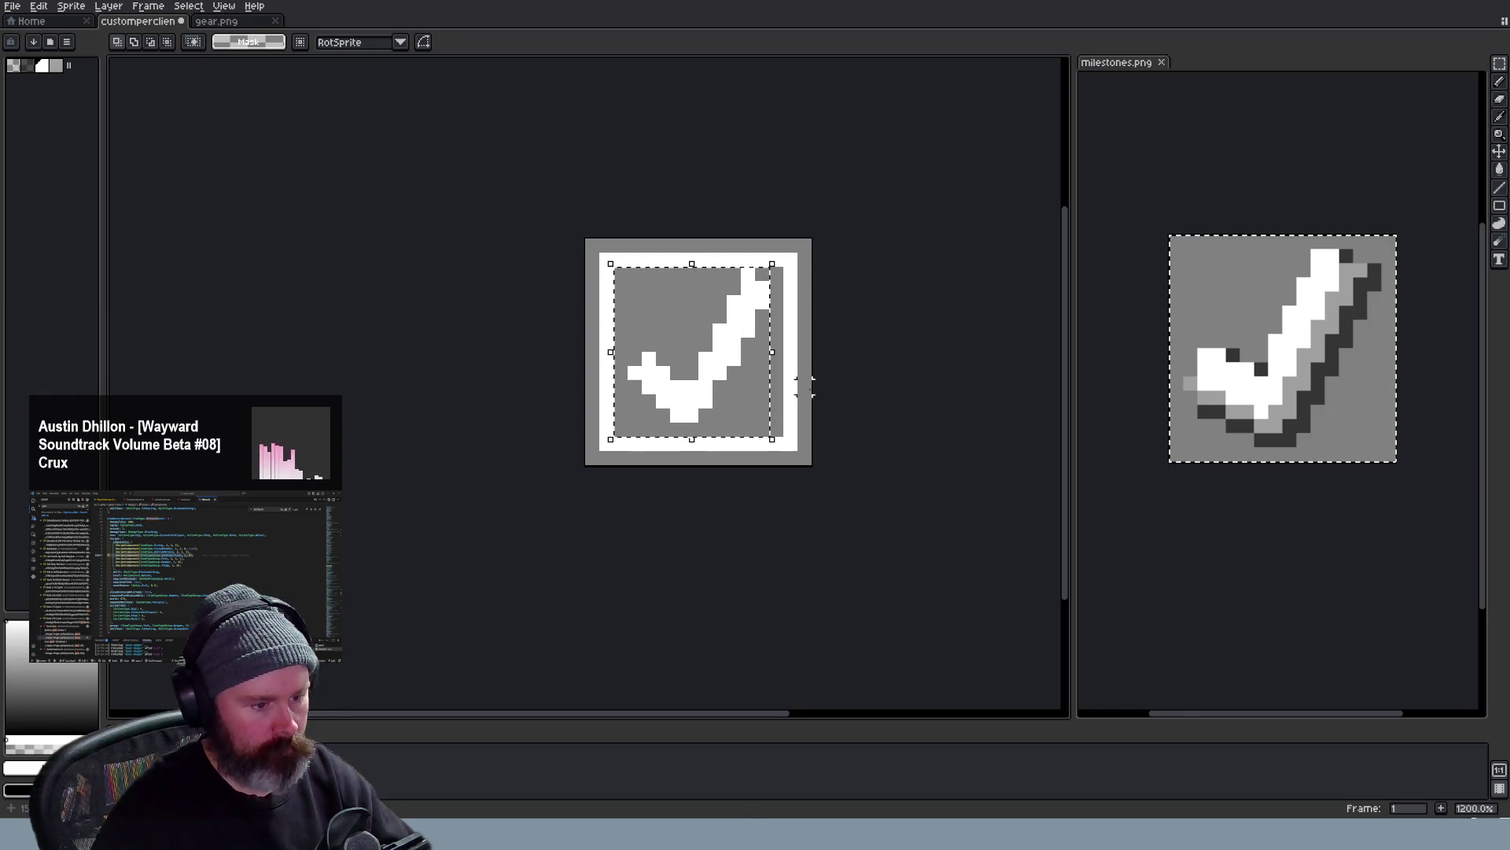
pyautogui.press('Escape')
pyautogui.press('b')
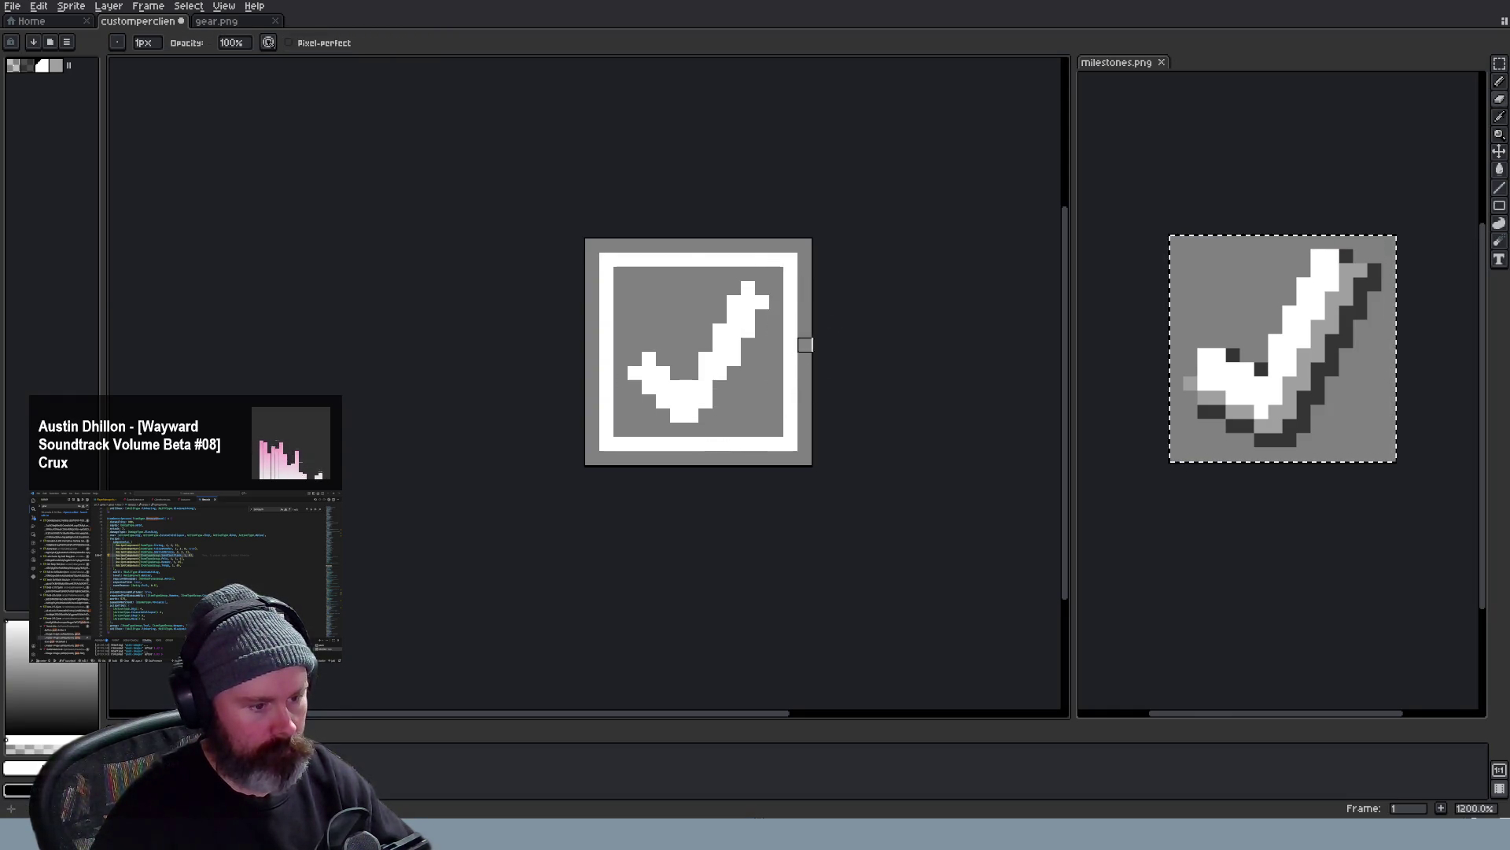
pyautogui.scroll(-3, 806, 345)
pyautogui.scroll(1, 844, 402)
pyautogui.scroll(1, 779, 375)
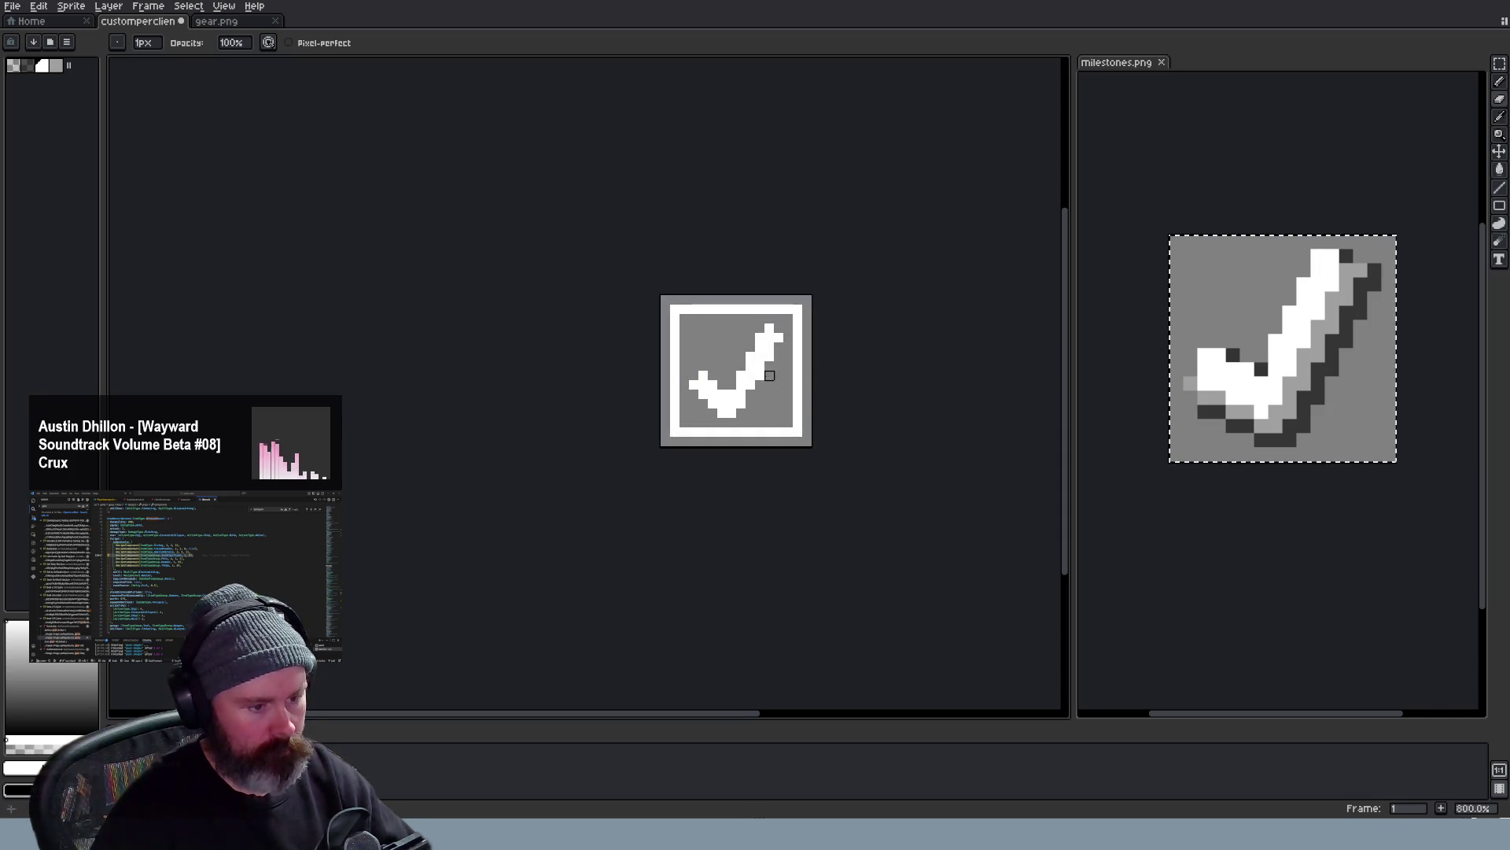
pyautogui.scroll(-3, 788, 404)
pyautogui.scroll(1, 818, 466)
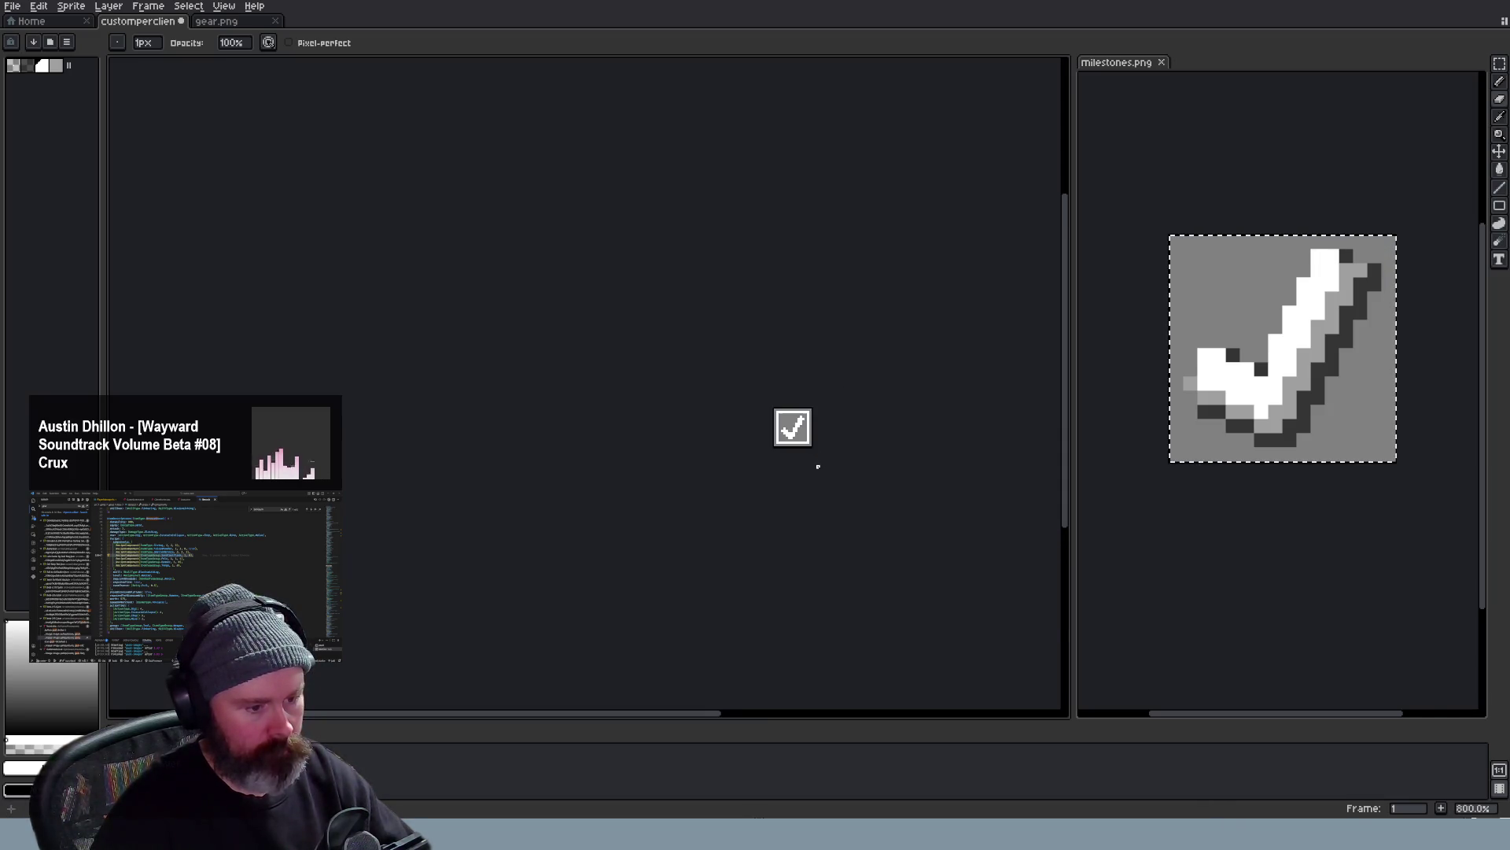
pyautogui.scroll(2, 817, 465)
pyautogui.scroll(1, 815, 460)
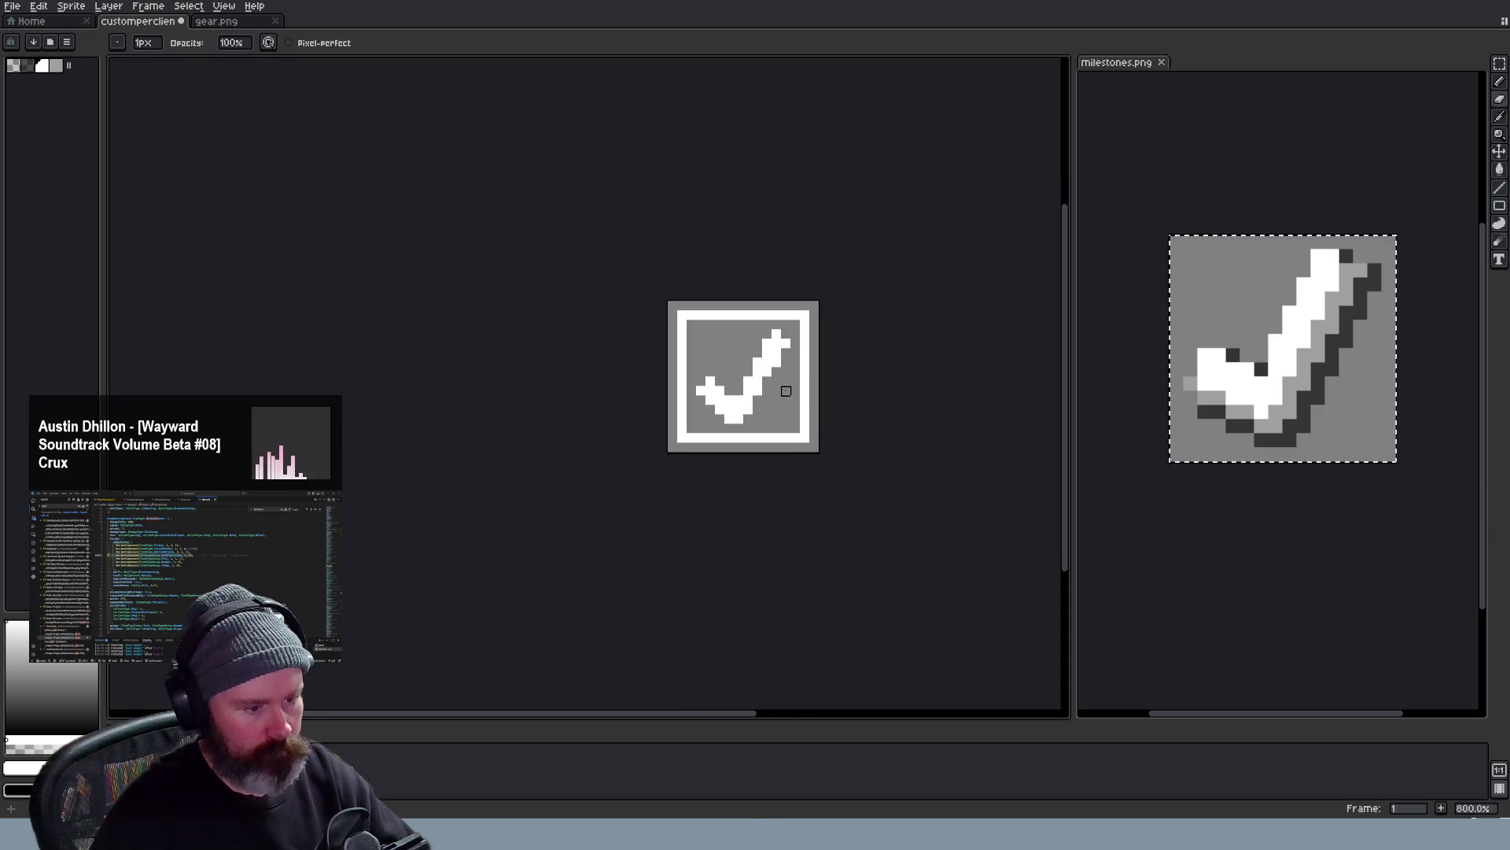
pyautogui.scroll(1, 776, 380)
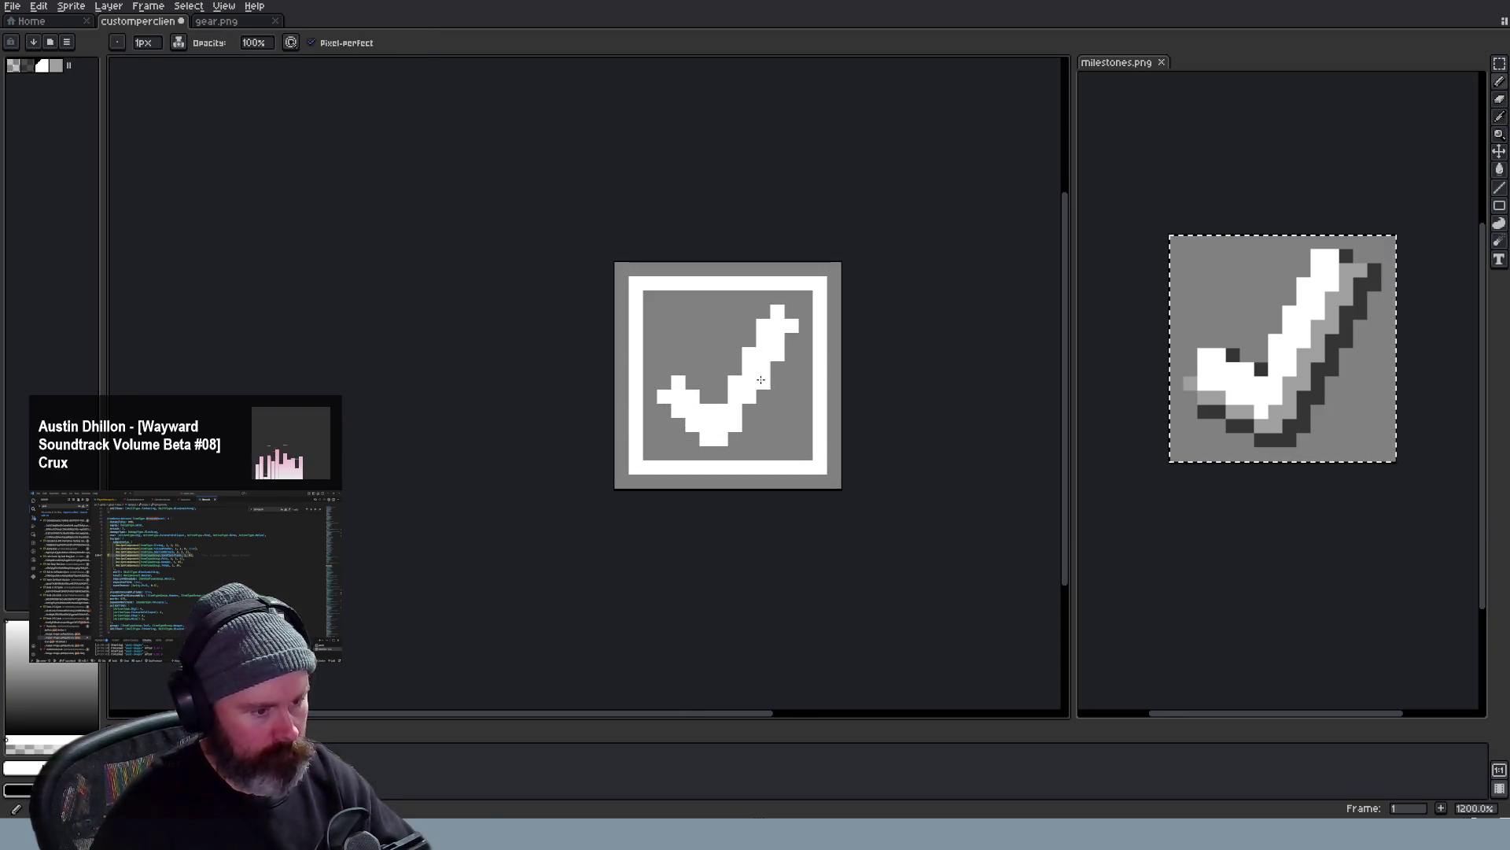
pyautogui.scroll(-2, 815, 461)
pyautogui.scroll(-2, 829, 487)
pyautogui.scroll(-1, 837, 490)
pyautogui.scroll(1, 838, 490)
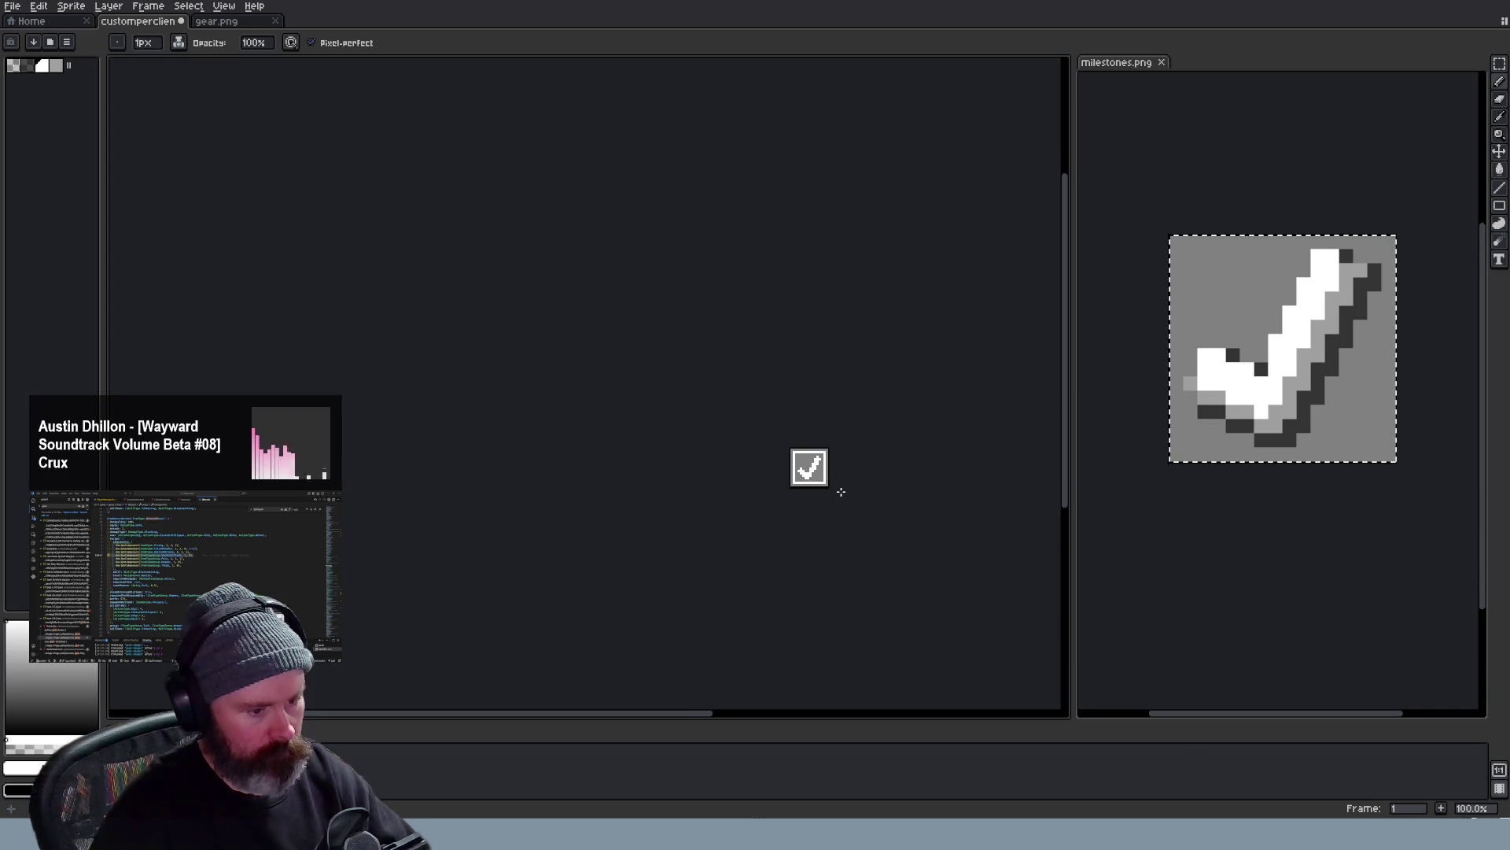
pyautogui.scroll(1, 841, 490)
pyautogui.scroll(1, 840, 490)
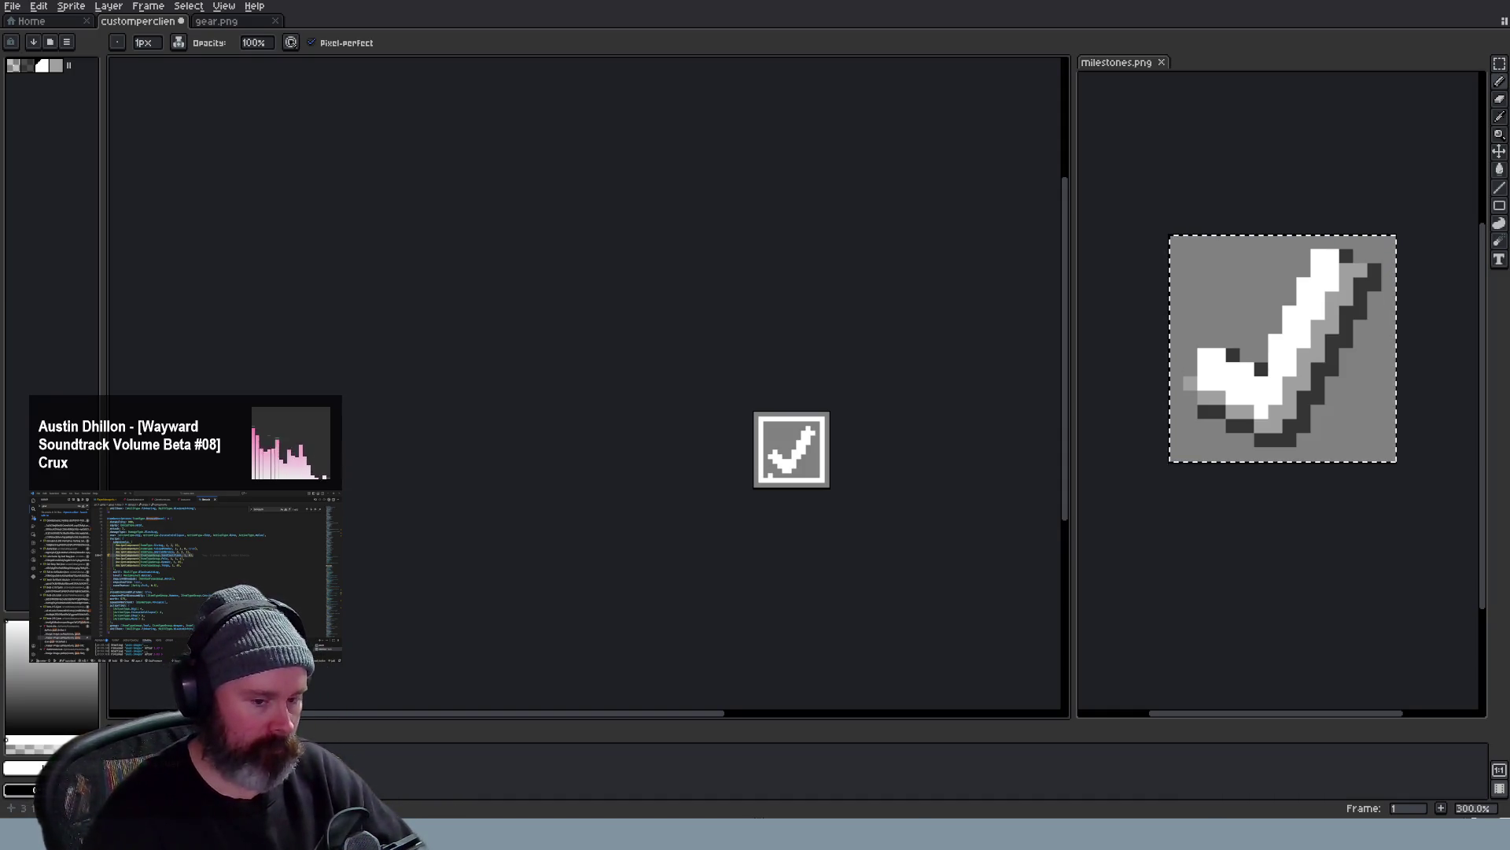
# Switch to Wayward and quit the current game to the main menu
pyautogui.hotkey('alt', 'Tab')
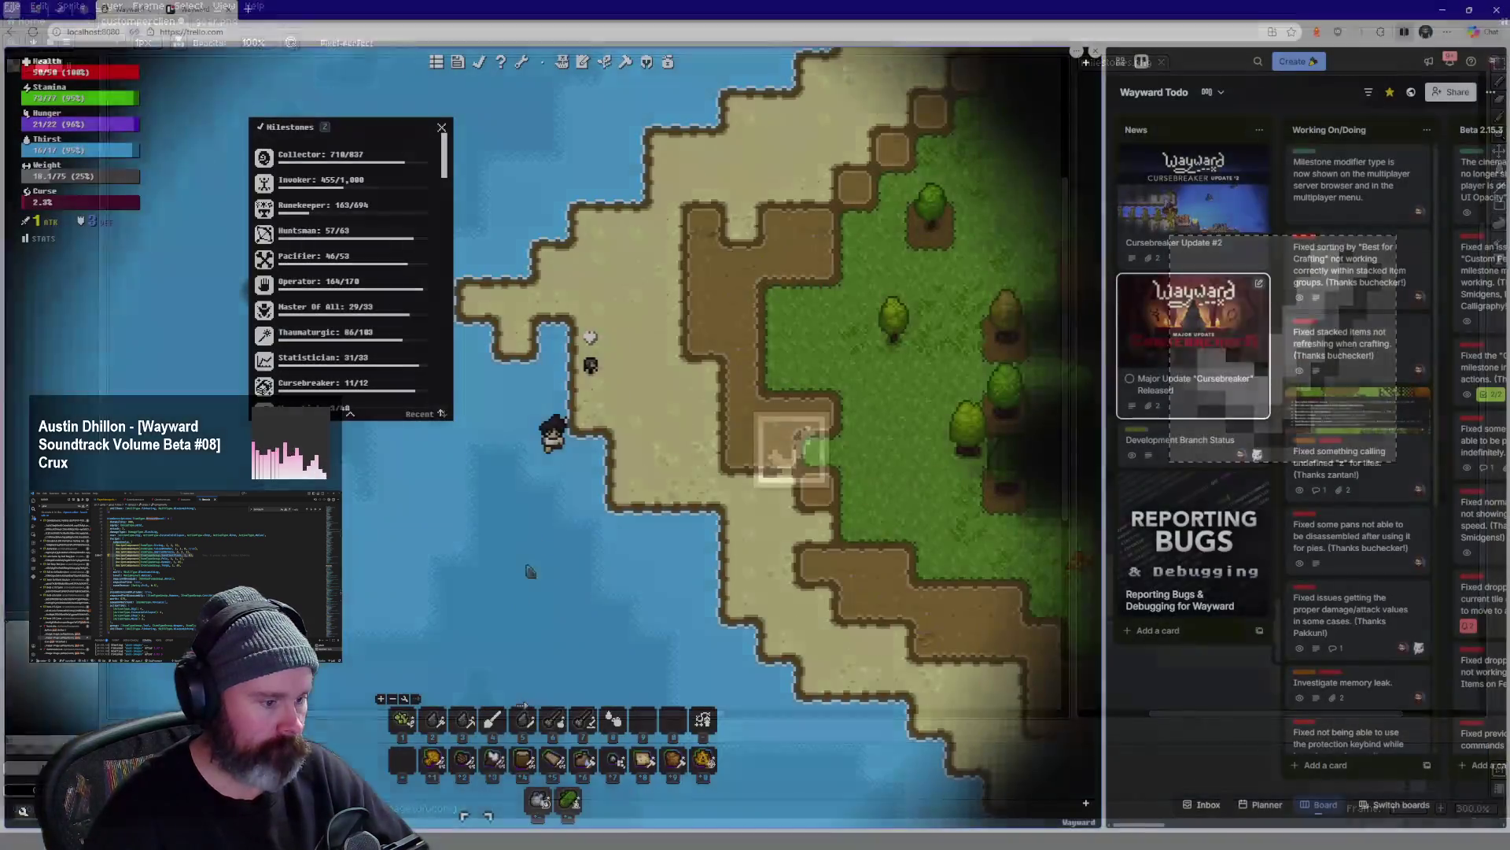
pyautogui.press('Escape')
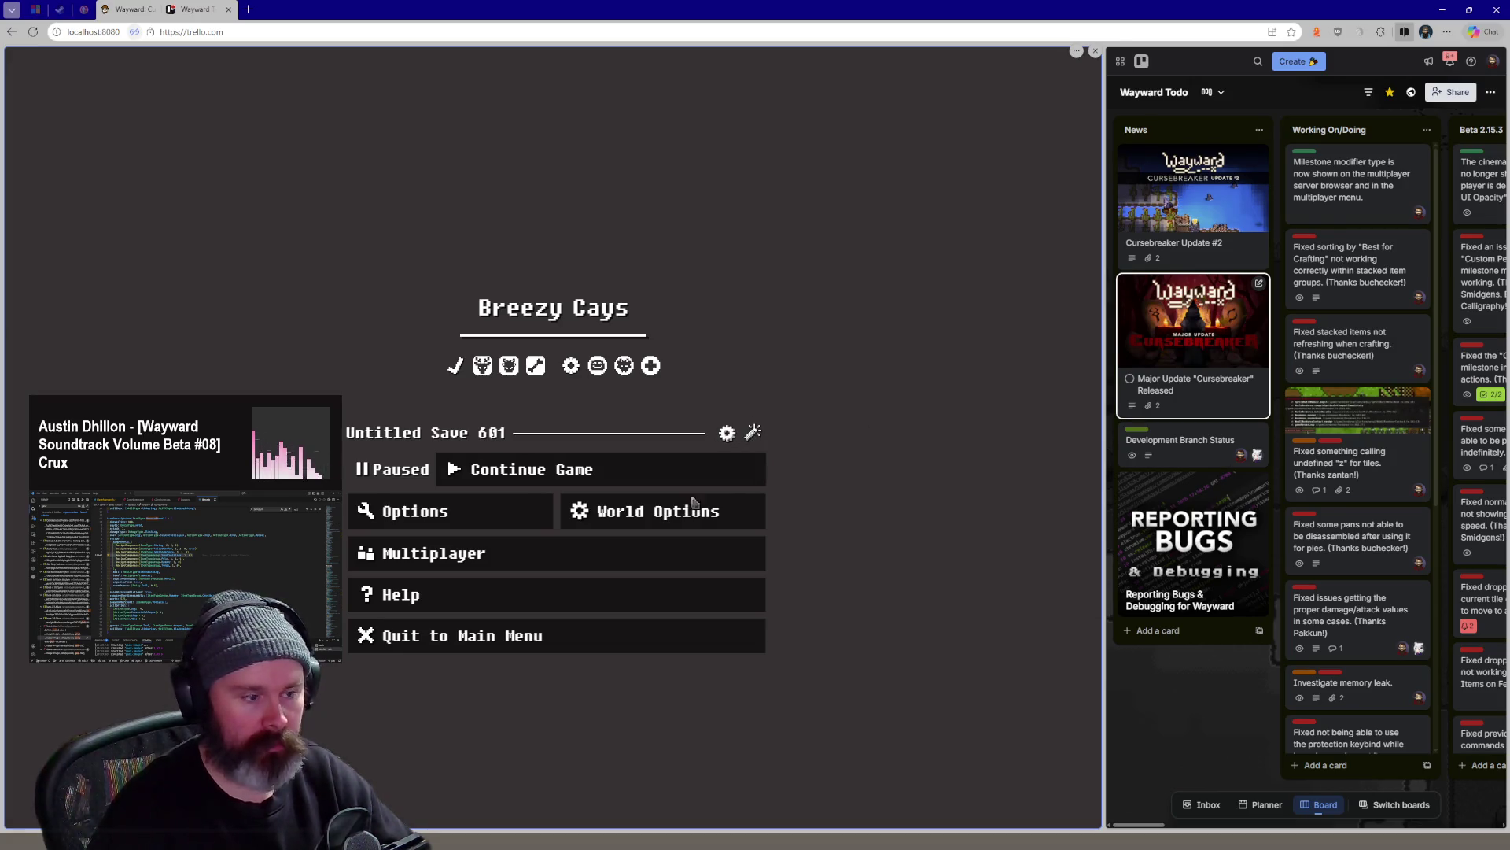
pyautogui.click(461, 634)
pyautogui.click(534, 472)
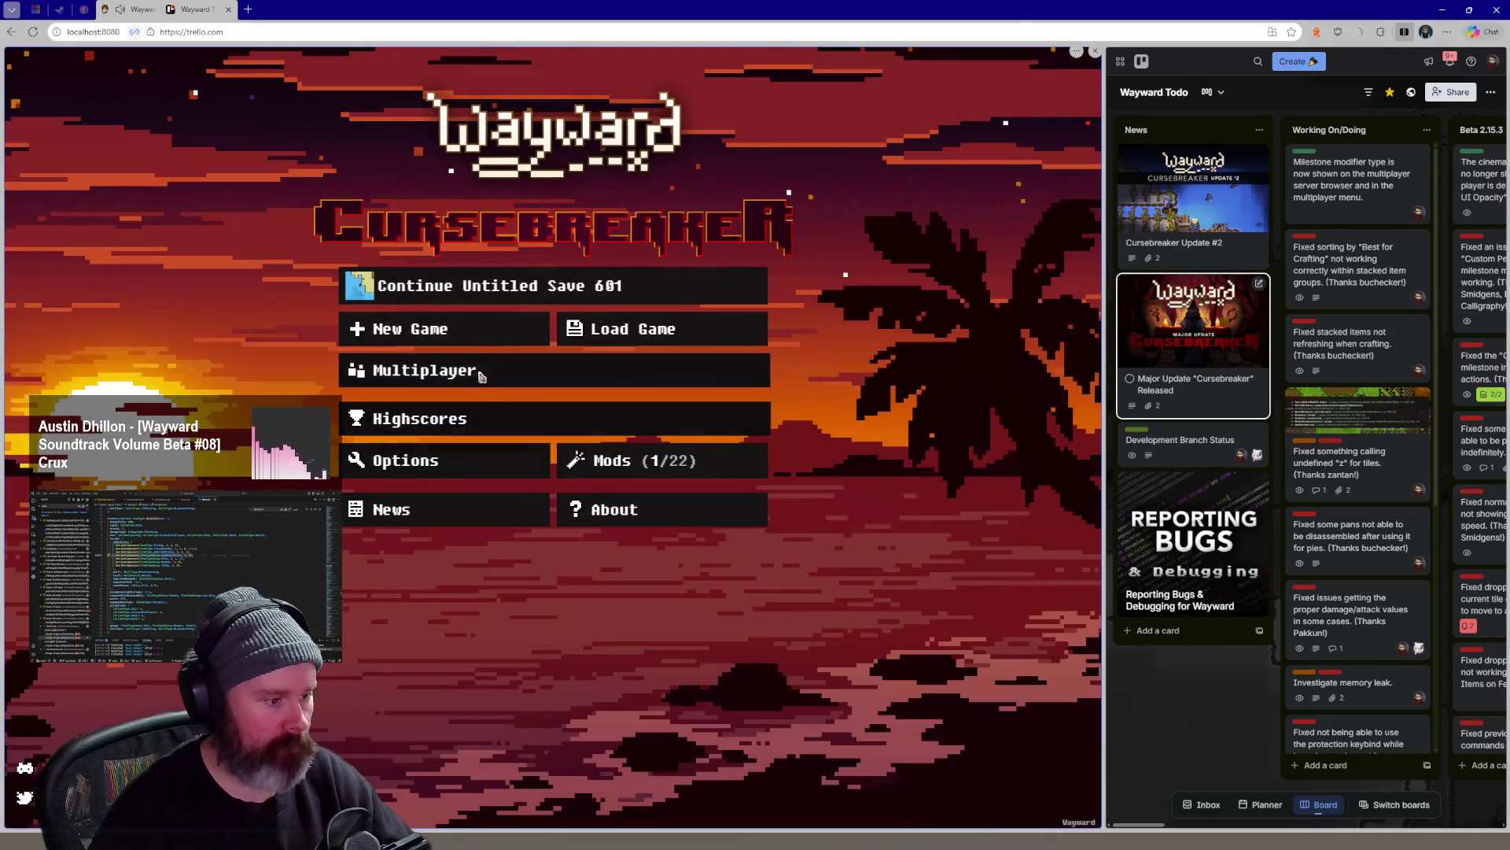
# Start a new-game setup, tick Multiplayer, then back out to the main menu
pyautogui.click(489, 326)
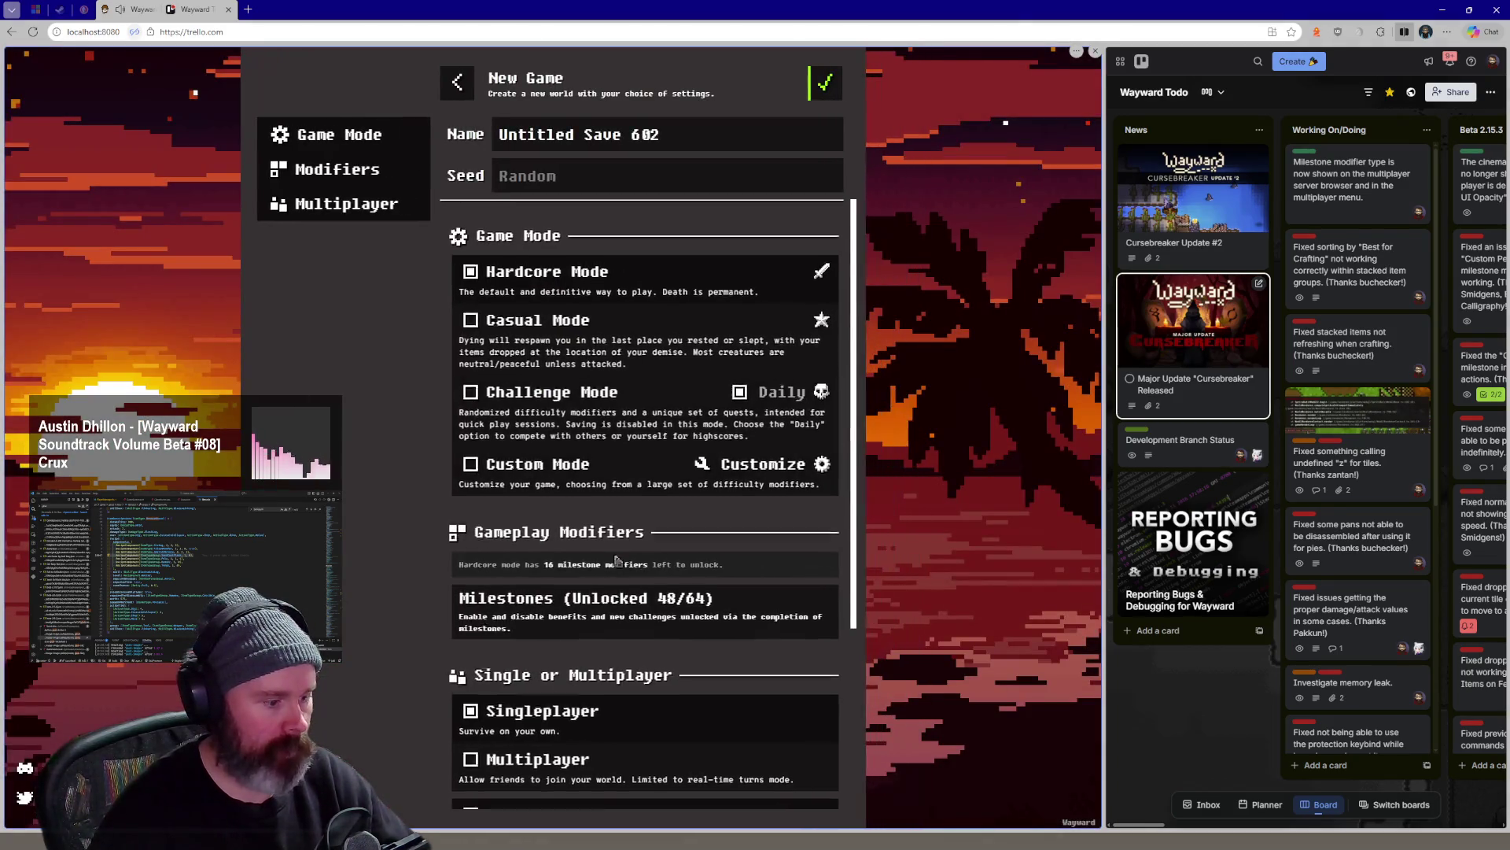
pyautogui.scroll(-3, 616, 561)
pyautogui.scroll(-3, 616, 531)
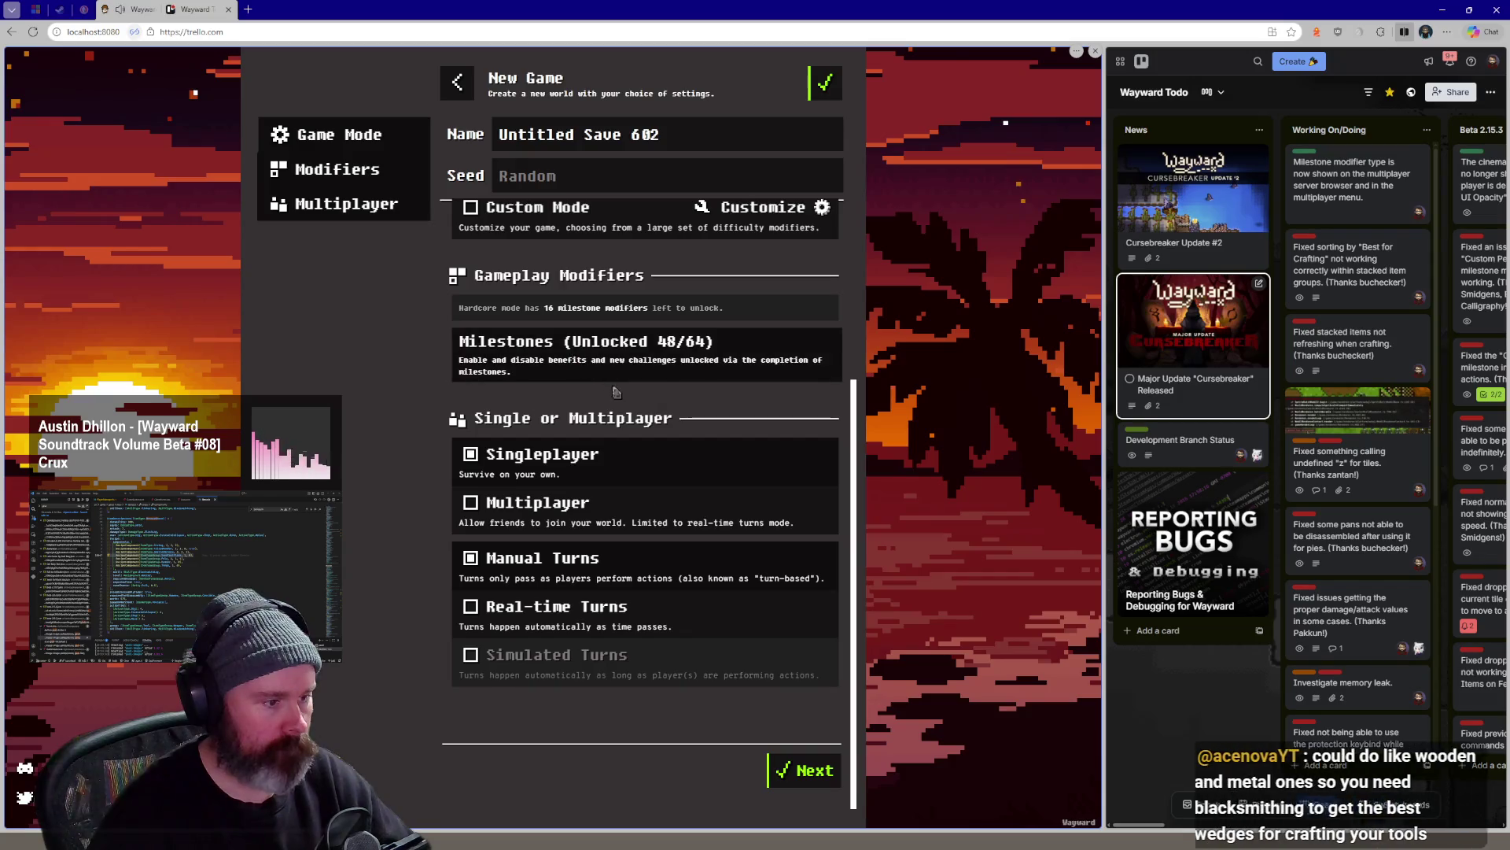
pyautogui.scroll(1, 615, 391)
pyautogui.click(594, 627)
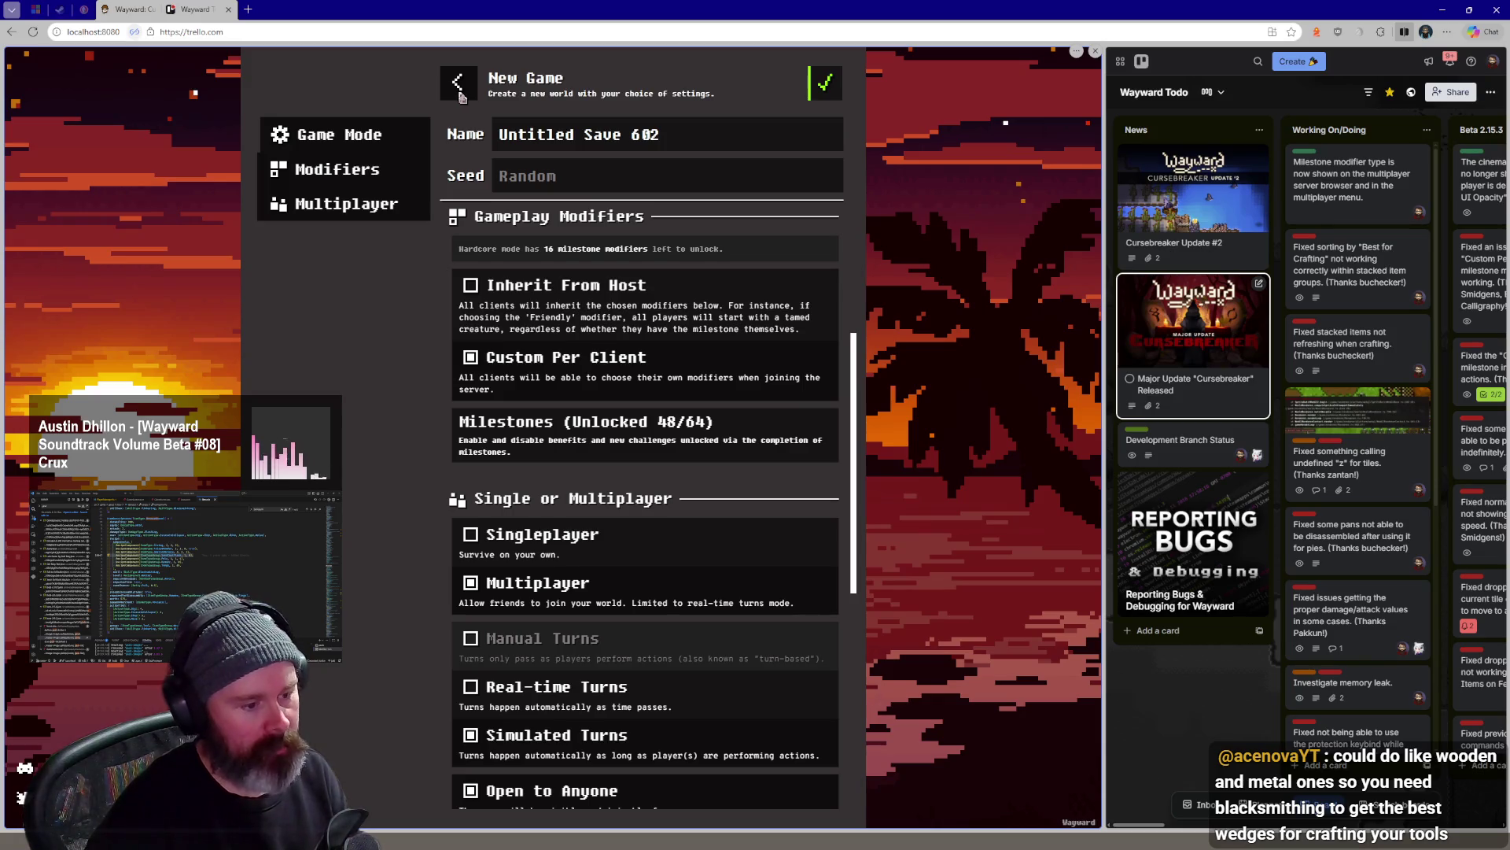
pyautogui.click(458, 83)
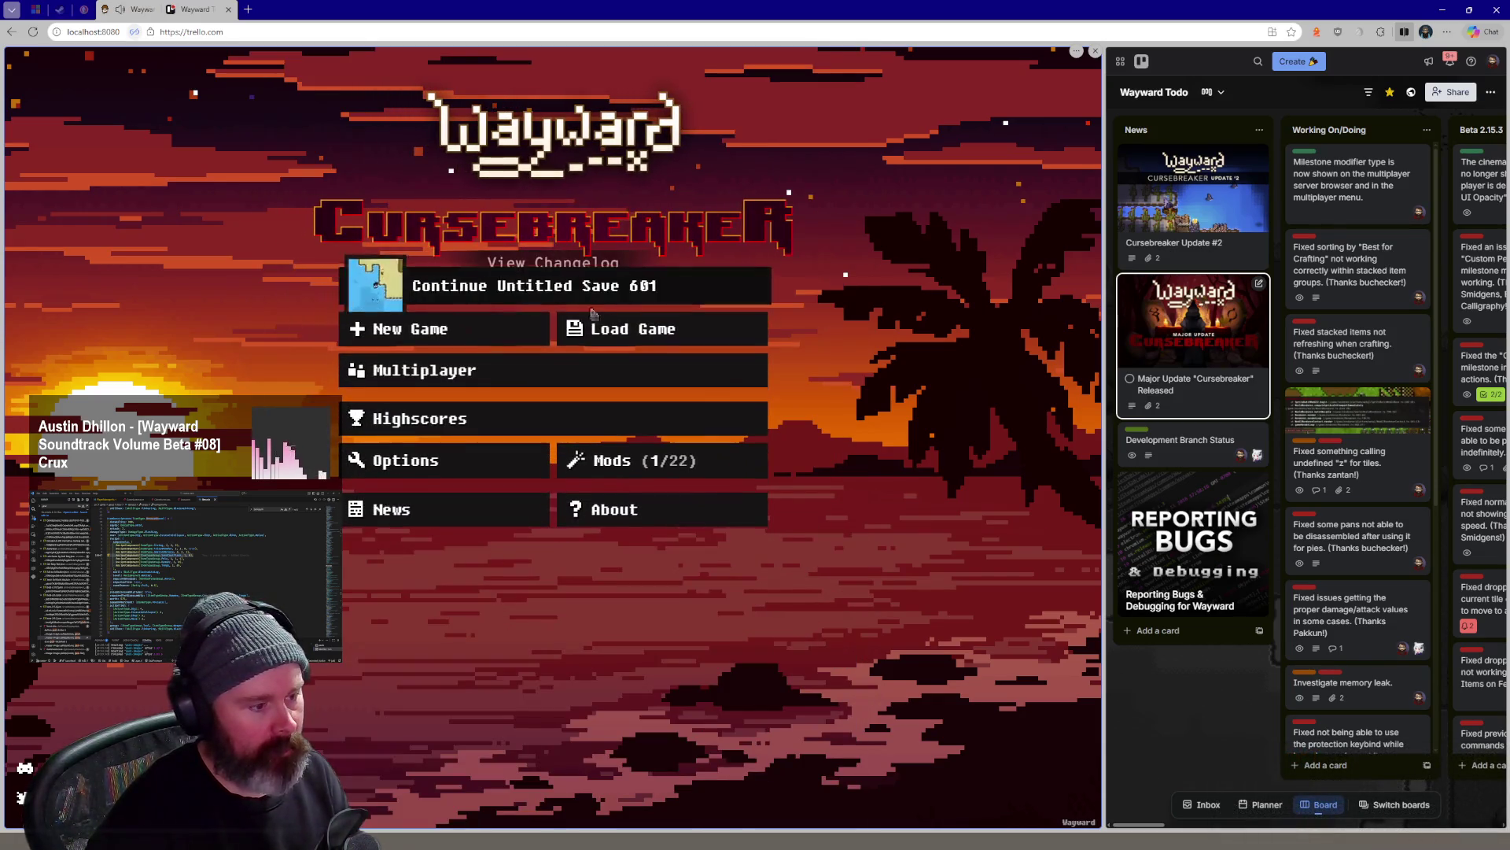
pyautogui.click(425, 370)
pyautogui.moveTo(718, 404)
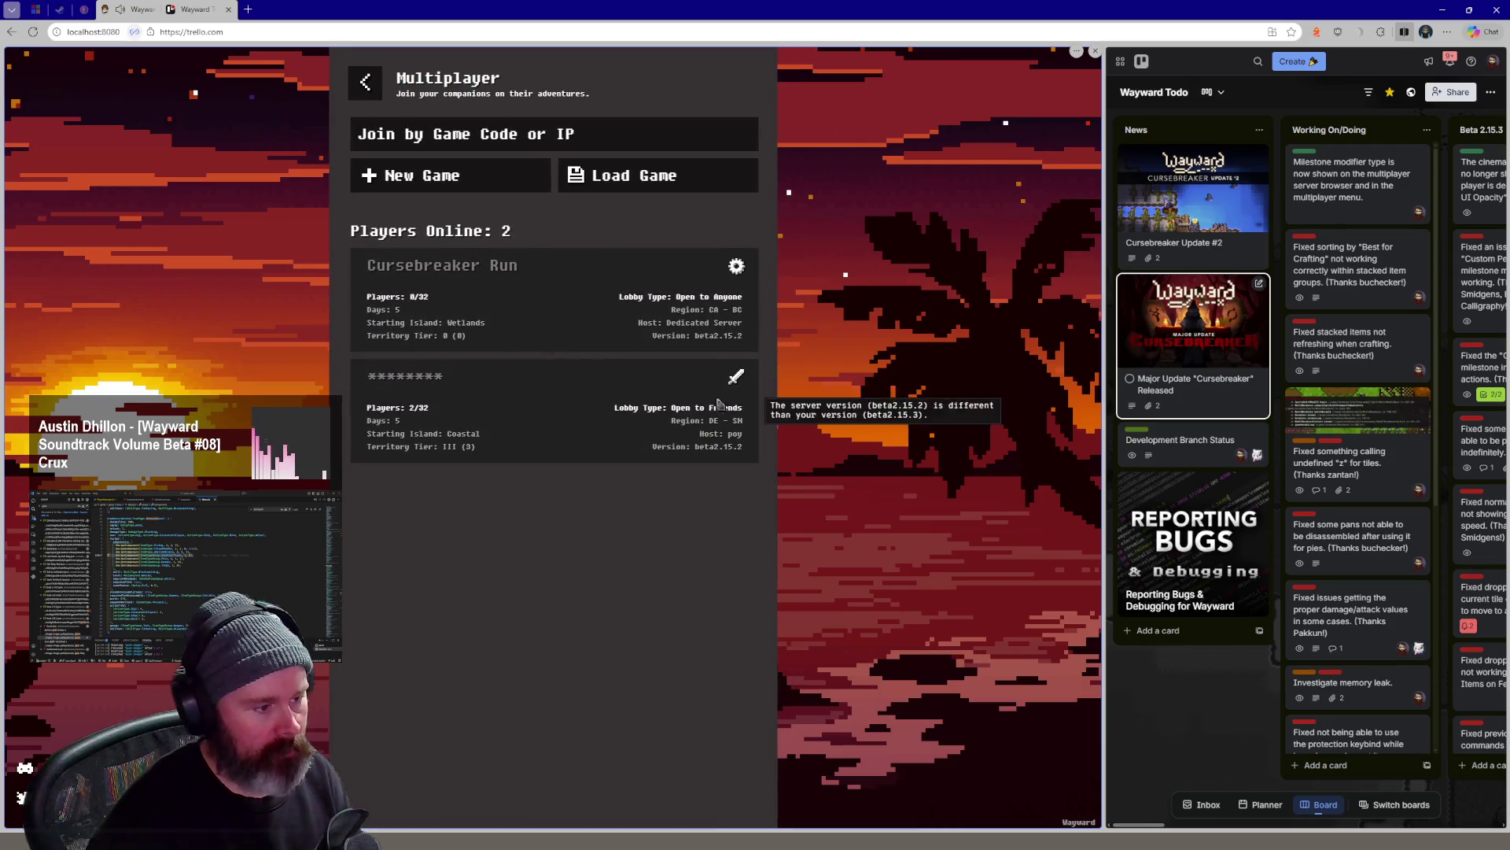
pyautogui.press('Escape')
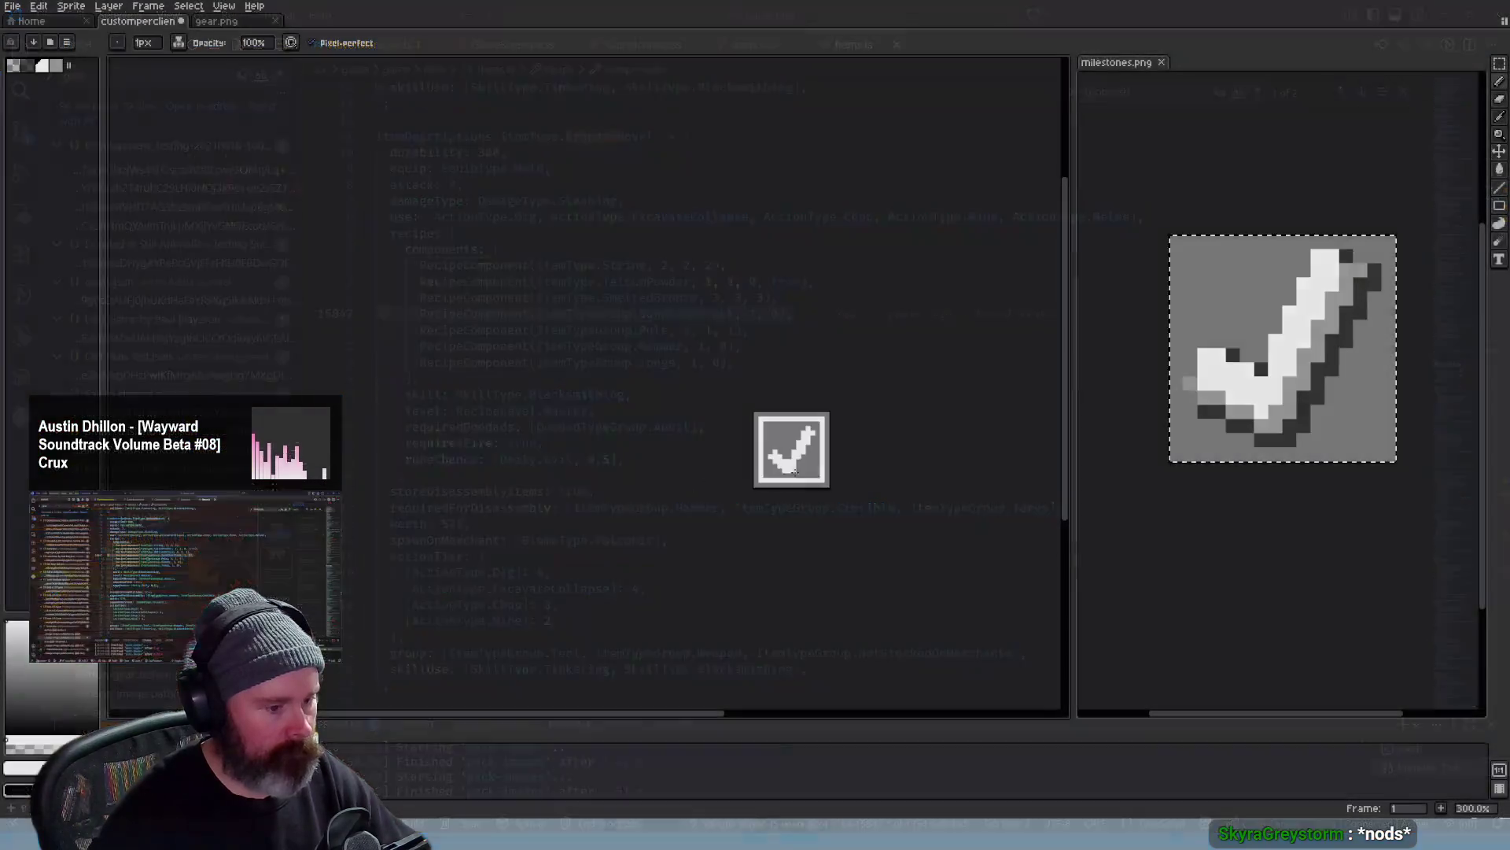
pyautogui.scroll(1, 970, 492)
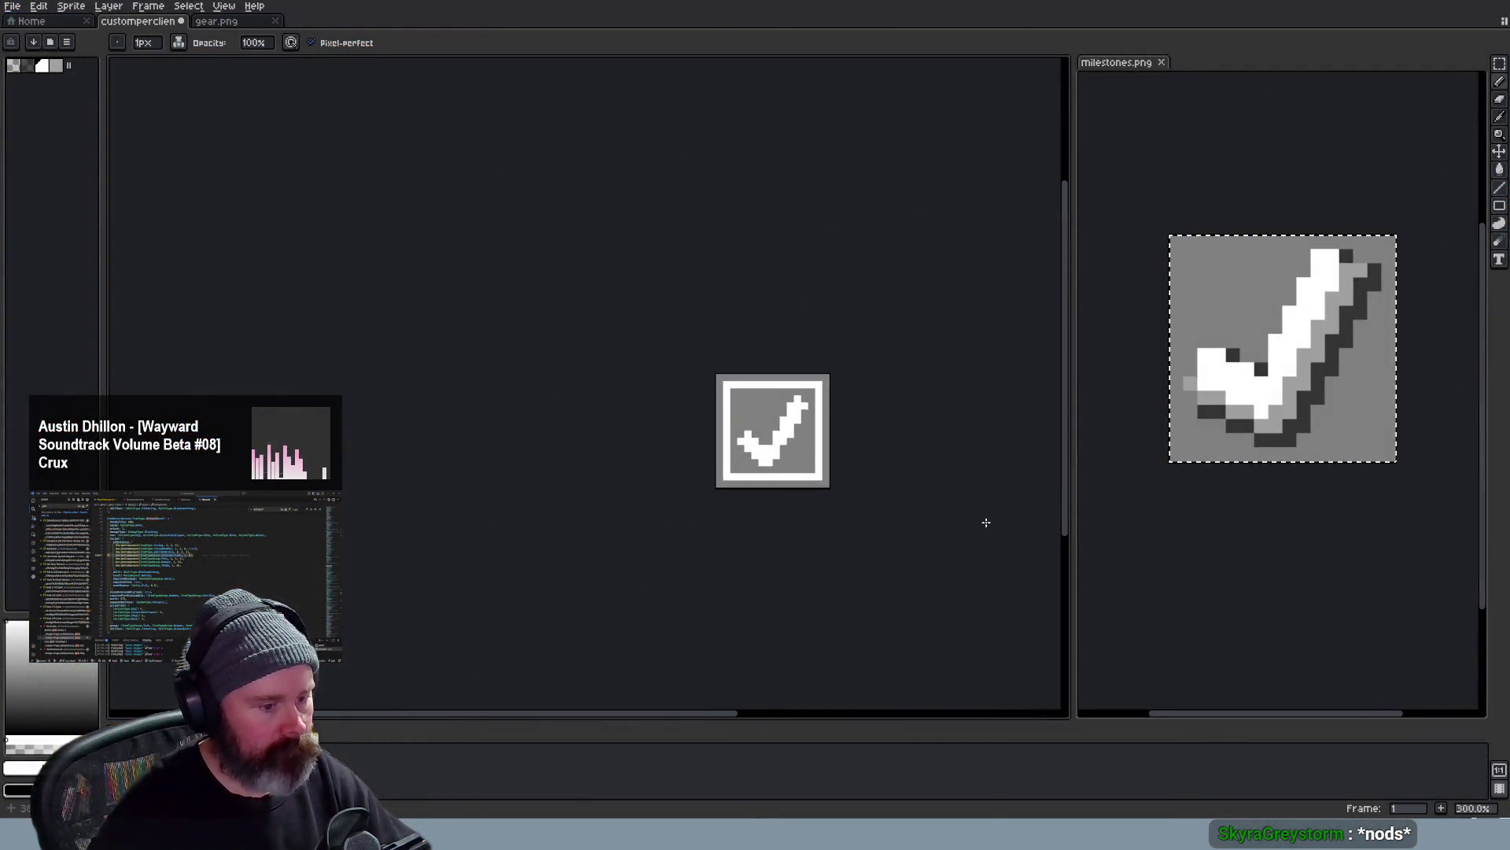
pyautogui.scroll(-2, 897, 484)
pyautogui.scroll(2, 897, 483)
pyautogui.scroll(3, 826, 426)
pyautogui.scroll(-1, 820, 419)
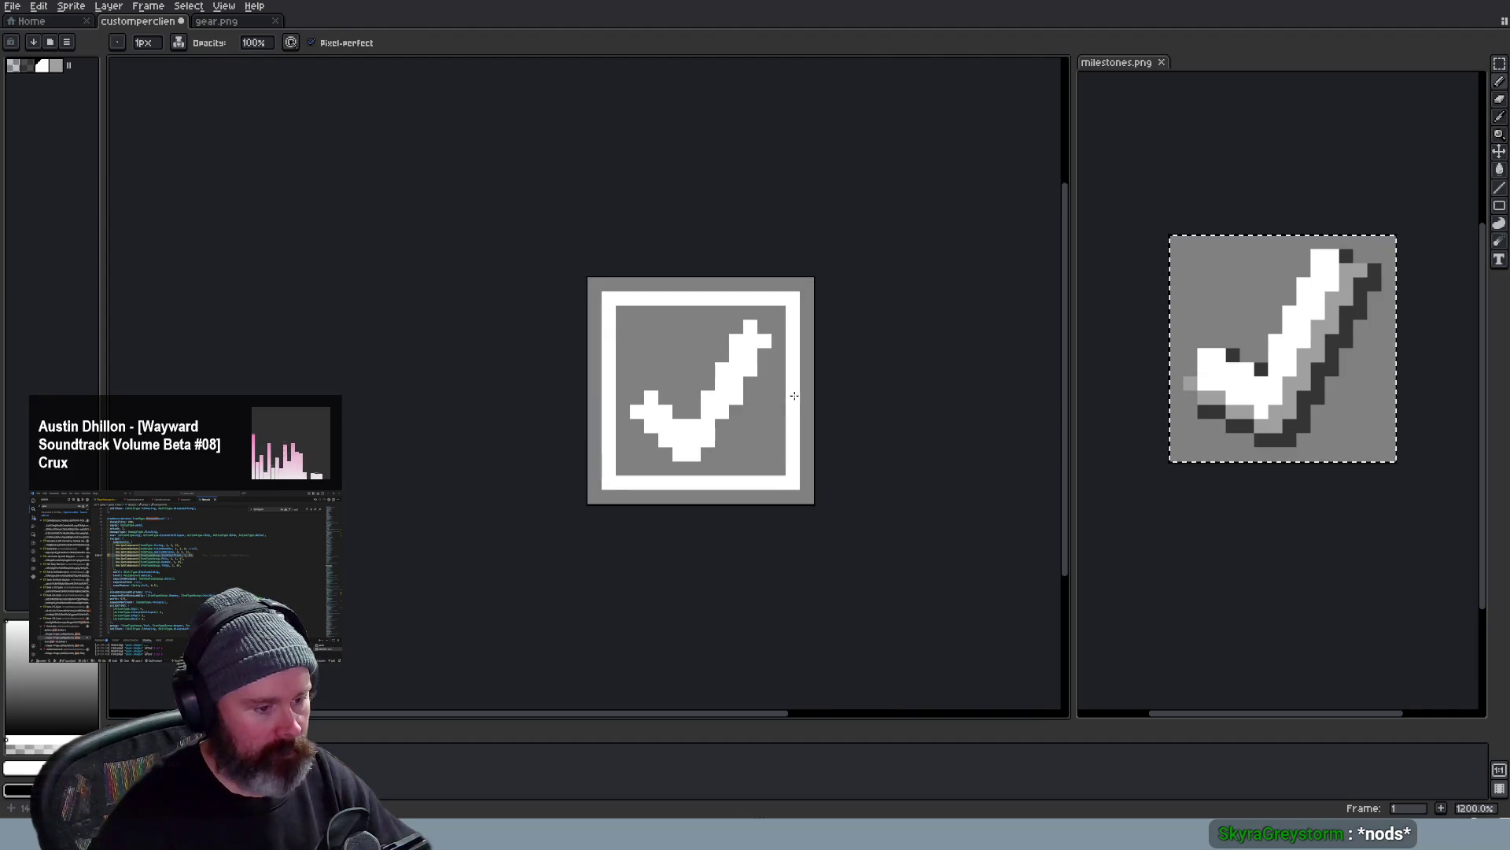
pyautogui.scroll(-1, 791, 400)
pyautogui.scroll(1, 792, 401)
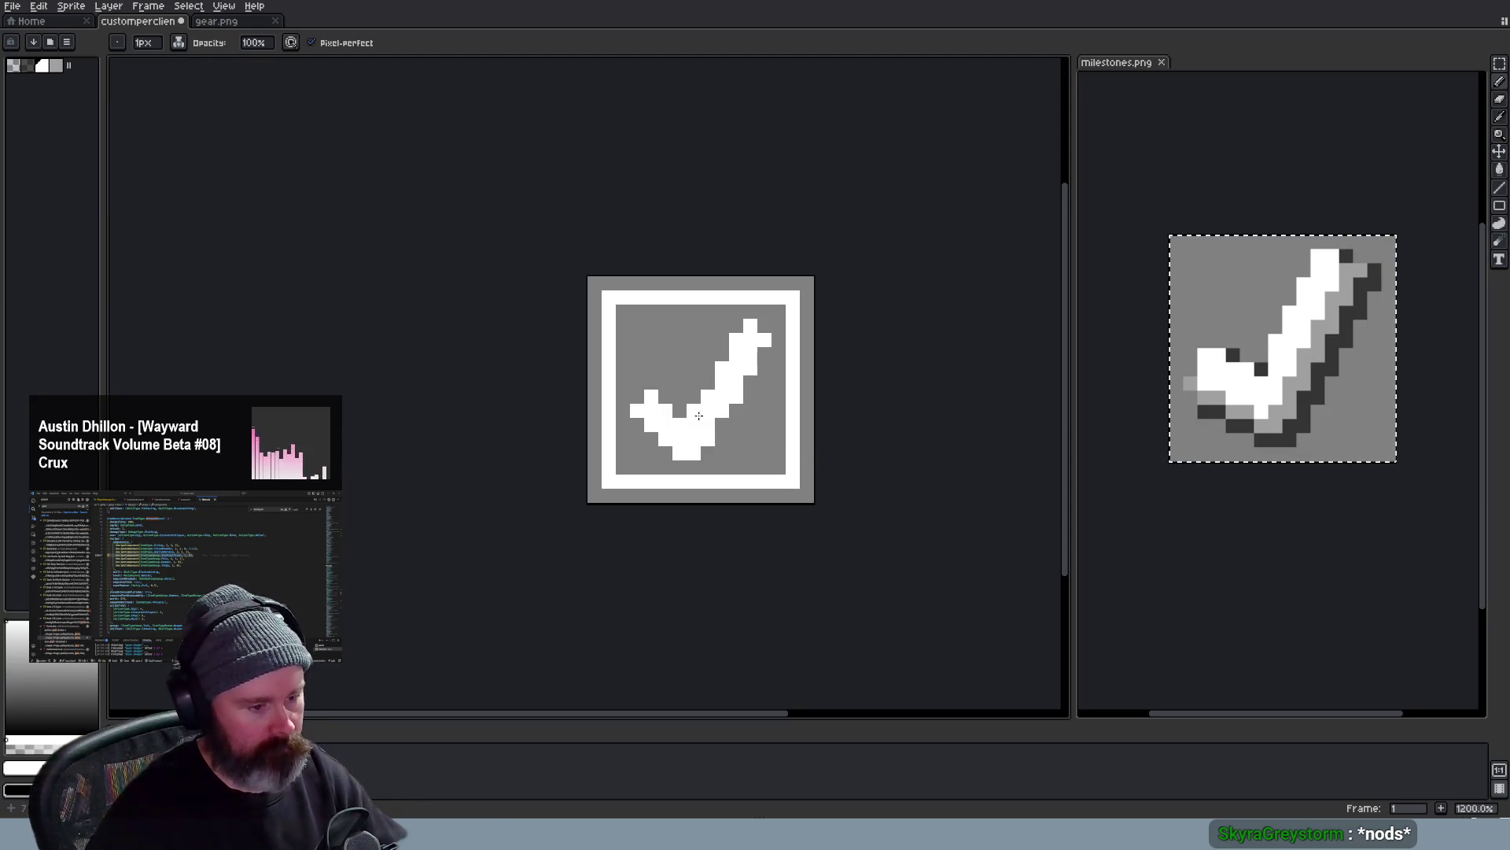
pyautogui.scroll(-2, 858, 463)
pyautogui.scroll(2, 897, 425)
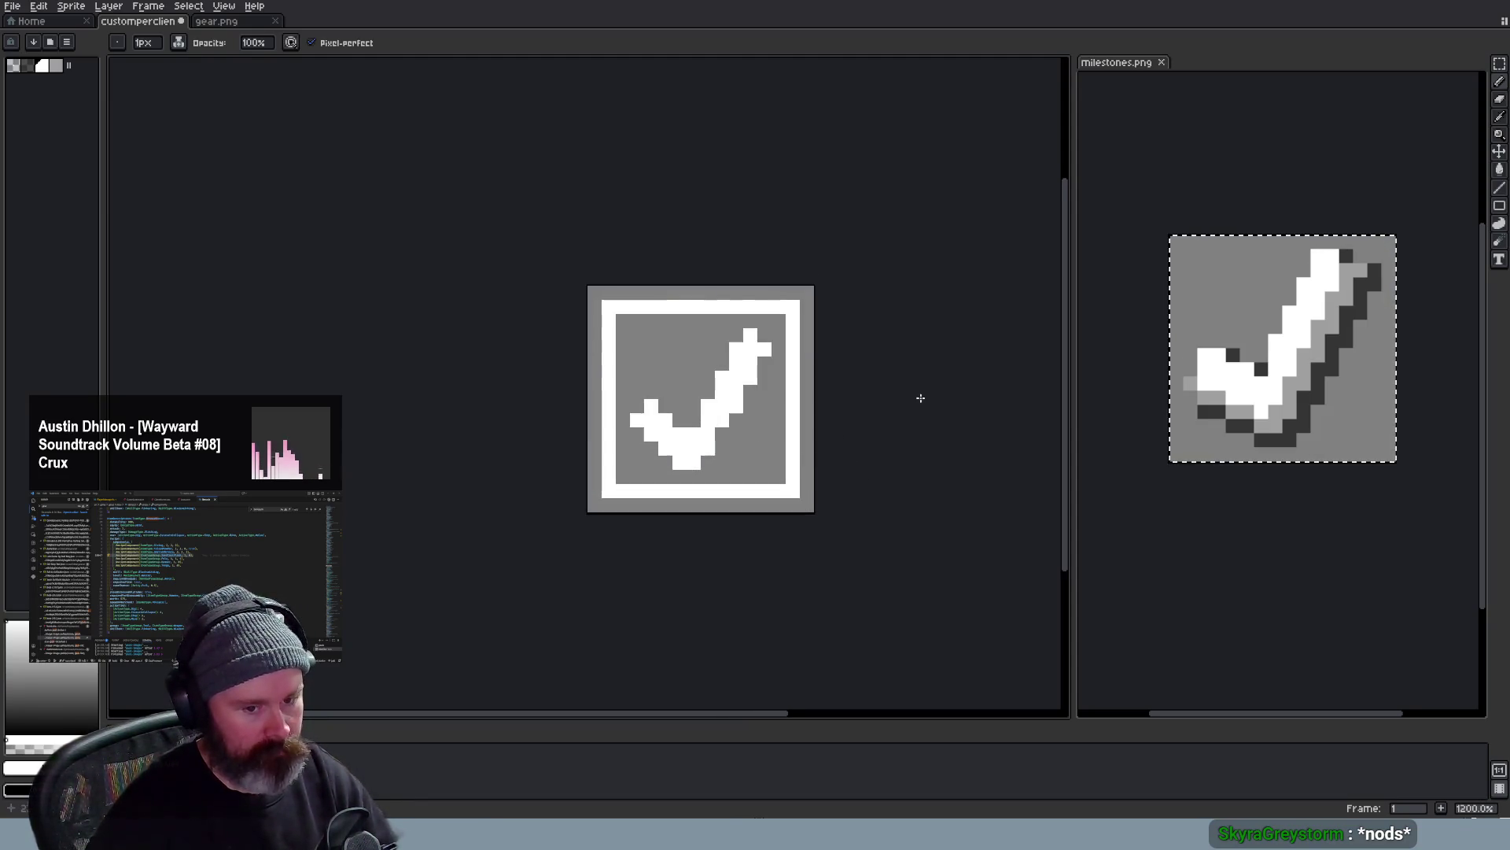
# Pick light grey from the canvas and compare the checkmark against the gear icon and dimmed layer
pyautogui.press('i')
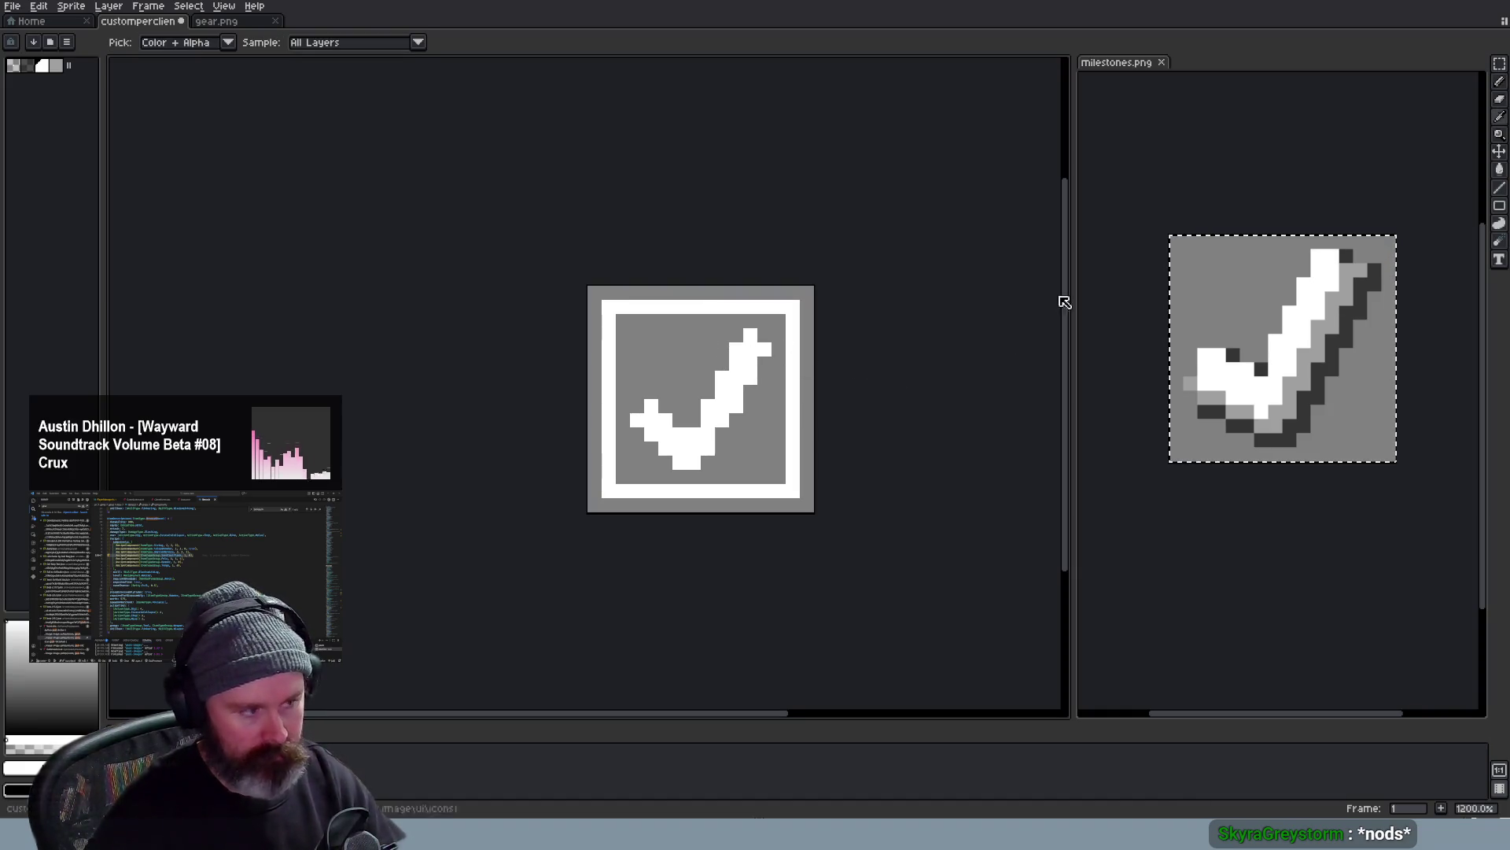
pyautogui.scroll(1, 732, 407)
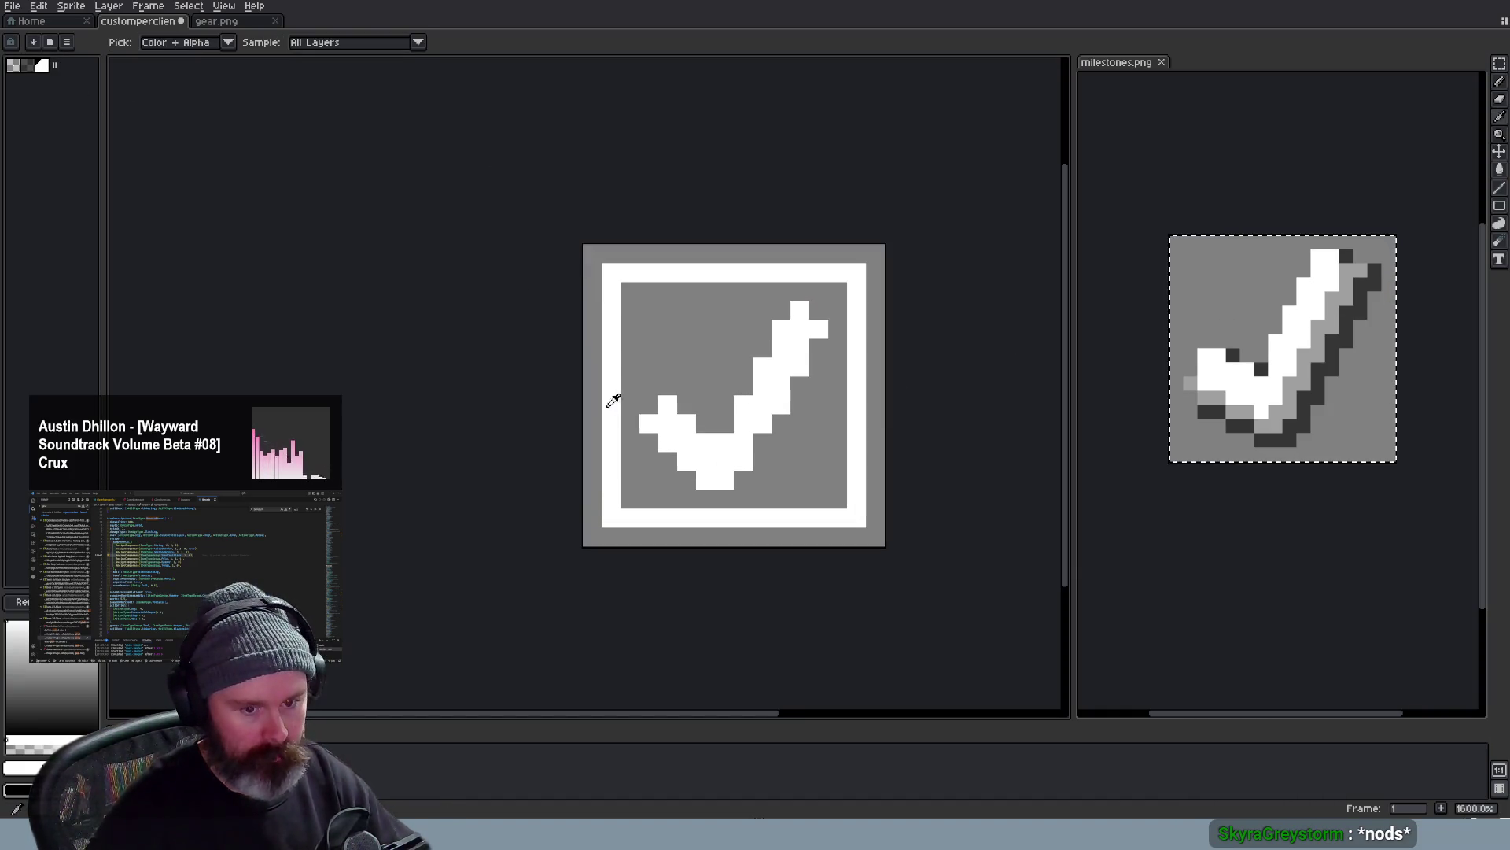
pyautogui.press('b')
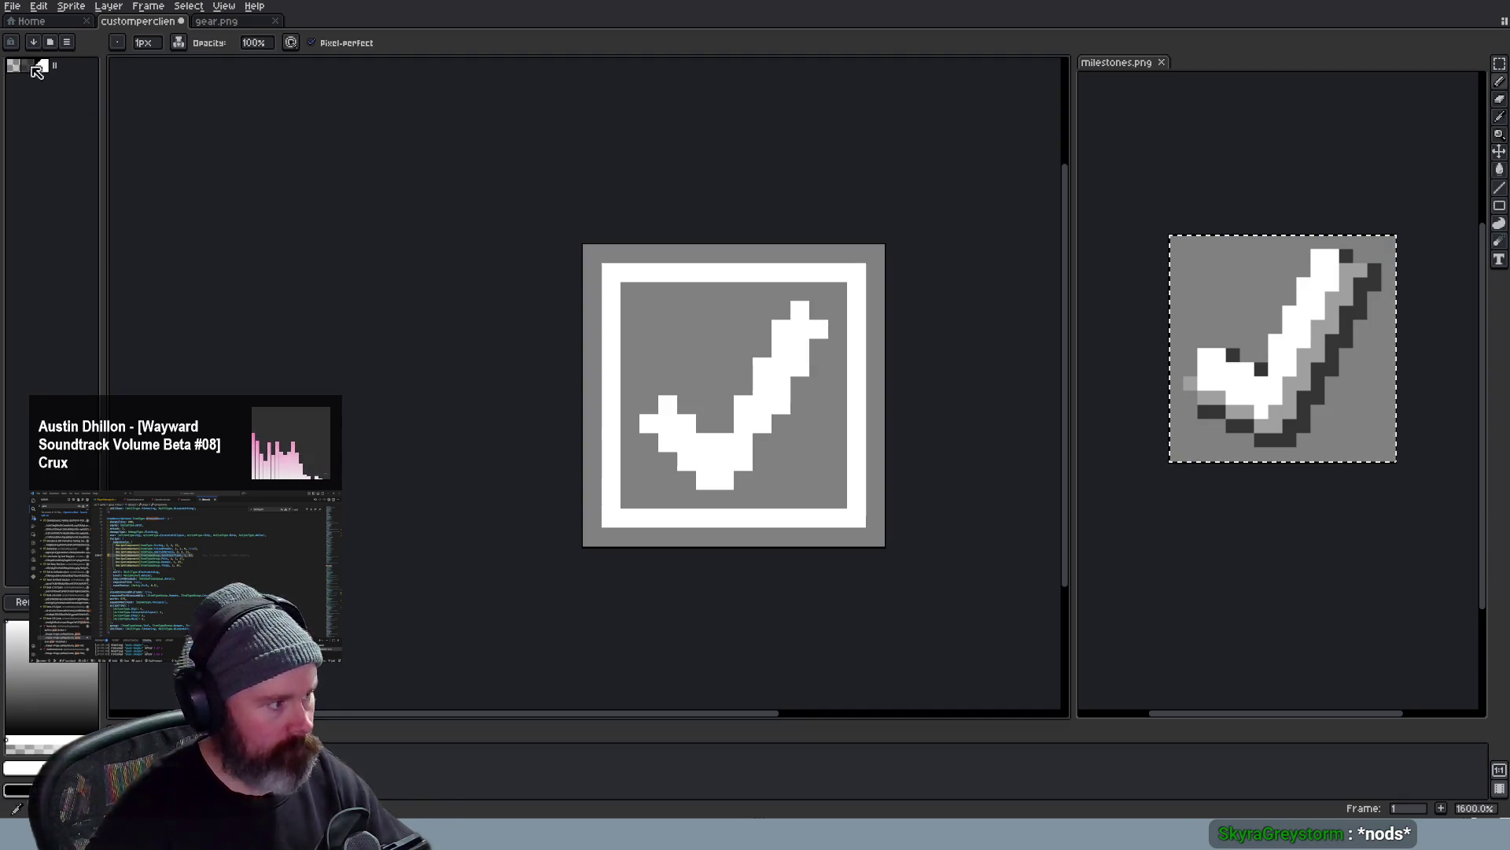
pyautogui.click(652, 368)
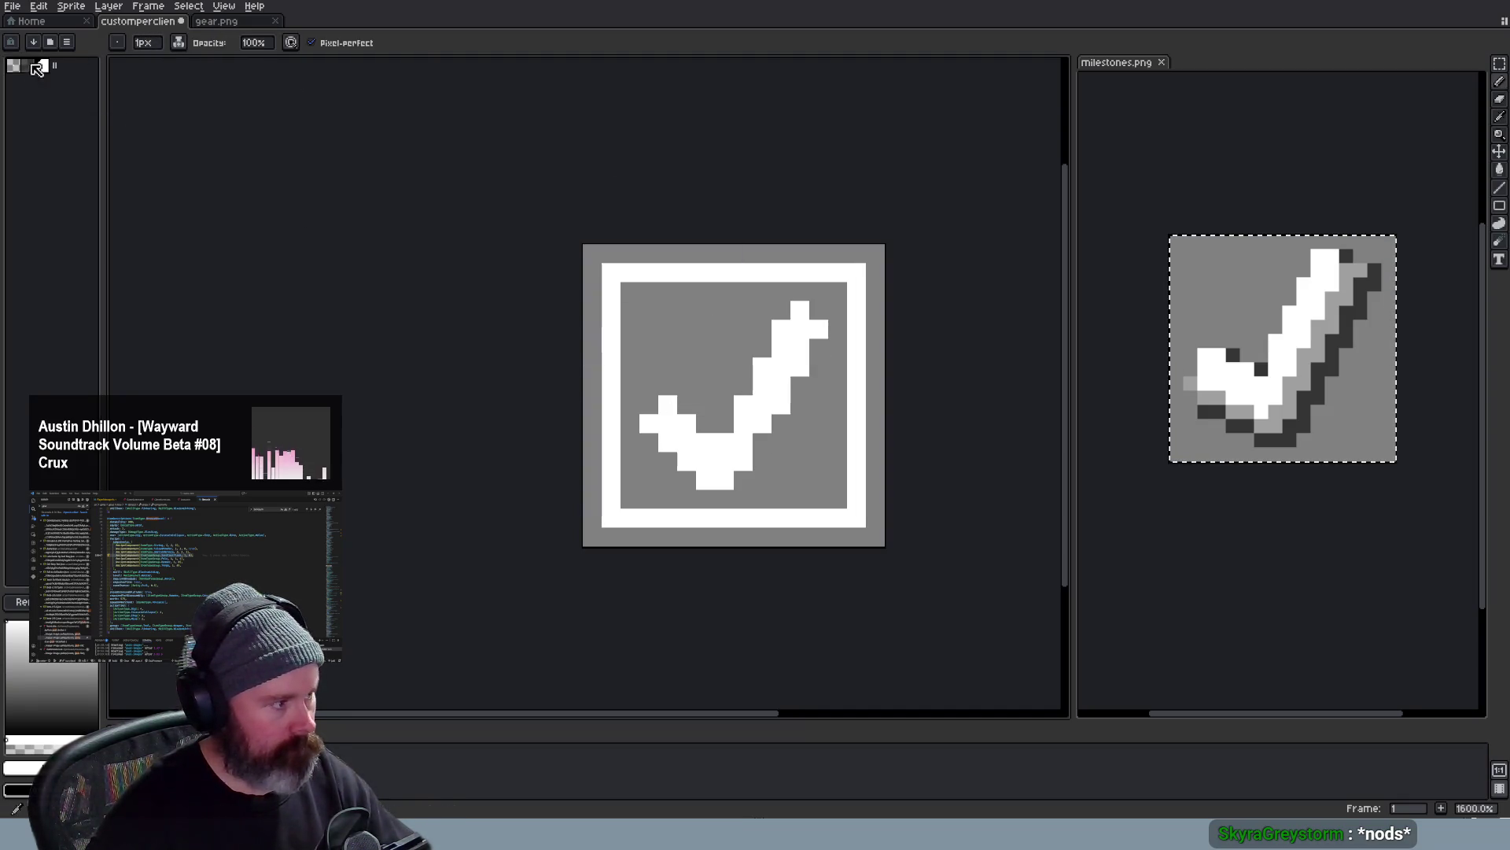
pyautogui.click(214, 21)
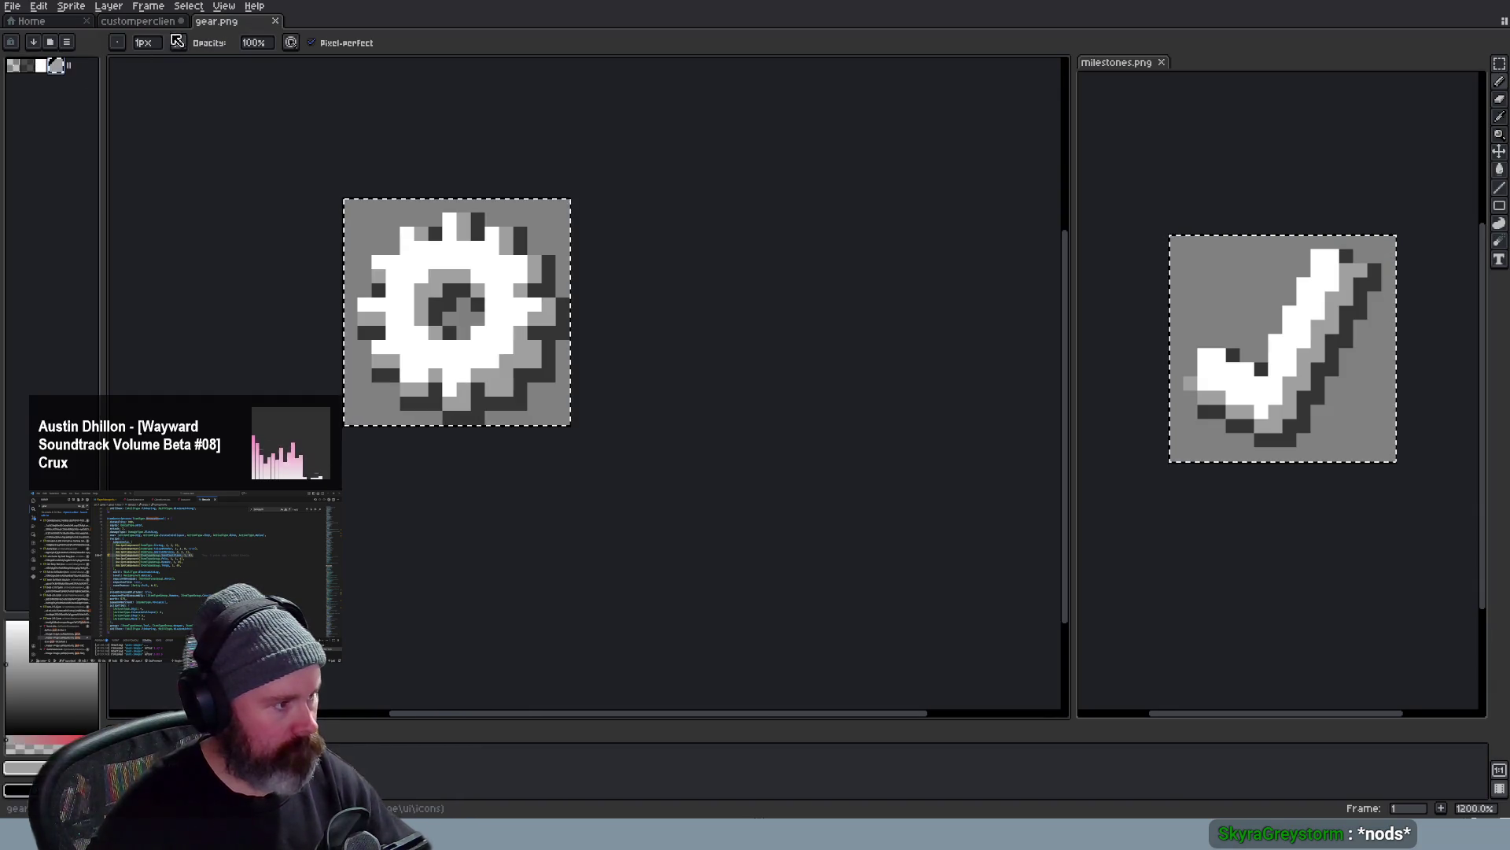
pyautogui.click(140, 22)
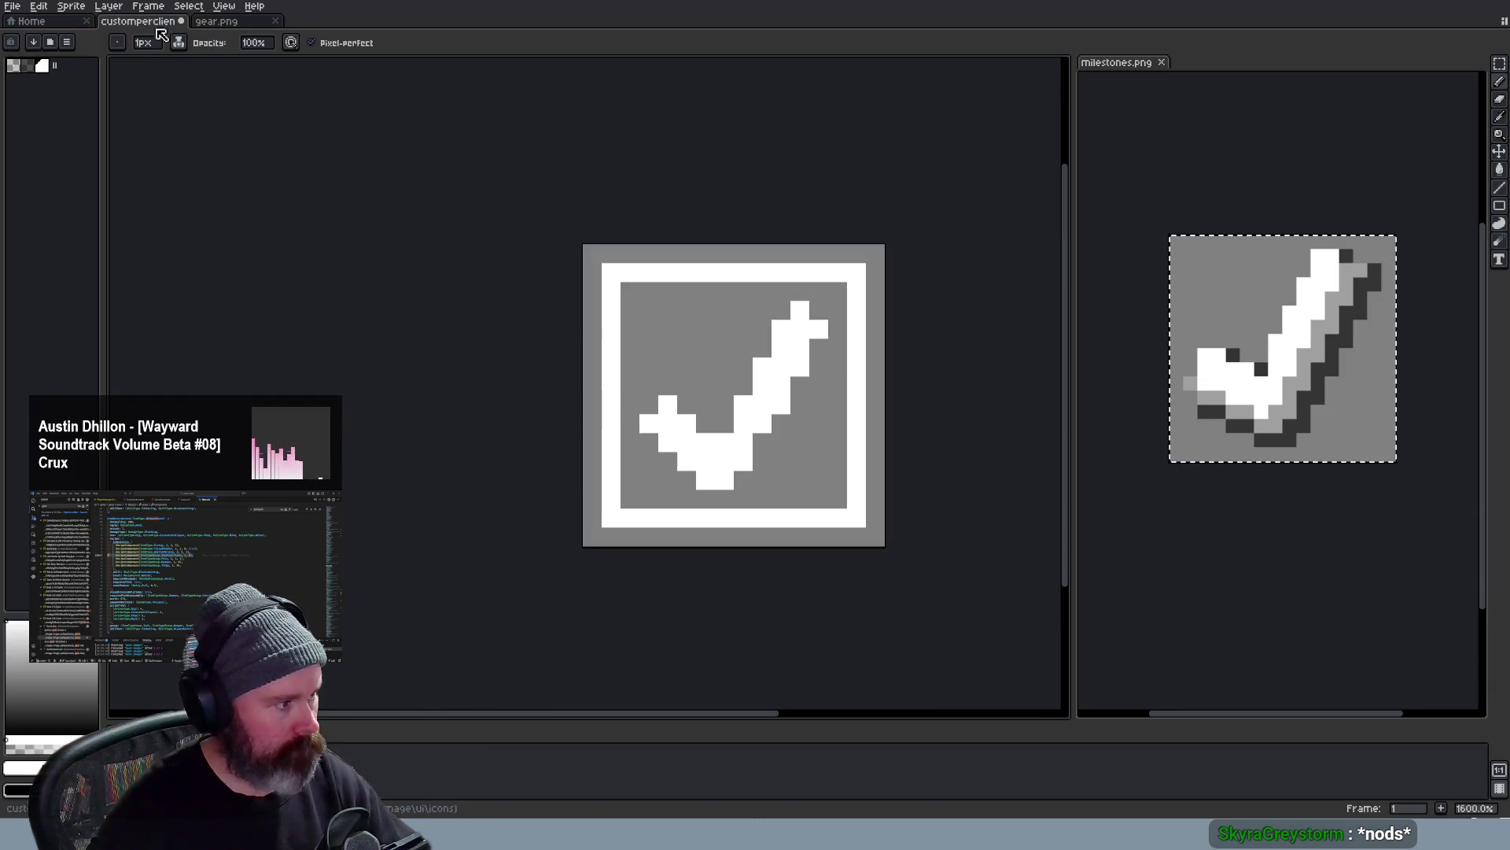
pyautogui.click(47, 68)
pyautogui.click(48, 67)
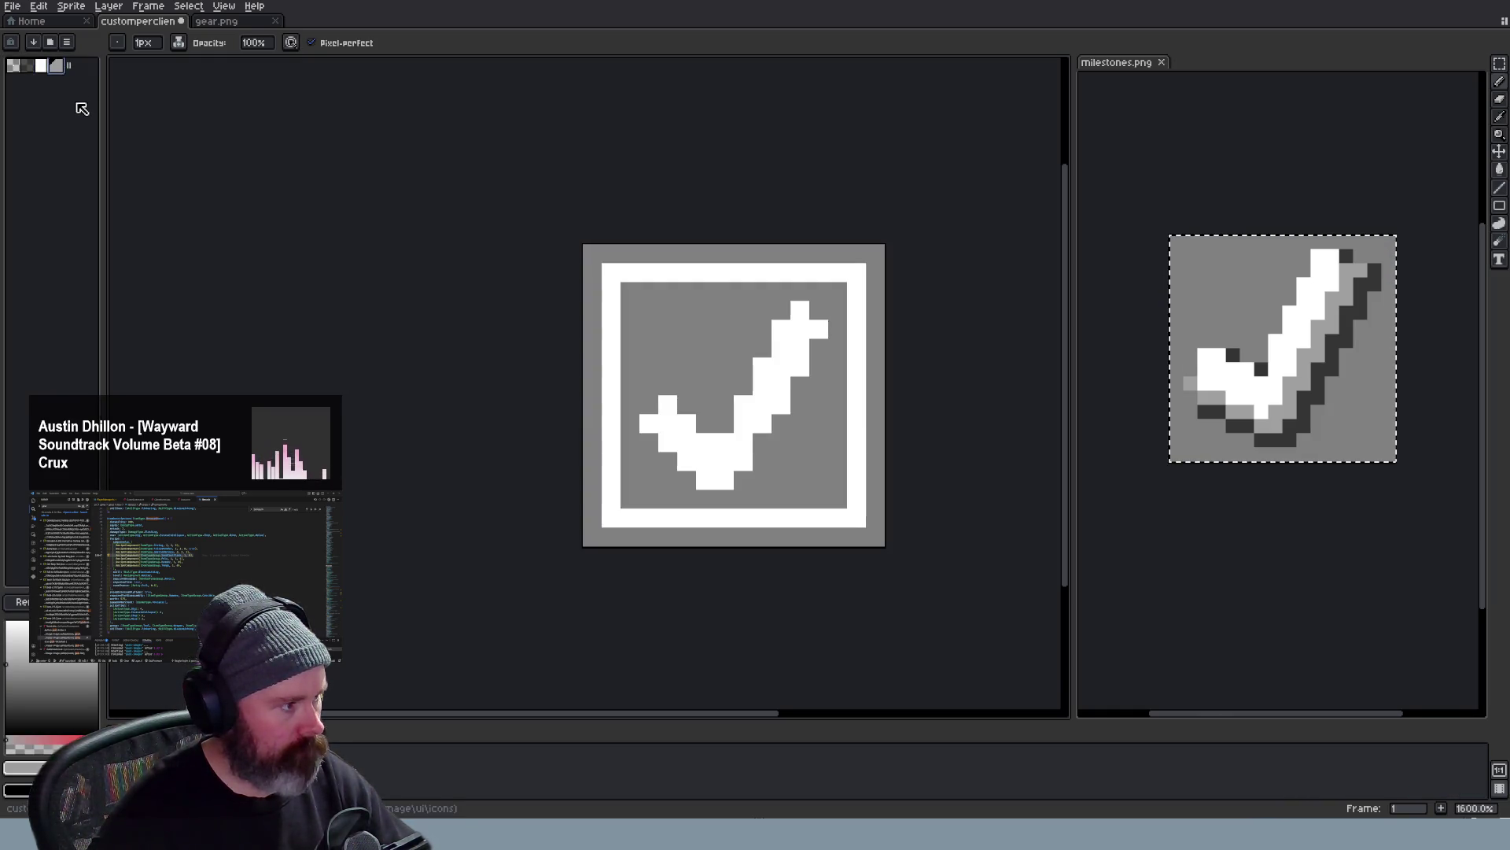
pyautogui.scroll(2, 732, 390)
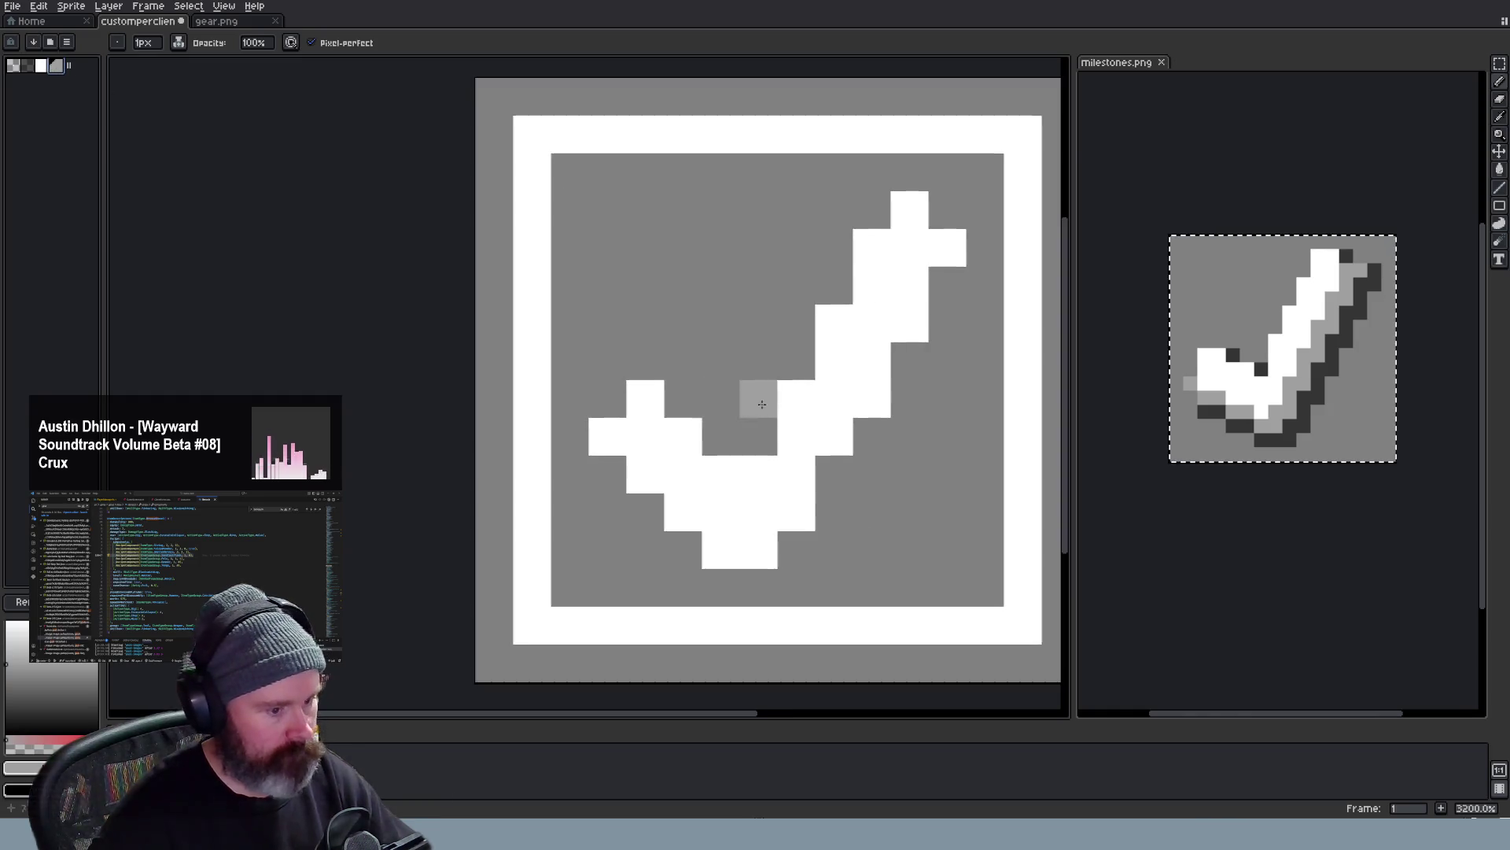
pyautogui.scroll(-1, 827, 355)
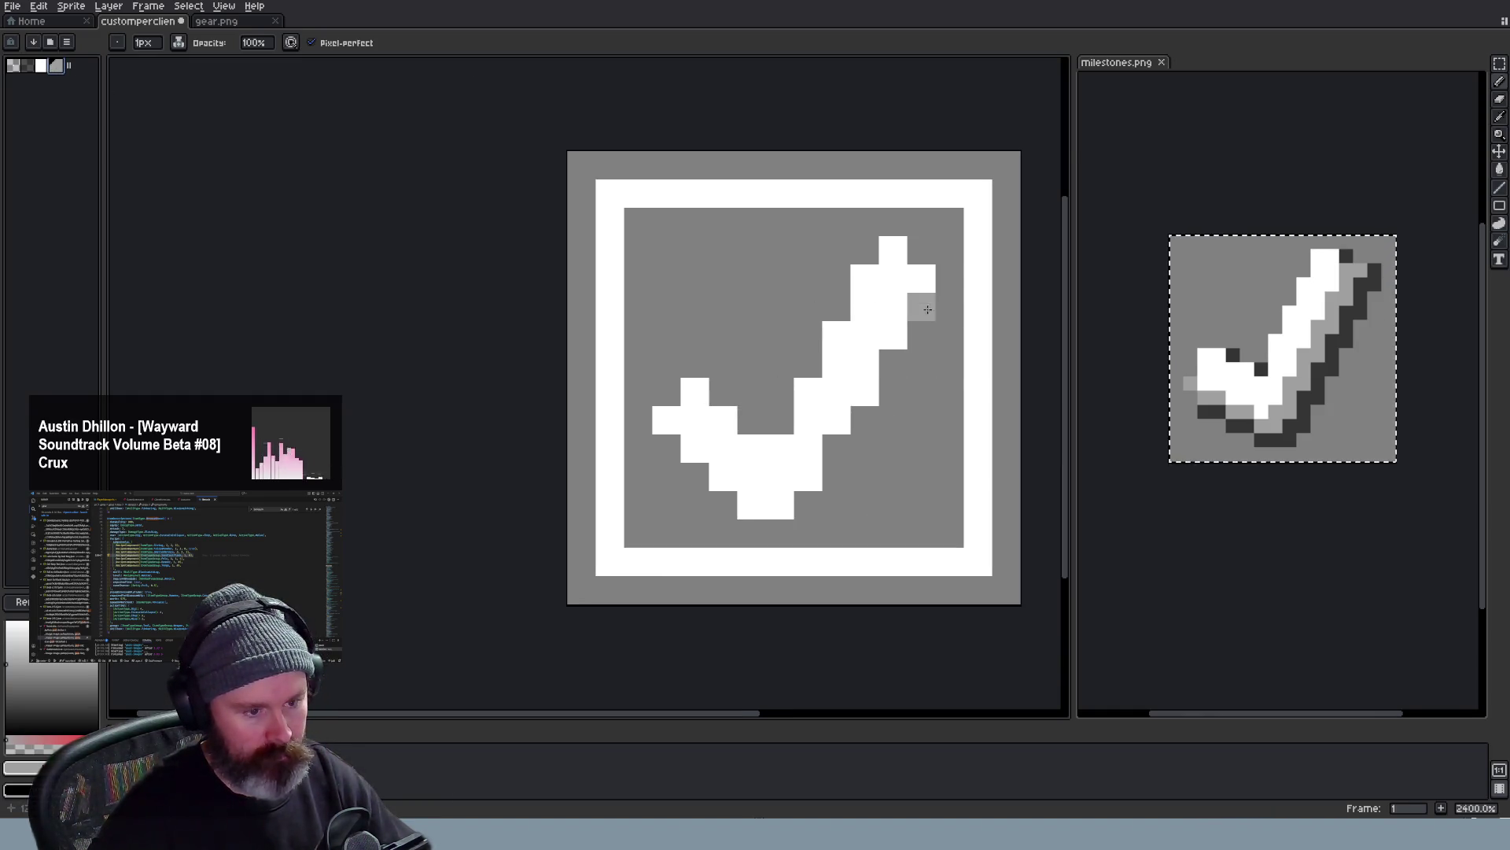
# Try a light-grey shading pixel beside the checkmark tip, then undo it
pyautogui.click(941, 285)
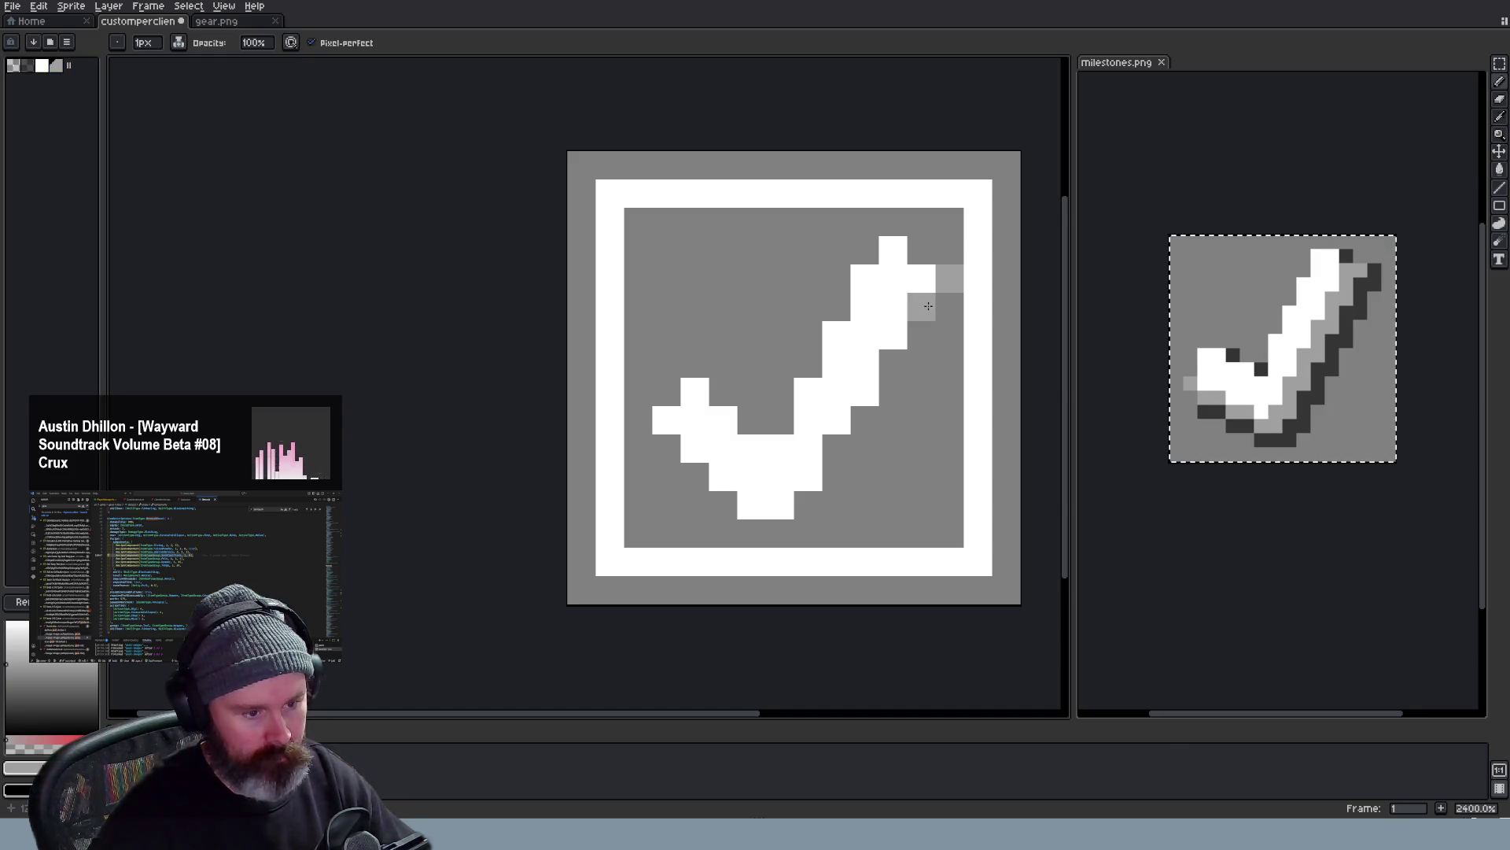
pyautogui.hotkey('ctrl', 'z')
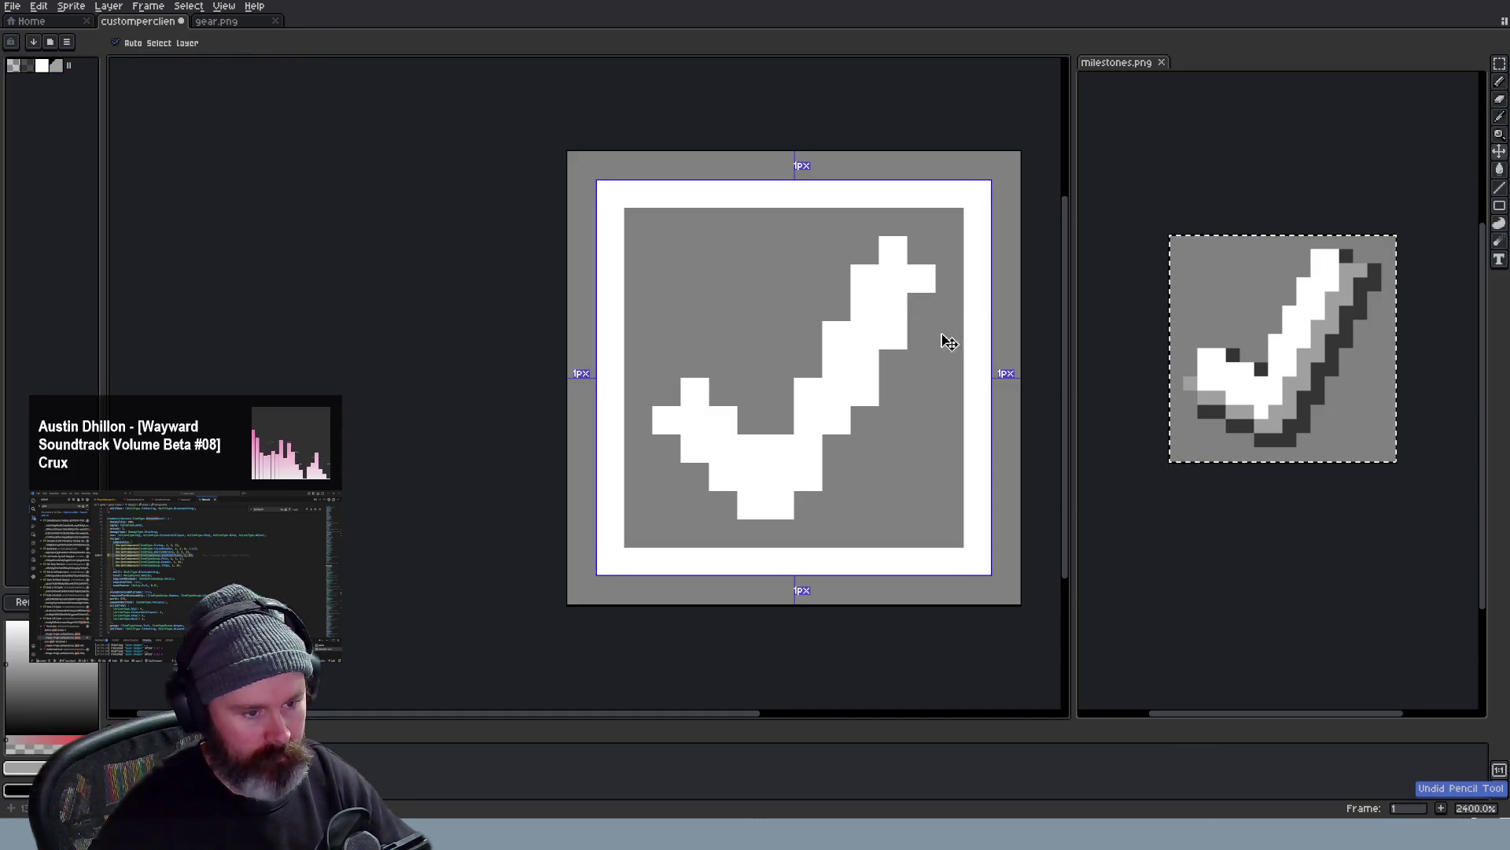
pyautogui.scroll(-1, 929, 336)
pyautogui.scroll(1, 929, 335)
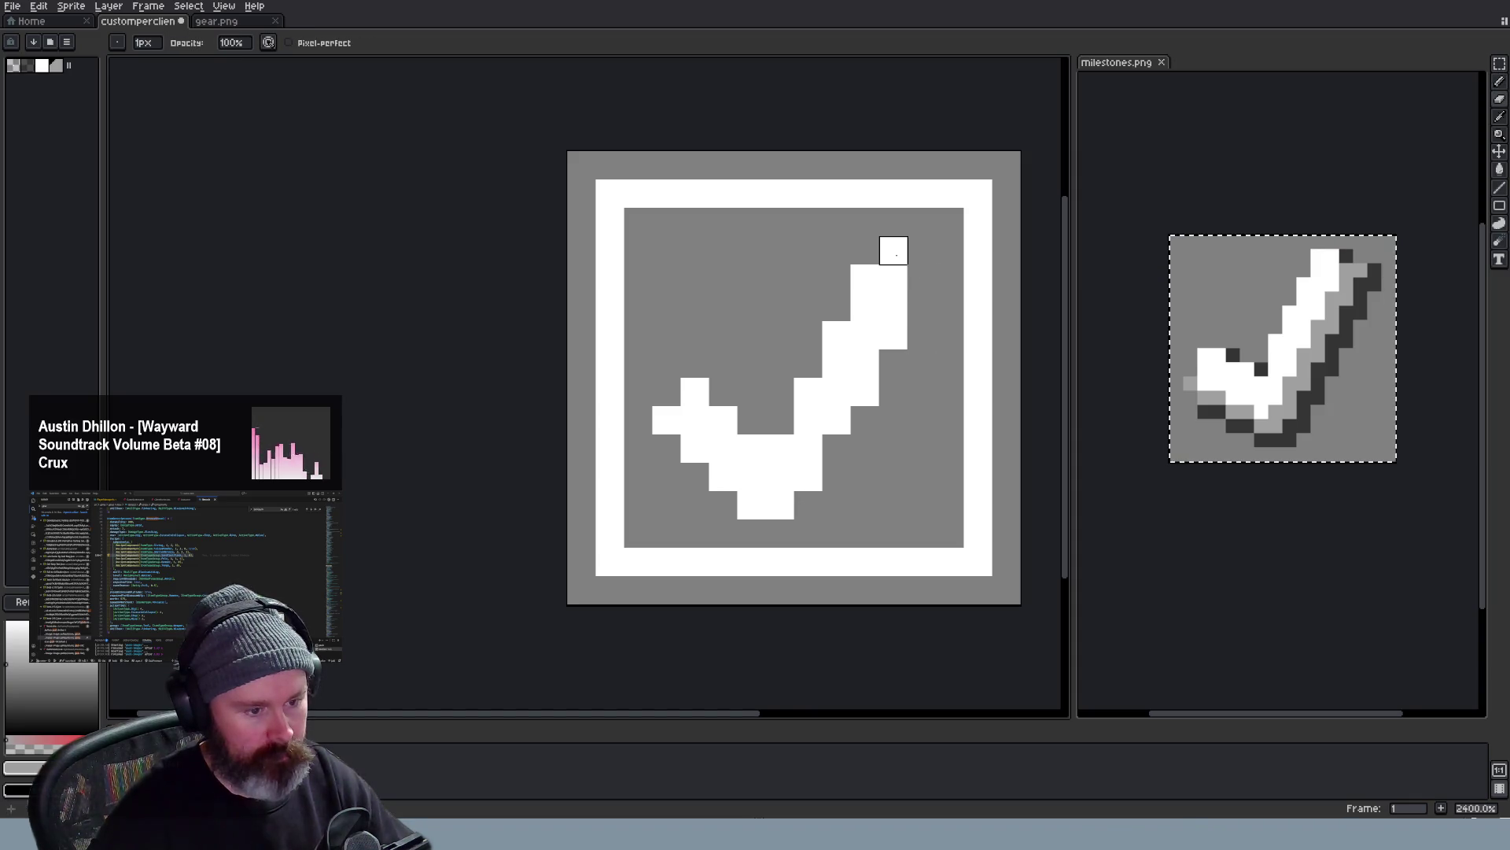
pyautogui.scroll(-4, 893, 278)
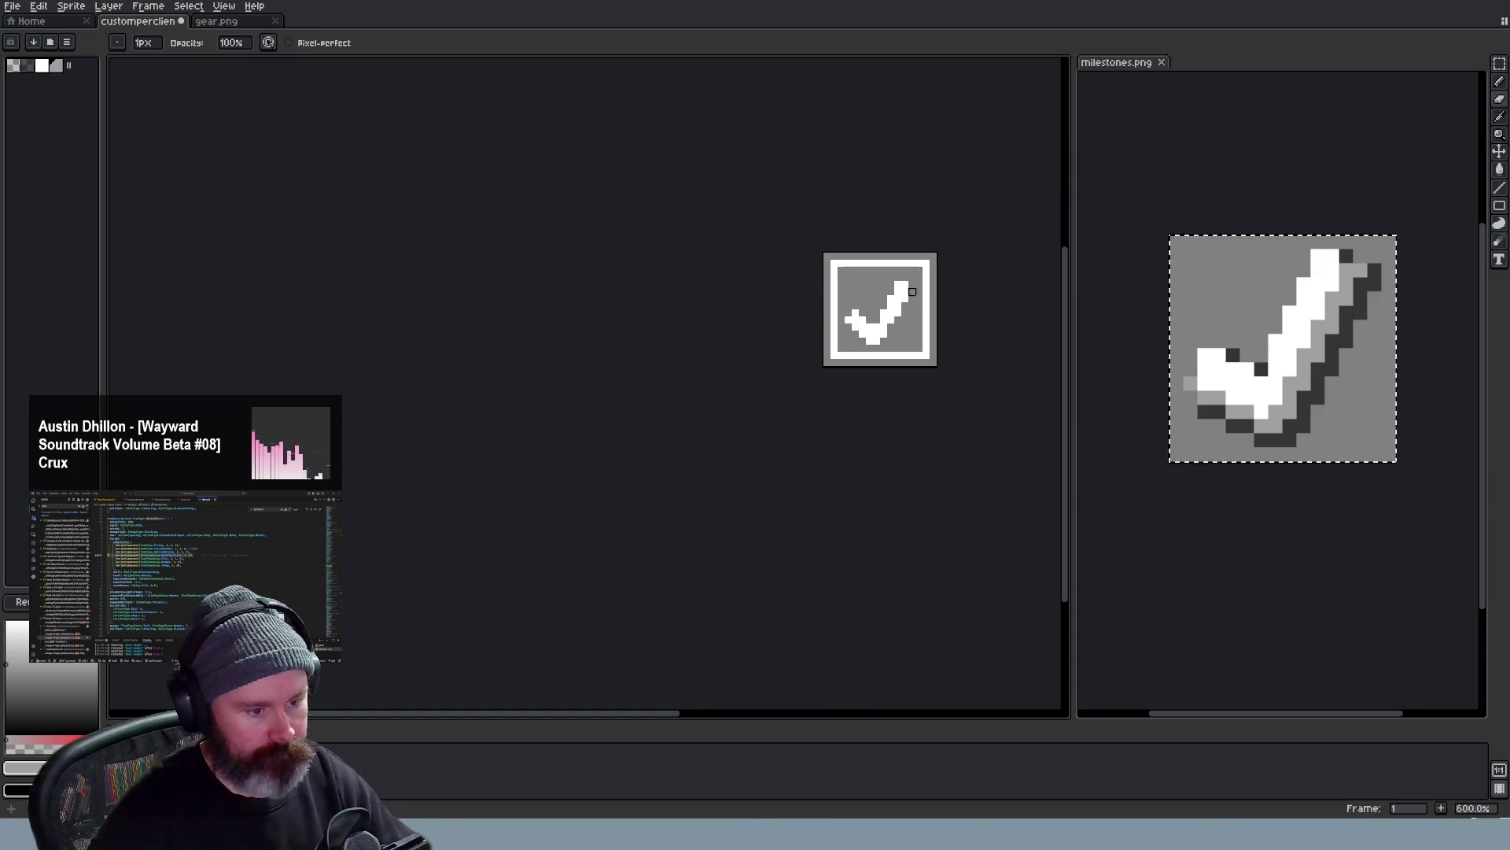
pyautogui.scroll(2, 874, 319)
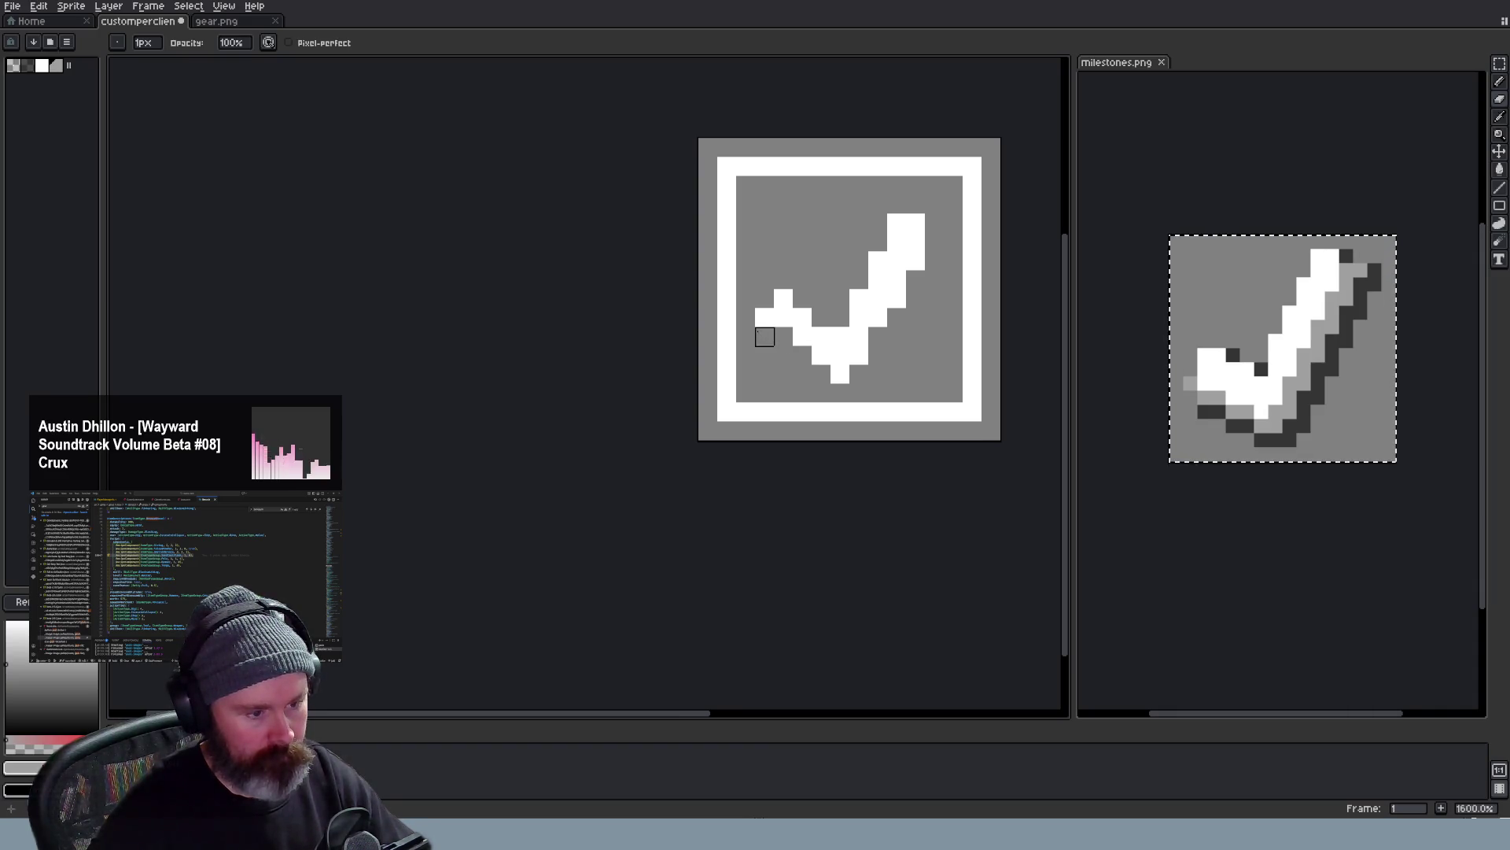
pyautogui.scroll(-1, 840, 376)
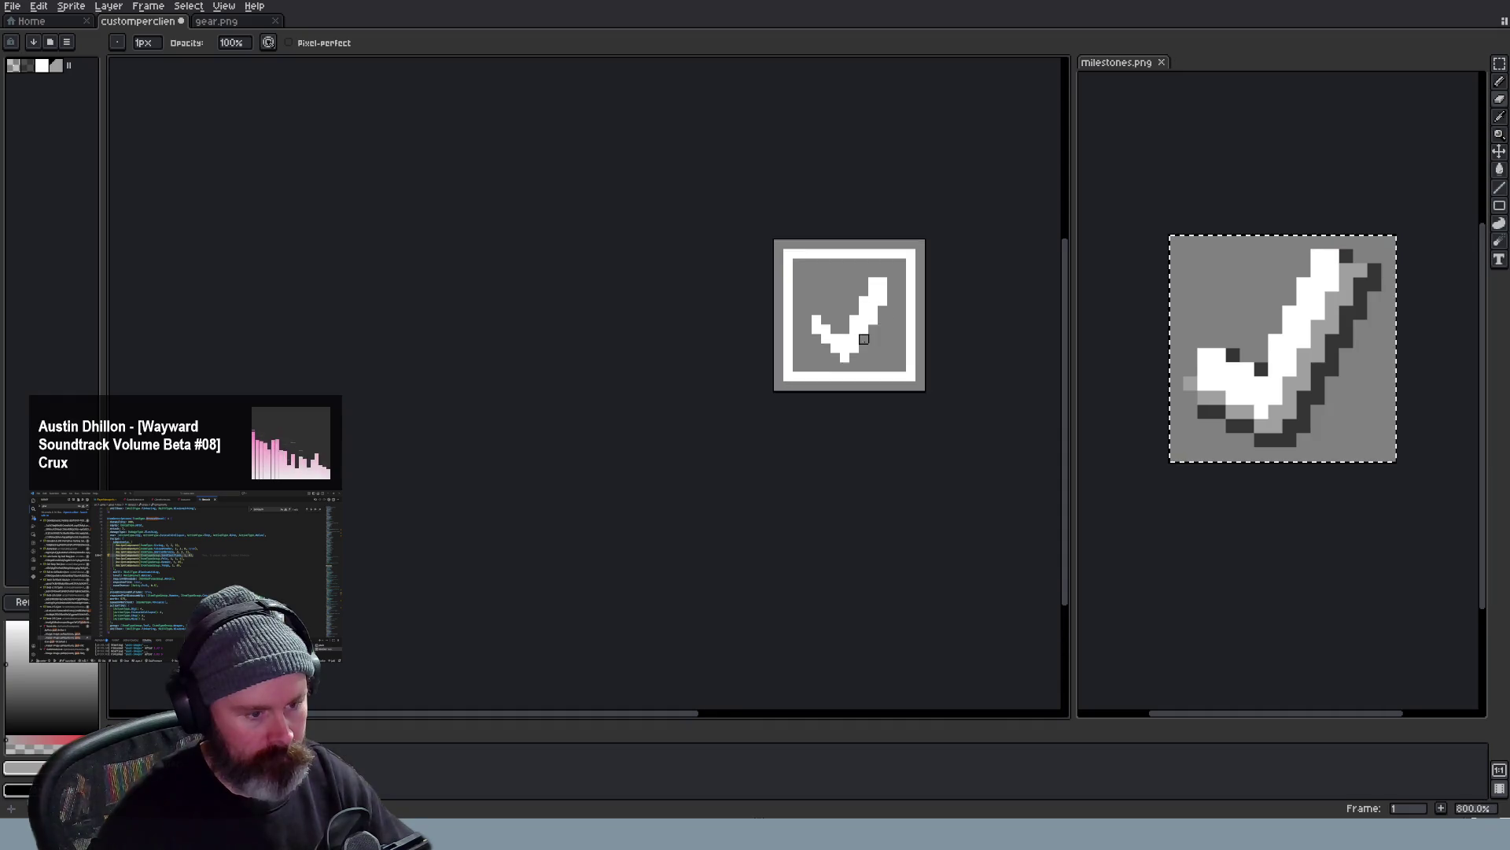
pyautogui.scroll(1, 849, 352)
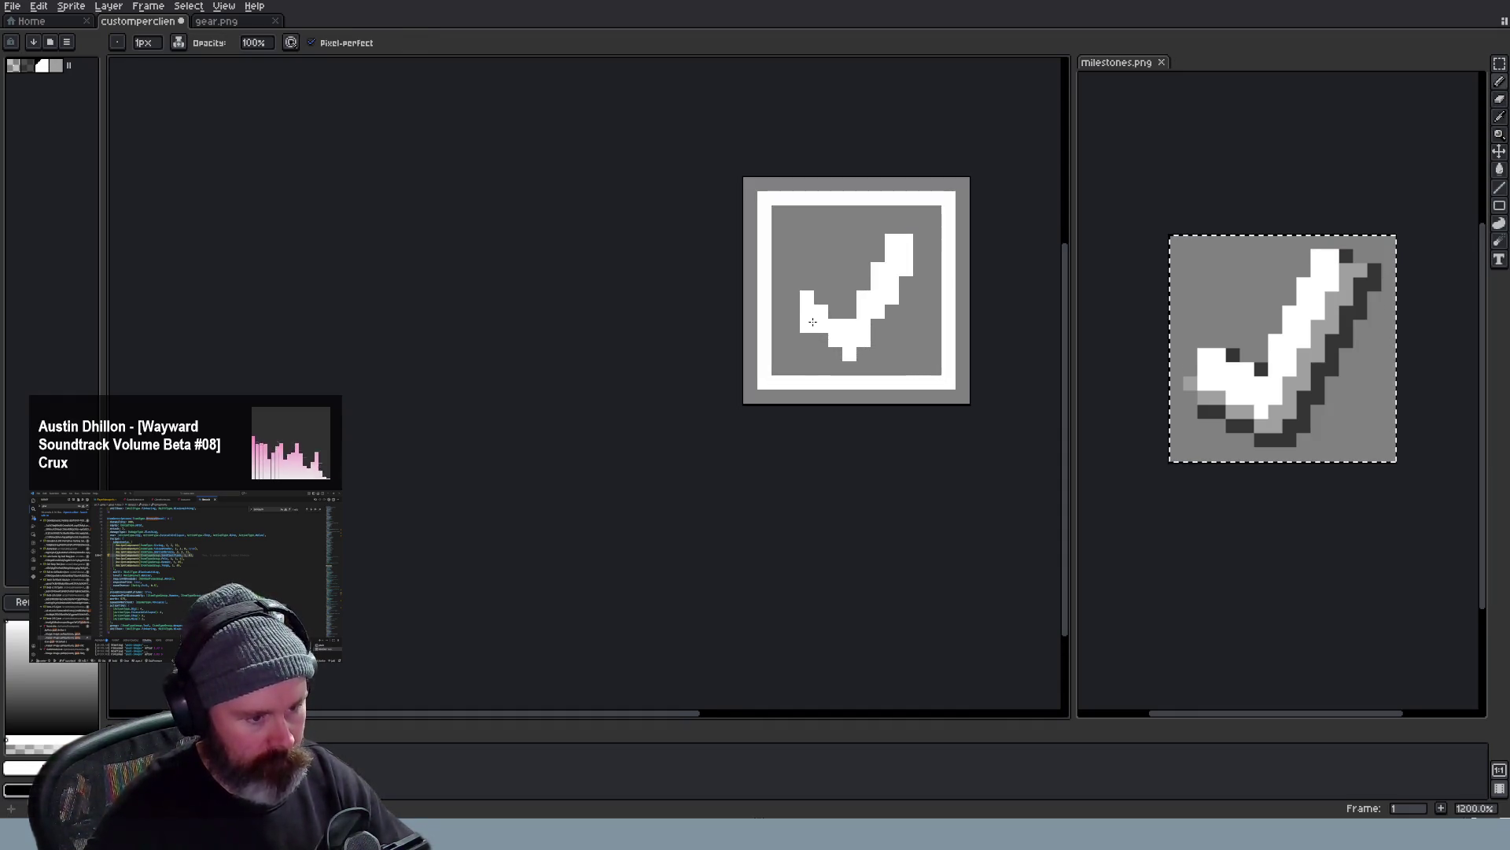
pyautogui.scroll(-4, 949, 397)
pyautogui.scroll(-2, 956, 396)
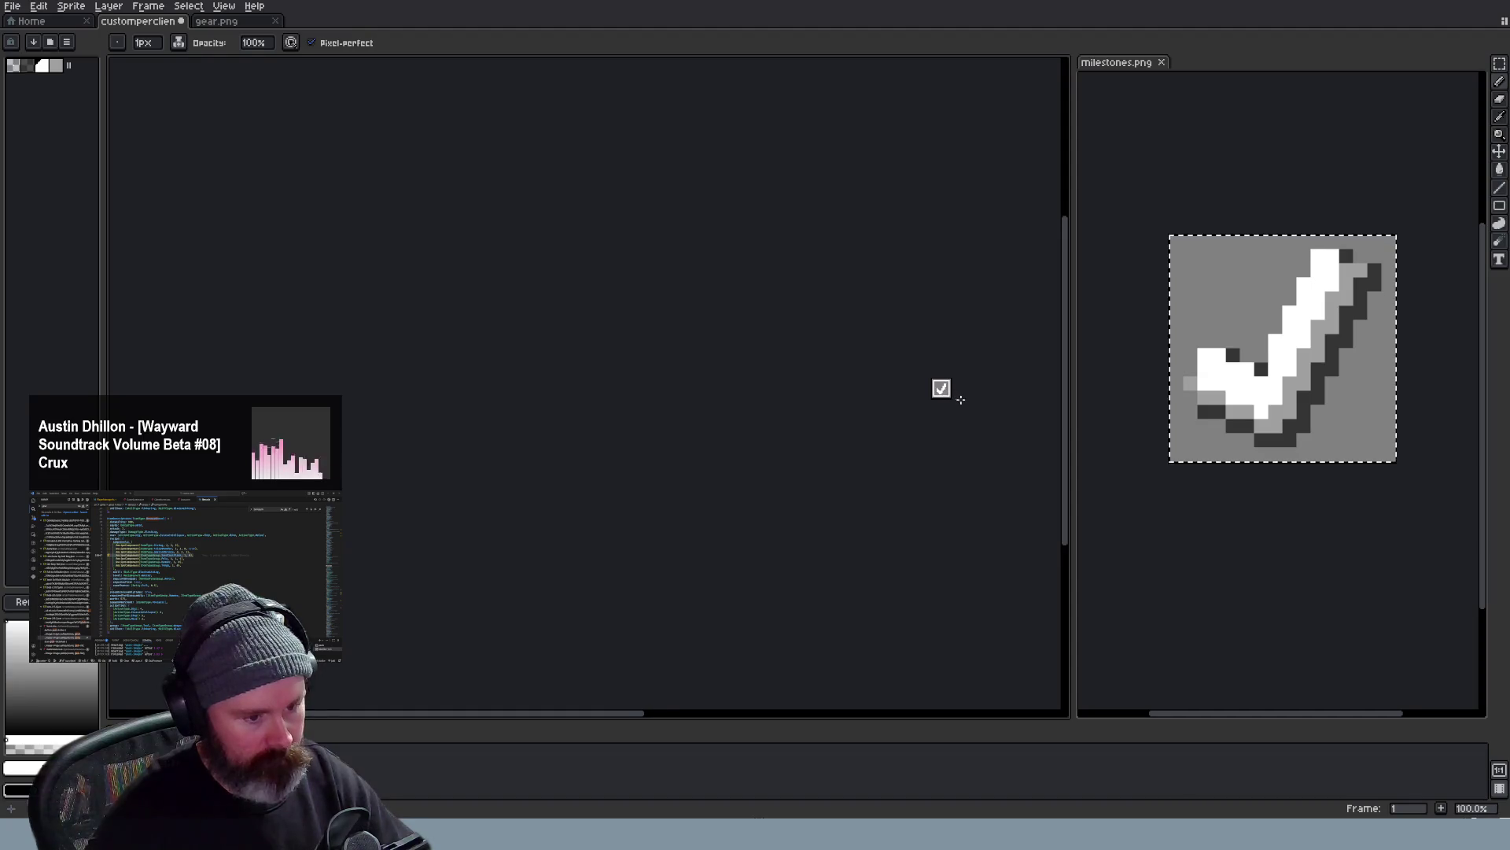
pyautogui.scroll(1, 960, 399)
pyautogui.scroll(3, 960, 400)
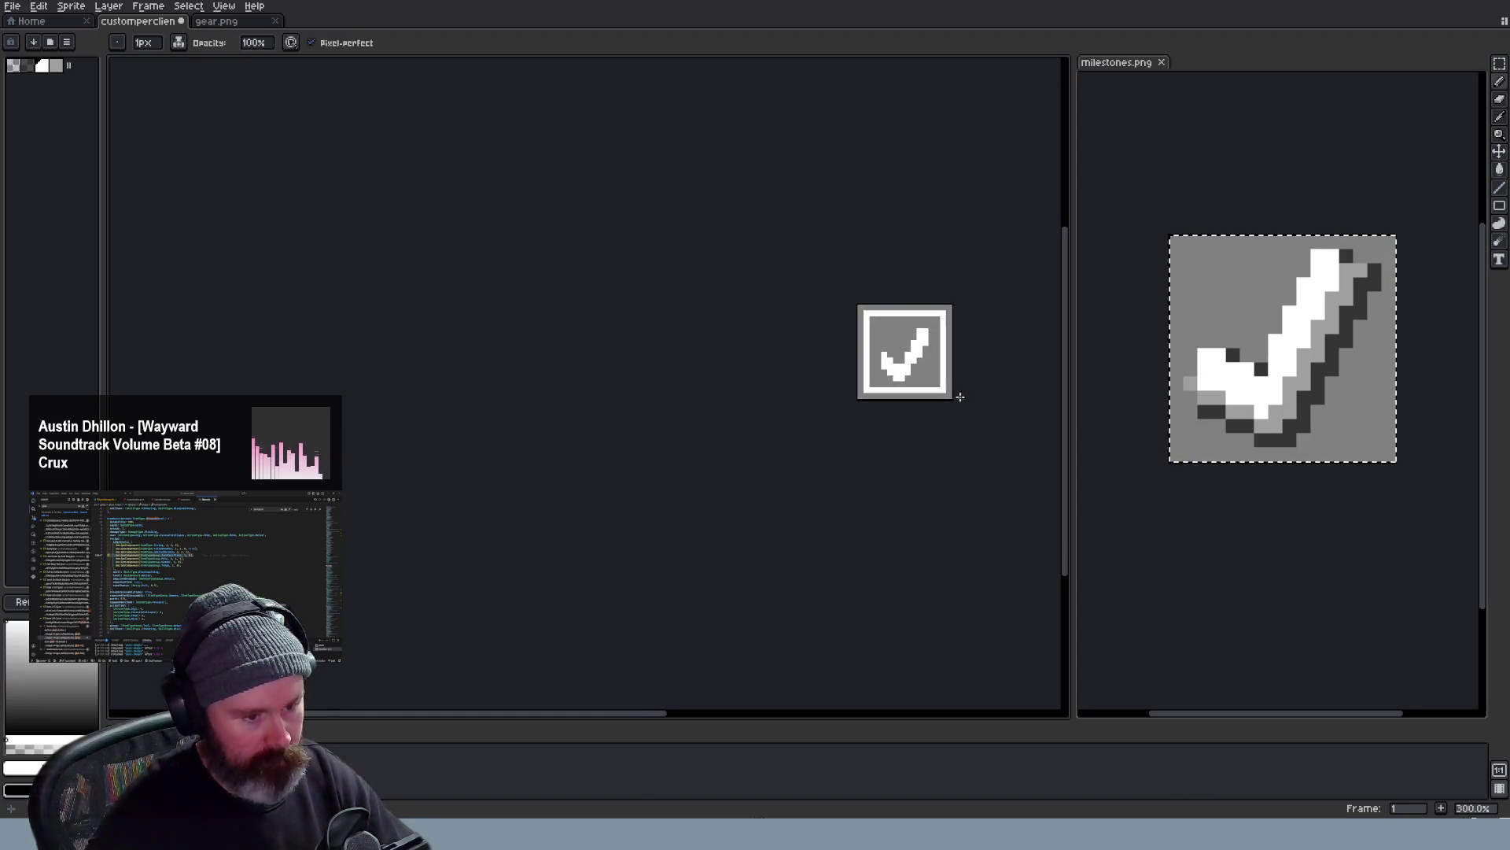
pyautogui.scroll(-2, 945, 404)
pyautogui.scroll(1, 944, 404)
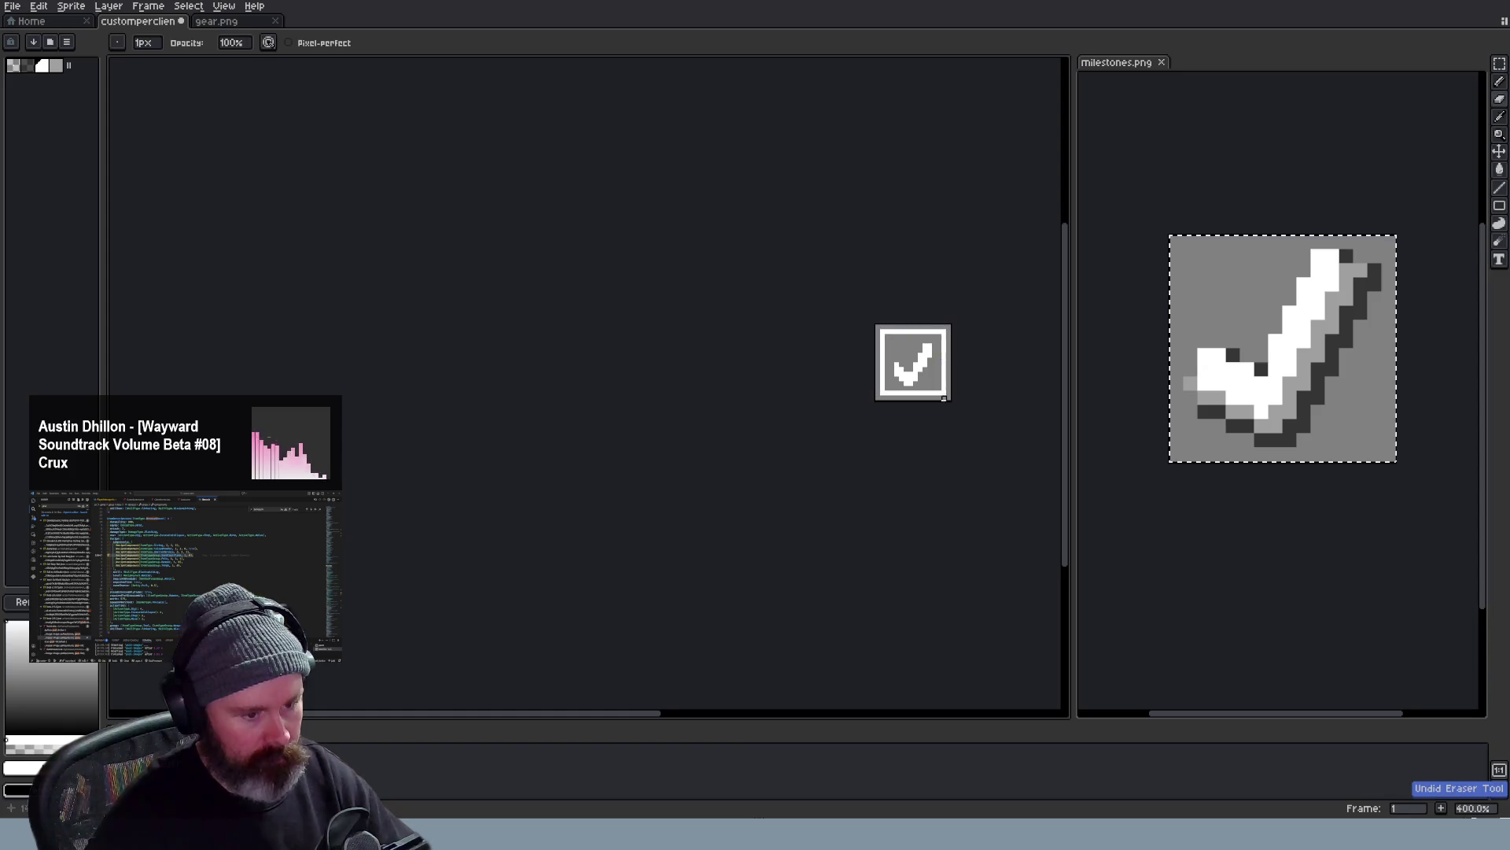
pyautogui.scroll(1, 943, 413)
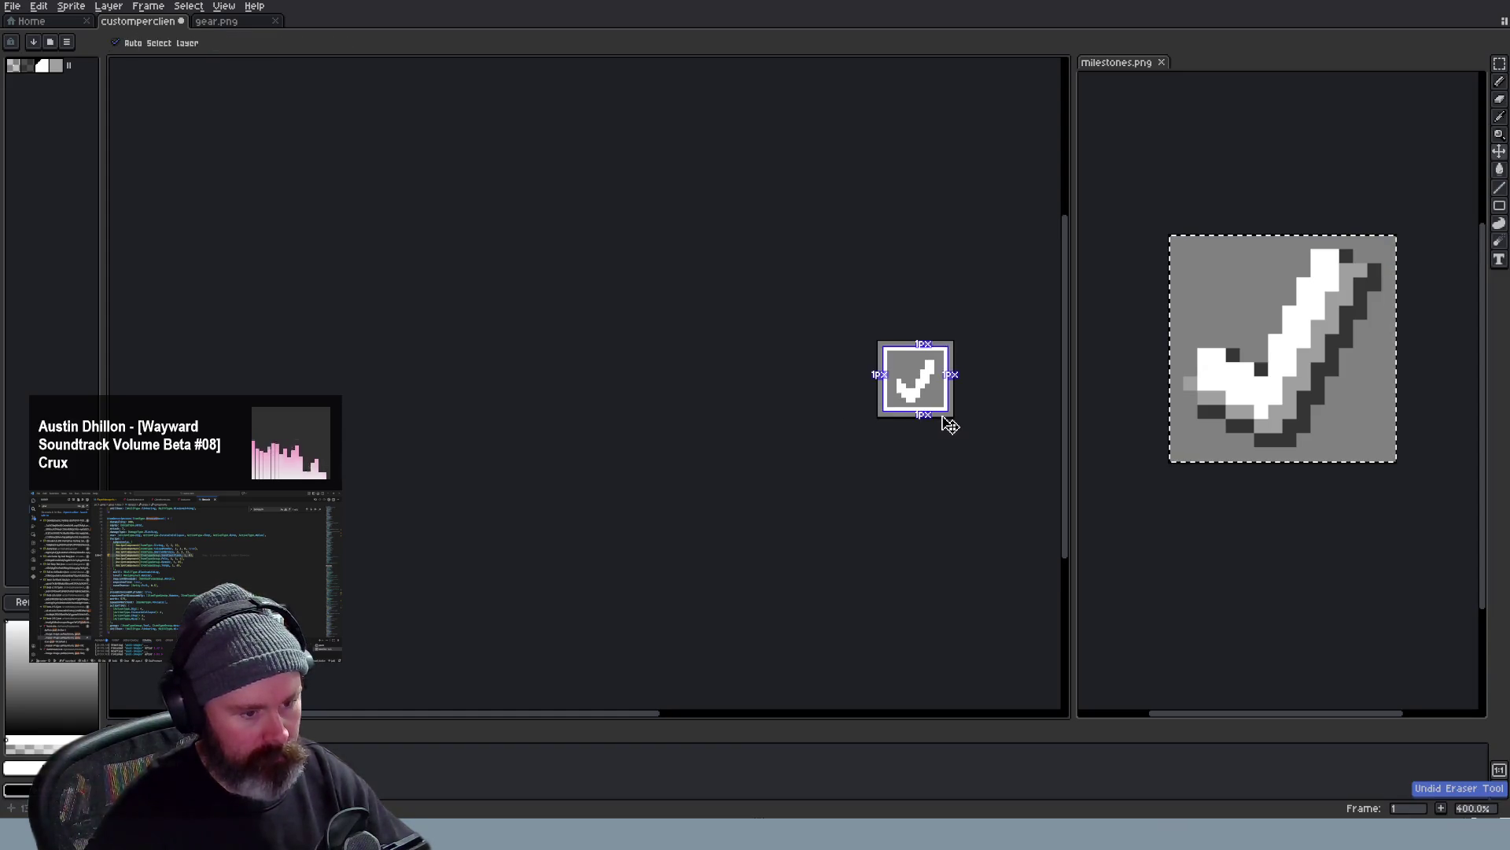
pyautogui.scroll(-1, 941, 415)
pyautogui.scroll(-2, 939, 413)
pyautogui.scroll(2, 946, 421)
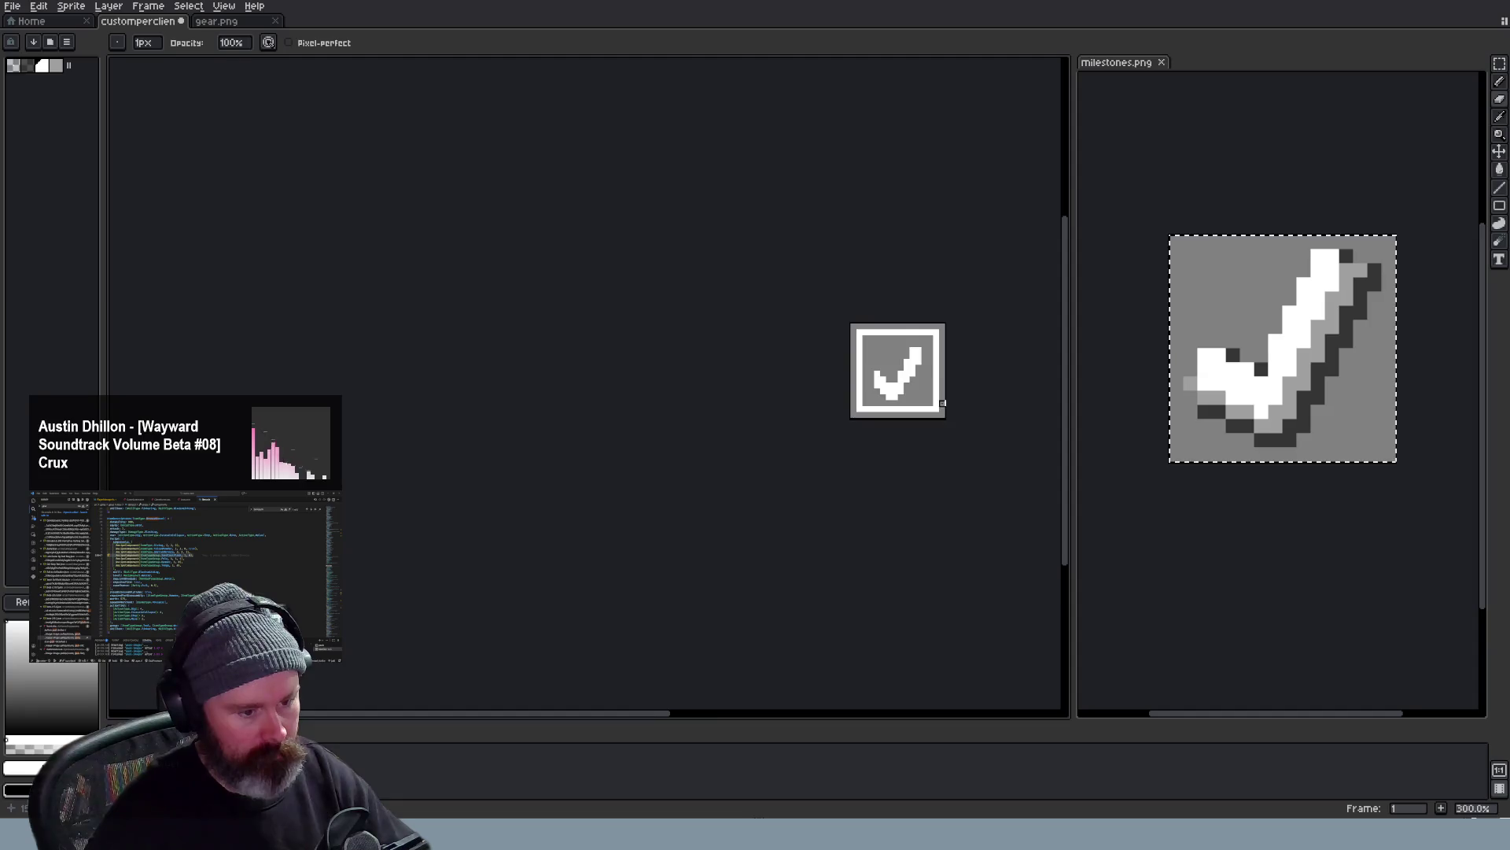
pyautogui.scroll(3, 944, 421)
pyautogui.press('b')
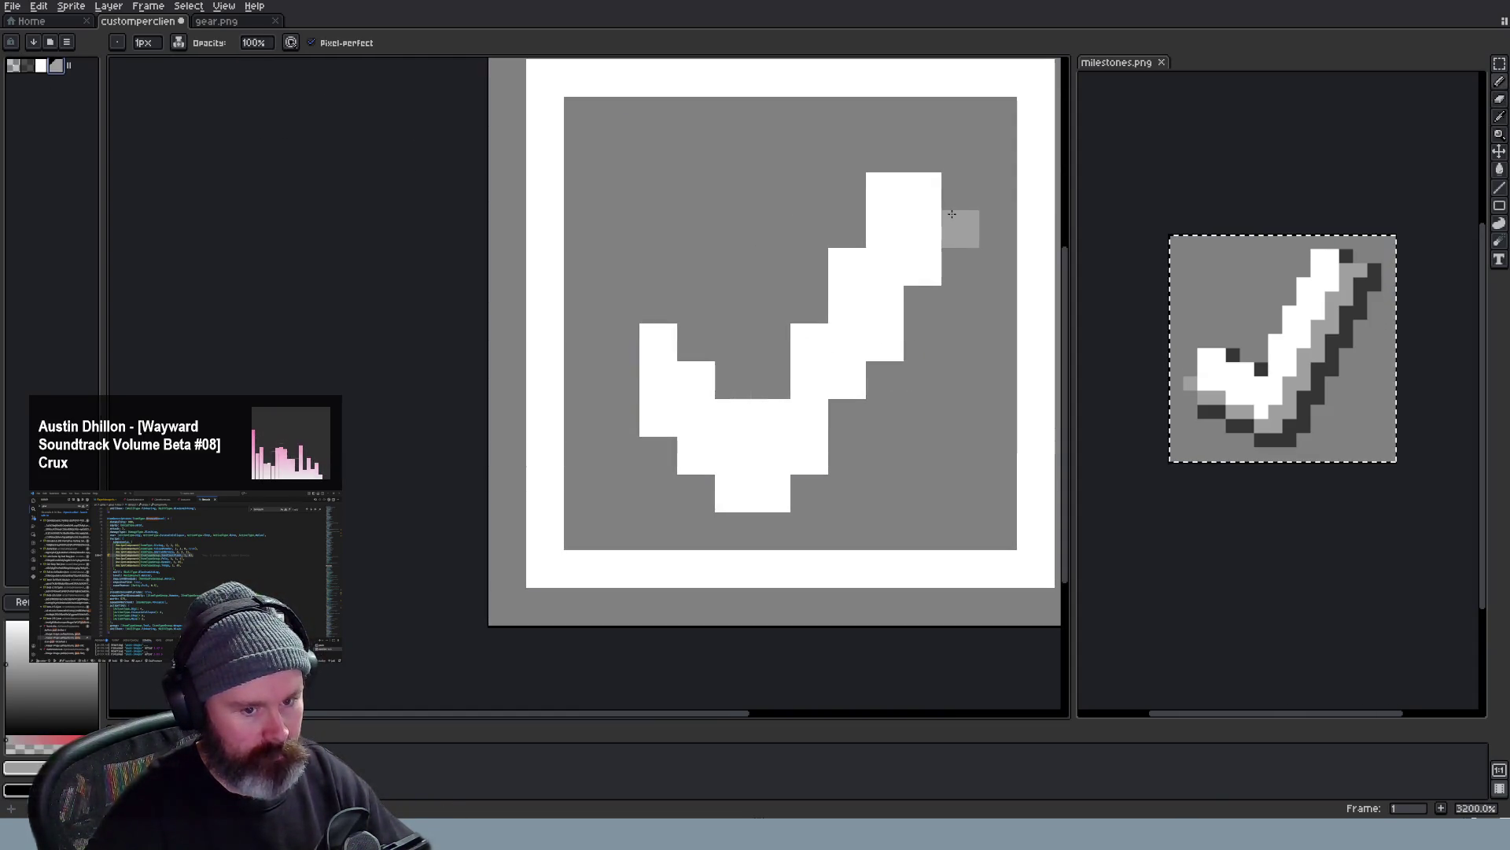
# Paint light-grey shading along the checkmark's right and lower edges
pyautogui.moveTo(952, 215)
pyautogui.mouseDown()
pyautogui.moveTo(949, 295)
pyautogui.moveTo(885, 419)
pyautogui.moveTo(756, 531)
pyautogui.moveTo(697, 494)
pyautogui.moveTo(659, 493)
pyautogui.moveTo(658, 456)
pyautogui.mouseUp()
pyautogui.scroll(-4, 592, 295)
pyautogui.scroll(-1, 744, 390)
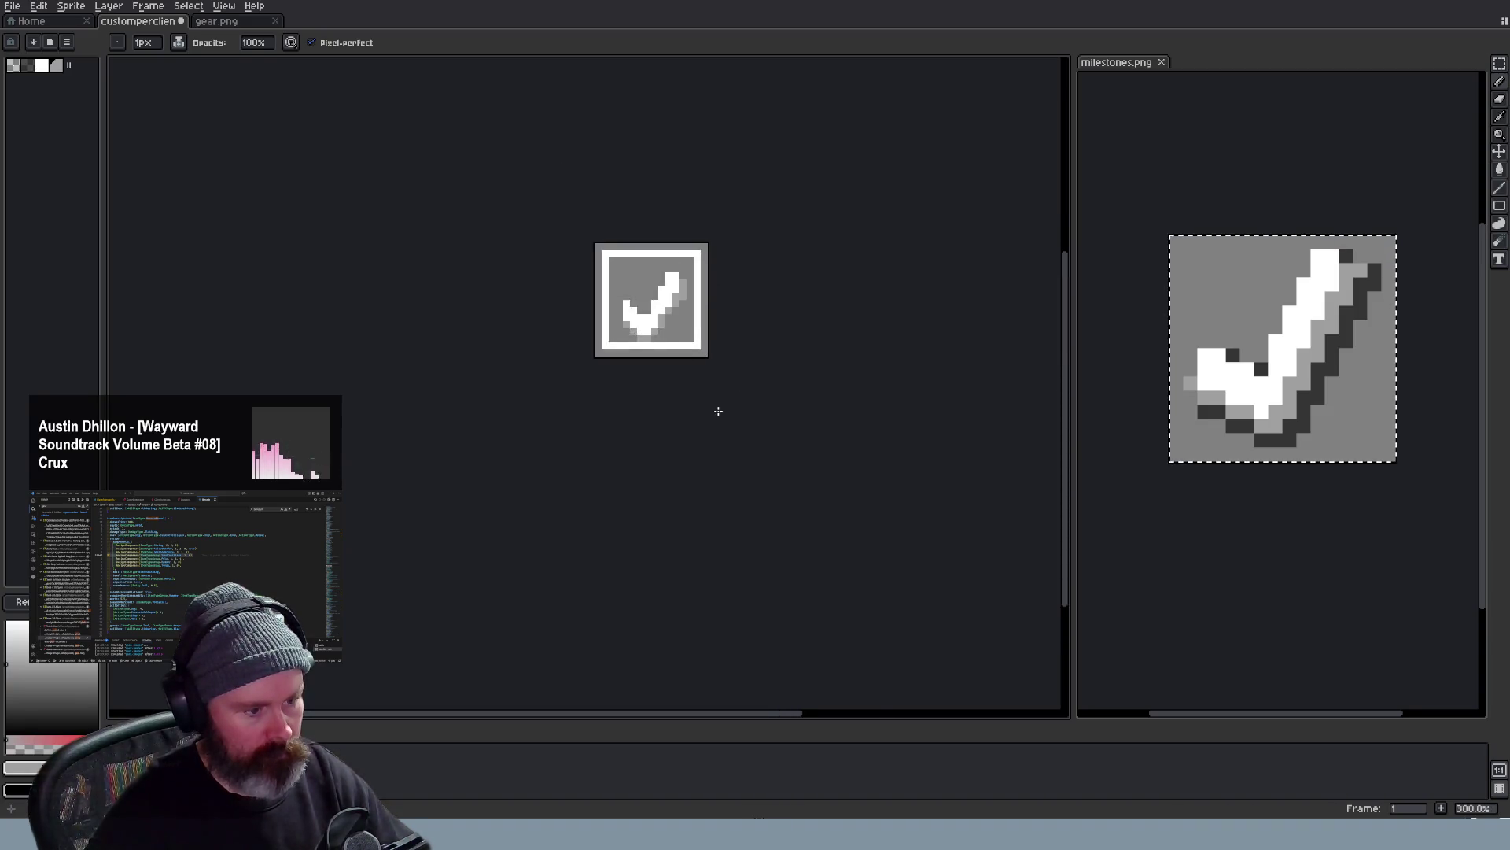
pyautogui.scroll(3, 708, 354)
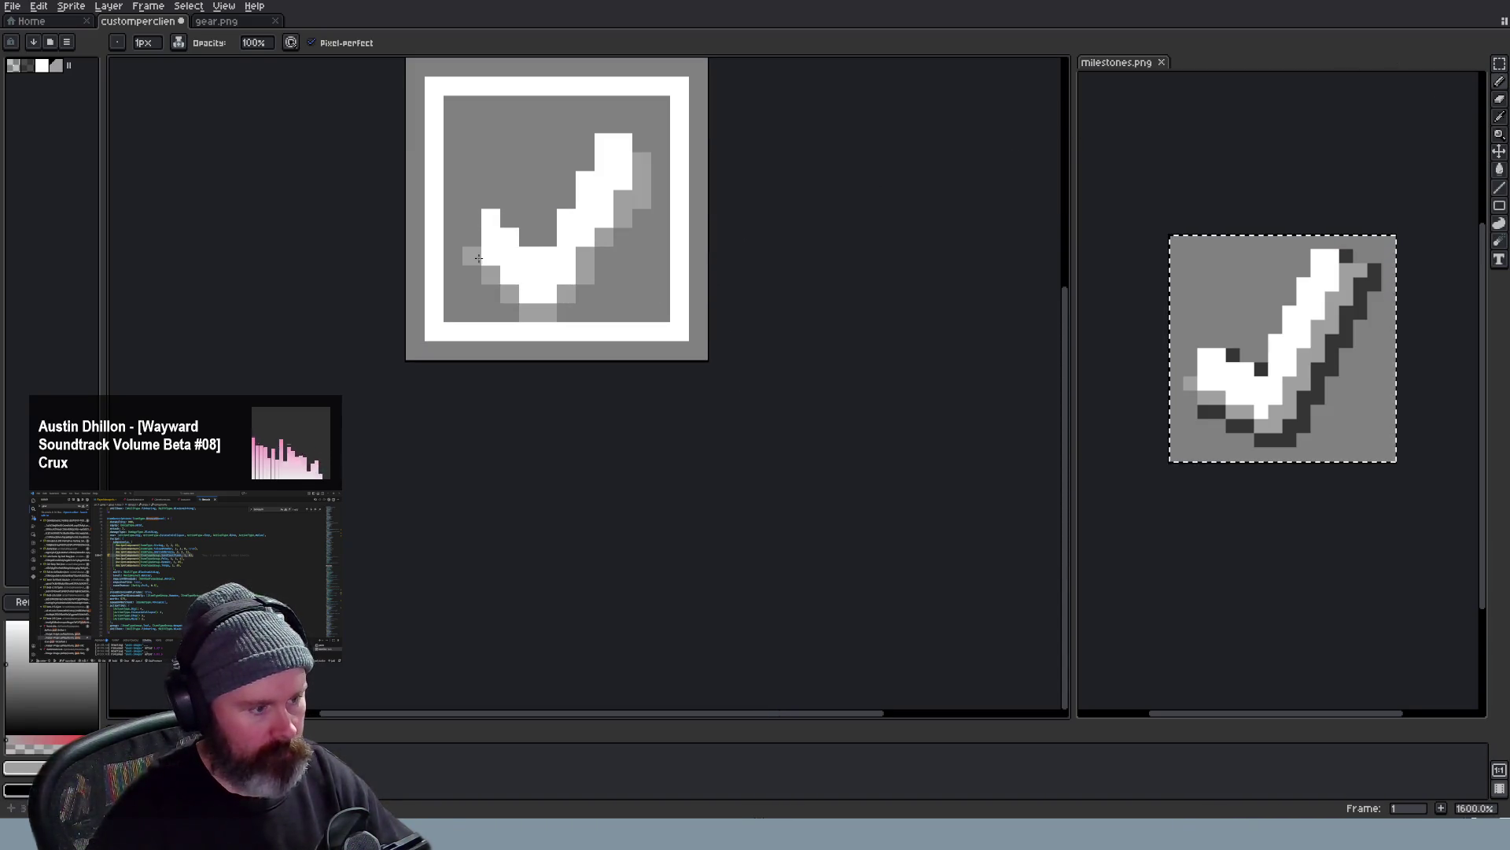
pyautogui.scroll(-4, 524, 287)
pyautogui.scroll(-1, 590, 283)
pyautogui.scroll(-1, 590, 290)
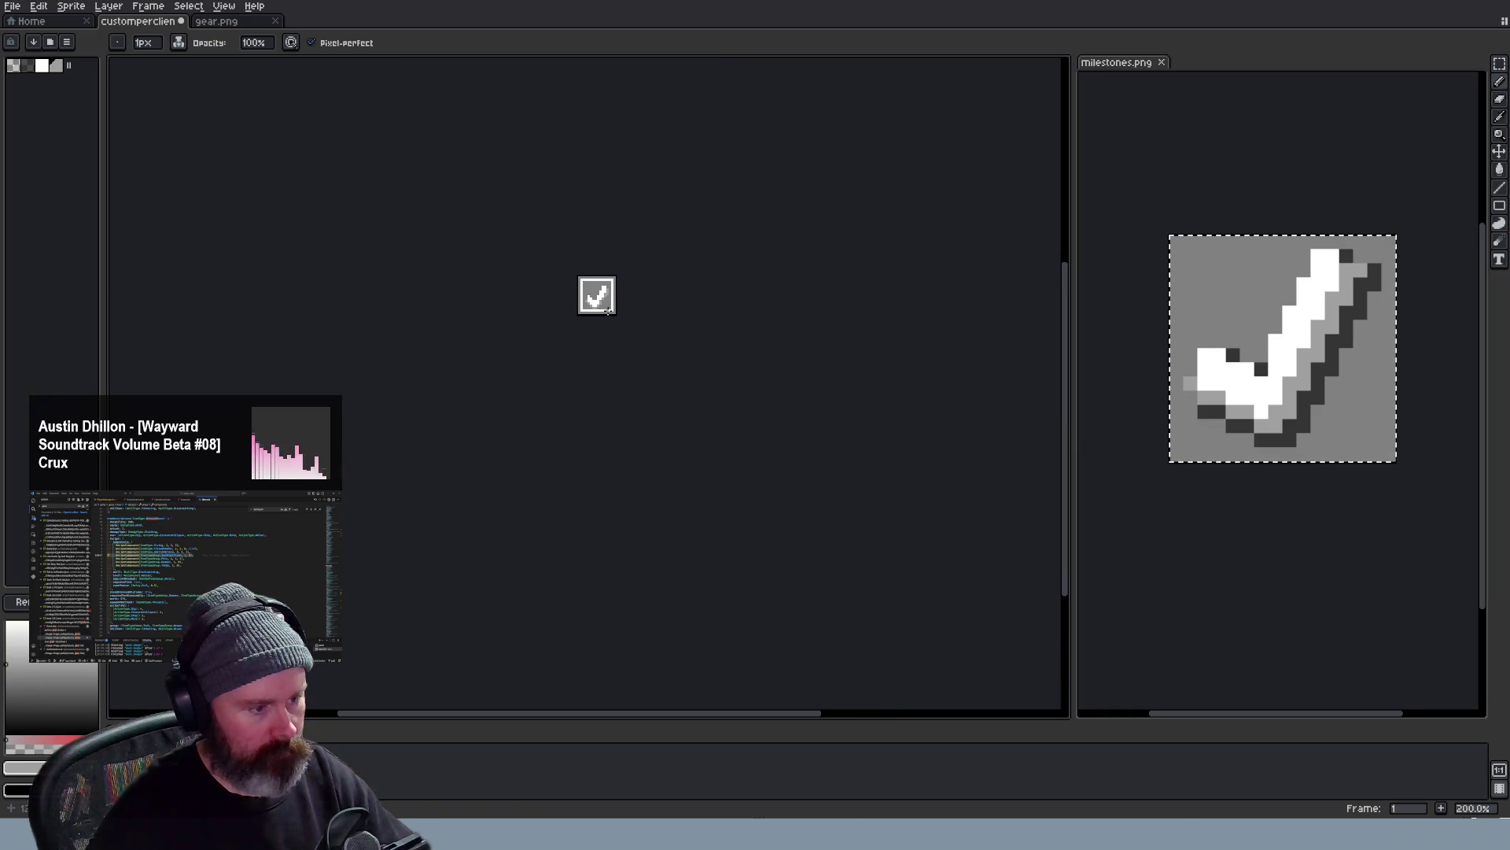
pyautogui.scroll(2, 598, 309)
pyautogui.scroll(2, 597, 310)
# Marquee-select the shaded checkmark and move it one pixel higher in the box
pyautogui.press('m')
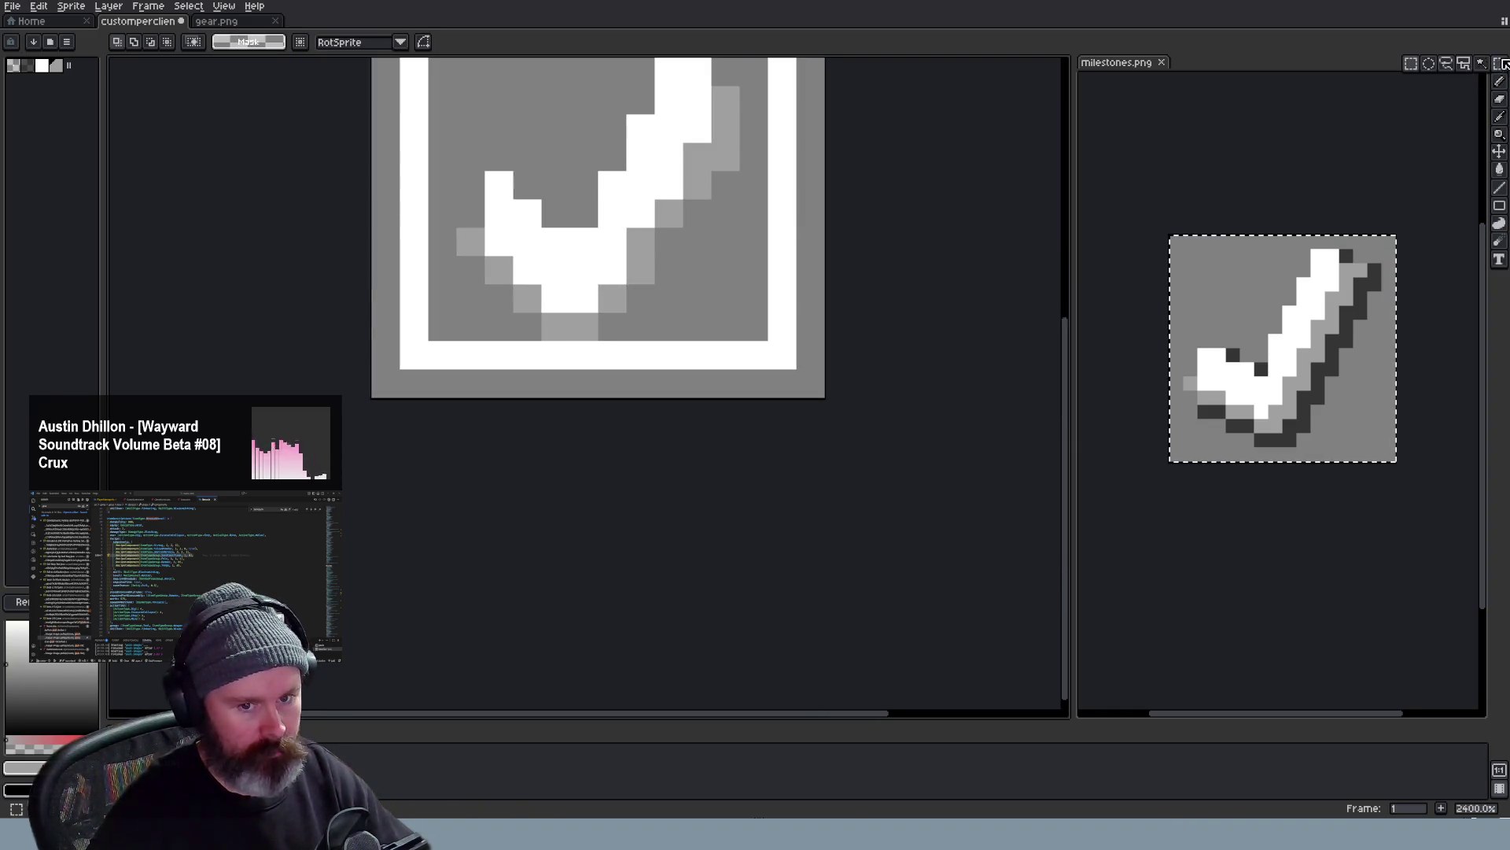
pyautogui.scroll(-1, 826, 154)
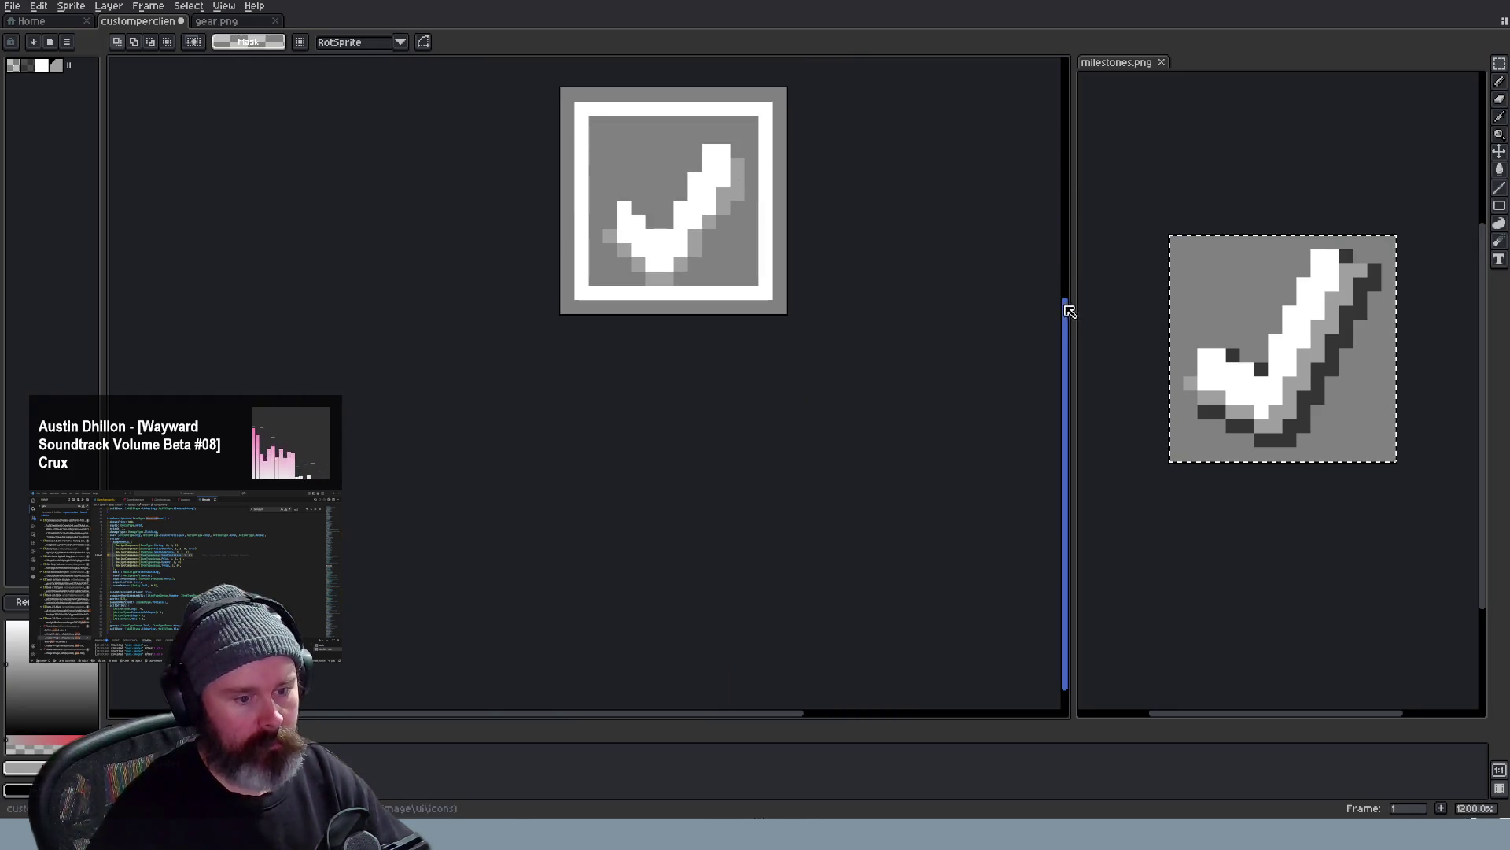
pyautogui.moveTo(1066, 314); pyautogui.dragTo(1065, 254)
pyautogui.scroll(1, 735, 297)
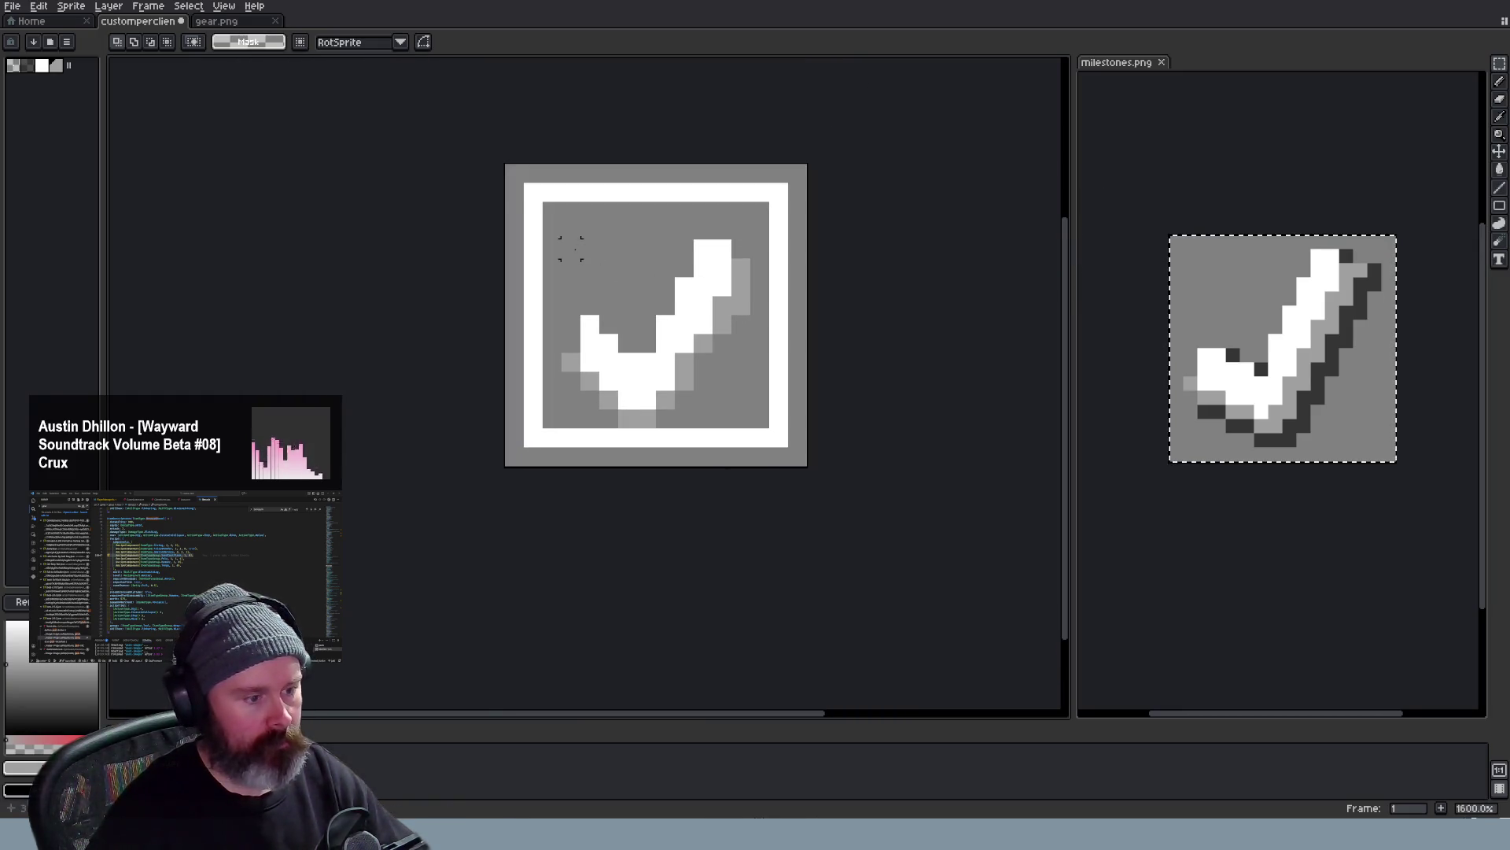
pyautogui.moveTo(544, 239)
pyautogui.mouseDown()
pyautogui.moveTo(753, 429)
pyautogui.moveTo(730, 343)
pyautogui.mouseUp()
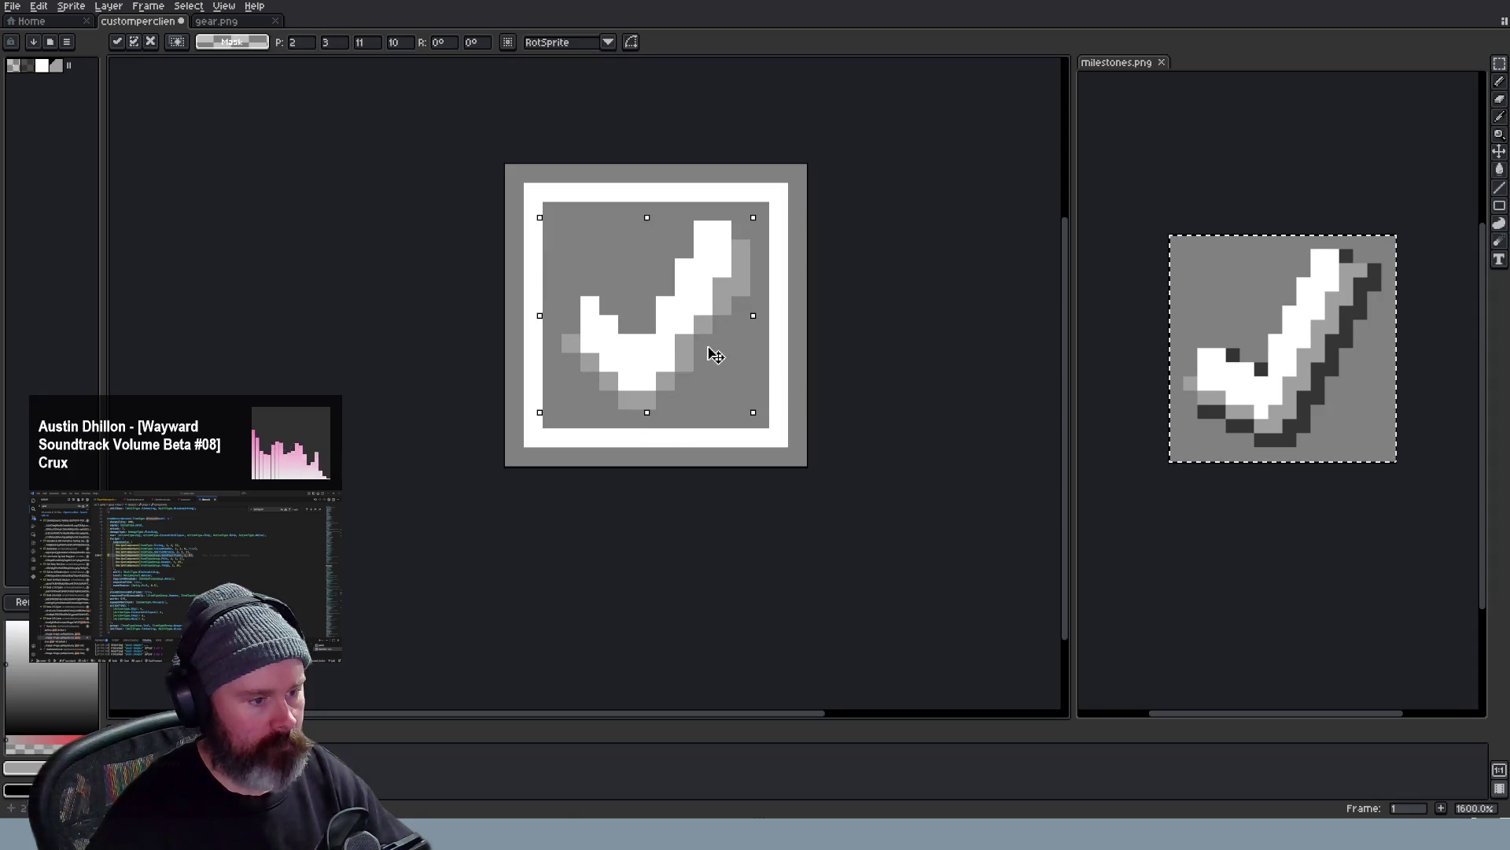
pyautogui.hotkey('ctrl', 'd')
pyautogui.scroll(-2, 900, 349)
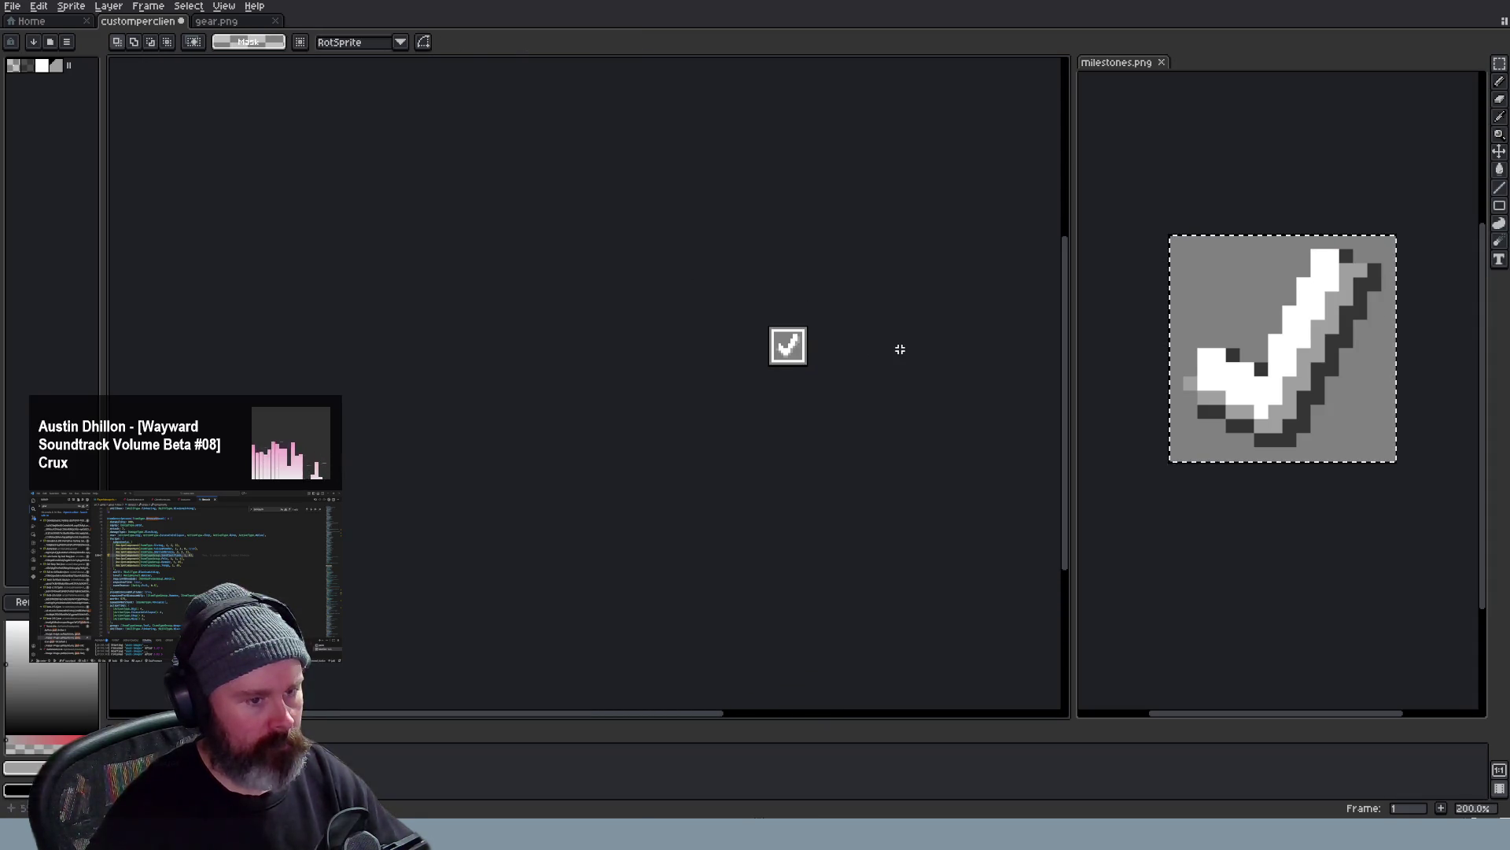
pyautogui.scroll(1, 899, 350)
pyautogui.scroll(2, 826, 337)
pyautogui.press('b')
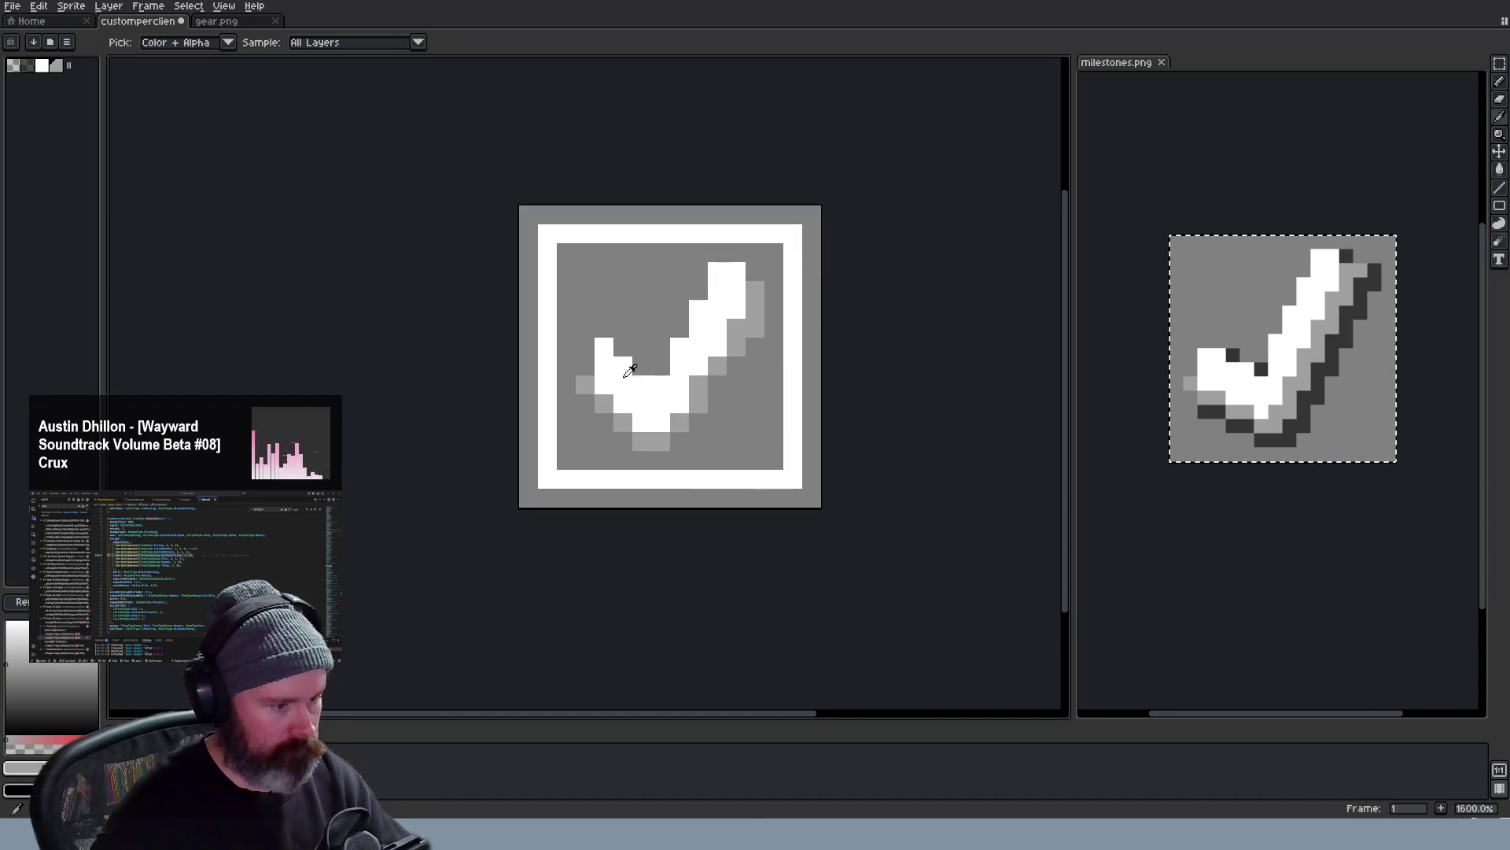
pyautogui.scroll(-1, 591, 365)
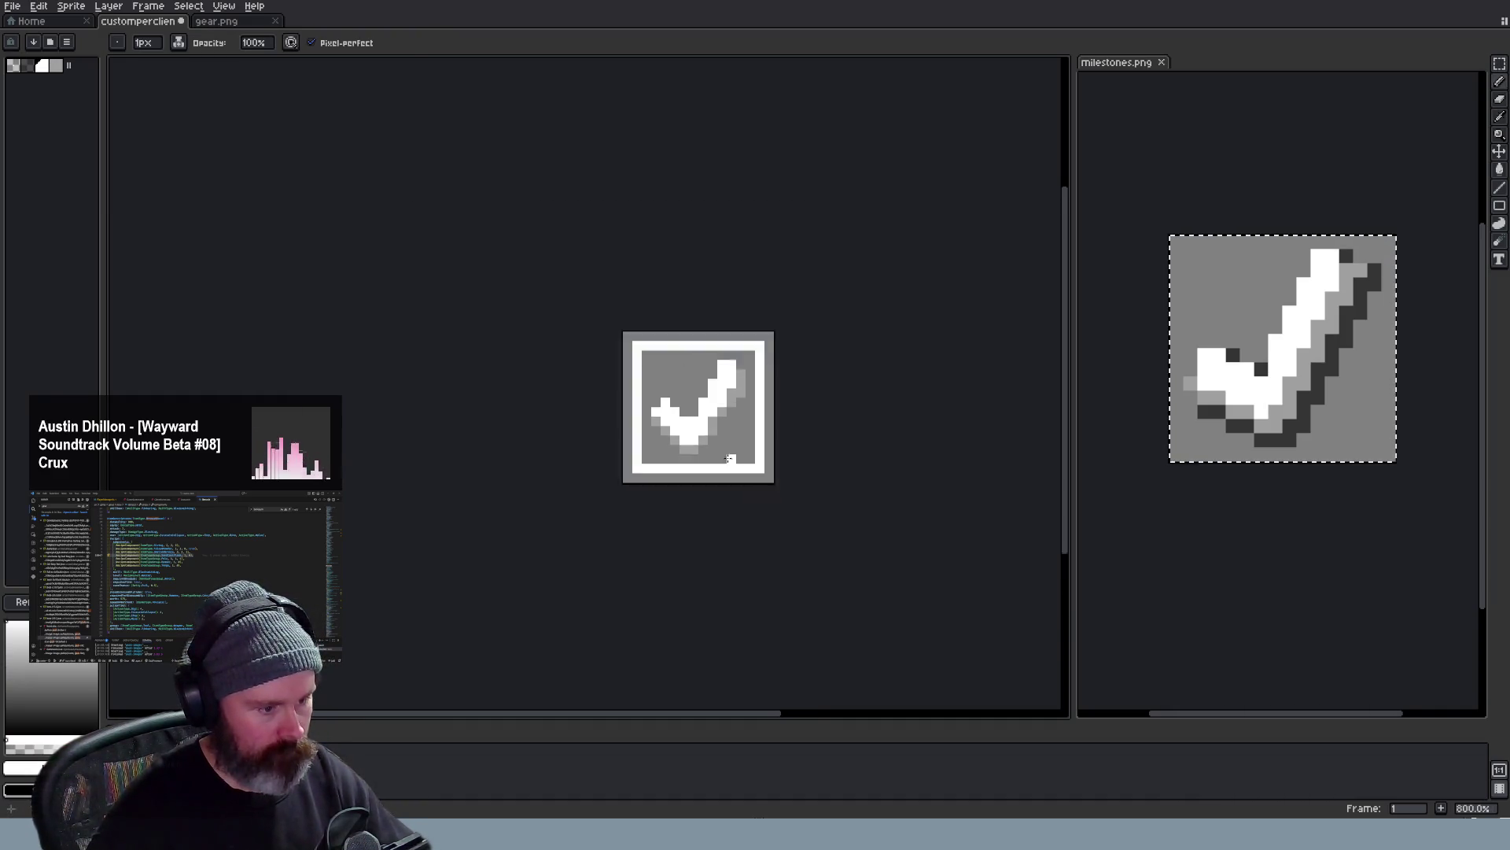
pyautogui.scroll(-2, 708, 426)
pyautogui.scroll(-1, 755, 461)
pyautogui.scroll(2, 765, 489)
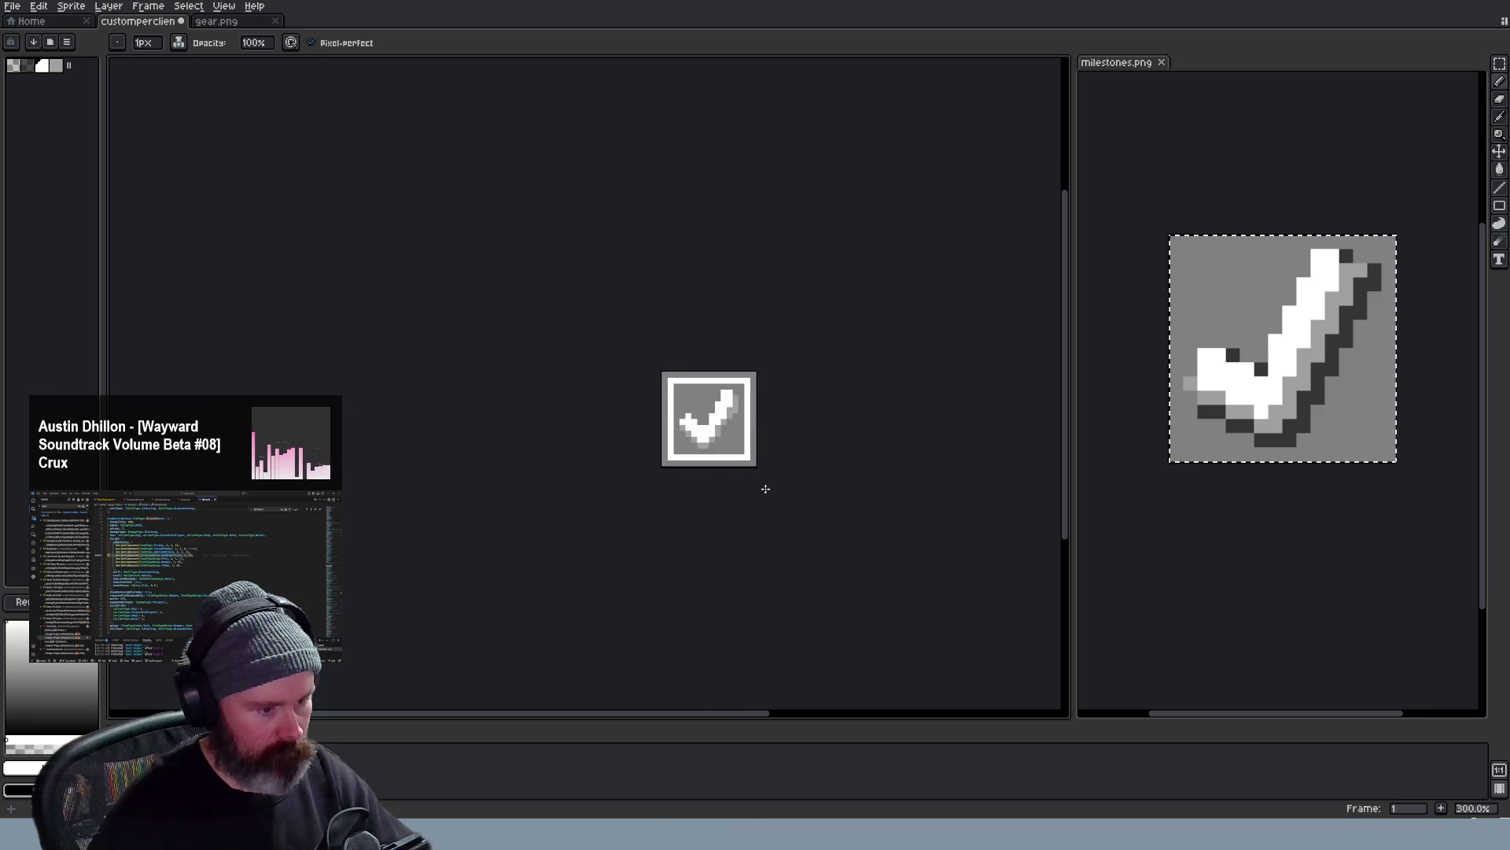
pyautogui.scroll(2, 749, 449)
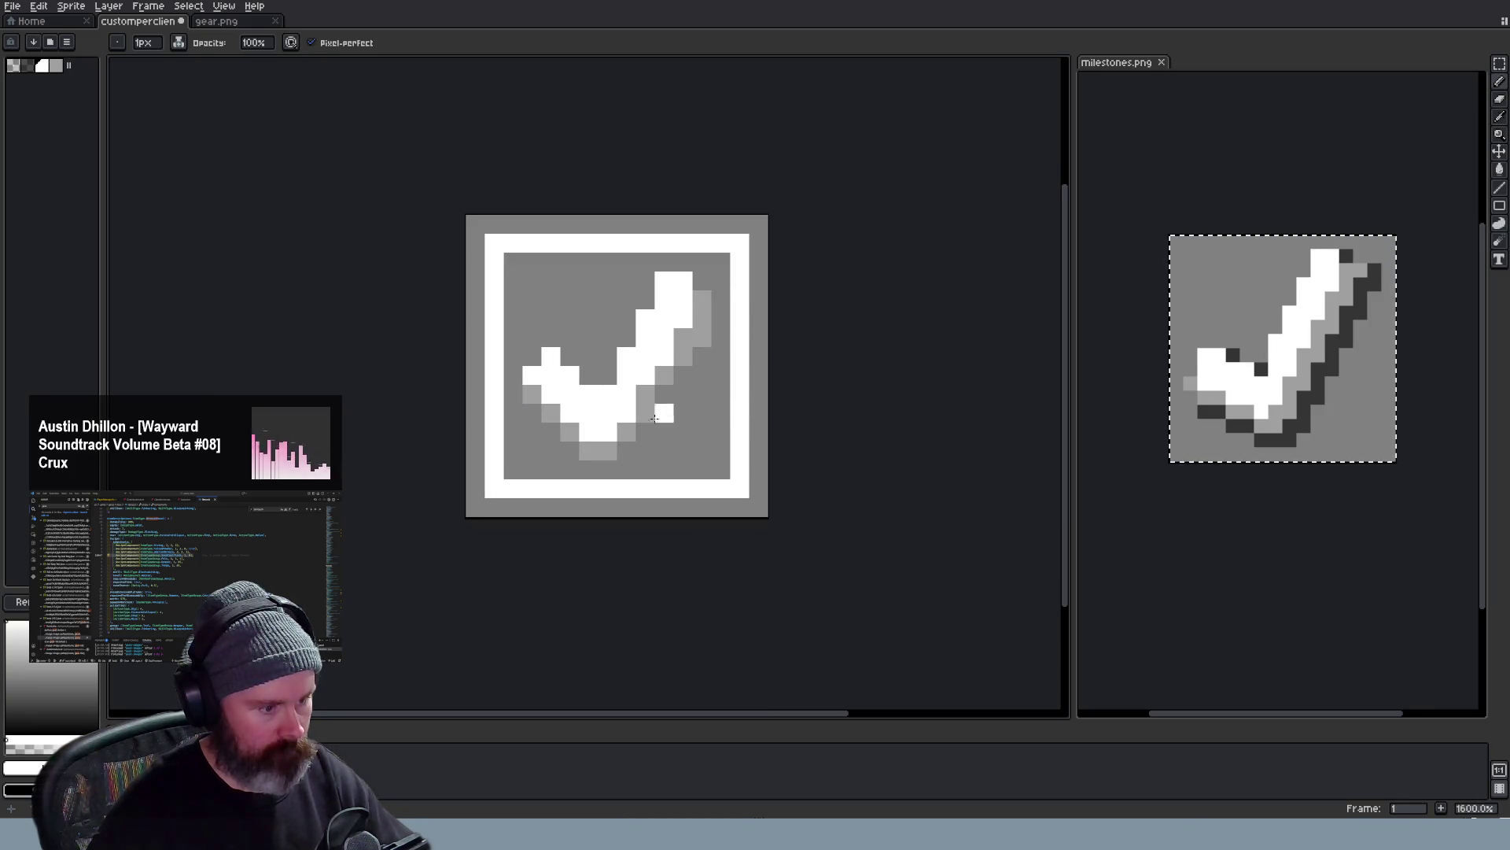
pyautogui.press('e')
pyautogui.scroll(-2, 721, 470)
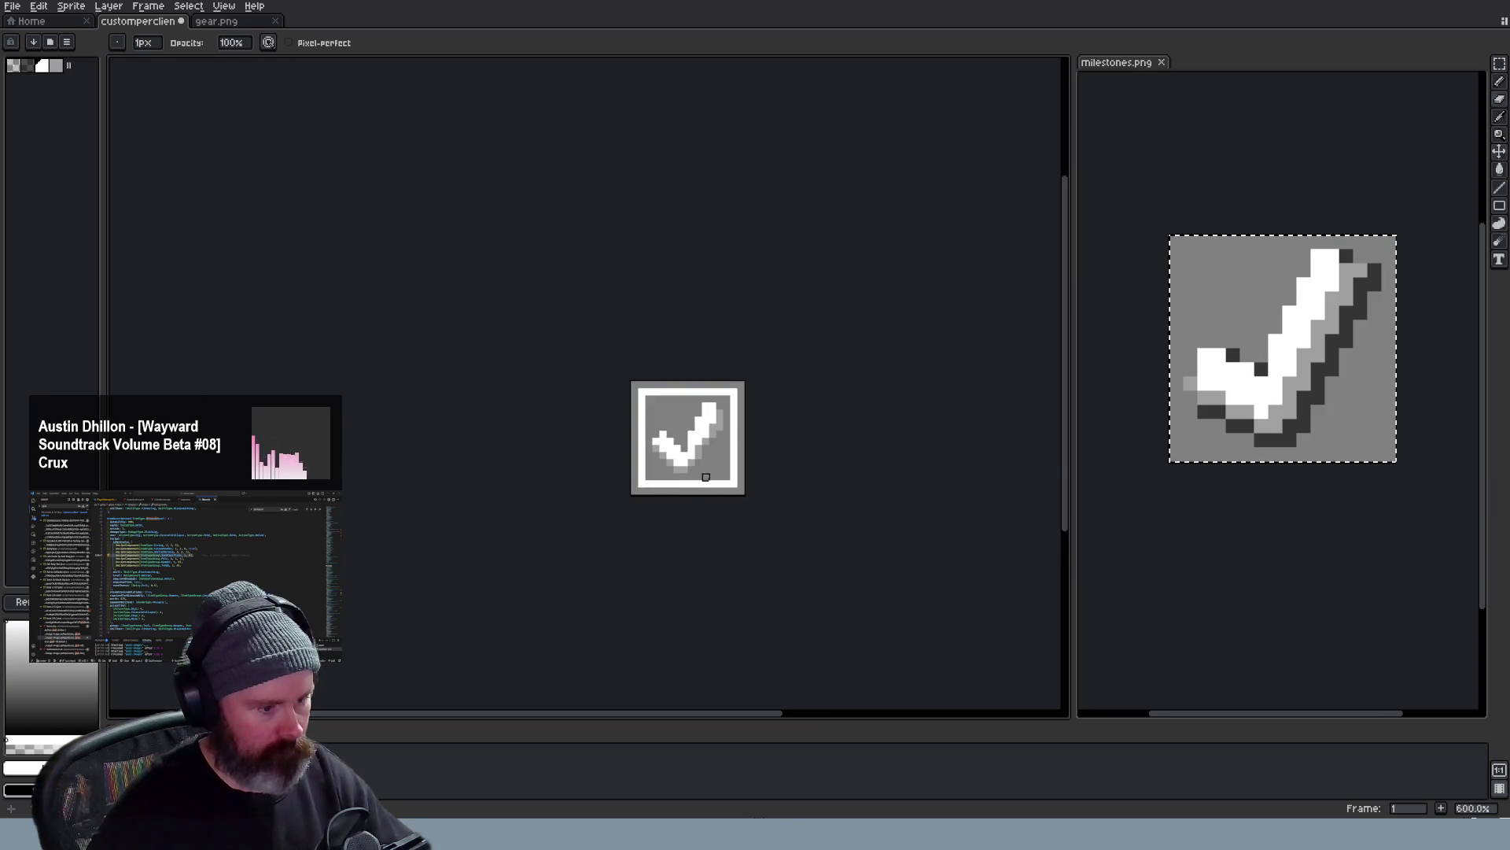
pyautogui.scroll(-2, 706, 476)
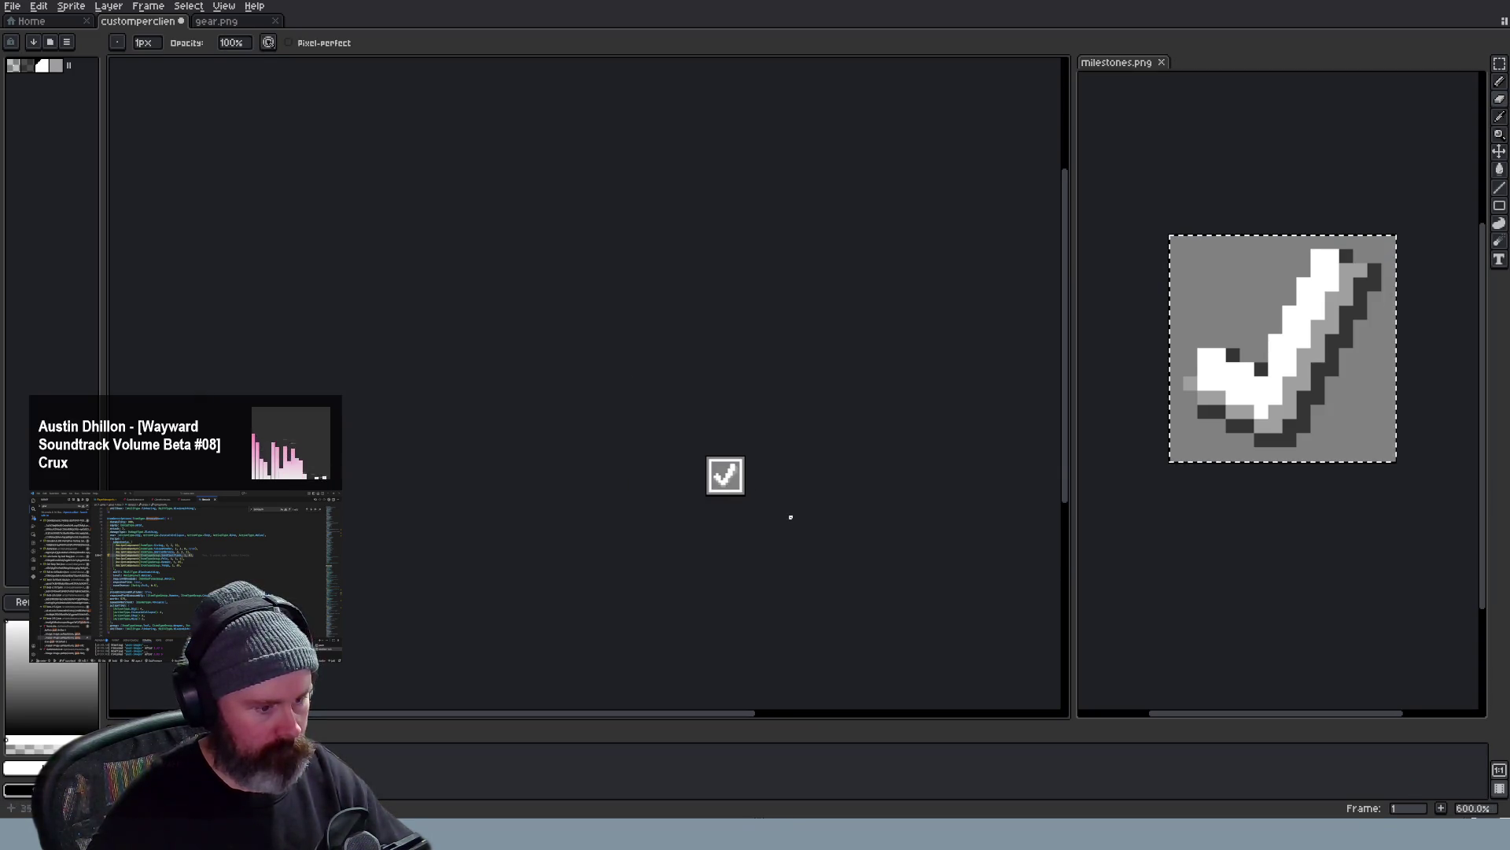
pyautogui.scroll(-1, 790, 516)
pyautogui.scroll(2, 791, 515)
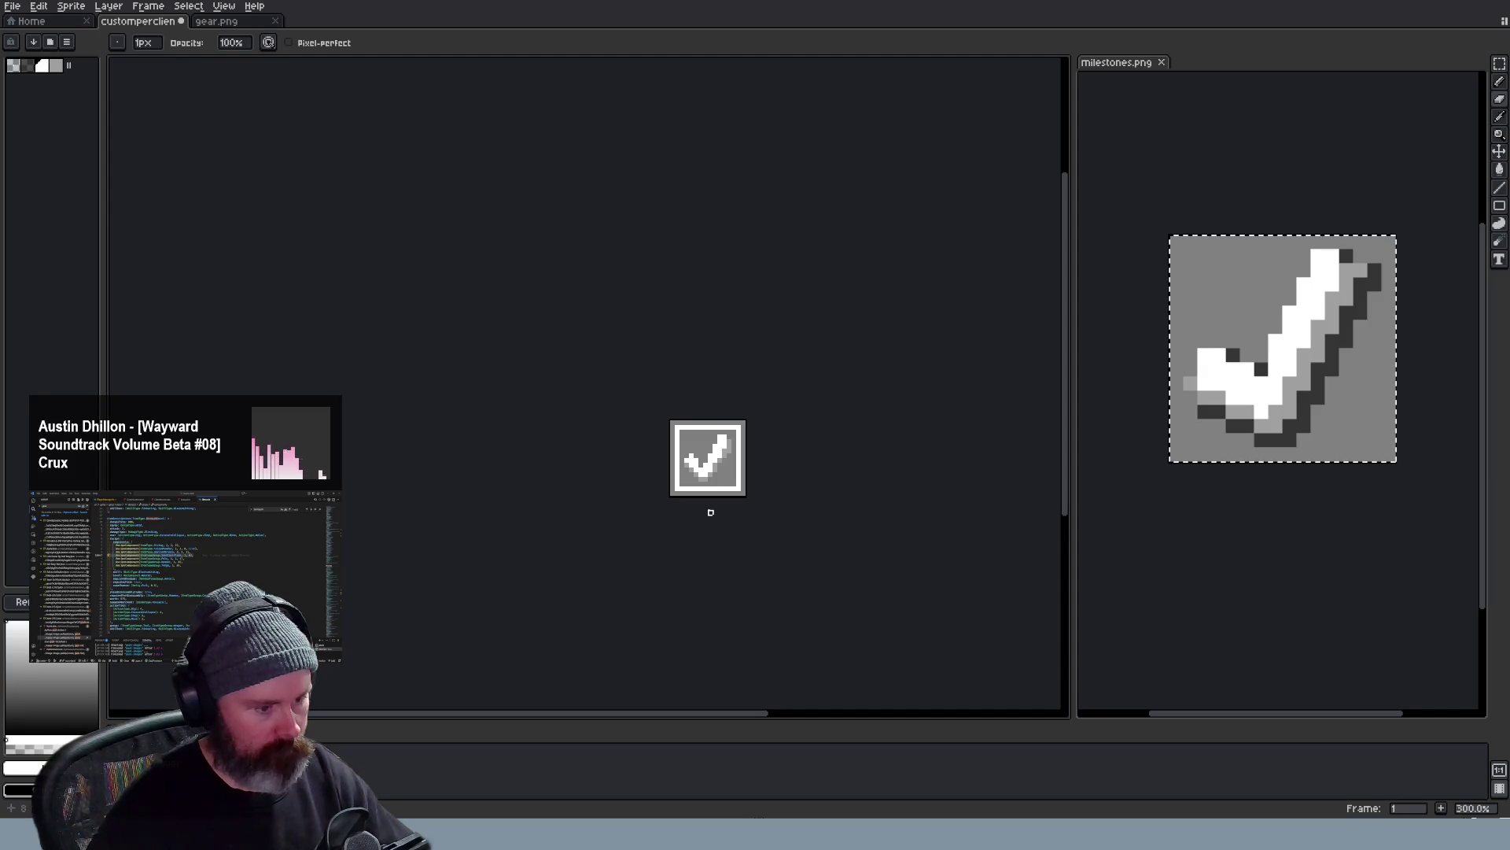
pyautogui.scroll(1, 710, 510)
pyautogui.scroll(-3, 711, 510)
pyautogui.scroll(4, 708, 496)
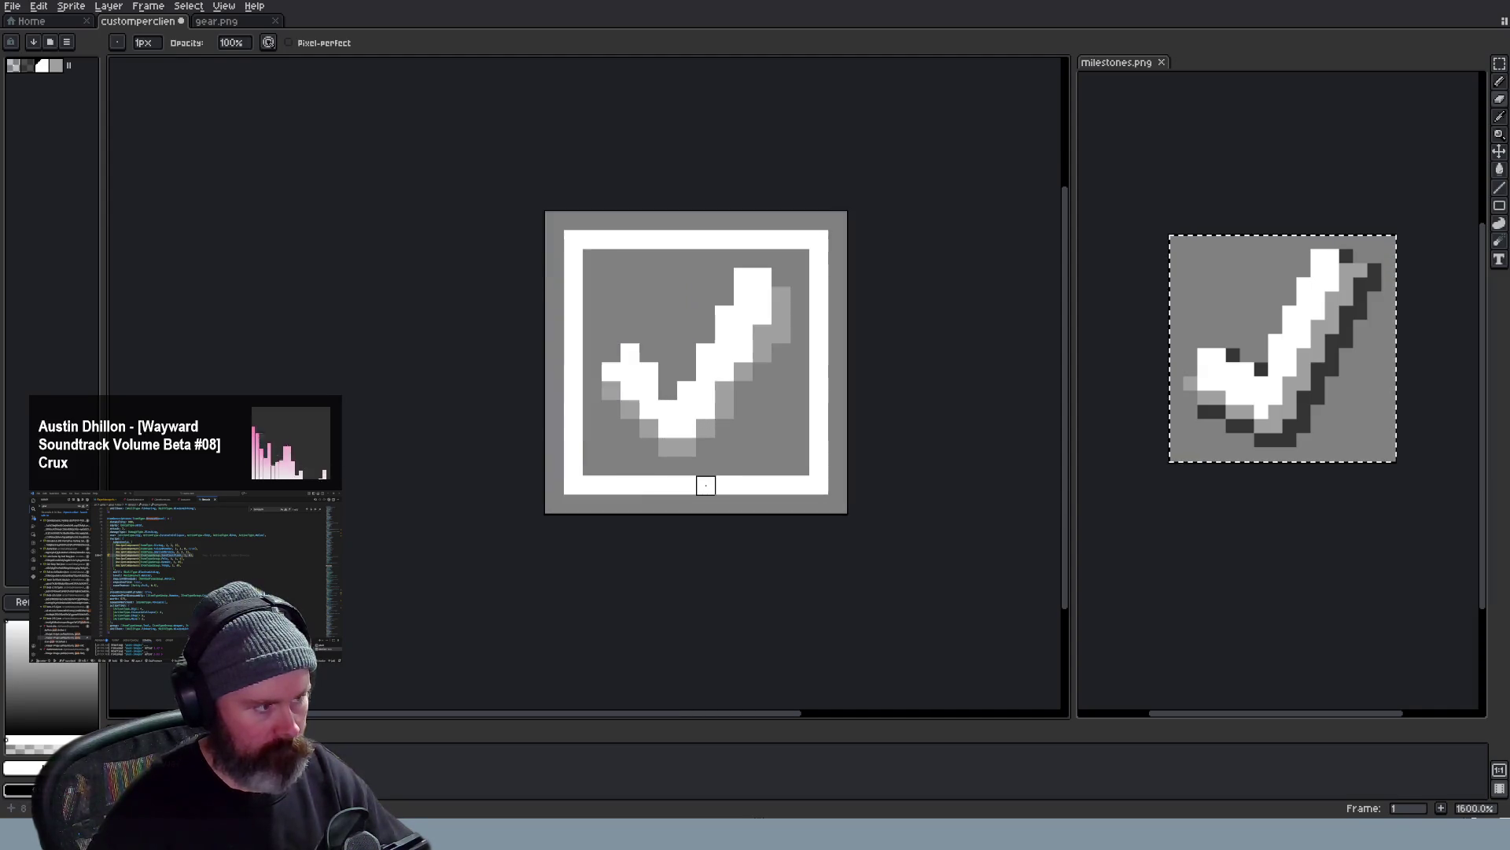
pyautogui.scroll(1, 707, 485)
pyautogui.scroll(-1, 706, 484)
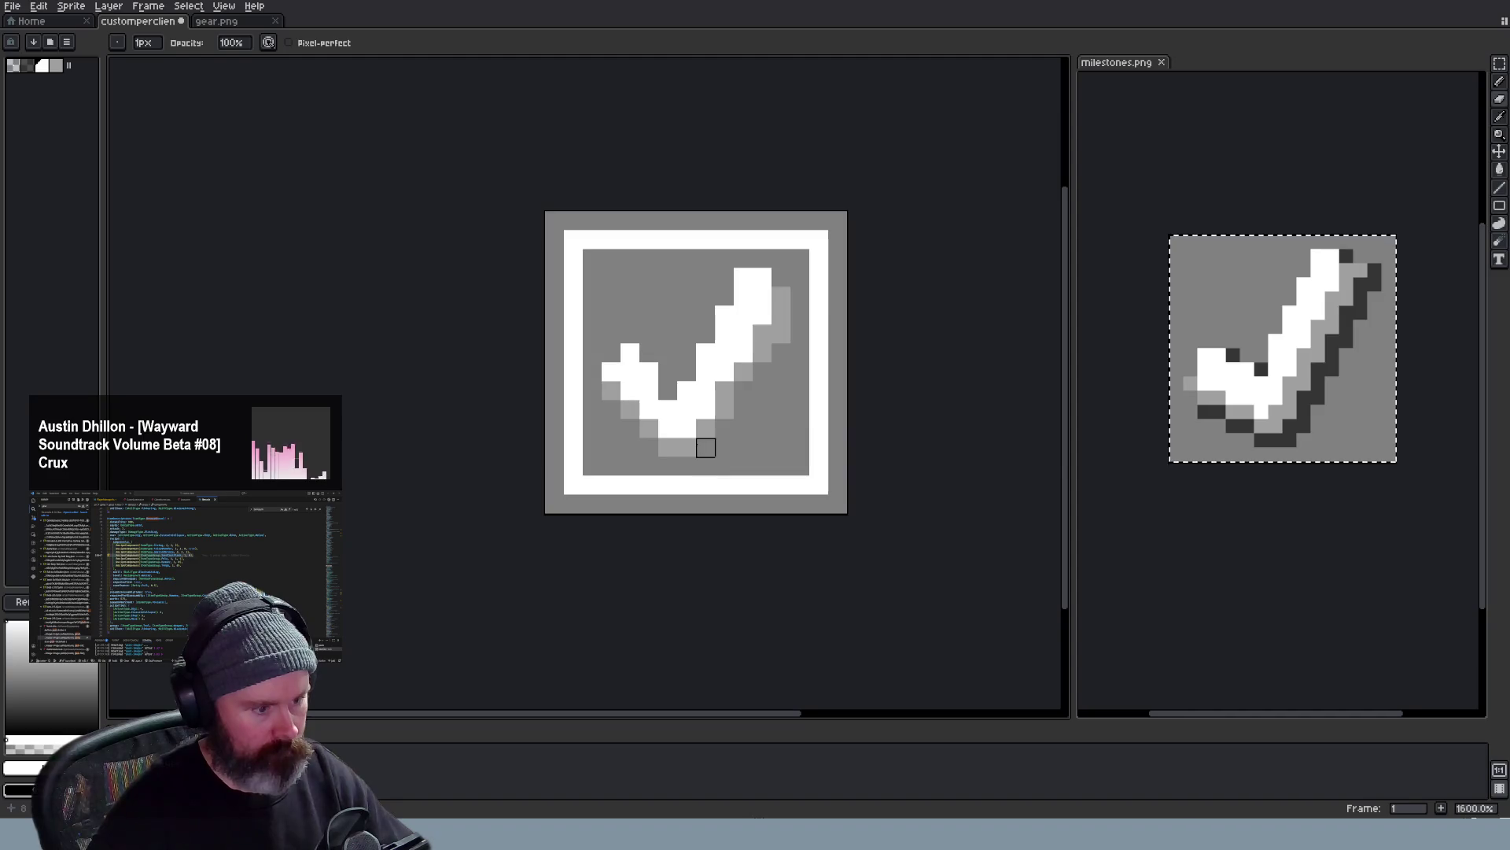
pyautogui.press('w')
pyautogui.press('v')
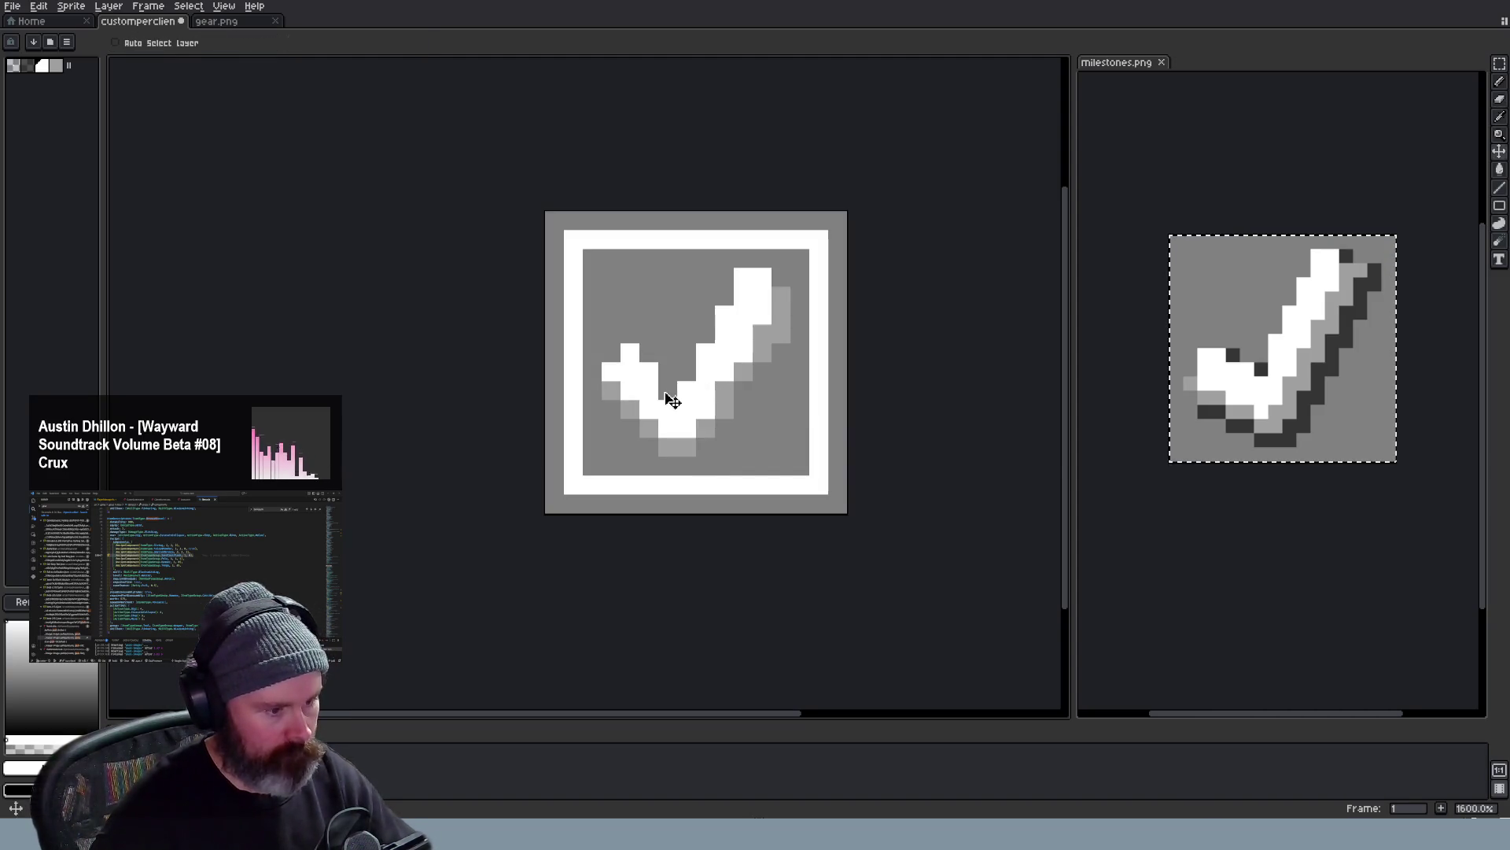
pyautogui.press('b')
pyautogui.scroll(-3, 781, 467)
pyautogui.scroll(-1, 773, 470)
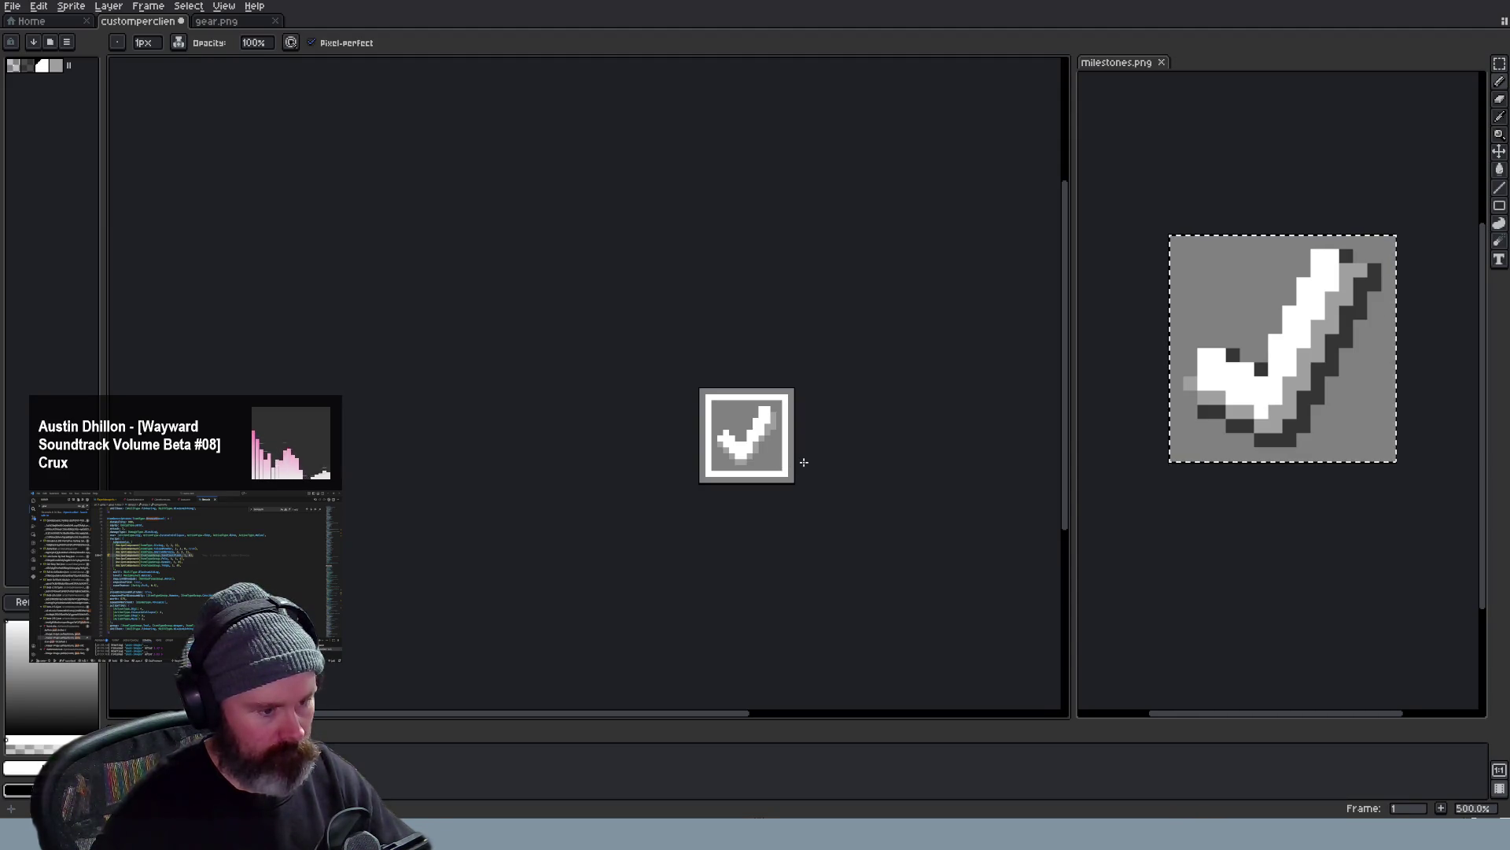
pyautogui.scroll(2, 779, 420)
pyautogui.scroll(2, 780, 421)
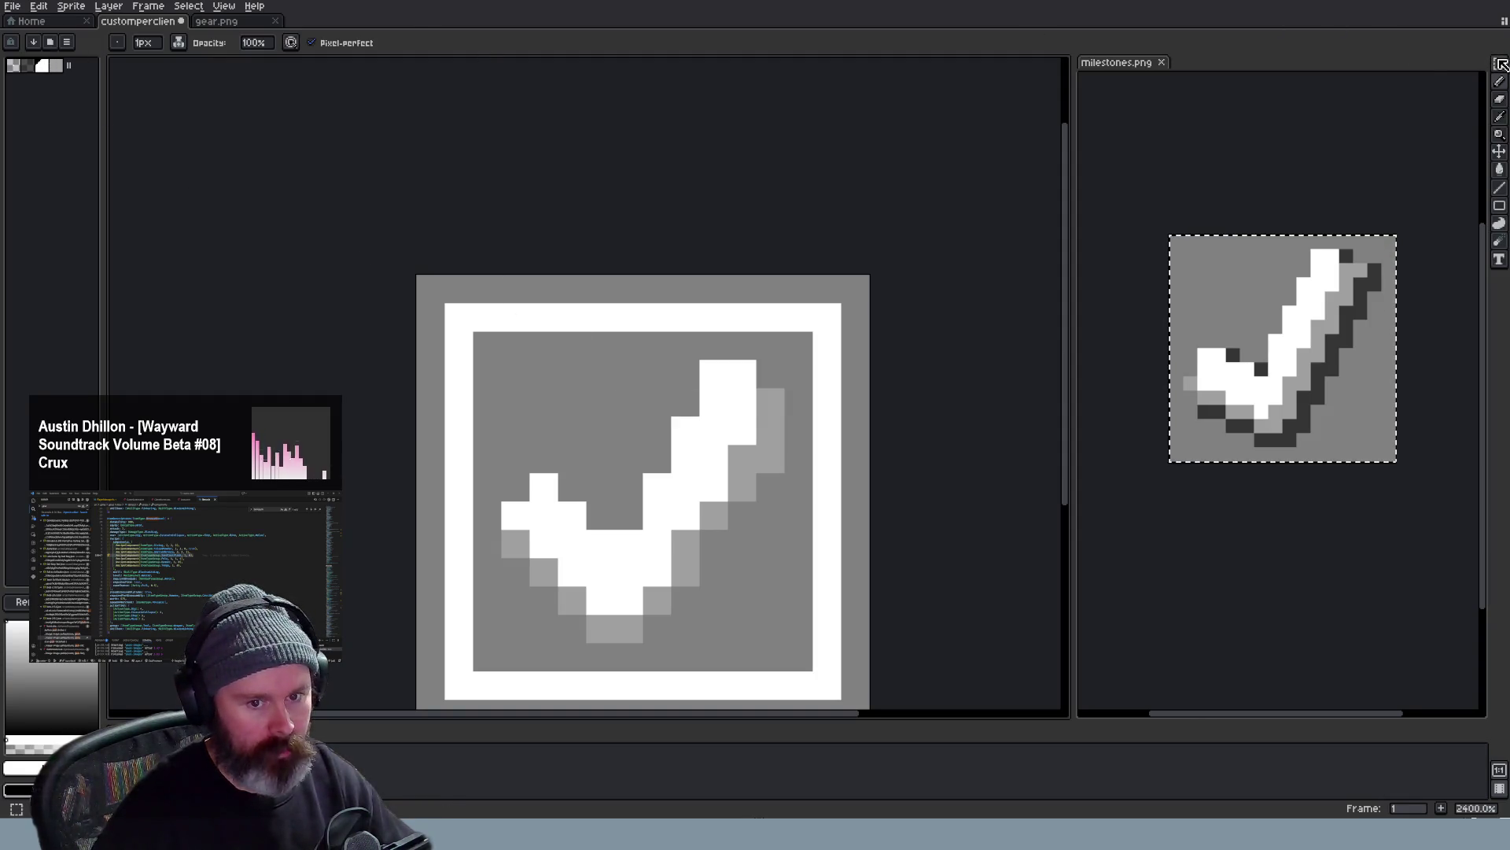
# Marquee-select the checkmark's upper arm and shift it one pixel left
pyautogui.press('m')
pyautogui.moveTo(783, 361); pyautogui.dragTo(645, 558)
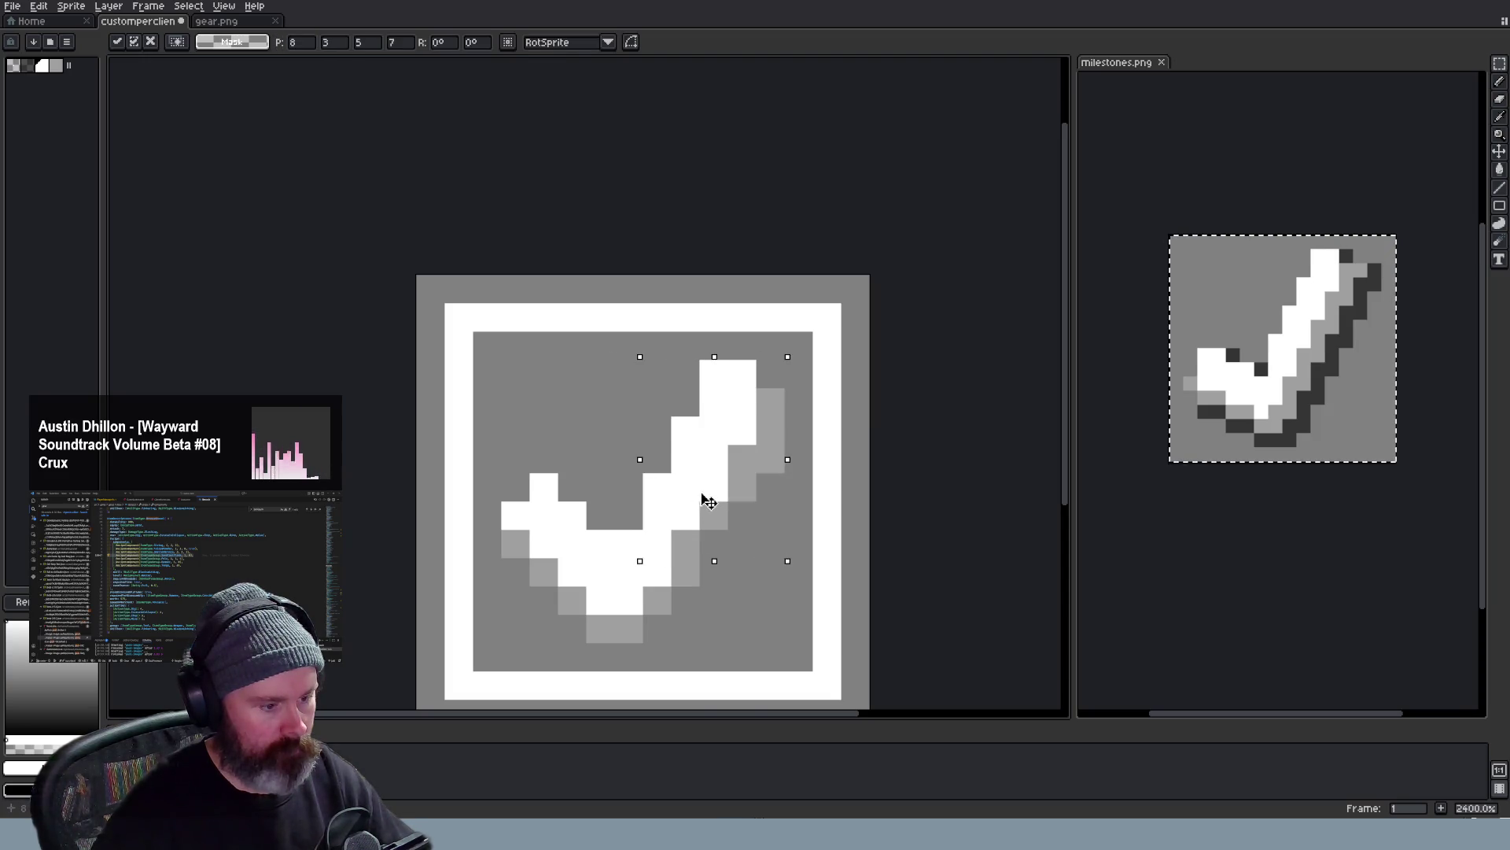
pyautogui.press('Escape')
pyautogui.scroll(-5, 704, 501)
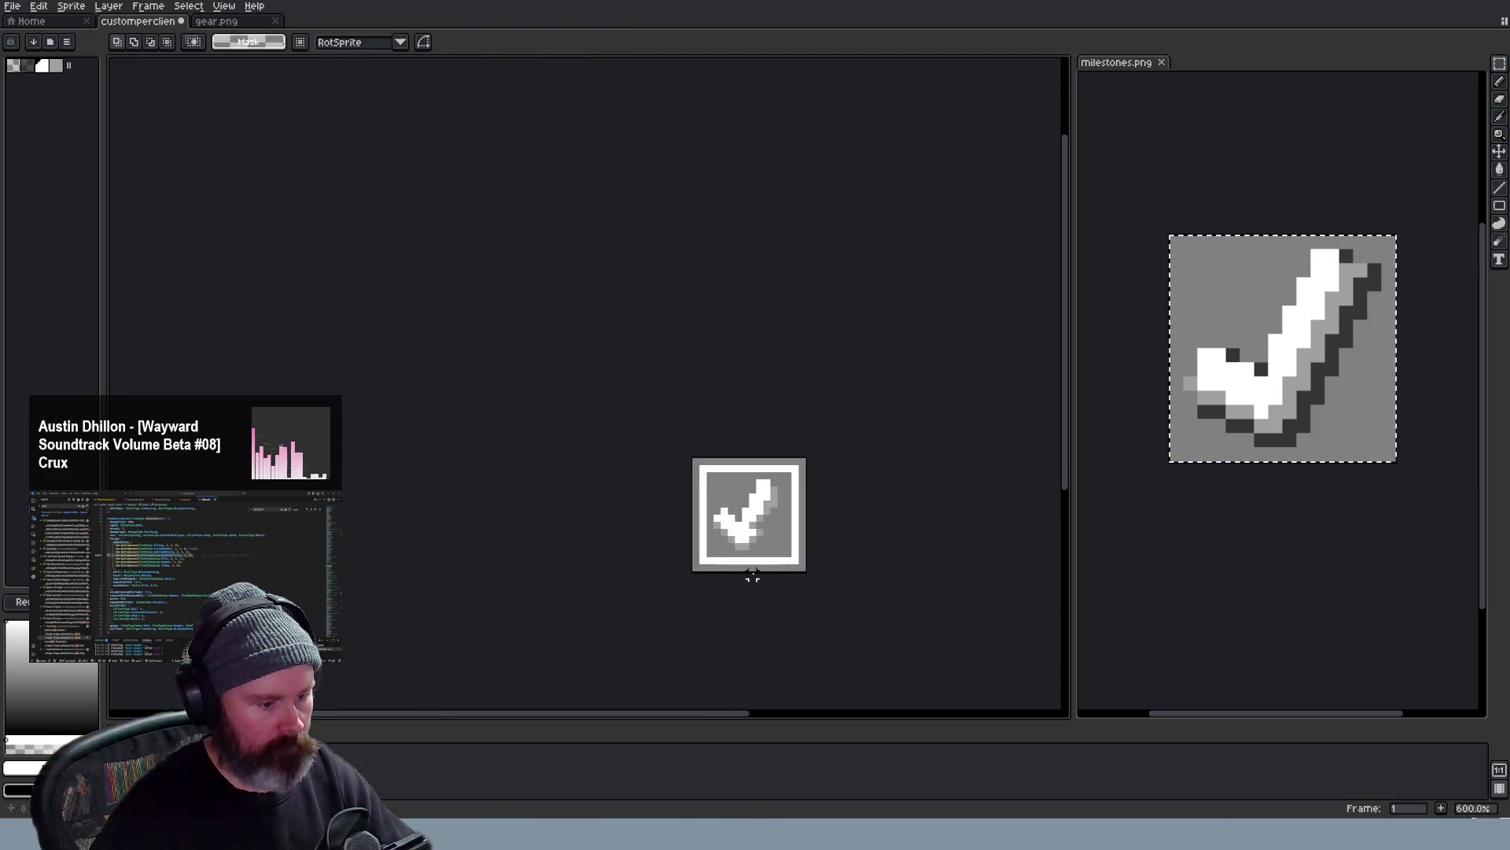
pyautogui.scroll(3, 755, 555)
pyautogui.press('b')
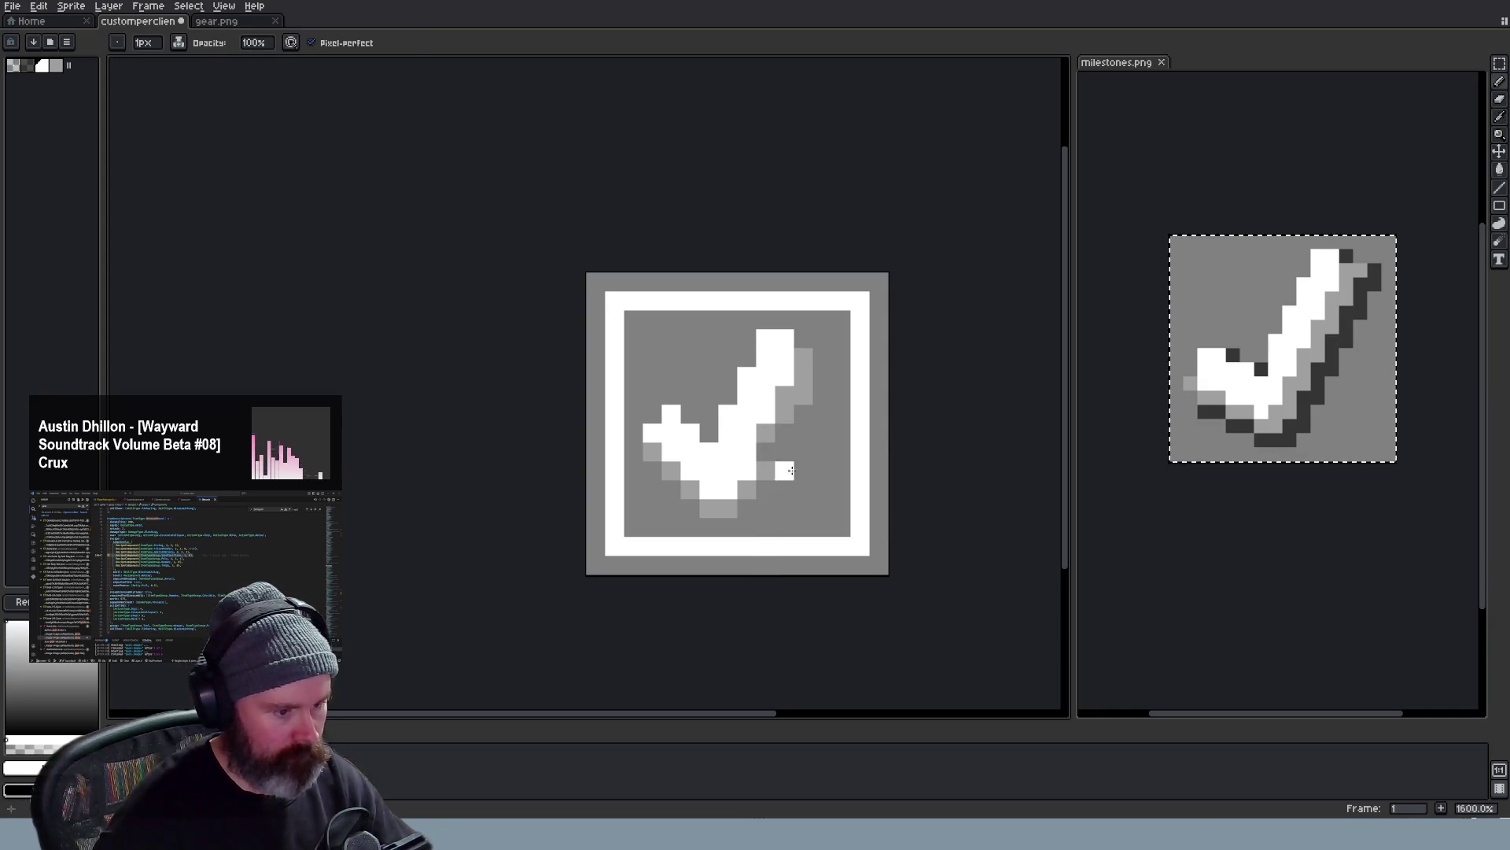
pyautogui.scroll(-5, 789, 470)
pyautogui.scroll(-3, 851, 484)
pyautogui.scroll(4, 885, 523)
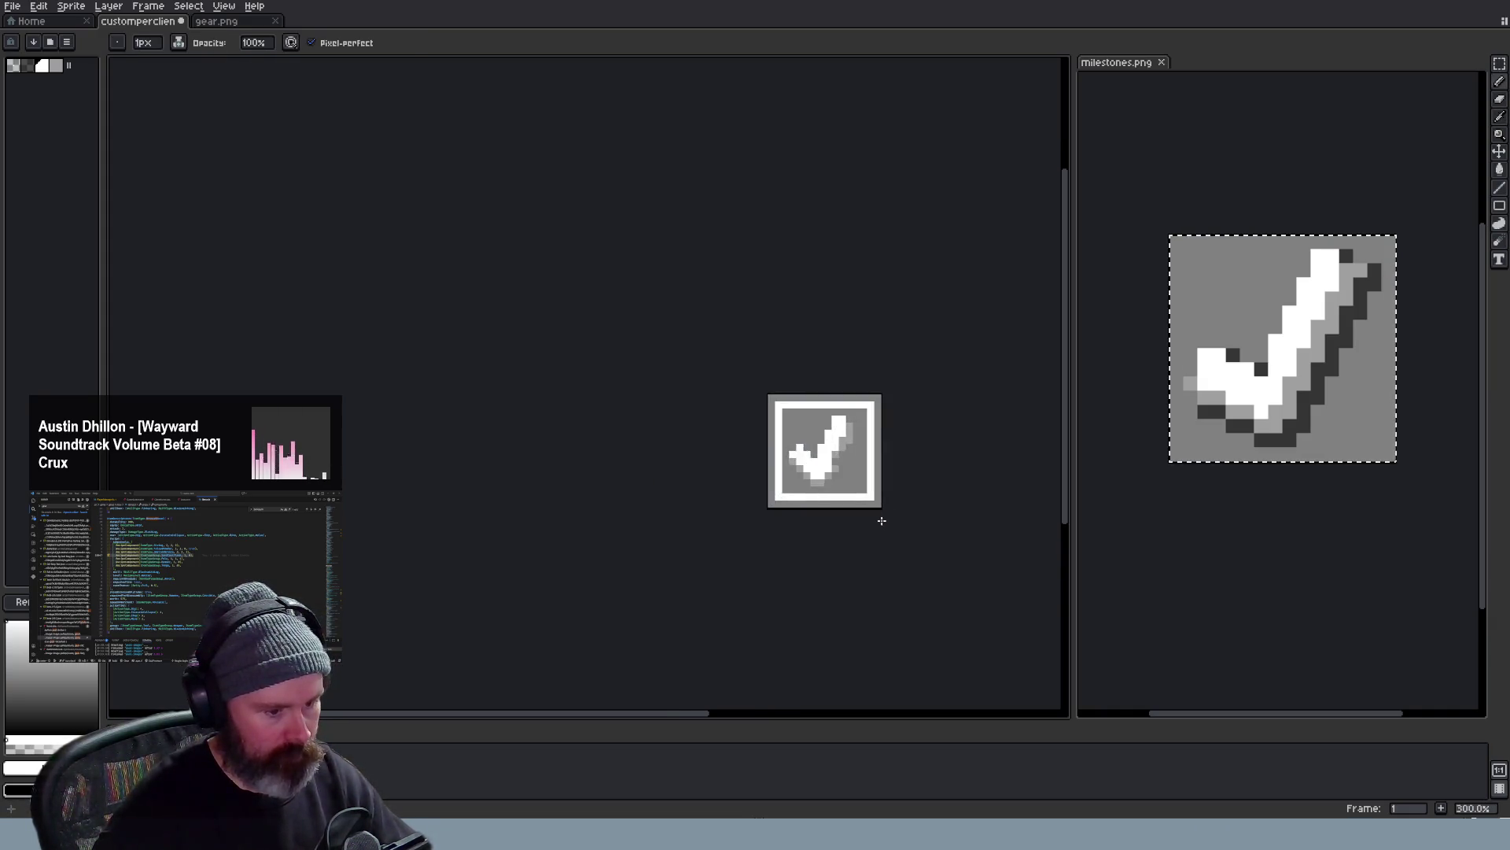
pyautogui.scroll(4, 873, 507)
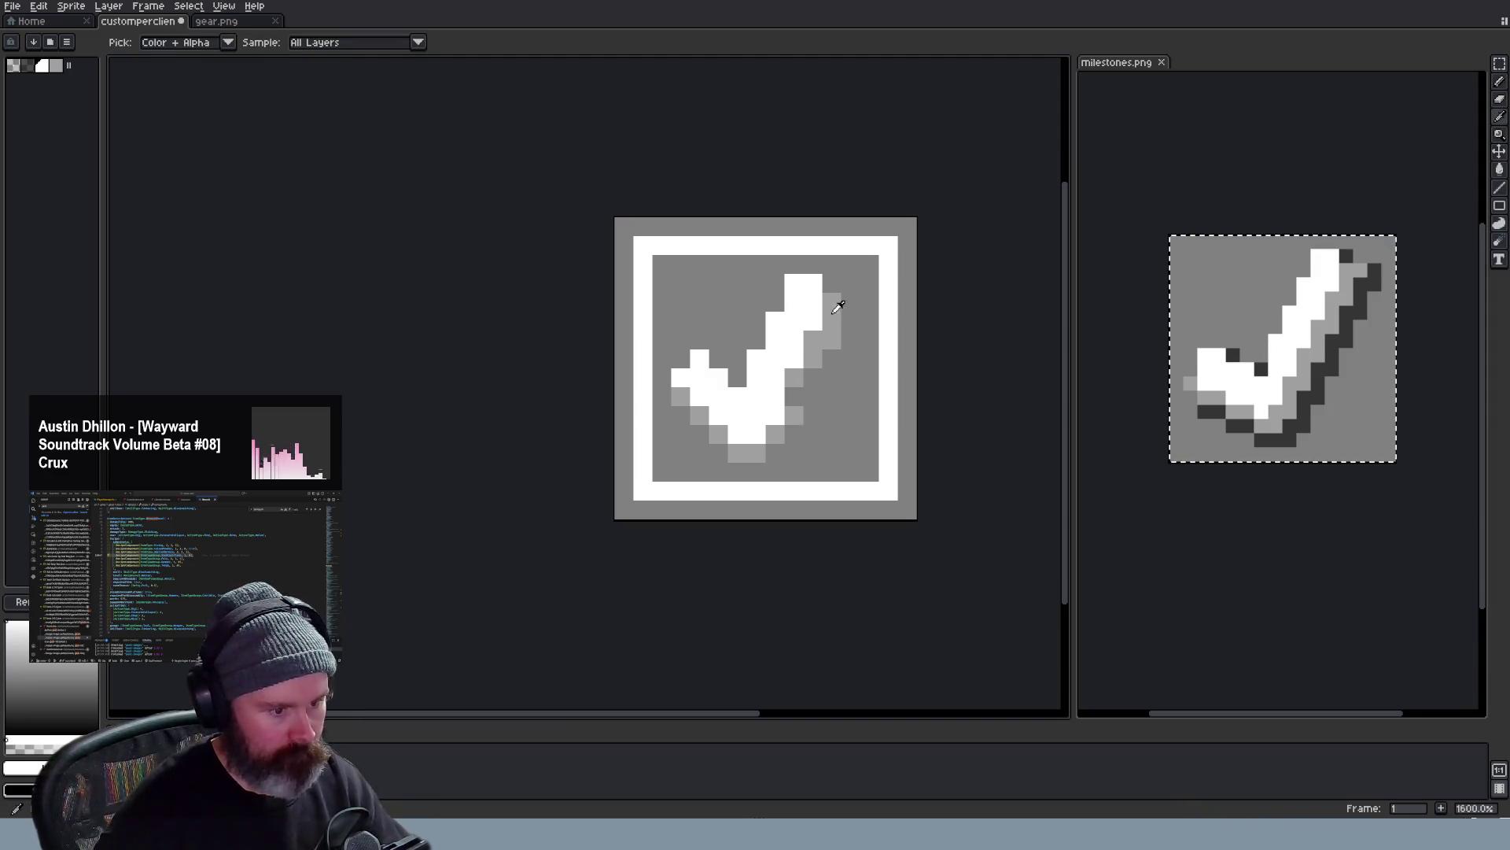
pyautogui.scroll(-3, 836, 451)
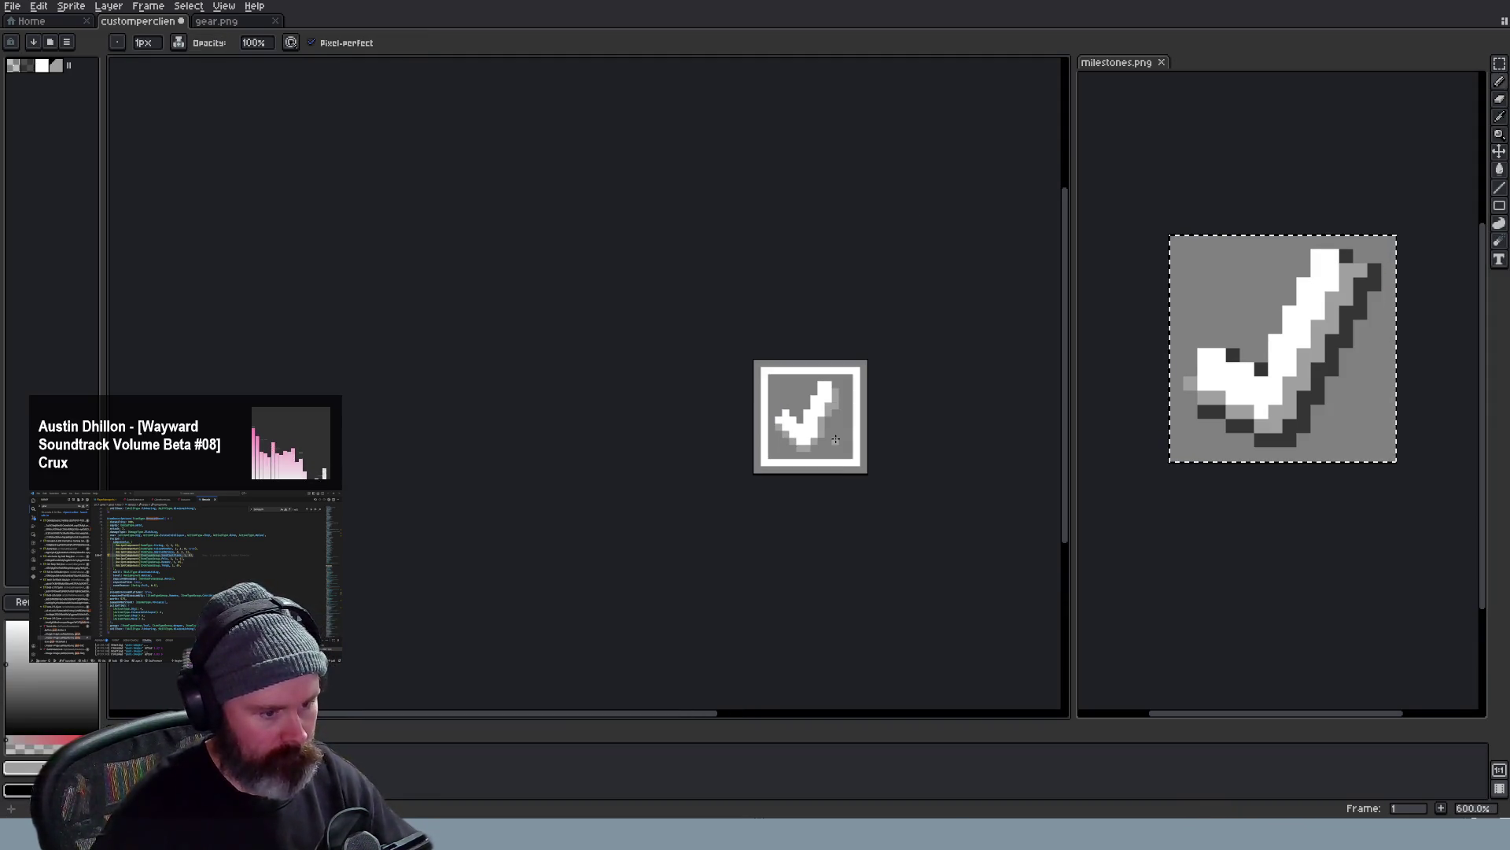
pyautogui.scroll(1, 843, 425)
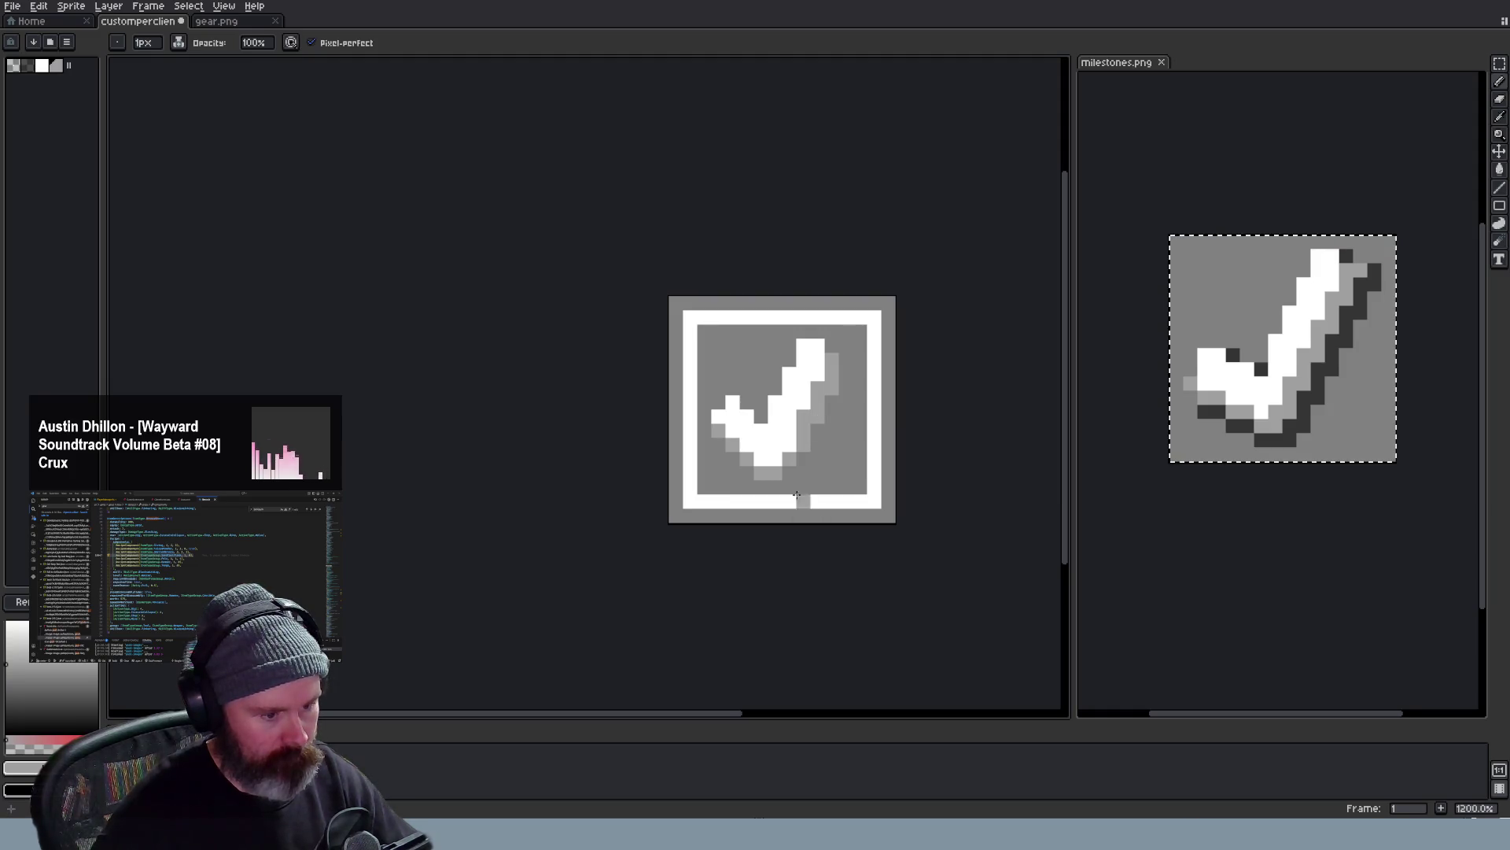
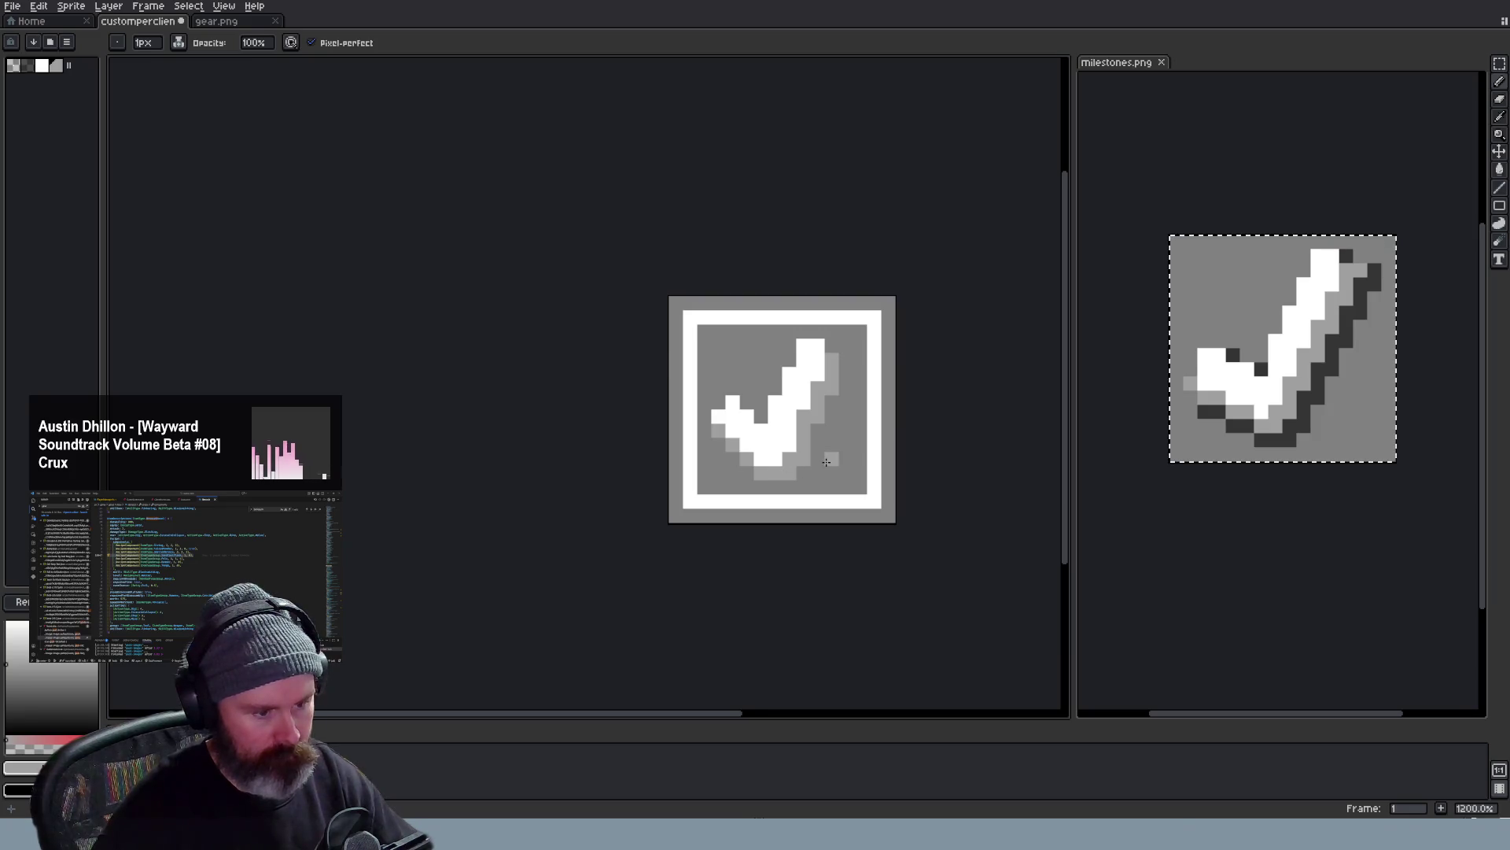
pyautogui.scroll(-3, 827, 461)
pyautogui.scroll(4, 803, 424)
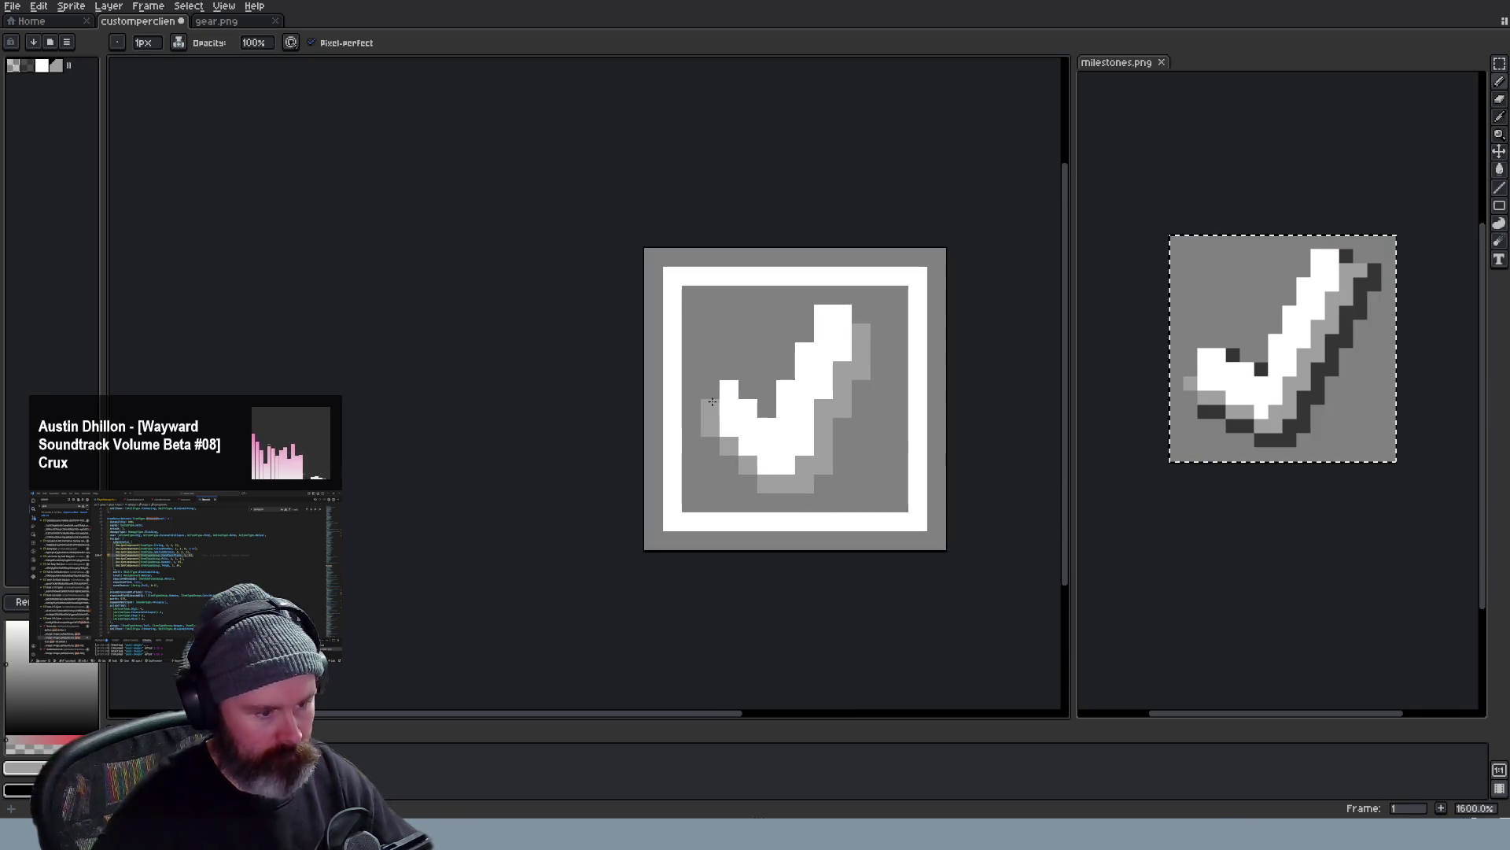
pyautogui.scroll(-5, 842, 465)
pyautogui.scroll(-2, 850, 472)
# Undo the recent pencil and eraser strokes, keeping only the checkmark's light-gray right and bottom shading
pyautogui.hotkey('ctrl', 'z')
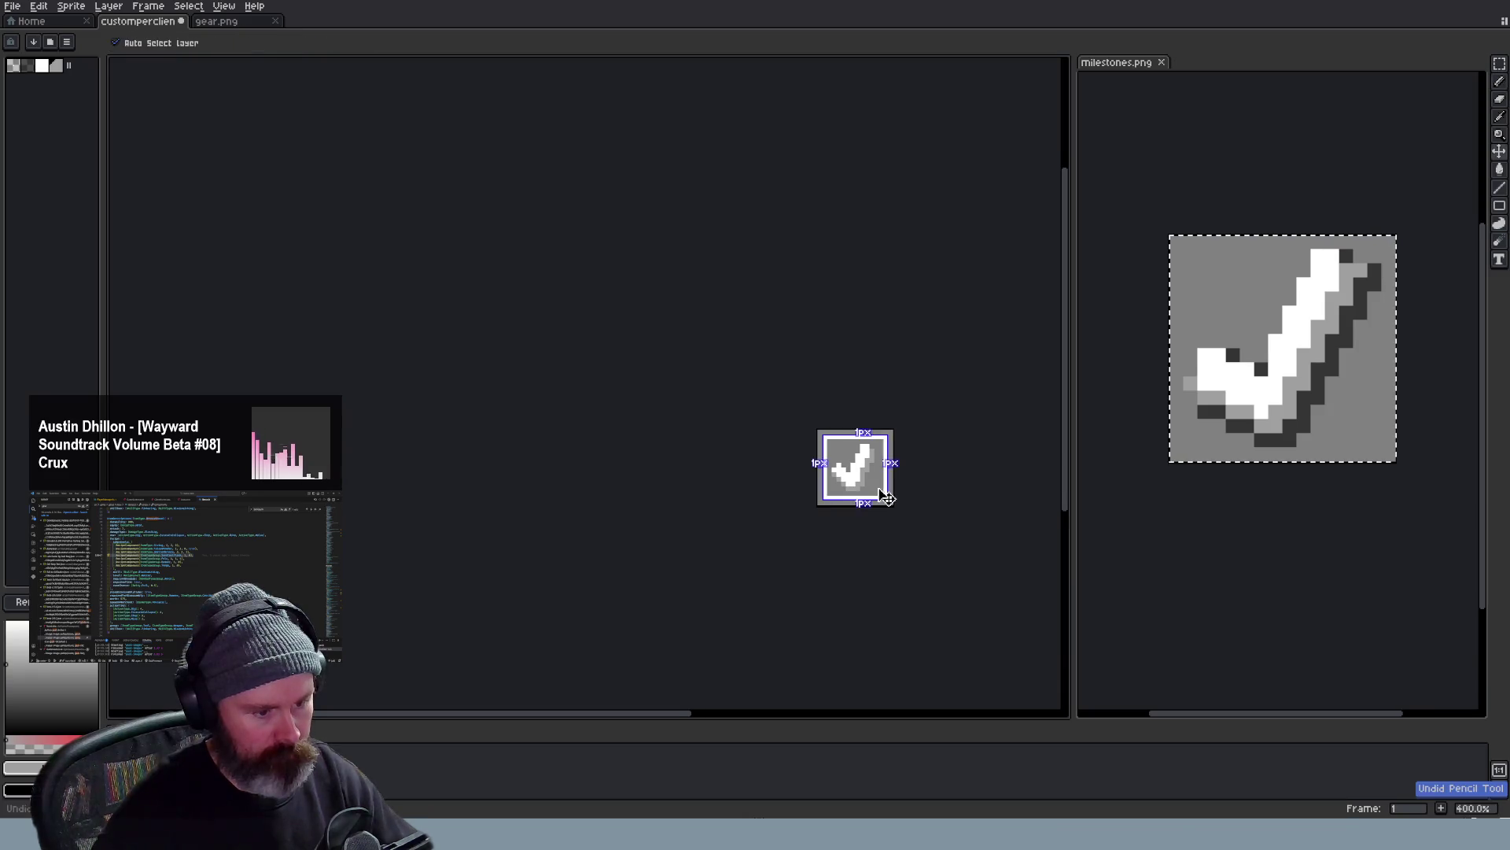
pyautogui.scroll(1, 888, 492)
pyautogui.scroll(-2, 894, 492)
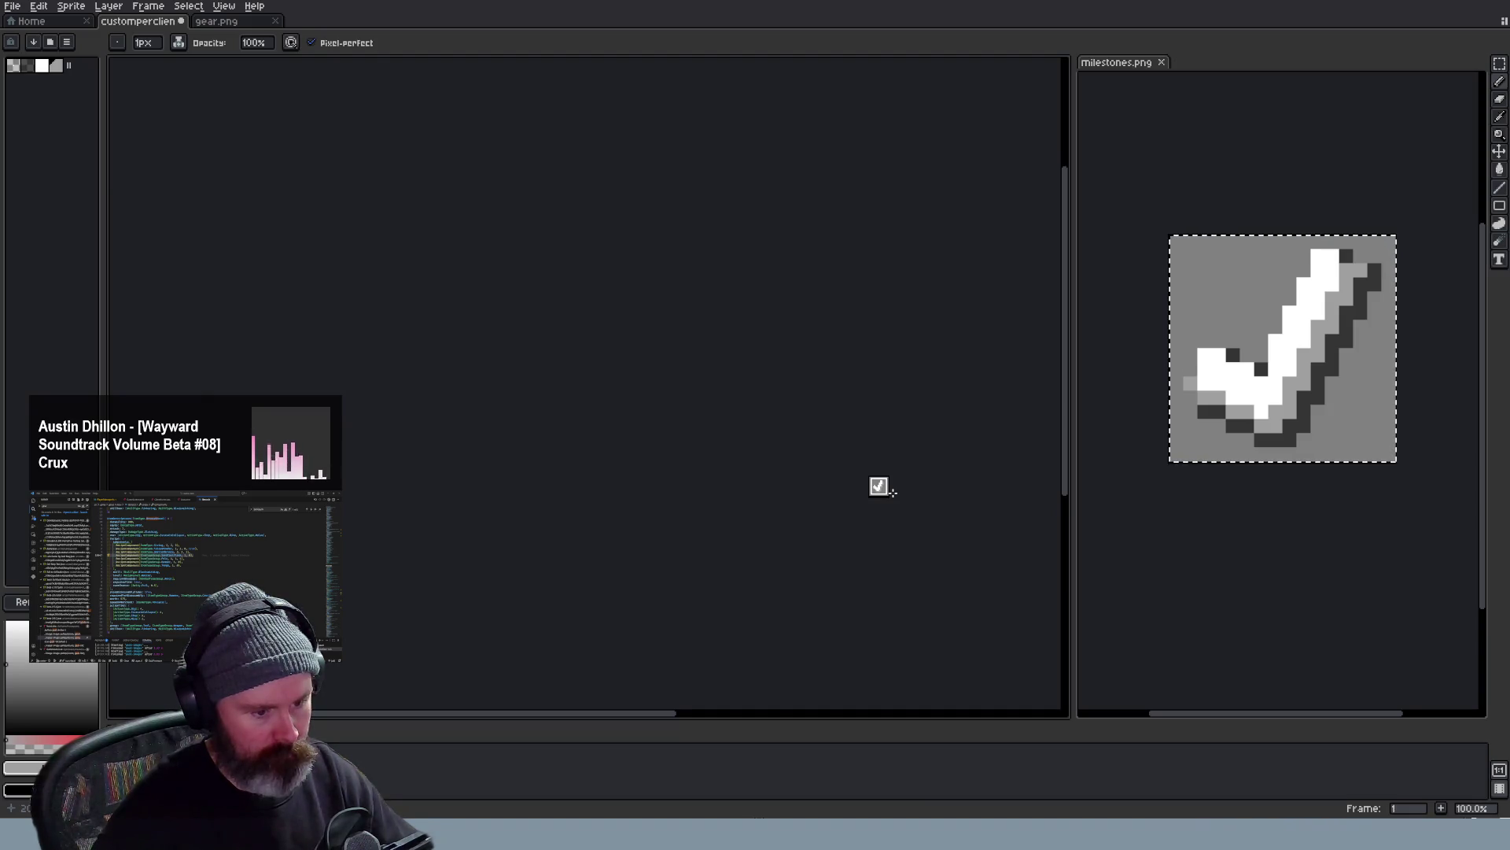
pyautogui.scroll(3, 893, 492)
pyautogui.scroll(1, 885, 485)
pyautogui.scroll(2, 879, 478)
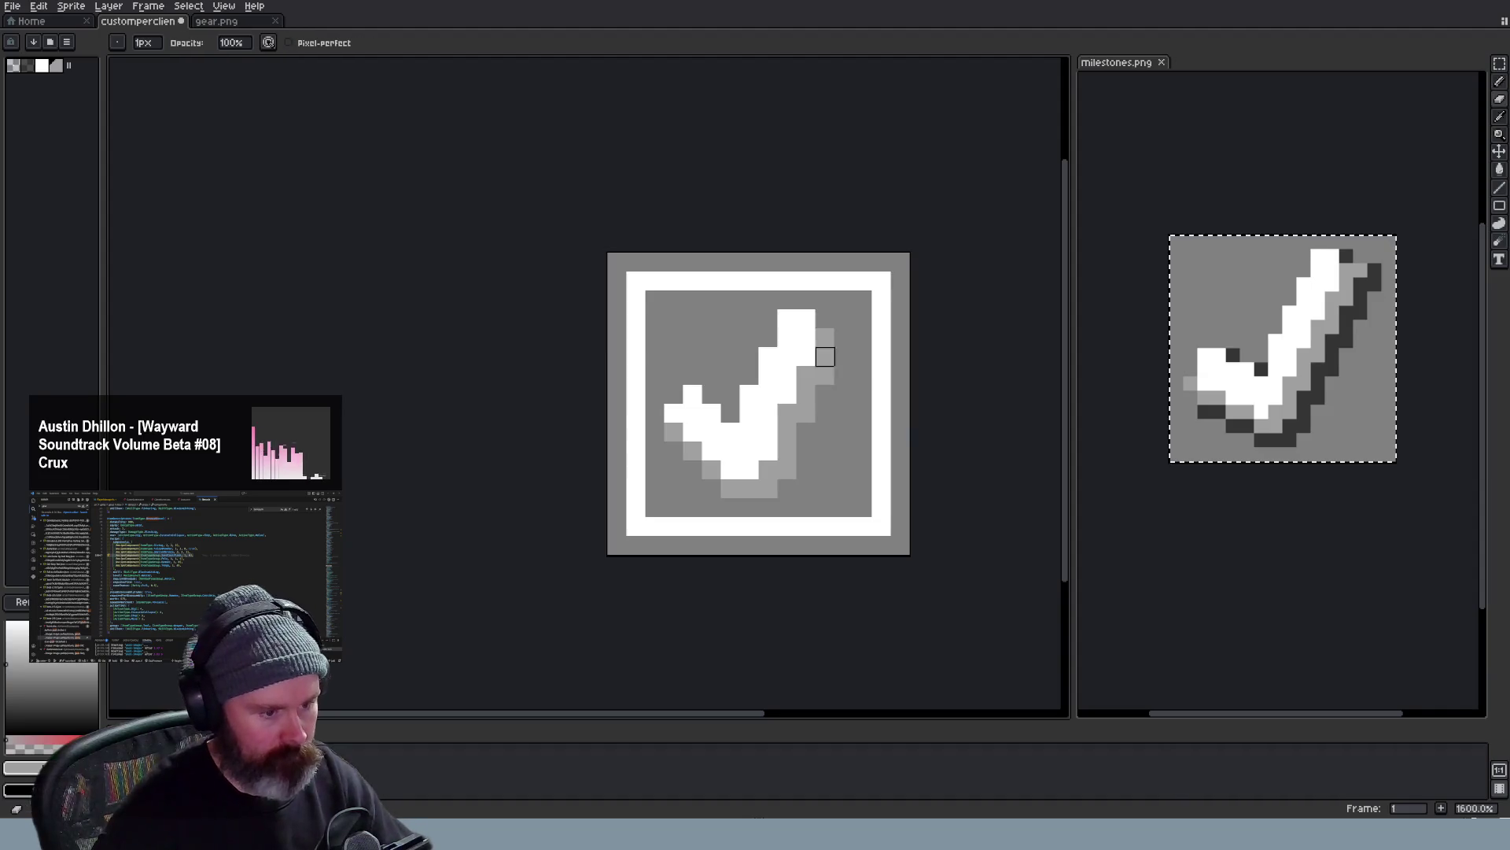
pyautogui.scroll(-2, 825, 357)
pyautogui.scroll(-2, 850, 395)
pyautogui.scroll(-1, 856, 404)
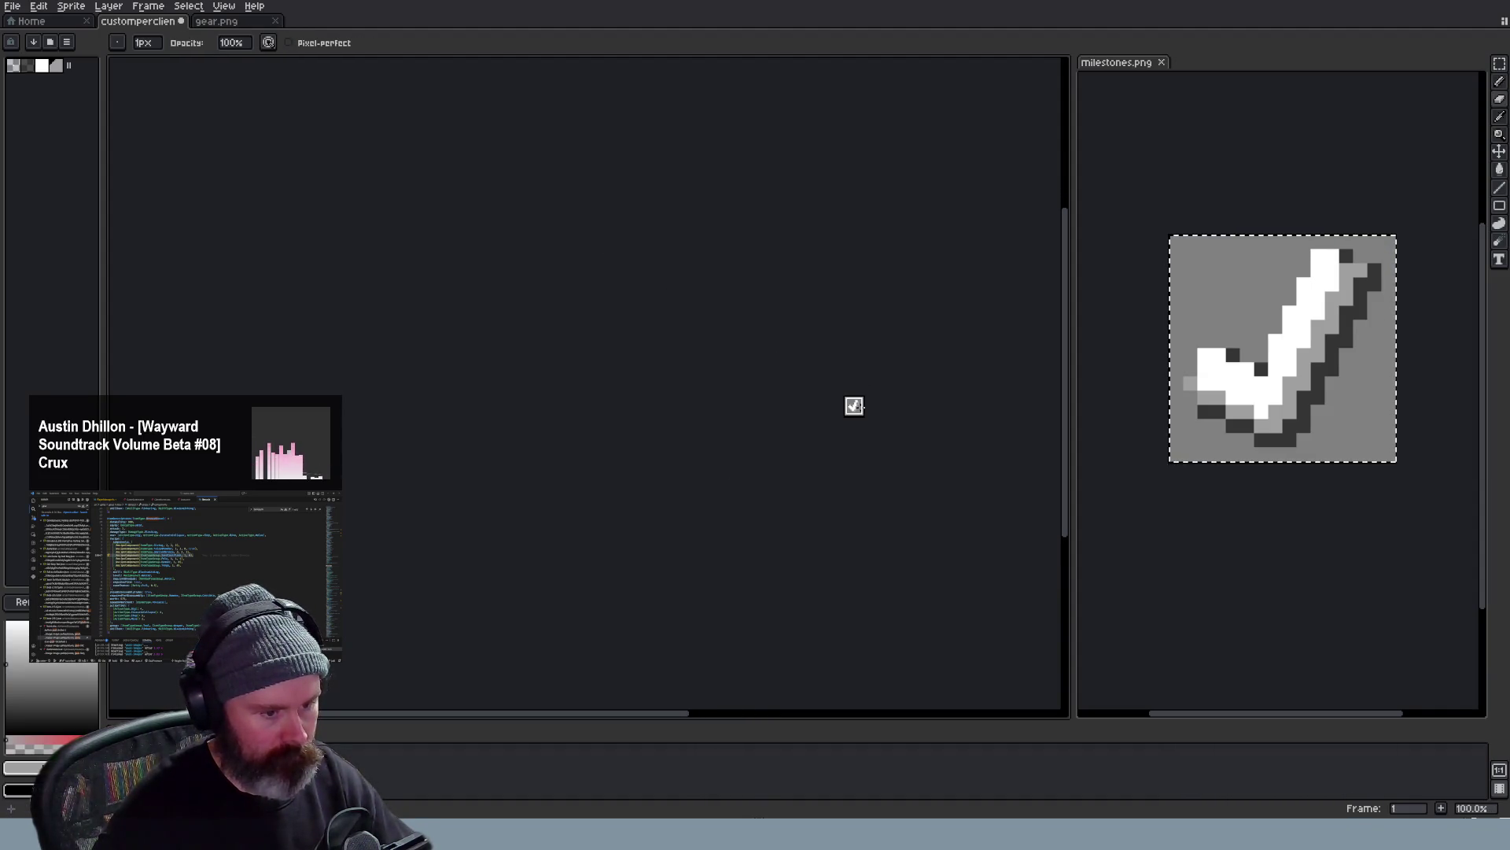
pyautogui.hotkey('ctrl', 'z')
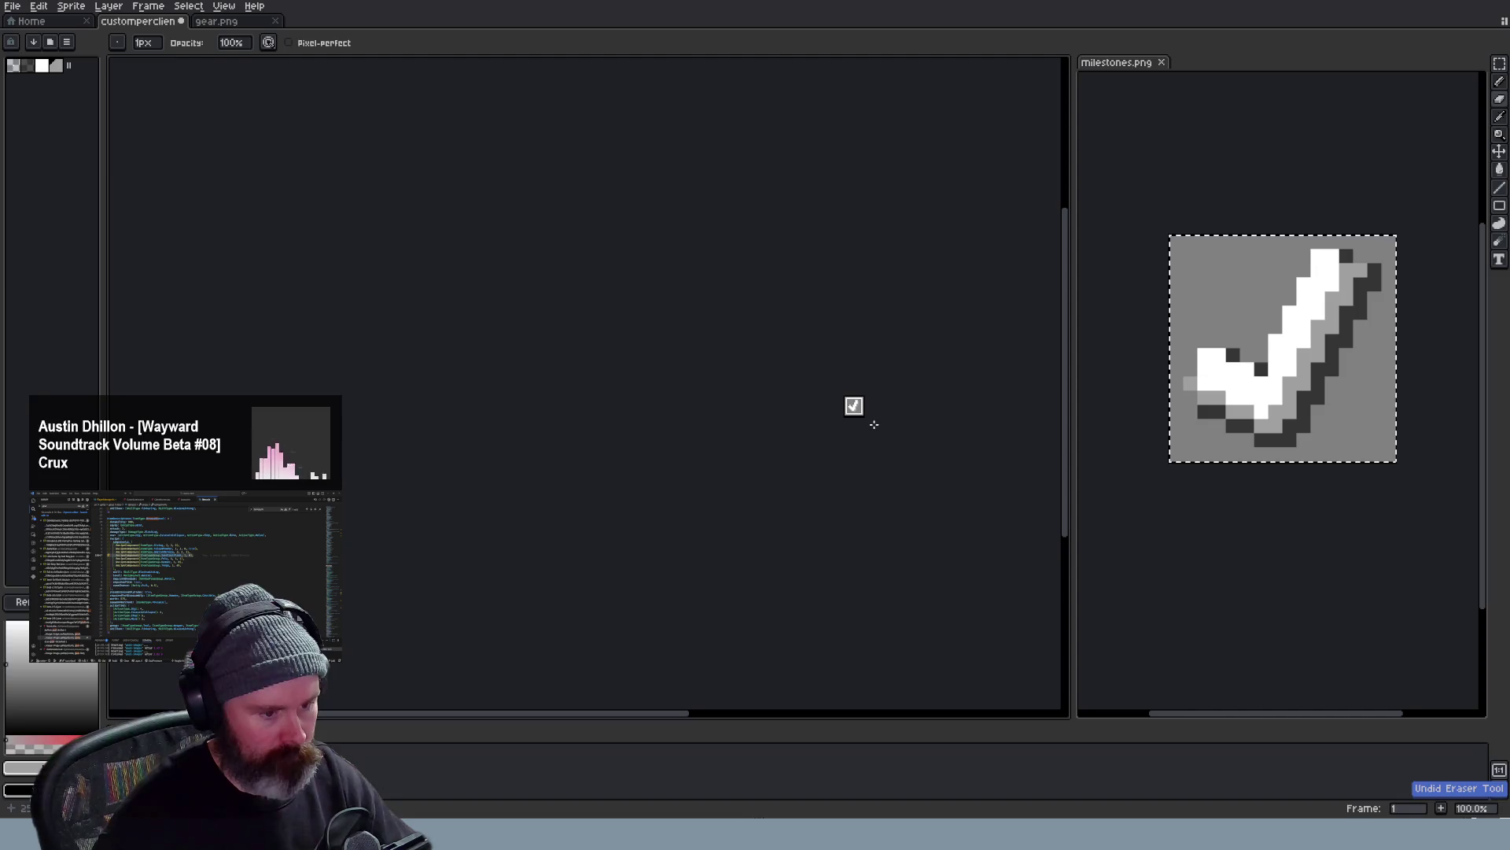
pyautogui.scroll(2, 874, 422)
pyautogui.scroll(2, 867, 413)
pyautogui.scroll(-1, 826, 355)
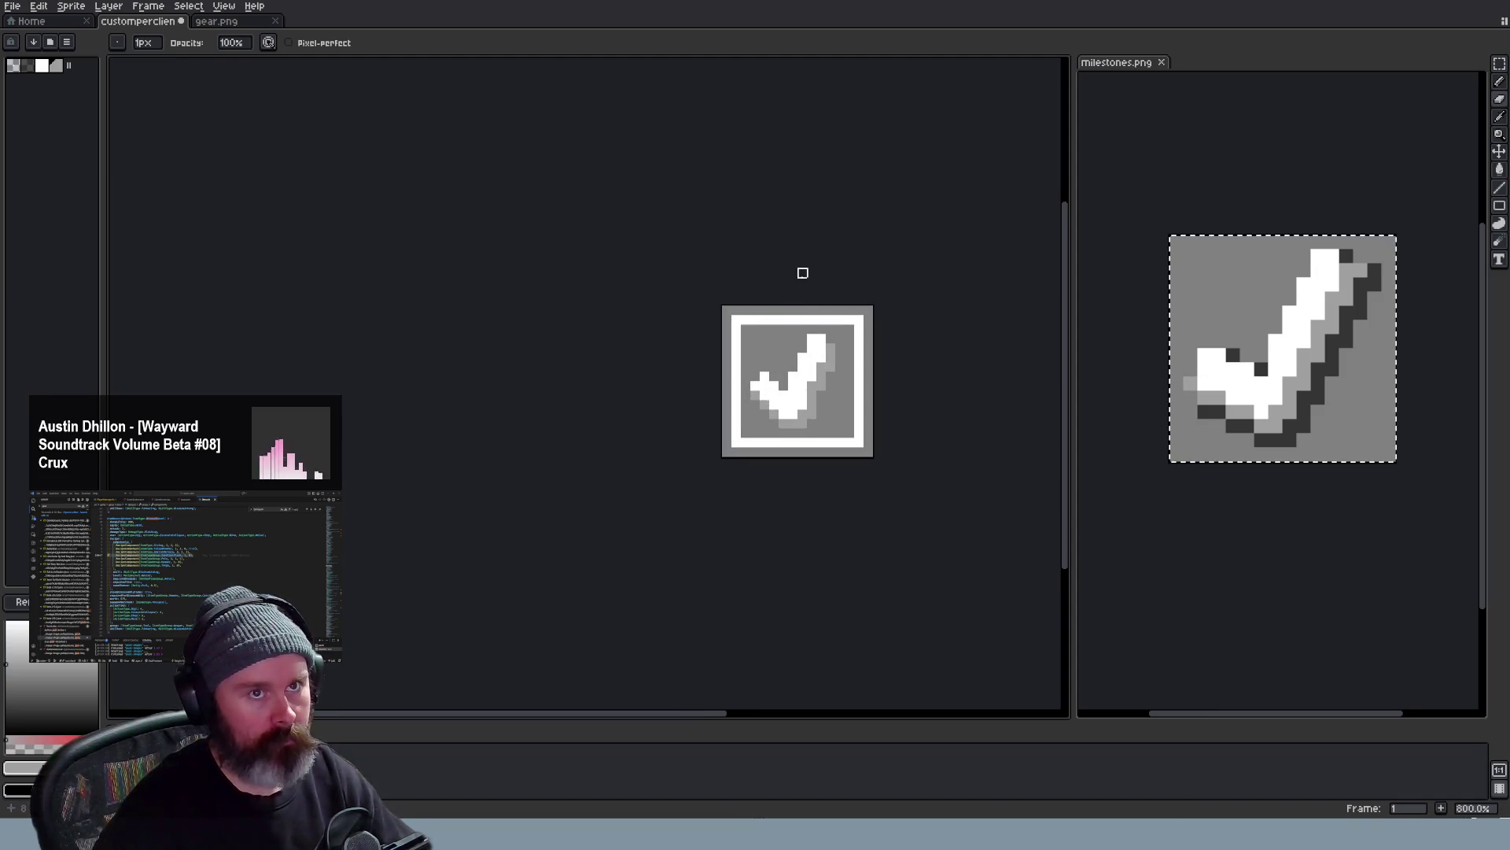
pyautogui.scroll(1, 803, 354)
pyautogui.scroll(2, 851, 424)
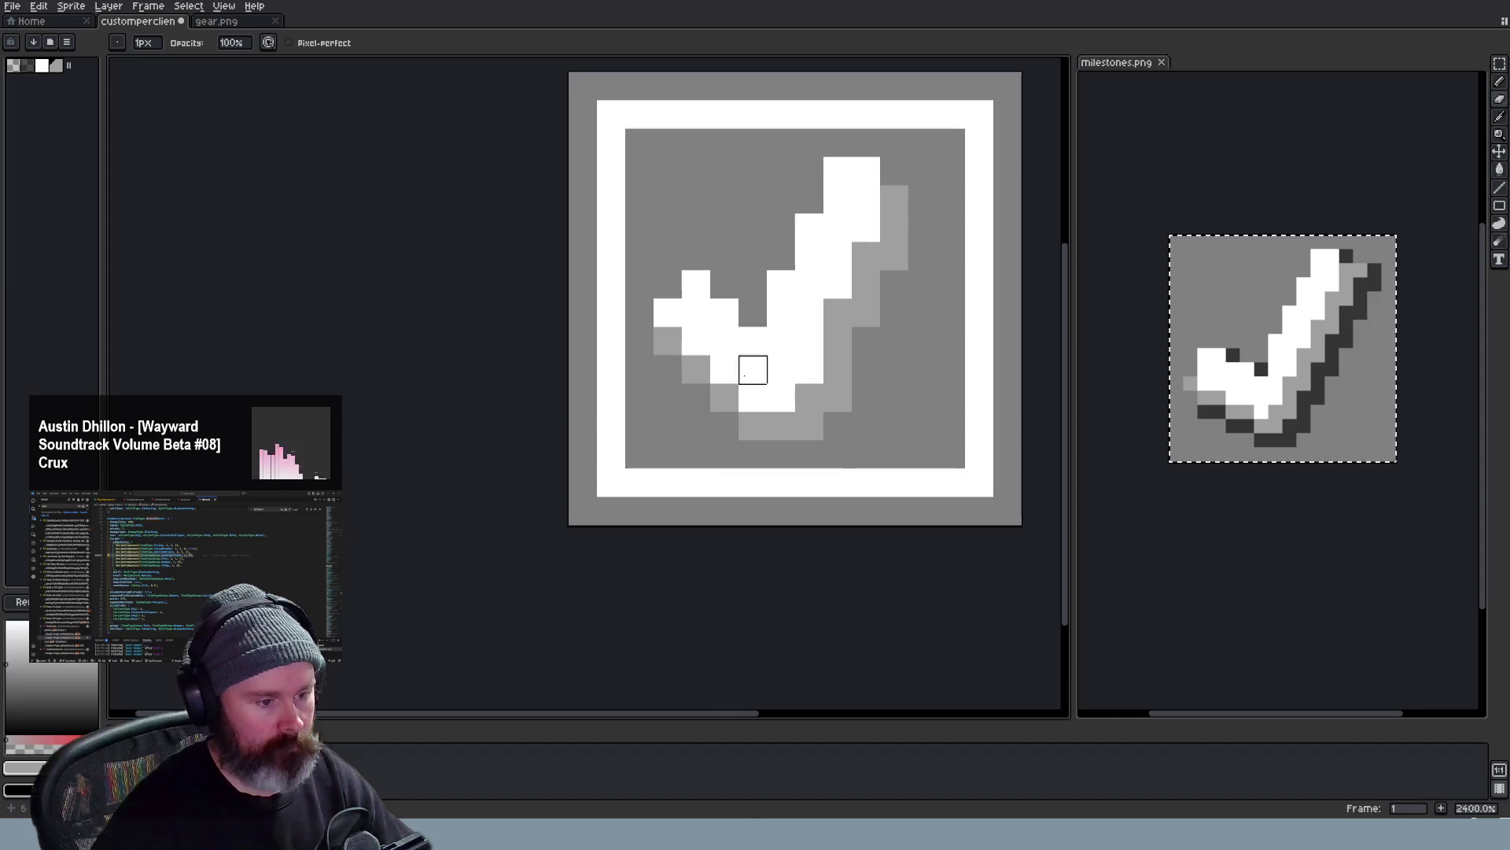
pyautogui.scroll(-2, 836, 444)
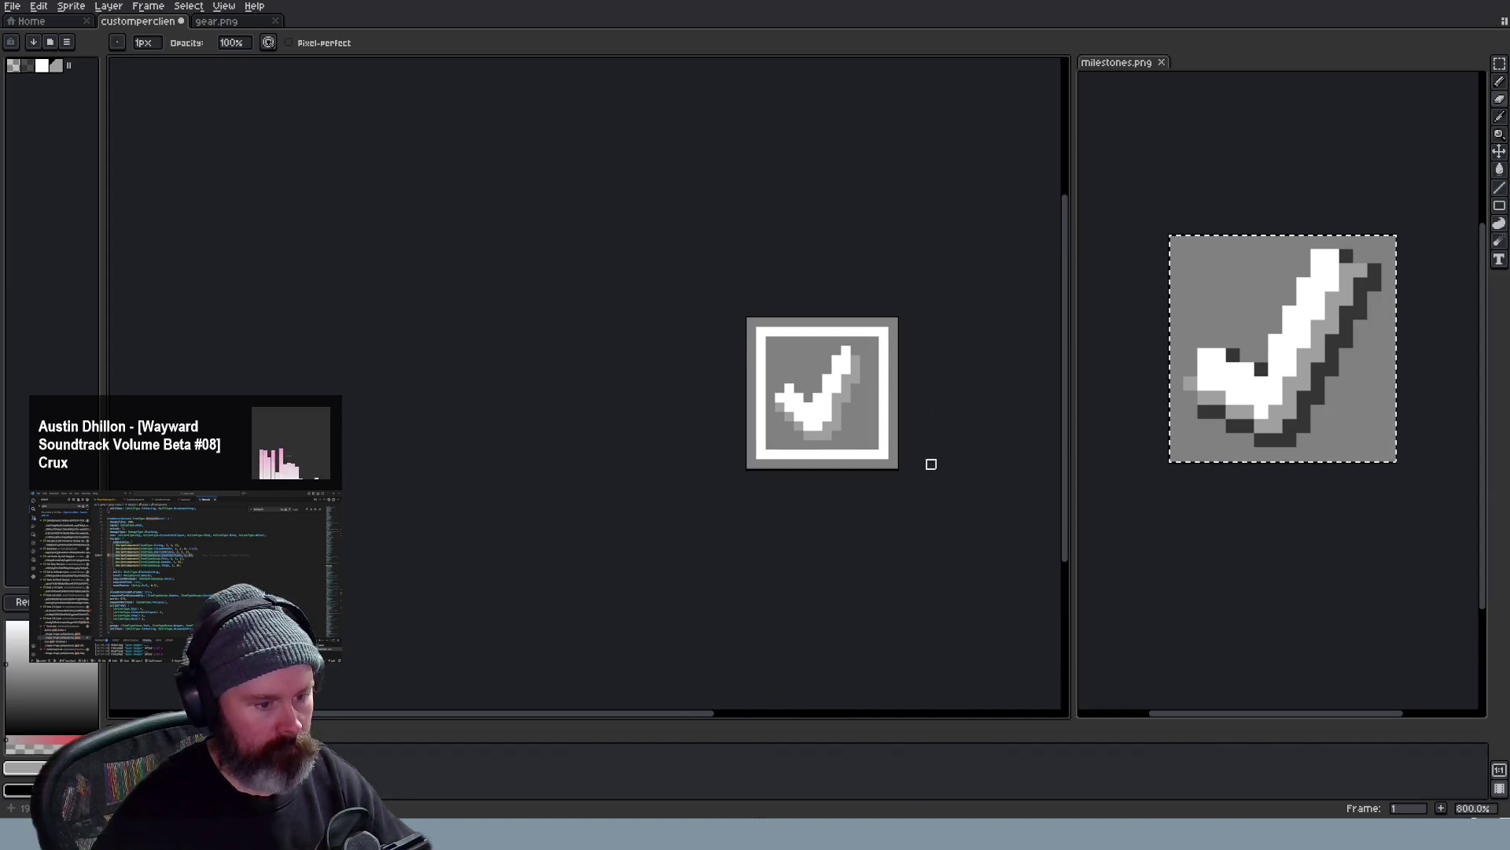
pyautogui.scroll(-1, 931, 464)
pyautogui.scroll(-1, 929, 464)
pyautogui.scroll(-1, 924, 461)
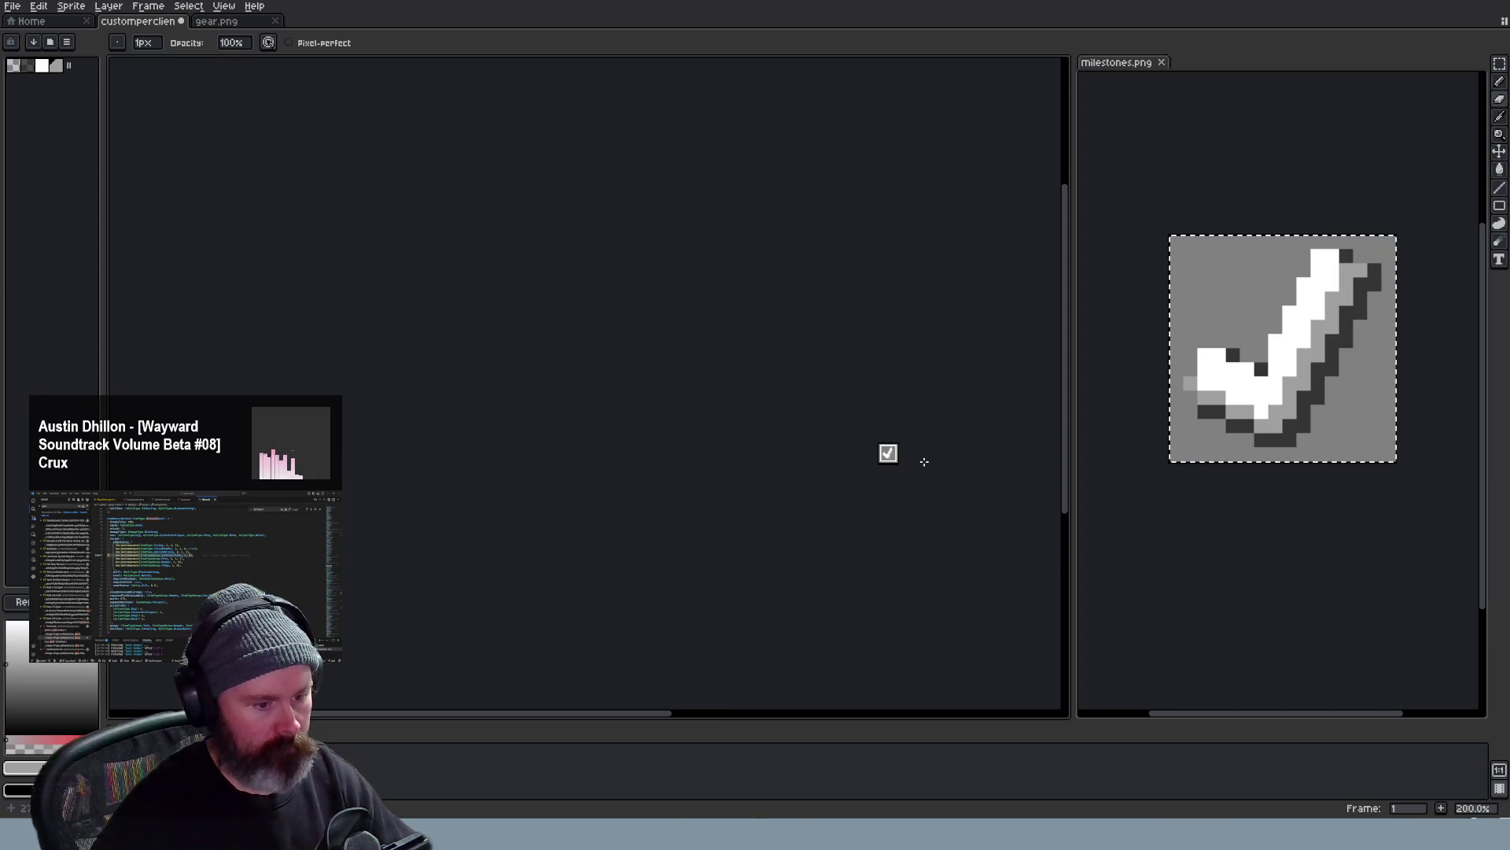
pyautogui.scroll(2, 924, 461)
pyautogui.scroll(1, 873, 378)
pyautogui.press('alt')
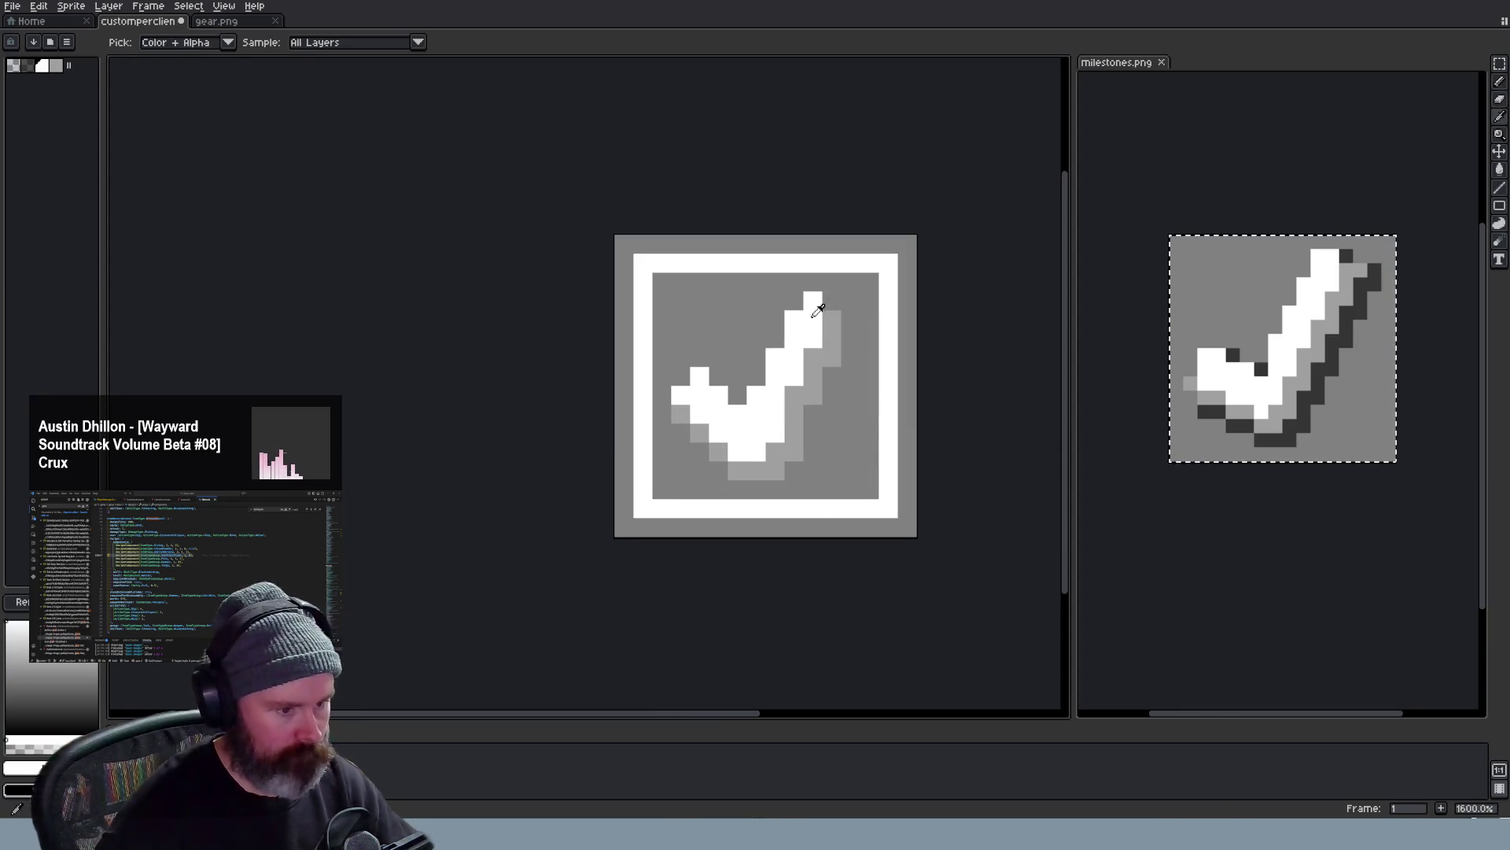
pyautogui.scroll(-1, 883, 386)
pyautogui.scroll(-2, 887, 402)
pyautogui.scroll(-1, 895, 411)
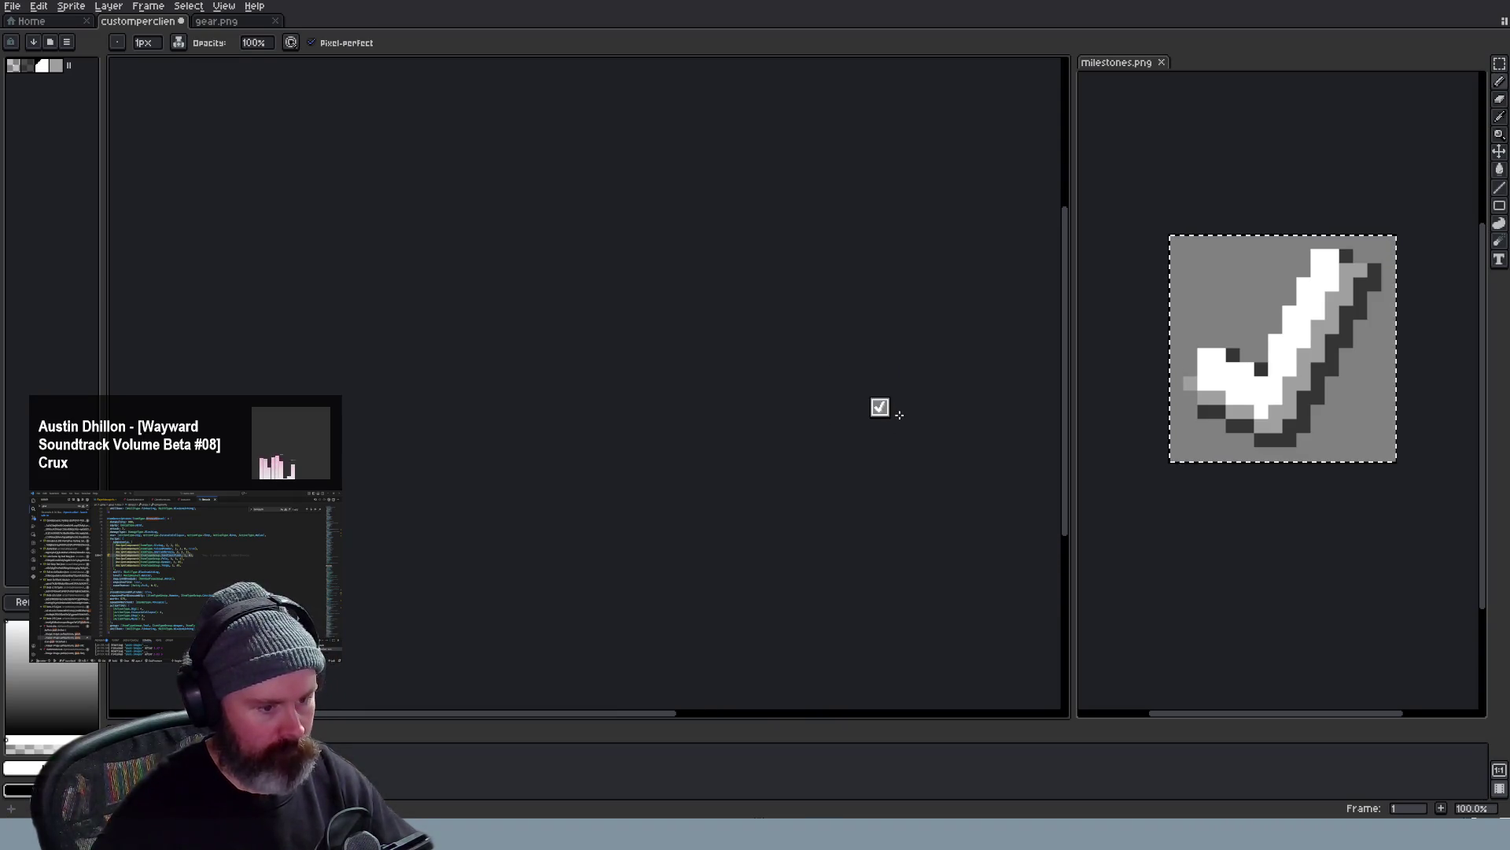
pyautogui.scroll(2, 899, 413)
pyautogui.scroll(1, 899, 413)
pyautogui.scroll(-1, 894, 411)
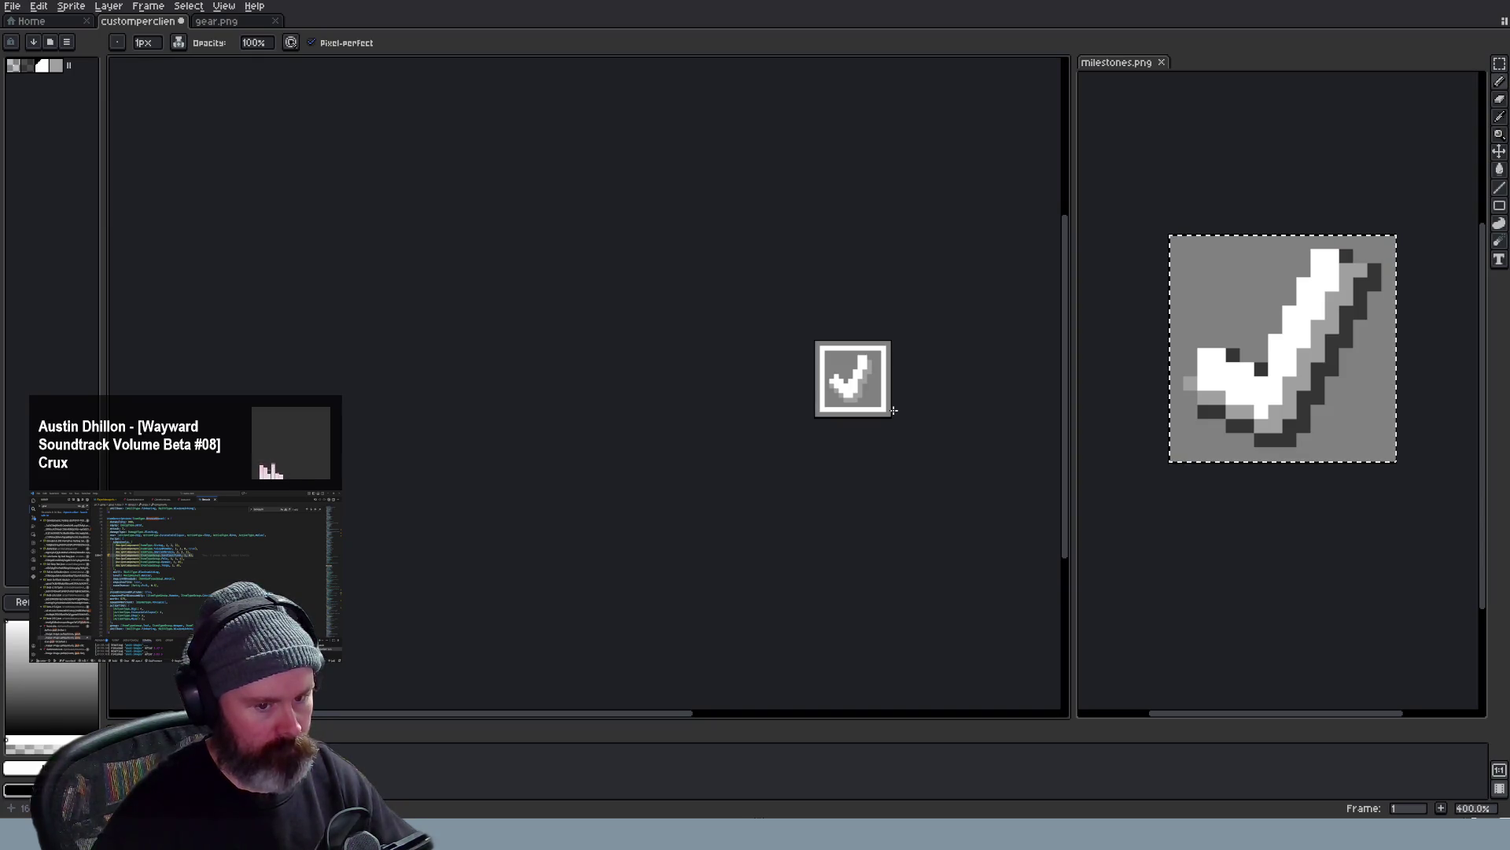
pyautogui.scroll(-1, 894, 412)
pyautogui.scroll(-1, 894, 411)
pyautogui.scroll(1, 888, 406)
pyautogui.hotkey('ctrl', 'z')
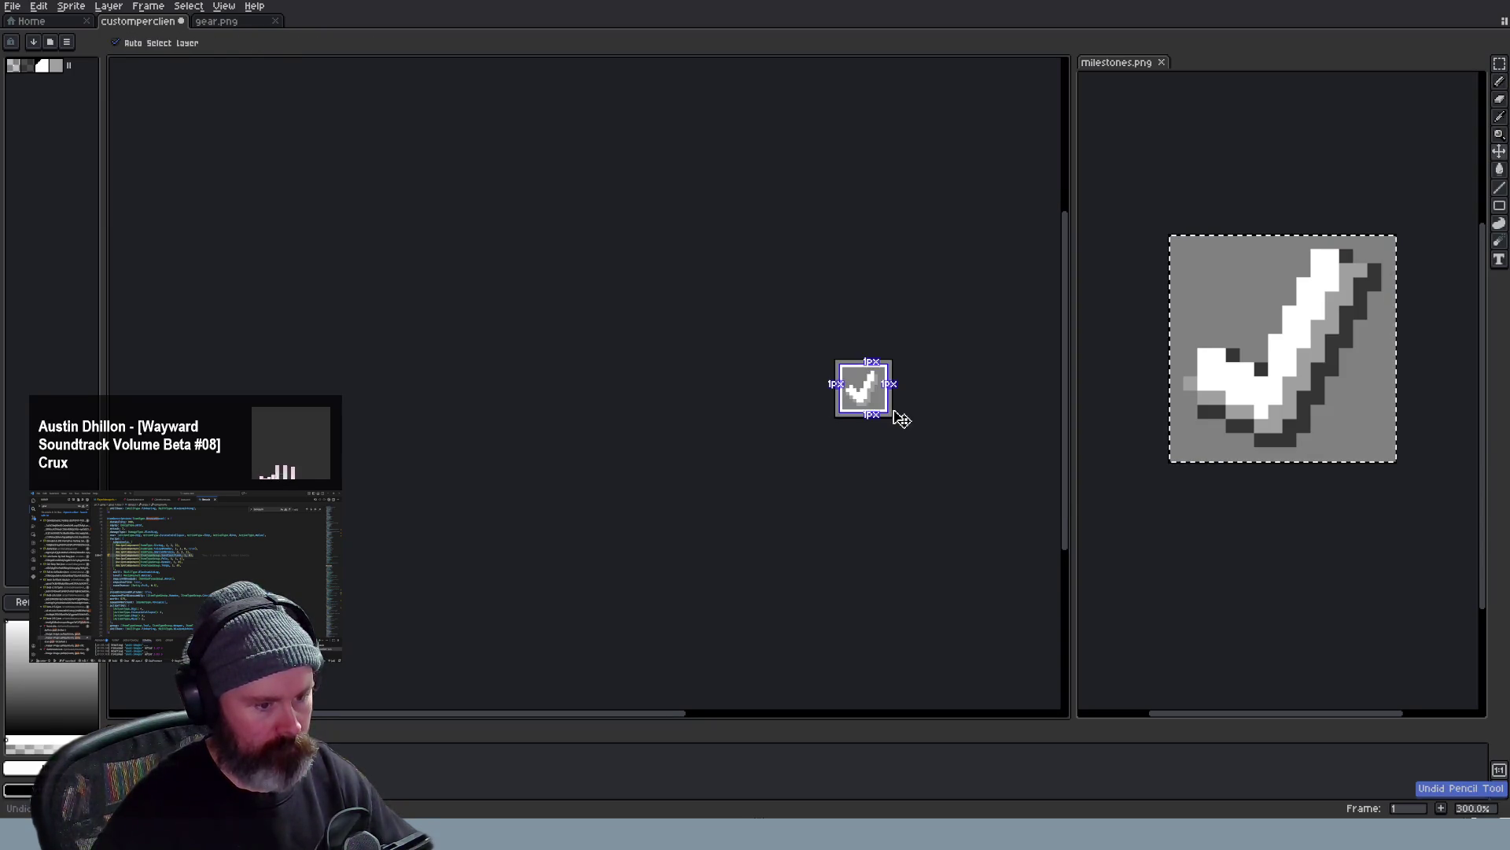
pyautogui.scroll(1, 898, 413)
pyautogui.scroll(-1, 898, 413)
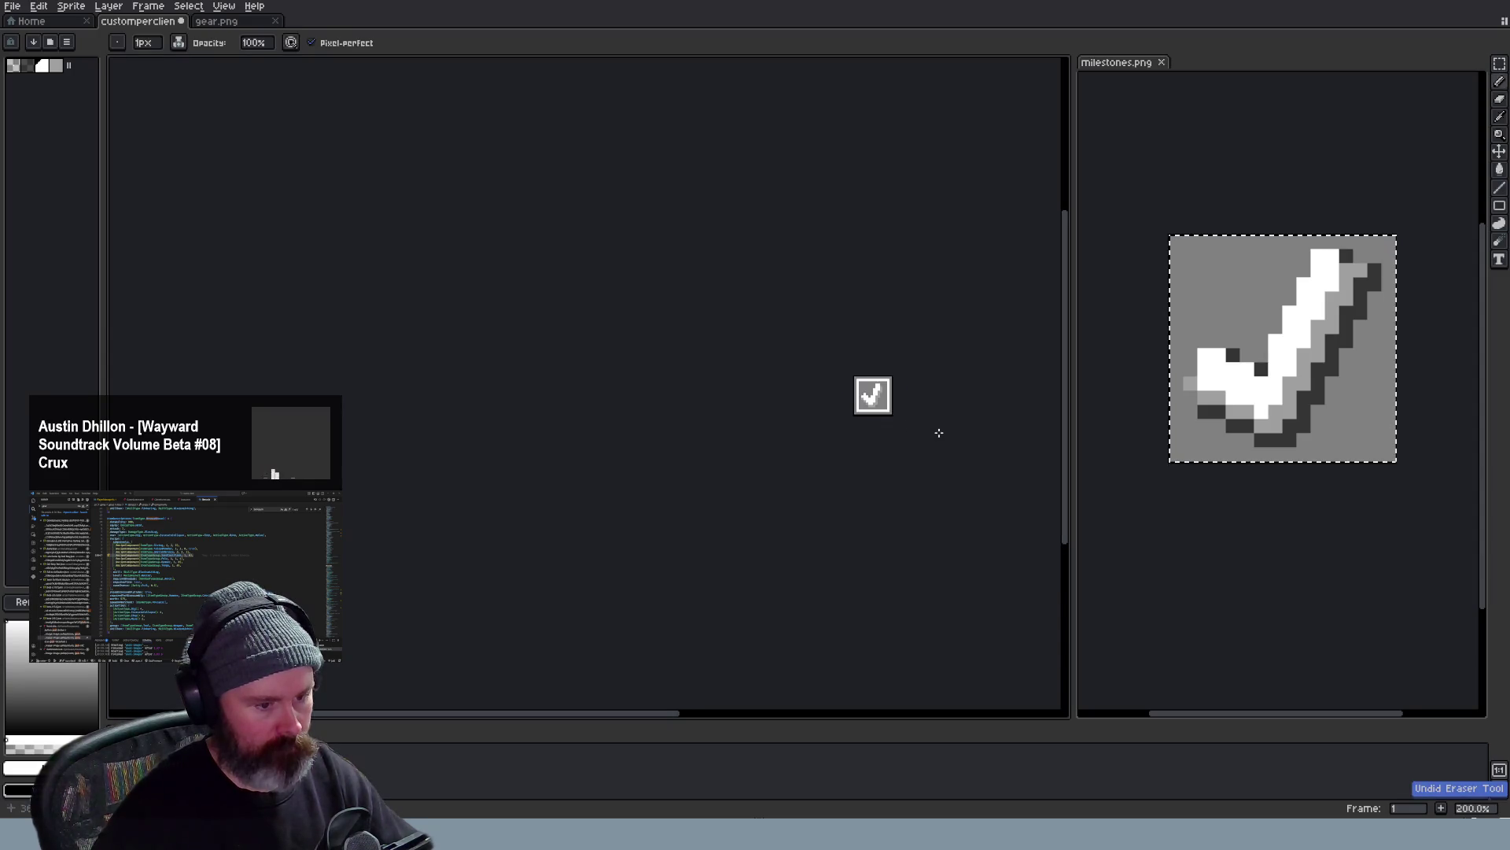
pyautogui.press('b')
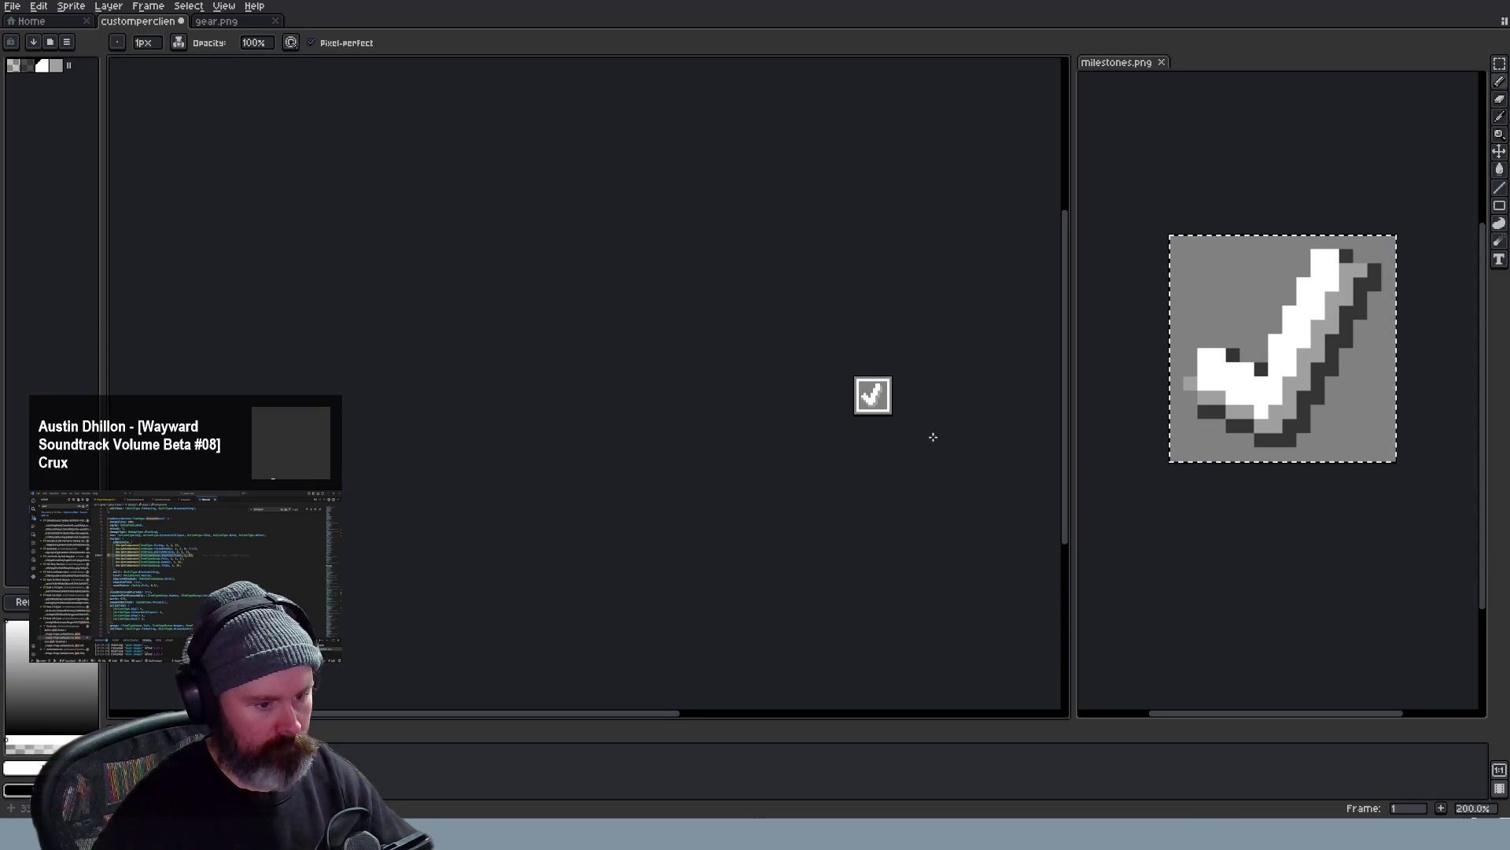
pyautogui.scroll(-1, 932, 438)
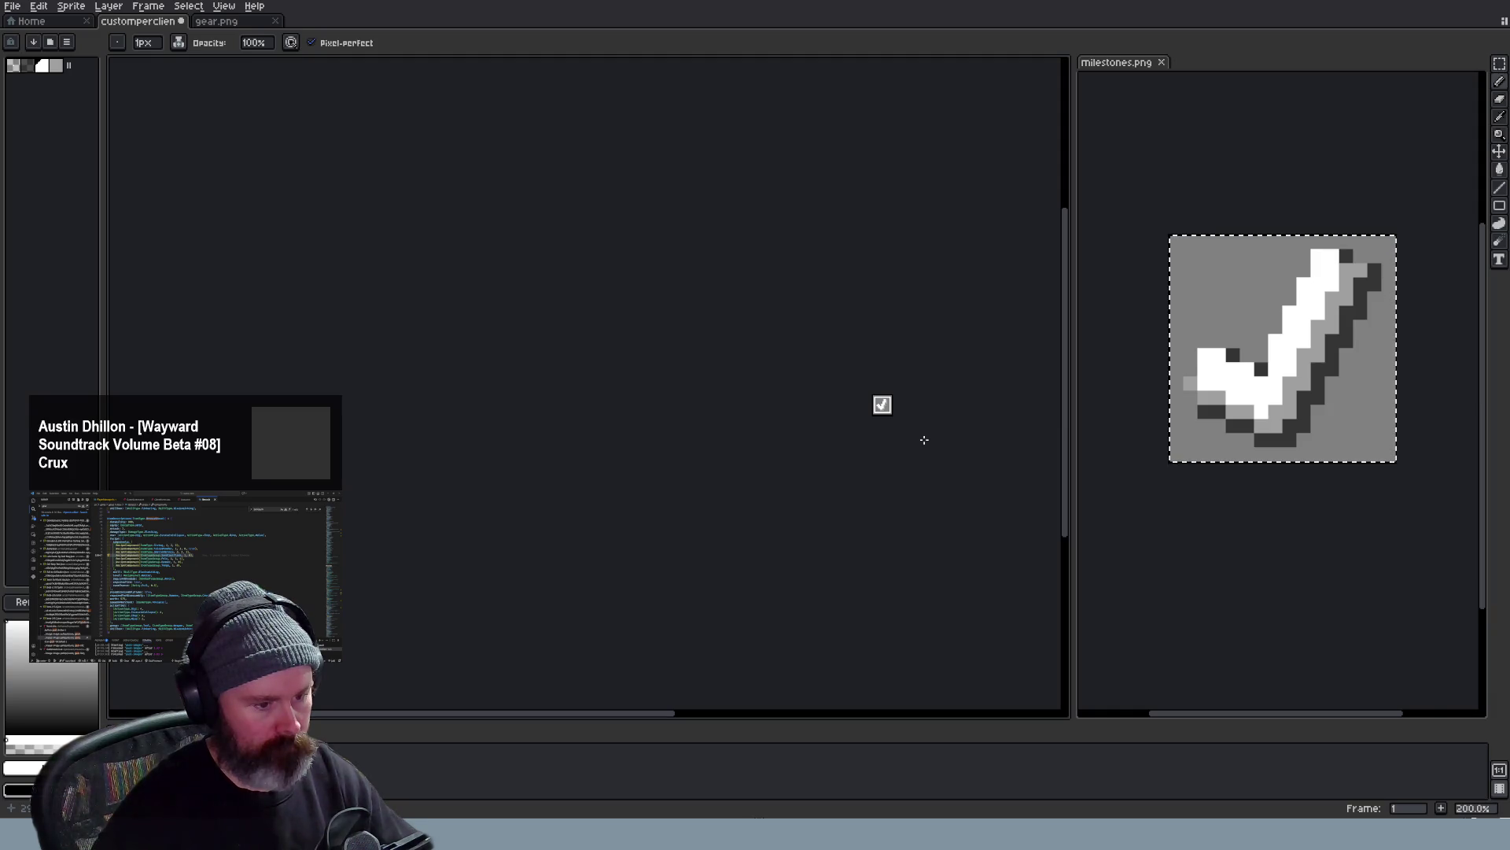
pyautogui.scroll(1, 924, 439)
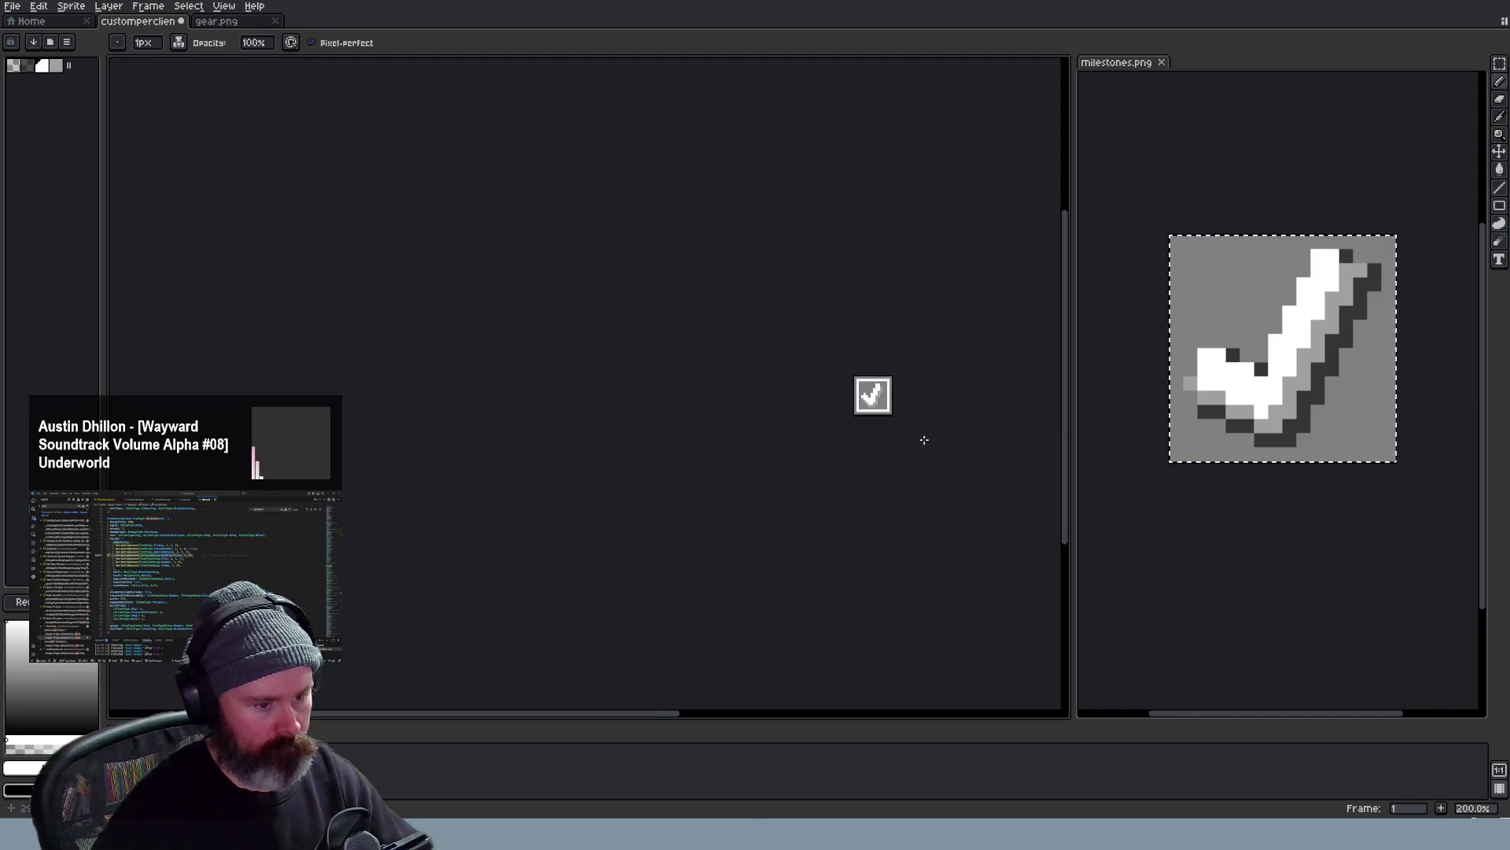
pyautogui.scroll(2, 916, 428)
pyautogui.scroll(1, 917, 429)
pyautogui.scroll(1, 917, 429)
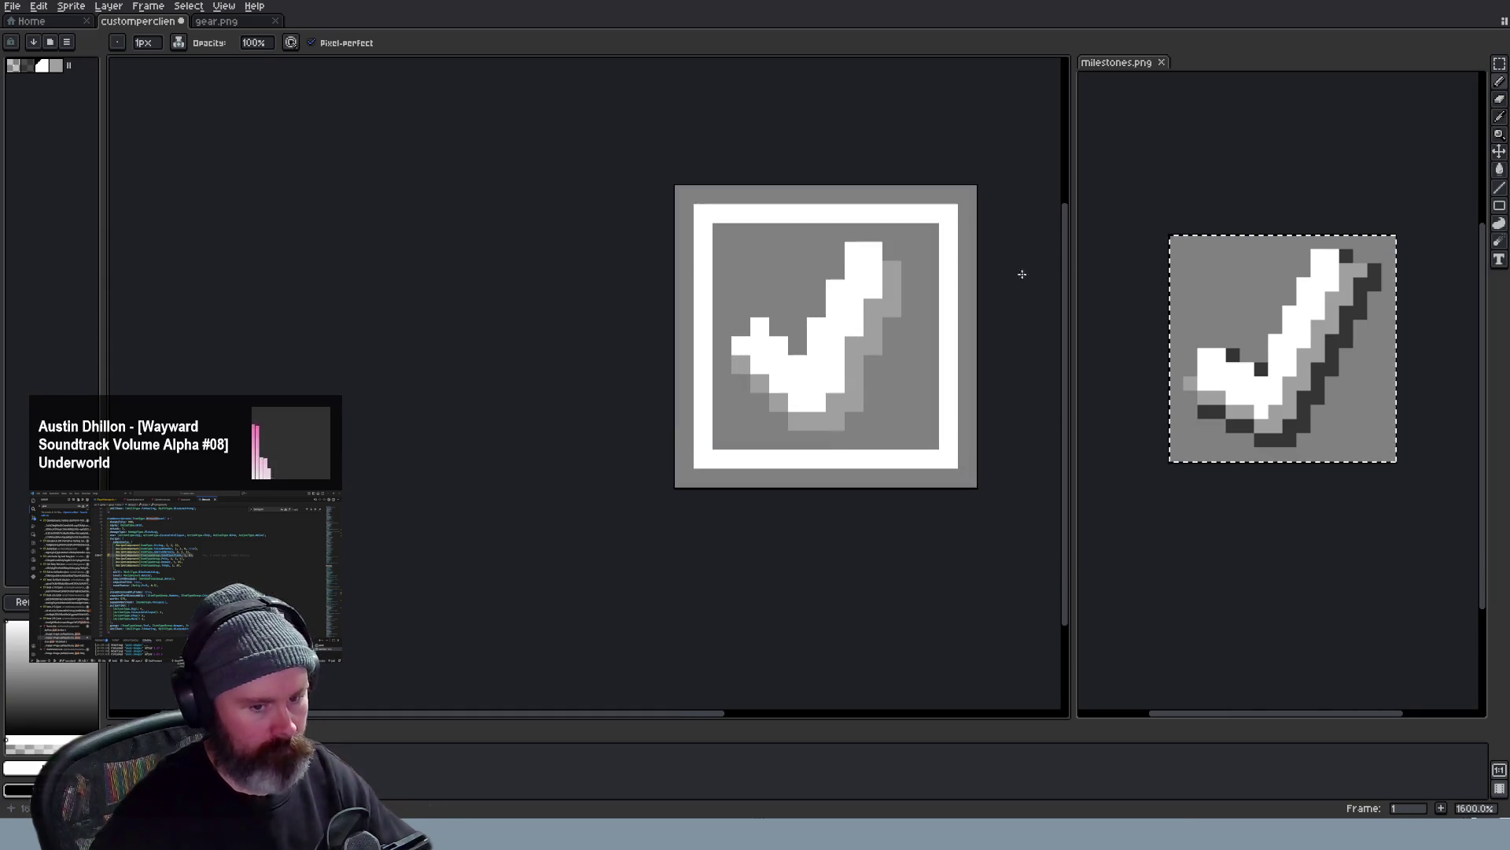
# Paint a dark-gray shadow edge from the checkmark's top tip down its right side to its base
pyautogui.click(1499, 62)
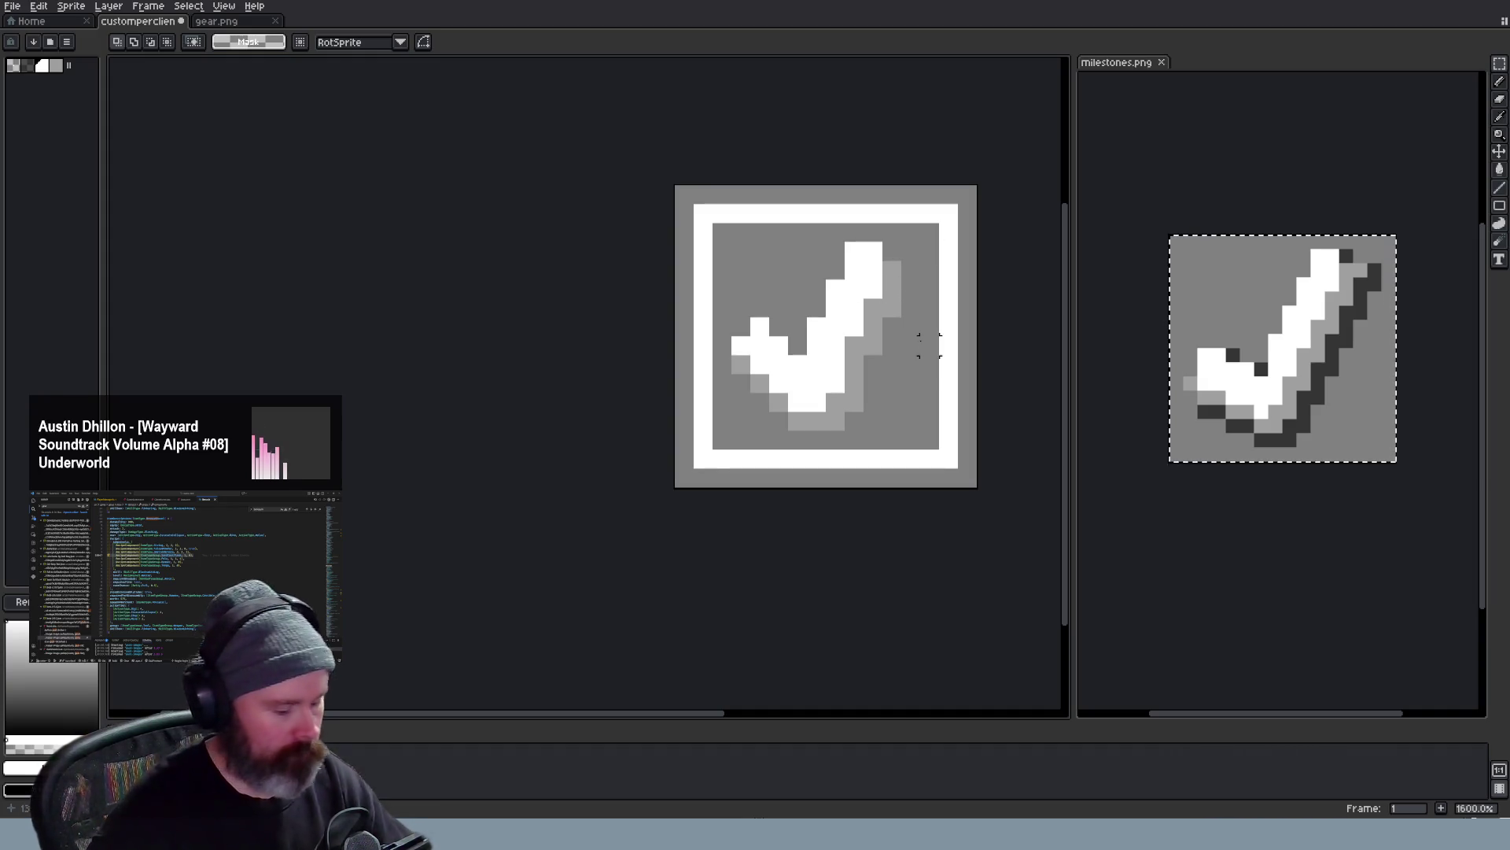
pyautogui.press('b')
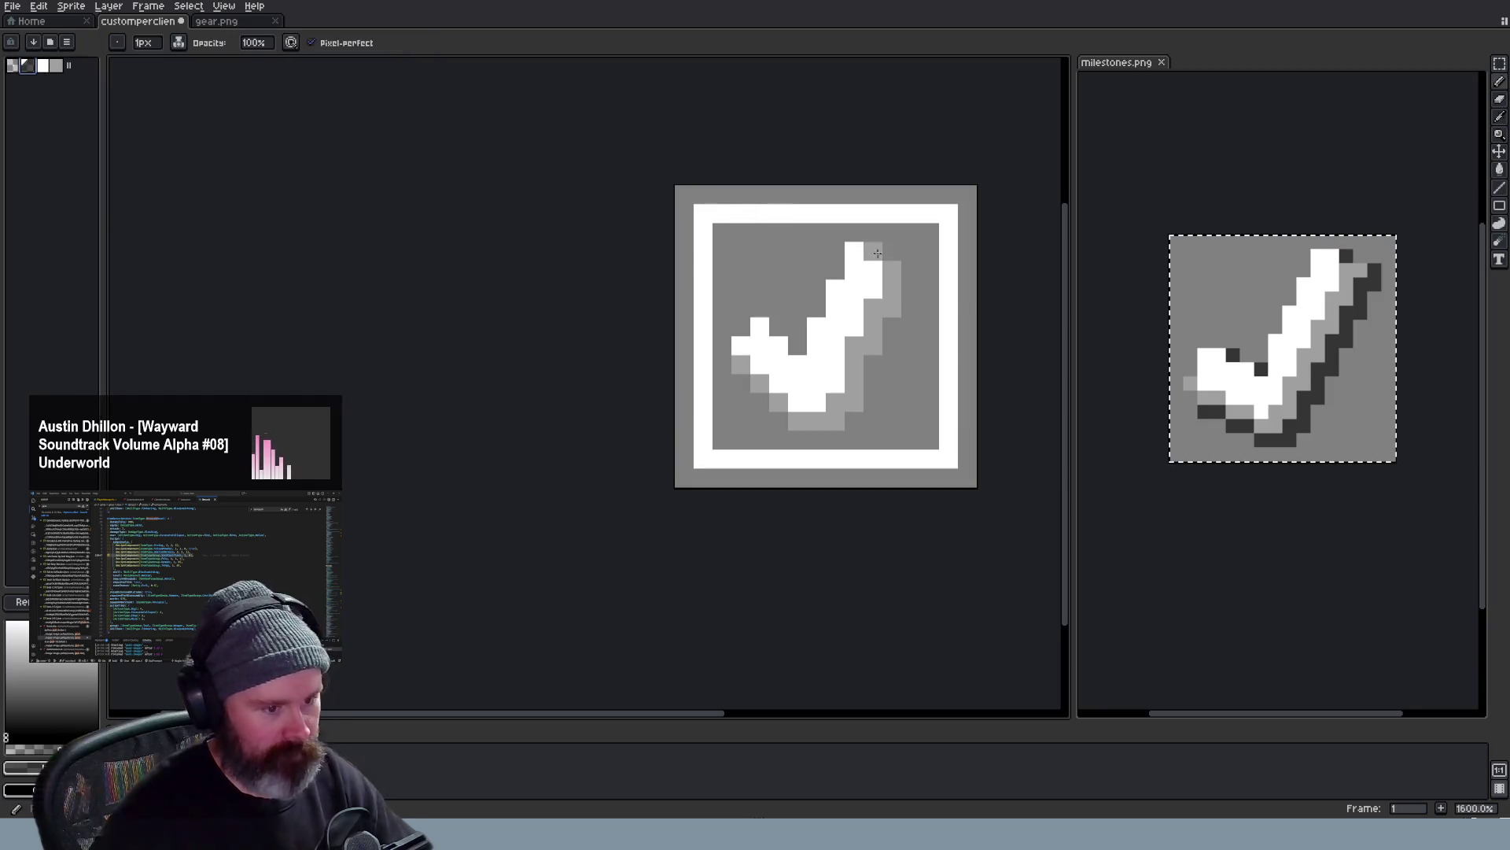
pyautogui.click(894, 252)
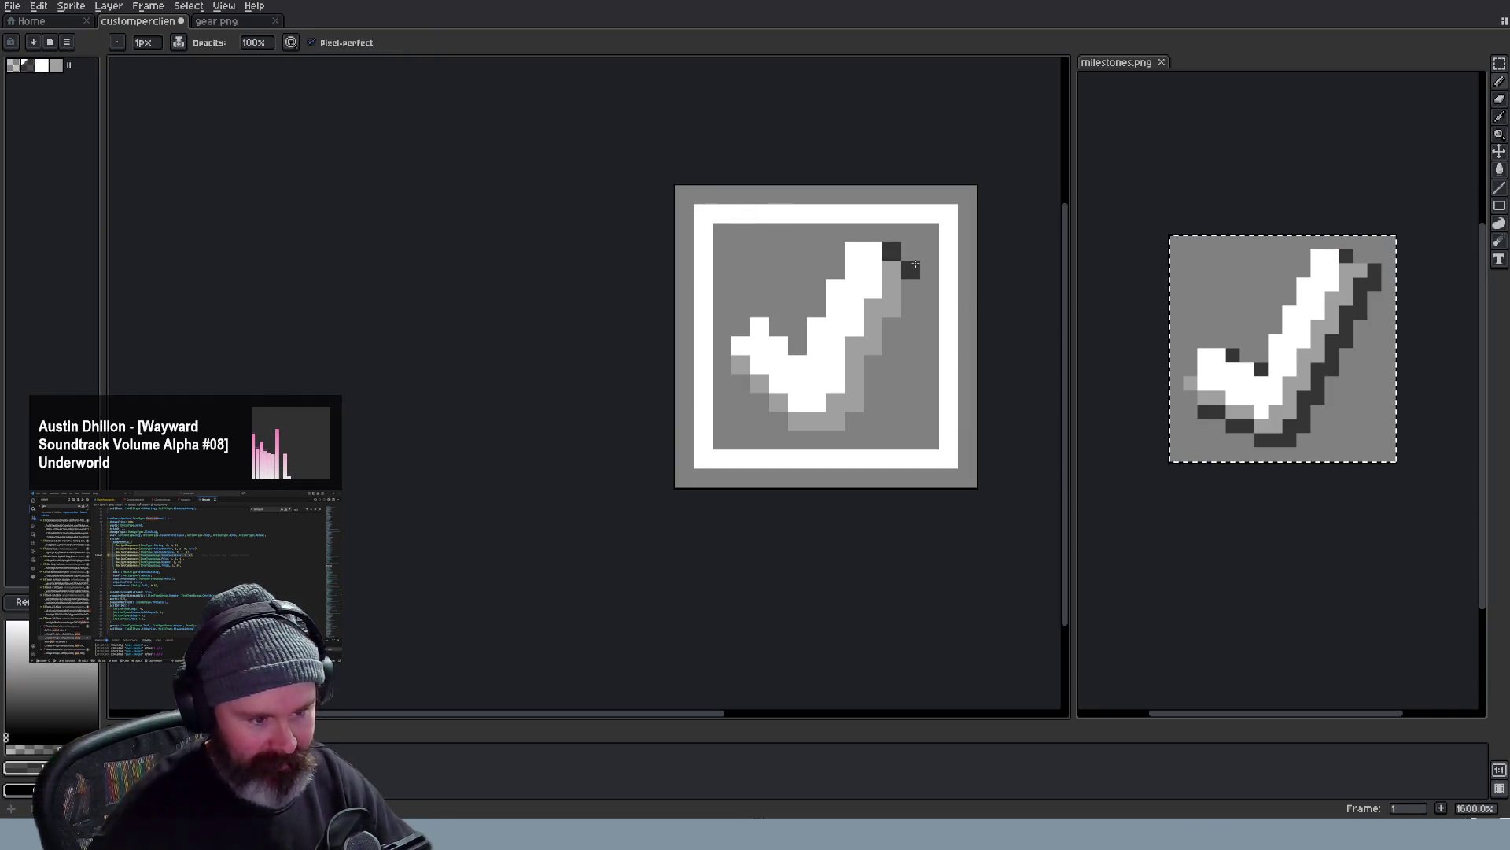
pyautogui.click(902, 329)
pyautogui.click(892, 363)
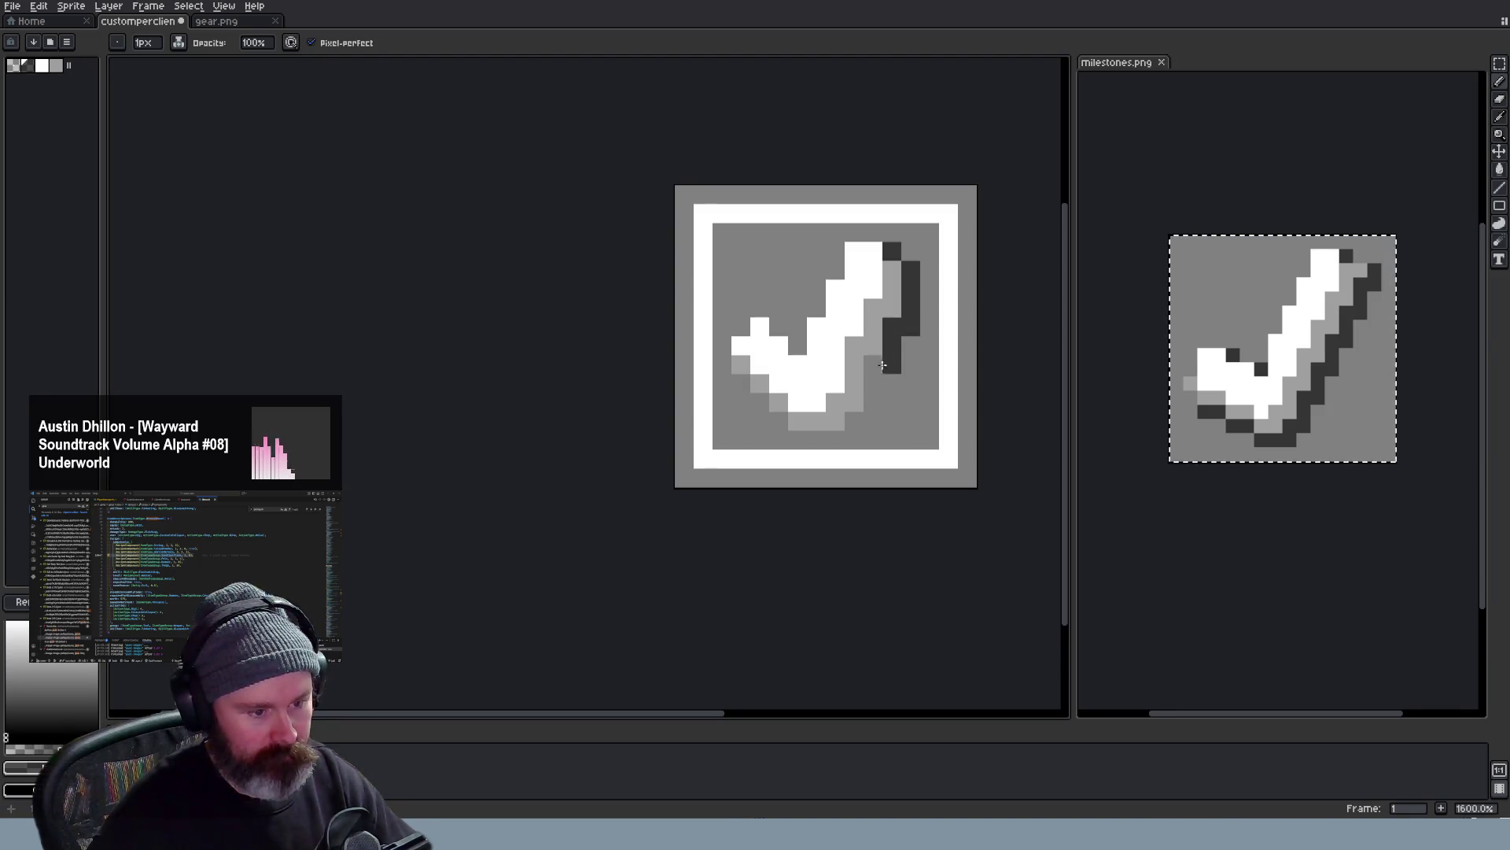
pyautogui.click(874, 416)
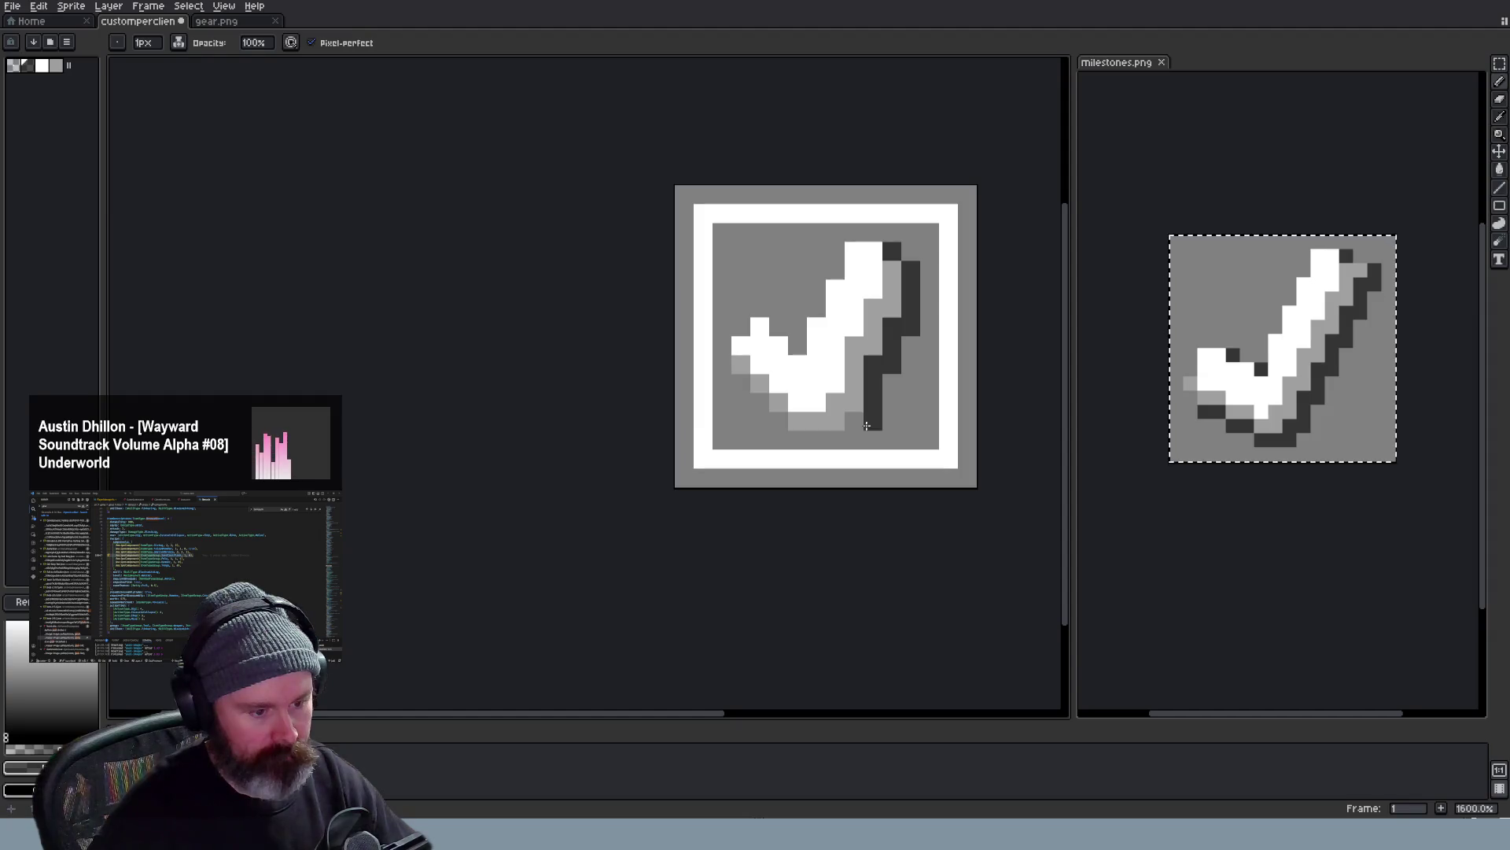
pyautogui.click(849, 440)
pyautogui.click(827, 439)
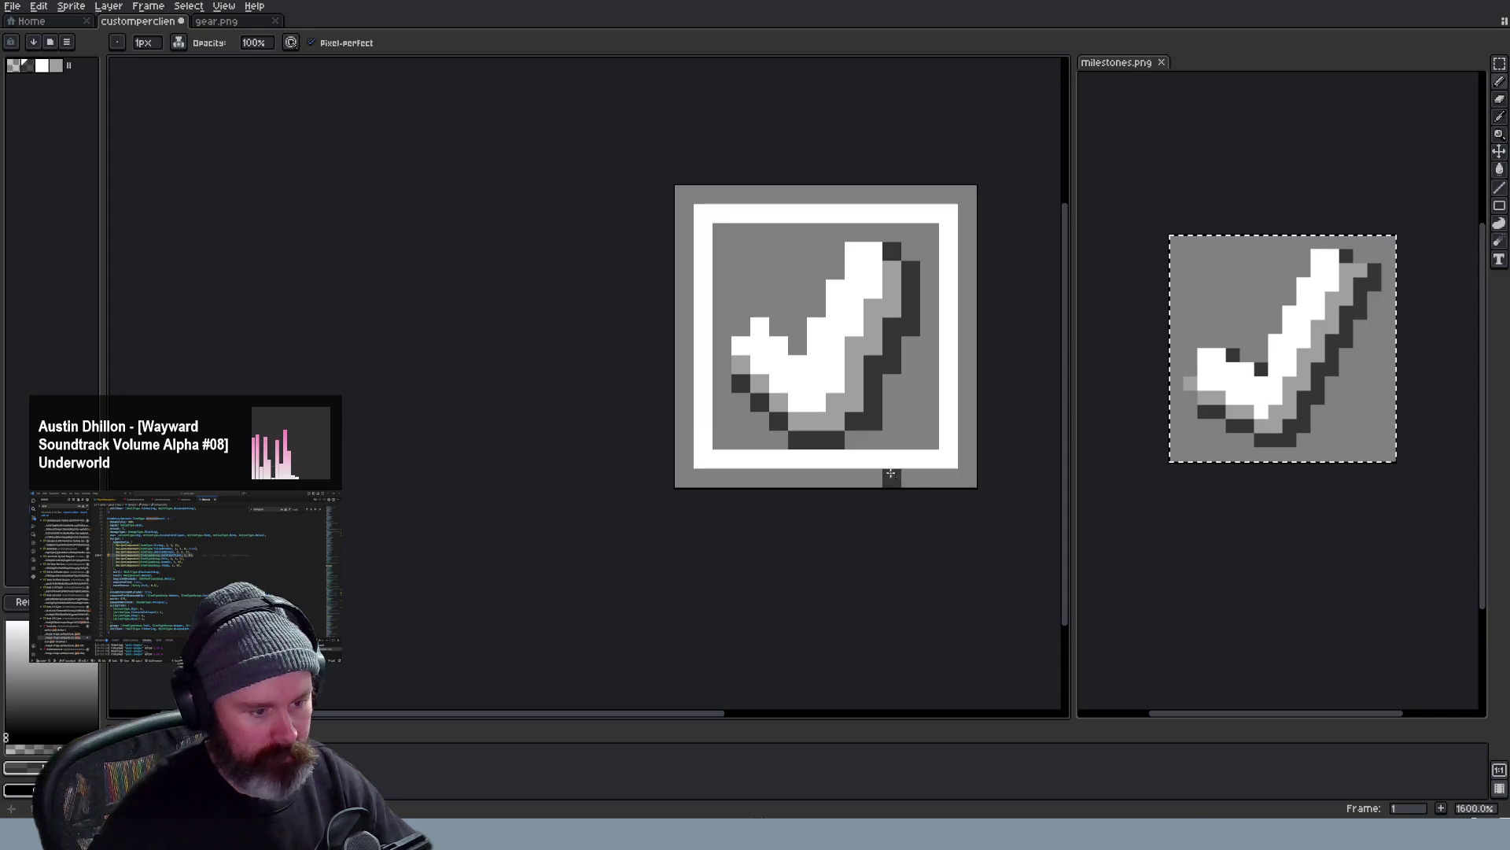
pyautogui.scroll(-3, 910, 402)
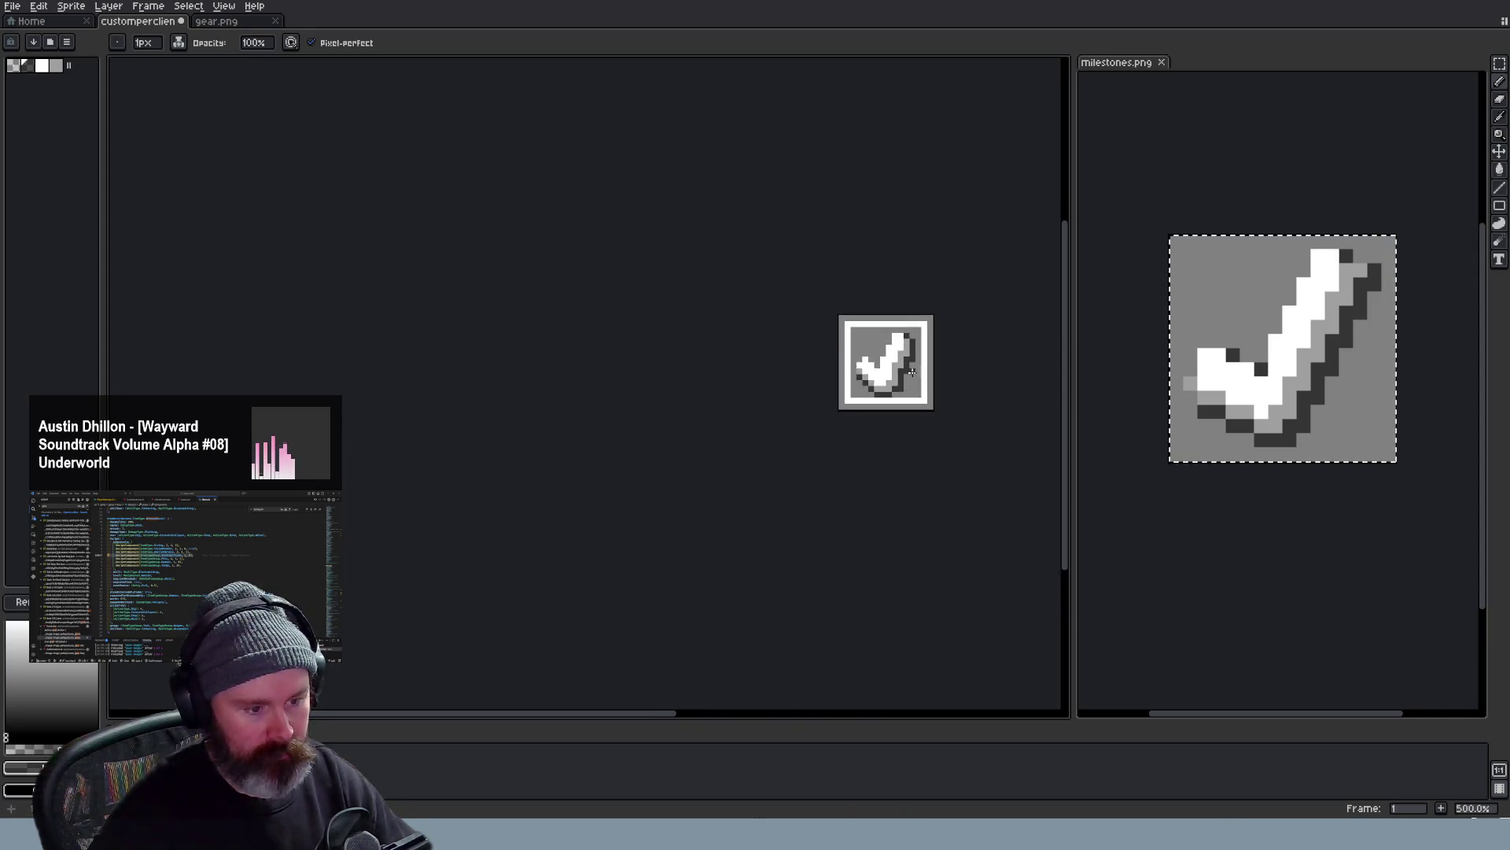
pyautogui.scroll(-2, 909, 389)
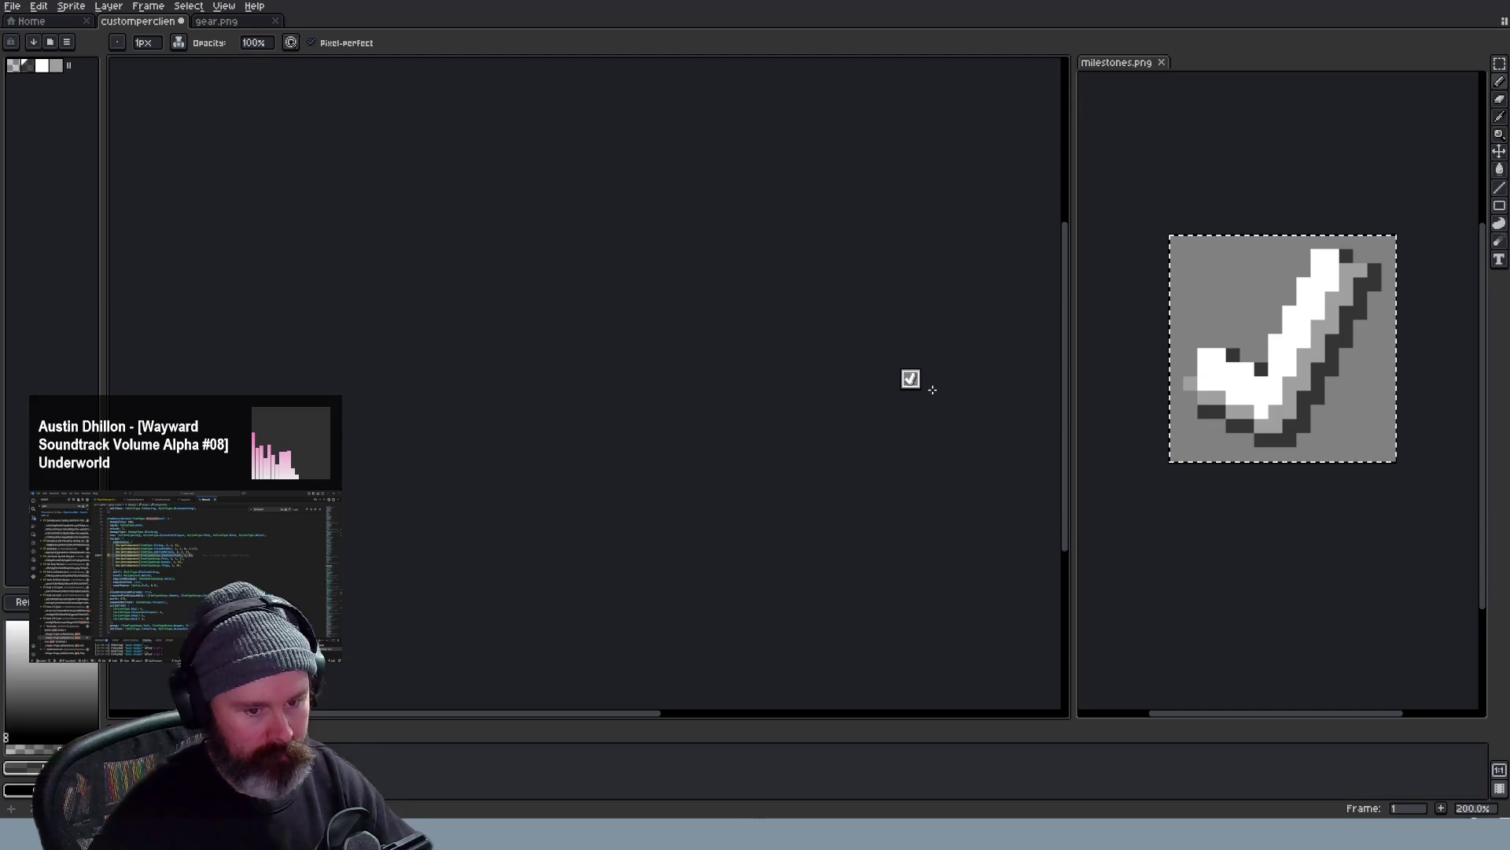
pyautogui.scroll(2, 932, 388)
pyautogui.scroll(1, 926, 386)
pyautogui.scroll(1, 910, 381)
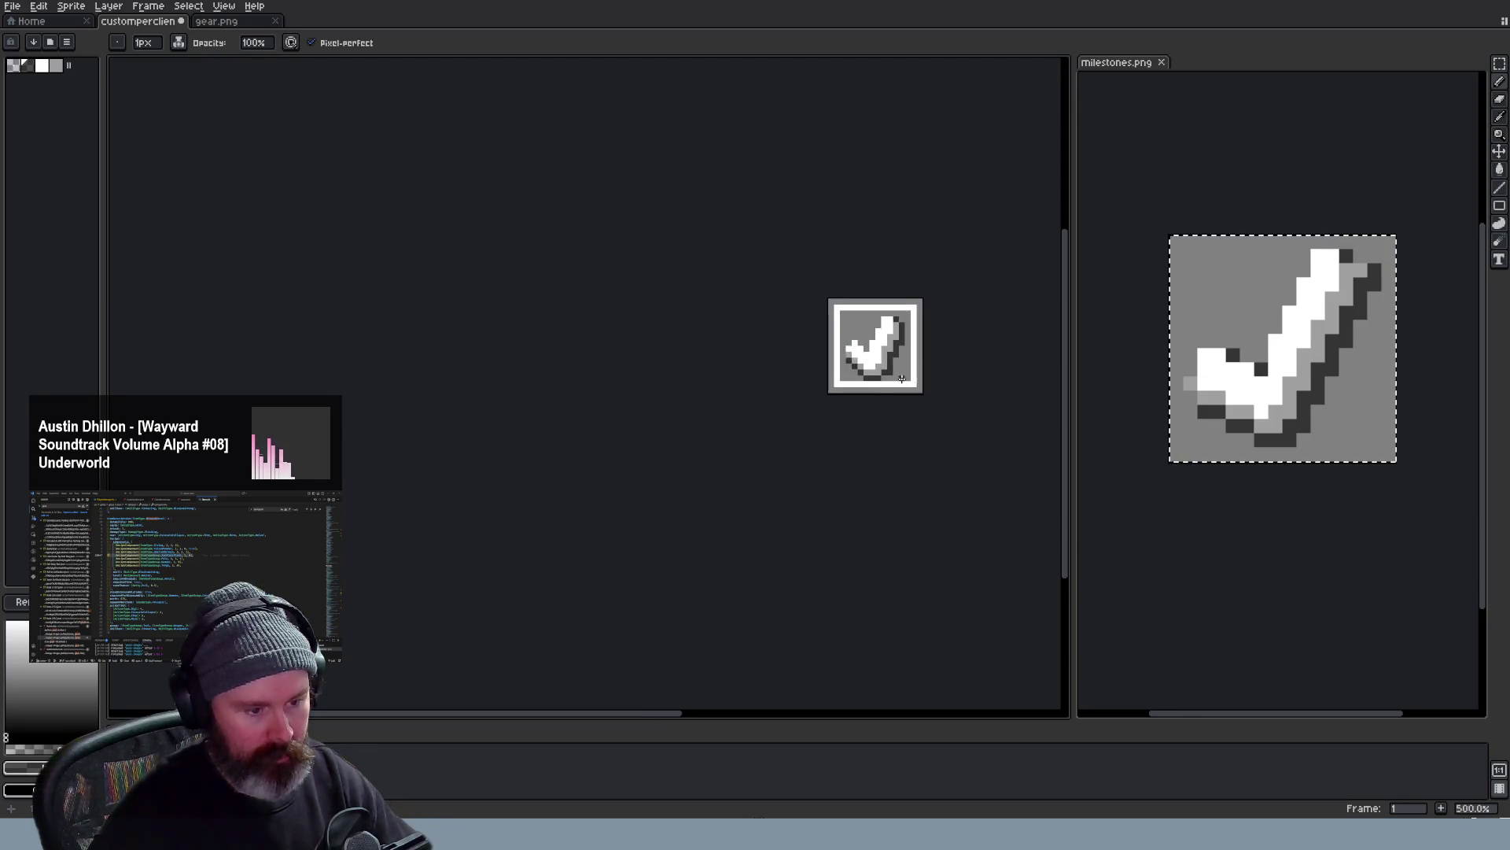
pyautogui.scroll(1, 902, 378)
pyautogui.scroll(2, 892, 343)
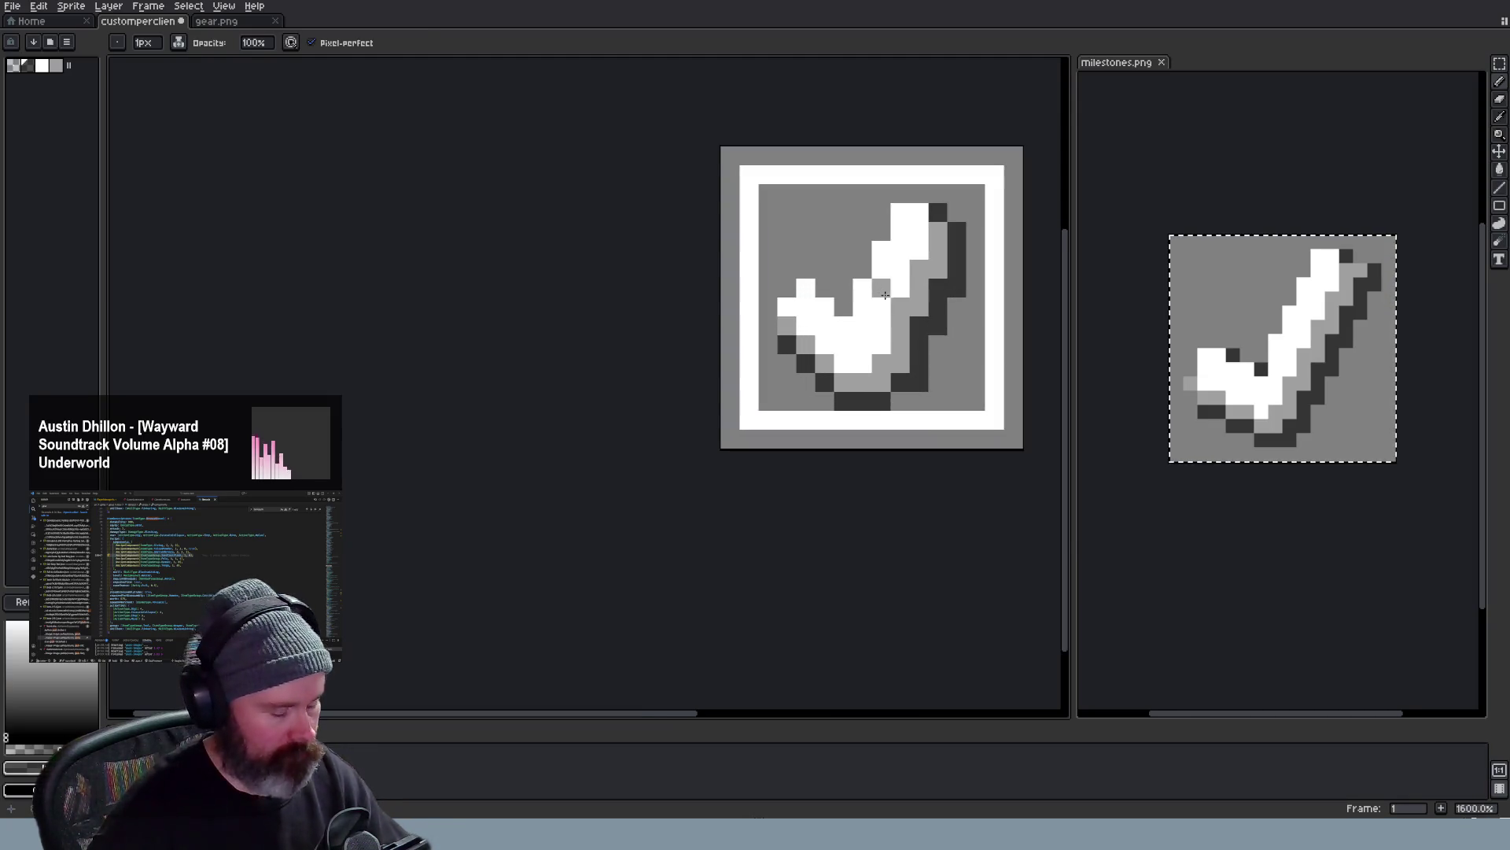
pyautogui.press('e')
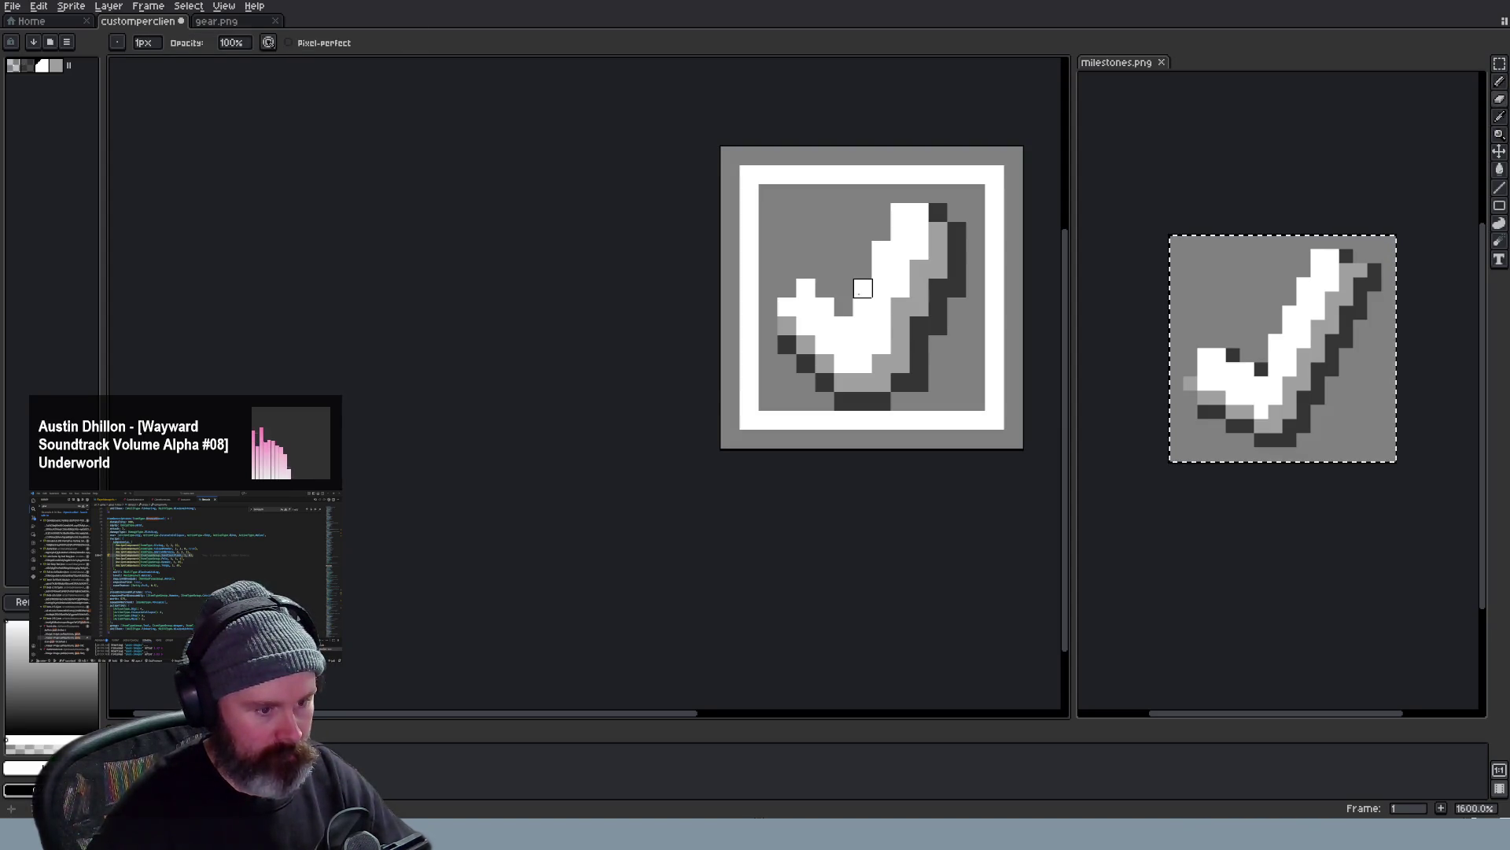
pyautogui.hotkey('ctrl', 'z')
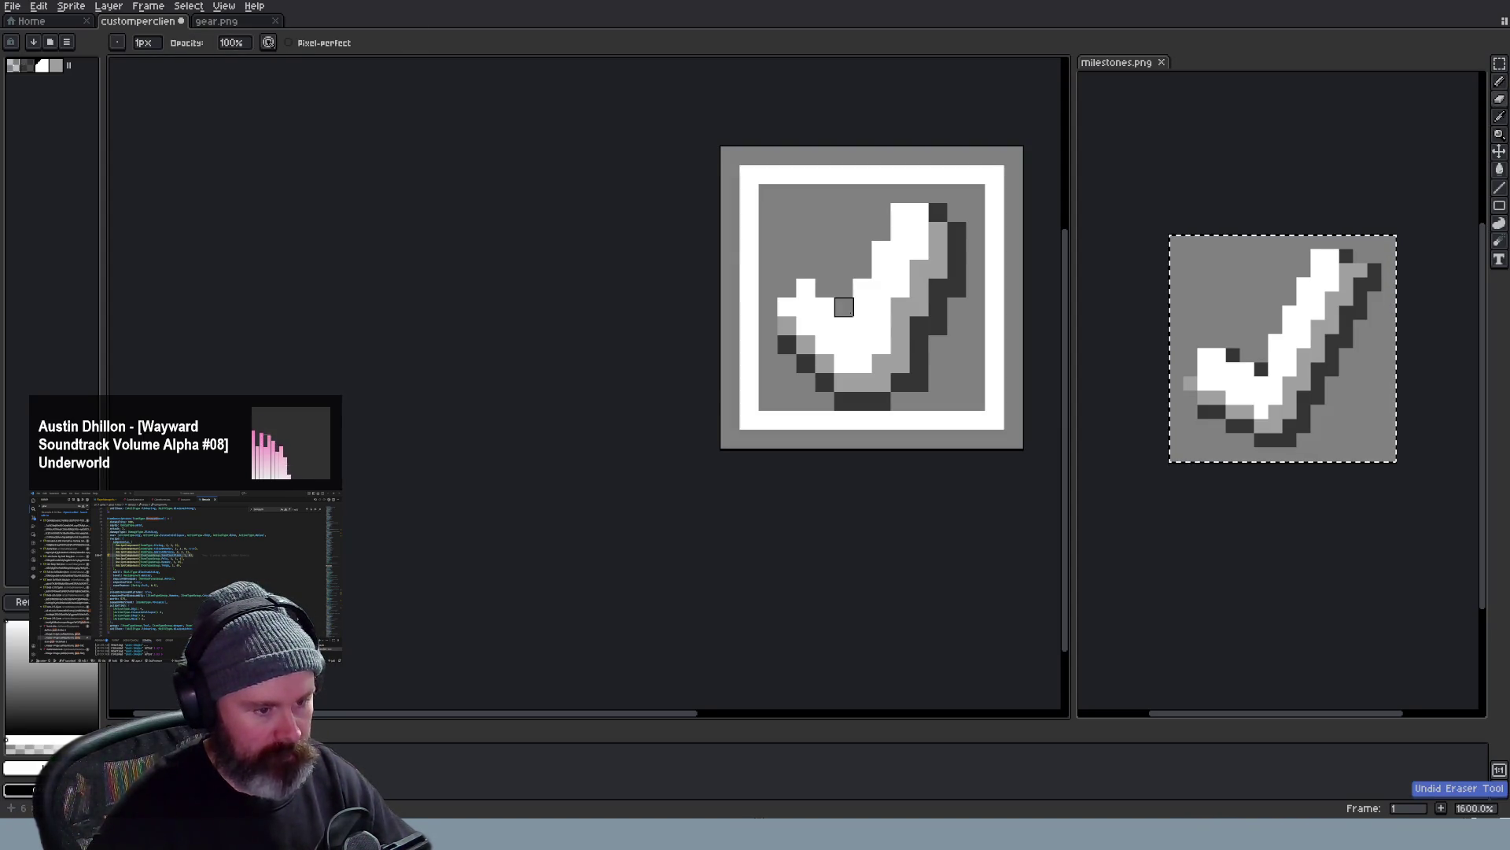
pyautogui.click(871, 336)
pyautogui.hotkey('ctrl', 'z')
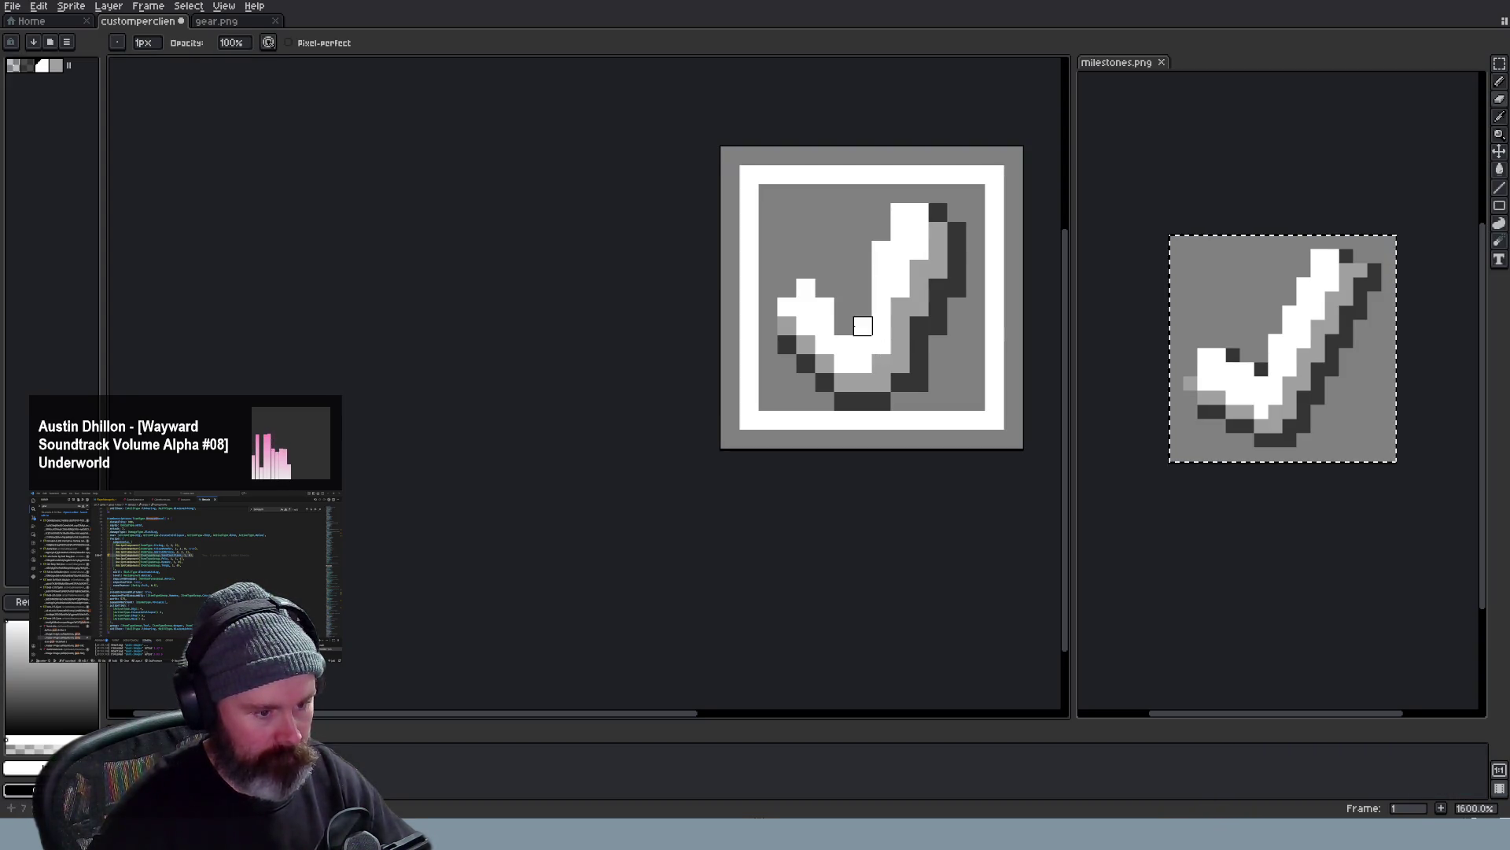
pyautogui.scroll(-2, 899, 344)
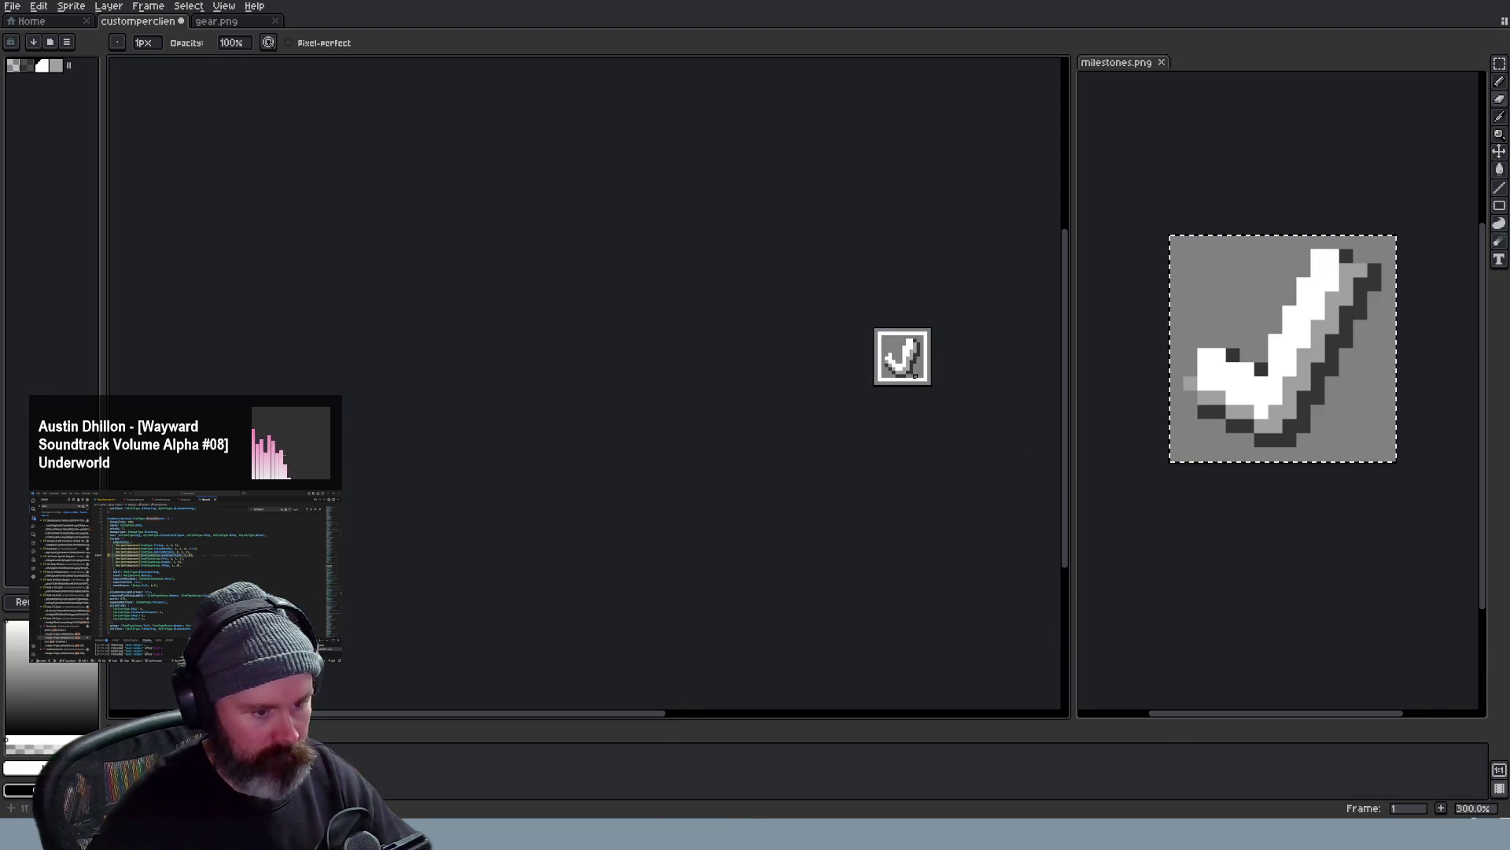
pyautogui.scroll(1, 874, 337)
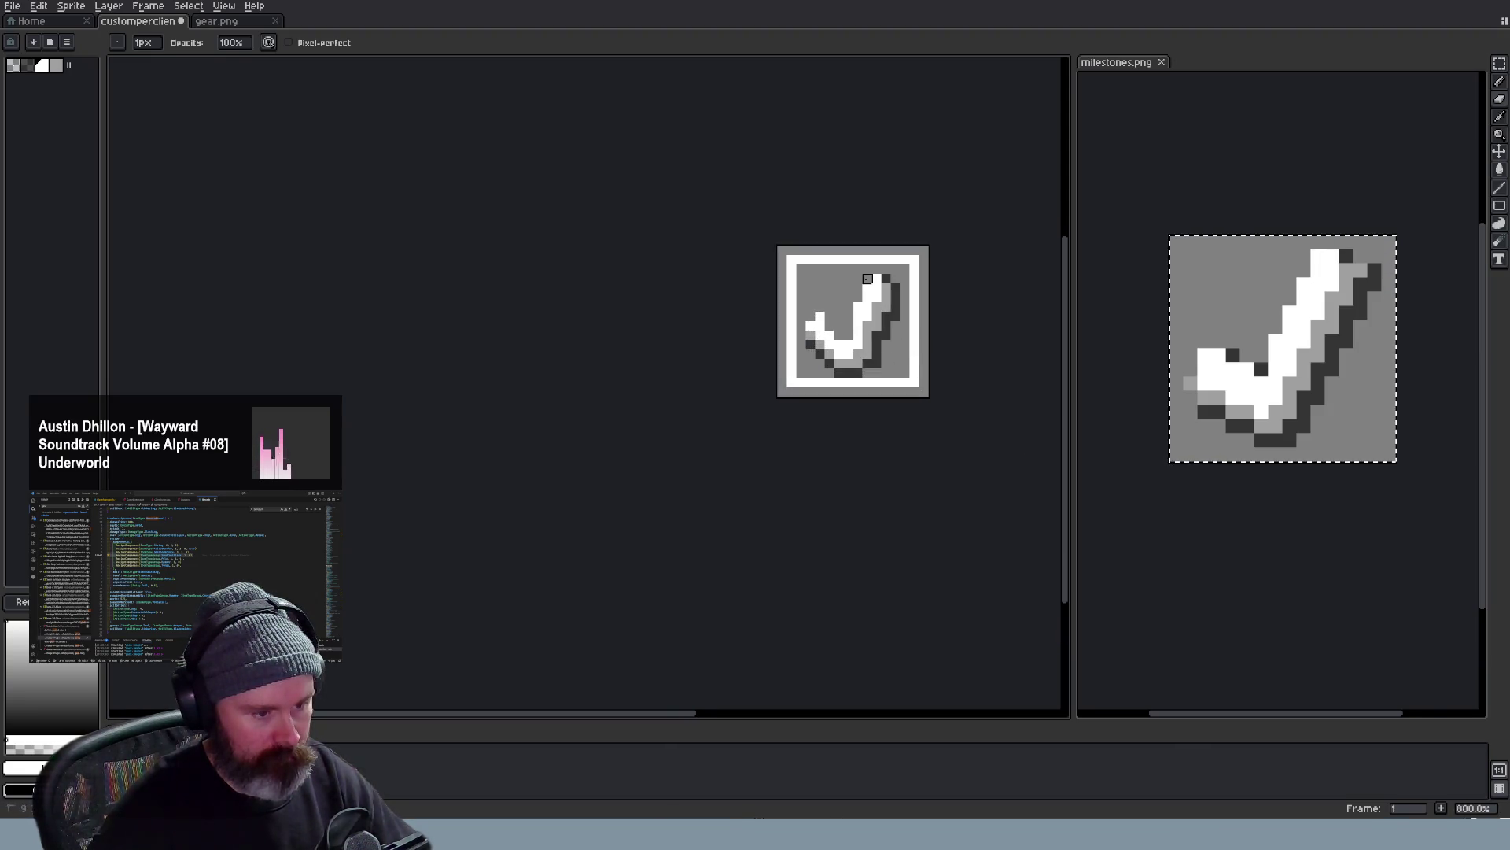
pyautogui.scroll(-2, 868, 280)
pyautogui.scroll(-2, 908, 378)
pyautogui.scroll(2, 909, 378)
pyautogui.scroll(1, 897, 360)
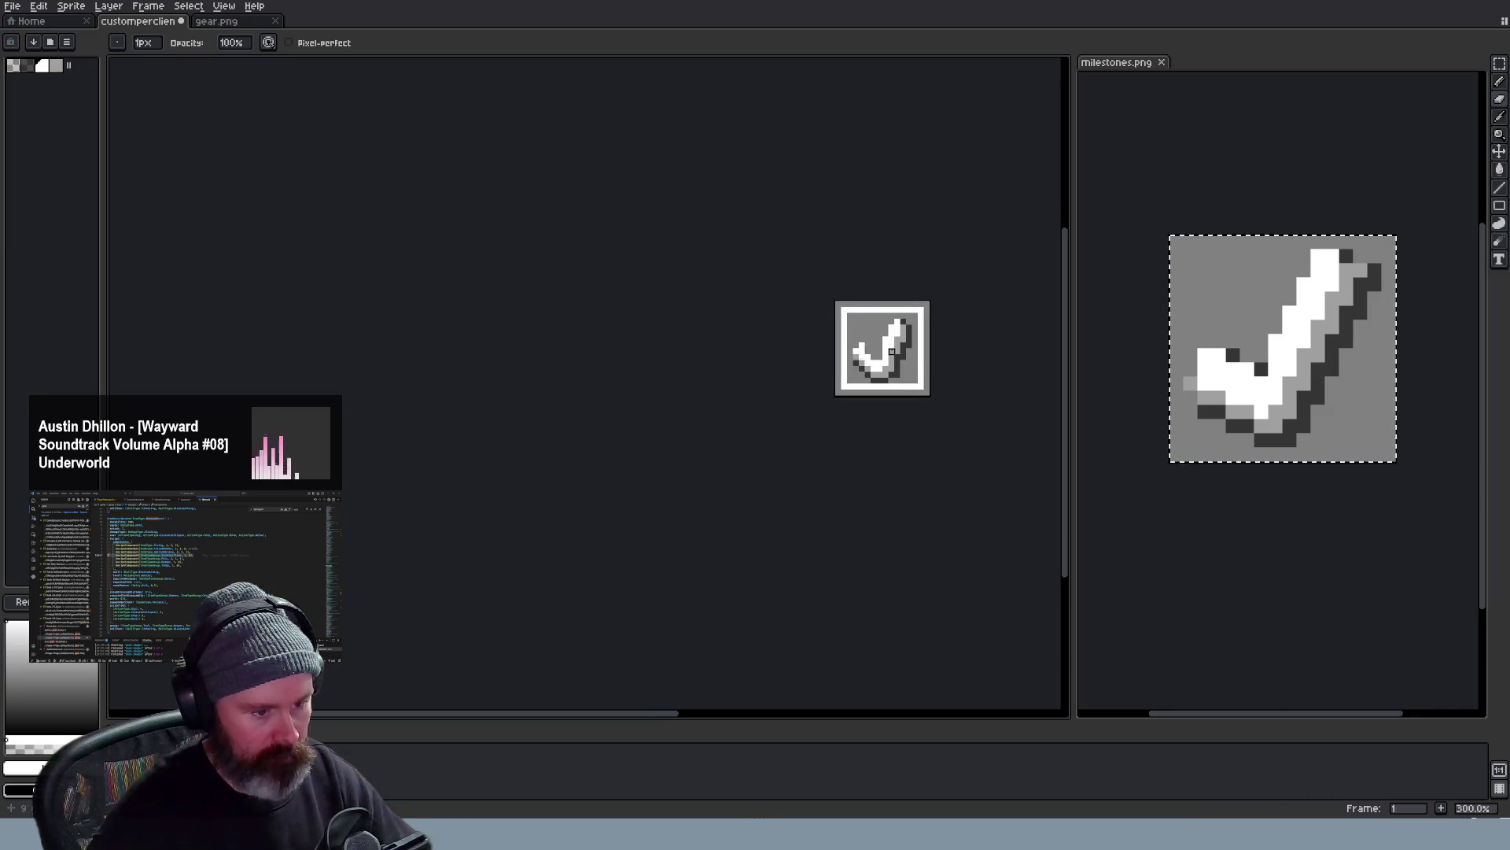
pyautogui.scroll(-2, 885, 340)
pyautogui.scroll(-1, 921, 384)
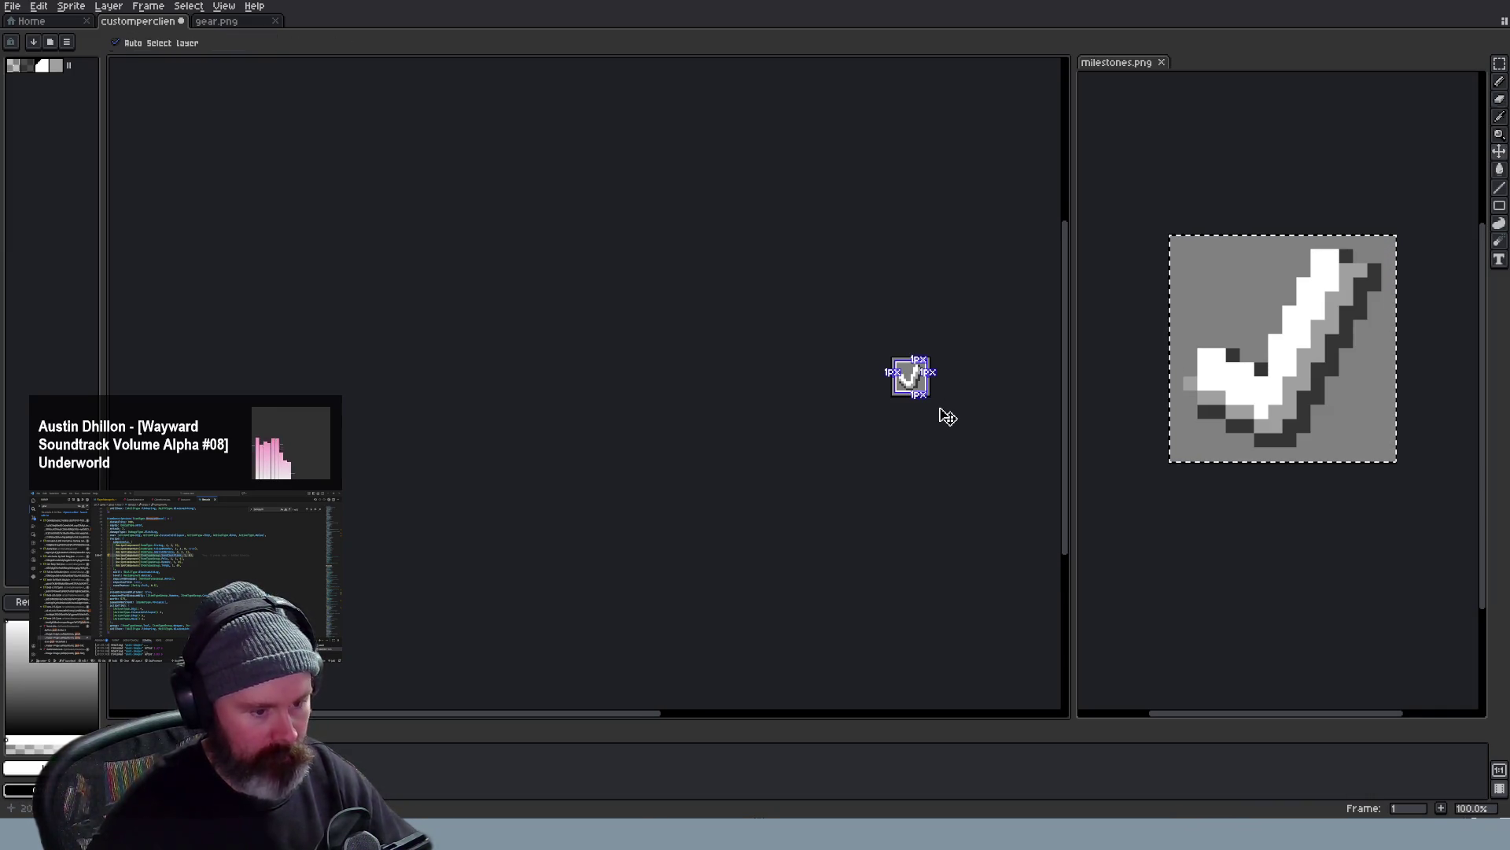
# Erase the dark shadow and grey shading along the checkmark's right edge, leaving it plain white
pyautogui.hotkey('ctrl', 'z')
pyautogui.scroll(2, 941, 406)
pyautogui.press('v')
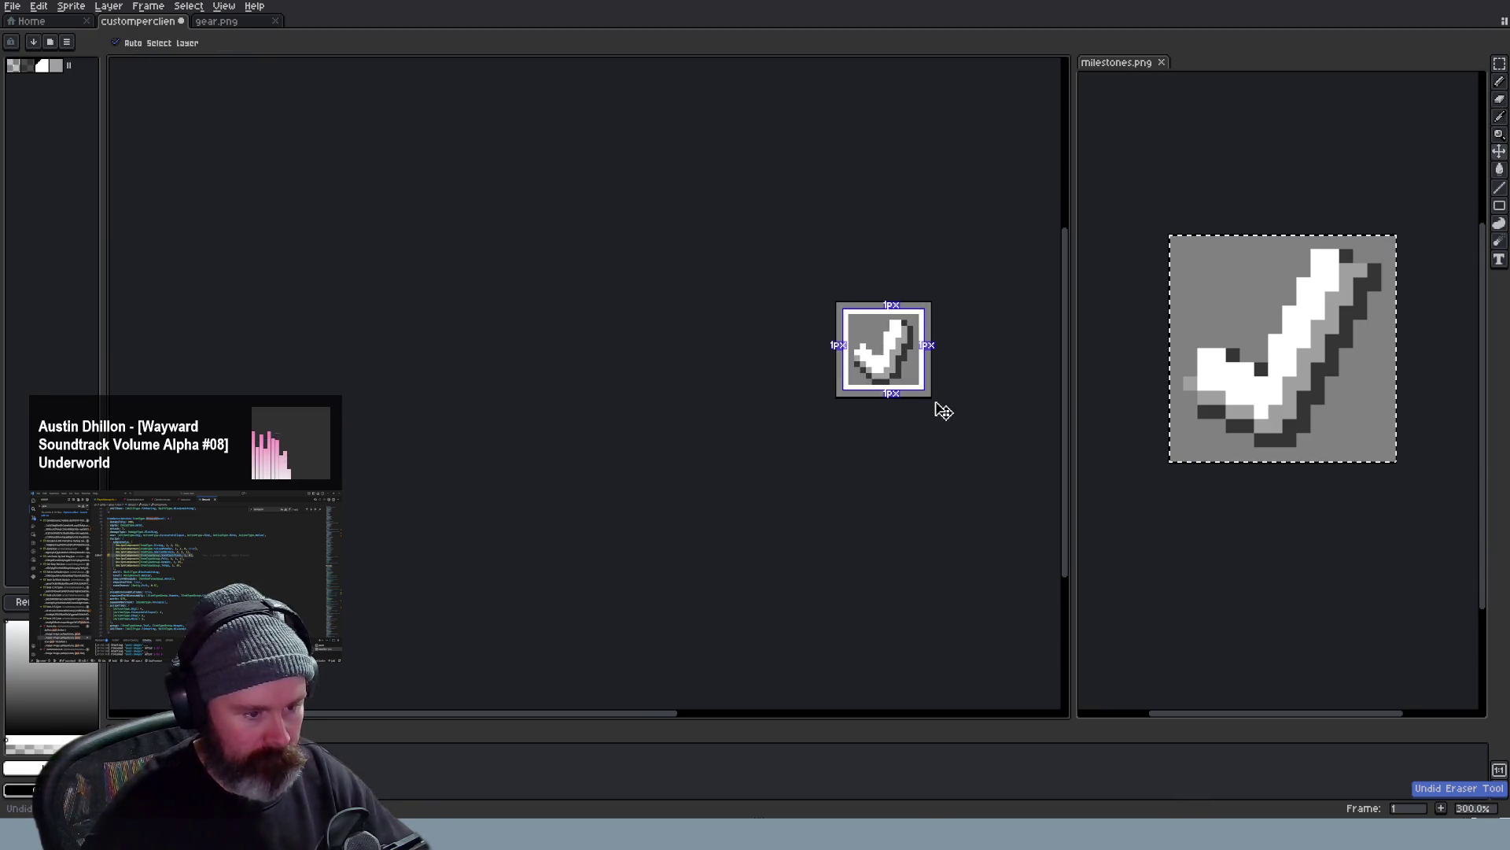
pyautogui.scroll(-1, 943, 410)
pyautogui.scroll(-1, 944, 420)
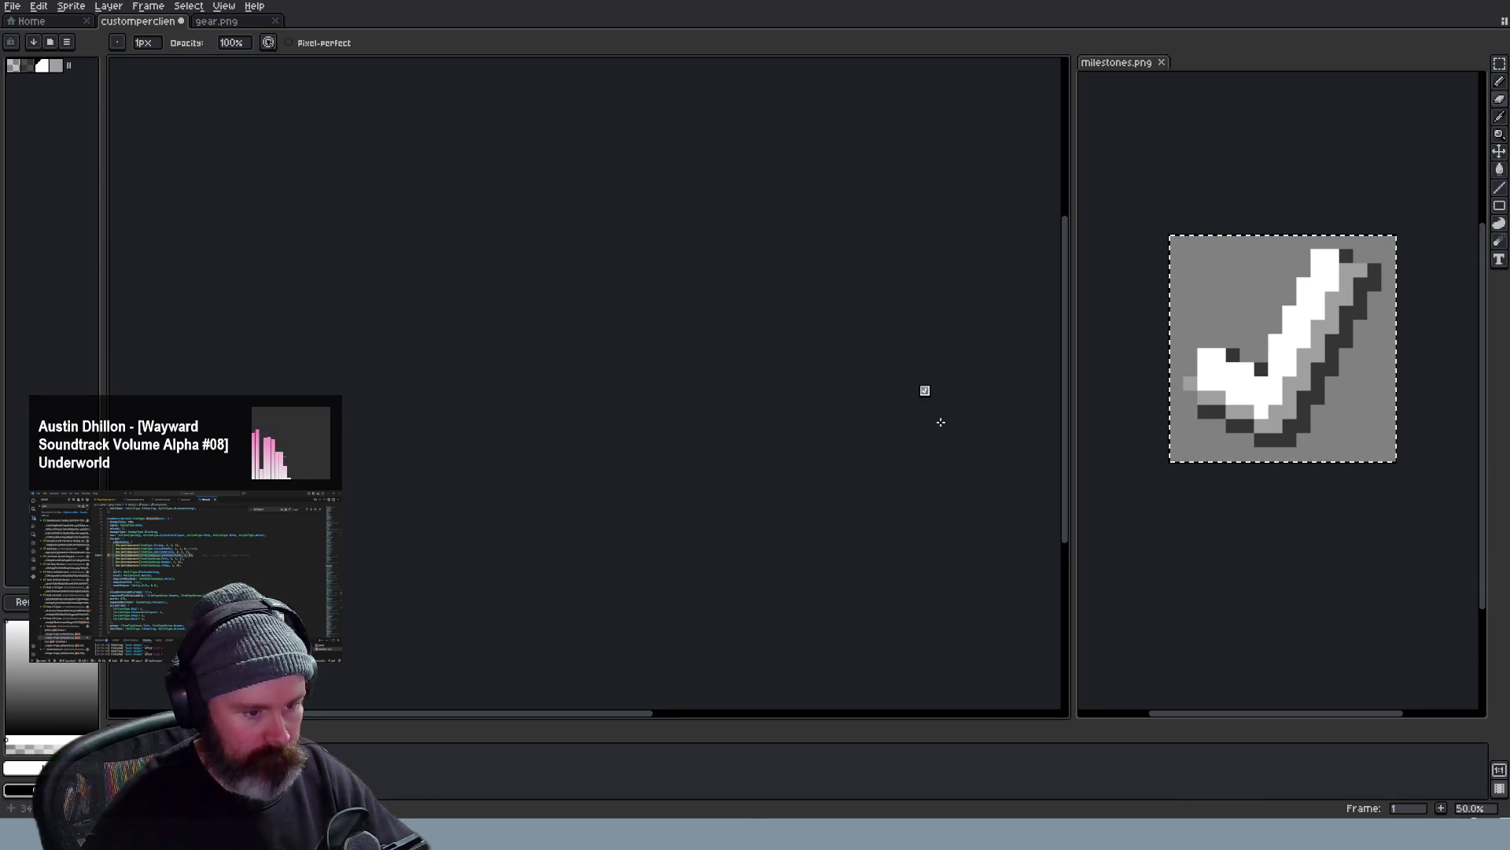
pyautogui.hotkey('ctrl', 'z')
pyautogui.press('b')
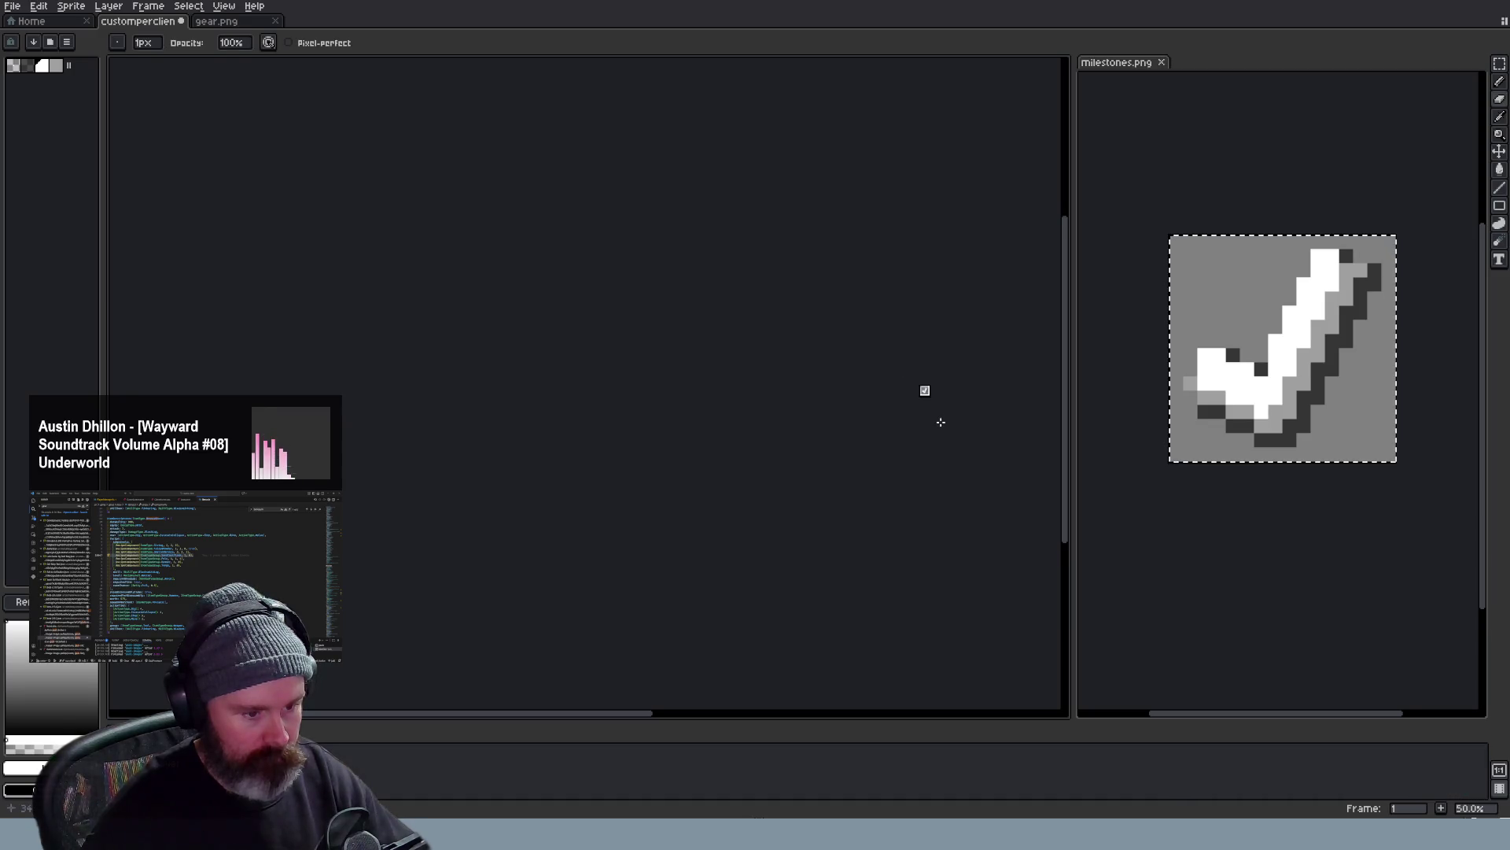
pyautogui.scroll(1, 941, 421)
pyautogui.scroll(1, 941, 422)
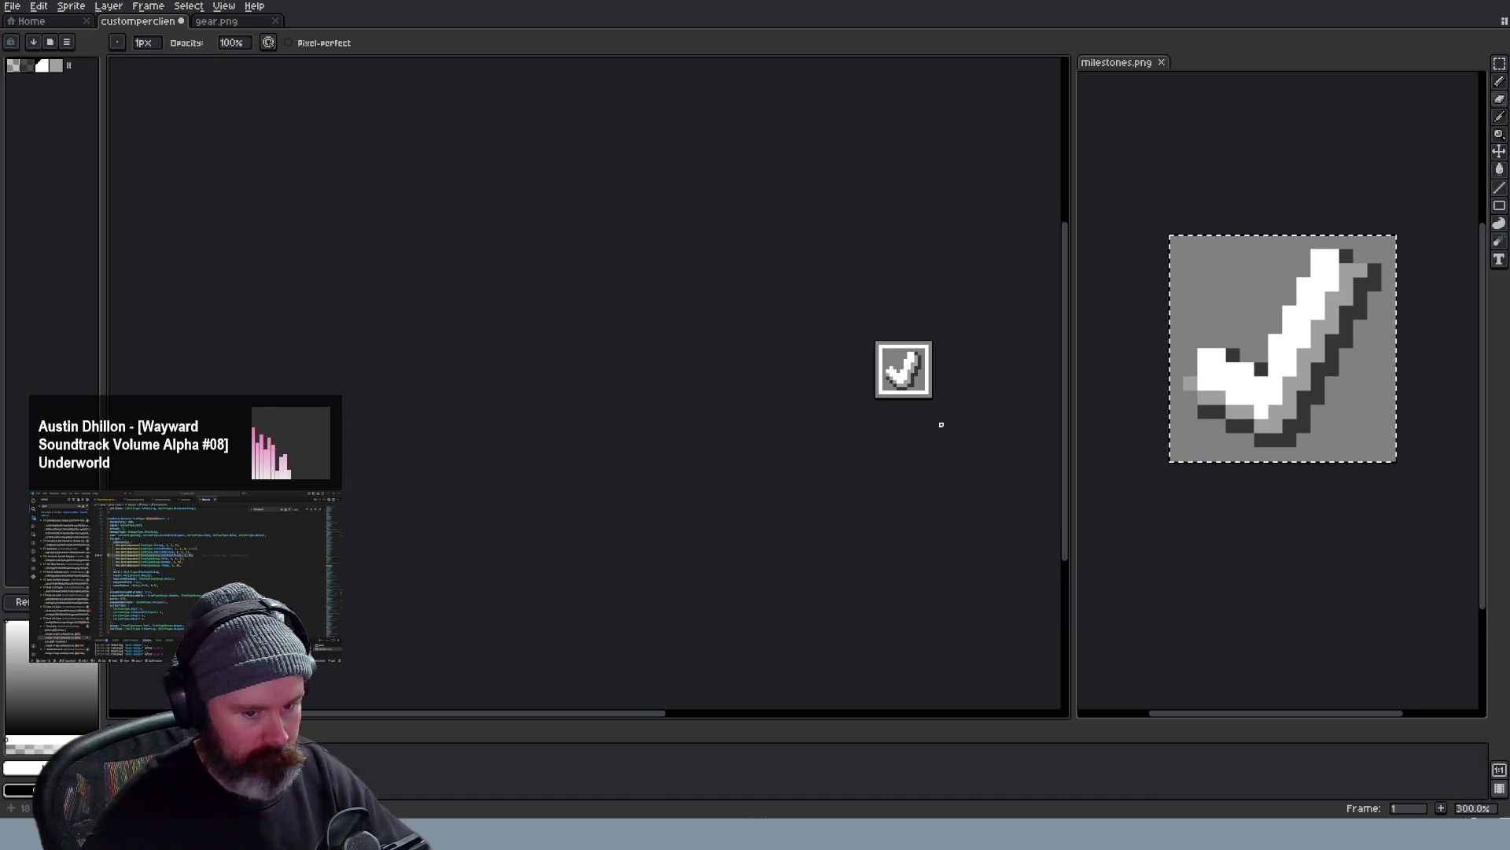
pyautogui.scroll(1, 941, 423)
pyautogui.scroll(-1, 950, 440)
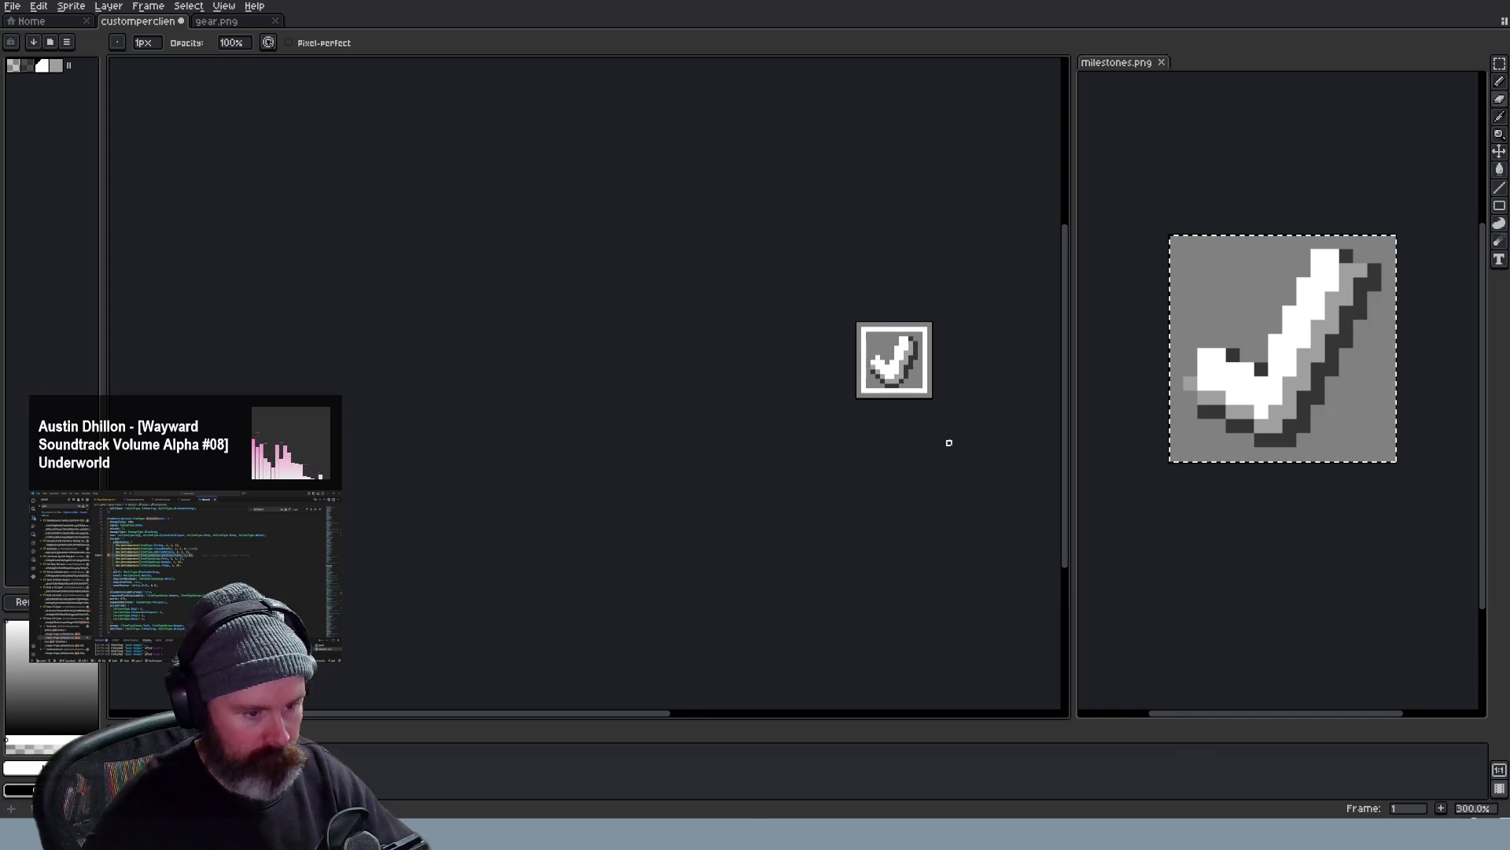
pyautogui.scroll(-1, 950, 440)
pyautogui.scroll(-1, 950, 441)
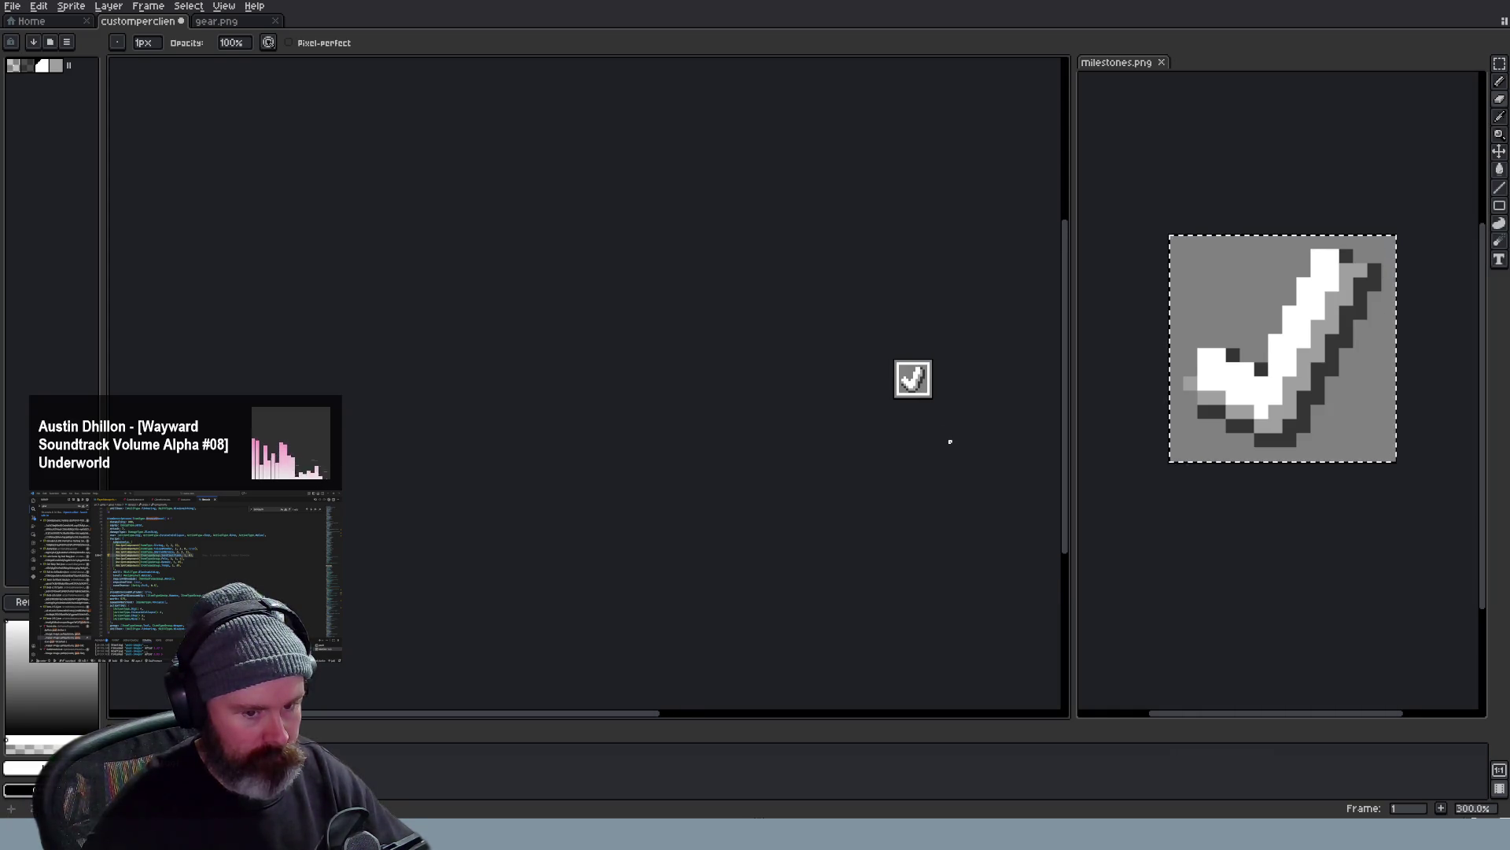
pyautogui.scroll(1, 951, 441)
pyautogui.scroll(1, 945, 438)
pyautogui.scroll(1, 940, 435)
pyautogui.scroll(2, 913, 413)
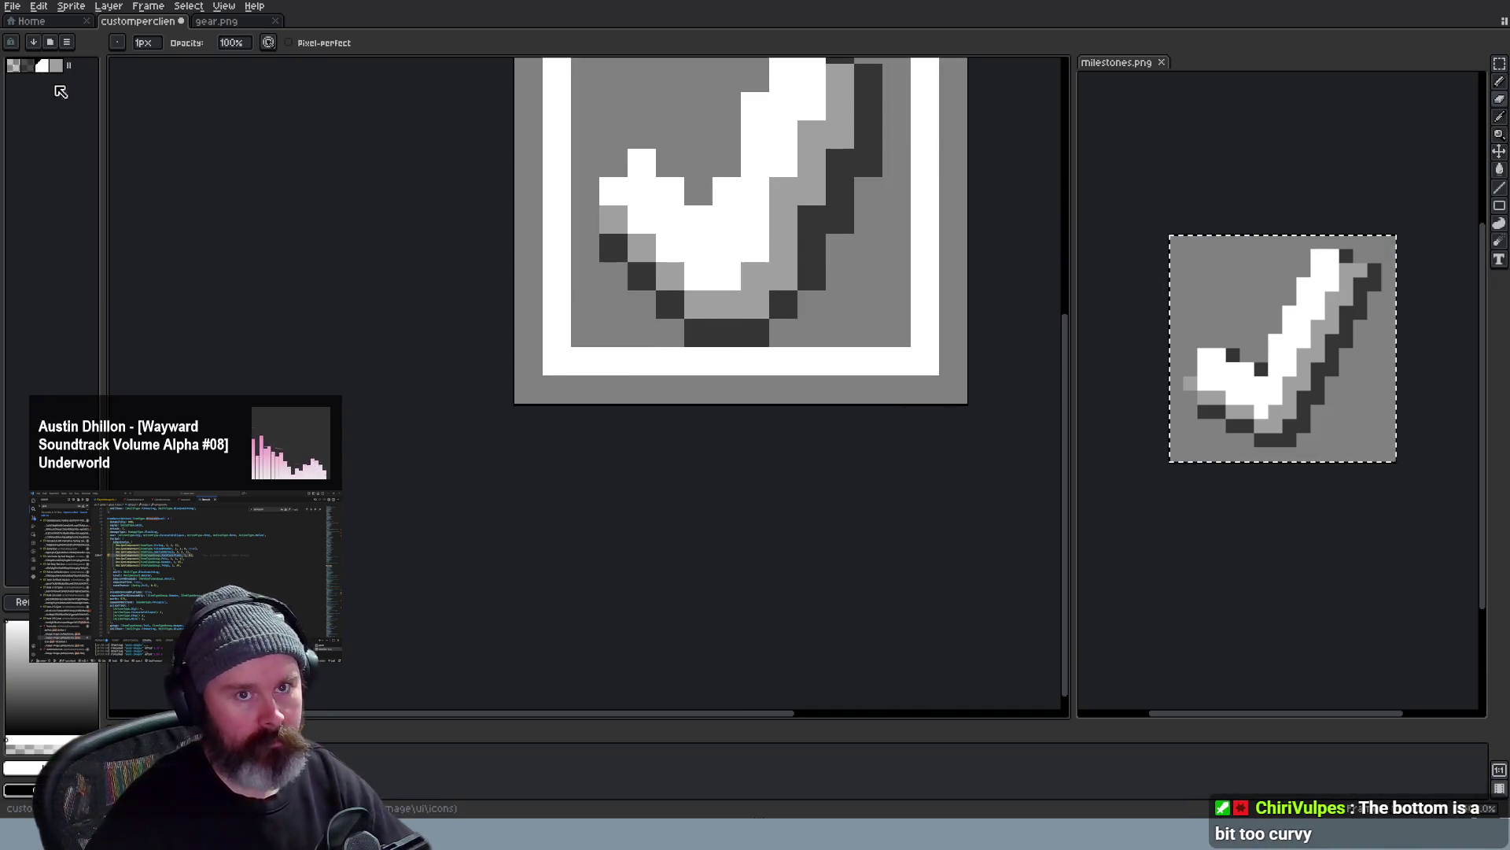
pyautogui.scroll(-1, 719, 331)
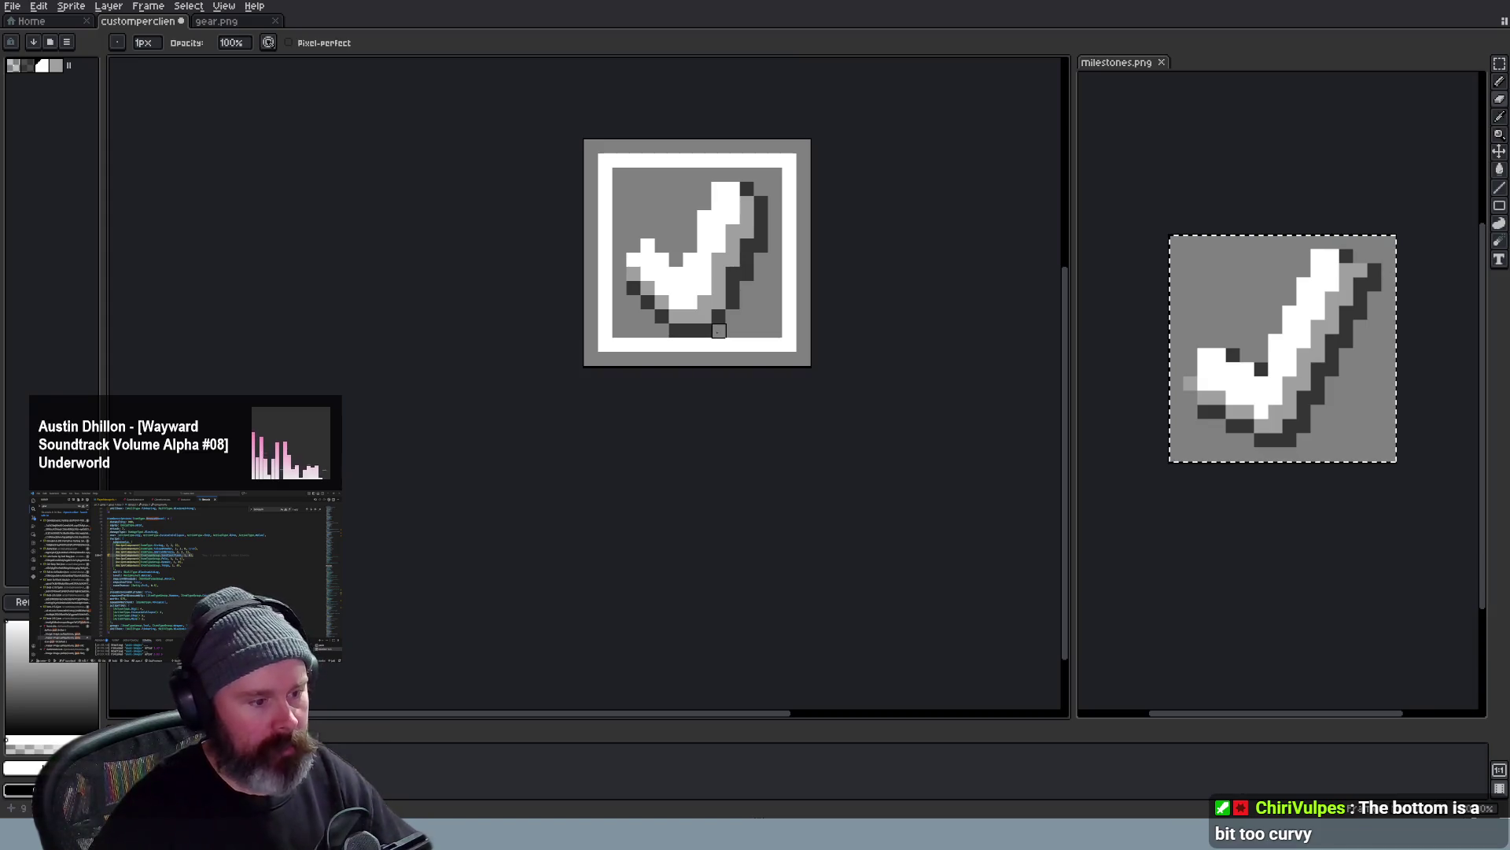
pyautogui.click(719, 331)
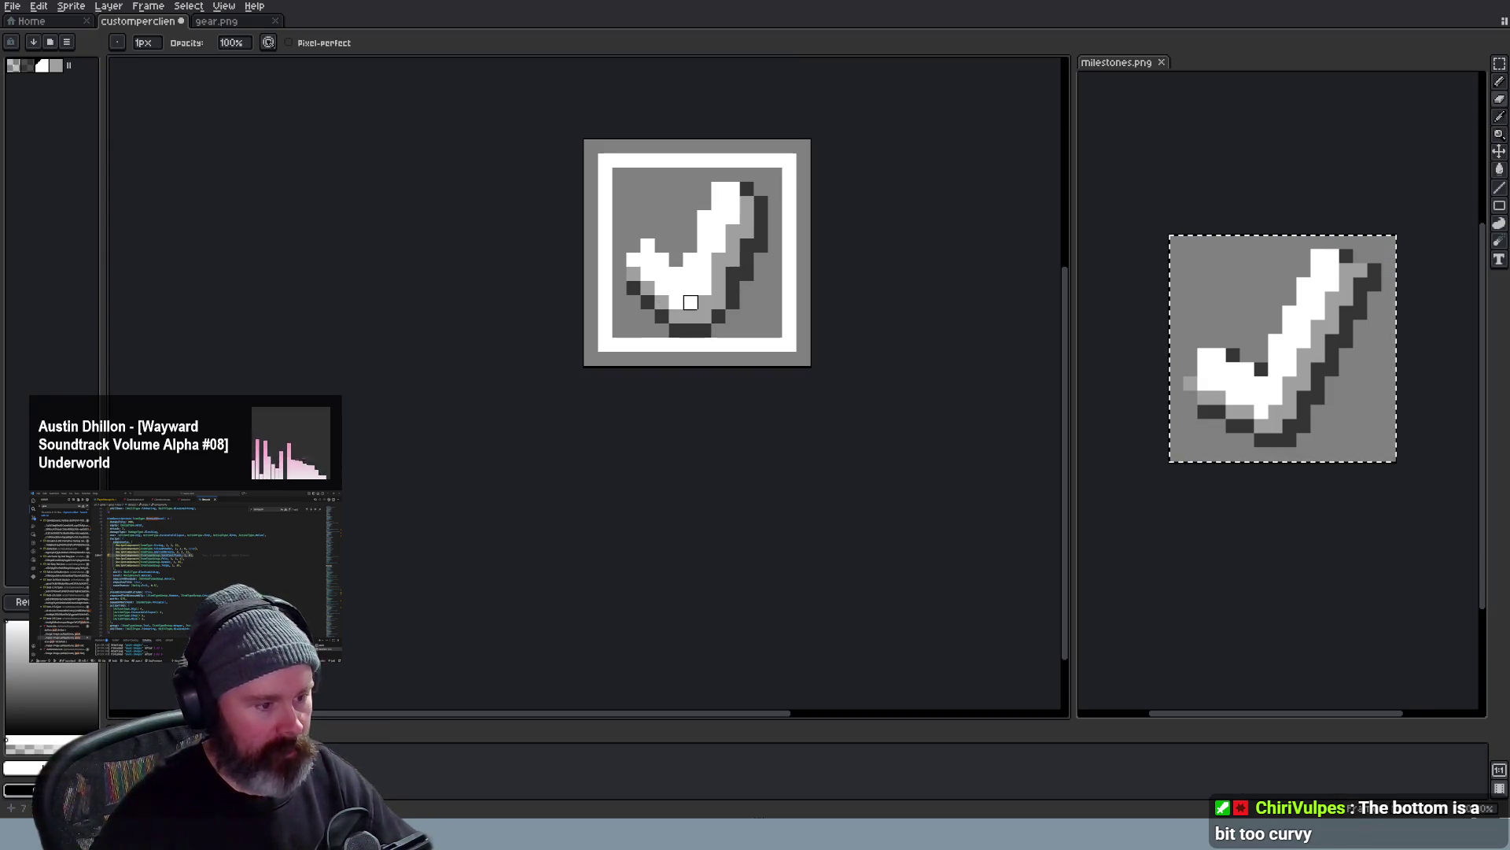
pyautogui.scroll(-2, 705, 288)
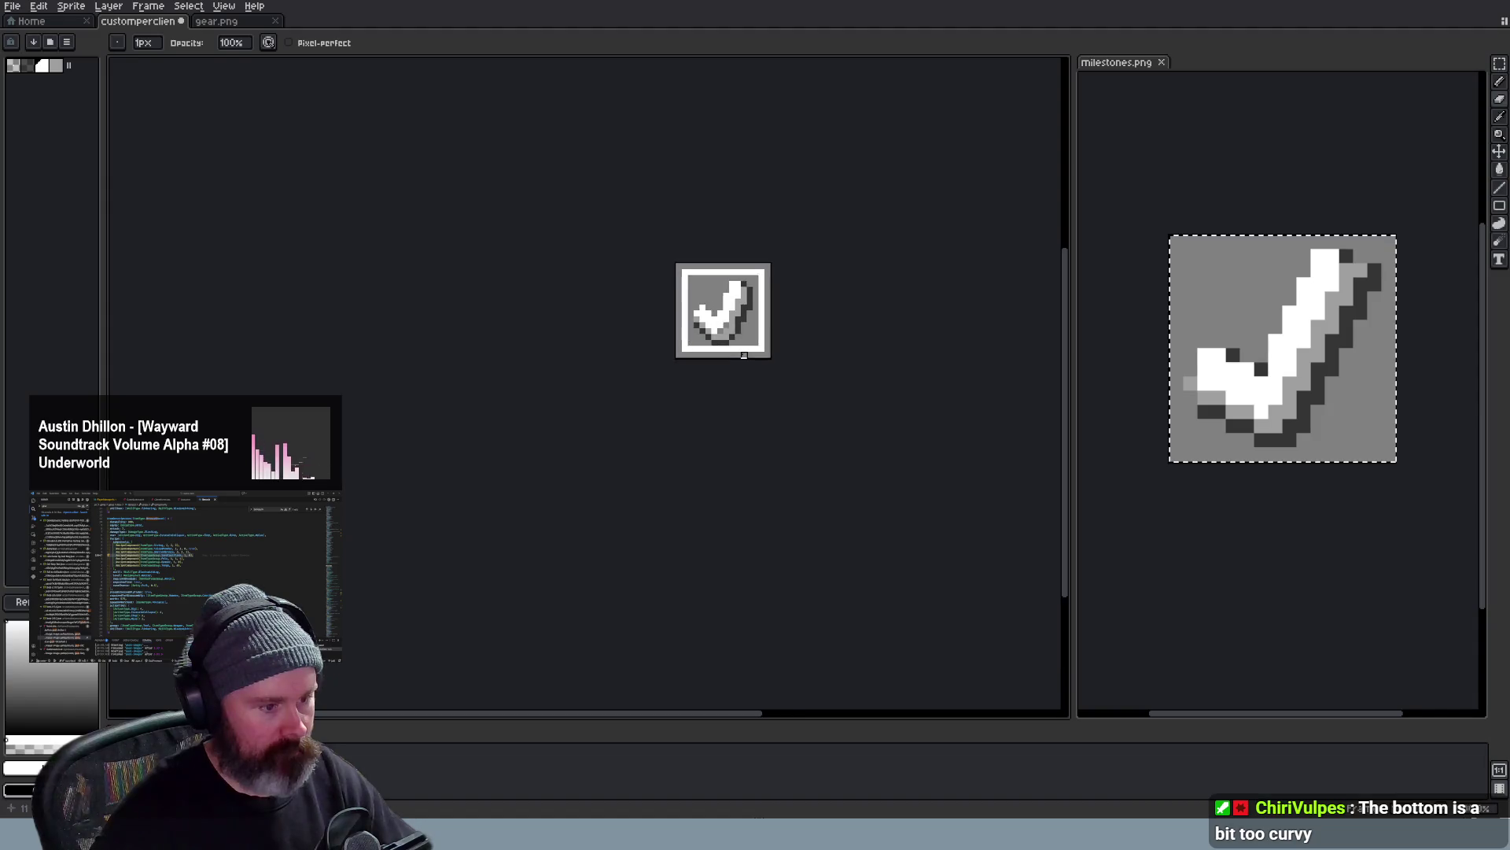
pyautogui.scroll(2, 720, 308)
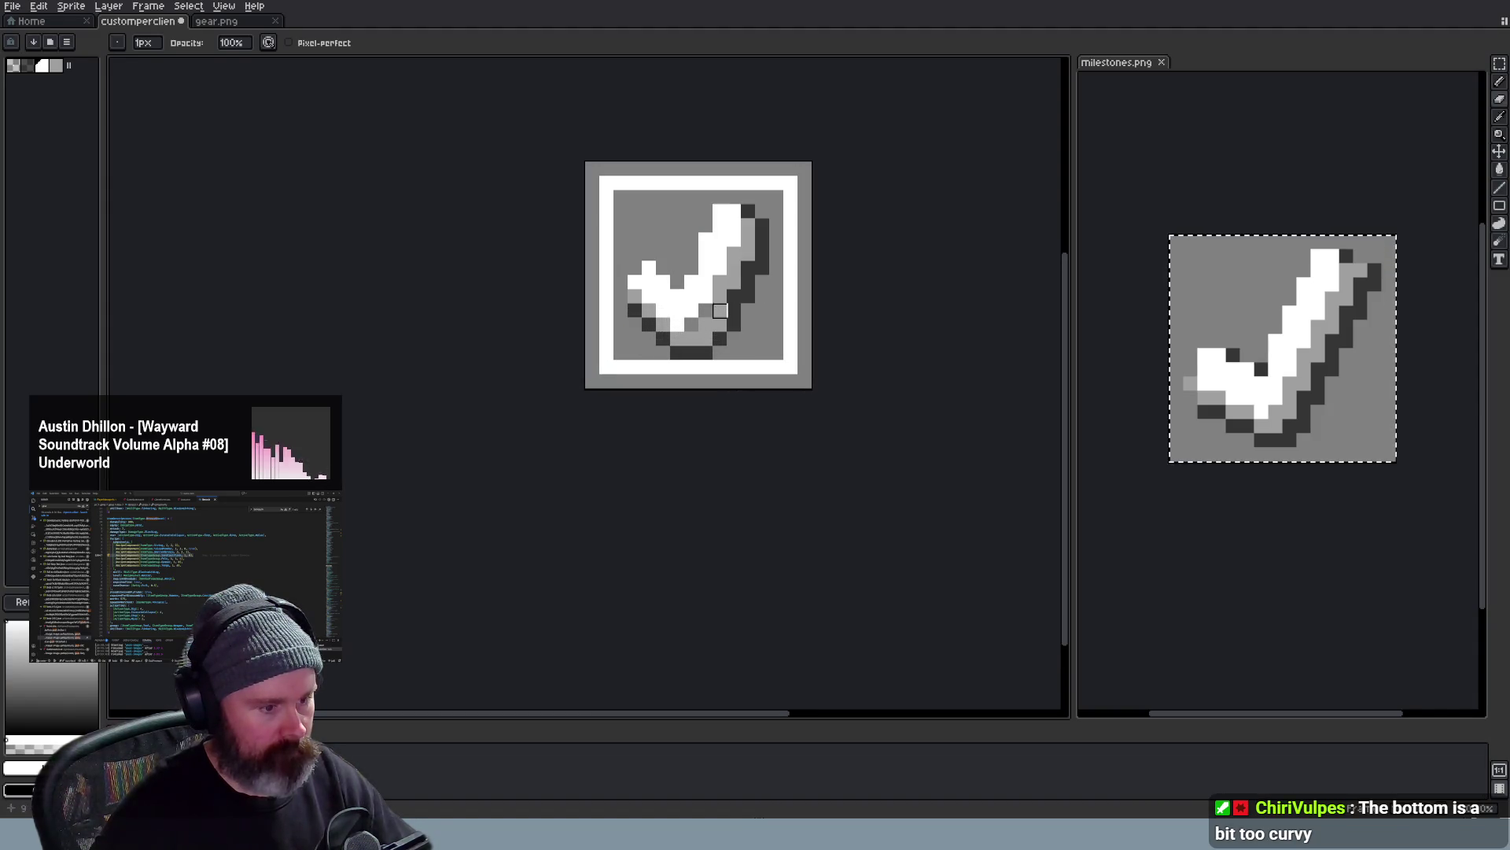
pyautogui.scroll(-1, 734, 239)
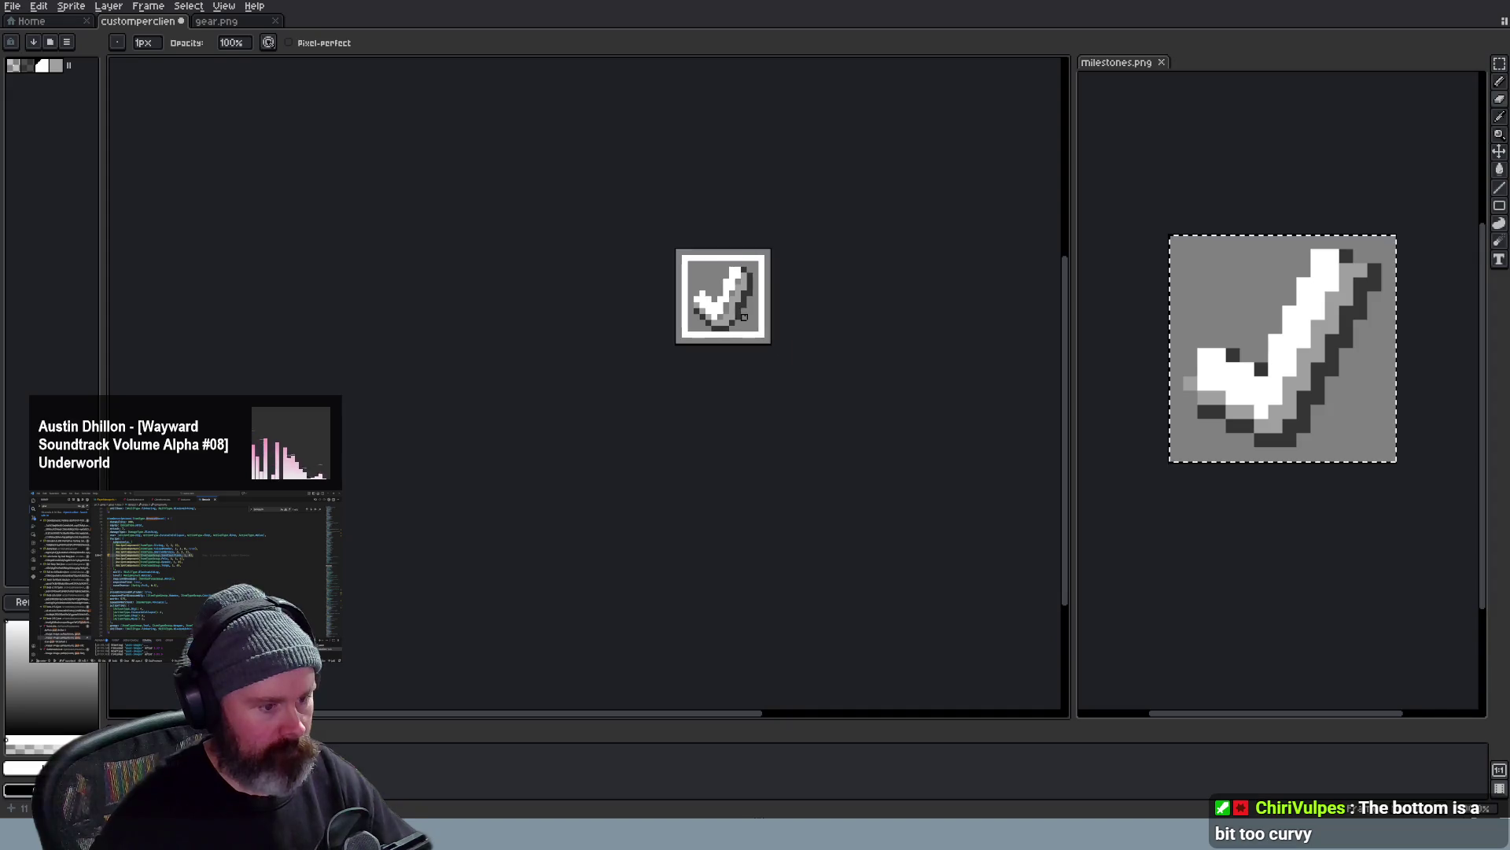
pyautogui.scroll(1, 745, 314)
pyautogui.scroll(1, 756, 271)
pyautogui.moveTo(721, 220)
pyautogui.mouseDown()
pyautogui.moveTo(703, 315)
pyautogui.moveTo(607, 392)
pyautogui.moveTo(569, 334)
pyautogui.mouseUp()
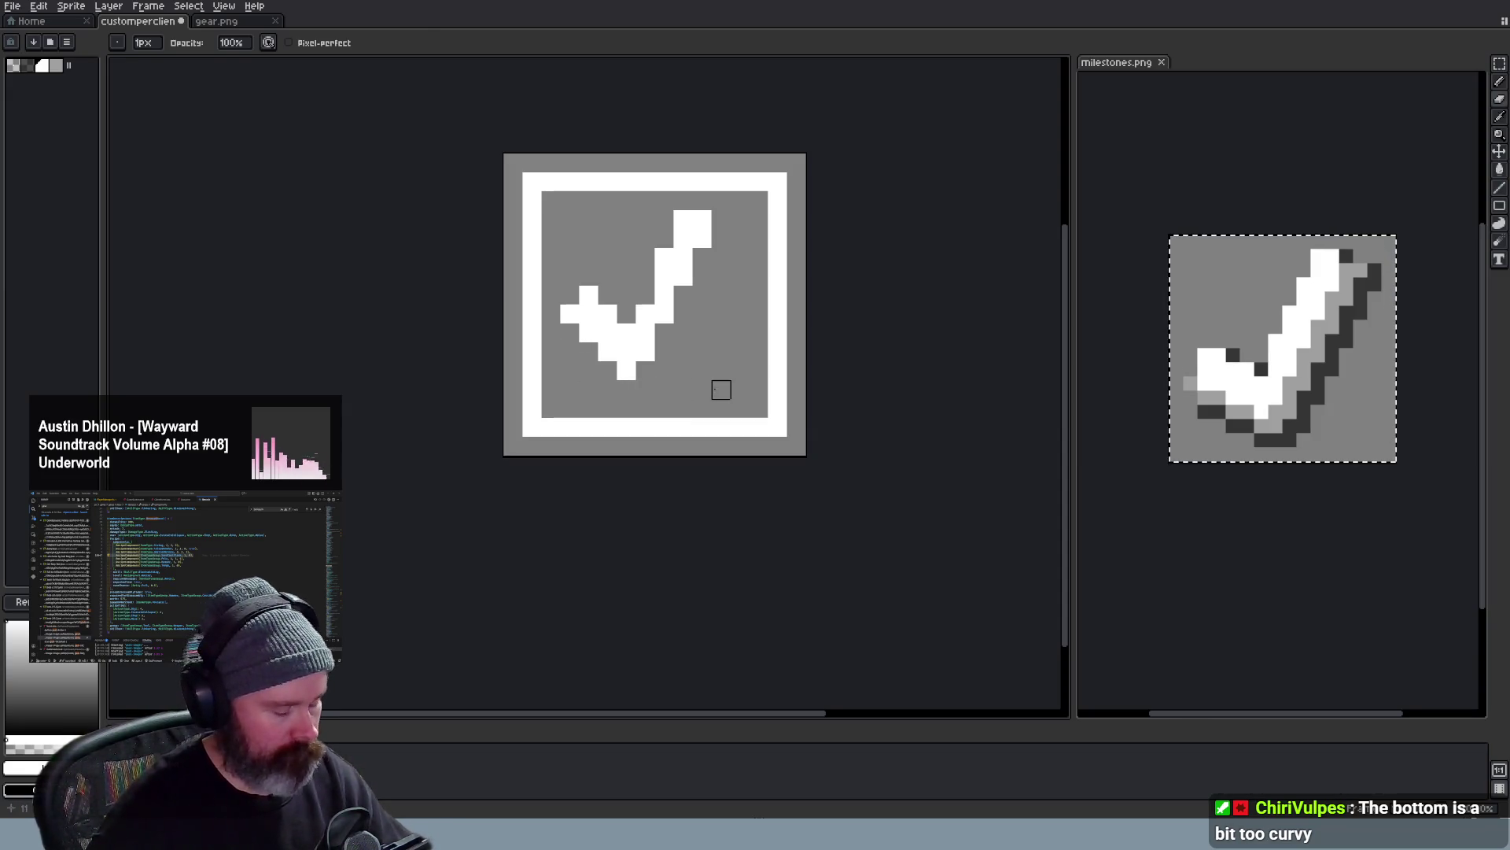
# Touch up the white checkmark stroke and its top-right tip with white pixels
pyautogui.press('m')
pyautogui.press('b')
pyautogui.click(700, 258)
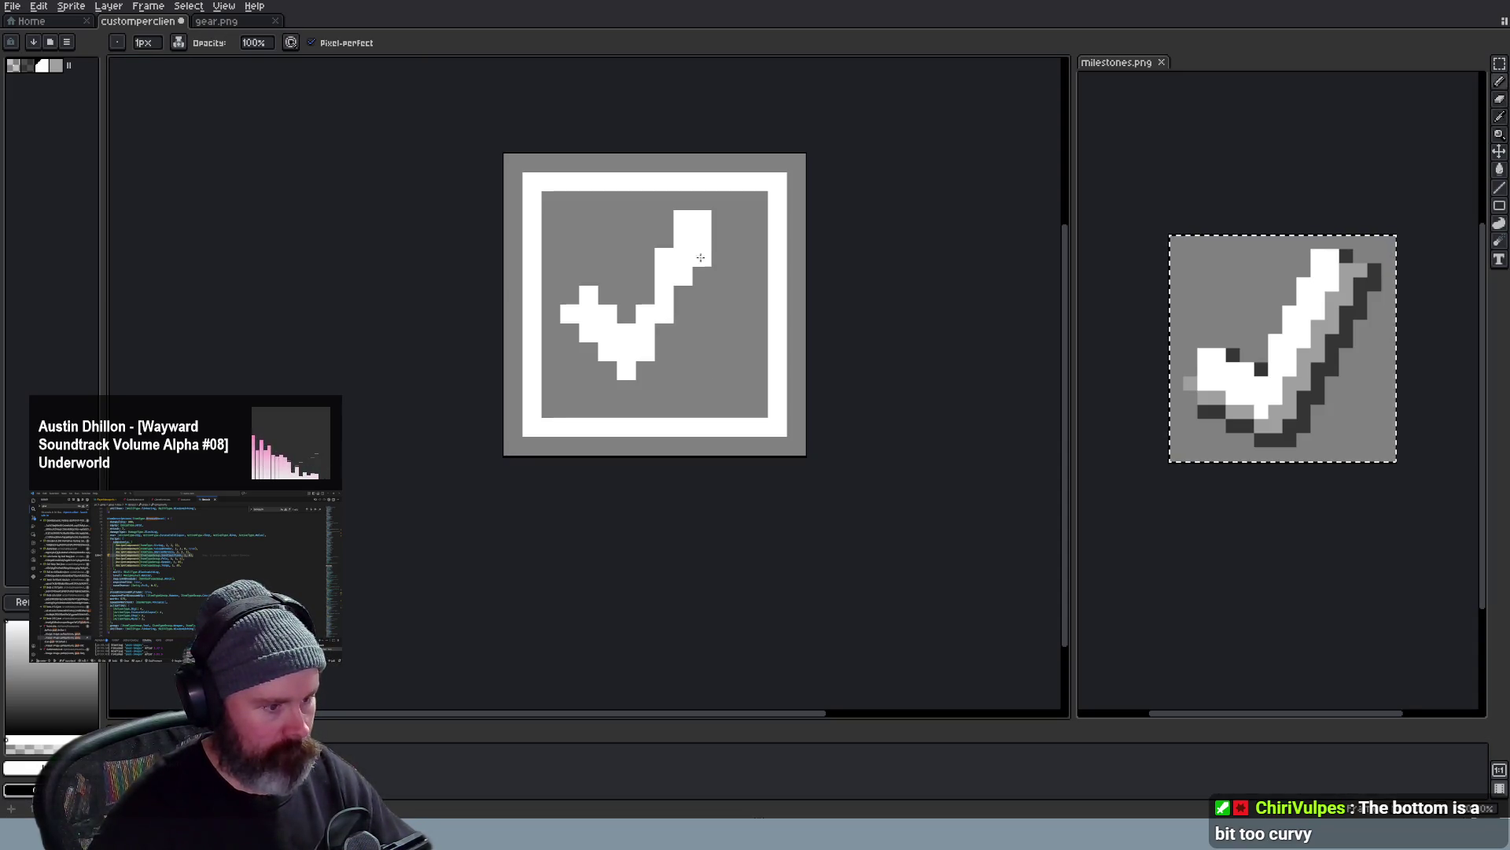
pyautogui.moveTo(701, 251); pyautogui.dragTo(645, 370)
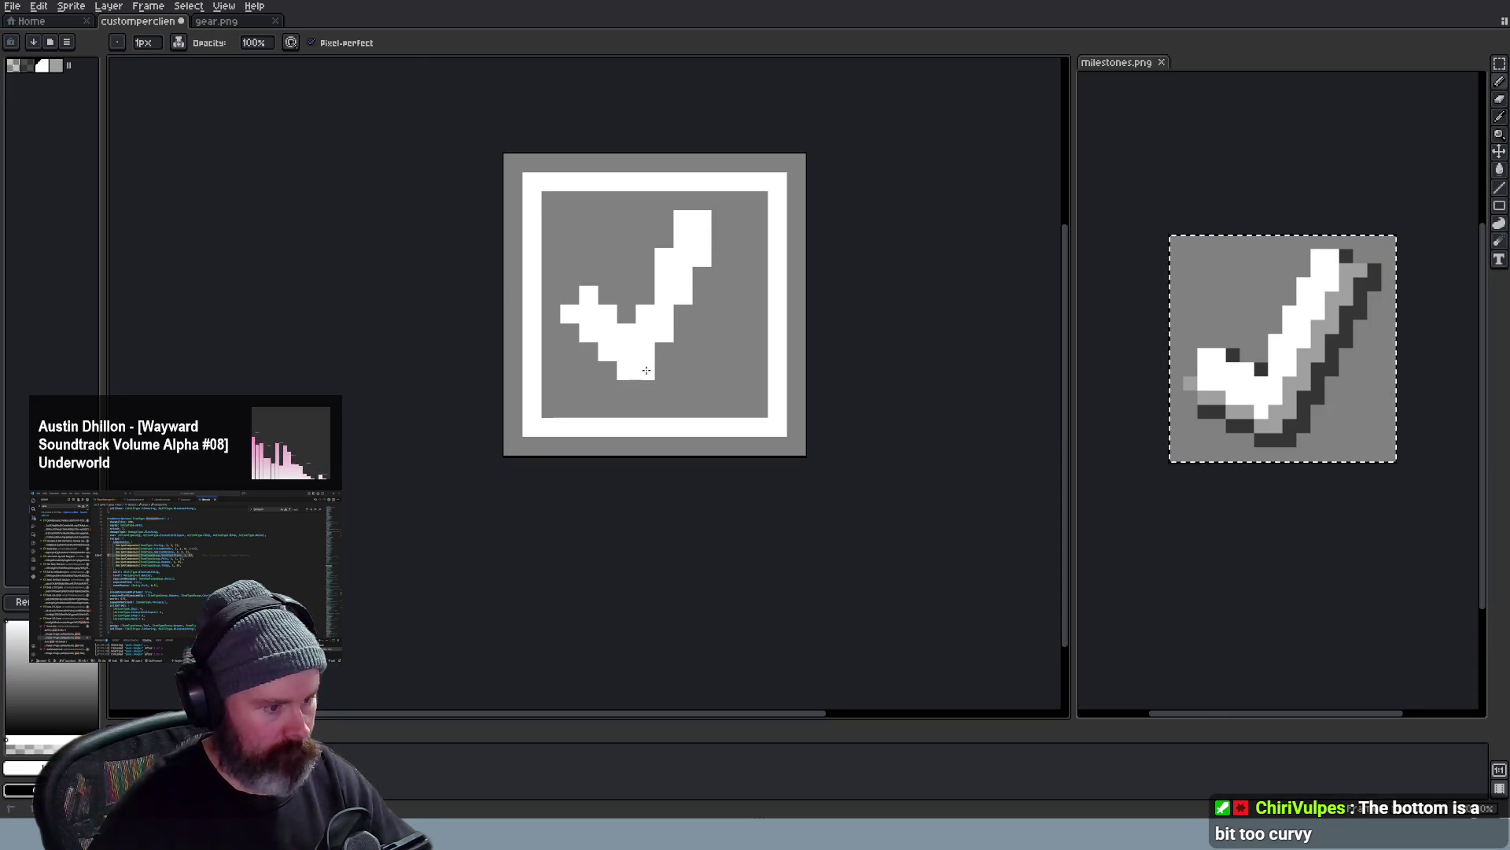
pyautogui.scroll(-3, 646, 369)
pyautogui.scroll(-2, 744, 436)
pyautogui.scroll(-1, 752, 444)
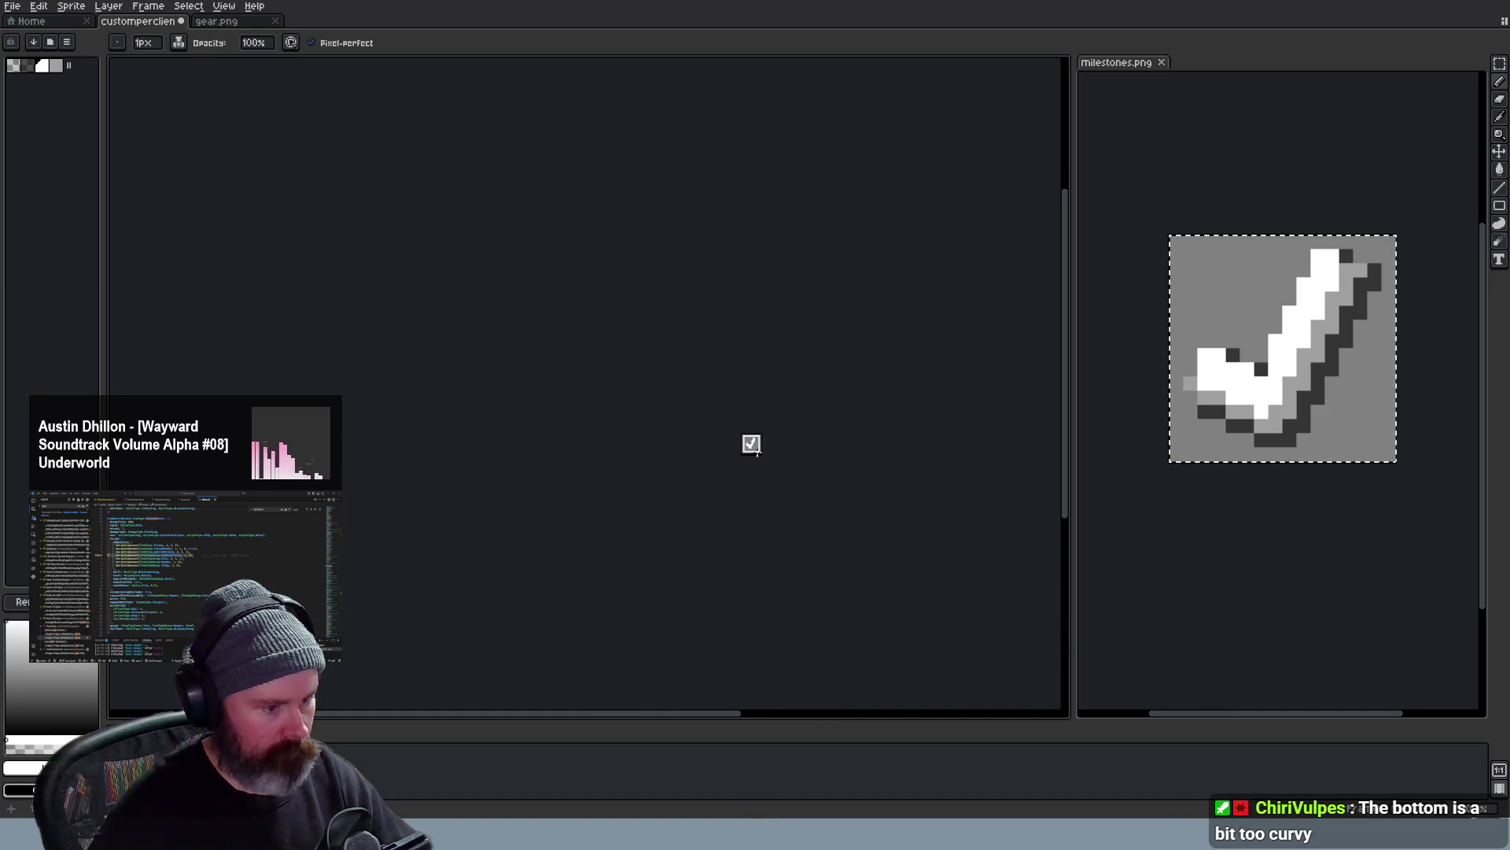
pyautogui.scroll(2, 758, 475)
pyautogui.scroll(1, 755, 472)
pyautogui.scroll(-1, 745, 470)
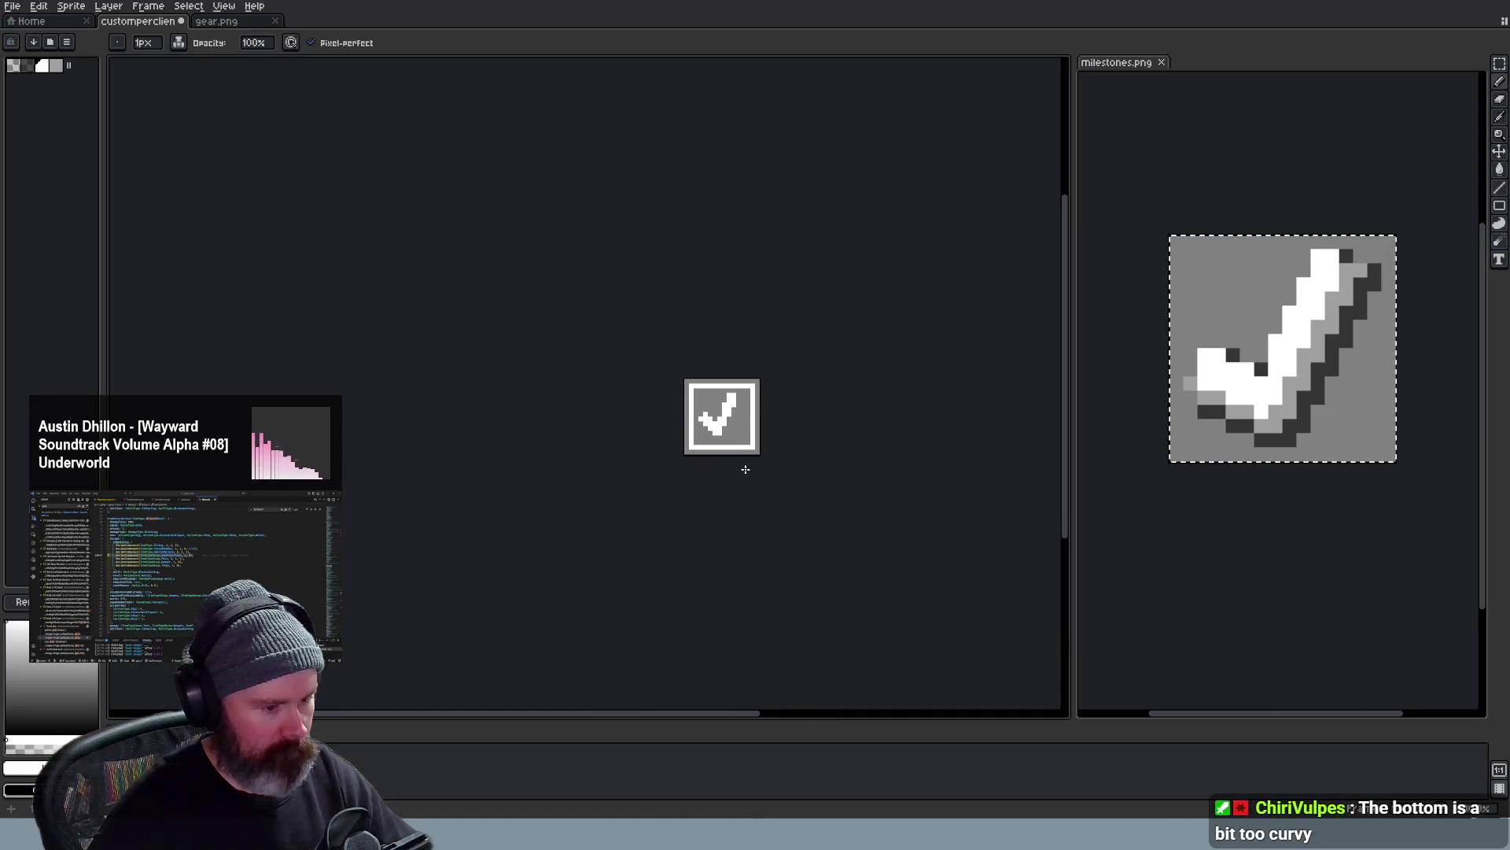
pyautogui.scroll(-1, 742, 472)
pyautogui.scroll(-1, 742, 470)
pyautogui.scroll(-1, 743, 471)
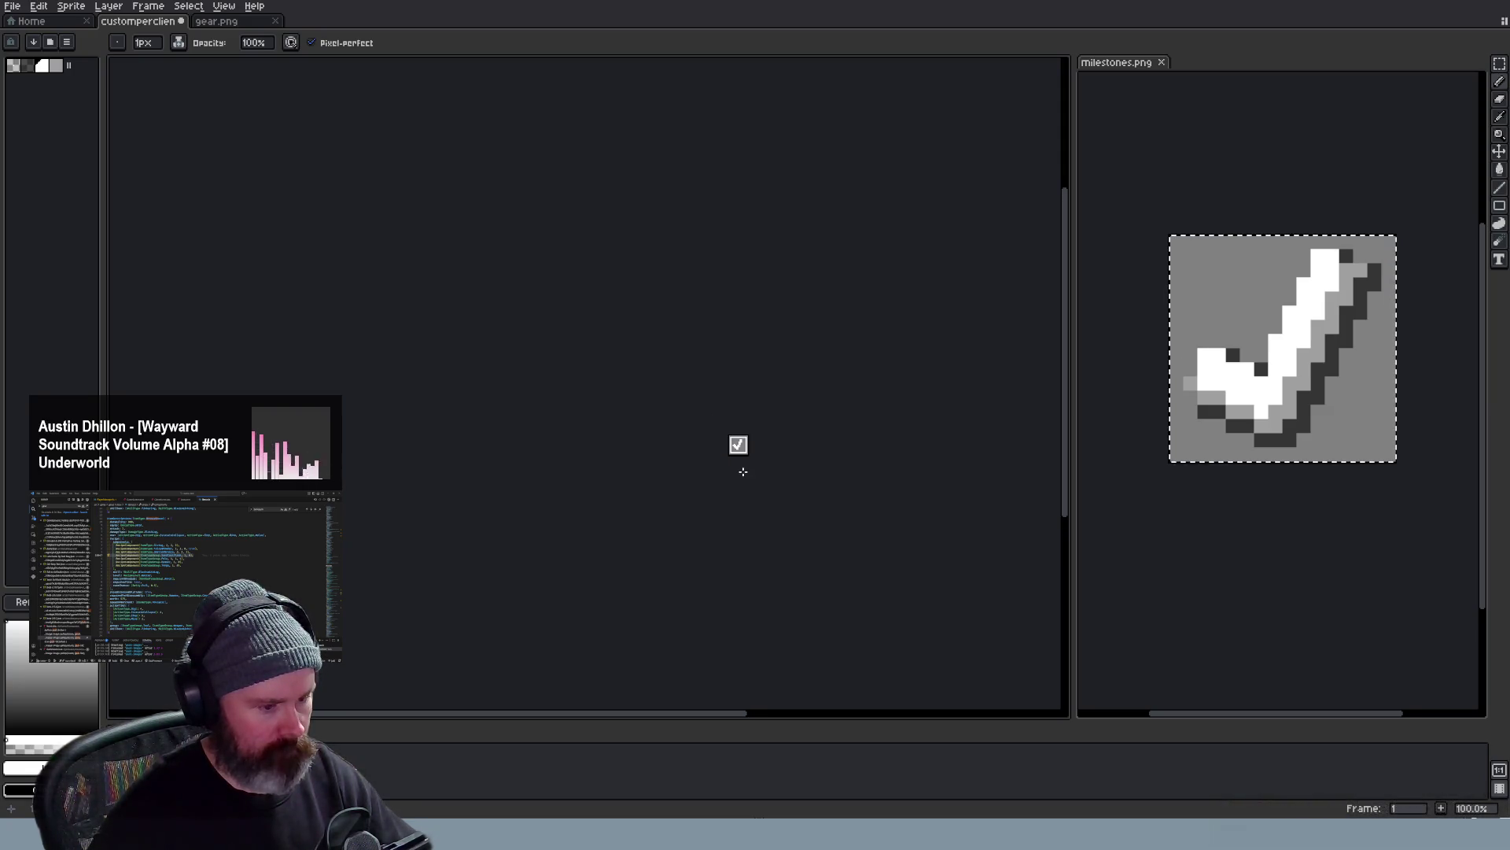
pyautogui.scroll(1, 743, 471)
pyautogui.scroll(3, 738, 449)
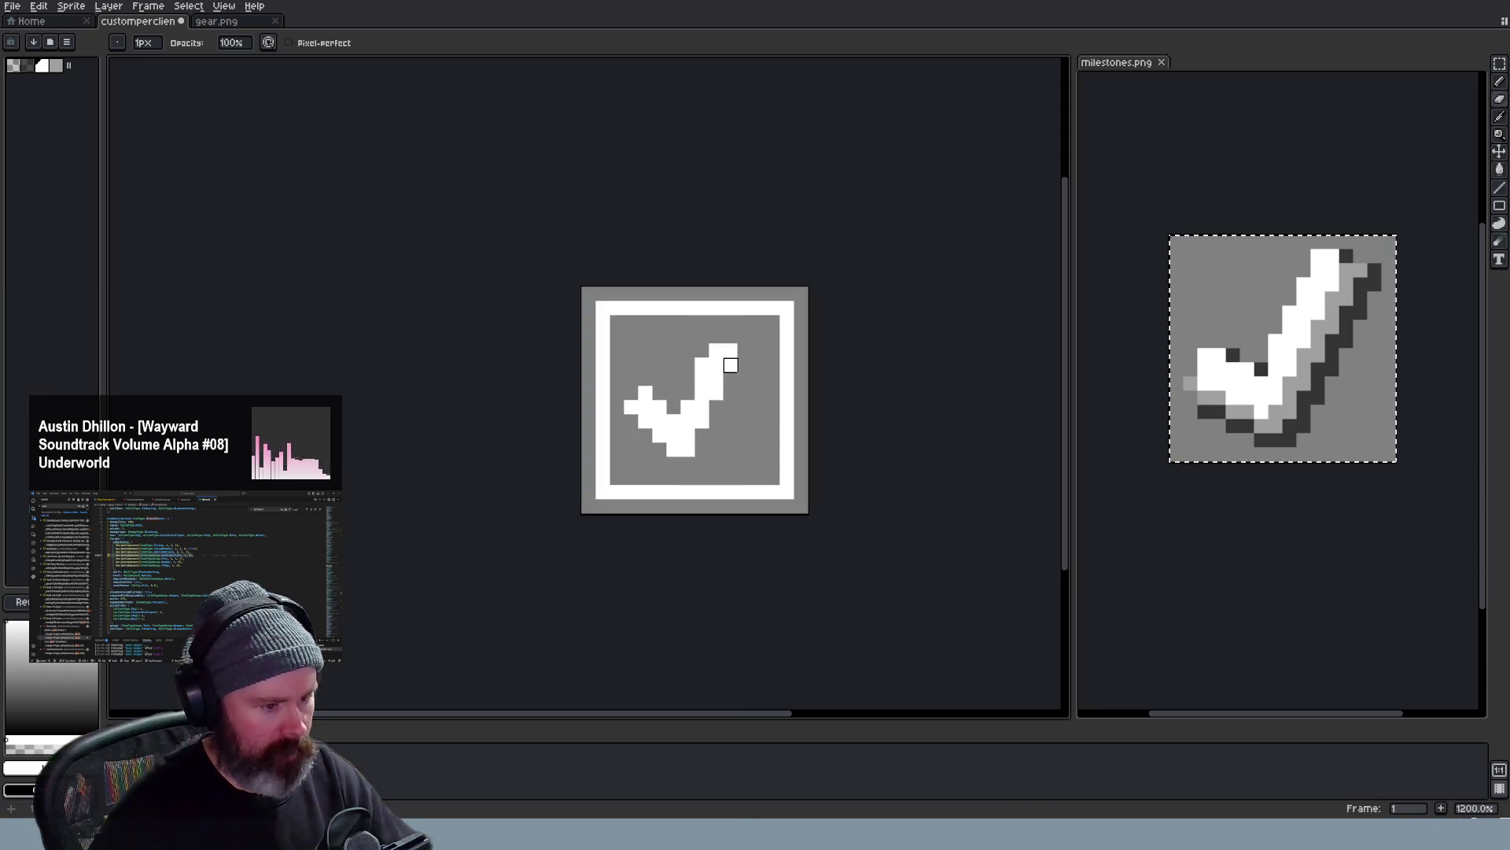
pyautogui.scroll(-3, 728, 395)
pyautogui.scroll(1, 743, 458)
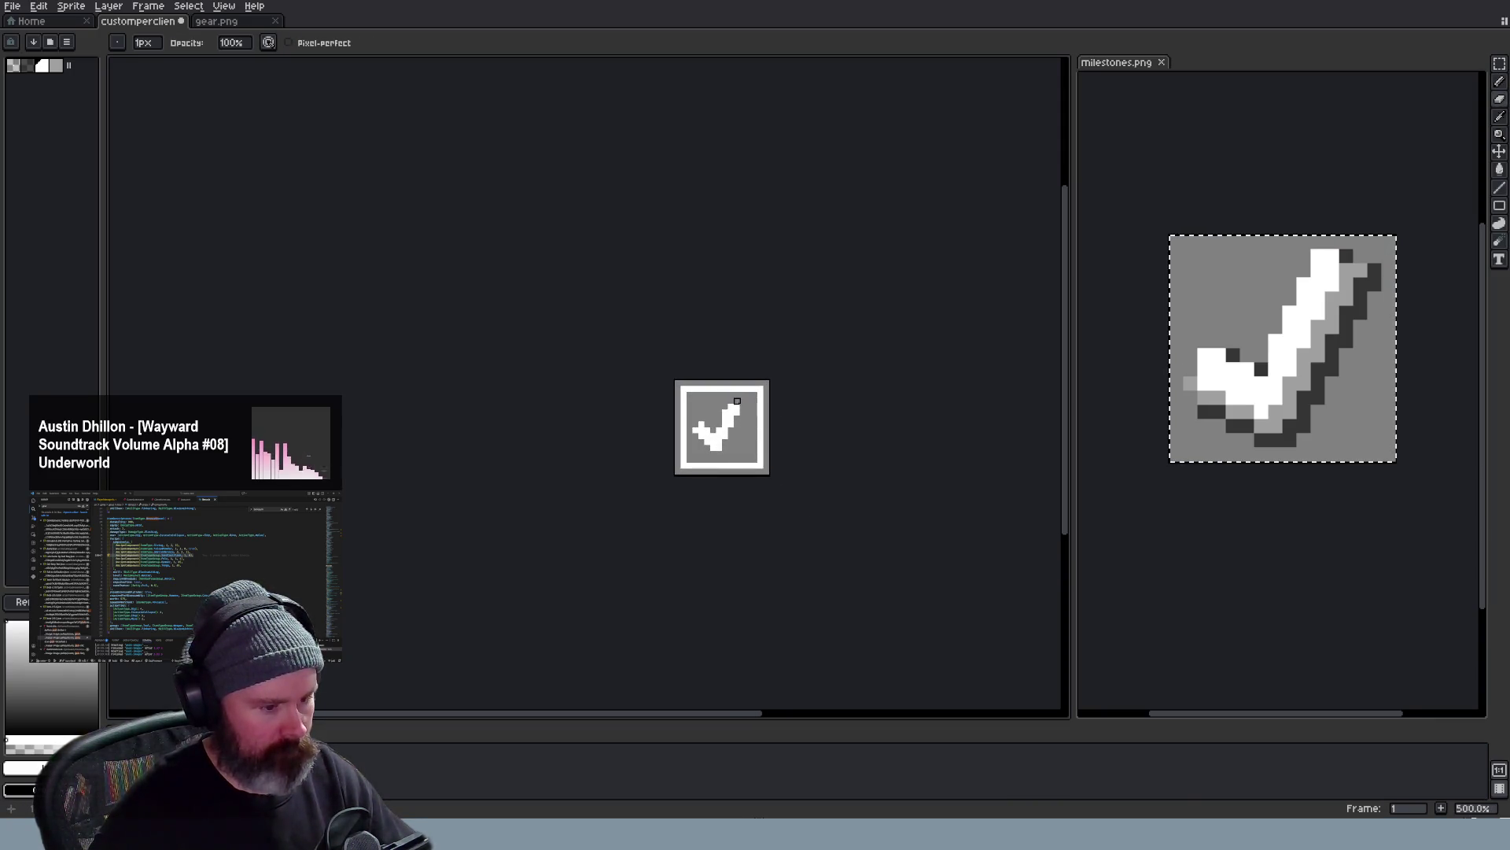
pyautogui.scroll(-3, 755, 418)
pyautogui.scroll(-2, 755, 461)
pyautogui.scroll(1, 760, 499)
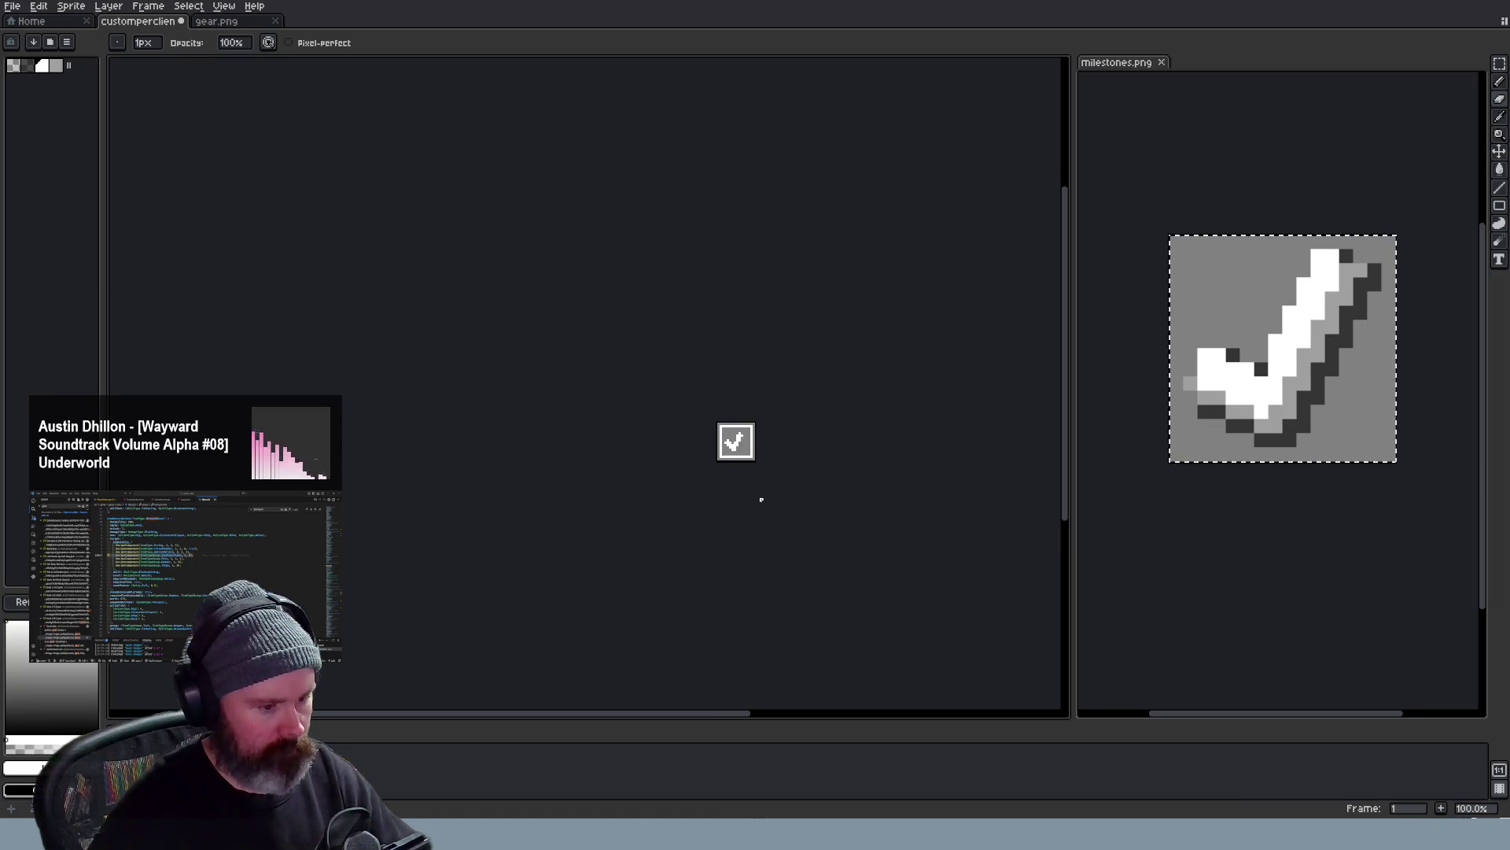
pyautogui.scroll(3, 754, 497)
pyautogui.scroll(2, 755, 449)
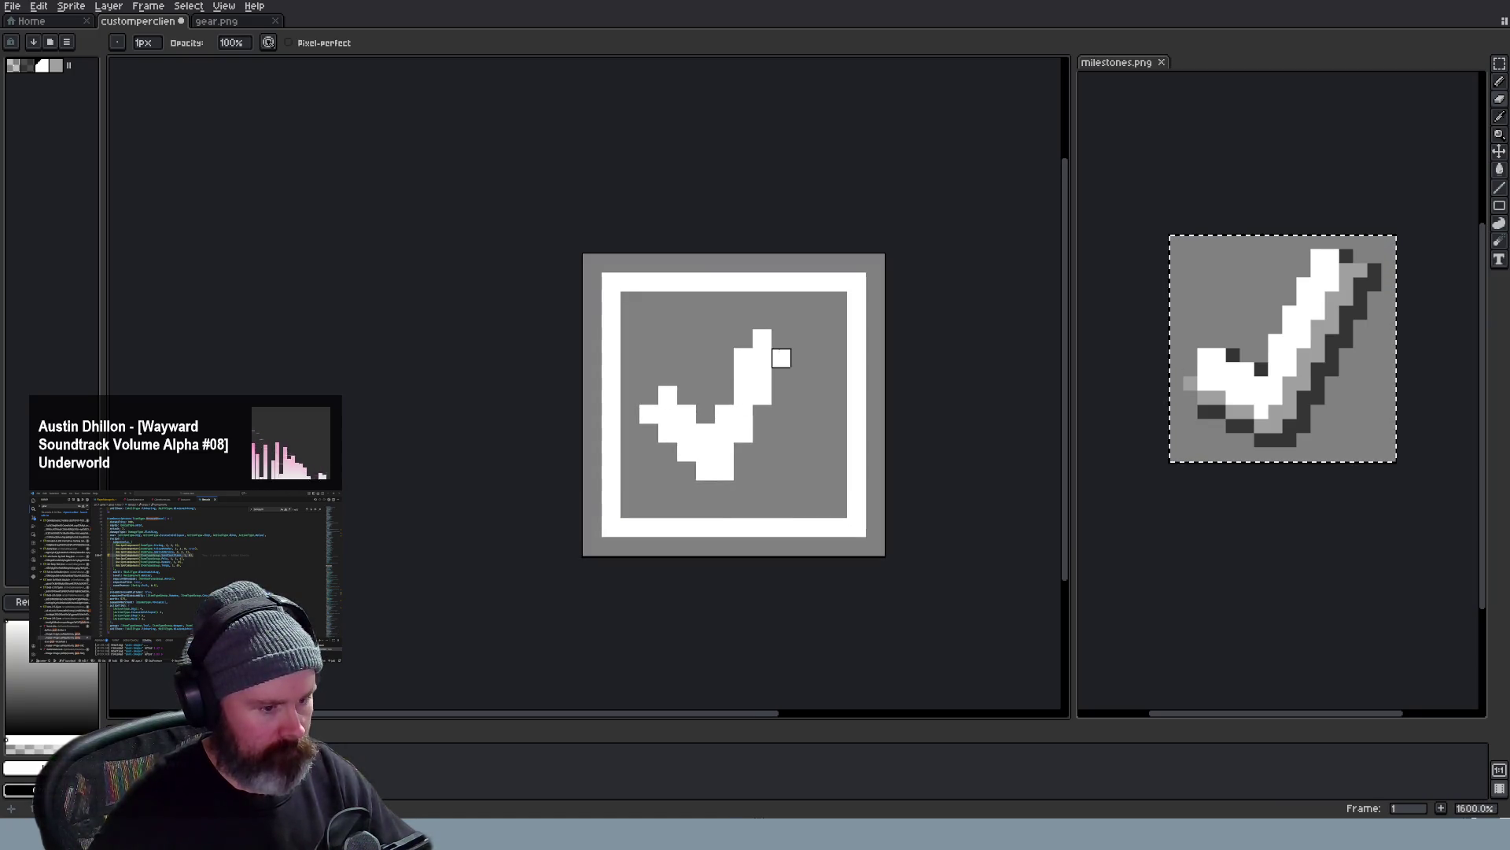
pyautogui.press('b')
pyautogui.click(776, 341)
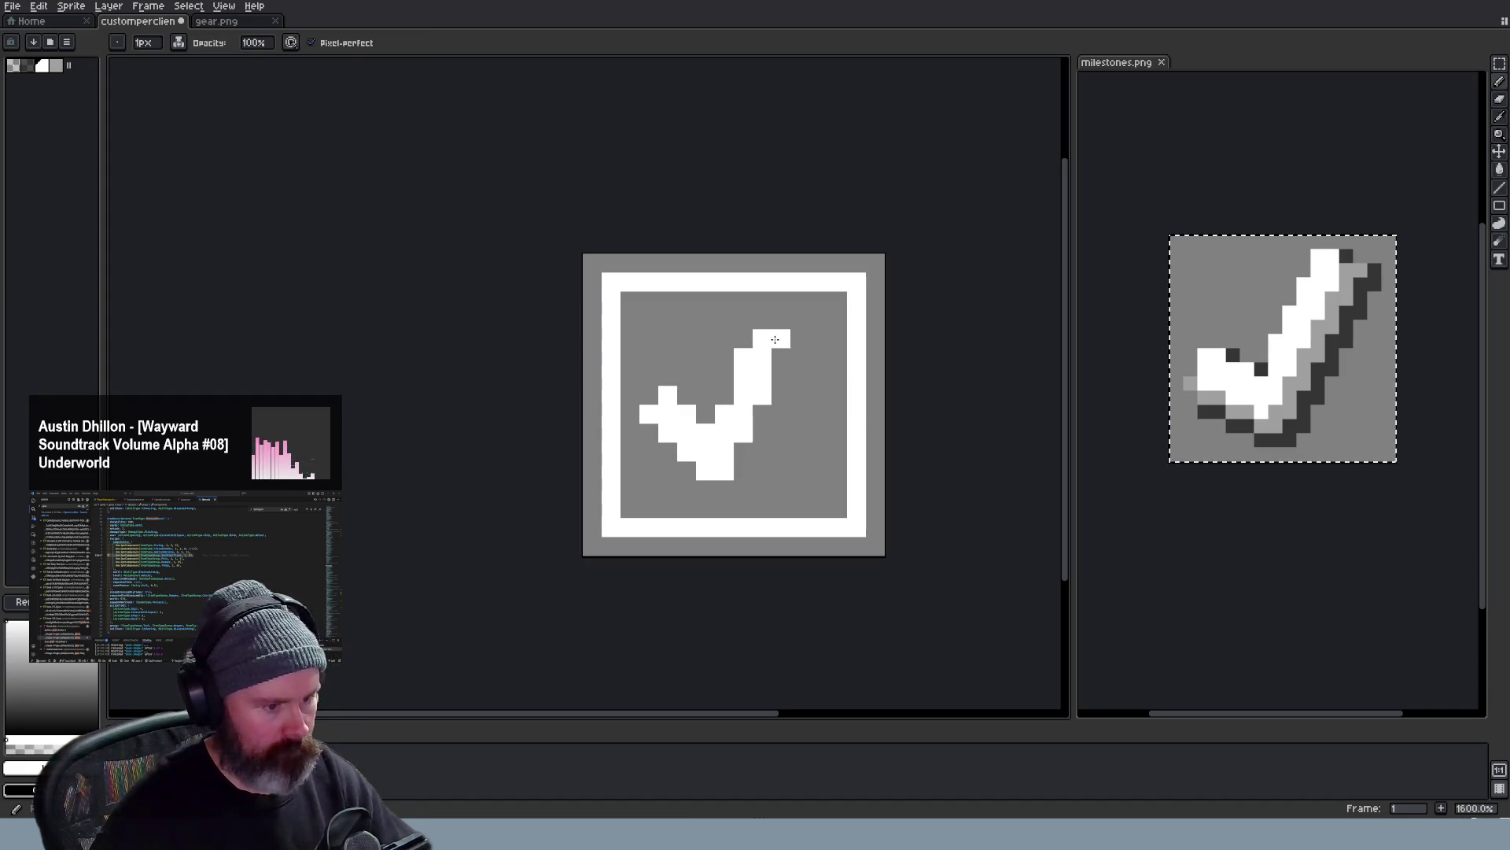
pyautogui.scroll(-4, 775, 362)
pyautogui.scroll(-1, 797, 472)
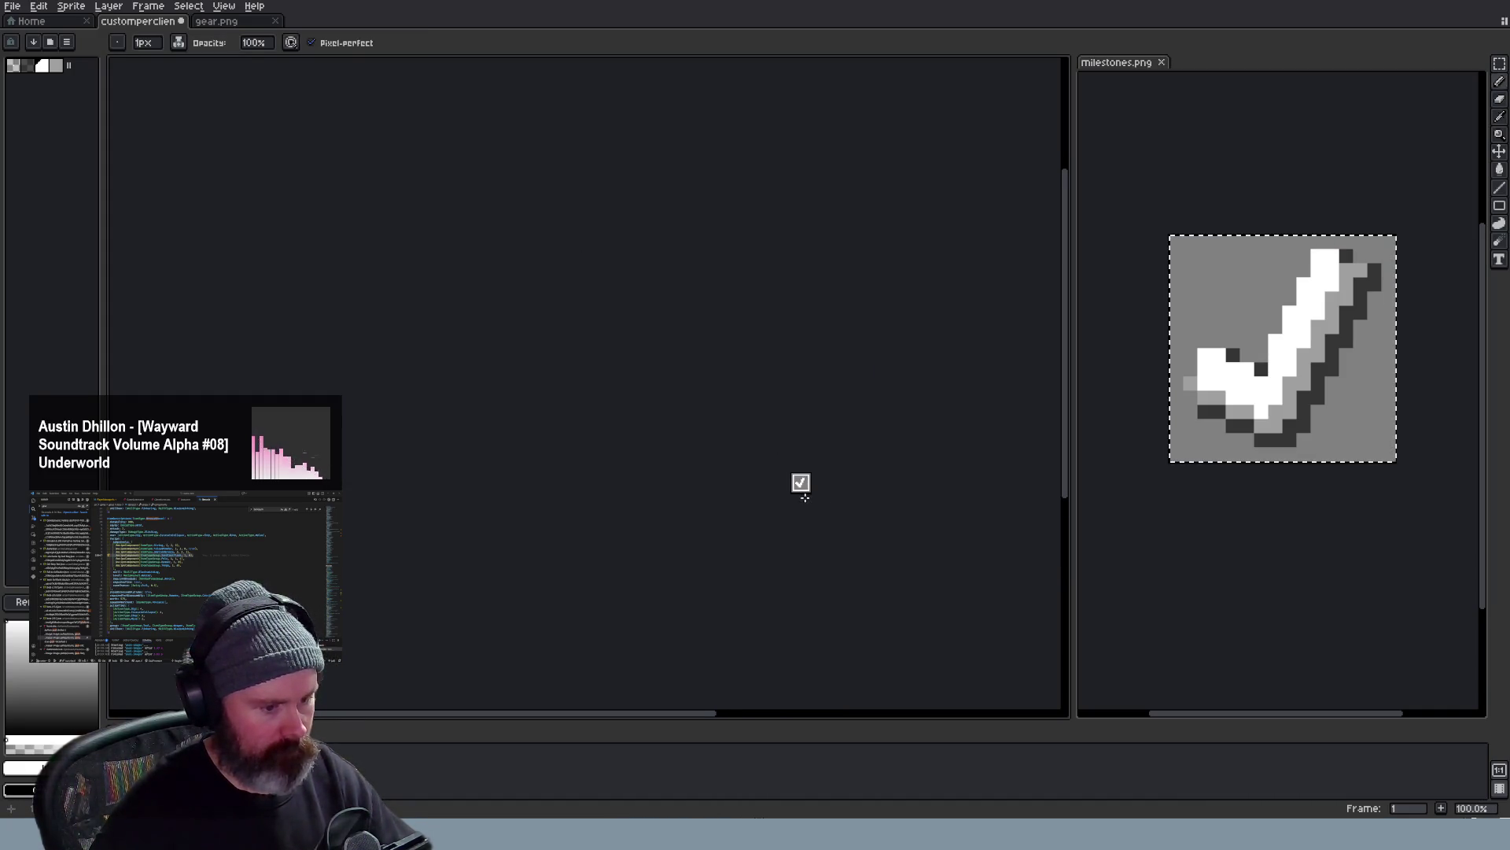
pyautogui.scroll(1, 802, 489)
pyautogui.scroll(2, 805, 497)
# Erase the checkmark's upper-right arm down to a short stub
pyautogui.press('b')
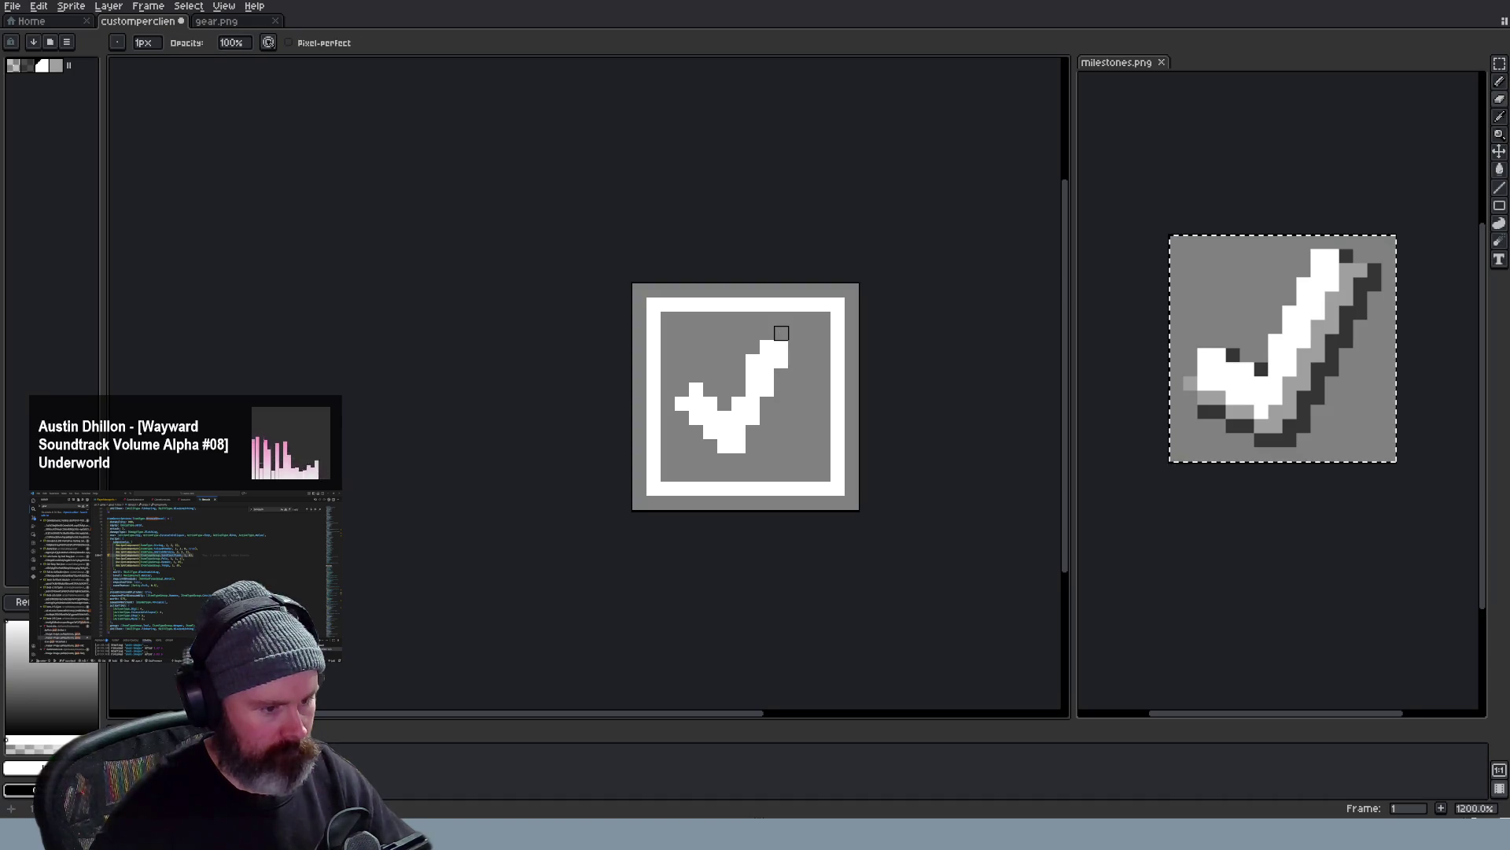
pyautogui.press('m')
pyautogui.press('b')
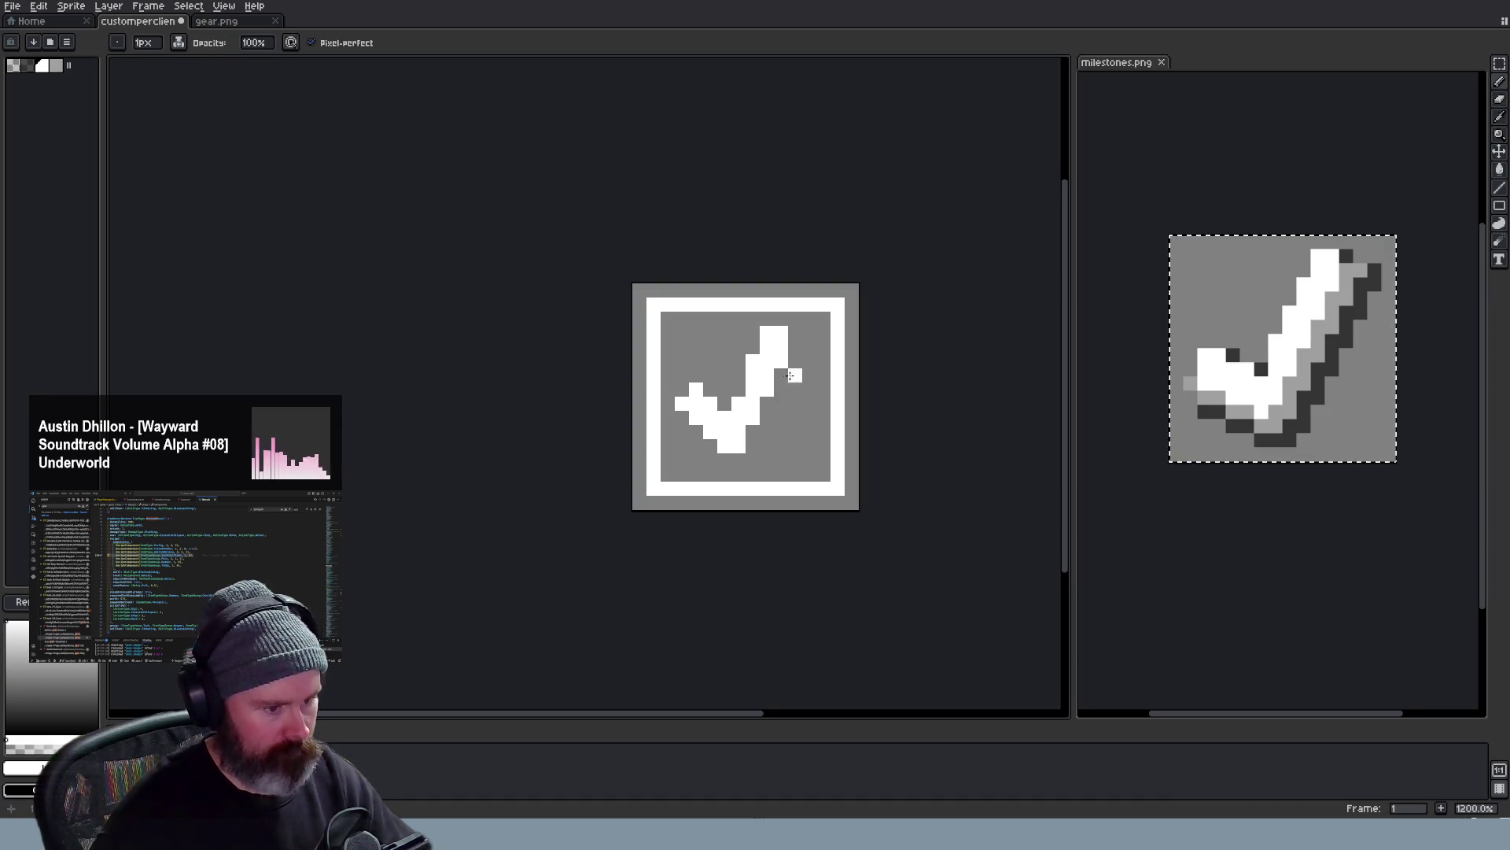
pyautogui.scroll(-3, 793, 375)
pyautogui.scroll(-2, 796, 455)
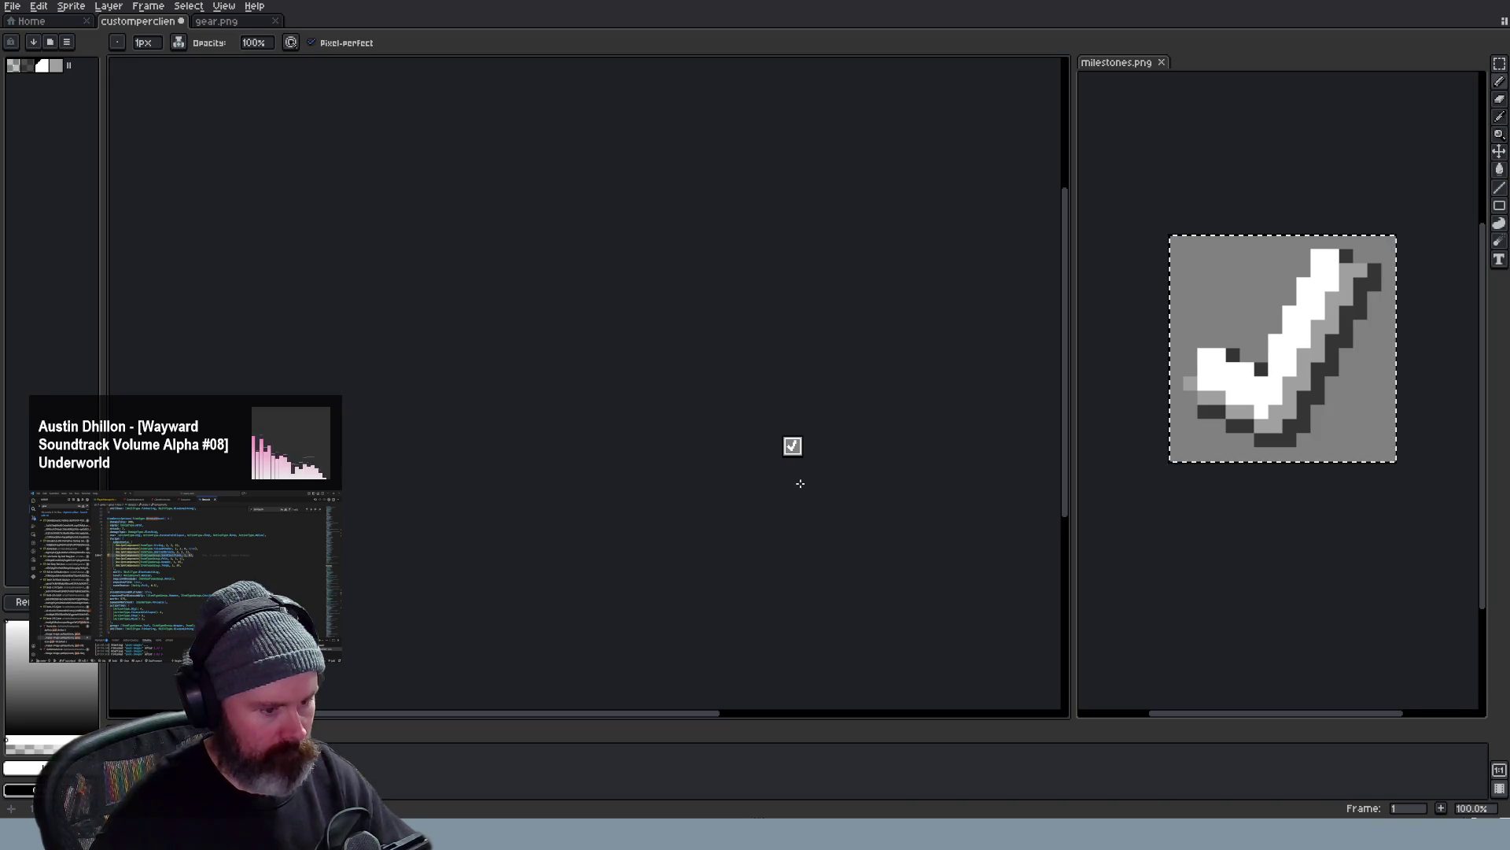
pyautogui.scroll(1, 801, 484)
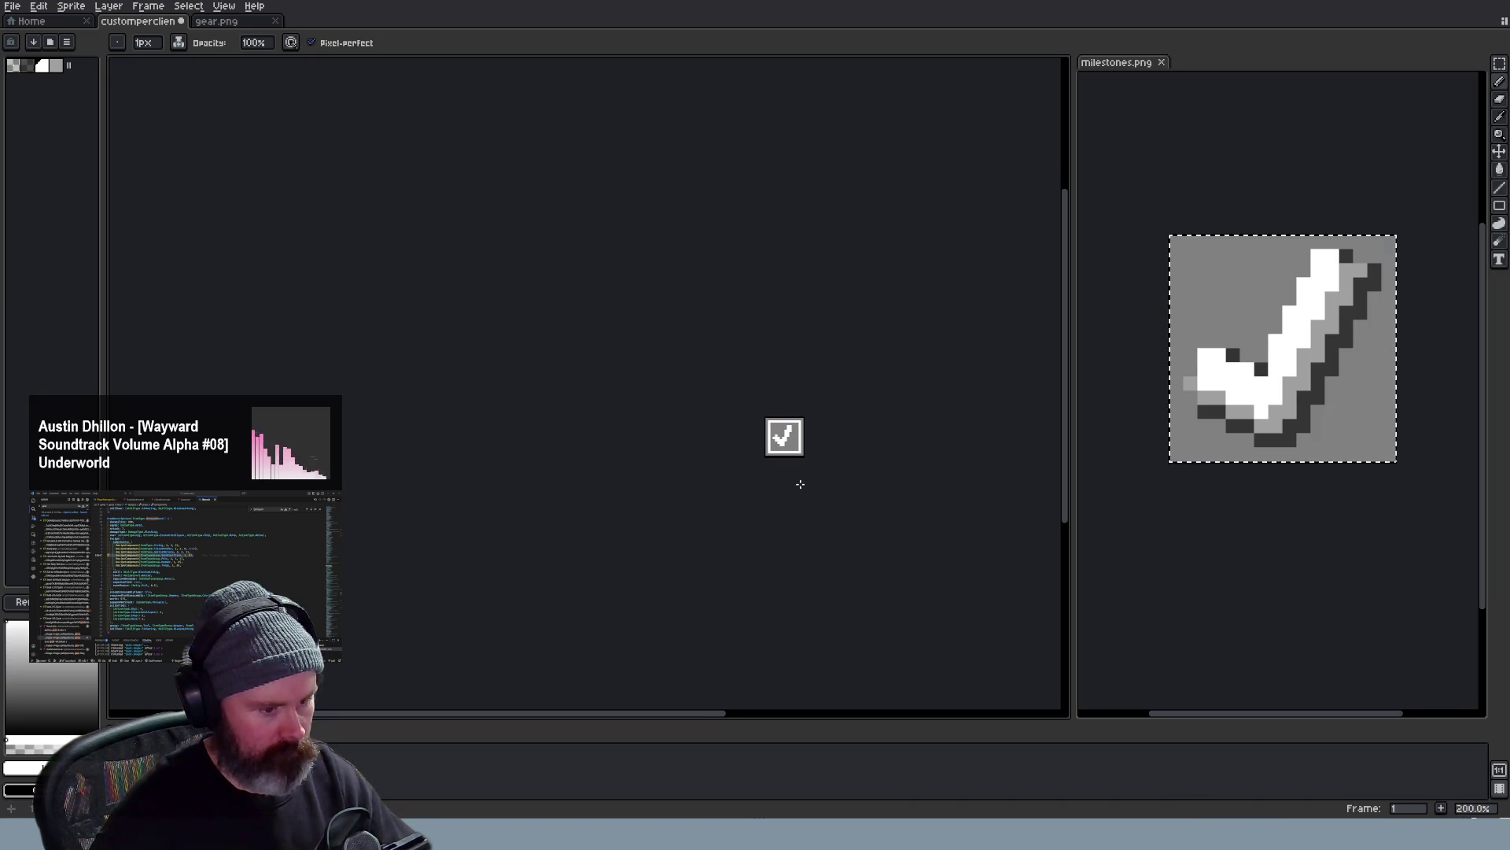
pyautogui.scroll(-1, 800, 483)
pyautogui.scroll(3, 800, 484)
pyautogui.press('b')
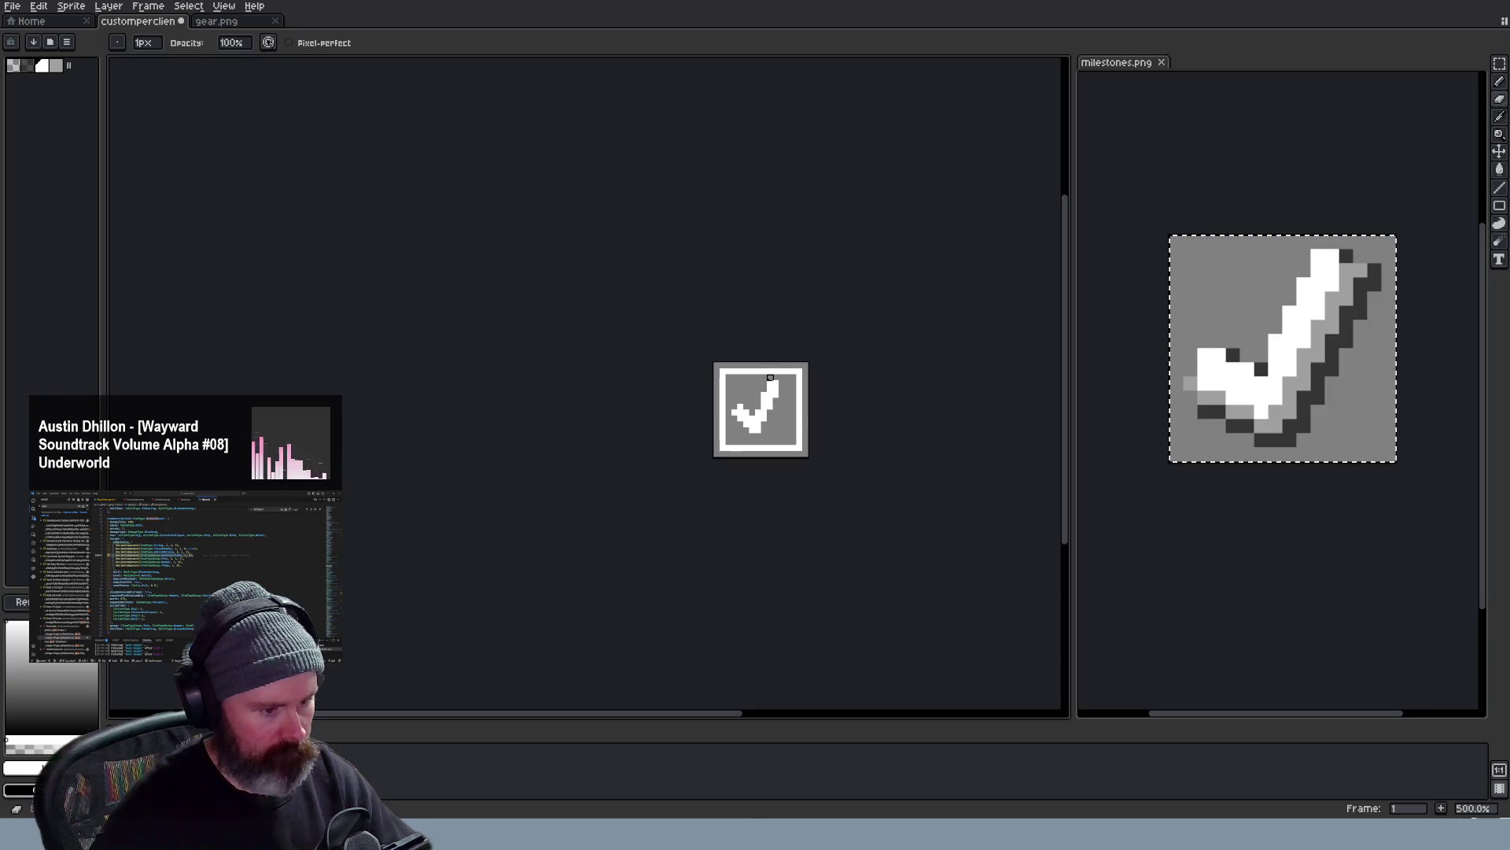
pyautogui.scroll(-2, 788, 408)
pyautogui.hotkey('ctrl', 'z')
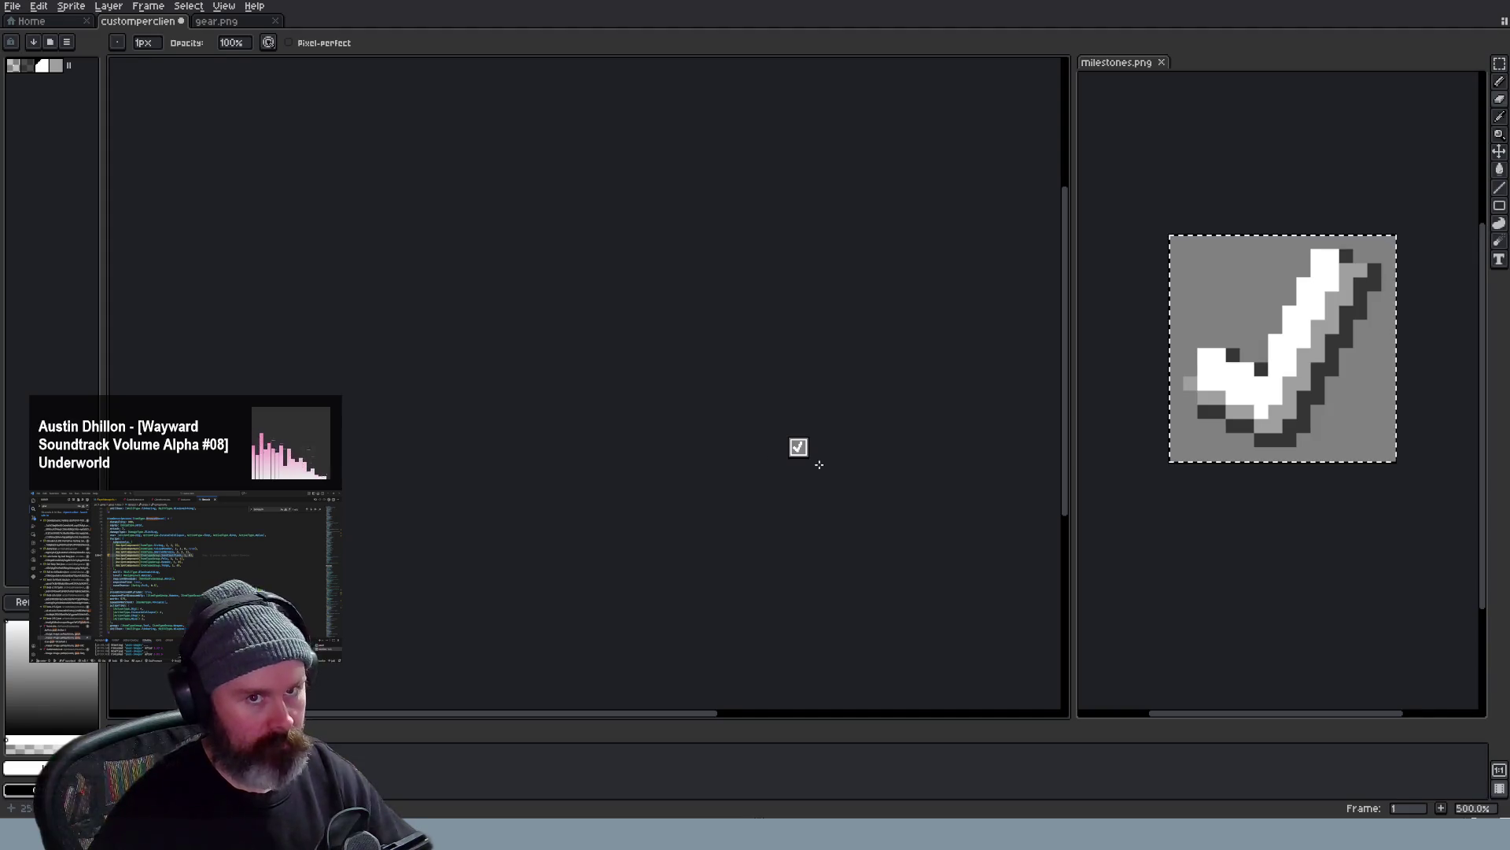
pyautogui.scroll(1, 791, 472)
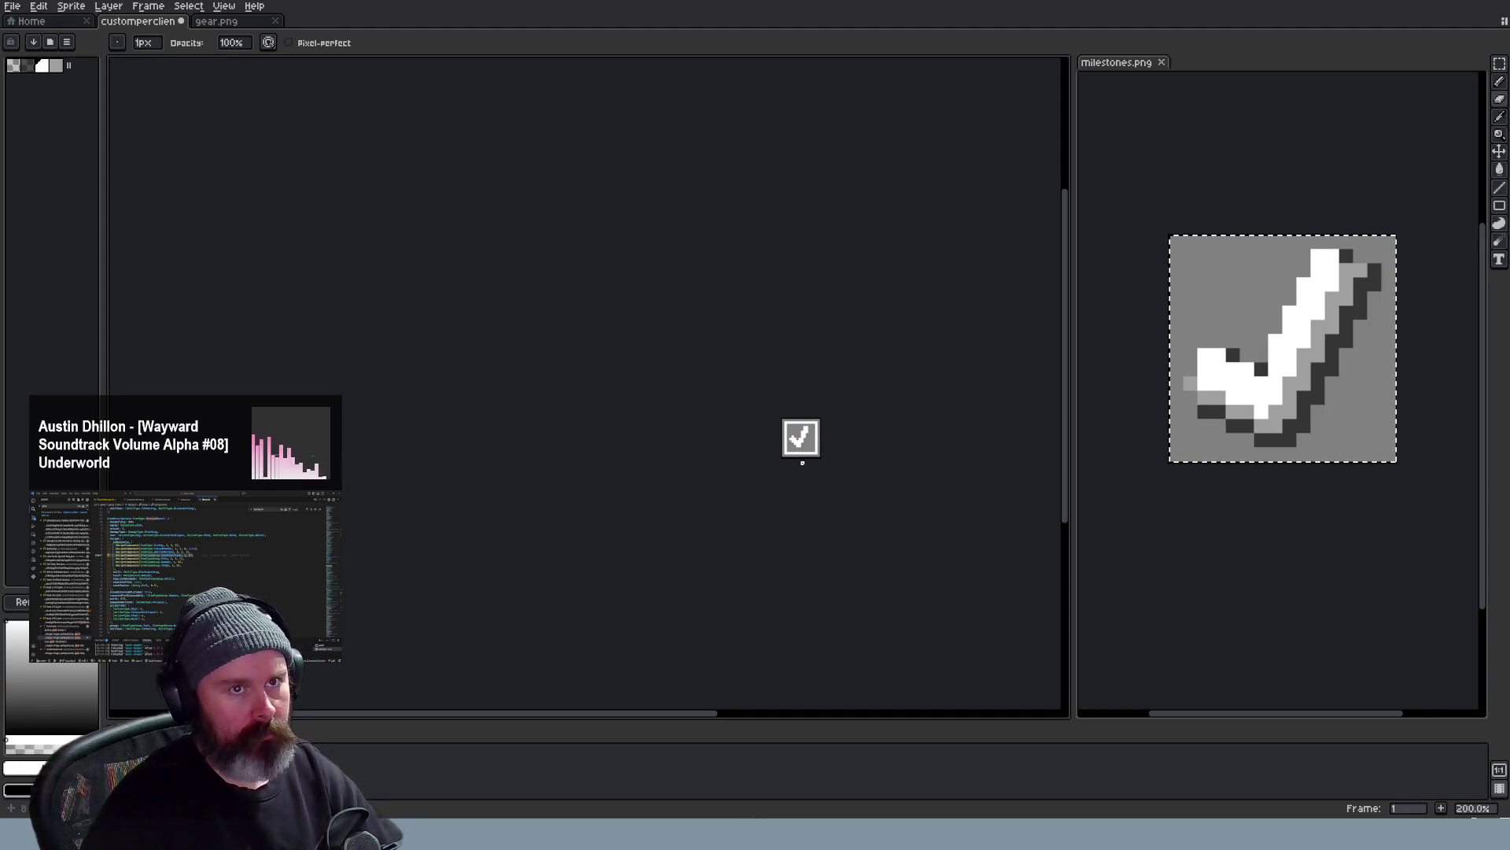
pyautogui.scroll(1, 790, 466)
pyautogui.scroll(1, 764, 441)
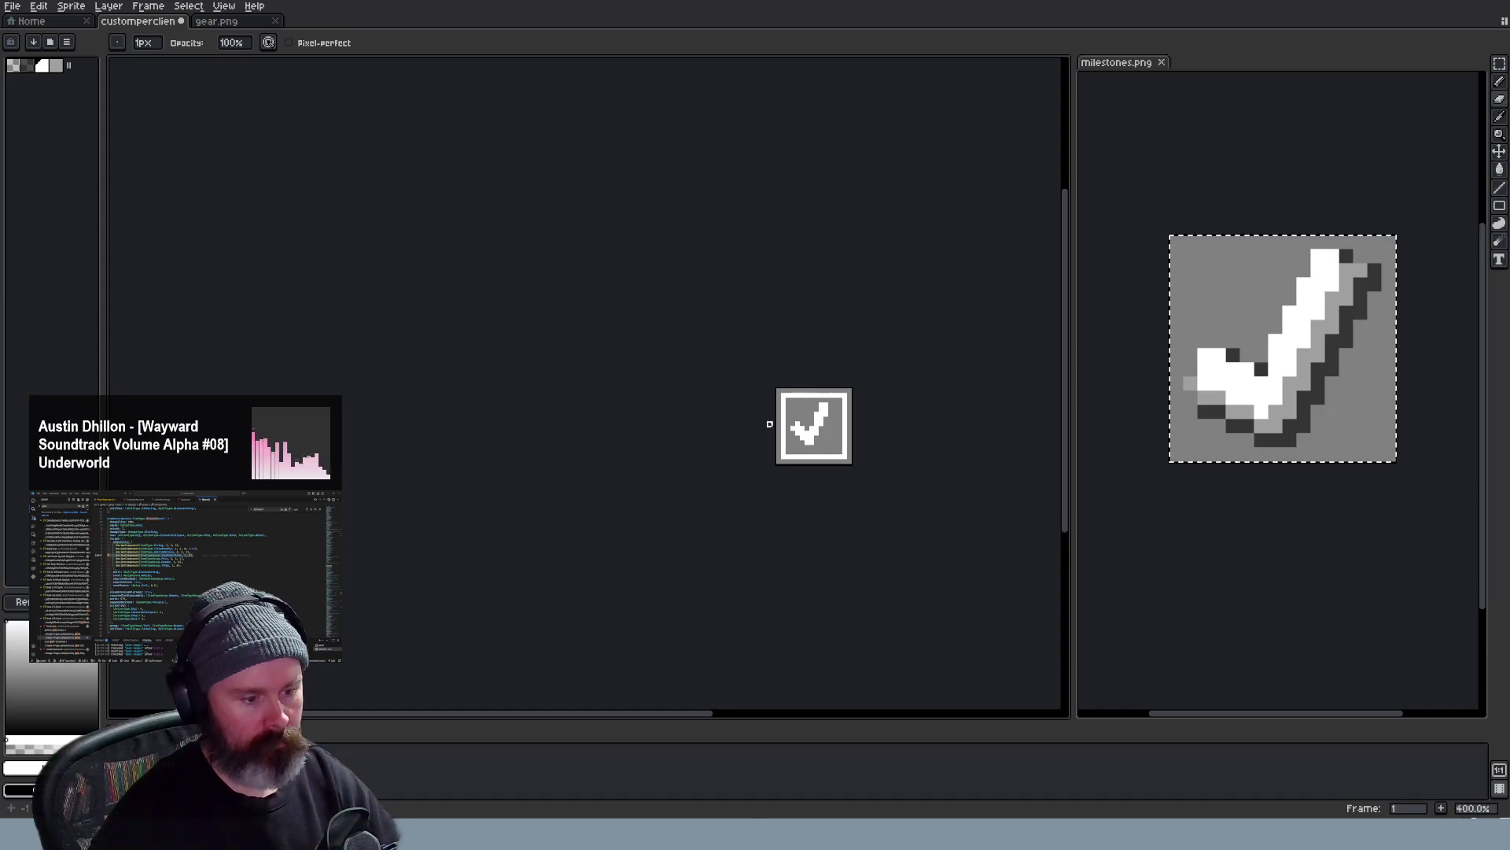
pyautogui.scroll(1, 827, 414)
pyautogui.scroll(1, 878, 377)
pyautogui.scroll(1, 877, 385)
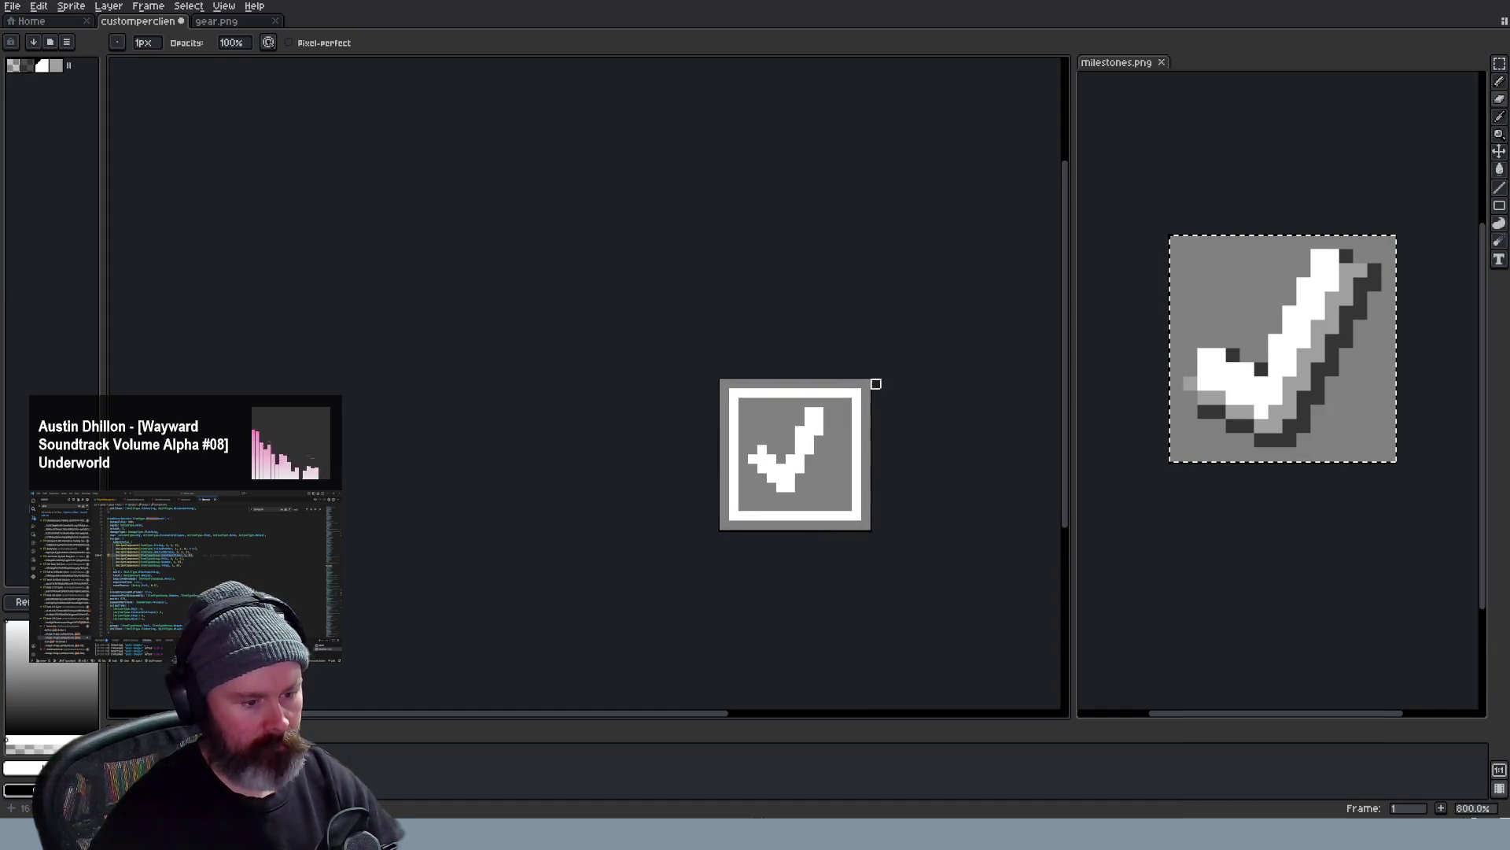
pyautogui.scroll(-2, 829, 393)
pyautogui.scroll(-1, 833, 389)
pyautogui.scroll(-2, 839, 388)
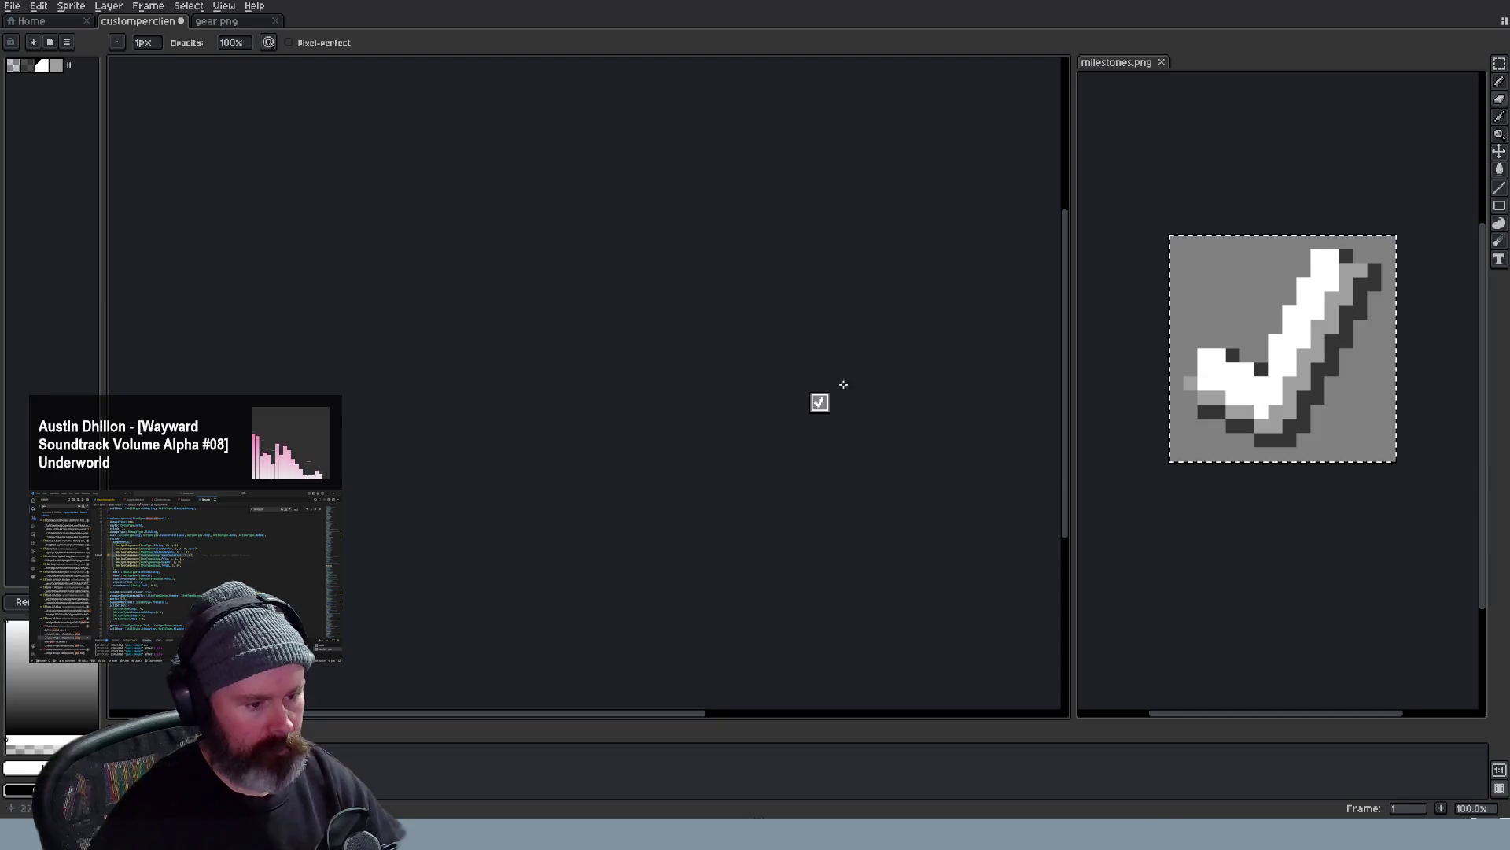
pyautogui.scroll(2, 826, 395)
pyautogui.scroll(2, 790, 342)
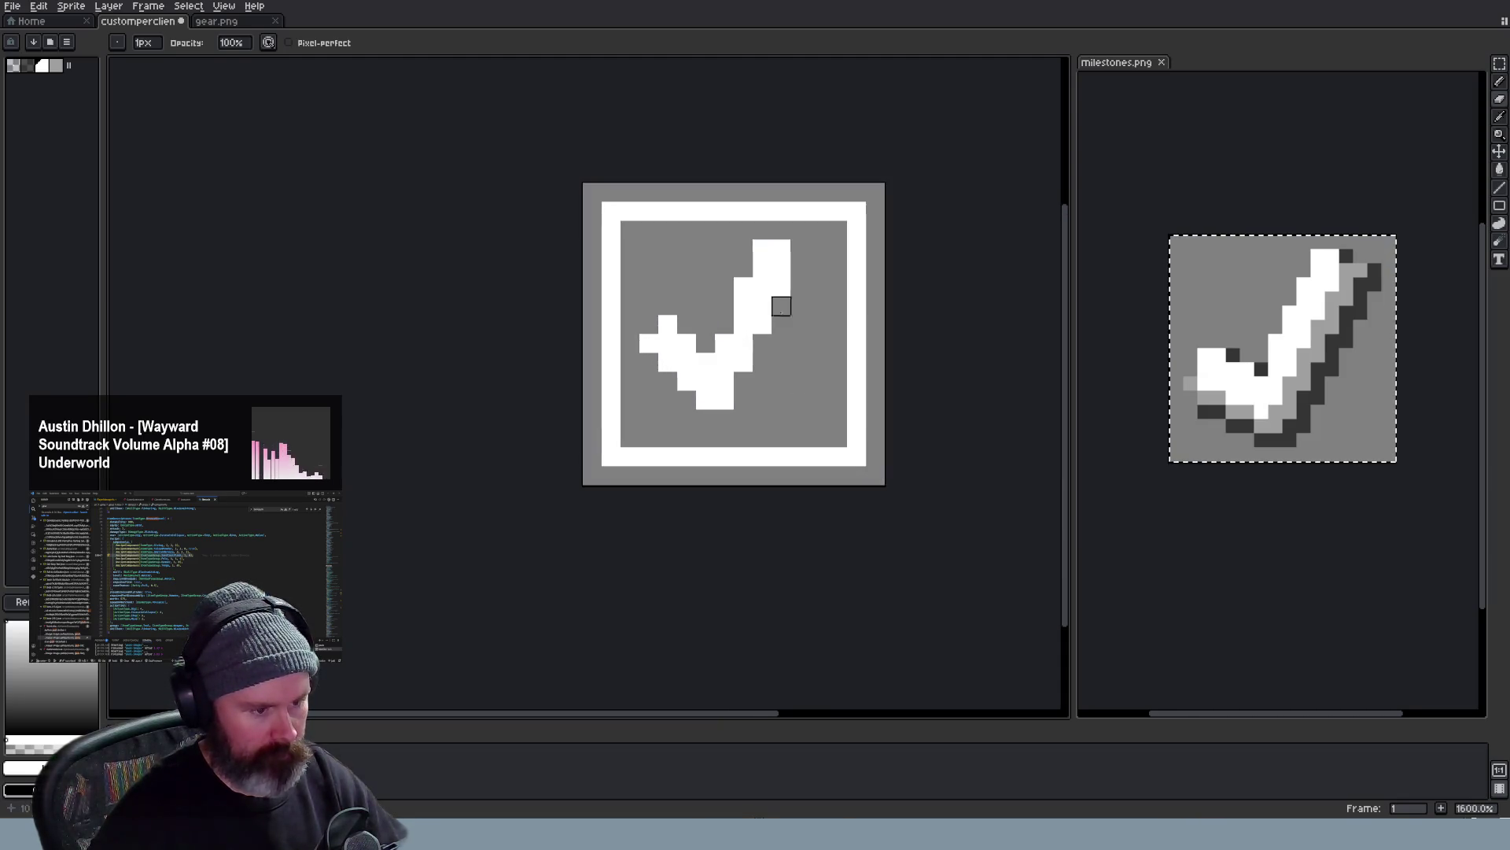
pyautogui.moveTo(778, 250)
pyautogui.mouseDown()
pyautogui.moveTo(762, 296)
pyautogui.moveTo(743, 297)
pyautogui.mouseUp()
# Pick white from the checkmark and redraw a blockier upper arm toward the box's top-right
pyautogui.press('alt')
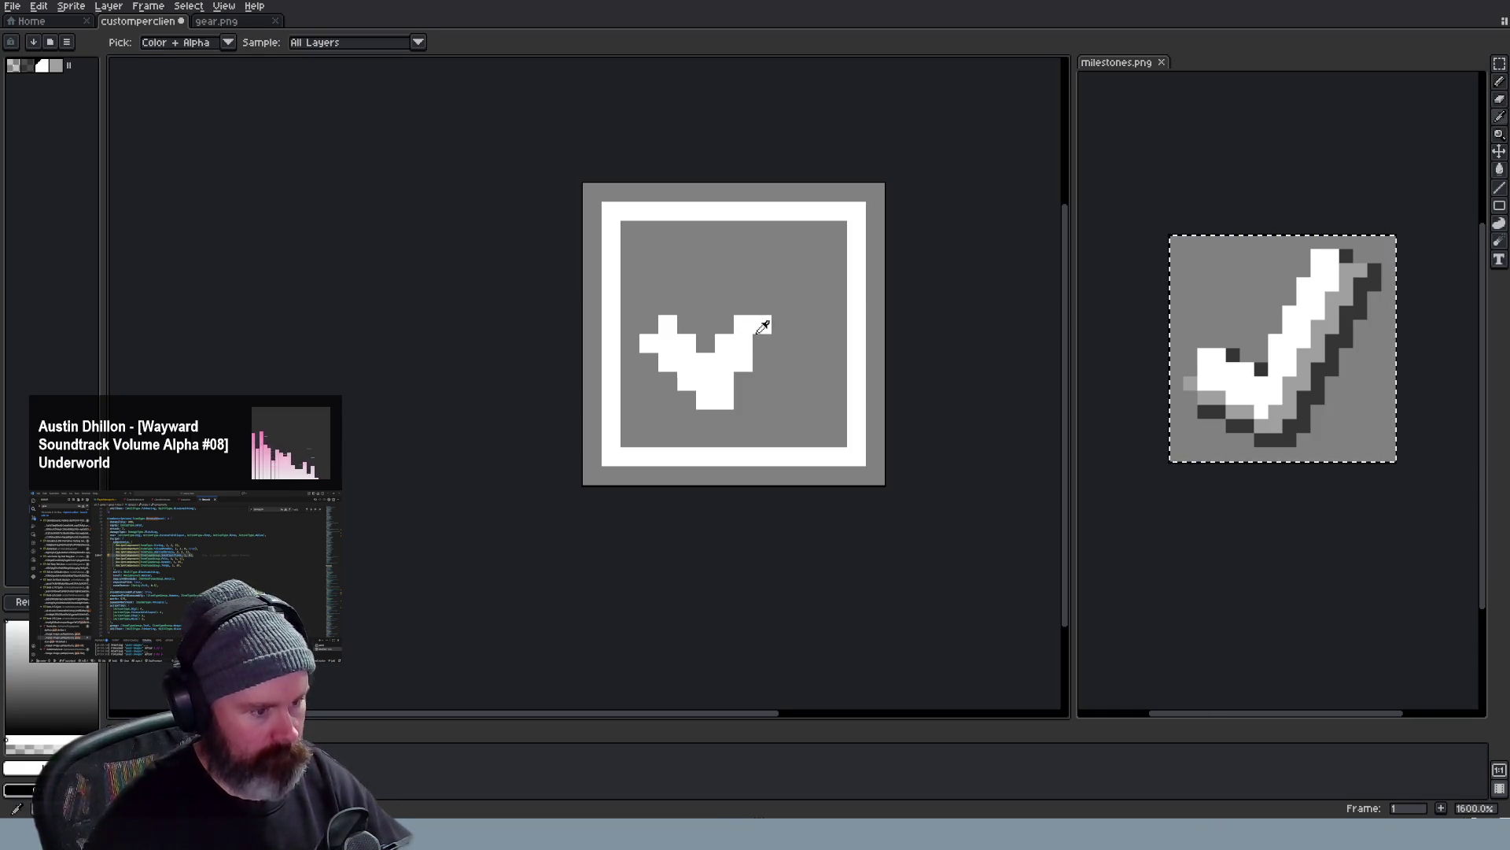
pyautogui.click(760, 308)
pyautogui.scroll(1, 757, 307)
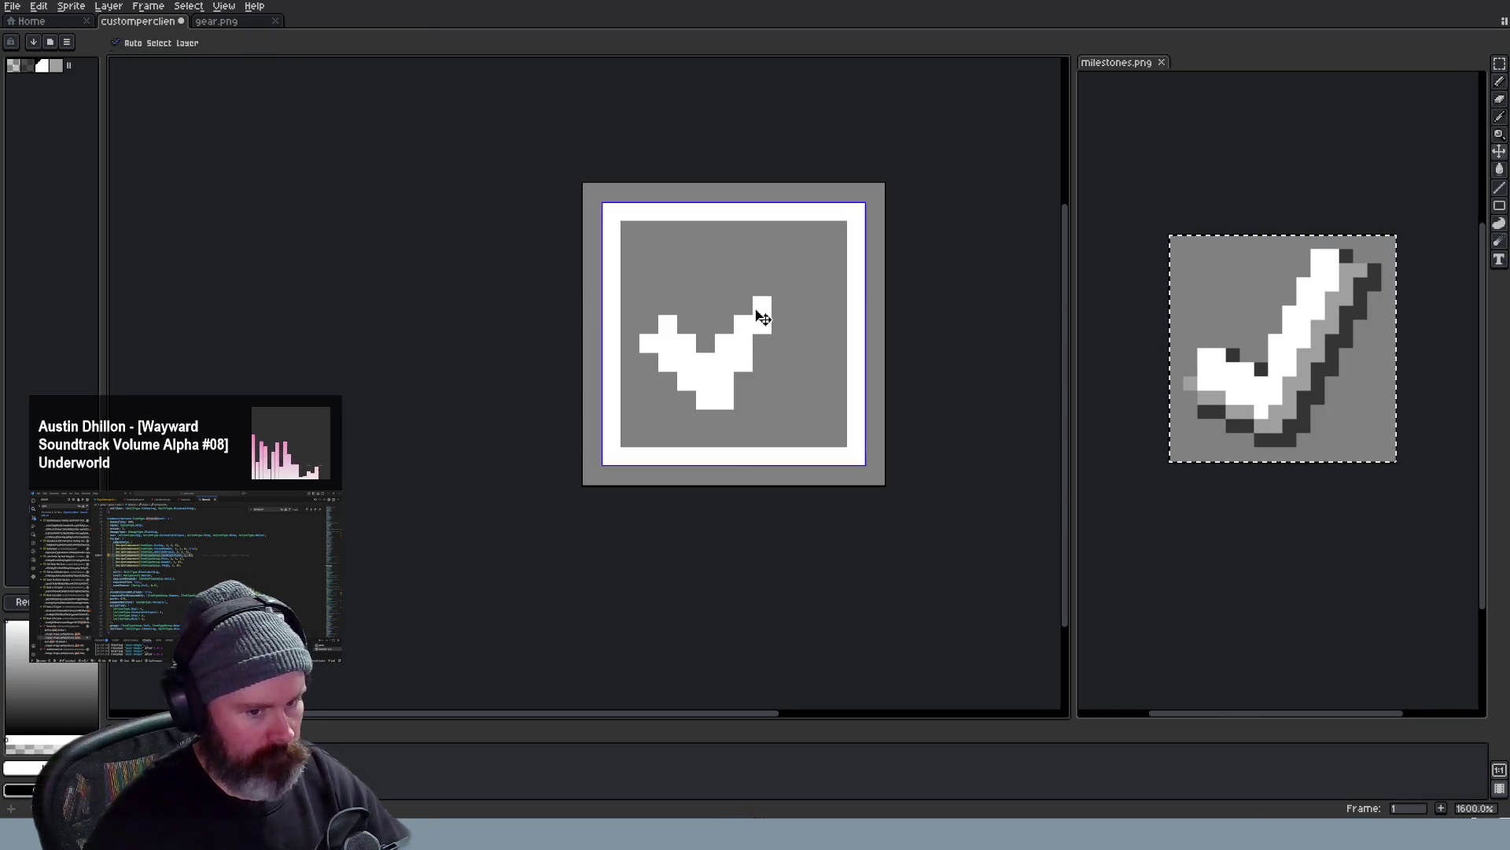
pyautogui.scroll(-1, 751, 308)
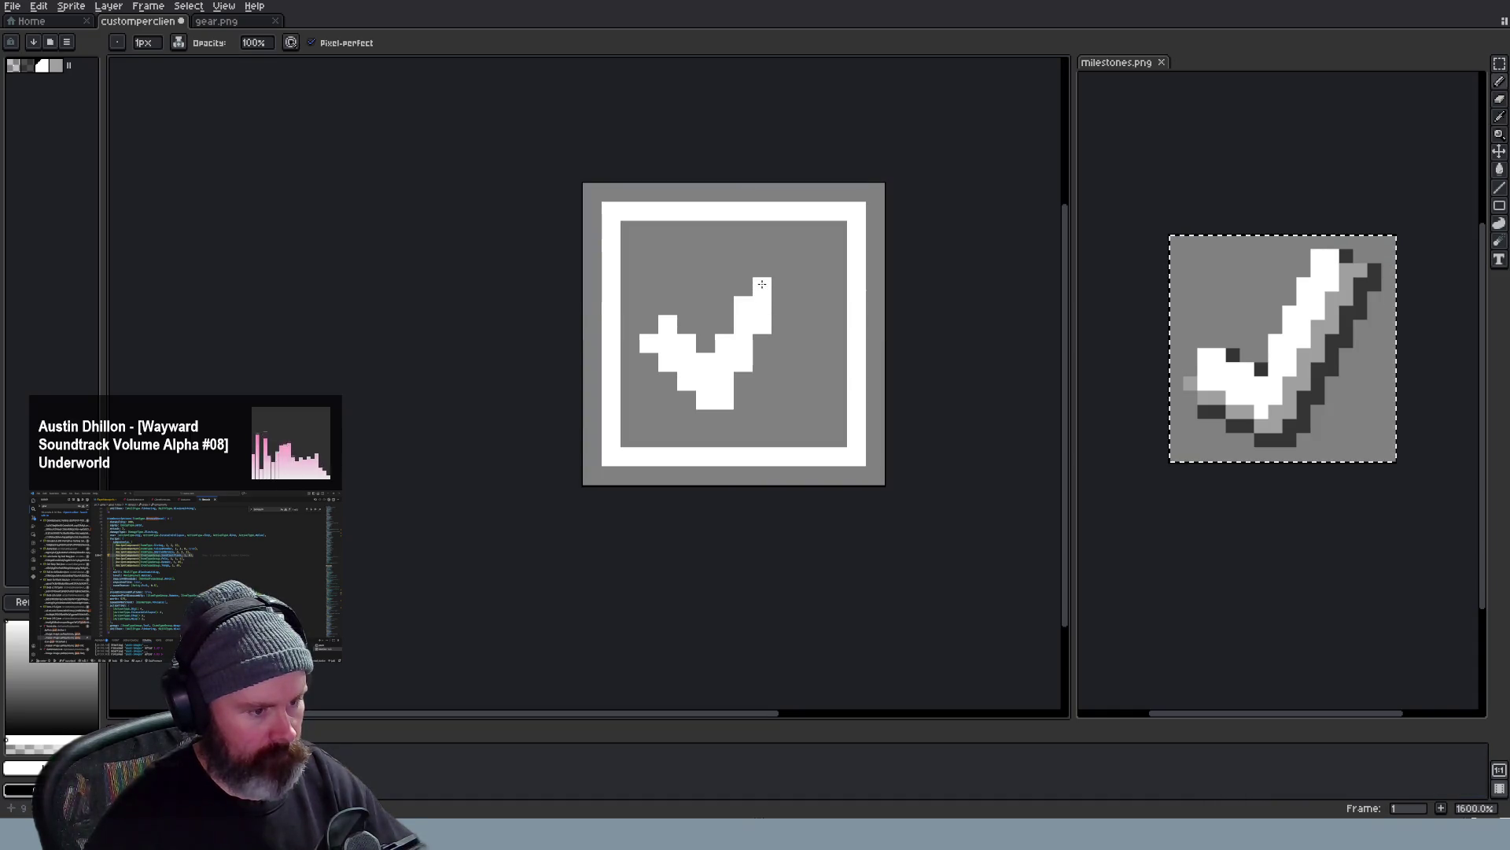
pyautogui.click(770, 288)
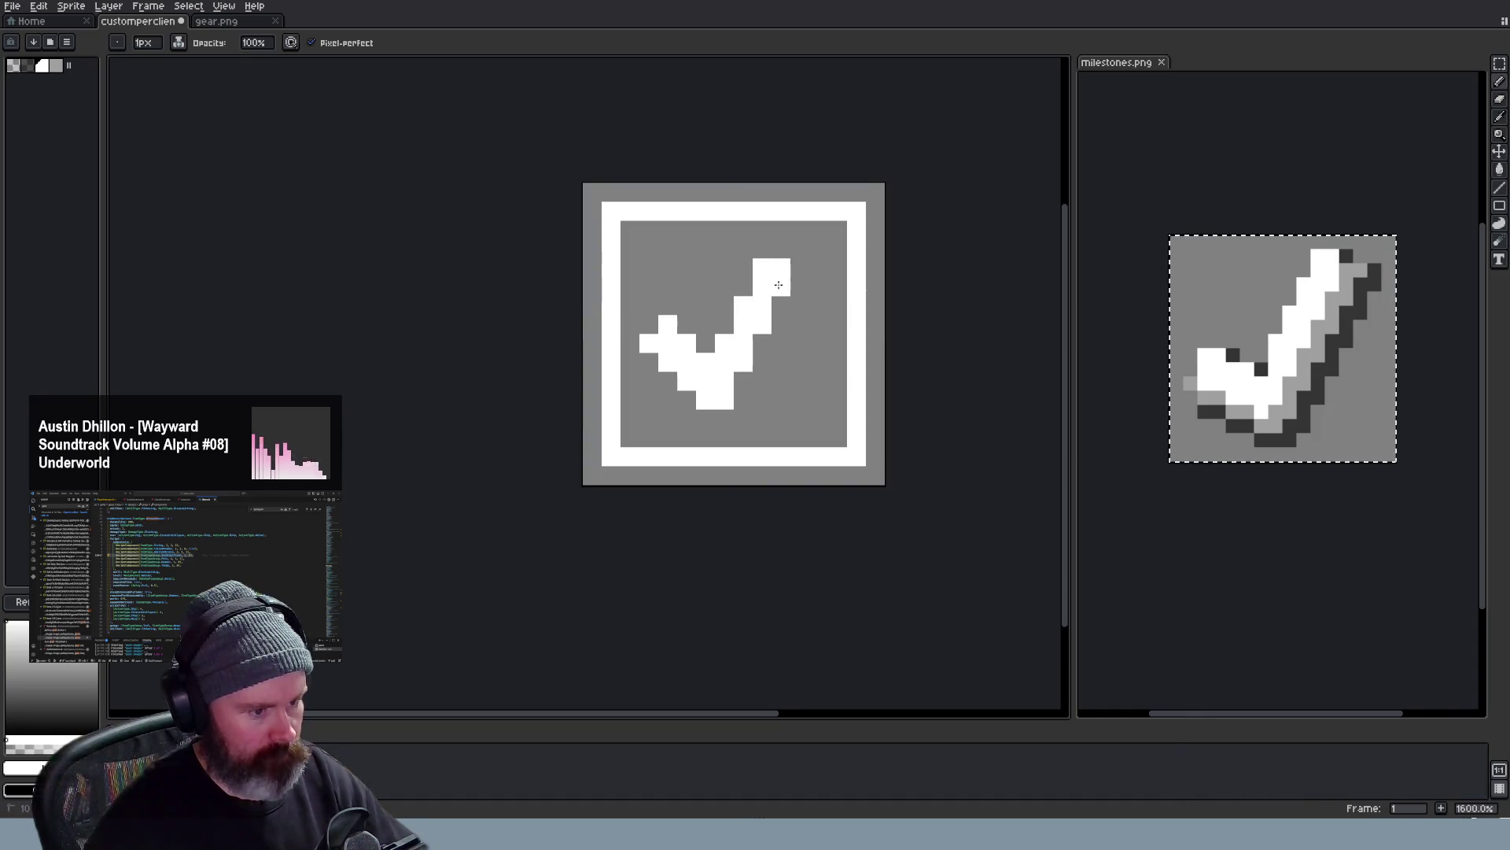
pyautogui.scroll(-2, 815, 380)
pyautogui.scroll(-2, 808, 391)
pyautogui.scroll(1, 803, 394)
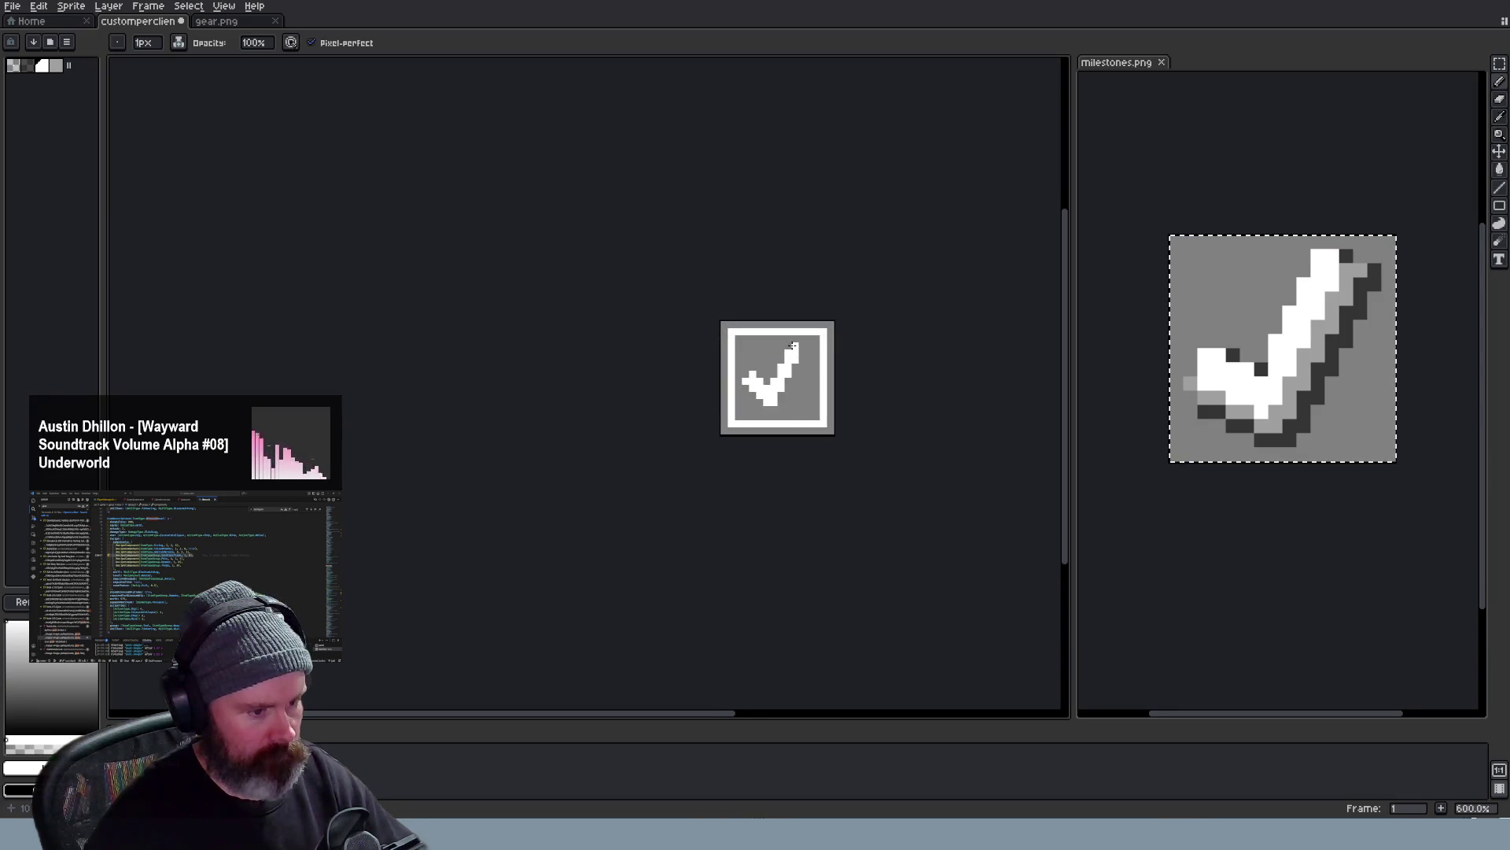
pyautogui.scroll(-2, 831, 432)
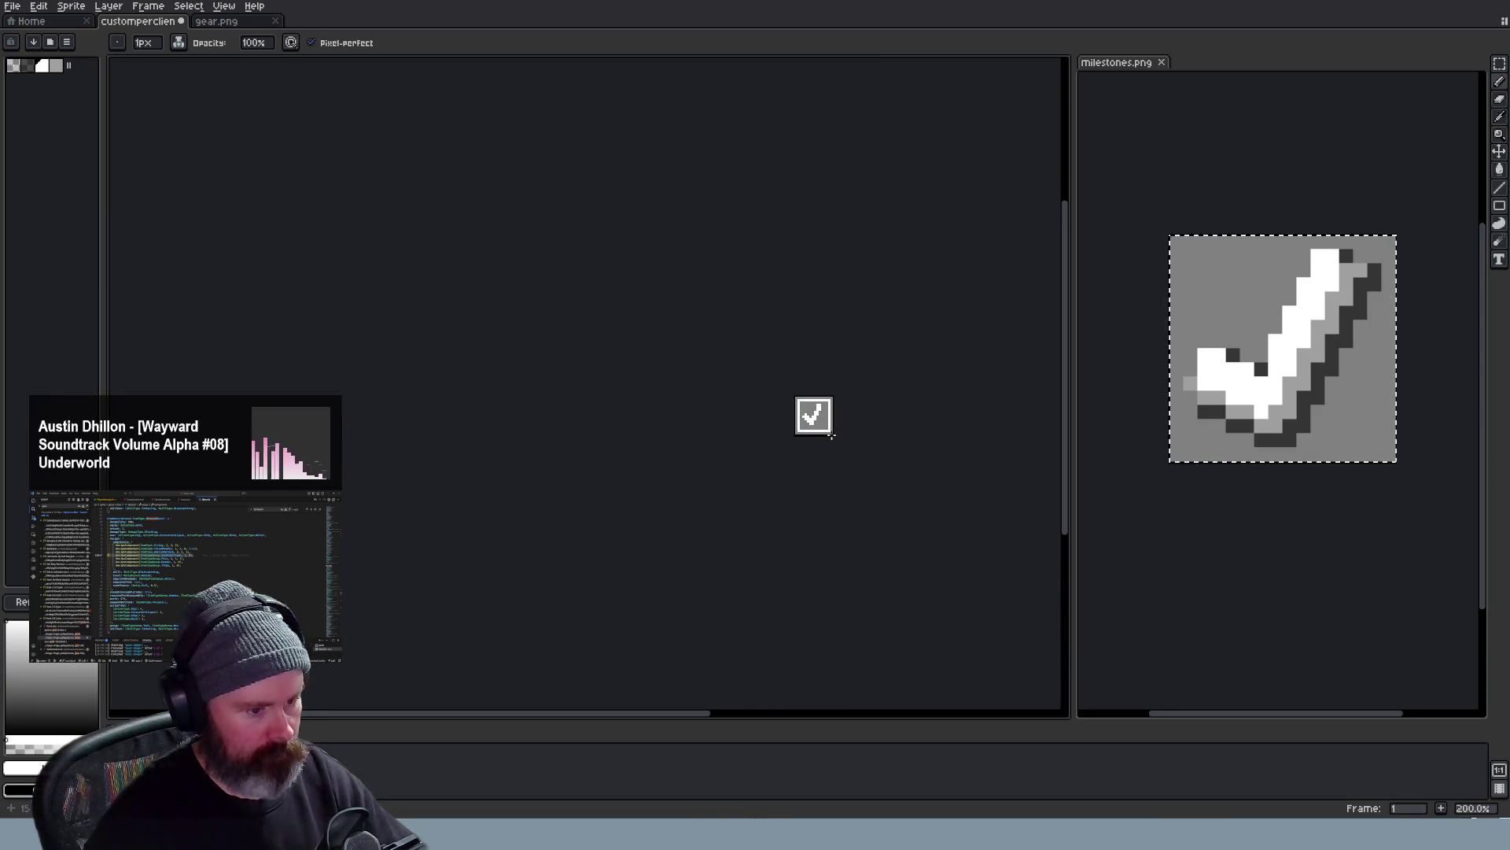
pyautogui.scroll(-2, 833, 434)
pyautogui.scroll(1, 838, 438)
pyautogui.scroll(1, 843, 437)
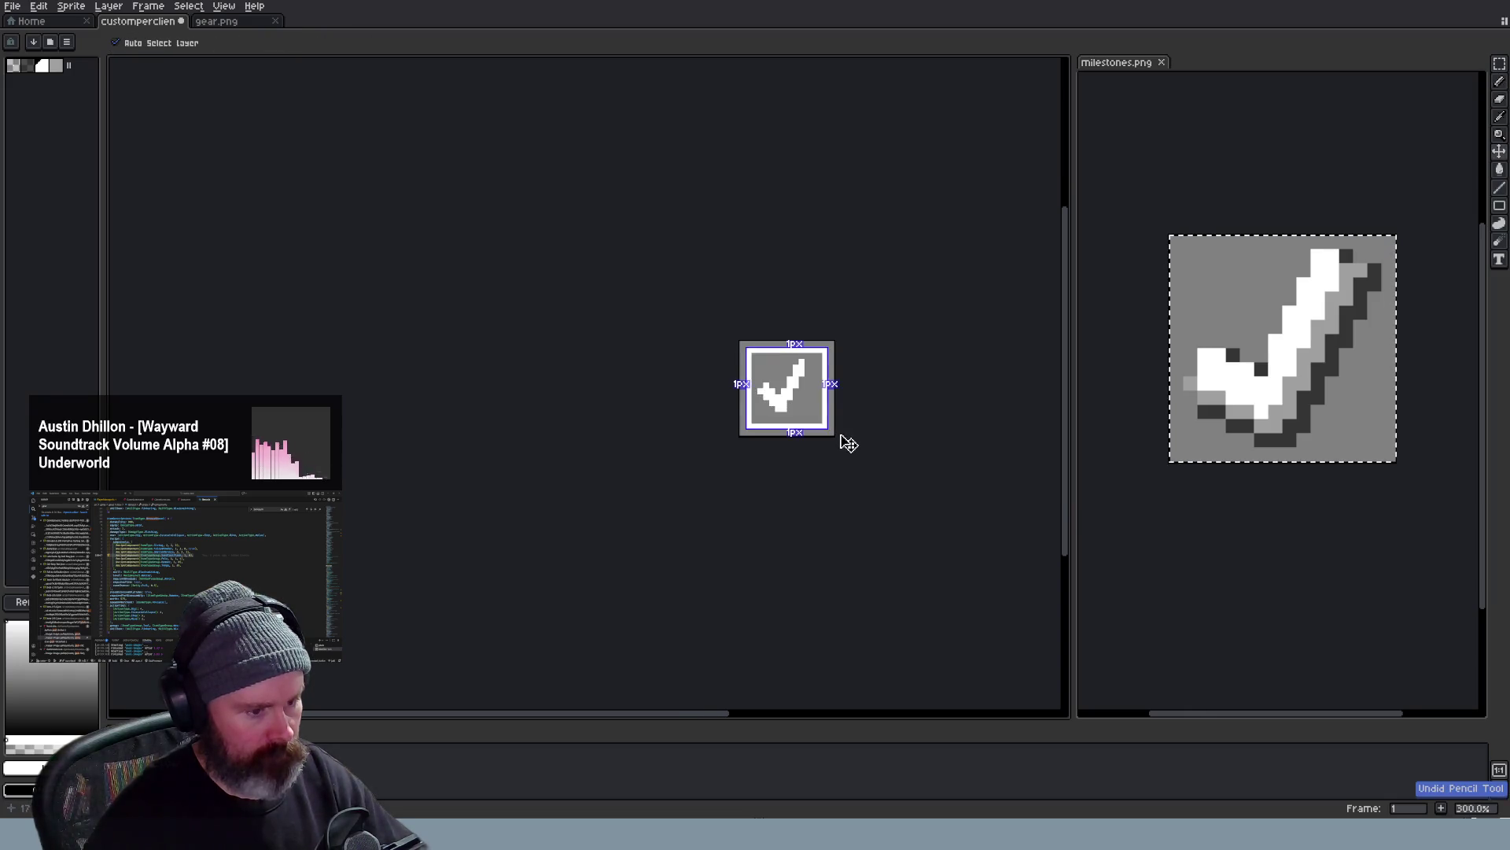
pyautogui.scroll(-2, 843, 437)
pyautogui.scroll(2, 838, 432)
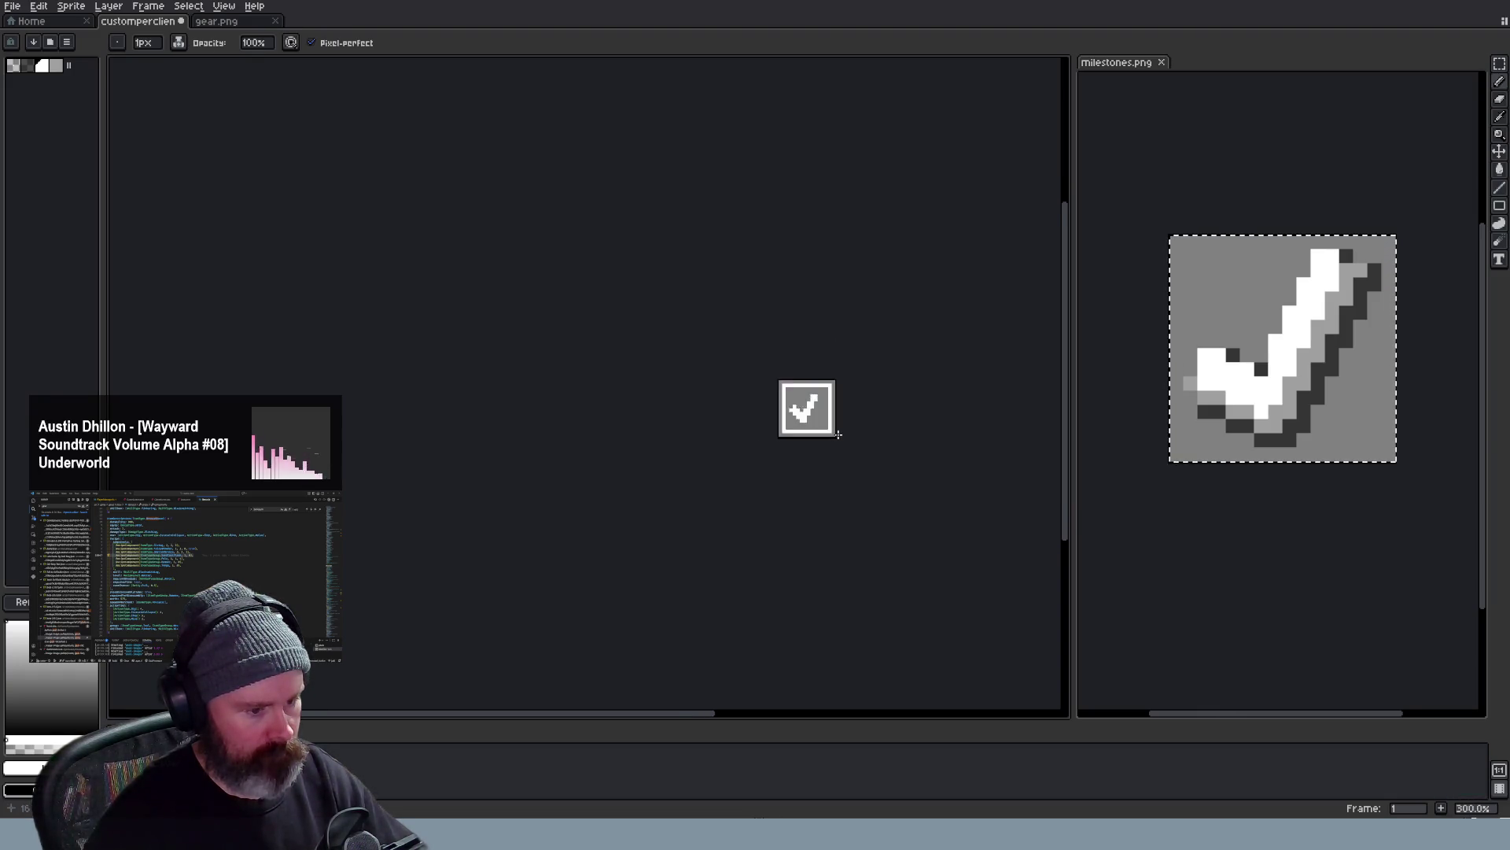
pyautogui.scroll(2, 826, 413)
pyautogui.scroll(1, 802, 381)
pyautogui.scroll(2, 803, 390)
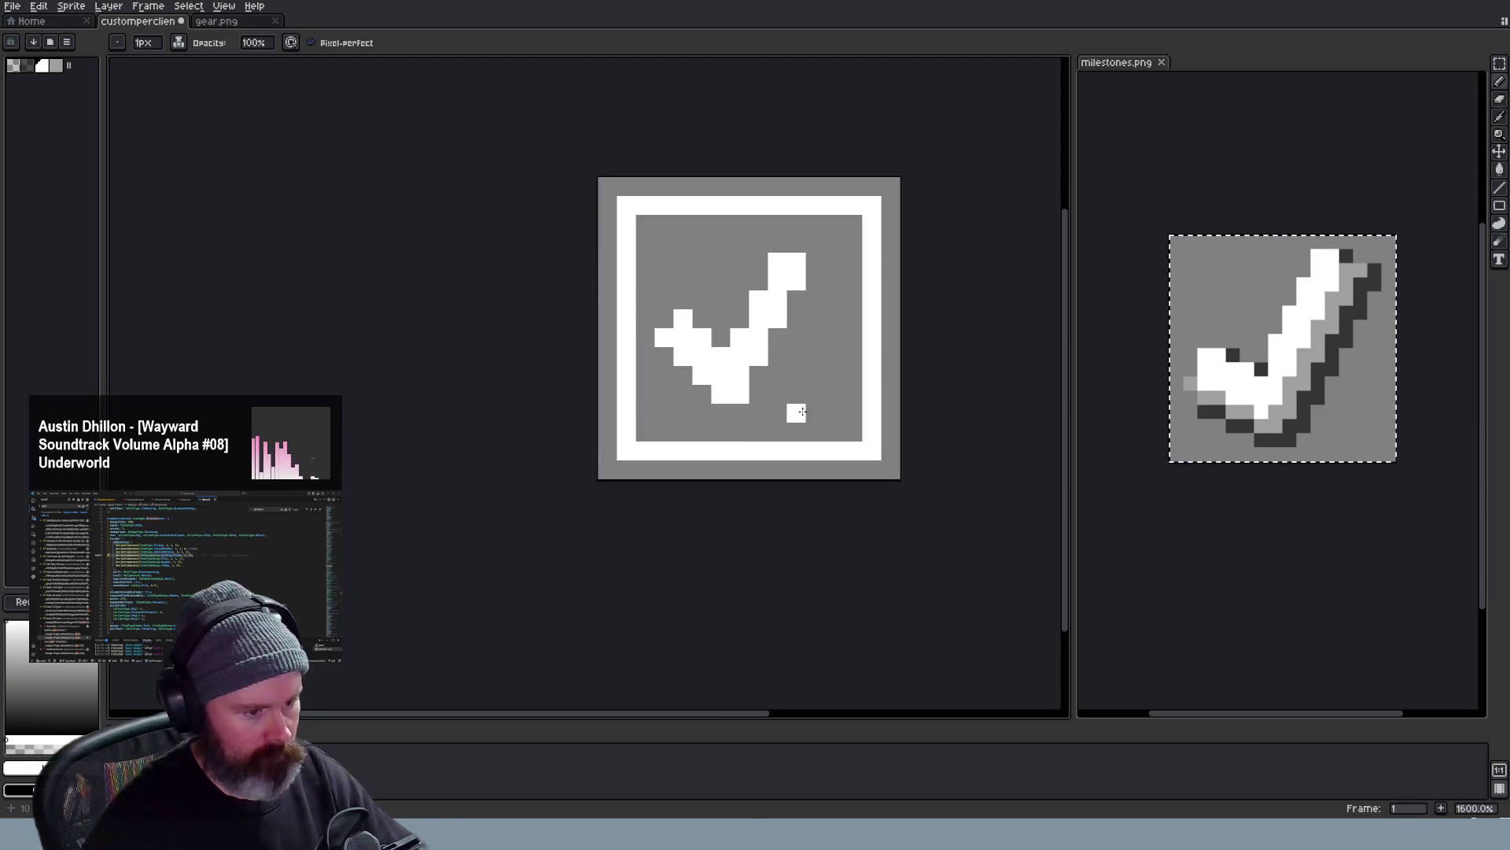
# Add light-grey shading along the checkmark's upper arm, lower edge and left end
pyautogui.press('alt')
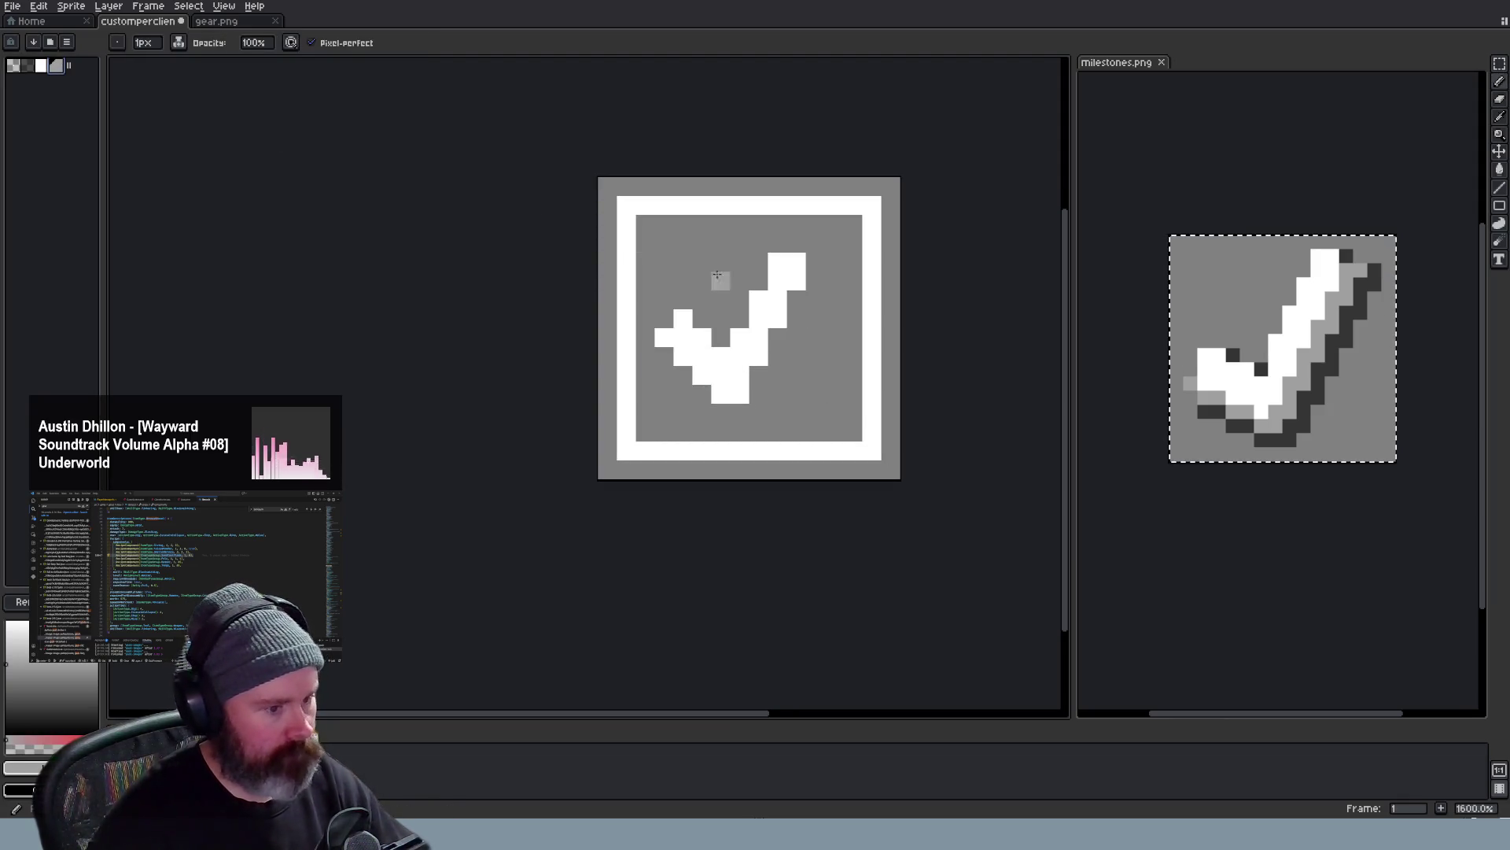
pyautogui.moveTo(815, 259); pyautogui.dragTo(802, 299)
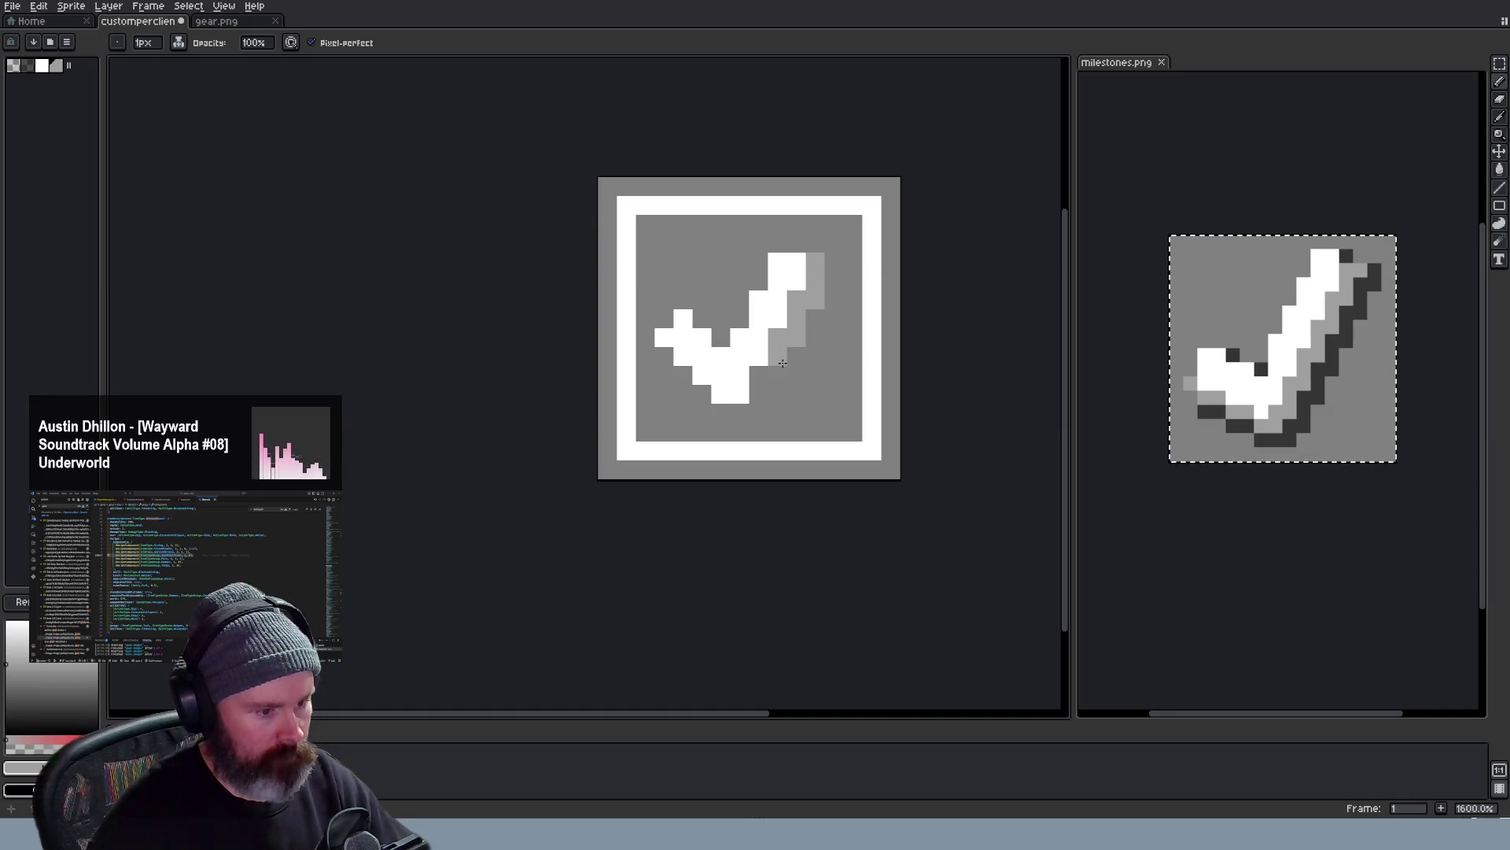
pyautogui.moveTo(784, 387); pyautogui.dragTo(742, 414)
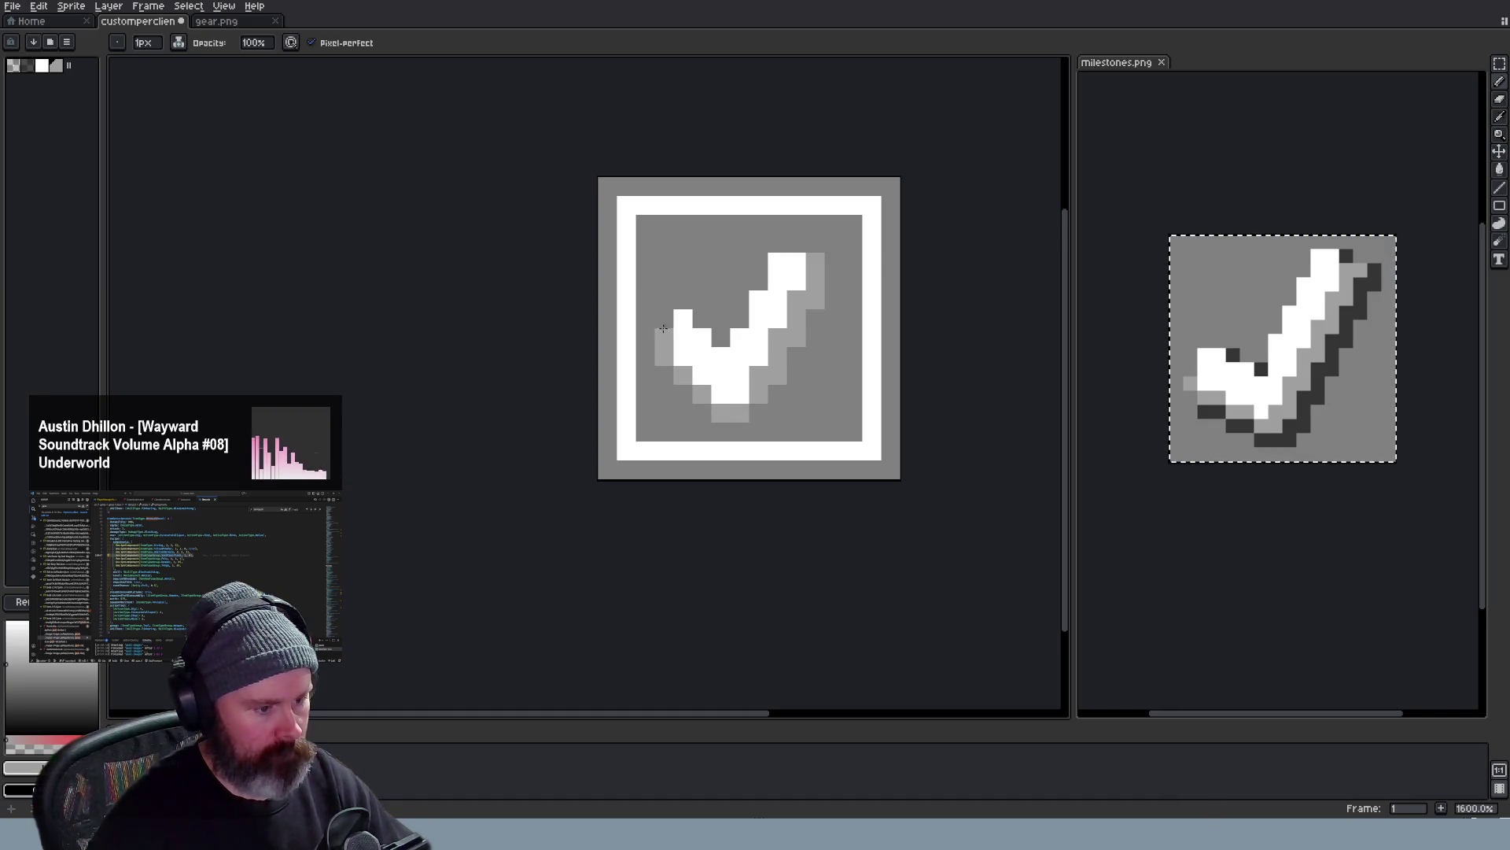
pyautogui.moveTo(663, 329); pyautogui.dragTo(652, 342)
pyautogui.scroll(-3, 715, 422)
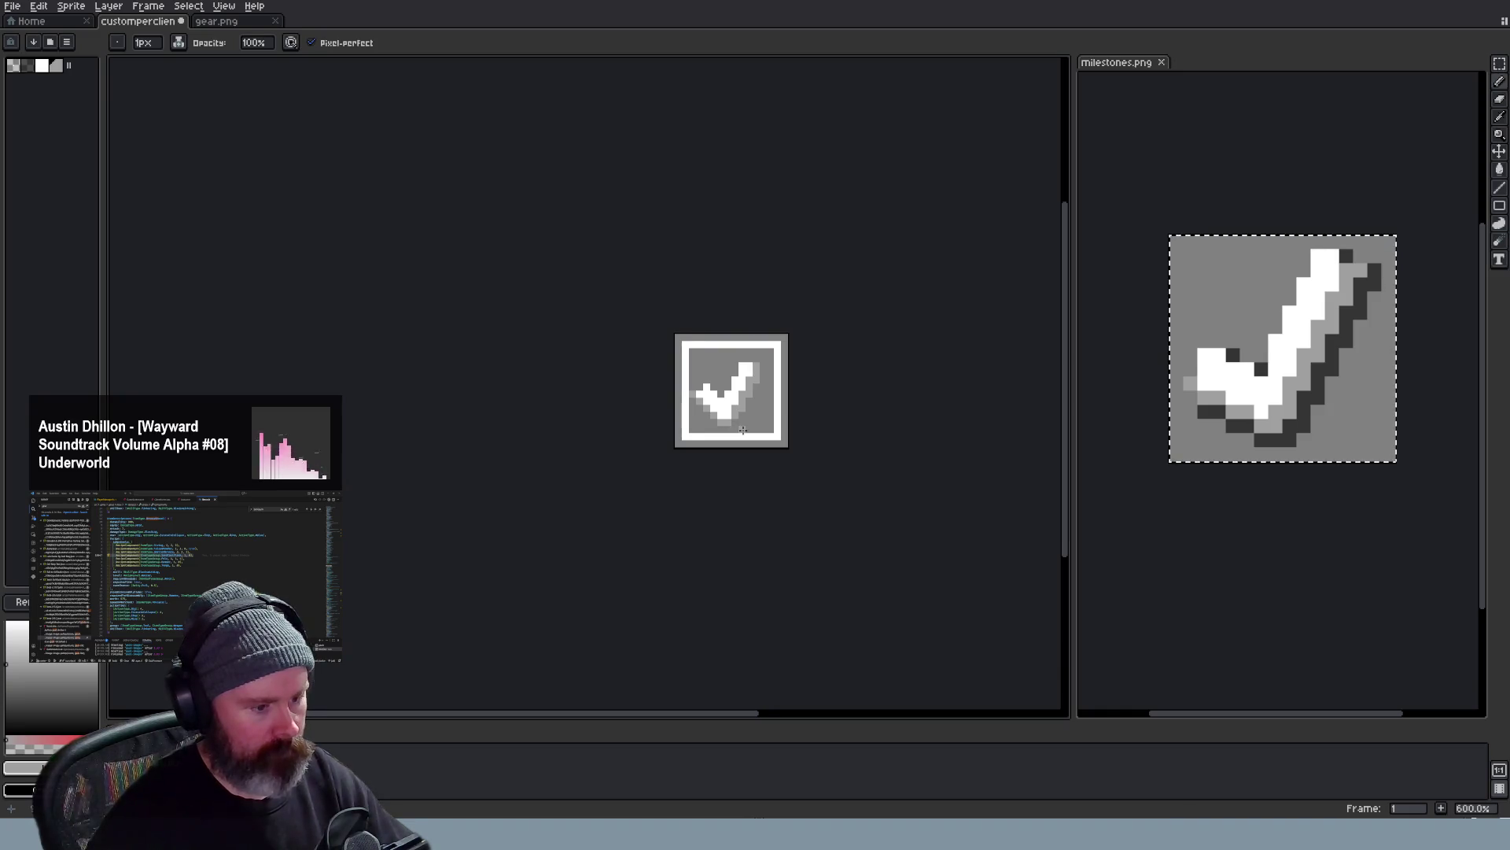
pyautogui.scroll(-1, 741, 431)
pyautogui.scroll(2, 741, 431)
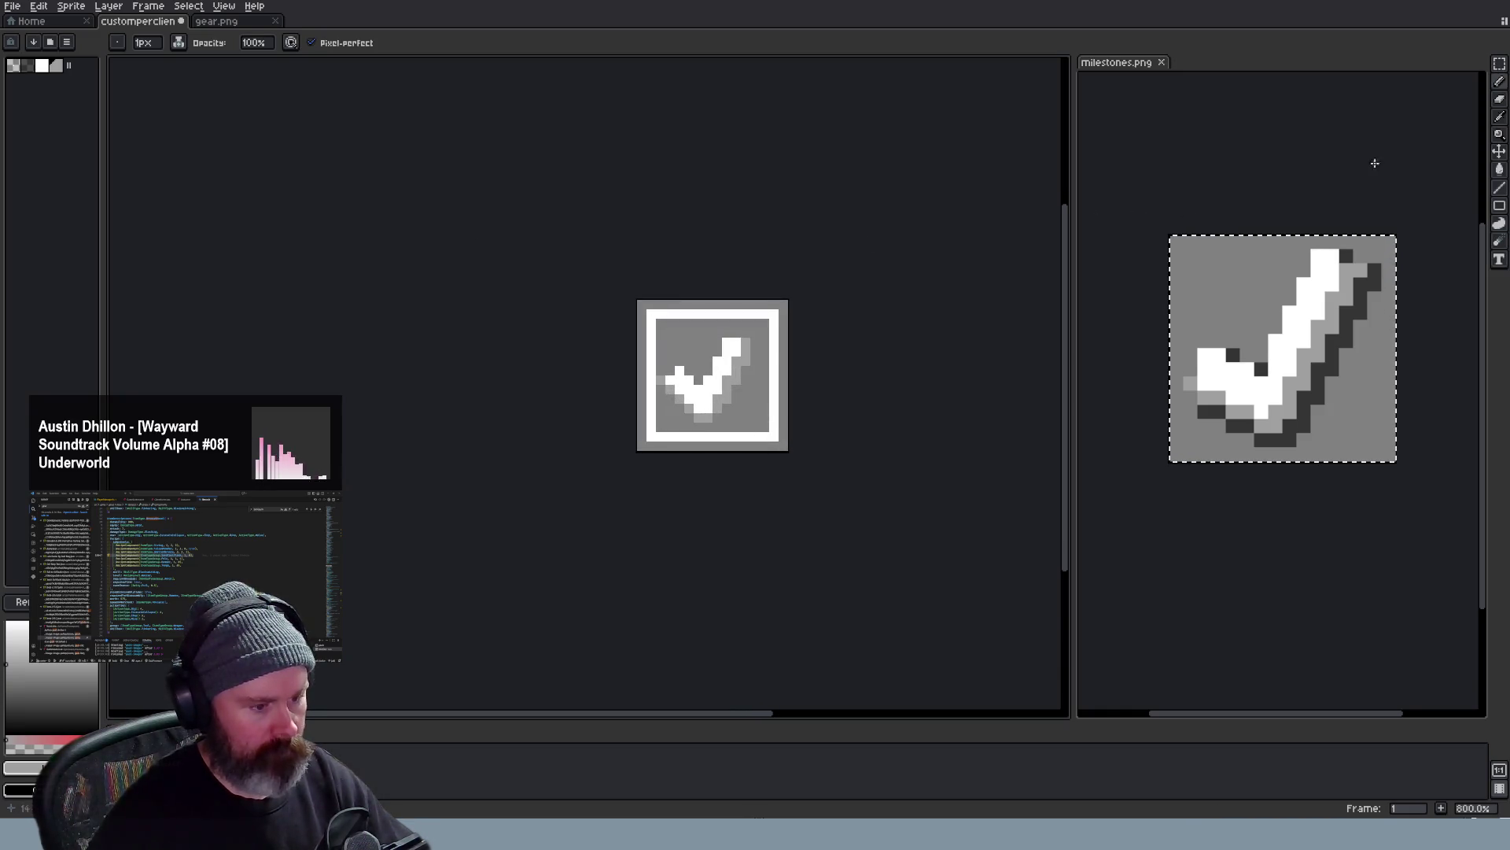
pyautogui.click(1499, 63)
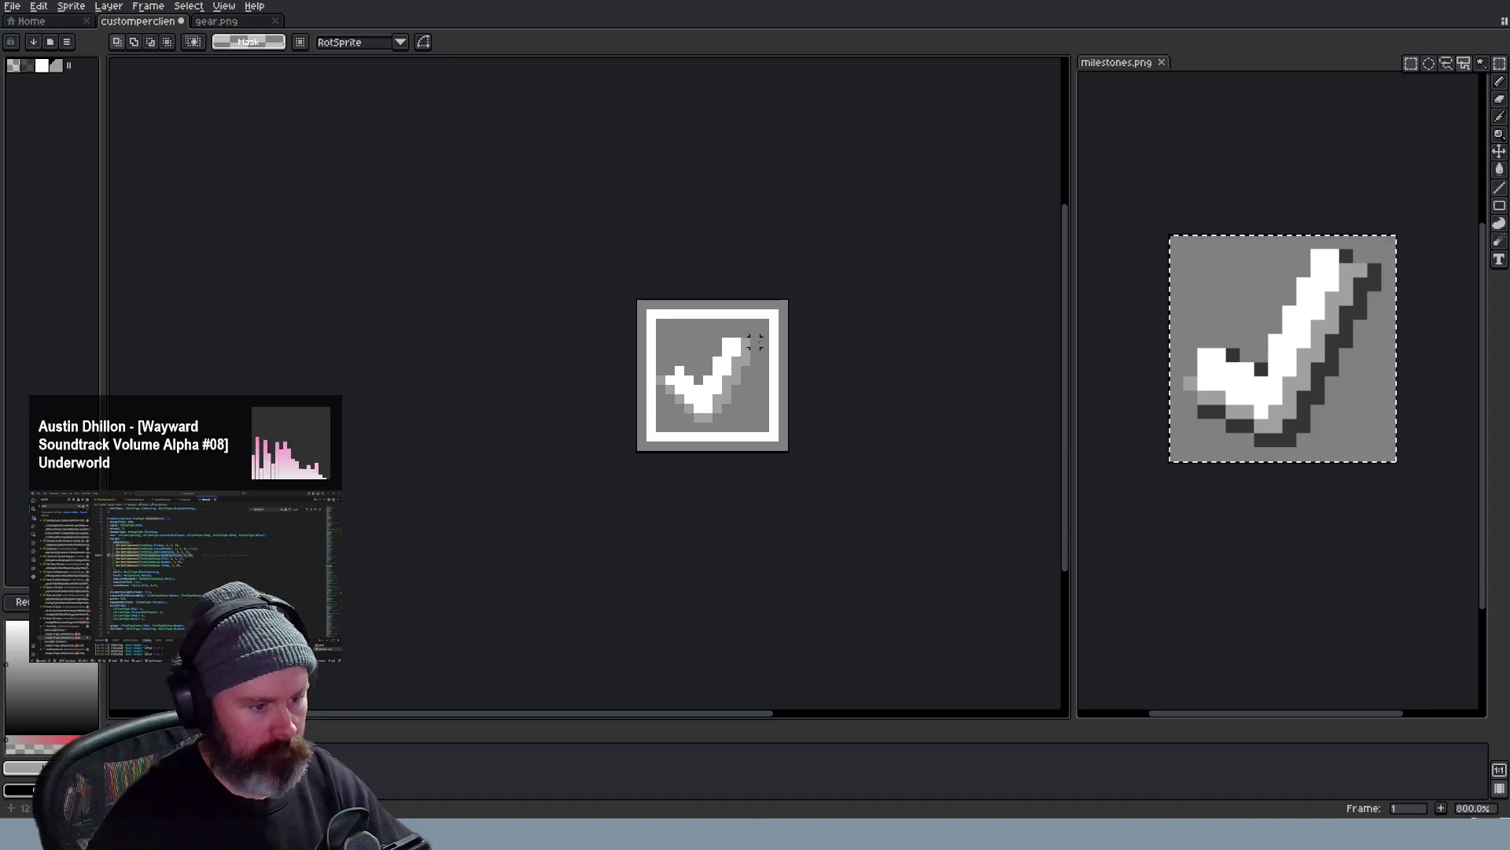
pyautogui.moveTo(767, 328)
pyautogui.mouseDown()
pyautogui.moveTo(656, 436)
pyautogui.moveTo(701, 413)
pyautogui.mouseUp()
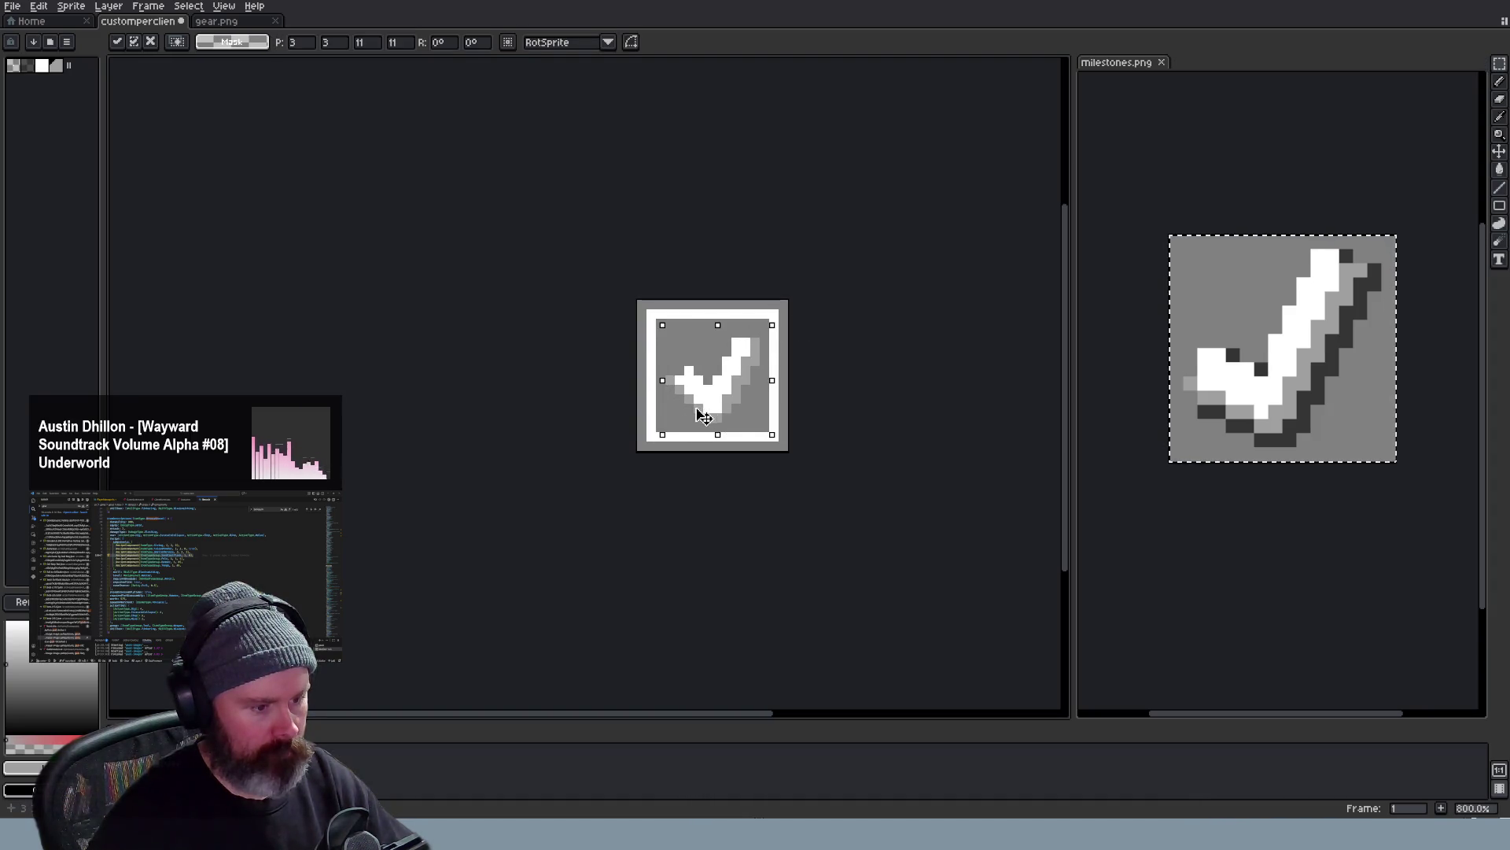
pyautogui.hotkey('ctrl', 'd')
pyautogui.scroll(-3, 866, 389)
pyautogui.scroll(-2, 866, 389)
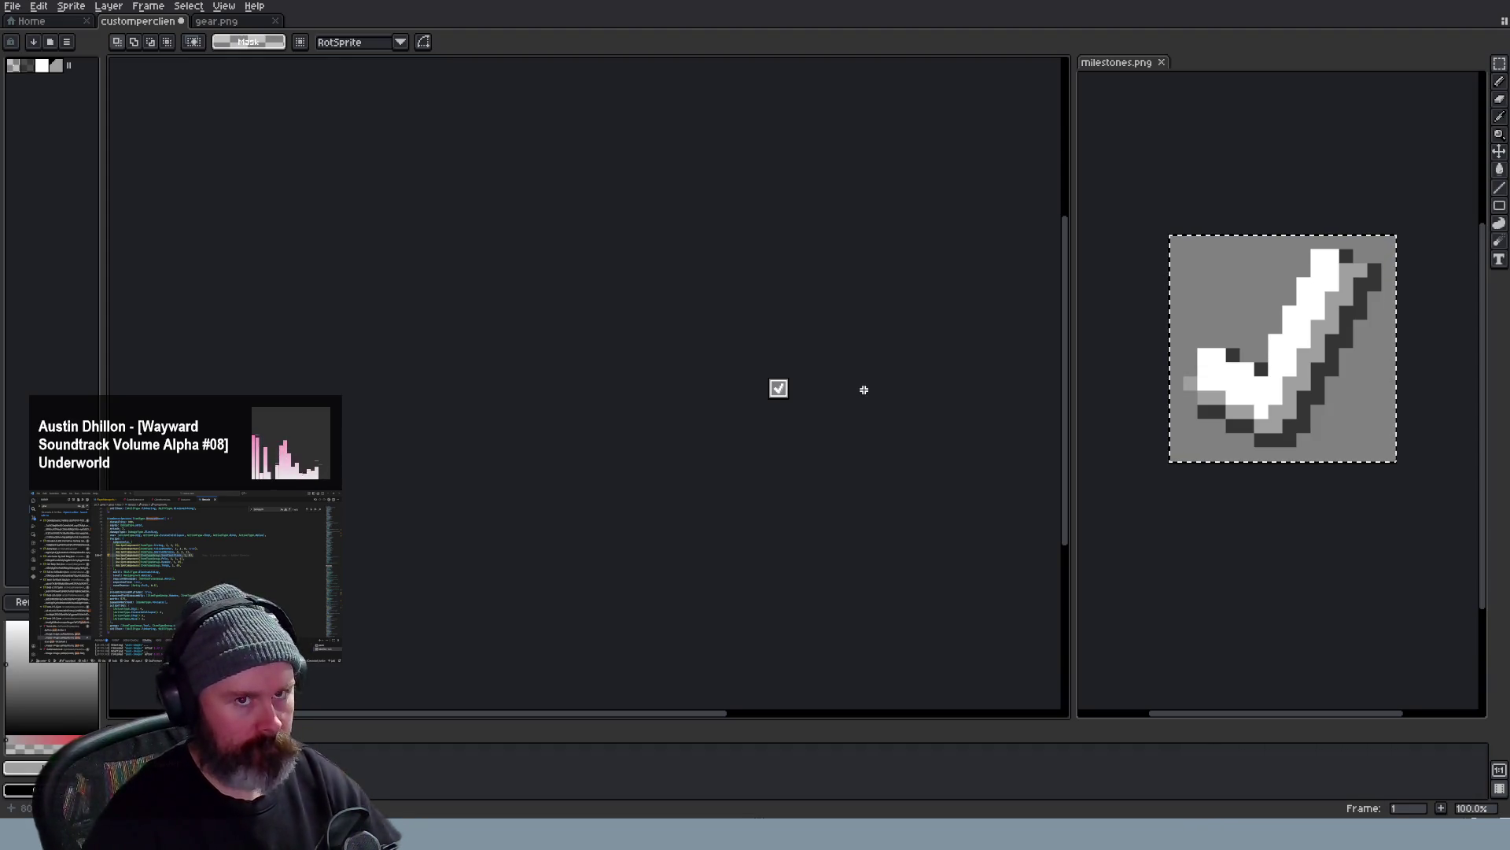
pyautogui.scroll(-1, 863, 390)
pyautogui.scroll(2, 862, 408)
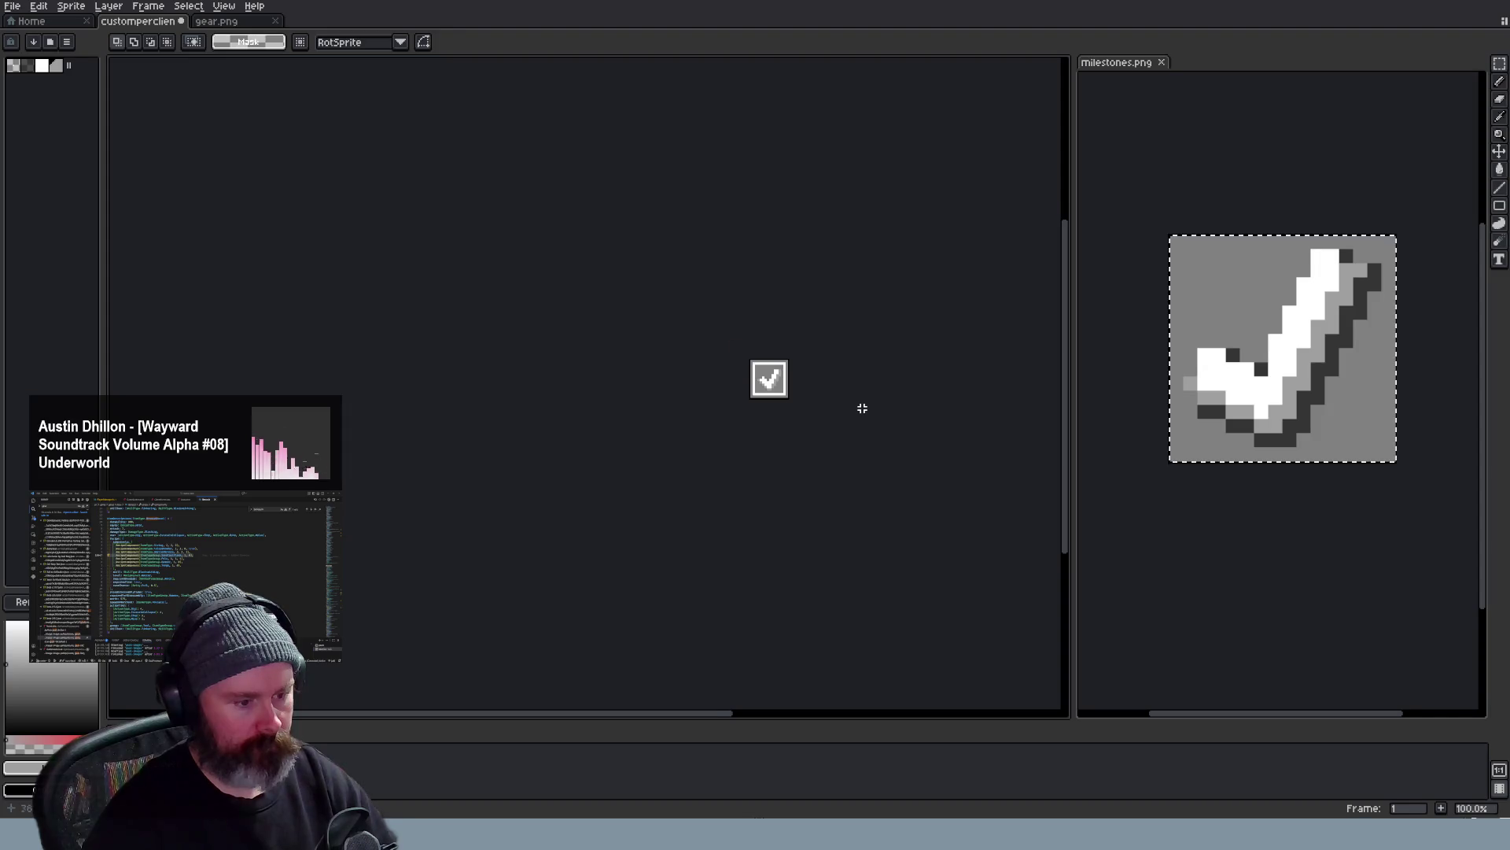
pyautogui.scroll(-2, 861, 408)
pyautogui.scroll(3, 834, 398)
pyautogui.scroll(3, 835, 398)
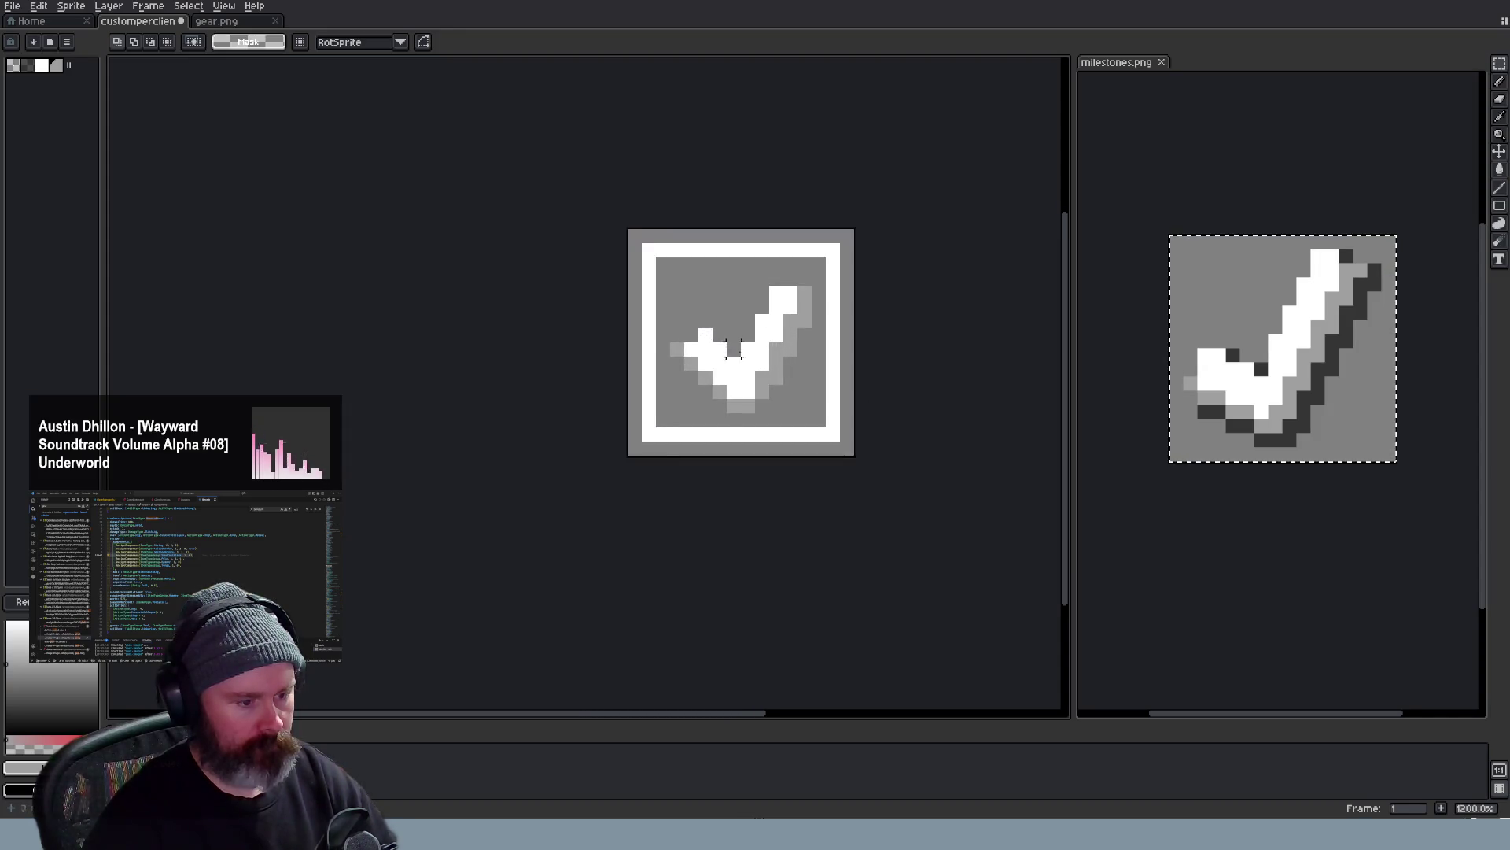
pyautogui.scroll(1, 834, 398)
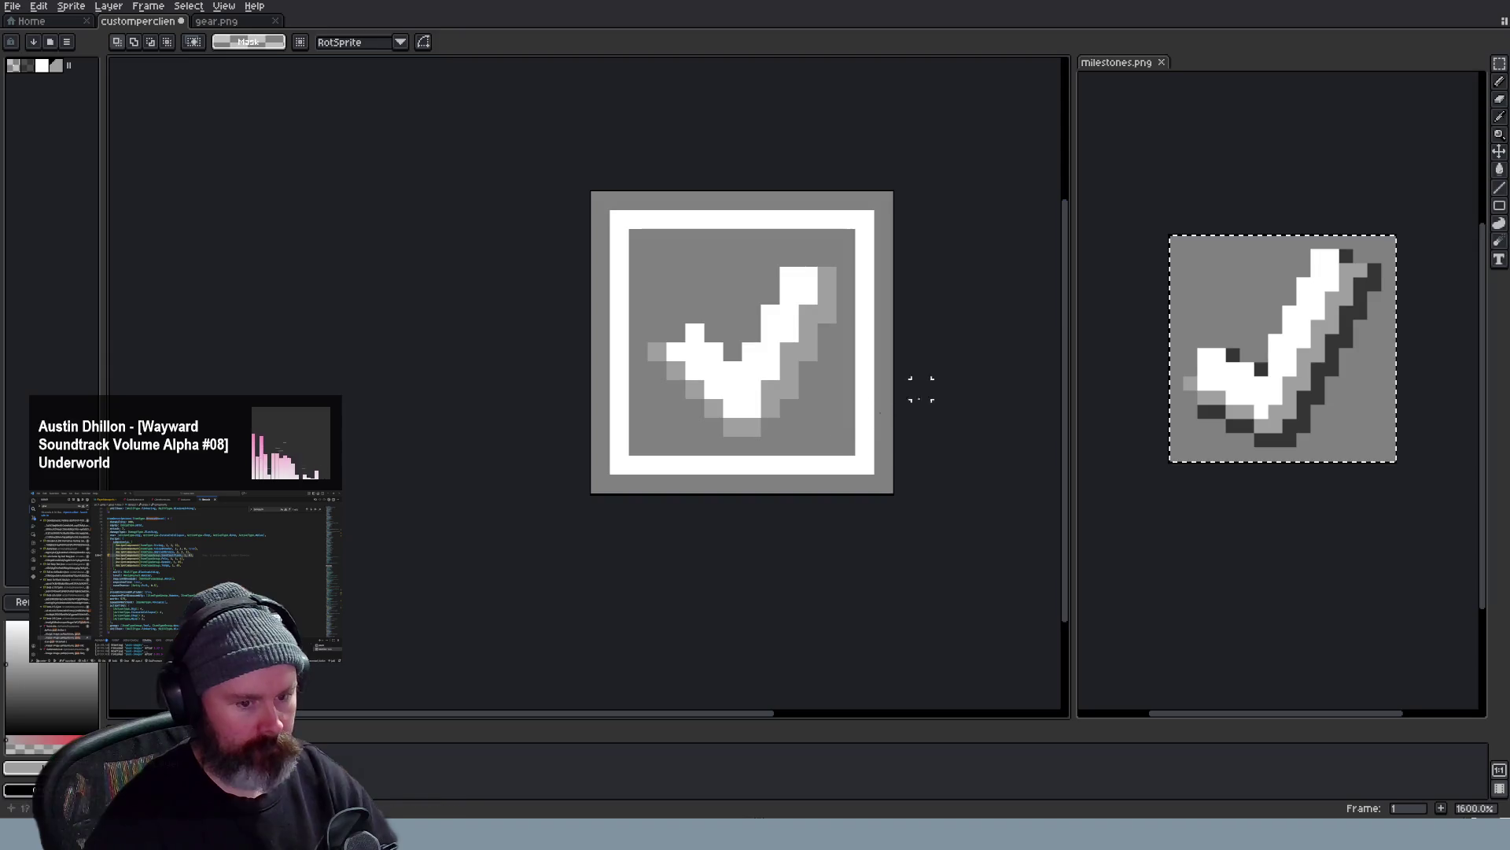
# Erase the stray pixels on the checkmark's left arm
pyautogui.press('i')
pyautogui.click(737, 380)
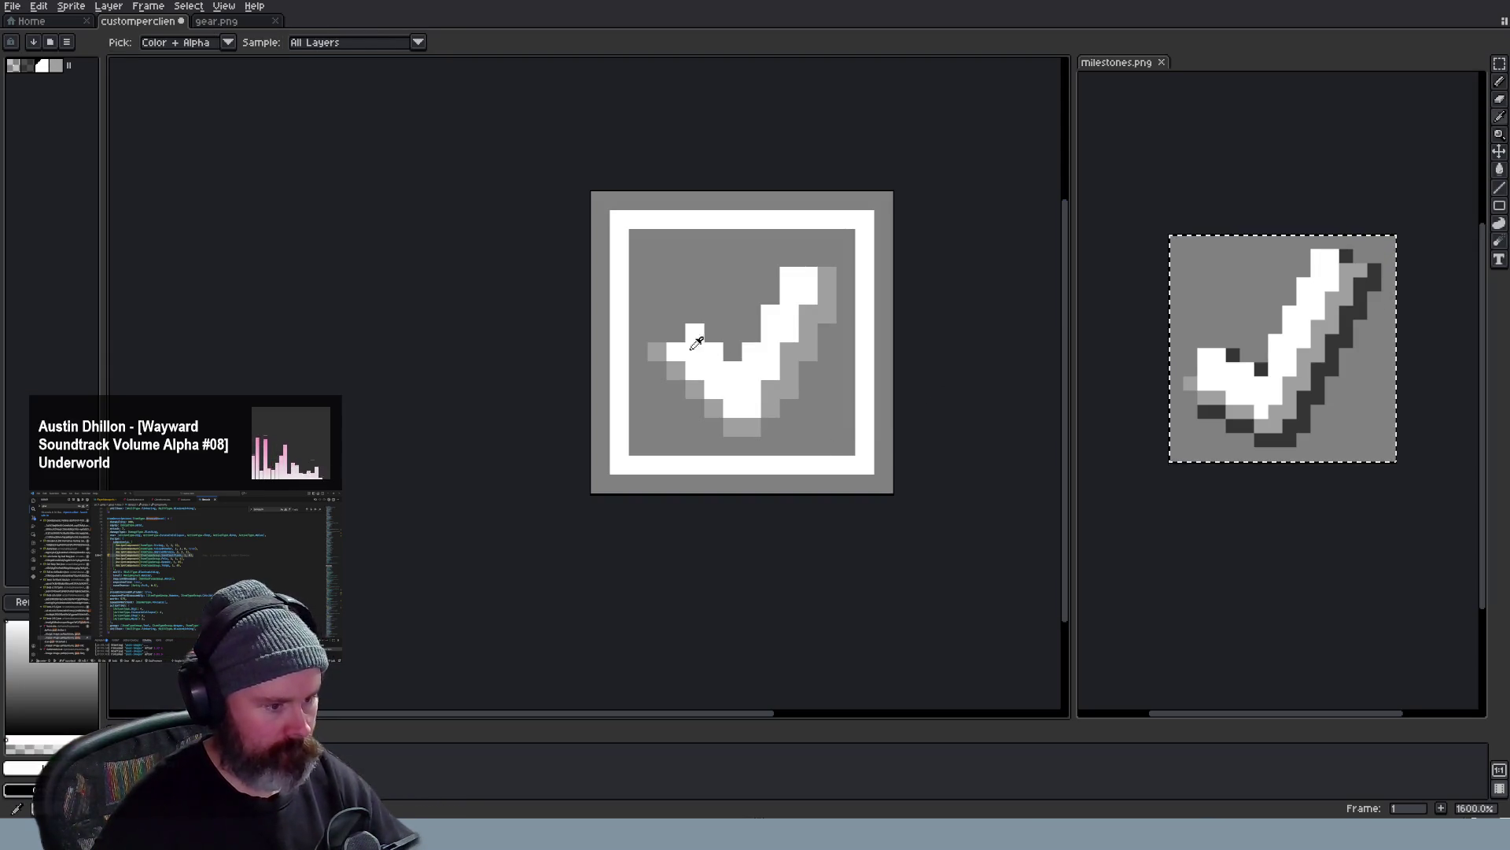
pyautogui.press('b')
pyautogui.press('e')
pyautogui.click(691, 343)
pyautogui.moveTo(666, 354); pyautogui.dragTo(675, 372)
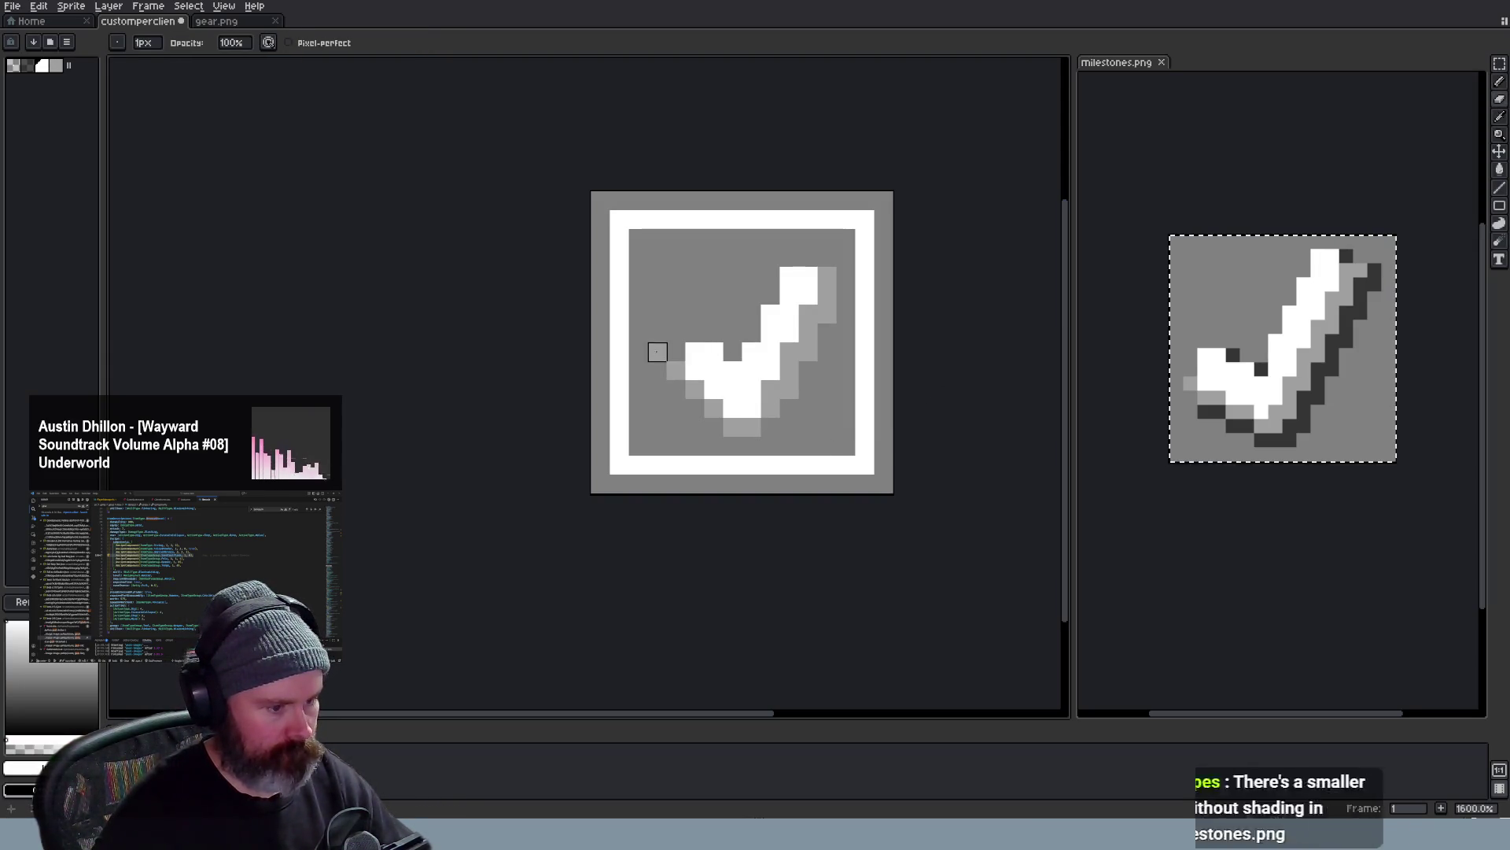
pyautogui.scroll(-4, 828, 446)
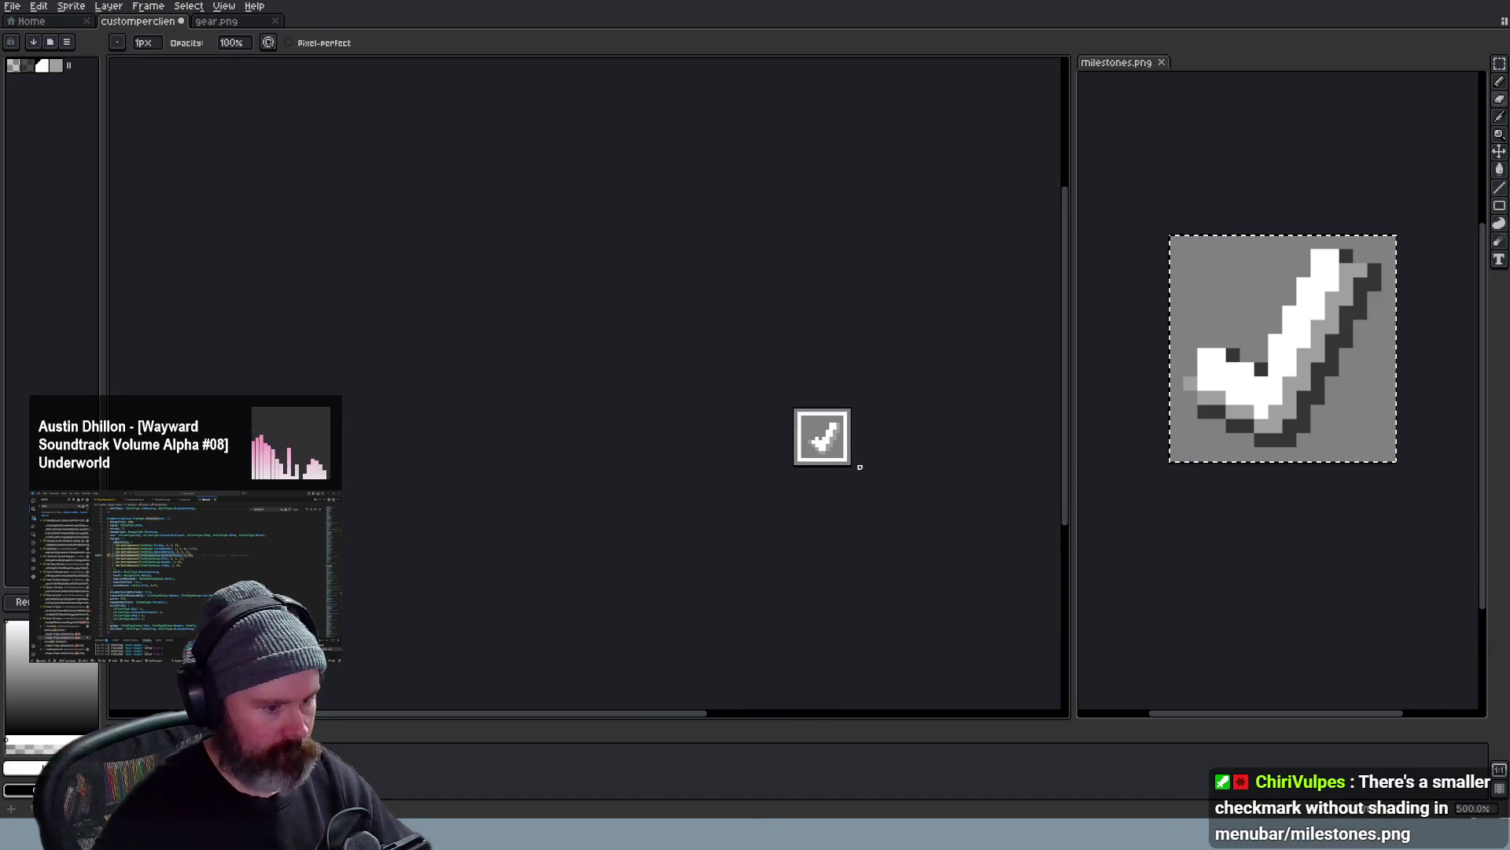
pyautogui.scroll(-1, 856, 467)
pyautogui.scroll(2, 860, 469)
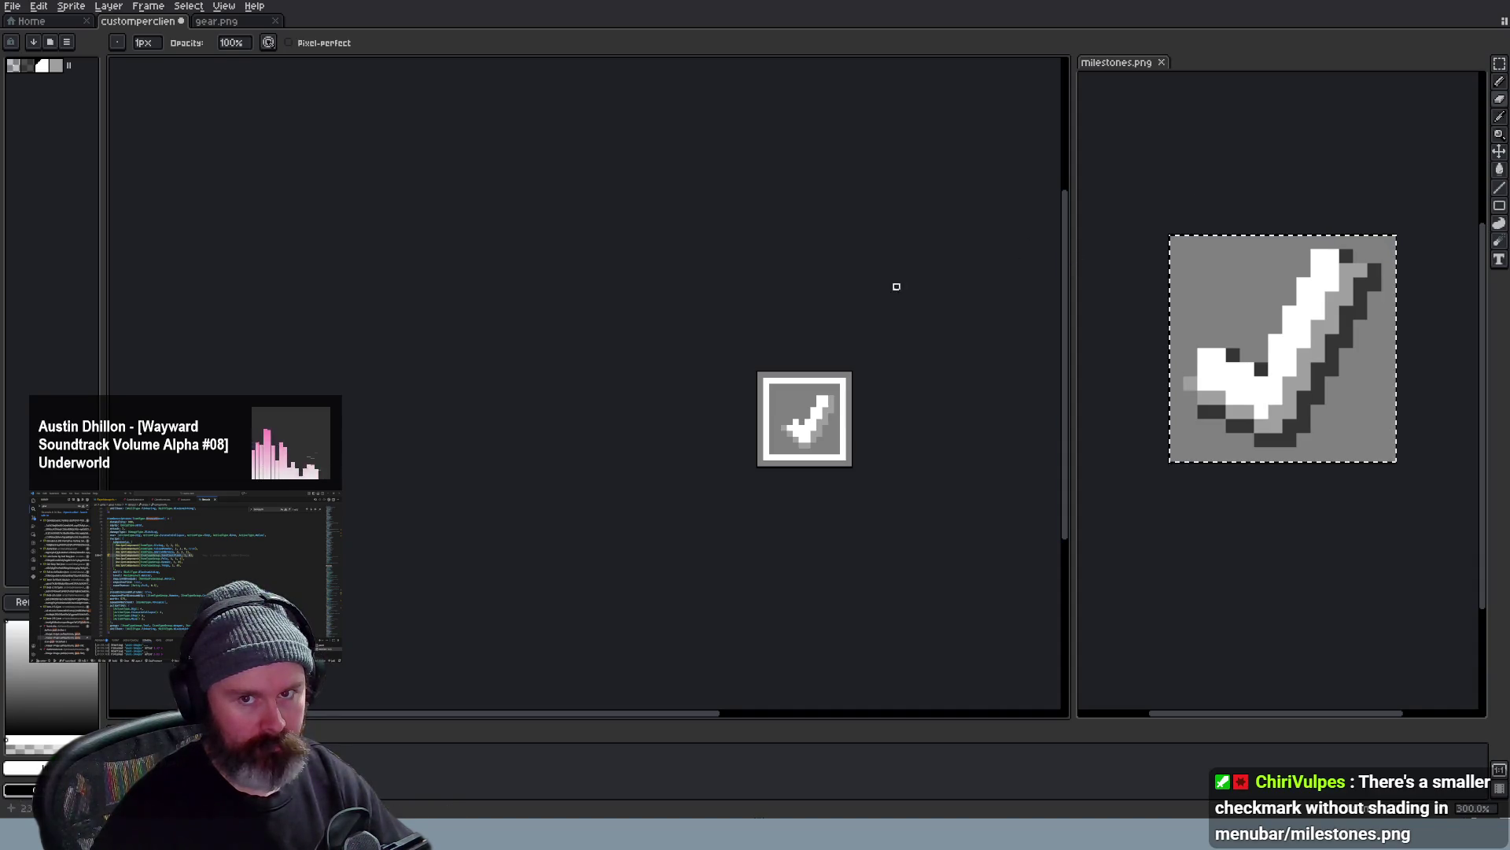
pyautogui.scroll(2, 861, 428)
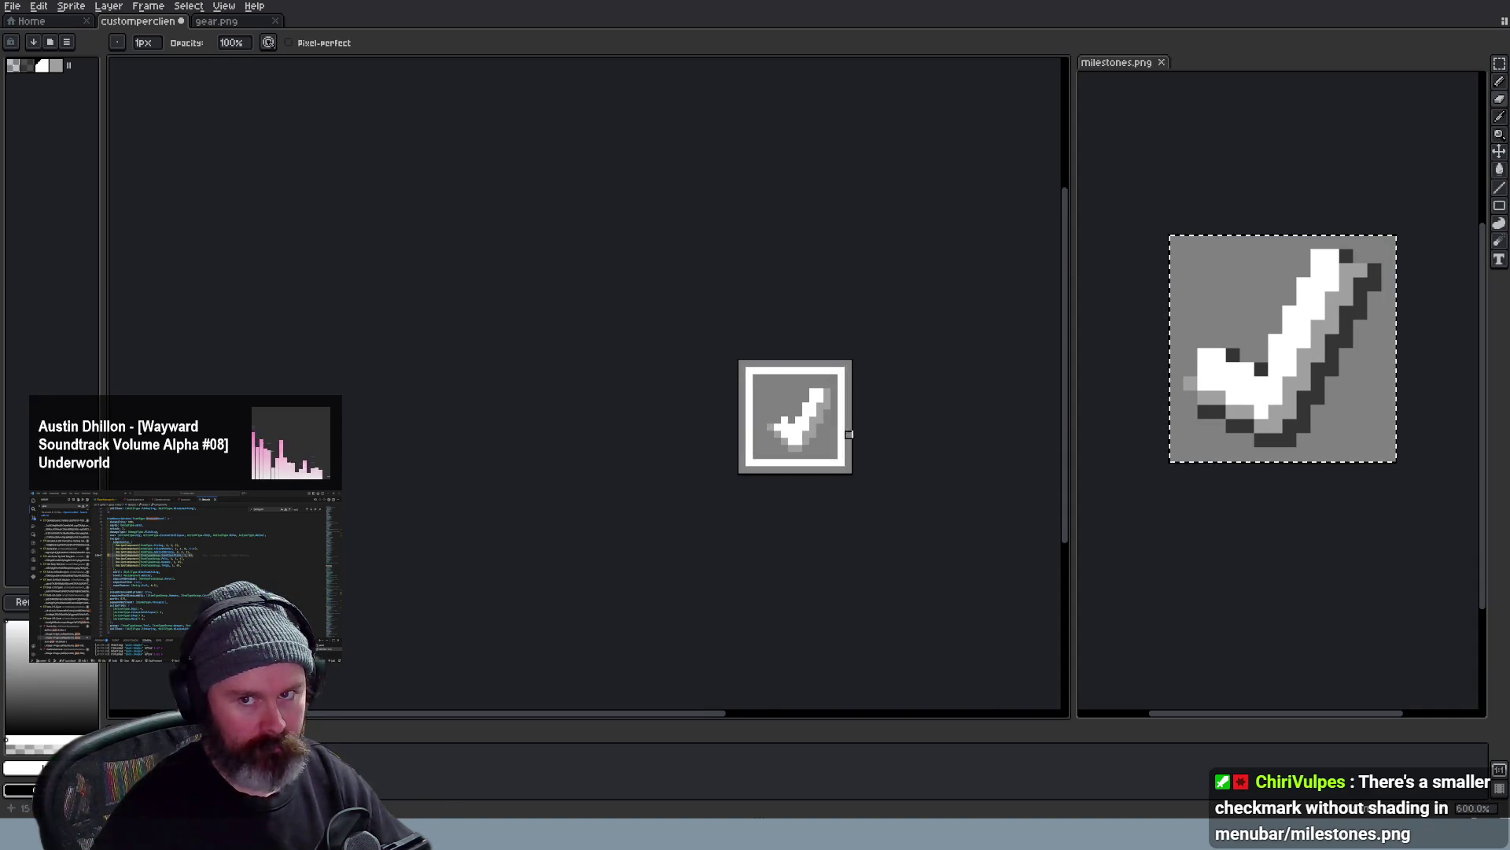
pyautogui.scroll(3, 859, 429)
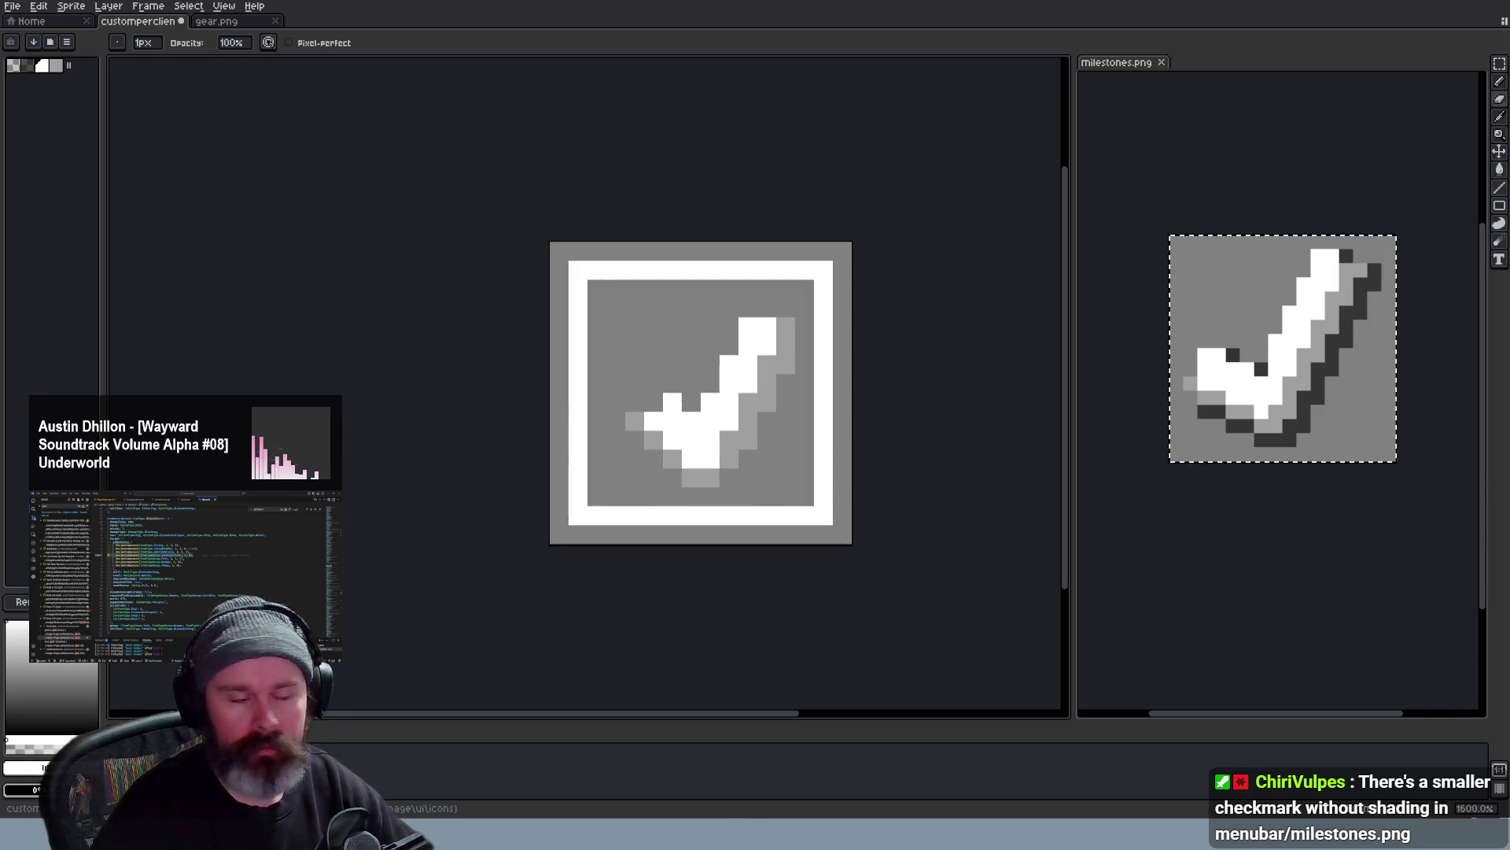
# Open milestones.png as a tab to inspect its checkmark, then return to the custom per-client icon
pyautogui.doubleClick(1115, 61)
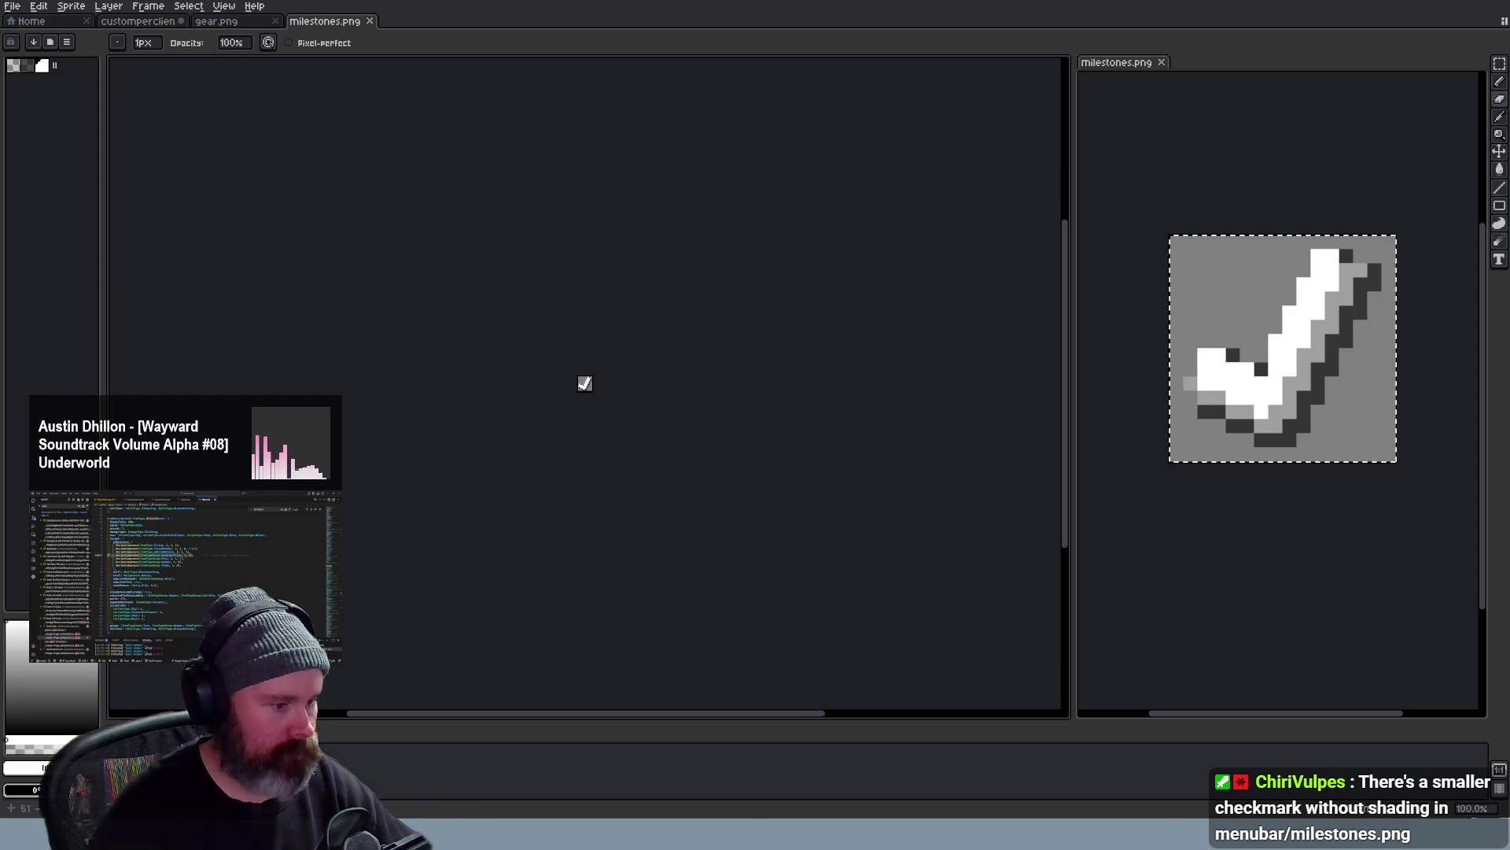
pyautogui.scroll(3, 630, 306)
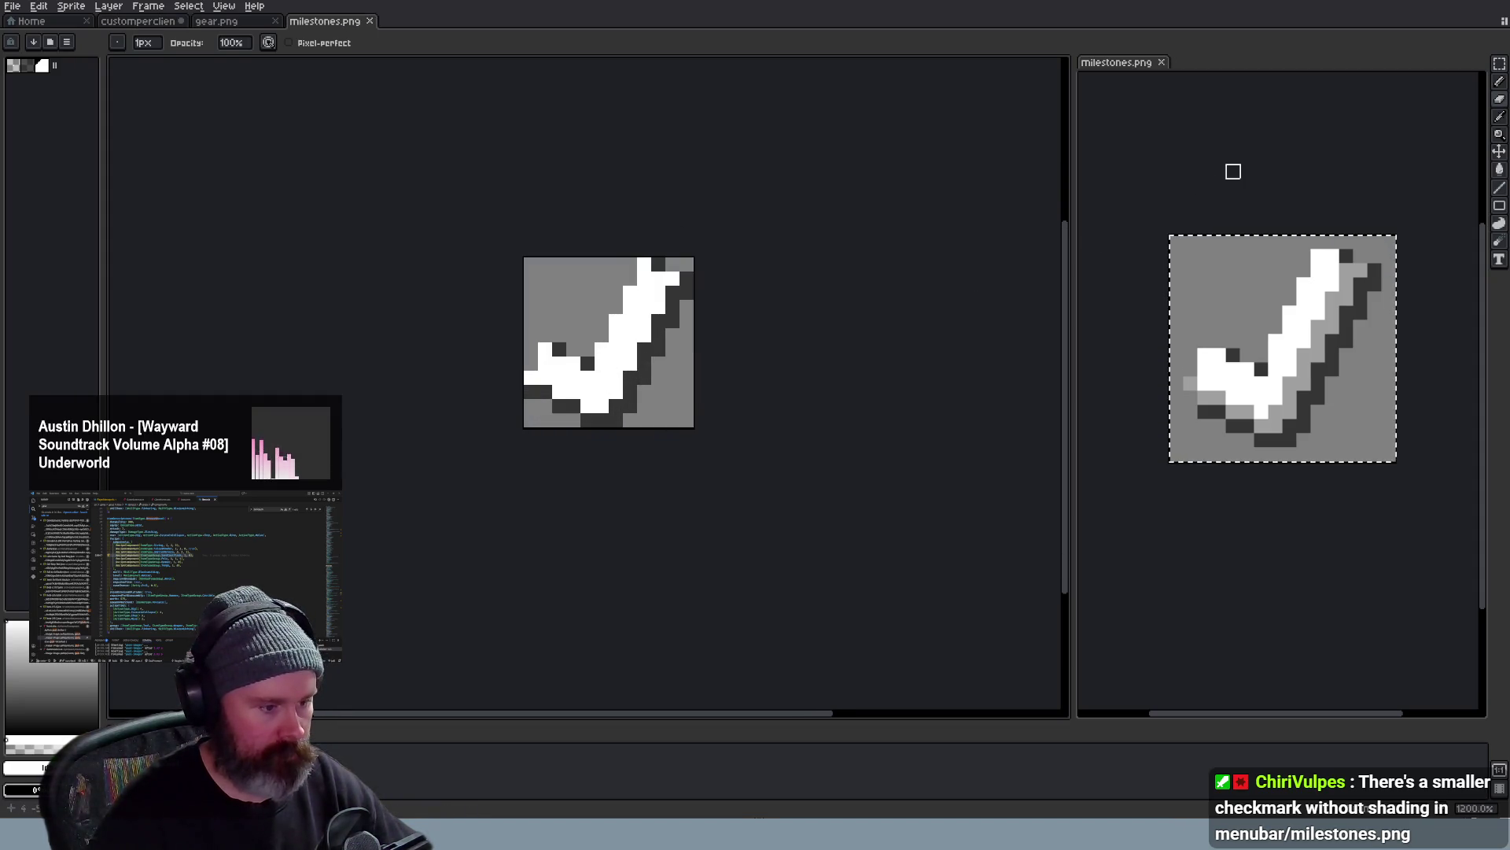
pyautogui.press('m')
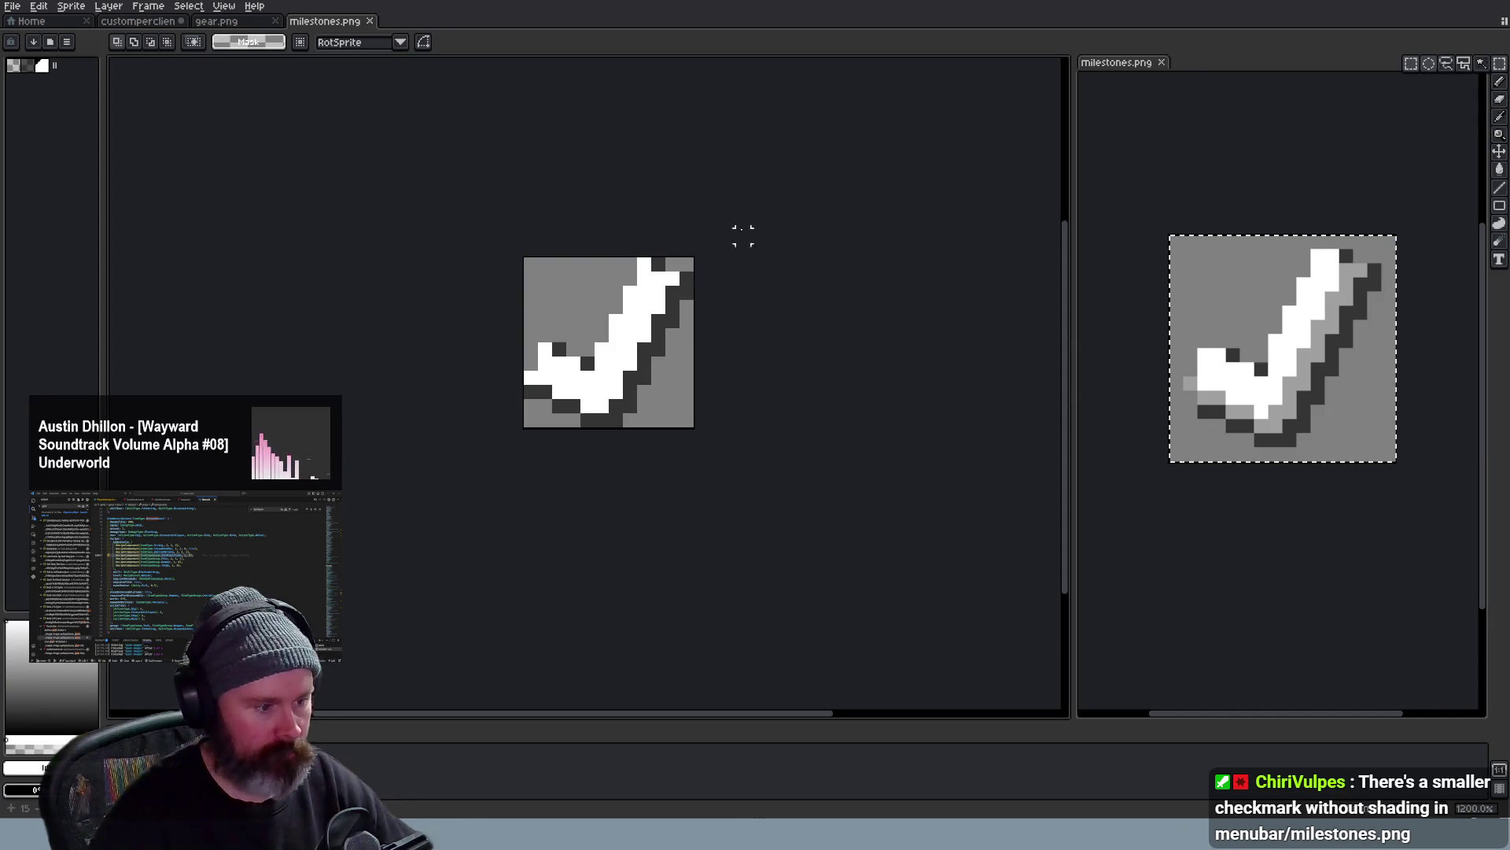
pyautogui.scroll(-3, 449, 543)
pyautogui.scroll(-3, 472, 546)
pyautogui.scroll(-2, 506, 519)
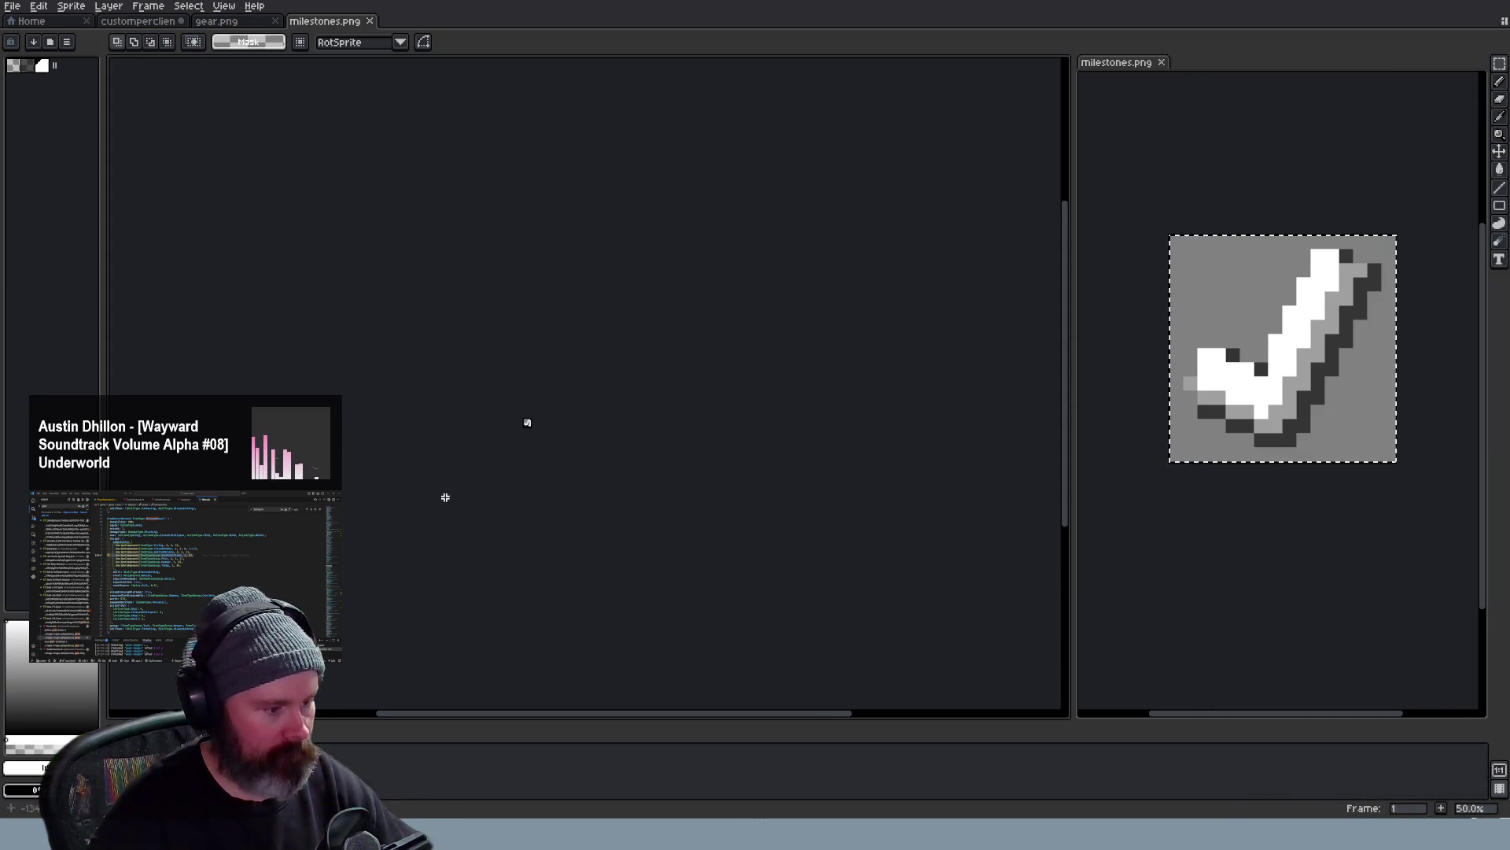
pyautogui.scroll(3, 446, 497)
pyautogui.scroll(-2, 444, 496)
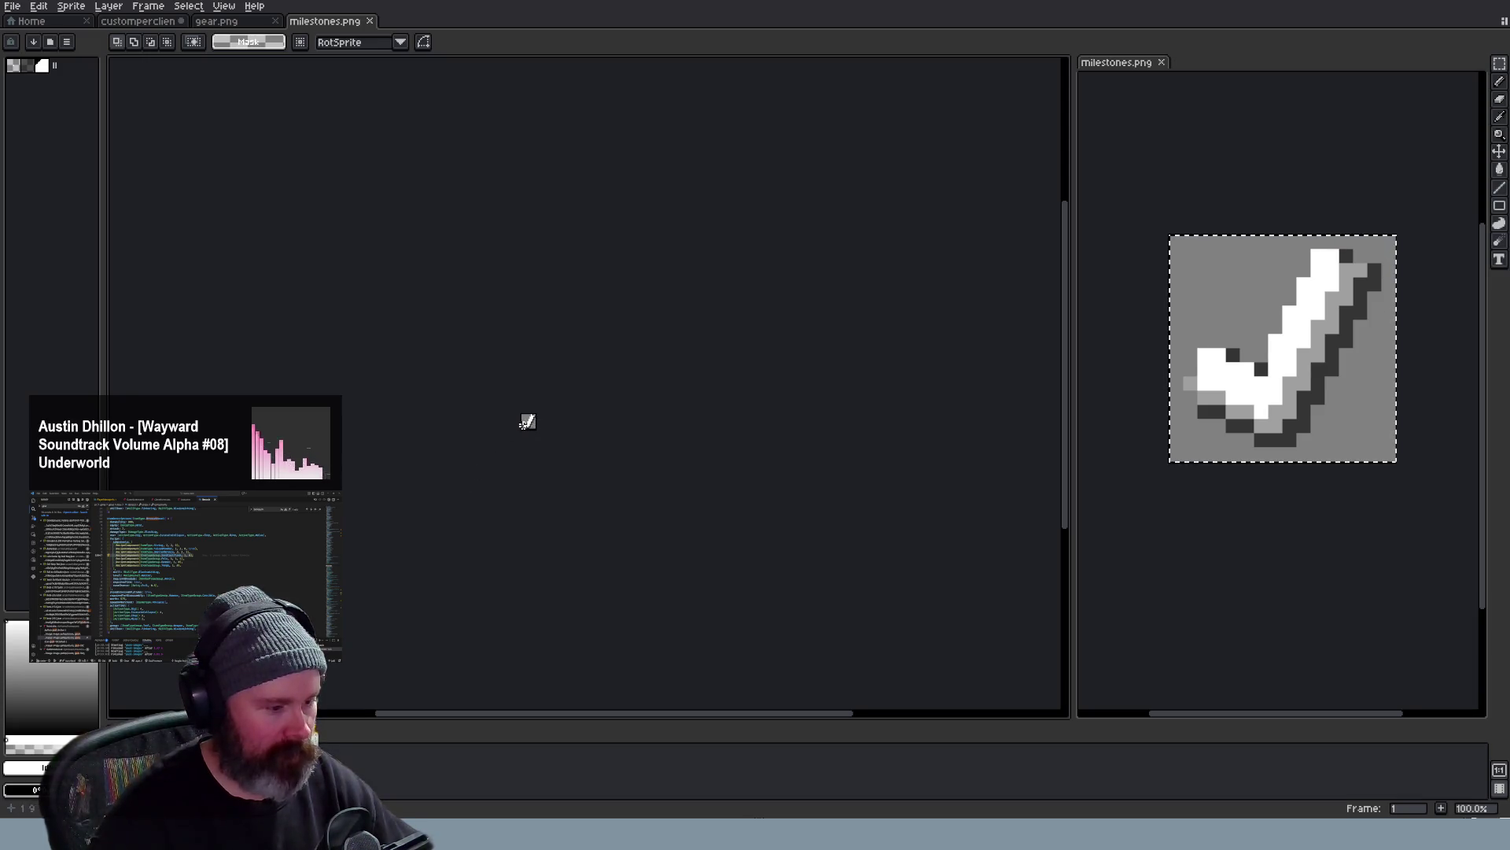
pyautogui.scroll(2, 520, 438)
pyautogui.scroll(2, 515, 444)
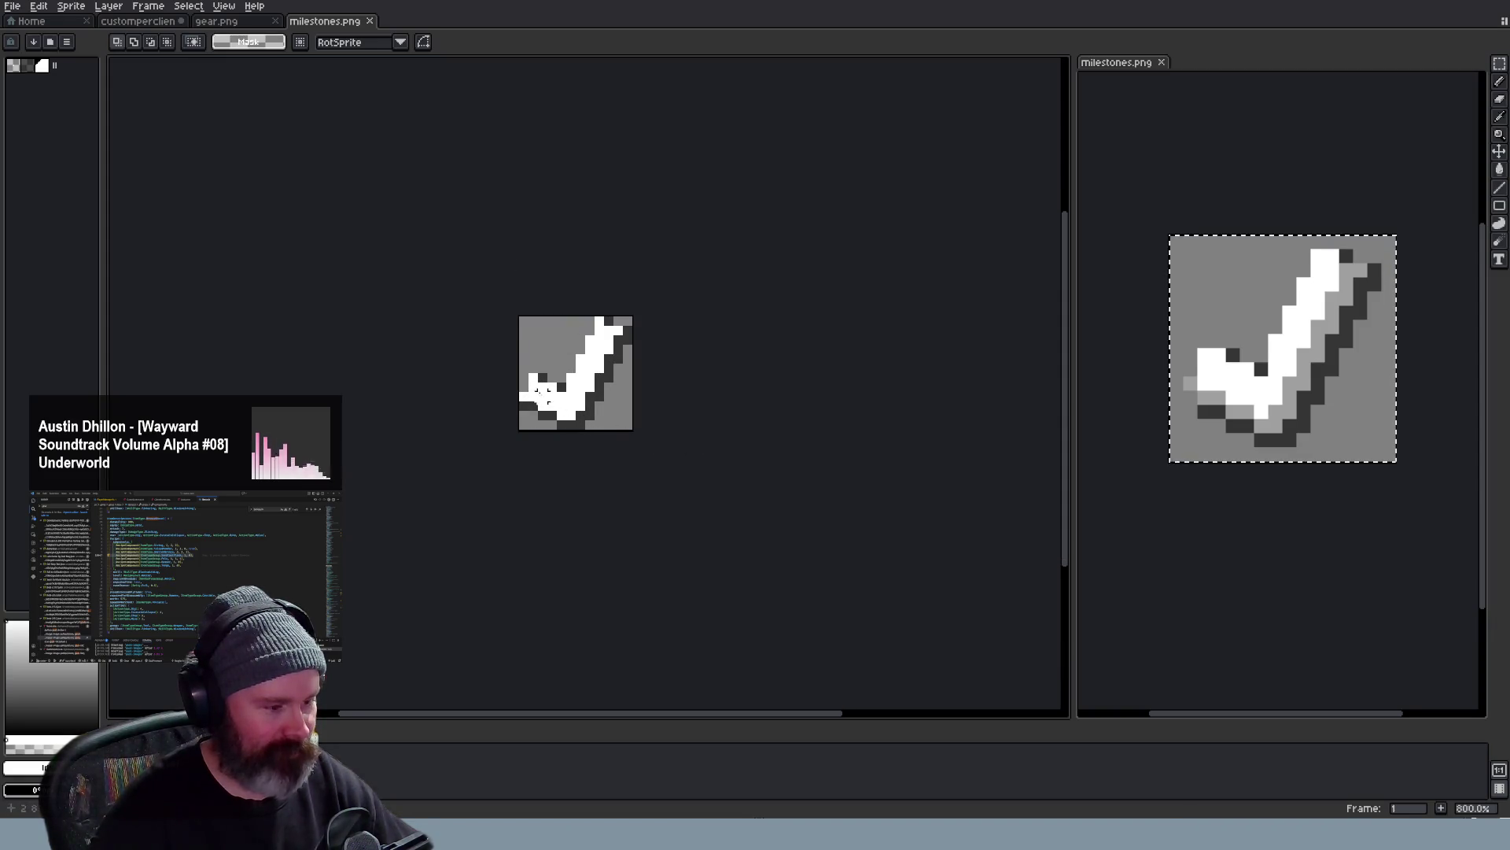
pyautogui.scroll(-2, 543, 392)
pyautogui.scroll(-2, 543, 408)
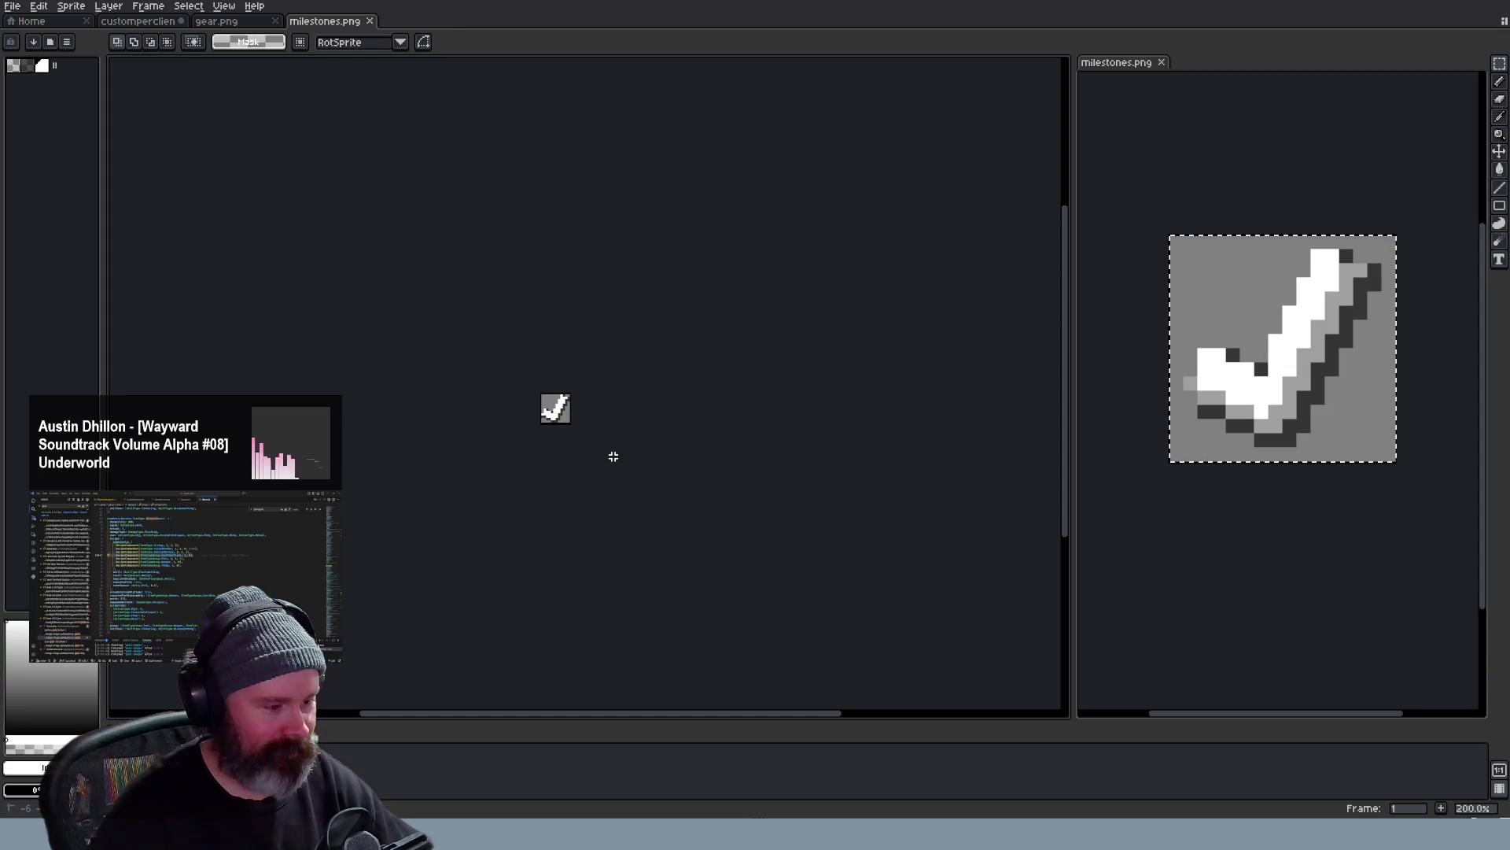
pyautogui.click(148, 23)
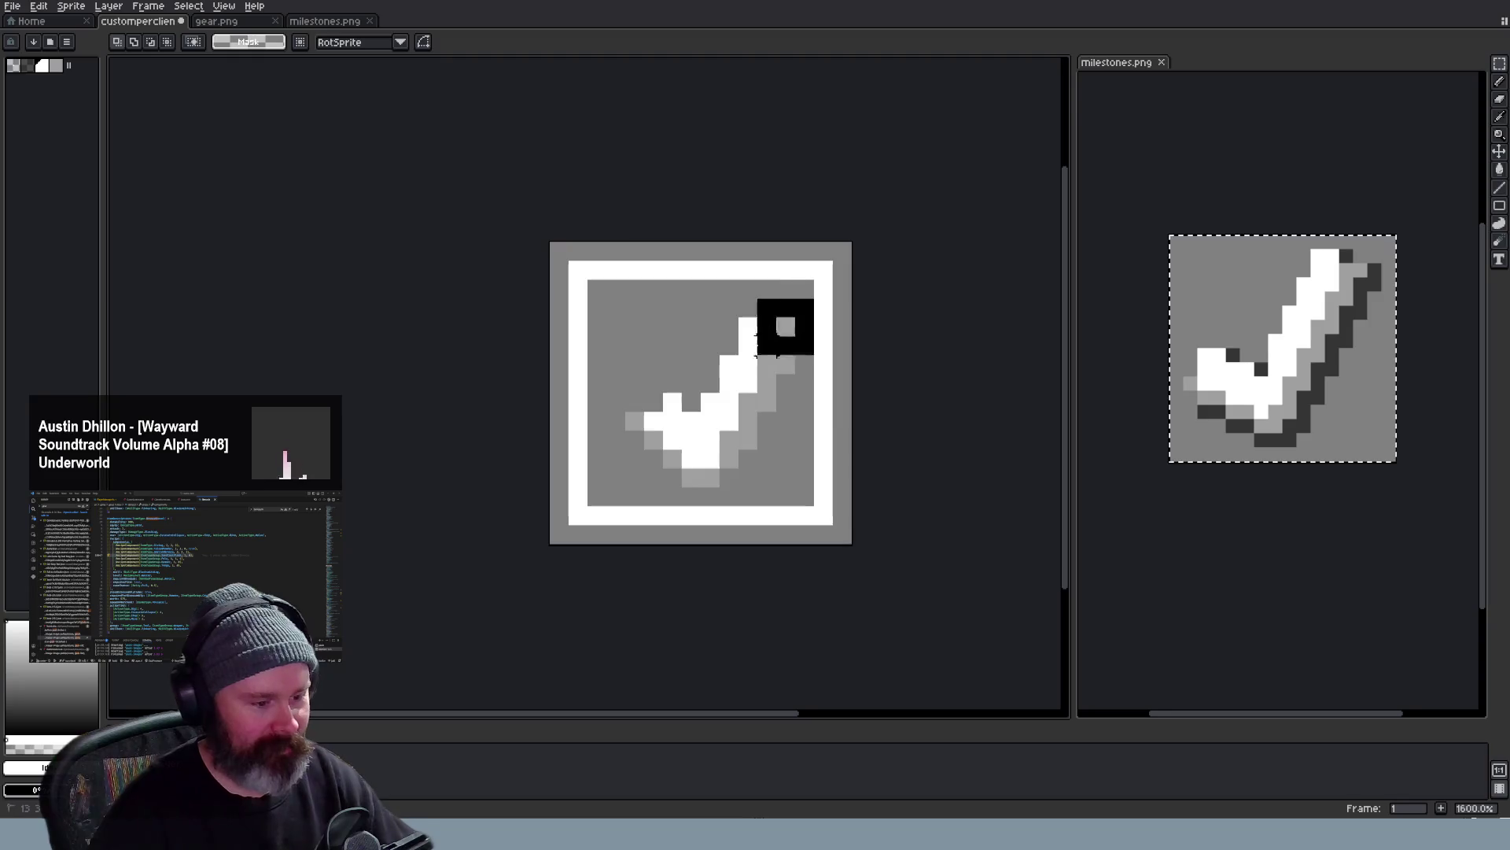
# Delete the old checkmark and paste the milestones checkmark positioned inside the frame
pyautogui.moveTo(812, 300); pyautogui.dragTo(586, 486)
pyautogui.press('Delete')
pyautogui.hotkey('ctrl', 'v')
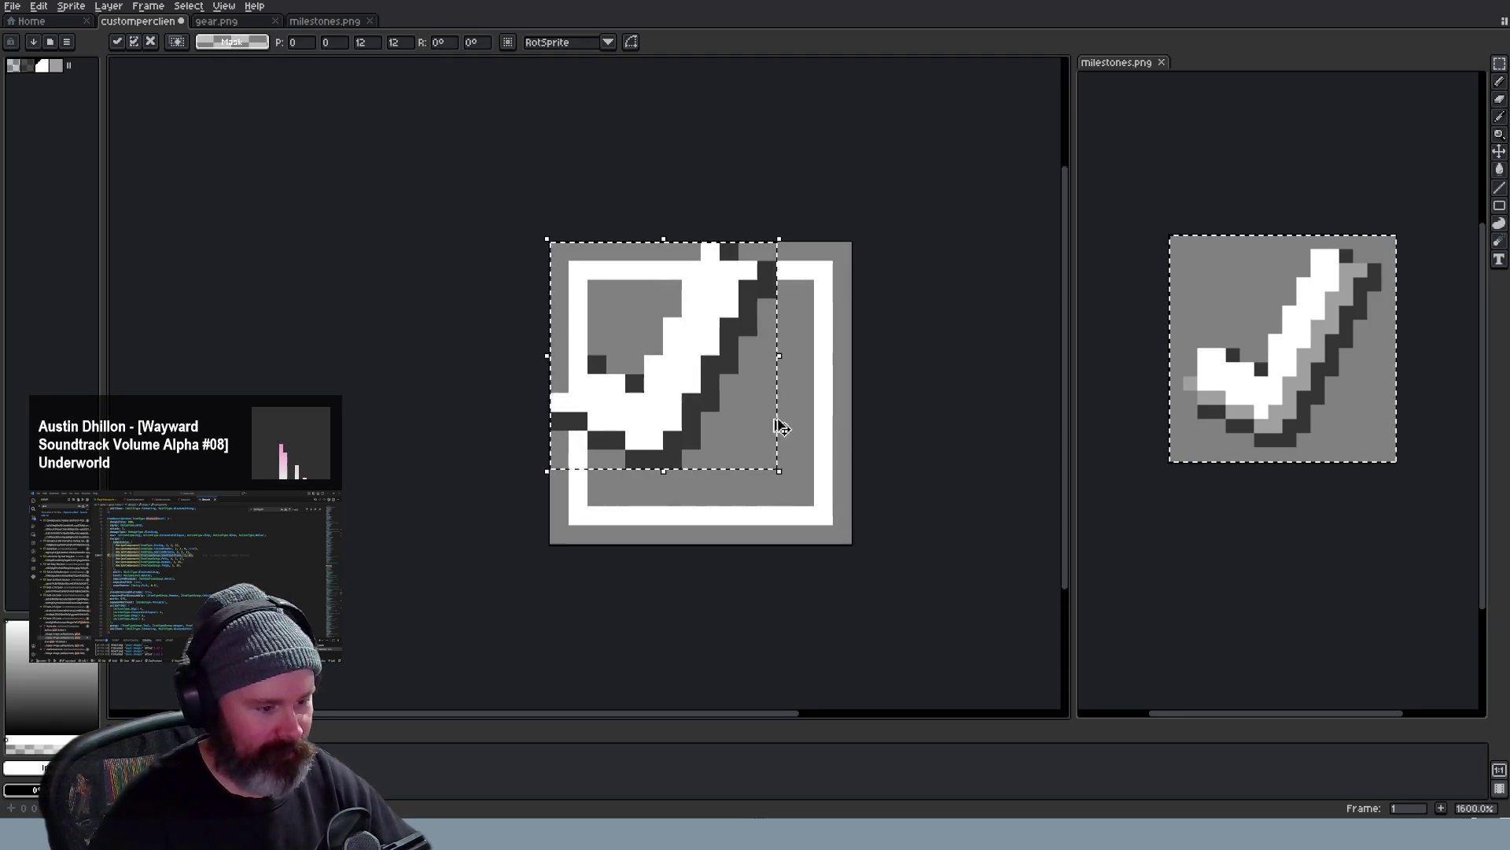
pyautogui.moveTo(732, 389); pyautogui.dragTo(756, 413)
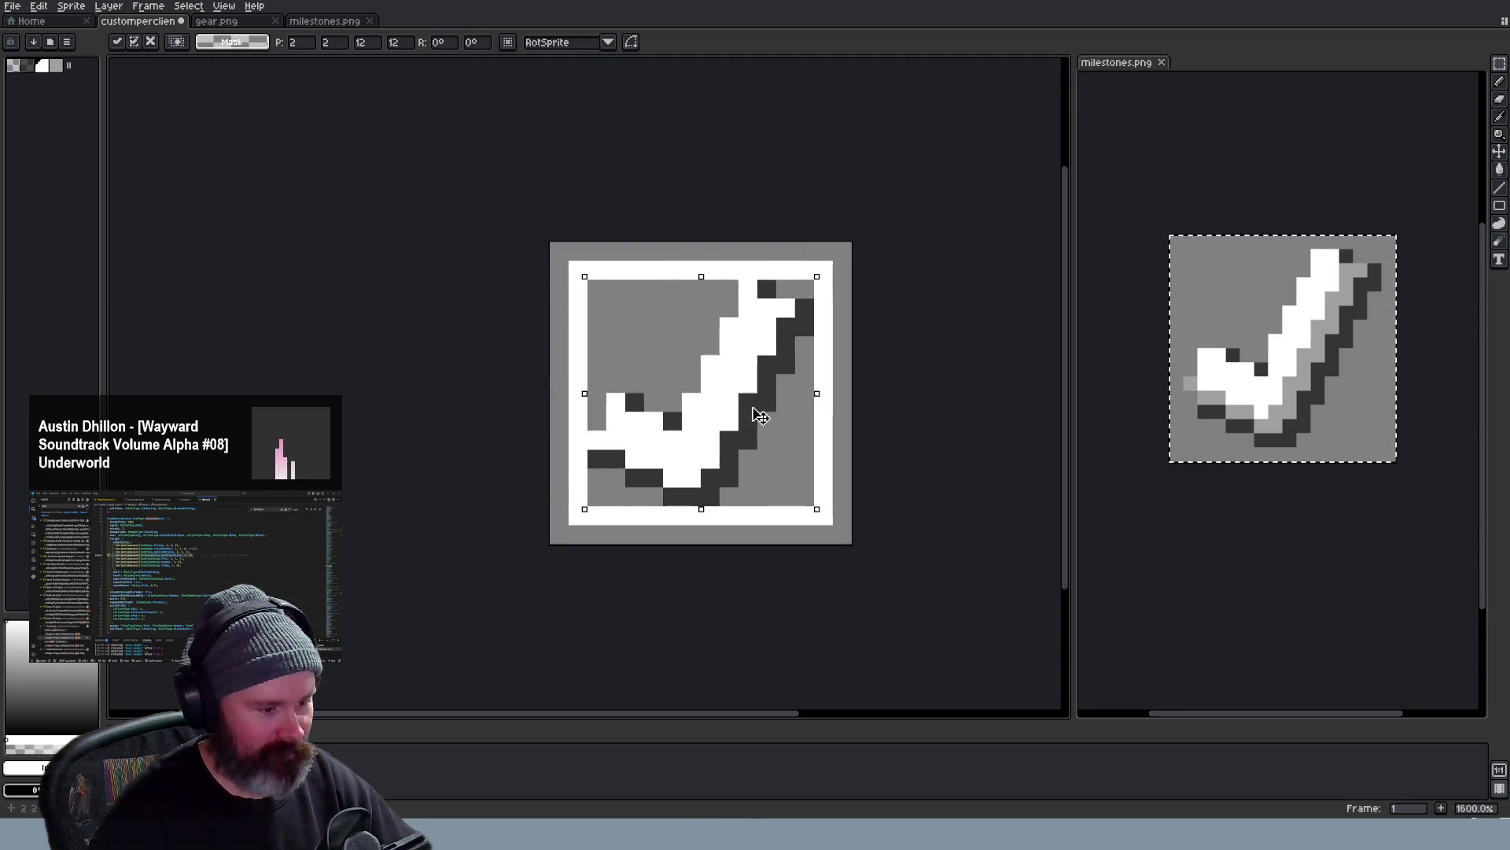
pyautogui.hotkey('ctrl', 'd')
pyautogui.scroll(-1, 758, 415)
pyautogui.scroll(-1, 826, 419)
pyautogui.scroll(-1, 896, 423)
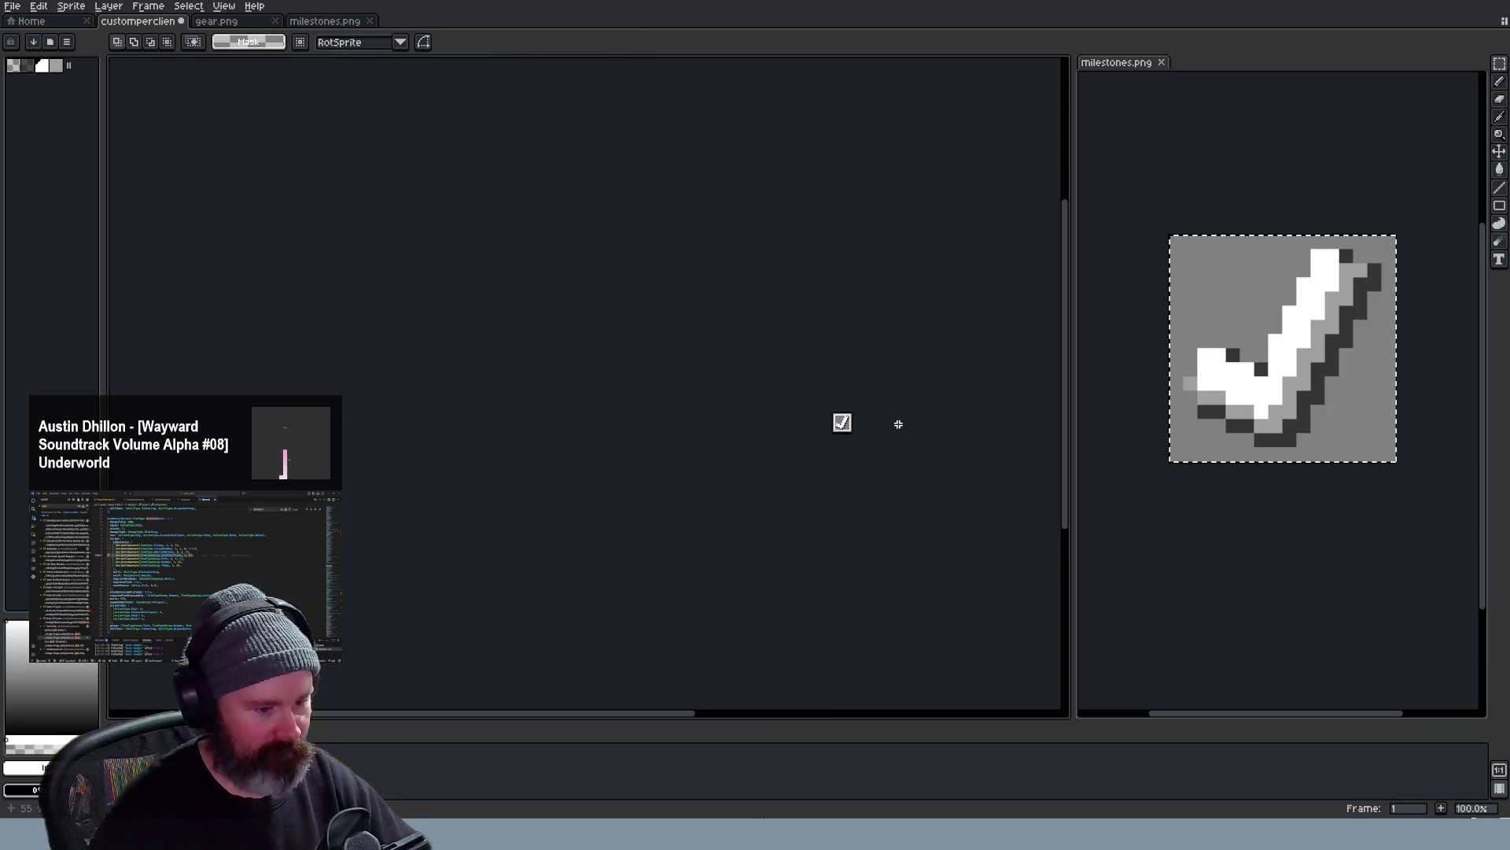
pyautogui.scroll(2, 898, 423)
pyautogui.scroll(2, 897, 424)
pyautogui.scroll(2, 827, 420)
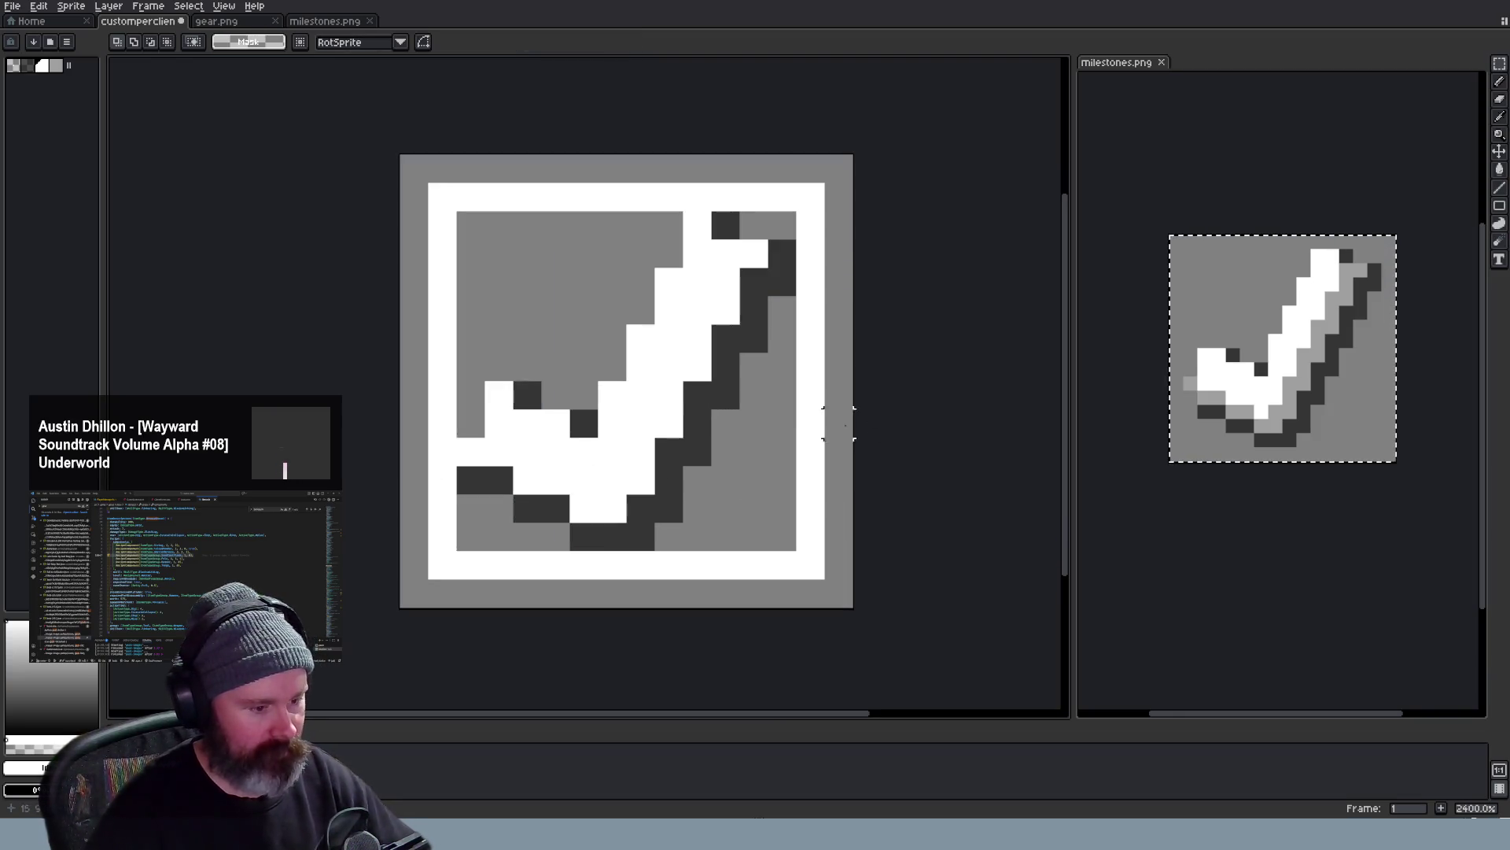
pyautogui.click(18, 65)
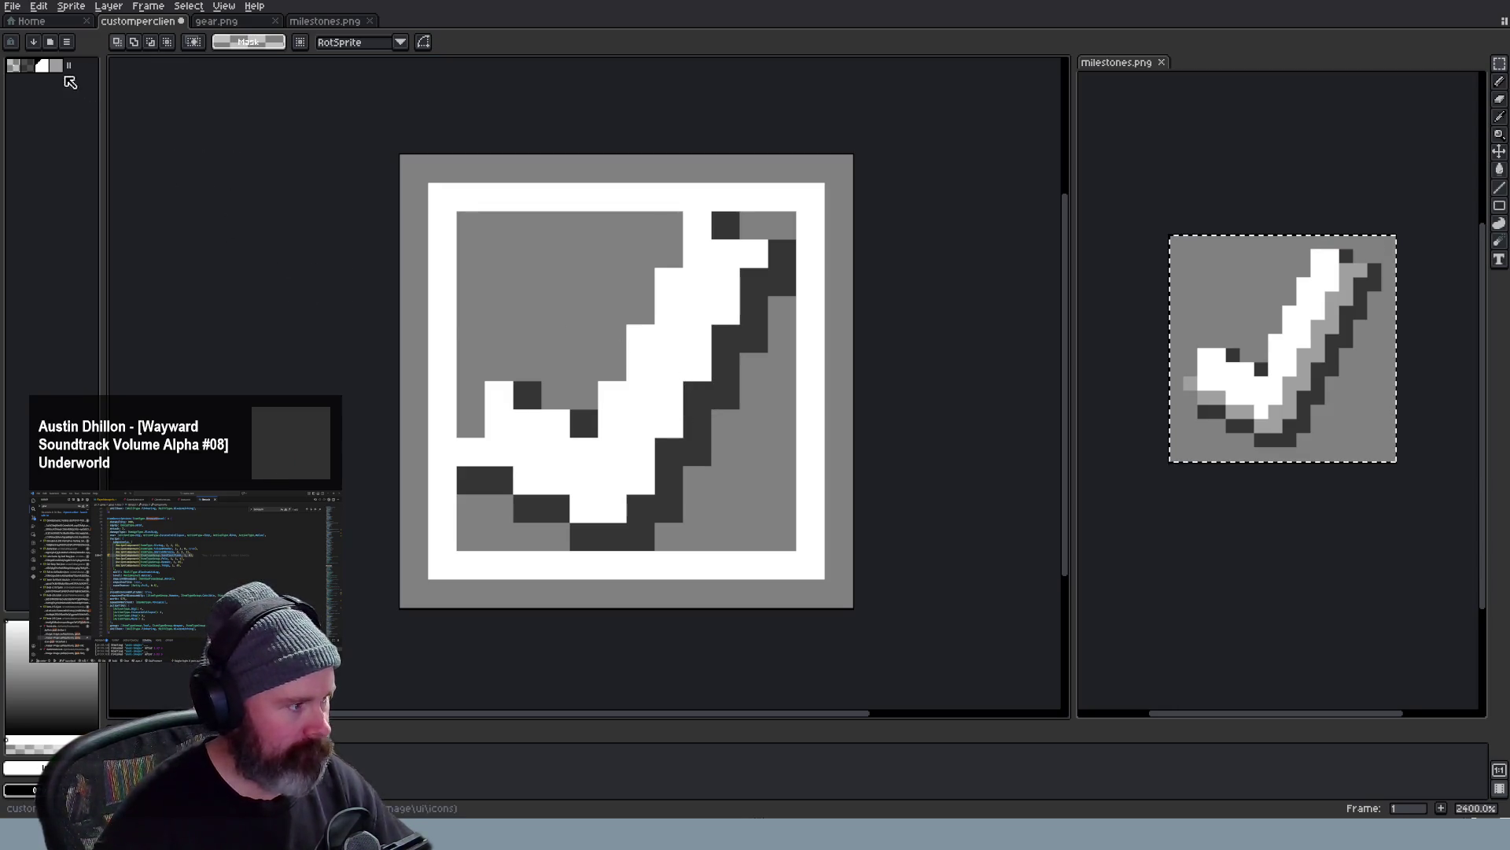
pyautogui.press('b')
pyautogui.click(471, 451)
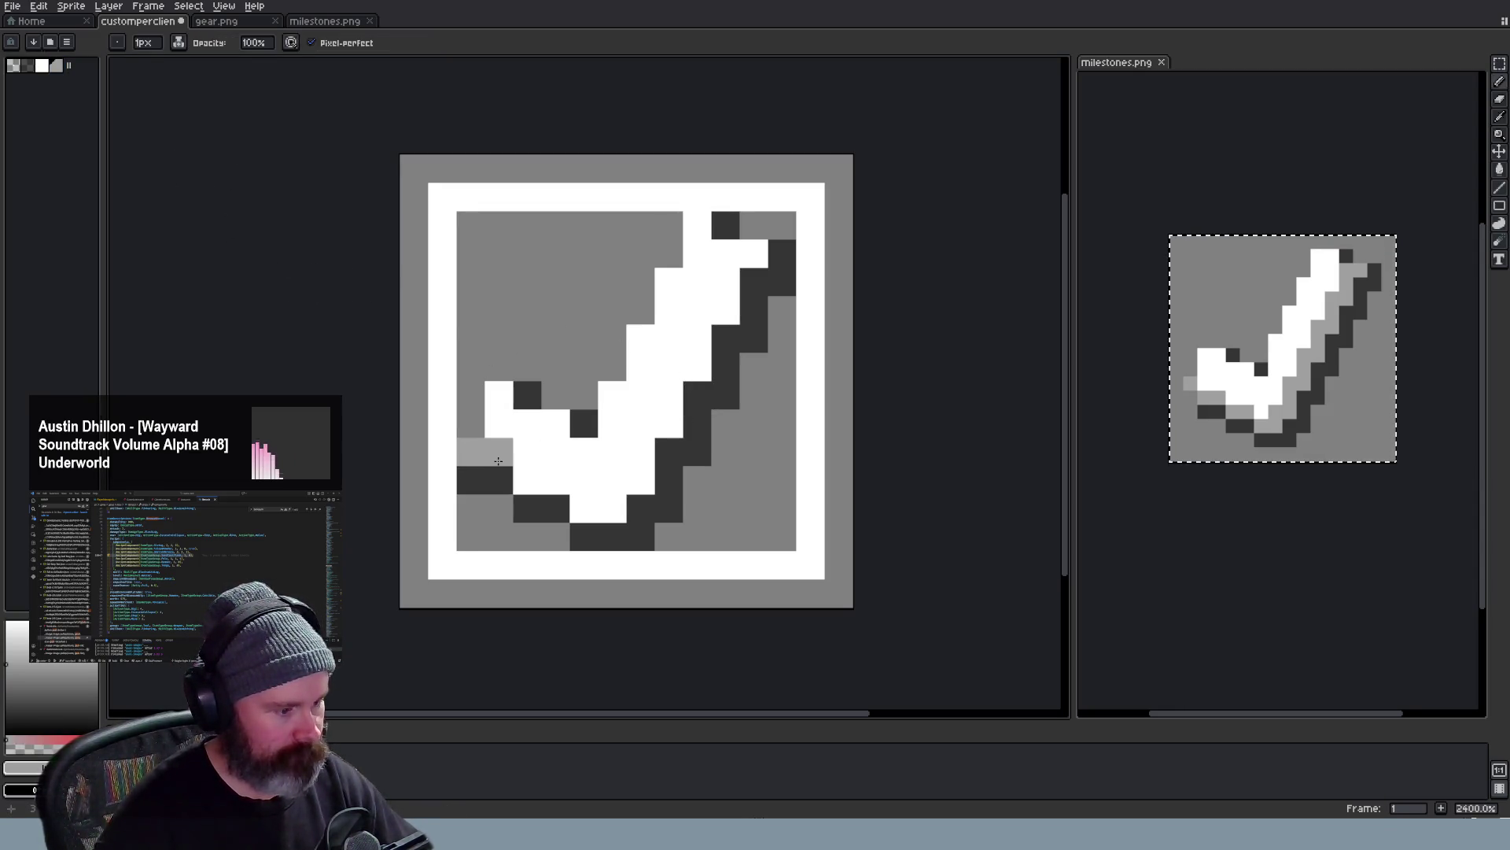
pyautogui.click(526, 480)
pyautogui.click(556, 481)
pyautogui.click(584, 508)
pyautogui.click(641, 481)
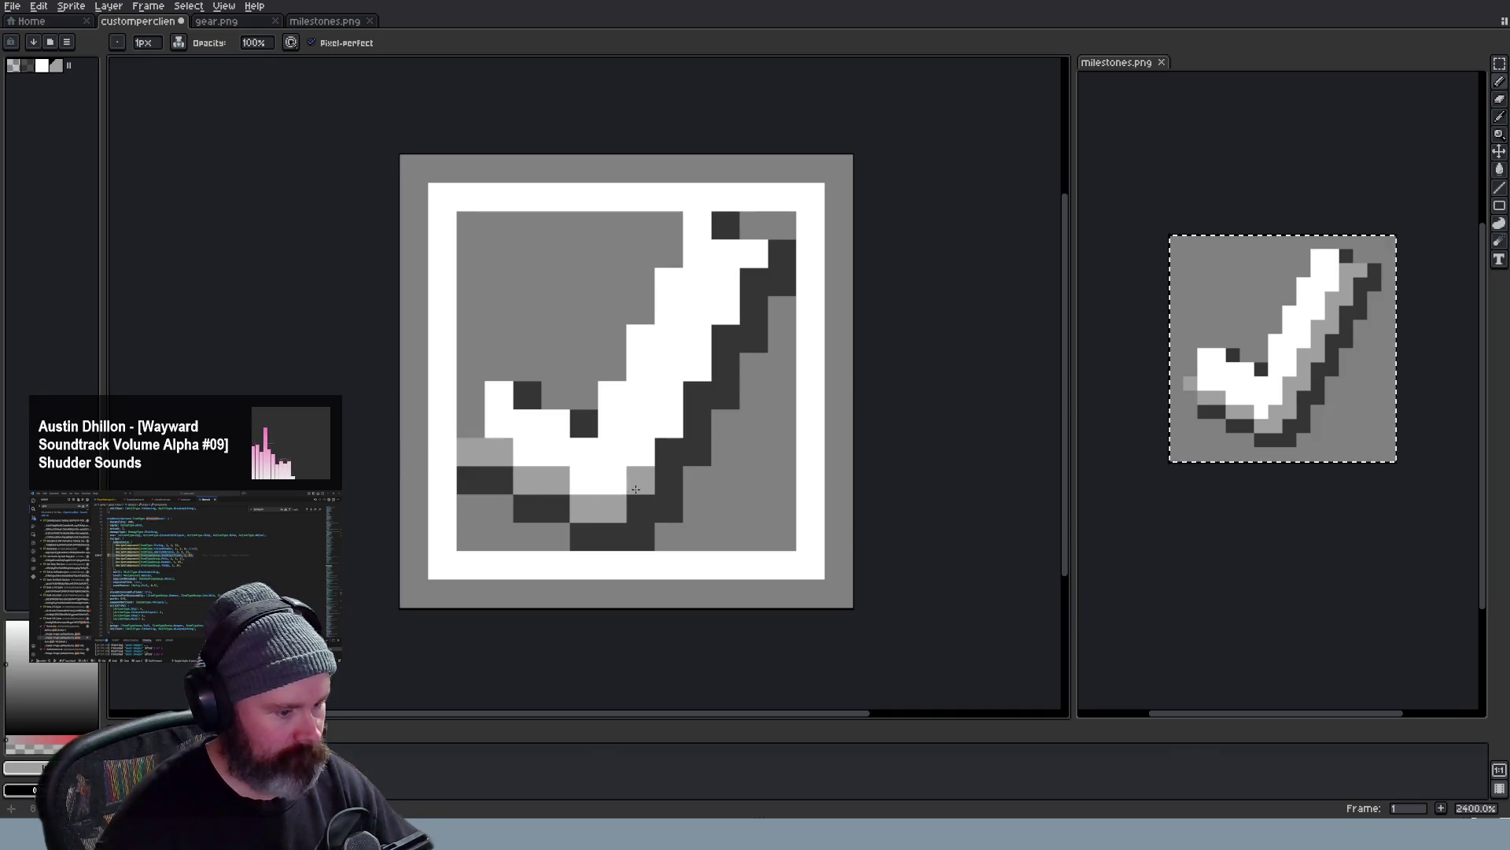
pyautogui.click(641, 481)
pyautogui.click(642, 452)
pyautogui.click(641, 423)
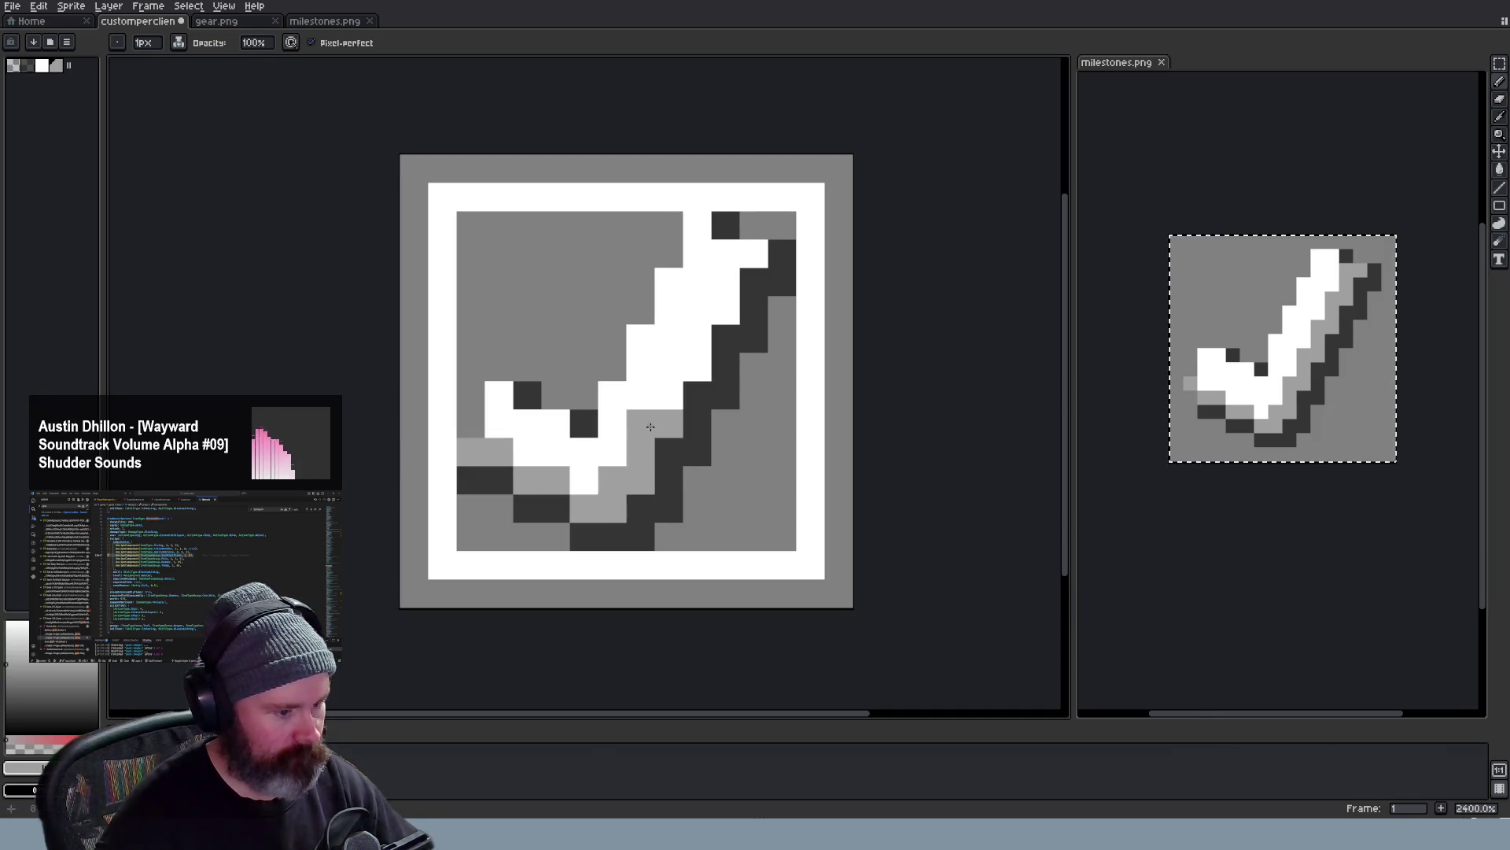
pyautogui.click(669, 396)
pyautogui.click(670, 367)
pyautogui.click(697, 339)
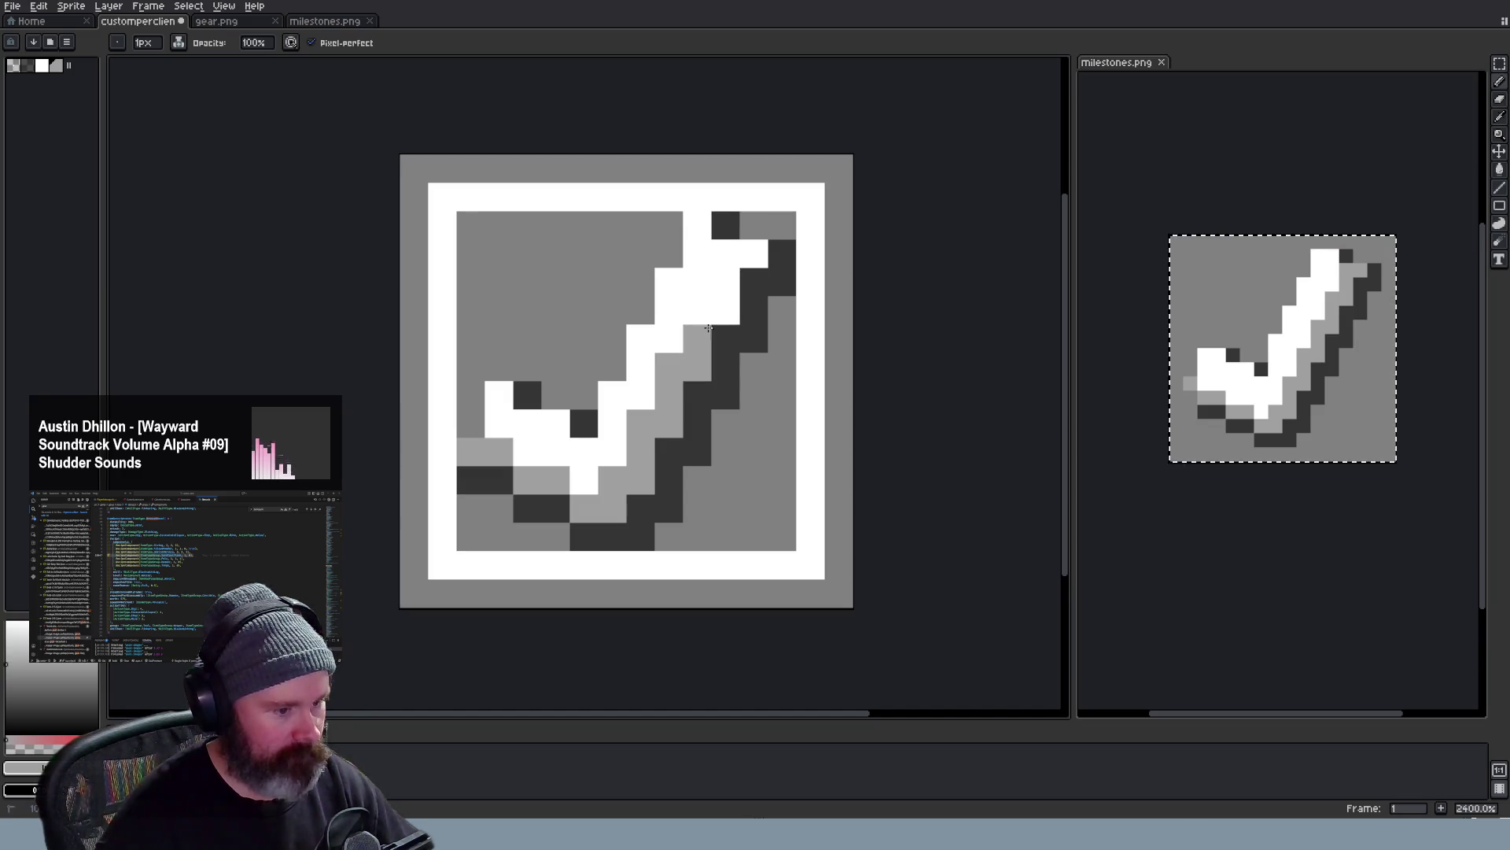
pyautogui.click(726, 310)
pyautogui.click(698, 310)
pyautogui.click(725, 282)
pyautogui.click(754, 254)
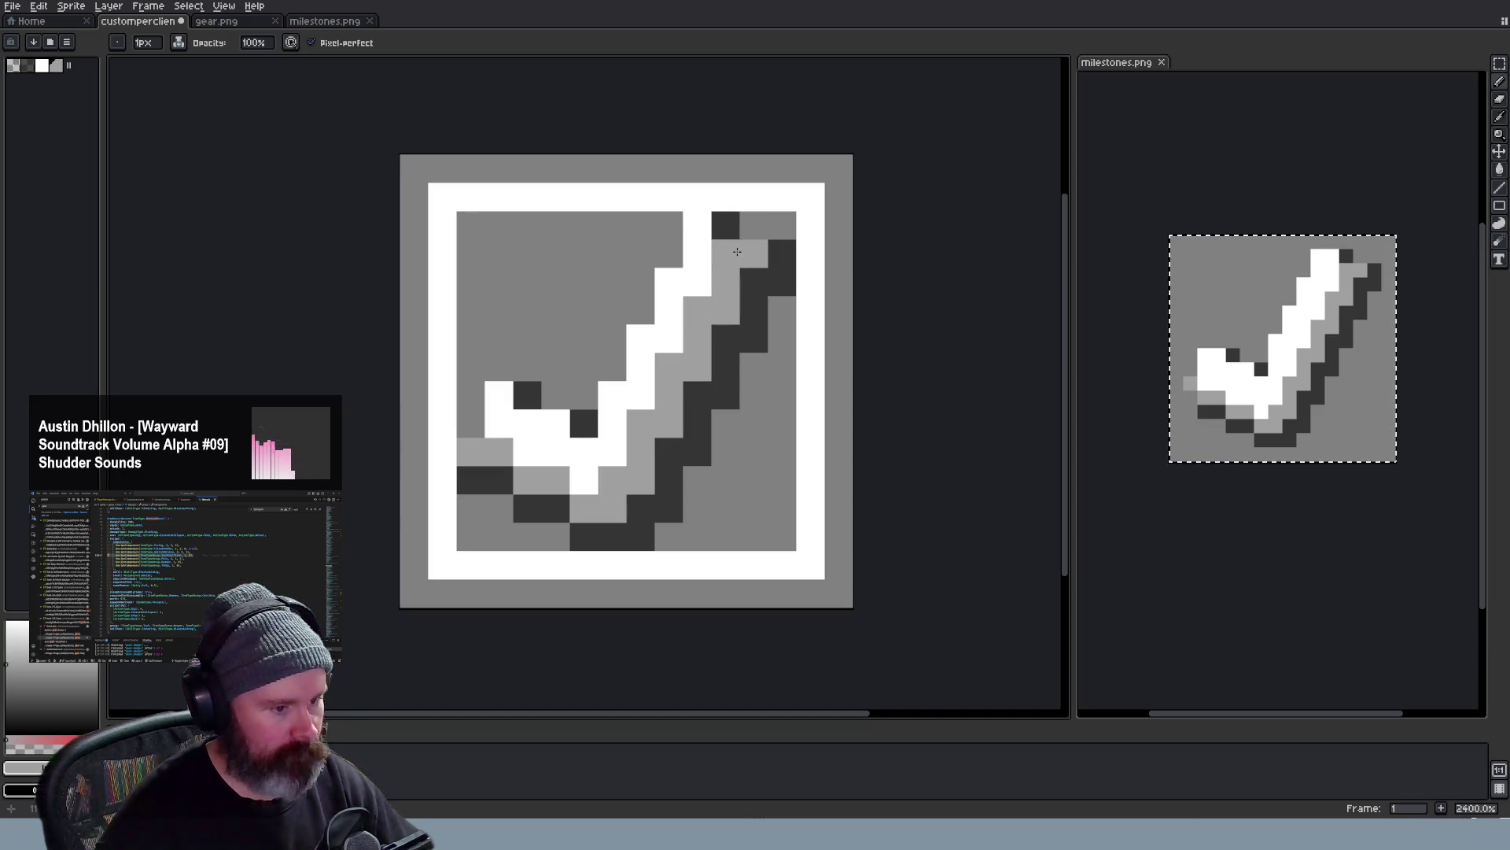
pyautogui.scroll(-2, 816, 401)
pyautogui.scroll(-2, 815, 402)
pyautogui.scroll(-2, 815, 402)
pyautogui.scroll(1, 815, 401)
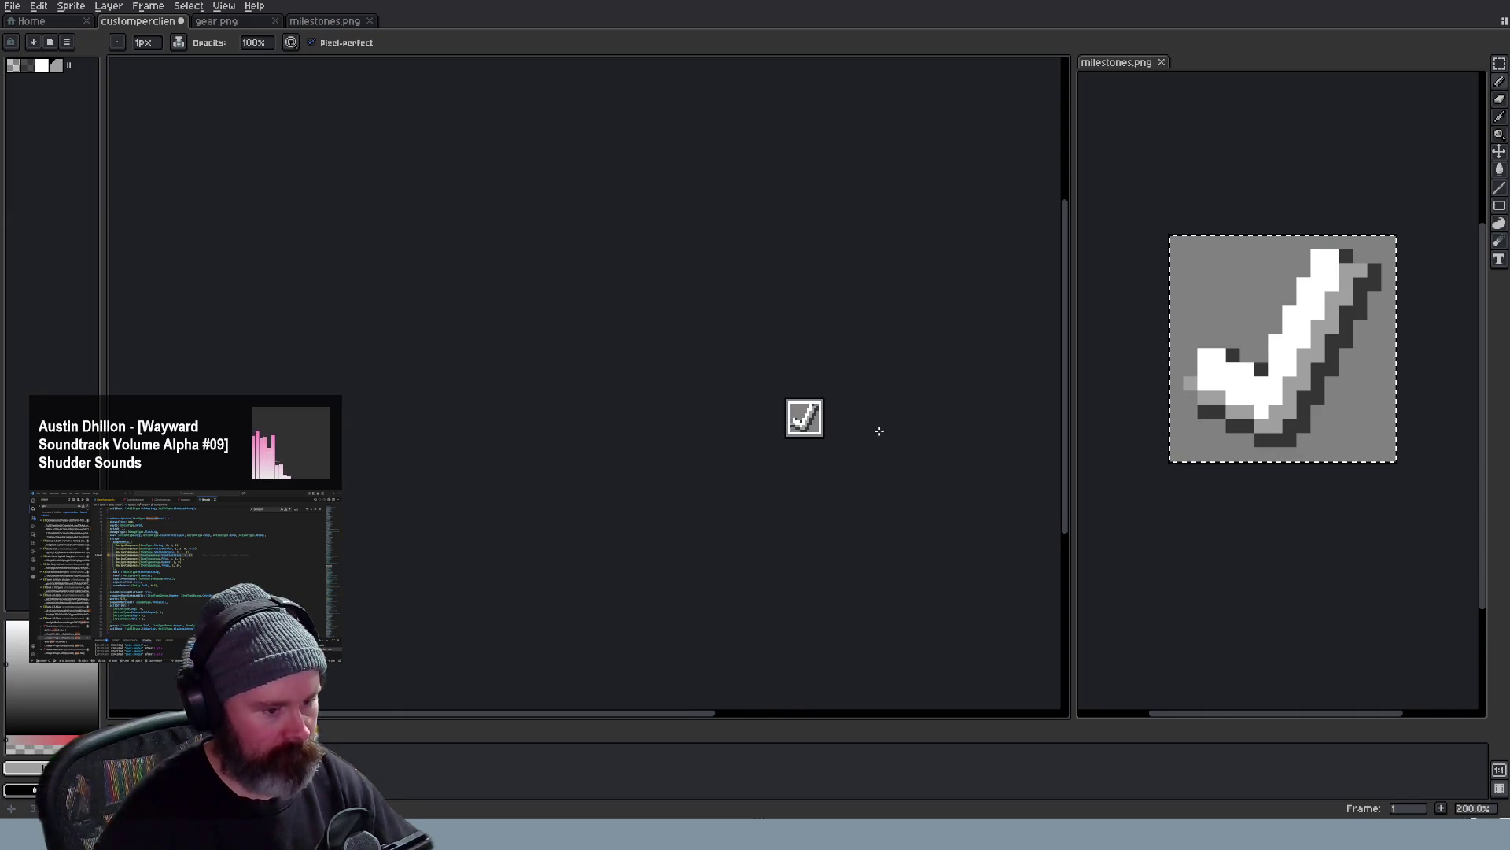
pyautogui.scroll(-1, 815, 401)
pyautogui.scroll(2, 896, 435)
pyautogui.scroll(-1, 896, 435)
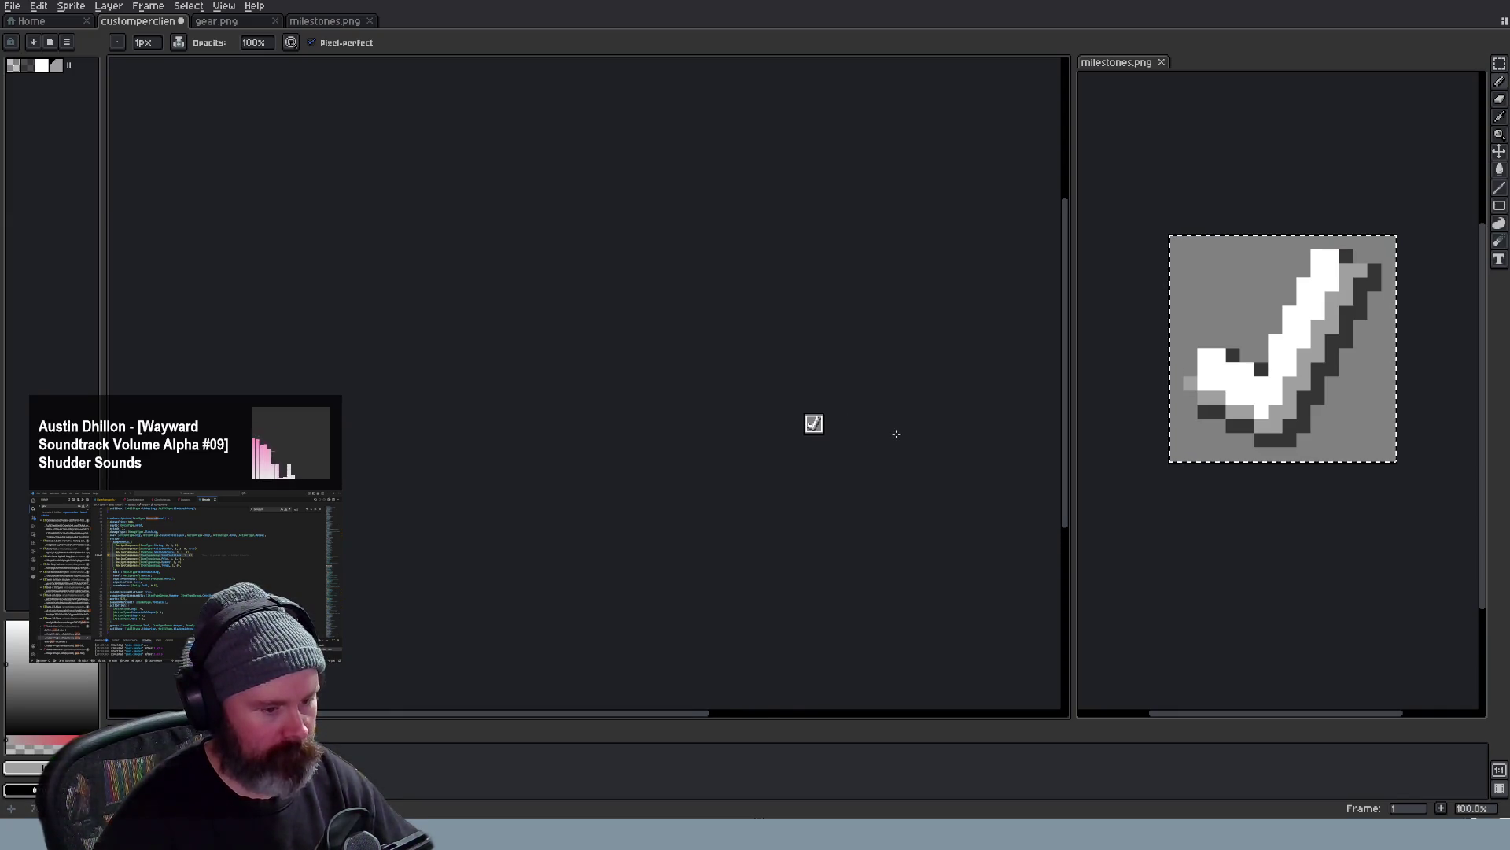
pyautogui.scroll(2, 895, 435)
pyautogui.scroll(1, 874, 431)
pyautogui.scroll(2, 826, 408)
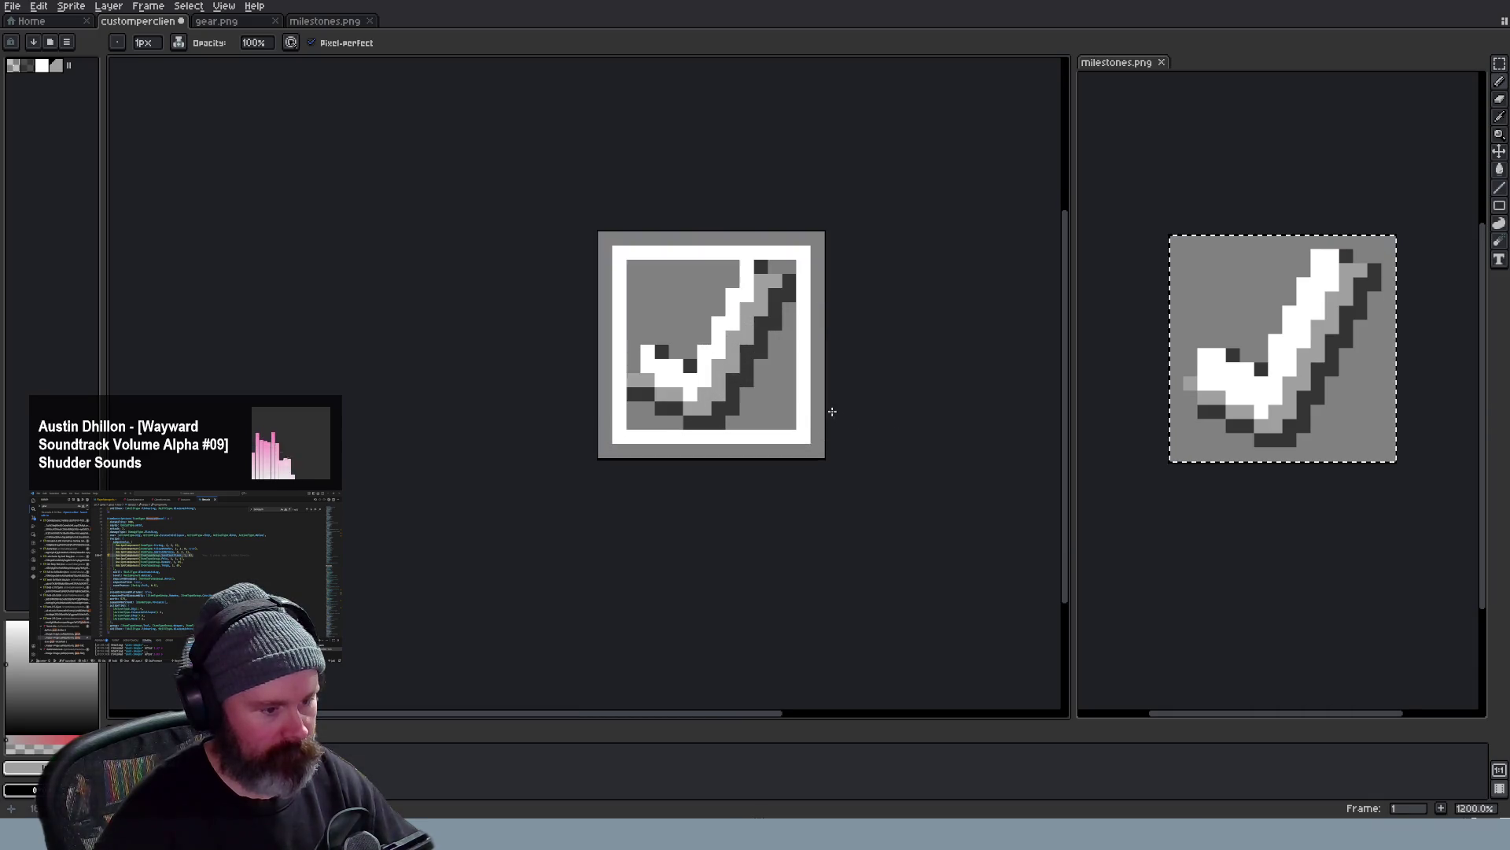
pyautogui.scroll(1, 822, 405)
pyautogui.scroll(-2, 822, 405)
pyautogui.scroll(-1, 822, 405)
pyautogui.scroll(-1, 823, 405)
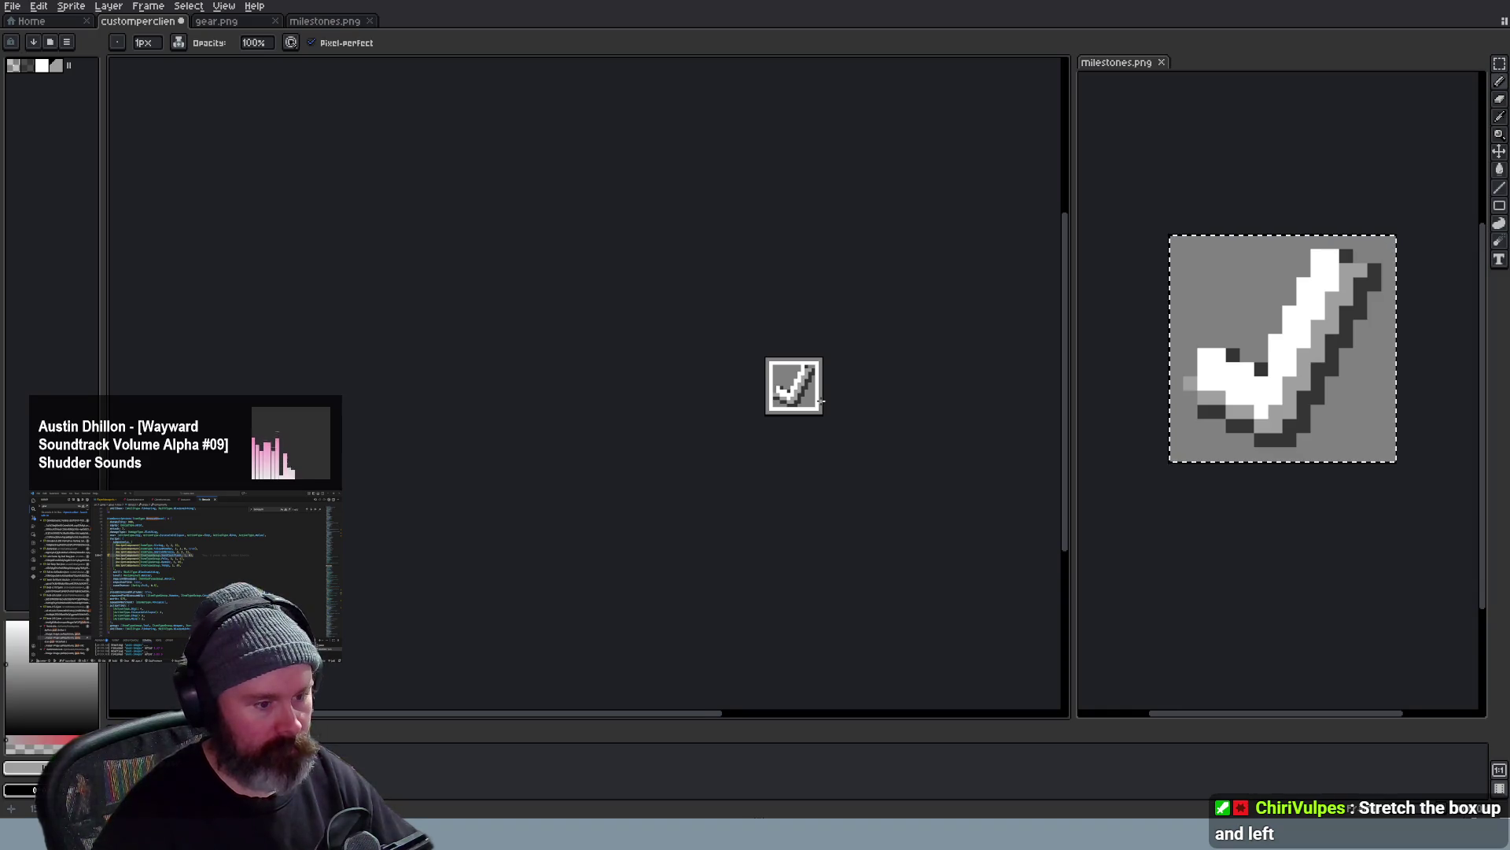
pyautogui.scroll(2, 822, 401)
pyautogui.scroll(1, 823, 401)
pyautogui.scroll(1, 822, 402)
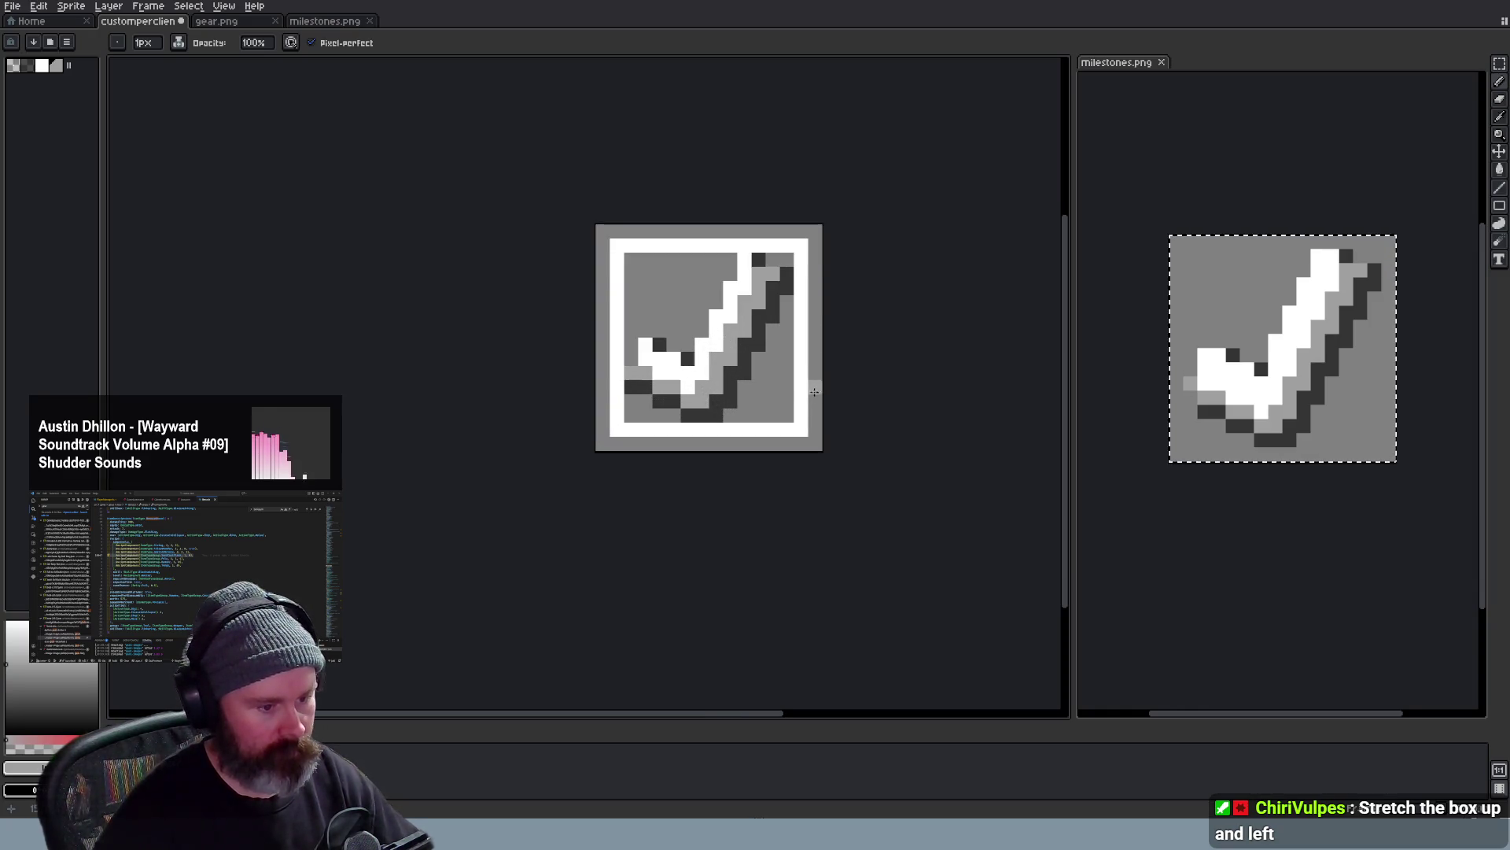
pyautogui.scroll(-2, 828, 472)
pyautogui.scroll(-1, 827, 471)
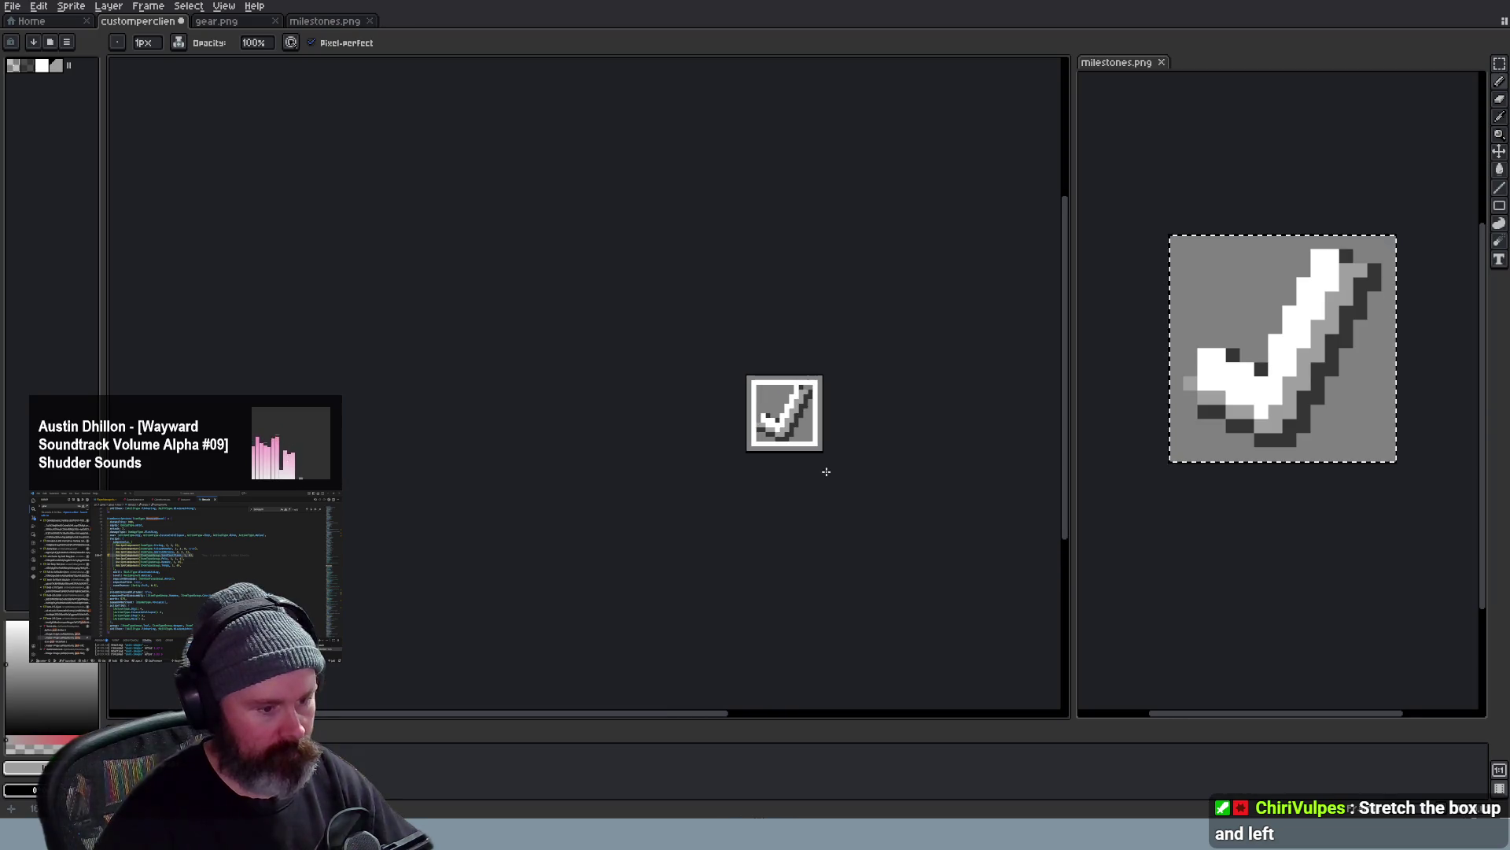
pyautogui.scroll(2, 826, 471)
pyautogui.scroll(1, 827, 471)
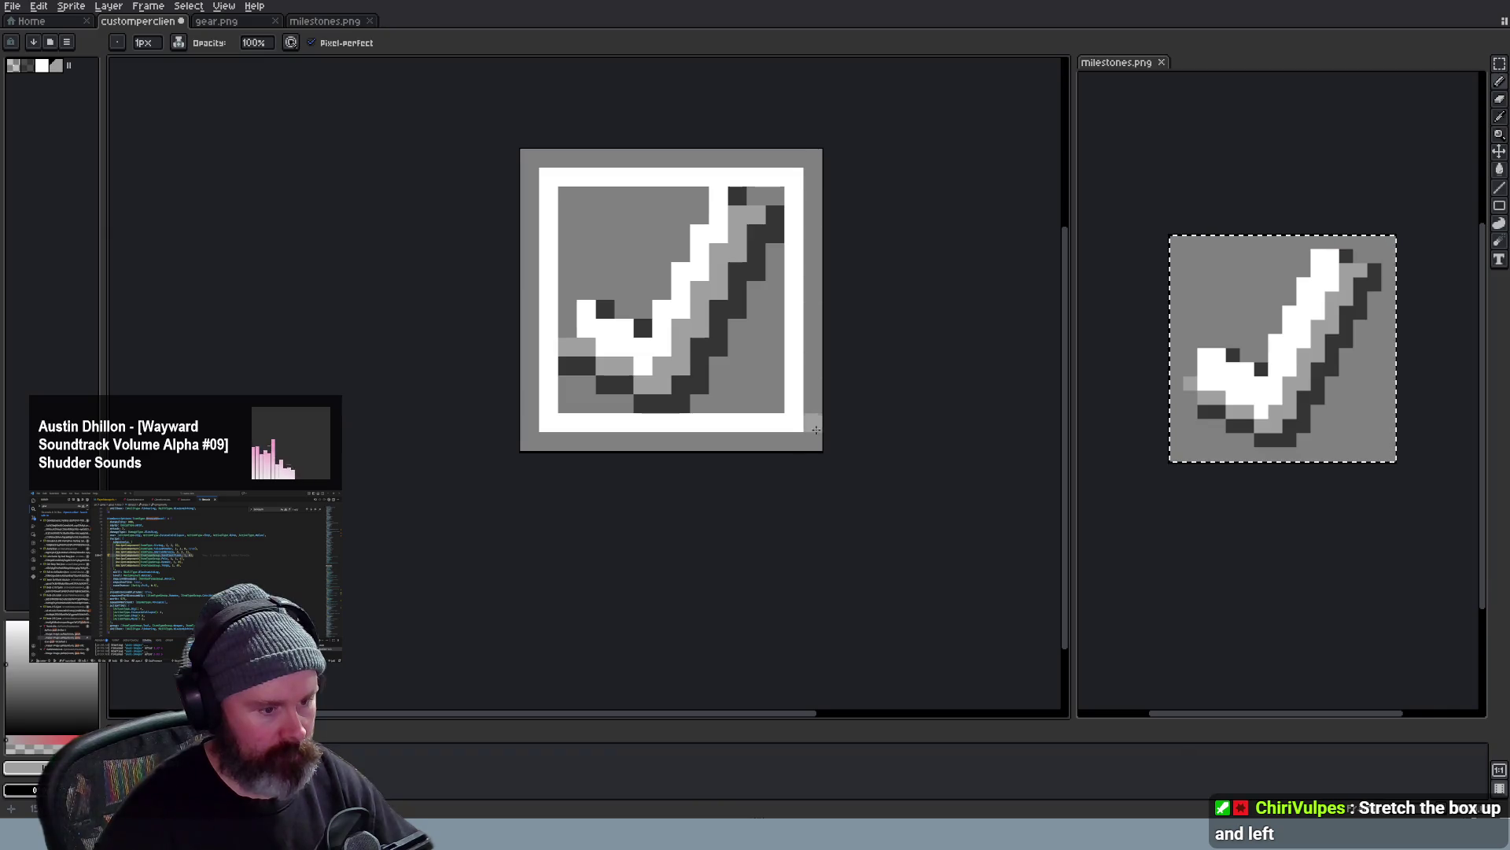
# Shade the icon's bottom row and right edge light grey, toggling the right-edge stroke with undo/redo
pyautogui.moveTo(547, 437); pyautogui.dragTo(788, 448)
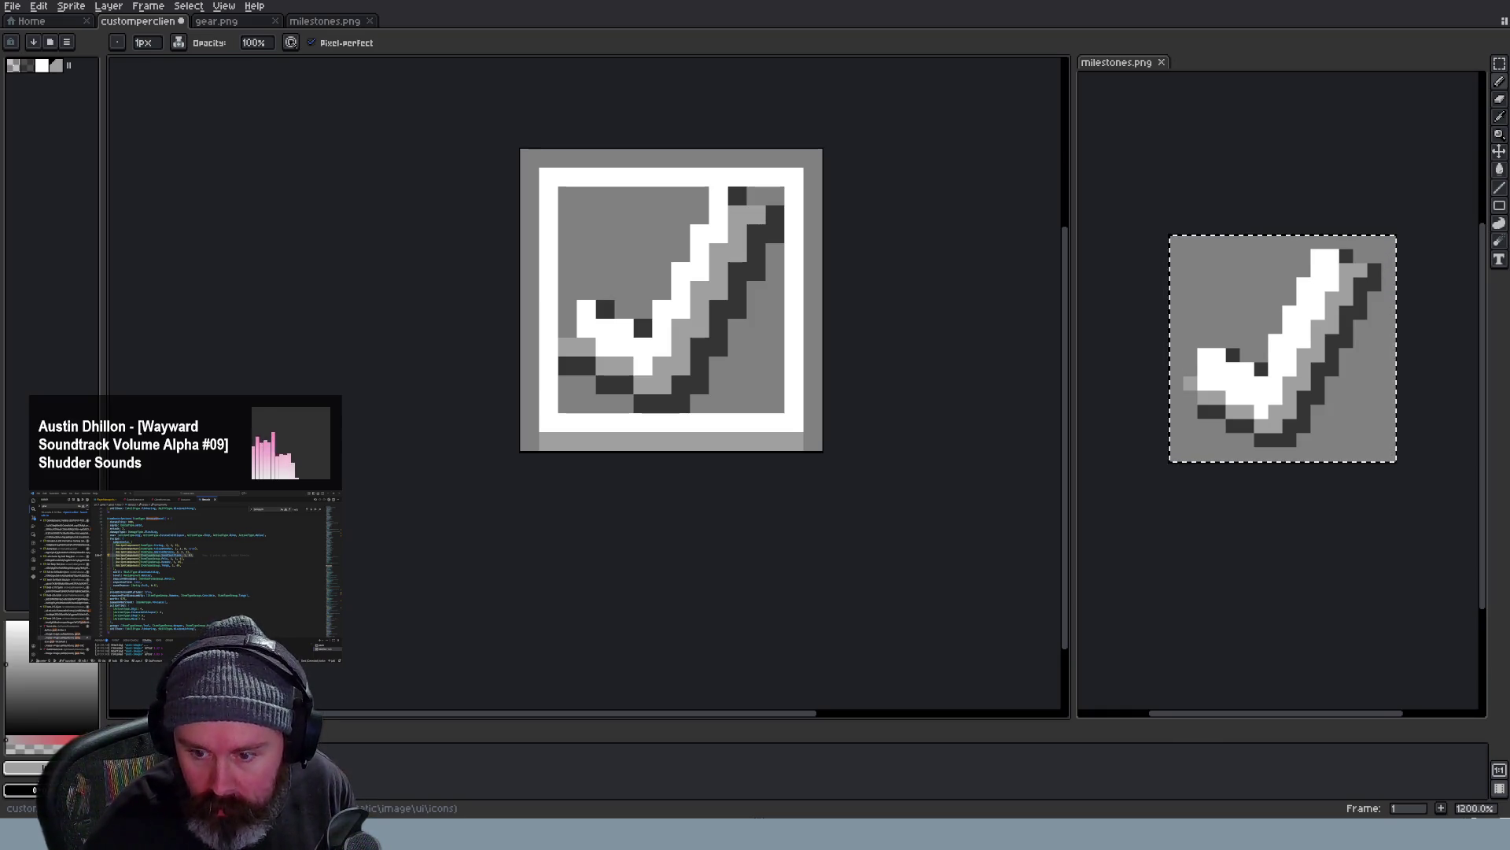
pyautogui.click(738, 196)
pyautogui.scroll(-3, 814, 177)
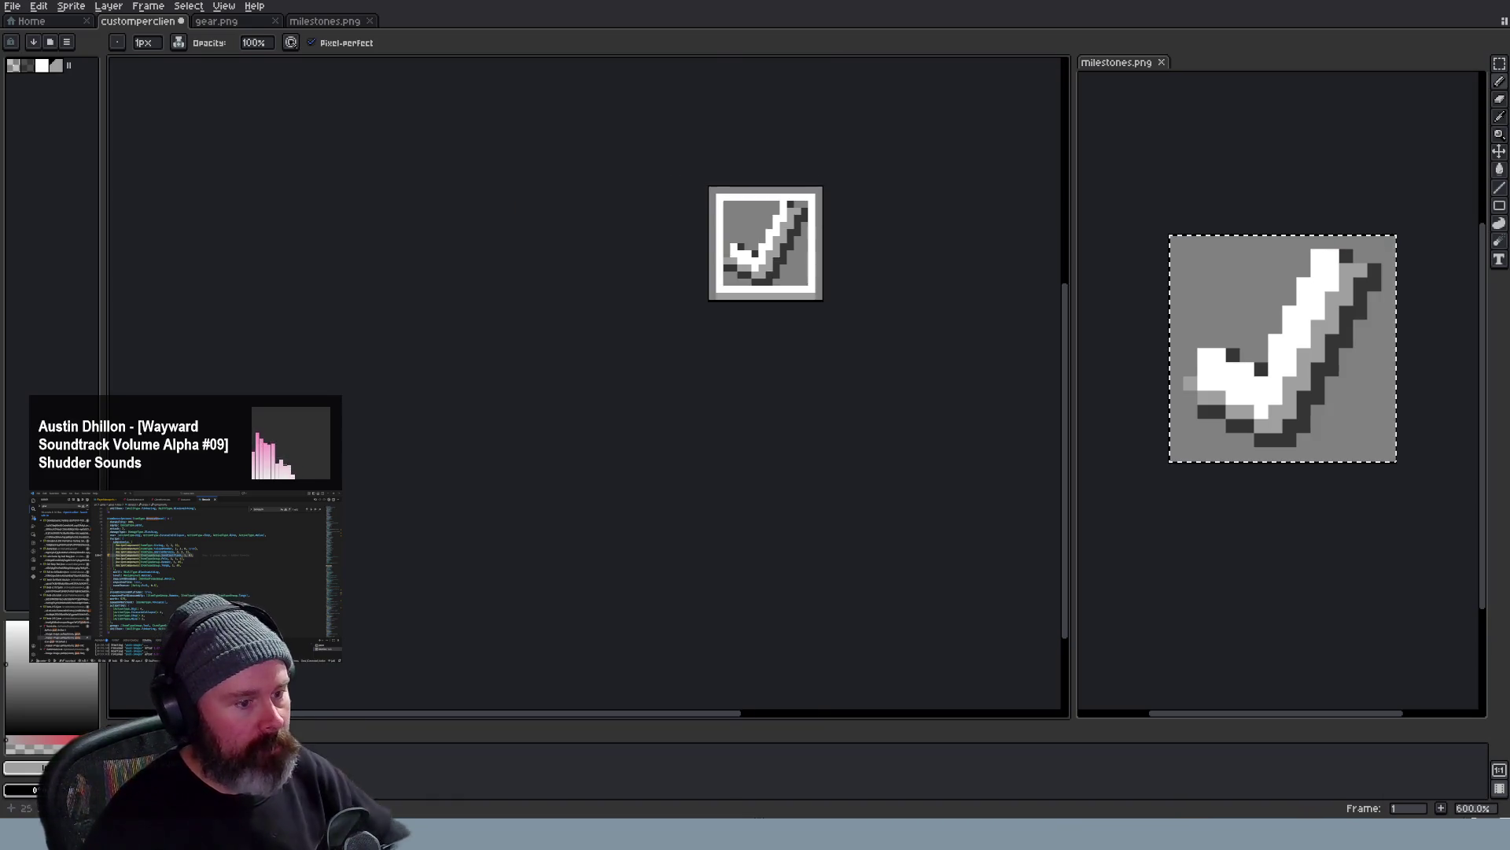
pyautogui.scroll(4, 815, 177)
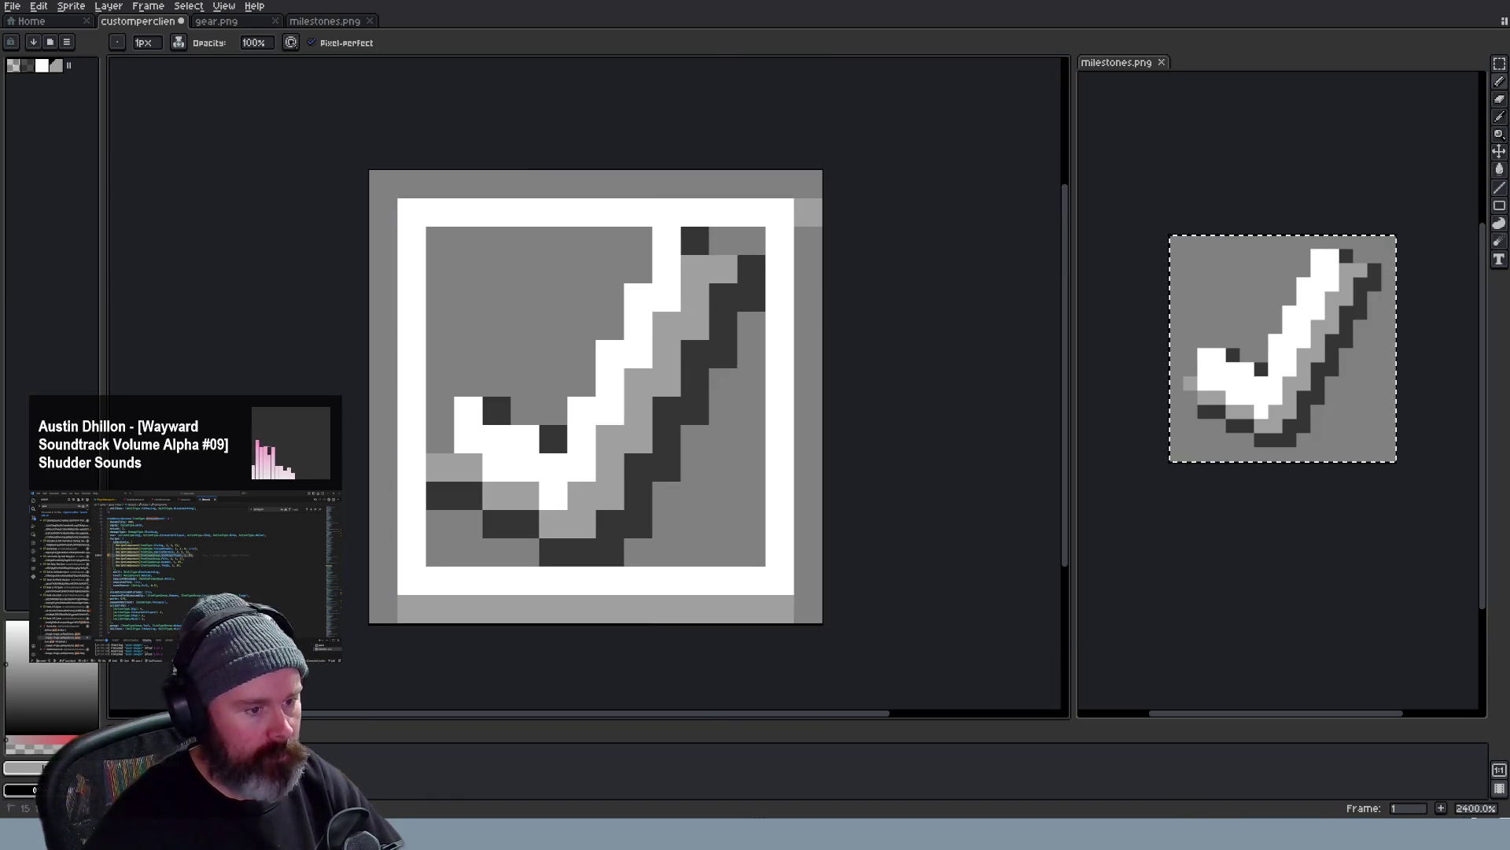
pyautogui.moveTo(808, 236); pyautogui.dragTo(804, 609)
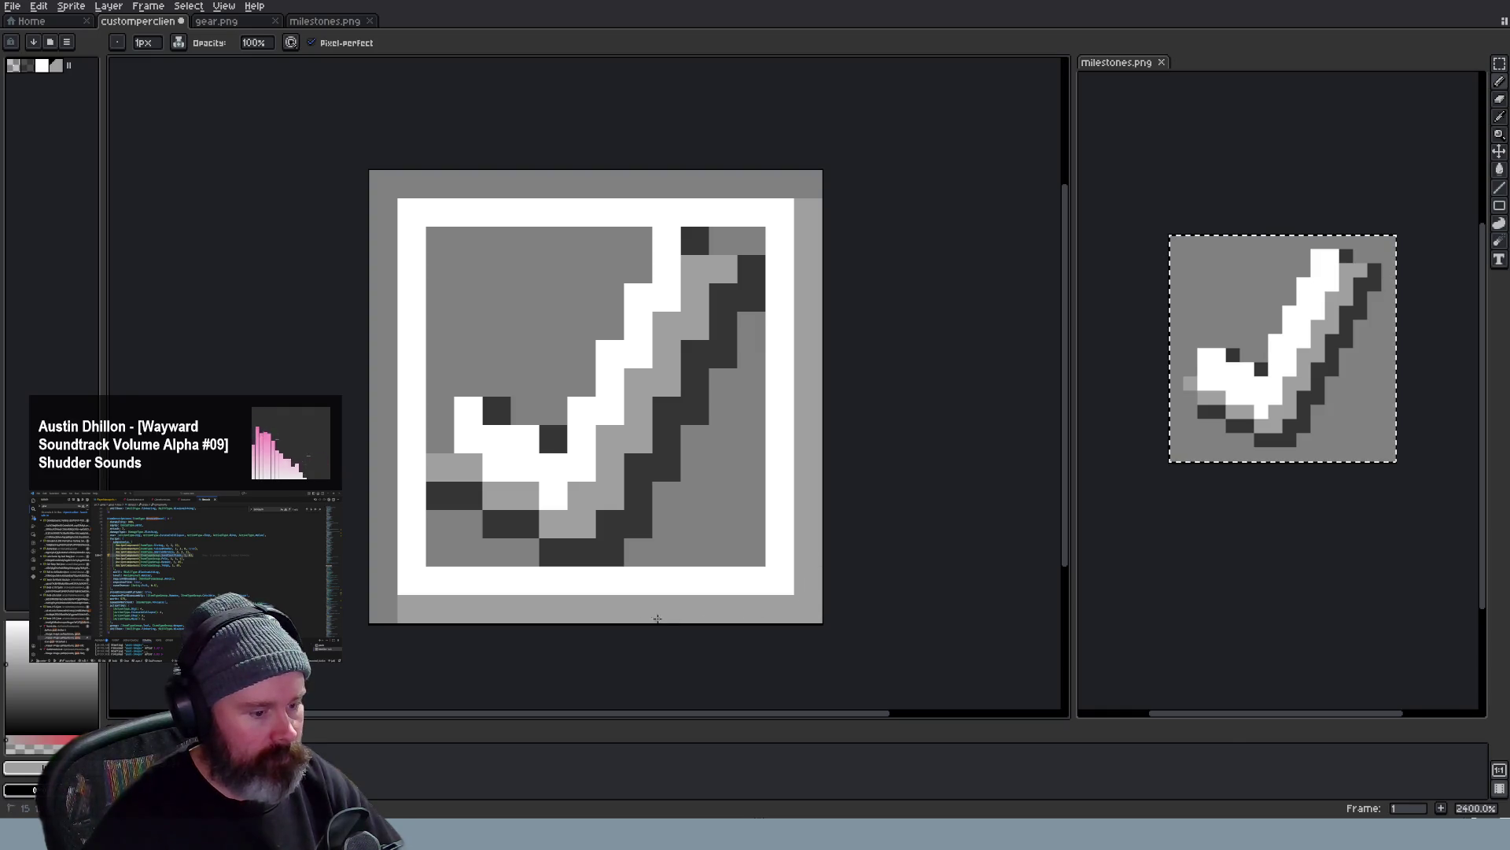
pyautogui.scroll(1, 630, 614)
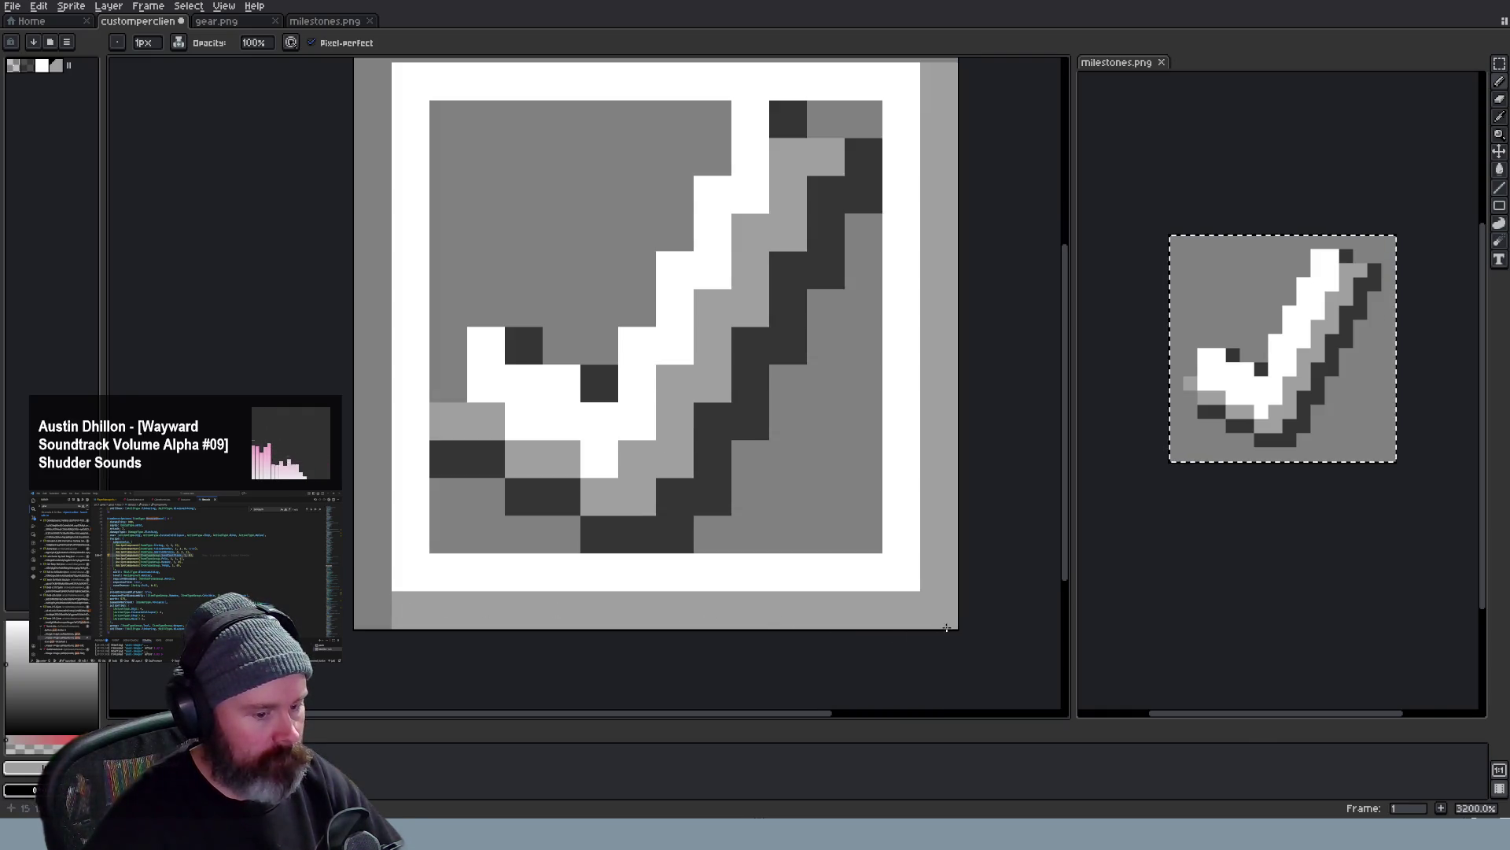
pyautogui.scroll(-5, 948, 625)
pyautogui.scroll(3, 989, 580)
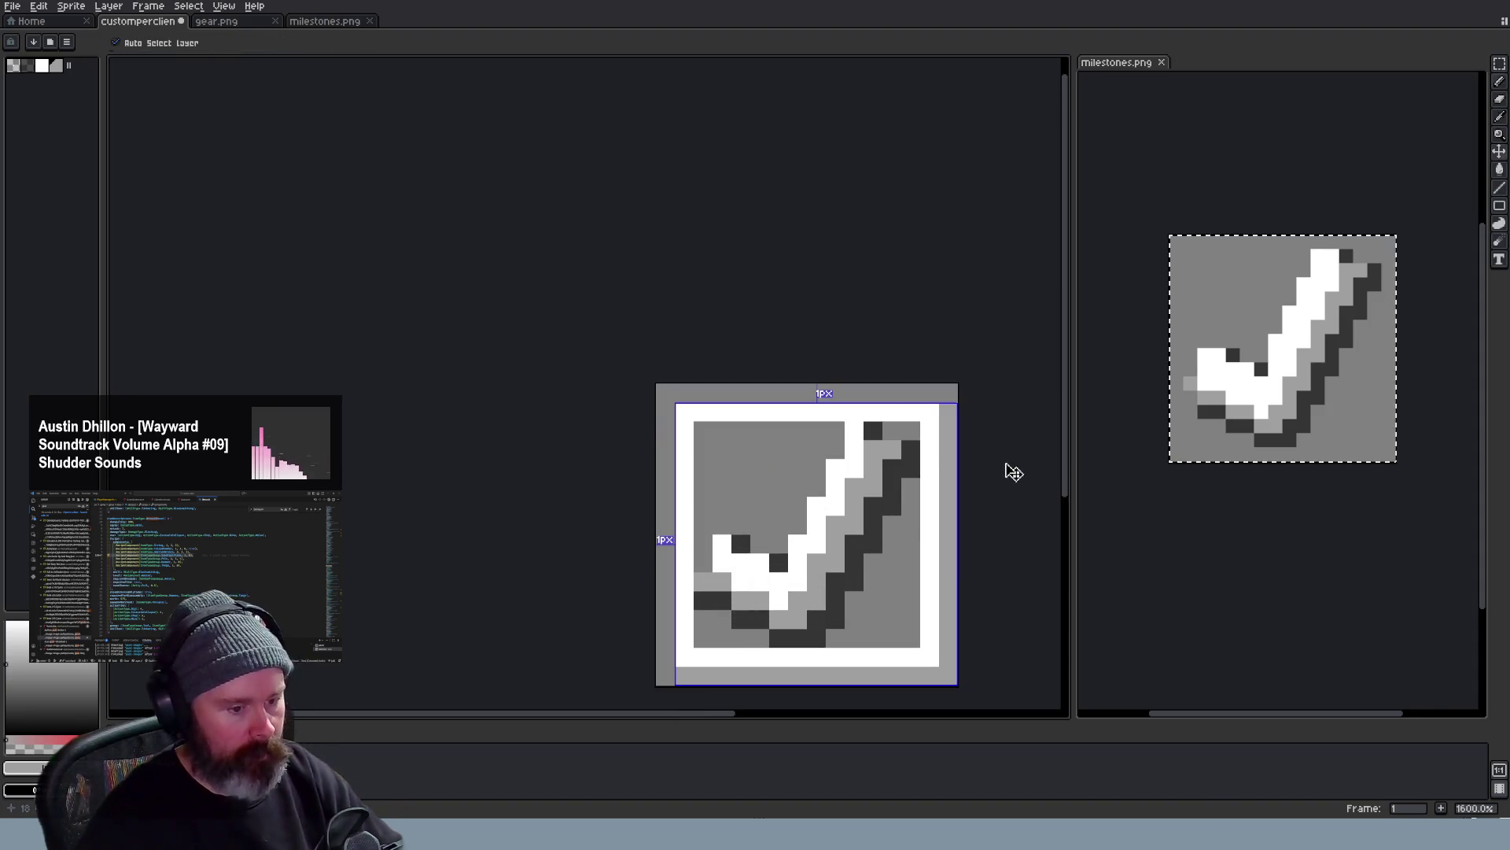
pyautogui.hotkey('ctrl', 'z')
pyautogui.hotkey('ctrl', 'y')
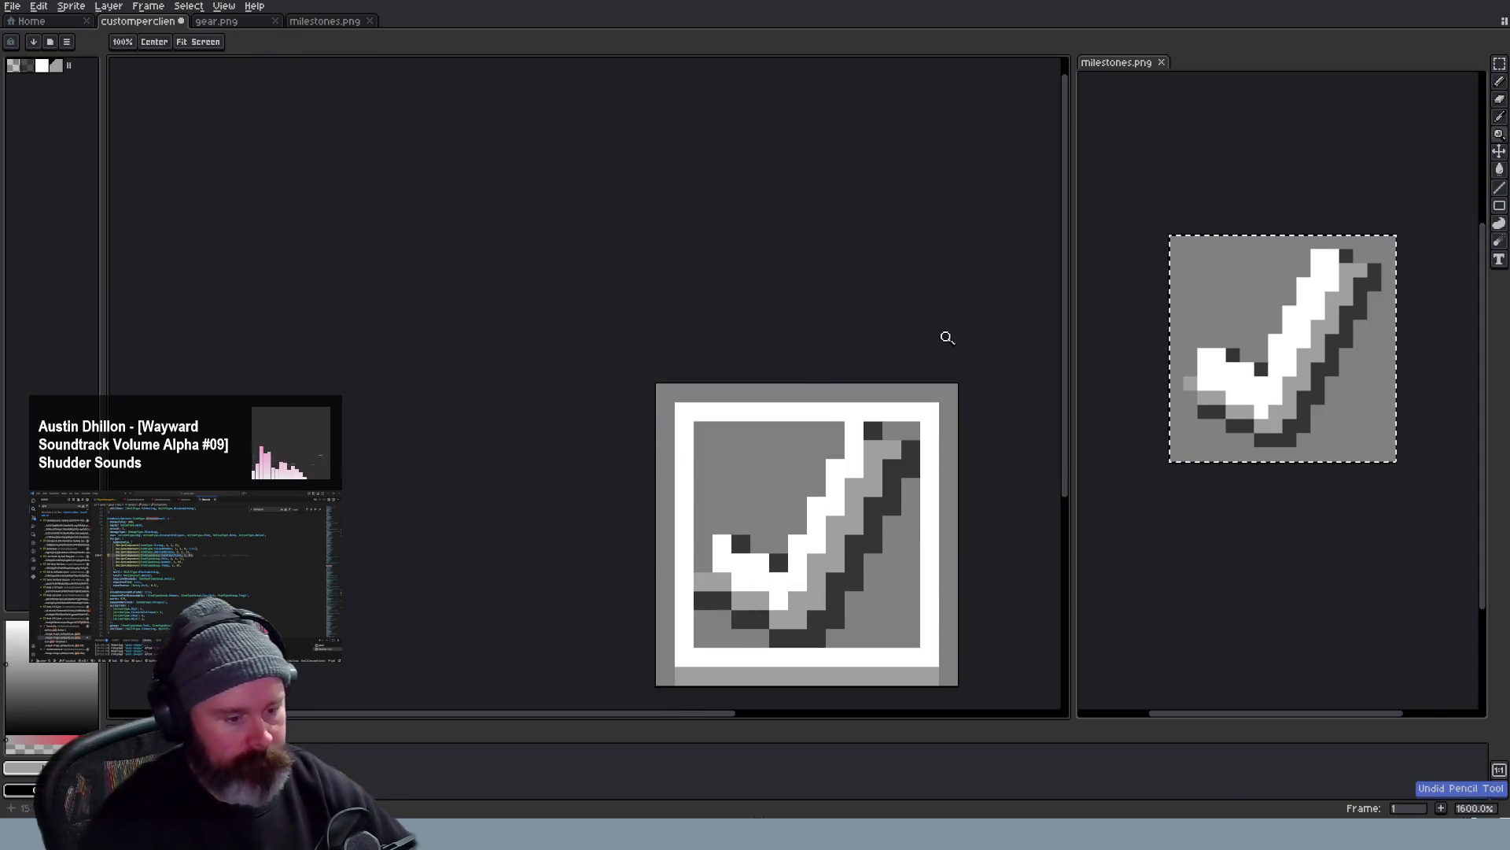
# Delete the checkmark from the box and start a white line of the square outline
pyautogui.hotkey('ctrl', 'z')
pyautogui.scroll(-3, 945, 379)
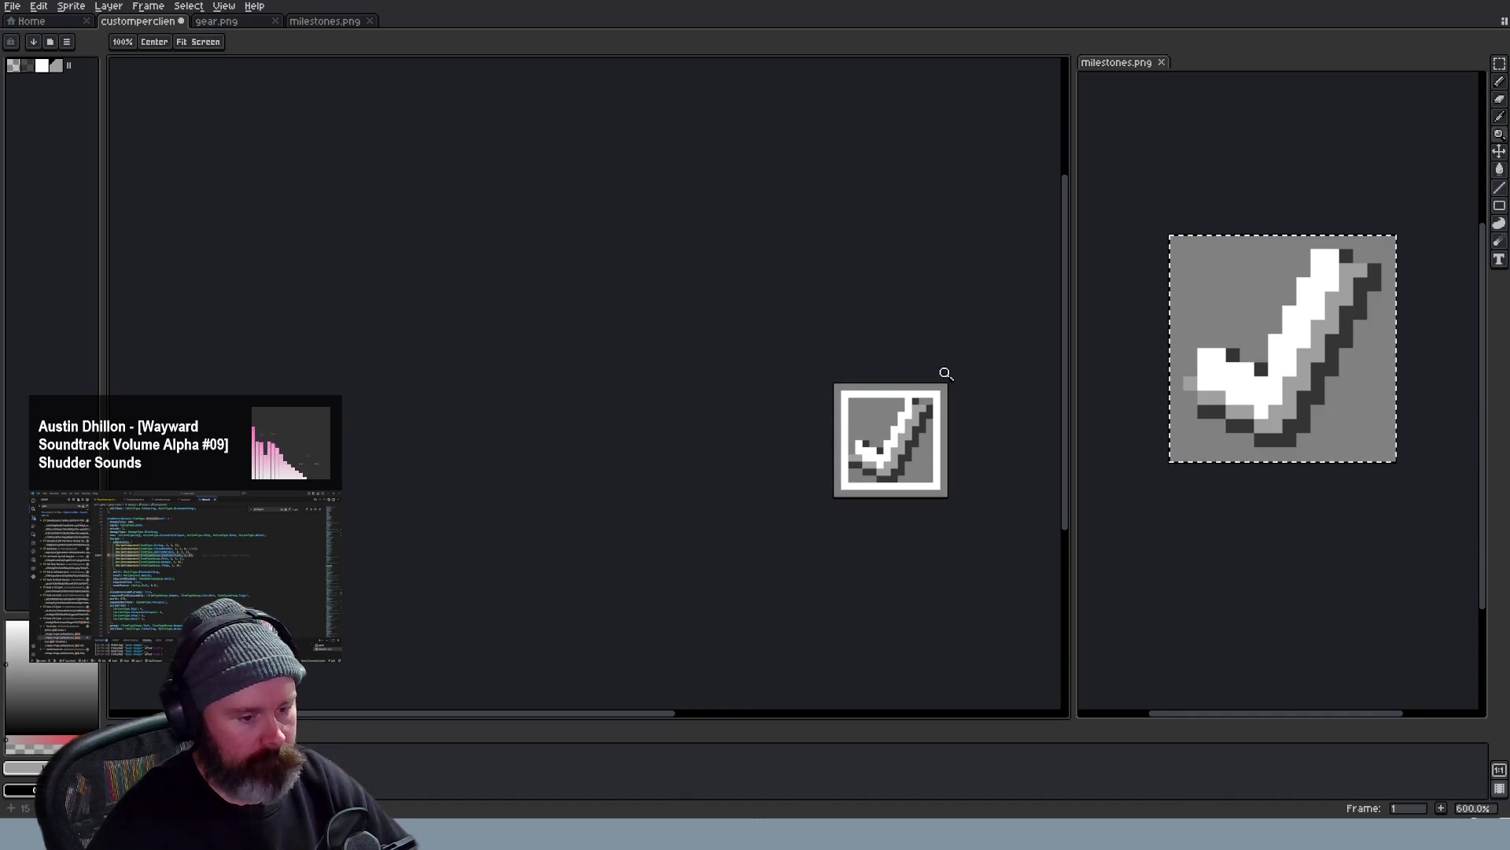
pyautogui.scroll(2, 976, 432)
pyautogui.click(1500, 63)
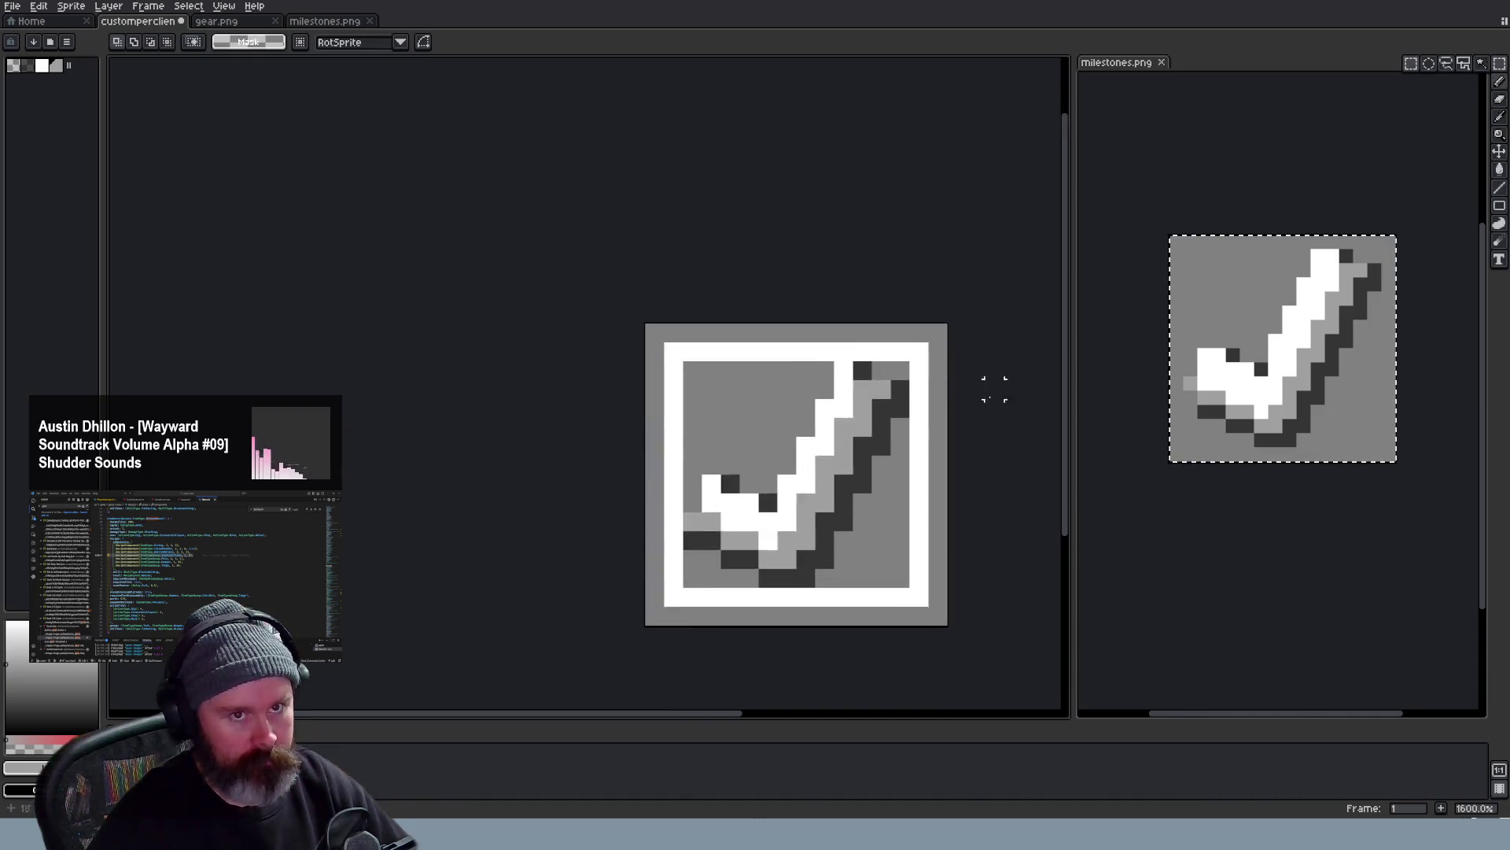
pyautogui.scroll(3, 708, 390)
pyautogui.scroll(-3, 813, 376)
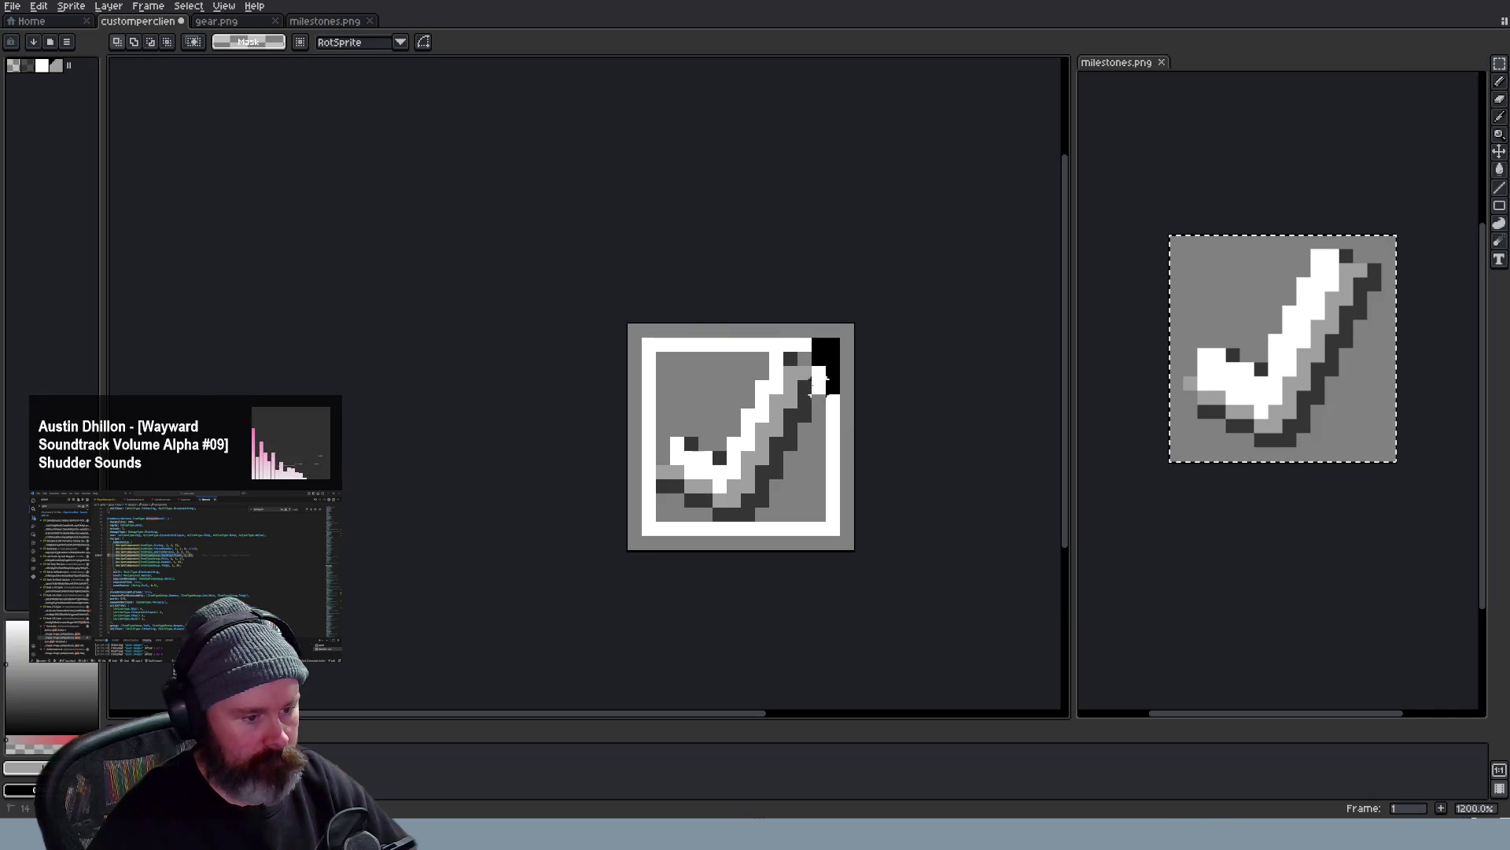
pyautogui.moveTo(841, 340); pyautogui.dragTo(642, 538)
pyautogui.press('Delete')
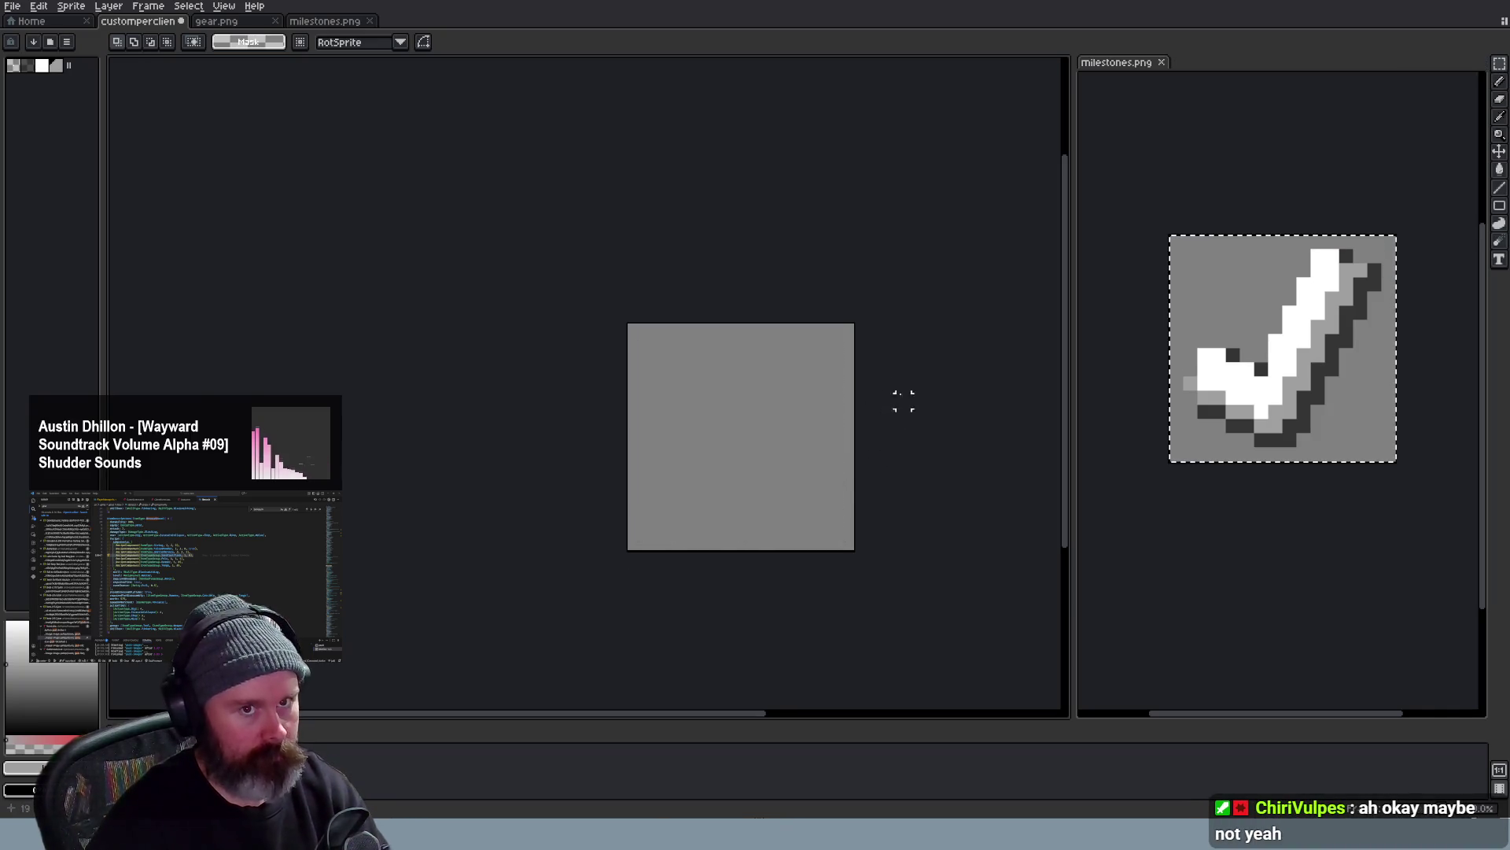
pyautogui.scroll(1, 827, 378)
pyautogui.press('b')
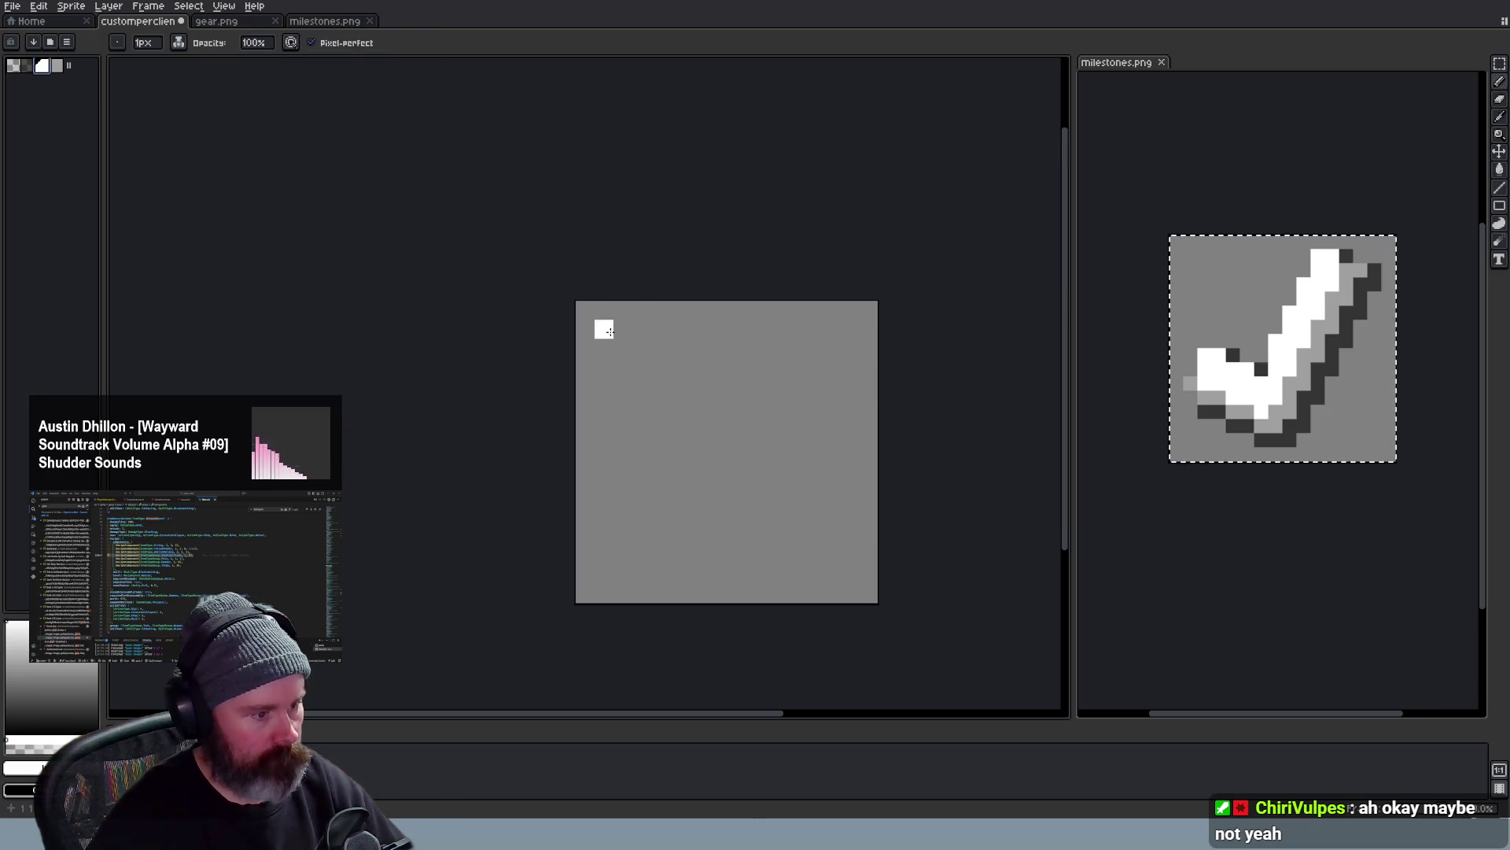
pyautogui.moveTo(622, 347)
pyautogui.mouseDown()
pyautogui.moveTo(830, 349)
pyautogui.moveTo(831, 557)
pyautogui.moveTo(622, 557)
pyautogui.moveTo(622, 360)
pyautogui.mouseUp()
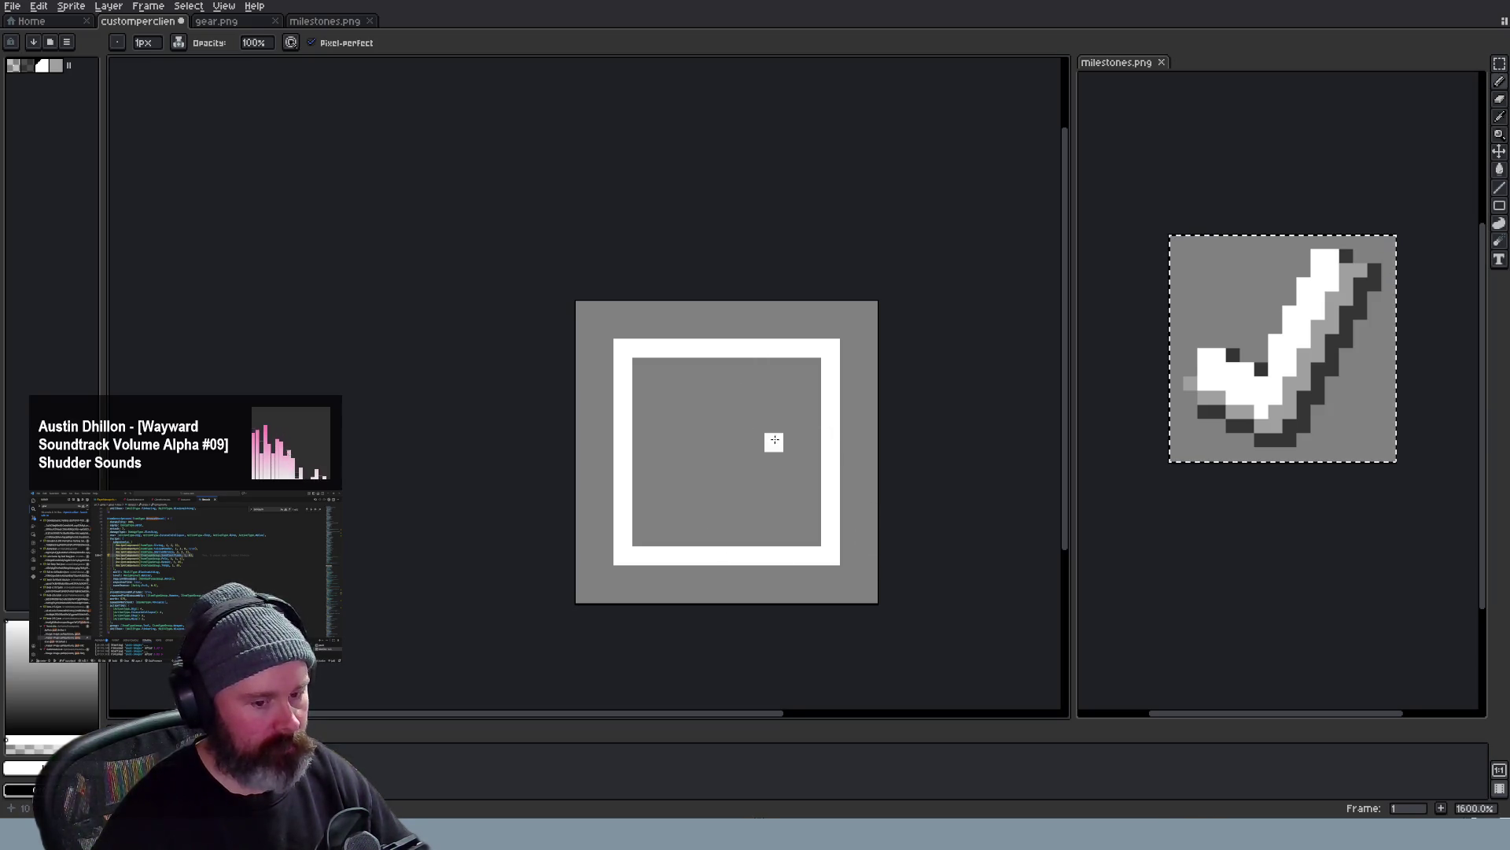
# Try a few white pixels for a mini checkmark inside the box, then undo them all, leaving the frame empty
pyautogui.click(660, 407)
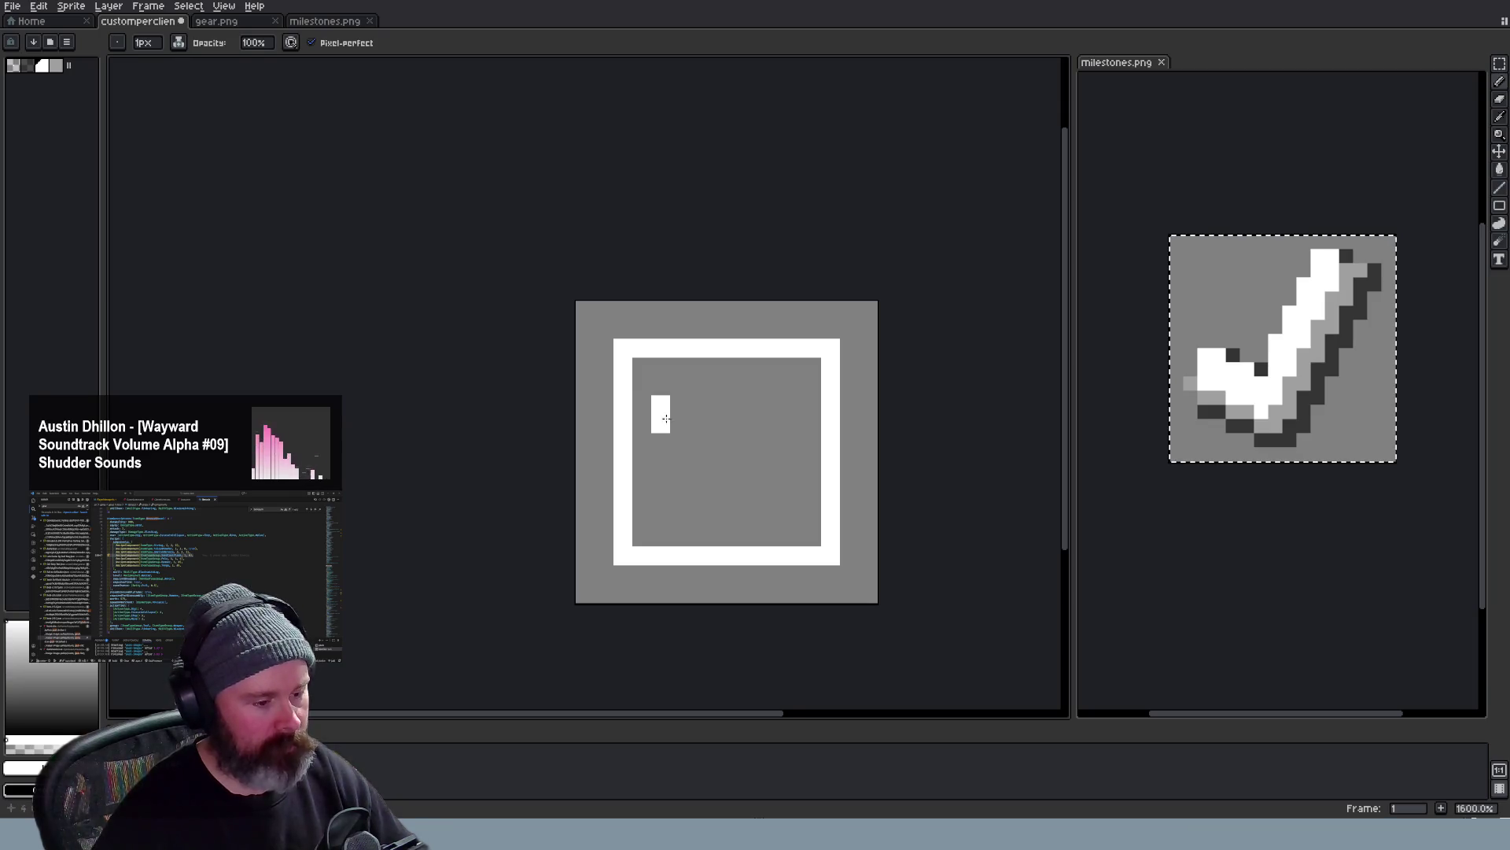
pyautogui.scroll(-2, 717, 385)
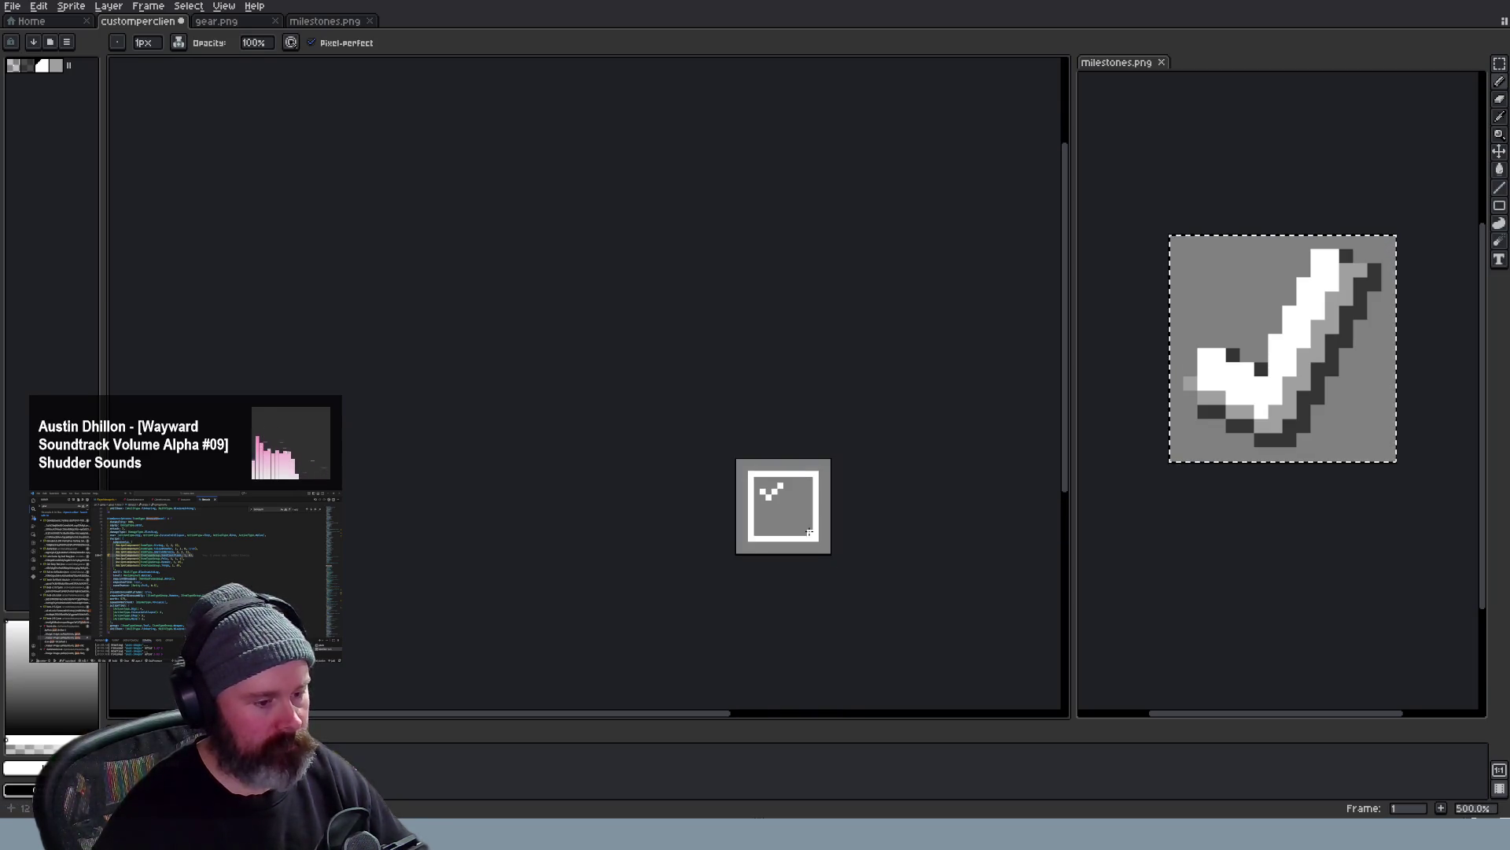
pyautogui.scroll(2, 716, 386)
pyautogui.hotkey('ctrl', 'z')
pyautogui.hotkey('ctrl', 'z')
pyautogui.hotkey('ctrl', 'z')
pyautogui.hotkey('ctrl', 'z')
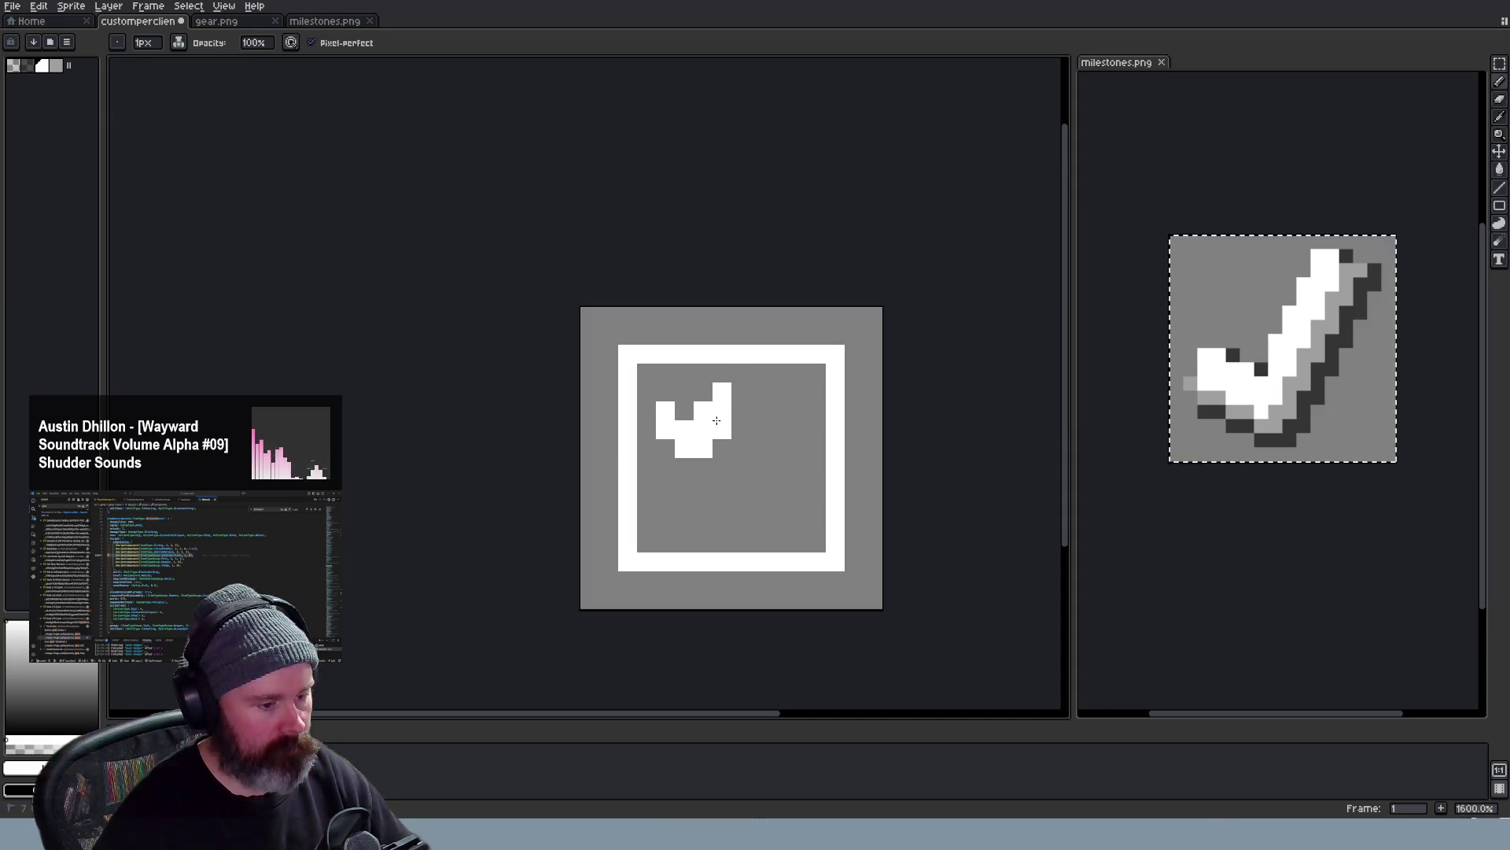
pyautogui.click(732, 379)
pyautogui.scroll(-3, 733, 377)
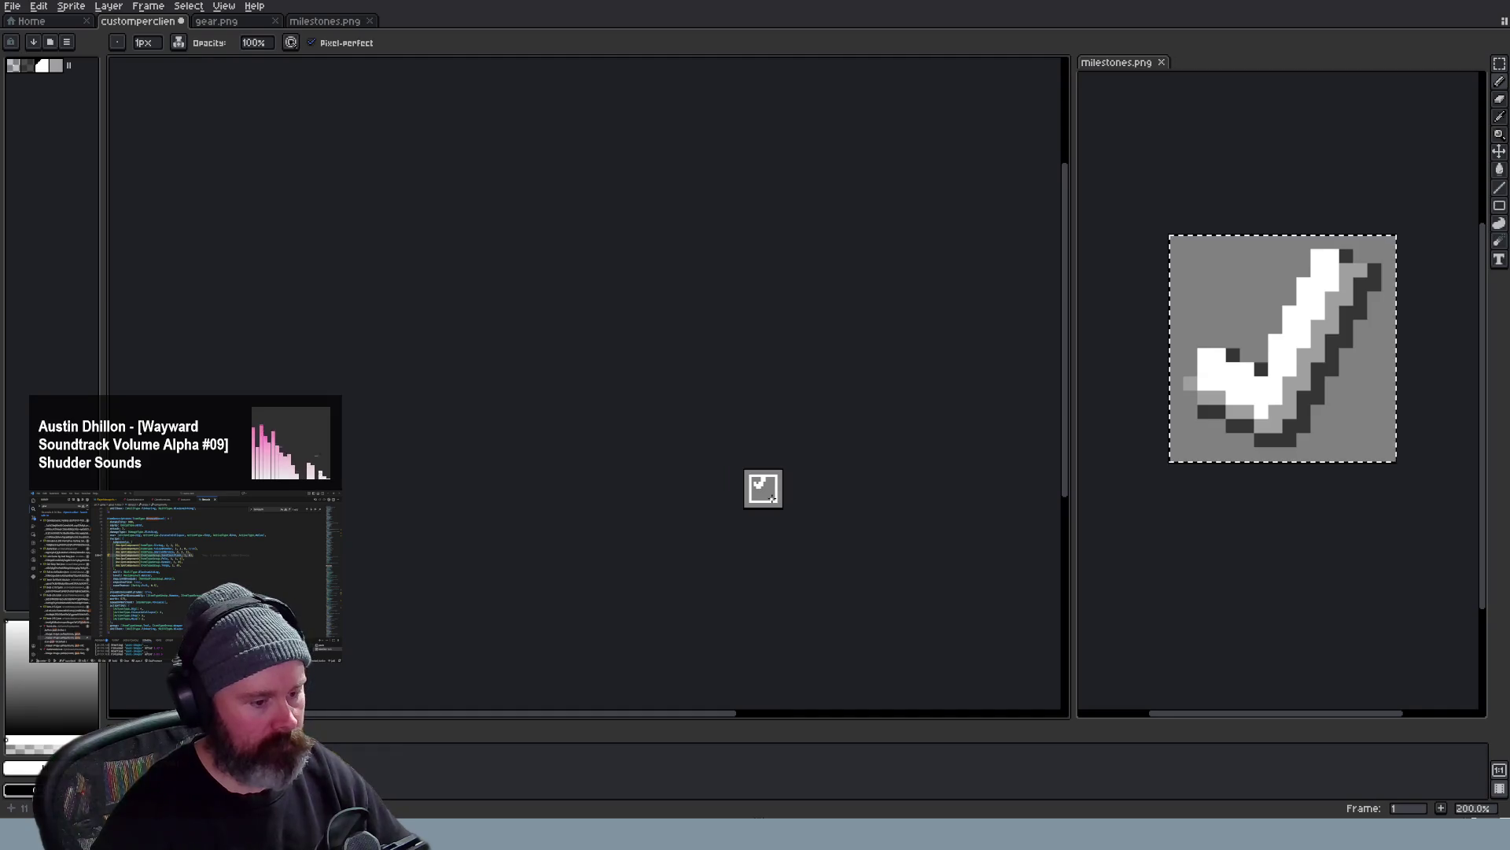
pyautogui.hotkey('ctrl', 'z')
pyautogui.scroll(5, 773, 509)
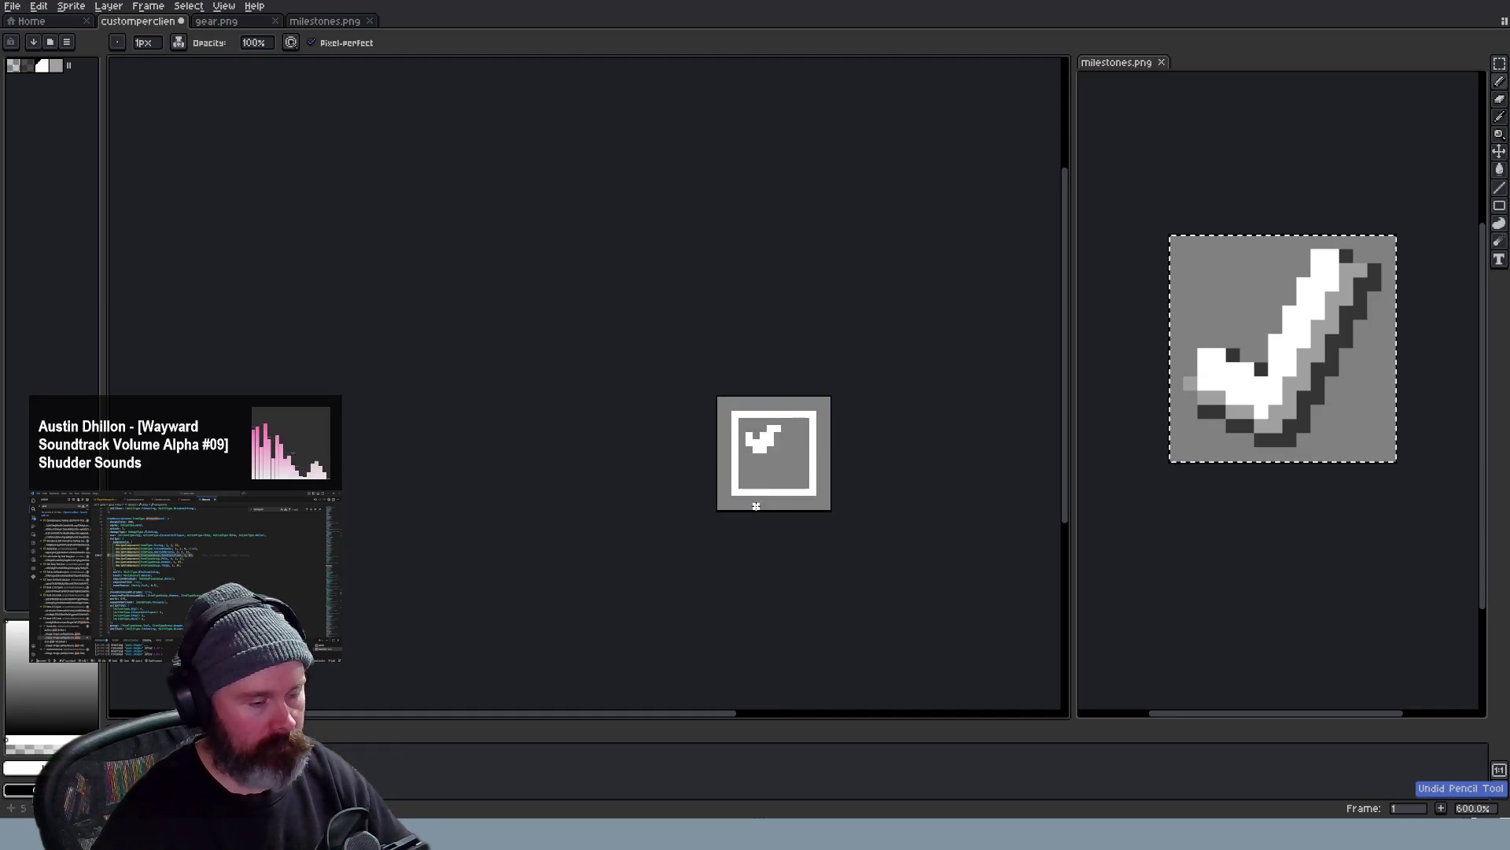
pyautogui.hotkey('ctrl', 'z')
pyautogui.hotkey('ctrl', 'z')
pyautogui.hotkey('ctrl', 'z')
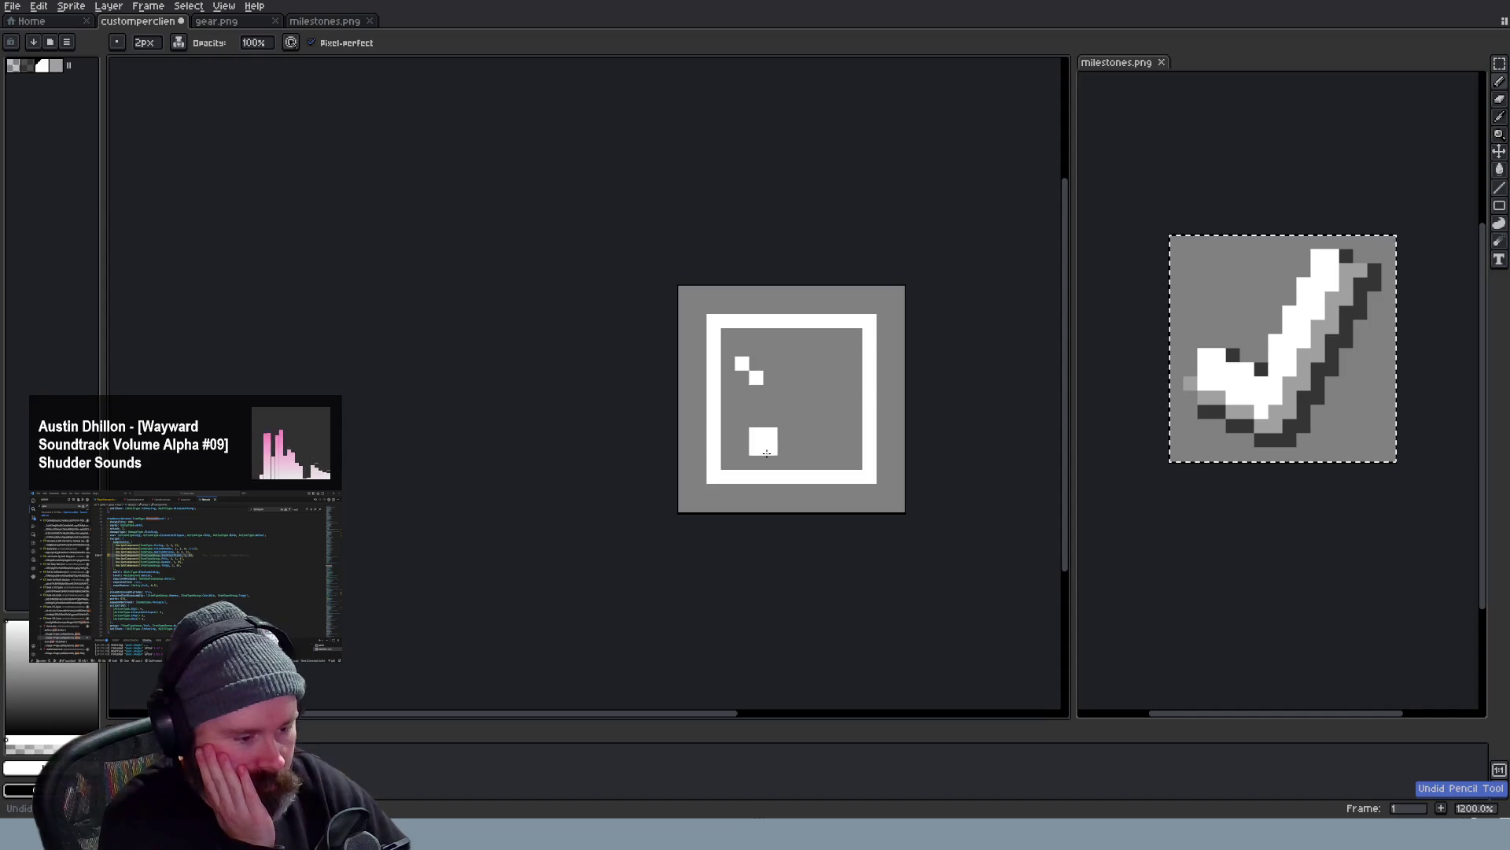
pyautogui.hotkey('ctrl', 'z')
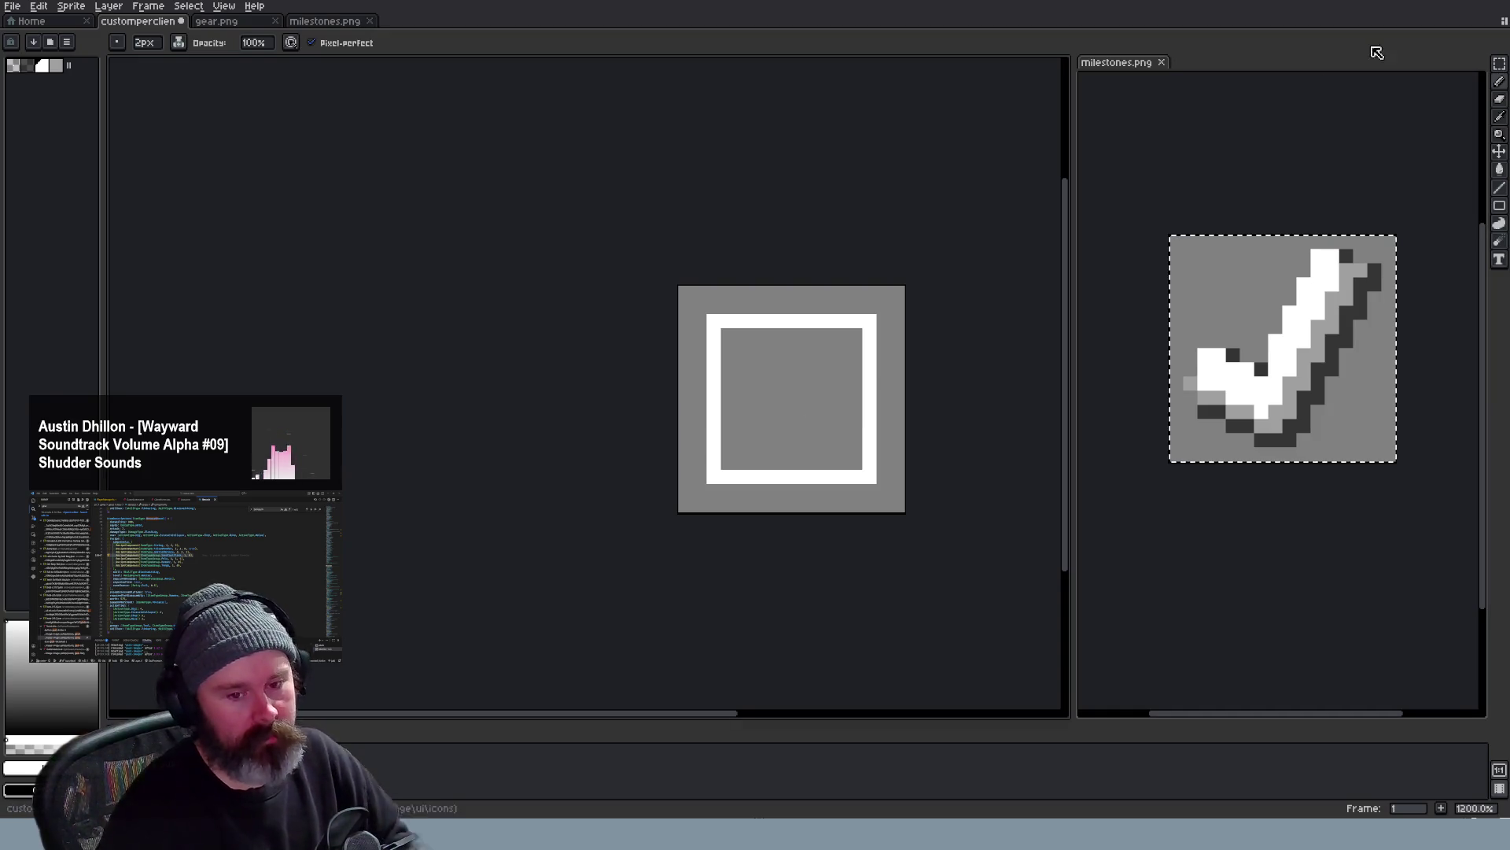
pyautogui.click(1500, 69)
# Select the whole icon, delete the white box outline and paste the shaded checkmark in
pyautogui.hotkey('ctrl', 'a')
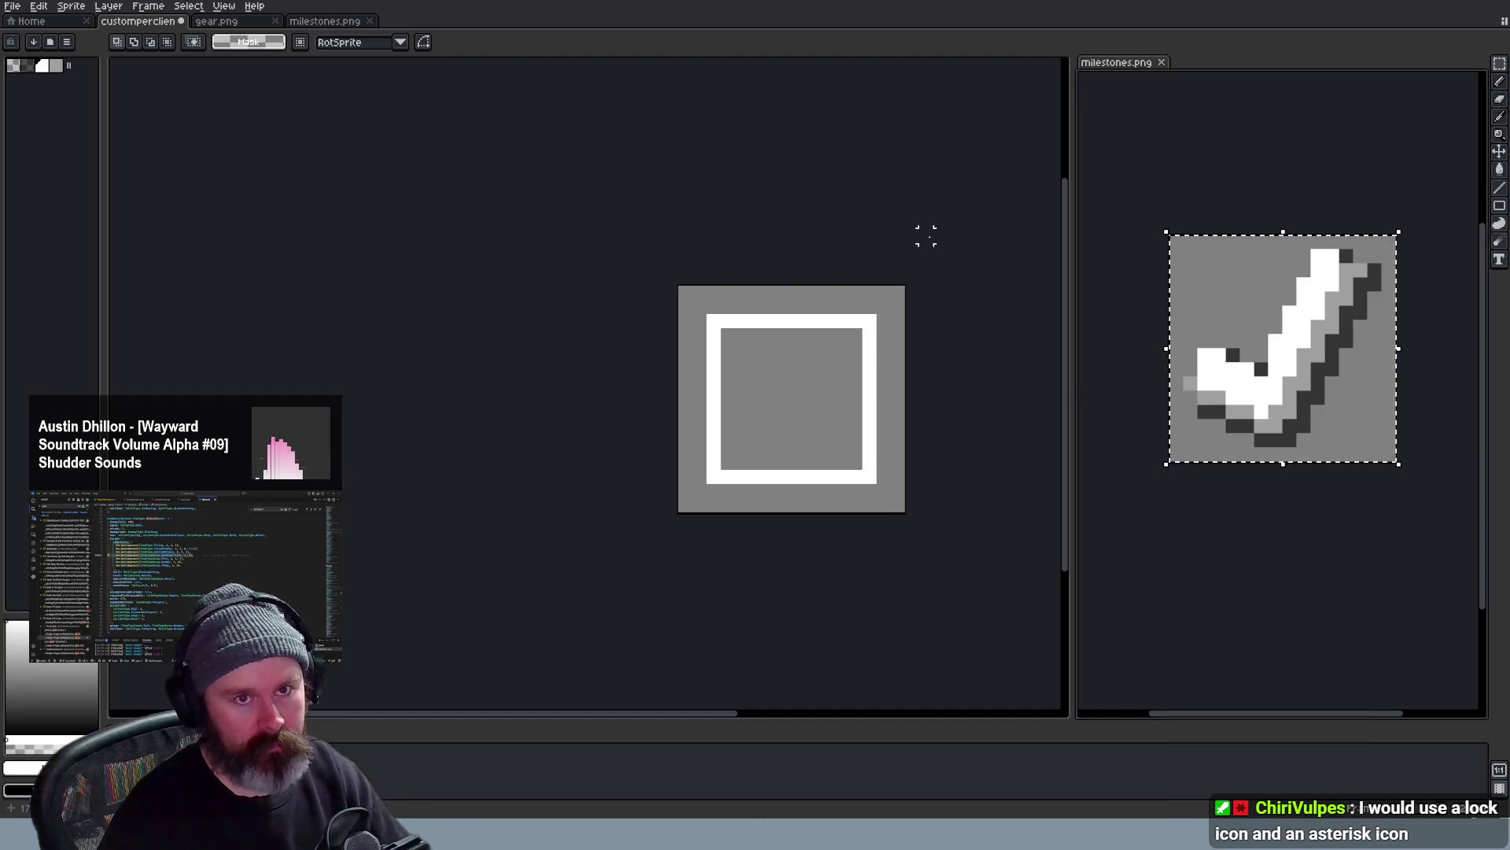
pyautogui.press('Delete')
pyautogui.hotkey('ctrl', 'v')
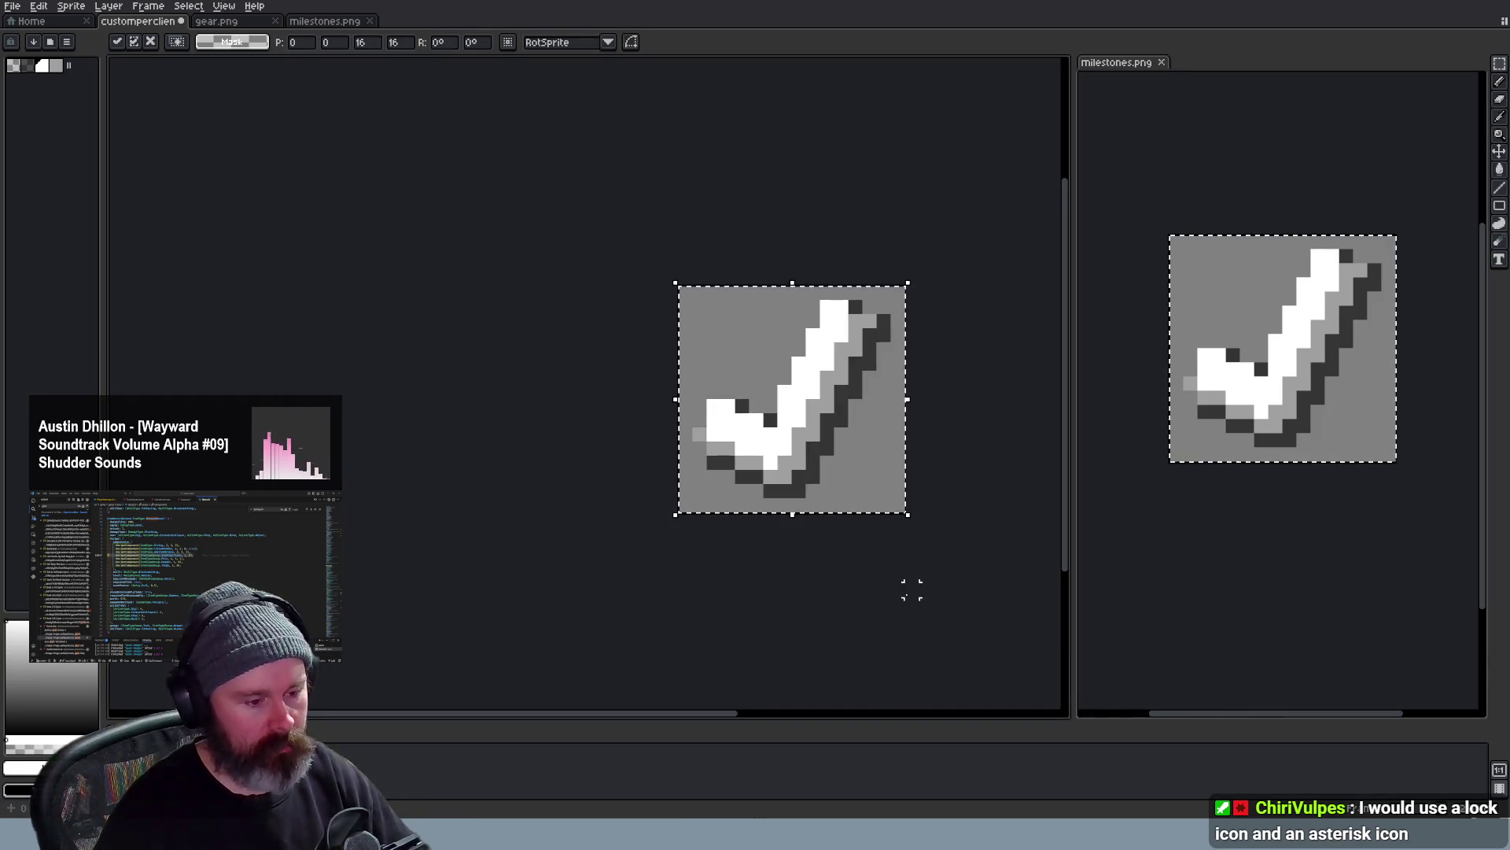
pyautogui.hotkey('ctrl', 'v')
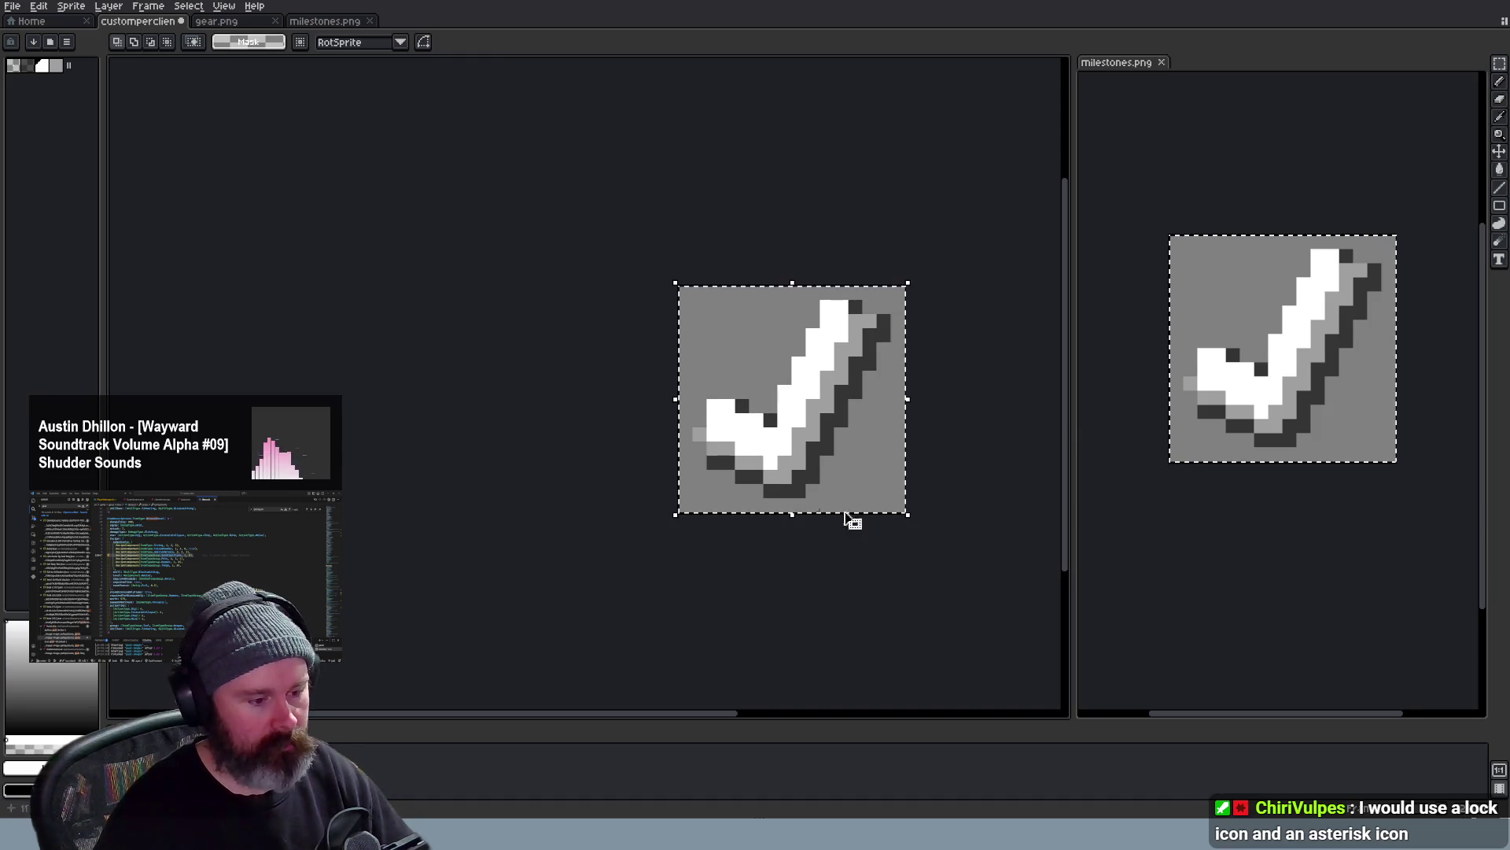
pyautogui.press('Escape')
pyautogui.hotkey('ctrl', 'v')
# Move the pasted checkmark right and down, drop it, then undo the placement back to the plain shaded checkmark
pyautogui.moveTo(856, 461); pyautogui.dragTo(875, 492)
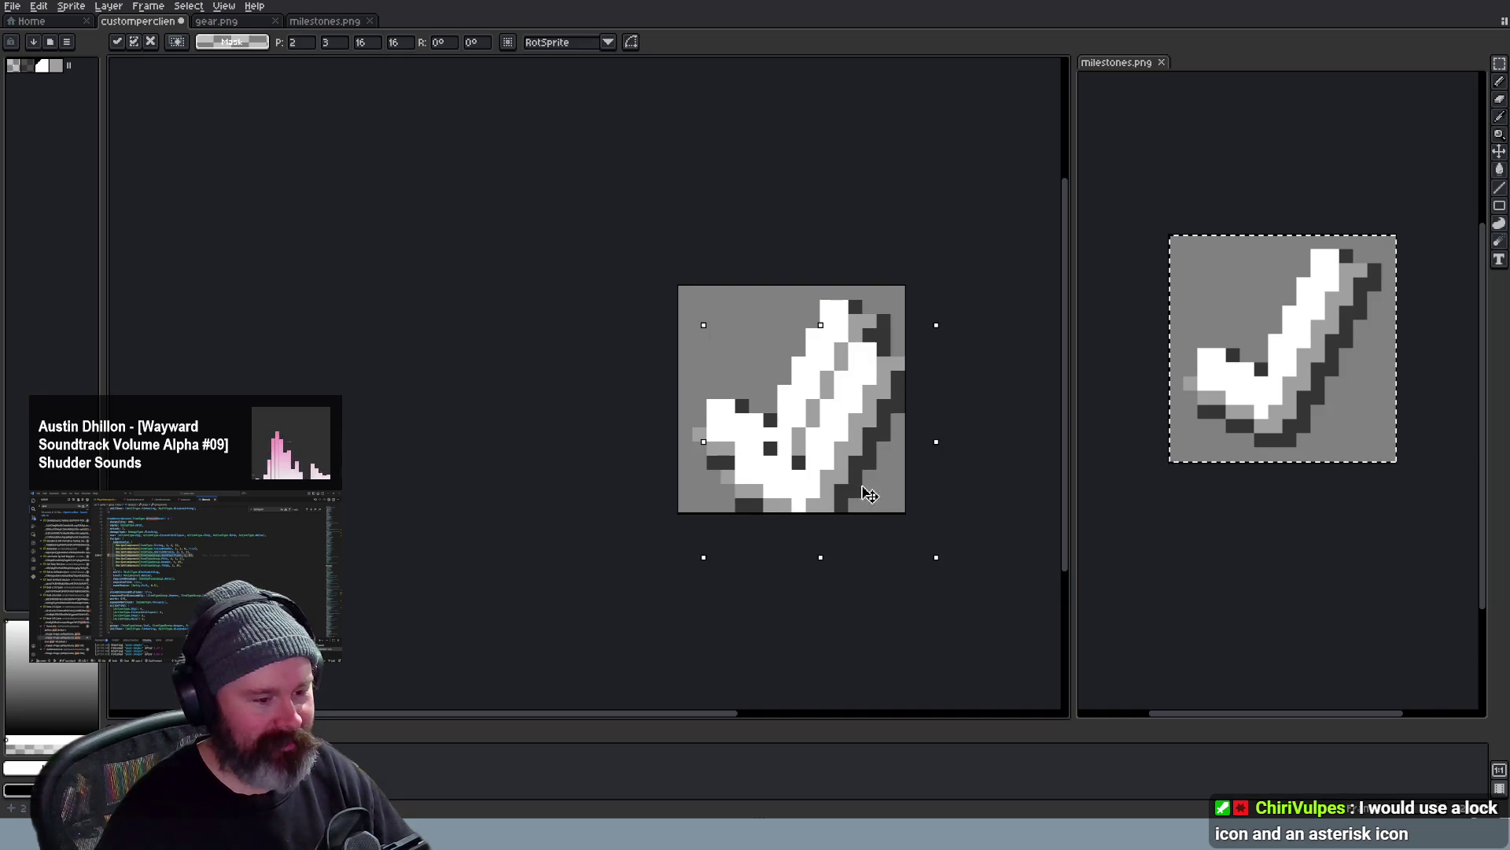
pyautogui.press('Return')
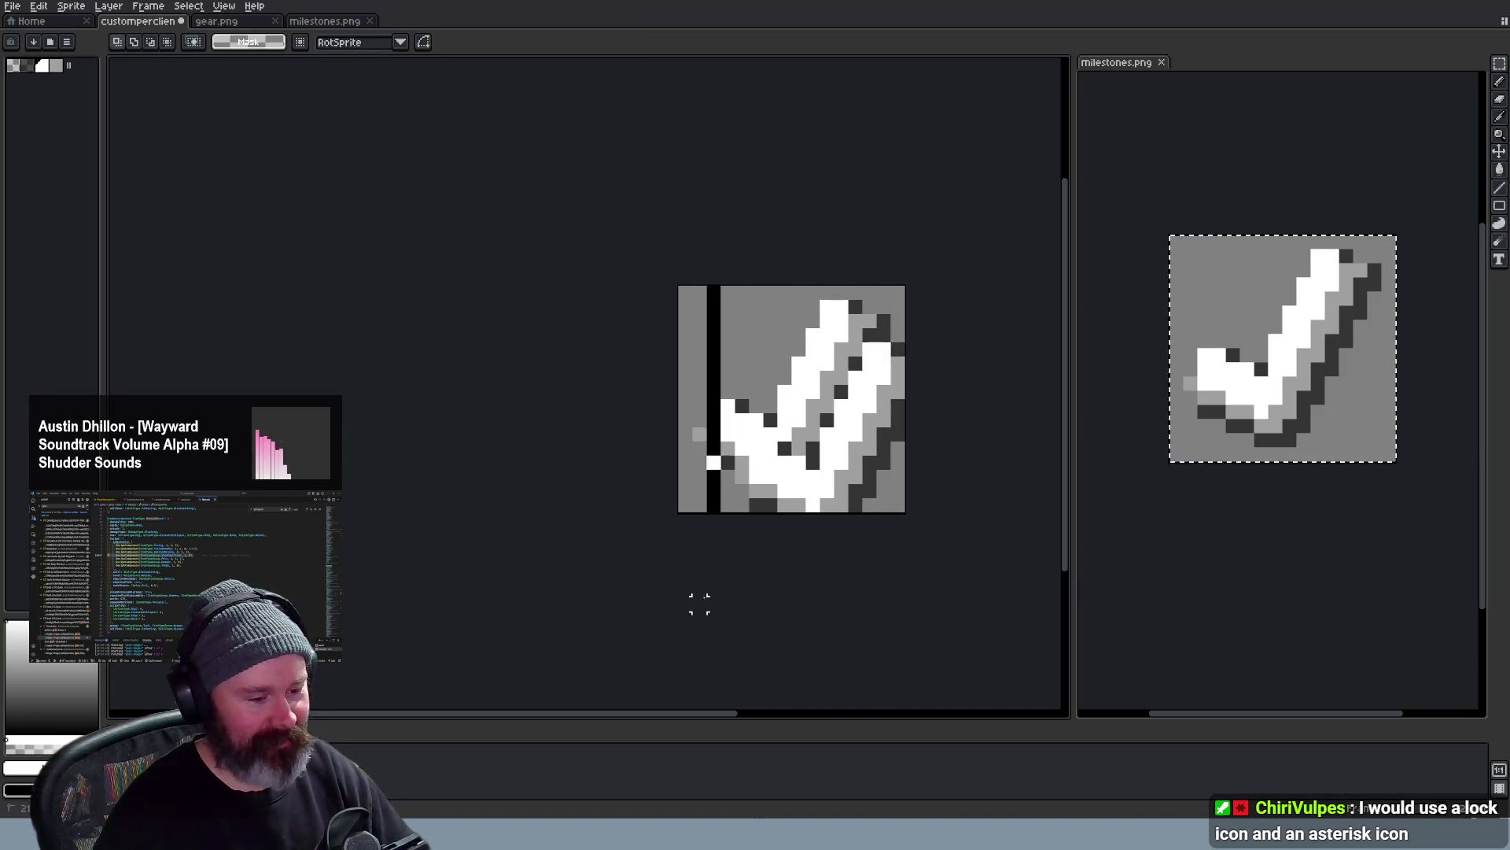
pyautogui.hotkey('ctrl', 'v')
pyautogui.click(983, 507)
pyautogui.scroll(-3, 984, 508)
pyautogui.scroll(-2, 984, 543)
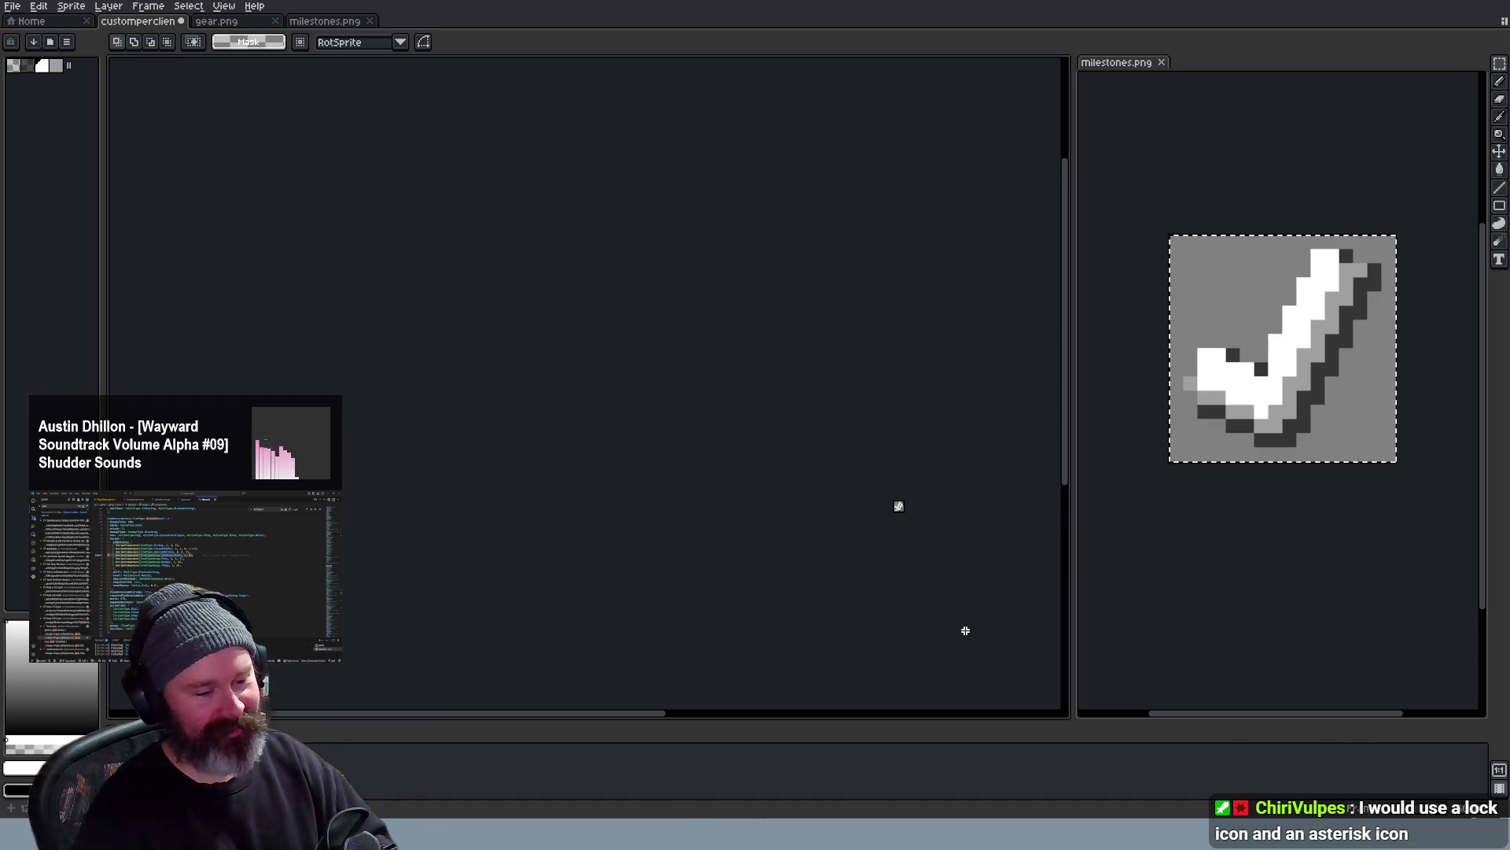
pyautogui.hotkey('ctrl', 'z')
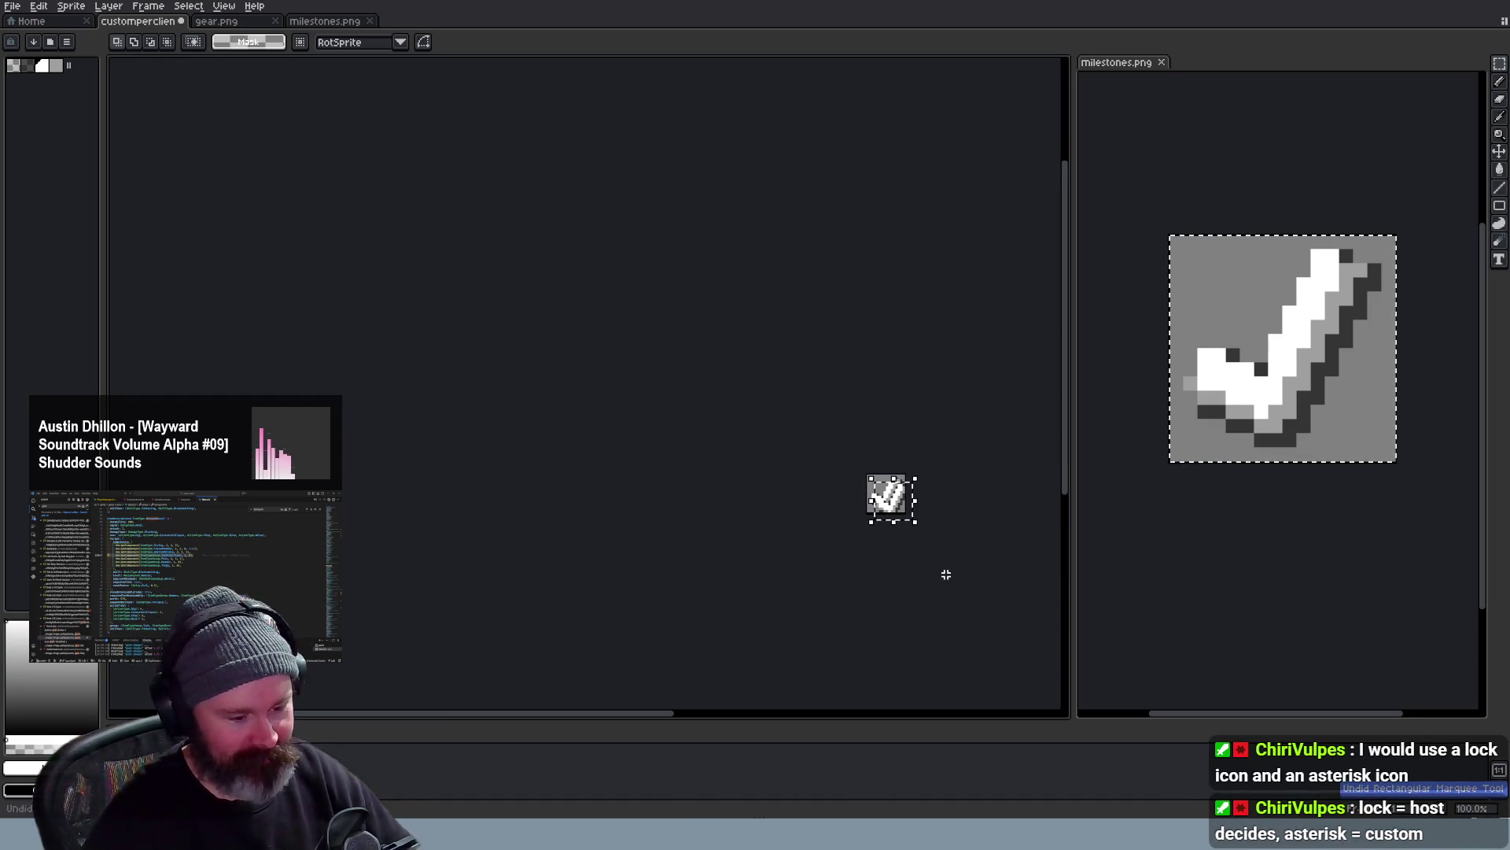
pyautogui.hotkey('ctrl', 'z')
pyautogui.scroll(3, 948, 566)
pyautogui.scroll(1, 947, 566)
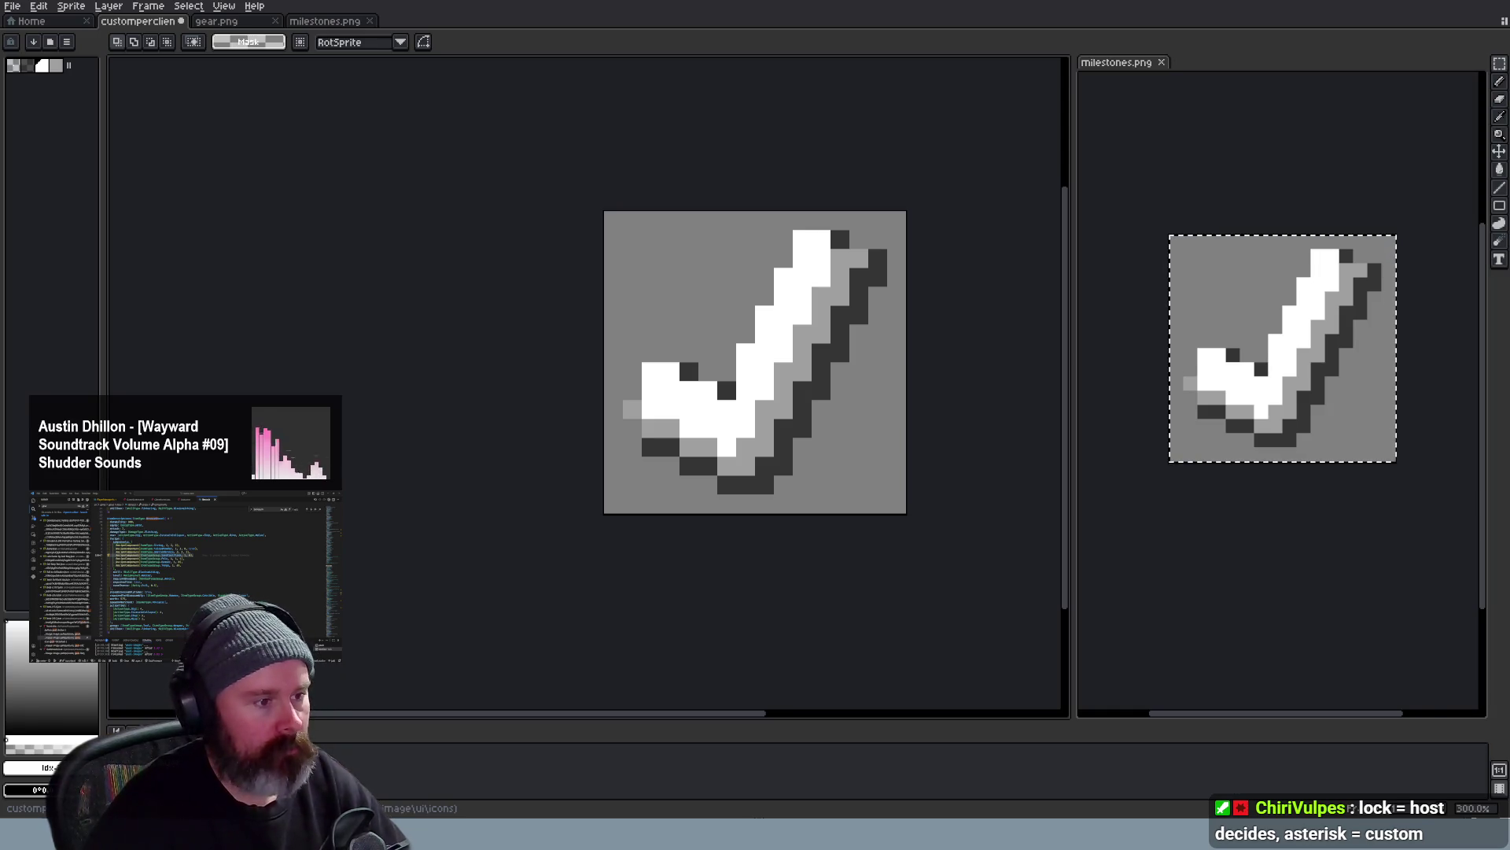
# Open Check.png for reference, glance at milestones.png, and return to the checkmark sprite document
pyautogui.hotkey('ctrl', 'n')
pyautogui.scroll(5, 587, 417)
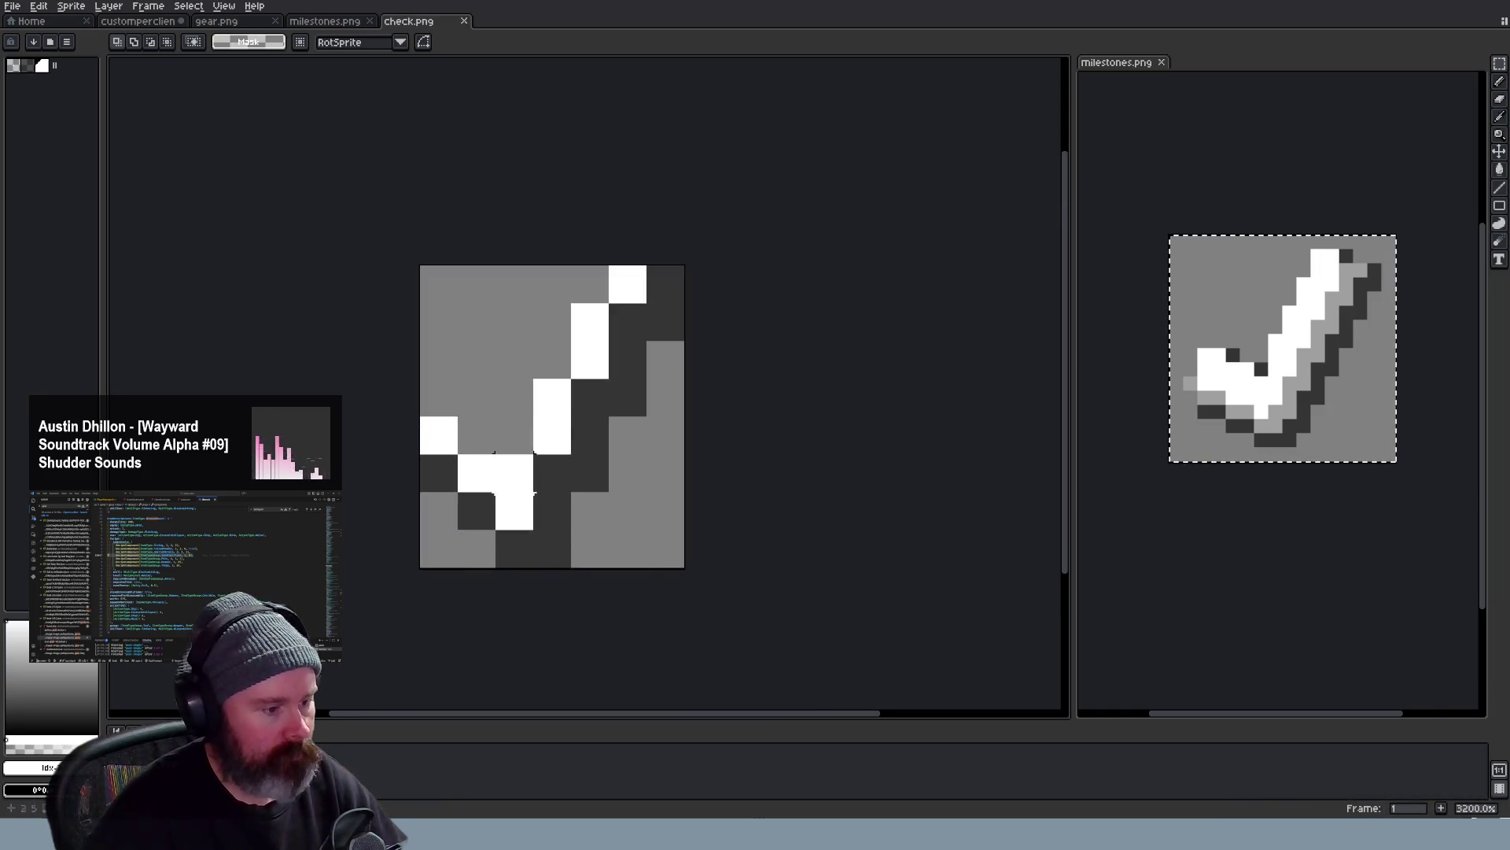
pyautogui.scroll(-1, 496, 454)
pyautogui.moveTo(1499, 64)
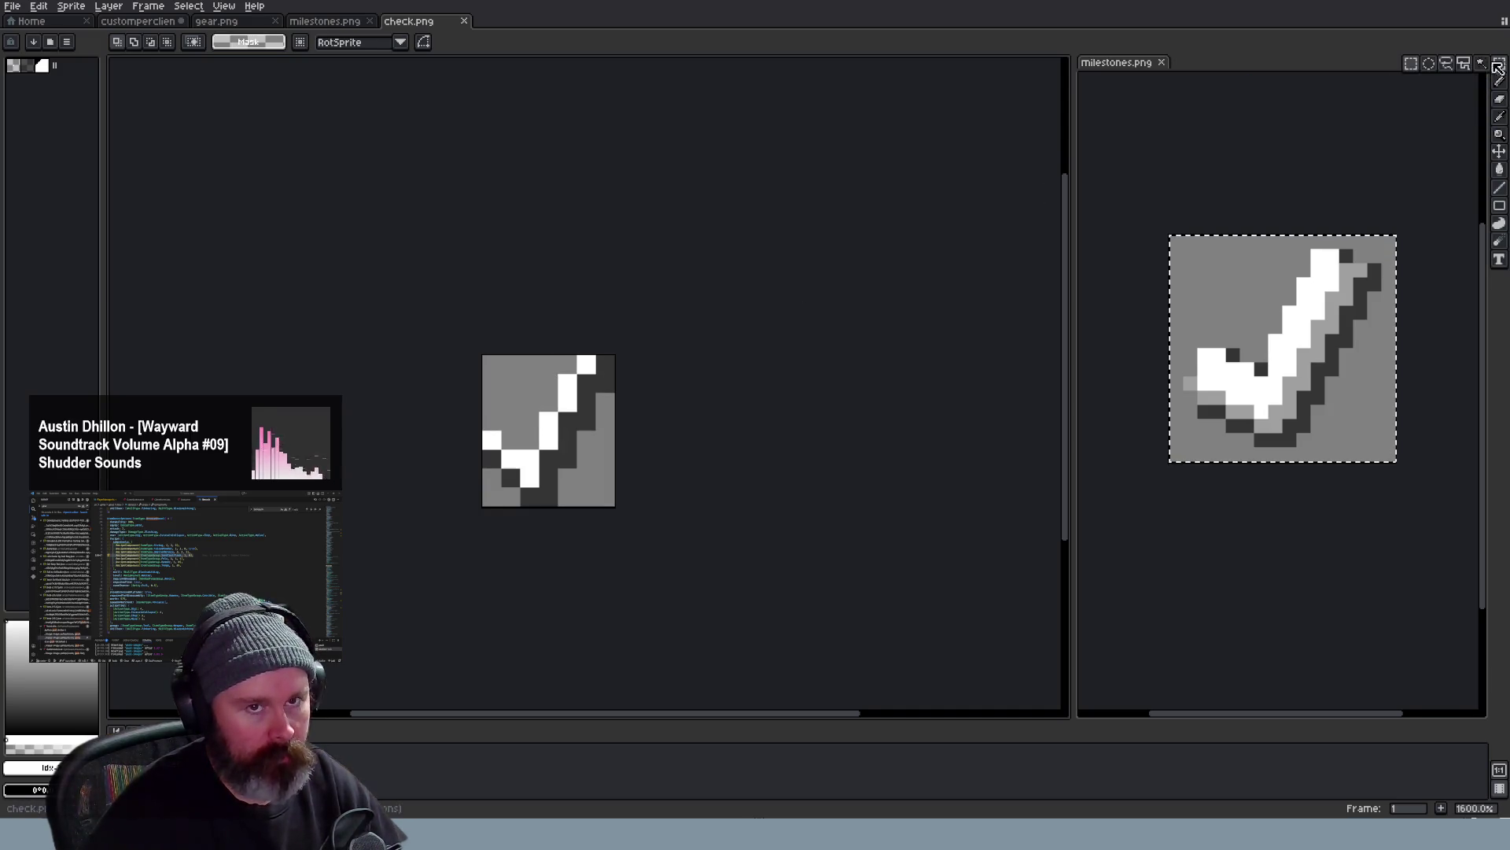
pyautogui.hotkey('ctrl', 'Tab')
pyautogui.hotkey('ctrl', 'Tab')
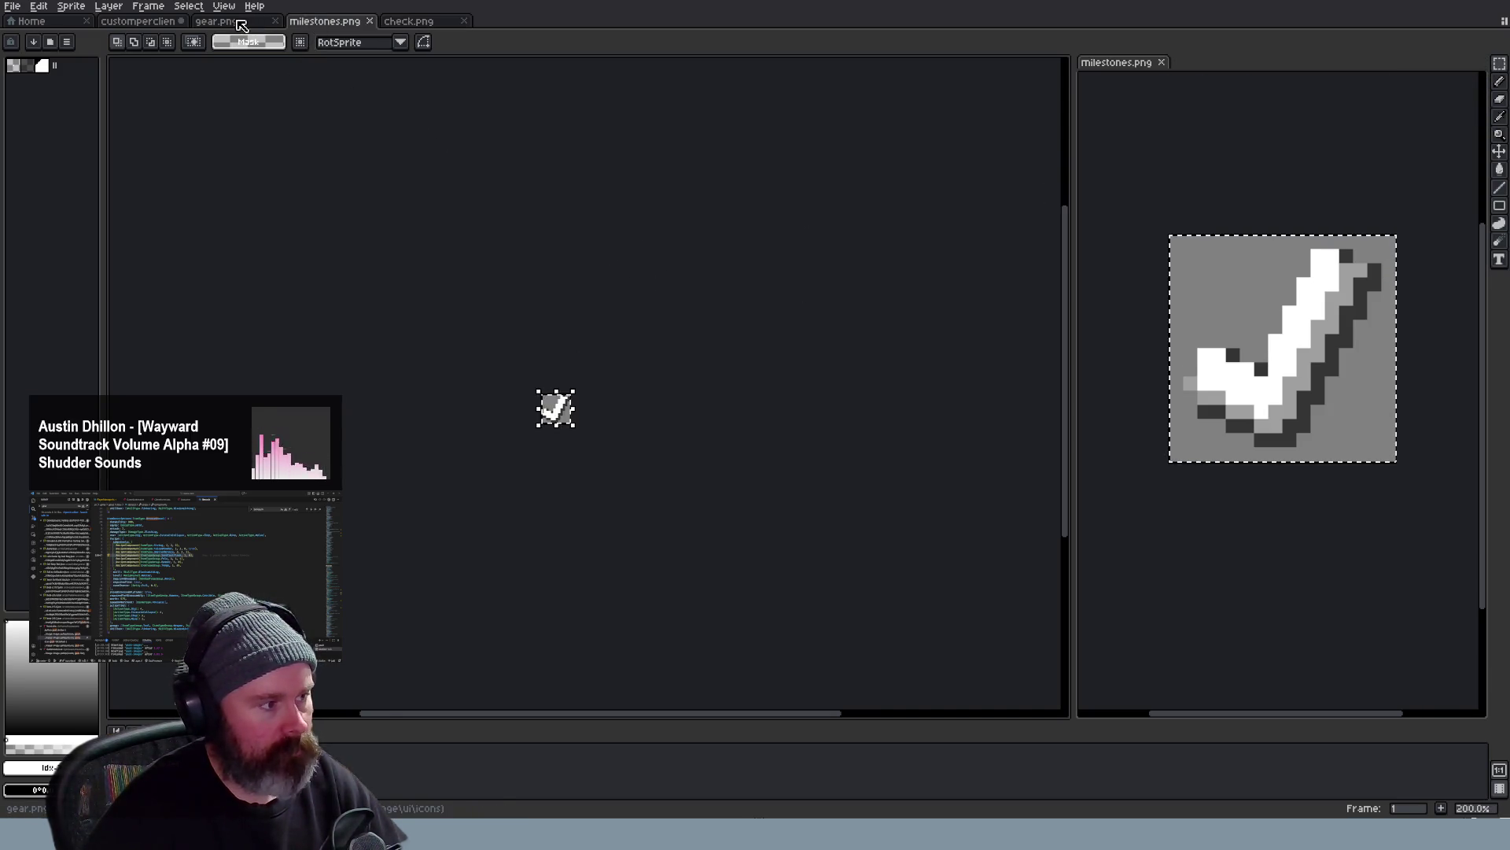
pyautogui.hotkey('ctrl', 'Tab')
pyautogui.click(310, 29)
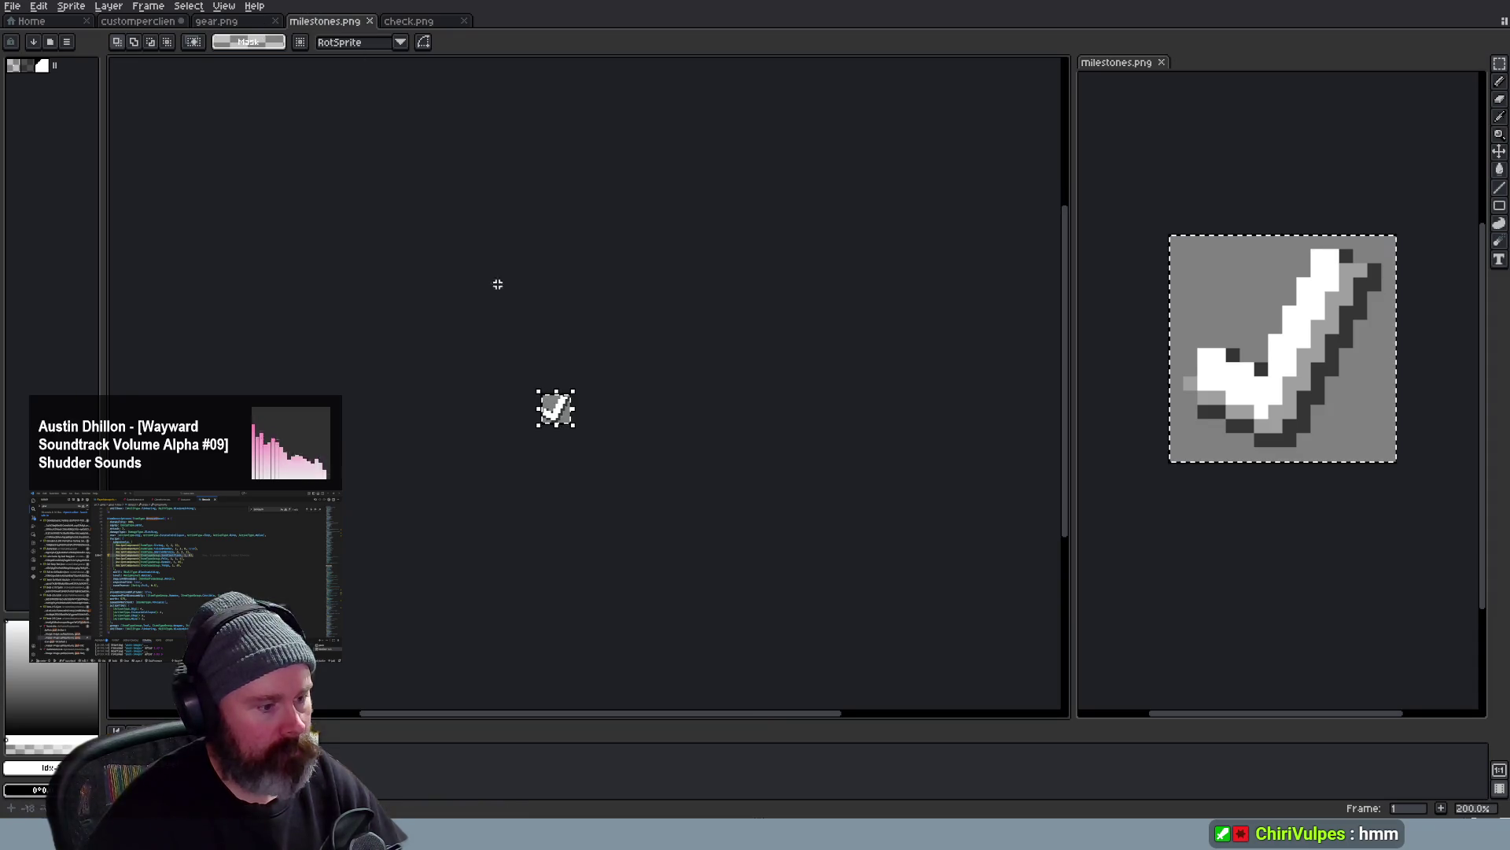
pyautogui.scroll(2, 497, 401)
pyautogui.scroll(2, 422, 448)
pyautogui.click(139, 21)
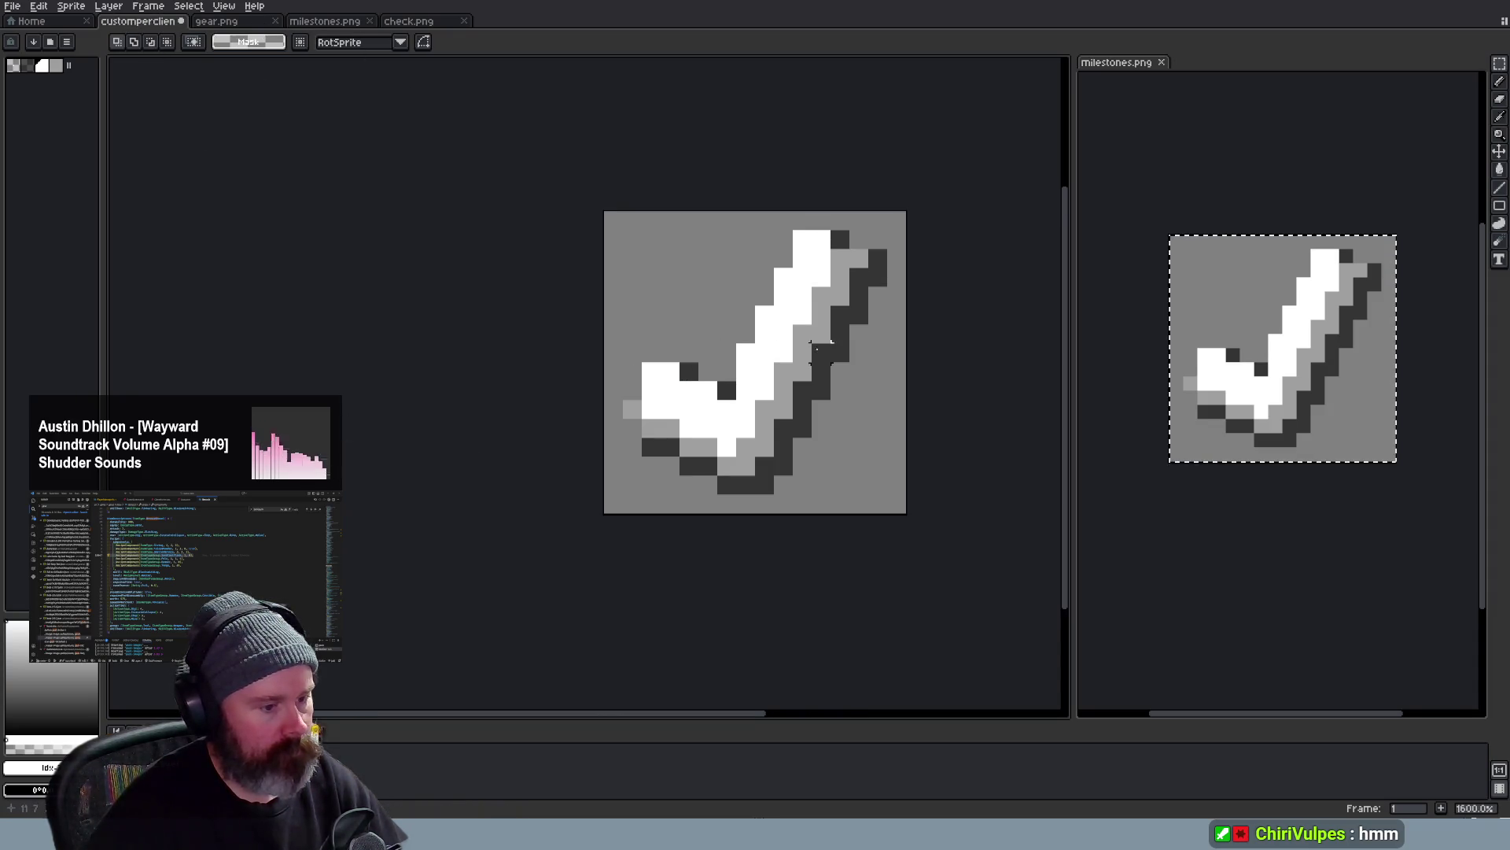
pyautogui.scroll(-1, 822, 346)
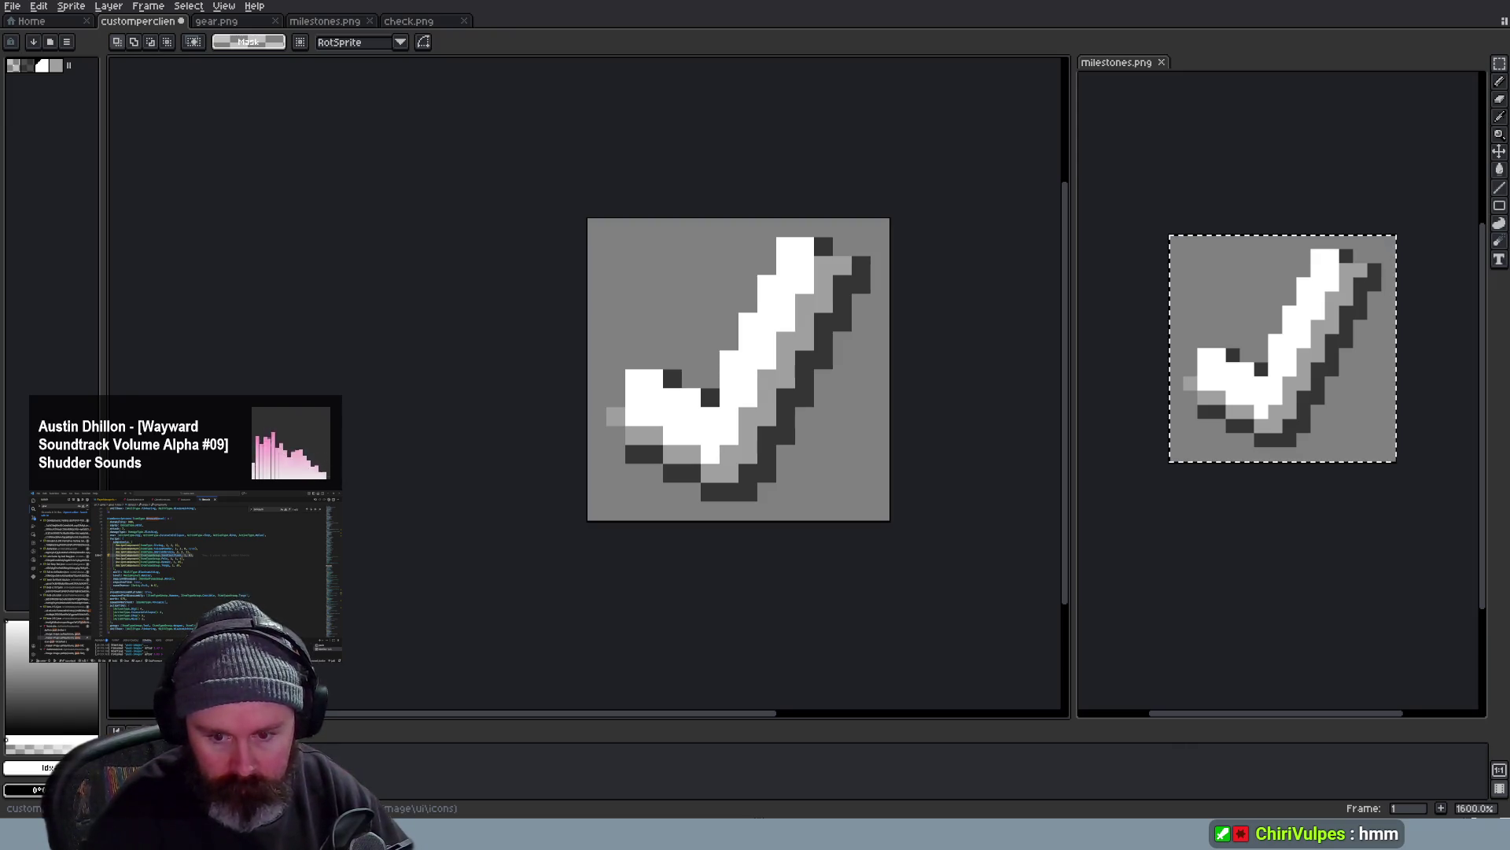
# Trial-paste lock.png onto the checkmark toward the upper-left, cancel it, then open the yellow padlock image
pyautogui.hotkey('ctrl', 'o')
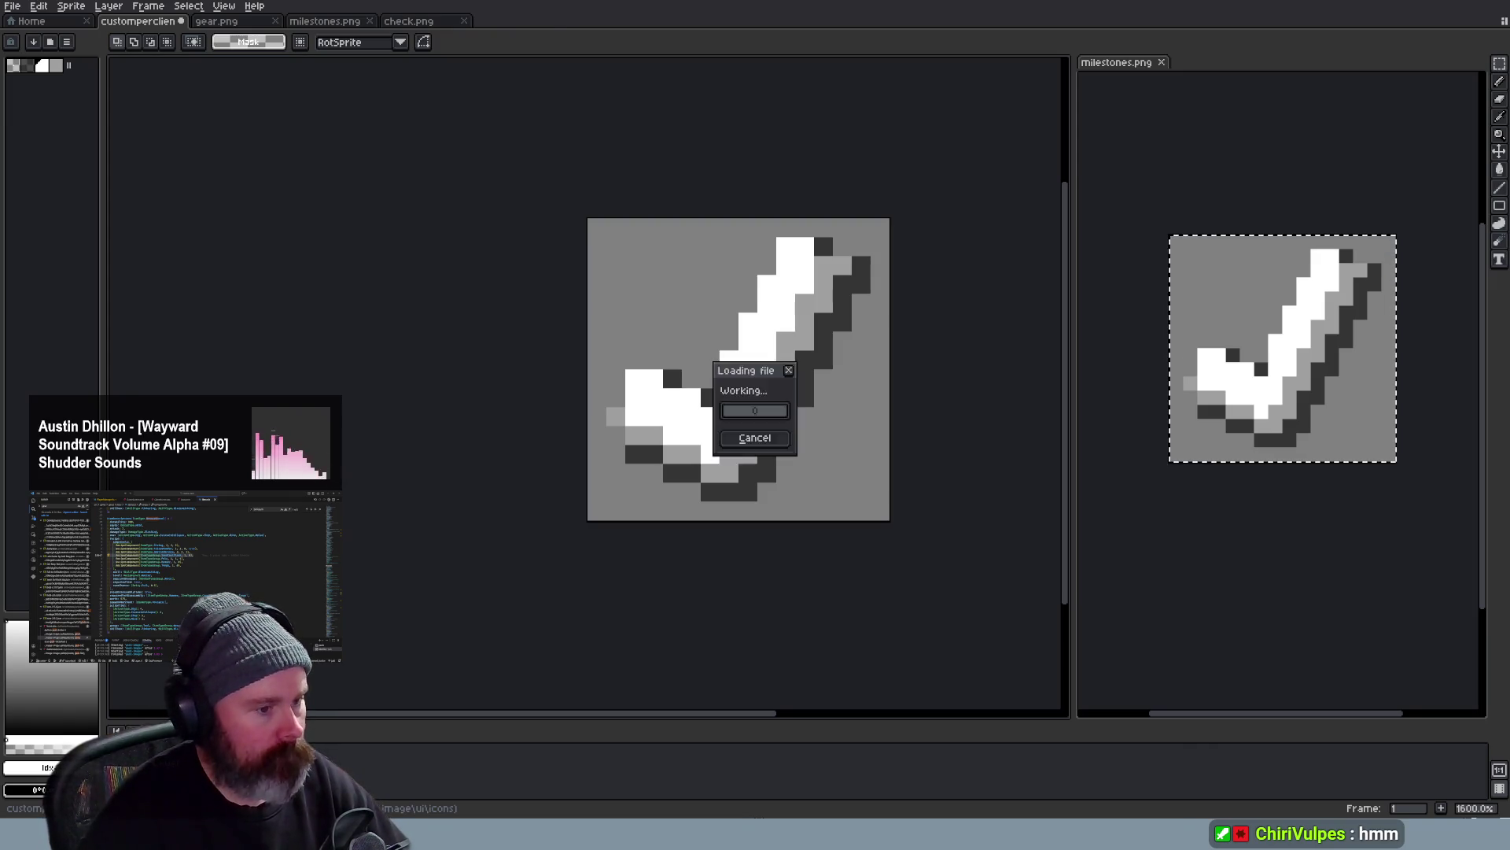
pyautogui.hotkey('ctrl', 'c')
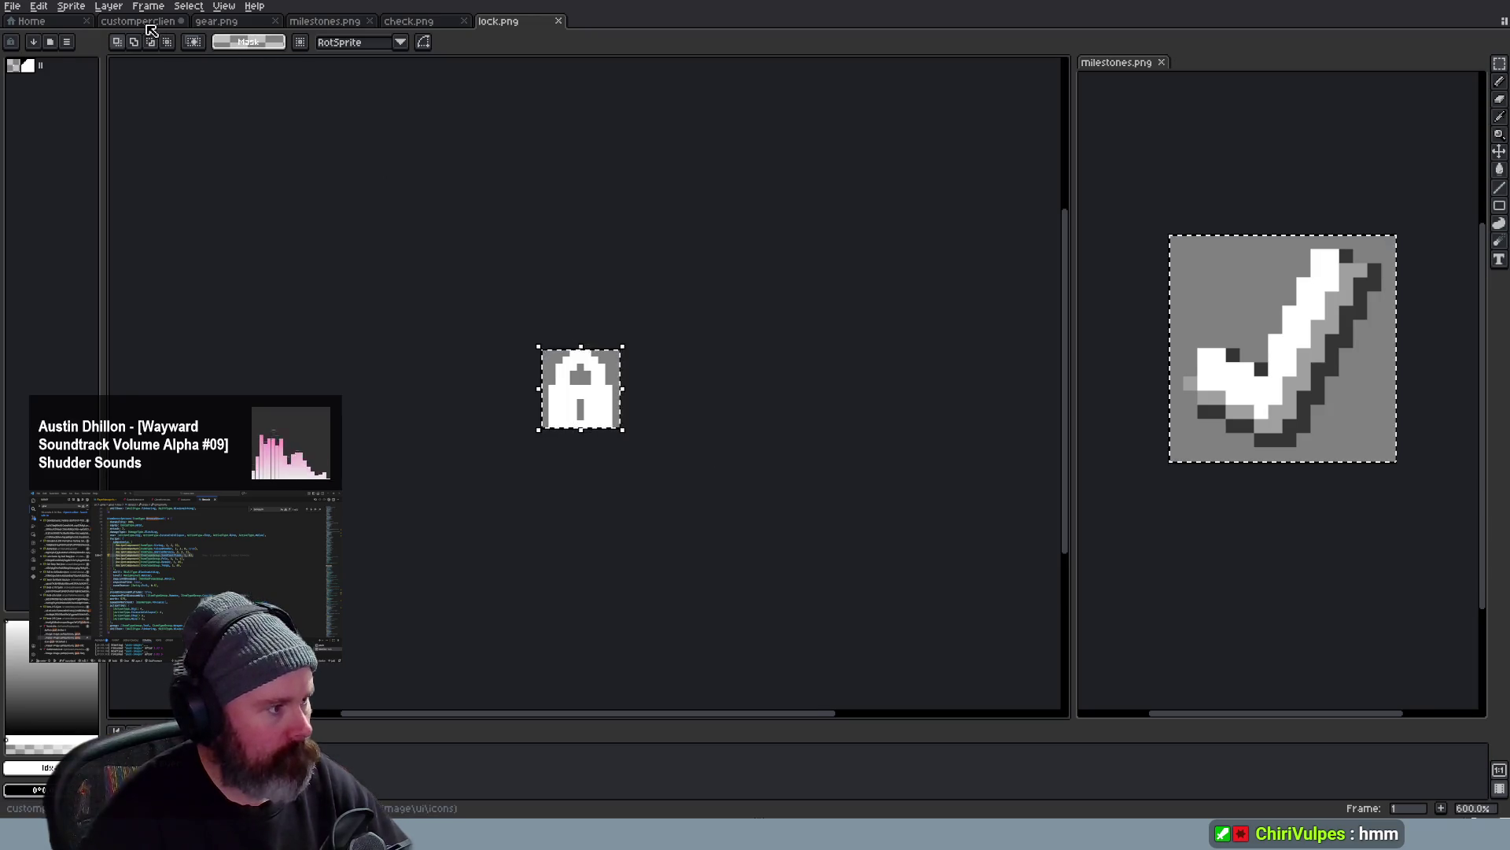
pyautogui.click(139, 21)
pyautogui.hotkey('ctrl', 'v')
pyautogui.moveTo(858, 460); pyautogui.dragTo(741, 349)
pyautogui.moveTo(717, 224); pyautogui.dragTo(685, 178)
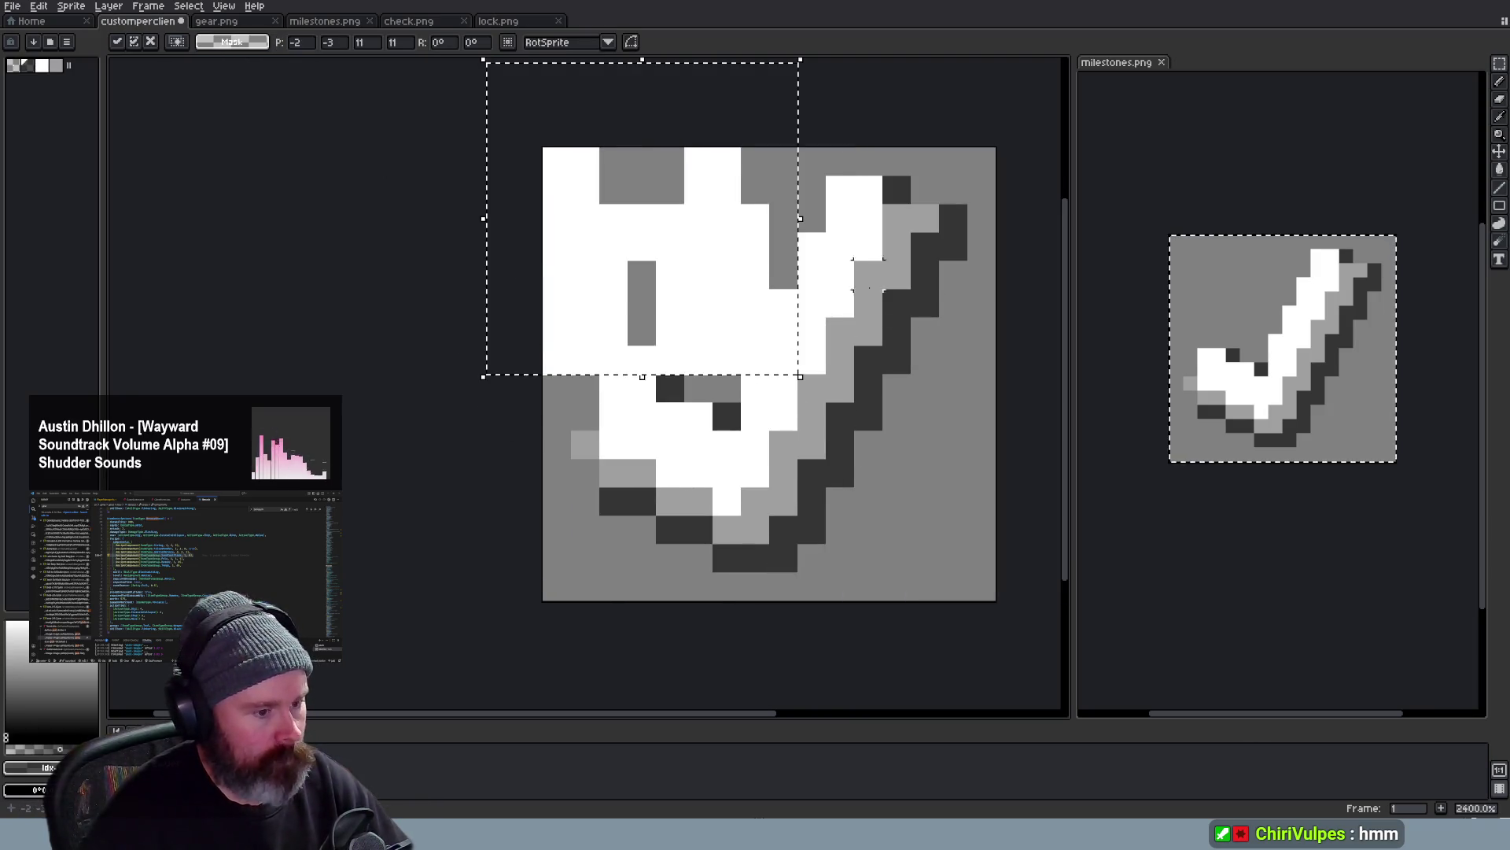
pyautogui.hotkey('ctrl', 'z')
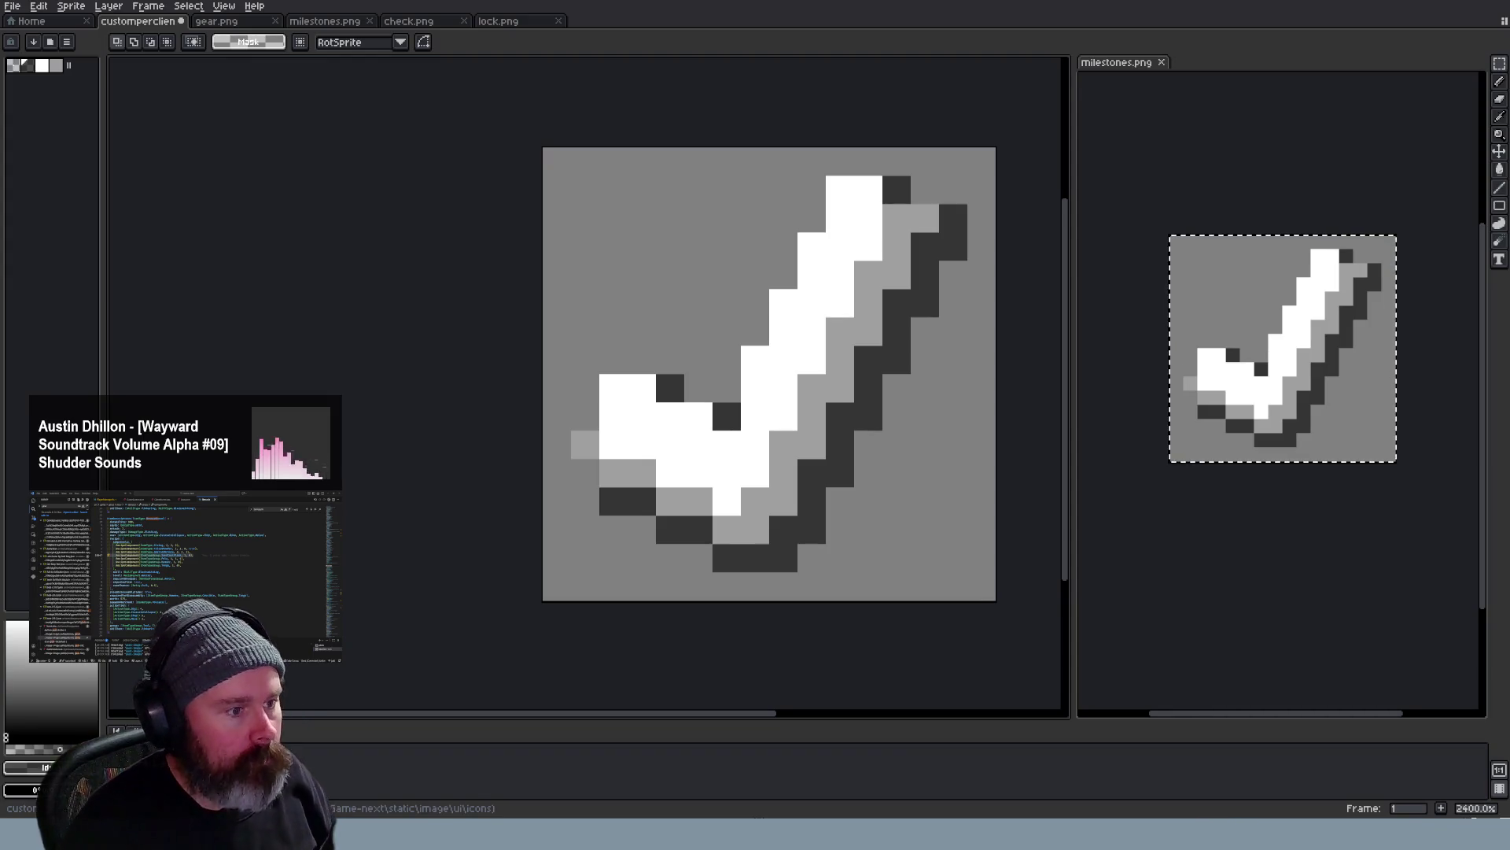
pyautogui.hotkey('ctrl', 'o')
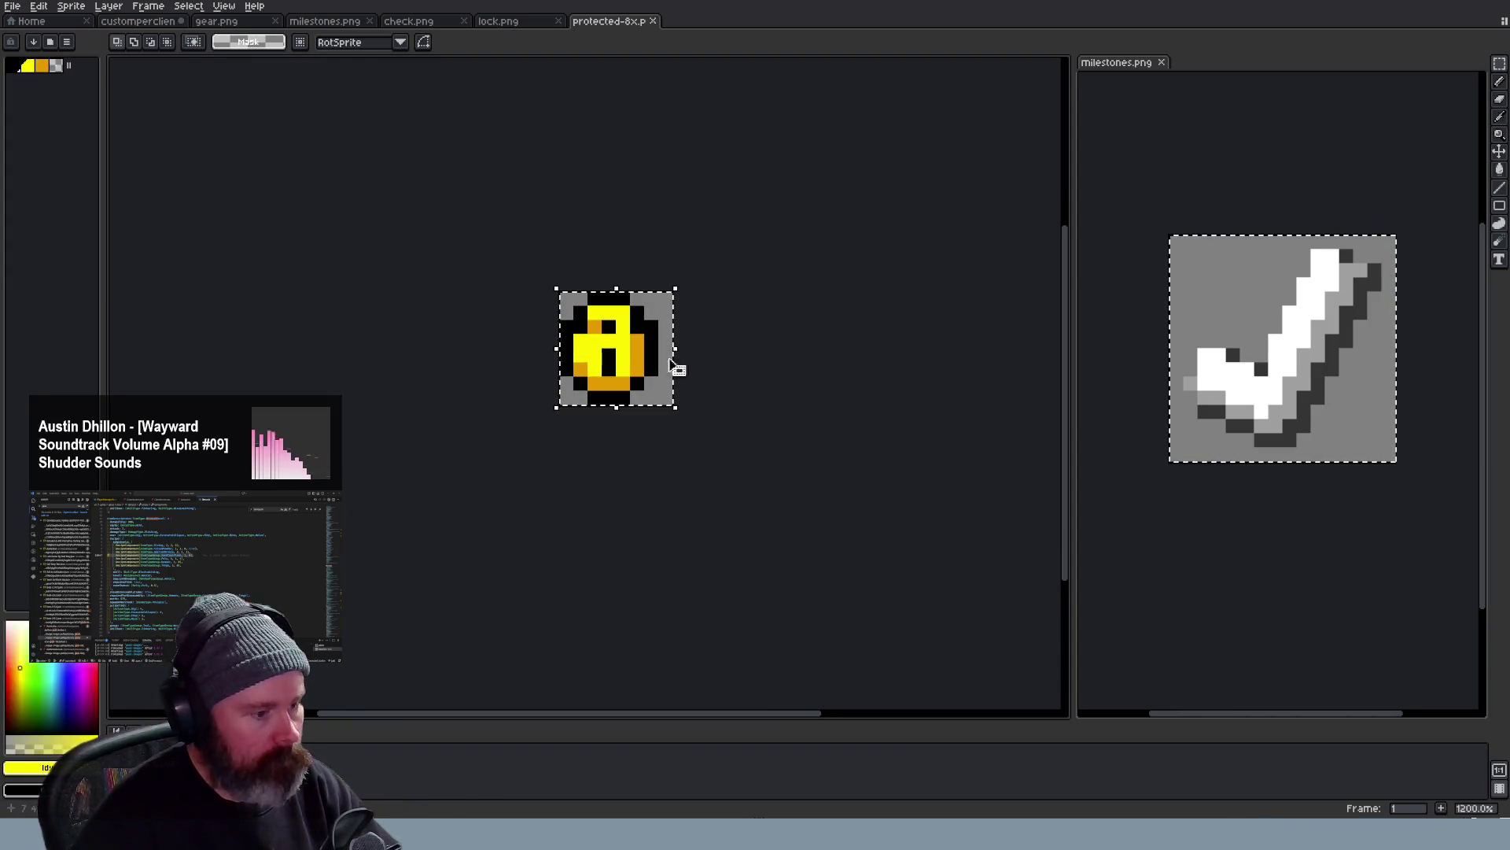
# Copy the yellow padlock and paste it into the checkmark sprite's upper-left corner
pyautogui.hotkey('ctrl', 'c')
pyautogui.click(139, 22)
pyautogui.hotkey('ctrl', 'v')
pyautogui.moveTo(673, 295)
pyautogui.mouseDown()
pyautogui.moveTo(766, 271)
pyautogui.moveTo(728, 279)
pyautogui.mouseUp()
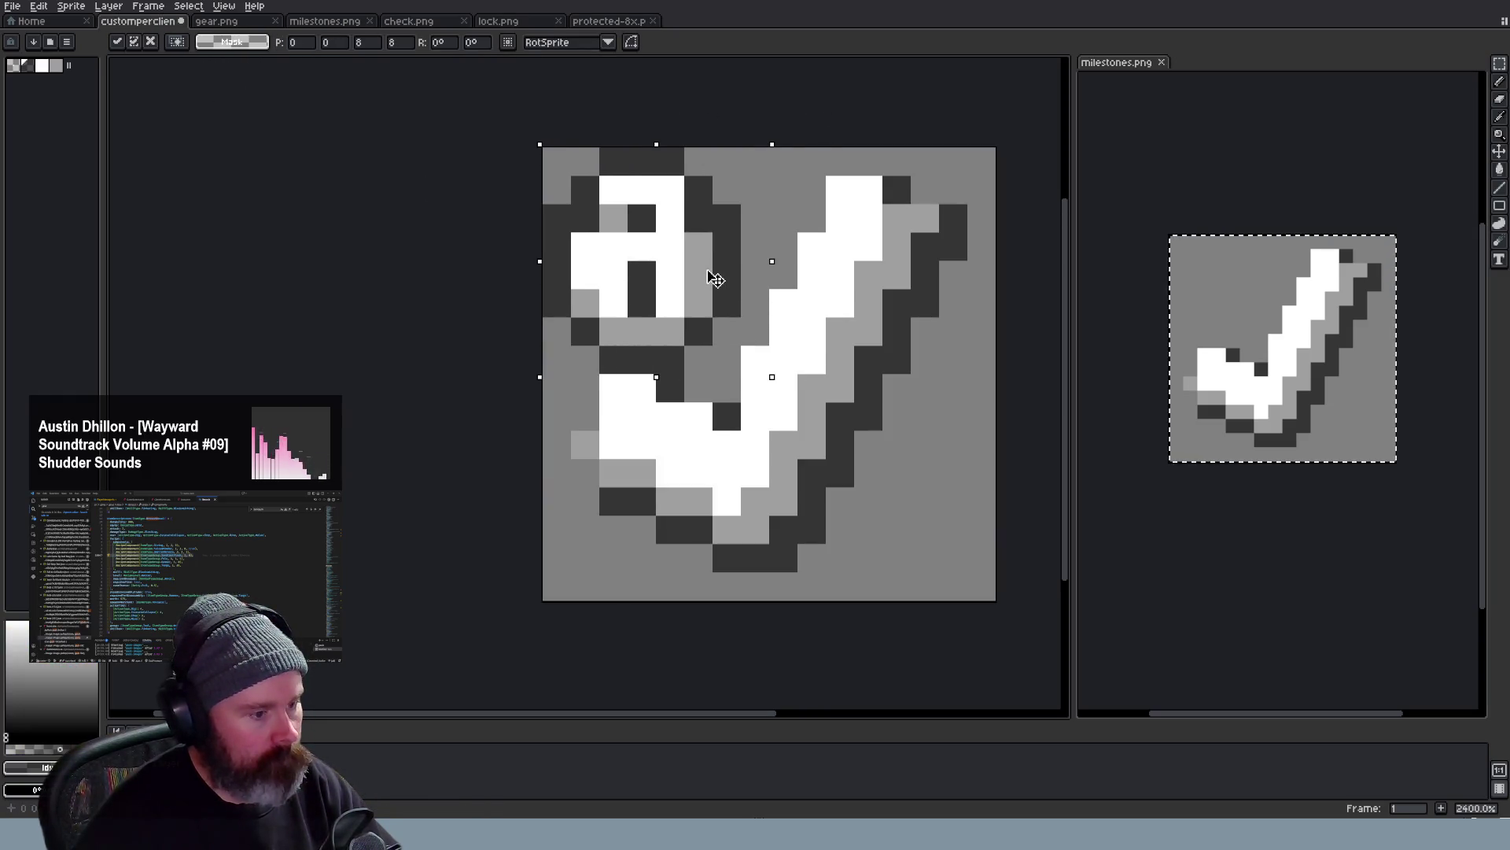
pyautogui.click(722, 279)
pyautogui.scroll(-5, 755, 354)
pyautogui.scroll(-2, 826, 367)
pyautogui.scroll(2, 838, 361)
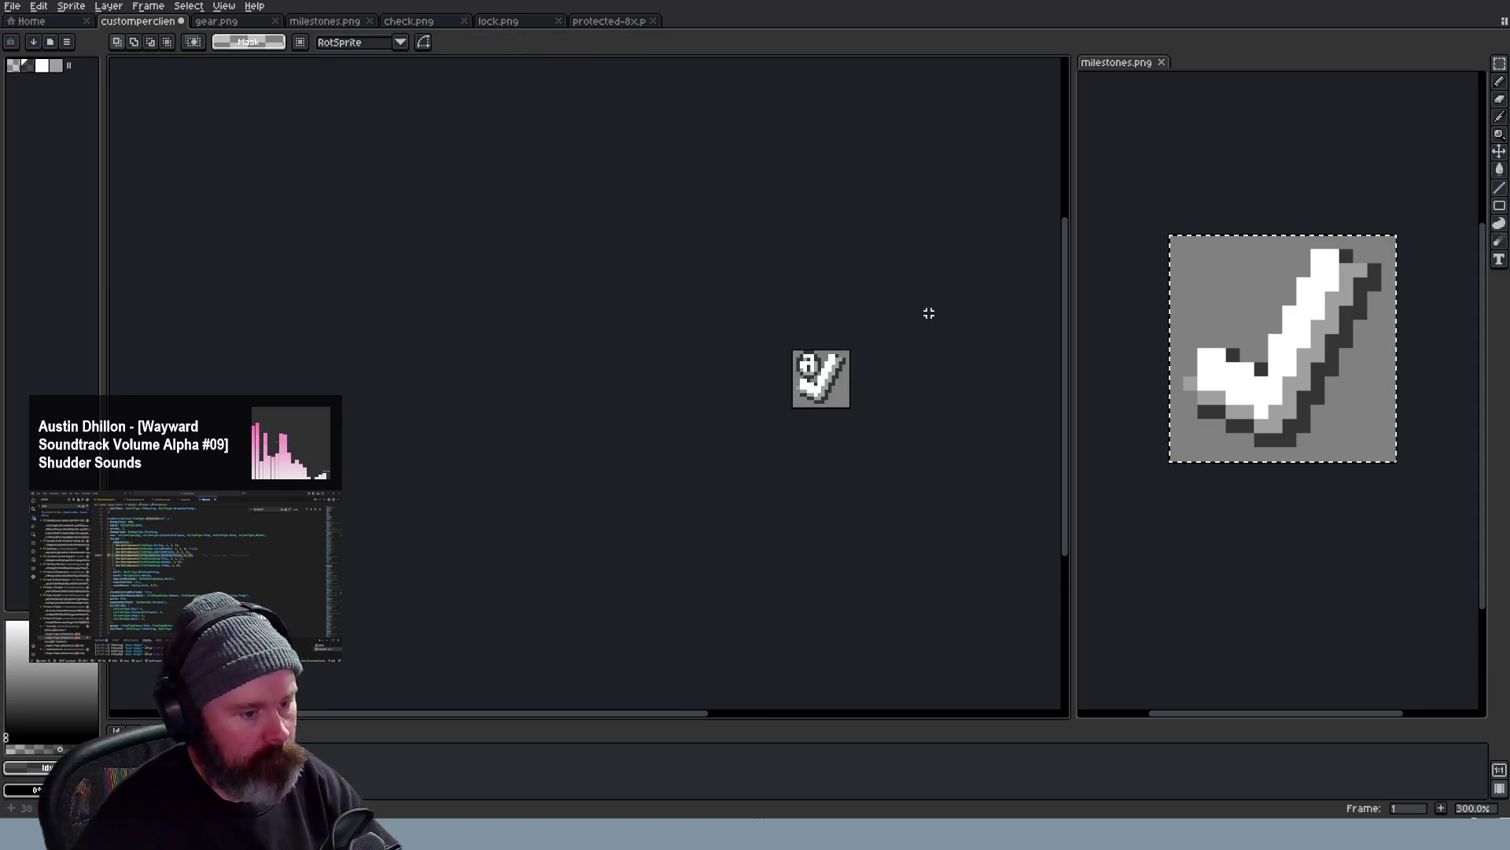
pyautogui.scroll(2, 838, 361)
pyautogui.scroll(2, 848, 353)
# Nudge the whole artwork one pixel down-right, then move the padlock one pixel up-left
pyautogui.hotkey('ctrl', 'a')
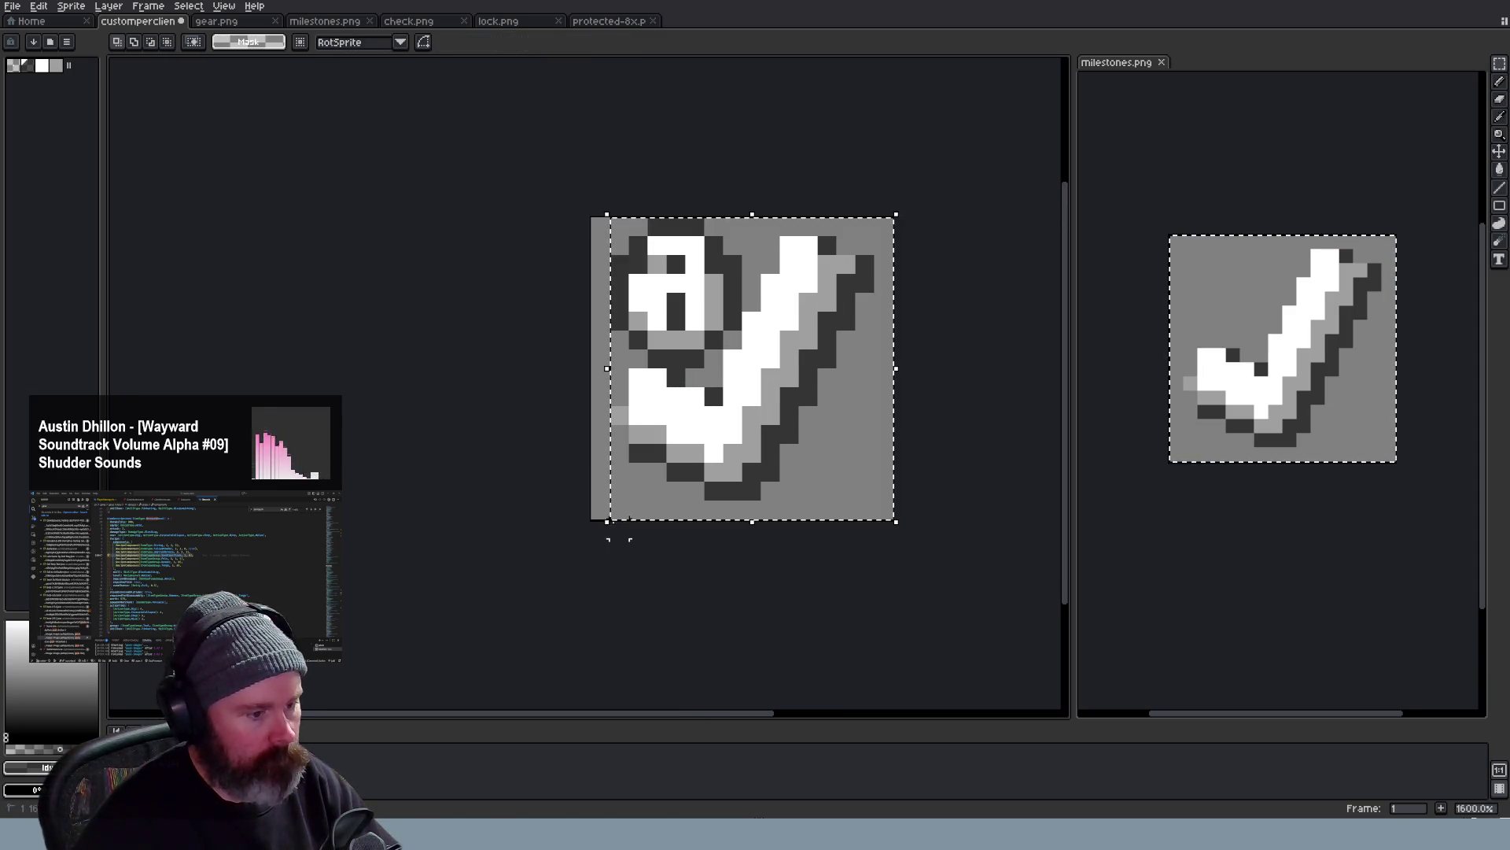
pyautogui.press('Down')
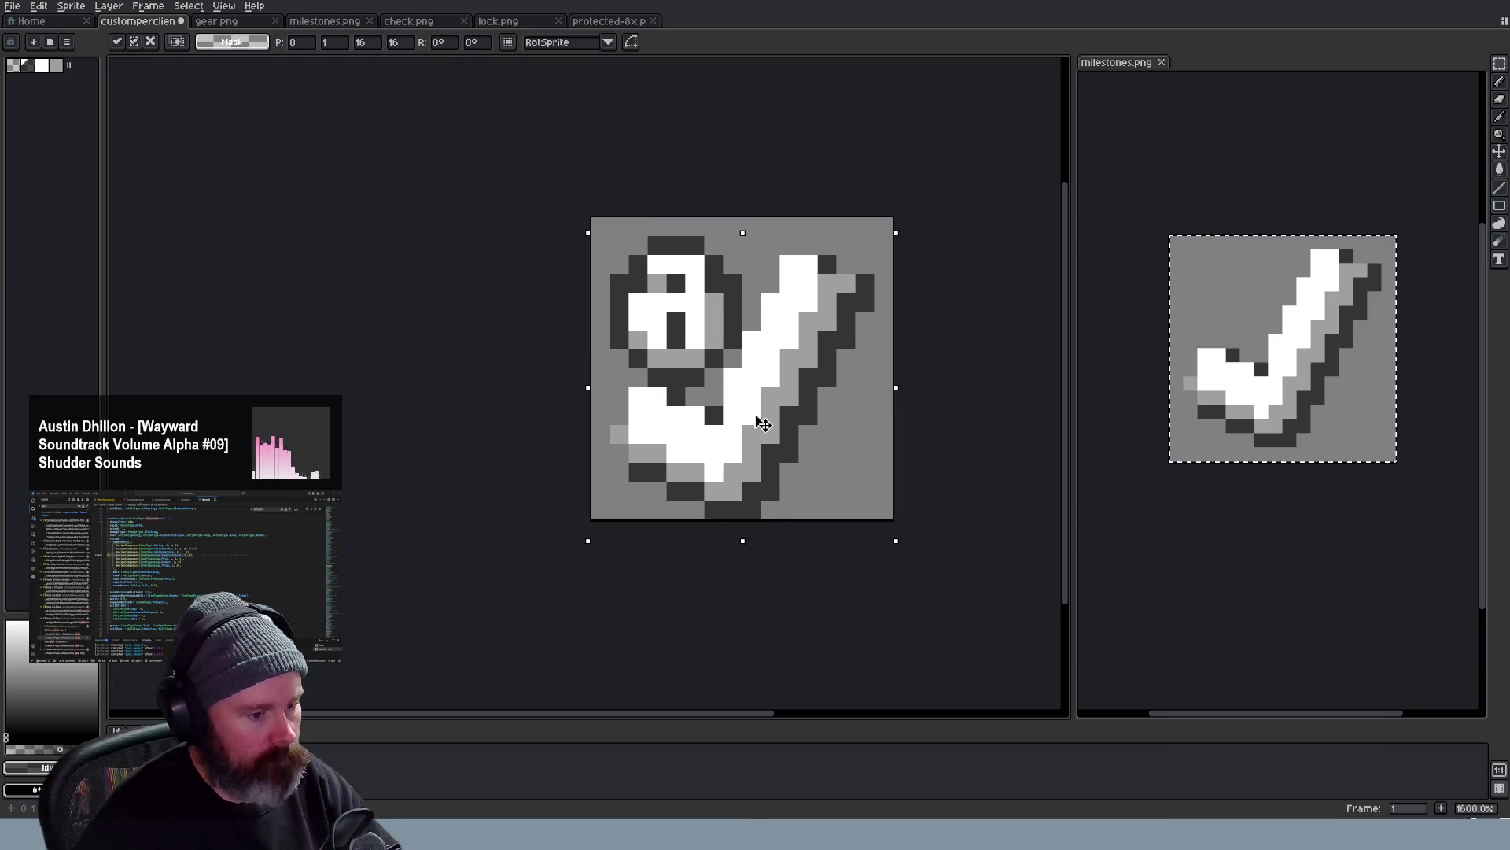
pyautogui.press('Right')
pyautogui.press('Escape')
pyautogui.moveTo(629, 234); pyautogui.dragTo(762, 369)
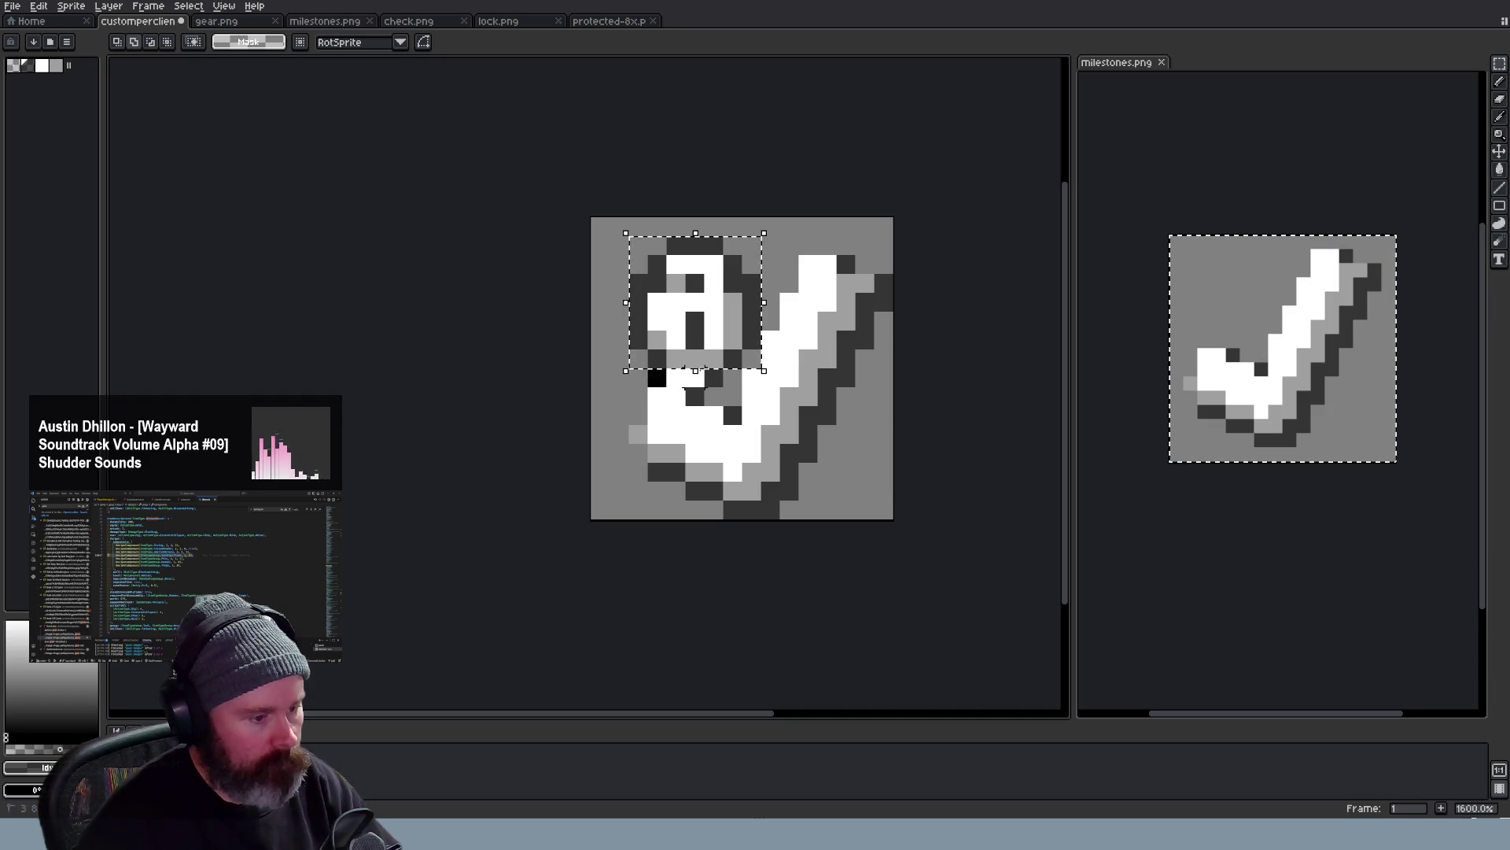
pyautogui.moveTo(723, 328); pyautogui.dragTo(703, 310)
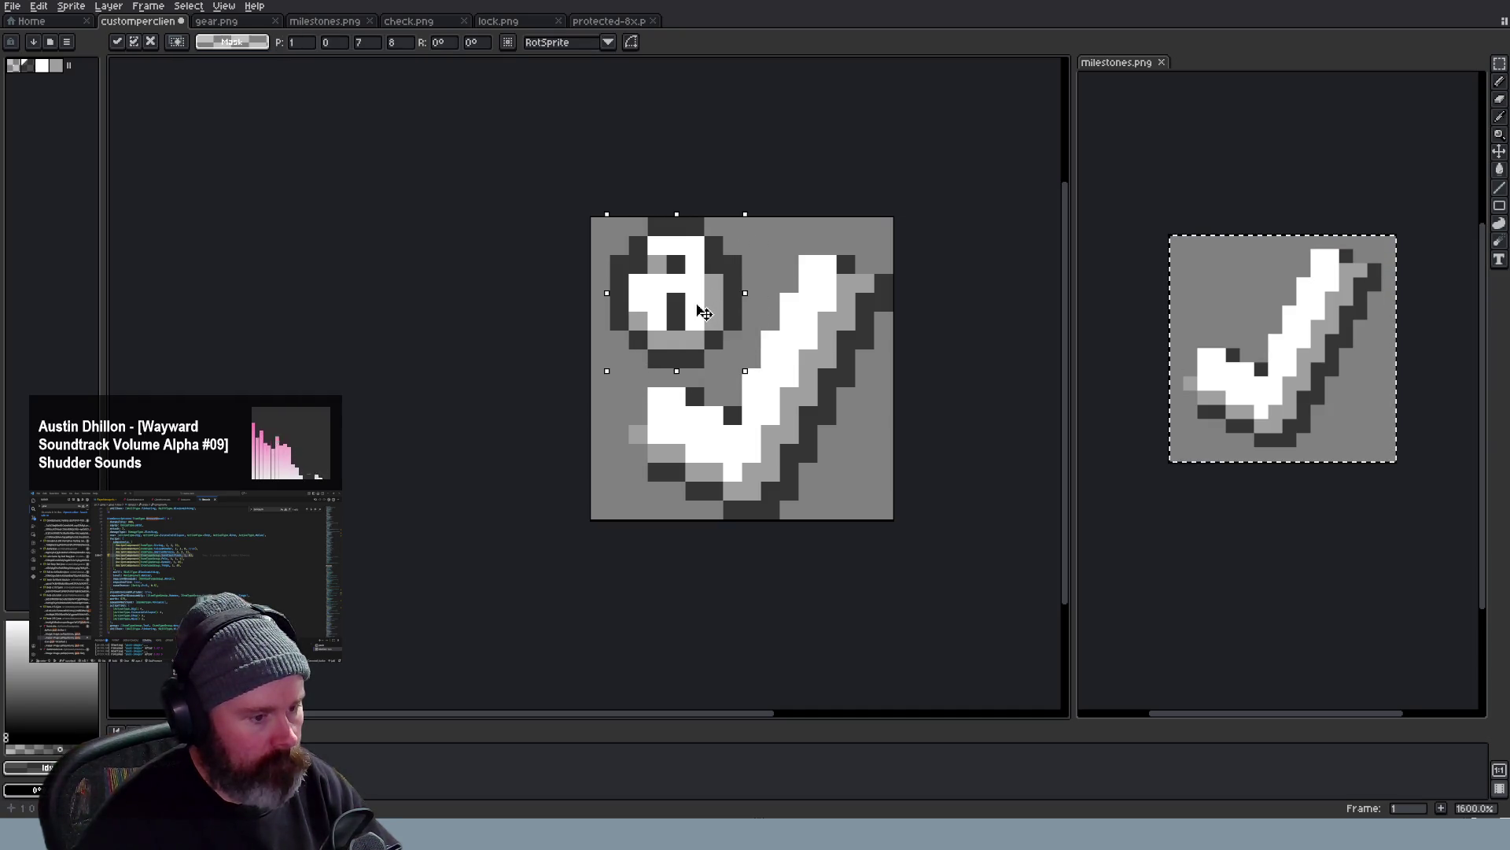
pyautogui.press('Escape')
pyautogui.scroll(-5, 826, 224)
pyautogui.scroll(-3, 826, 224)
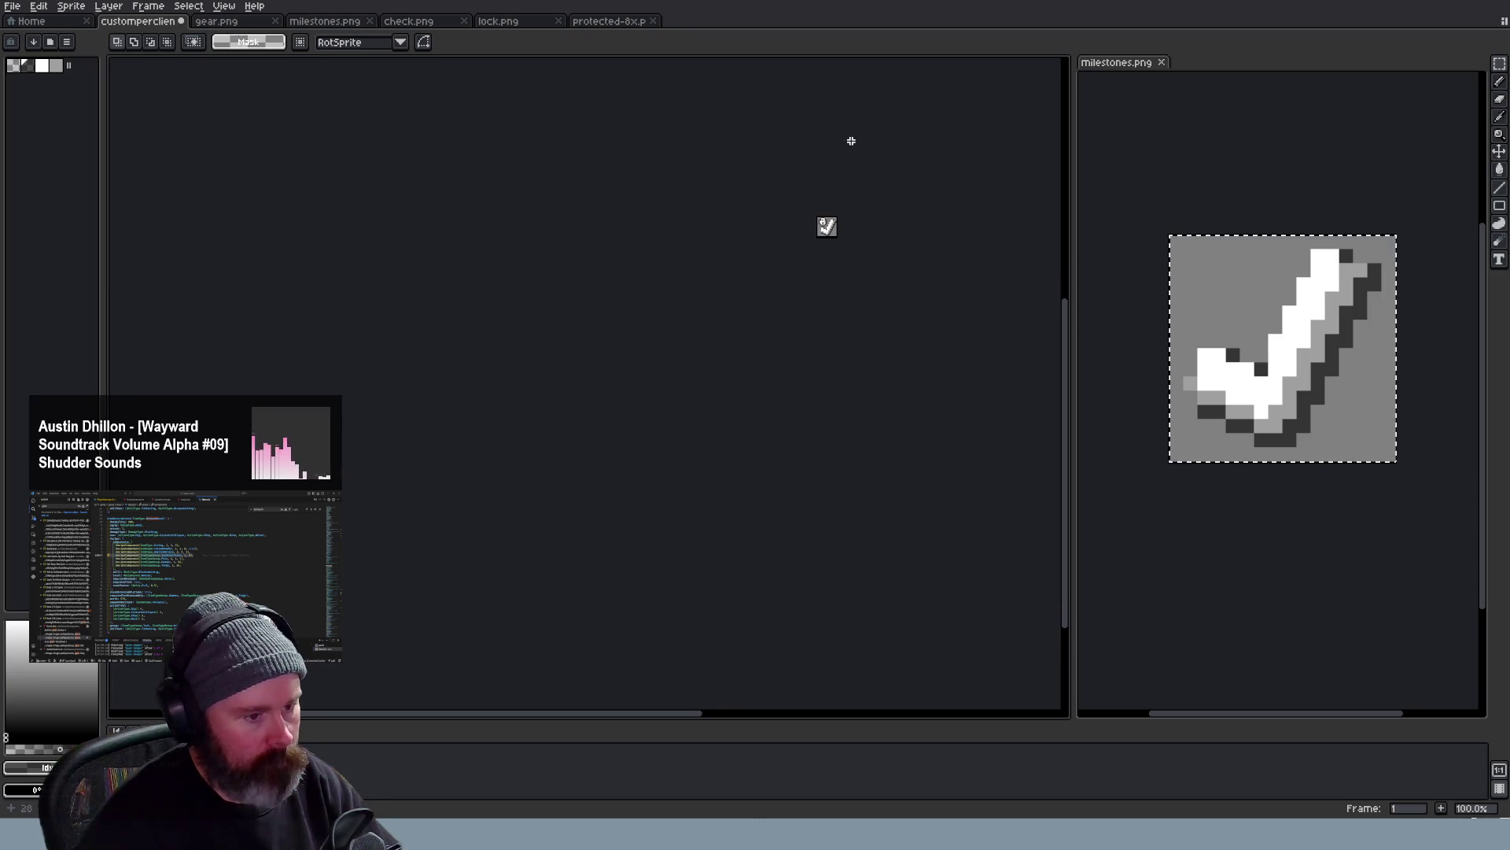
pyautogui.scroll(2, 850, 141)
pyautogui.scroll(2, 851, 140)
pyautogui.scroll(4, 851, 141)
pyautogui.scroll(2, 709, 236)
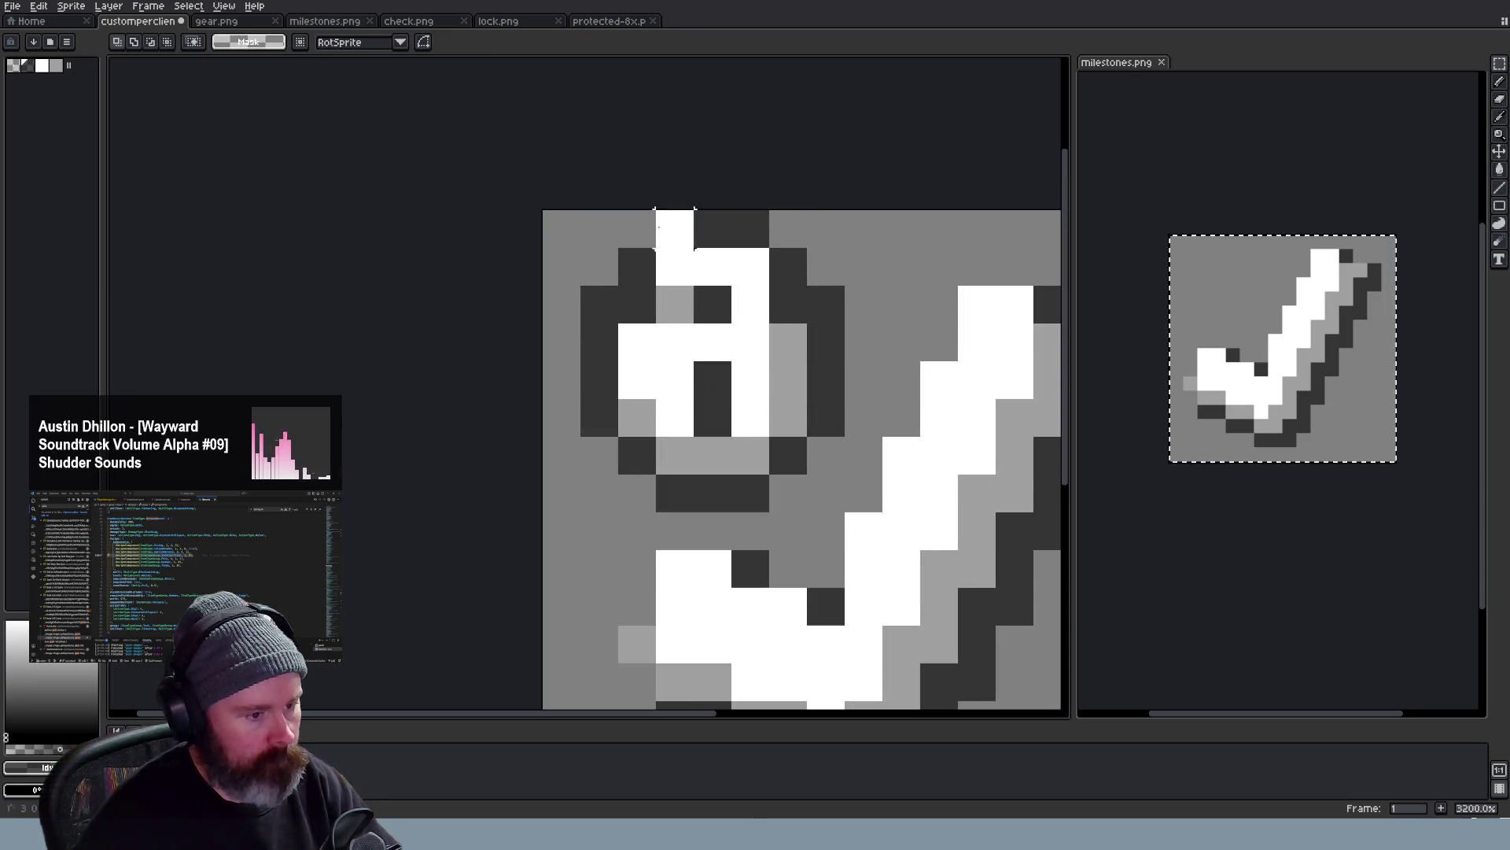
pyautogui.scroll(-1, 814, 229)
# Erase the padlock's stray left outline pixels
pyautogui.moveTo(706, 248); pyautogui.dragTo(705, 337)
pyautogui.scroll(-3, 858, 404)
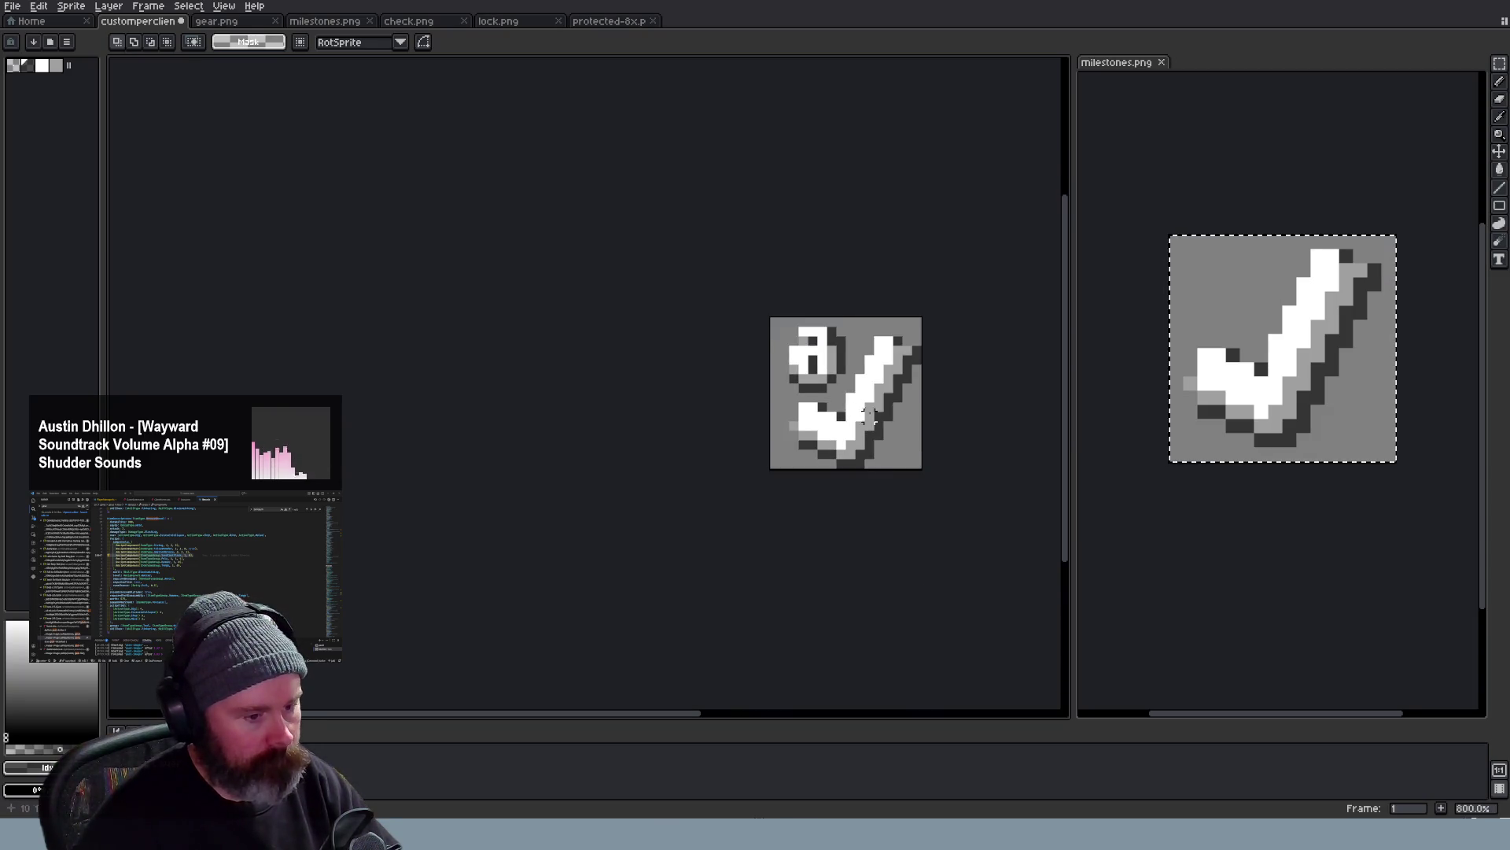
pyautogui.scroll(3, 920, 425)
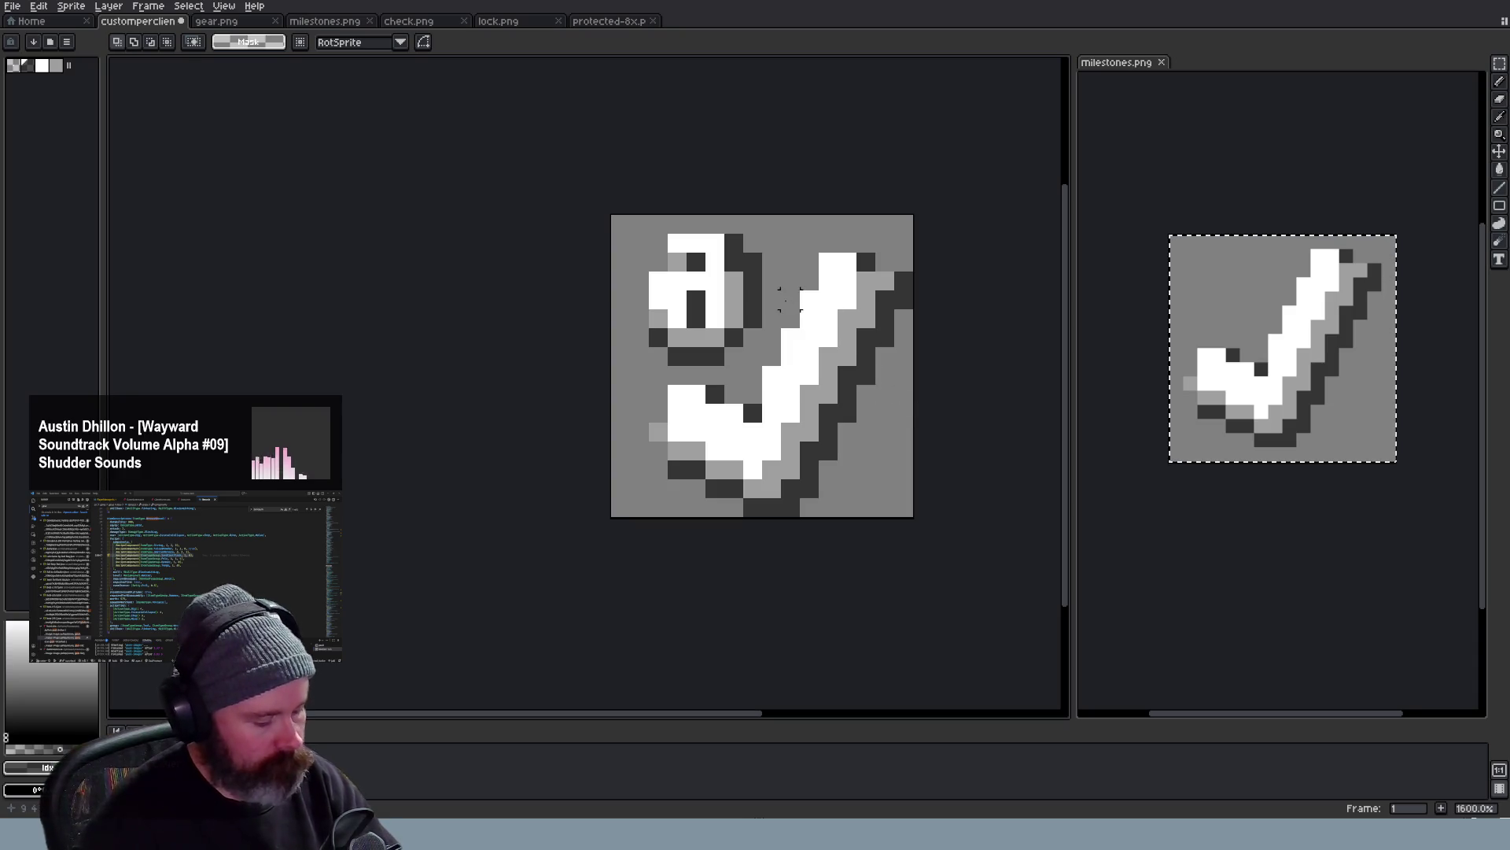
pyautogui.press('e')
pyautogui.press('b')
# Set a square 1-pixel brush and sample a shade from the padlock as the drawing colour
pyautogui.click(675, 259)
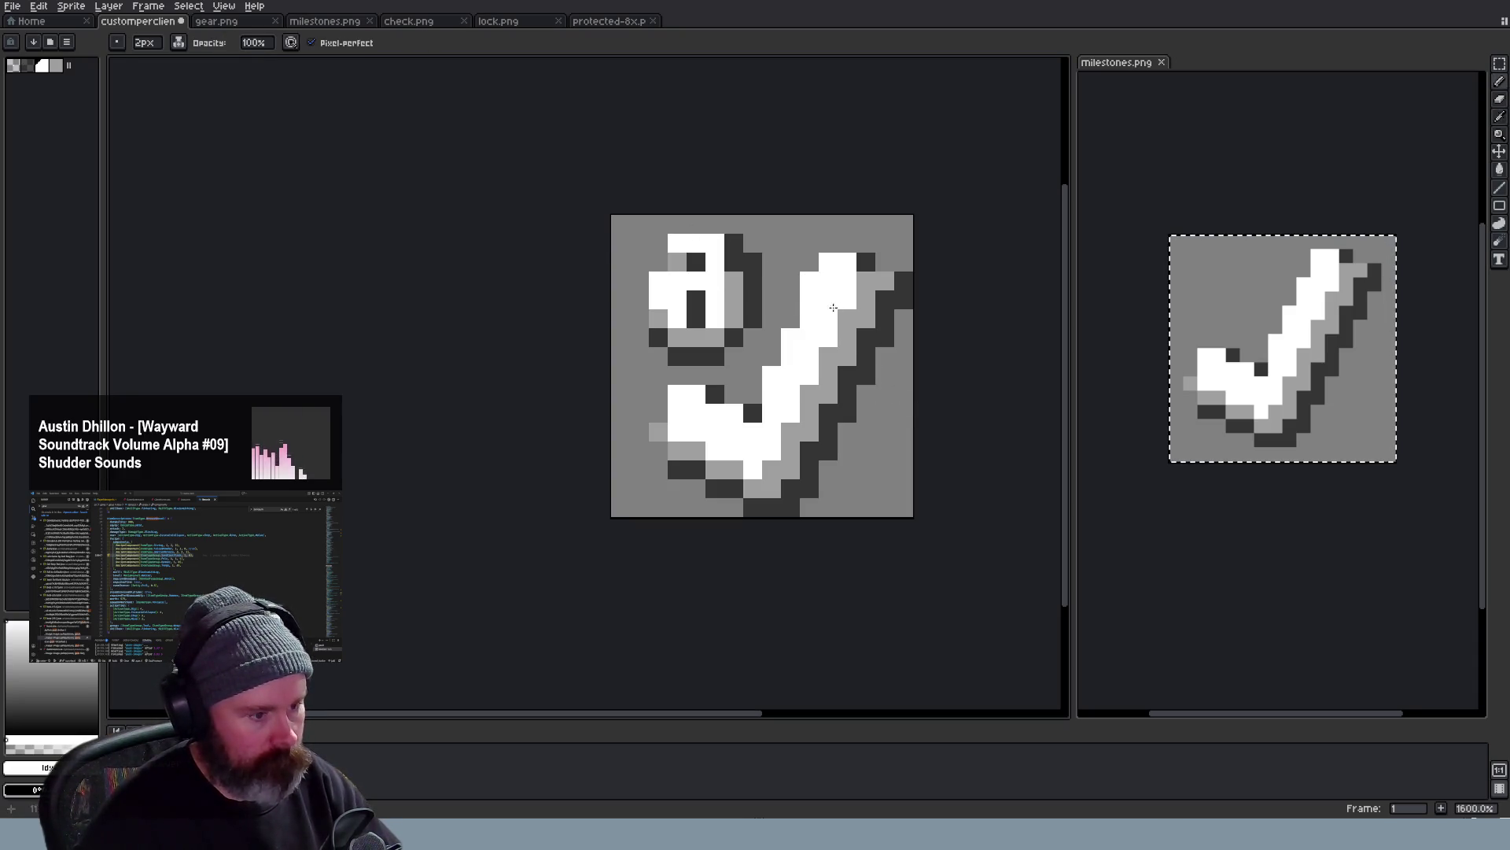
pyautogui.hotkey('ctrl', 'z')
pyautogui.scroll(-1, 698, 169)
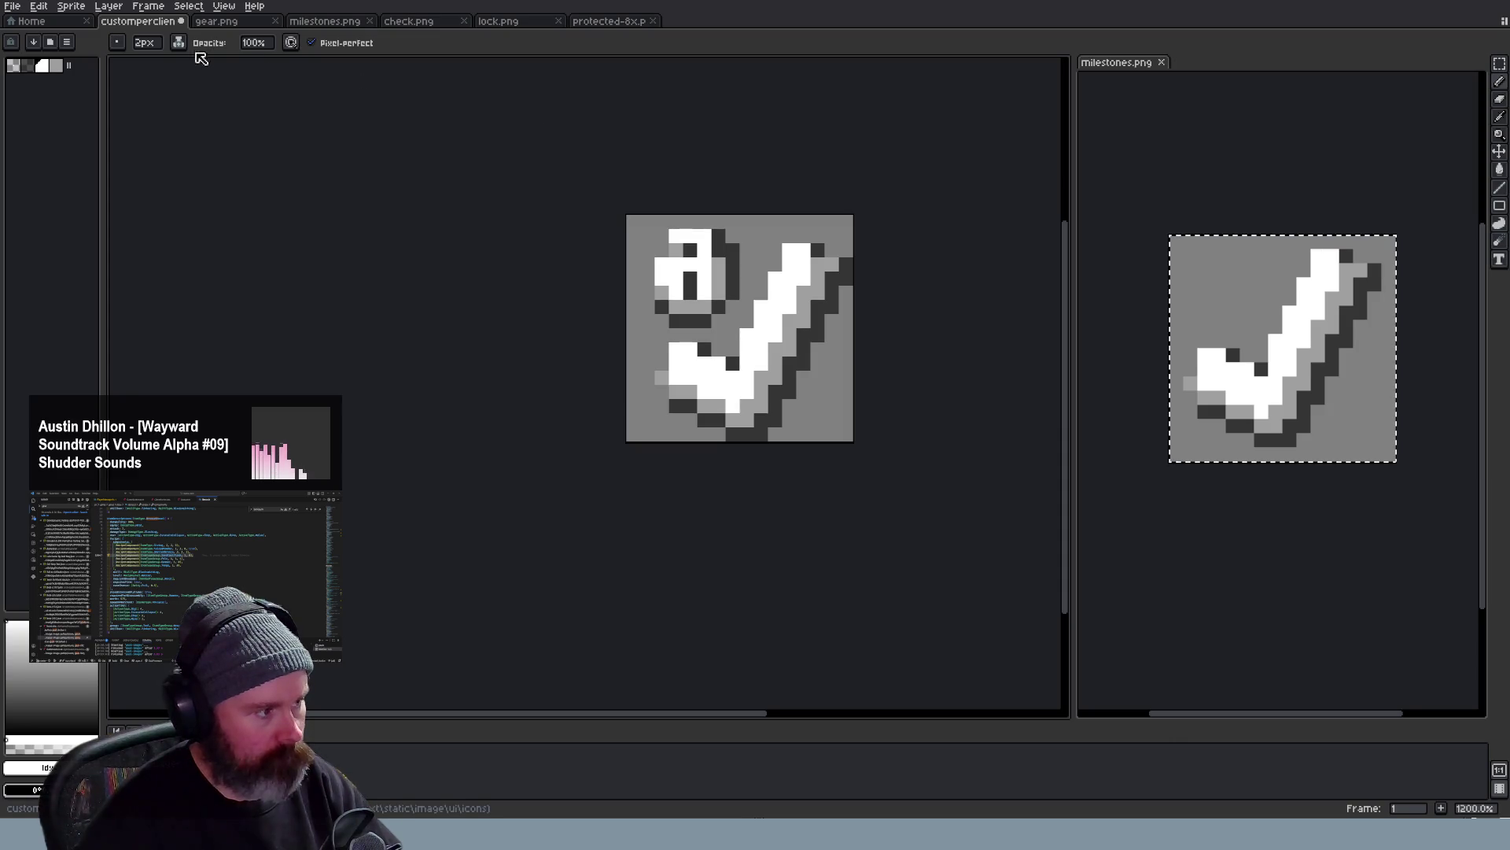
pyautogui.click(118, 44)
pyautogui.click(152, 64)
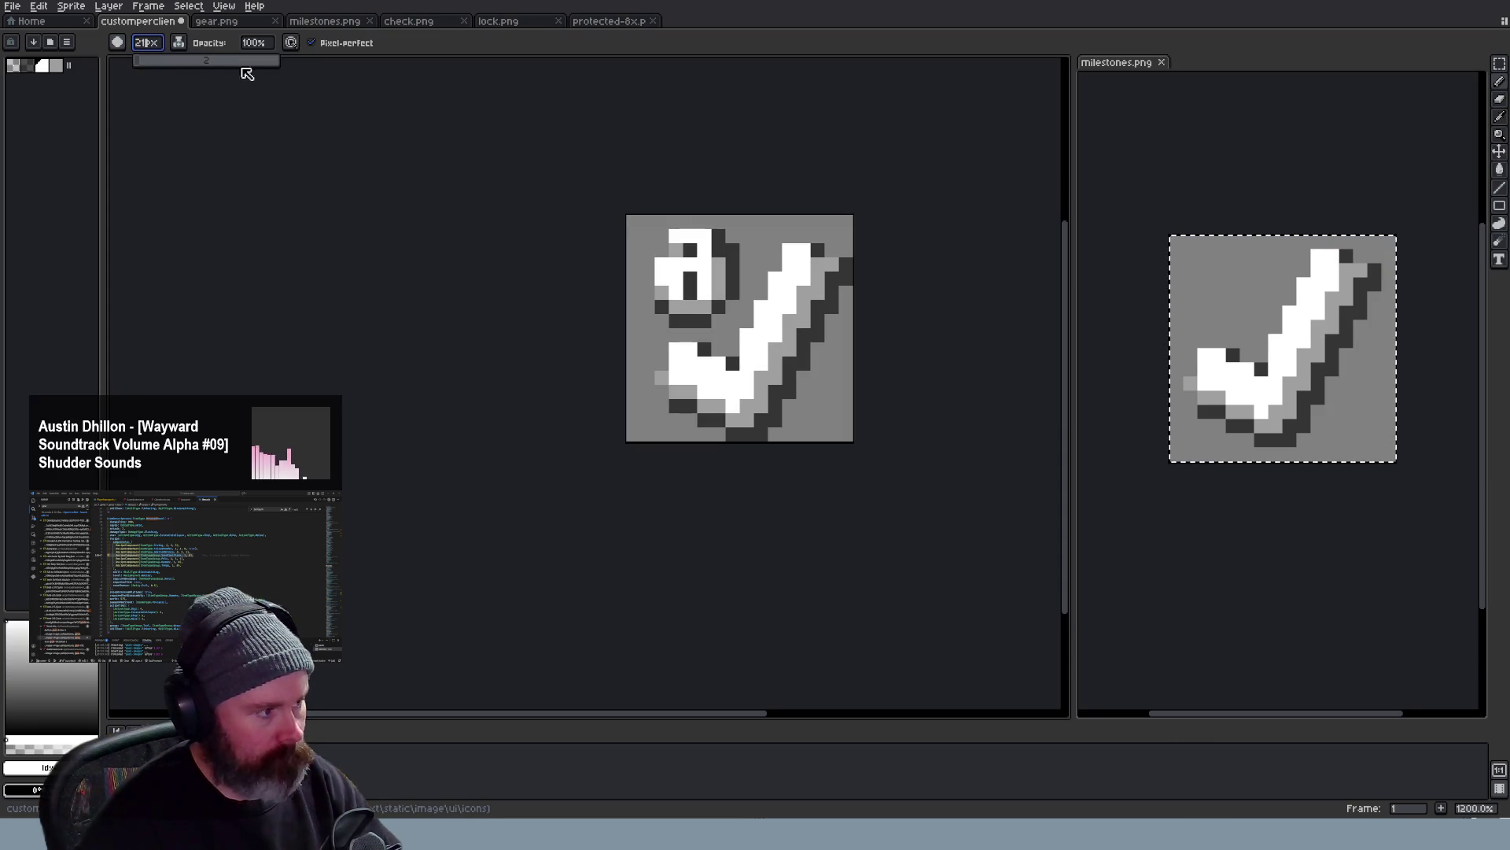
pyautogui.click(147, 43)
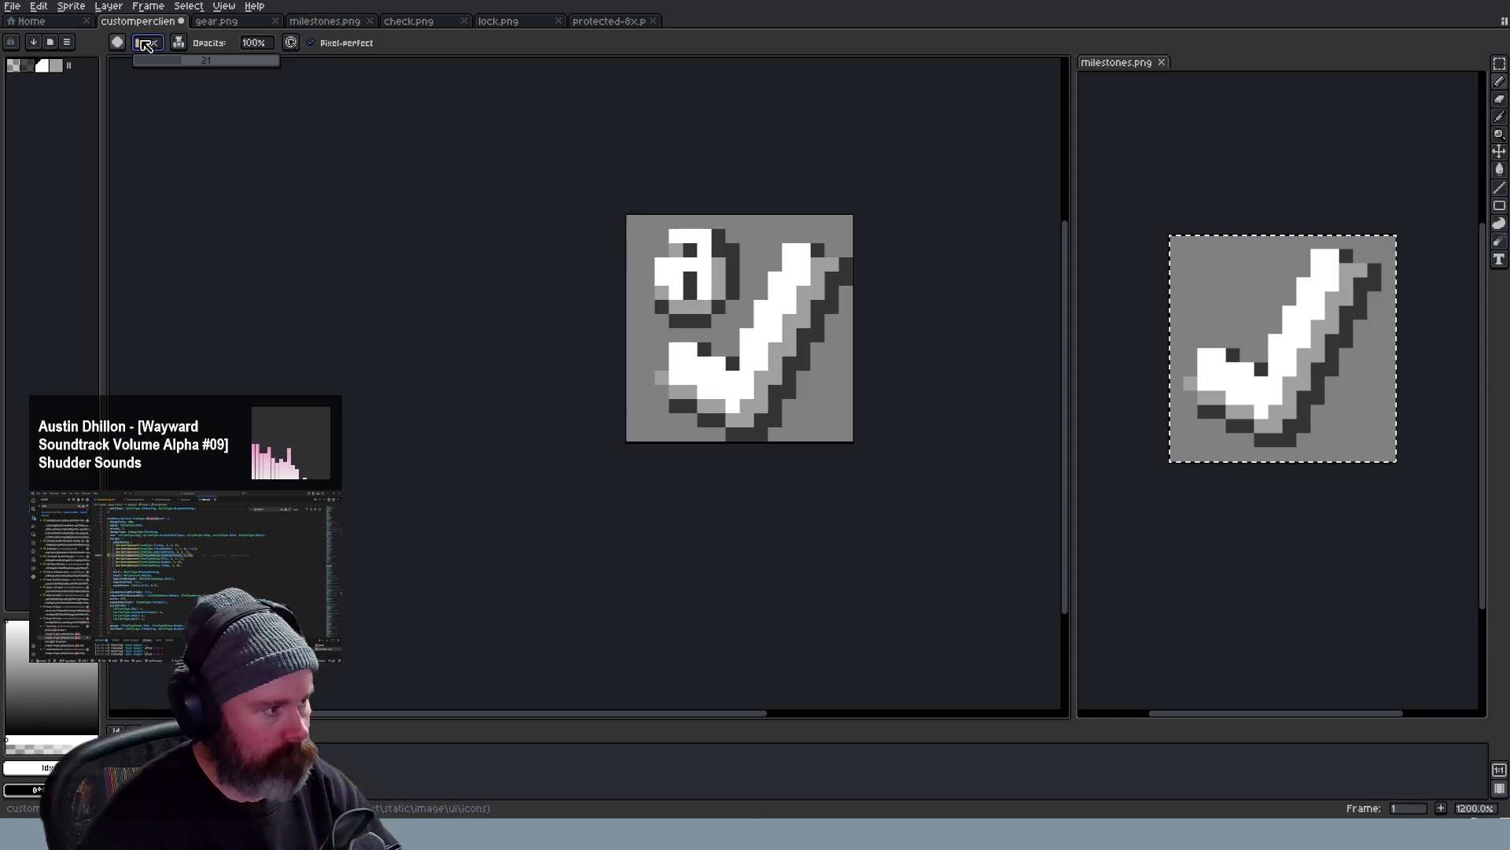
pyautogui.write('1')
pyautogui.press('Return')
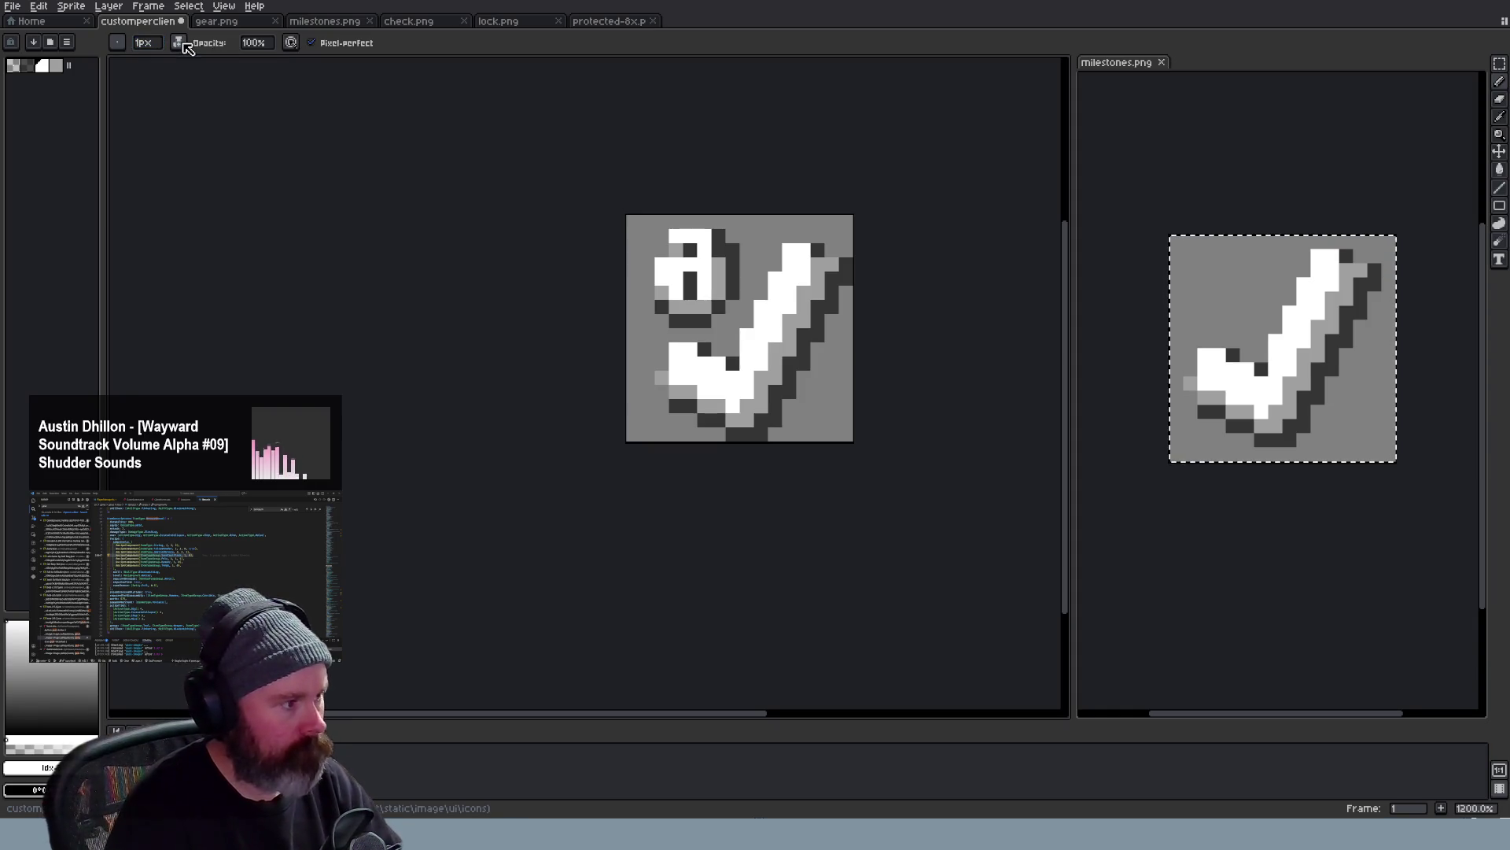
pyautogui.scroll(1, 854, 337)
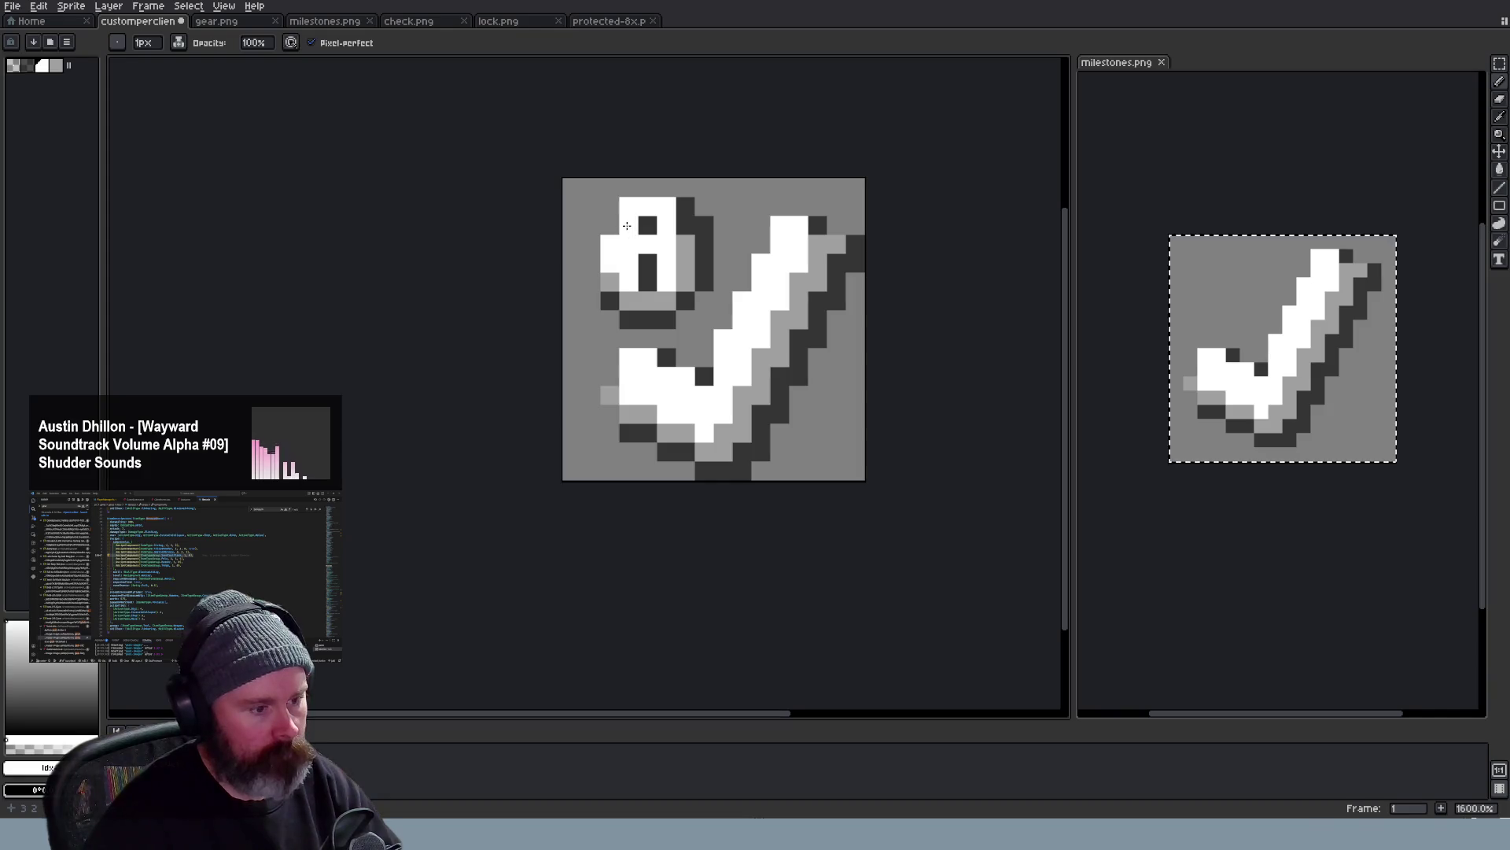
pyautogui.scroll(-2, 778, 378)
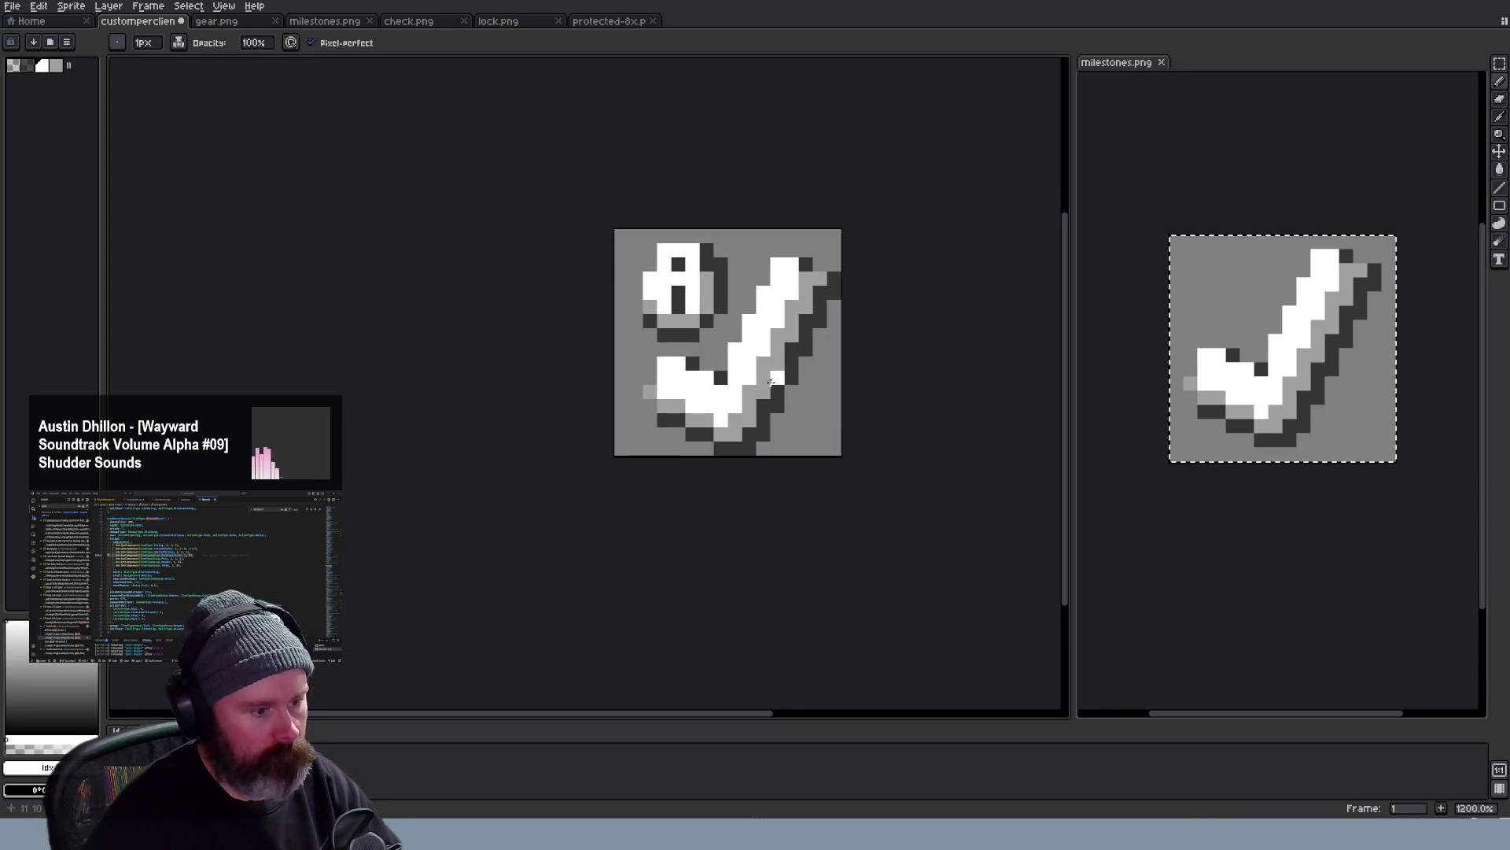
pyautogui.scroll(-1, 778, 378)
pyautogui.scroll(-1, 778, 378)
pyautogui.scroll(-1, 778, 378)
pyautogui.scroll(2, 791, 394)
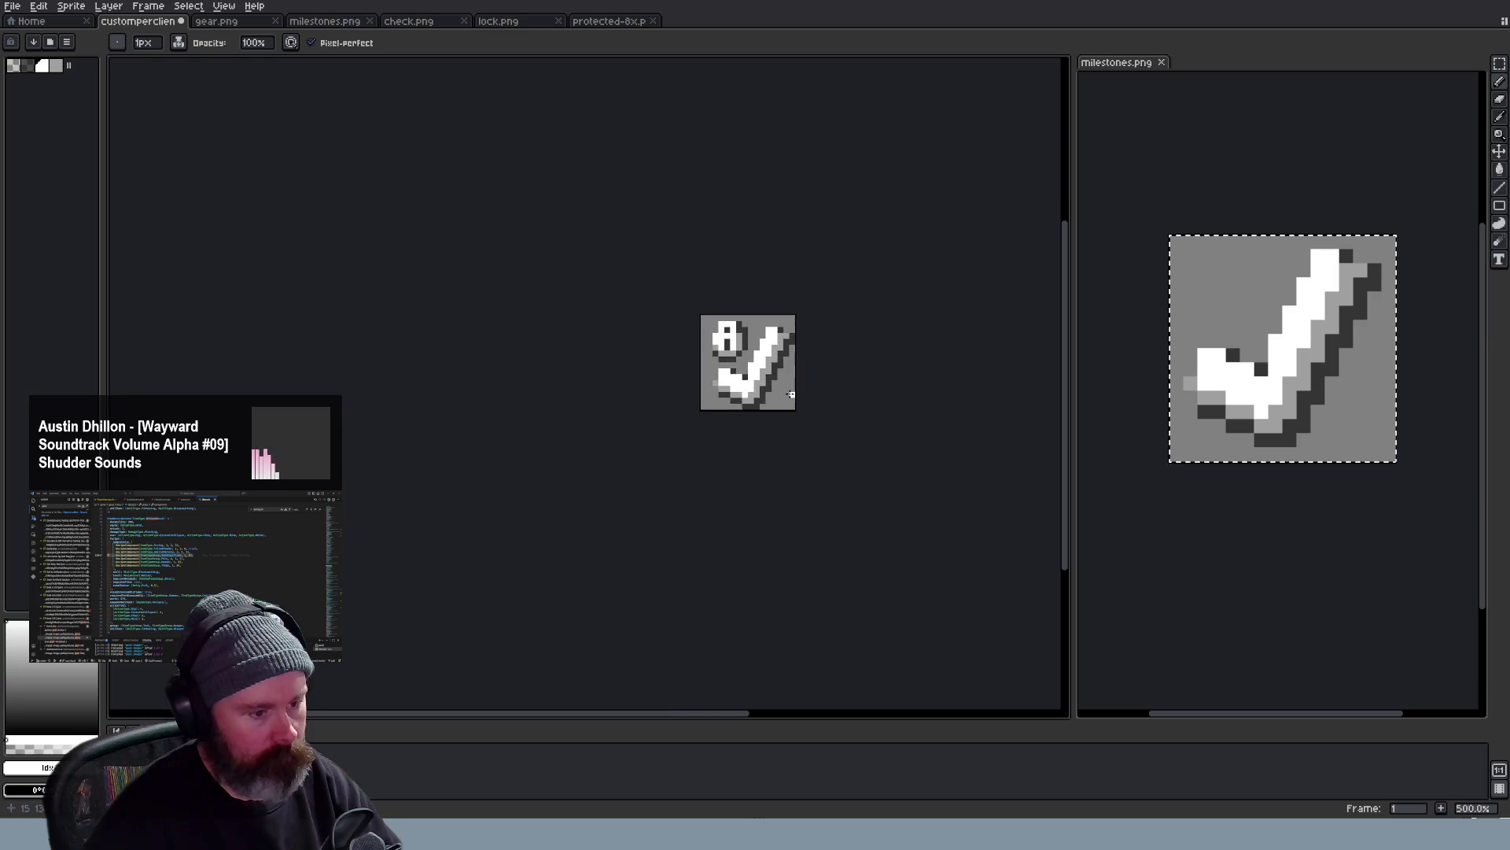
pyautogui.scroll(1, 791, 395)
pyautogui.scroll(-2, 791, 394)
pyautogui.scroll(2, 790, 395)
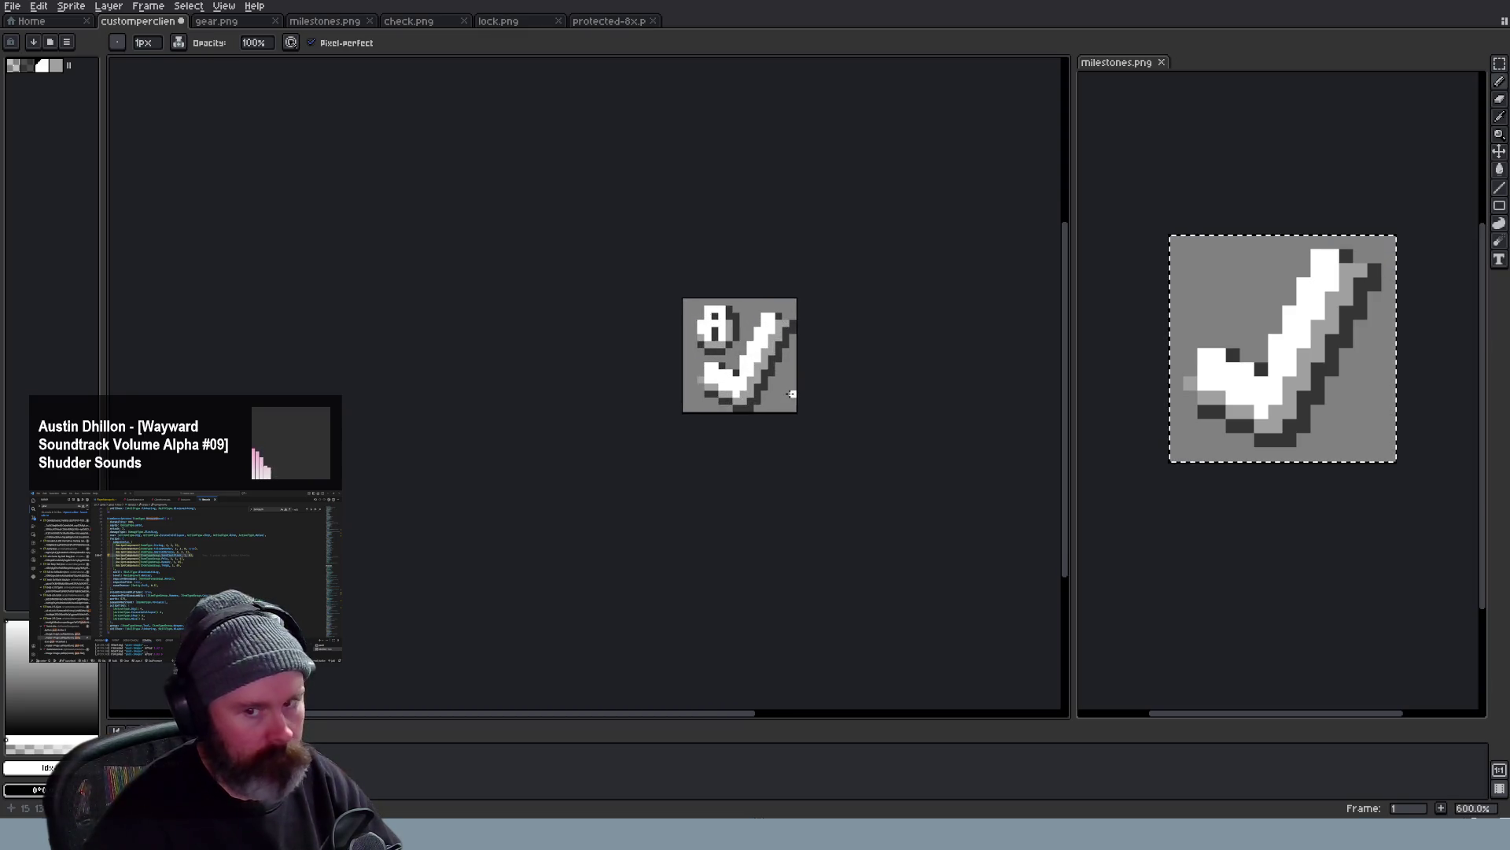
pyautogui.scroll(1, 791, 395)
pyautogui.scroll(1, 738, 403)
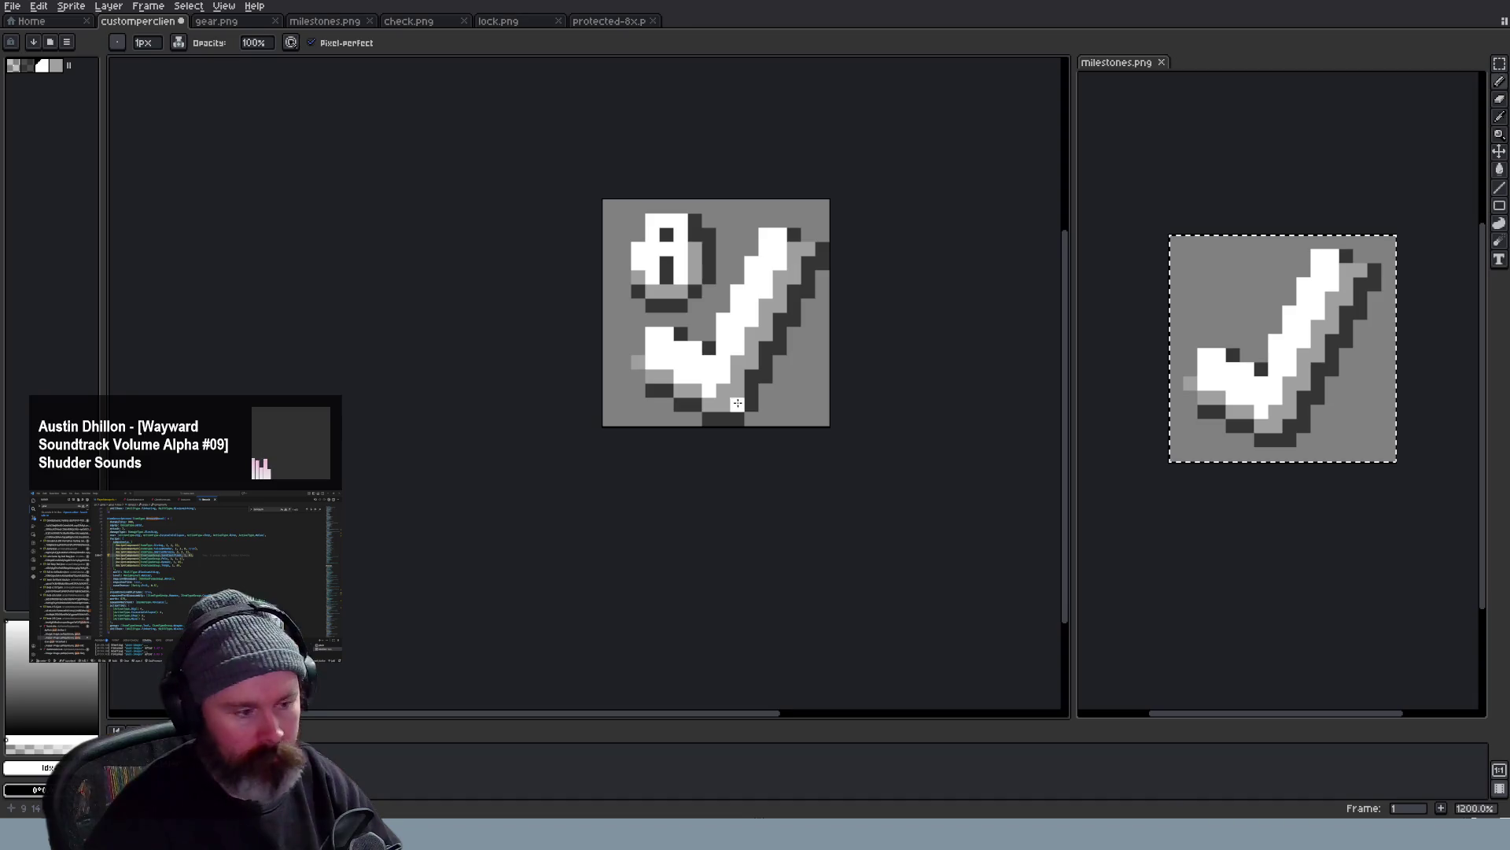
pyautogui.scroll(-1, 747, 415)
pyautogui.scroll(-1, 780, 421)
pyautogui.scroll(2, 785, 420)
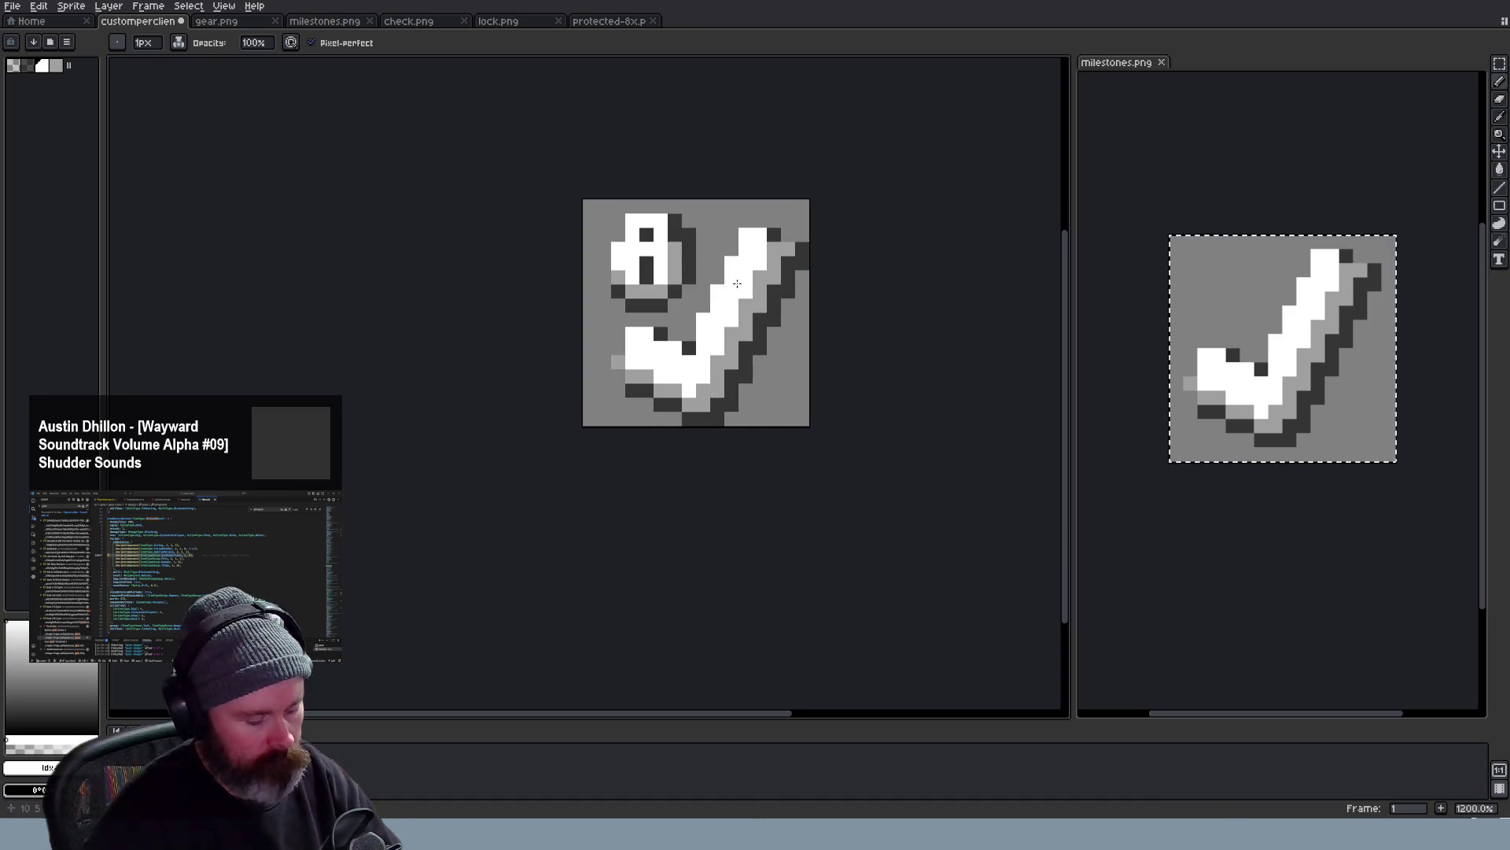
pyautogui.keyDown('alt'); pyautogui.click(679, 236); pyautogui.keyUp('alt')
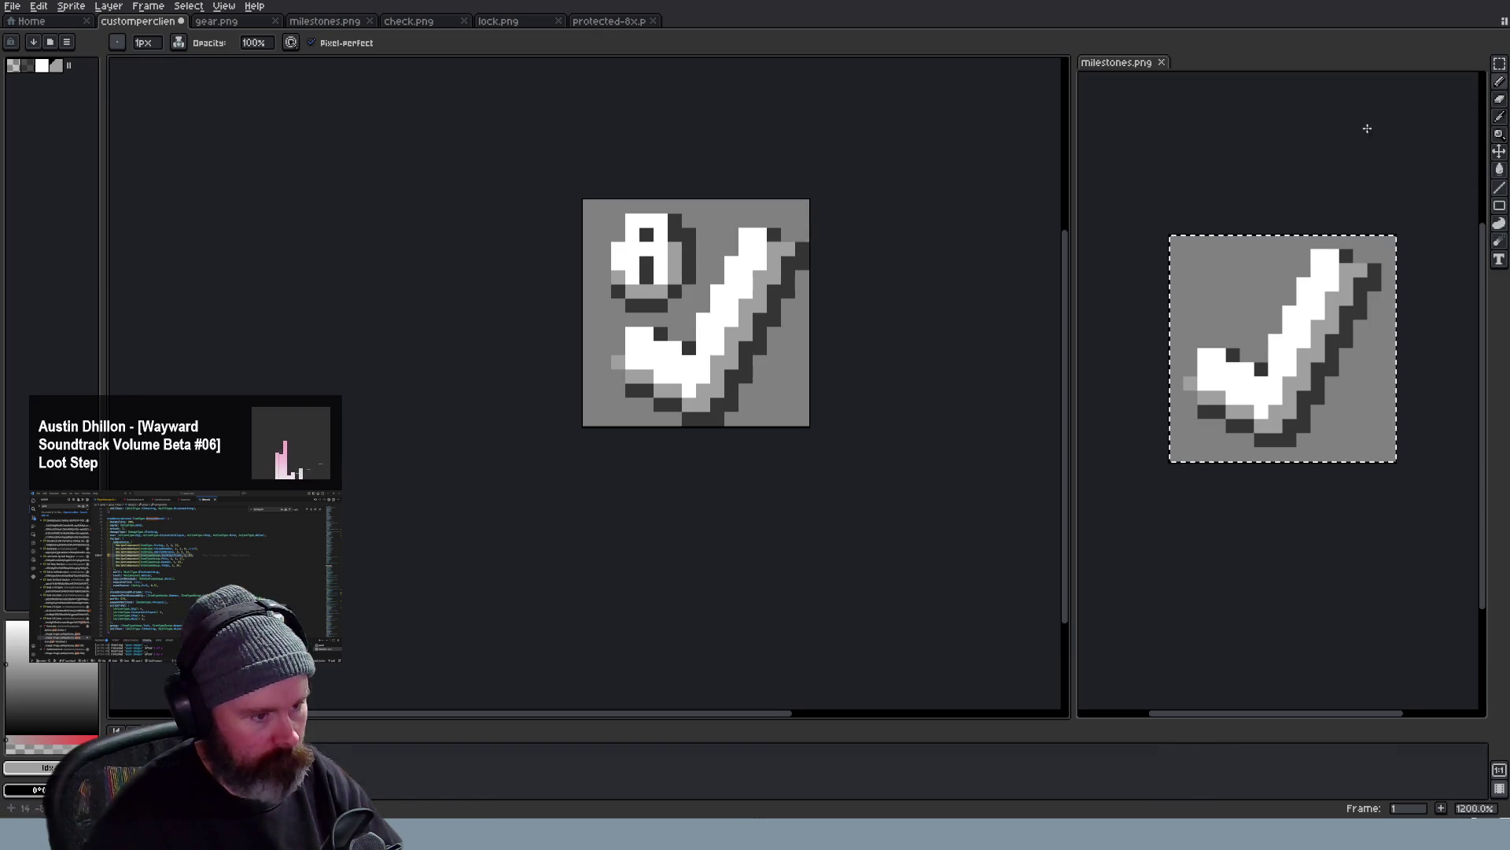
pyautogui.scroll(-2, 682, 222)
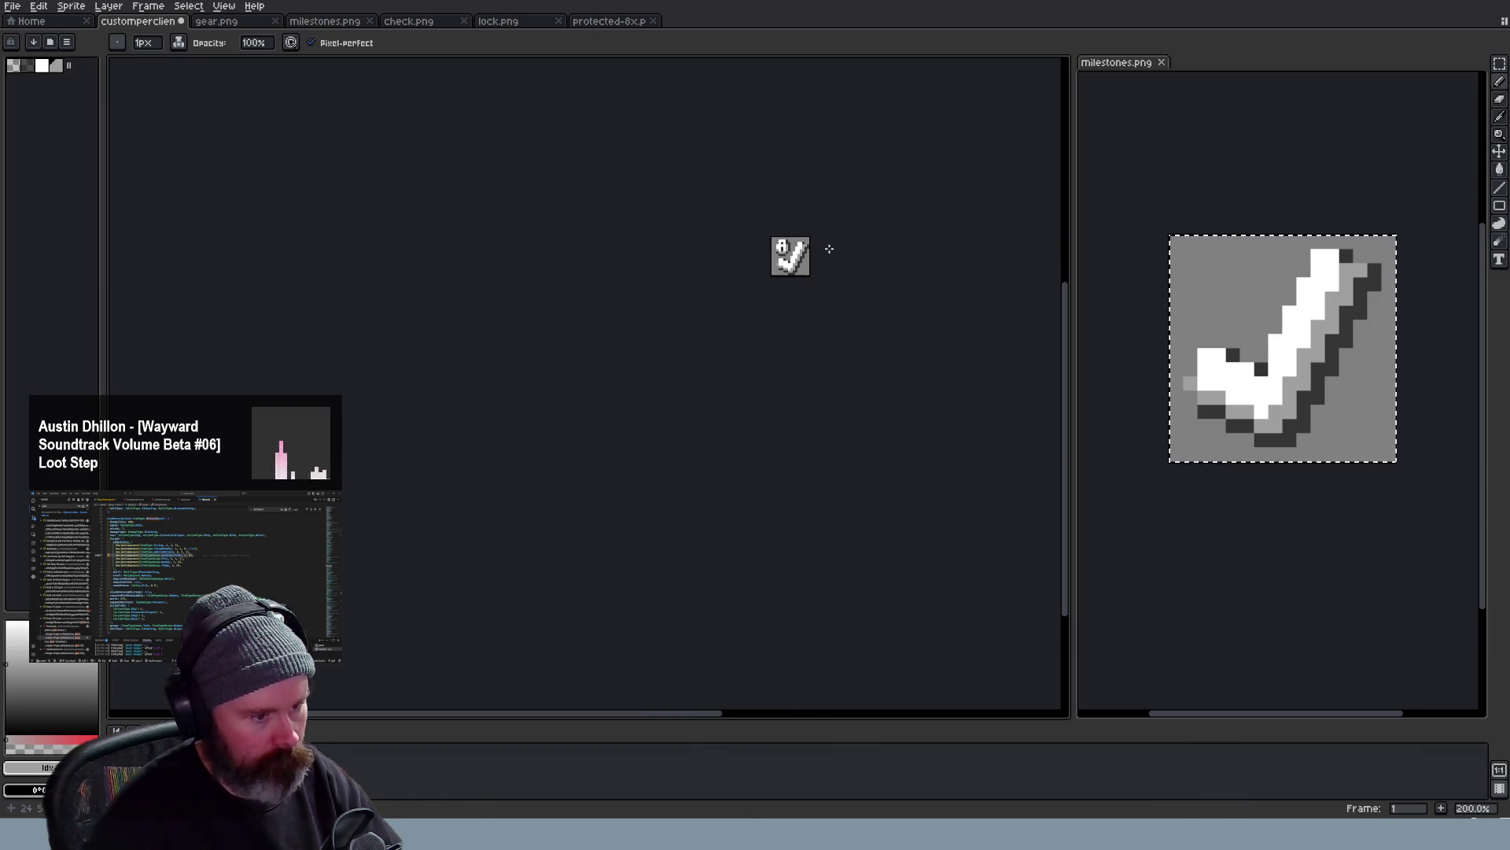
pyautogui.scroll(2, 708, 249)
pyautogui.click(1500, 65)
pyautogui.scroll(3, 932, 229)
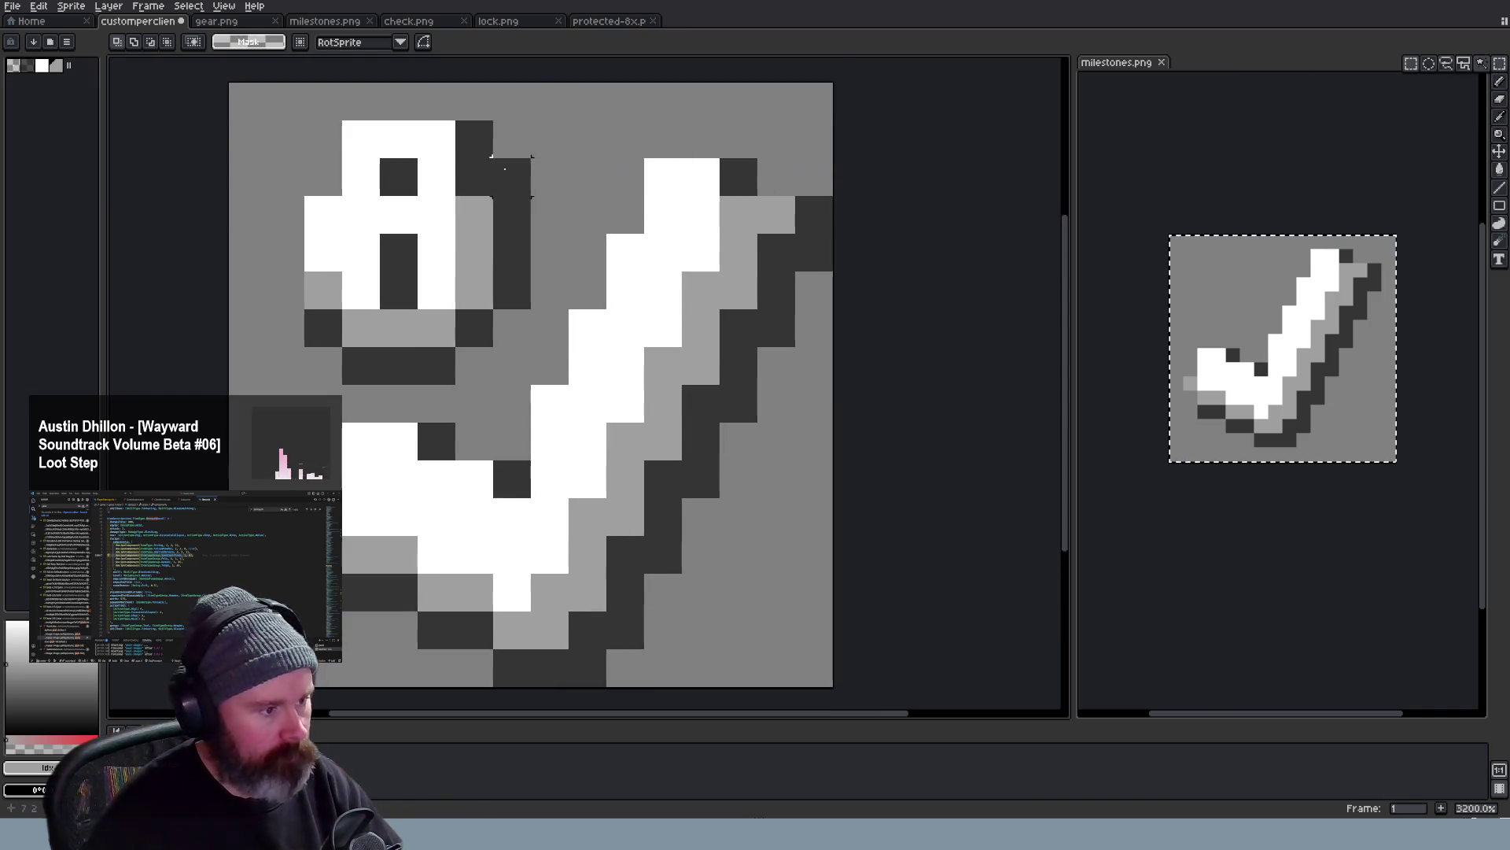
pyautogui.moveTo(494, 120)
pyautogui.mouseDown()
pyautogui.moveTo(567, 199)
pyautogui.moveTo(513, 273)
pyautogui.mouseUp()
pyautogui.press('Delete')
pyautogui.click(472, 328)
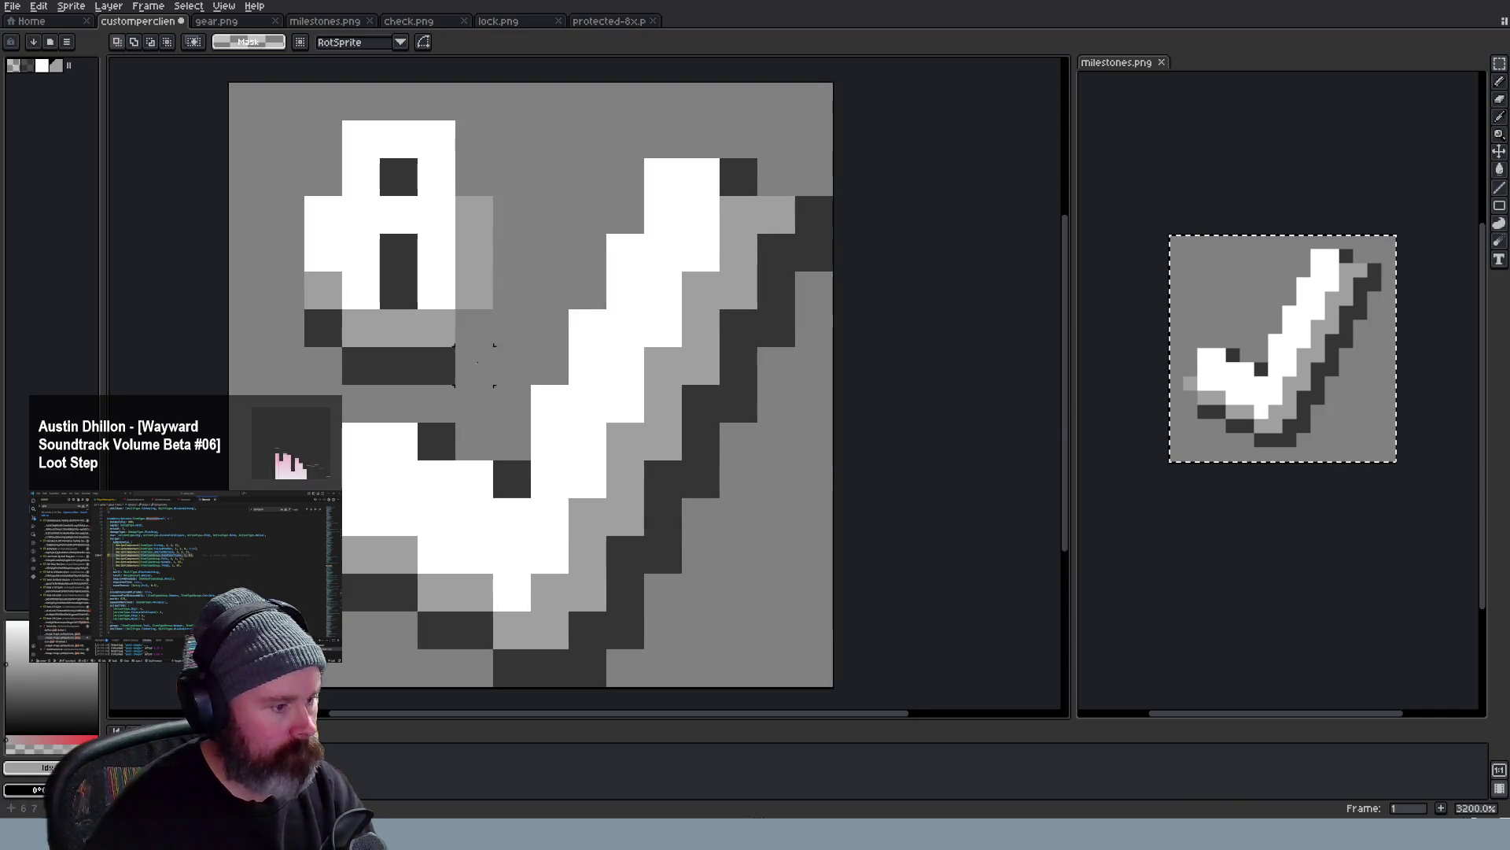
pyautogui.moveTo(454, 366); pyautogui.dragTo(306, 367)
pyautogui.scroll(-3, 472, 330)
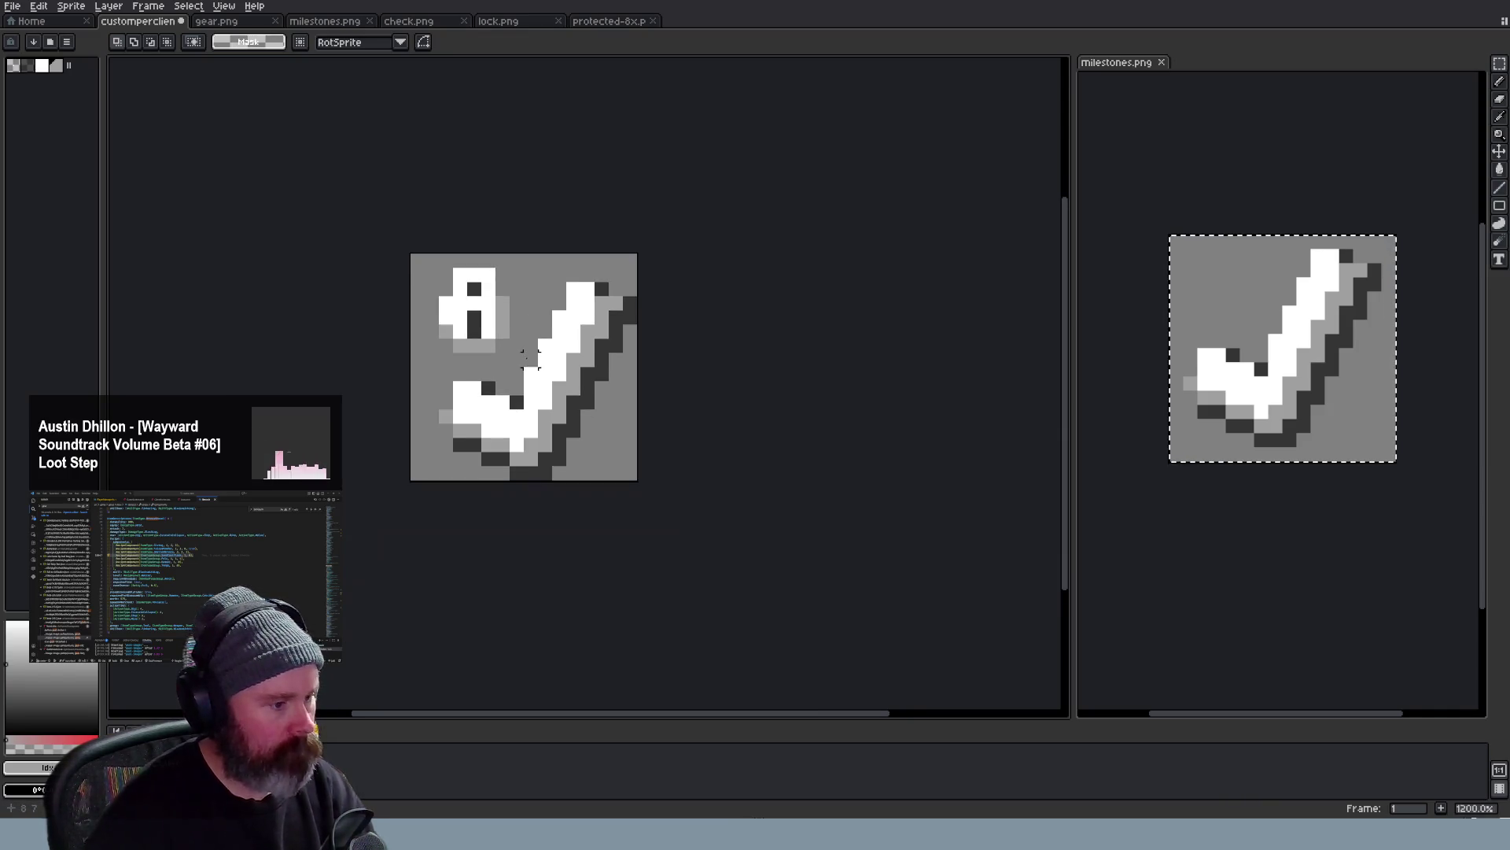
pyautogui.press('i')
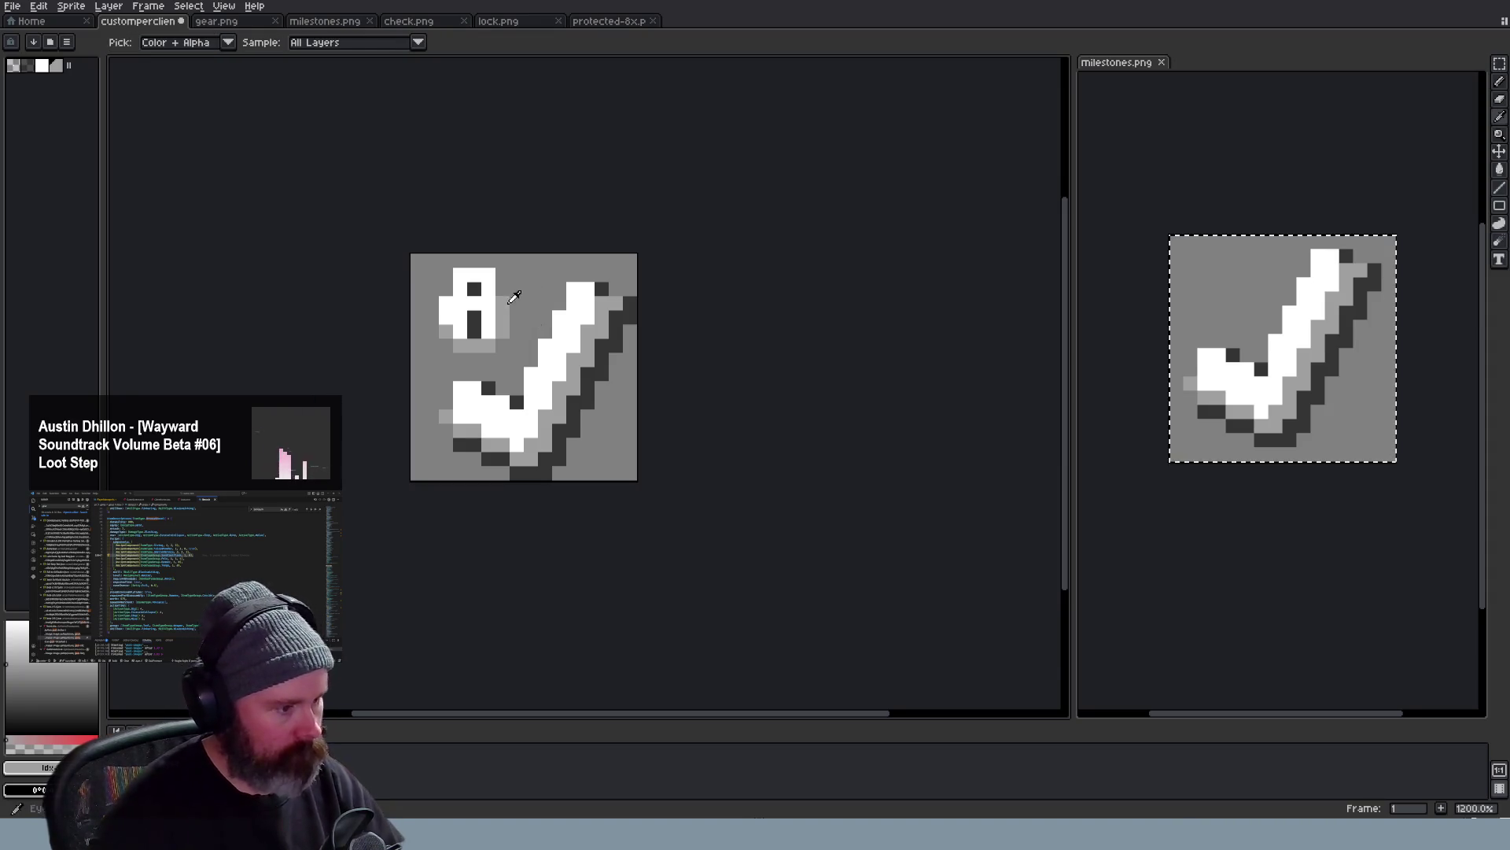
pyautogui.click(630, 298)
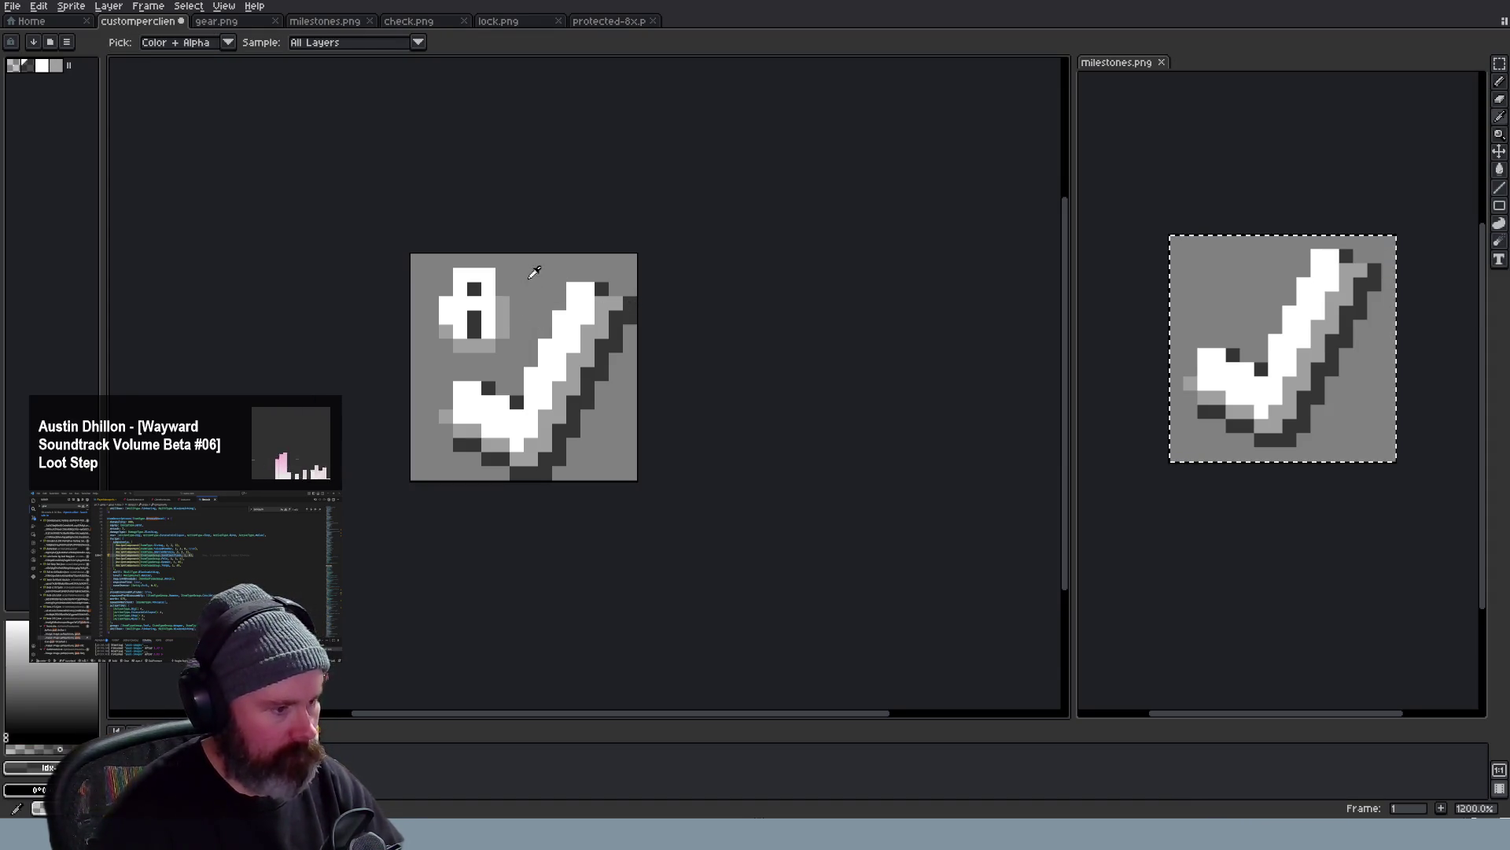
pyautogui.press('b')
pyautogui.press('v')
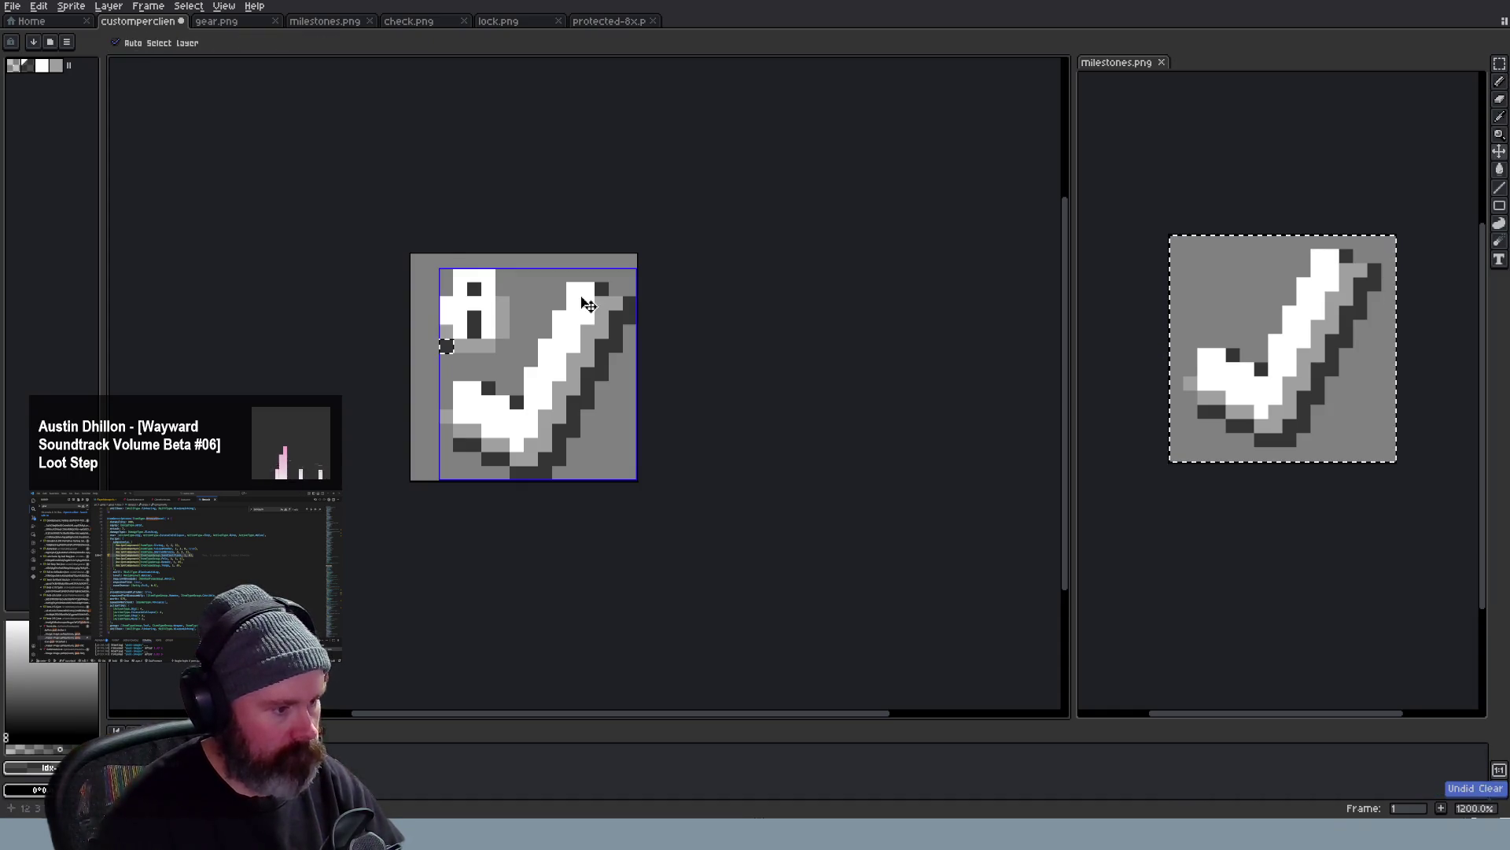
pyautogui.hotkey('ctrl', 'z')
pyautogui.hotkey('ctrl', 'z')
pyautogui.hotkey('ctrl', 'z')
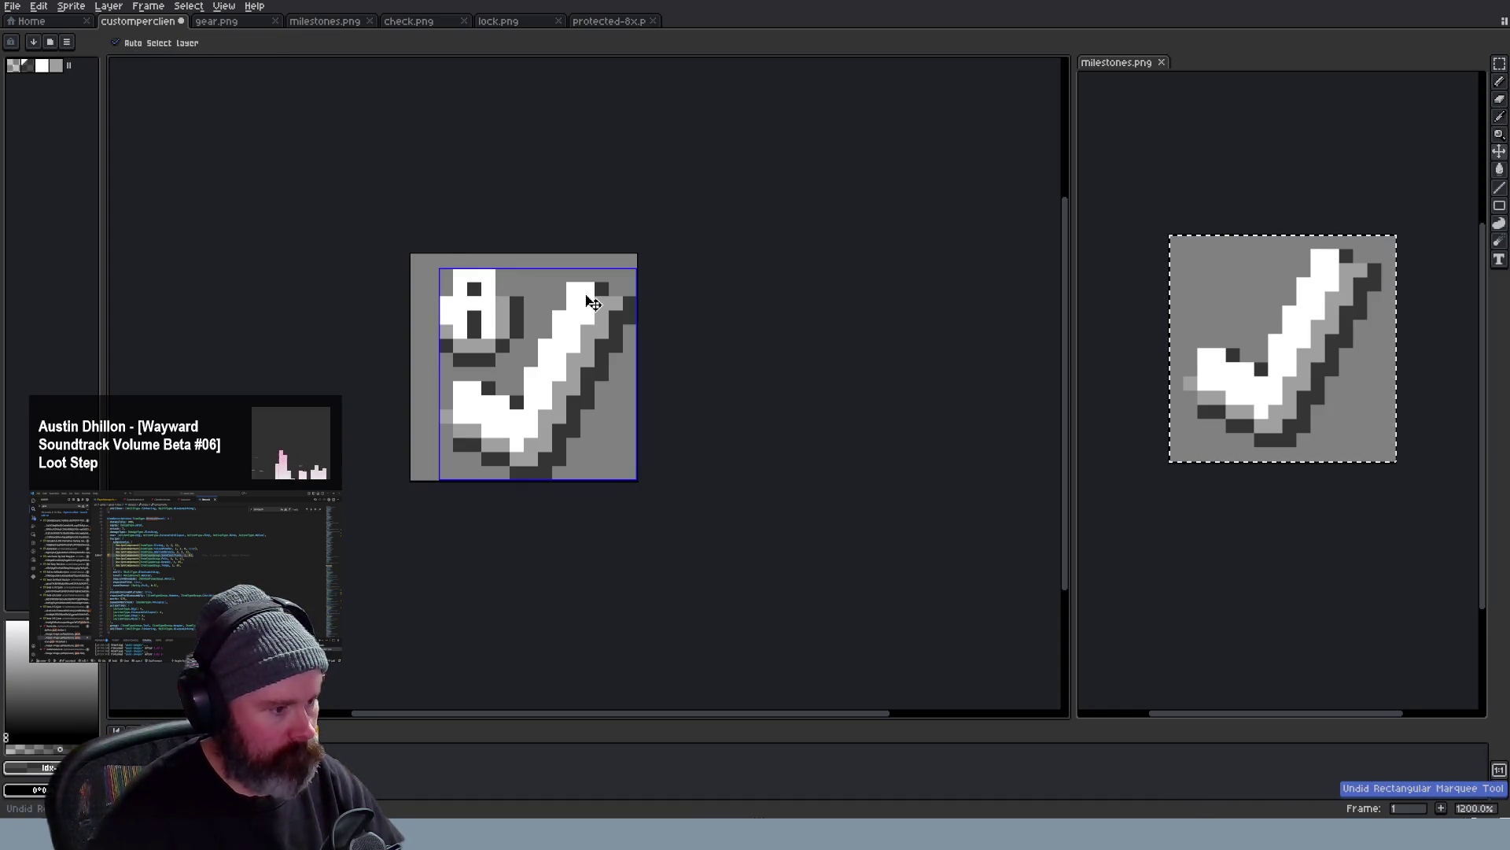
pyautogui.hotkey('ctrl', 'z')
pyautogui.press('b')
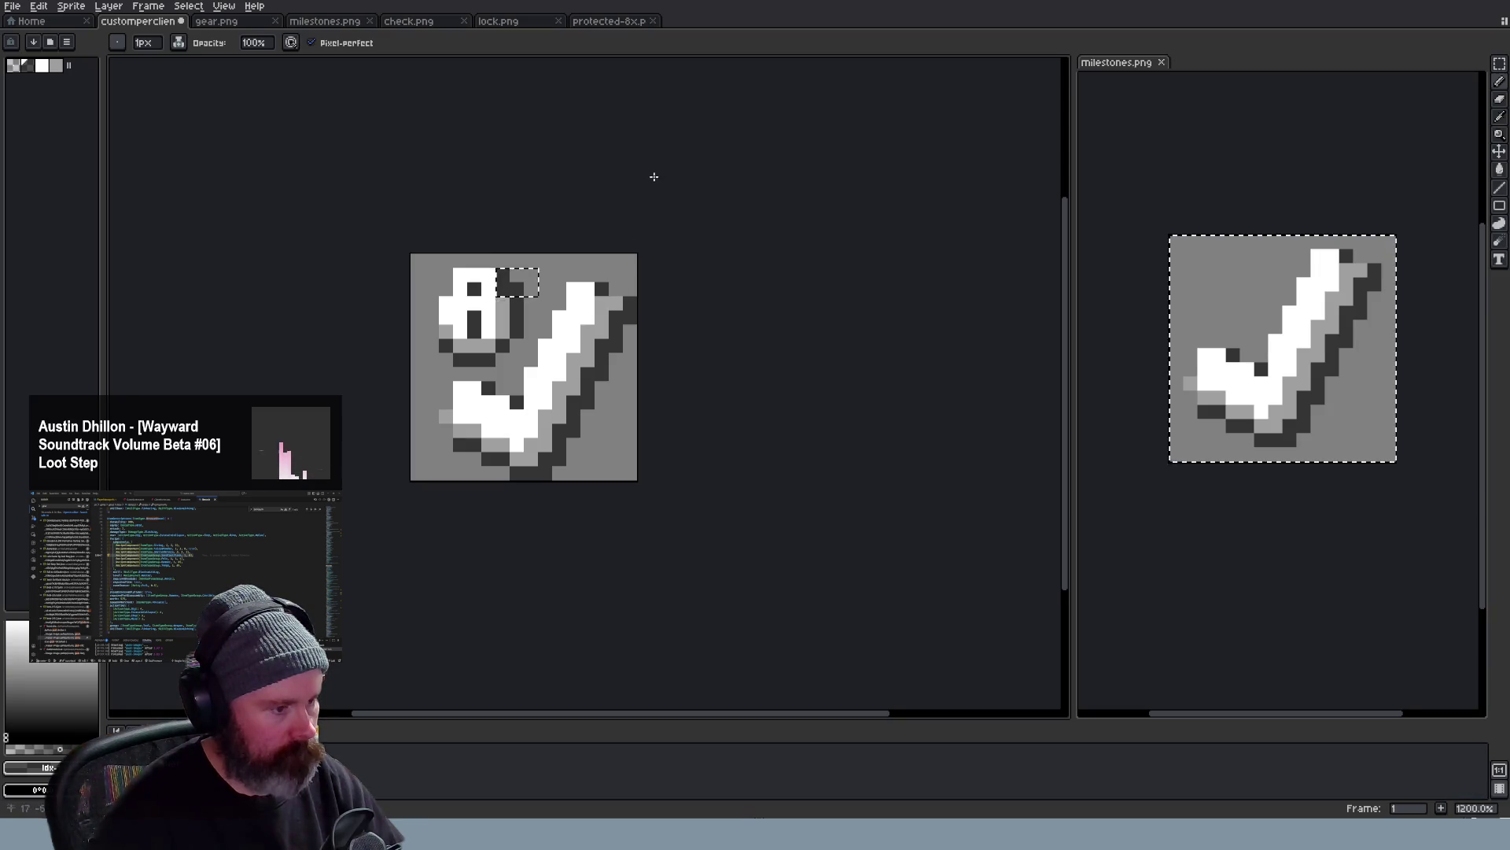
# Return to the marquee tool and deselect the sprite to view the padlock checkmark cleanly
pyautogui.press('m')
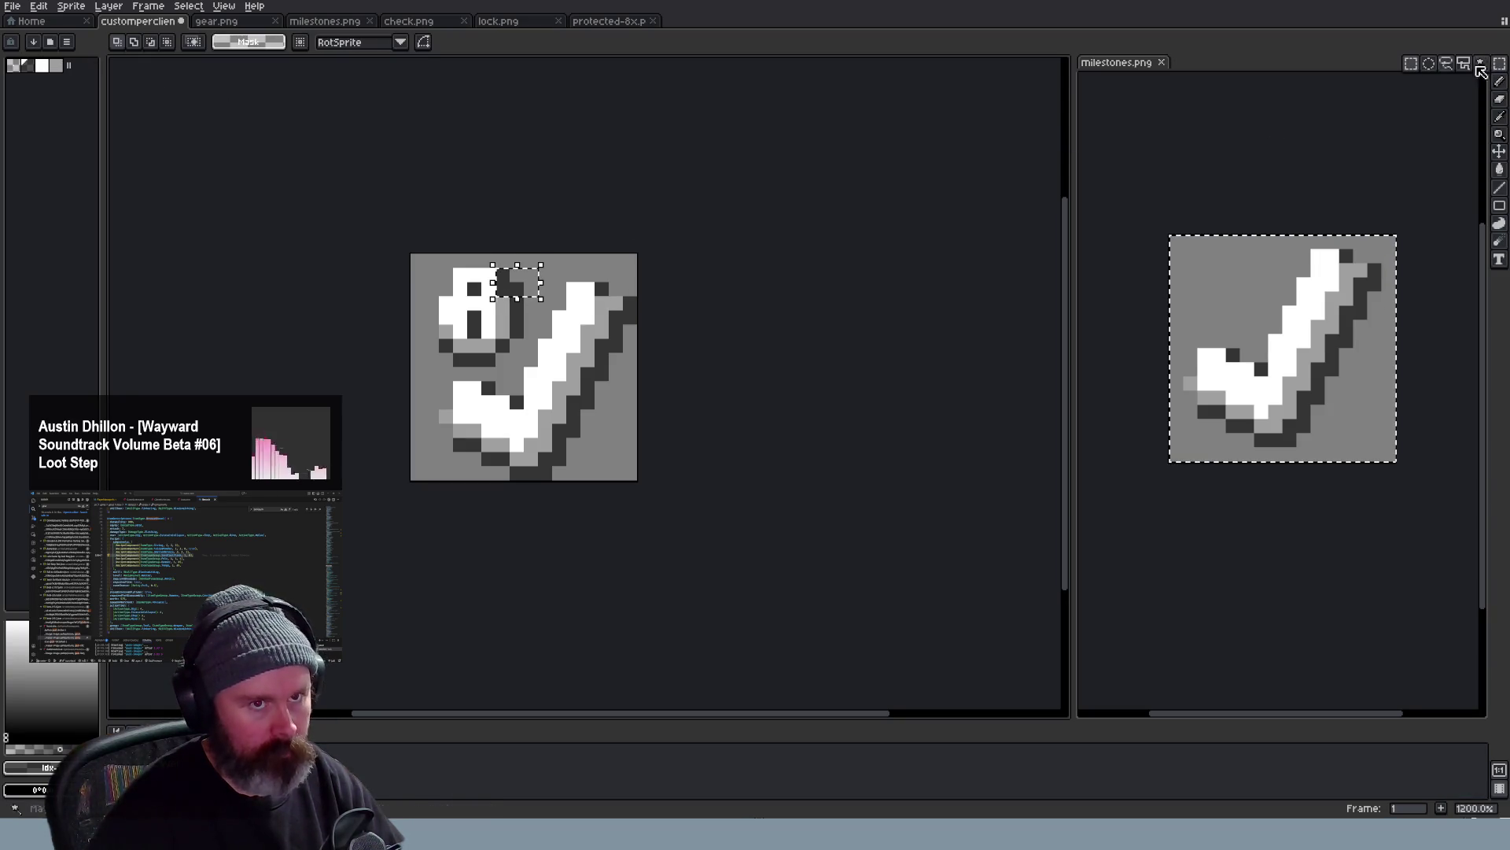
pyautogui.hotkey('ctrl', 'd')
pyautogui.scroll(-2, 813, 218)
pyautogui.scroll(-1, 813, 218)
pyautogui.scroll(-2, 813, 218)
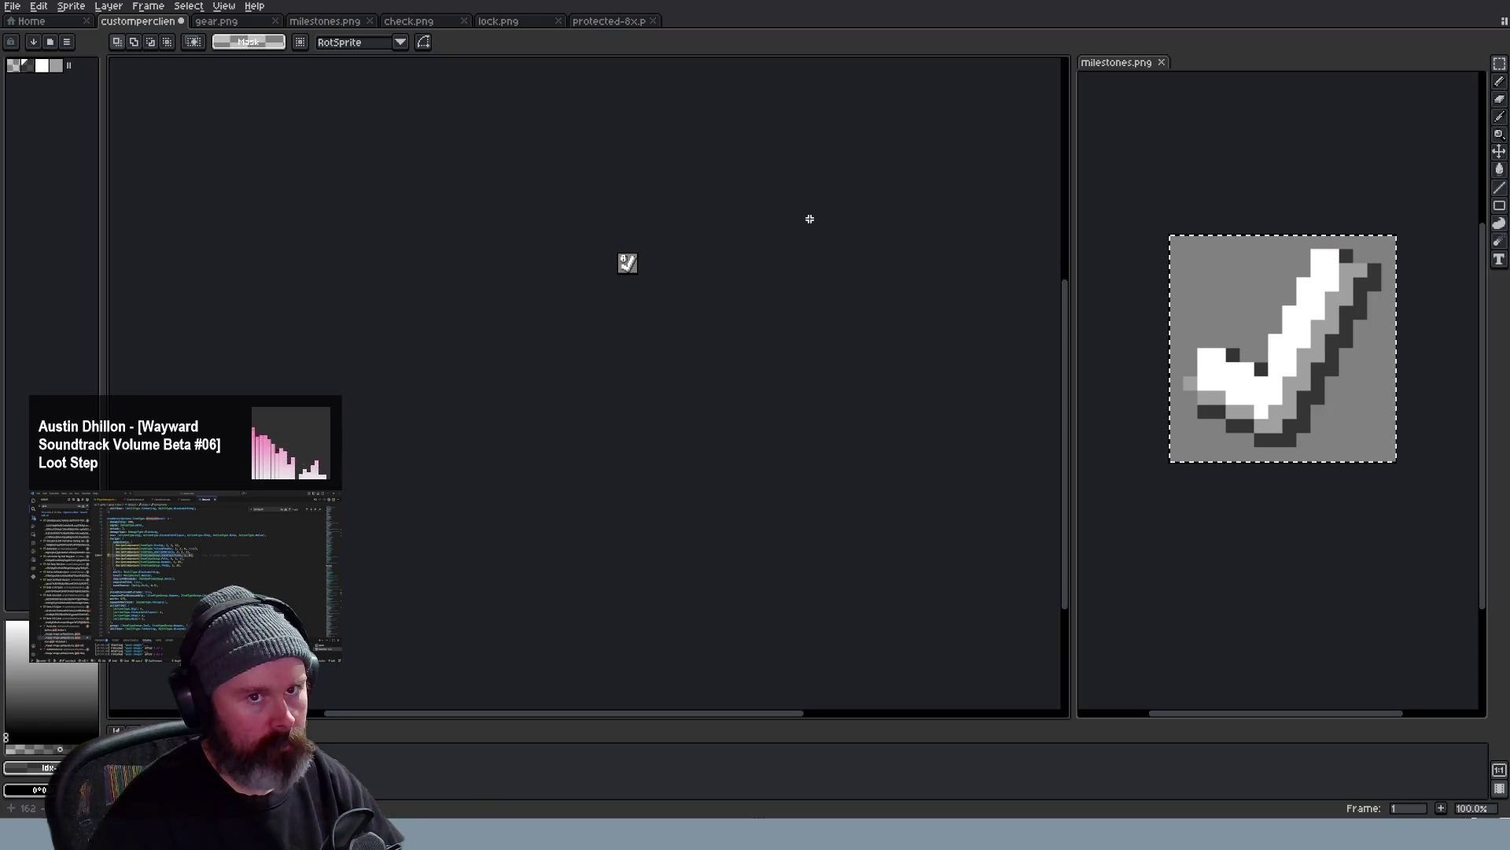
pyautogui.scroll(-1, 812, 217)
pyautogui.scroll(1, 811, 218)
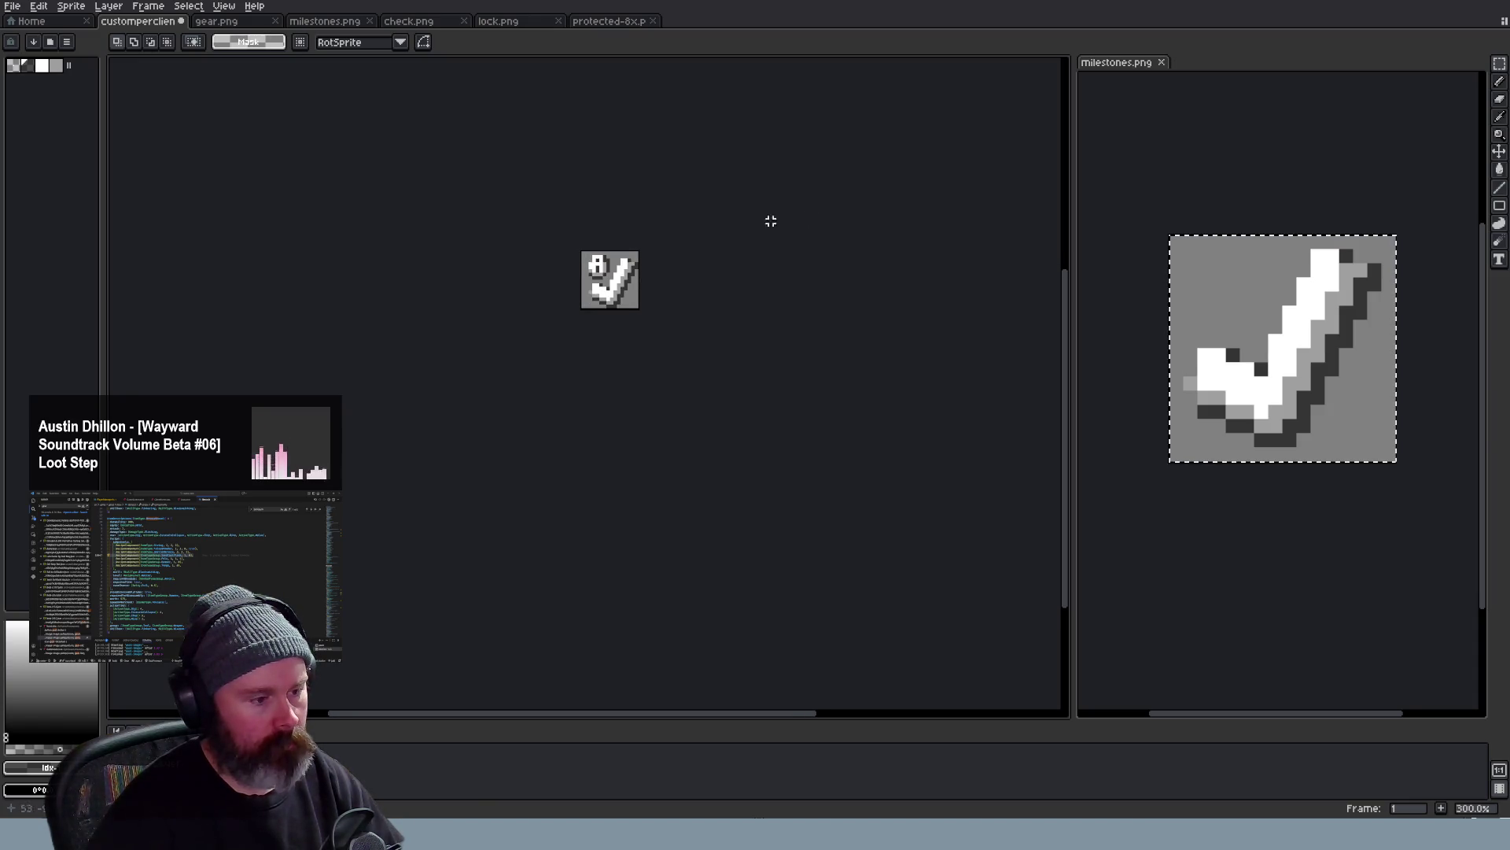
pyautogui.scroll(2, 767, 224)
pyautogui.scroll(1, 517, 212)
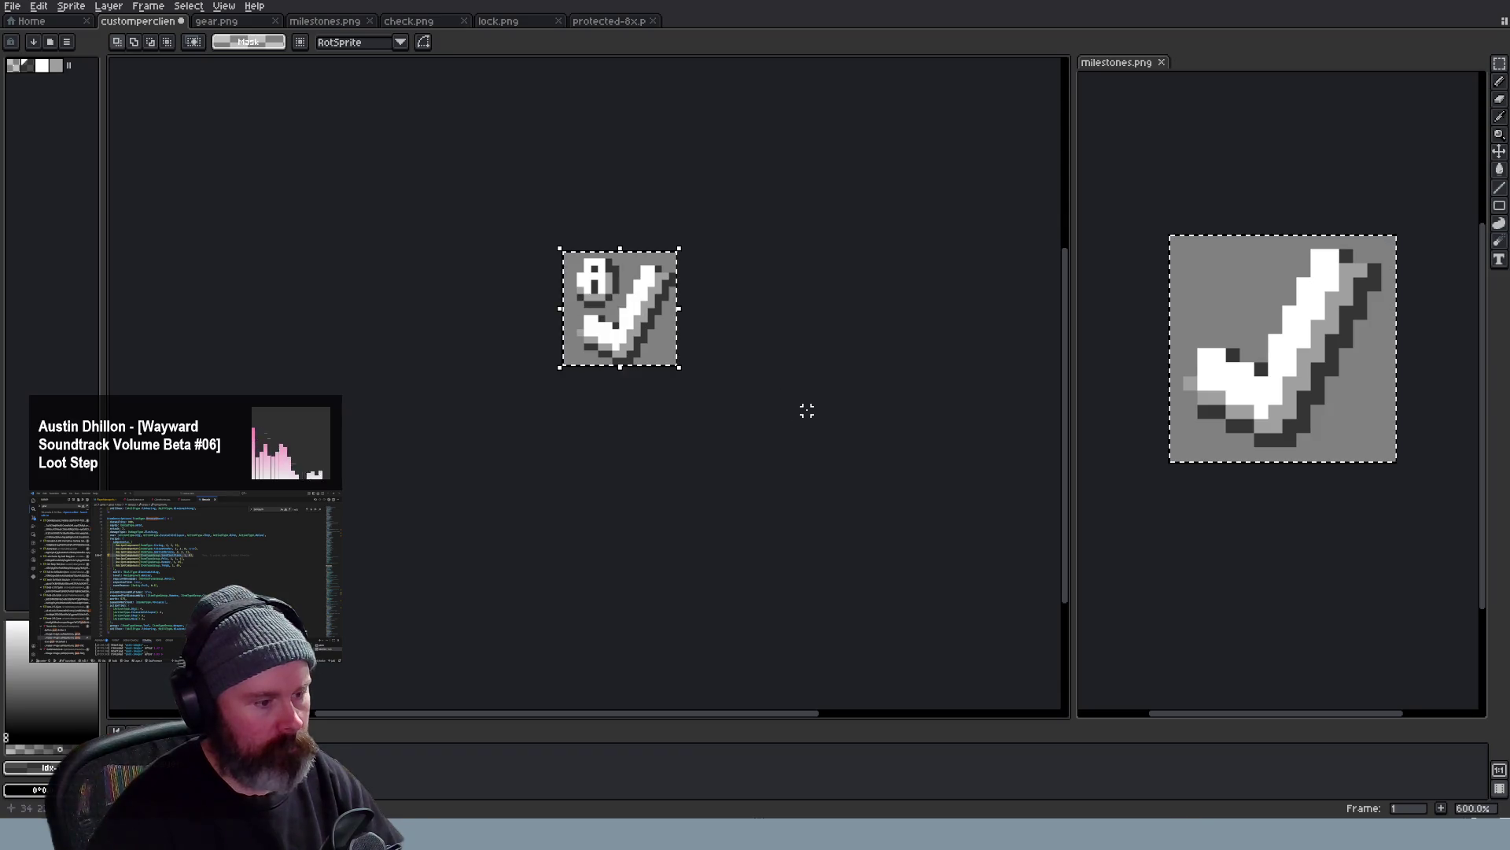
pyautogui.press('m')
pyautogui.hotkey('ctrl', 'd')
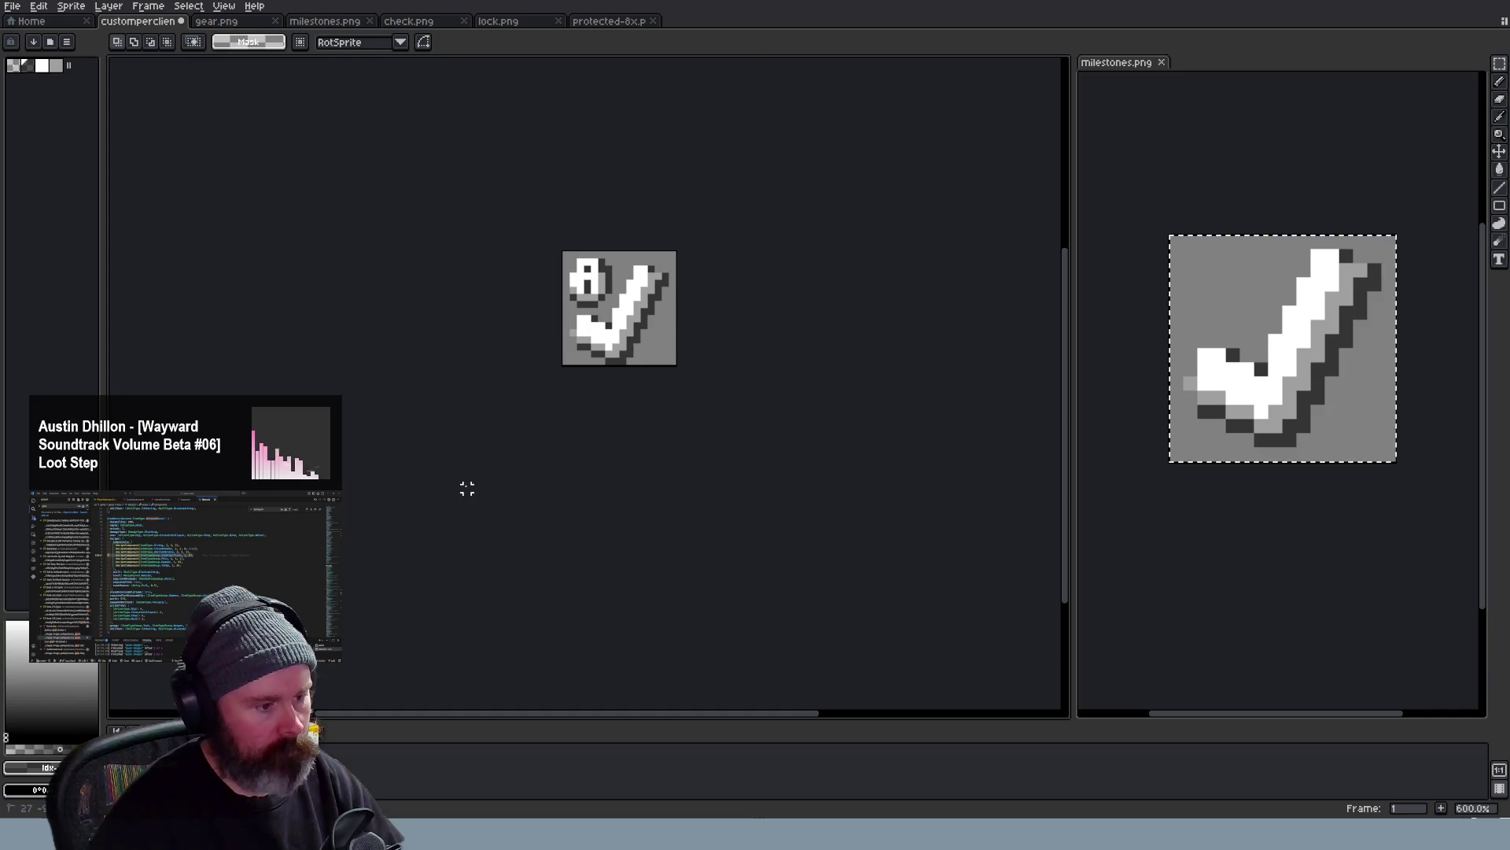
pyautogui.scroll(-2, 483, 489)
pyautogui.scroll(-2, 484, 485)
pyautogui.scroll(1, 488, 482)
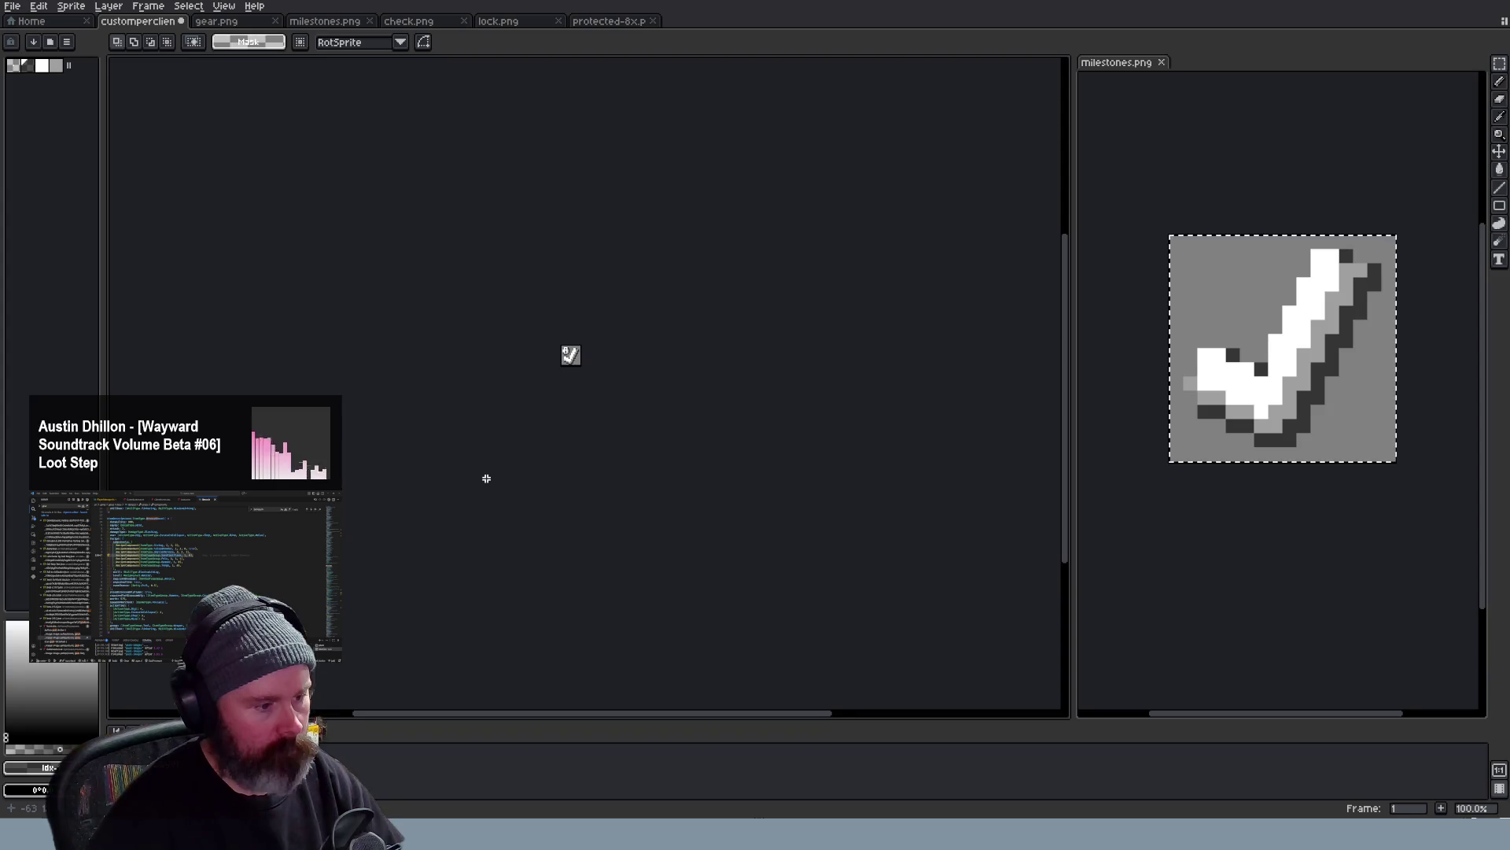
pyautogui.scroll(1, 484, 463)
pyautogui.scroll(2, 485, 354)
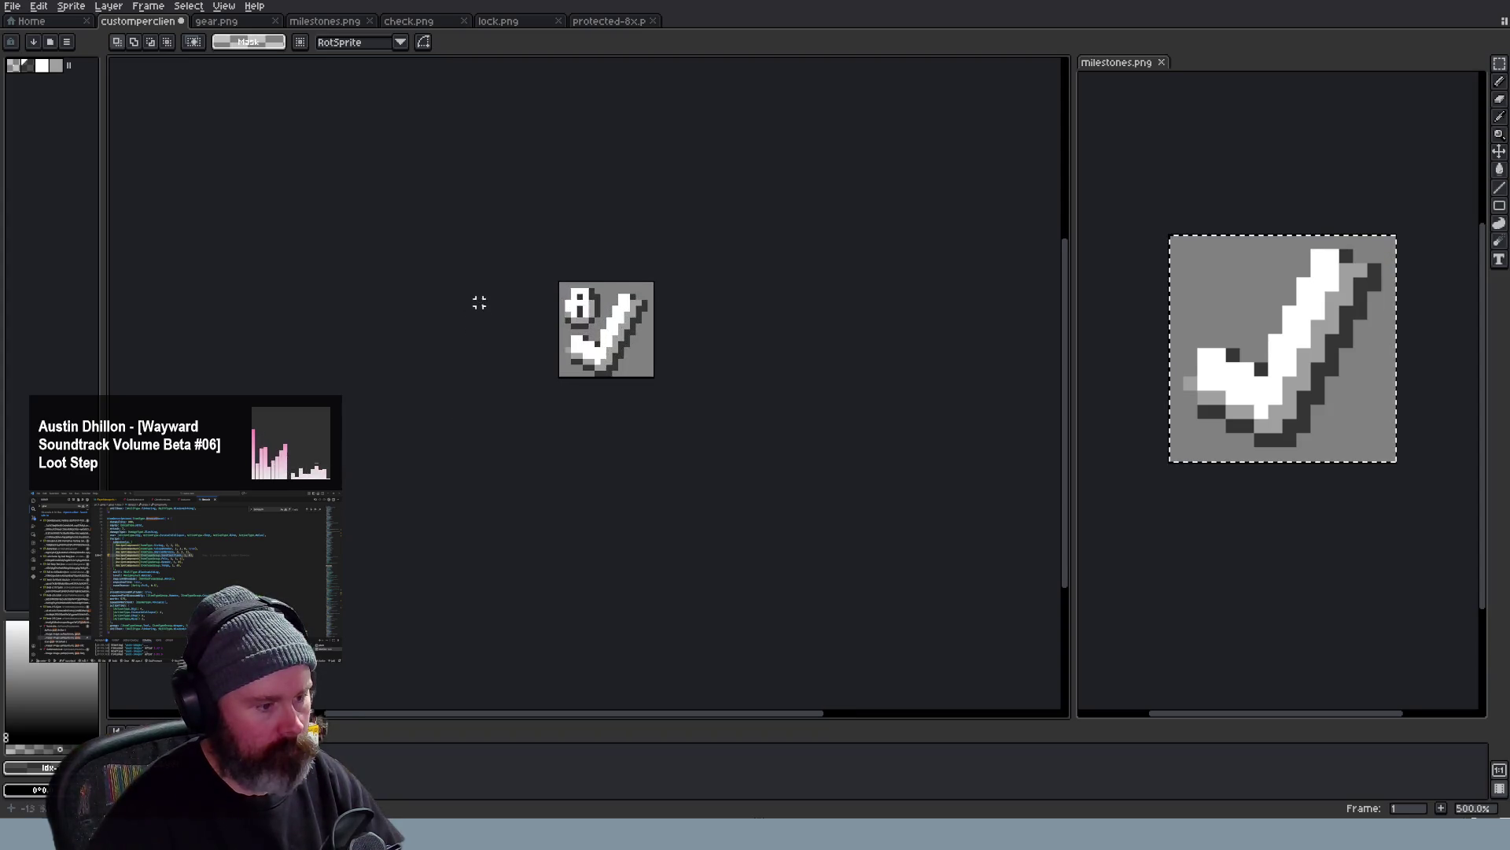
pyautogui.scroll(1, 486, 295)
pyautogui.scroll(-1, 487, 294)
pyautogui.scroll(-1, 486, 293)
pyautogui.scroll(-1, 487, 295)
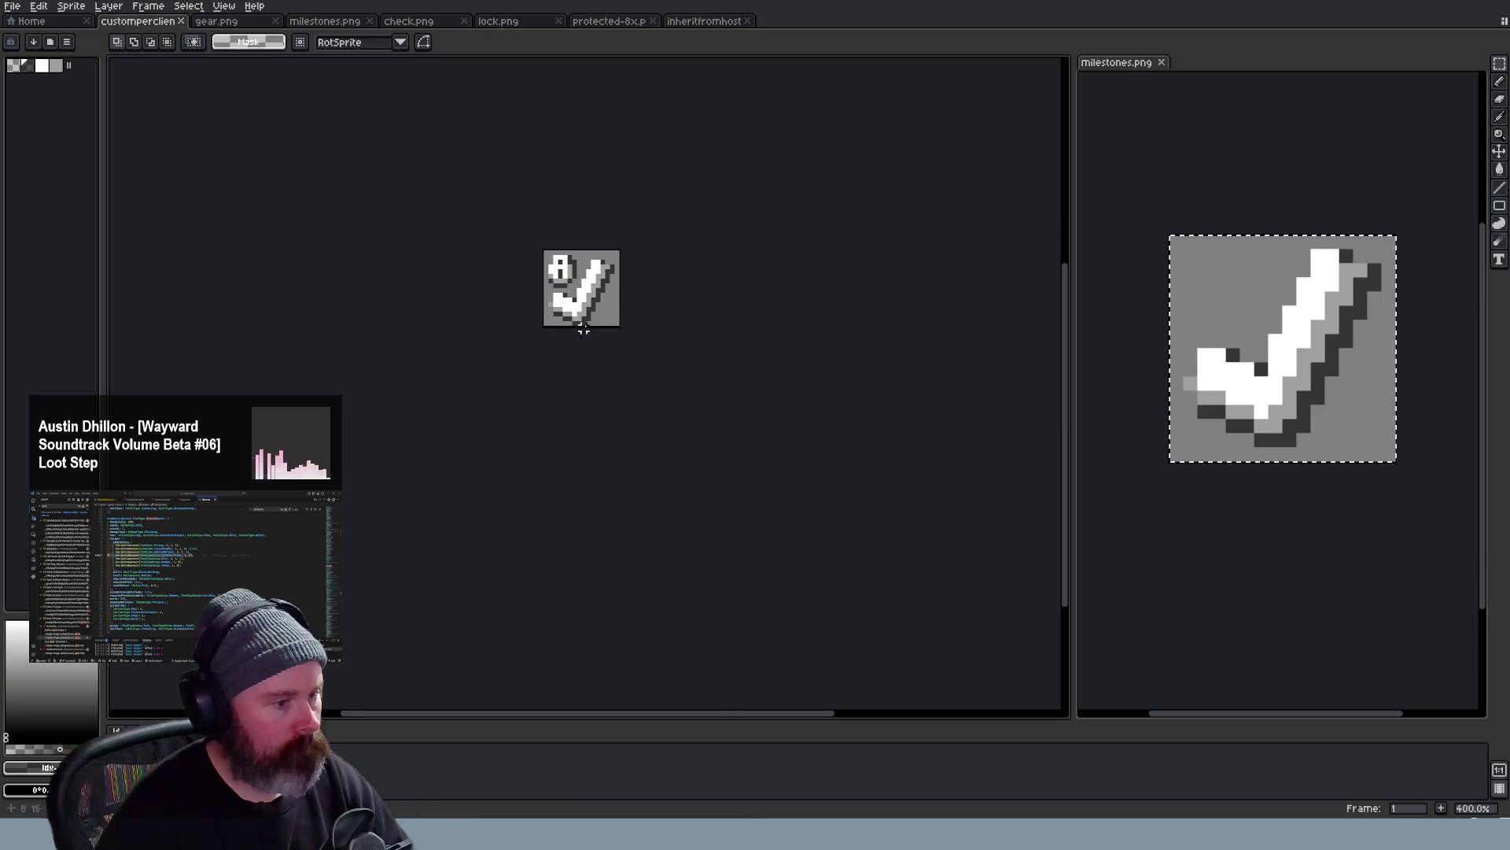
pyautogui.scroll(3, 572, 300)
# Reorder the inheritfromhost tab beside the first document and centre the enlarged icon in view
pyautogui.moveTo(694, 26); pyautogui.dragTo(234, 21)
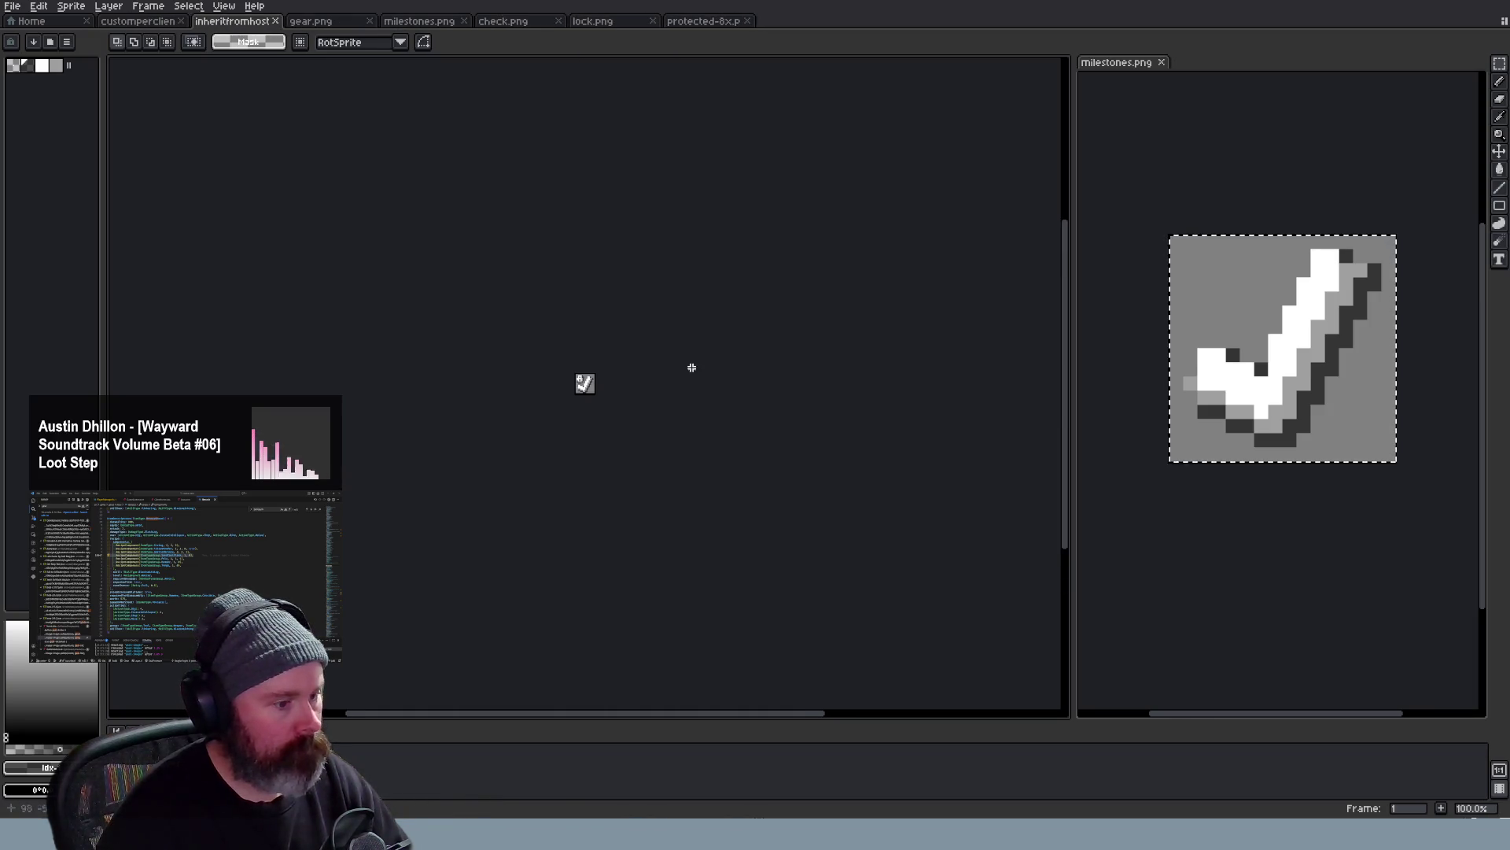
pyautogui.moveTo(442, 409); pyautogui.dragTo(447, 500)
pyautogui.scroll(2, 446, 500)
pyautogui.moveTo(590, 472); pyautogui.dragTo(484, 281)
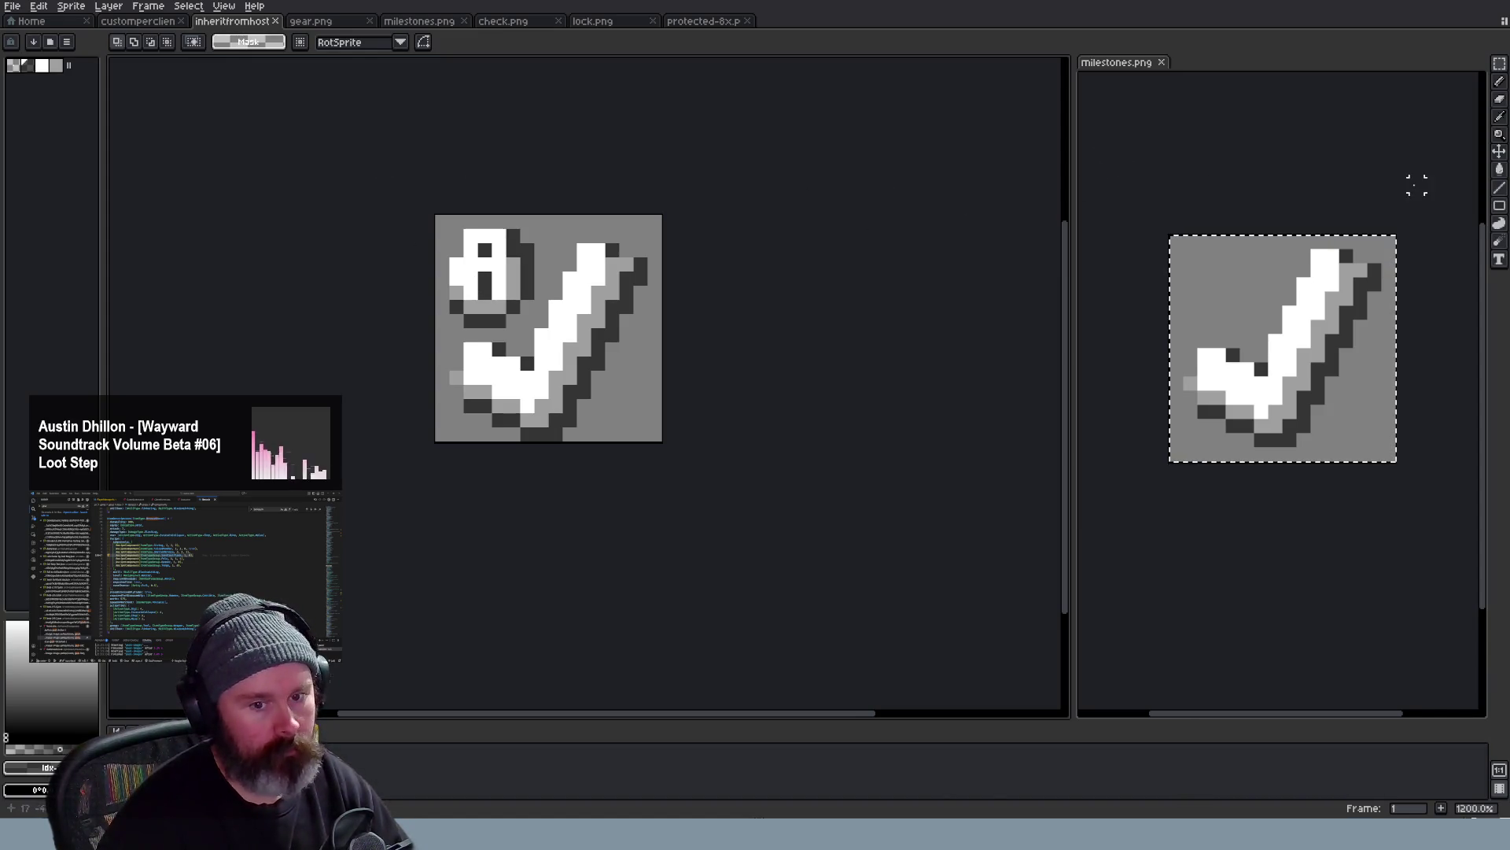
pyautogui.moveTo(437, 217); pyautogui.dragTo(547, 332)
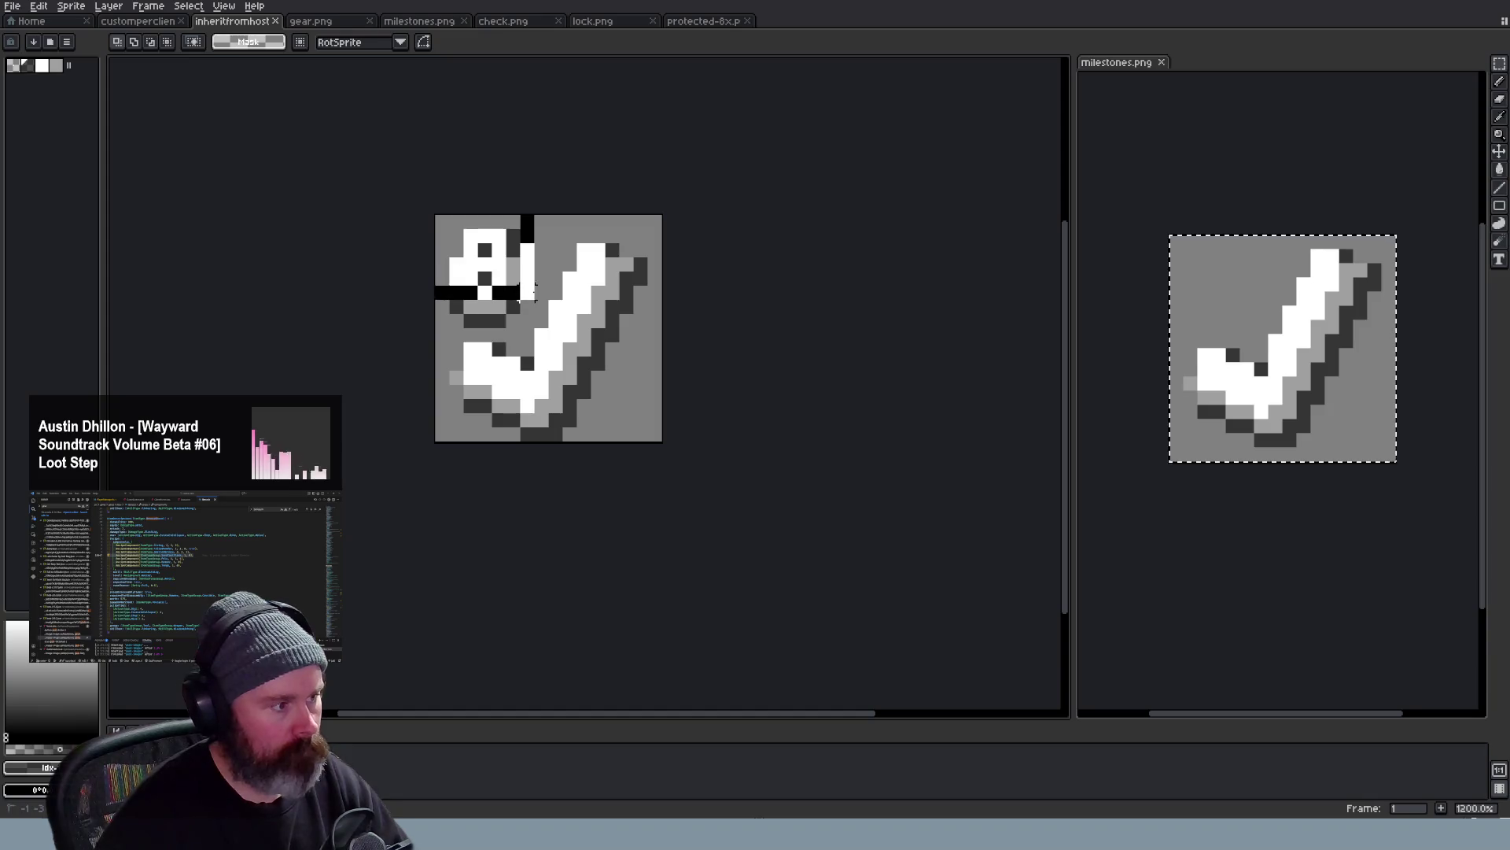
pyautogui.hotkey('ctrl', 'd')
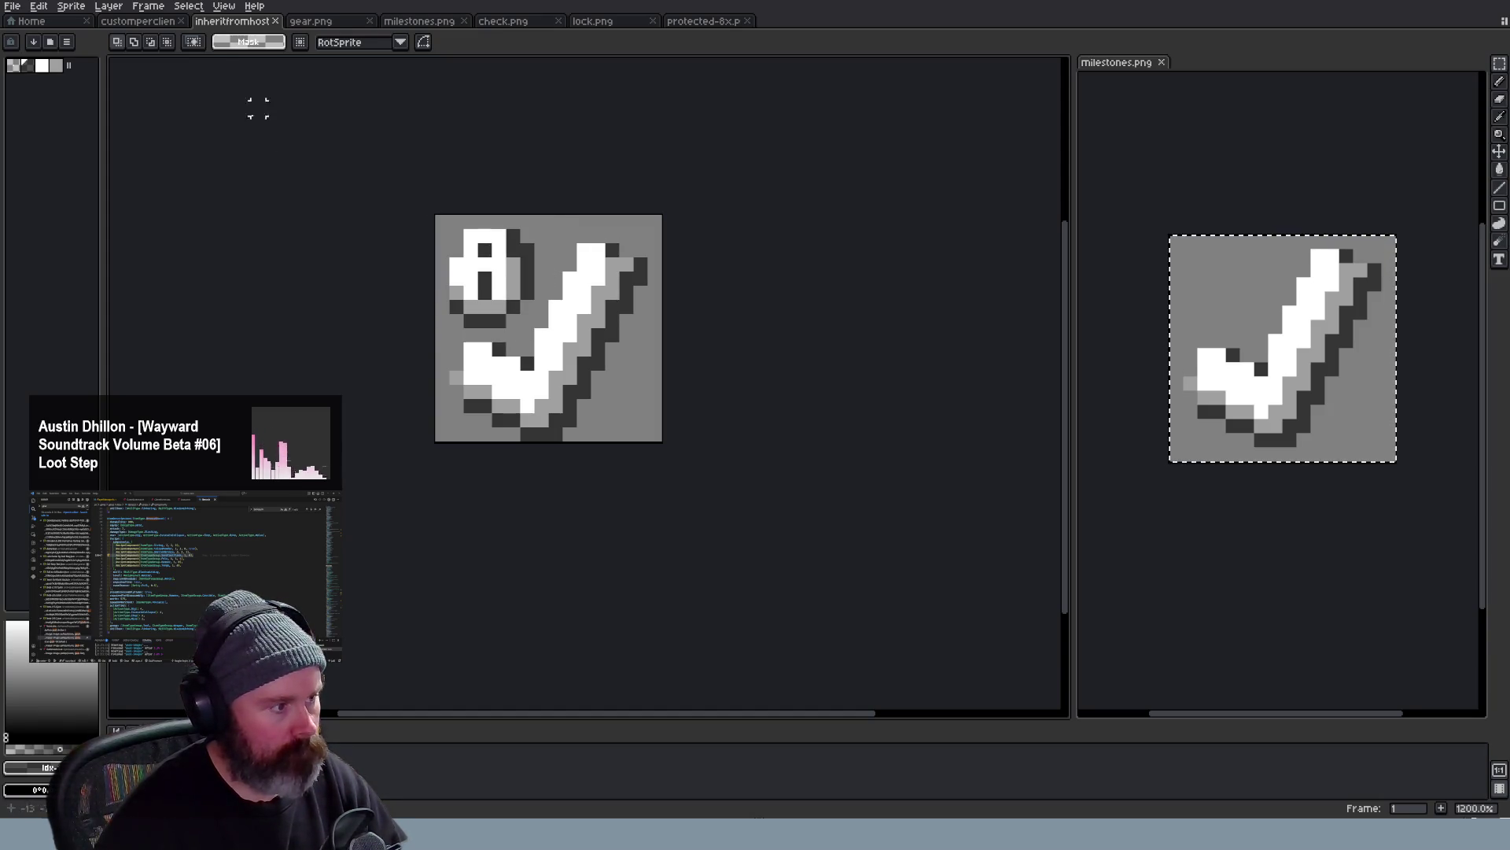
# Clear the padlock figure from the customperclient icon's top-left corner
pyautogui.click(177, 22)
pyautogui.scroll(1, 471, 262)
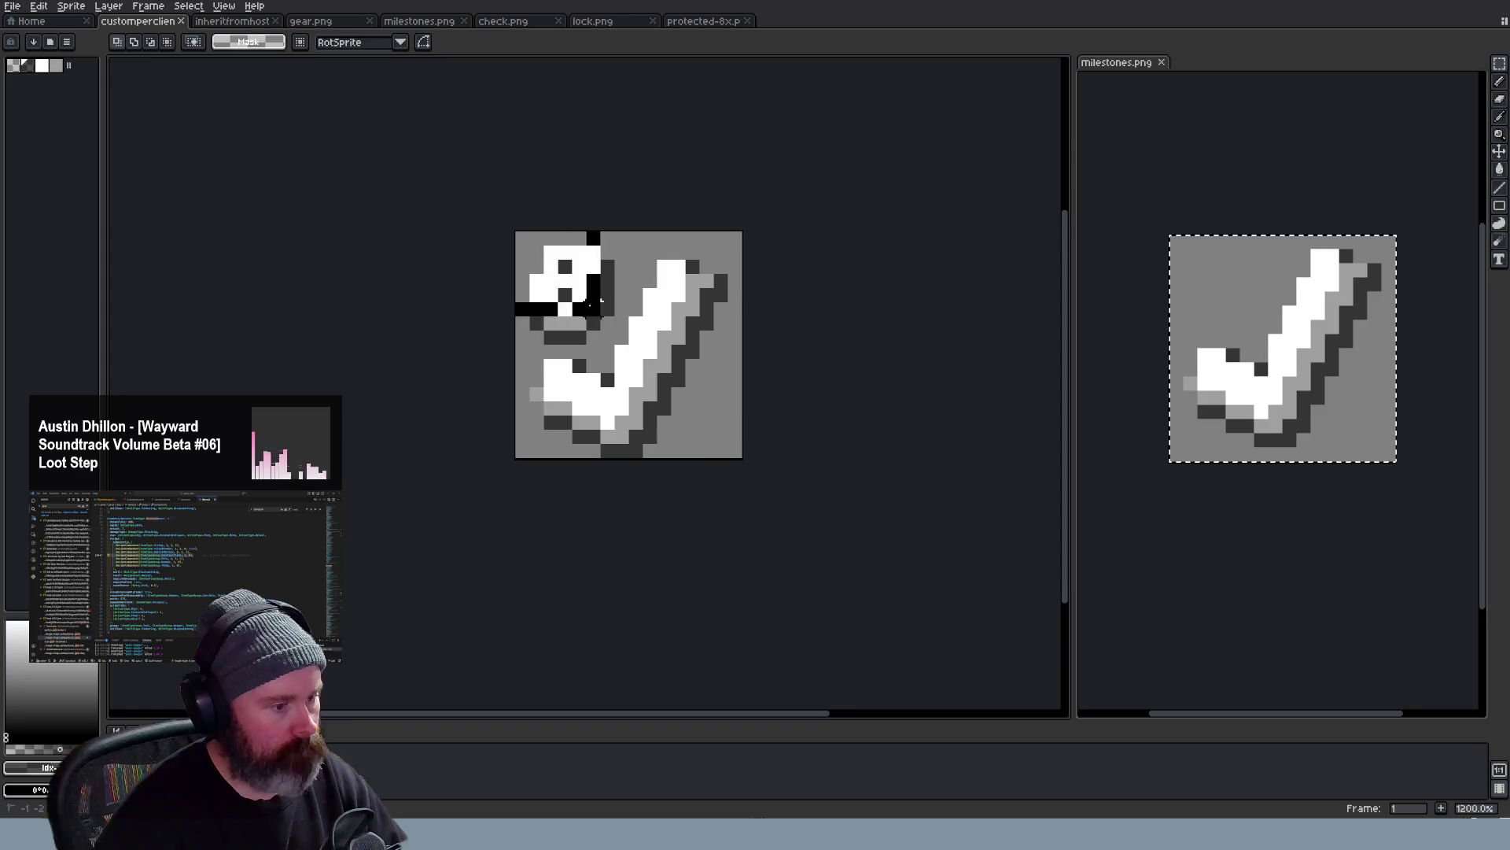
pyautogui.hotkey('ctrl', 'v')
pyautogui.click(767, 343)
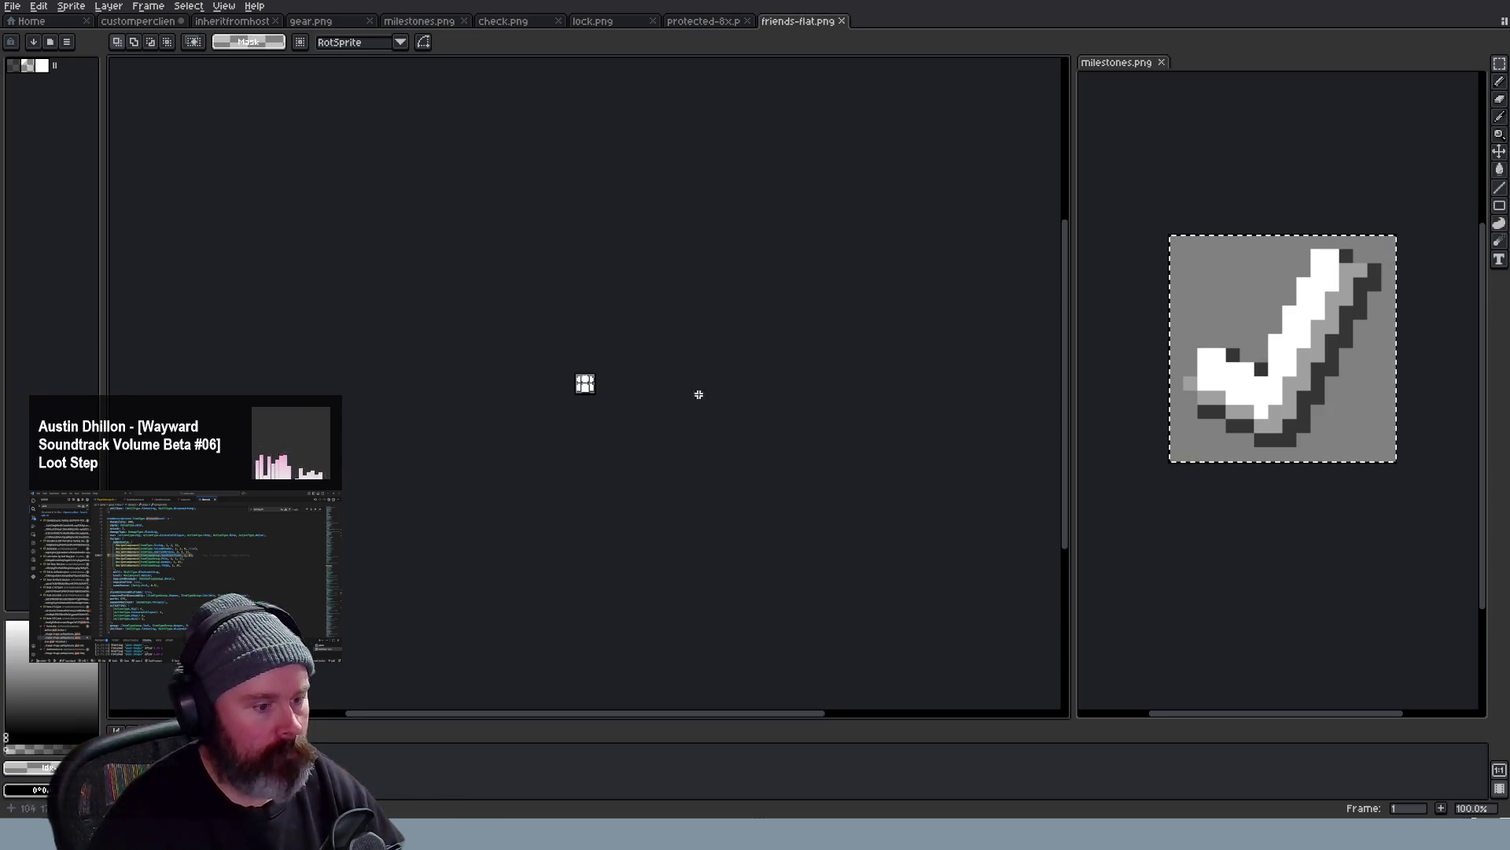
pyautogui.scroll(4, 698, 395)
pyautogui.scroll(3, 661, 331)
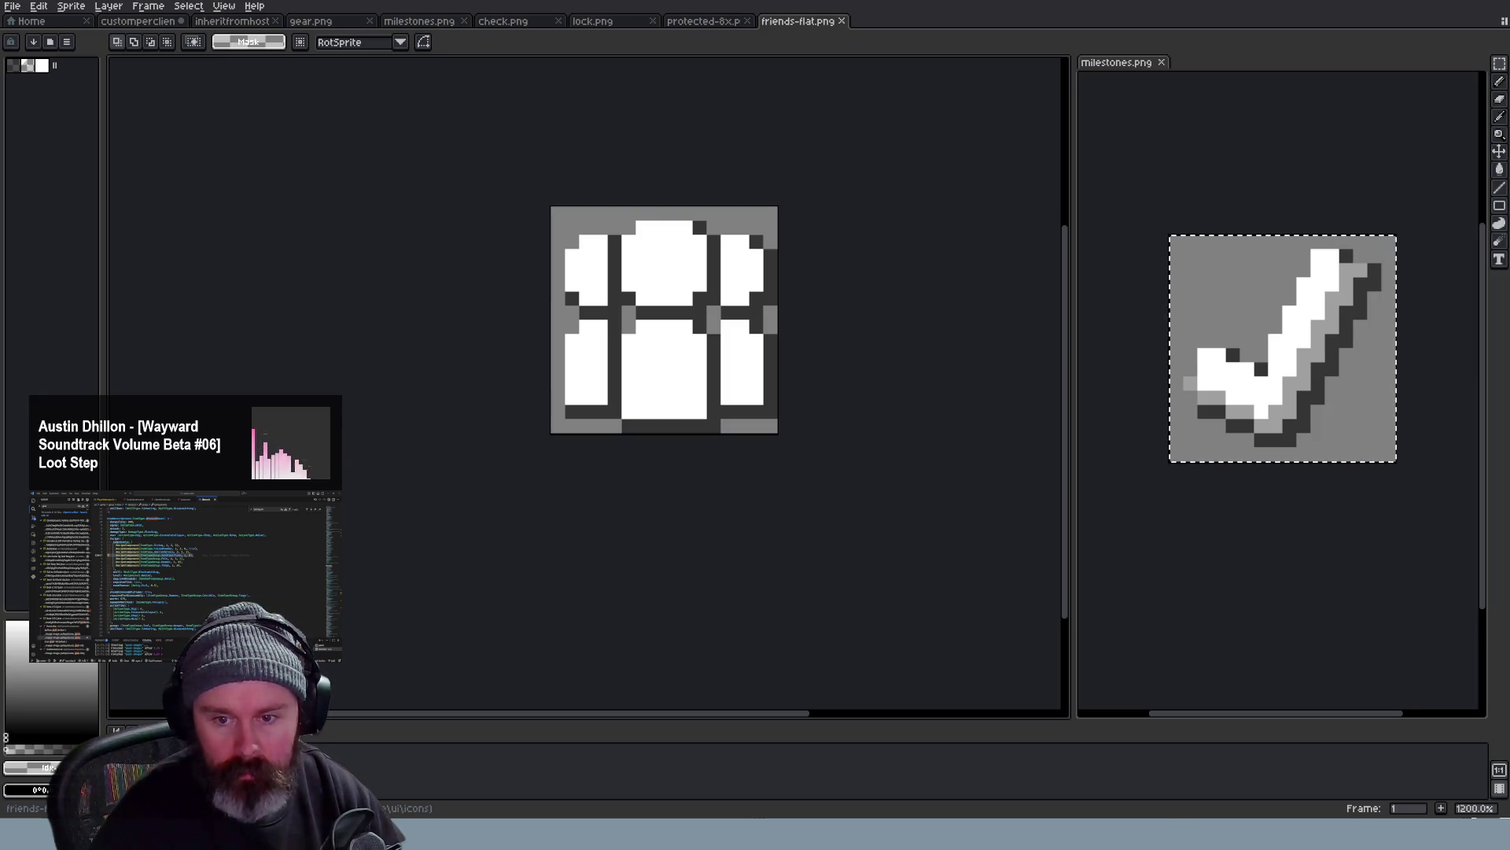
pyautogui.scroll(5, 531, 342)
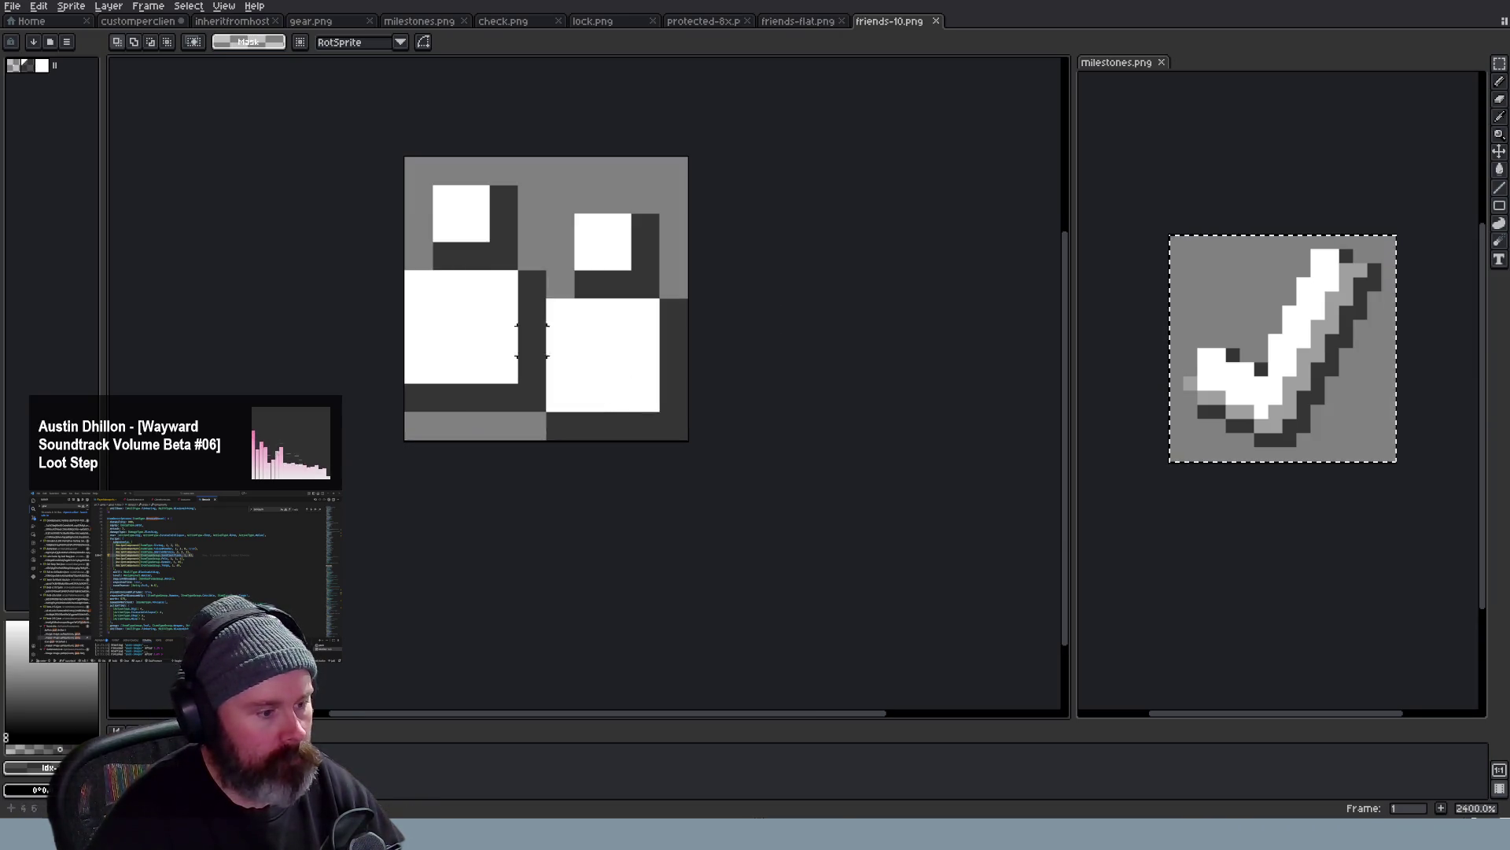
pyautogui.scroll(2, 531, 343)
pyautogui.scroll(-2, 531, 377)
# Paste the friends-10 figures shrunk over the checkmark, then undo them away
pyautogui.hotkey('ctrl', 'a')
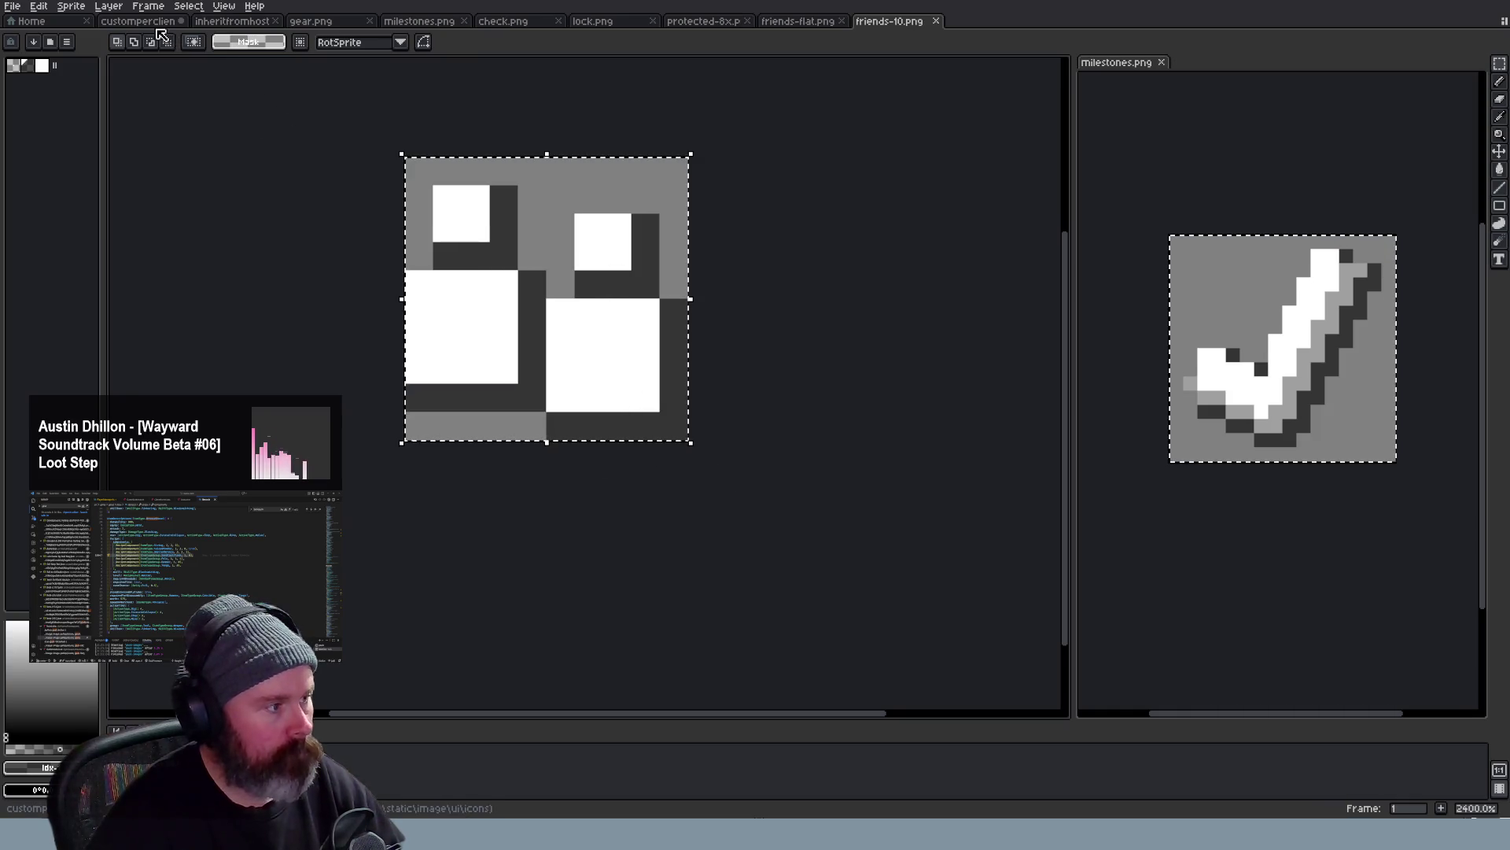
pyautogui.click(139, 21)
pyautogui.hotkey('ctrl', 'v')
pyautogui.moveTo(660, 230); pyautogui.dragTo(620, 309)
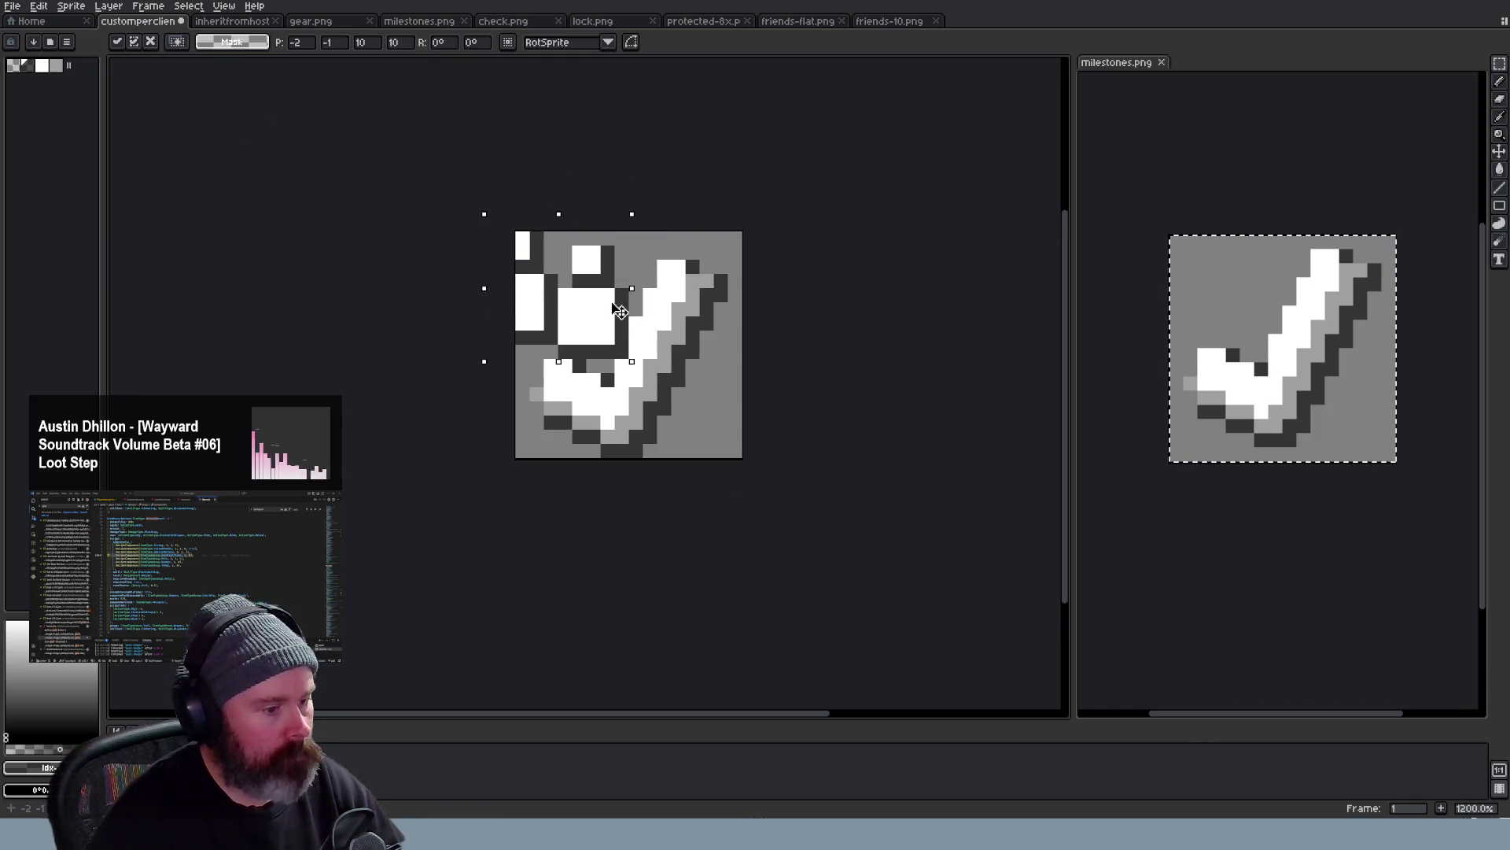
pyautogui.click(839, 242)
pyautogui.hotkey('ctrl', 'a')
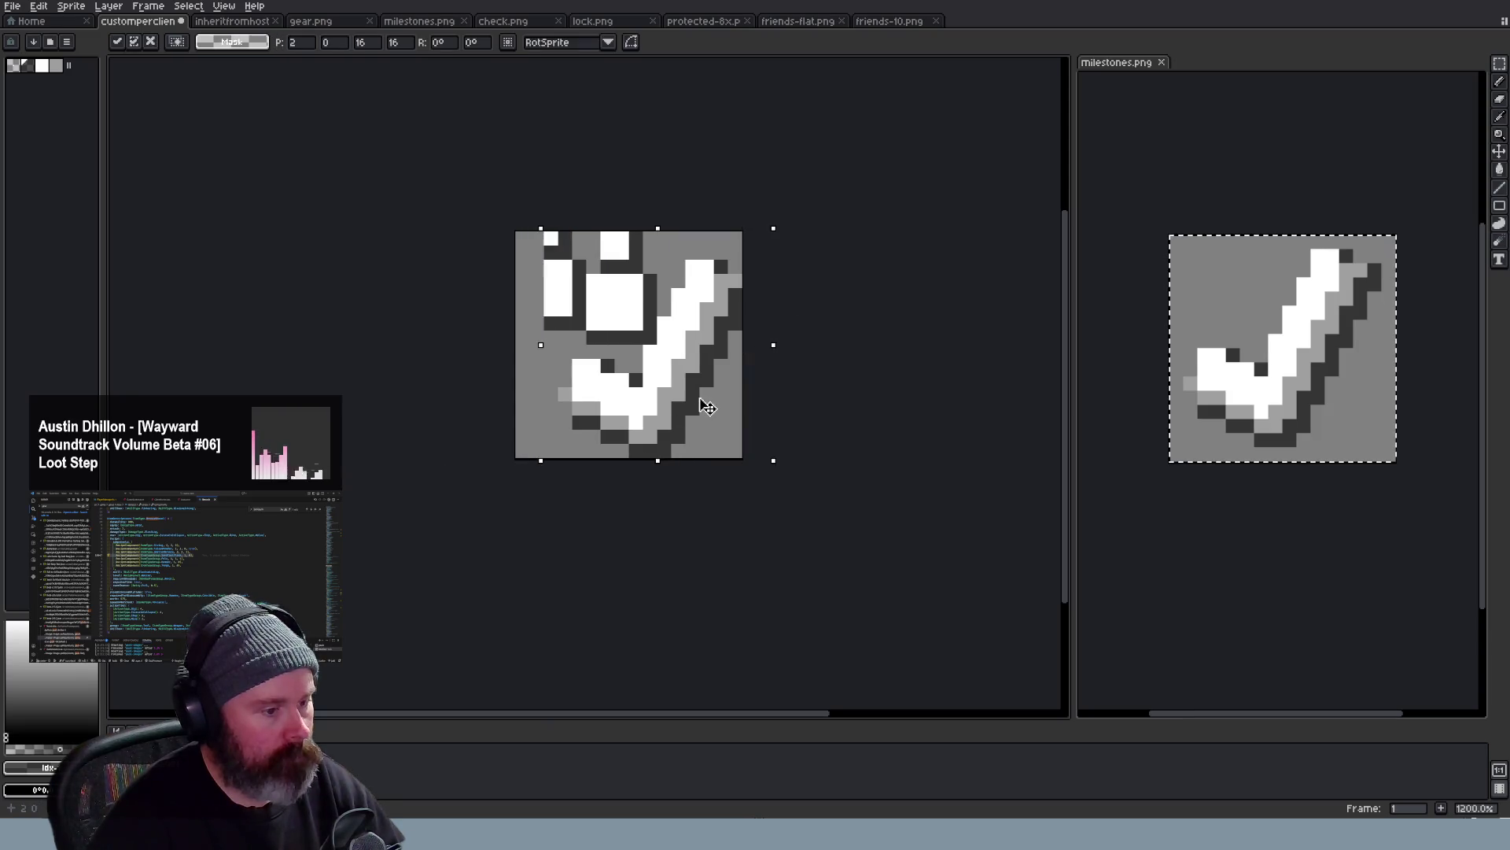
pyautogui.hotkey('ctrl', 'z')
pyautogui.press('Escape')
pyautogui.hotkey('ctrl', 'z')
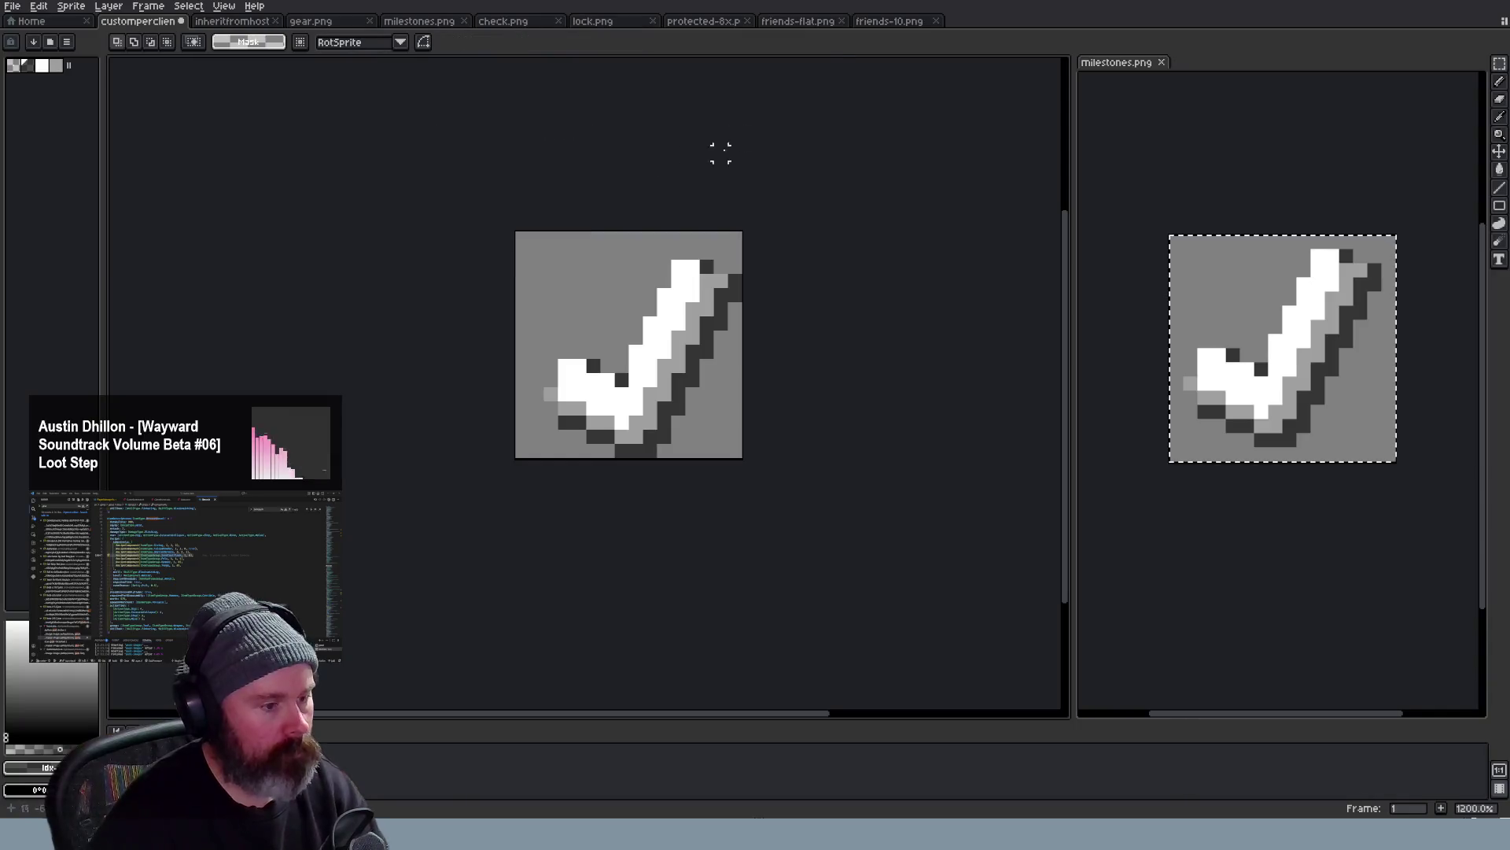
# Squash the friends figures narrower in friends-10.png and paste them into the checkmark's top-left
pyautogui.click(889, 21)
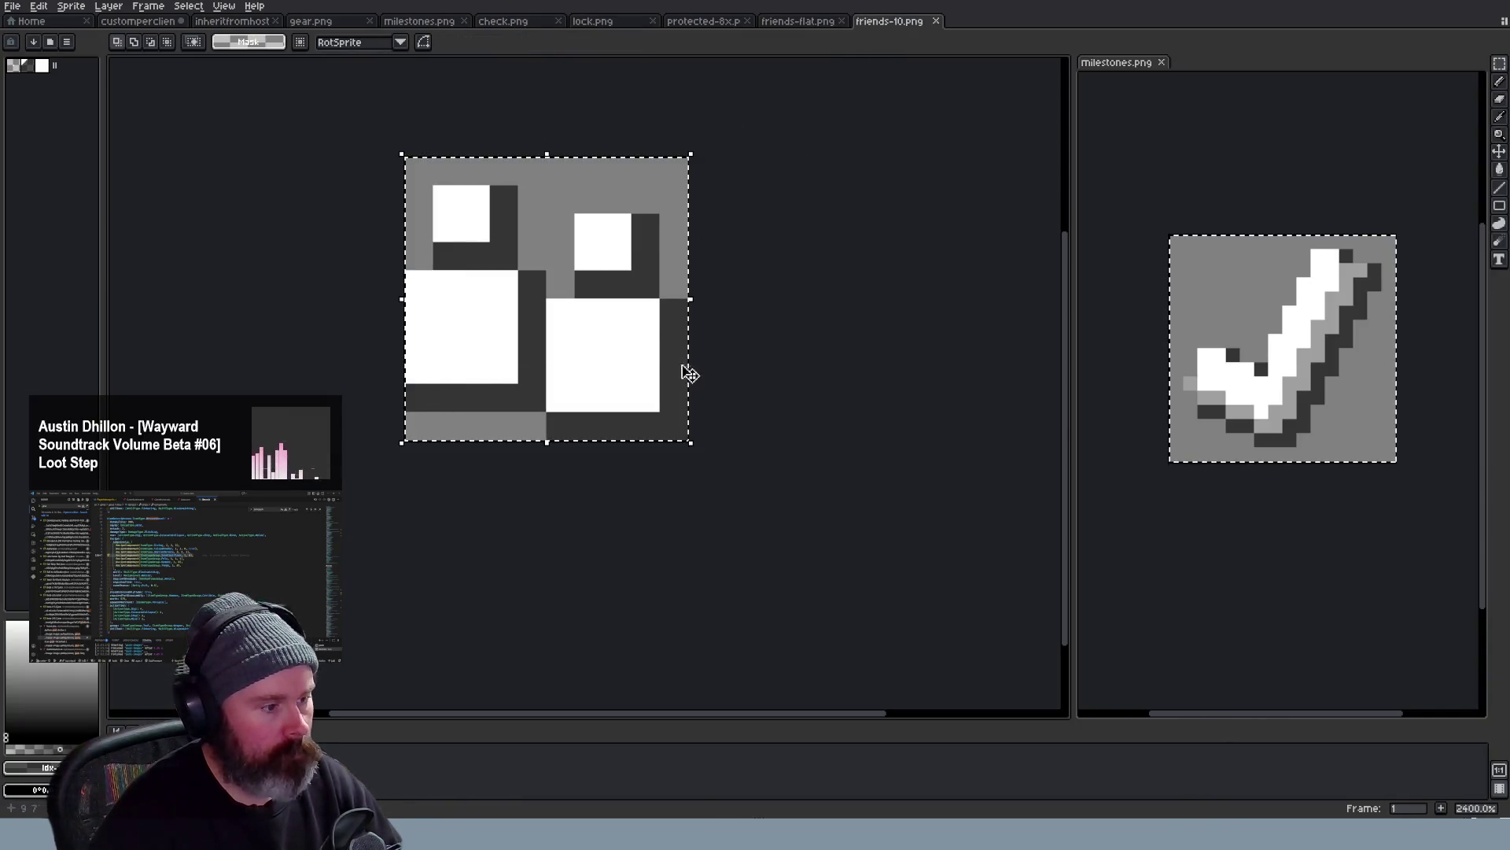
pyautogui.moveTo(690, 307)
pyautogui.mouseDown()
pyautogui.moveTo(593, 322)
pyautogui.moveTo(615, 325)
pyautogui.mouseUp()
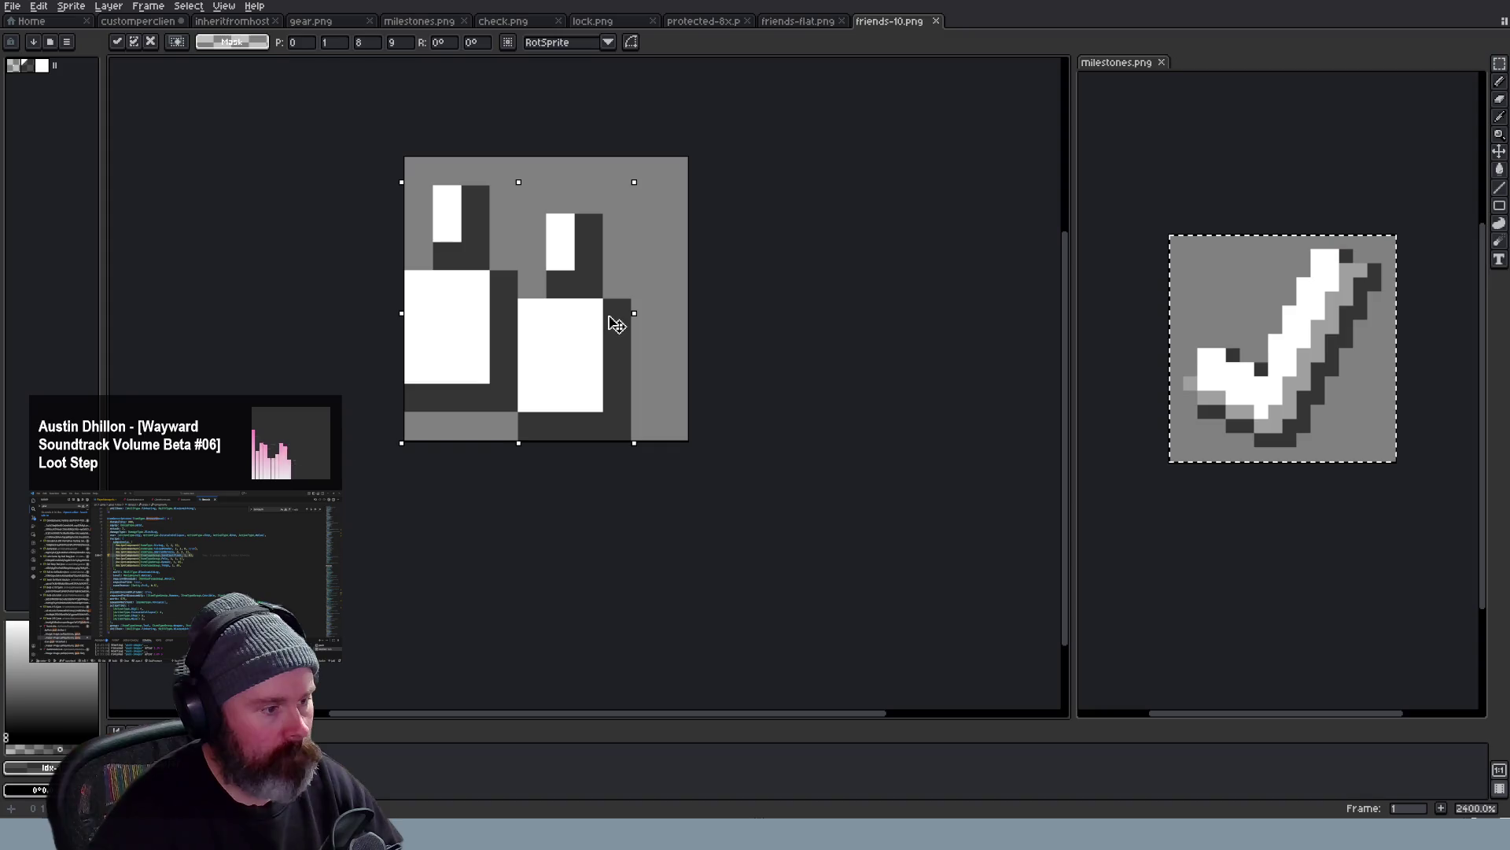
pyautogui.click(756, 295)
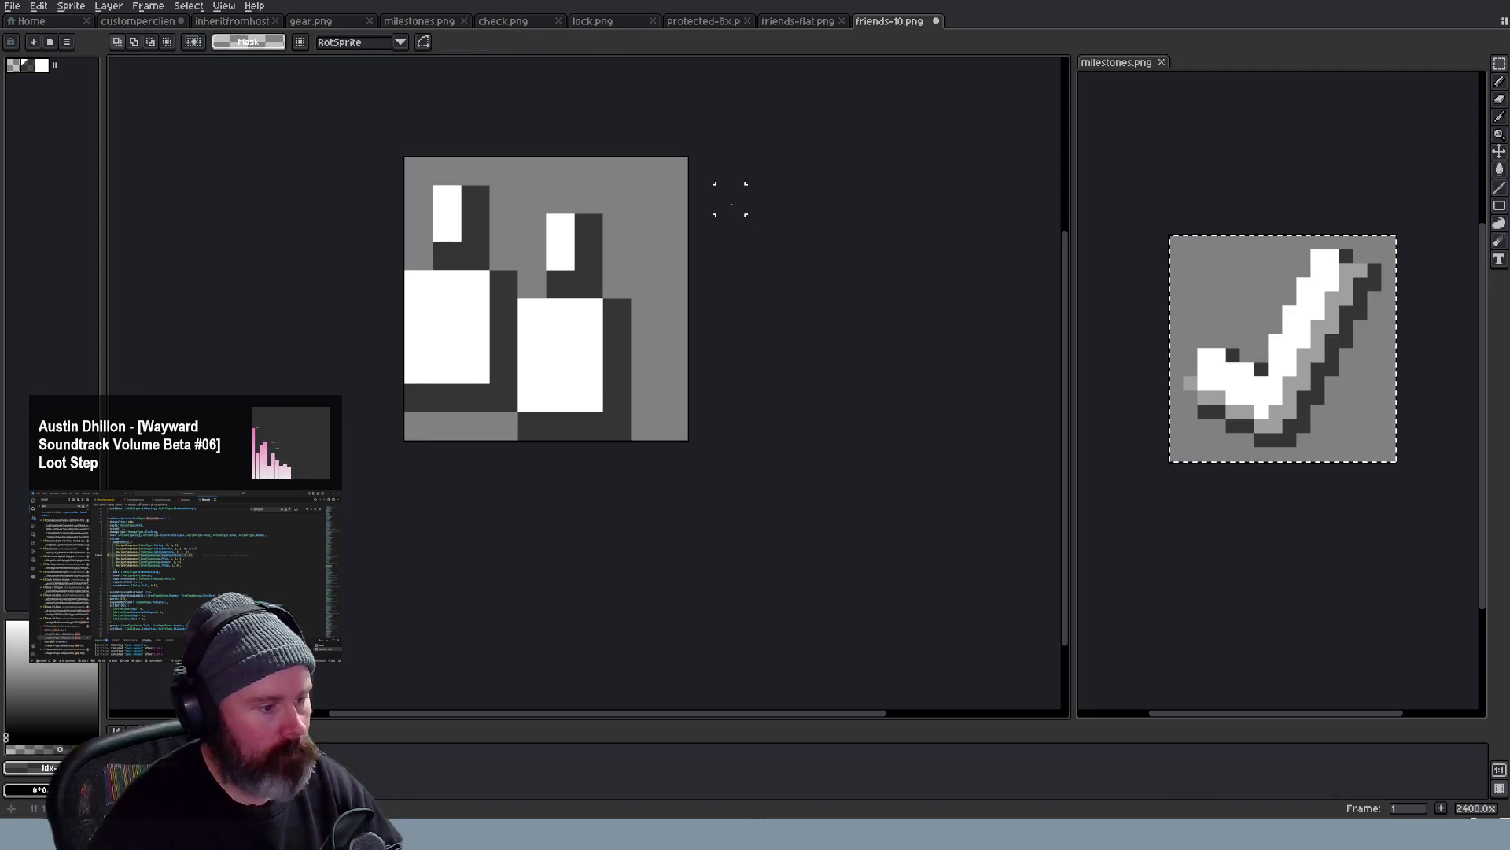
pyautogui.scroll(-2, 698, 194)
pyautogui.scroll(1, 700, 195)
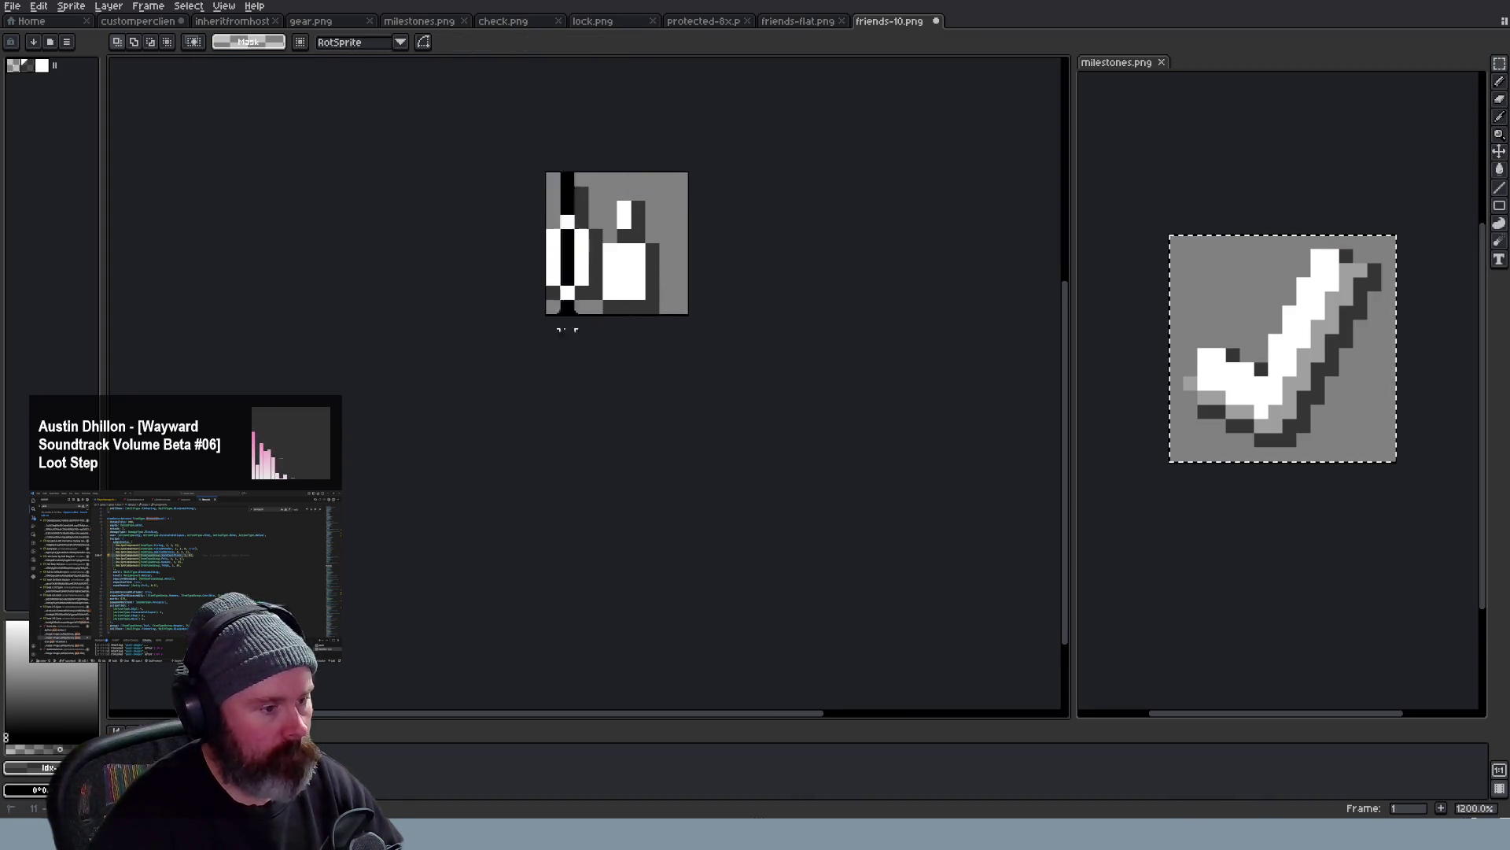
pyautogui.hotkey('ctrl', 'a')
pyautogui.click(143, 22)
pyautogui.hotkey('ctrl', 'v')
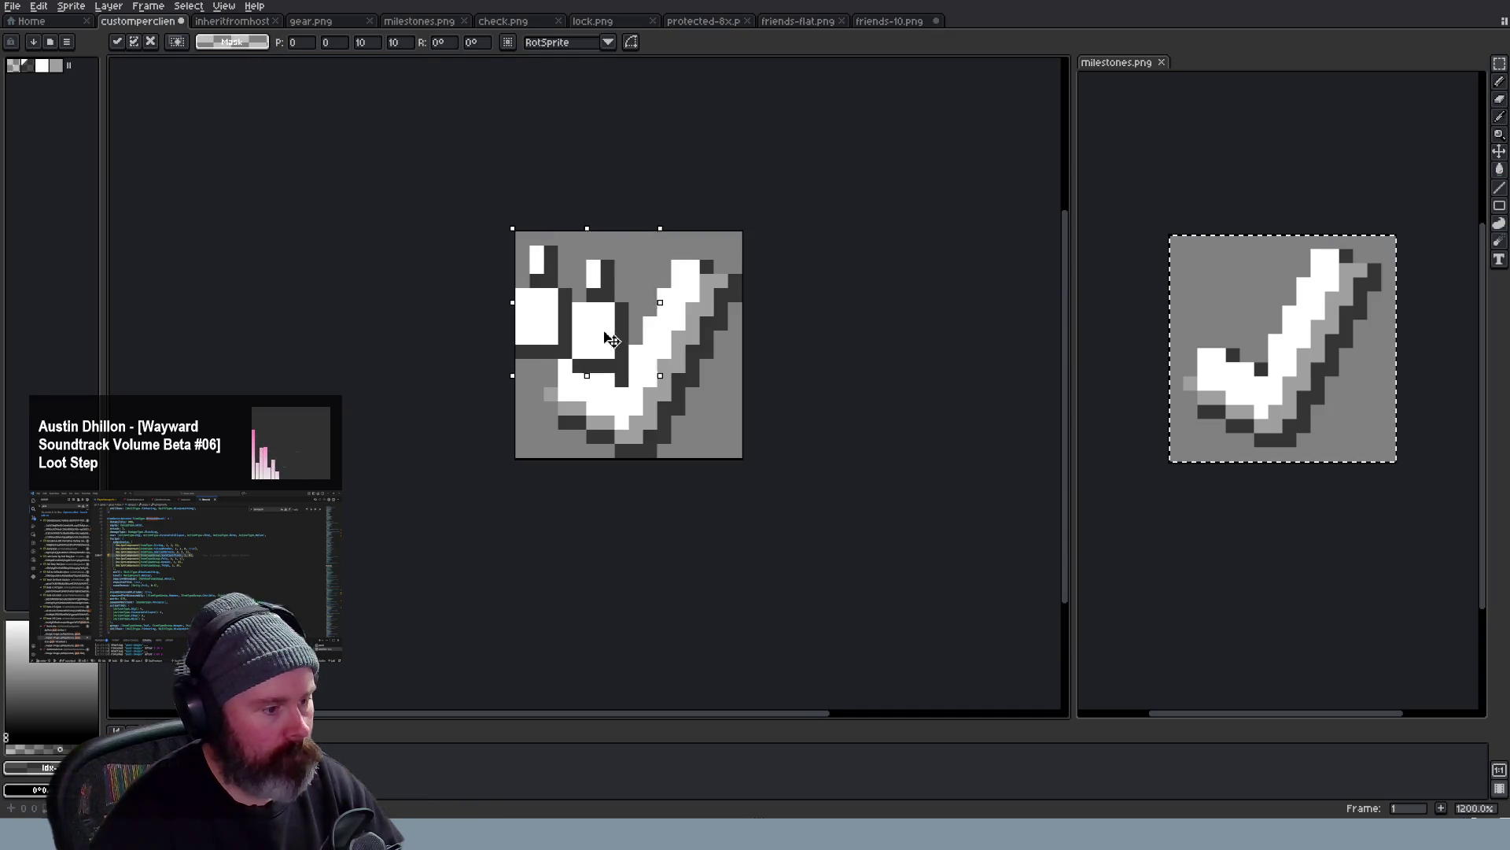
pyautogui.moveTo(631, 348); pyautogui.dragTo(615, 326)
pyautogui.click(827, 313)
pyautogui.scroll(-3, 836, 311)
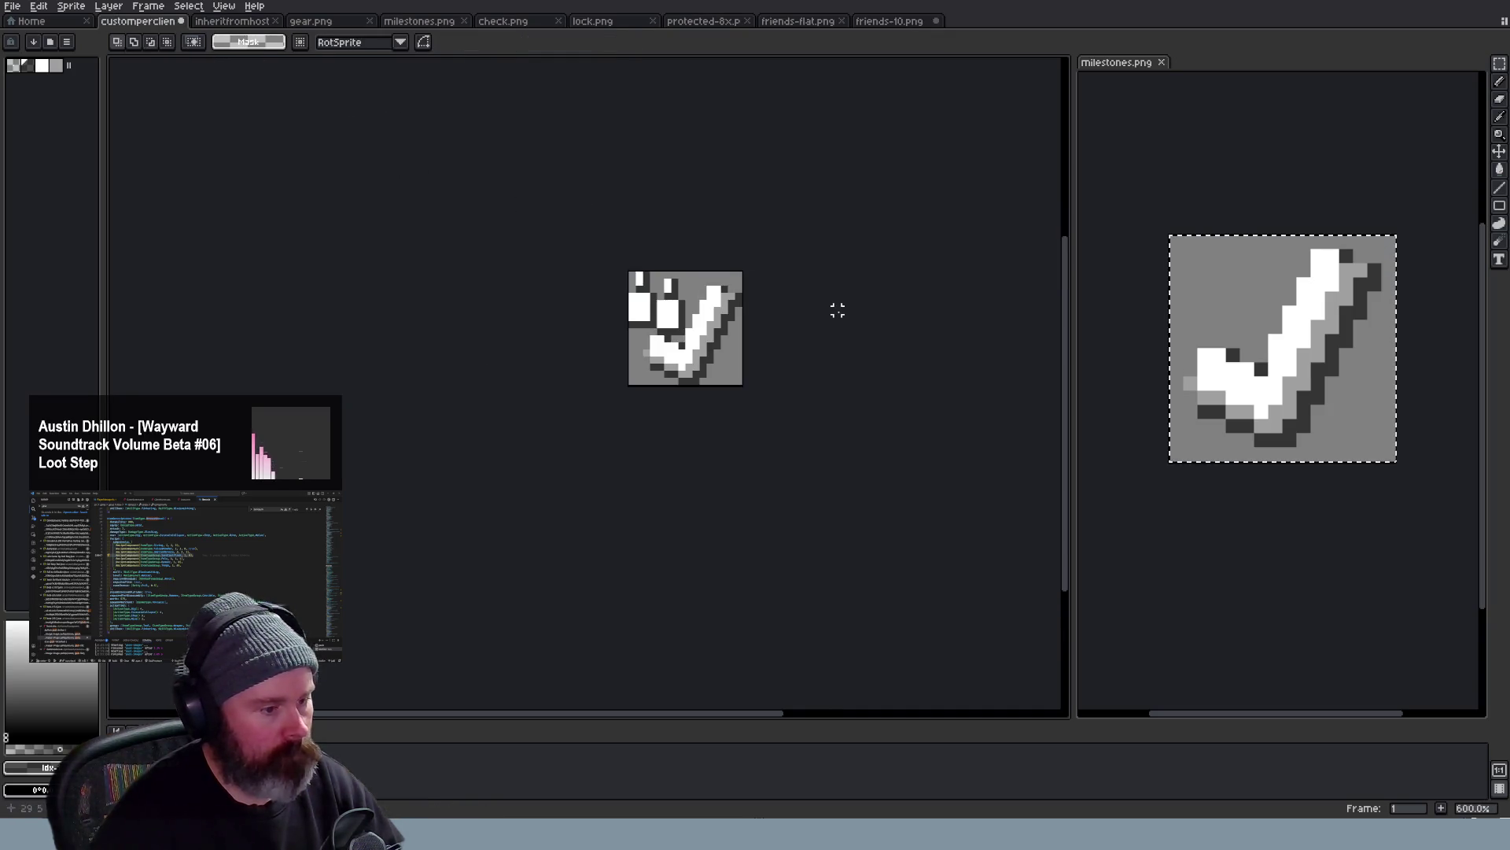
pyautogui.scroll(-2, 837, 311)
pyautogui.scroll(1, 837, 313)
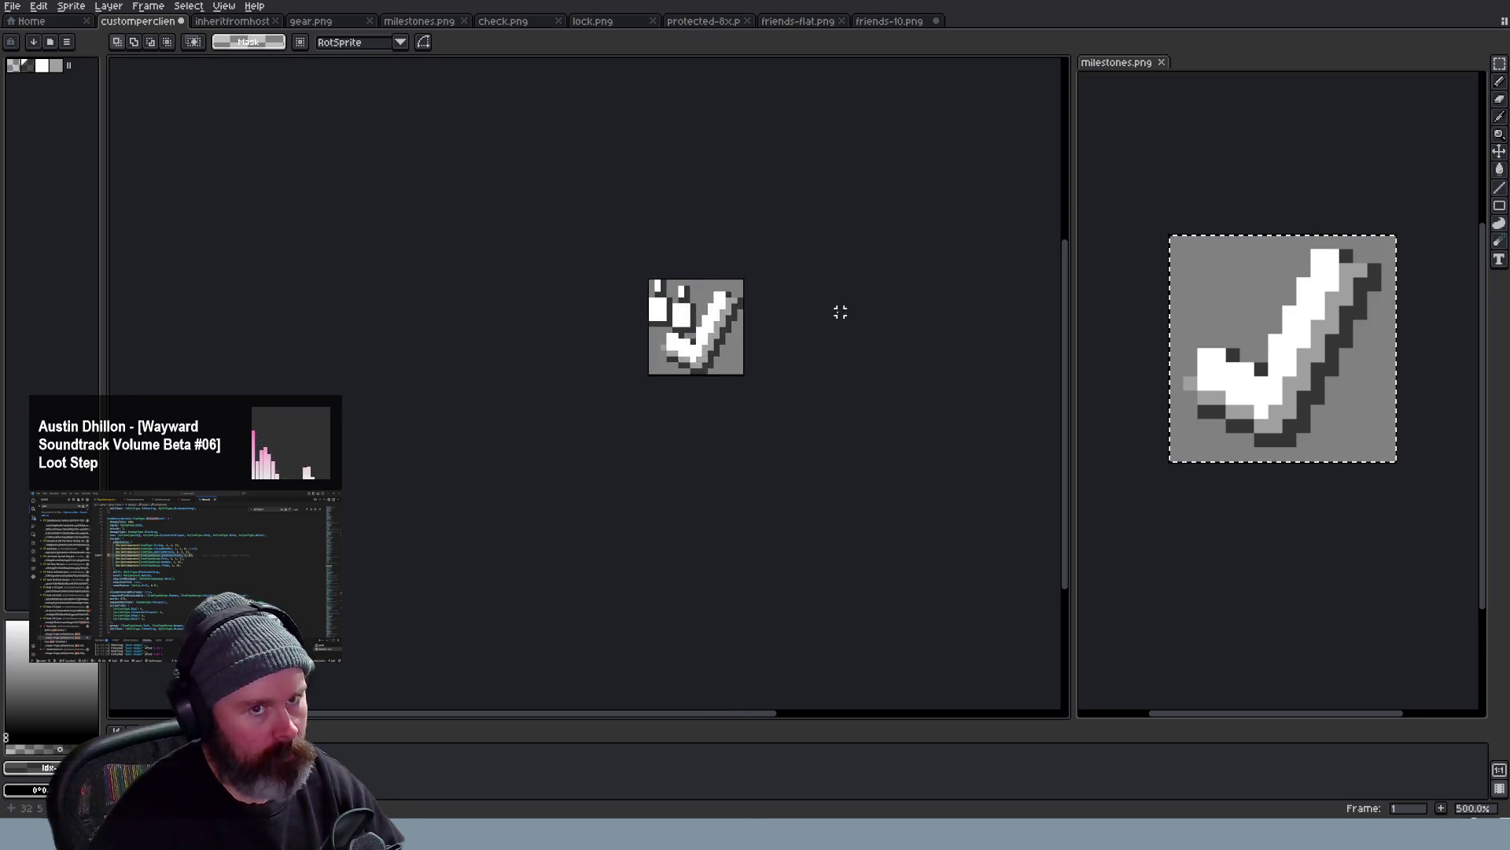
pyautogui.scroll(2, 836, 312)
pyautogui.scroll(-2, 833, 311)
pyautogui.scroll(-2, 832, 311)
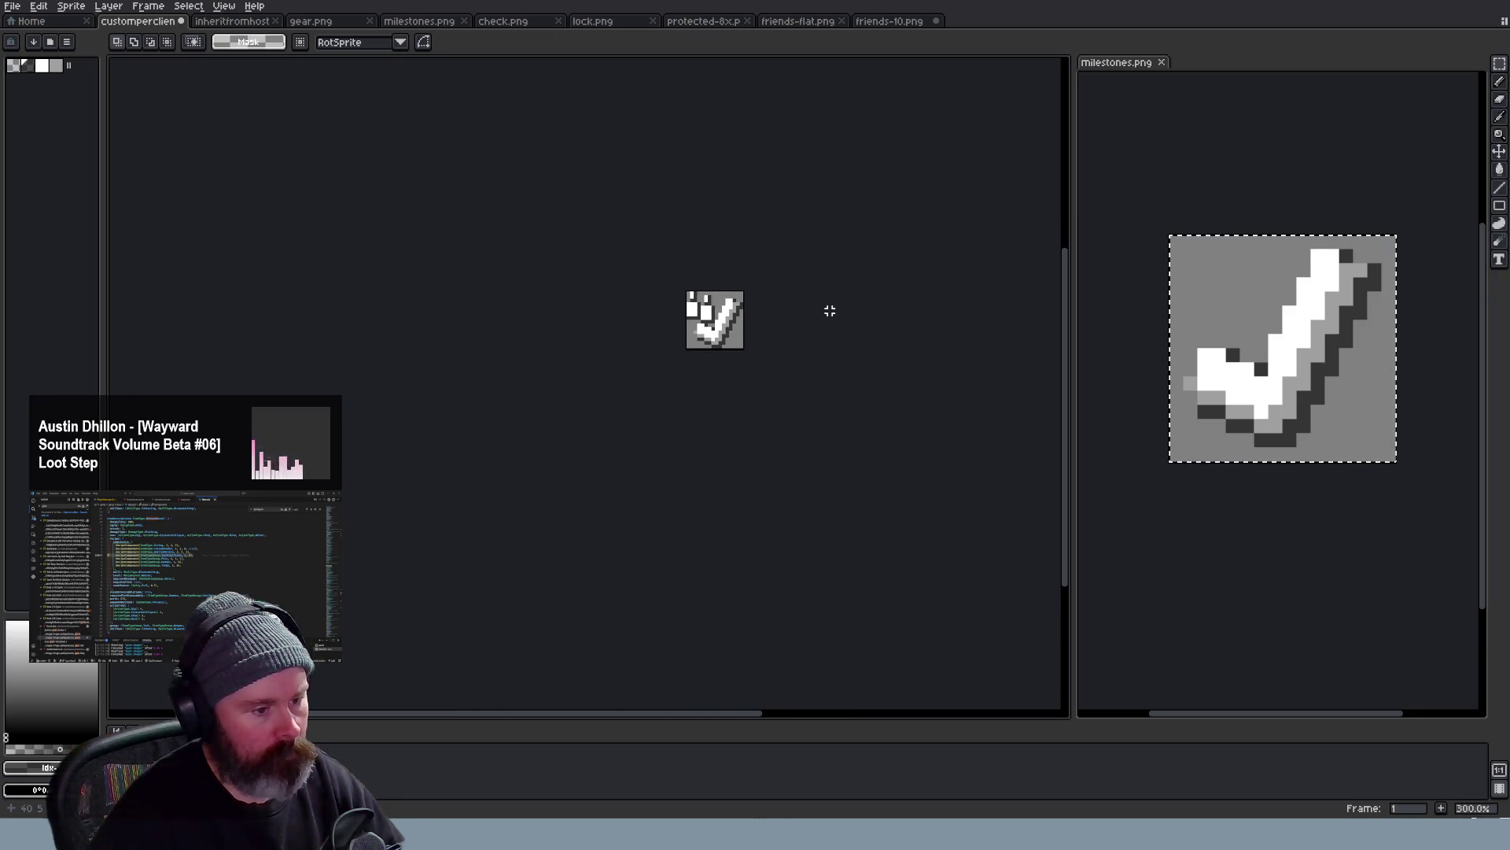
pyautogui.scroll(-1, 832, 311)
pyautogui.scroll(-1, 832, 310)
pyautogui.scroll(2, 829, 311)
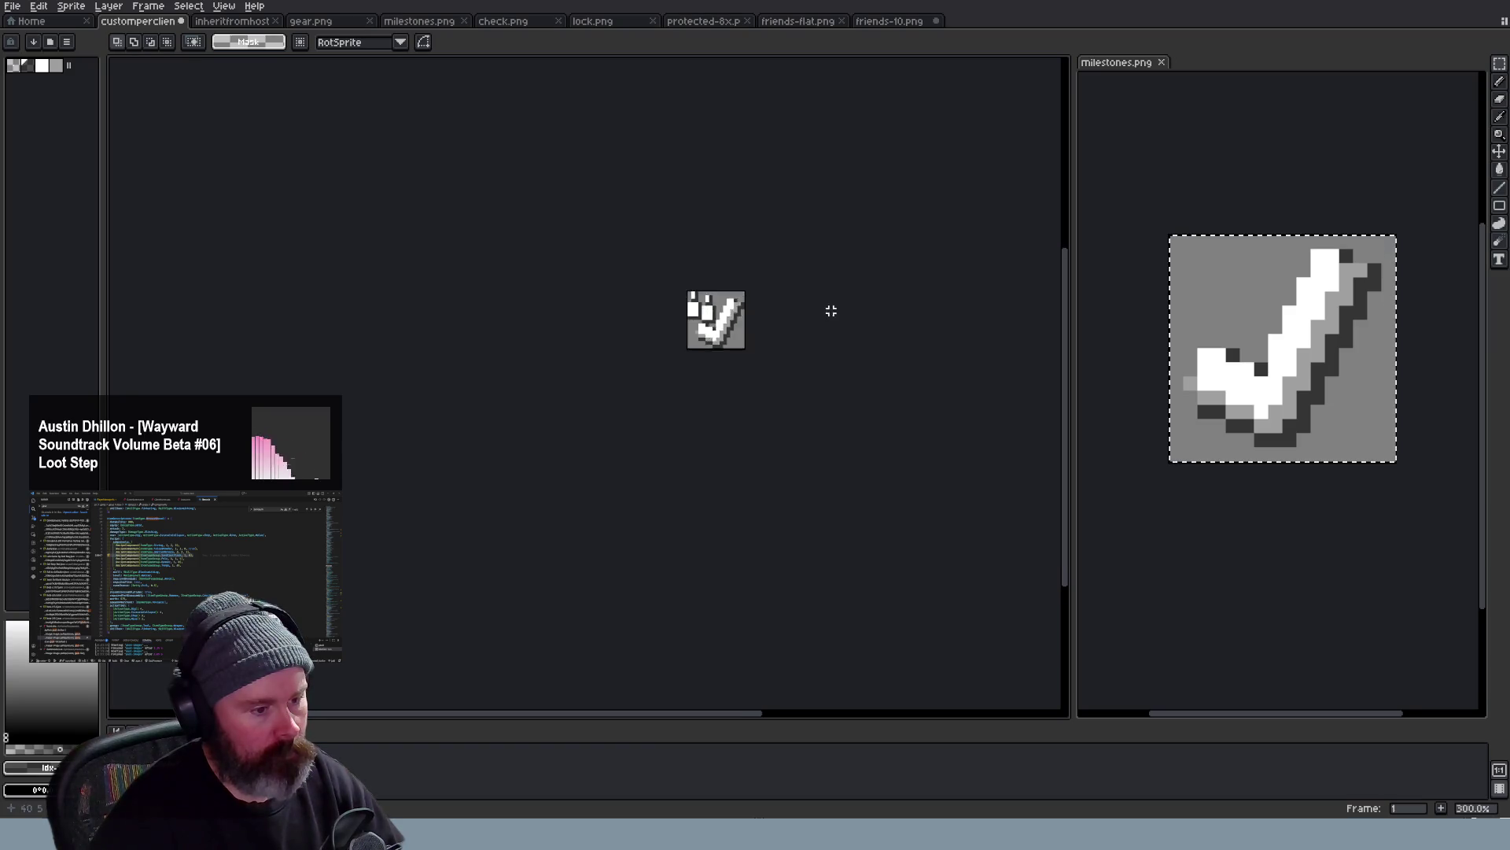
pyautogui.scroll(2, 830, 311)
pyautogui.scroll(1, 830, 310)
# Undo the second friends paste and restore the unsquashed figures in friends-10.png
pyautogui.hotkey('ctrl', 'z')
pyautogui.hotkey('ctrl', 'z')
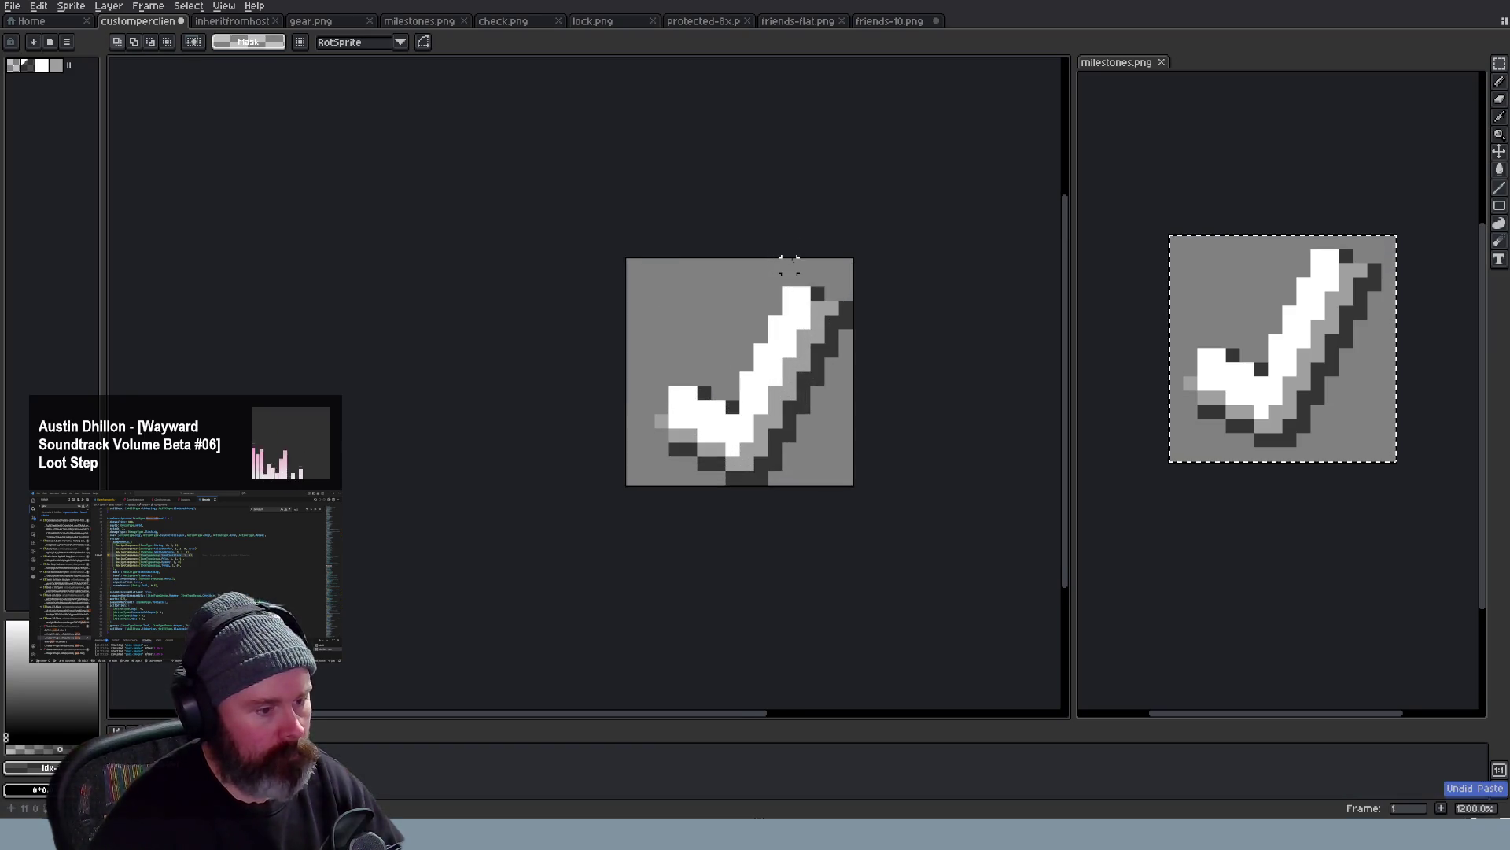
pyautogui.hotkey('ctrl', 'Tab')
pyautogui.hotkey('ctrl', 'z')
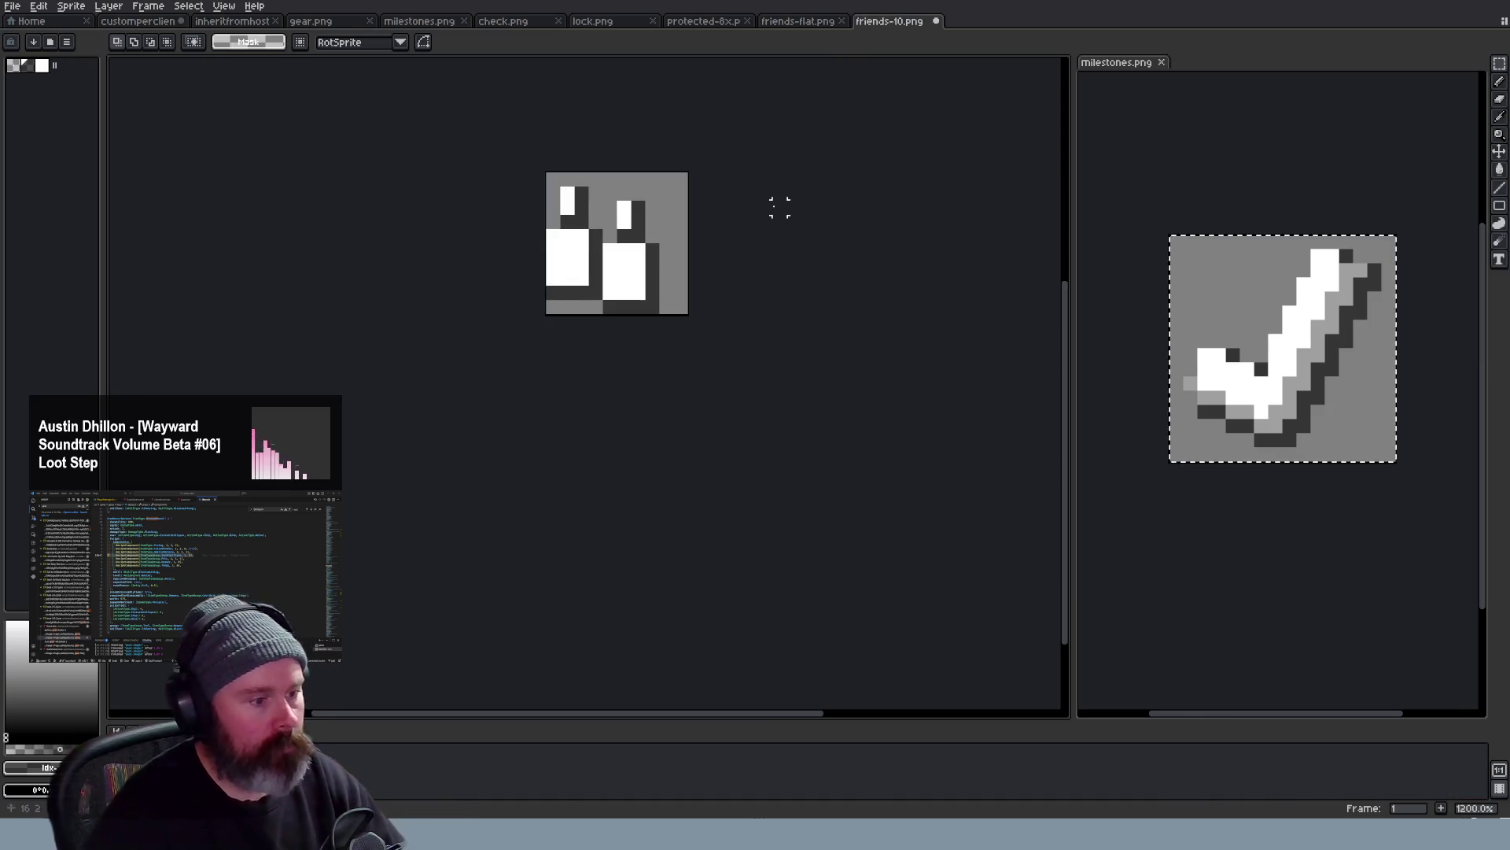
pyautogui.hotkey('ctrl', 'z')
pyautogui.hotkey('ctrl', 'z')
pyautogui.hotkey('ctrl', 'z')
pyautogui.hotkey('ctrl', 'z')
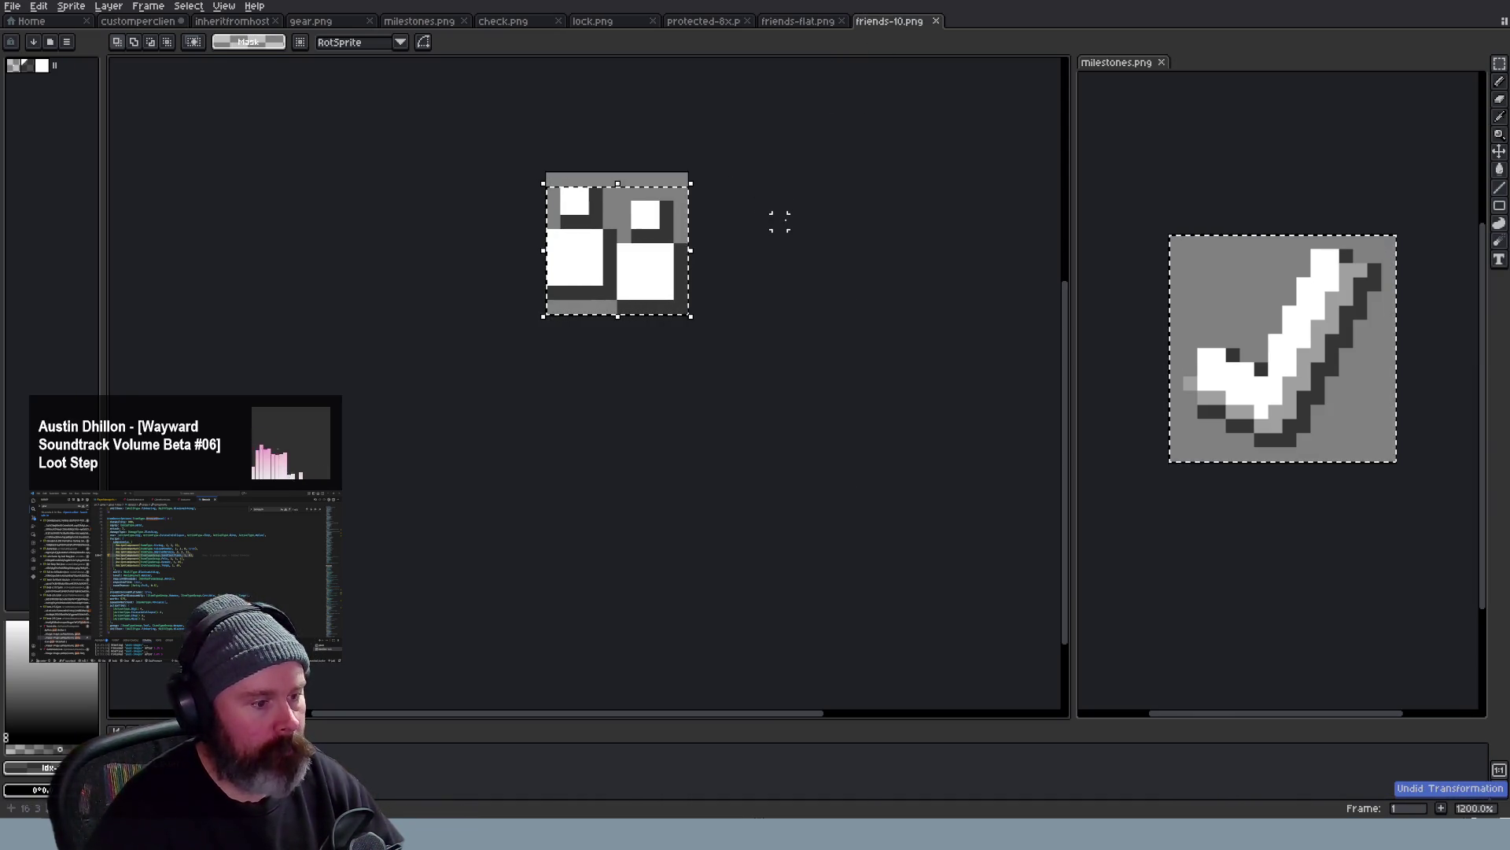
pyautogui.scroll(2, 643, 222)
pyautogui.scroll(1, 643, 223)
pyautogui.scroll(-1, 643, 221)
pyautogui.scroll(-1, 644, 222)
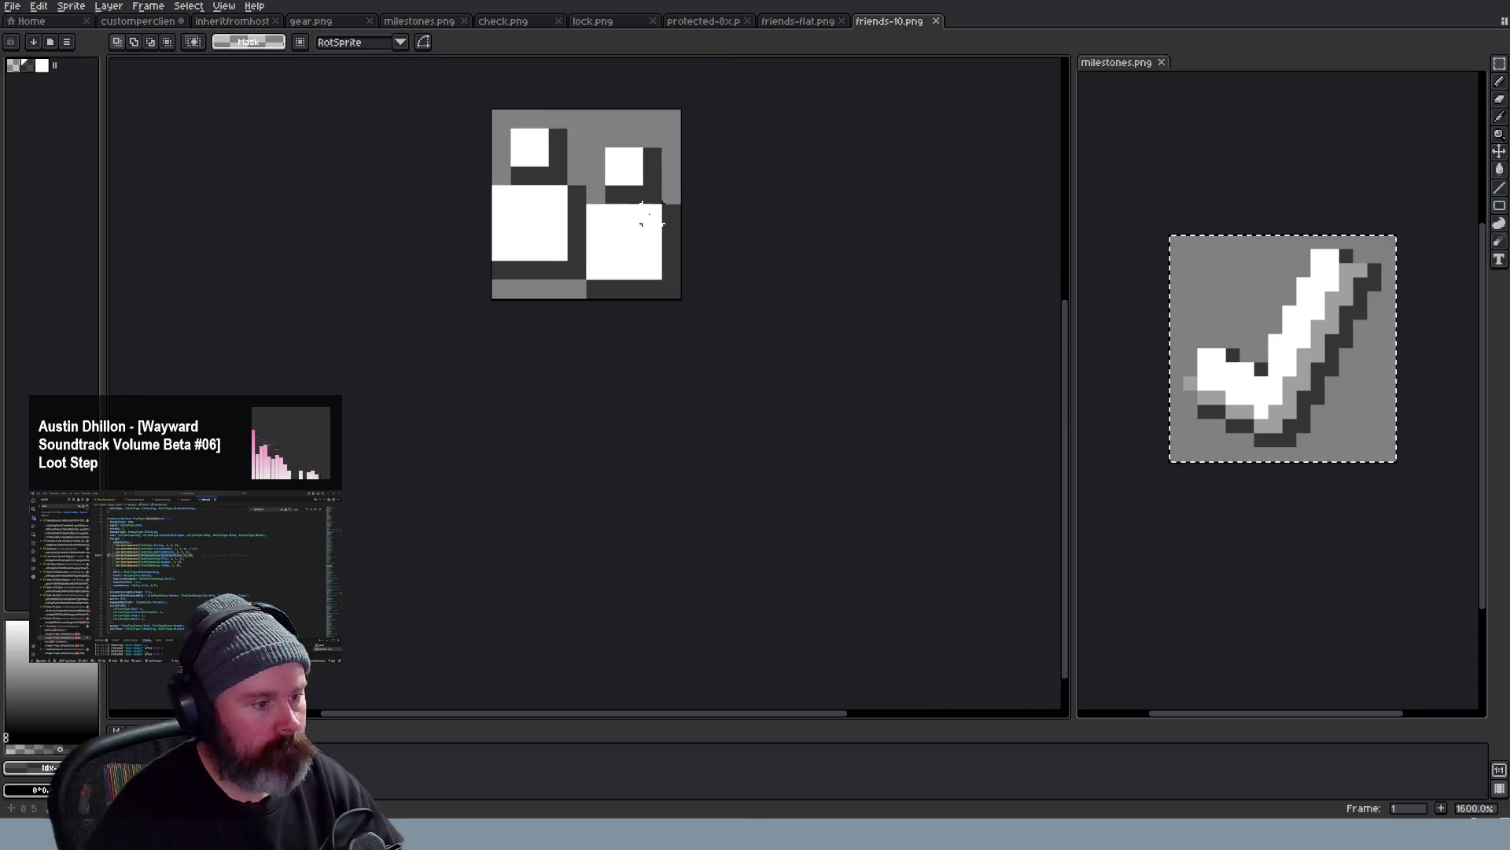
pyautogui.scroll(-1, 643, 222)
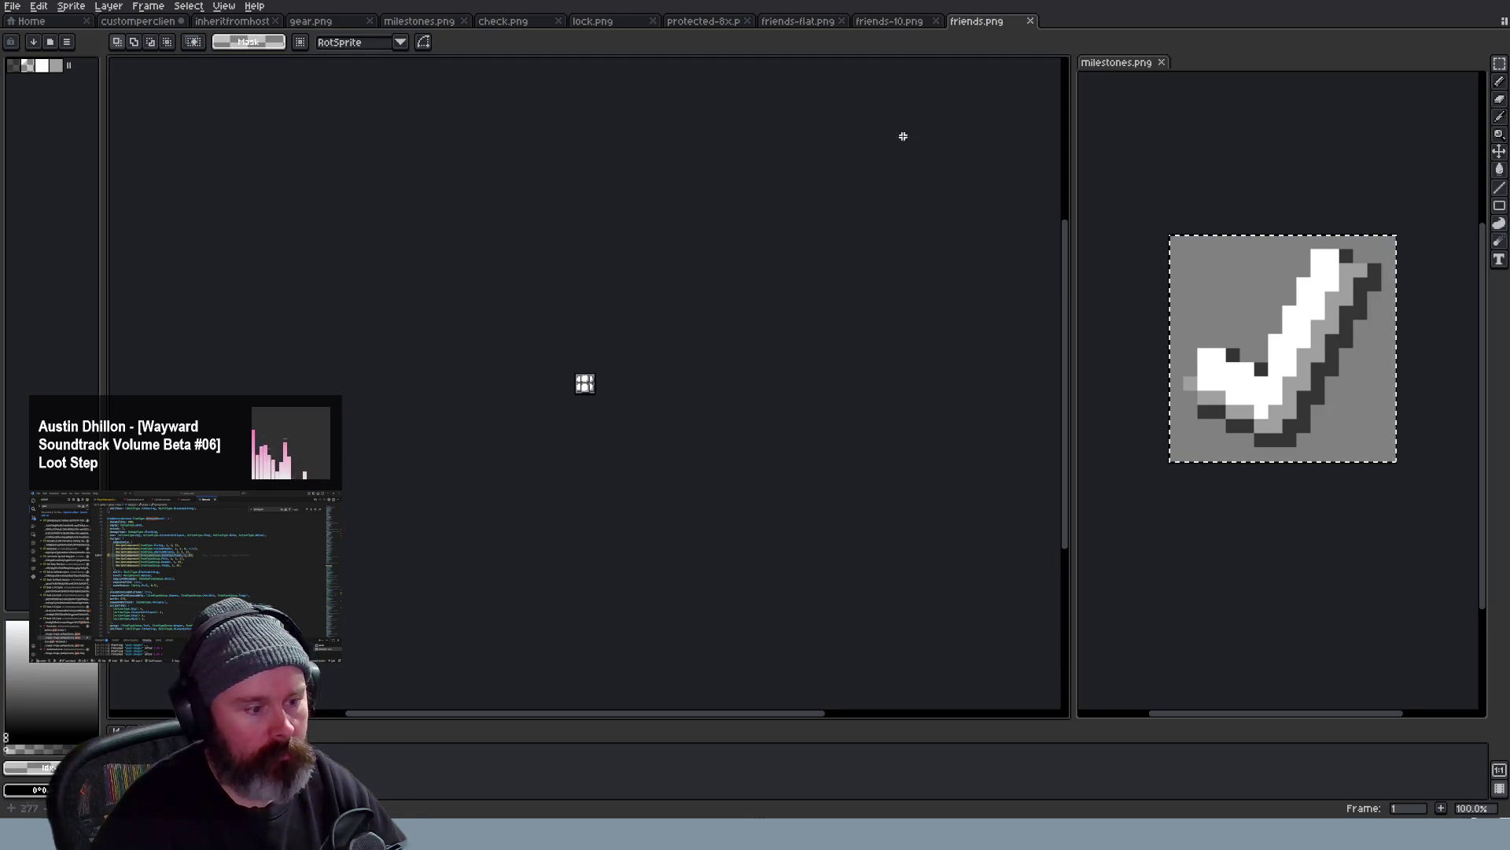
pyautogui.scroll(2, 583, 374)
pyautogui.scroll(3, 589, 340)
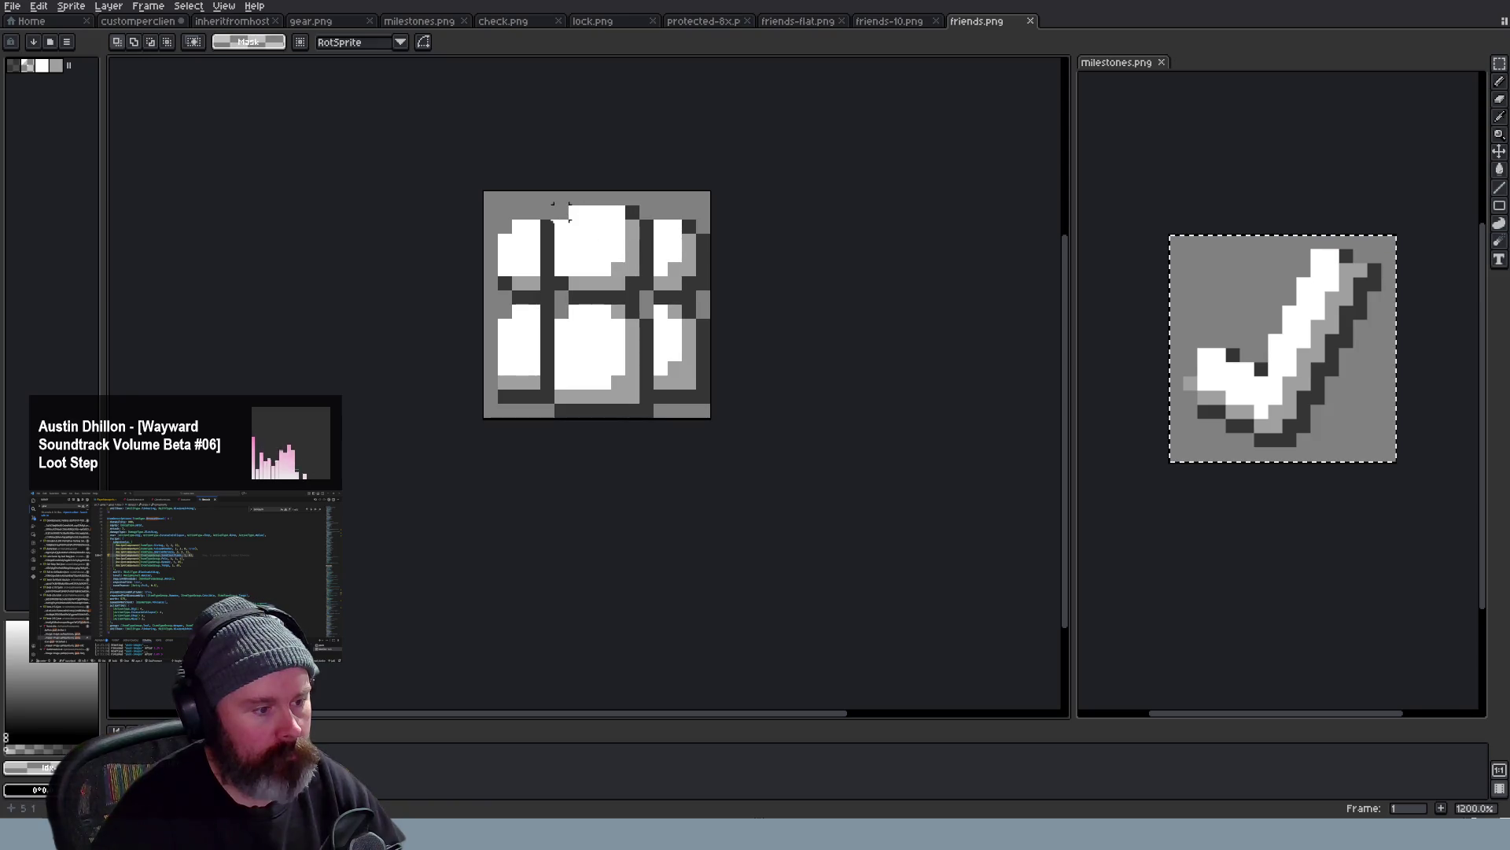
# Copy the middle friend figures from friends.png and place them, scaled down, in the checkmark's top-left corner
pyautogui.moveTo(570, 212); pyautogui.dragTo(647, 432)
pyautogui.hotkey('ctrl', 'z')
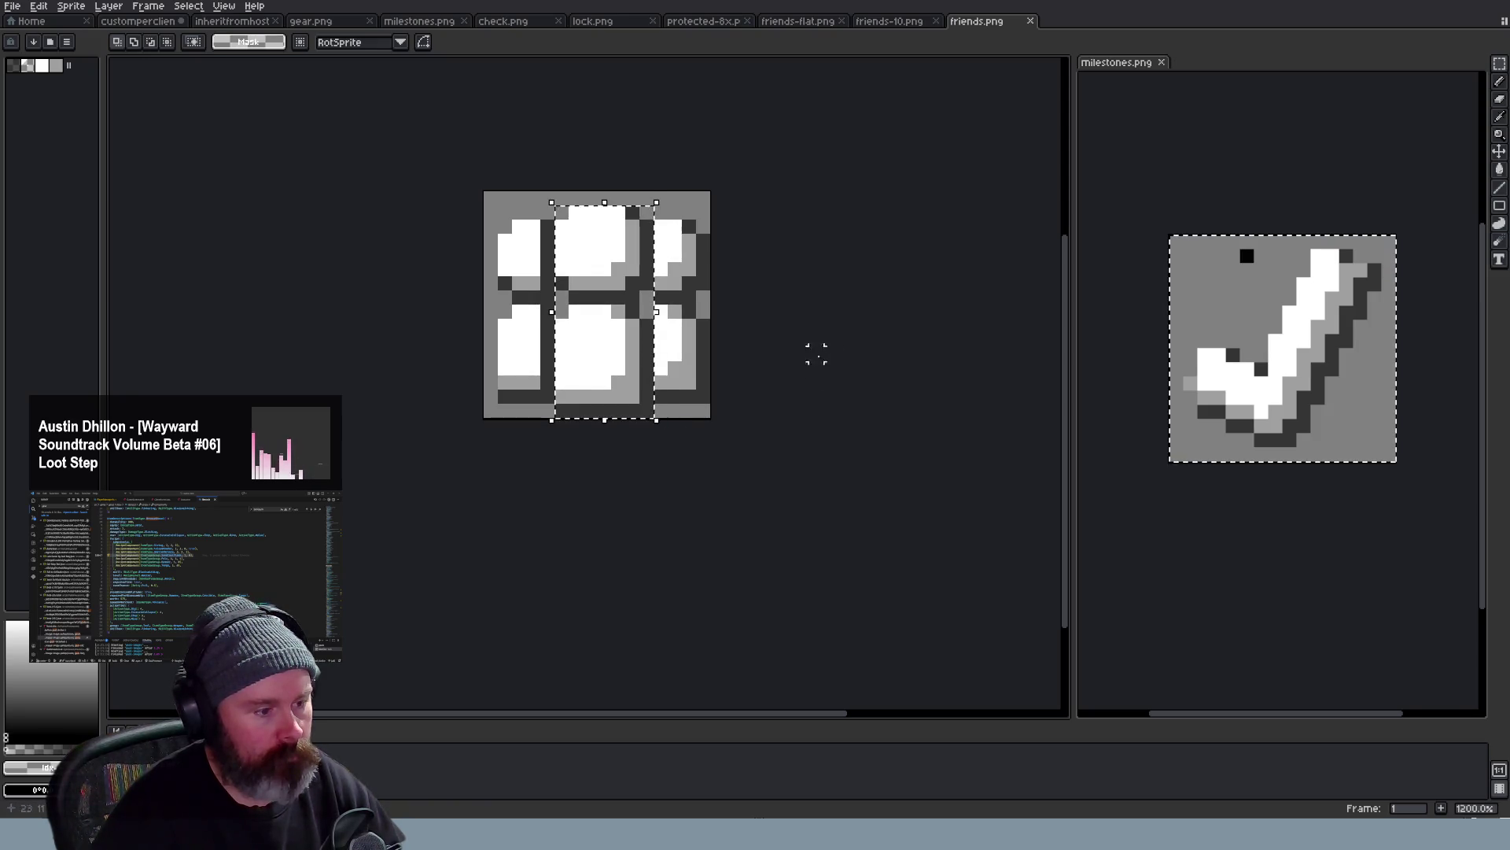
pyautogui.hotkey('ctrl', 'Tab')
pyautogui.hotkey('ctrl', 'v')
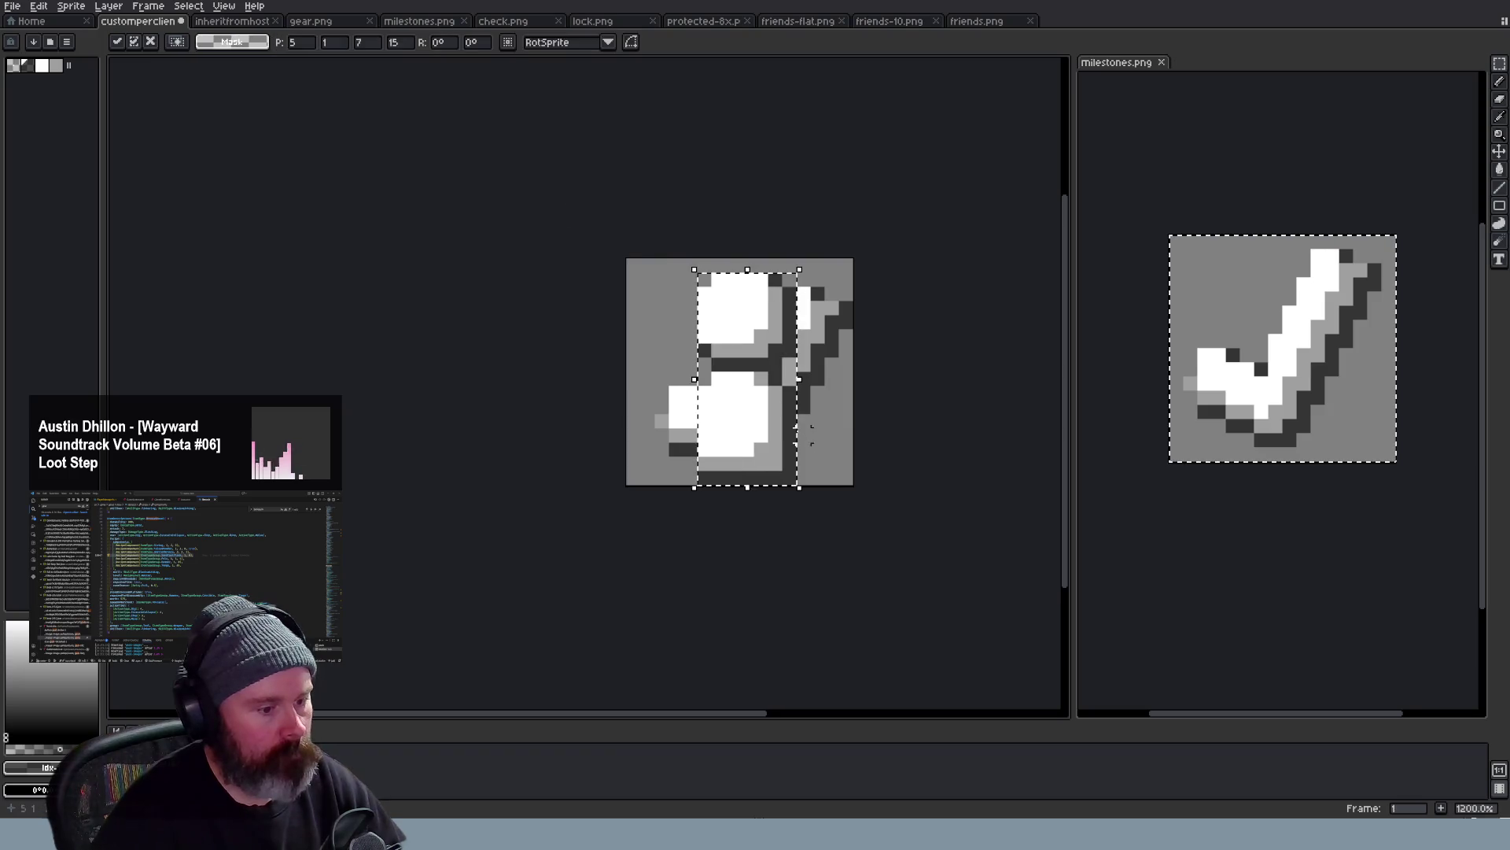
pyautogui.moveTo(755, 378)
pyautogui.mouseDown()
pyautogui.moveTo(760, 432)
pyautogui.moveTo(752, 418)
pyautogui.mouseUp()
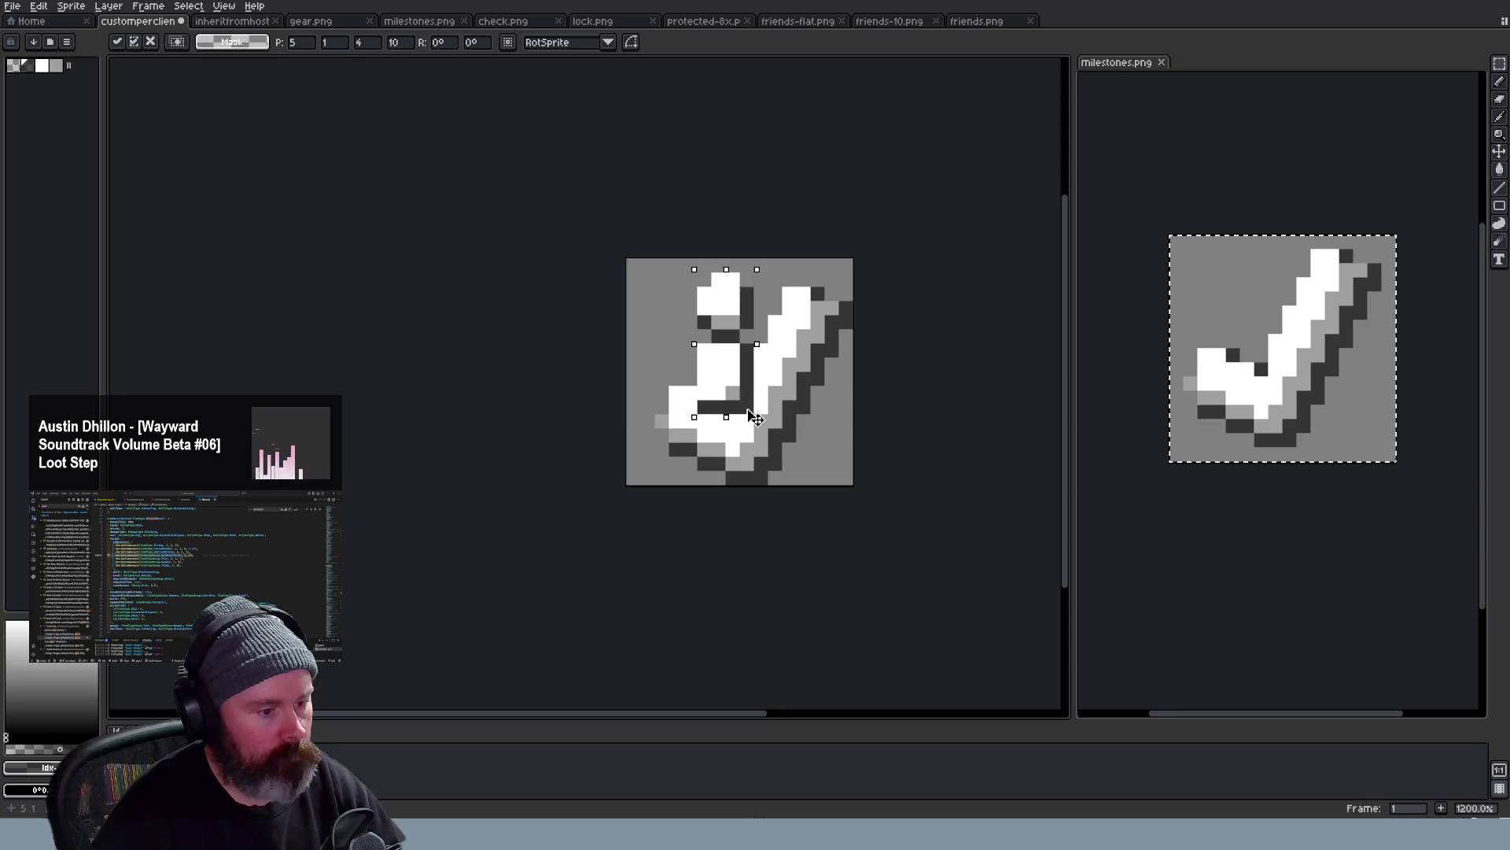
pyautogui.moveTo(761, 420)
pyautogui.mouseDown()
pyautogui.moveTo(696, 371)
pyautogui.moveTo(715, 389)
pyautogui.moveTo(708, 376)
pyautogui.mouseUp()
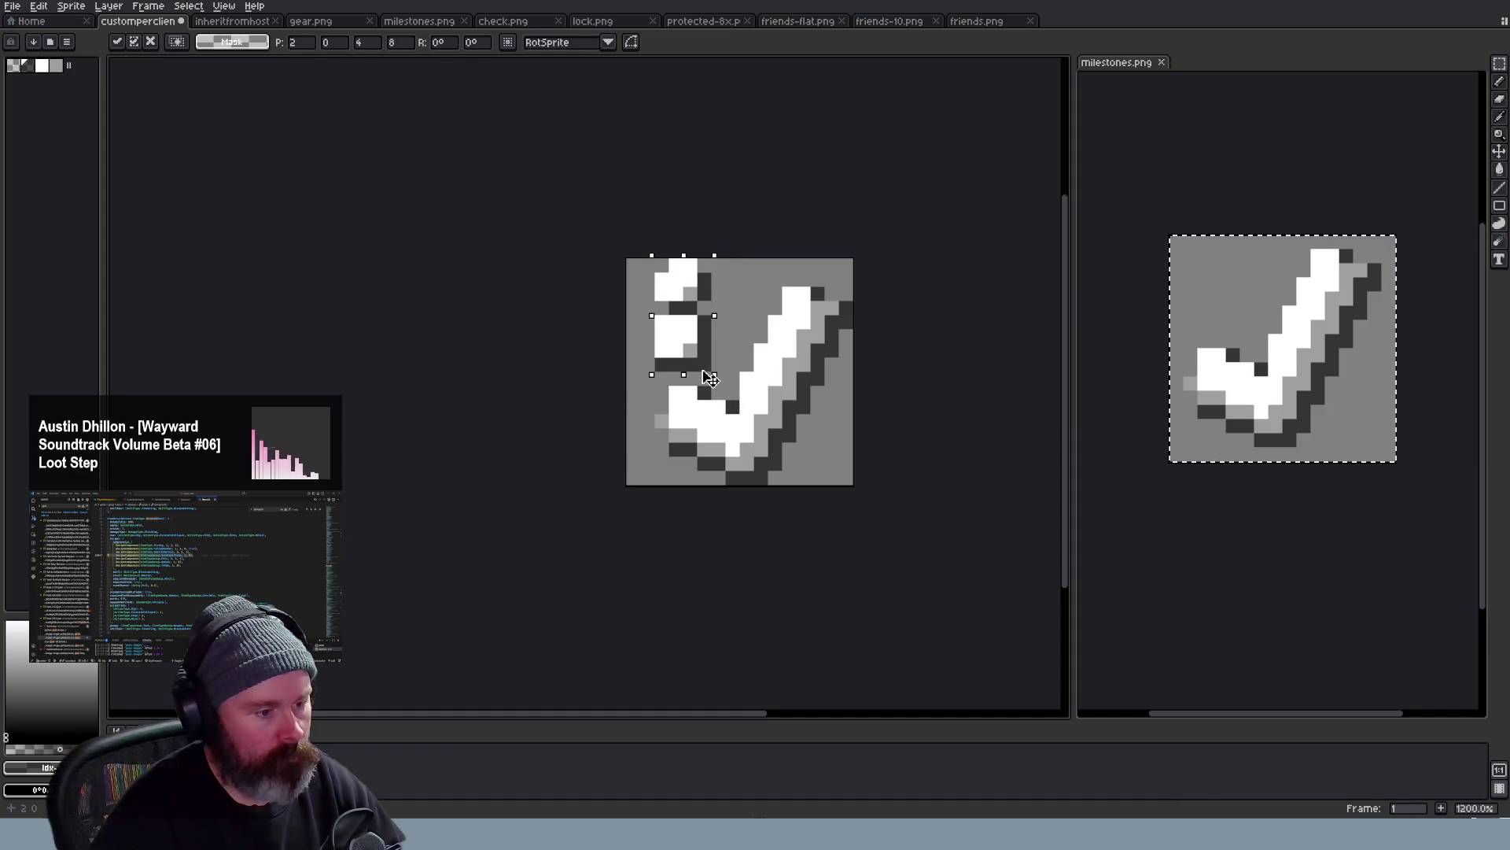
pyautogui.click(920, 334)
pyautogui.scroll(-2, 933, 292)
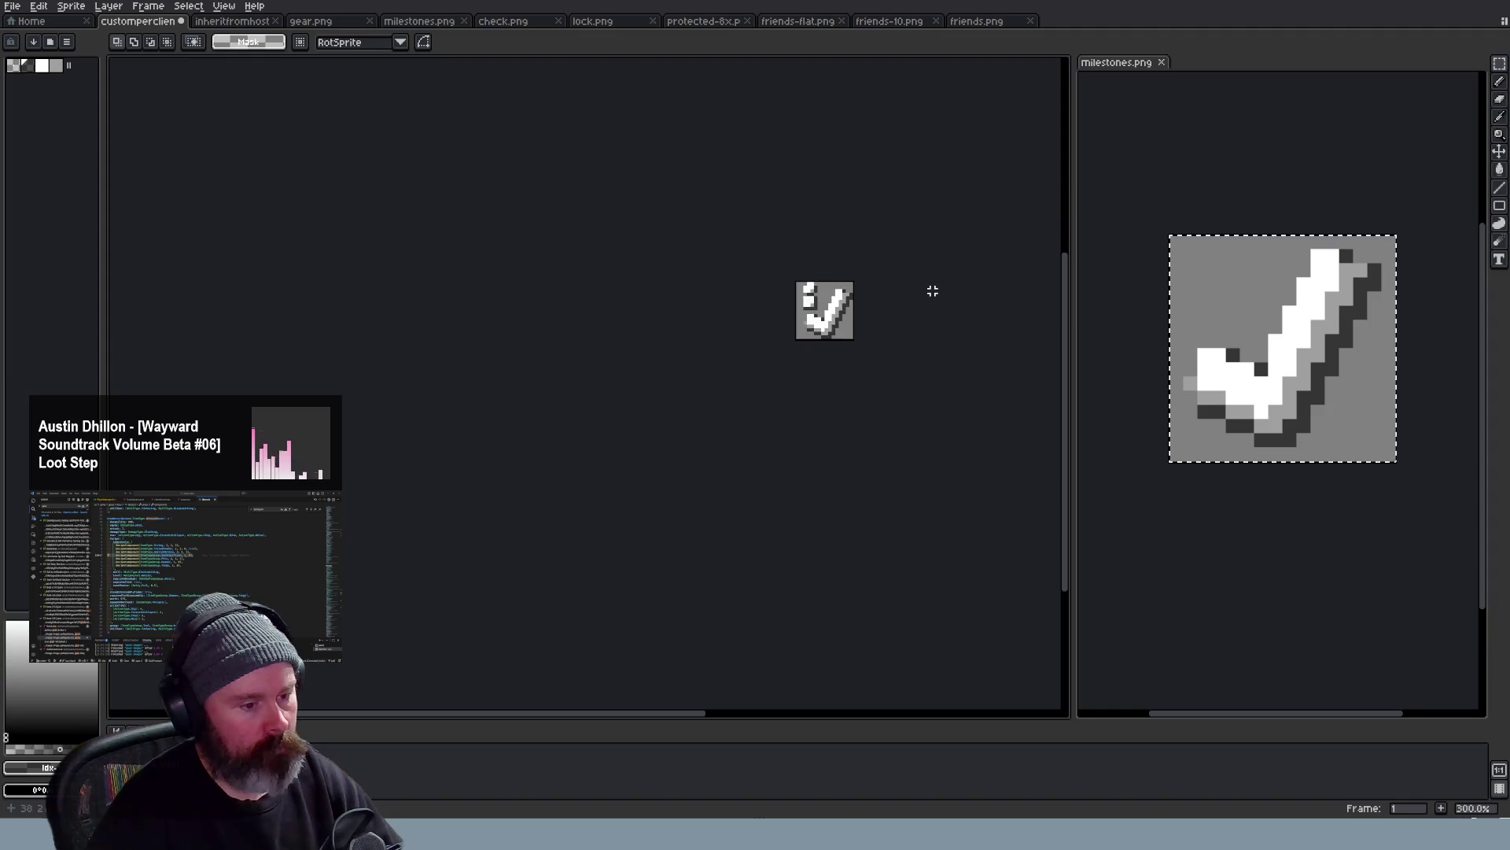
pyautogui.scroll(-1, 933, 292)
pyautogui.scroll(3, 861, 298)
pyautogui.scroll(3, 850, 295)
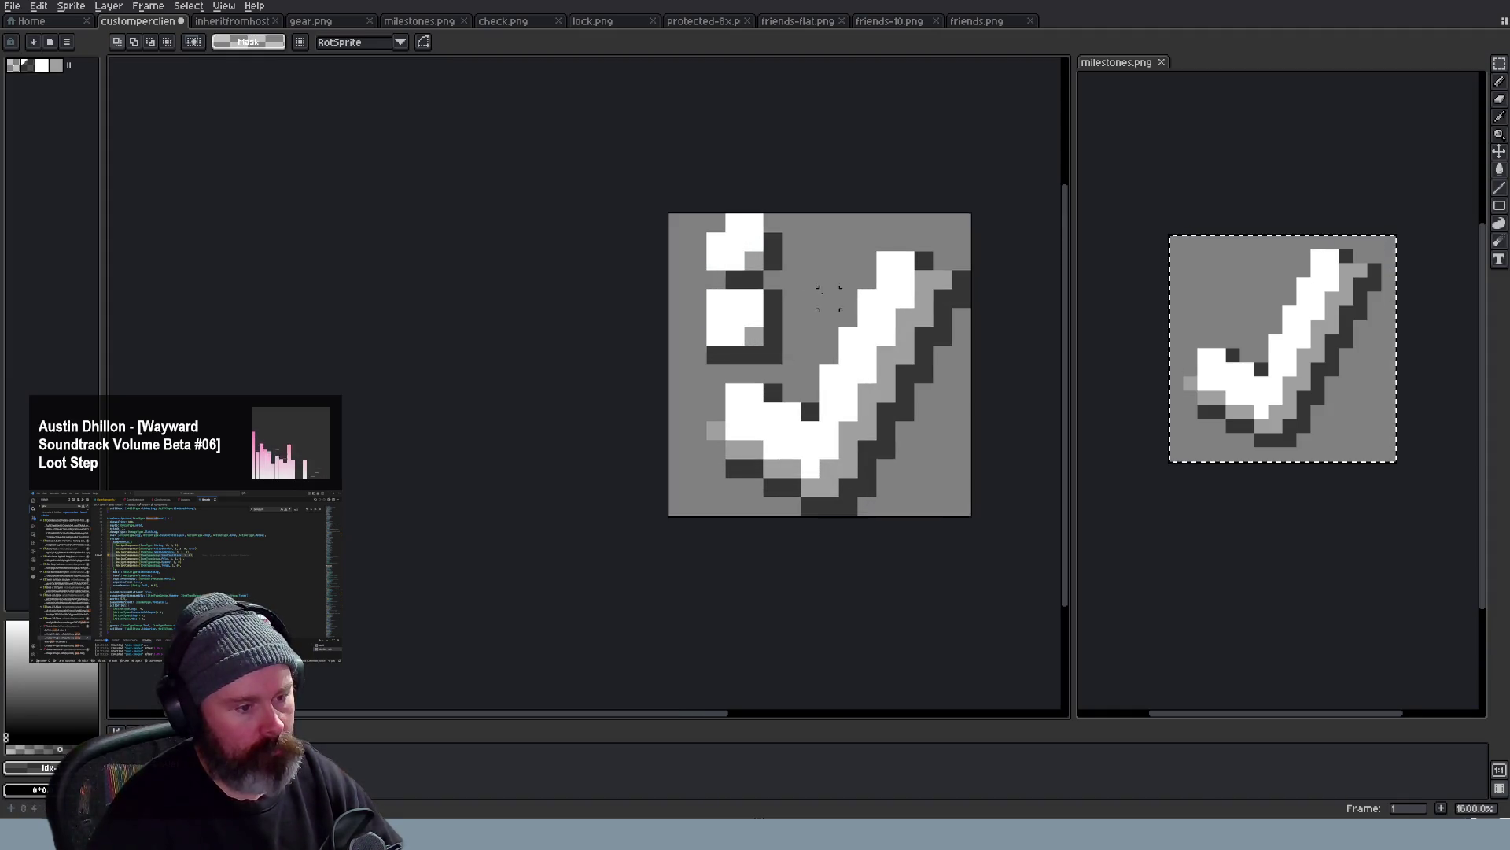
pyautogui.scroll(2, 820, 260)
pyautogui.scroll(-3, 820, 261)
pyautogui.scroll(-2, 827, 265)
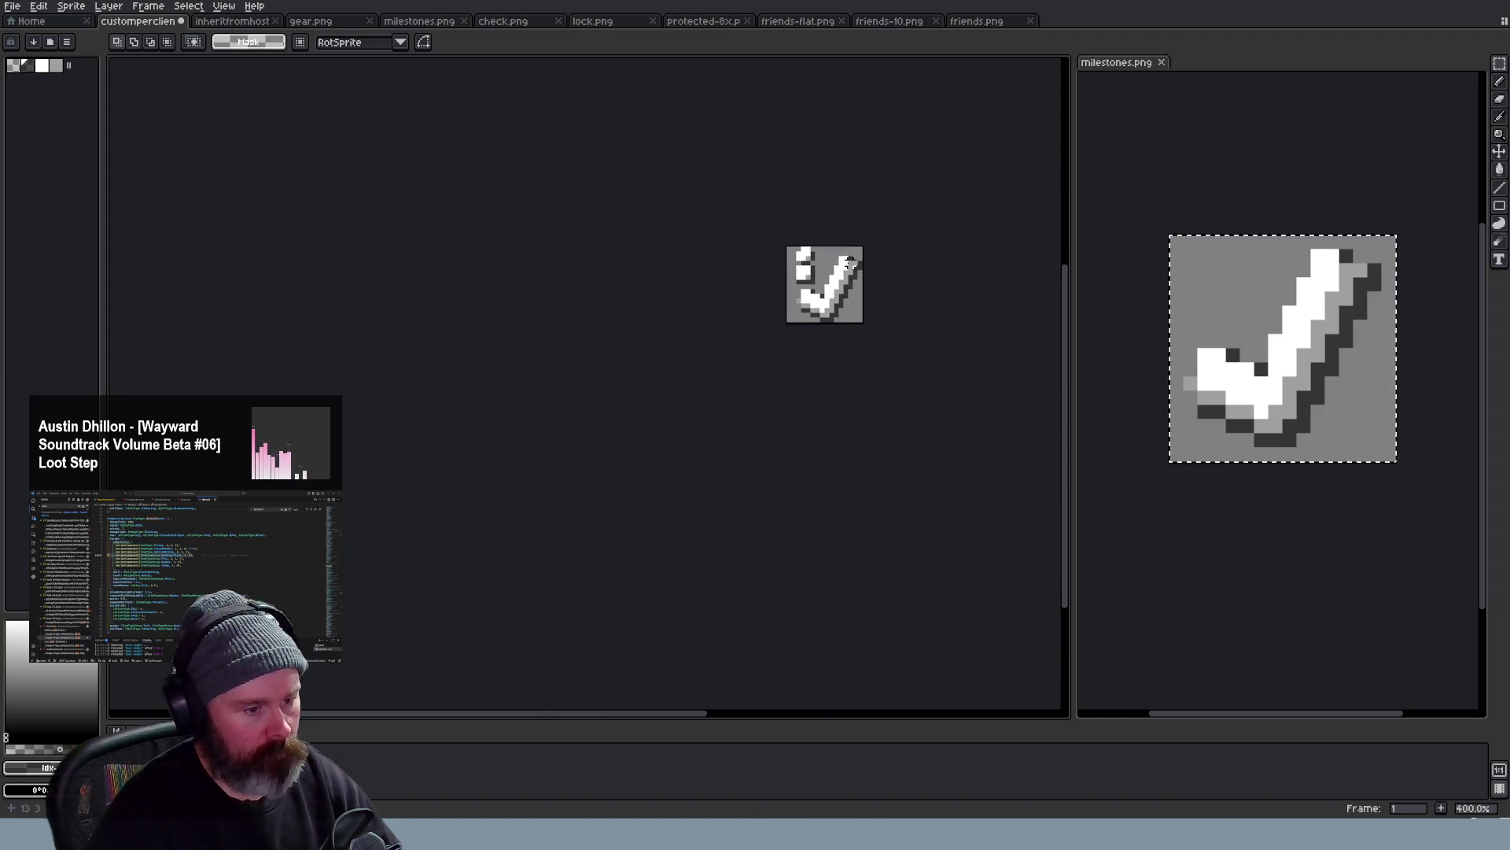
pyautogui.scroll(-2, 839, 272)
pyautogui.scroll(-1, 872, 285)
pyautogui.scroll(3, 869, 284)
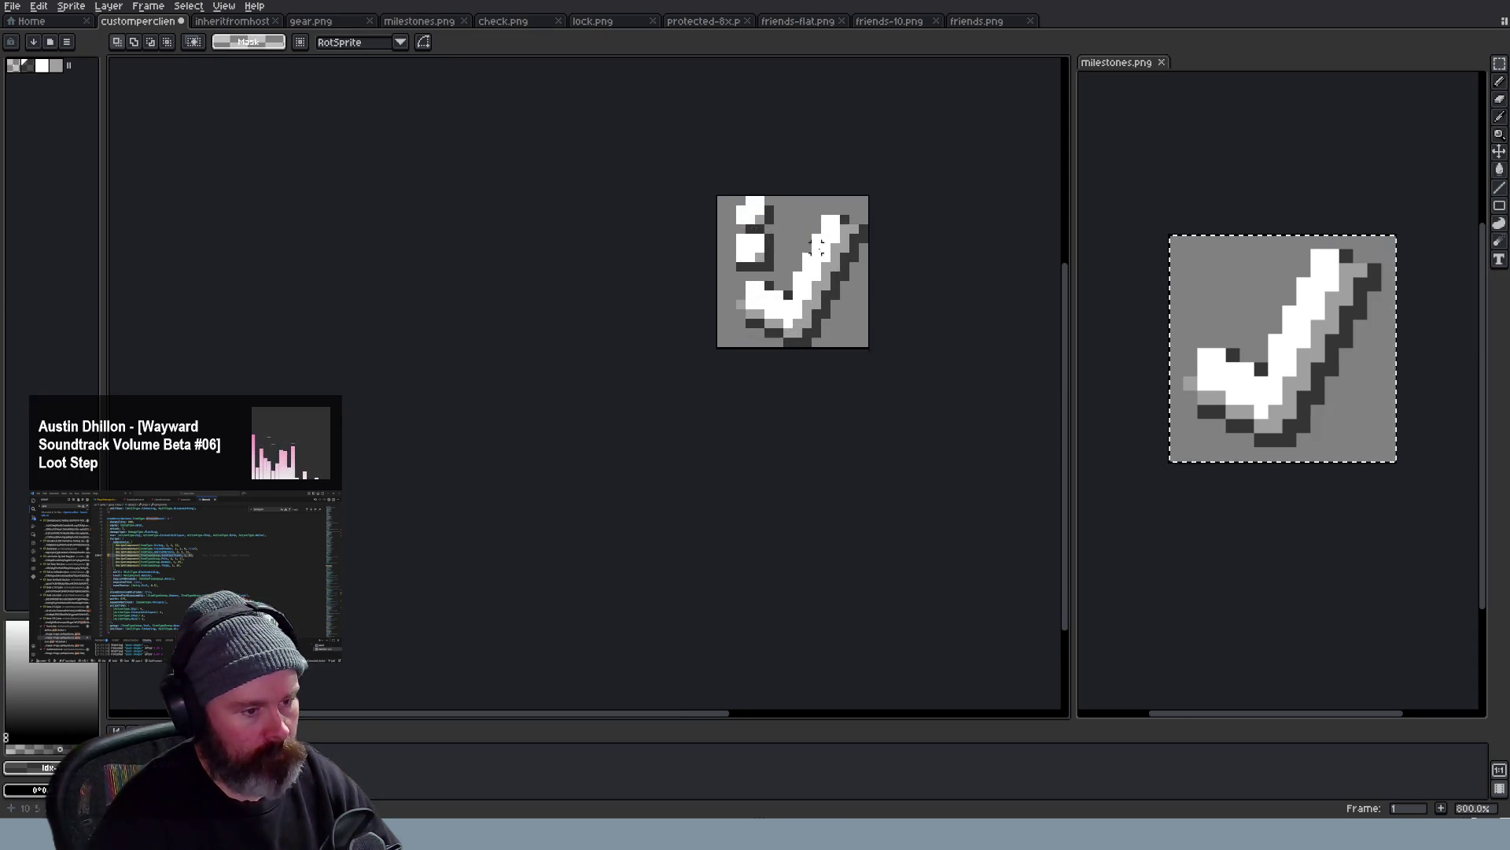
pyautogui.scroll(2, 827, 237)
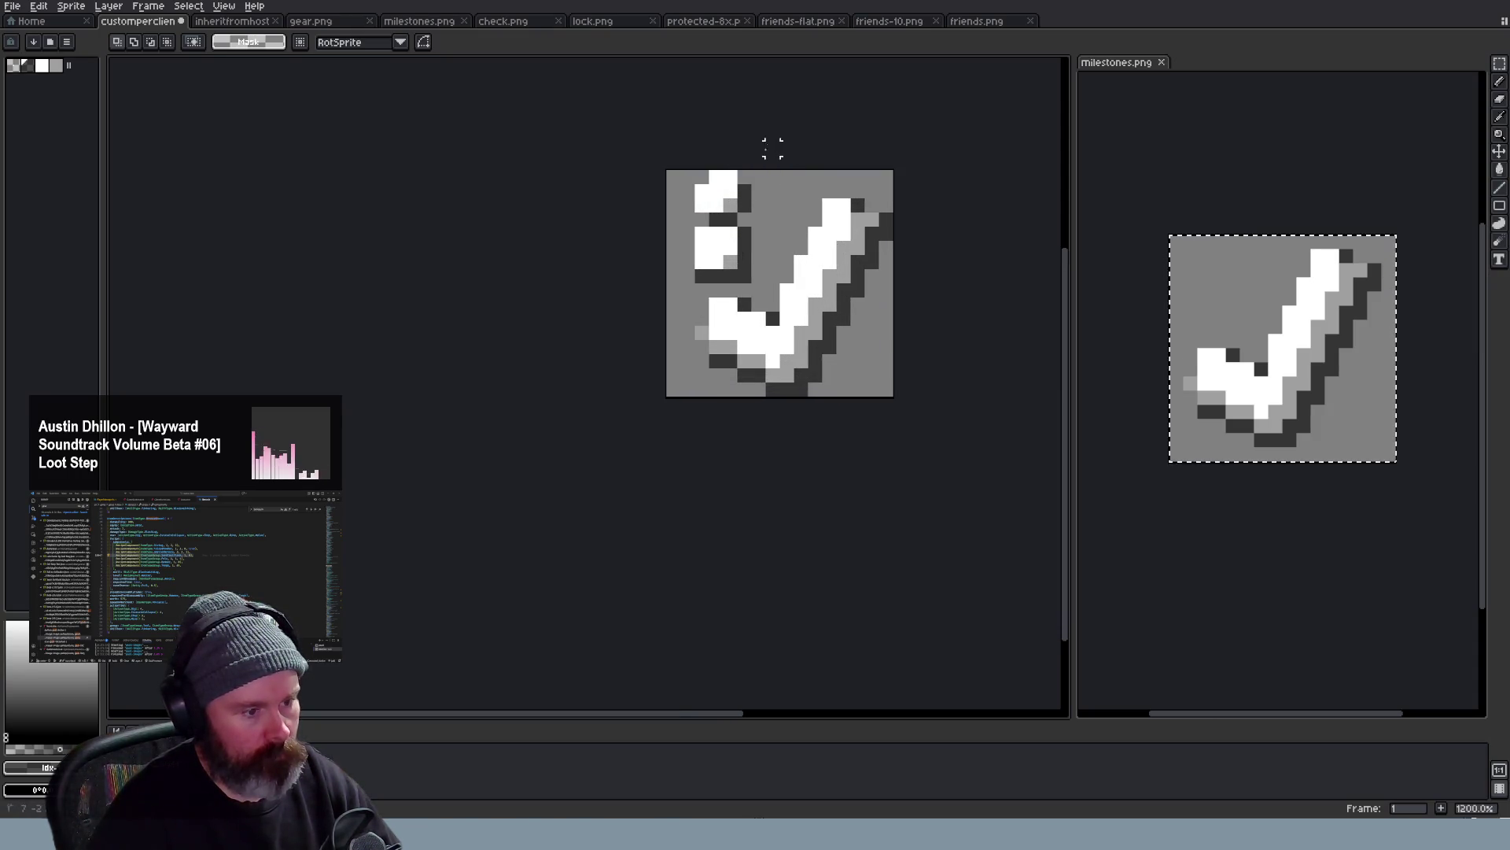
# Delete the stray overlay pixels at top-left and set scaling to Fast Rotation
pyautogui.moveTo(673, 175); pyautogui.dragTo(756, 284)
pyautogui.press('Delete')
pyautogui.click(400, 44)
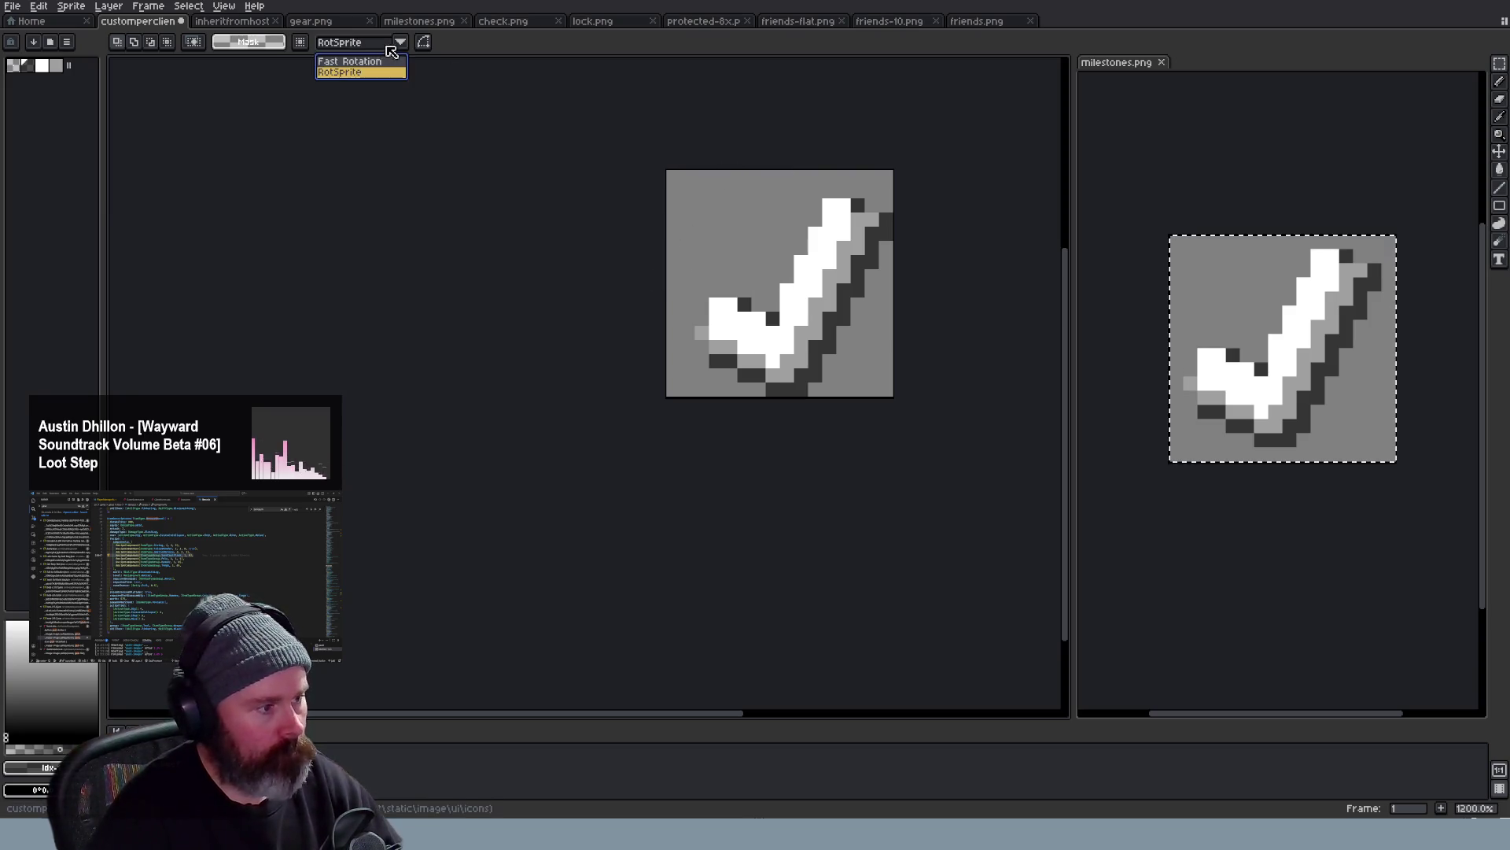
pyautogui.click(349, 60)
# Paste the friend figures shrunk into the top-left corner, then undo the paste
pyautogui.hotkey('ctrl', 'v')
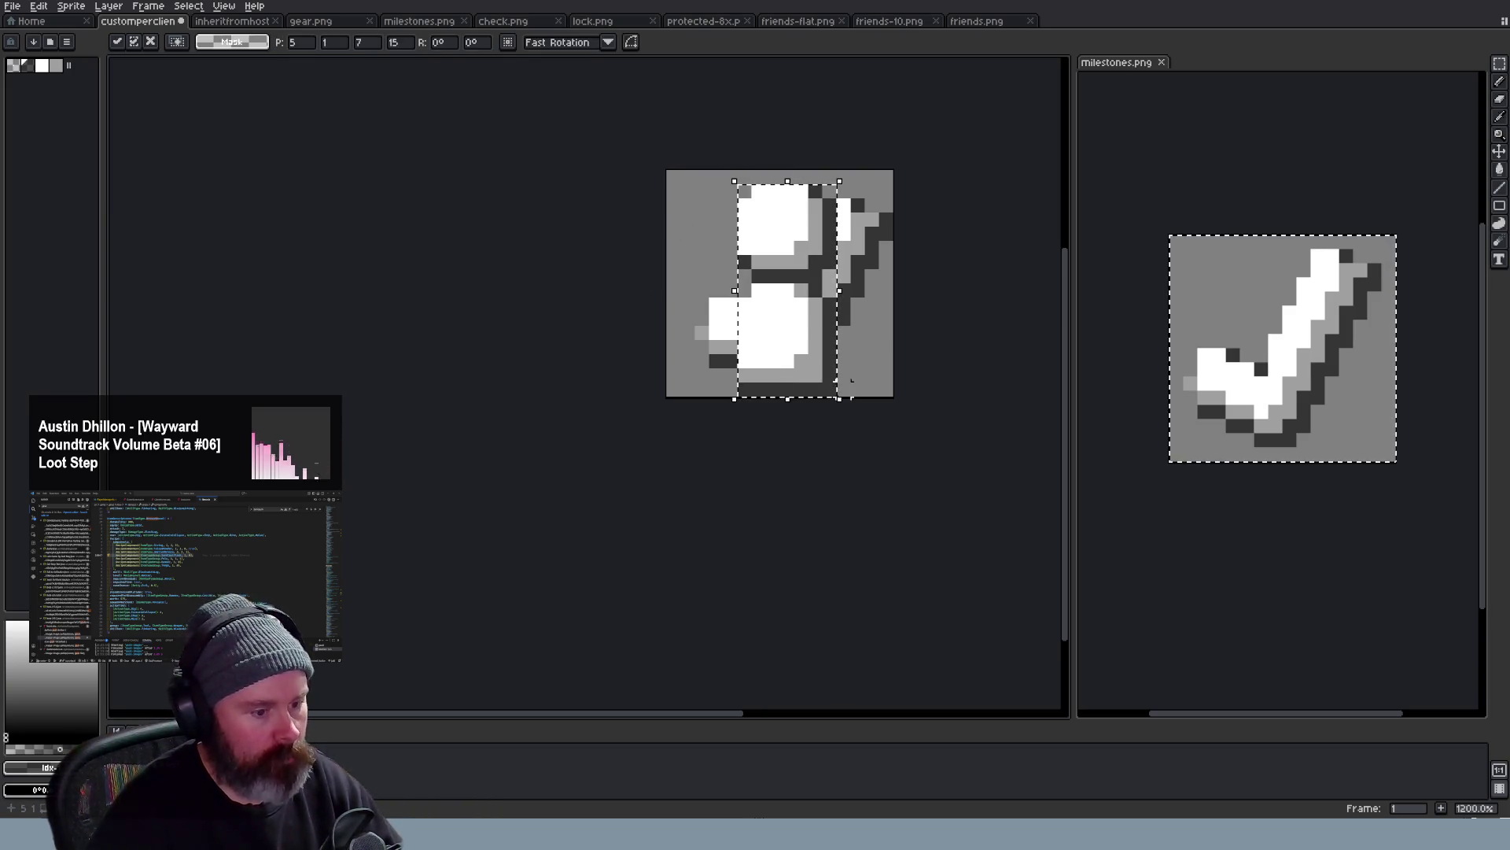
pyautogui.moveTo(838, 396)
pyautogui.mouseDown()
pyautogui.moveTo(780, 297)
pyautogui.moveTo(791, 285)
pyautogui.moveTo(762, 265)
pyautogui.mouseUp()
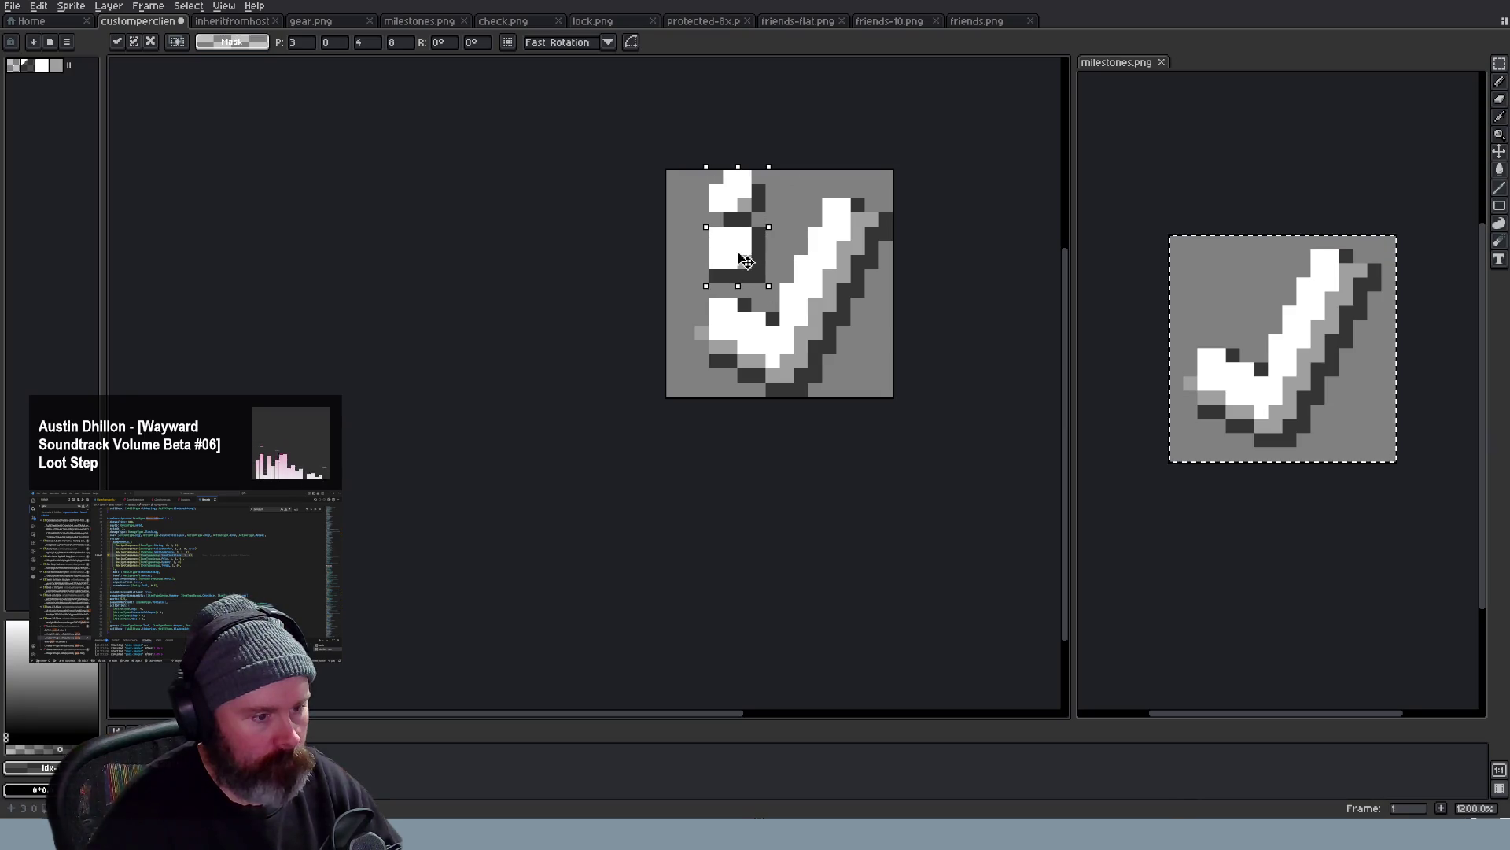
pyautogui.click(788, 133)
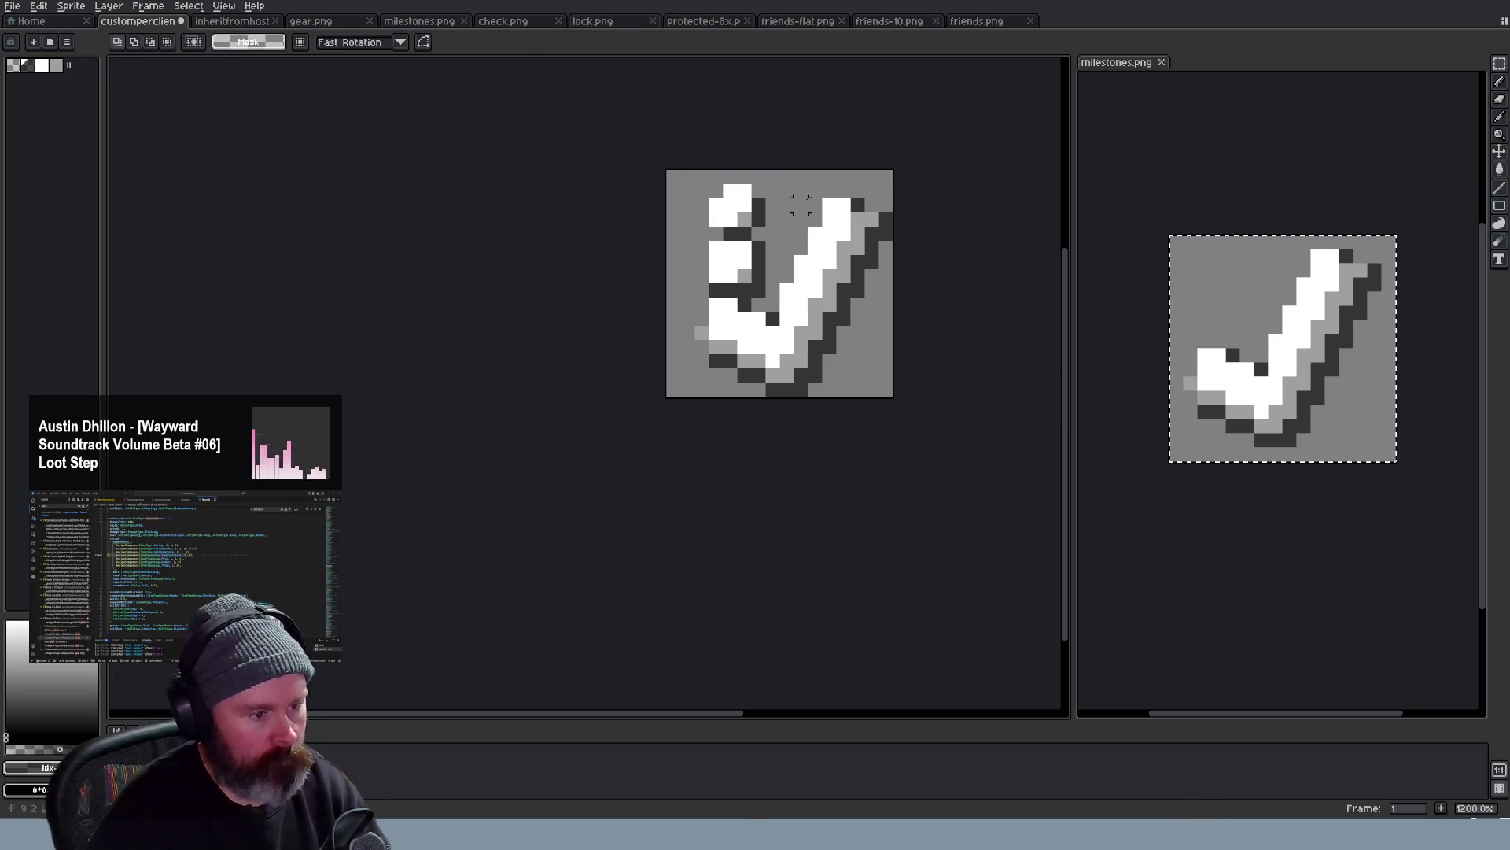
pyautogui.hotkey('ctrl', 'z')
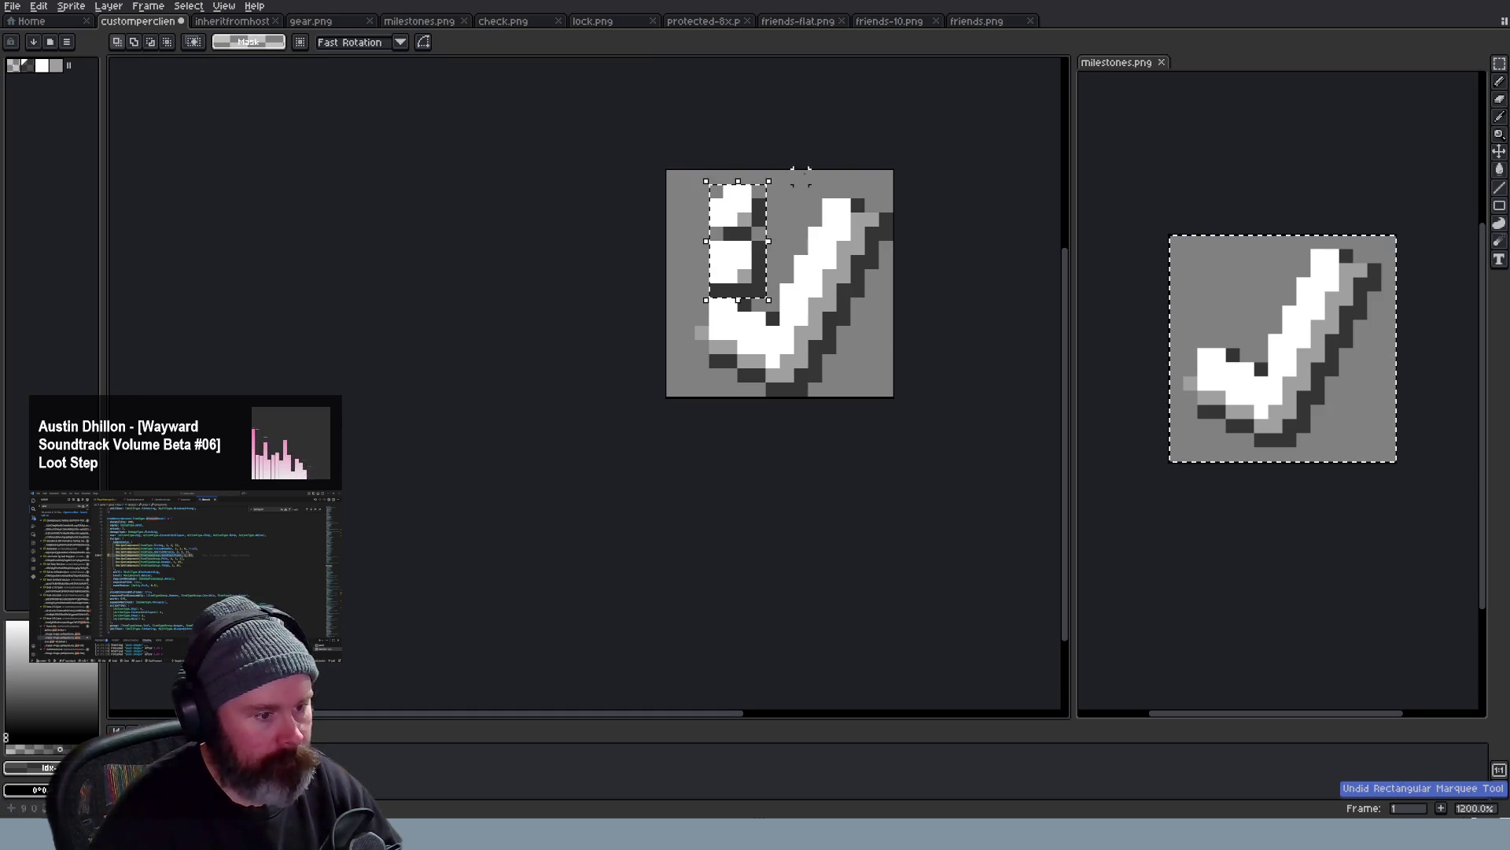
pyautogui.hotkey('ctrl', 'z')
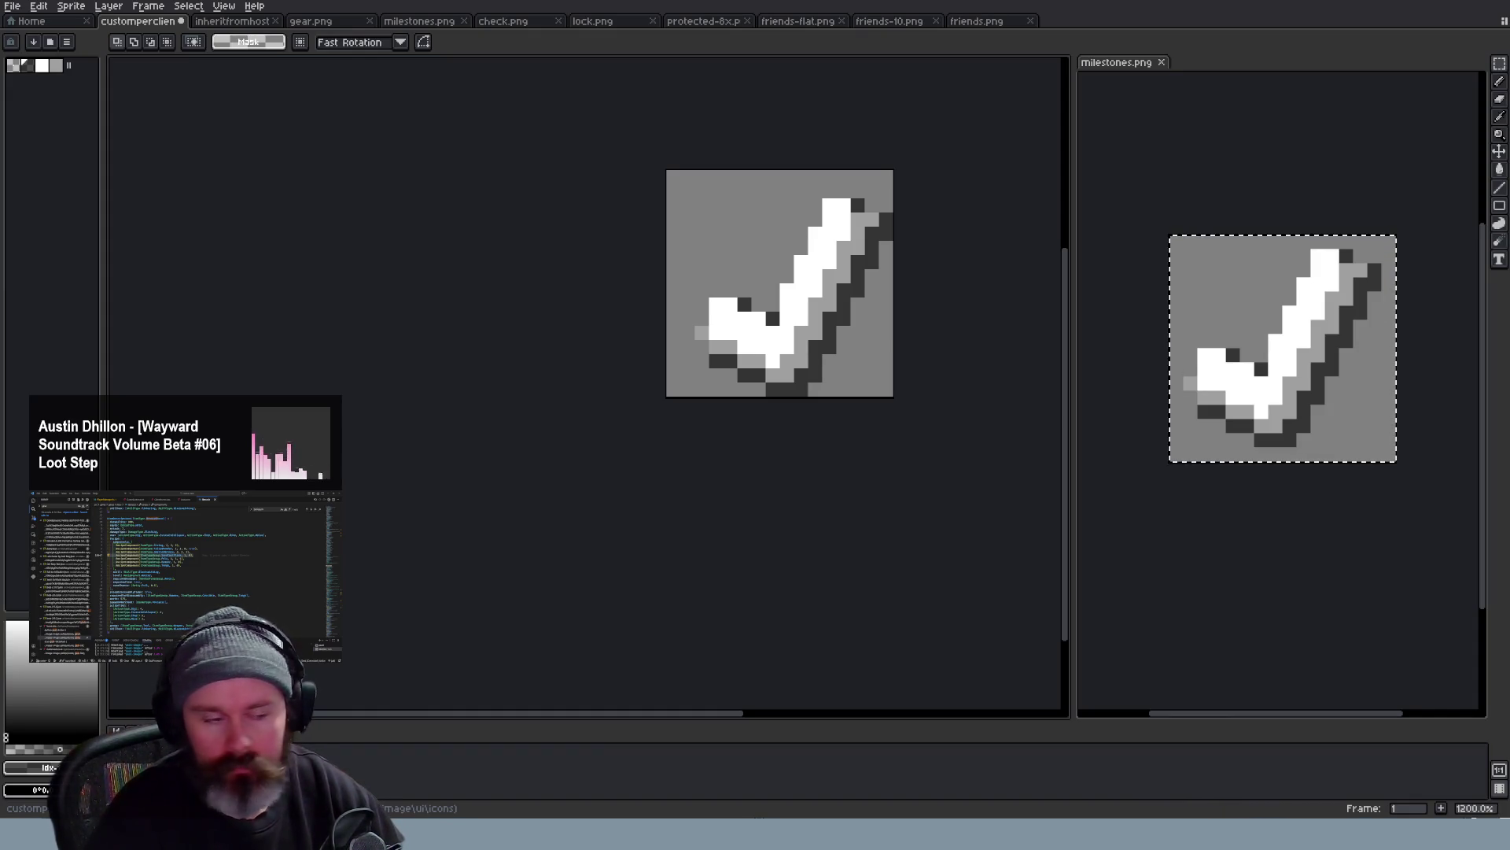
# Switch to the modifiers.png sprite, then over to the code editor
pyautogui.hotkey('ctrl', 'Tab')
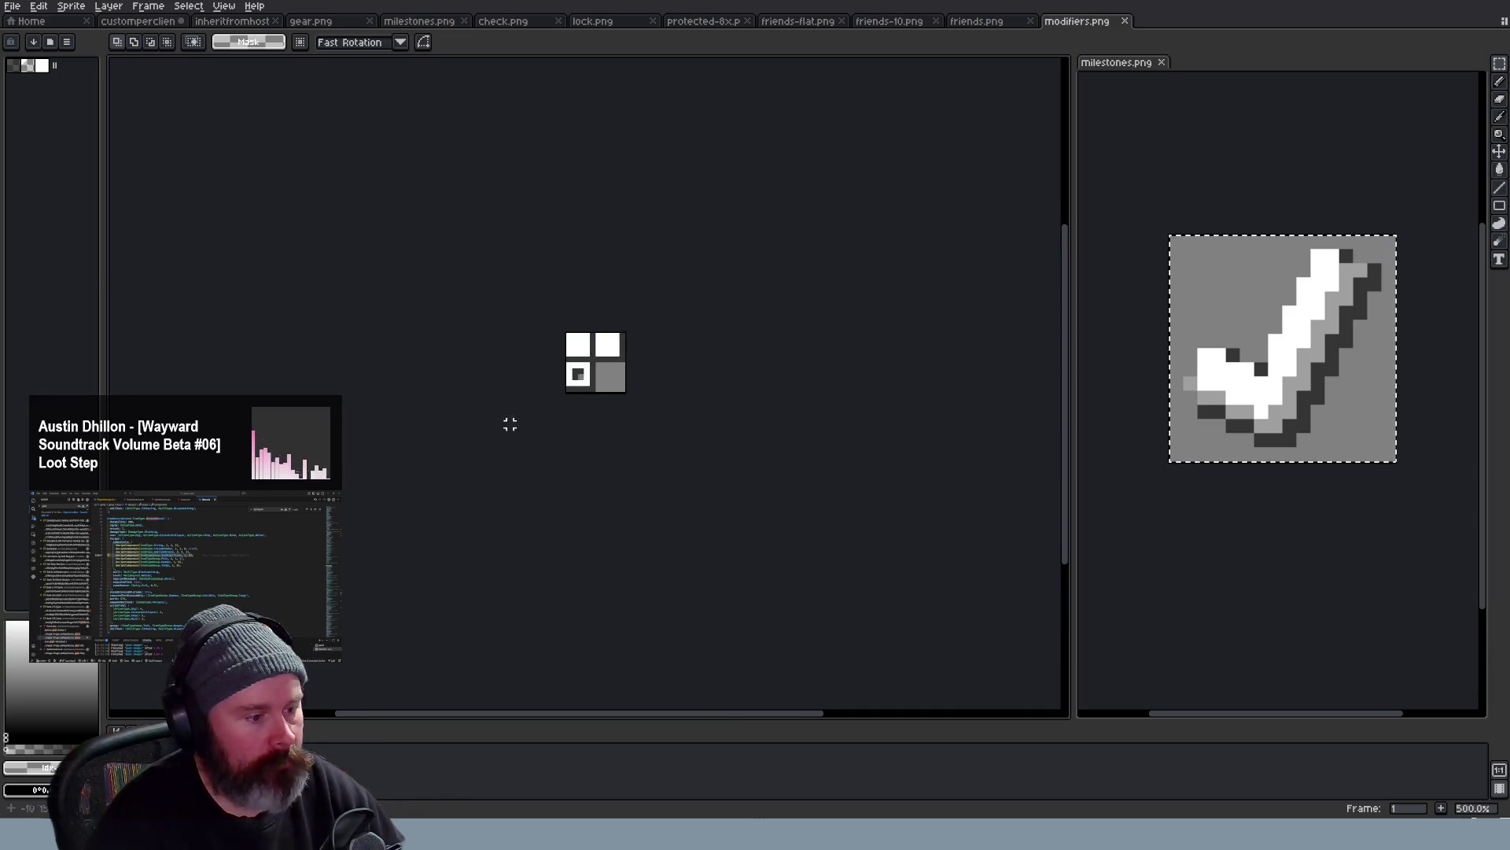
pyautogui.scroll(3, 551, 330)
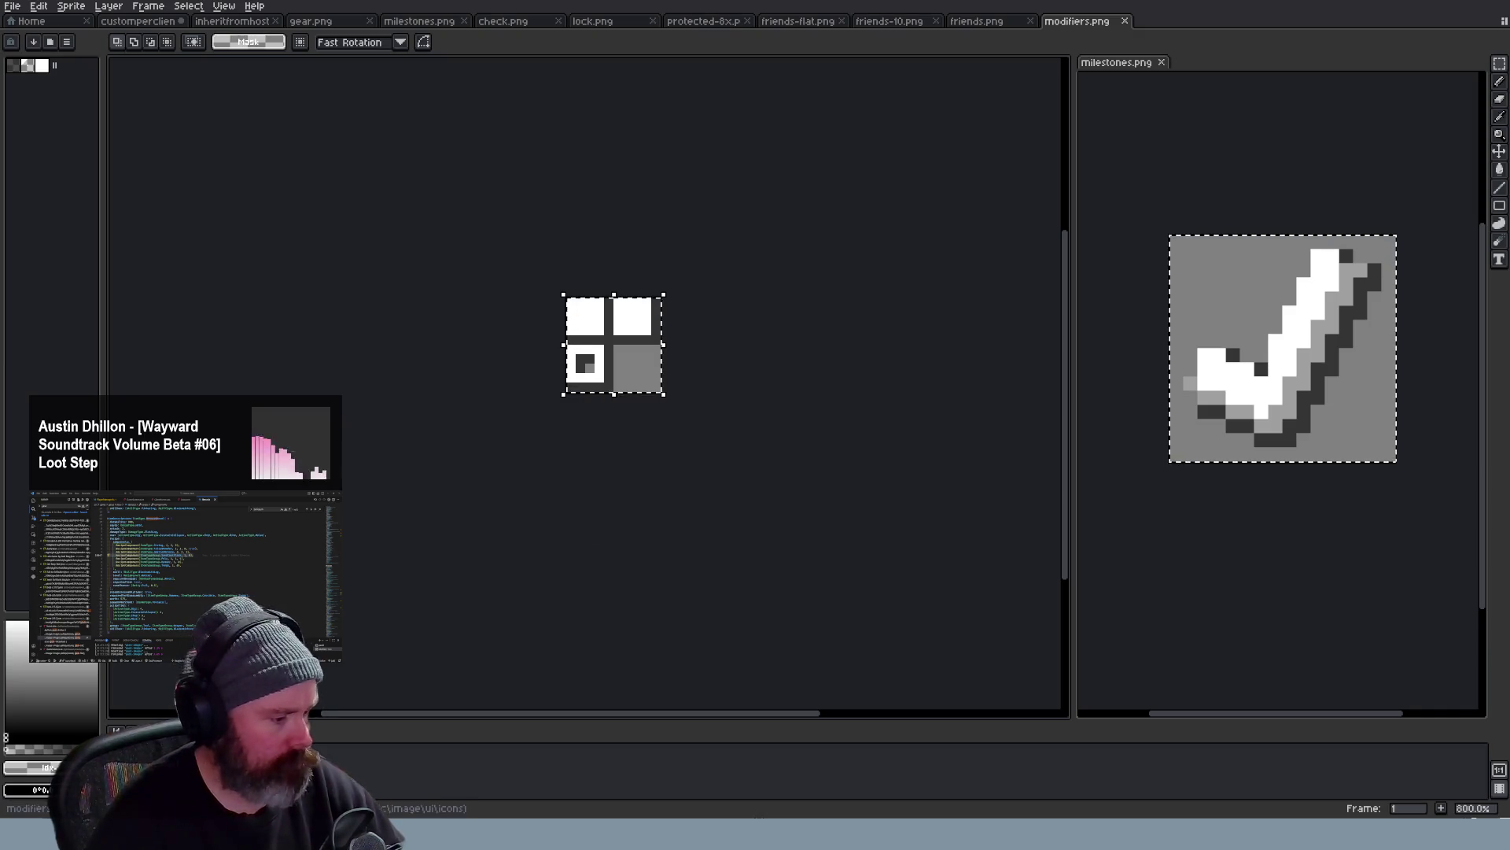
pyautogui.hotkey('alt', 'Tab')
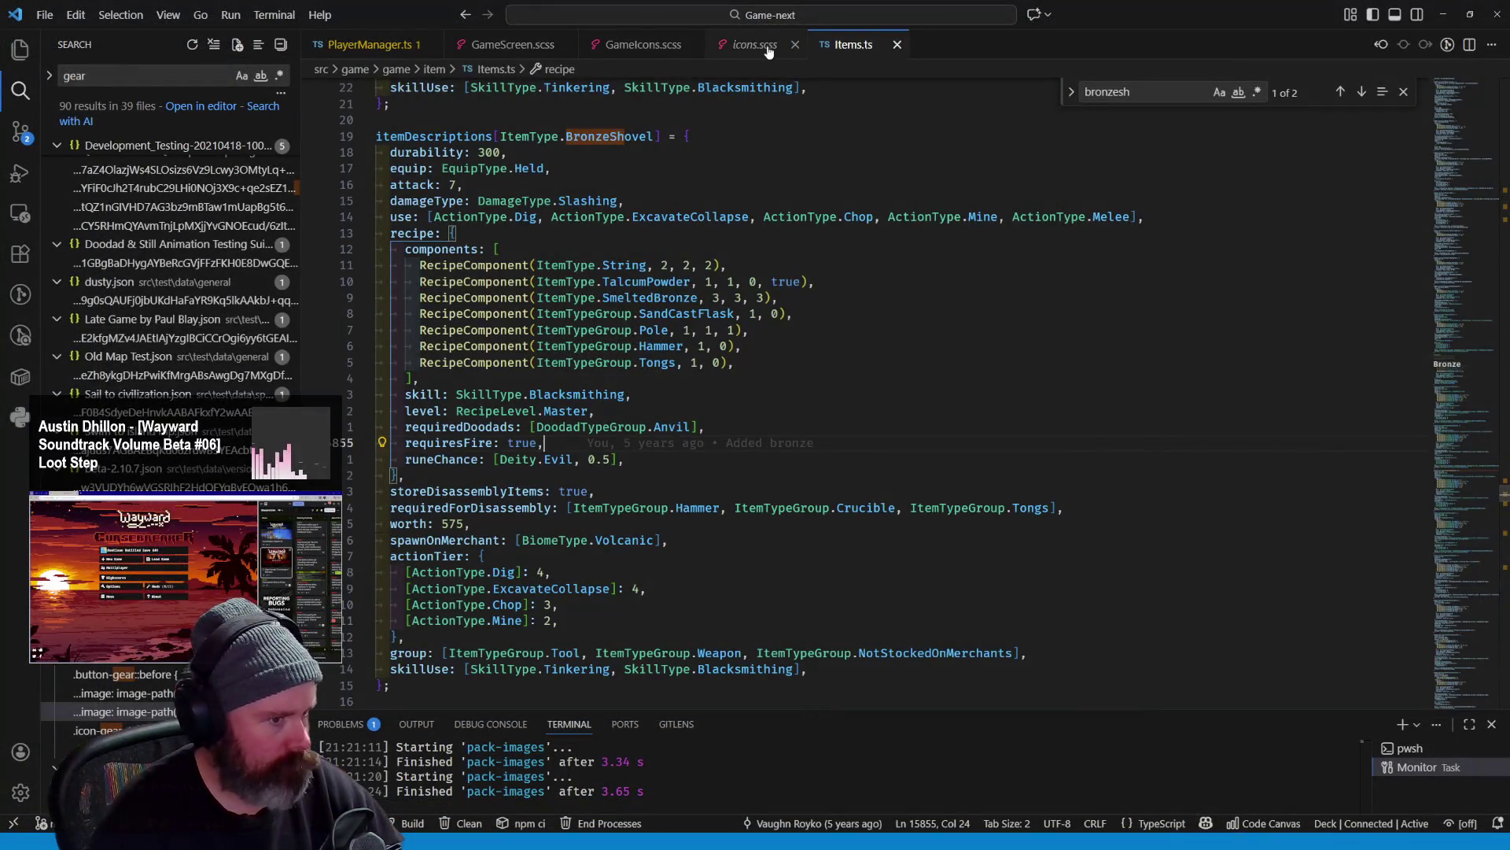
# Find the ui/icons/modifiers entry in service-worker.js and search the workspace for modifiers
pyautogui.click(755, 44)
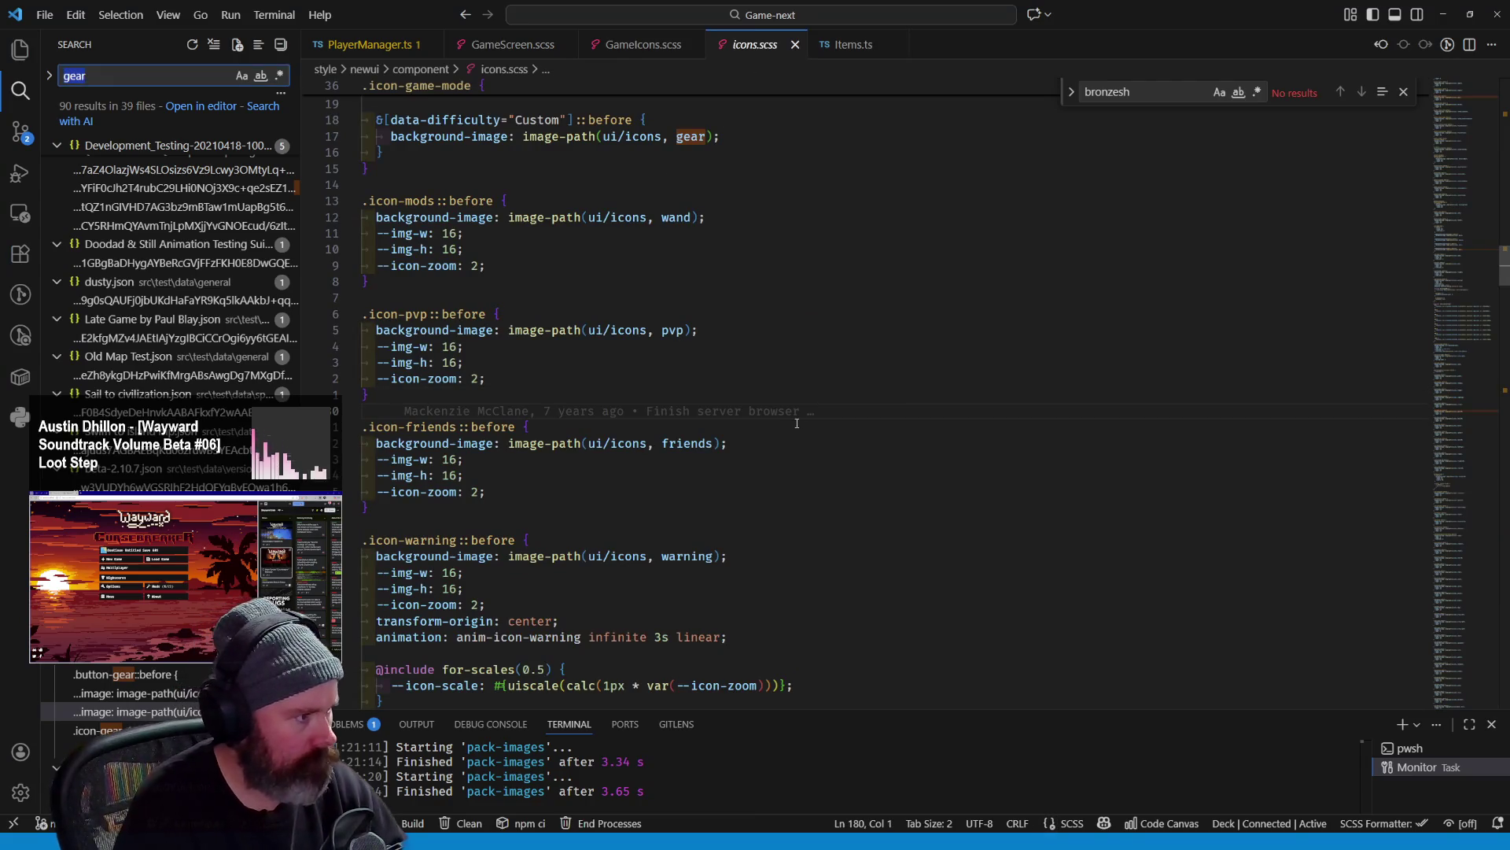
pyautogui.write('ui/m')
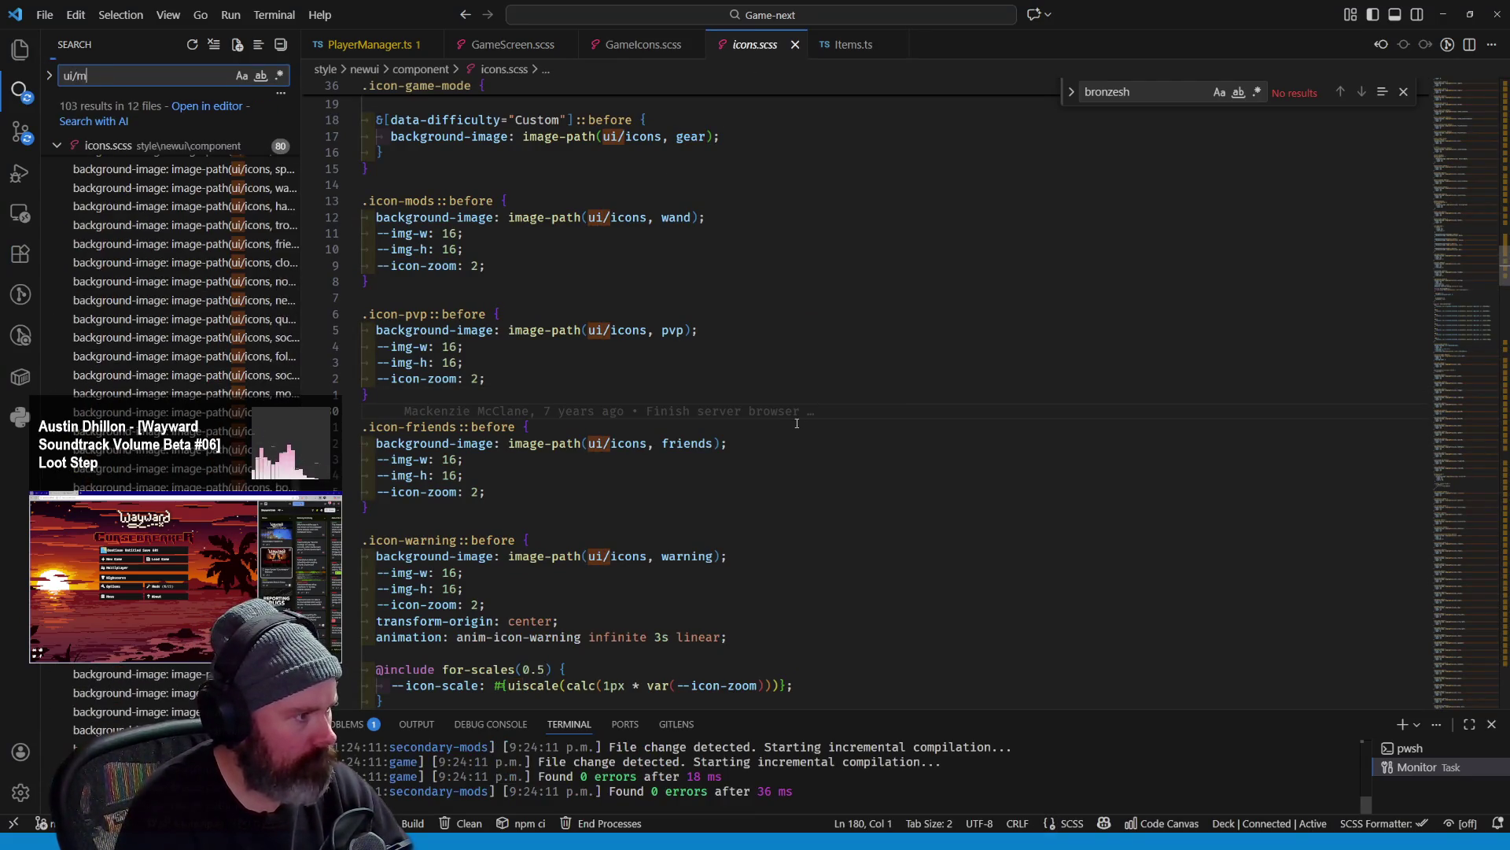
pyautogui.write('odifiers')
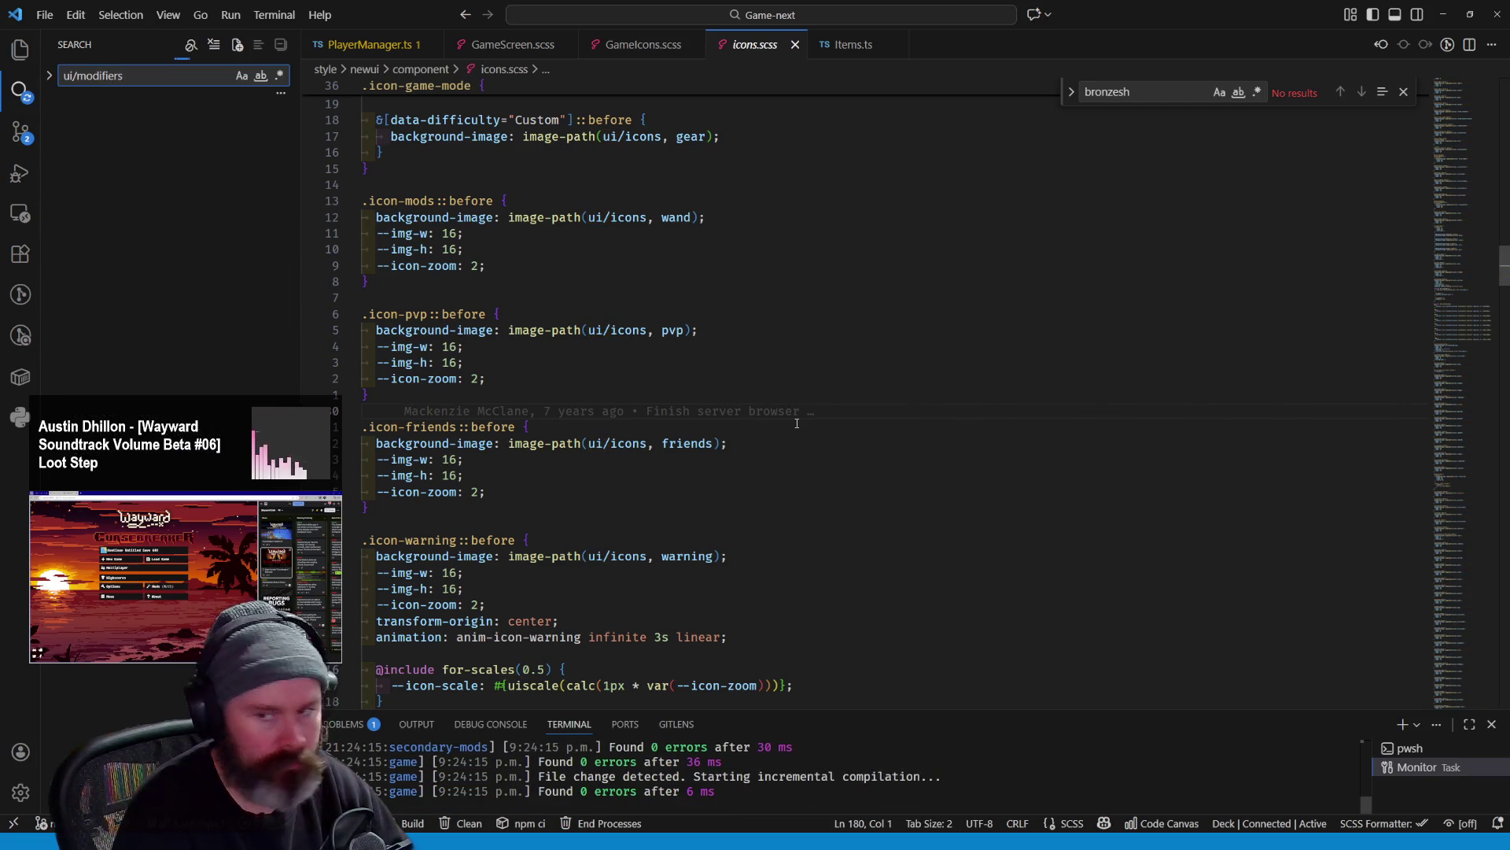
pyautogui.press('BackSpace')
pyautogui.press('BackSpace')
pyautogui.press('BackSpace')
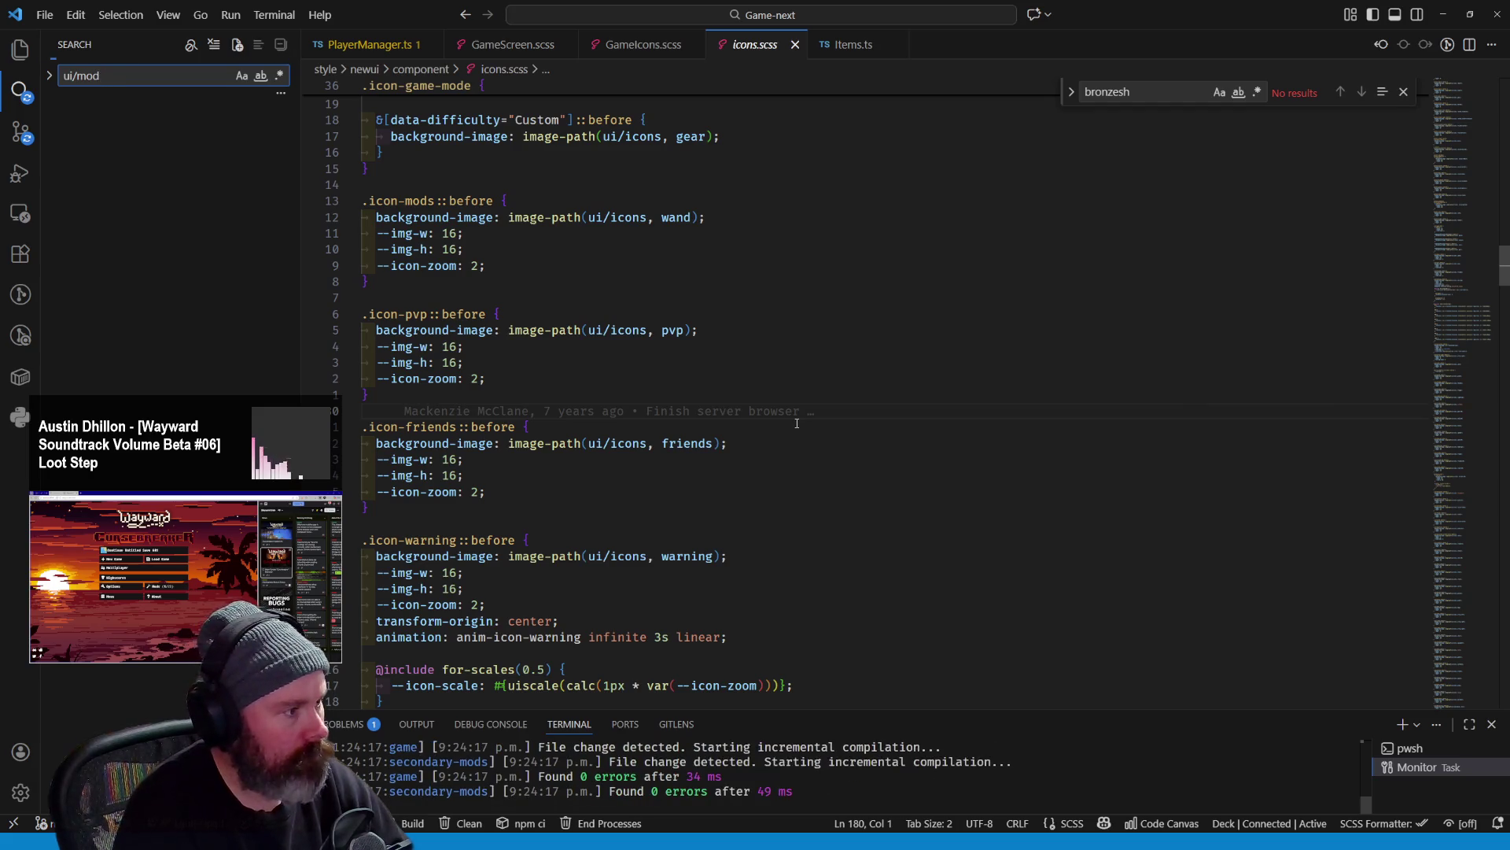
pyautogui.write('icons/')
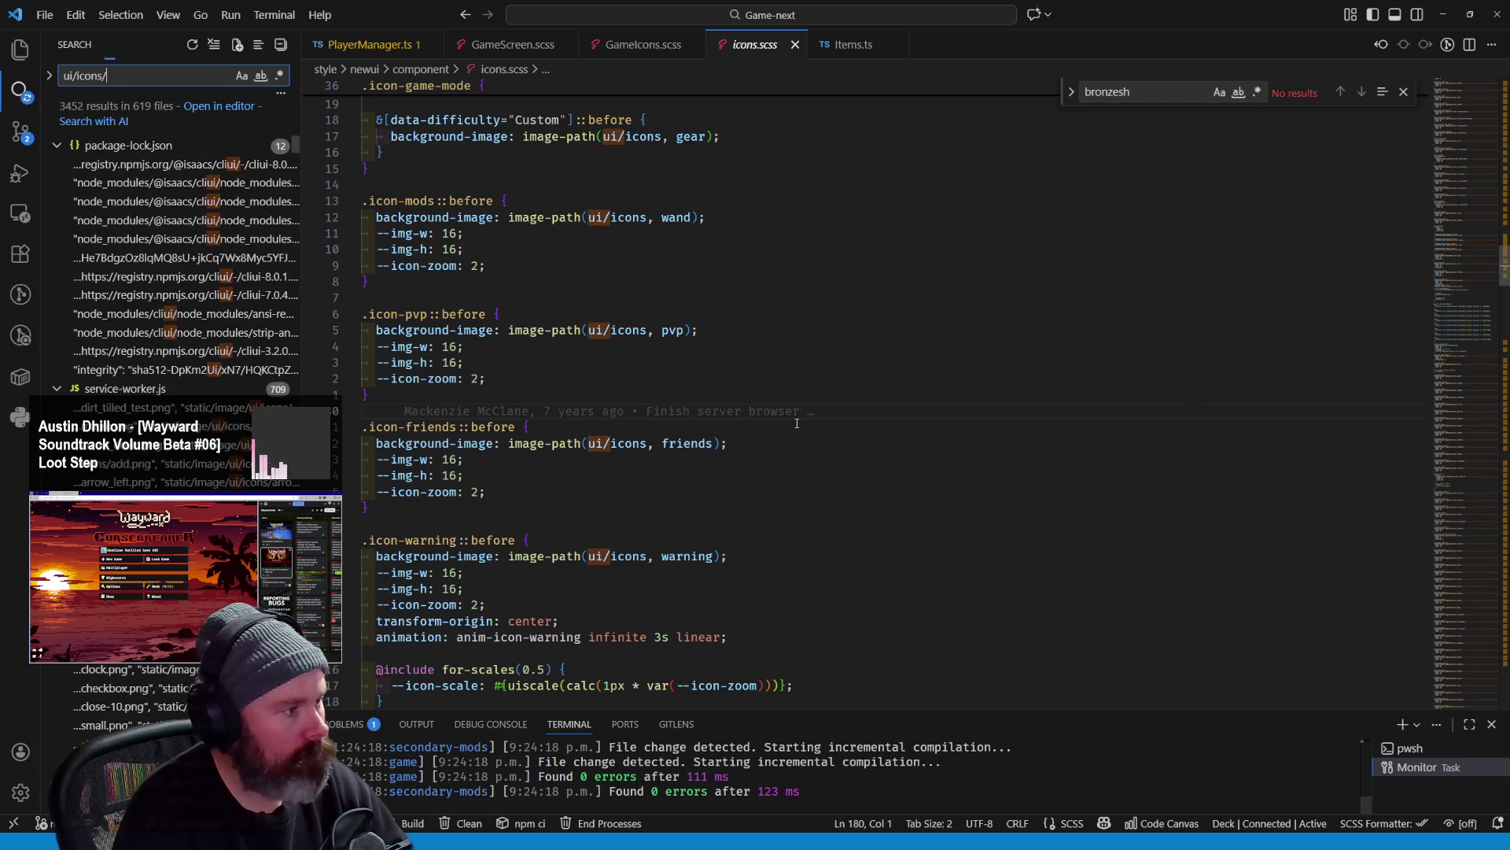
pyautogui.write('modifi')
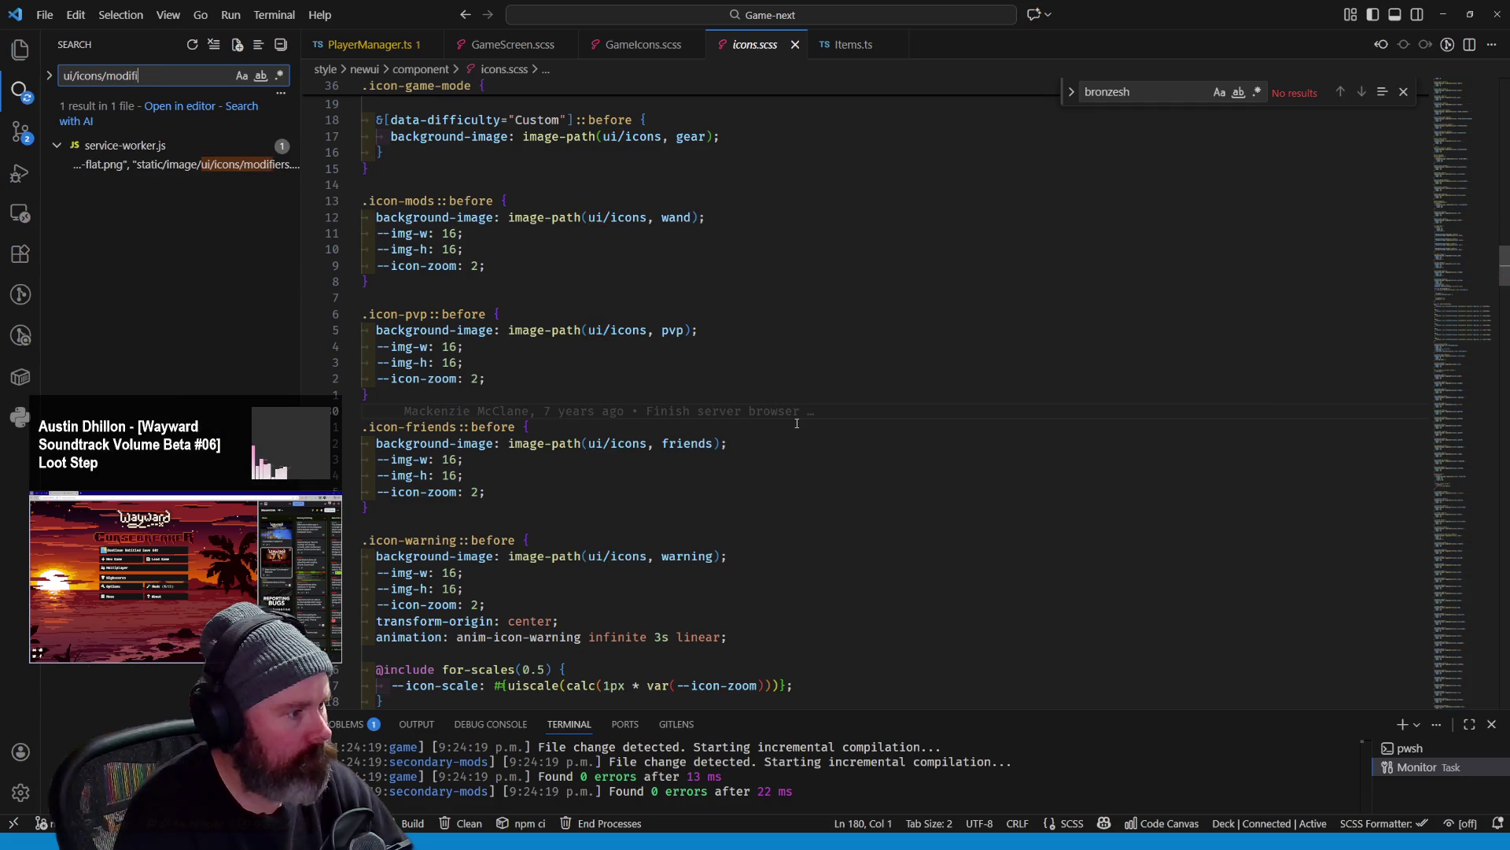
pyautogui.click(165, 163)
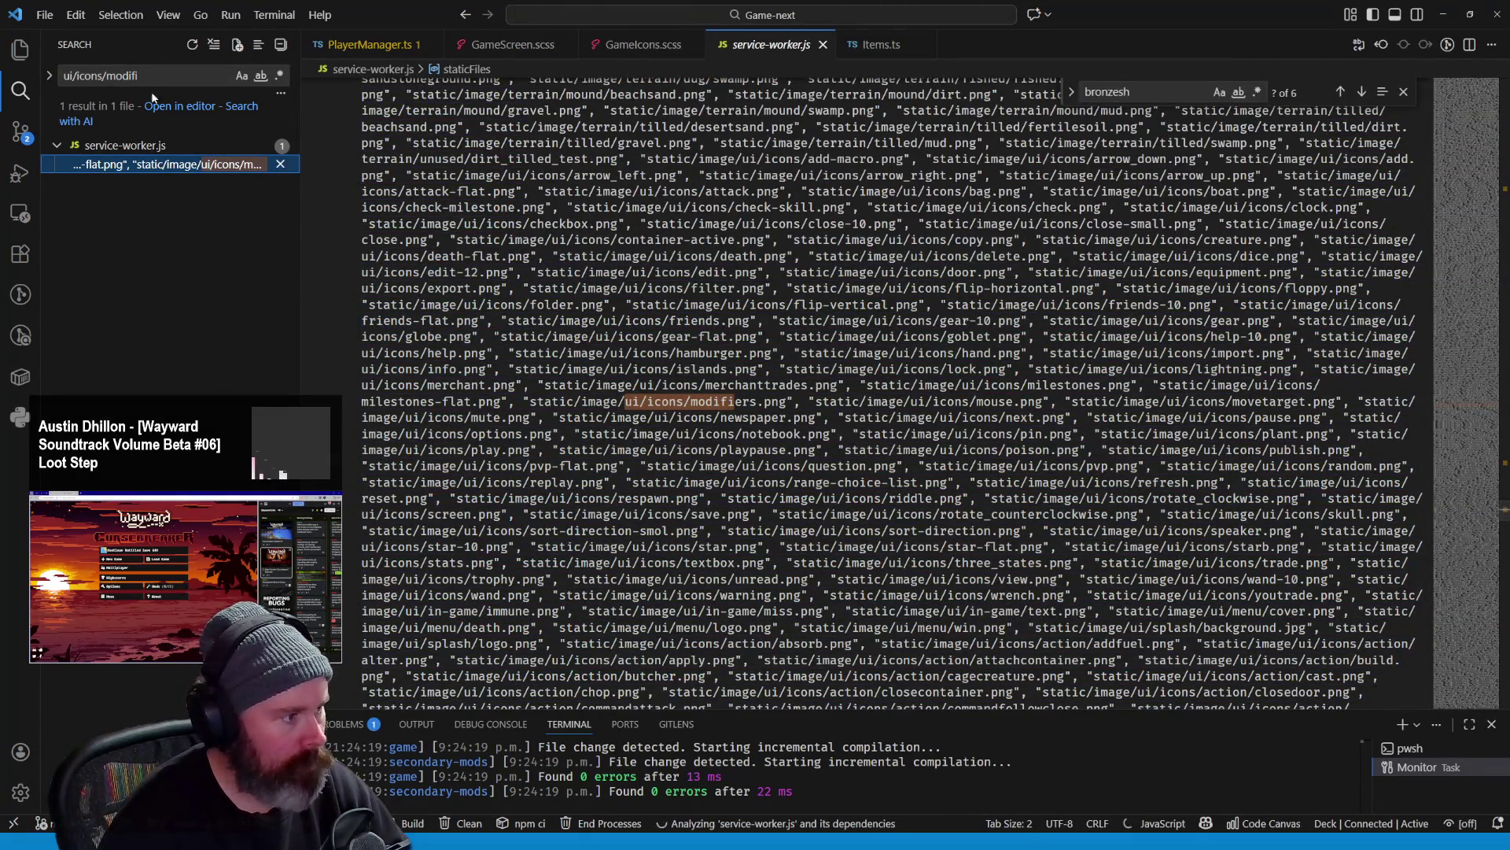
pyautogui.hotkey('ctrl', 'shift', 'f')
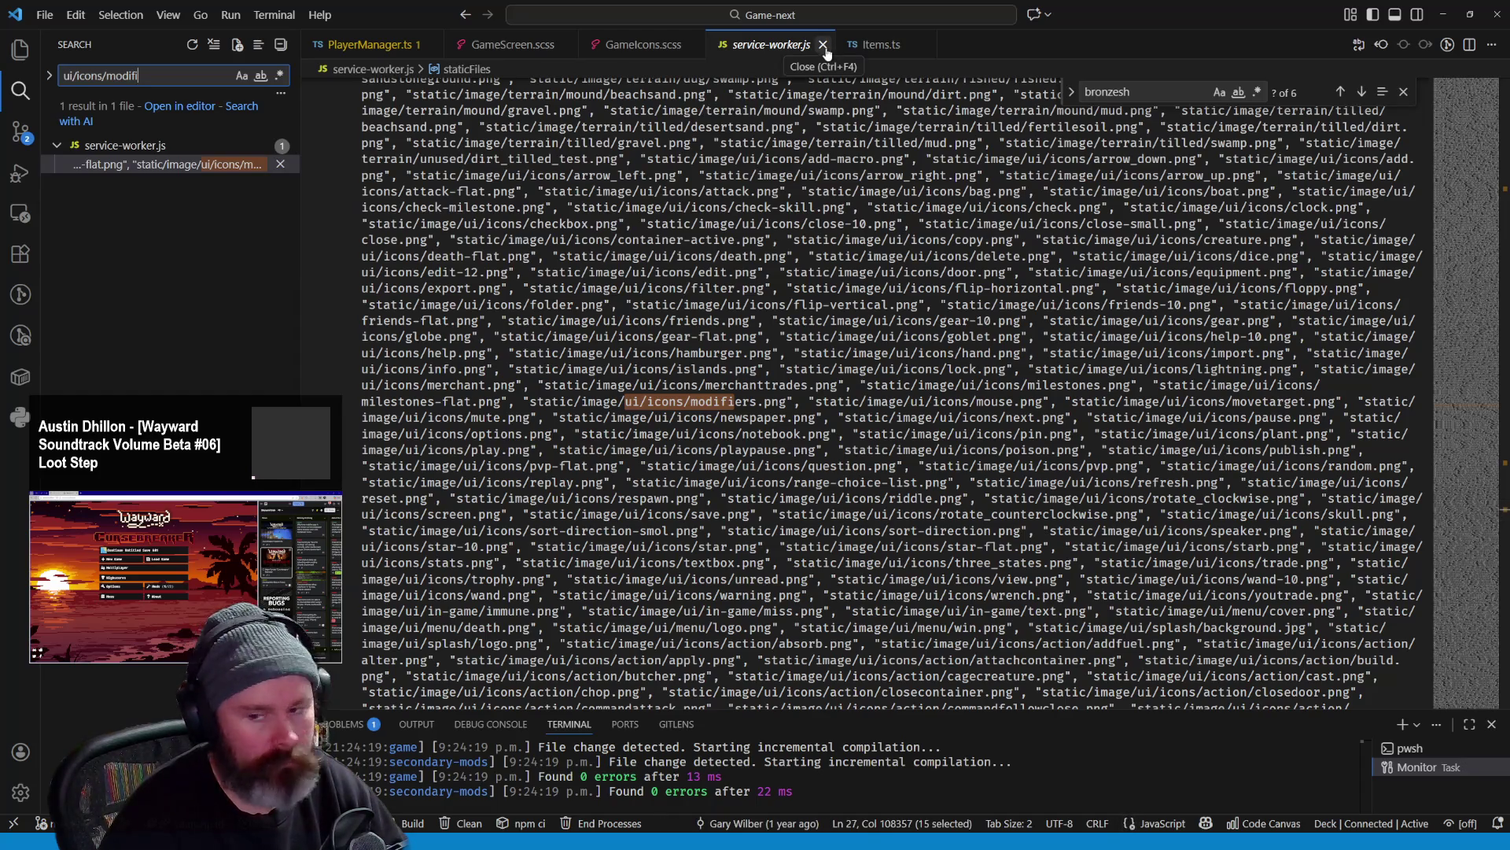
pyautogui.hotkey('ctrl', 'a')
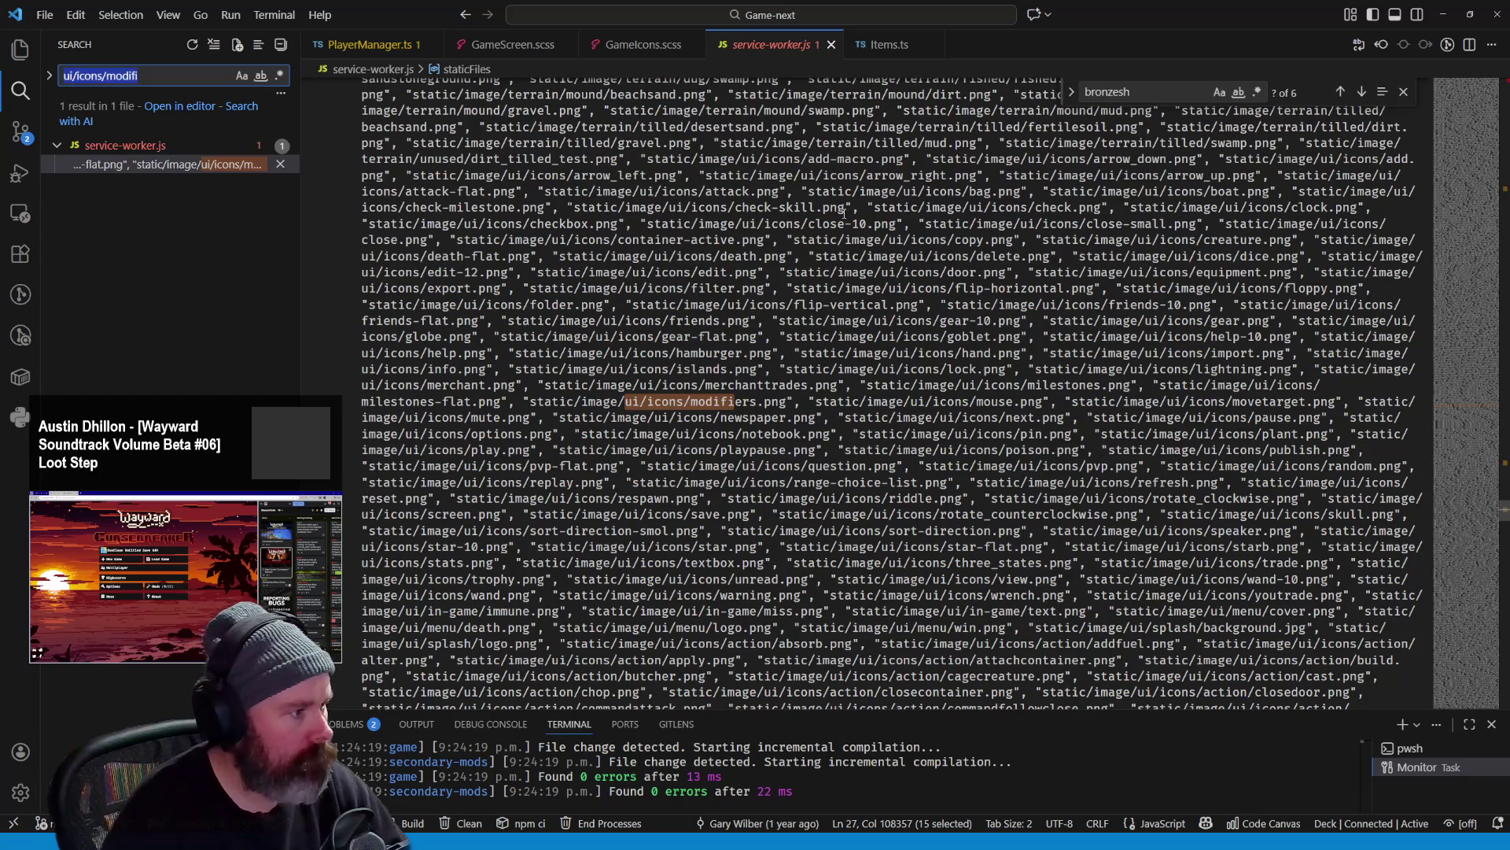
pyautogui.write('m')
pyautogui.write('ers')
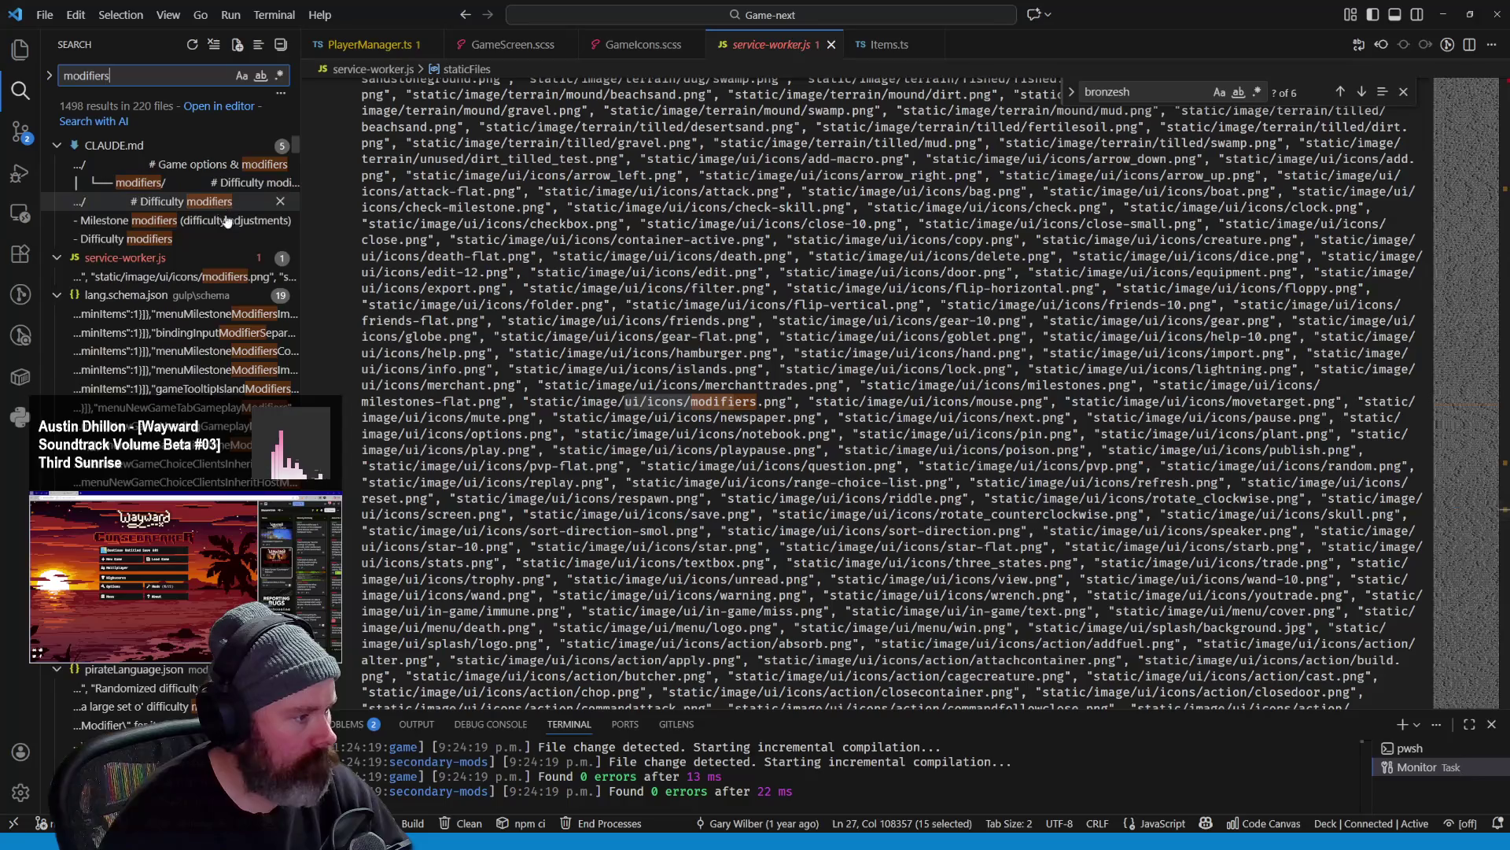
pyautogui.scroll(-3, 206, 303)
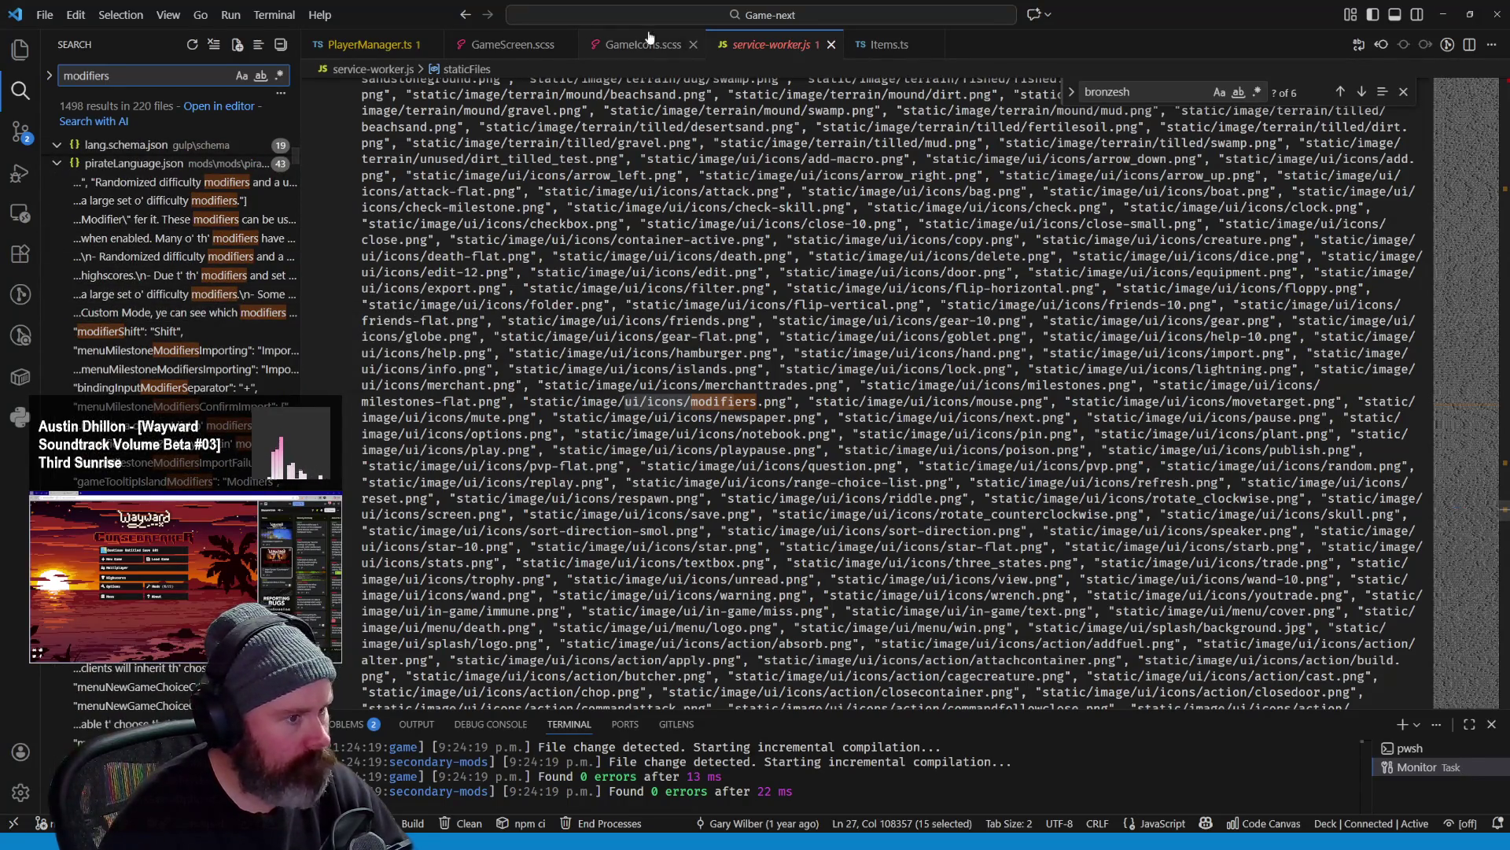
# Return to Aseprite with the custom-per-client checkmark icon shown
pyautogui.hotkey('alt', 'Tab')
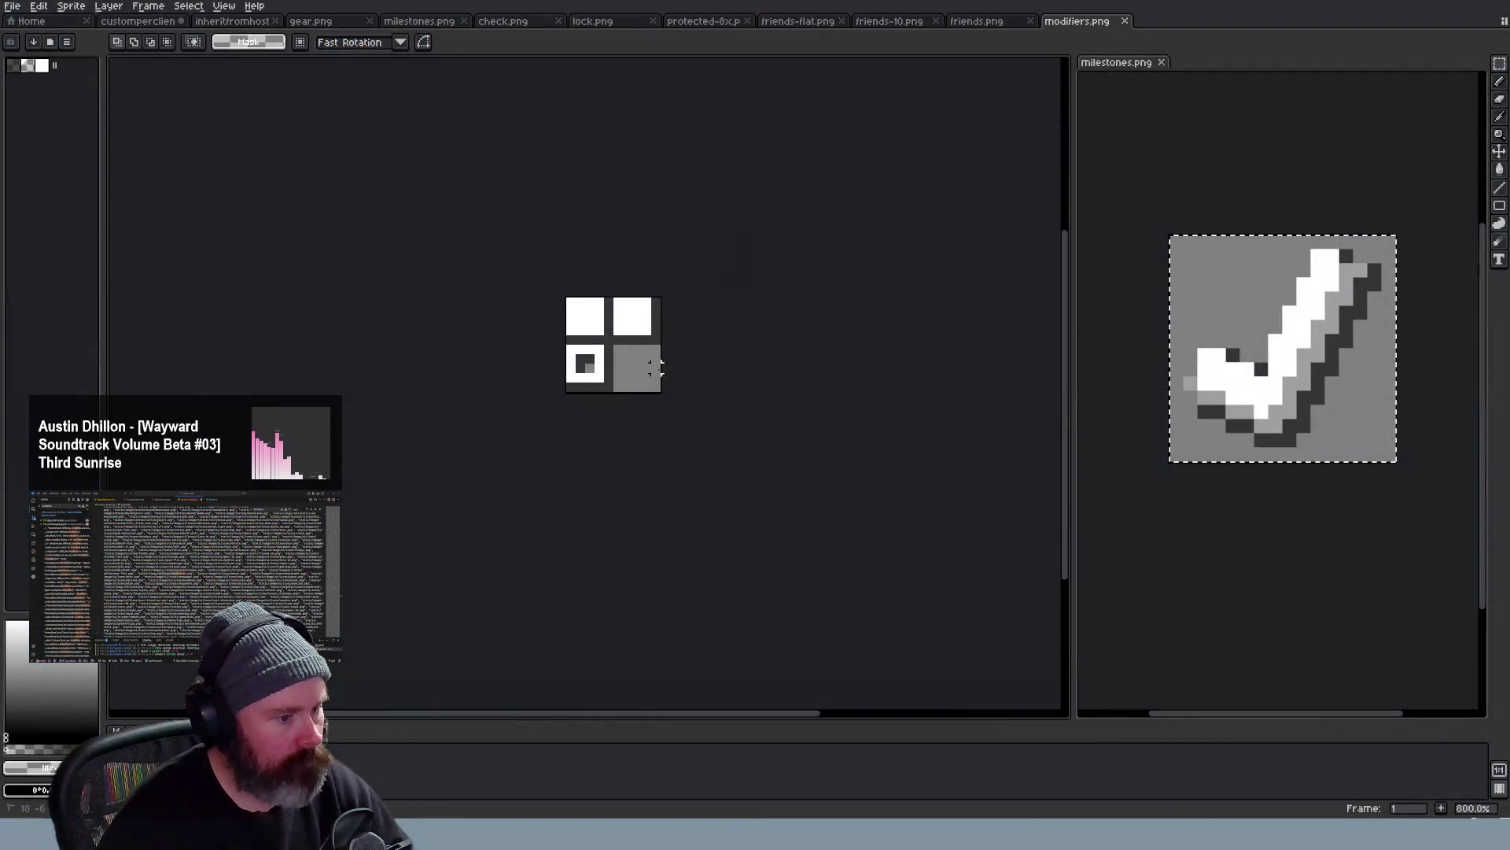
pyautogui.hotkey('ctrl', 'Tab')
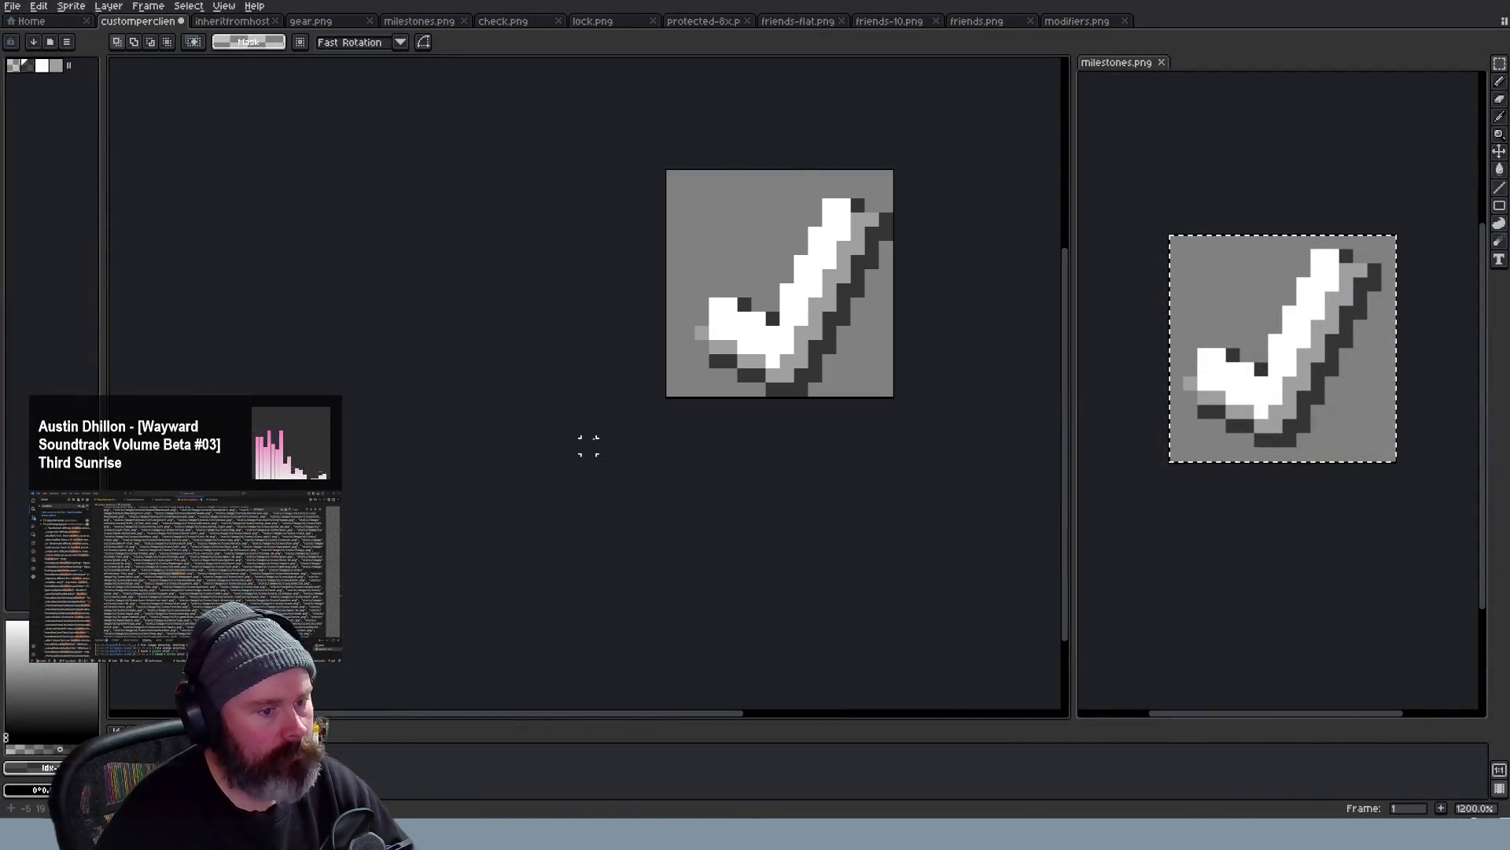
# Trial-paste the modifiers squares onto the checkmark, undo it, and view the inherit-from-host icon
pyautogui.hotkey('ctrl', 'v')
pyautogui.scroll(-4, 937, 415)
pyautogui.scroll(1, 934, 416)
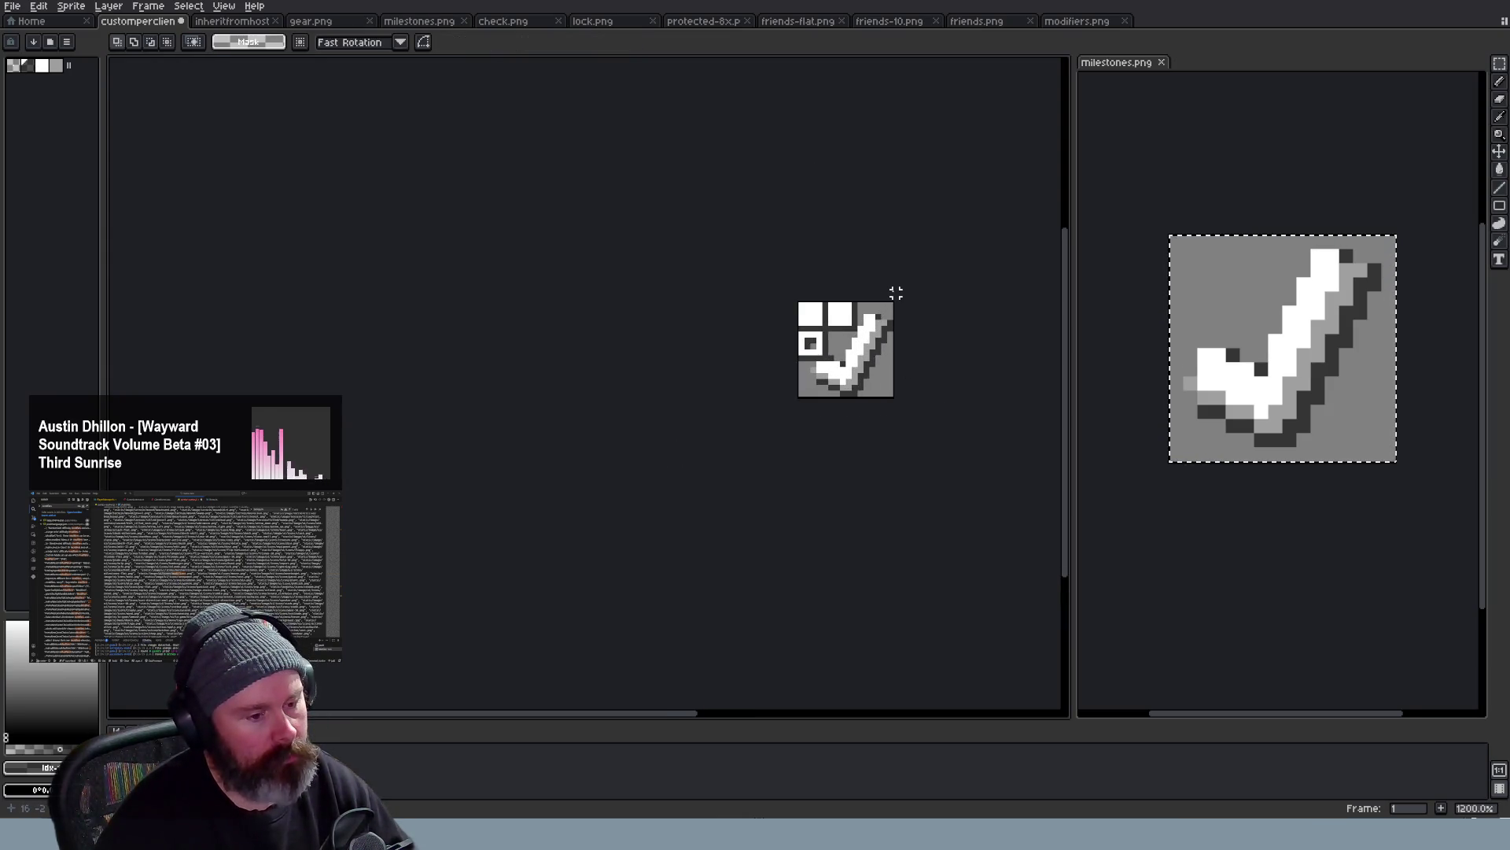
pyautogui.hotkey('ctrl', 'z')
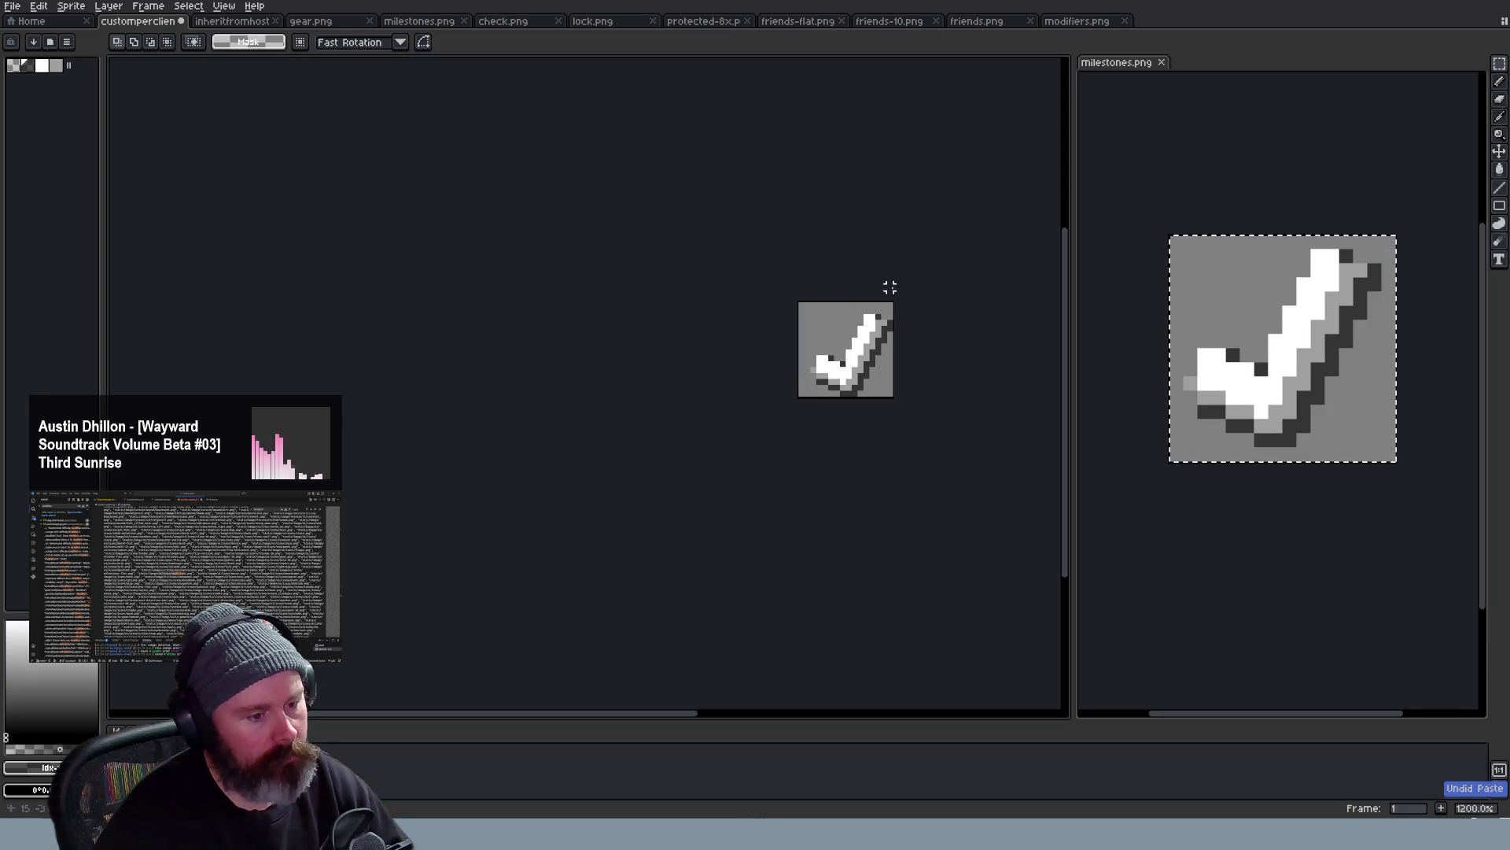
pyautogui.scroll(2, 914, 360)
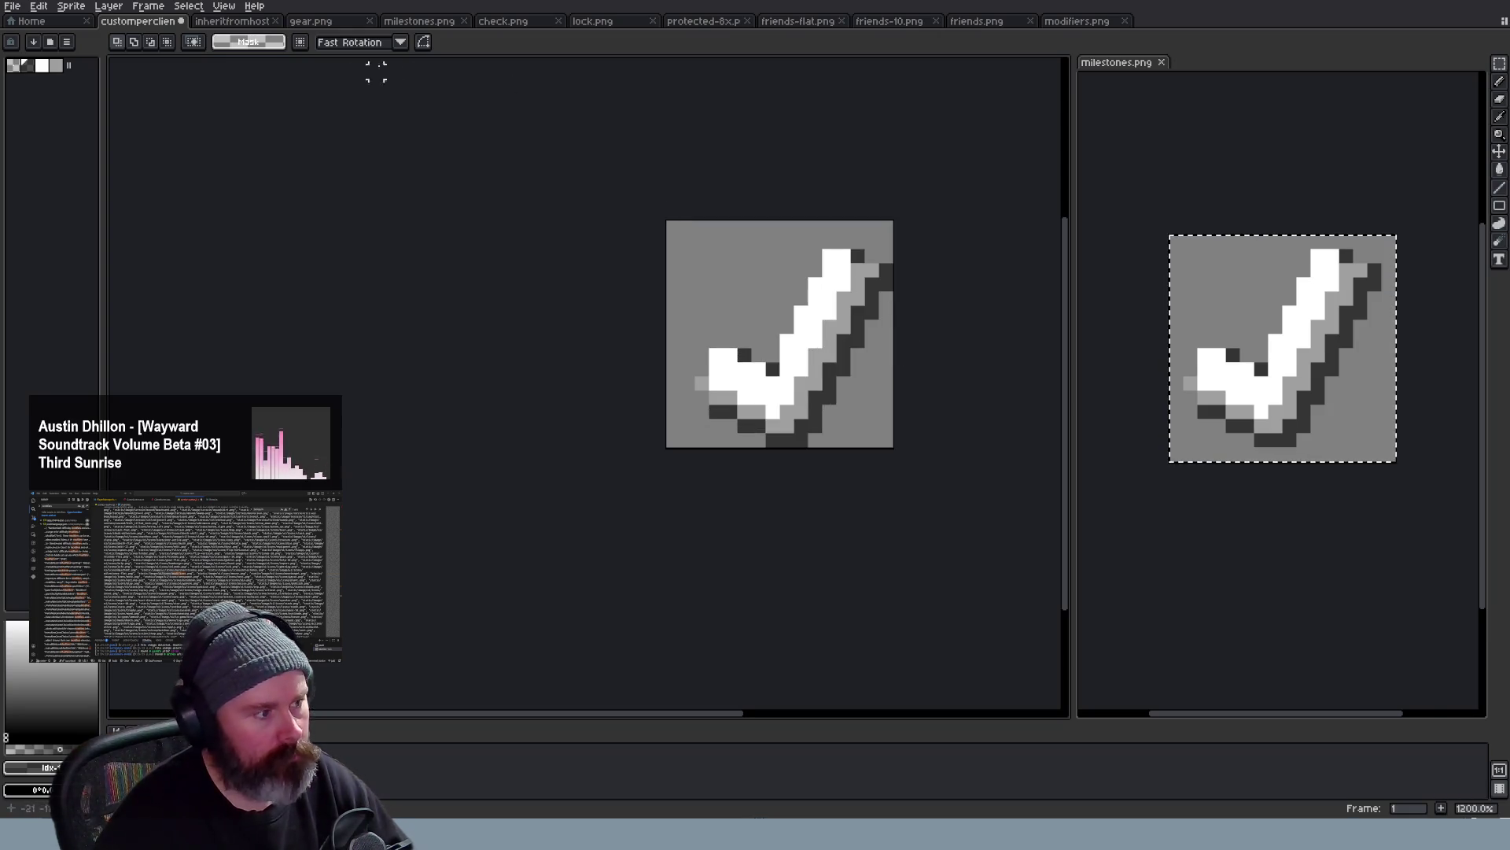
pyautogui.click(236, 22)
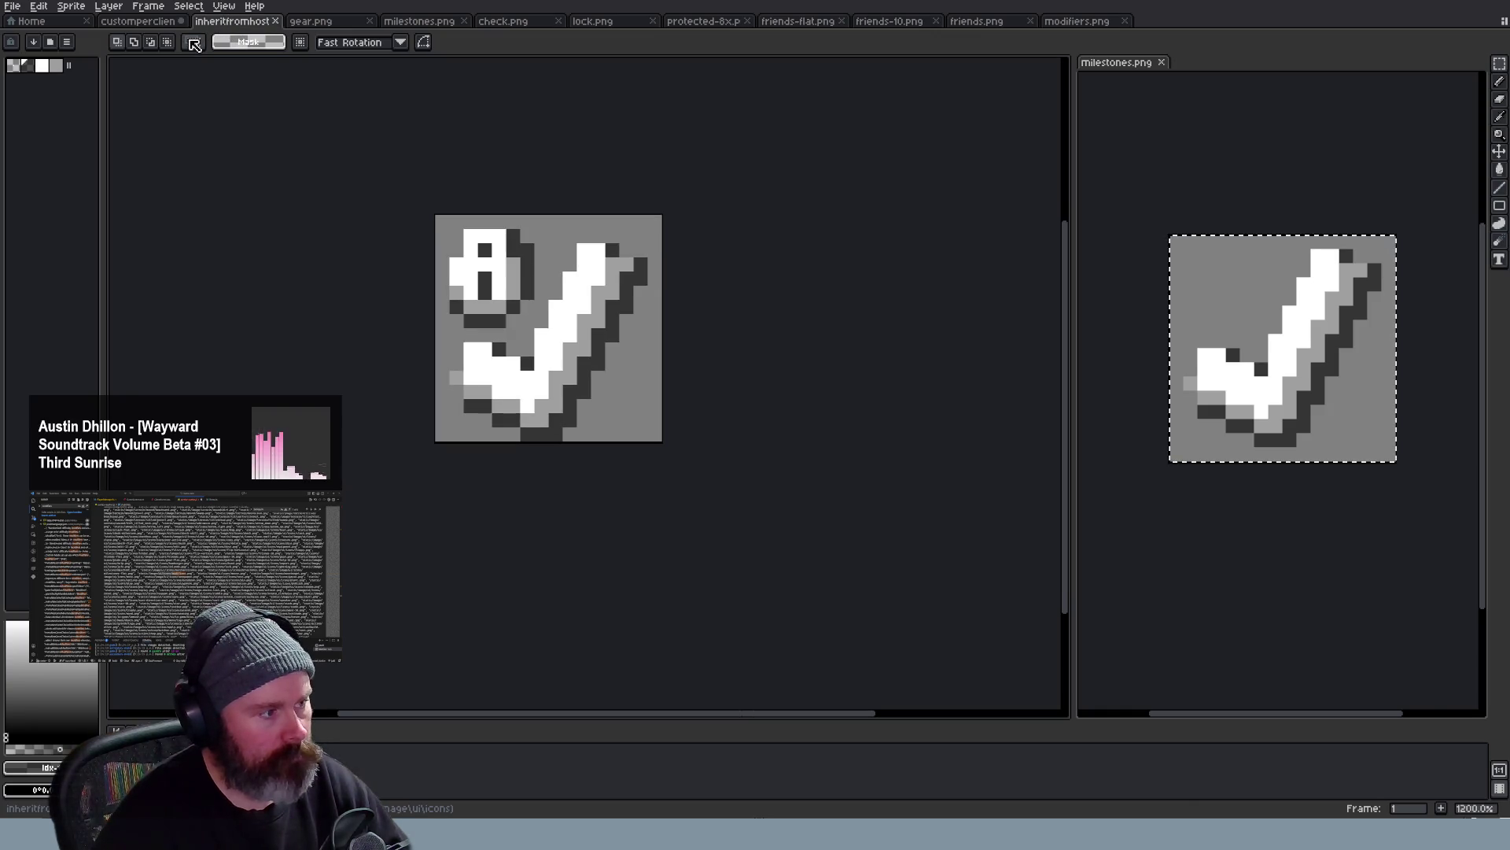
pyautogui.scroll(-5, 436, 224)
pyautogui.scroll(-3, 437, 224)
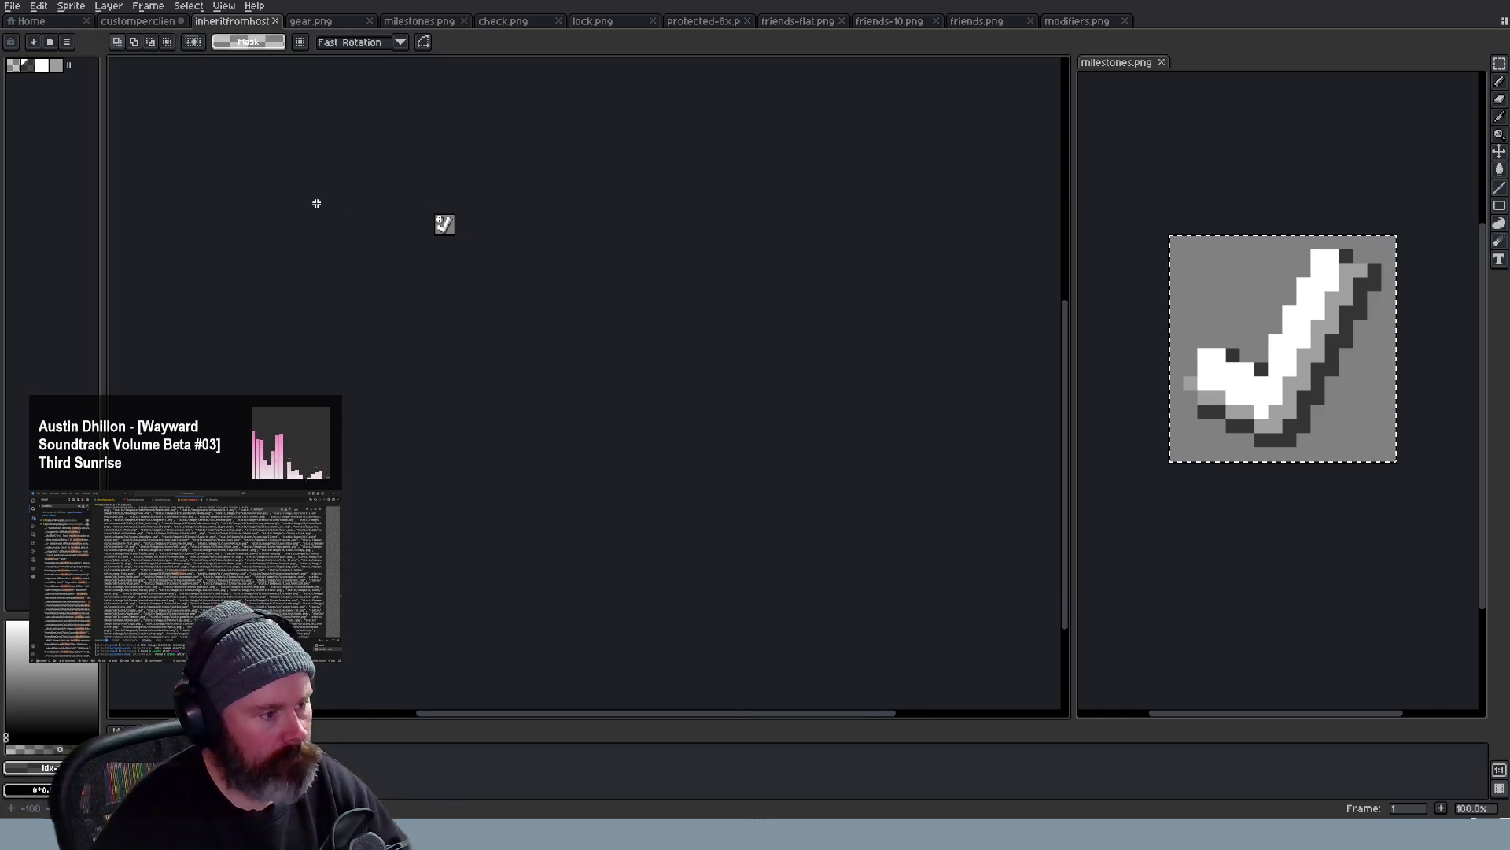
pyautogui.scroll(2, 317, 204)
pyautogui.scroll(-3, 317, 203)
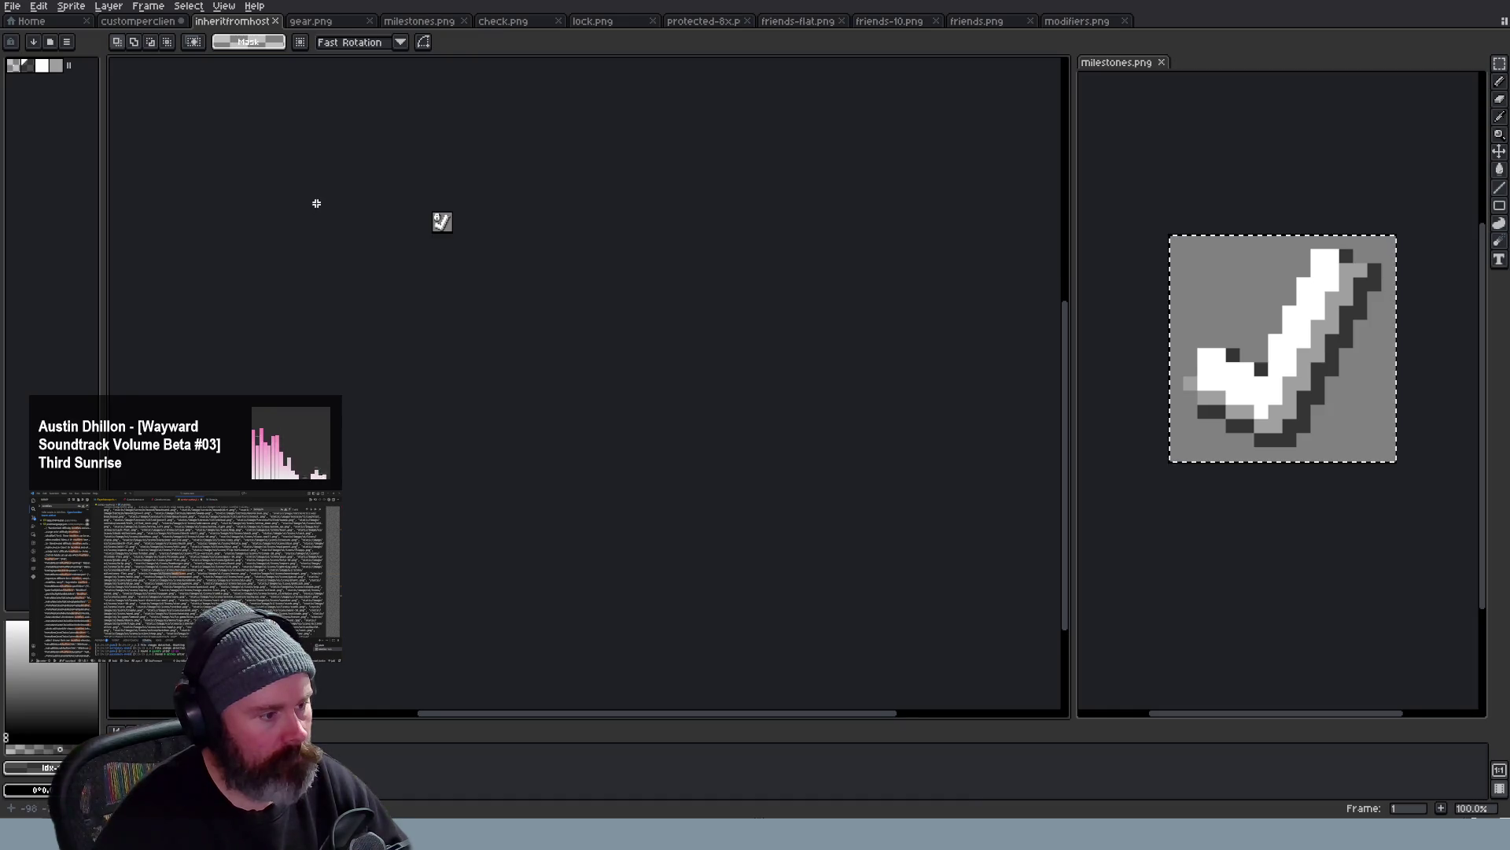
pyautogui.scroll(4, 316, 204)
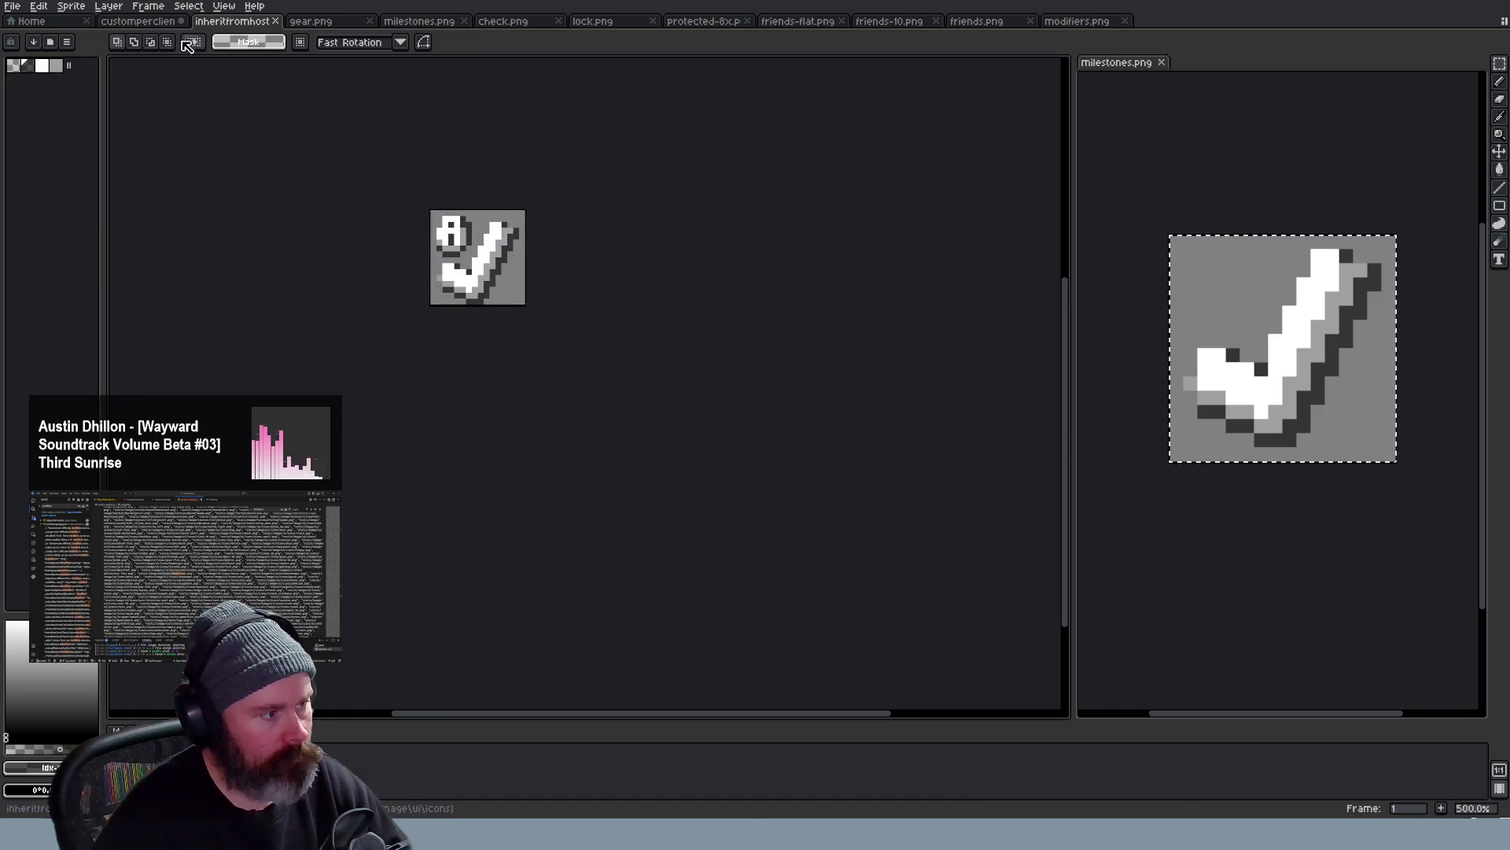
# Return to the custom-per-client icon and marquee-select the left checkbox in checkbox.png
pyautogui.click(140, 21)
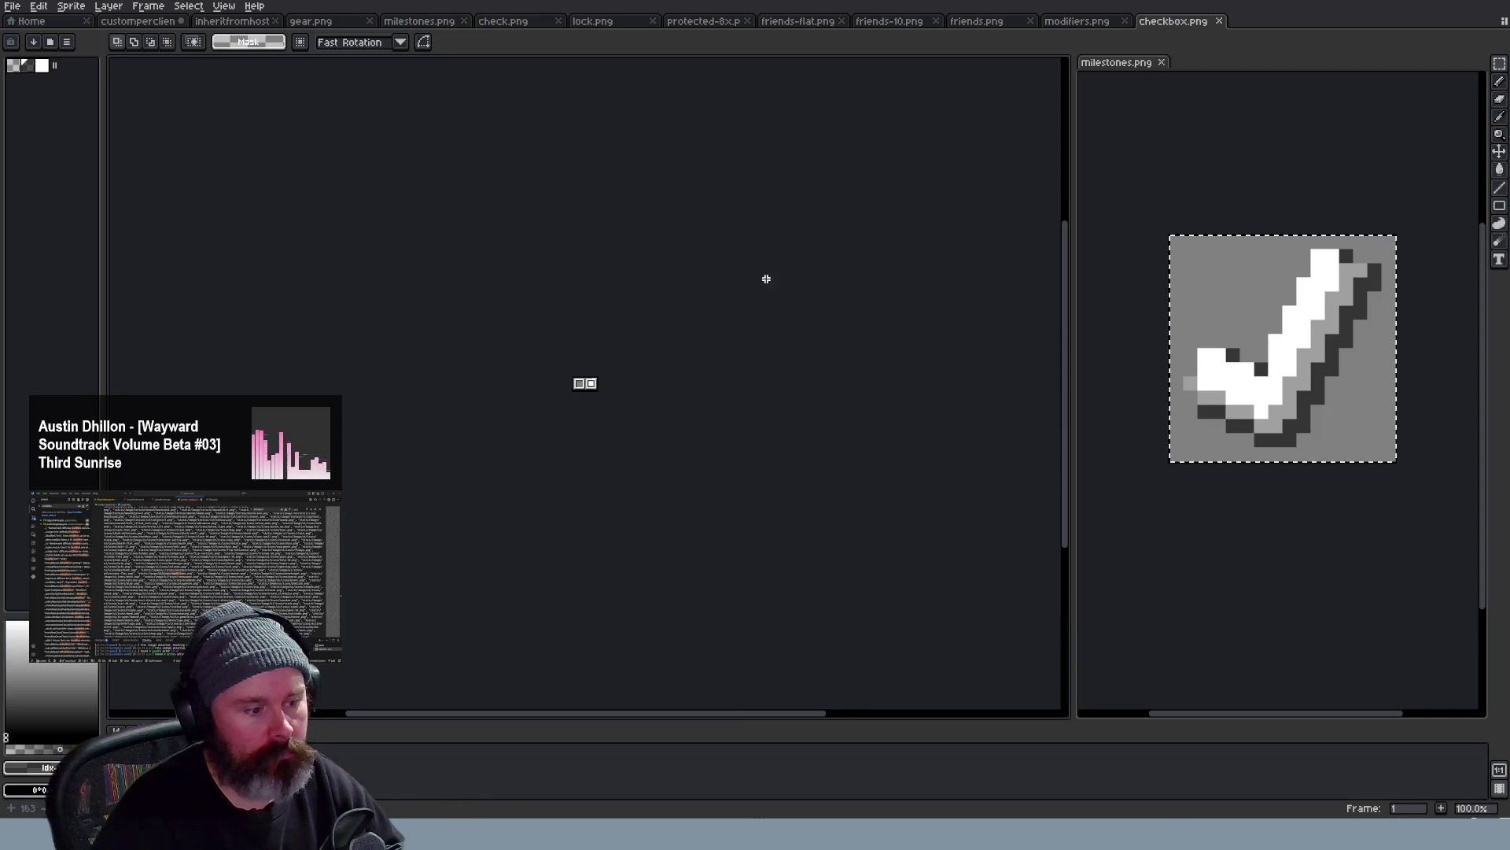
pyautogui.scroll(2, 508, 390)
pyautogui.scroll(2, 508, 390)
pyautogui.moveTo(464, 361); pyautogui.dragTo(626, 508)
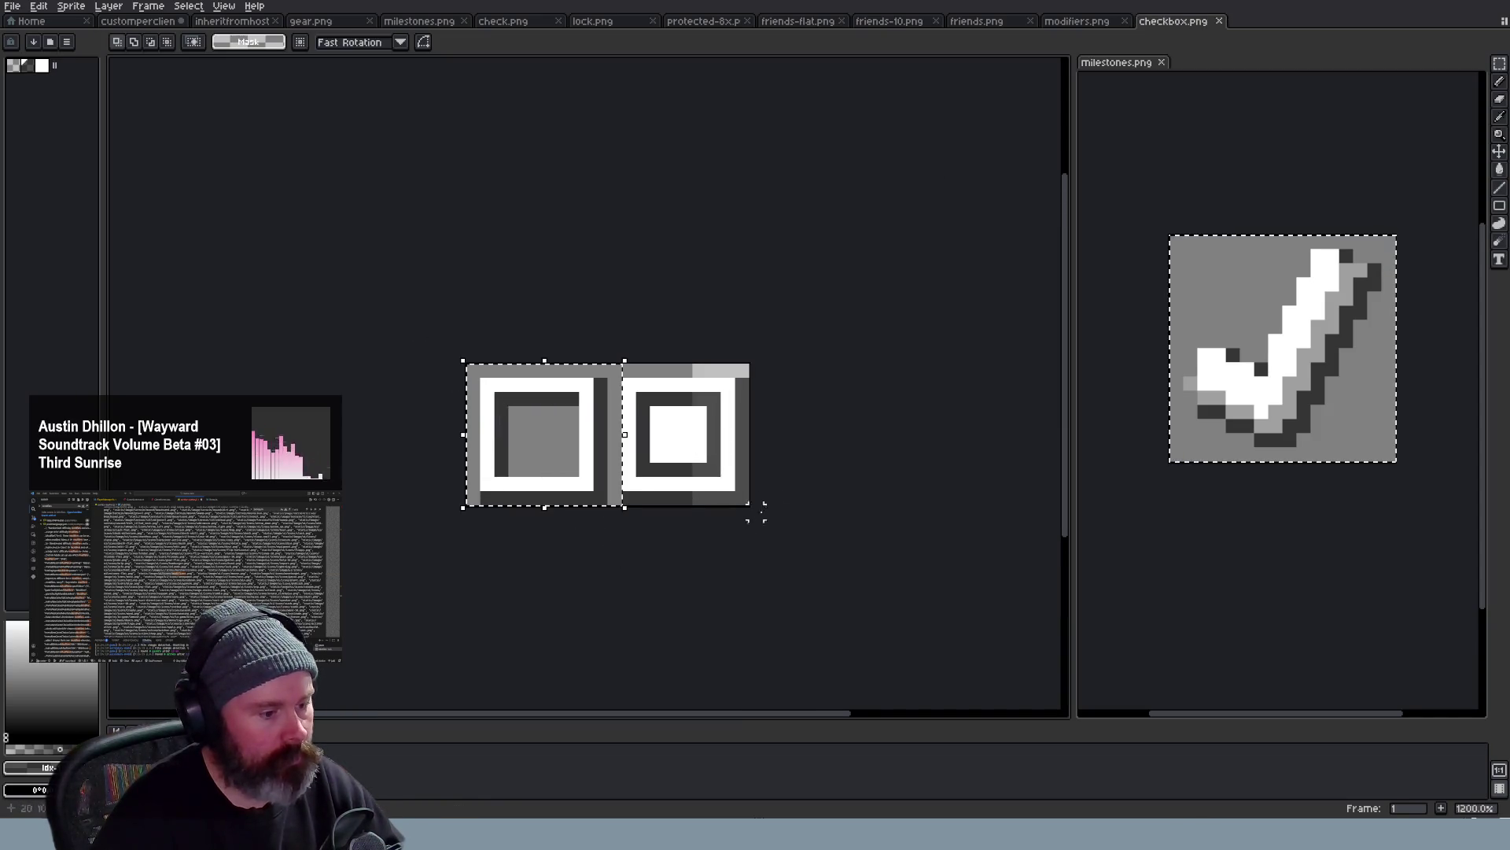
# Paste the copied checkbox onto the checkmark icon, shrunk to 9 by 8 pixels in the top-left corner
pyautogui.hotkey('ctrl', 'c')
pyautogui.click(142, 22)
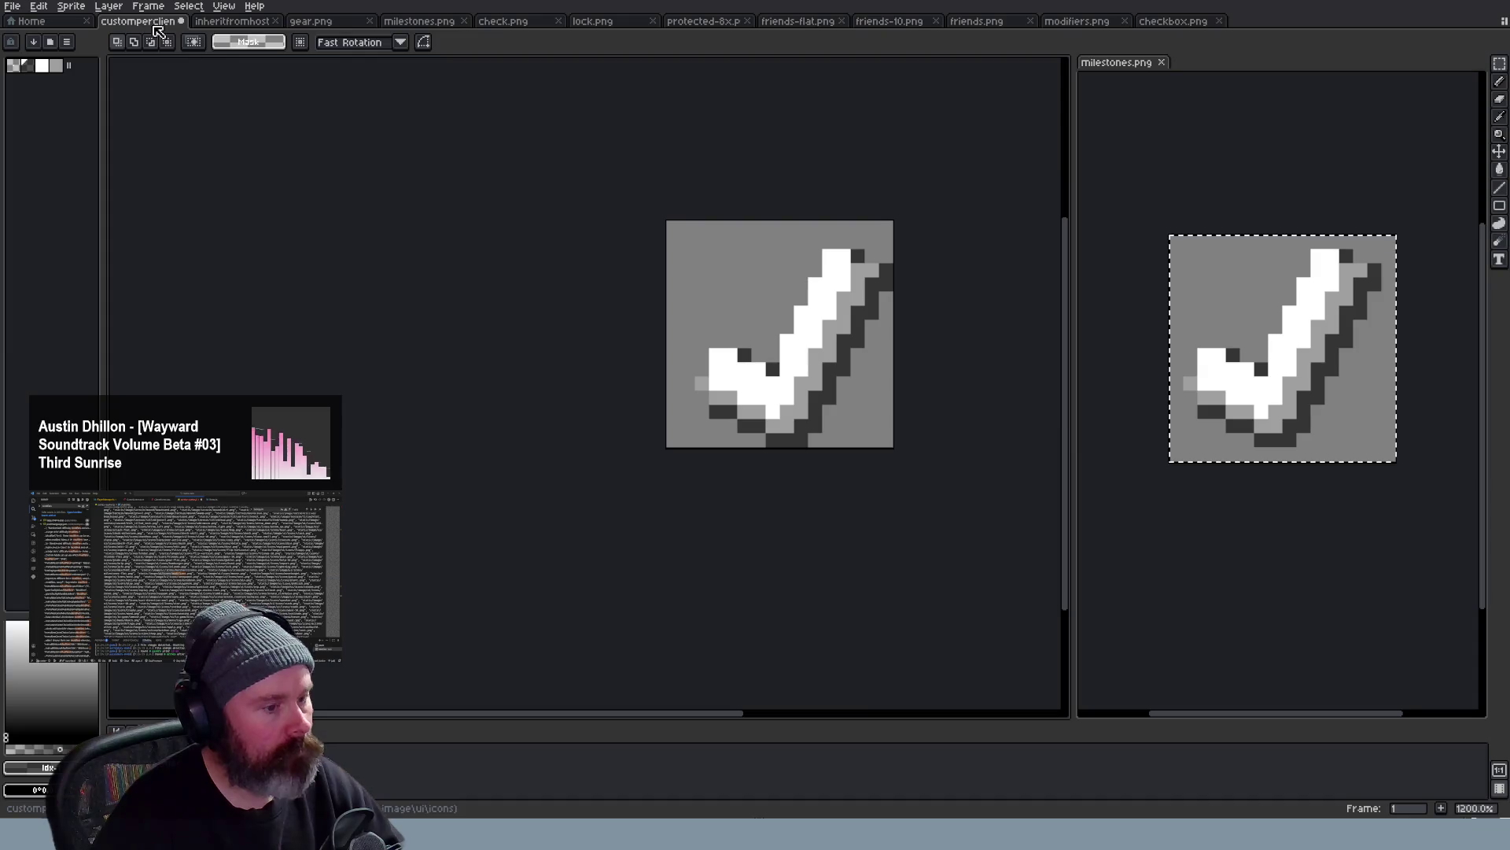
pyautogui.hotkey('ctrl', 'v')
pyautogui.moveTo(829, 367); pyautogui.dragTo(770, 322)
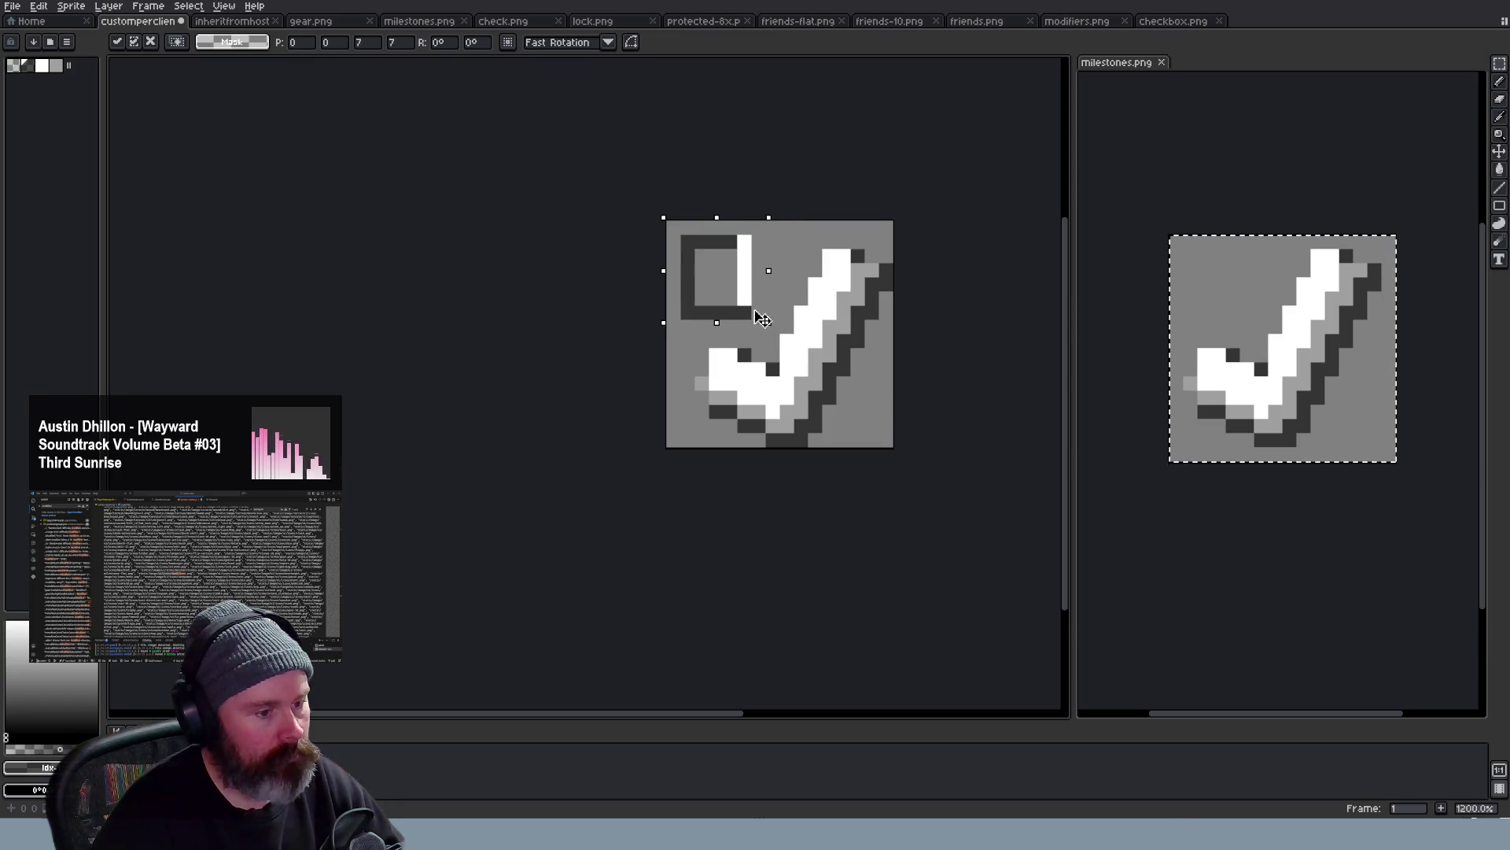
pyautogui.click(956, 285)
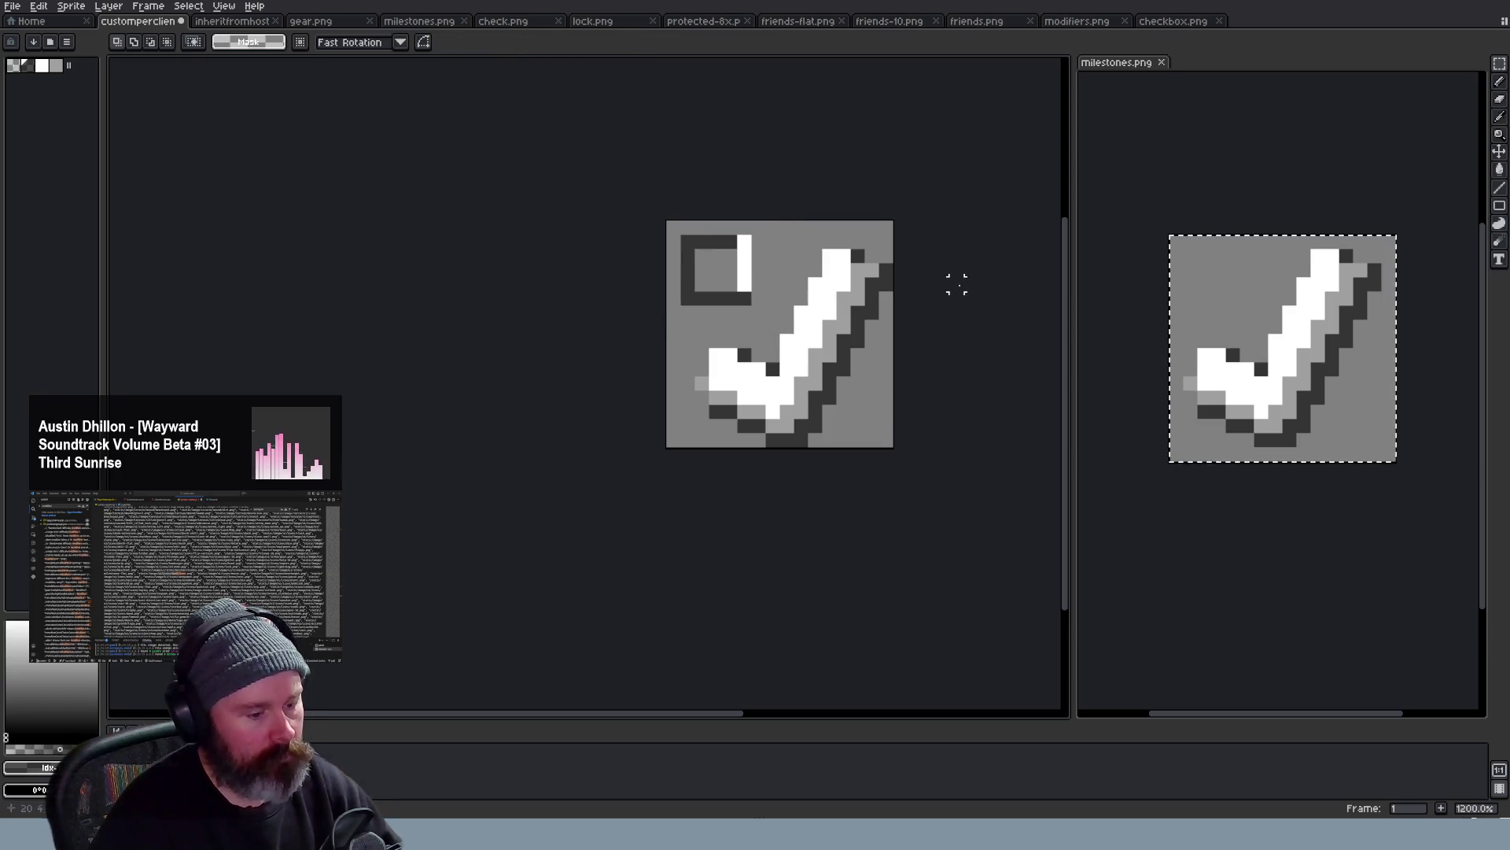
# Repaint the corner box's top edge white and add a lighter grey column beside it
pyautogui.press('b')
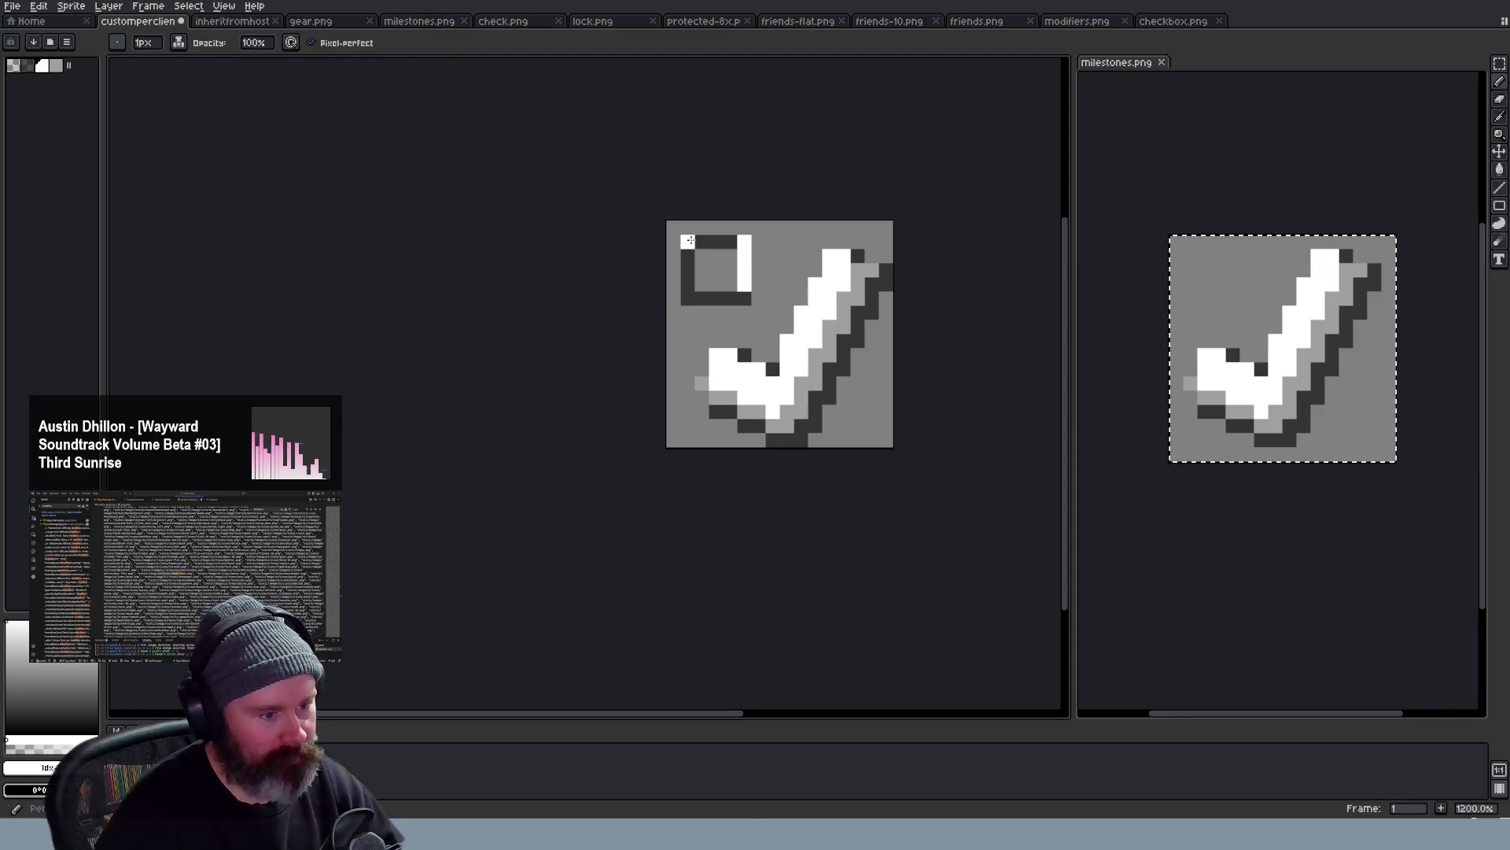
pyautogui.moveTo(688, 241)
pyautogui.mouseDown()
pyautogui.moveTo(729, 242)
pyautogui.moveTo(688, 292)
pyautogui.moveTo(742, 298)
pyautogui.mouseUp()
pyautogui.press('alt')
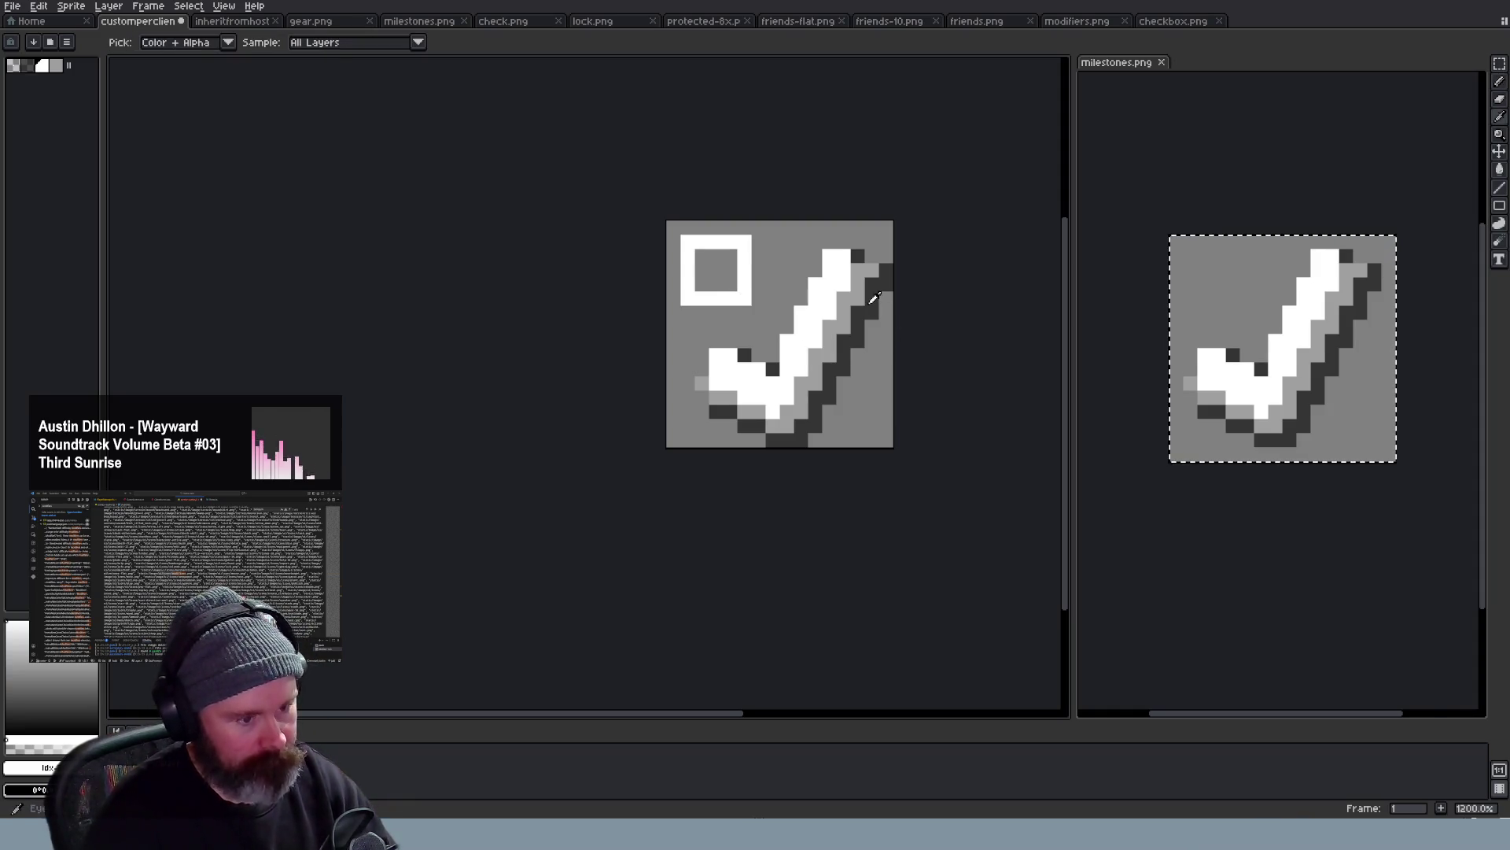
pyautogui.click(874, 301)
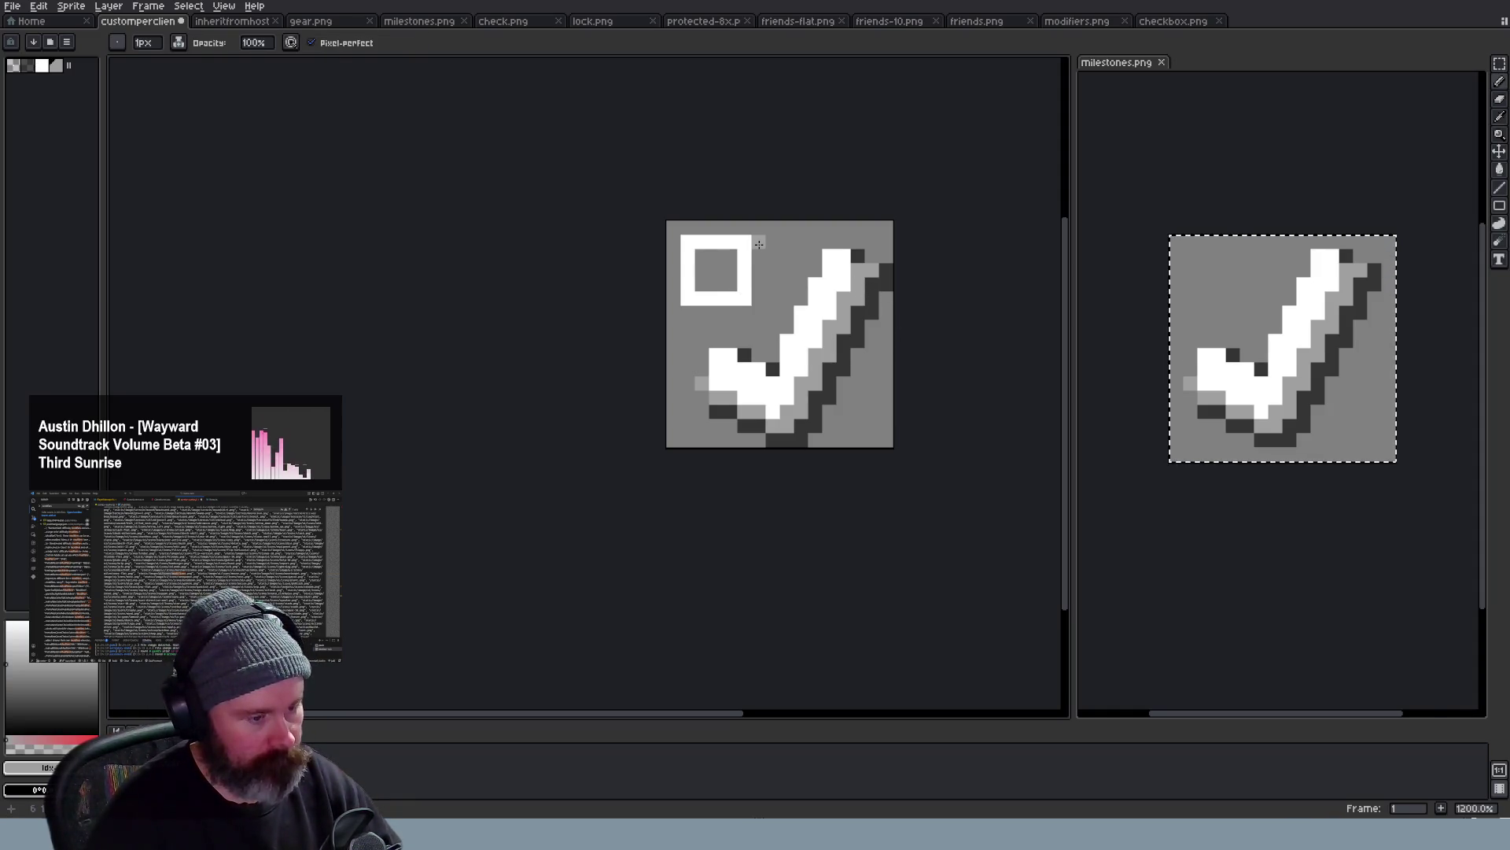
pyautogui.moveTo(758, 253)
pyautogui.mouseDown()
pyautogui.moveTo(757, 310)
pyautogui.moveTo(694, 314)
pyautogui.mouseUp()
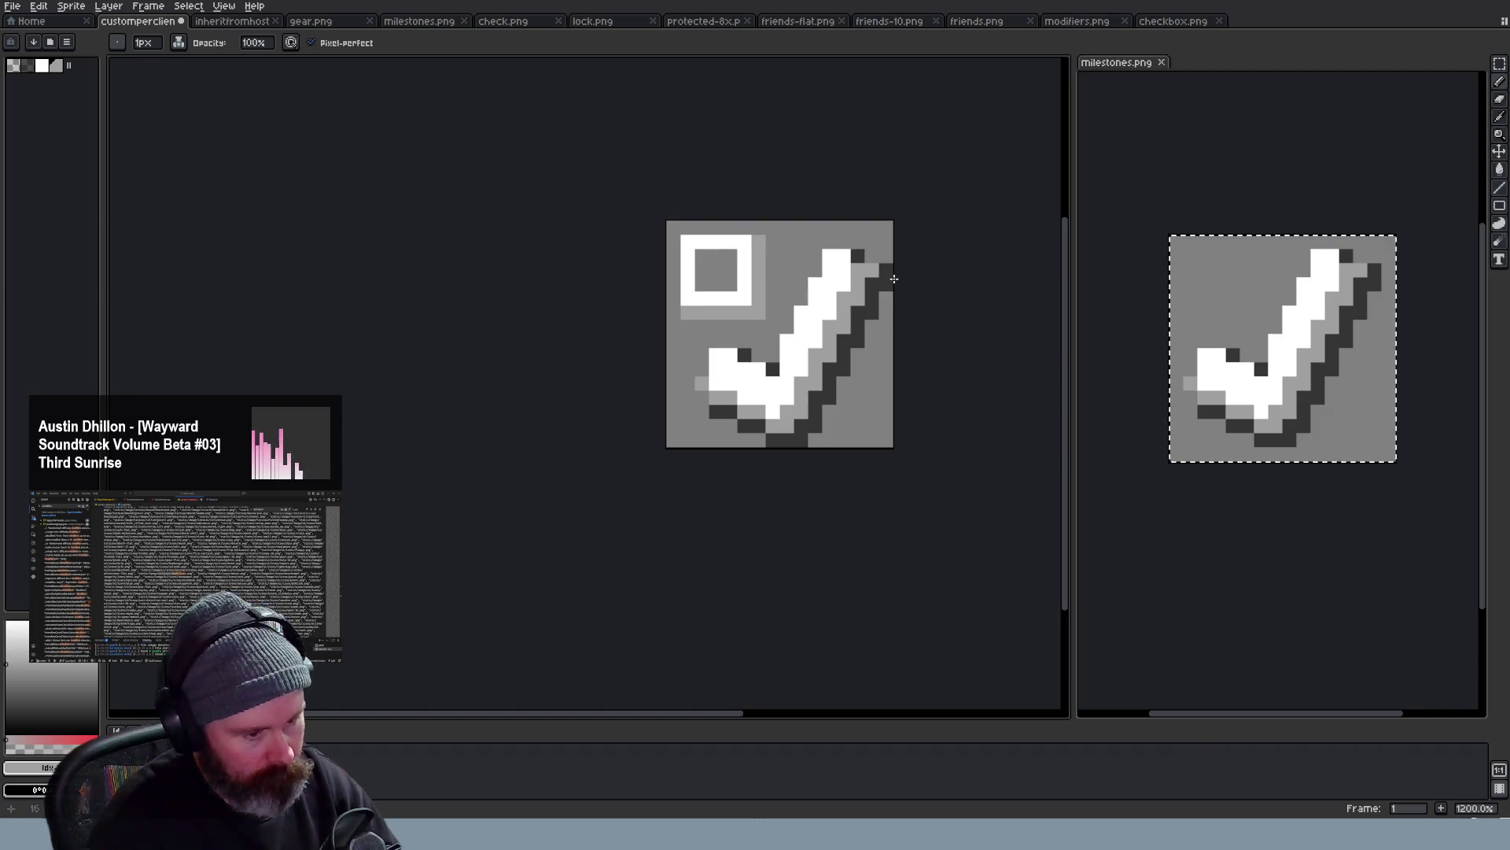
# Draw a dark shadow line to the right of the corner box
pyautogui.press('alt')
pyautogui.press('alt')
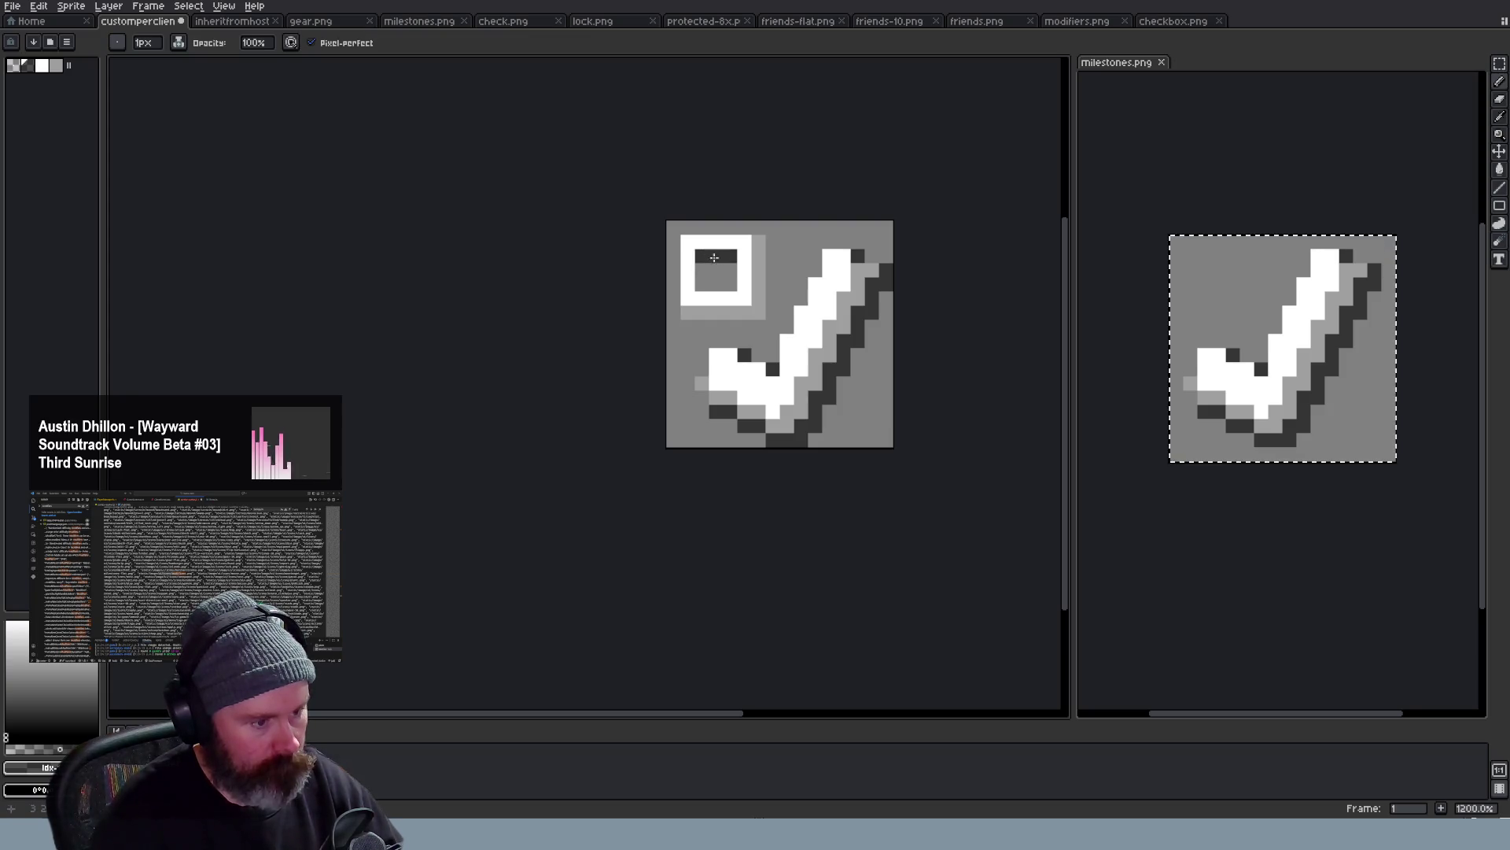
pyautogui.press('alt')
pyautogui.click(779, 254)
pyautogui.moveTo(771, 251)
pyautogui.mouseDown()
pyautogui.moveTo(770, 311)
pyautogui.moveTo(703, 325)
pyautogui.mouseUp()
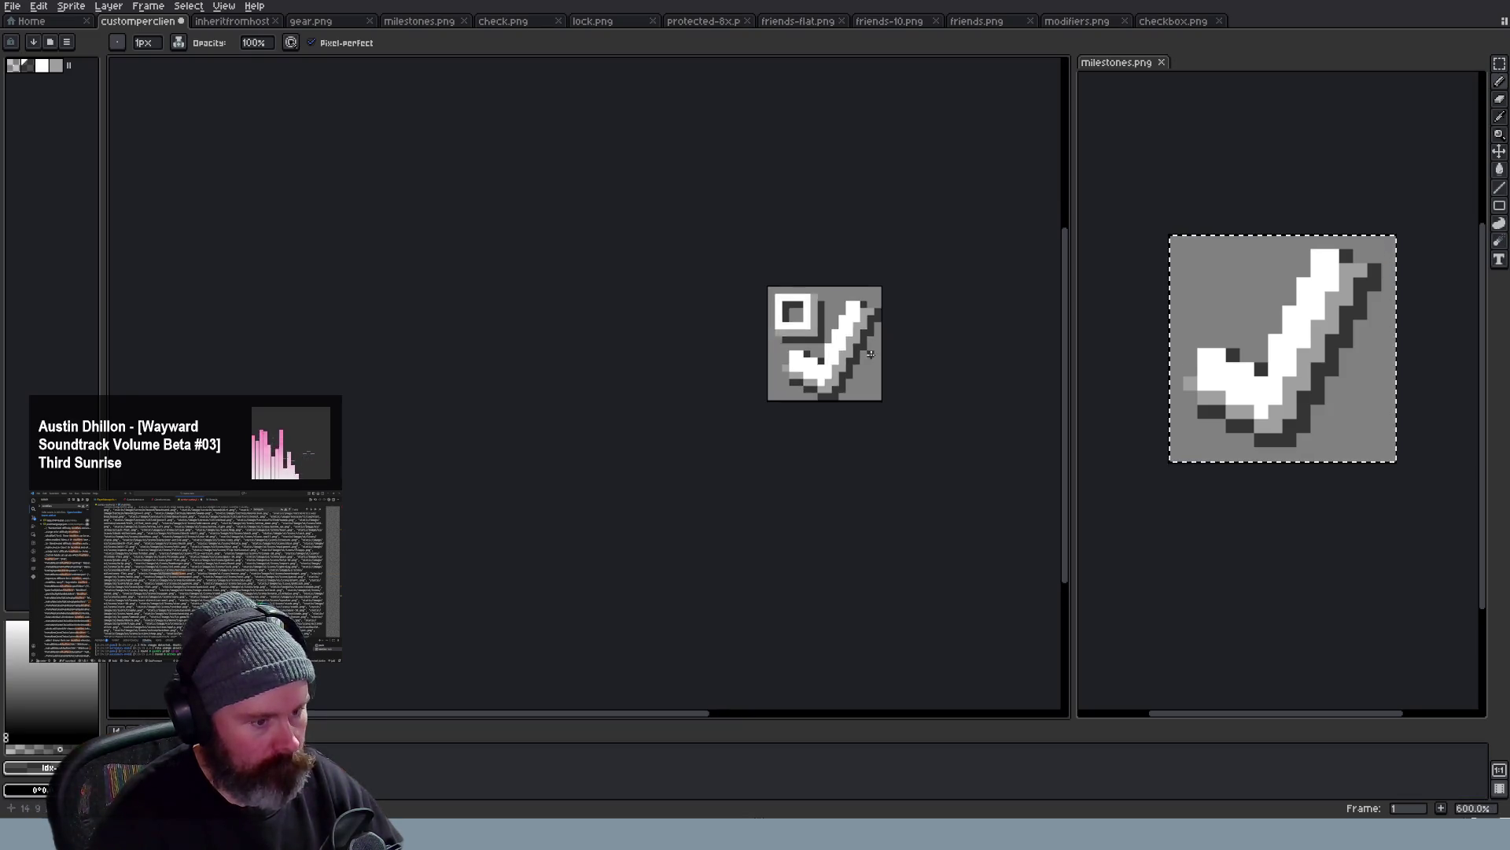
pyautogui.scroll(-3, 873, 342)
pyautogui.scroll(-2, 898, 355)
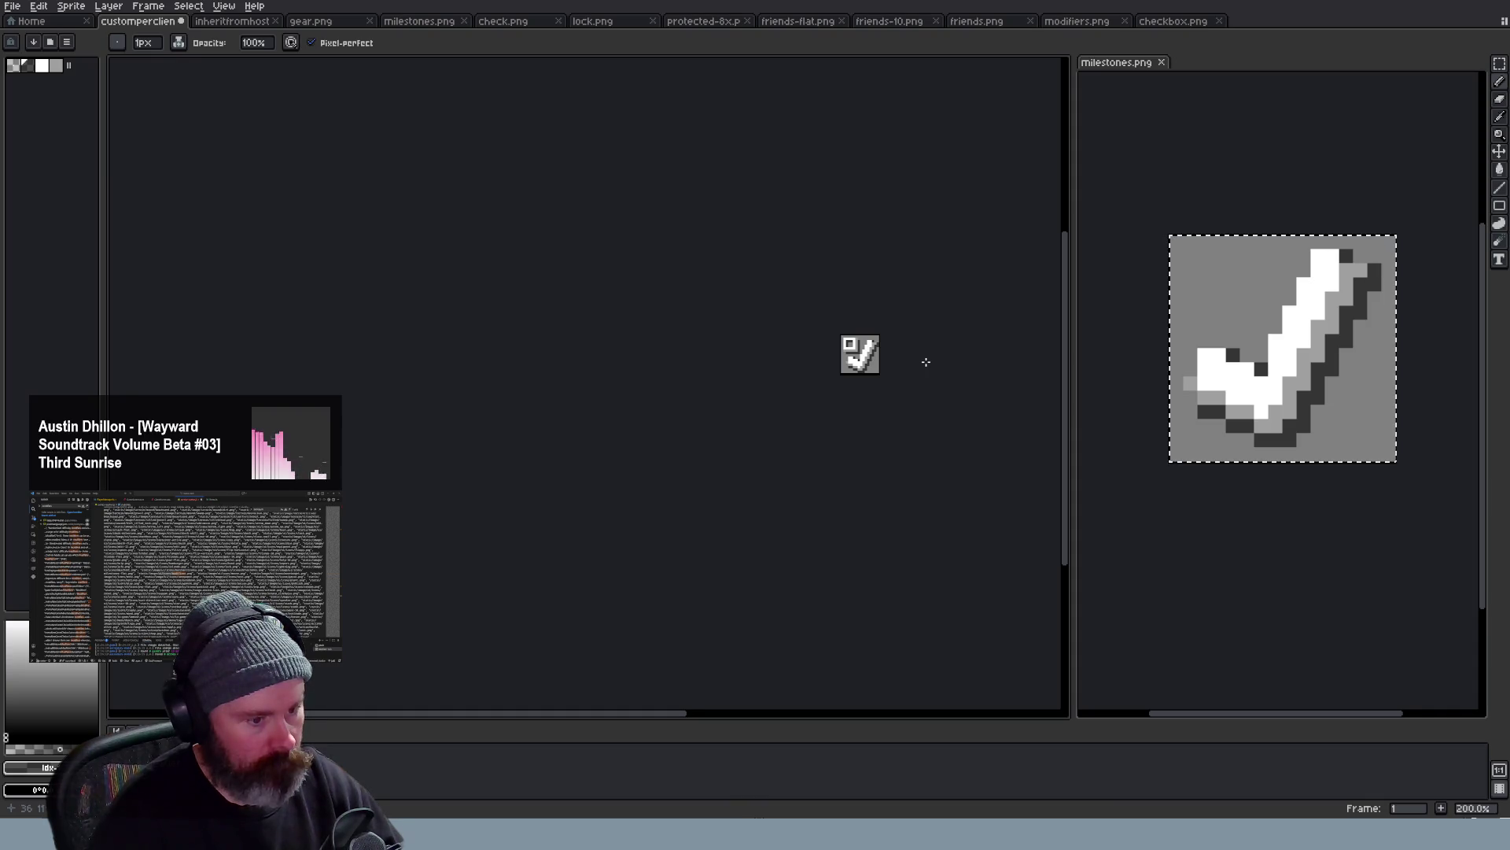
pyautogui.scroll(2, 926, 361)
pyautogui.scroll(2, 927, 367)
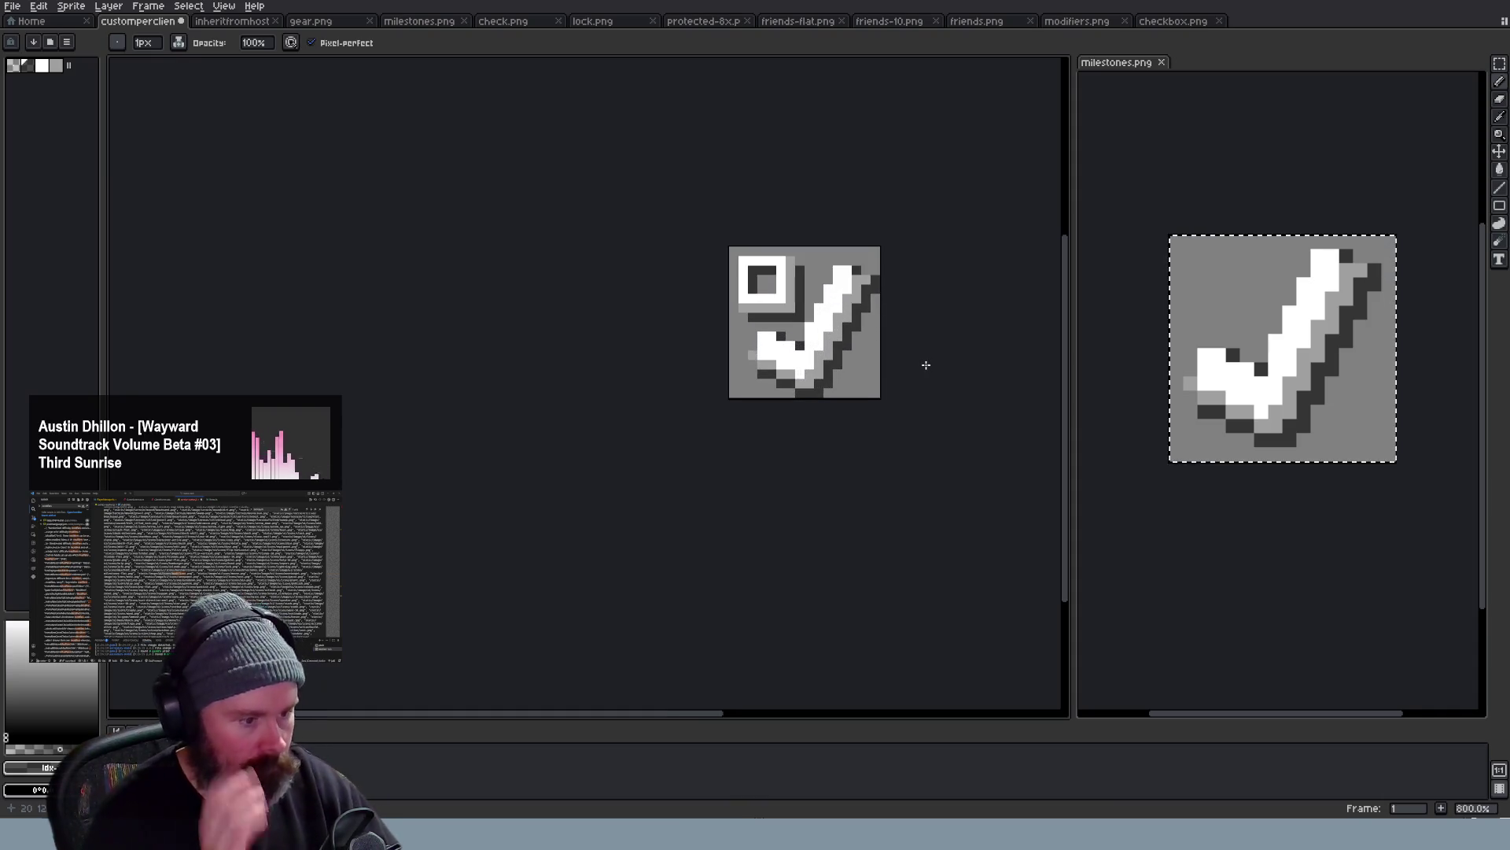
pyautogui.scroll(-3, 989, 379)
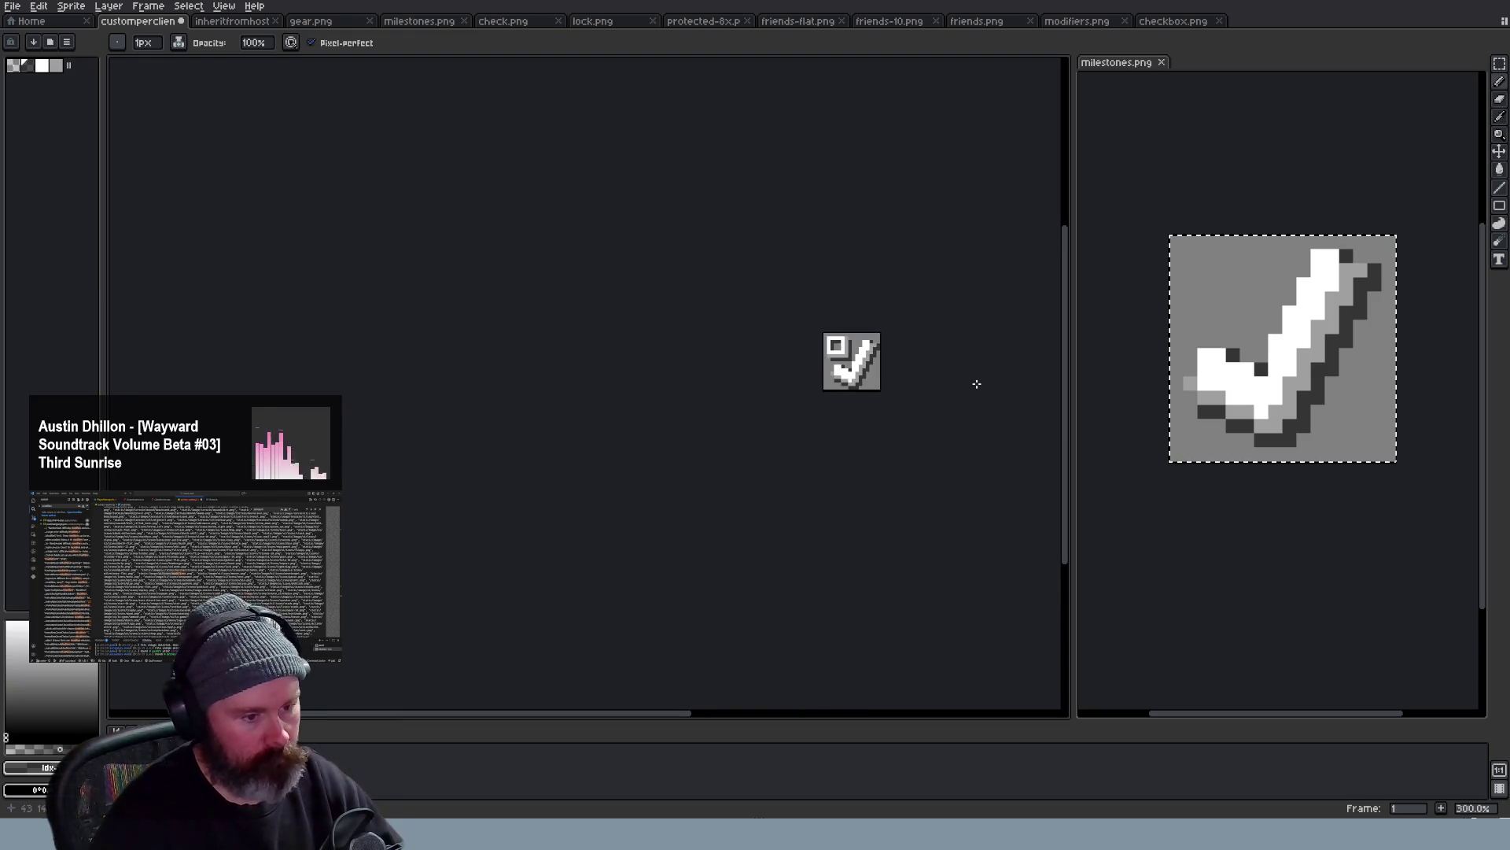
pyautogui.scroll(-2, 988, 379)
pyautogui.scroll(1, 979, 381)
pyautogui.scroll(1, 976, 384)
pyautogui.scroll(1, 976, 383)
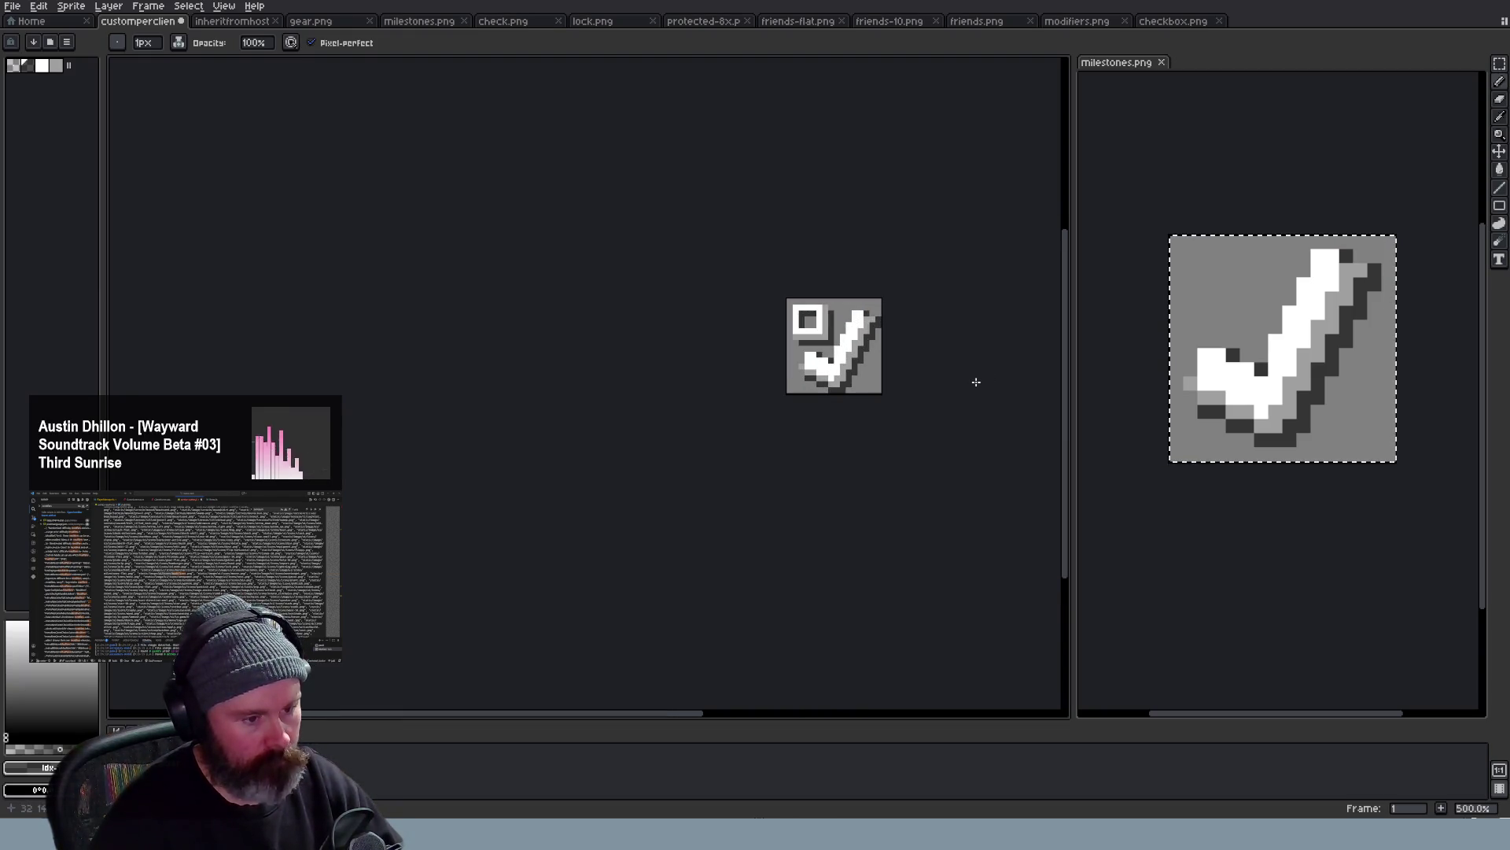
pyautogui.scroll(-1, 976, 382)
pyautogui.scroll(-1, 976, 382)
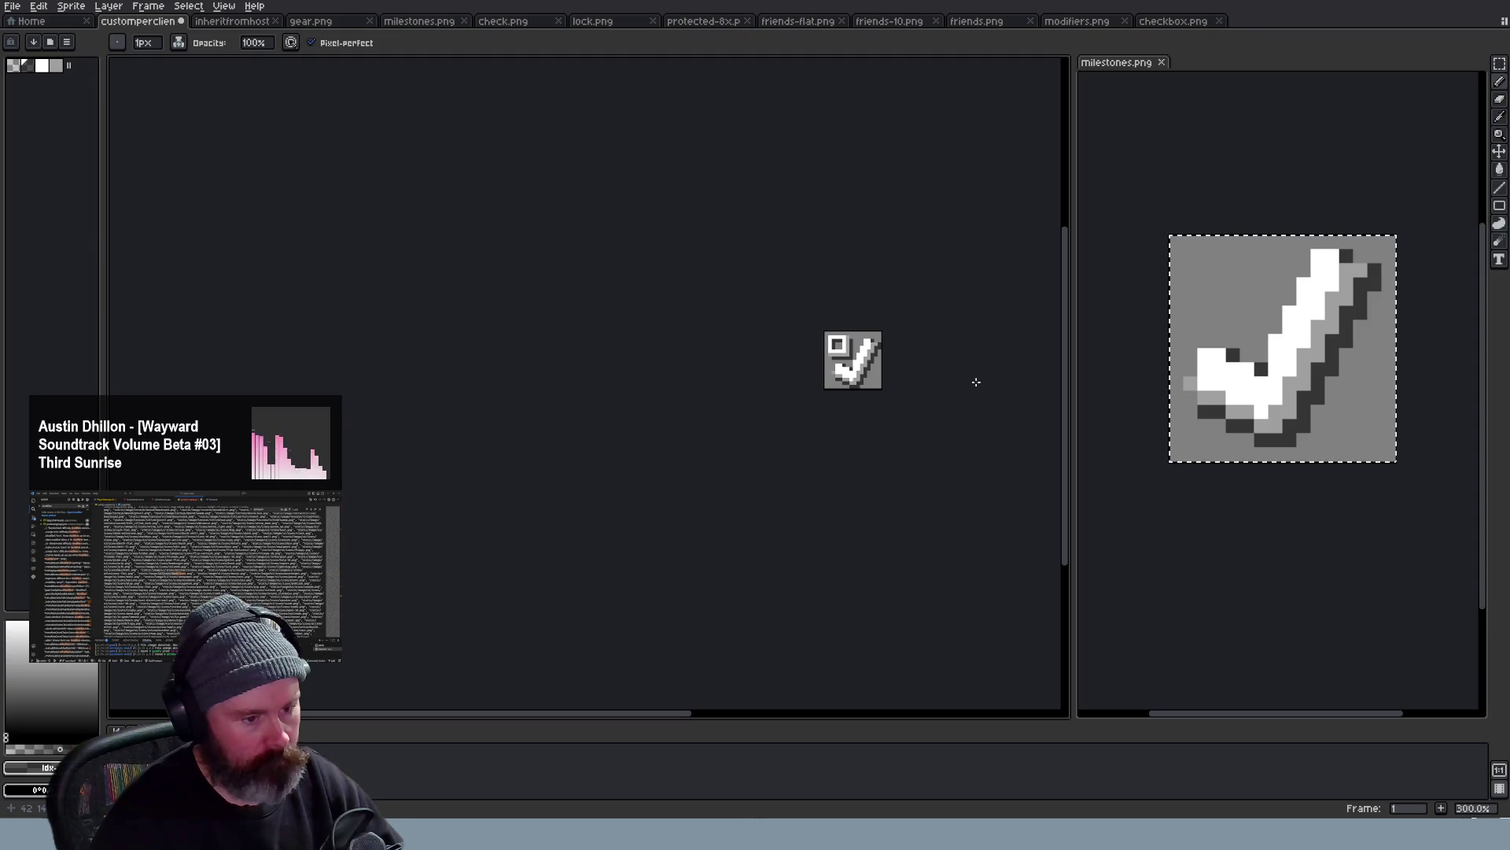
# Save the icon, close the checkbox.png image and return to the custom checkmark icon
pyautogui.hotkey('ctrl', 's')
pyautogui.scroll(-1, 976, 382)
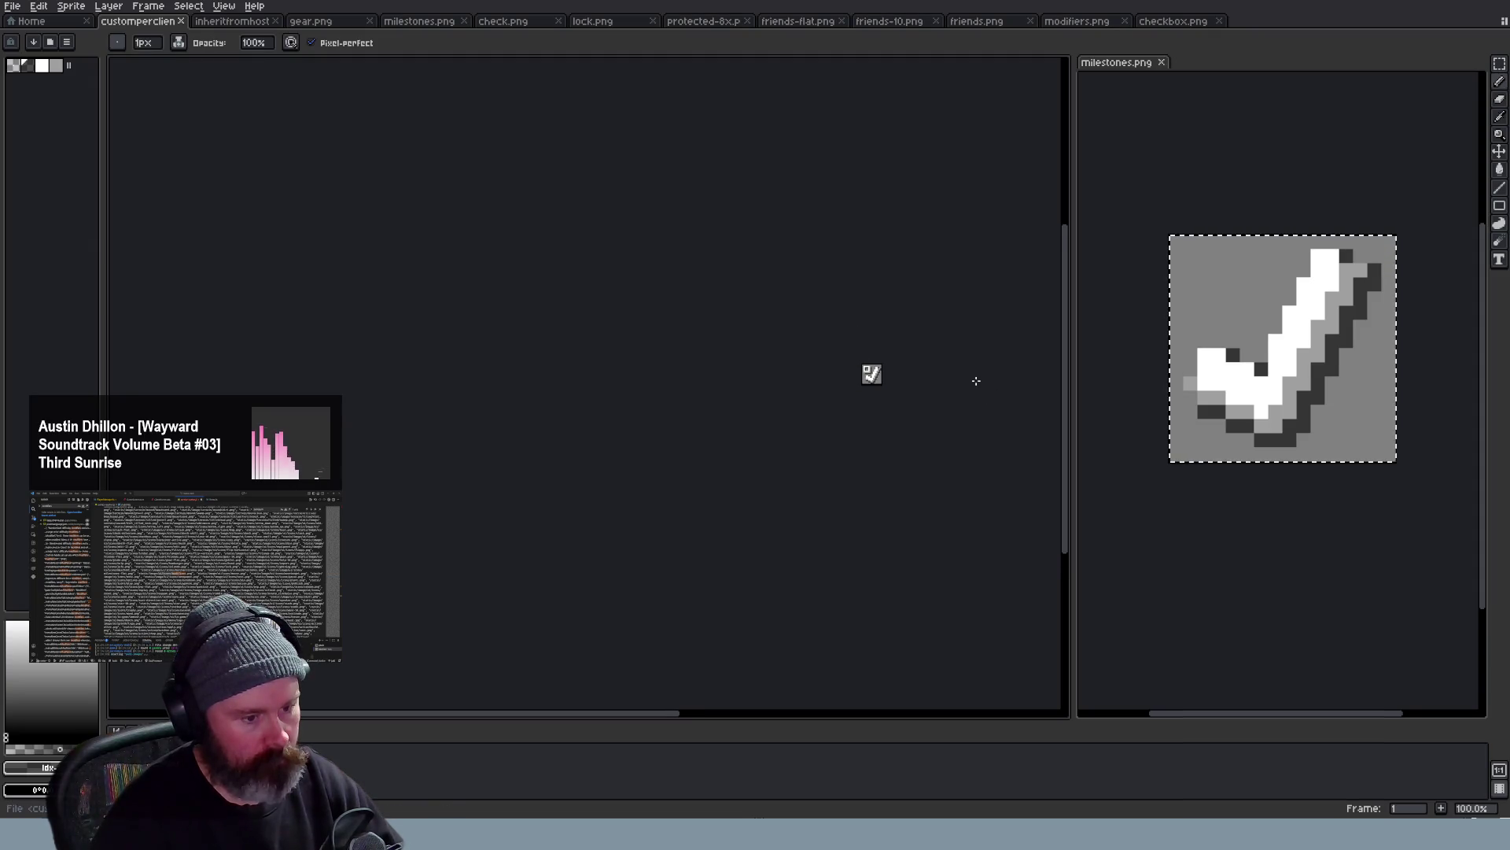
pyautogui.scroll(1, 976, 381)
pyautogui.hotkey('ctrl', 'Tab')
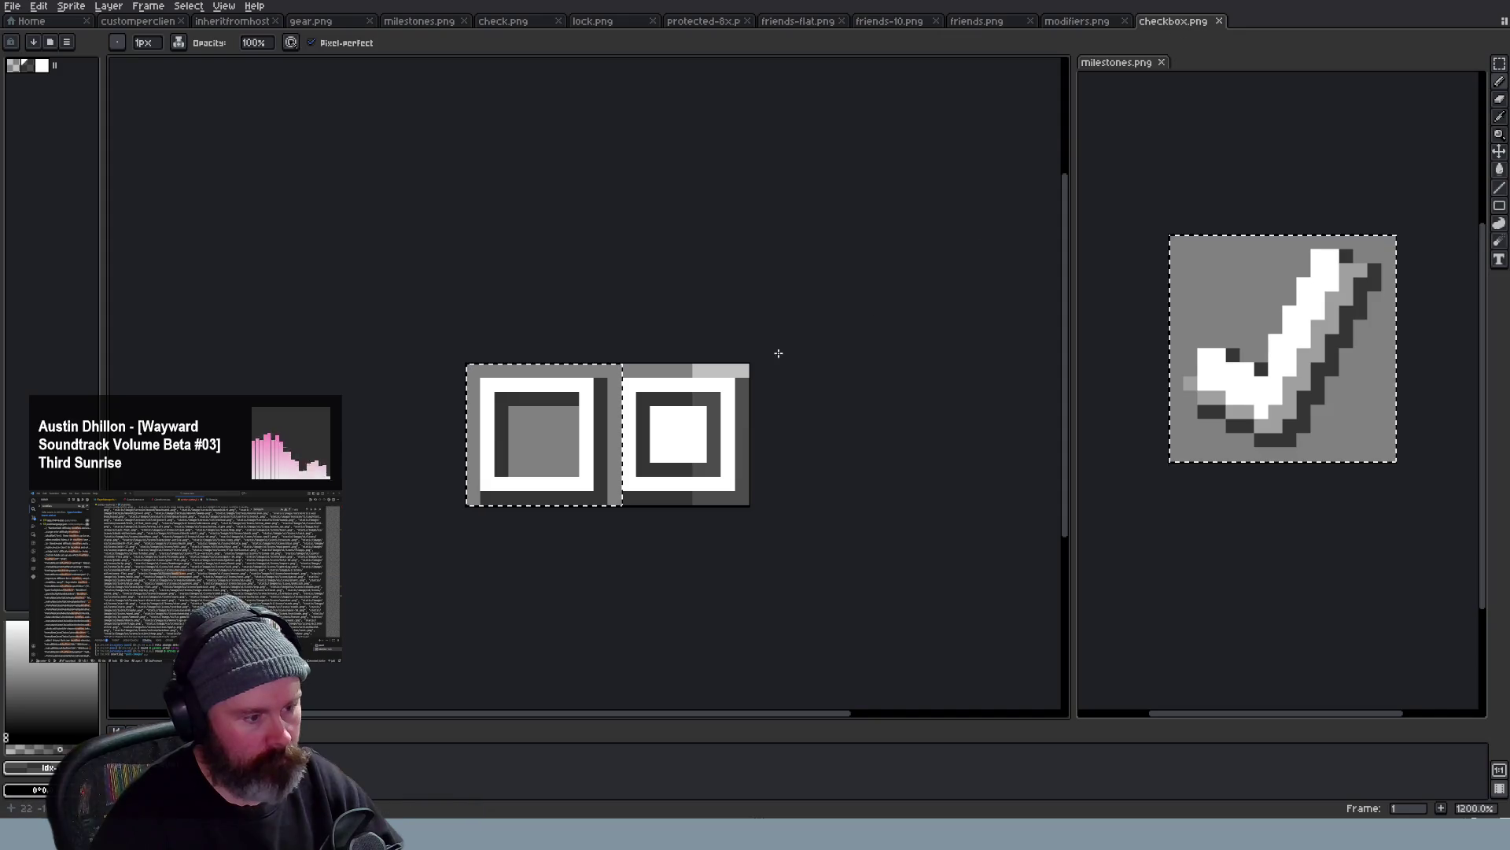
pyautogui.click(1225, 21)
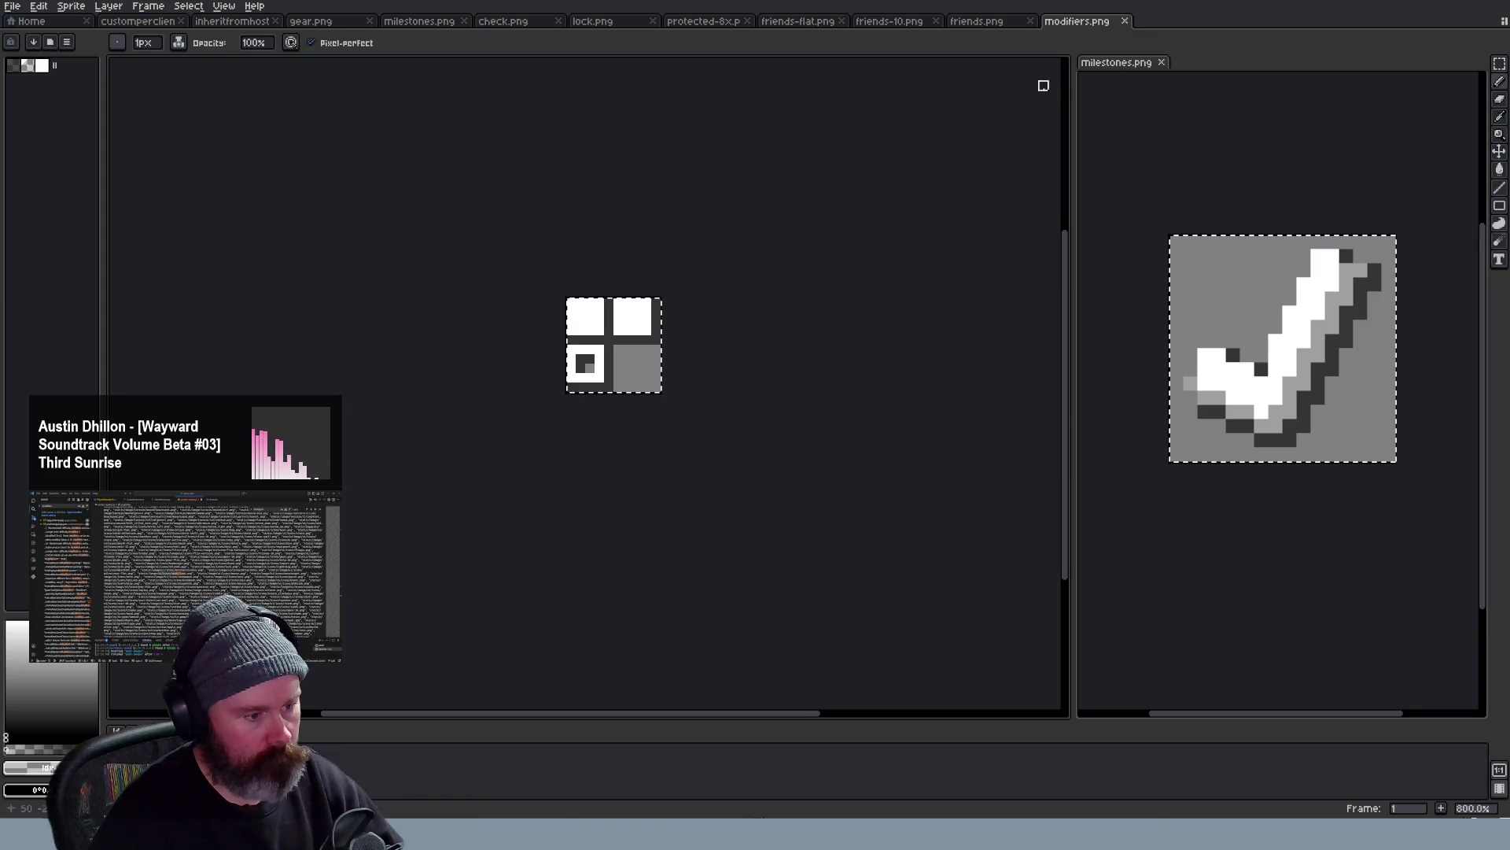
pyautogui.click(140, 21)
pyautogui.scroll(-2, 835, 376)
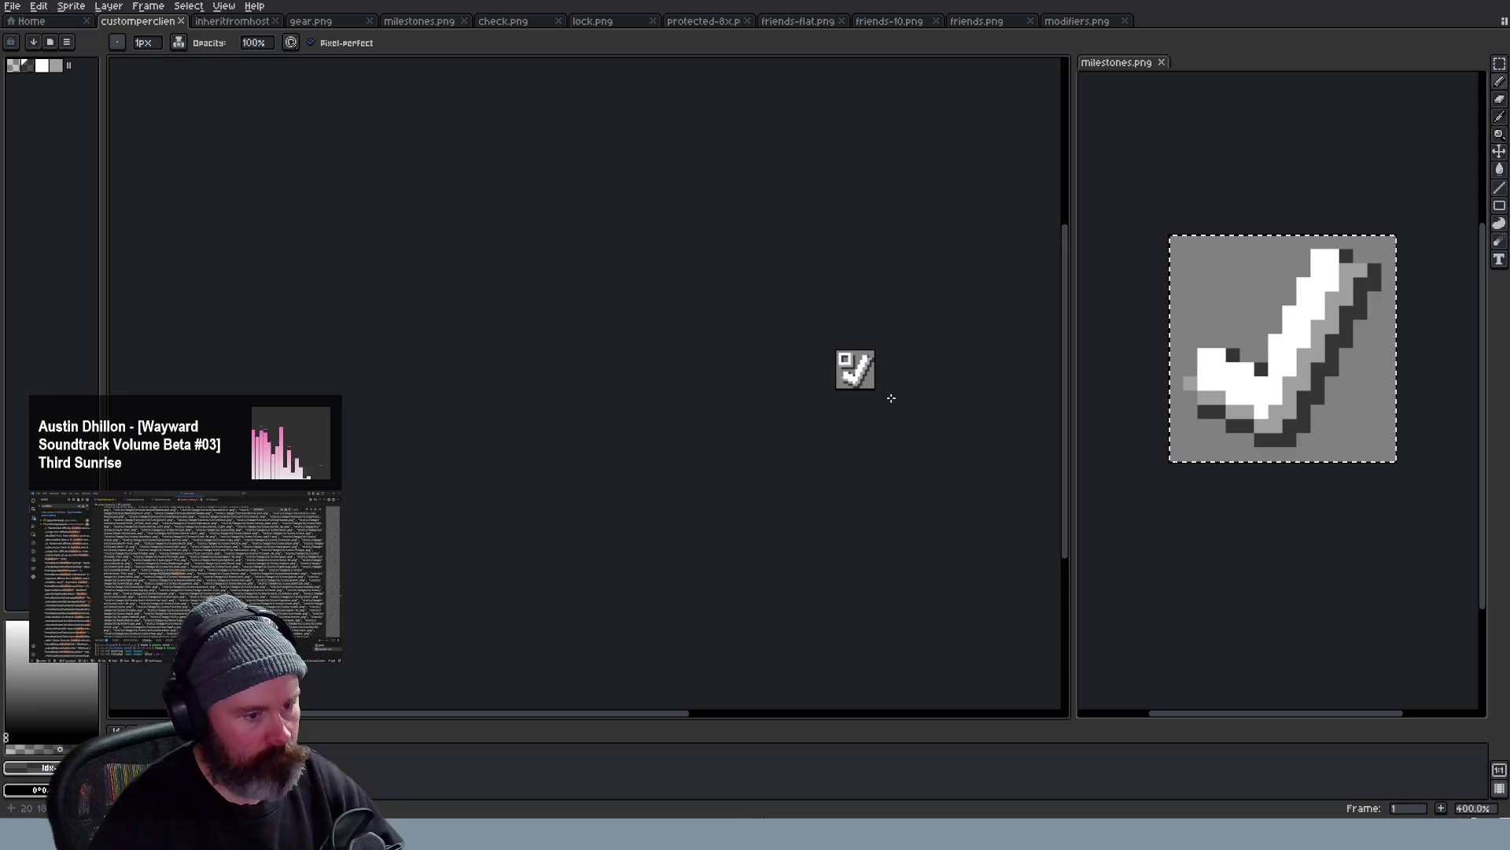
pyautogui.scroll(2, 880, 381)
pyautogui.scroll(3, 881, 381)
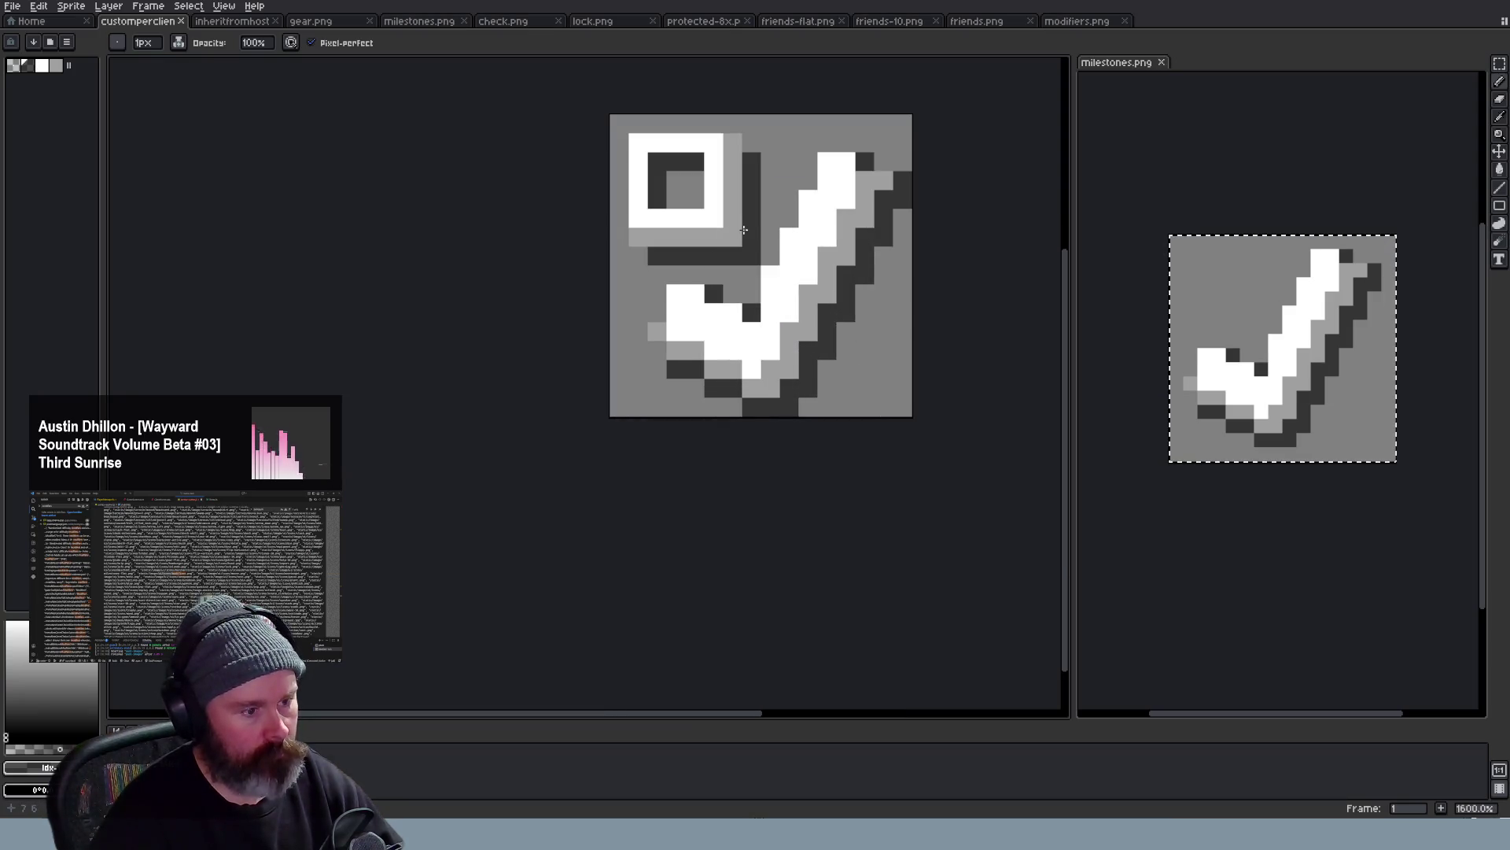
pyautogui.scroll(-3, 802, 208)
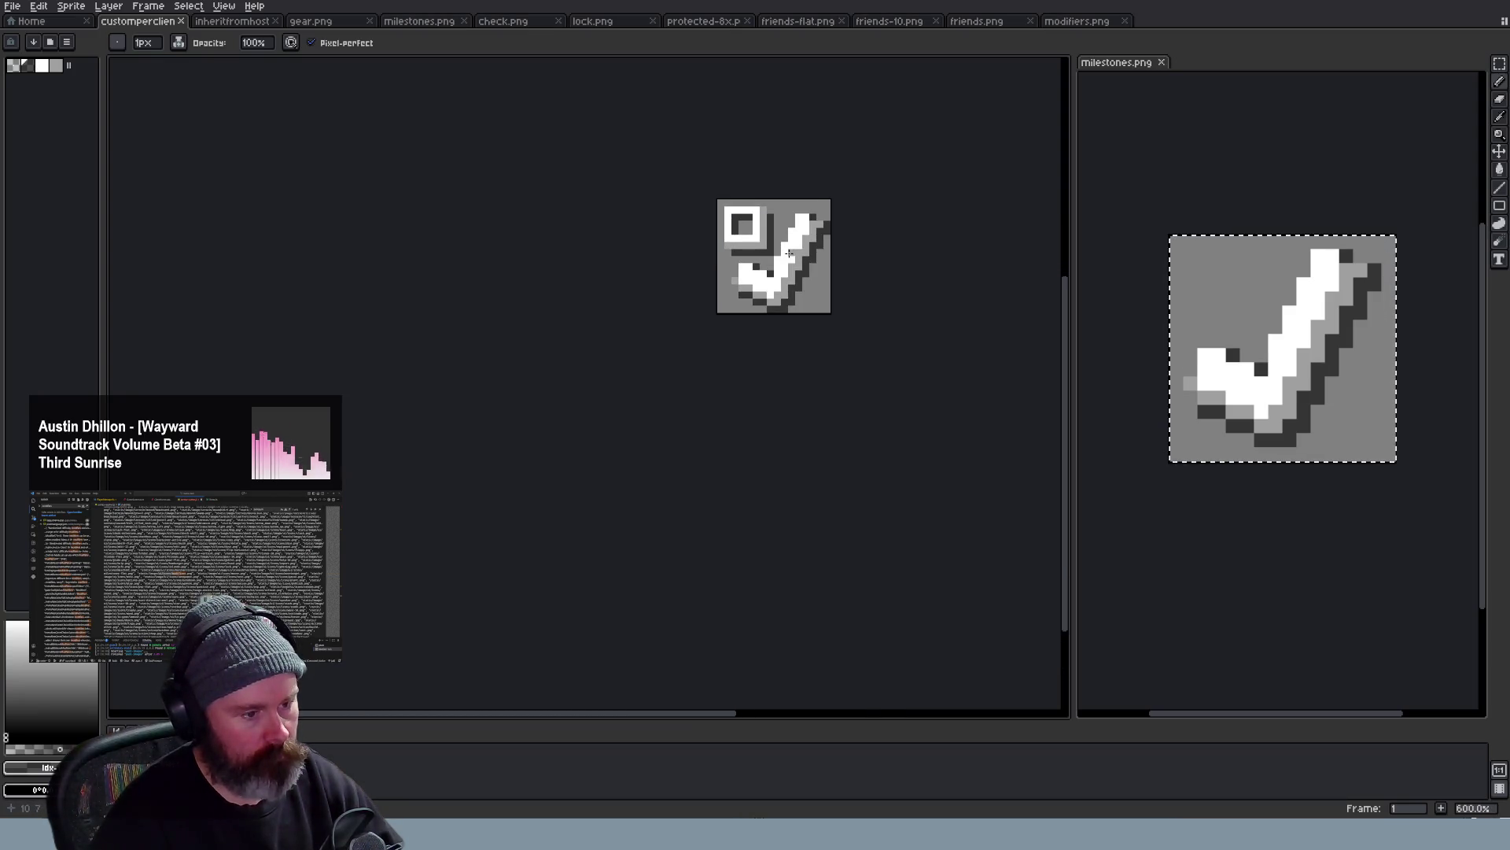
pyautogui.scroll(-3, 788, 253)
pyautogui.scroll(-2, 803, 260)
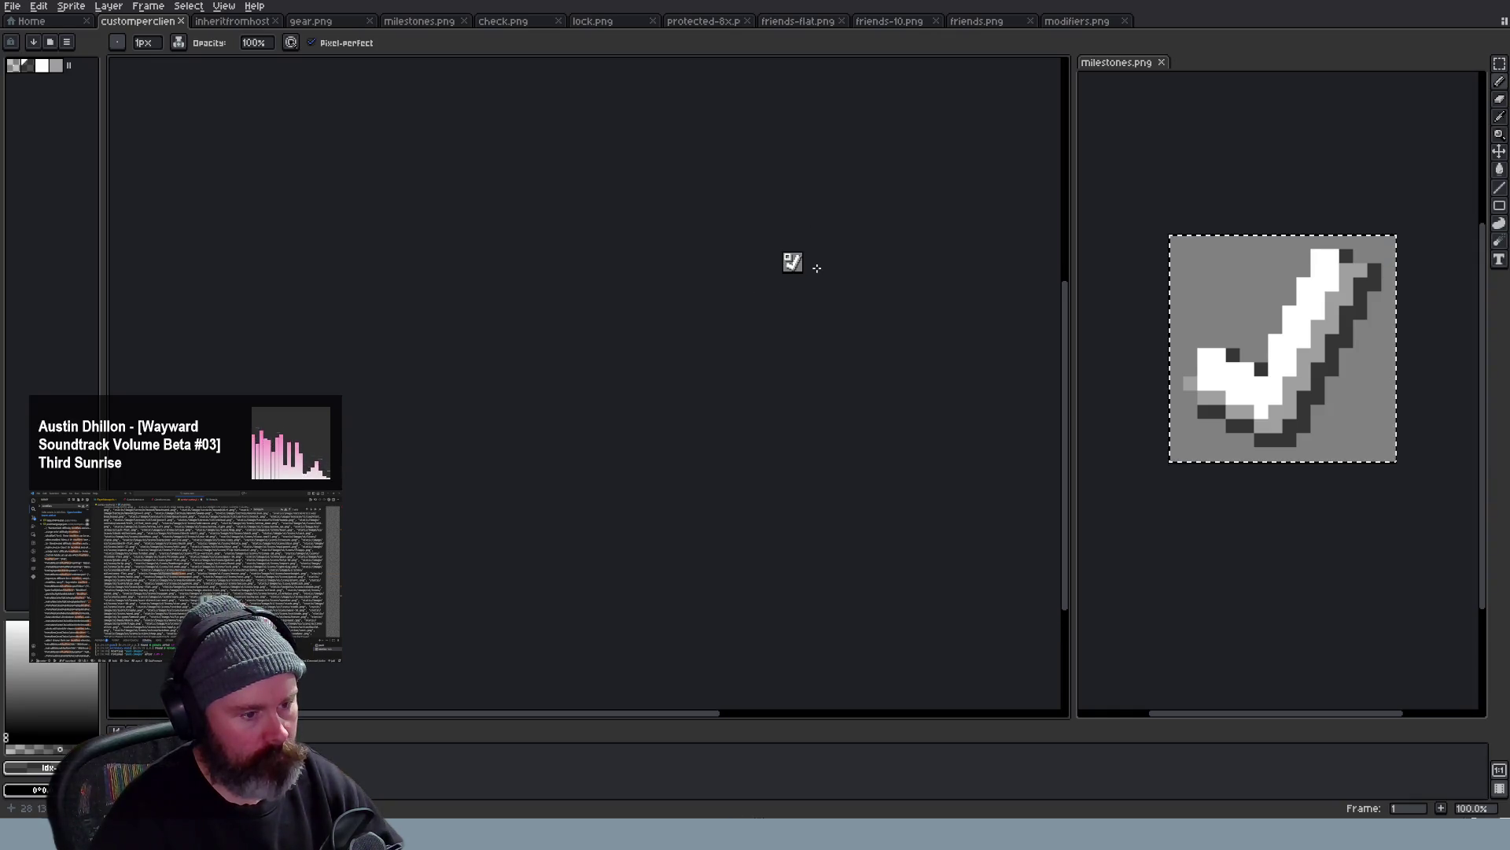
pyautogui.scroll(1, 803, 254)
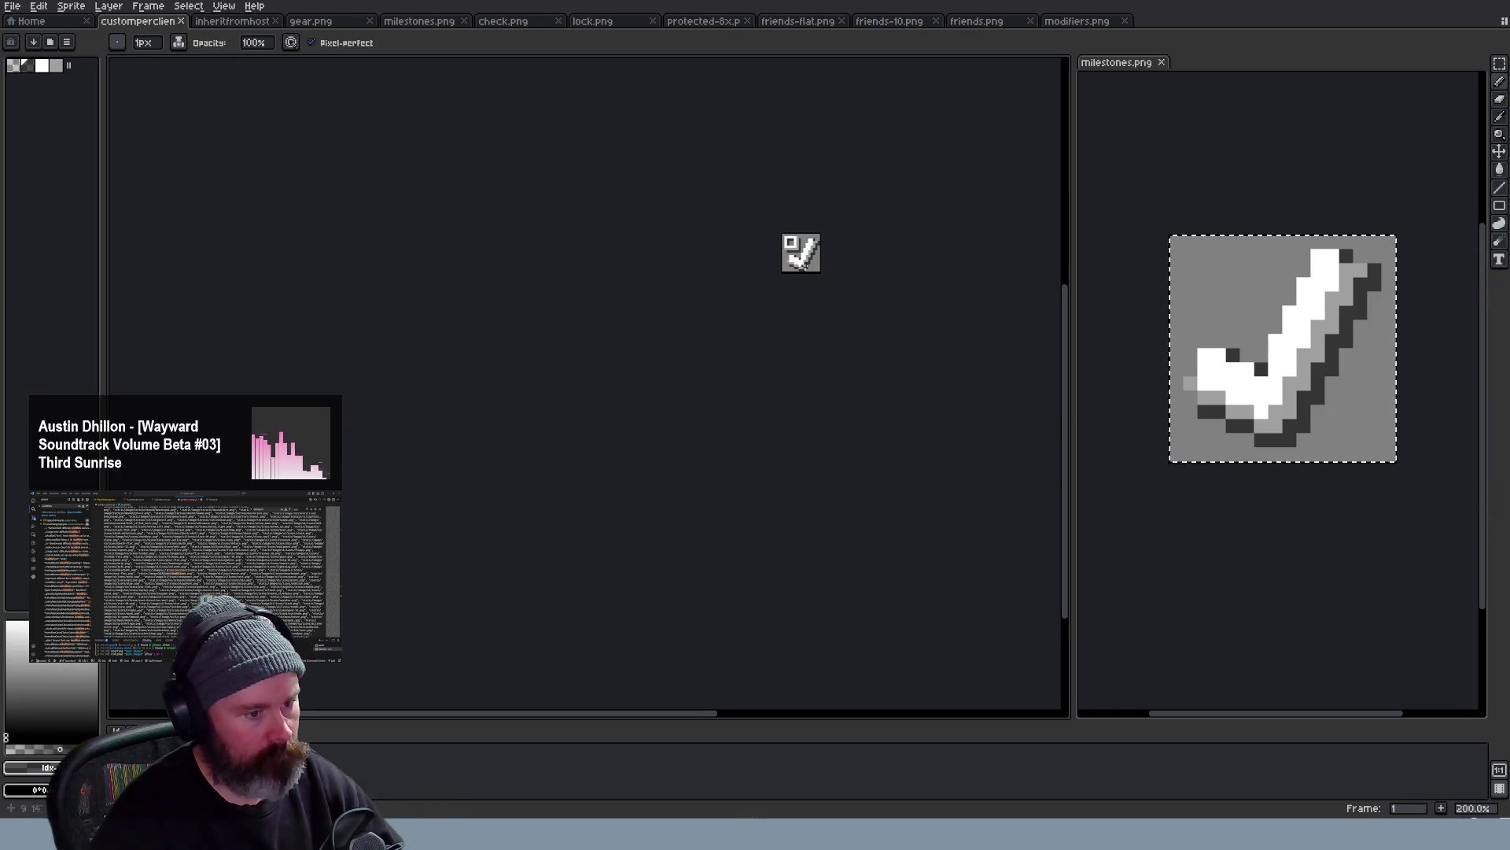
pyautogui.scroll(1, 802, 254)
pyautogui.scroll(1, 756, 166)
pyautogui.scroll(1, 773, 202)
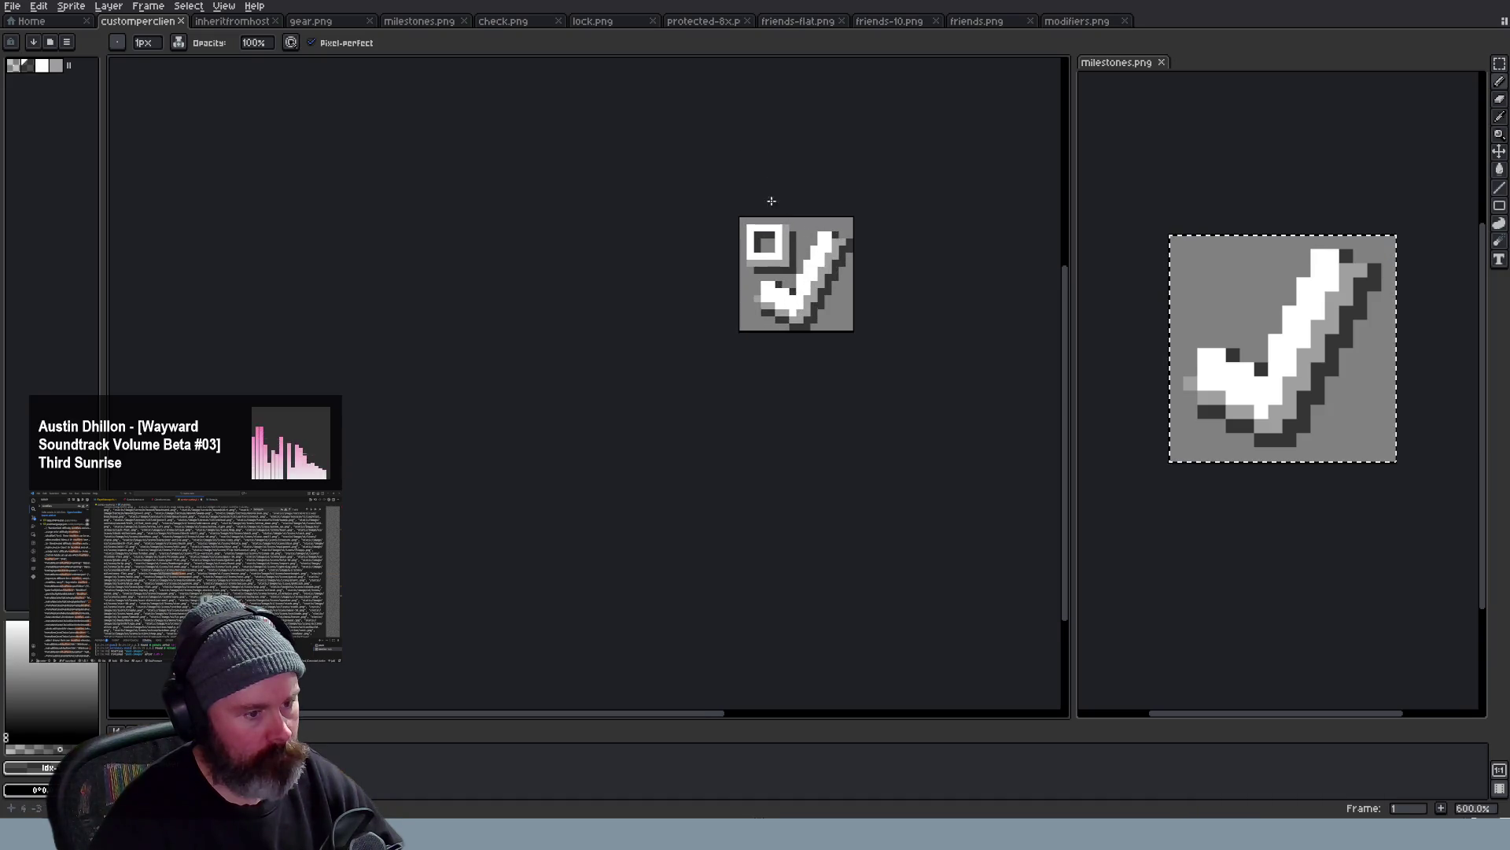
# Select and copy the whole custom checkmark icon, then clear the selection
pyautogui.click(249, 26)
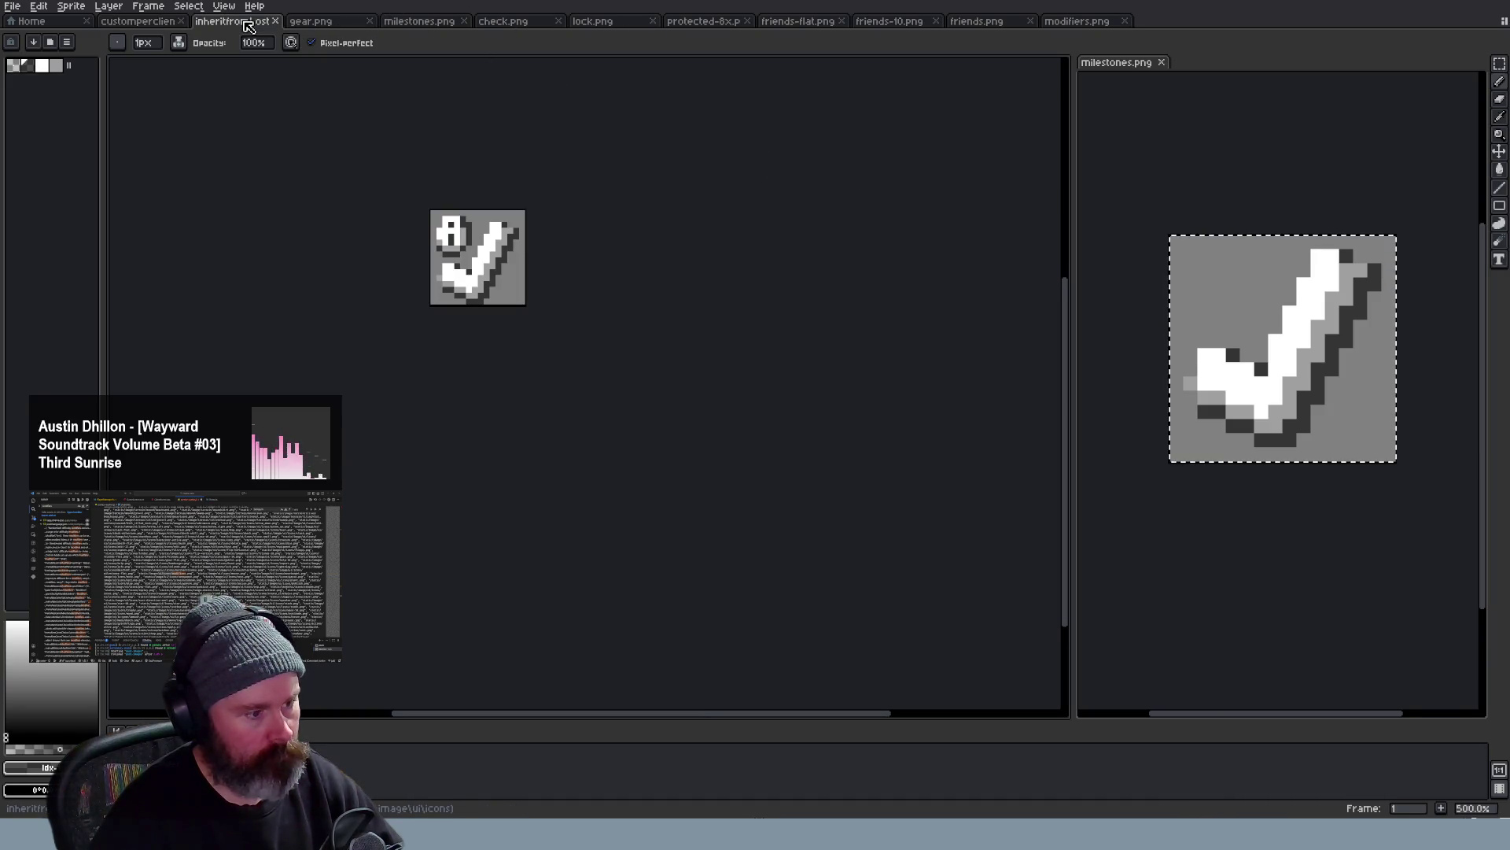
pyautogui.click(141, 22)
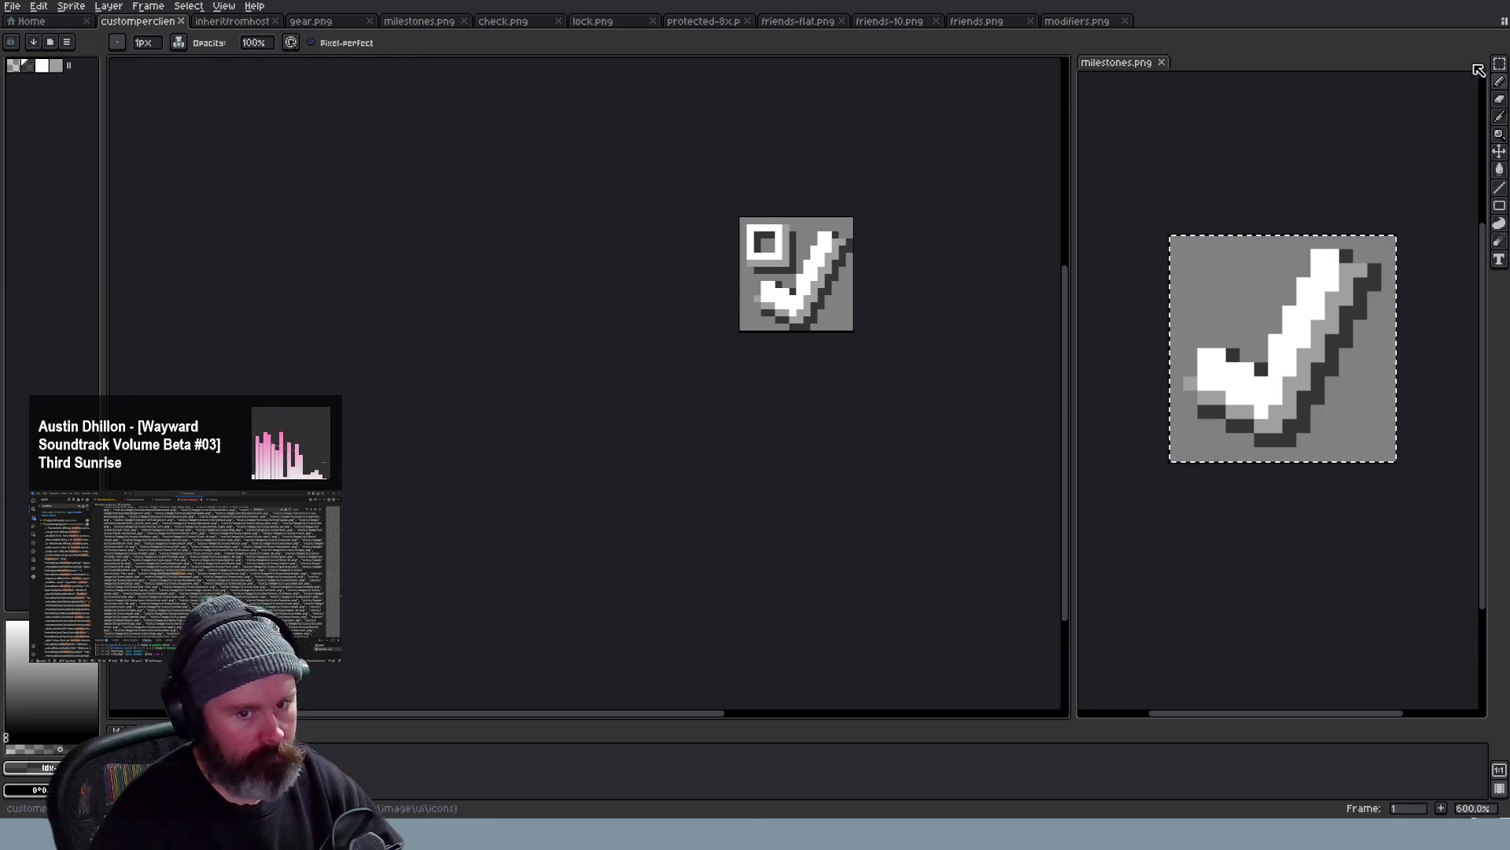
pyautogui.press('m')
pyautogui.hotkey('ctrl', 'a')
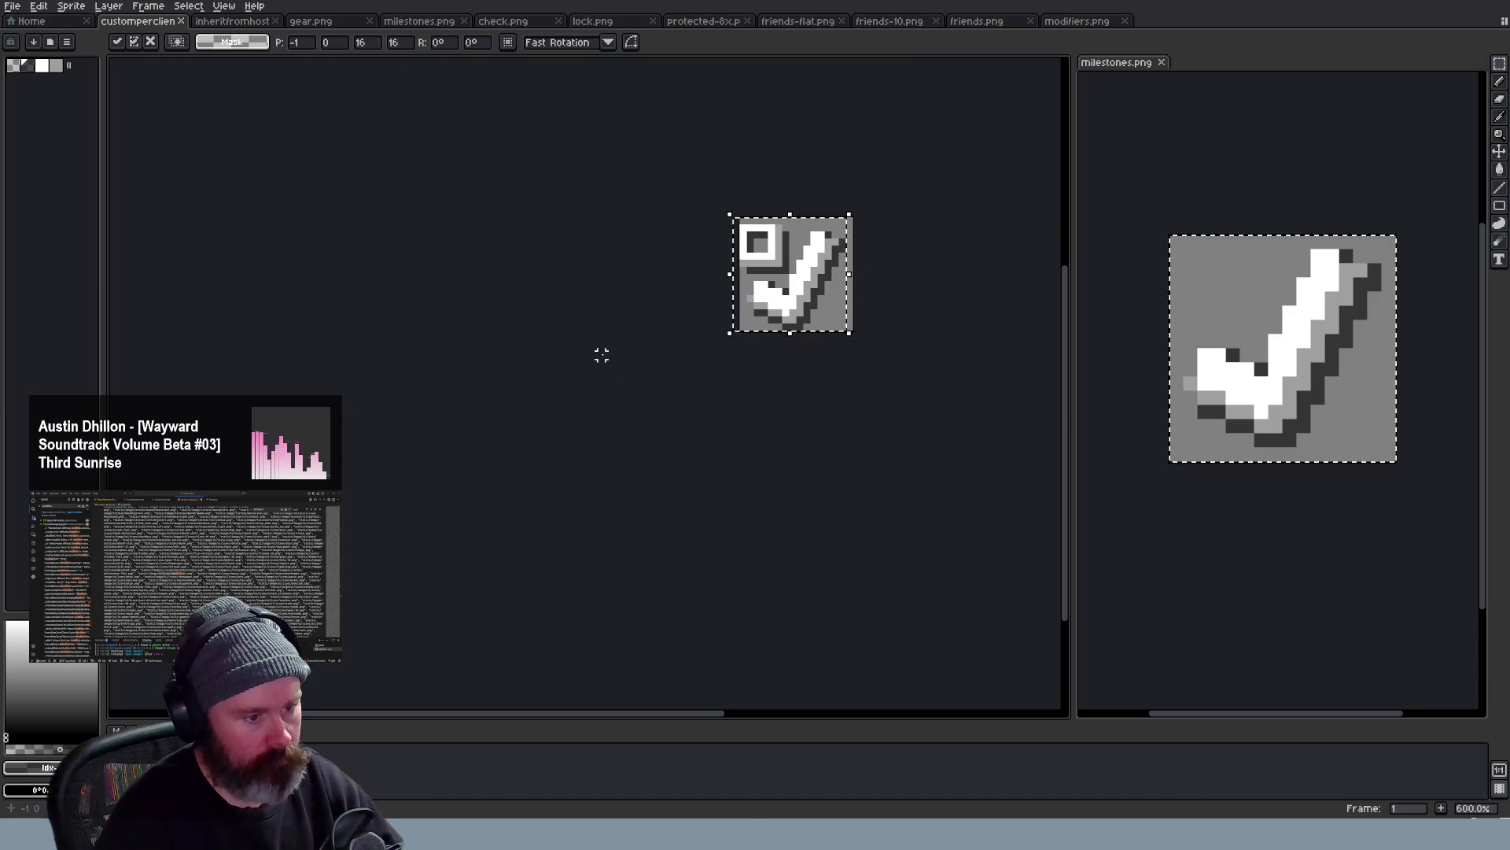
pyautogui.hotkey('ctrl', 'c')
pyautogui.hotkey('ctrl', 'd')
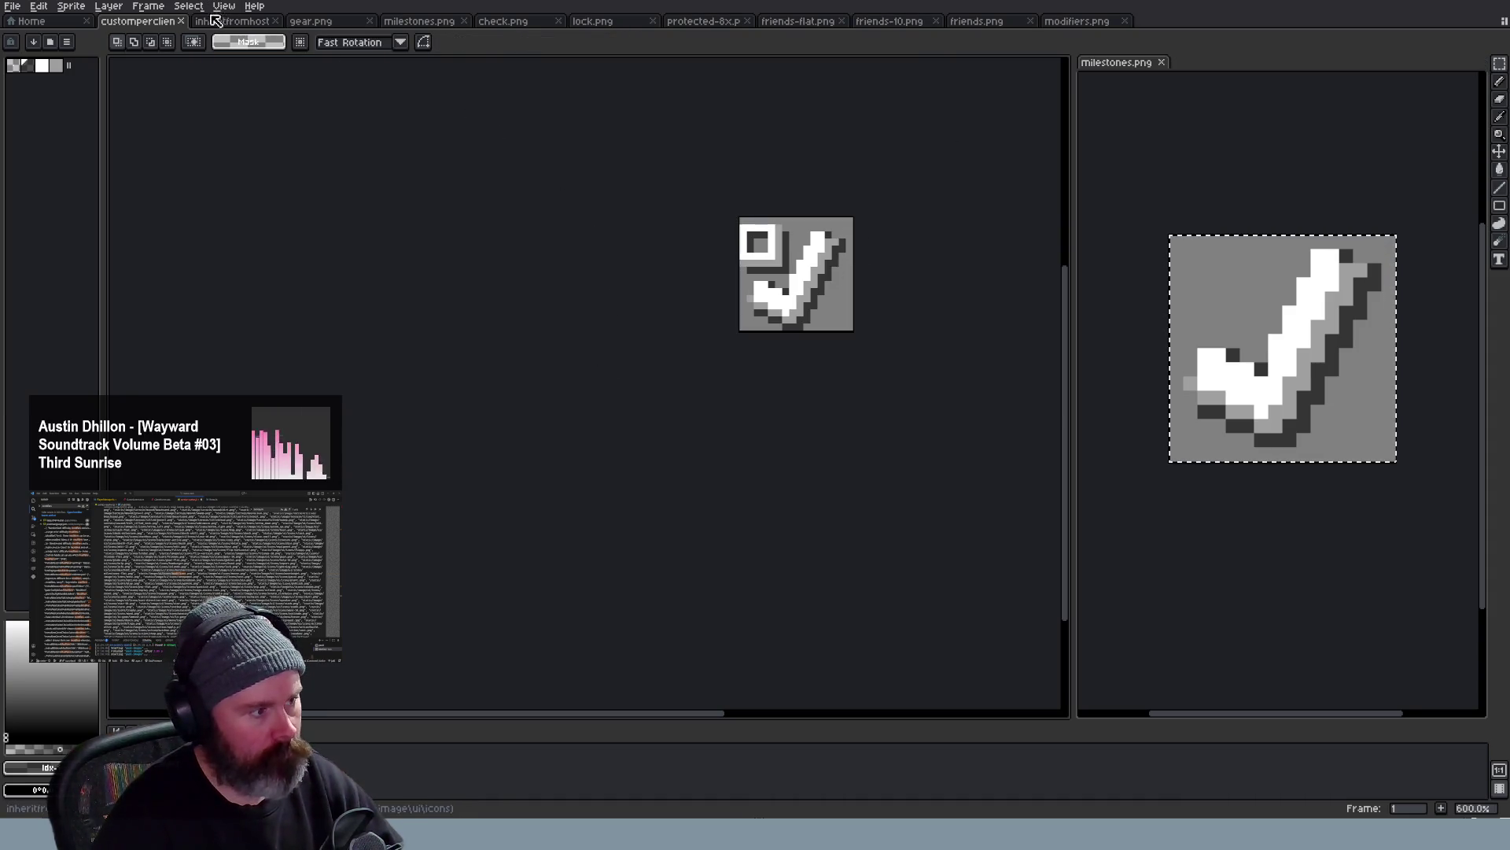
# Flip between the inheritfromhost and custom icons to compare, then switch to the code editor
pyautogui.click(231, 21)
pyautogui.click(142, 21)
pyautogui.click(231, 22)
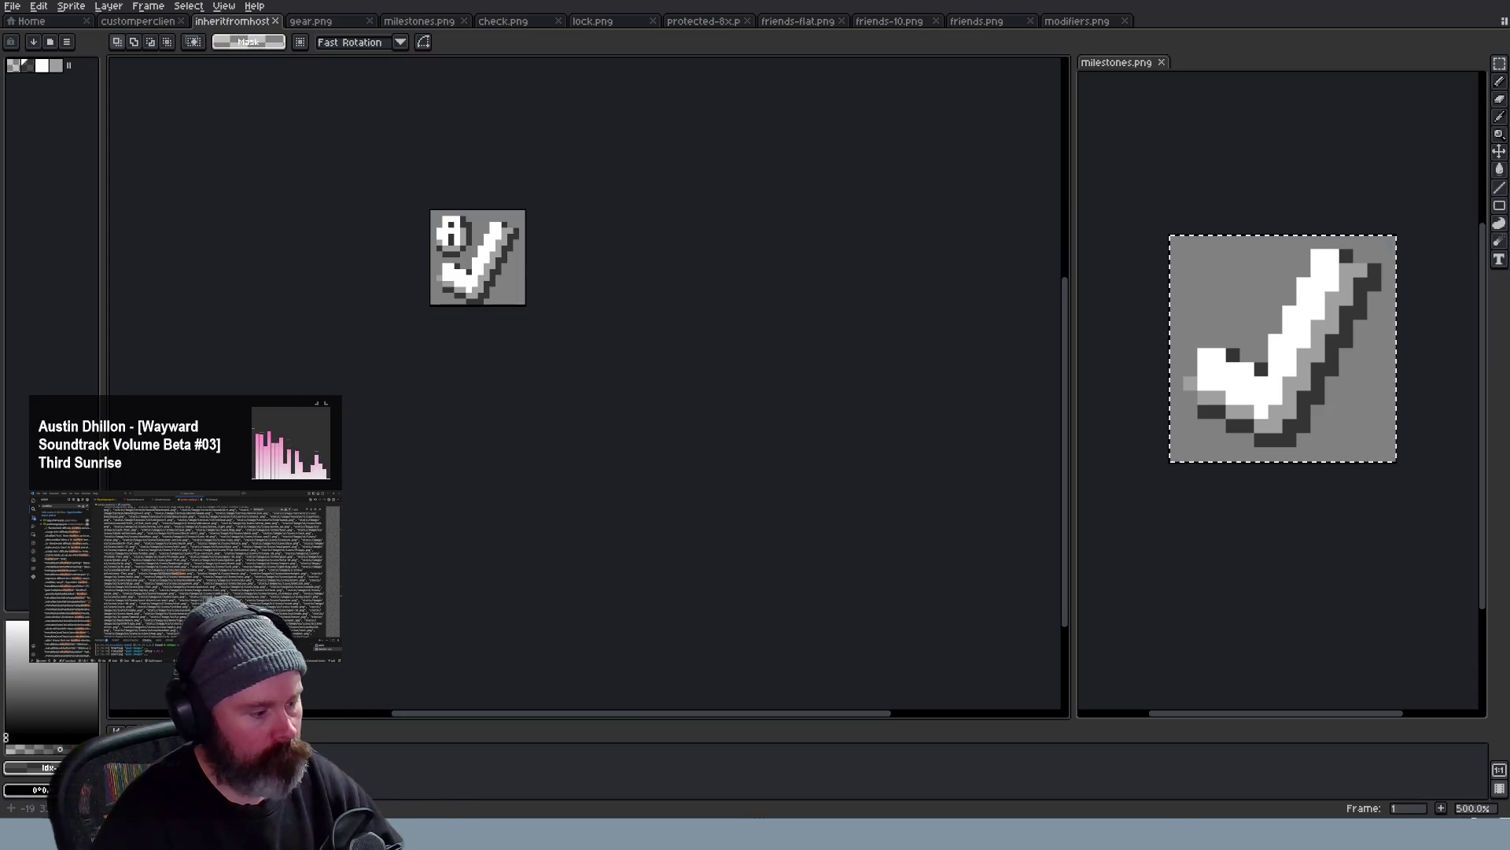
pyautogui.hotkey('alt', 'Tab')
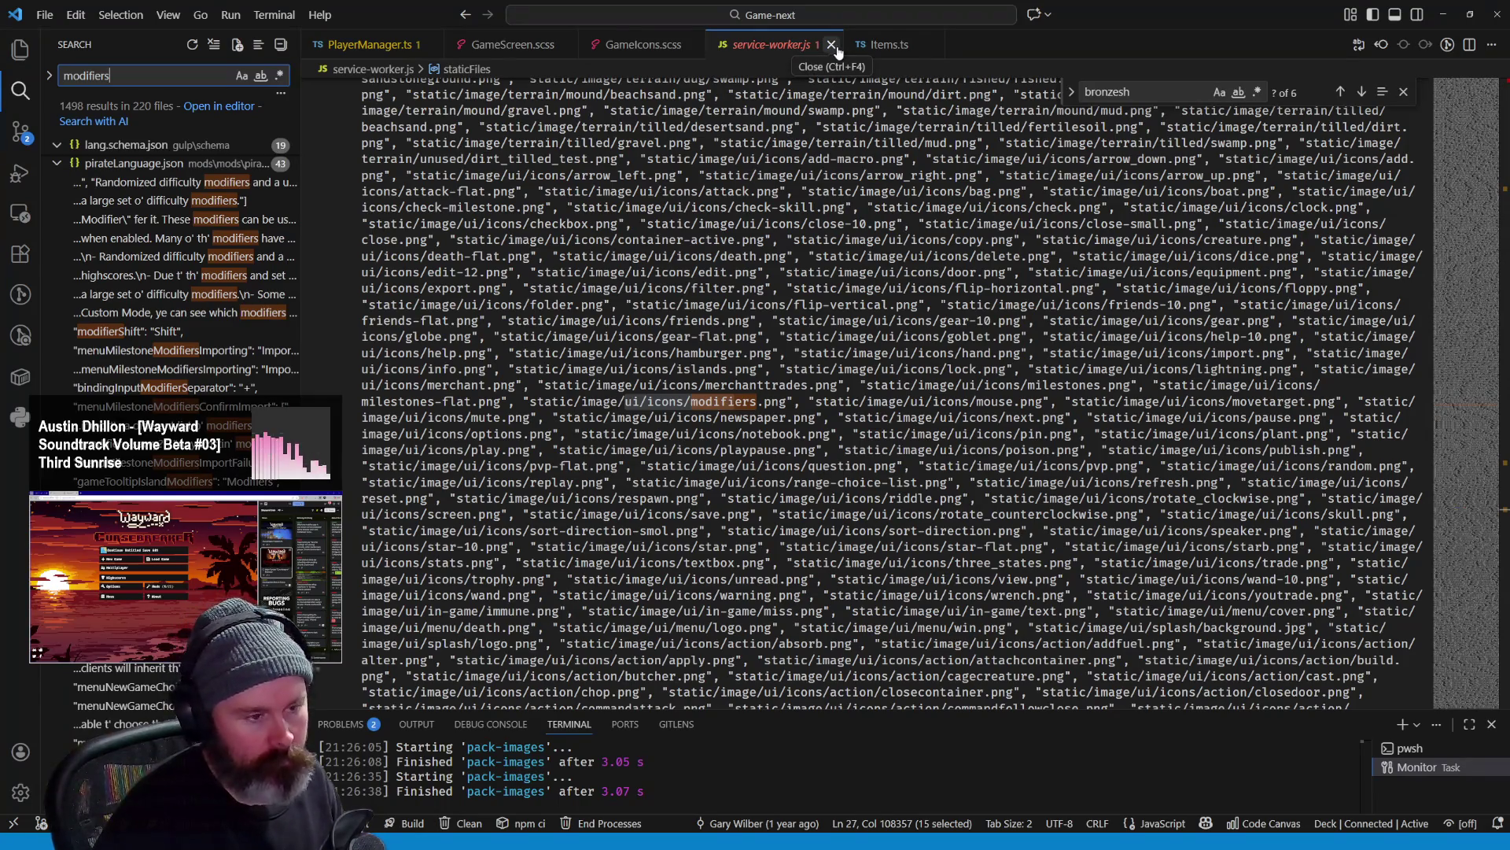
# Close service-worker.js and show GameScreen.scss in the editor
pyautogui.click(832, 45)
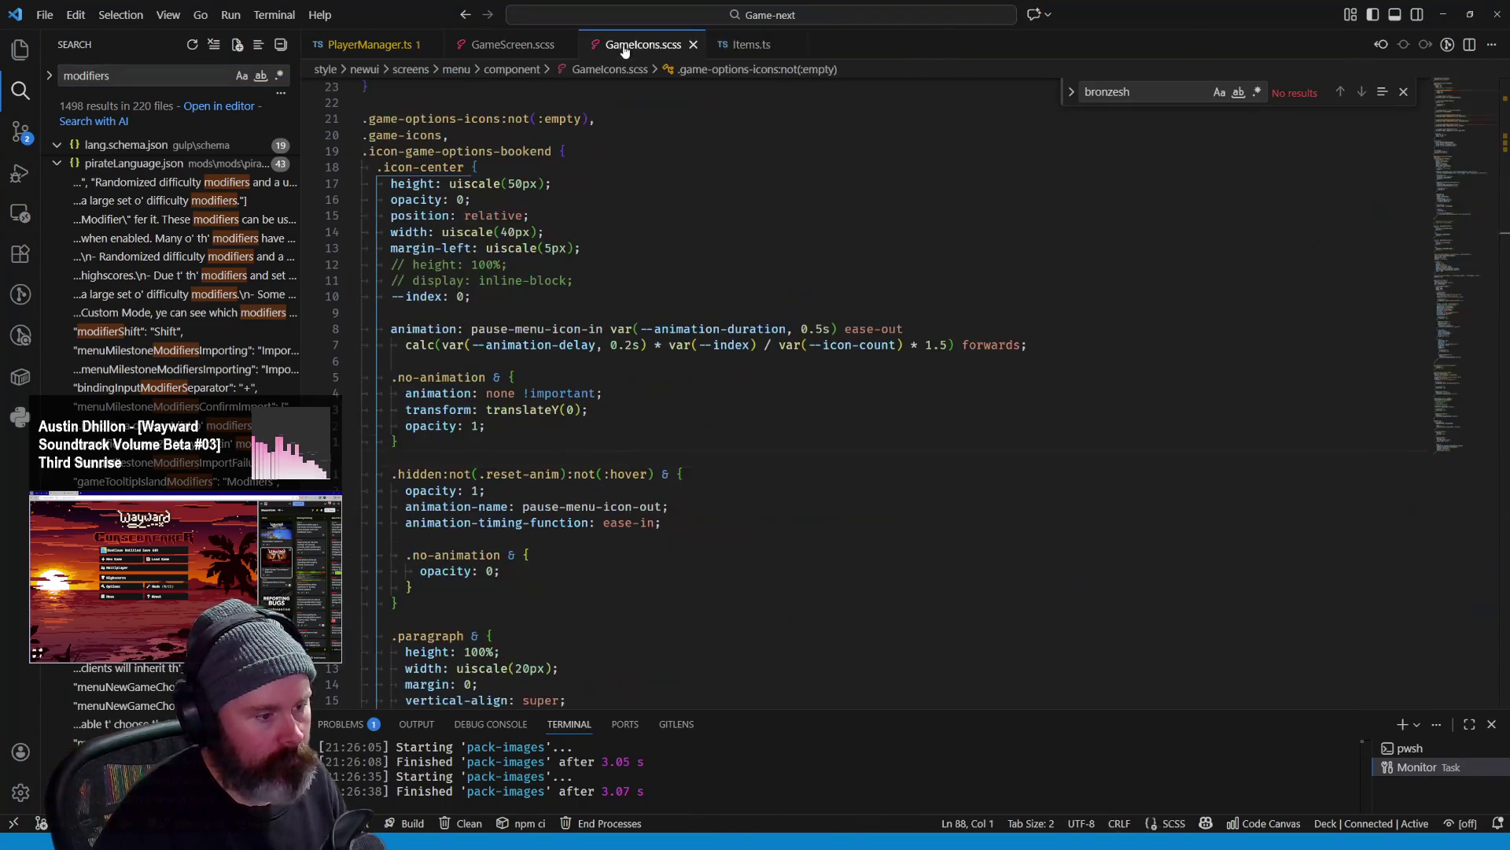
pyautogui.click(512, 44)
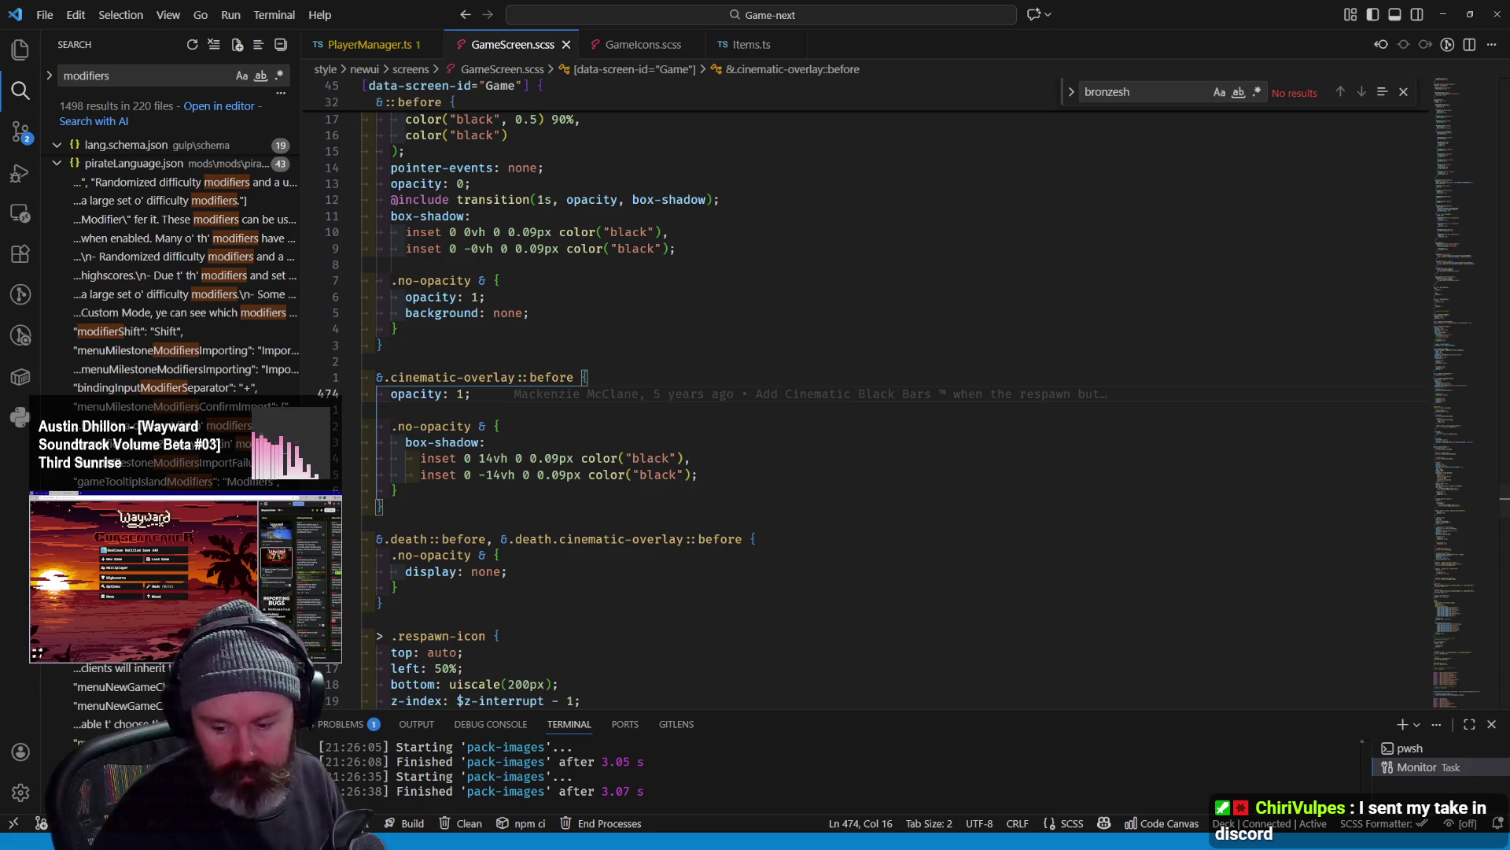
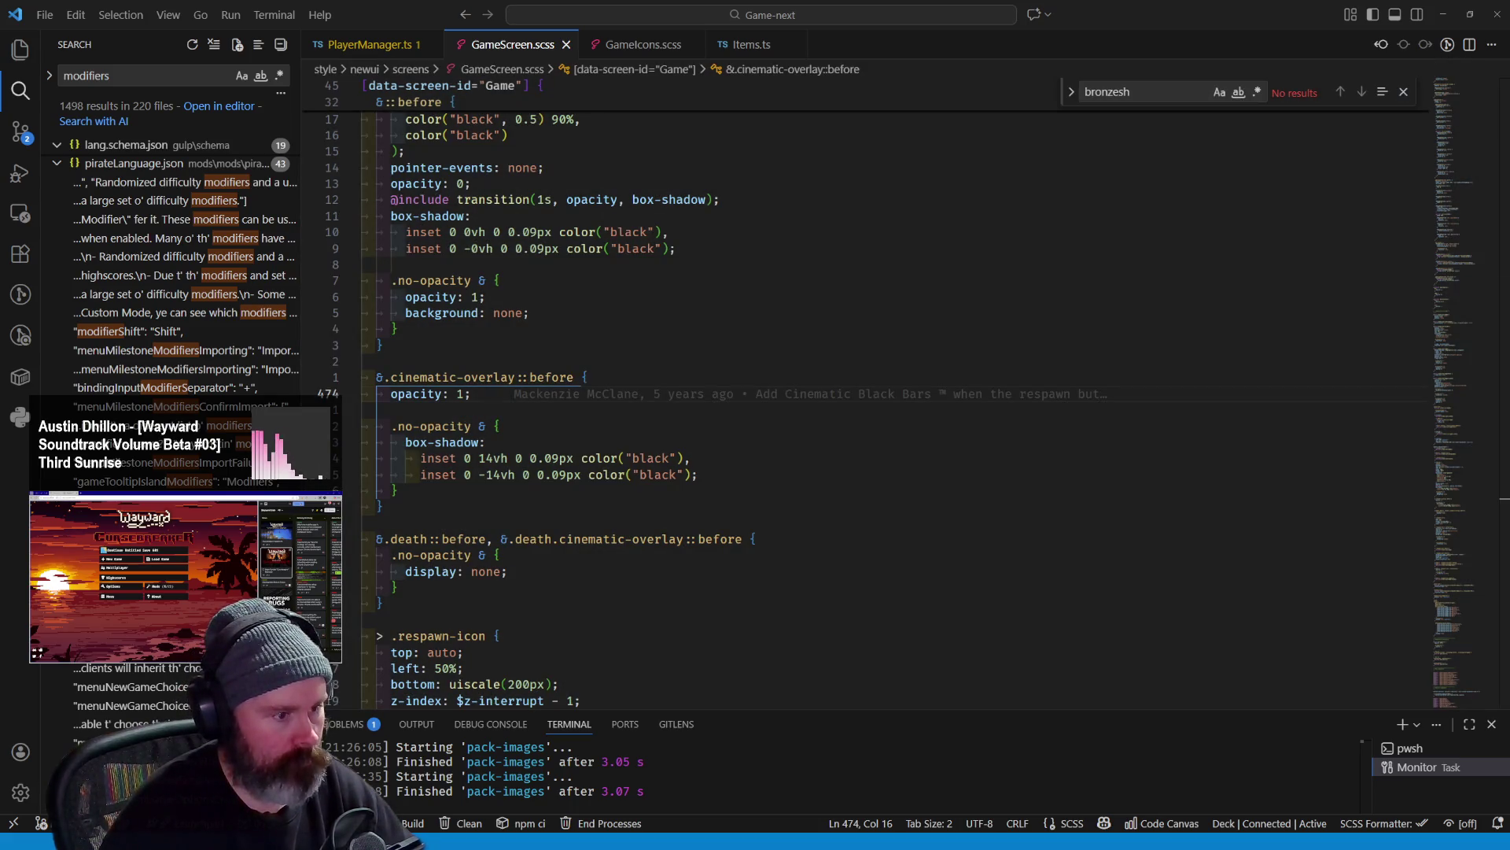
# Switch from VS Code to the Aseprite window showing the milestones-lock sprite
pyautogui.hotkey('alt', 'Tab')
pyautogui.scroll(2, 571, 349)
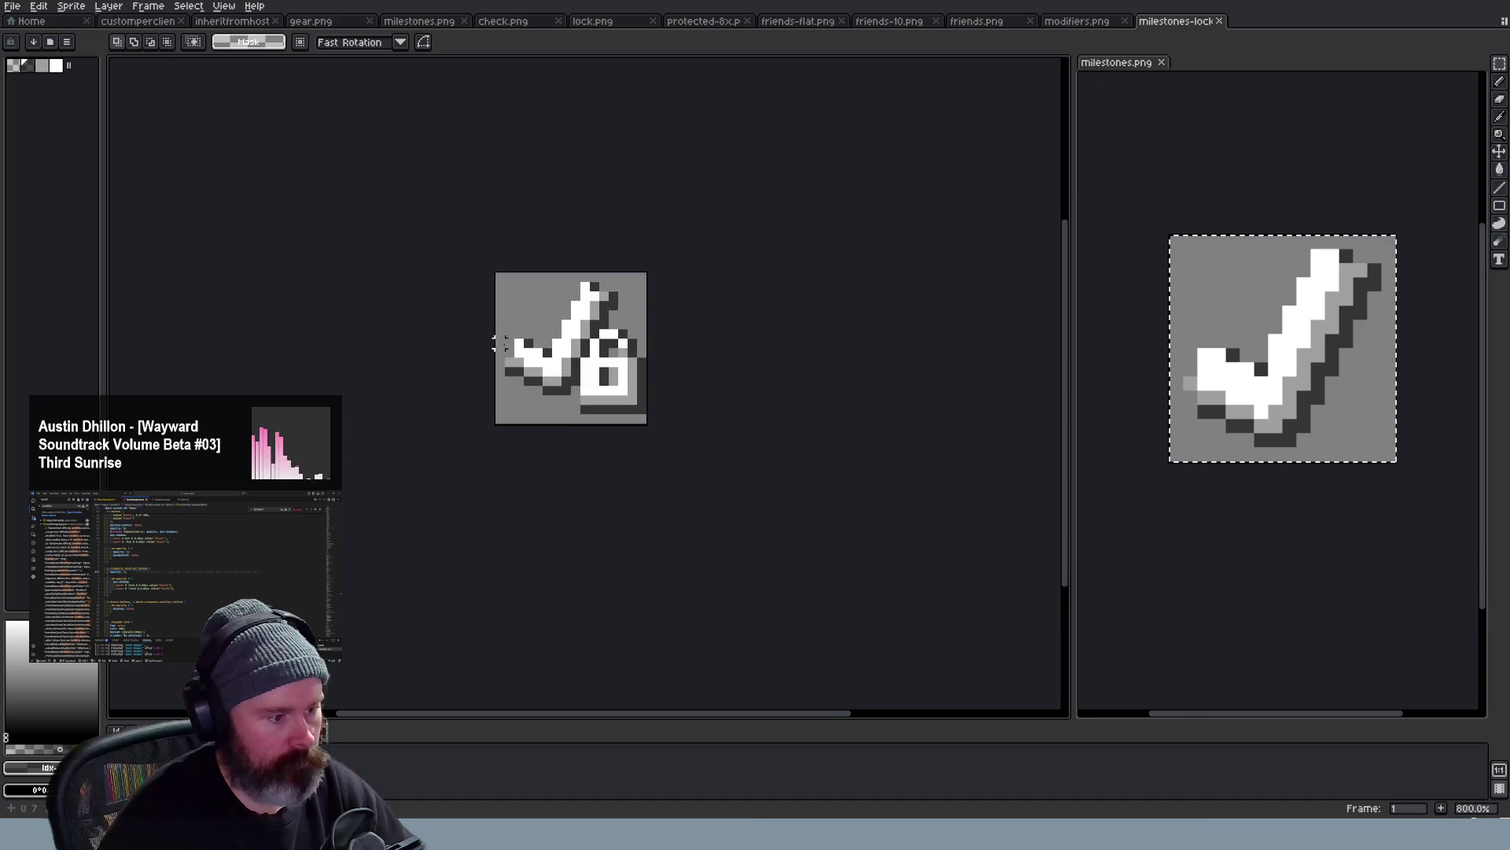
pyautogui.scroll(1, 501, 342)
pyautogui.scroll(-1, 773, 272)
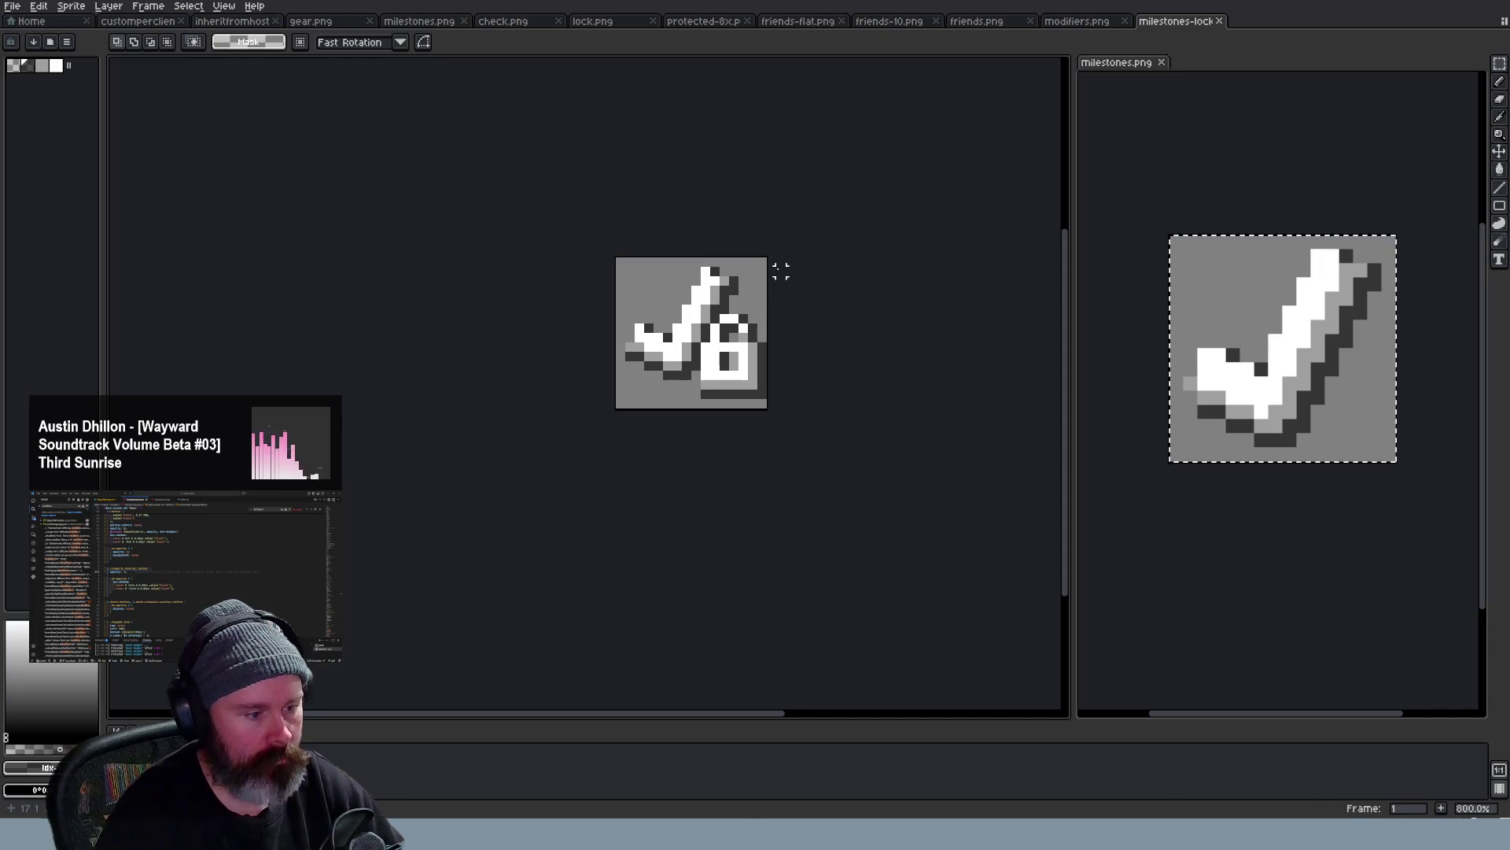
pyautogui.scroll(-4, 781, 270)
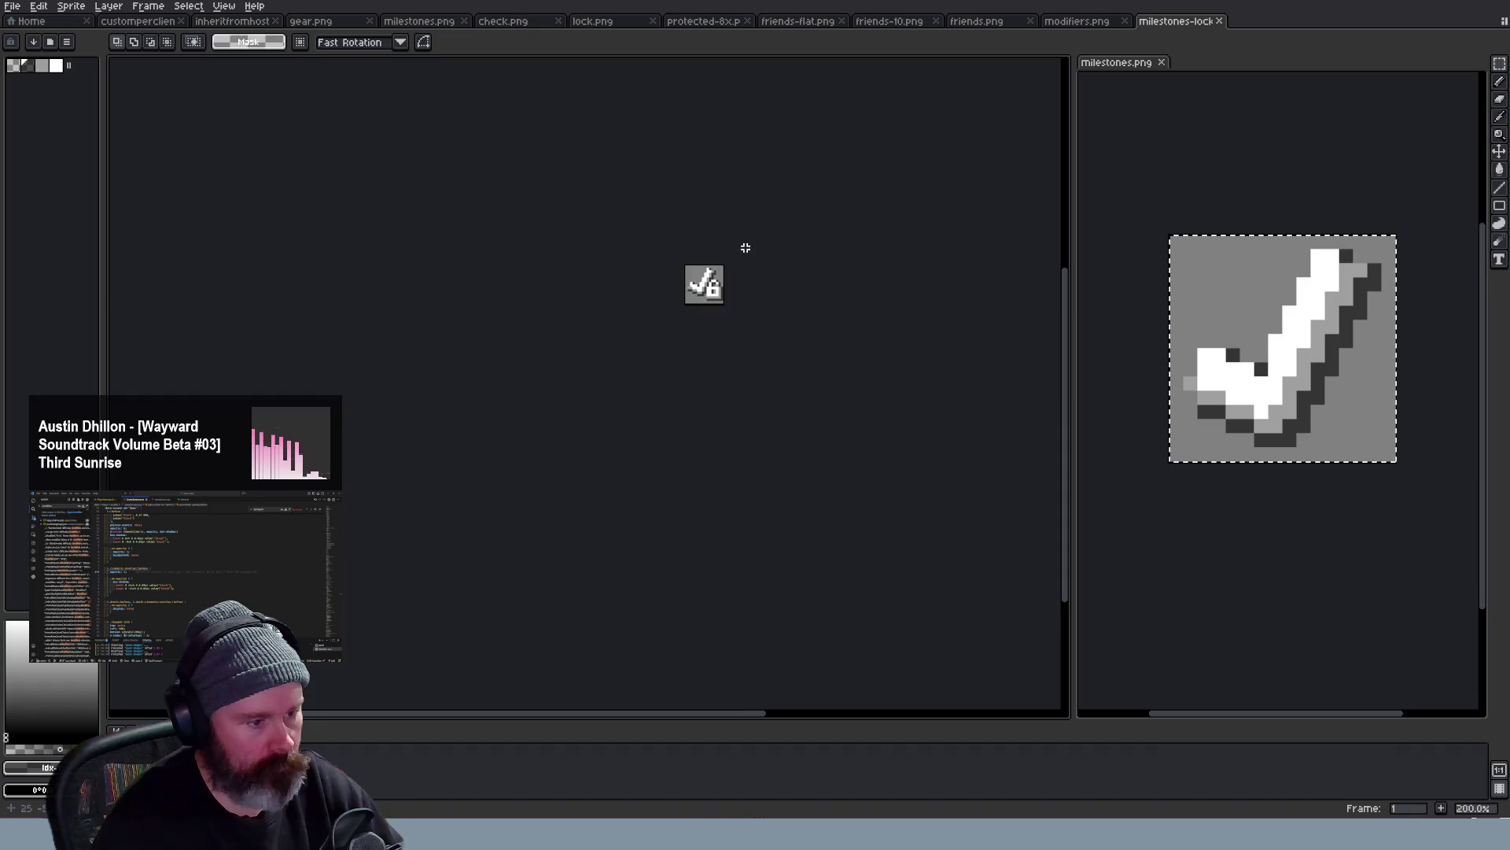
pyautogui.scroll(2, 713, 278)
pyautogui.scroll(3, 708, 295)
pyautogui.scroll(-1, 695, 293)
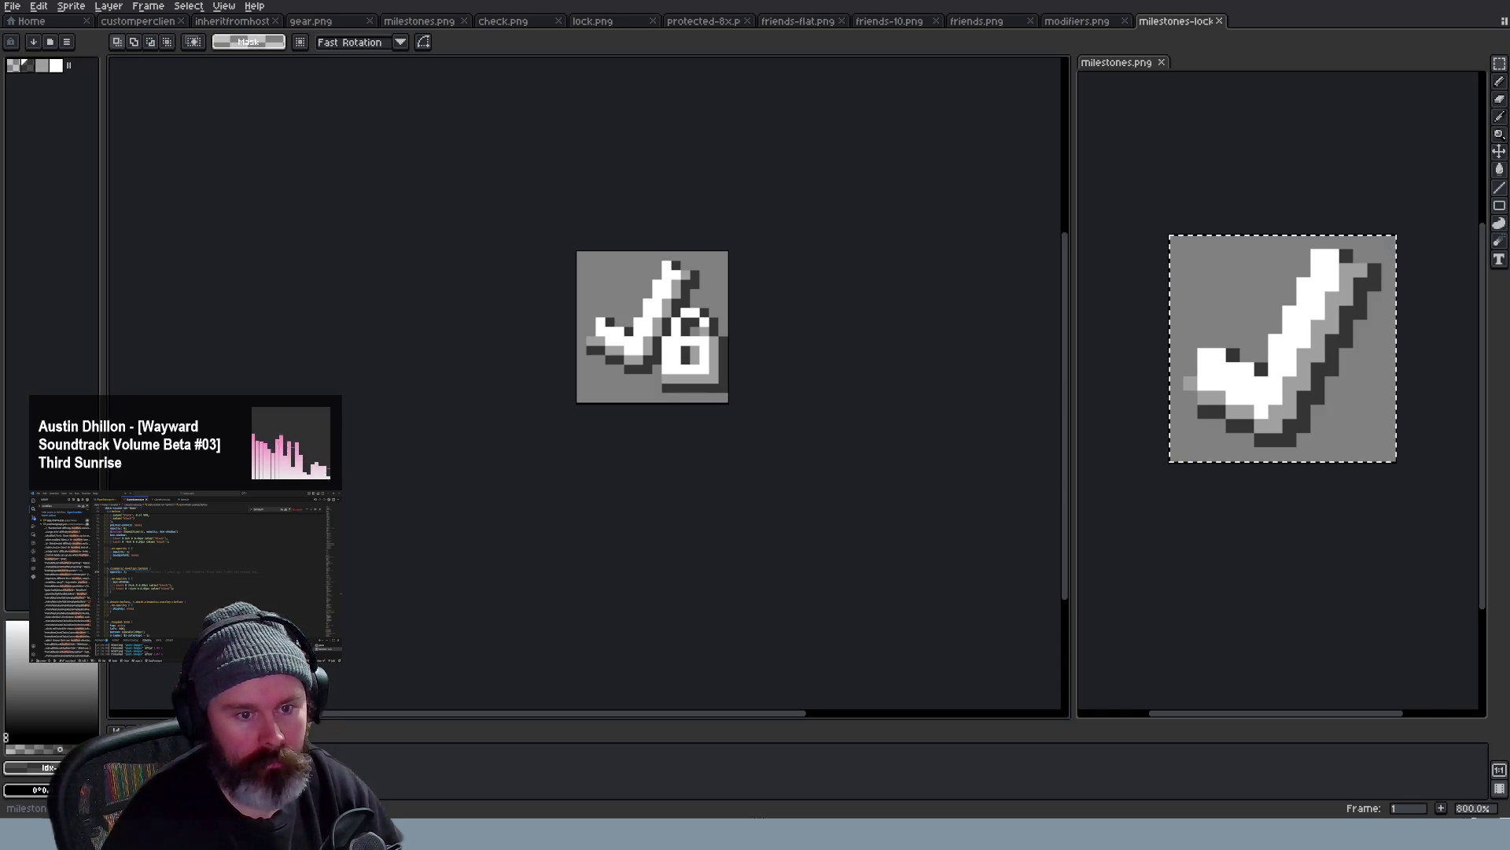
pyautogui.hotkey('ctrl', 'Tab')
pyautogui.scroll(5, 639, 272)
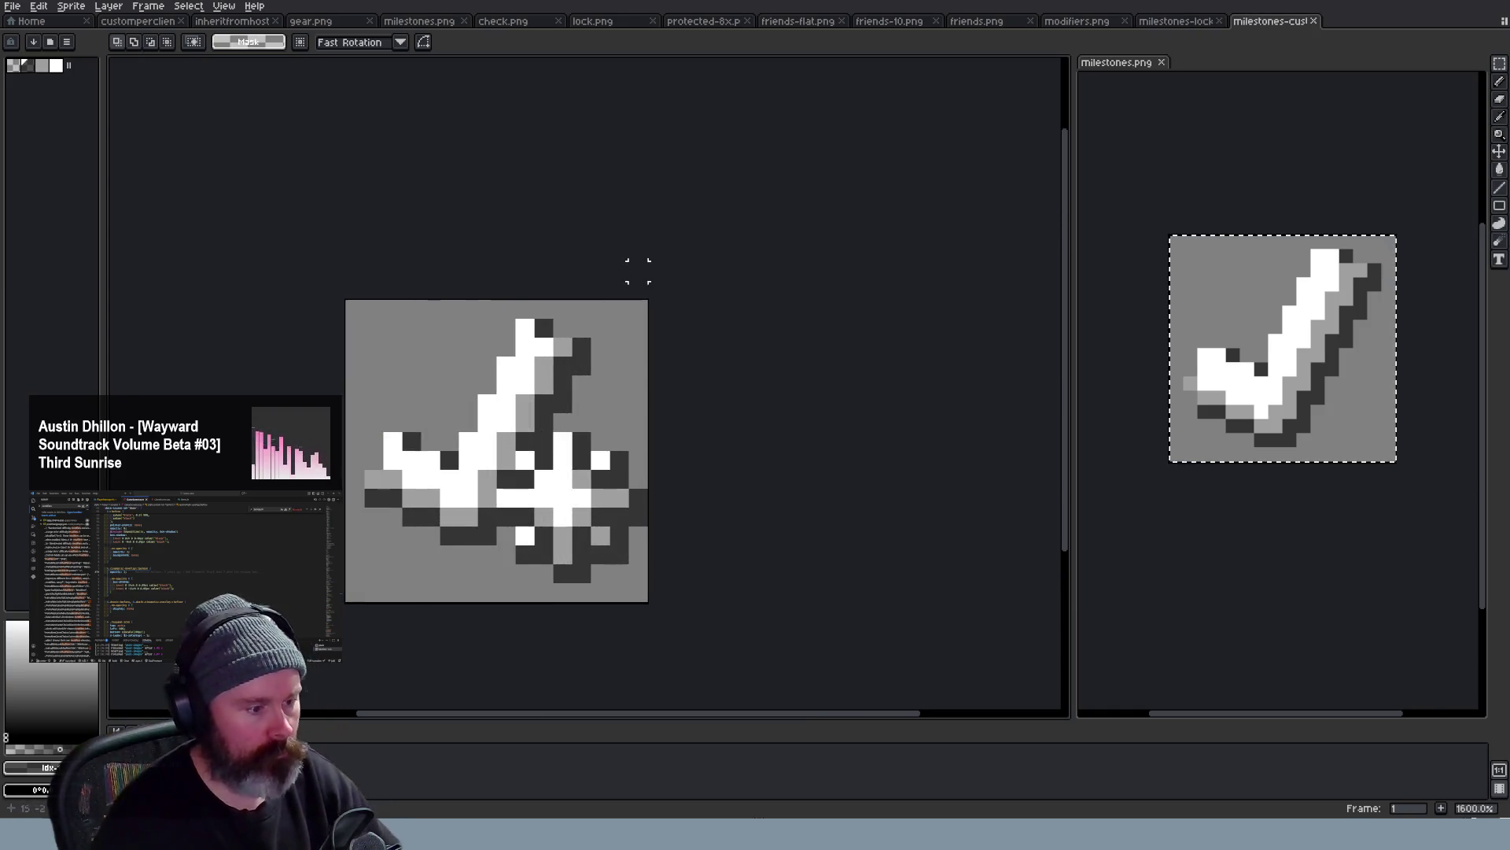
pyautogui.scroll(-2, 639, 272)
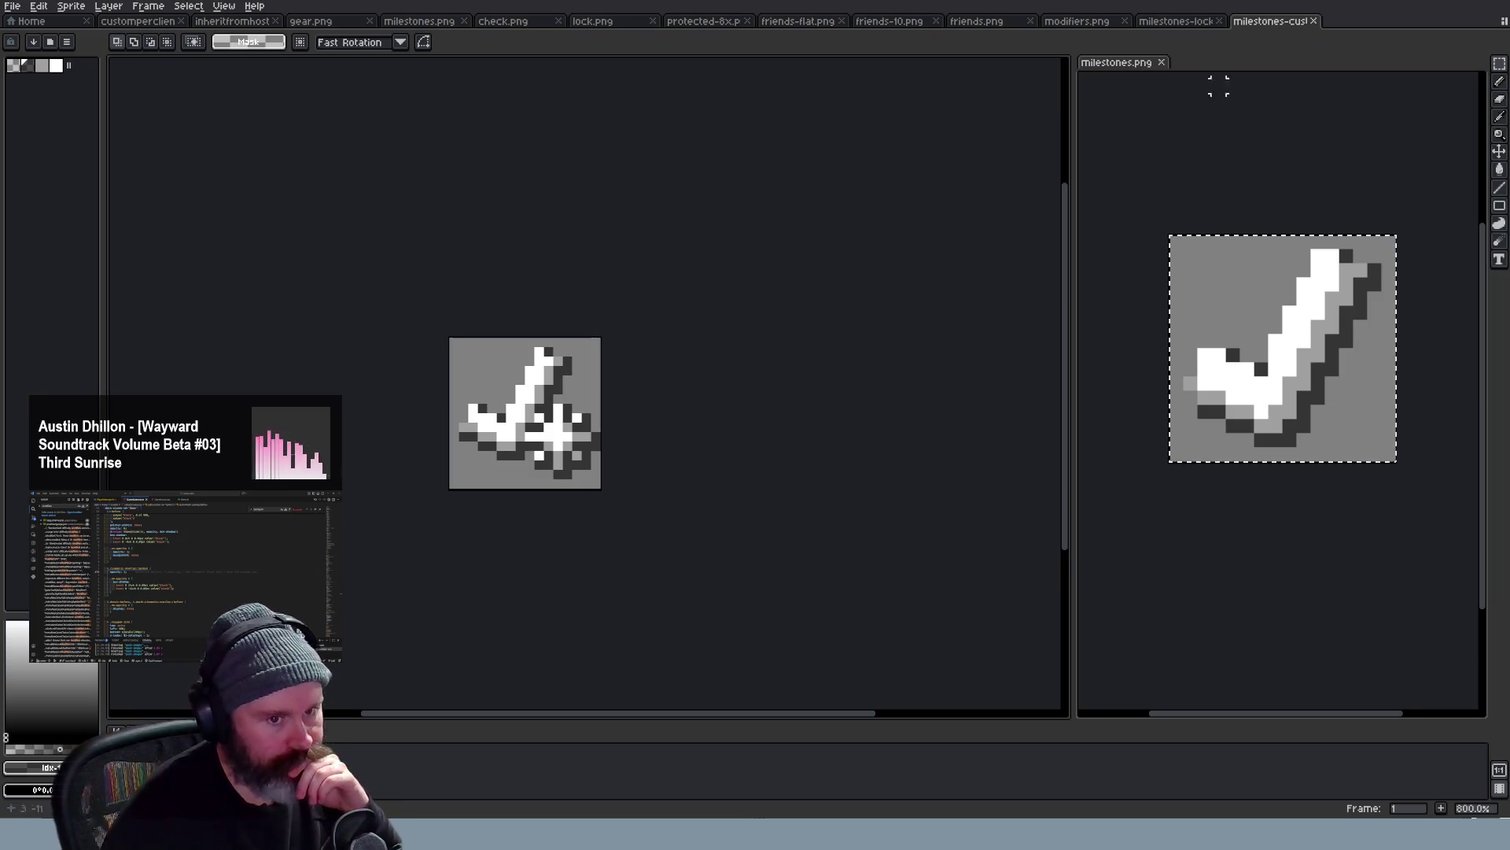
# Copy the A badge from the inheritfromhost icon and paste it into the check-and-lock sprite
pyautogui.click(1178, 22)
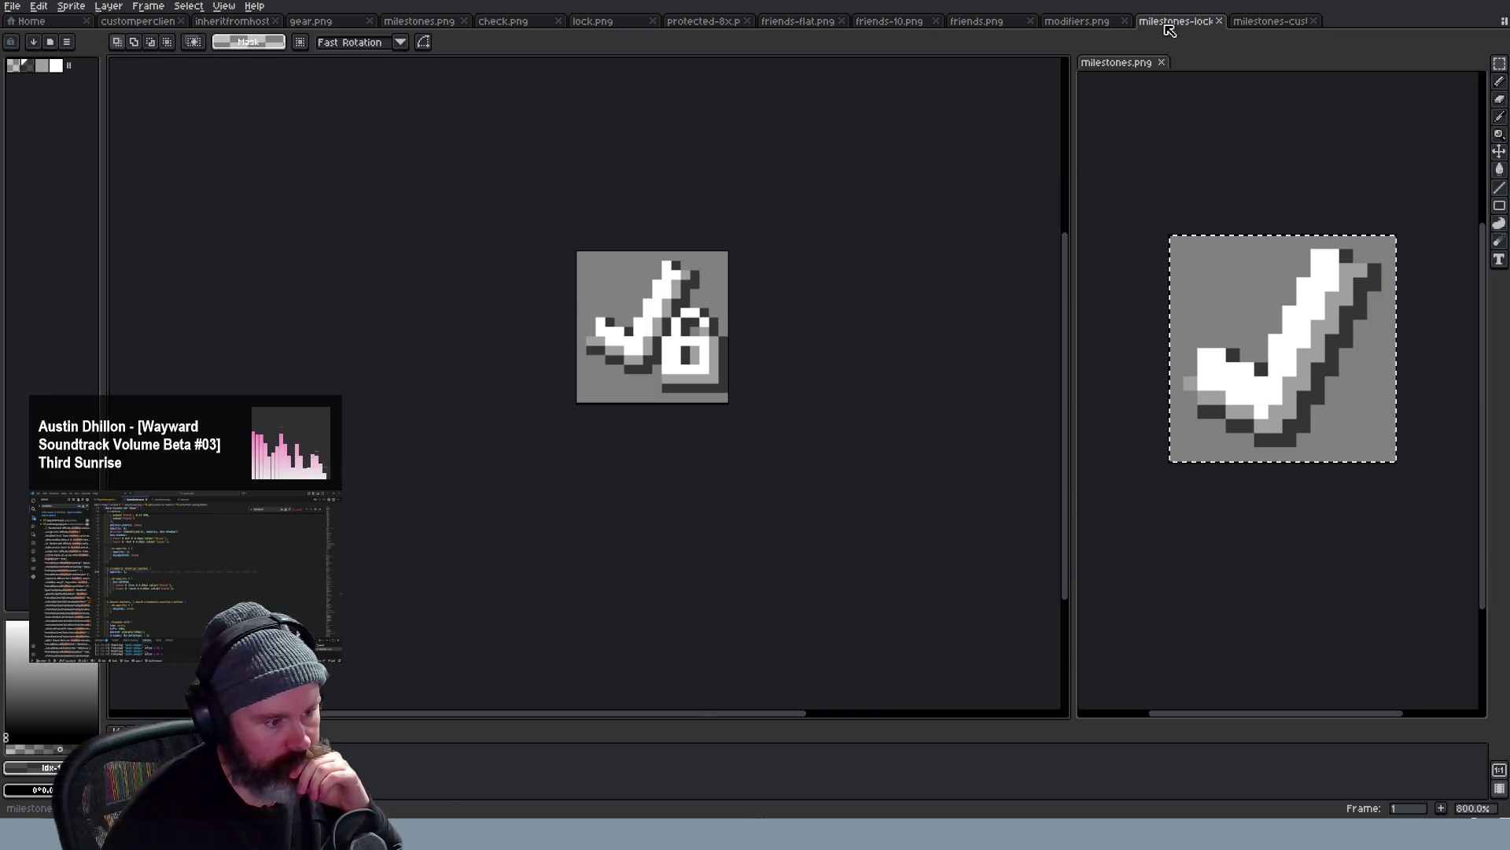
pyautogui.click(230, 21)
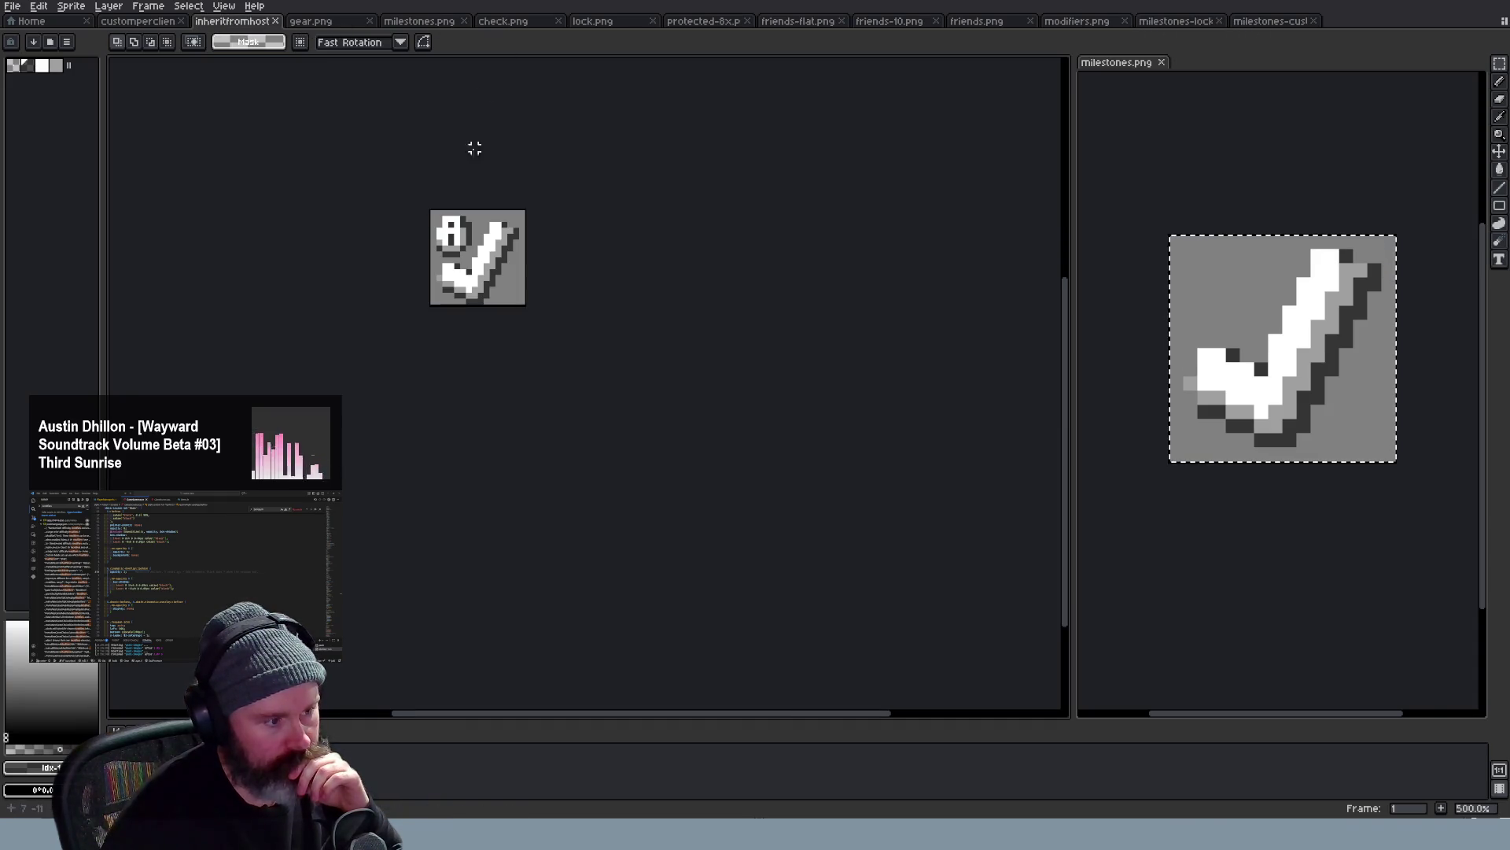
pyautogui.scroll(2, 375, 232)
pyautogui.scroll(2, 375, 233)
pyautogui.moveTo(427, 155); pyautogui.dragTo(628, 385)
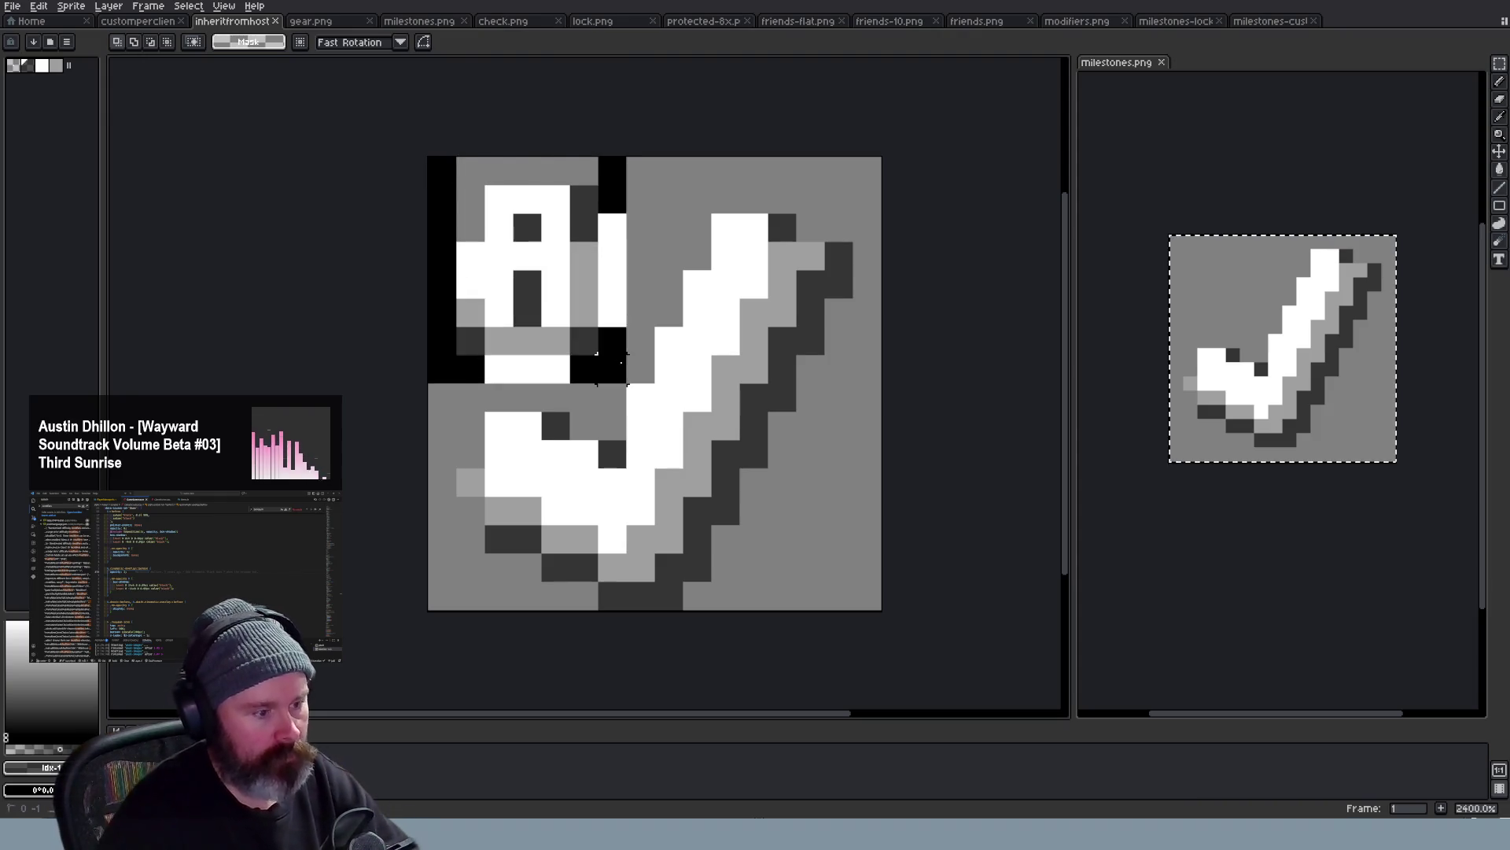
pyautogui.press('Escape')
pyautogui.click(1180, 21)
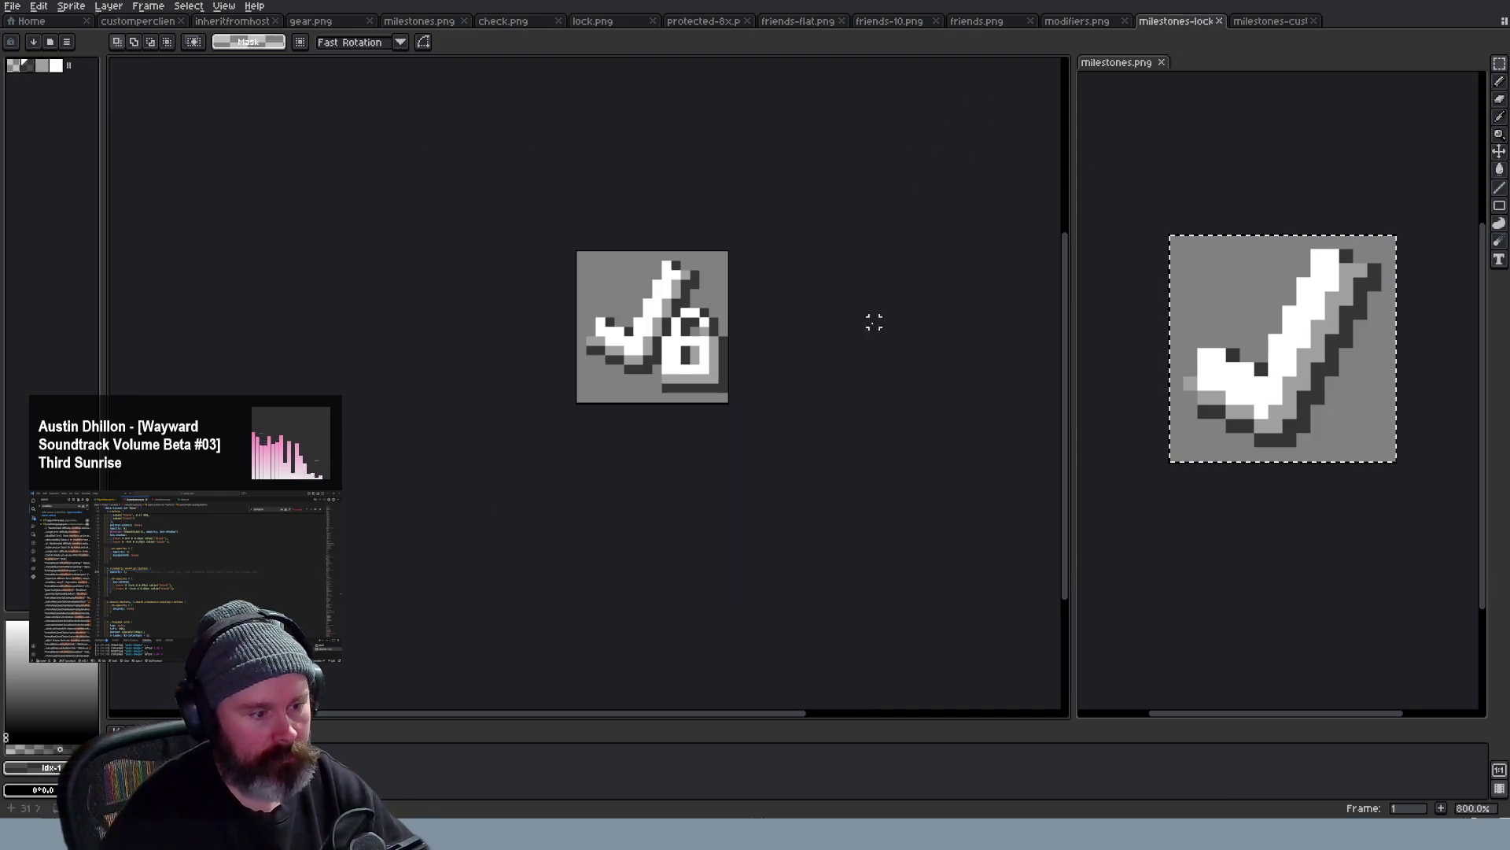
pyautogui.scroll(-2, 808, 398)
pyautogui.scroll(1, 808, 399)
pyautogui.scroll(1, 808, 399)
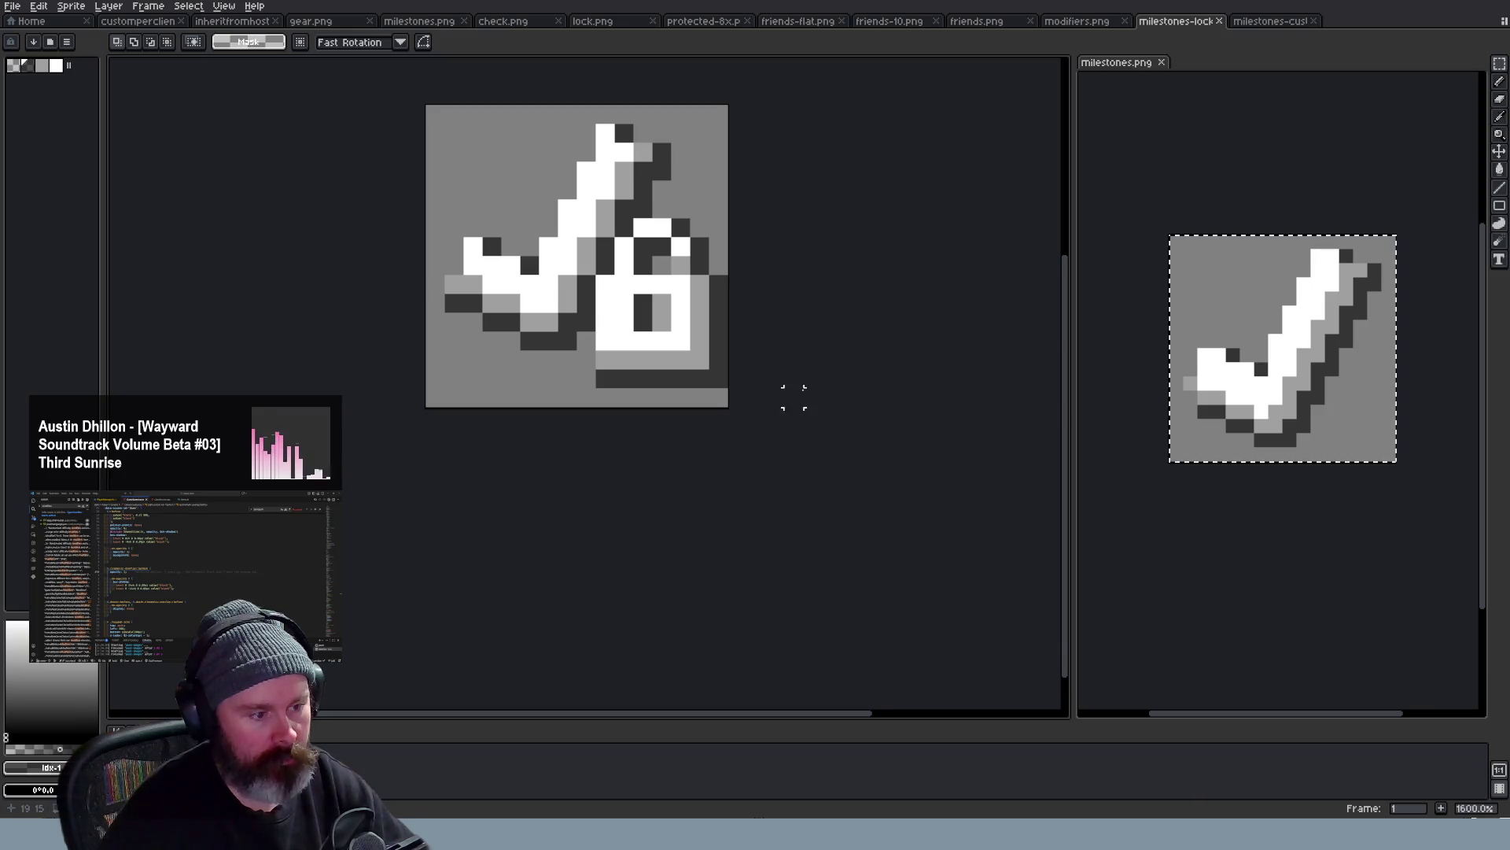
pyautogui.scroll(-2, 793, 397)
pyautogui.scroll(-1, 793, 397)
pyautogui.scroll(1, 791, 382)
pyautogui.scroll(1, 790, 382)
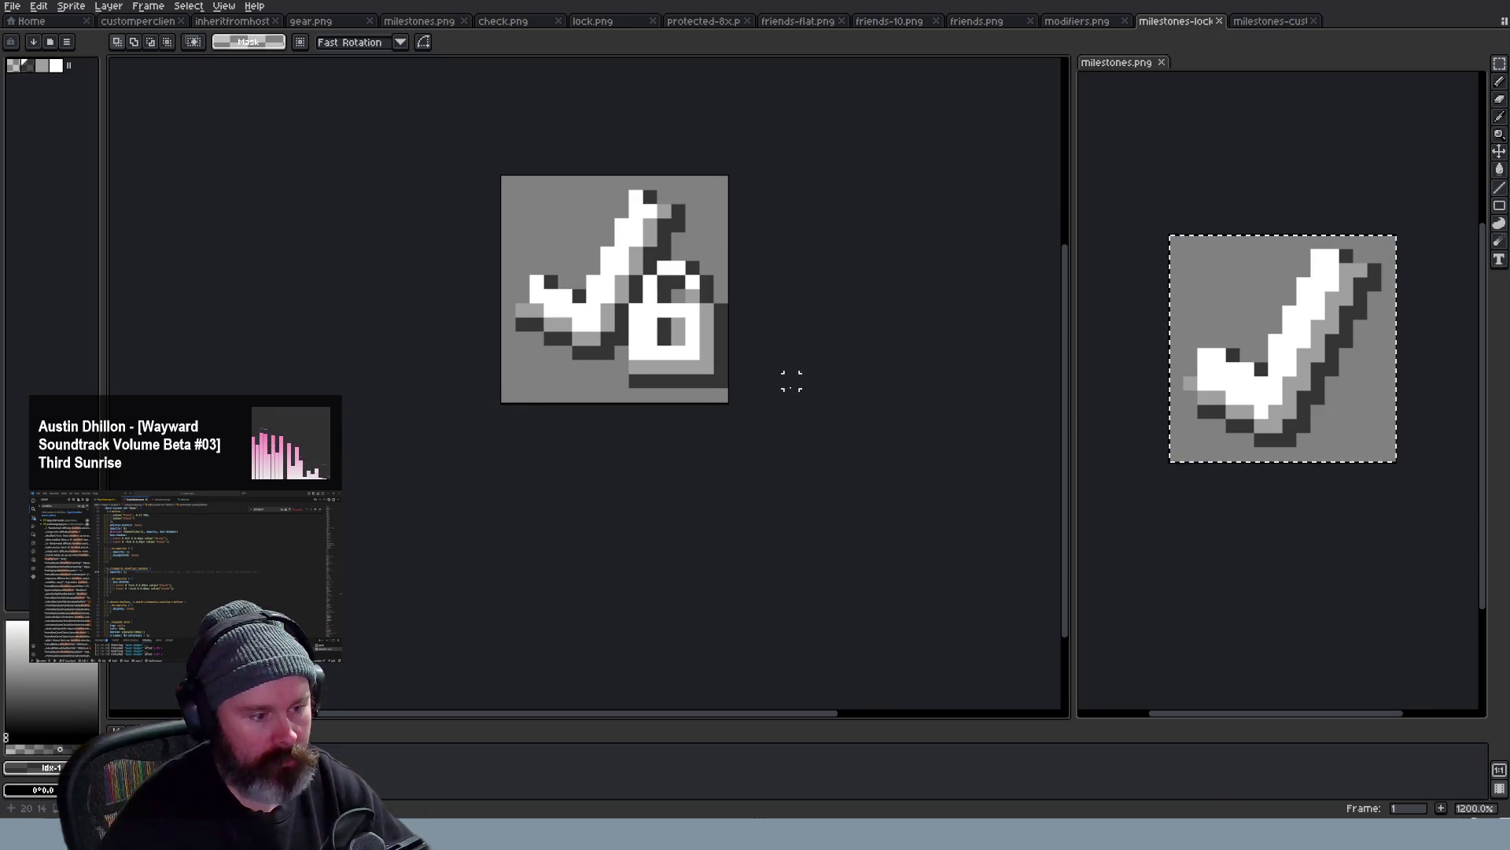
pyautogui.hotkey('ctrl', 'v')
# Move the pasted badge to the top-left corner, then undo to remove it again
pyautogui.moveTo(638, 272); pyautogui.dragTo(570, 232)
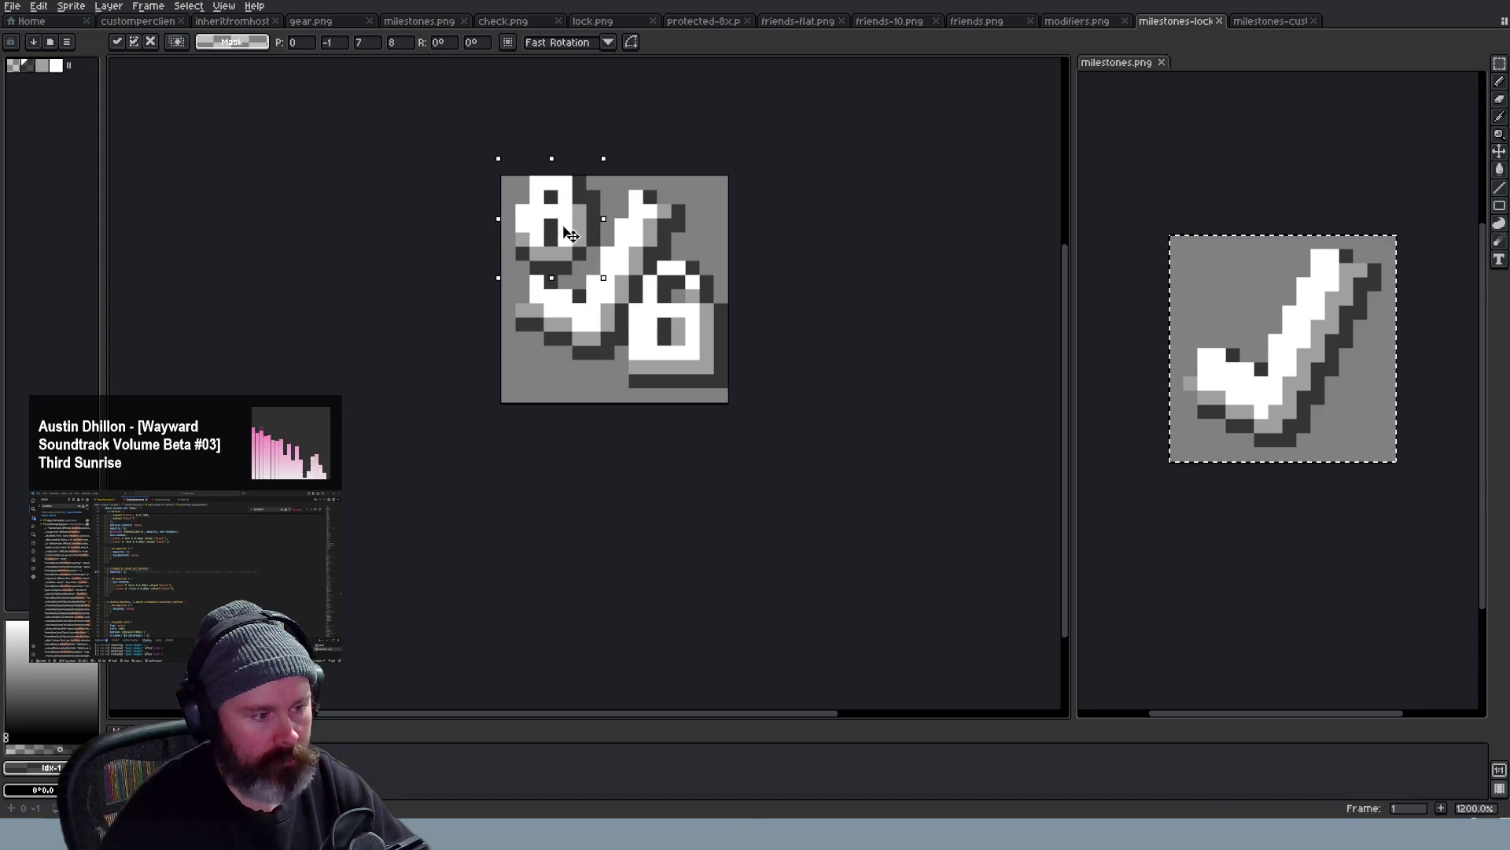
pyautogui.scroll(-2, 614, 236)
pyautogui.scroll(-1, 649, 242)
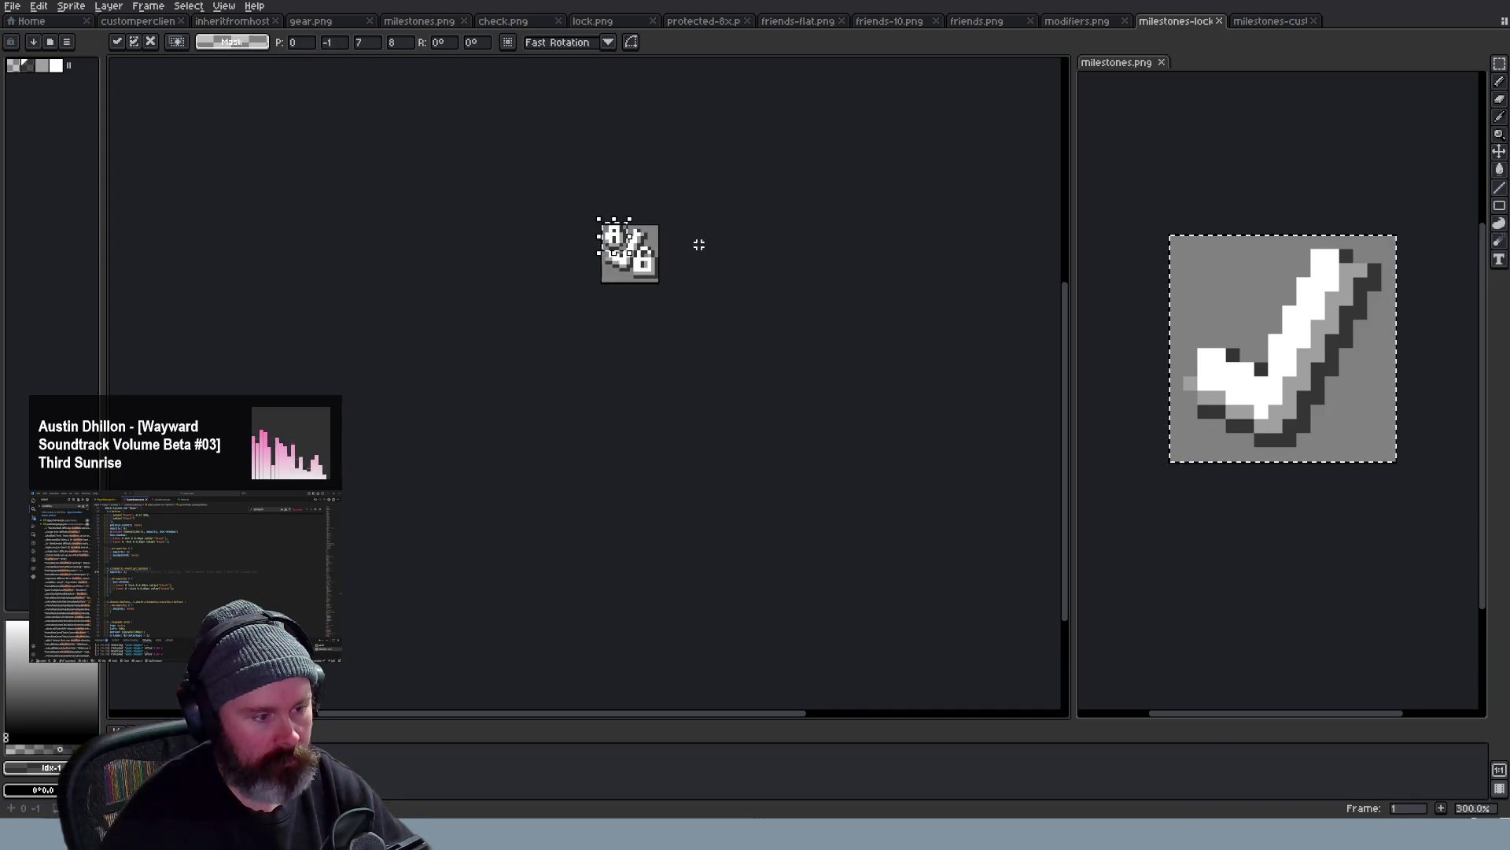
pyautogui.scroll(-1, 704, 248)
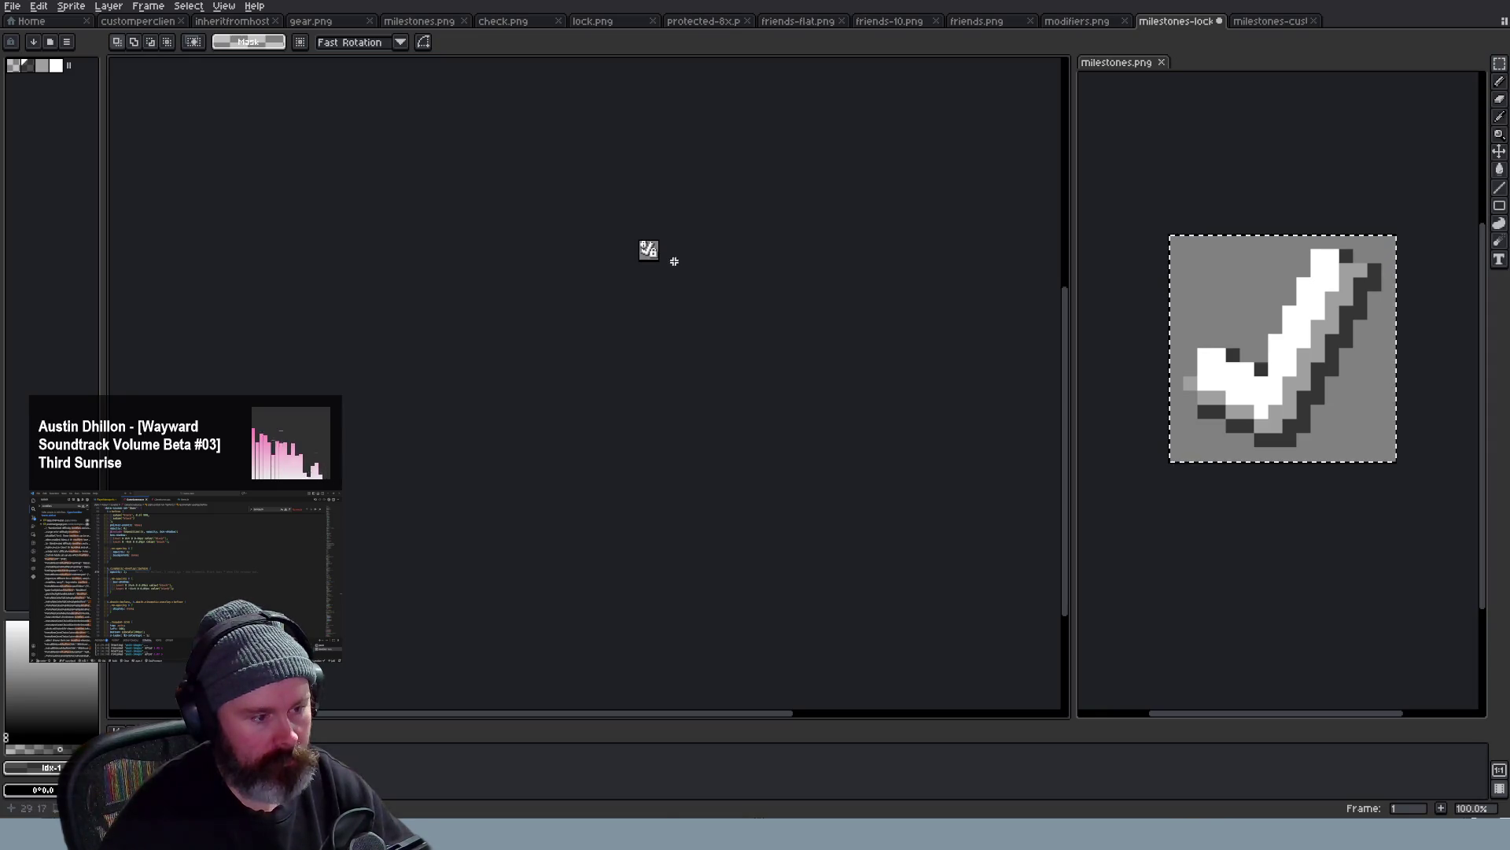
pyautogui.scroll(1, 641, 271)
pyautogui.scroll(-1, 641, 275)
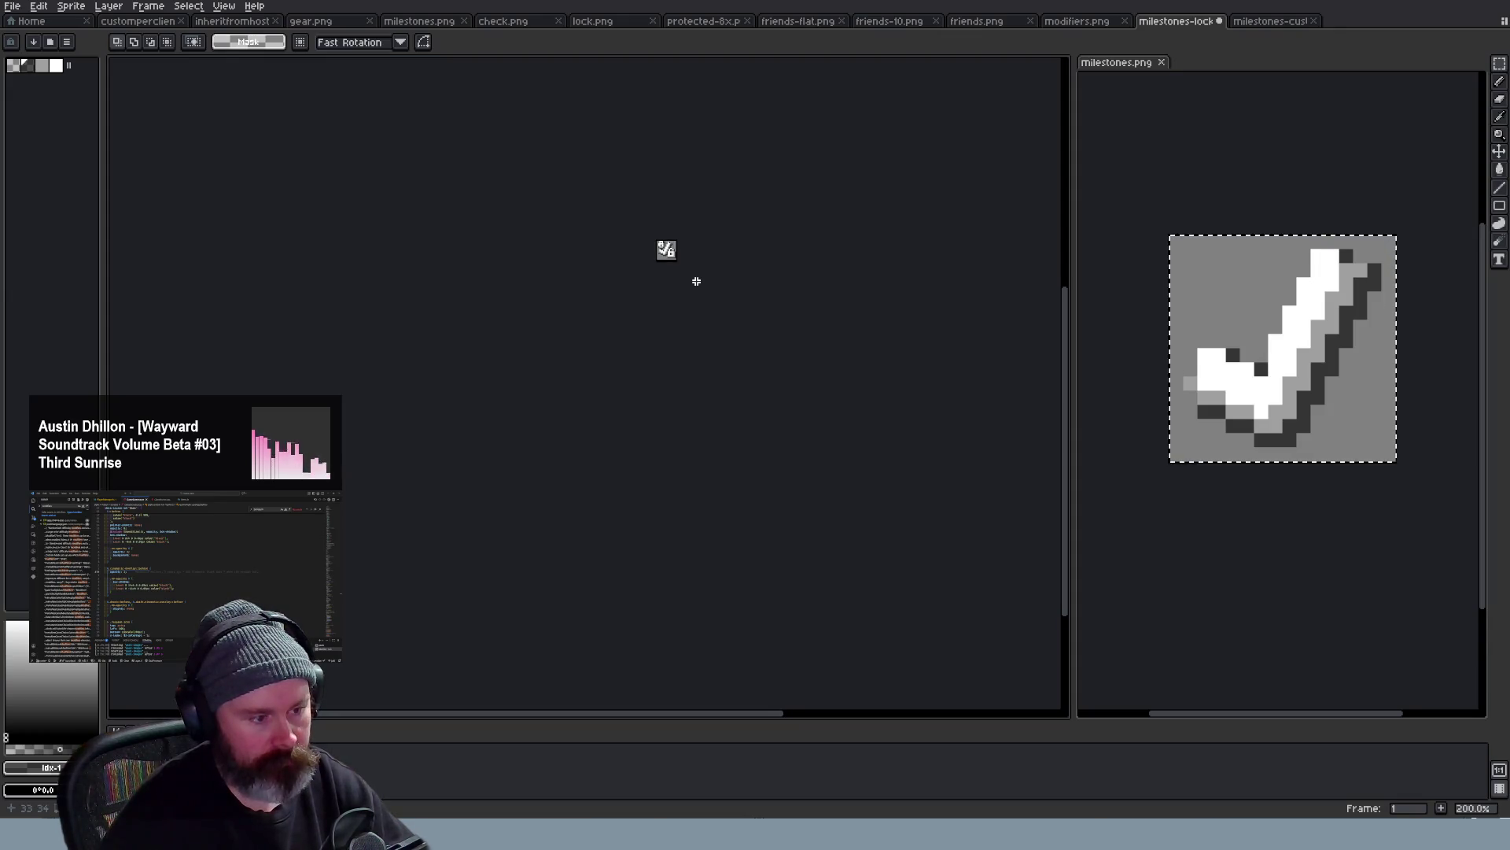
pyautogui.scroll(1, 641, 254)
pyautogui.scroll(2, 655, 201)
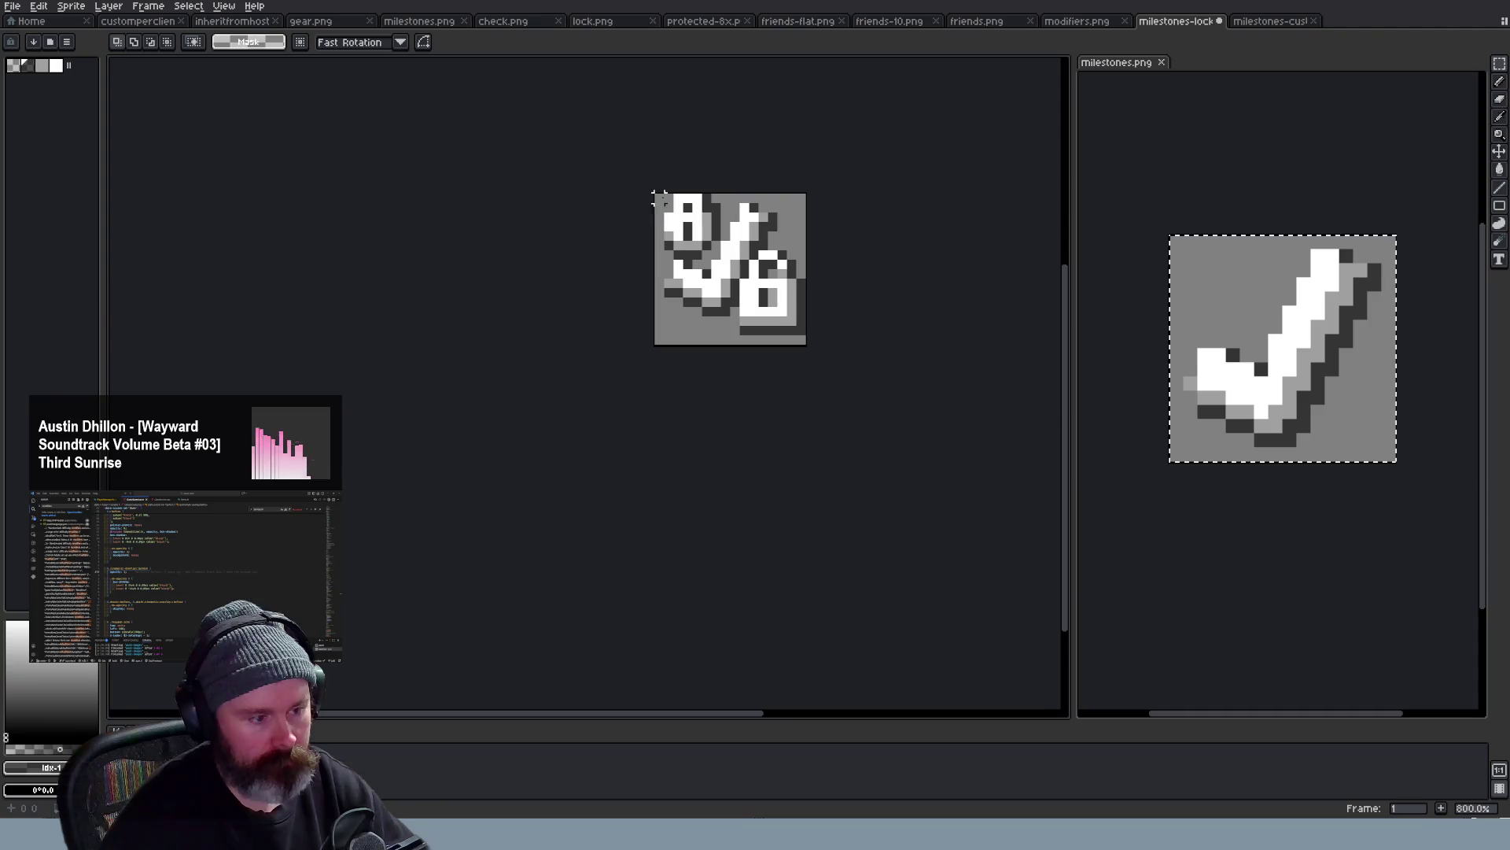
pyautogui.moveTo(653, 194); pyautogui.dragTo(724, 263)
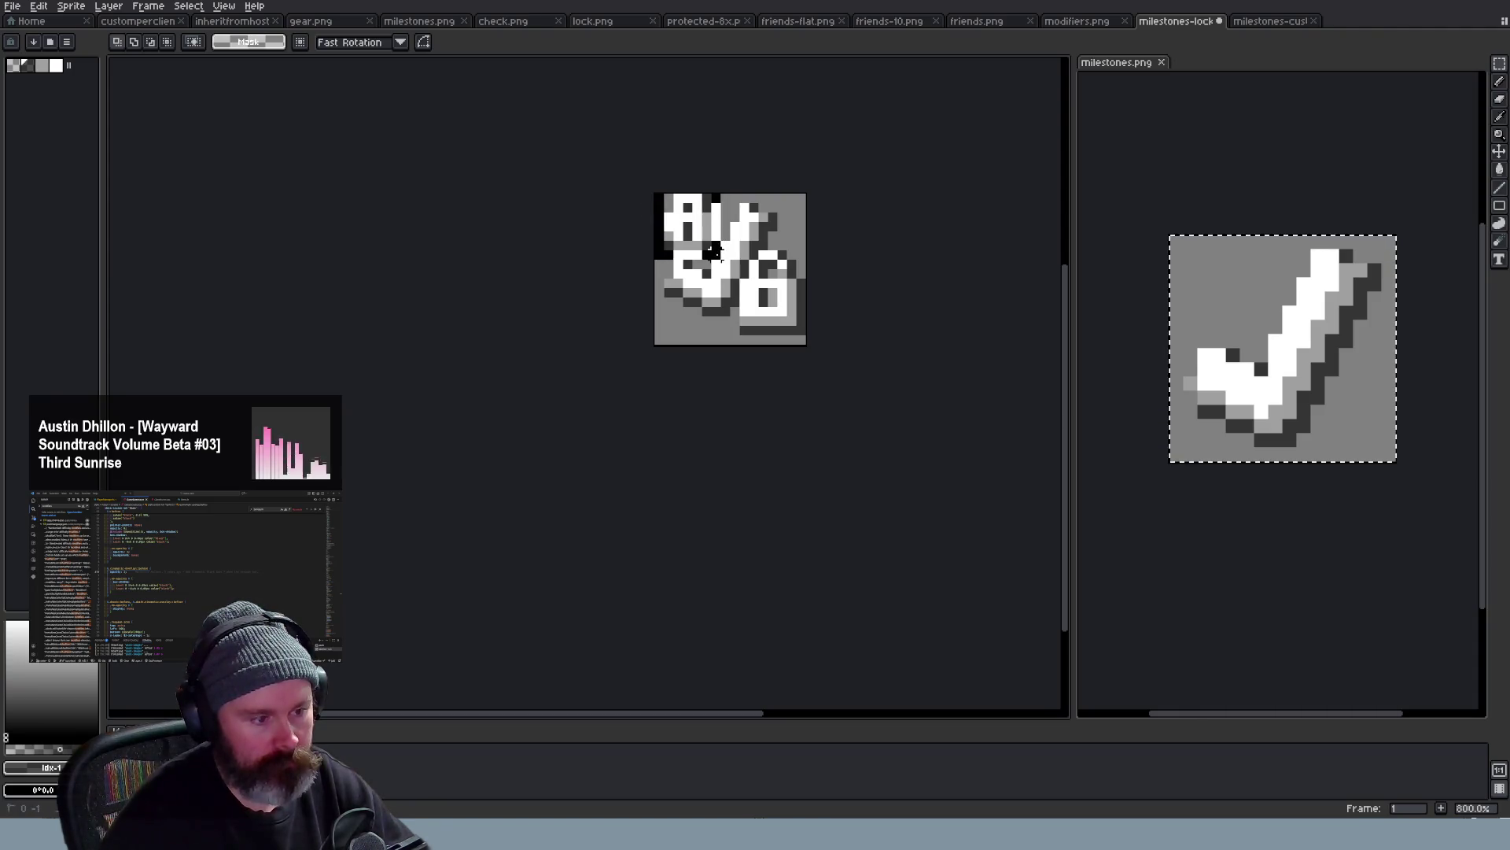
pyautogui.hotkey('ctrl', 'z')
pyautogui.scroll(-1, 815, 178)
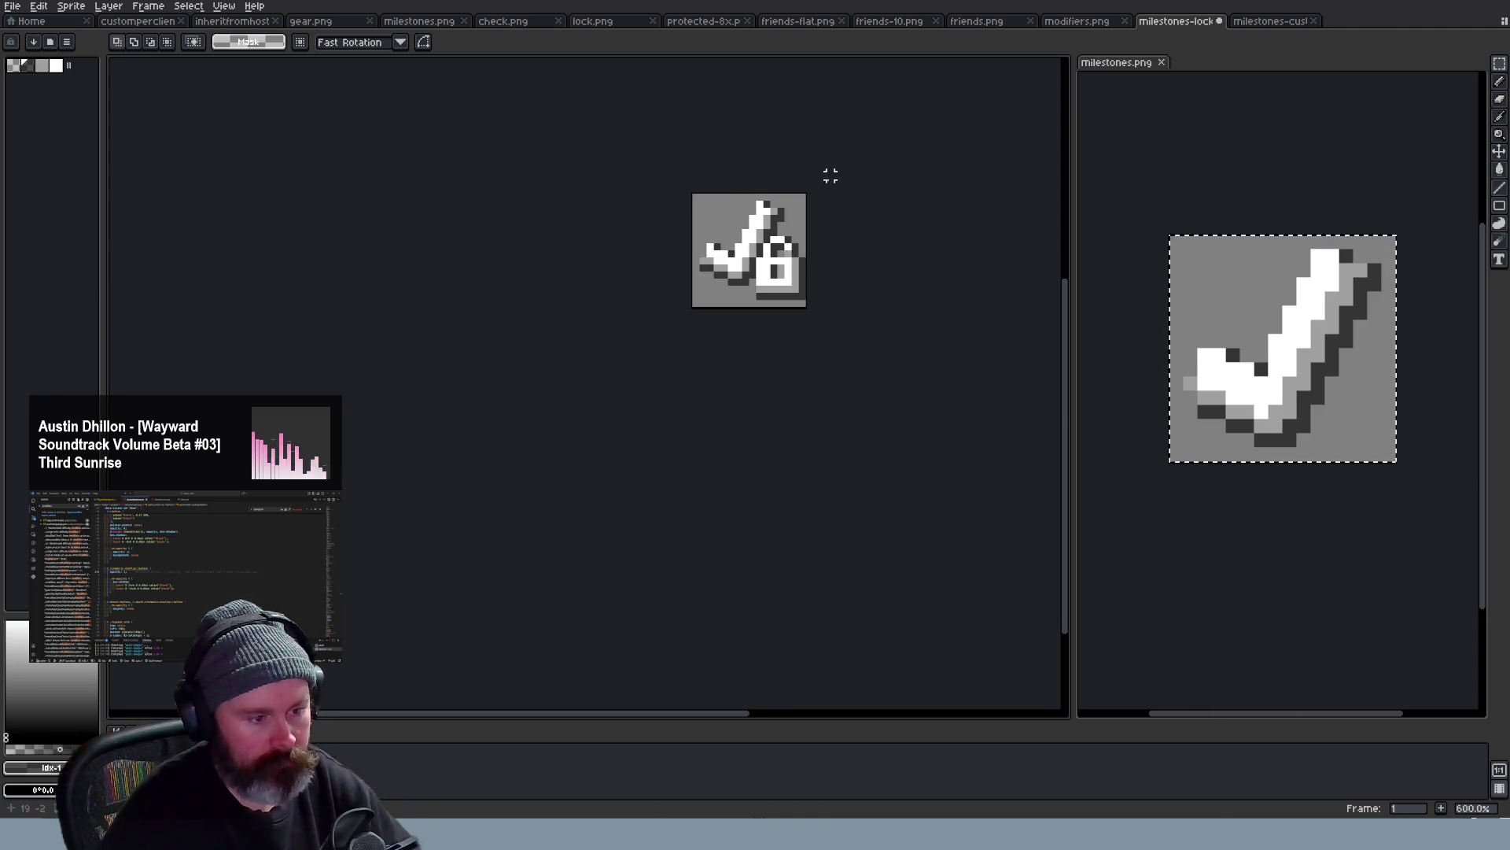
pyautogui.scroll(-2, 826, 177)
pyautogui.scroll(1, 873, 173)
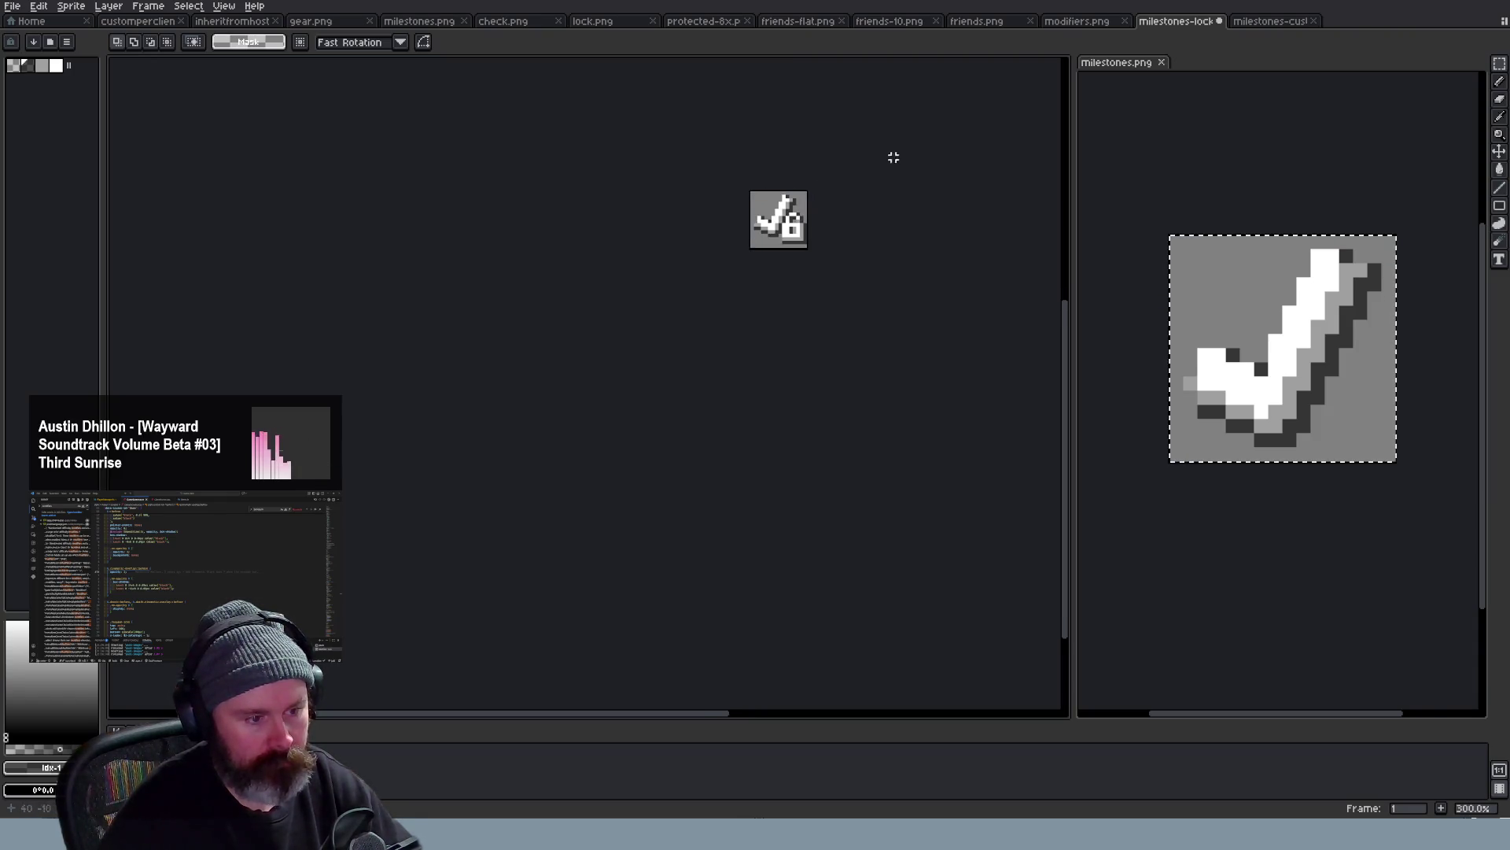
pyautogui.scroll(1, 968, 159)
pyautogui.scroll(2, 981, 153)
pyautogui.scroll(-2, 980, 152)
pyautogui.scroll(-1, 990, 151)
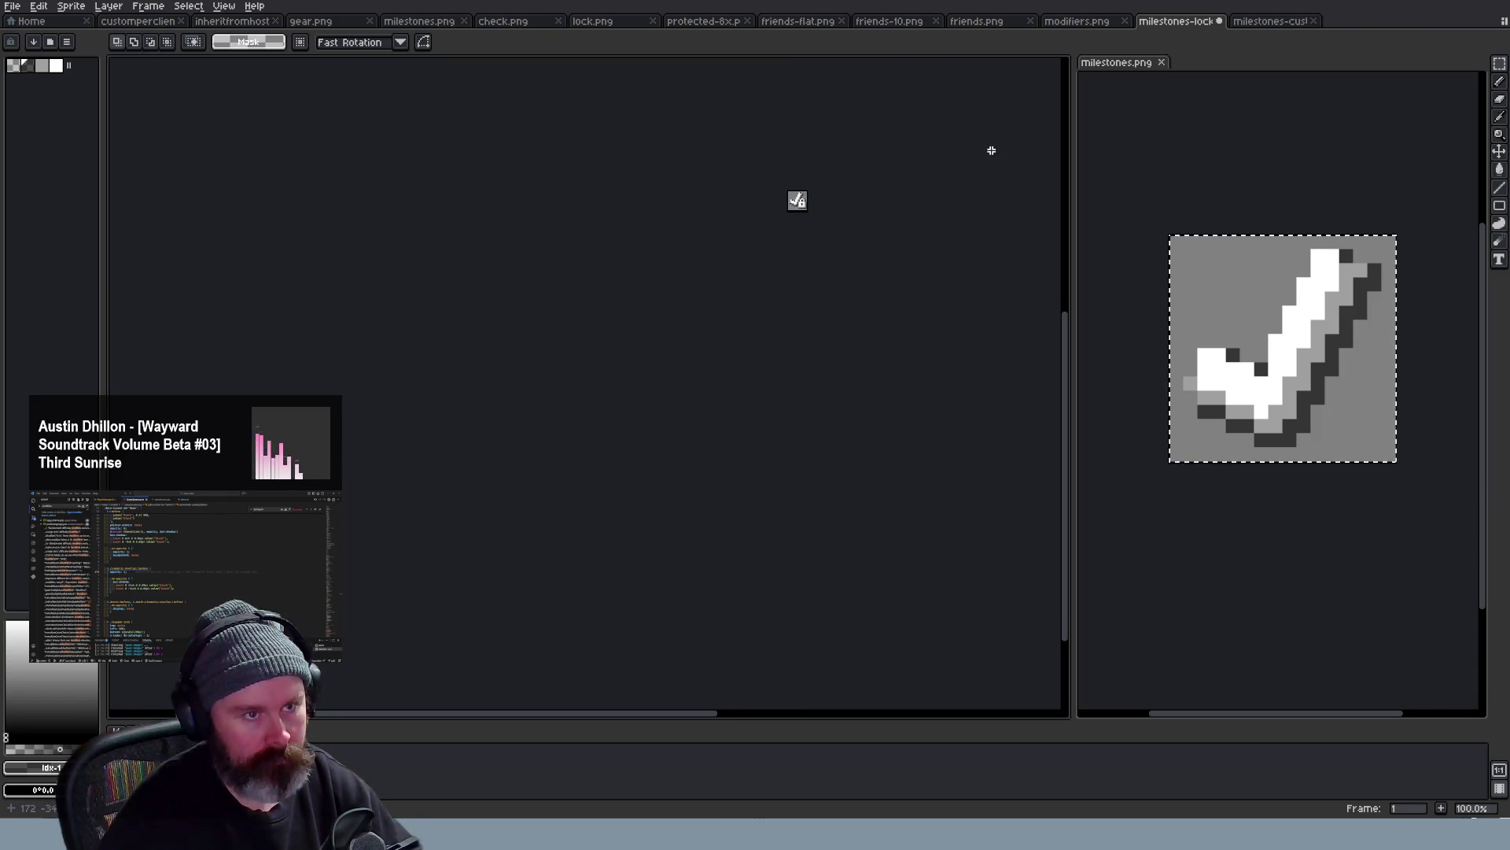
pyautogui.scroll(1, 940, 195)
pyautogui.scroll(-1, 956, 189)
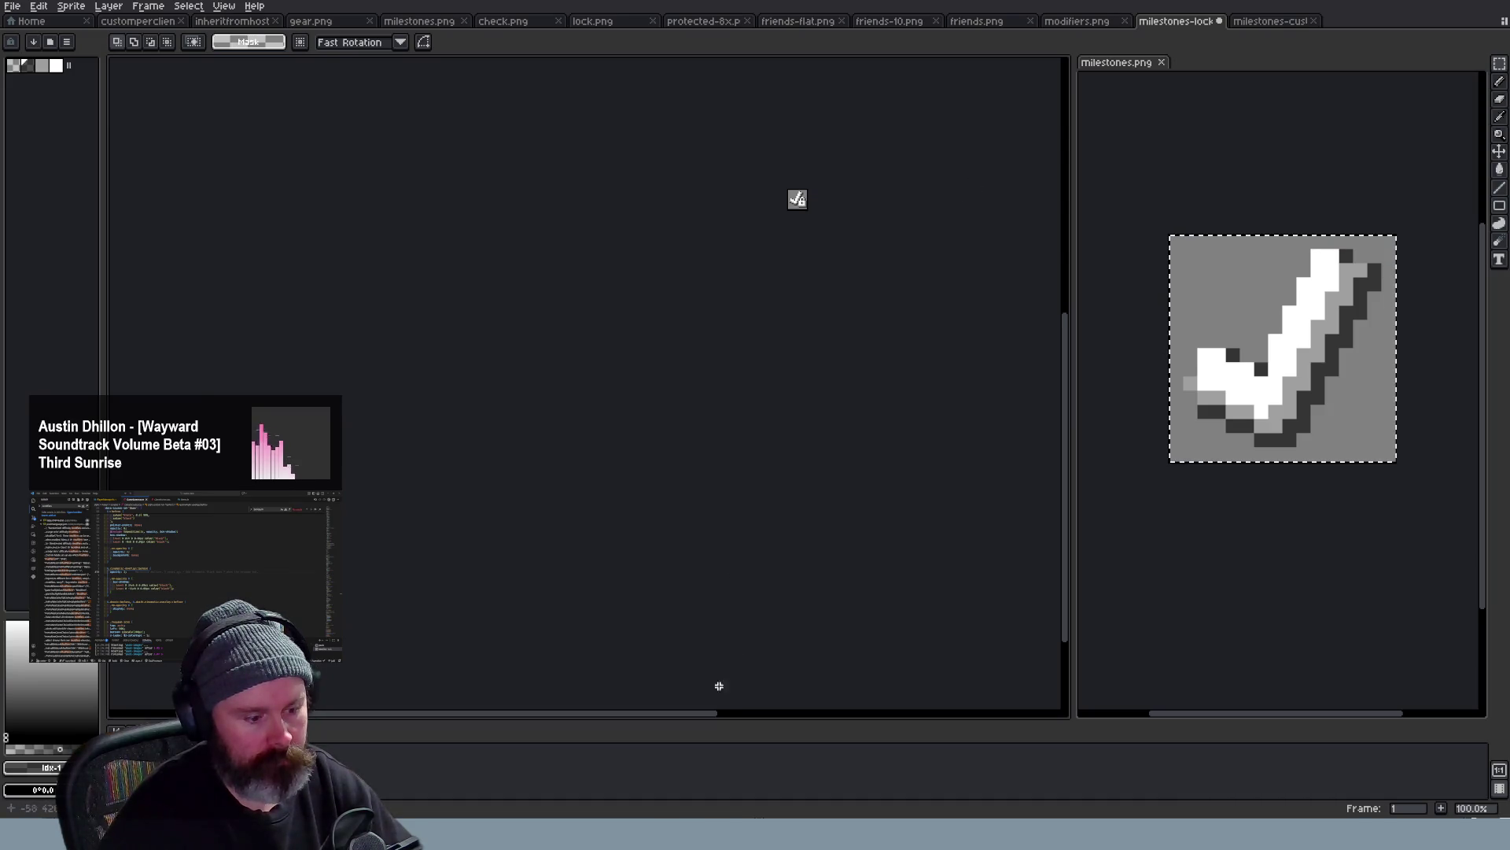
pyautogui.moveTo(708, 712); pyautogui.dragTo(769, 715)
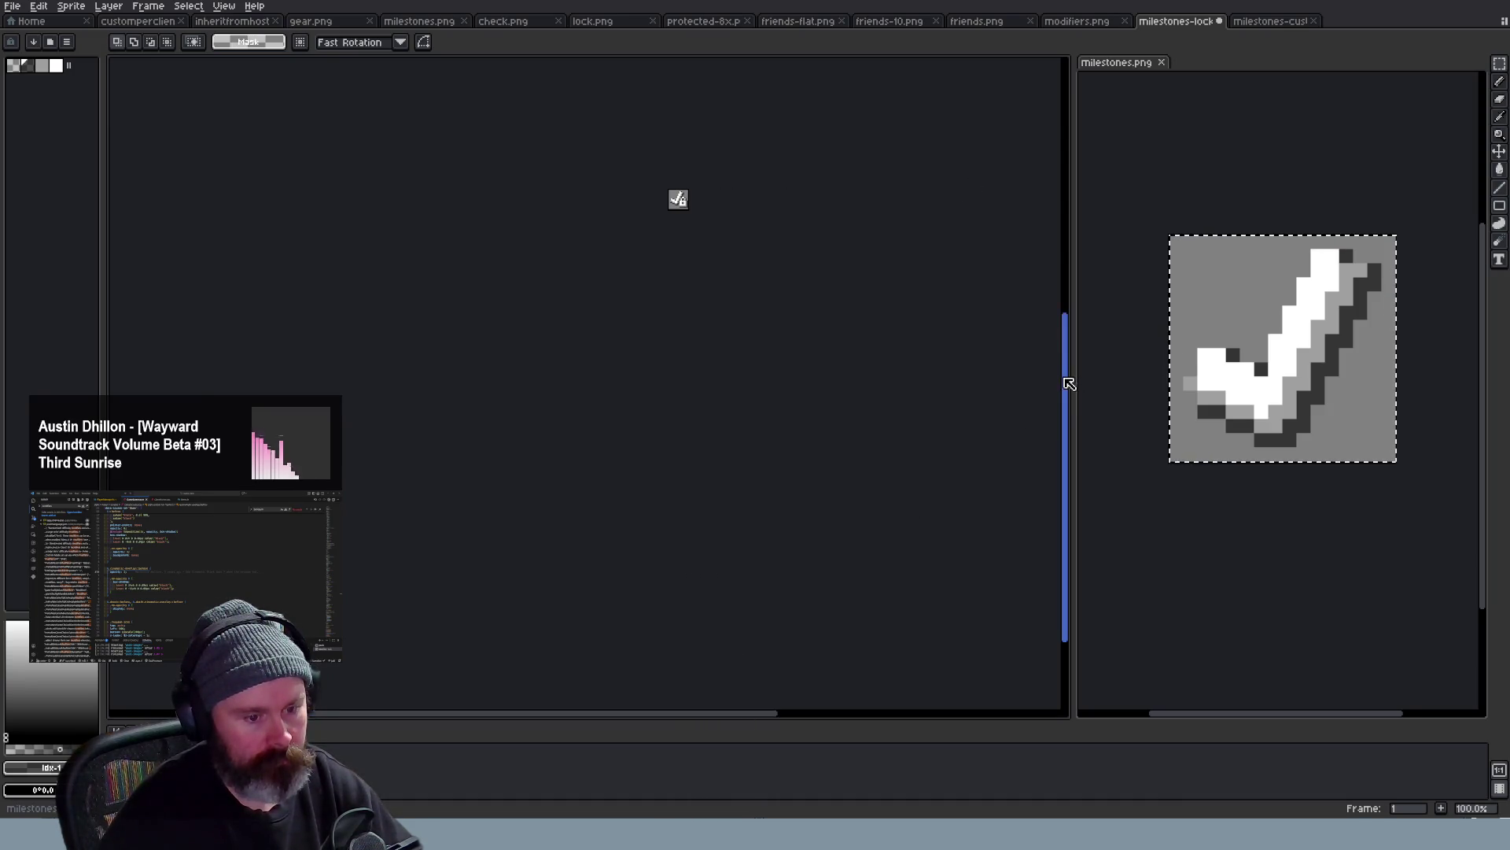
pyautogui.moveTo(1069, 382); pyautogui.dragTo(1068, 306)
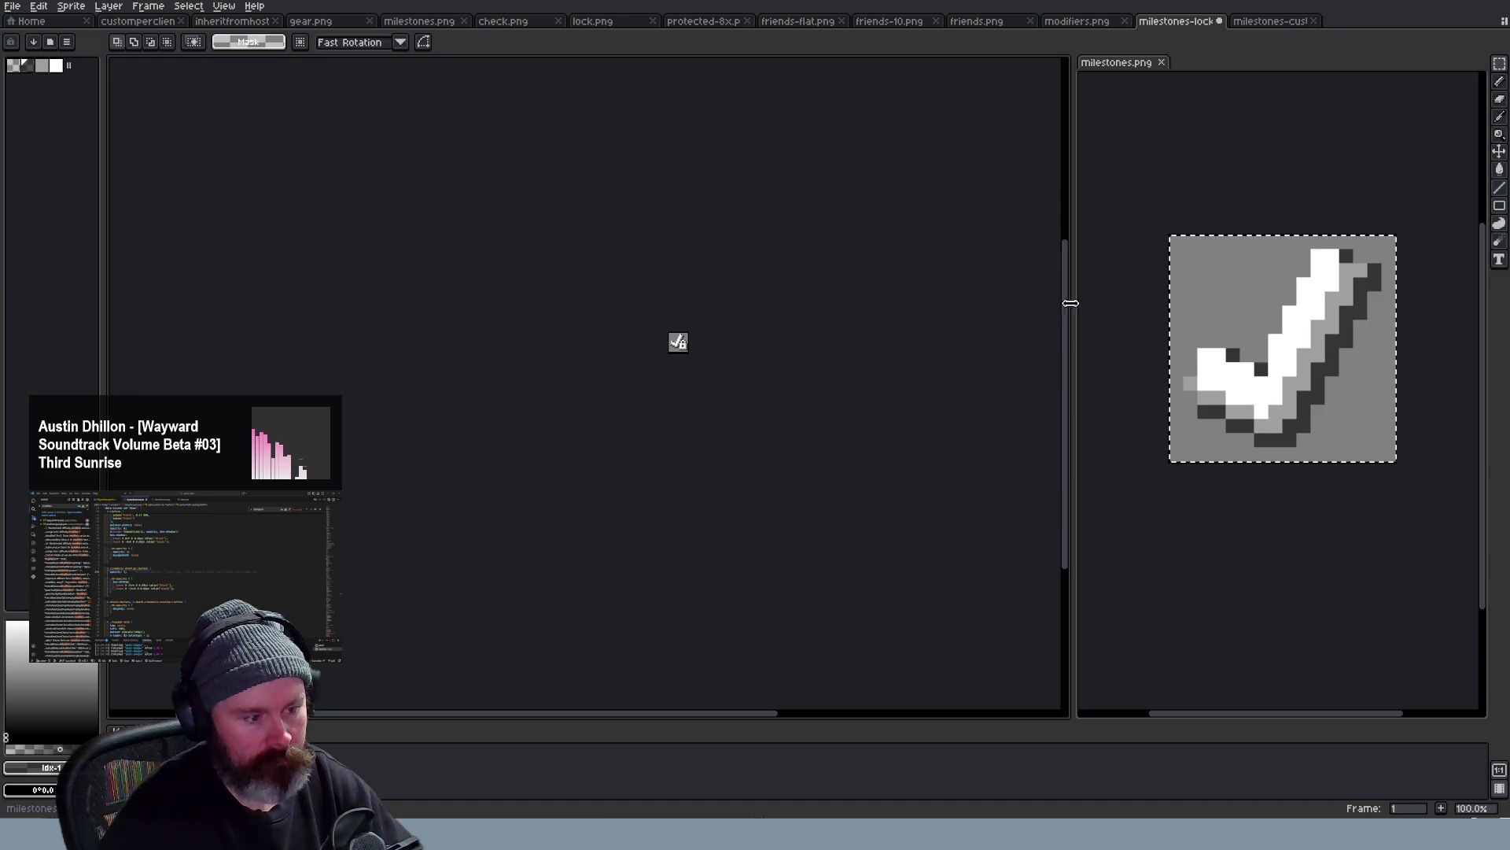
# Compare the check-and-lock icon against the other checkmark and inheritfromhost icons
pyautogui.click(1268, 20)
pyautogui.scroll(-4, 567, 342)
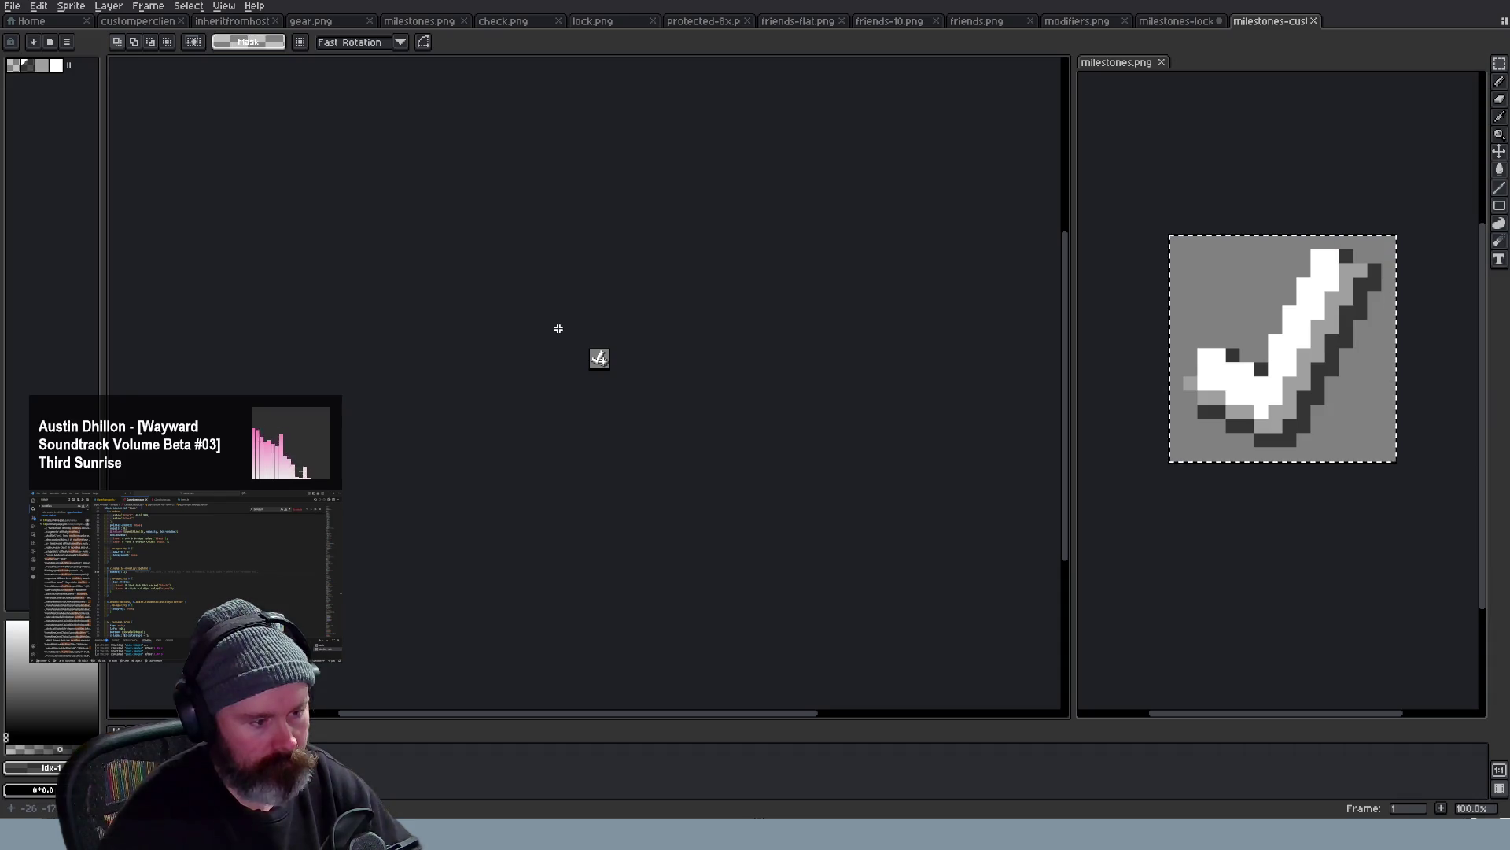
pyautogui.scroll(3, 558, 327)
pyautogui.scroll(-3, 565, 326)
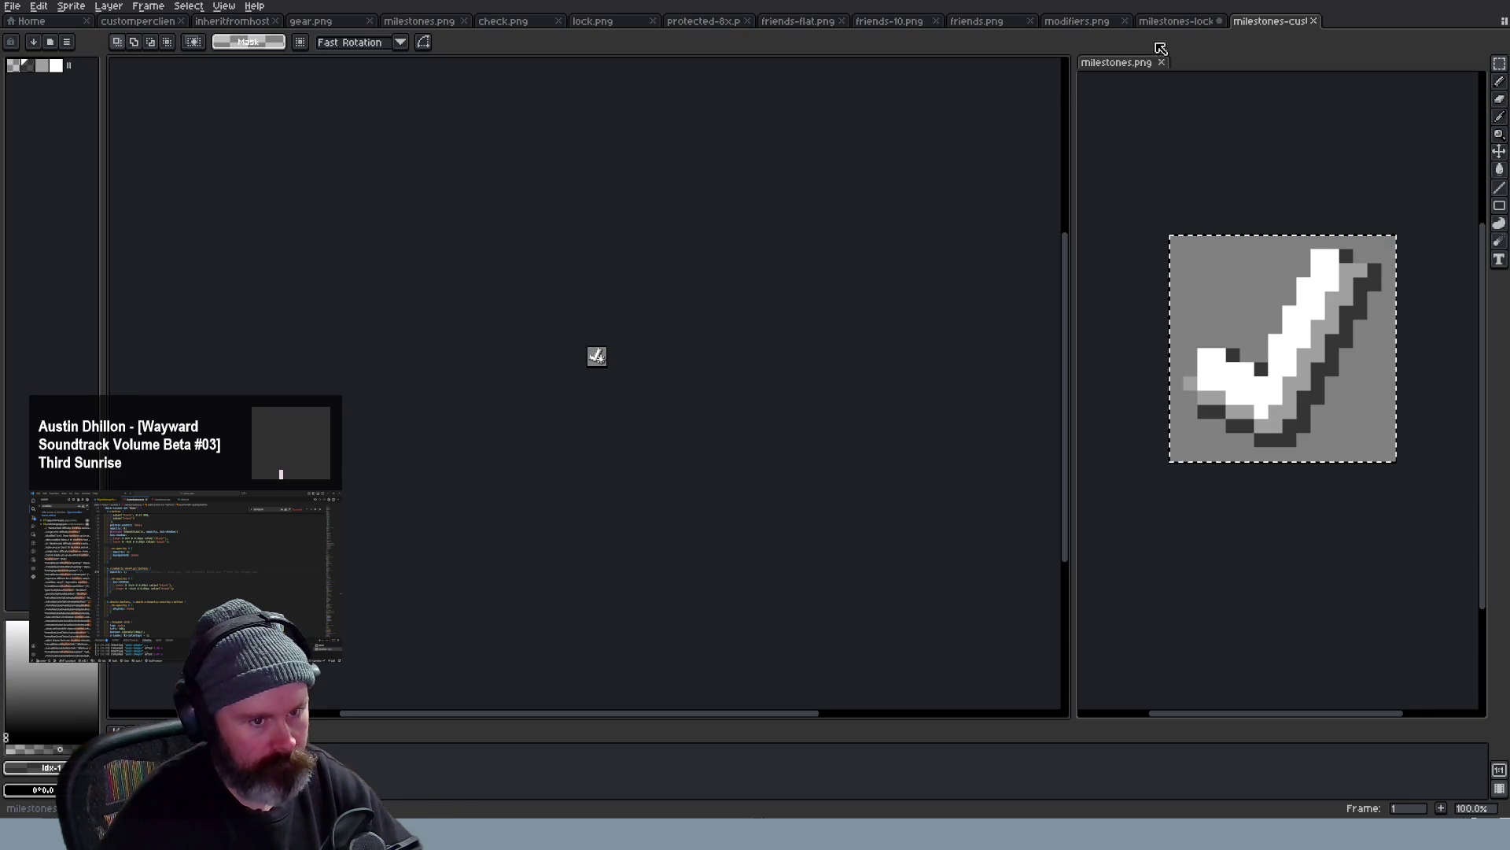
pyautogui.hotkey('ctrl', 'Tab')
pyautogui.scroll(-1, 712, 315)
pyautogui.scroll(1, 711, 314)
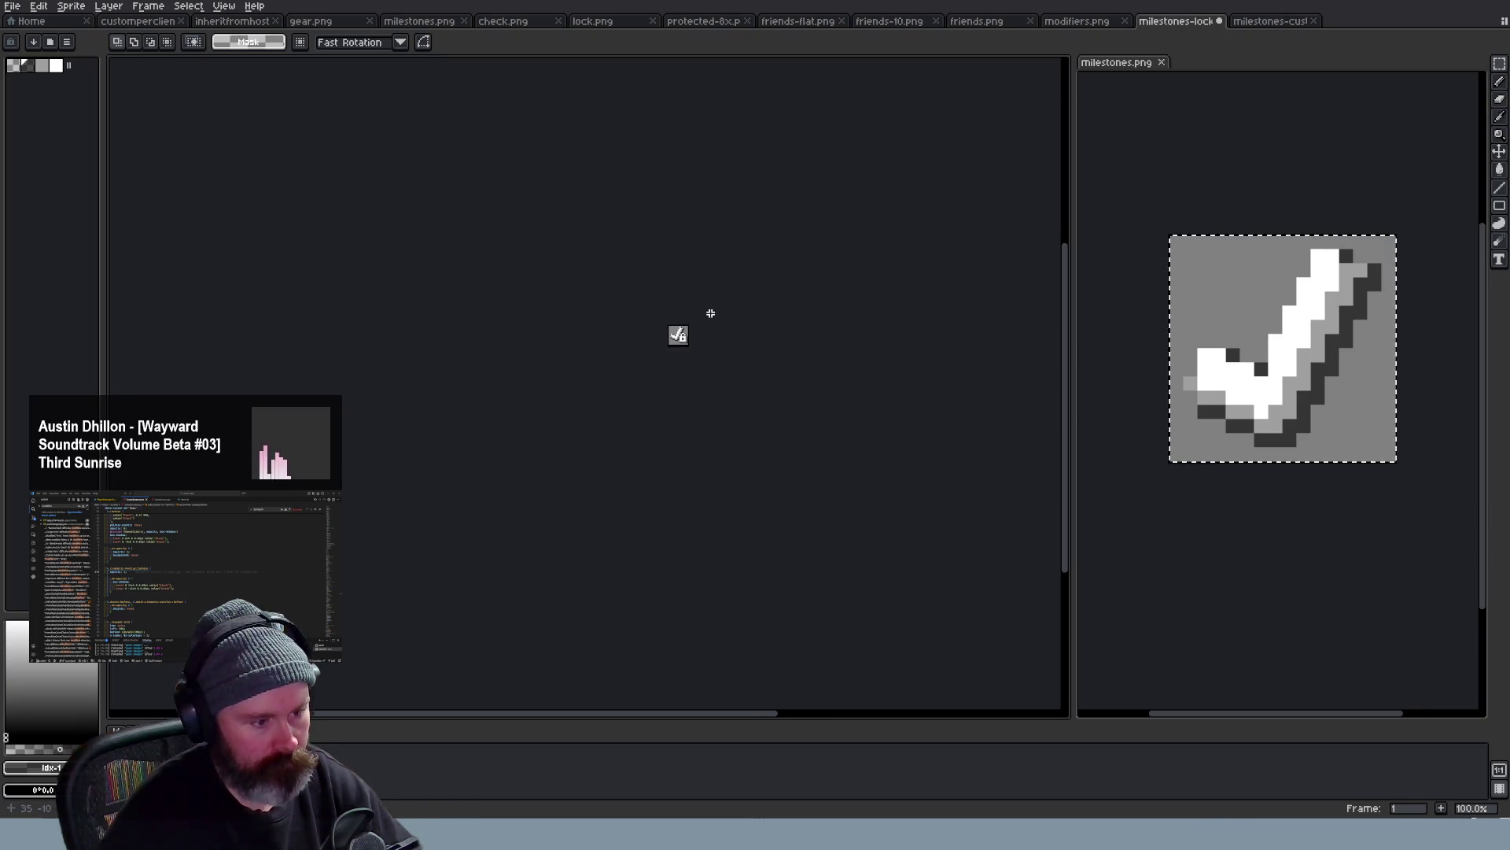
pyautogui.click(1268, 20)
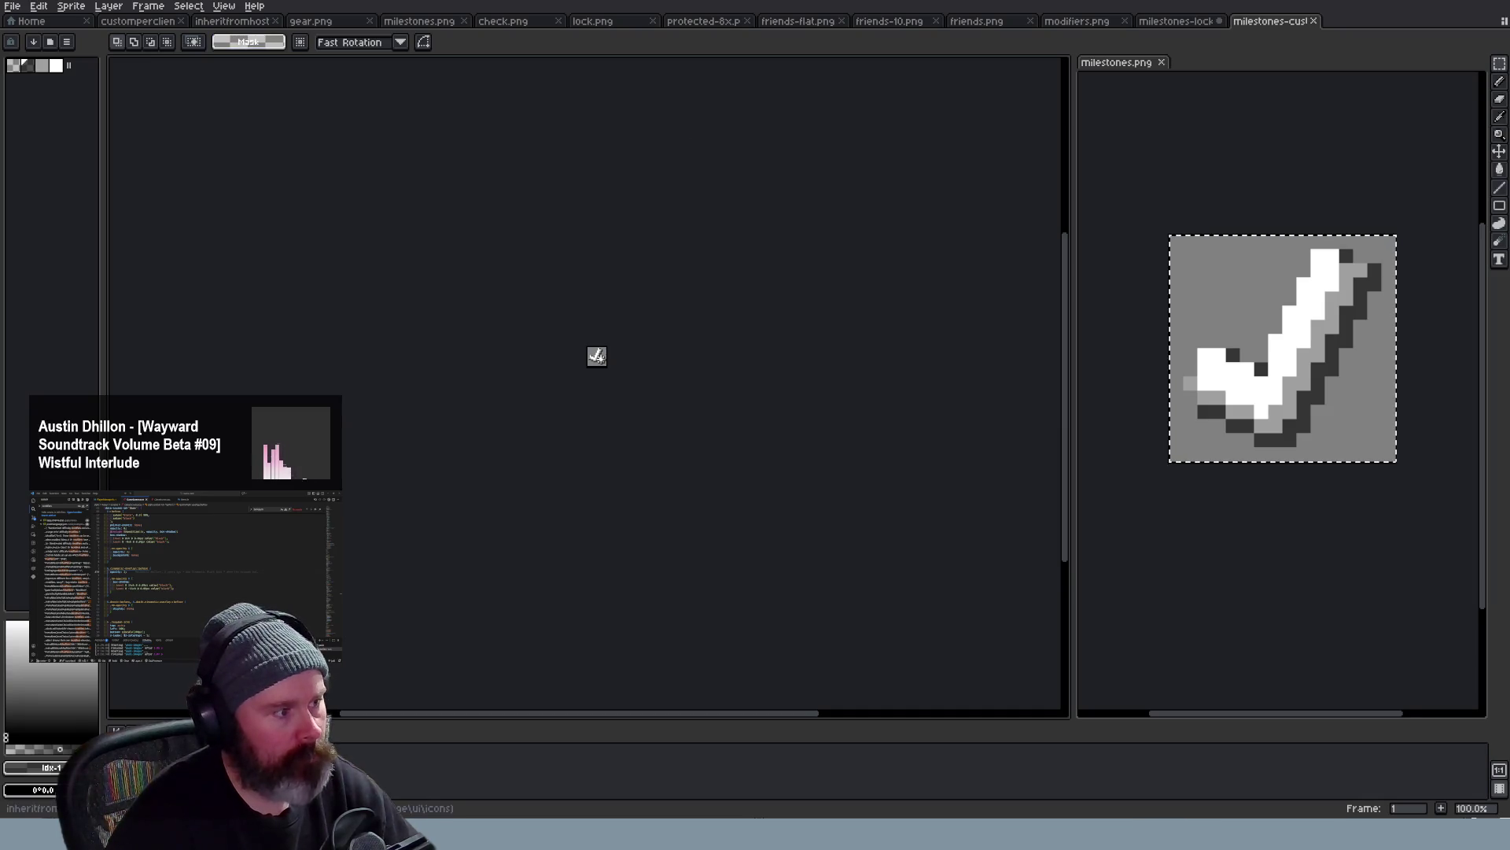
pyautogui.click(235, 19)
pyautogui.click(136, 20)
pyautogui.click(1180, 21)
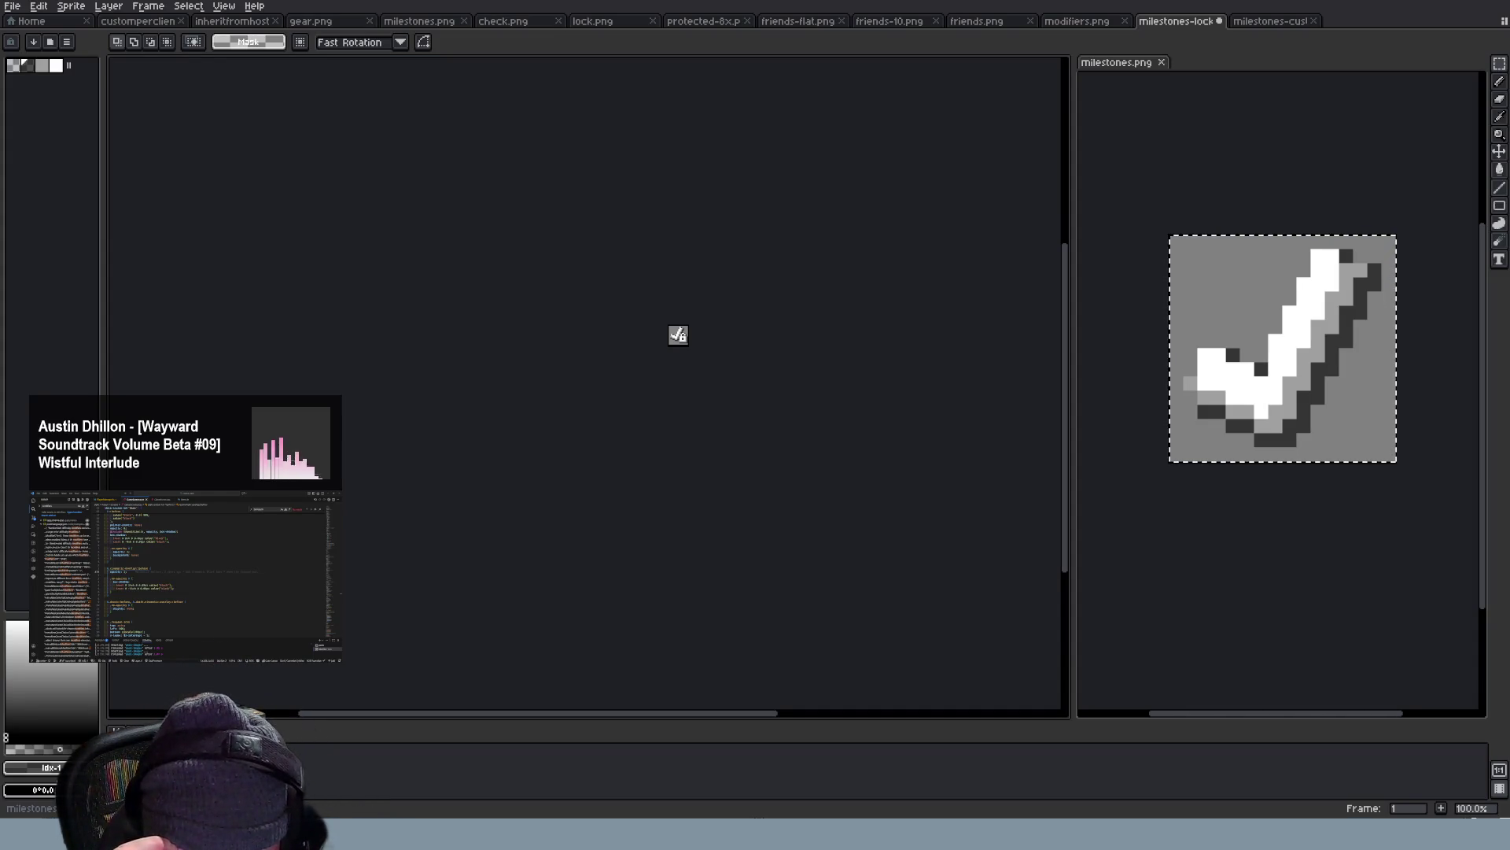
pyautogui.scroll(2, 679, 336)
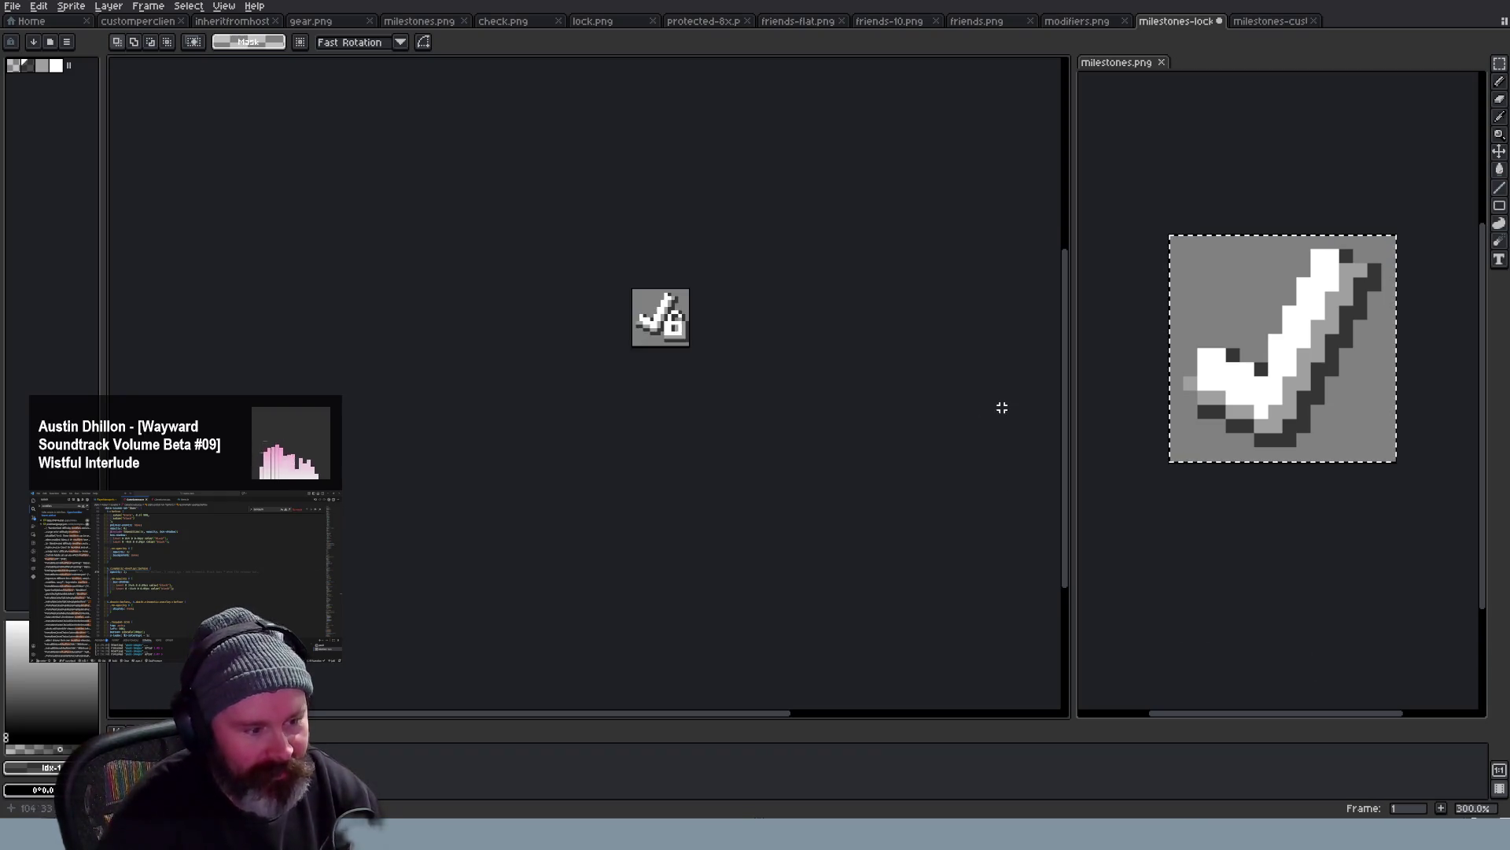
pyautogui.scroll(1, 767, 343)
pyautogui.scroll(1, 783, 348)
pyautogui.scroll(1, 783, 349)
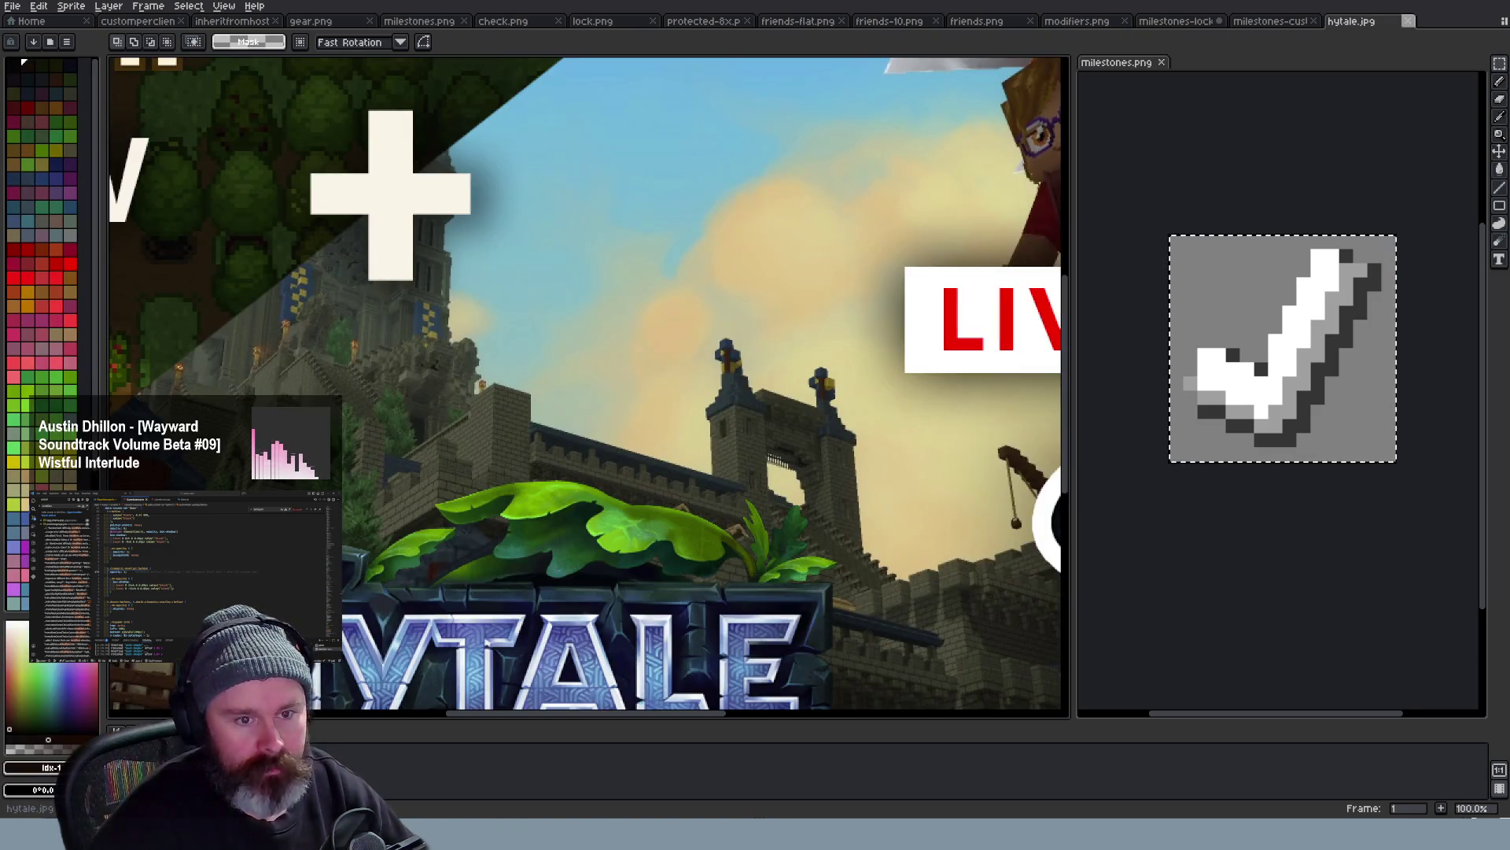
# Close hytale.jpg and paste the milestones-locked.png screenshot as a new sprite
pyautogui.hotkey('ctrl', 'w')
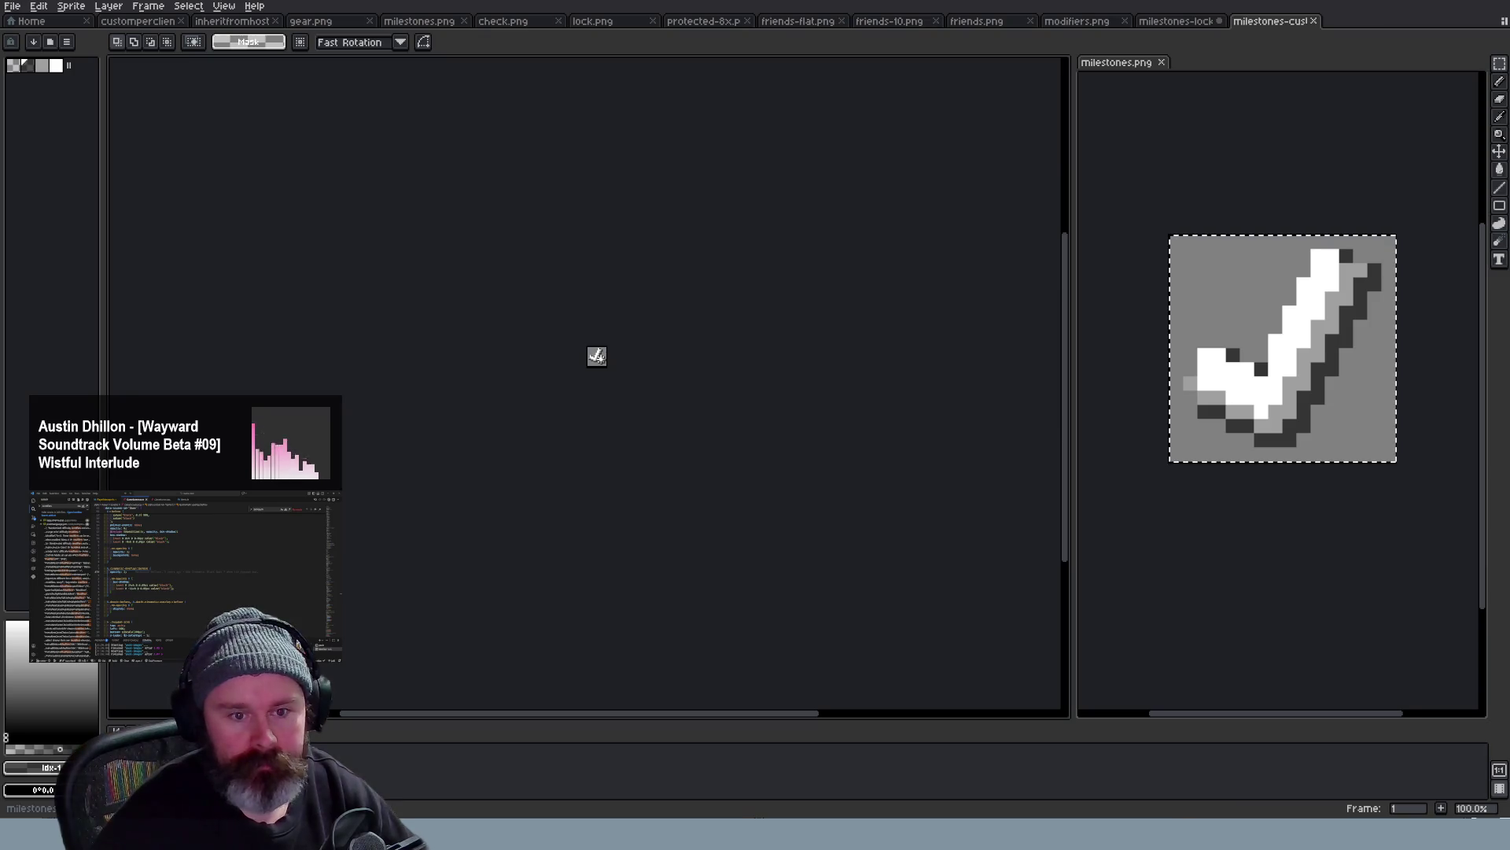
pyautogui.hotkey('ctrl', 'v')
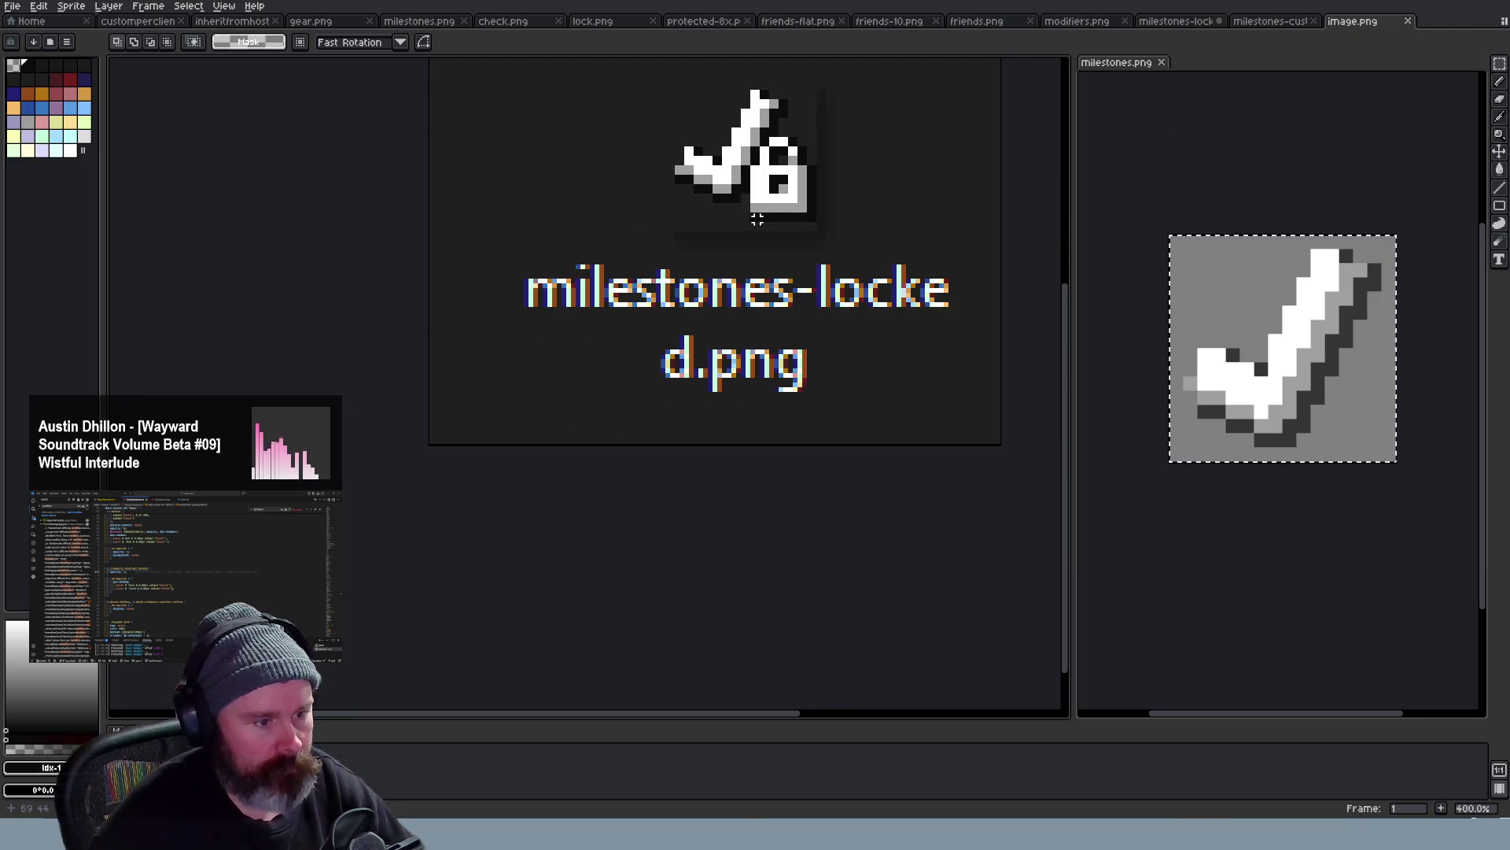
pyautogui.scroll(1, 757, 219)
pyautogui.scroll(1, 779, 177)
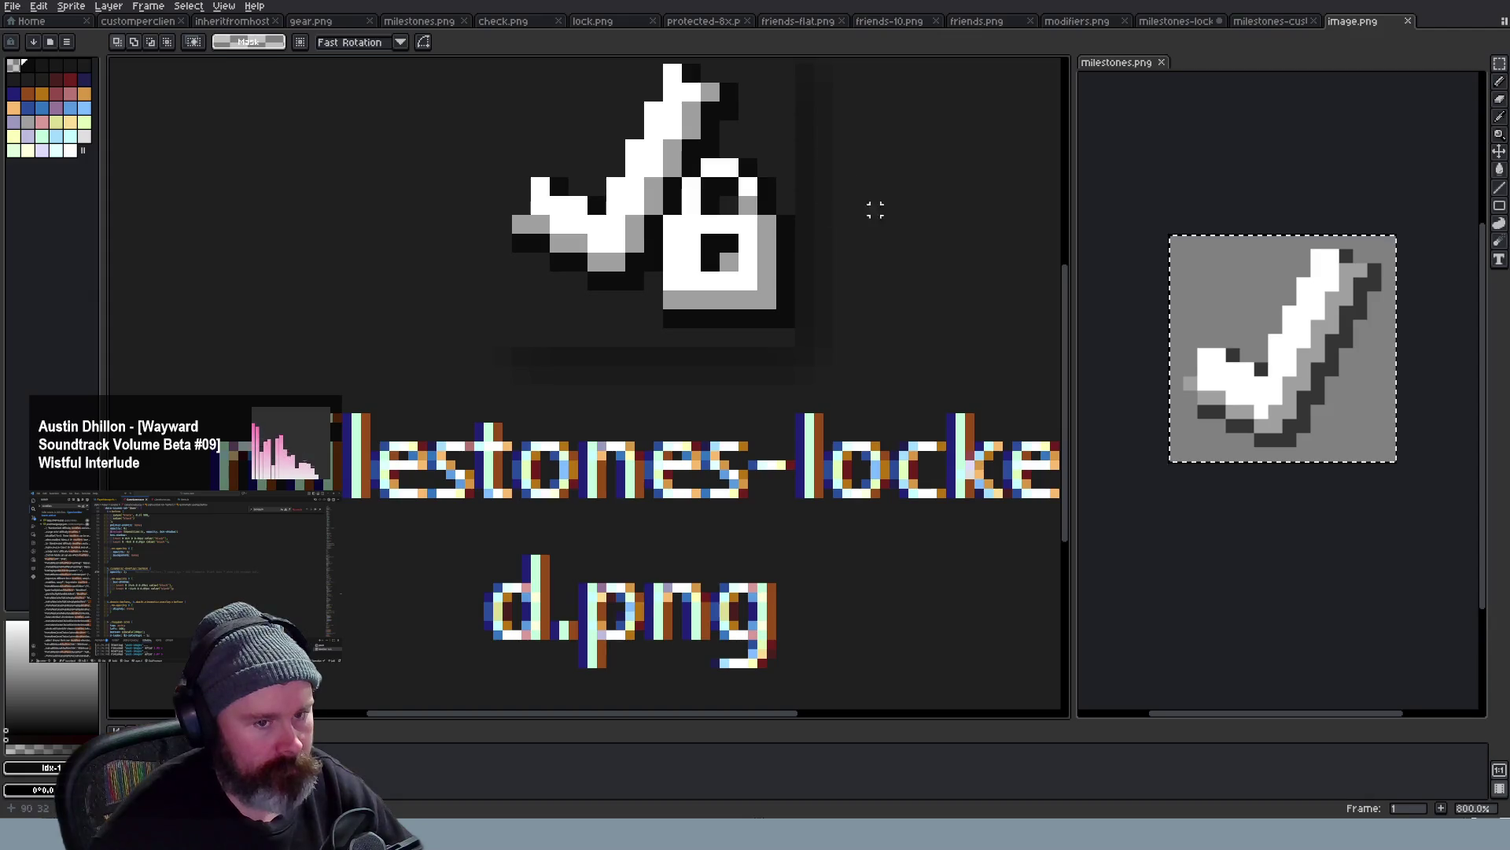
# Compare the locked milestone sprite with the pasted screenshot and undo its last pencil stroke
pyautogui.click(1180, 21)
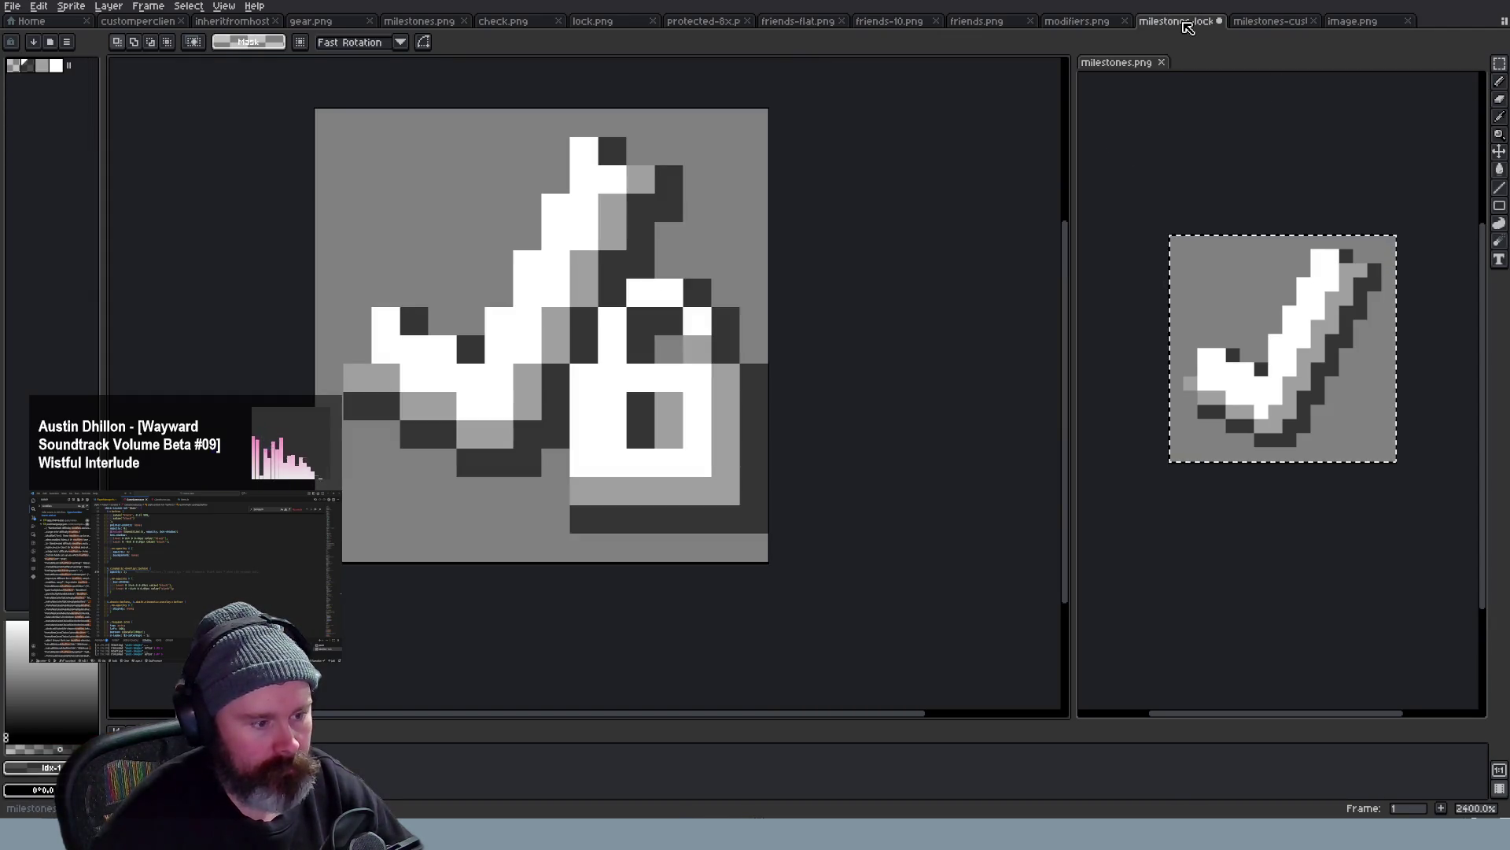
pyautogui.click(1320, 24)
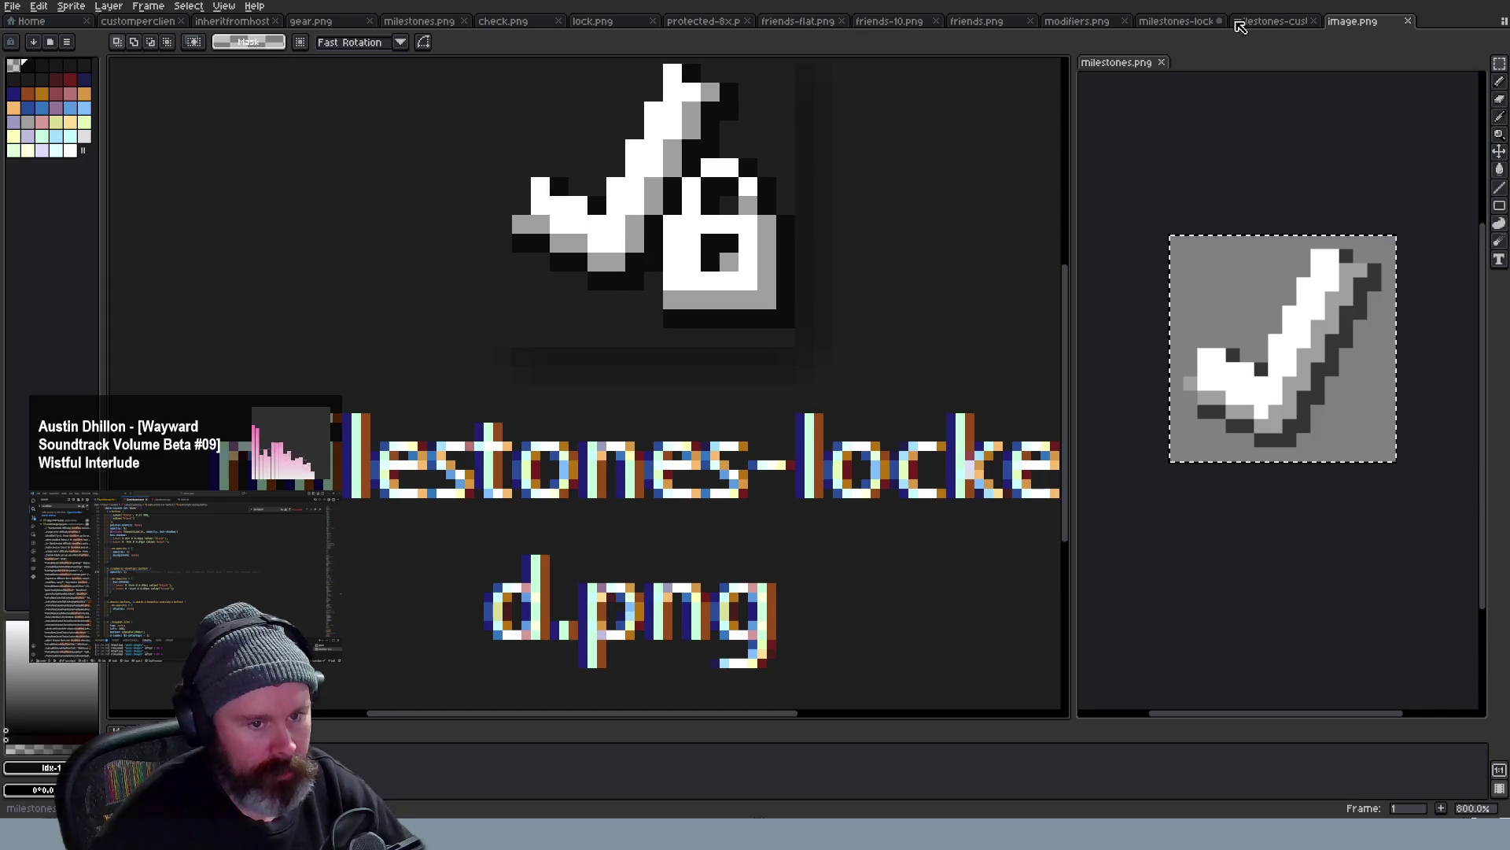
pyautogui.click(1180, 22)
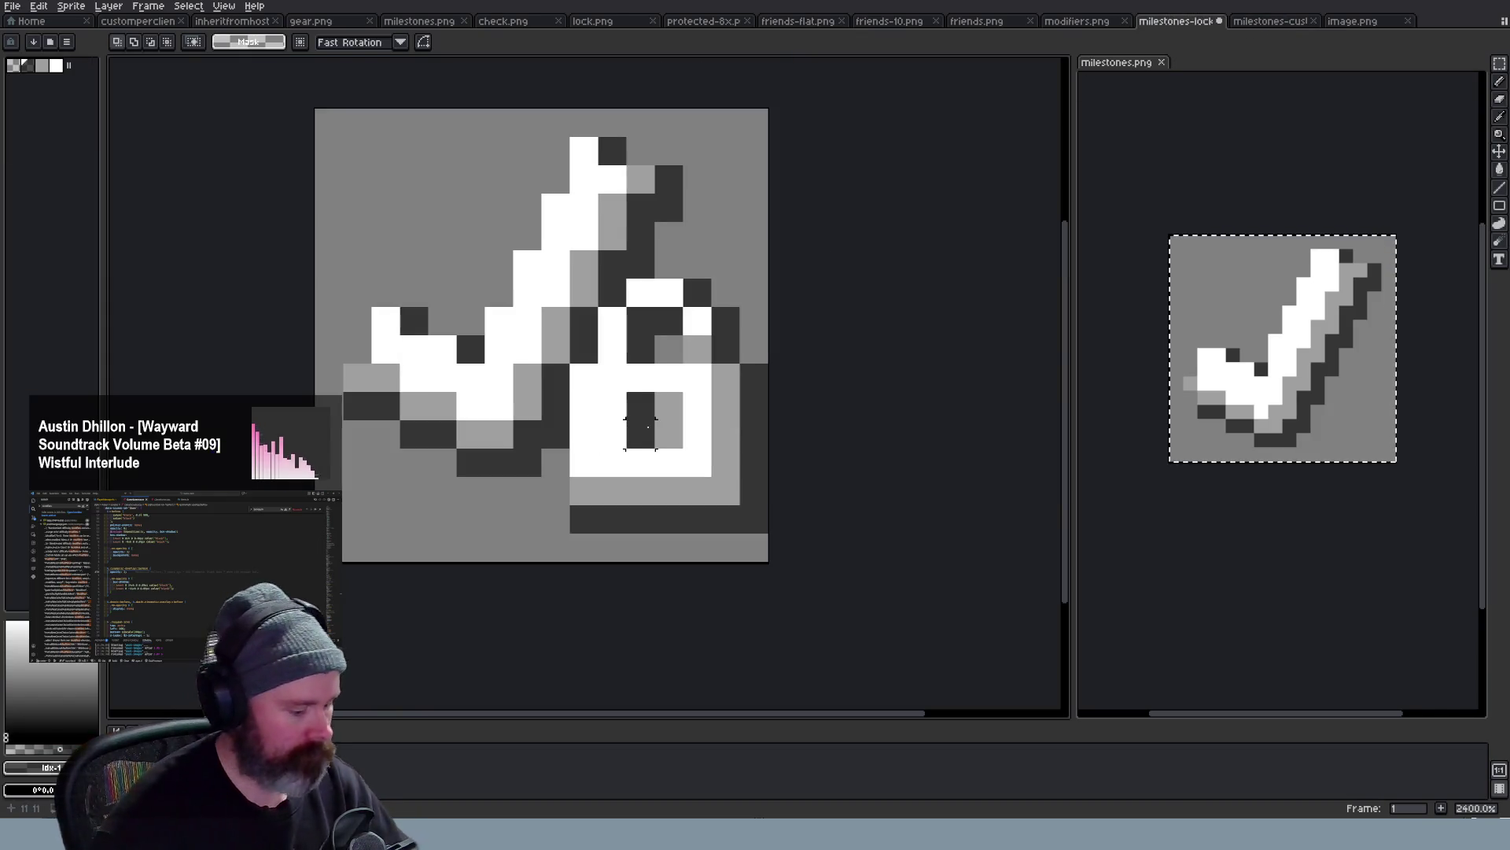
pyautogui.scroll(-5, 641, 423)
pyautogui.scroll(-3, 732, 466)
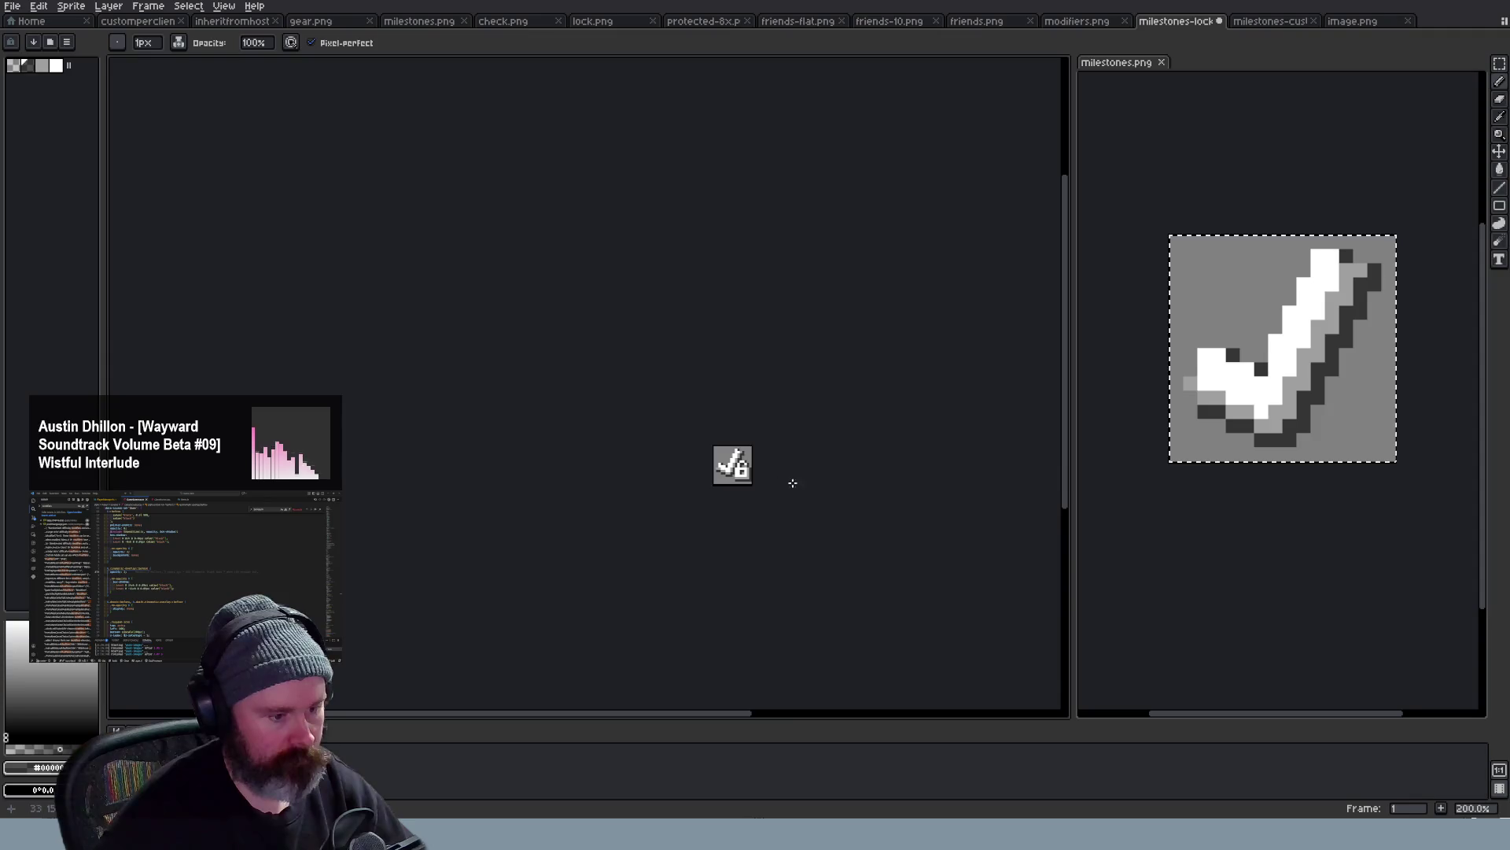
pyautogui.scroll(-1, 792, 482)
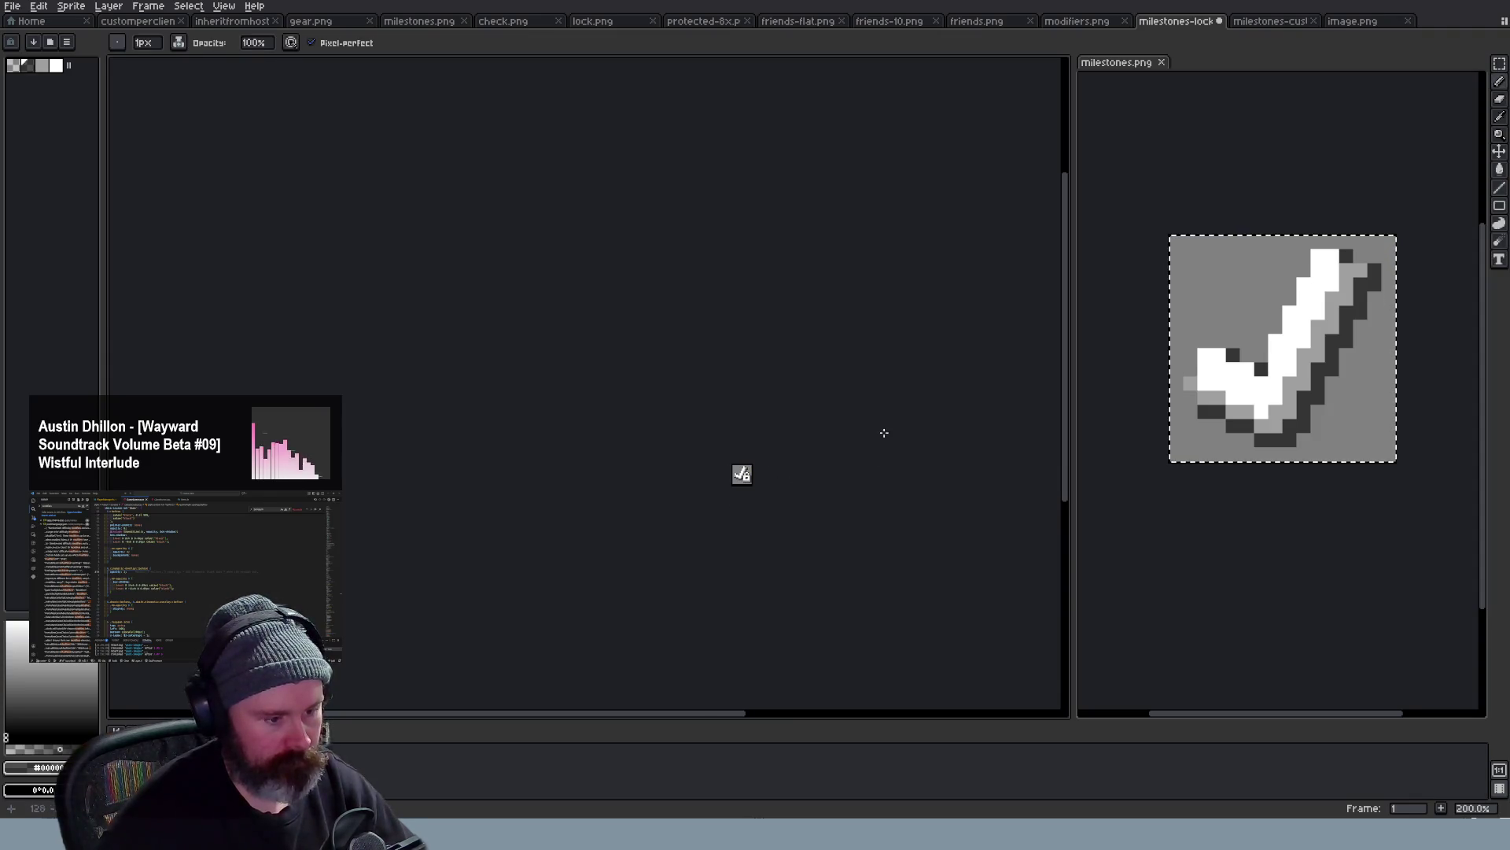
pyautogui.scroll(2, 826, 478)
pyautogui.scroll(1, 850, 472)
pyautogui.scroll(-3, 852, 471)
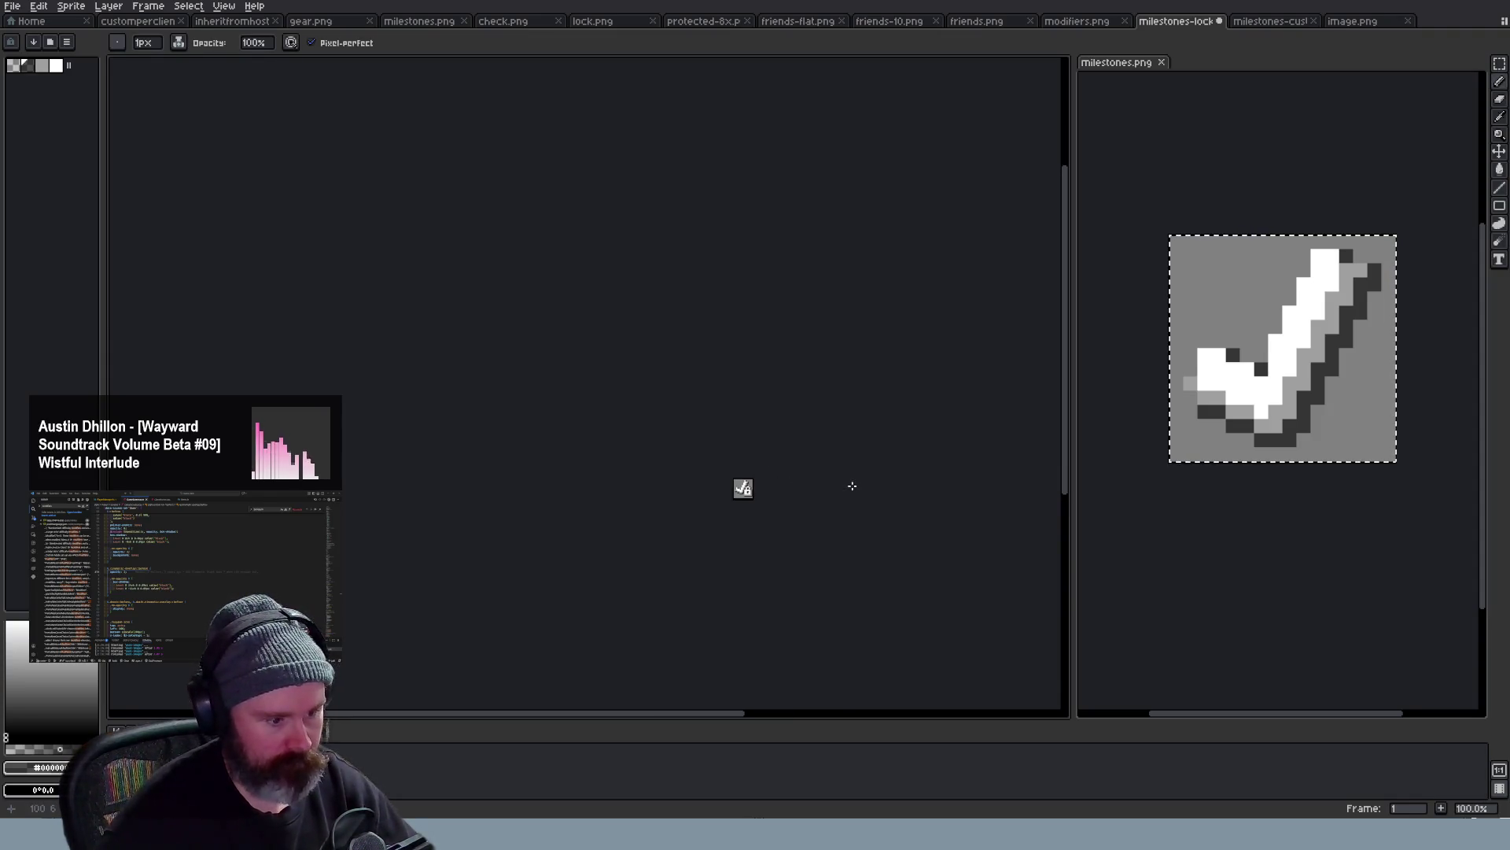
pyautogui.hotkey('ctrl', 'z')
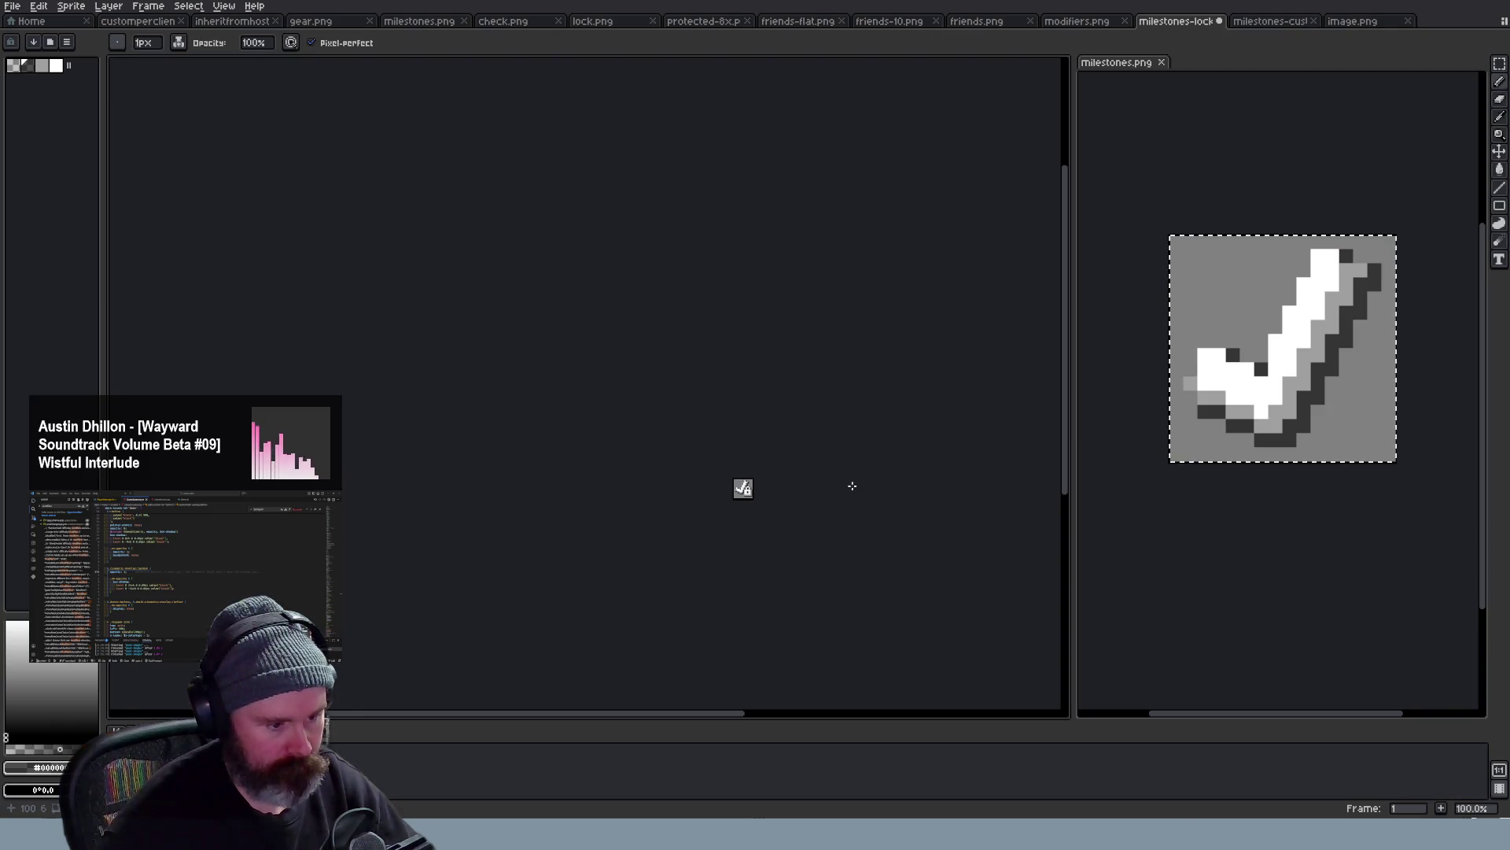
pyautogui.scroll(2, 852, 485)
pyautogui.scroll(-2, 853, 485)
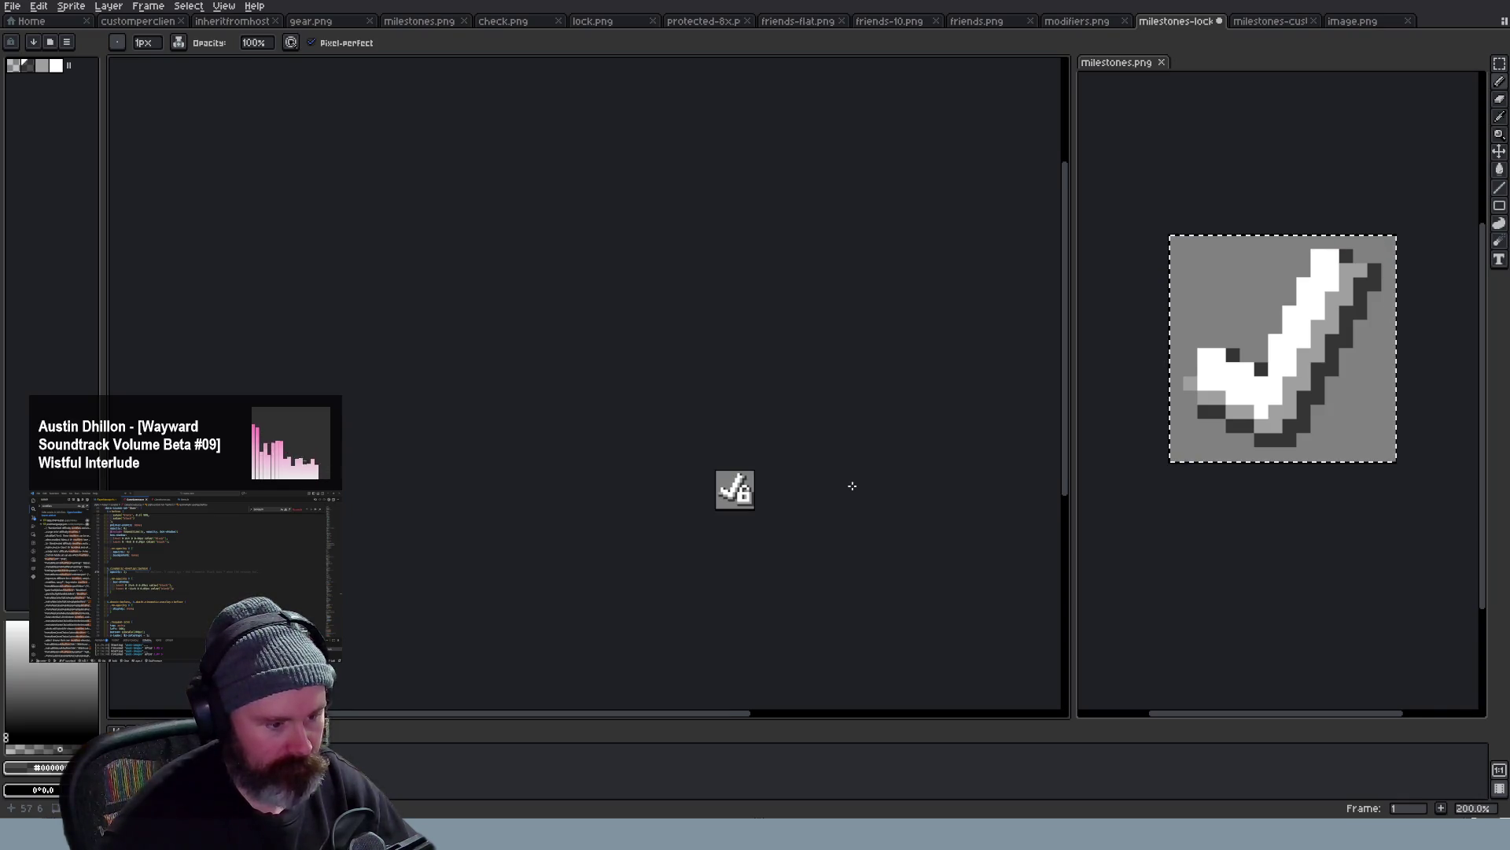
pyautogui.scroll(3, 852, 486)
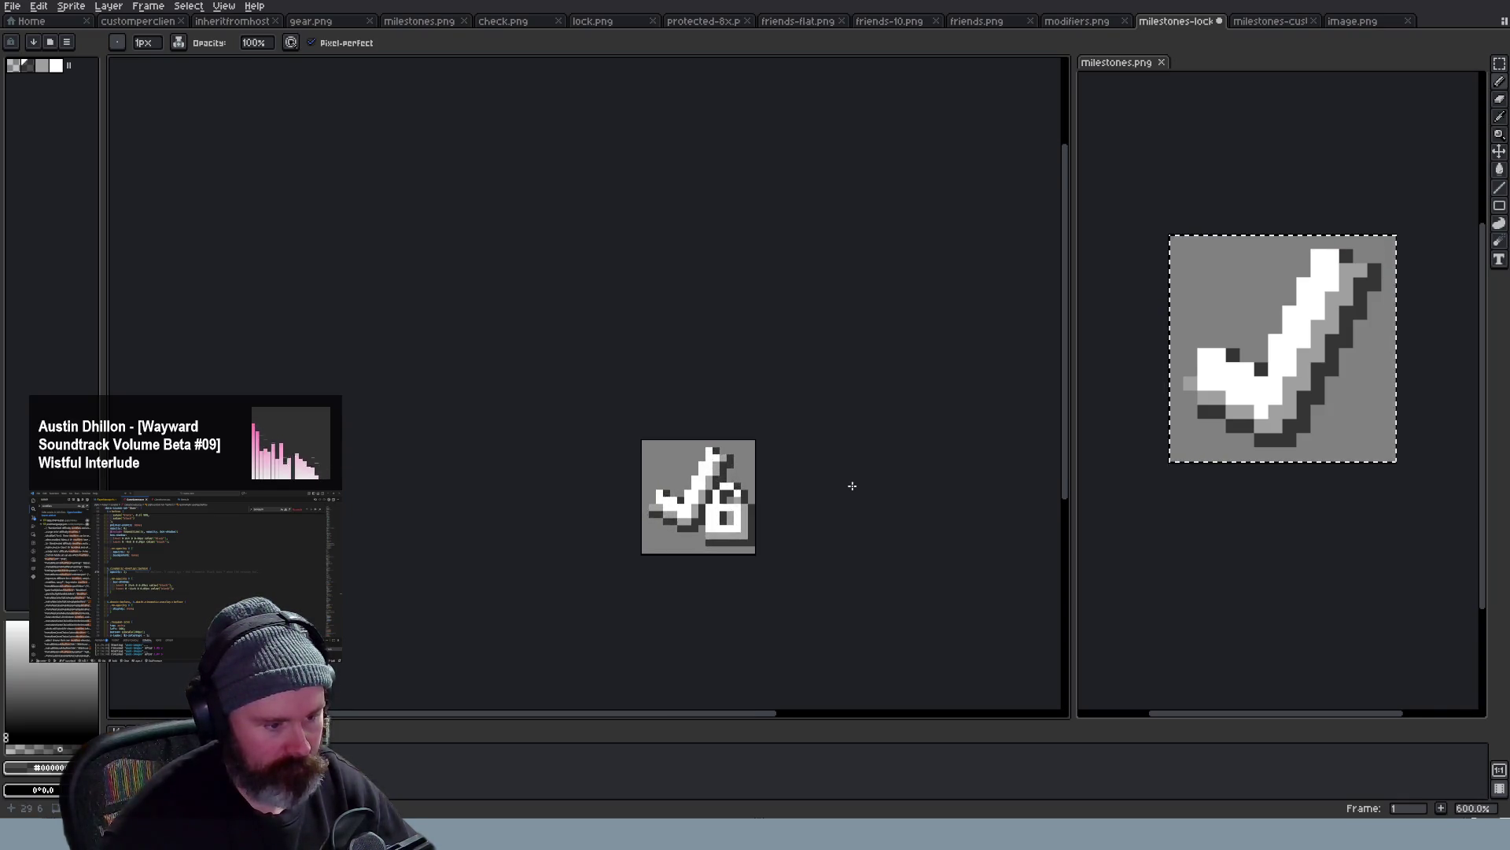
pyautogui.scroll(-2, 852, 485)
pyautogui.scroll(2, 852, 486)
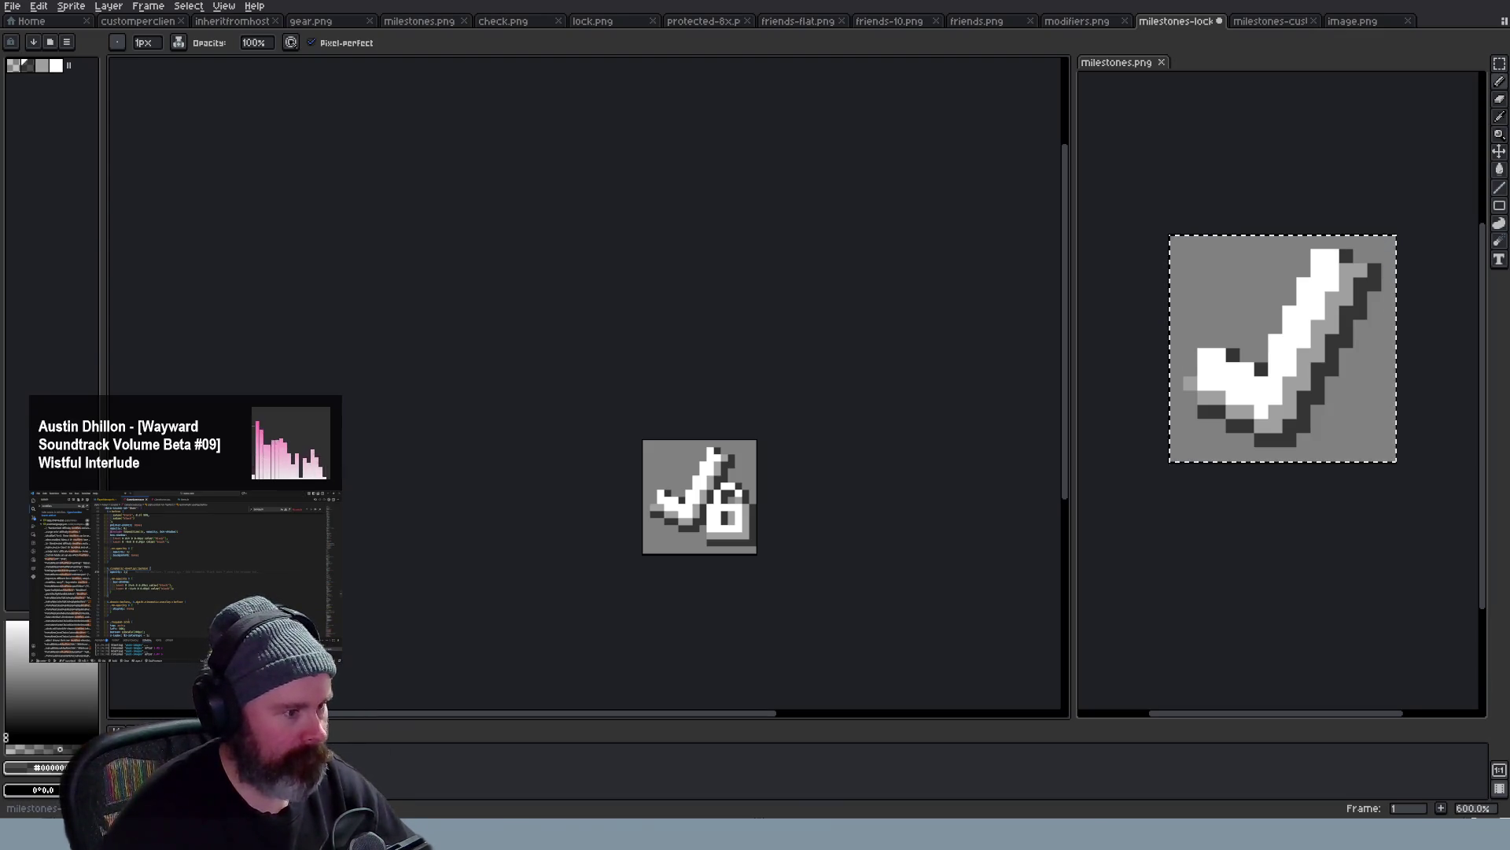
# Return to VS Code and open Cobweb.ts through the file search
pyautogui.hotkey('alt', 'Tab')
pyautogui.hotkey('ctrl', 'shift', 'p')
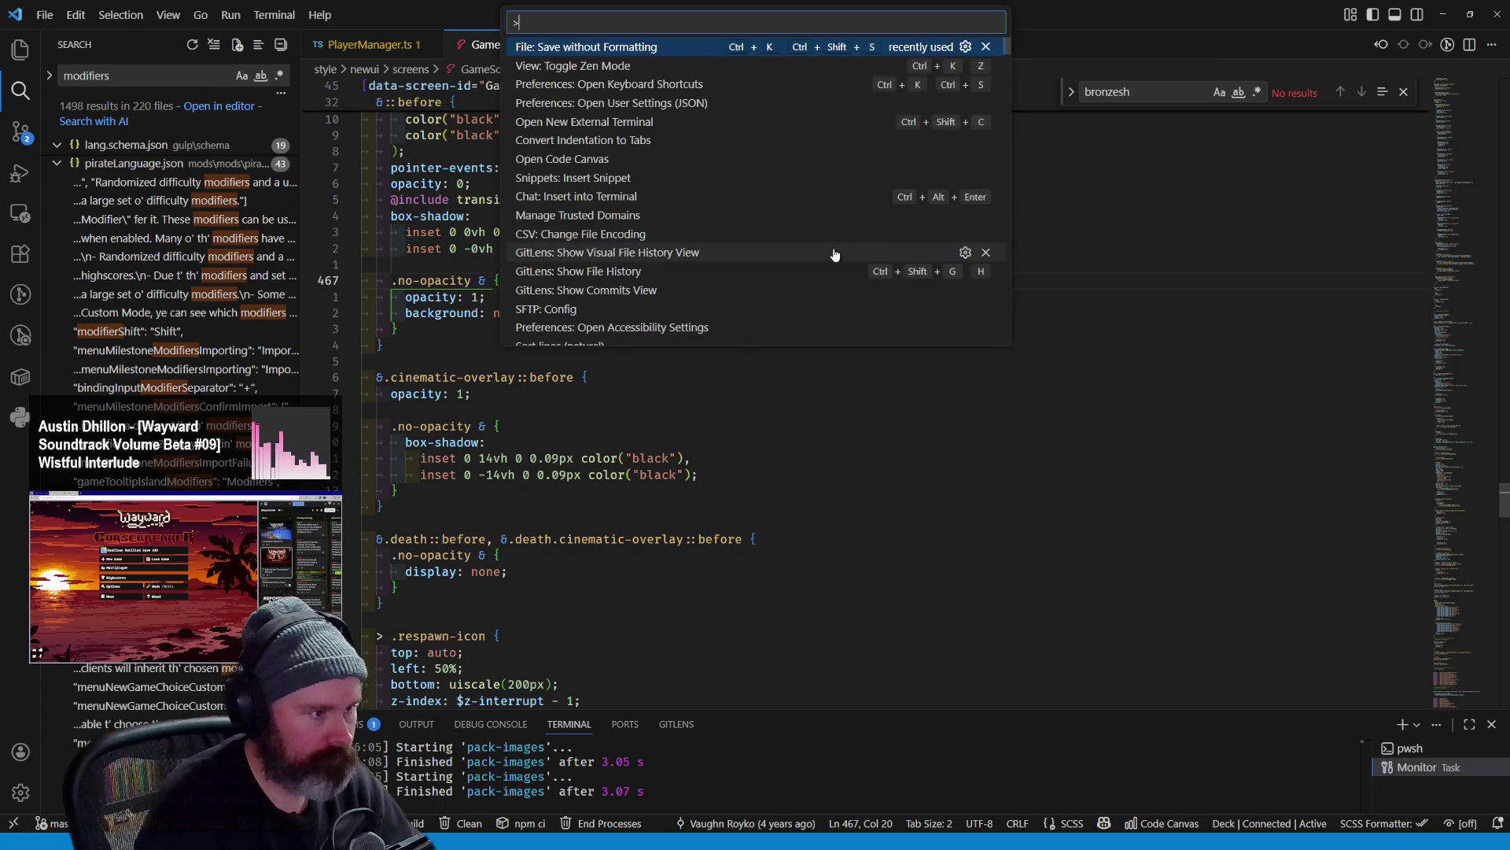
pyautogui.press('BackSpace')
pyautogui.write('sp')
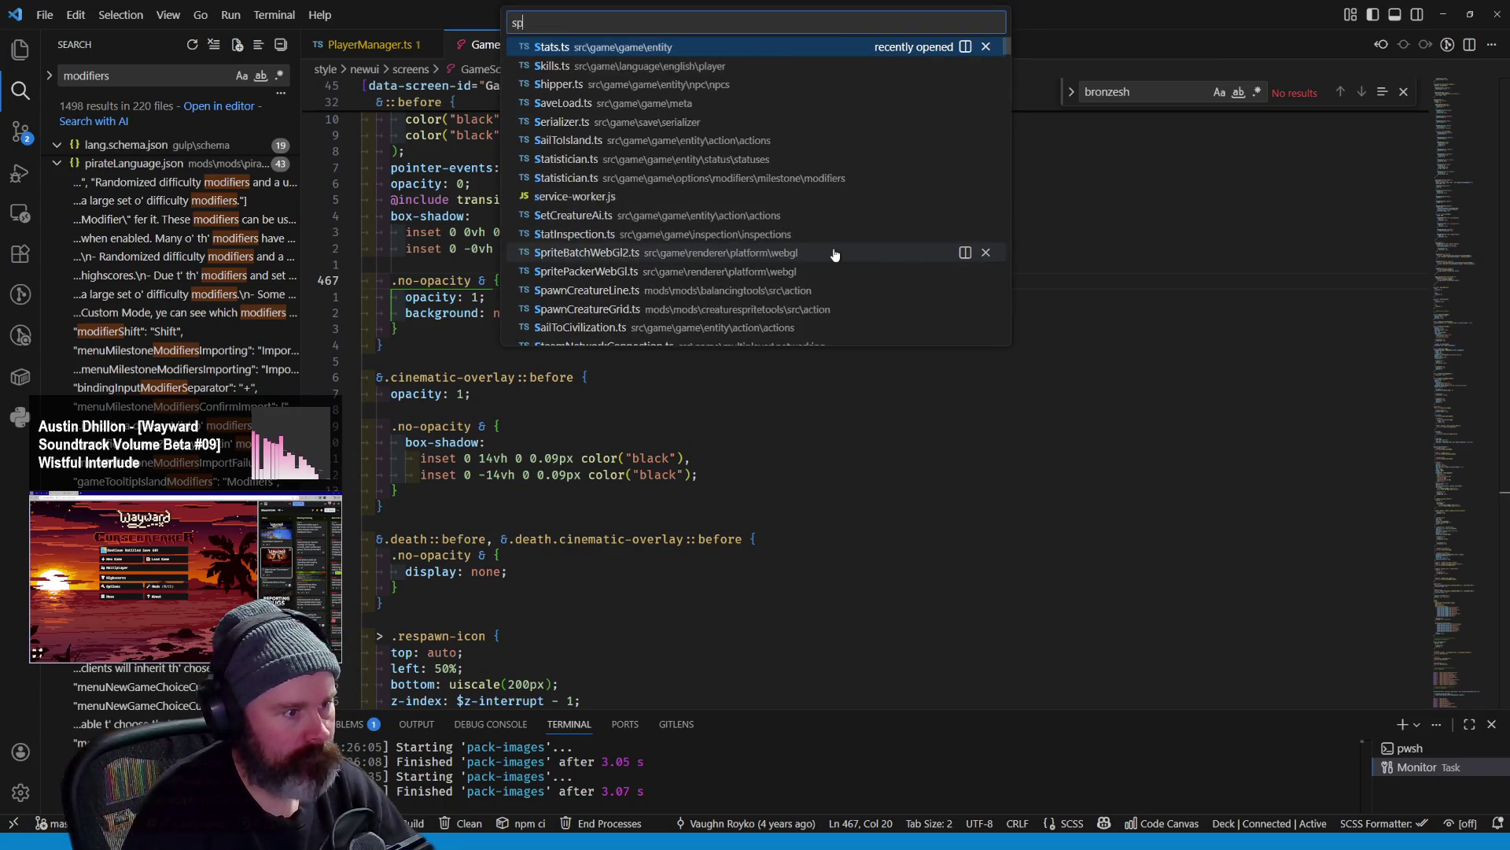
pyautogui.write('iderwe')
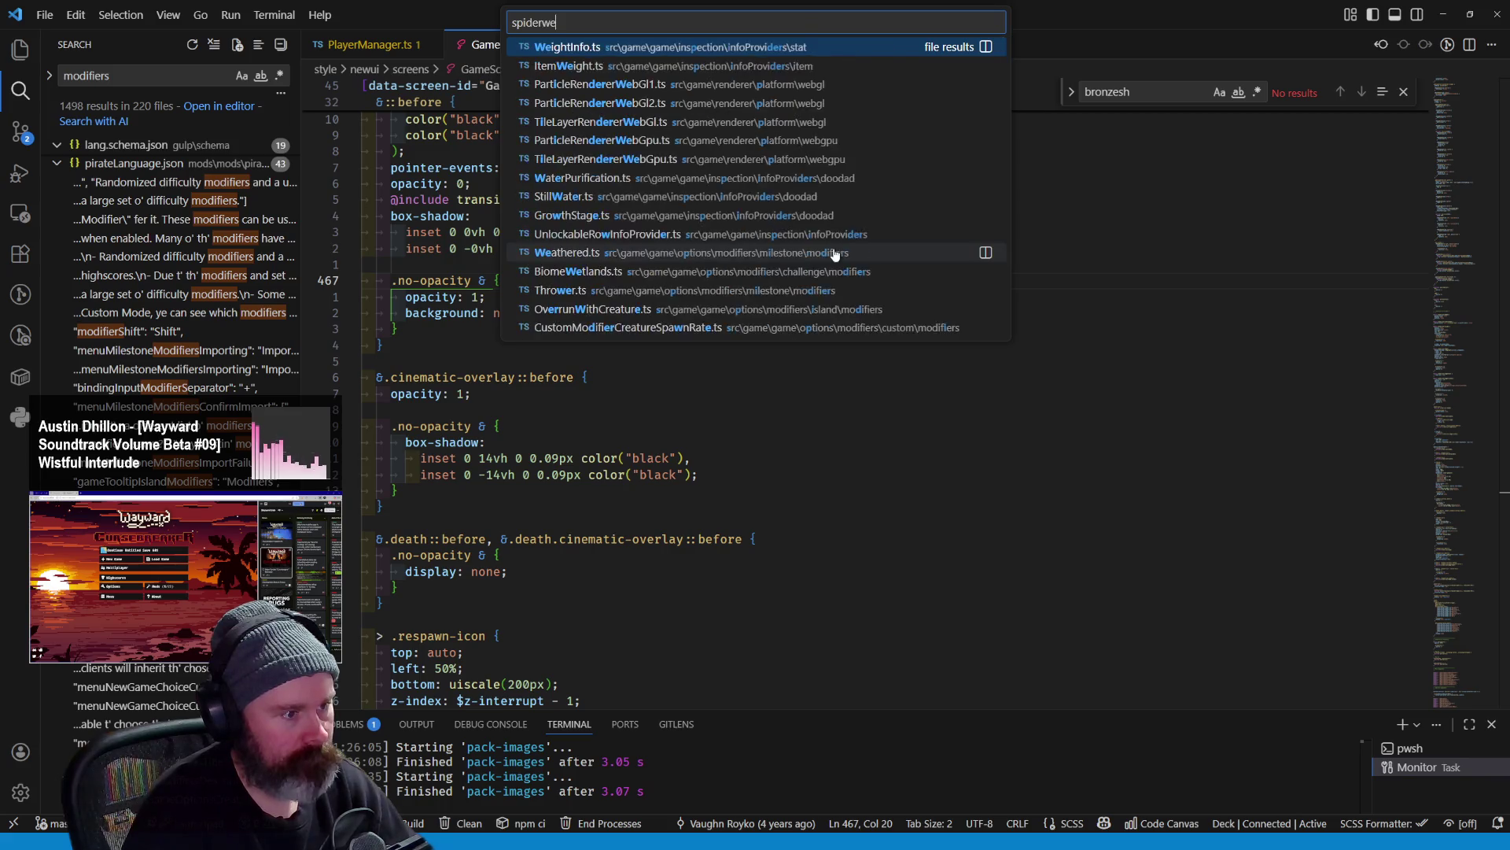
pyautogui.write('b')
pyautogui.hotkey('ctrl', 'BackSpace')
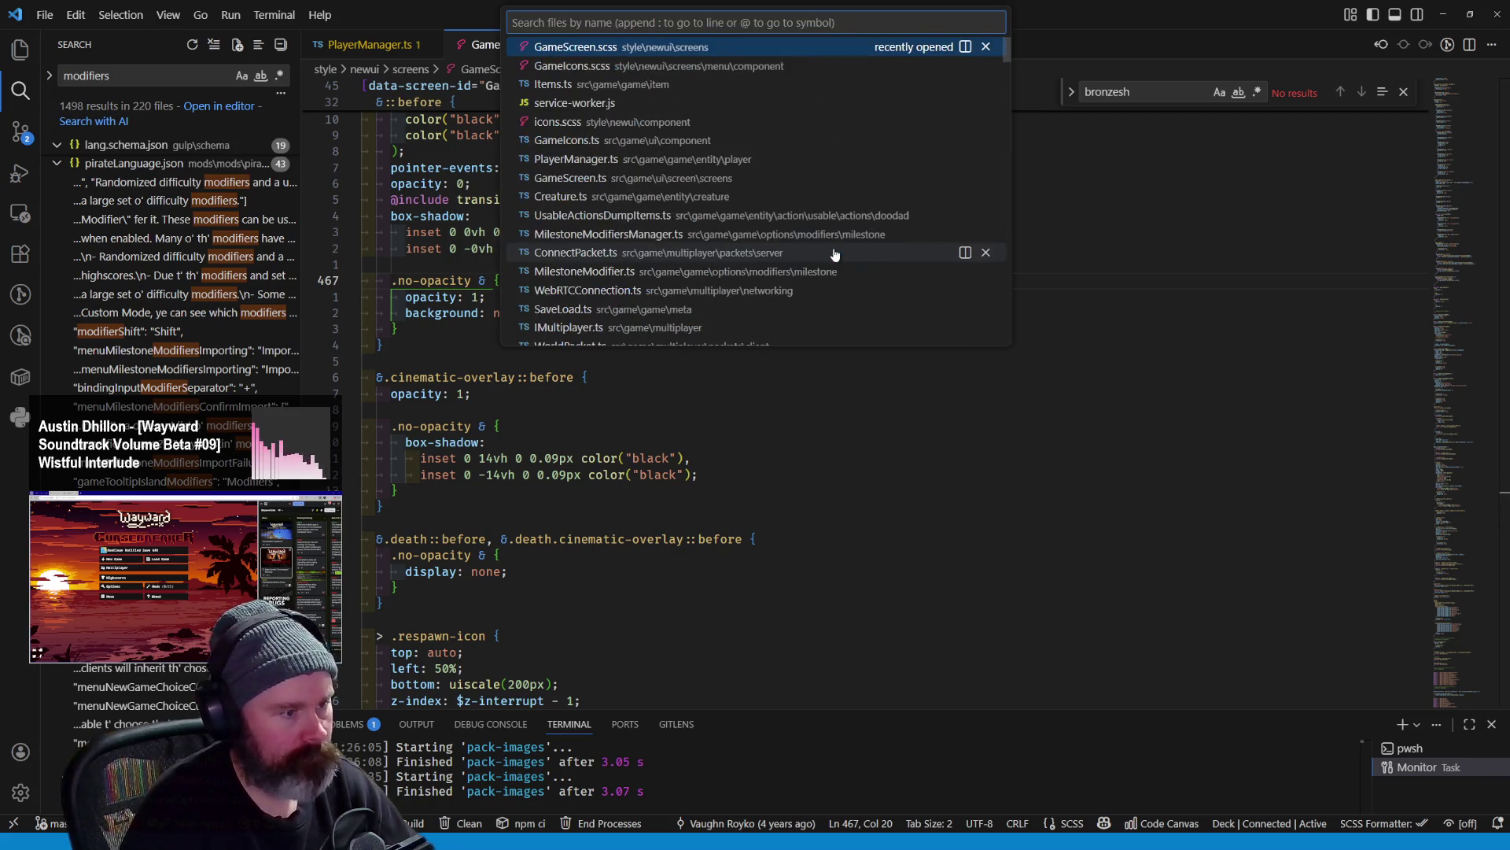
pyautogui.write('cobweb')
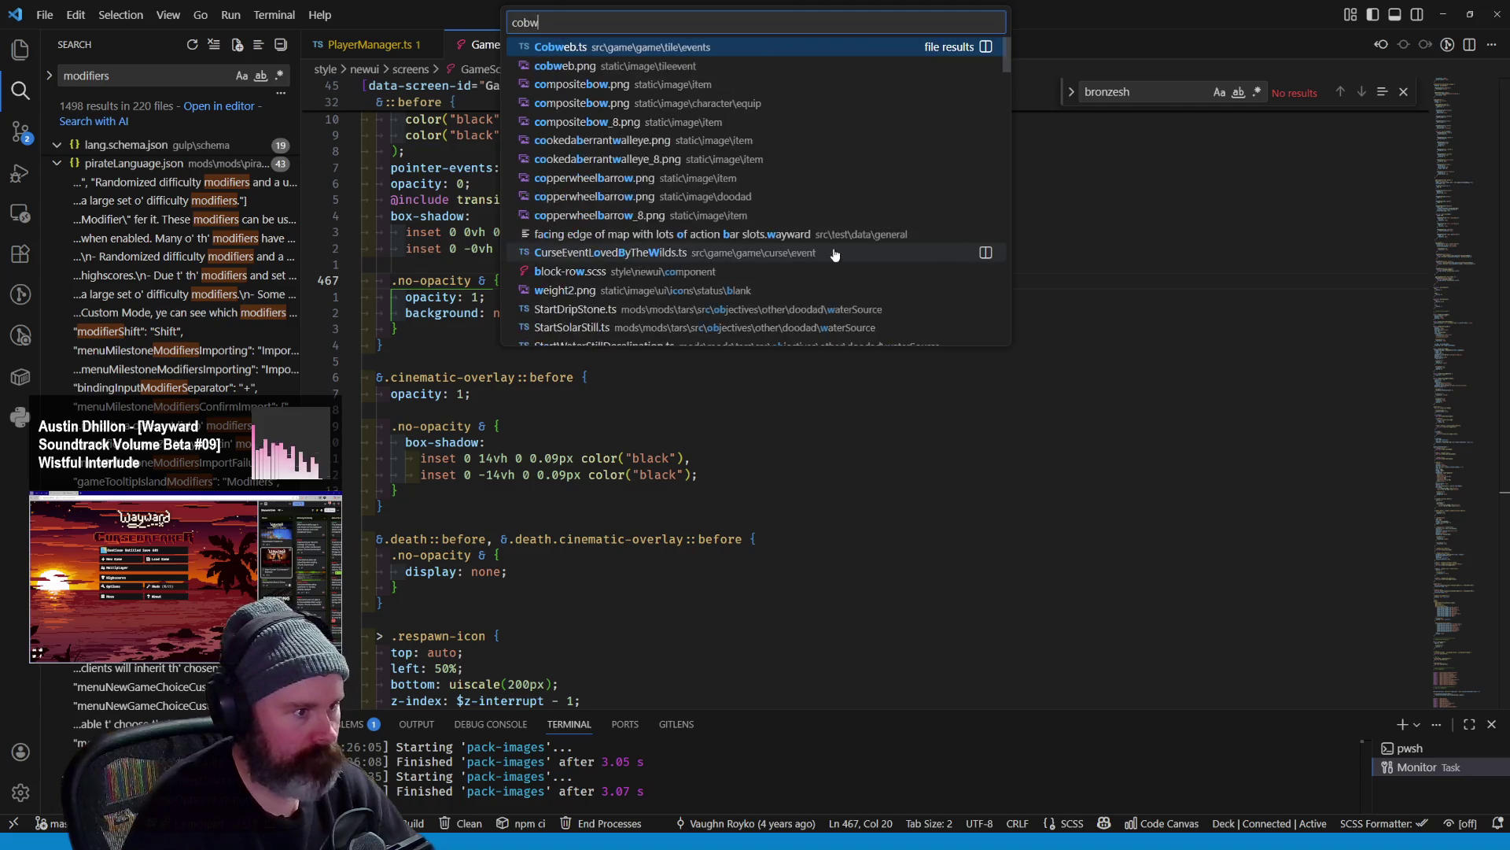
pyautogui.press('Return')
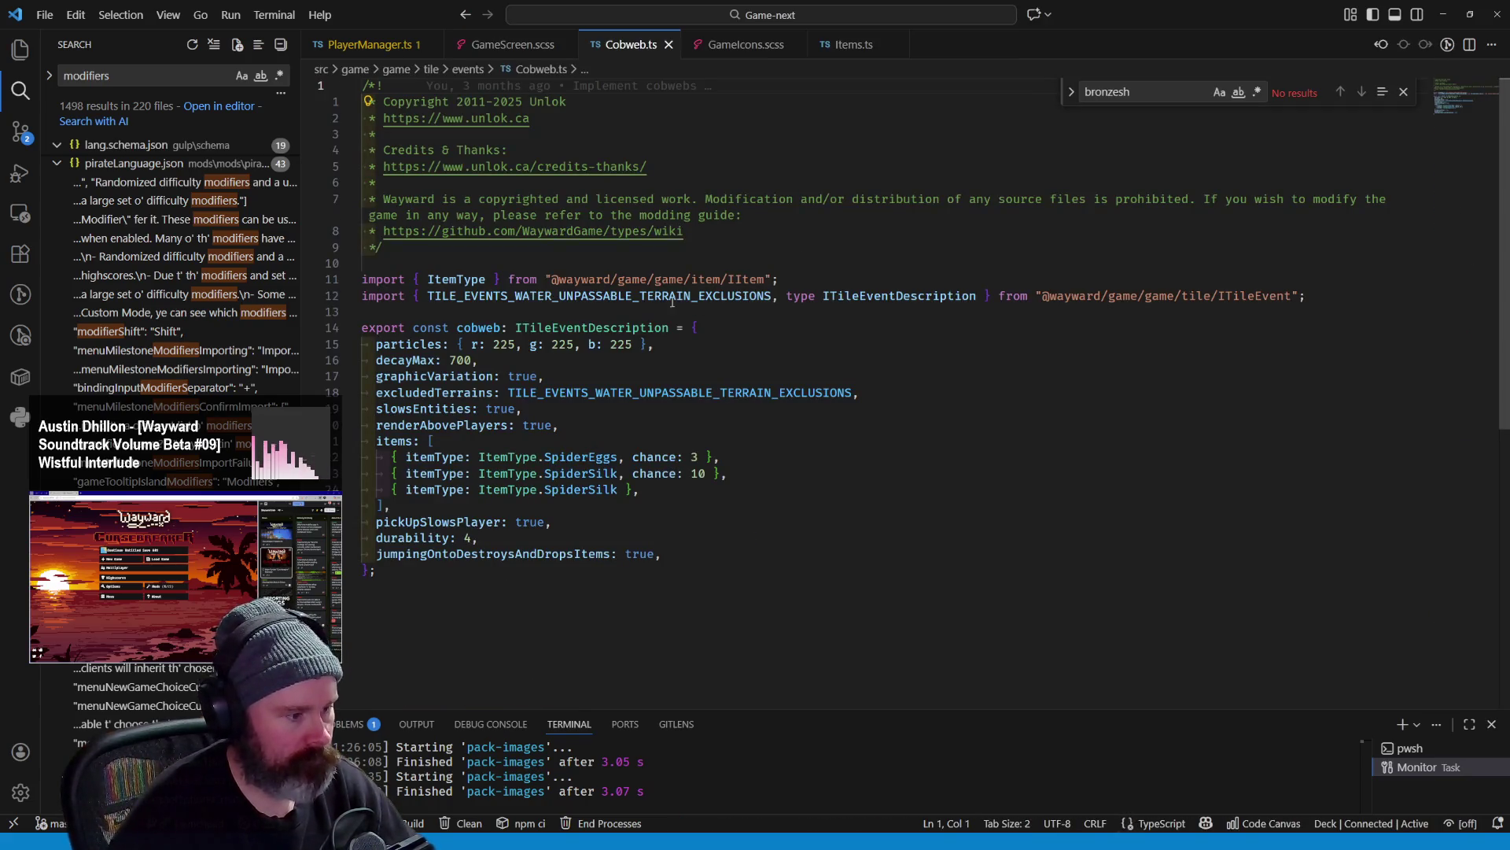
# Search Cobweb.ts for skill and review the graphicVariation and excludedTerrains properties
pyautogui.hotkey('ctrl', 'f')
pyautogui.write('skill')
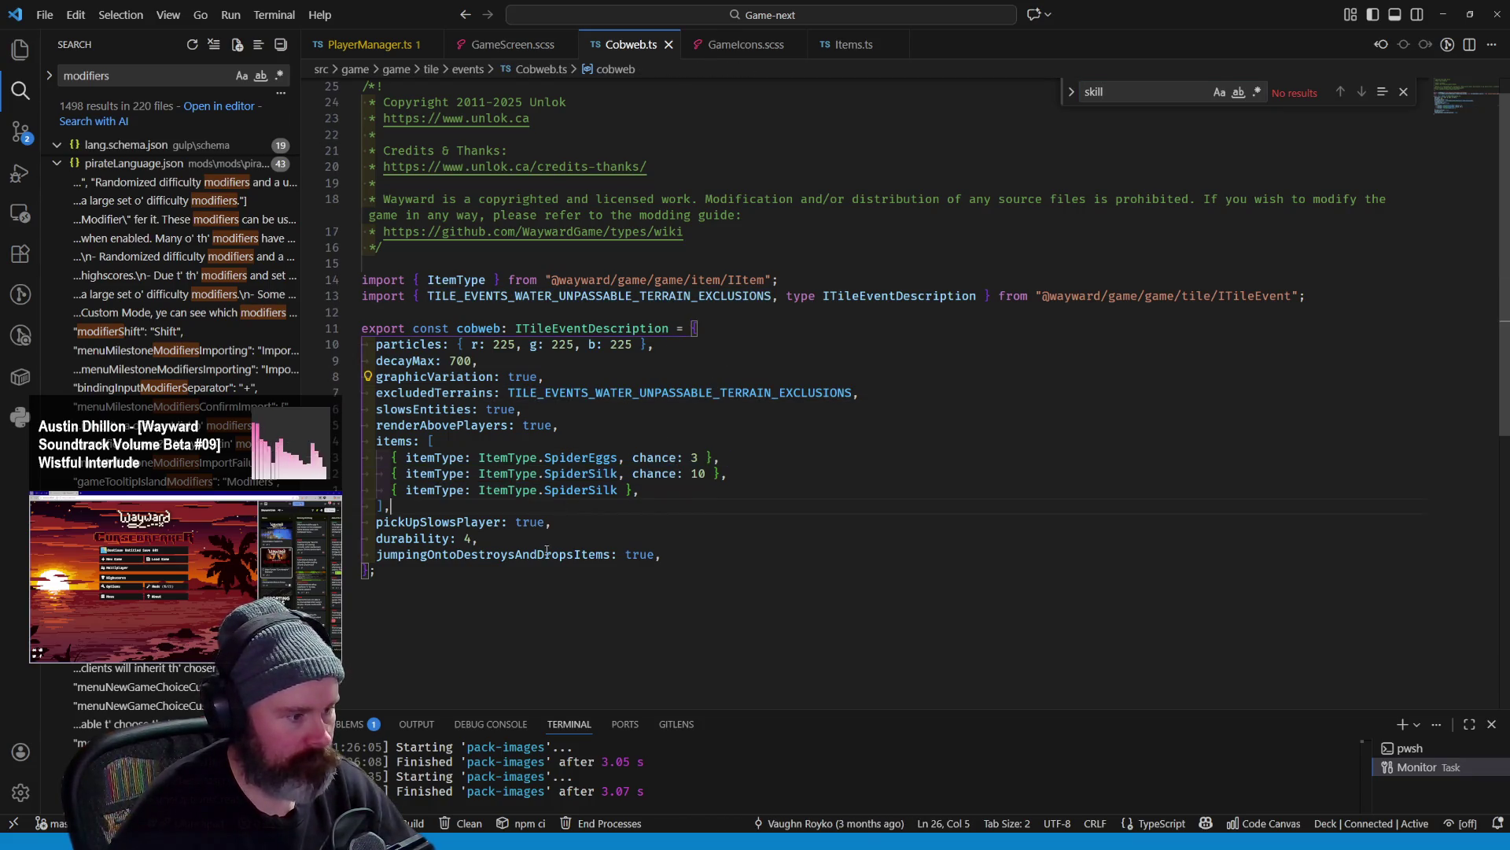
pyautogui.click(452, 571)
pyautogui.click(424, 522)
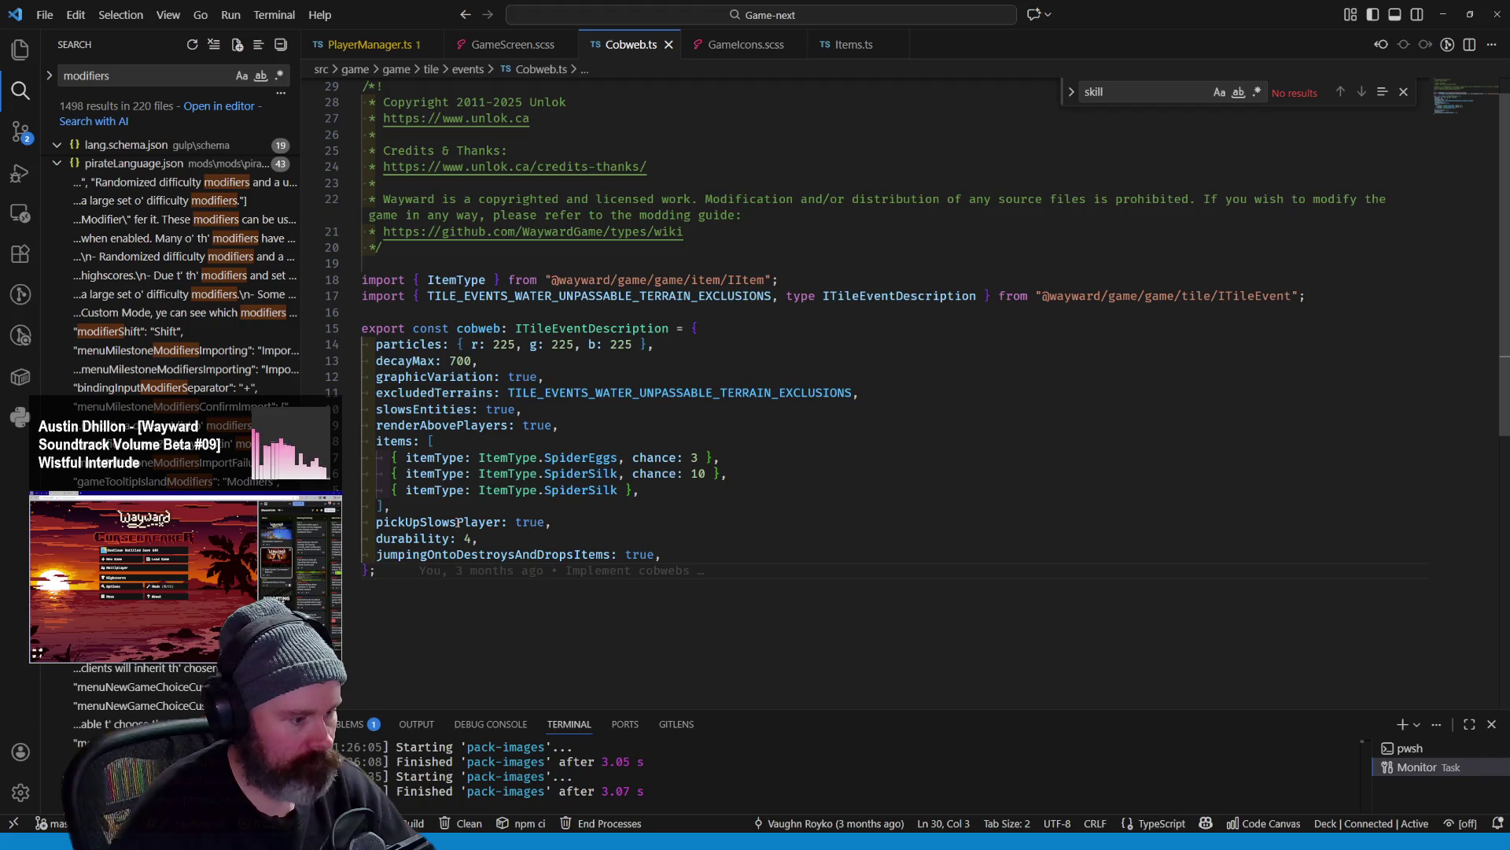
pyautogui.click(454, 377)
pyautogui.click(439, 473)
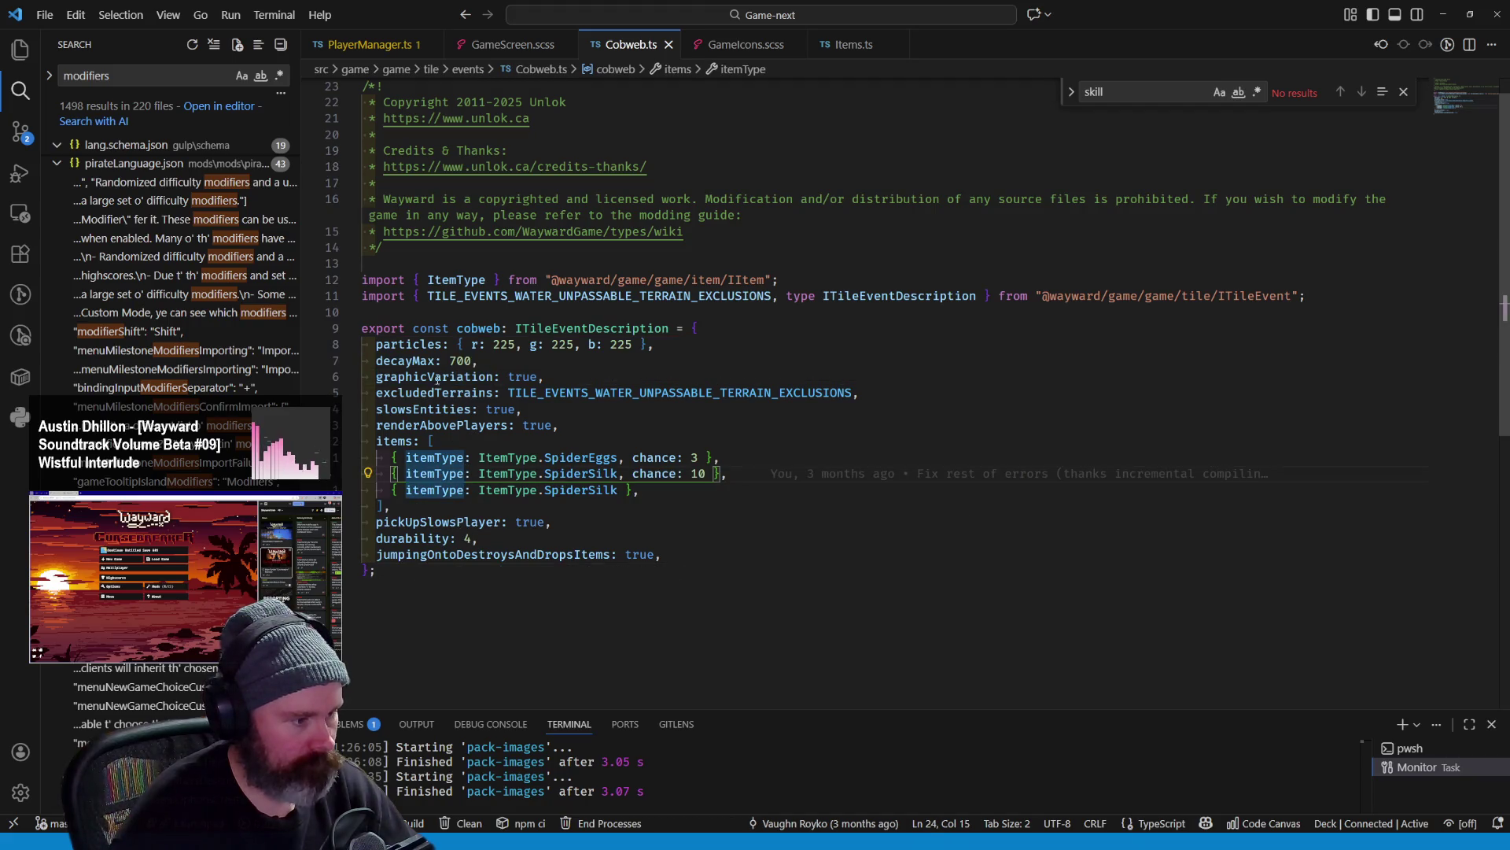
pyautogui.click(442, 392)
# Bring up the context actions for the cobweb items property
pyautogui.click(437, 425)
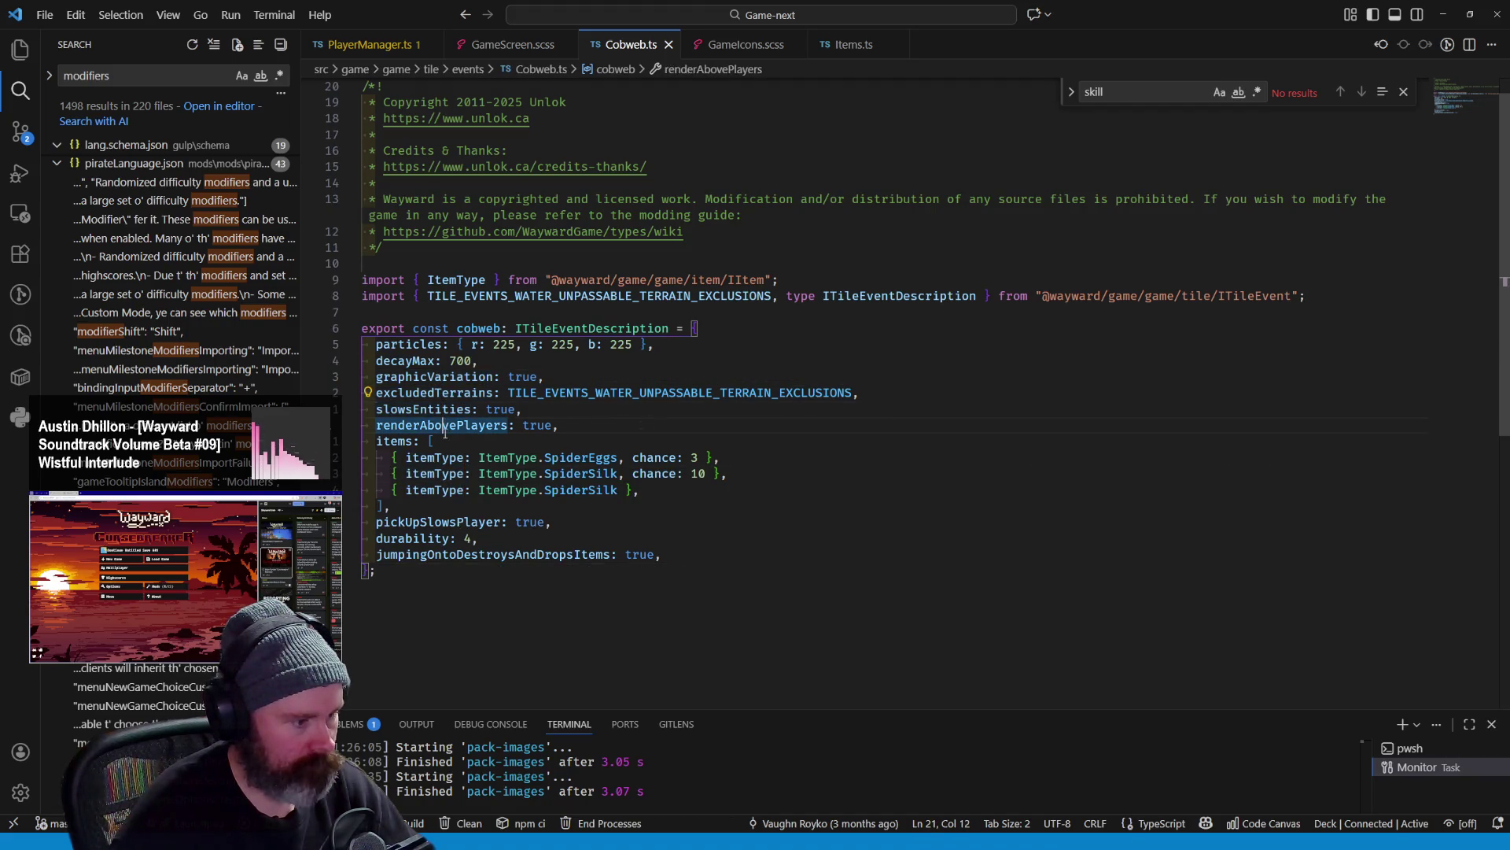
pyautogui.click(399, 440)
pyautogui.rightClick(399, 441)
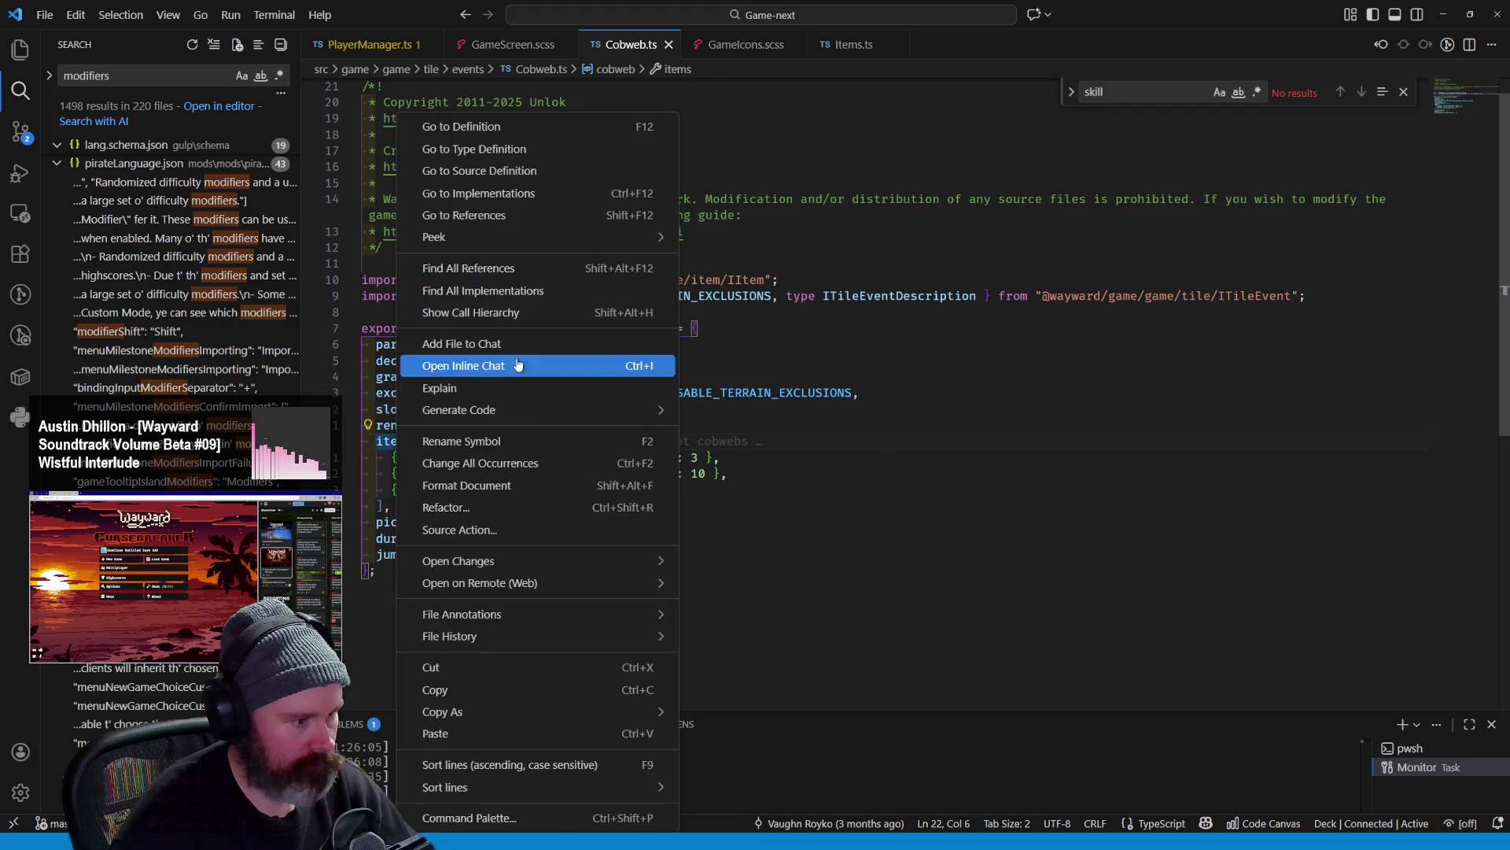
# Find all references to items and open the tileEventDescription.items use in Gather.ts
pyautogui.click(520, 271)
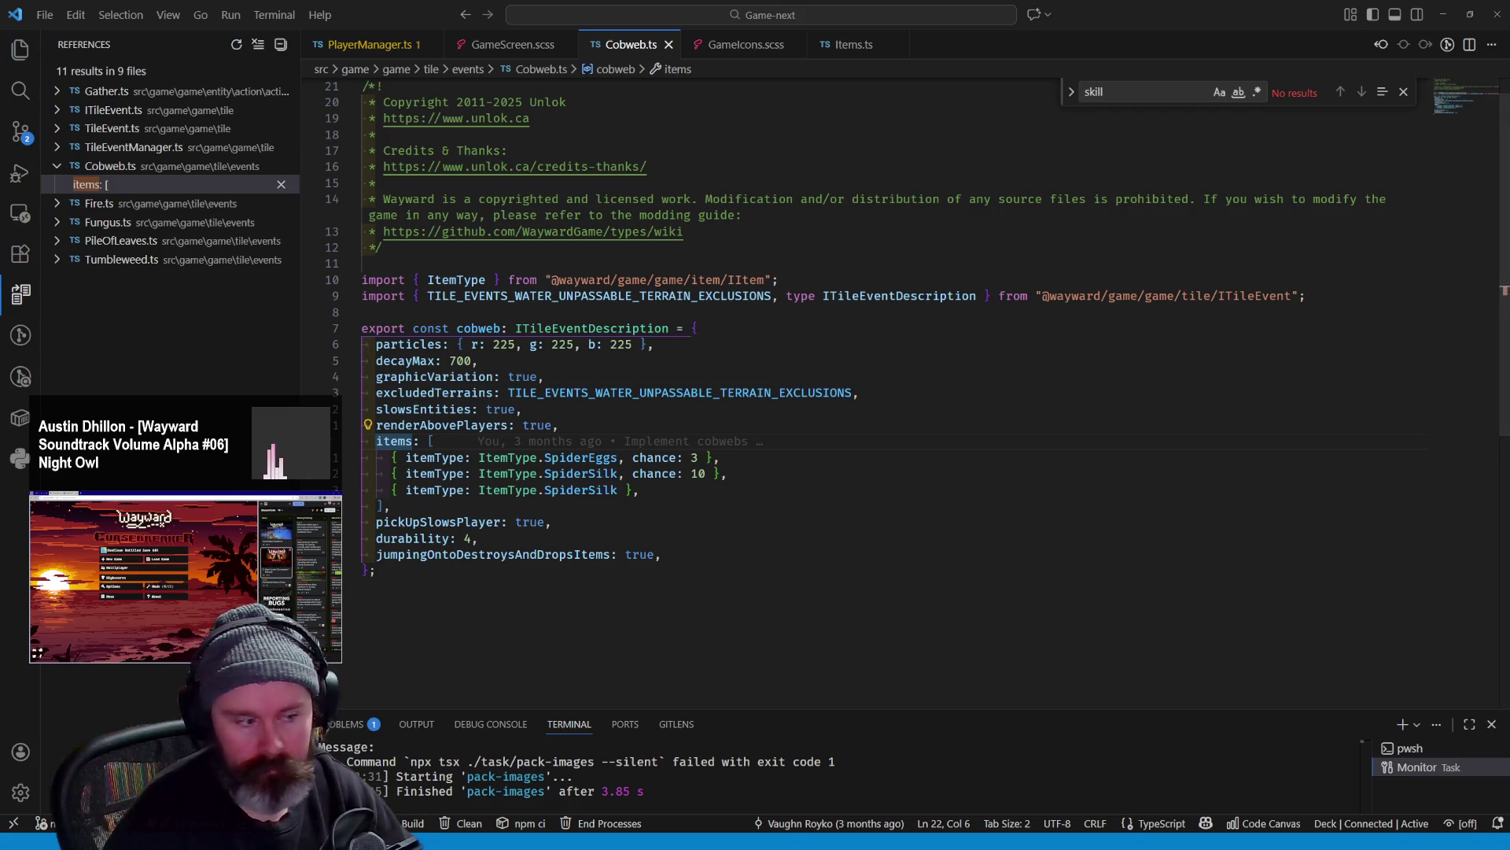
pyautogui.click(476, 360)
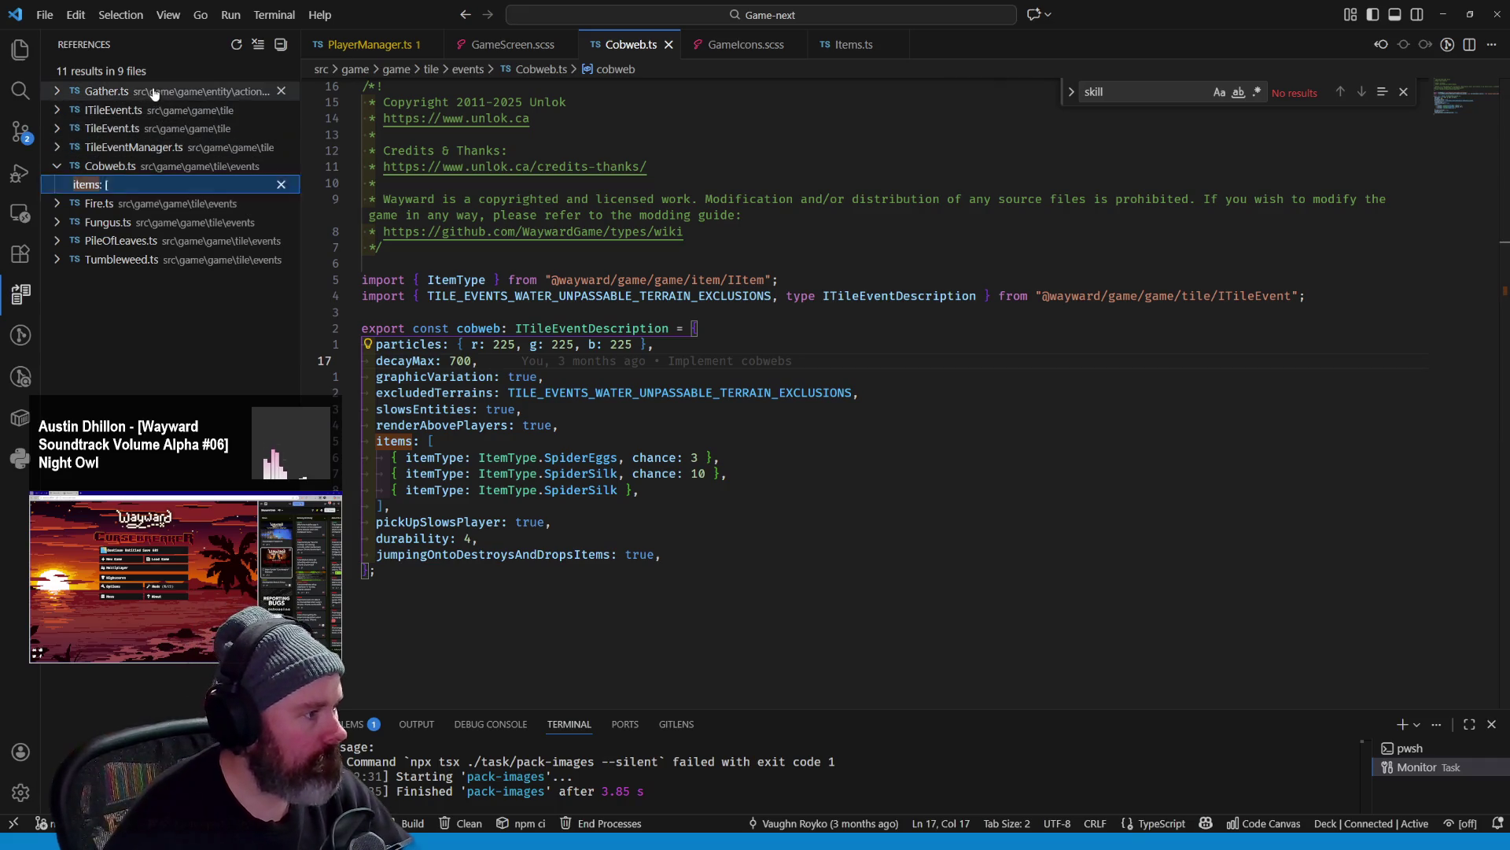
pyautogui.click(107, 91)
pyautogui.click(136, 110)
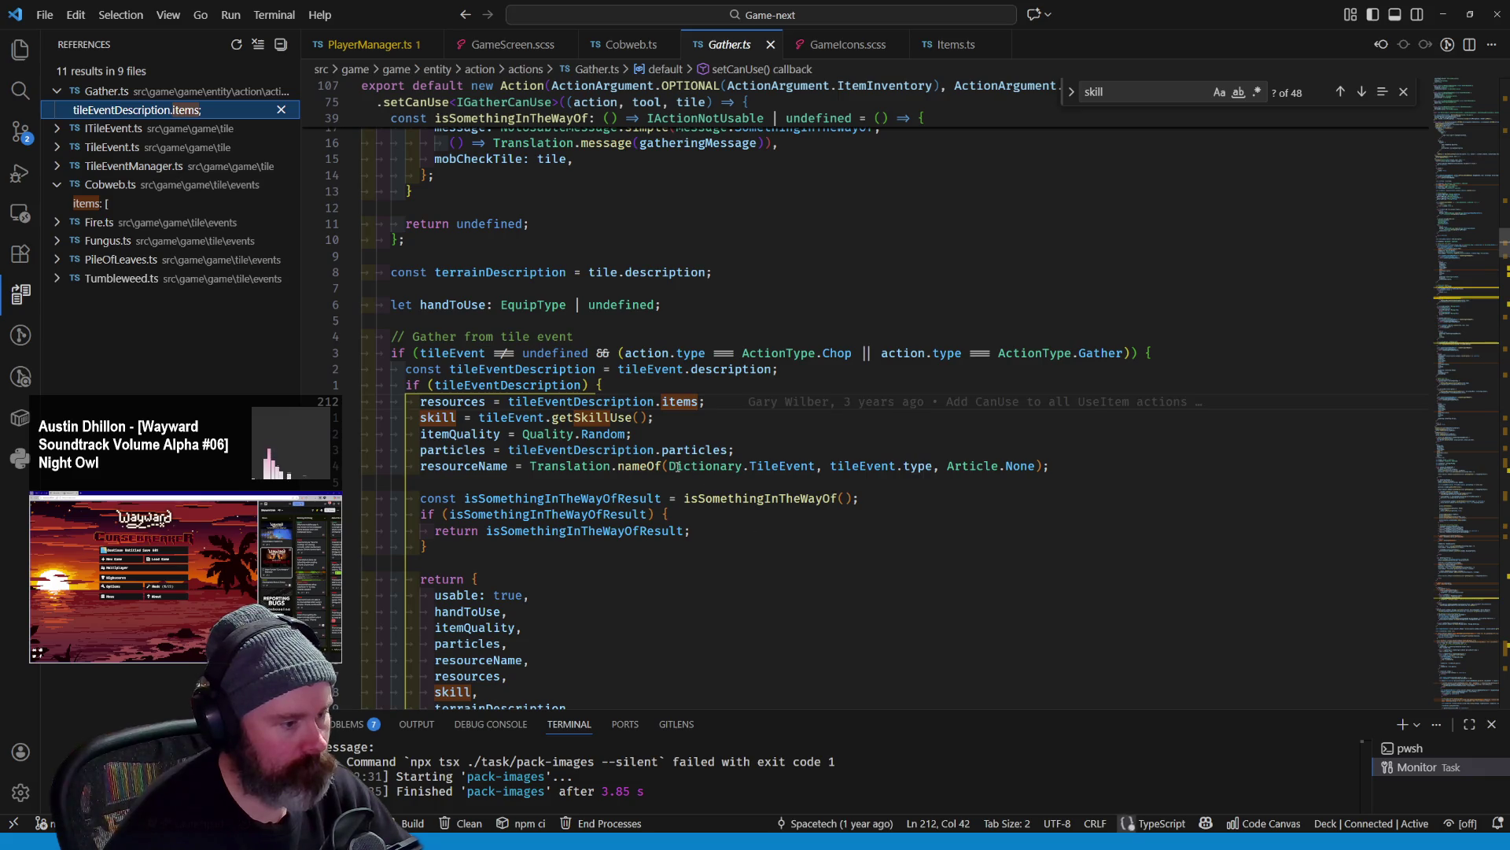
pyautogui.scroll(-2, 762, 533)
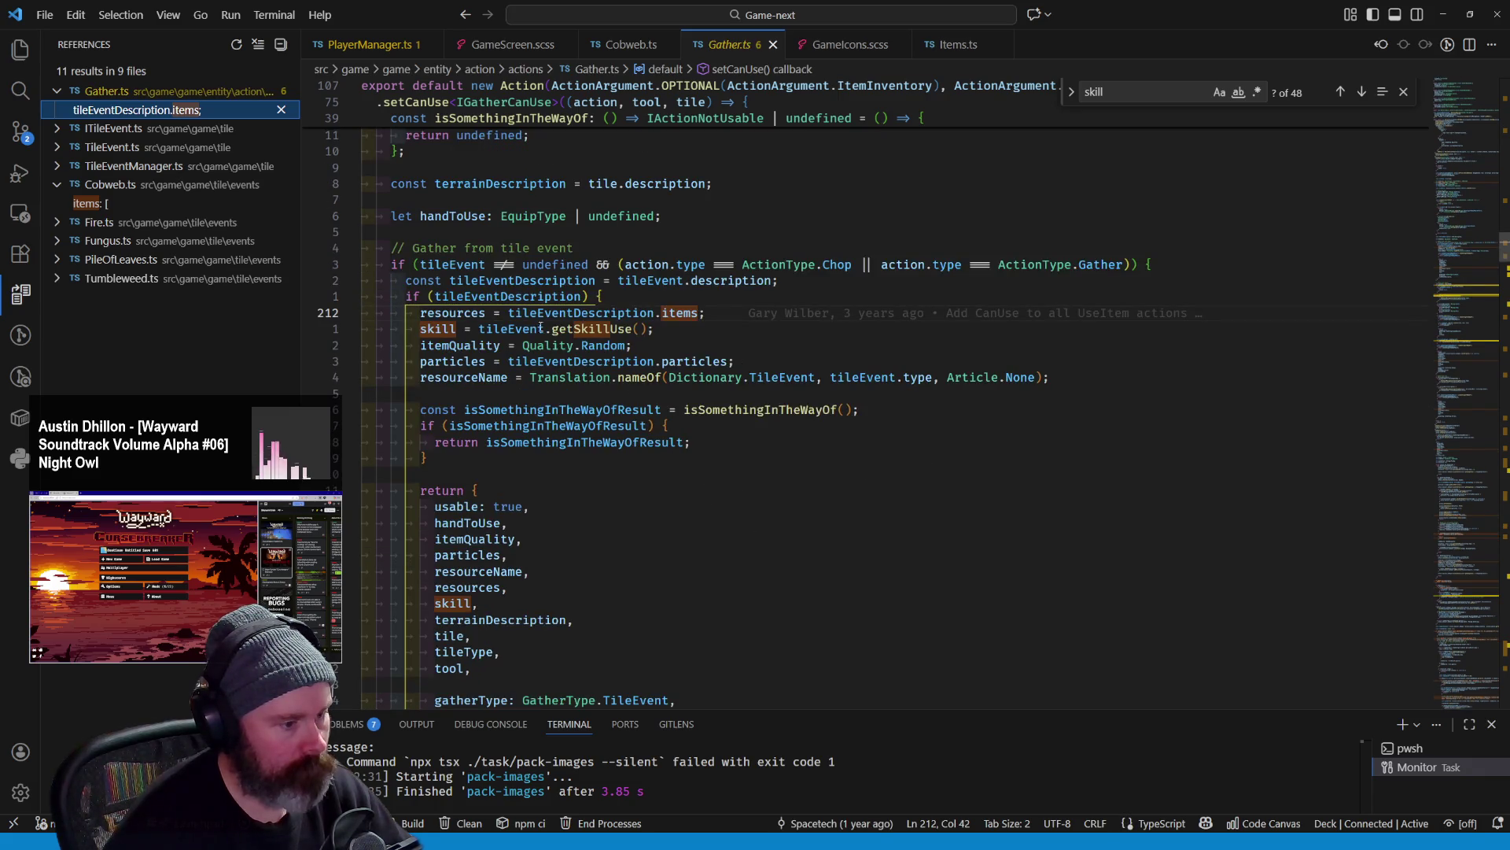
pyautogui.moveTo(603, 417)
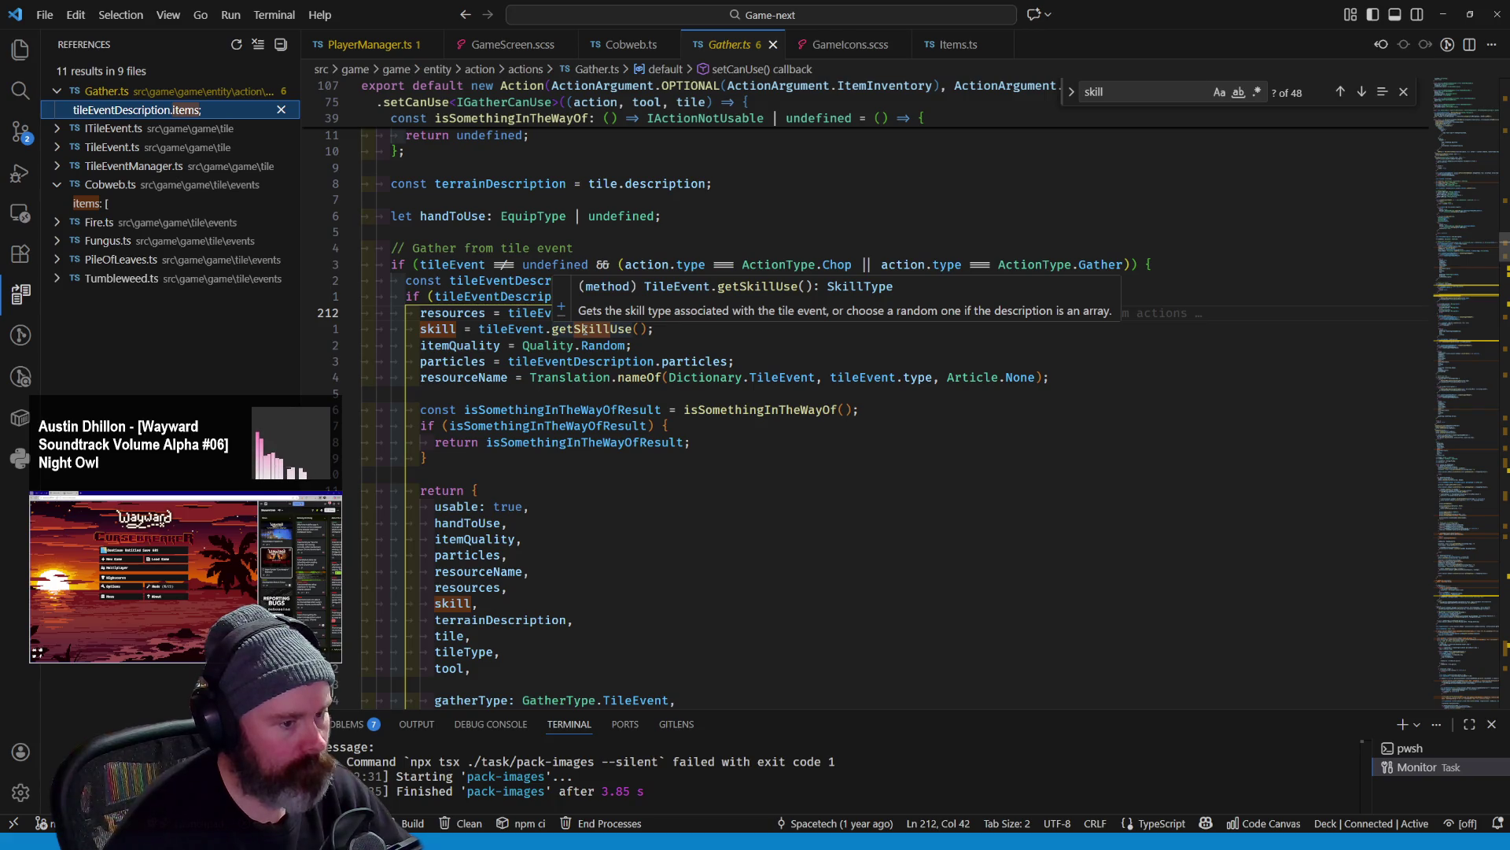
# Check getSkillUse's Botany fallback in TileEvent.ts and Gather.ts, then return to Cobweb.ts
pyautogui.click(583, 330)
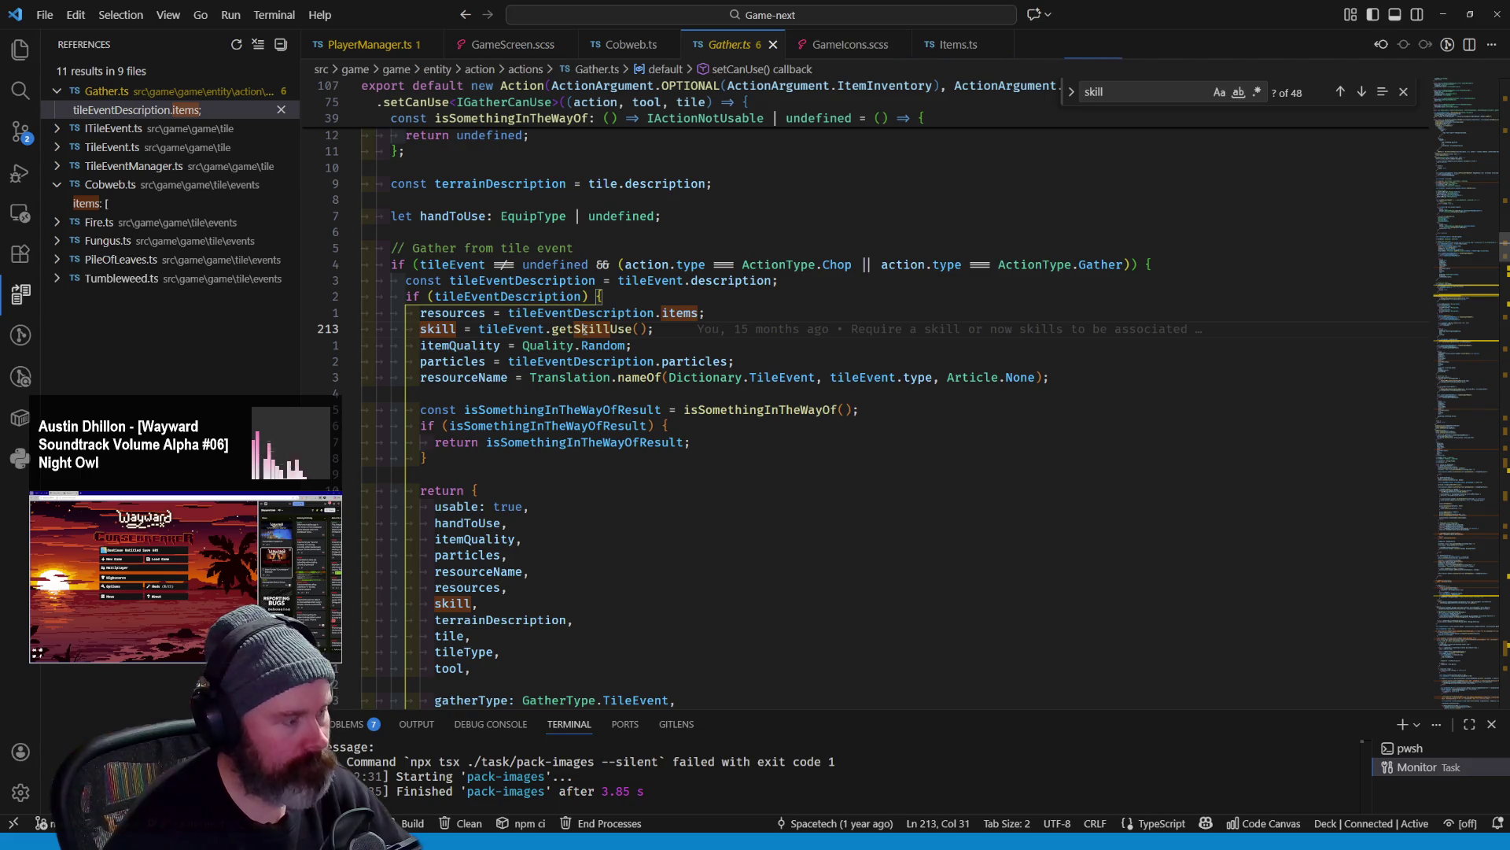
pyautogui.press('F12')
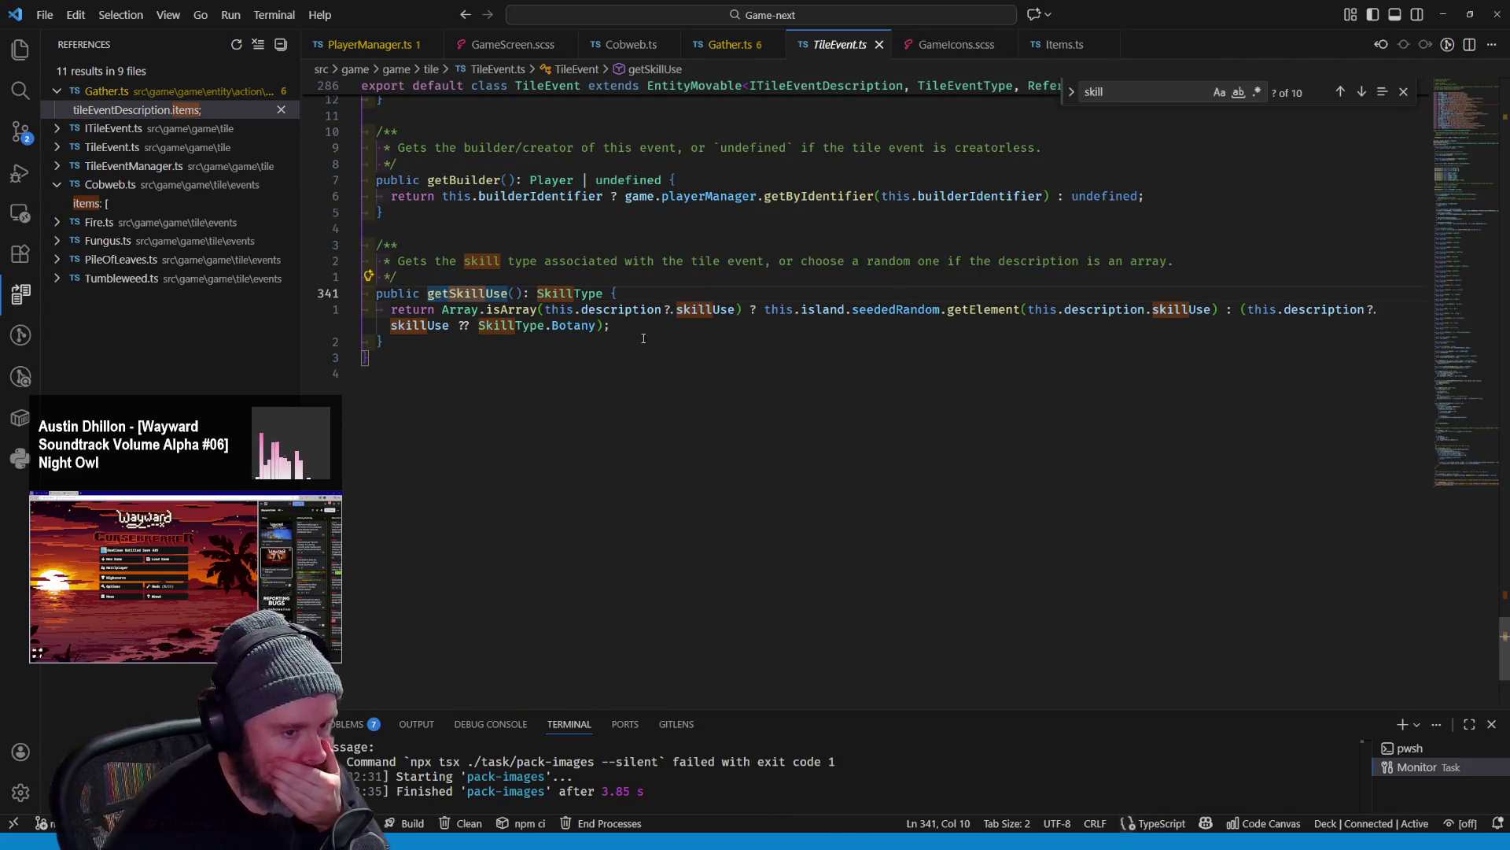
pyautogui.doubleClick(573, 325)
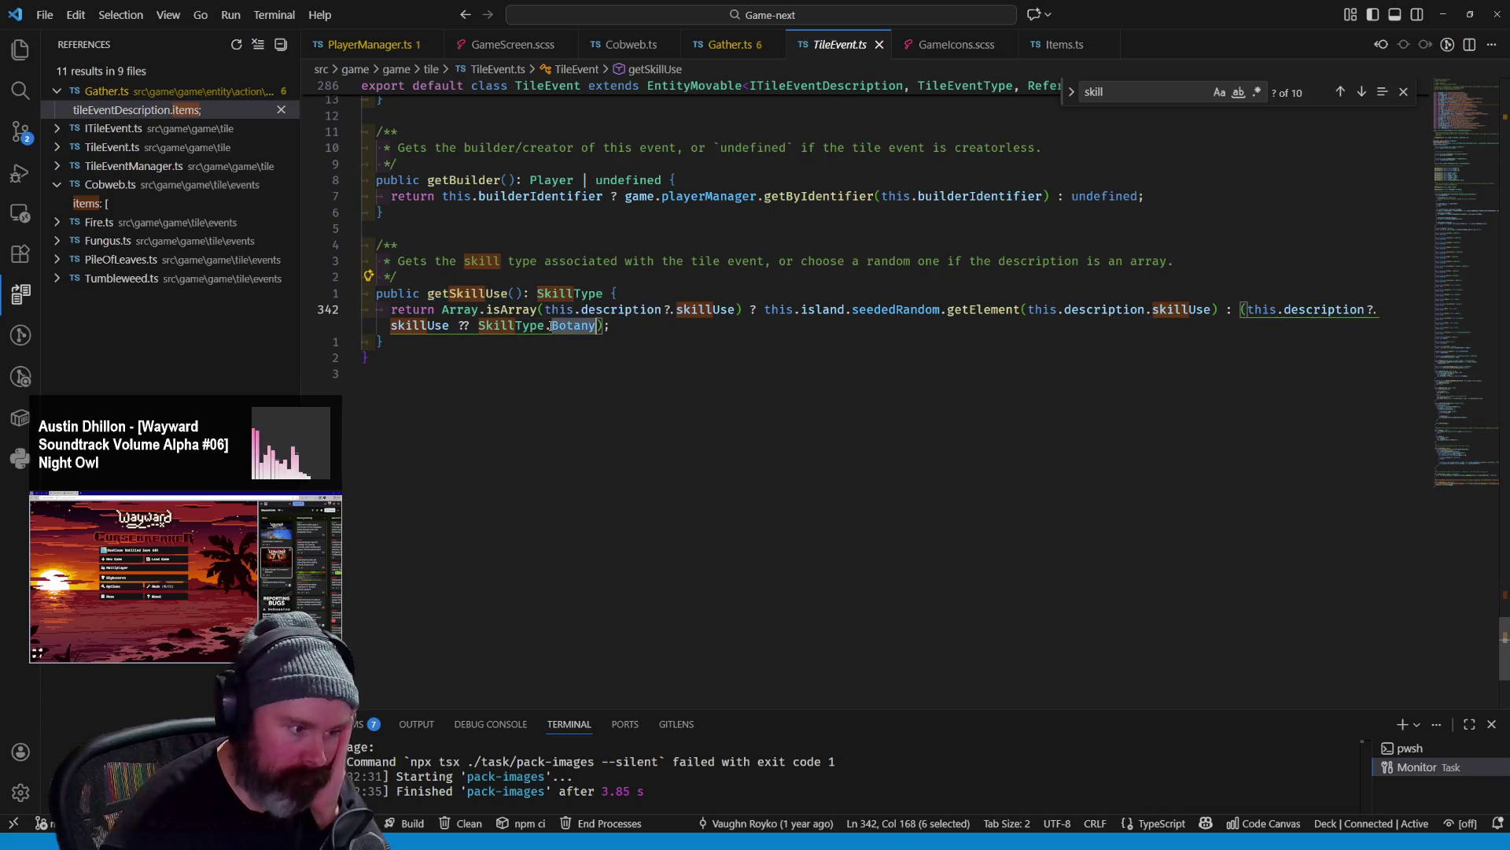
pyautogui.click(733, 43)
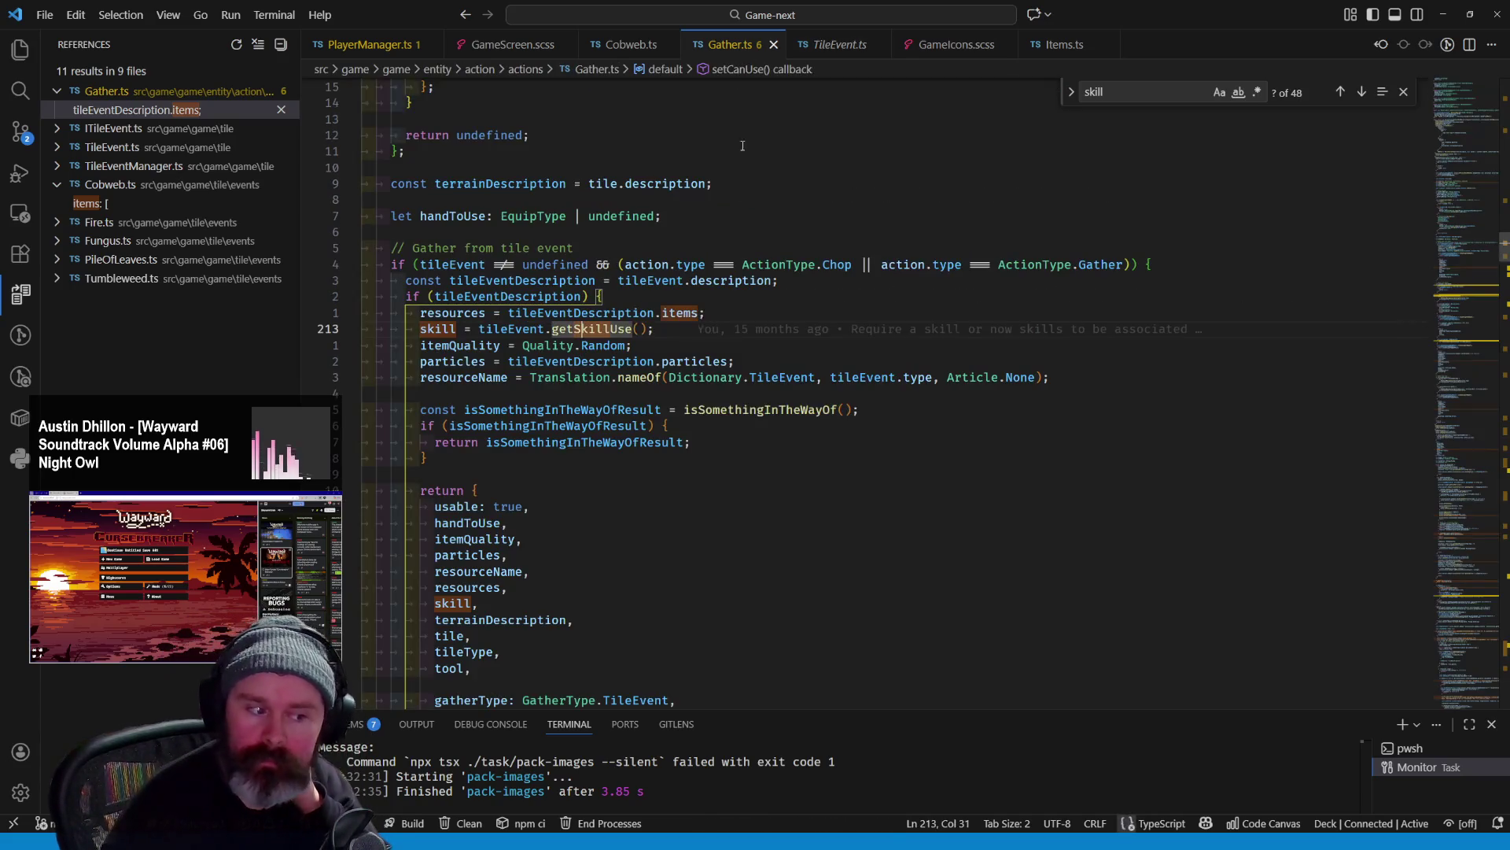
pyautogui.click(634, 45)
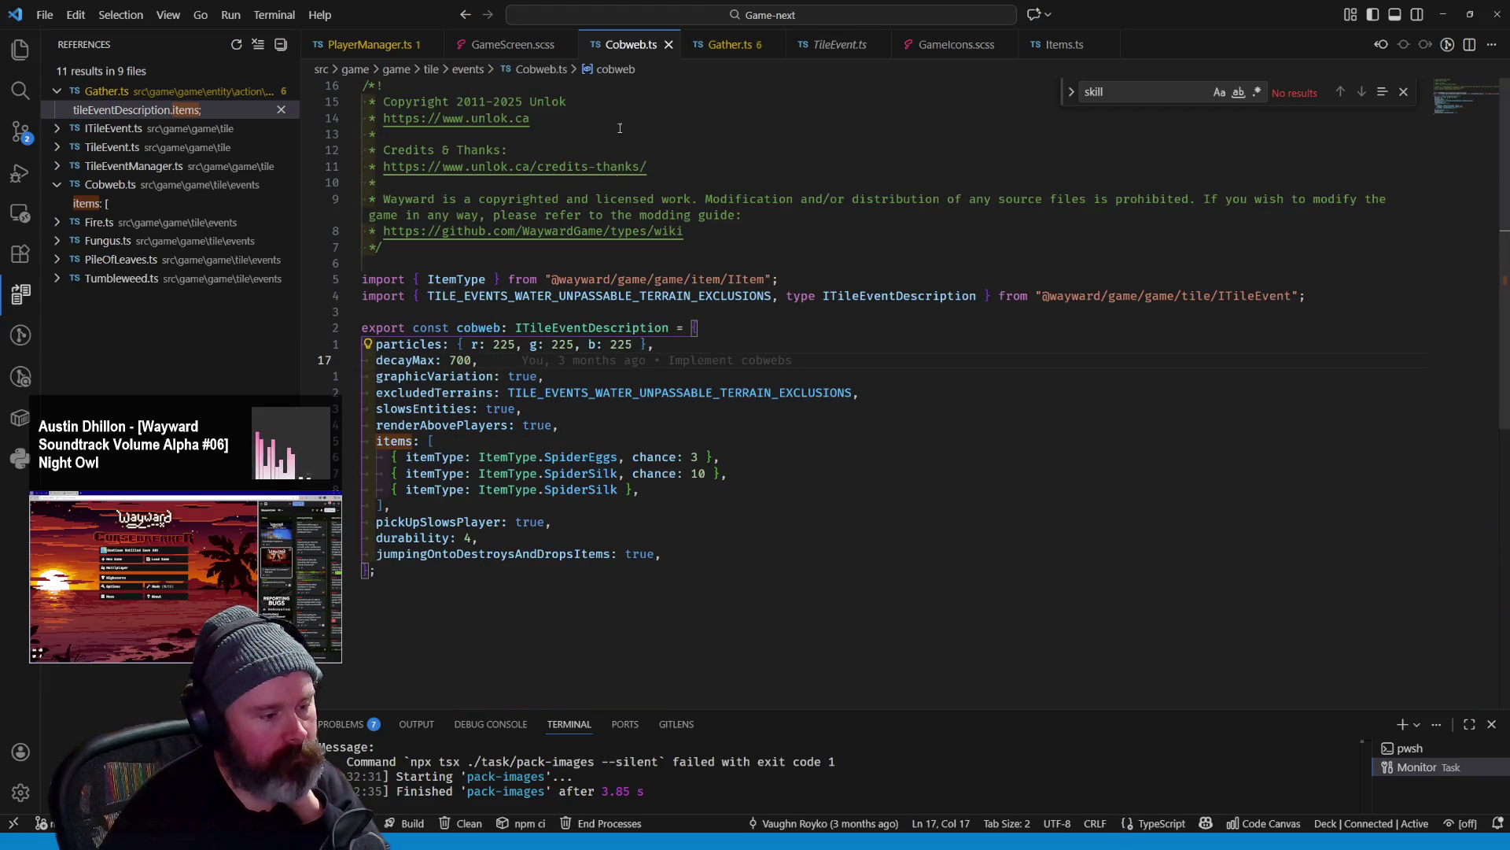
# Add a skillUse: SkillType line after items and import SkillType via Quick Fix
pyautogui.click(462, 503)
pyautogui.press('Return')
pyautogui.write('sk')
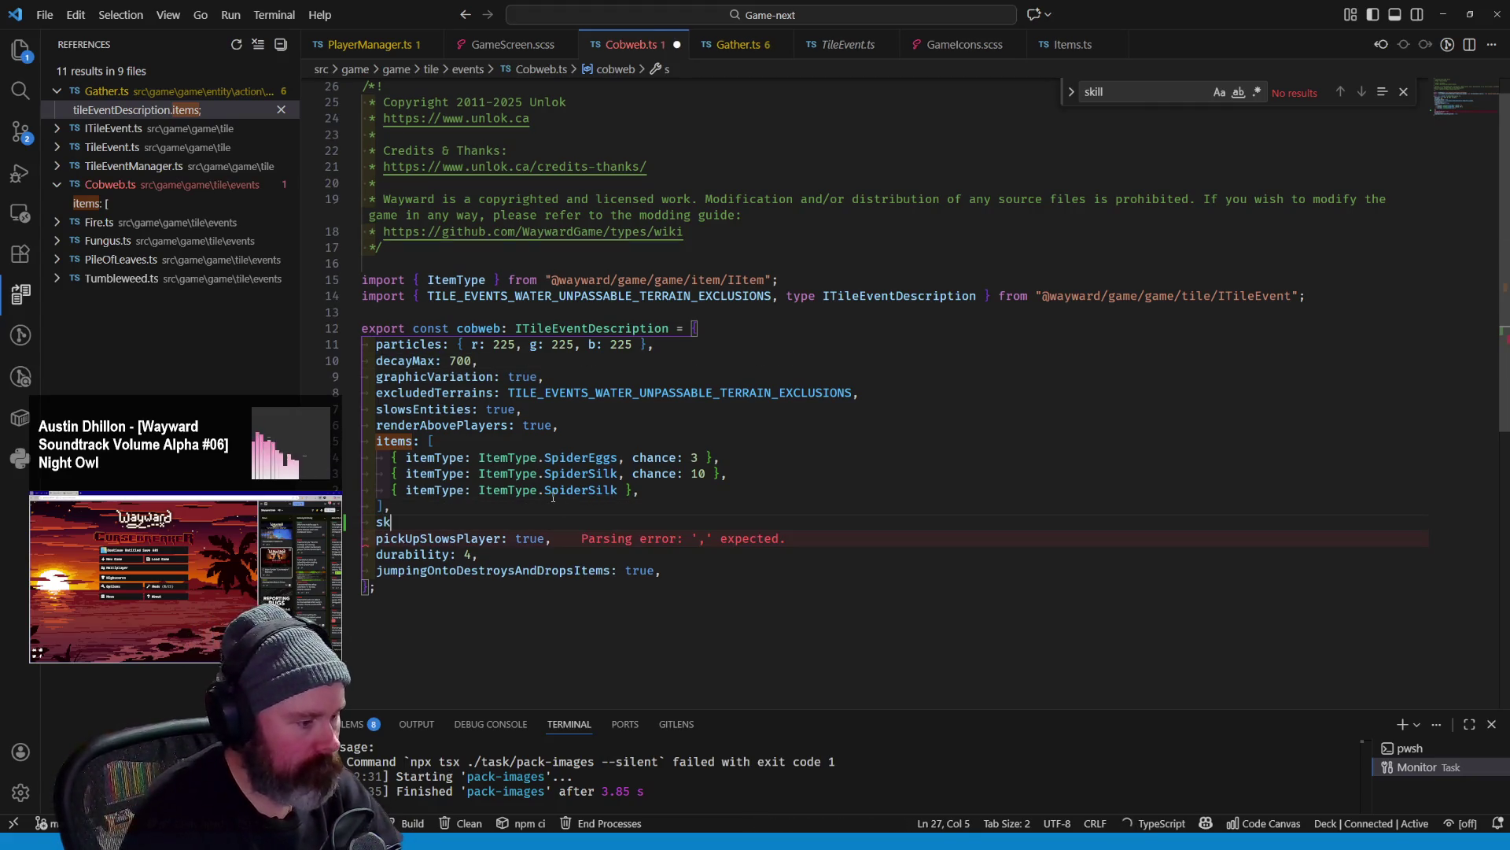
pyautogui.write('illUse')
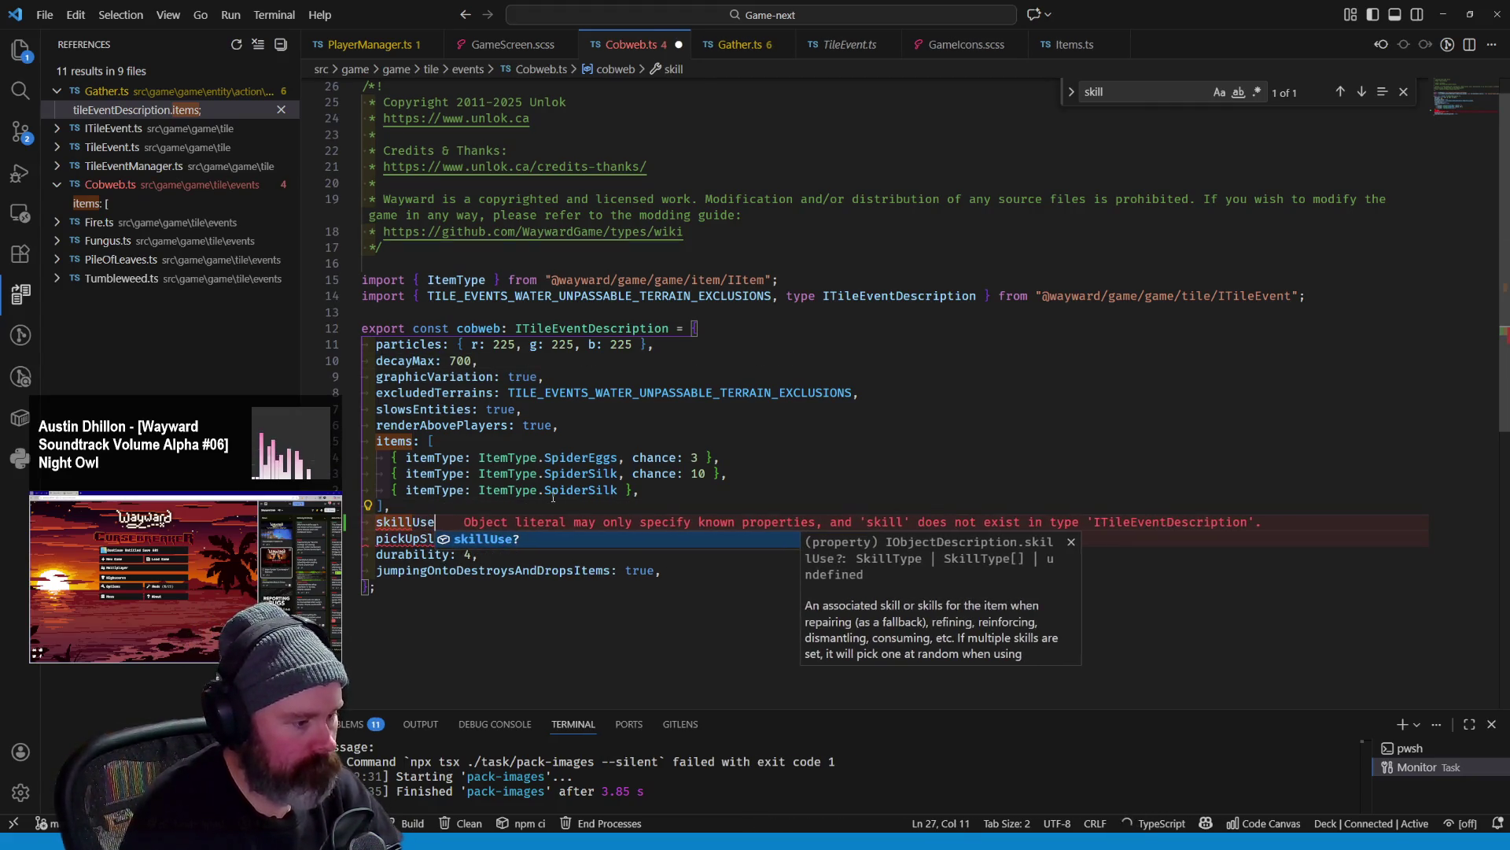
pyautogui.write(': {')
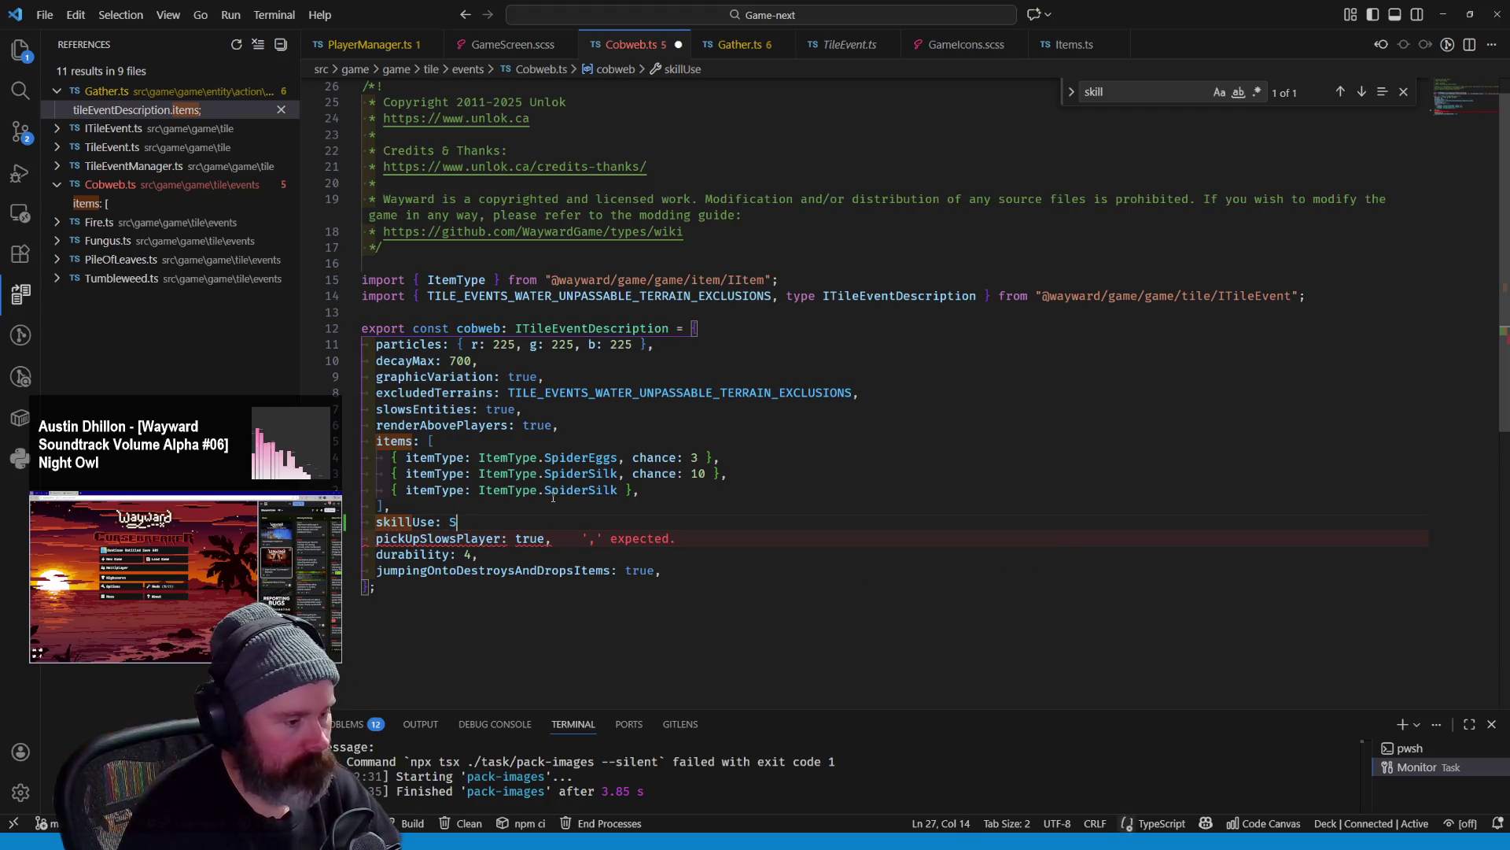
pyautogui.write('killType.')
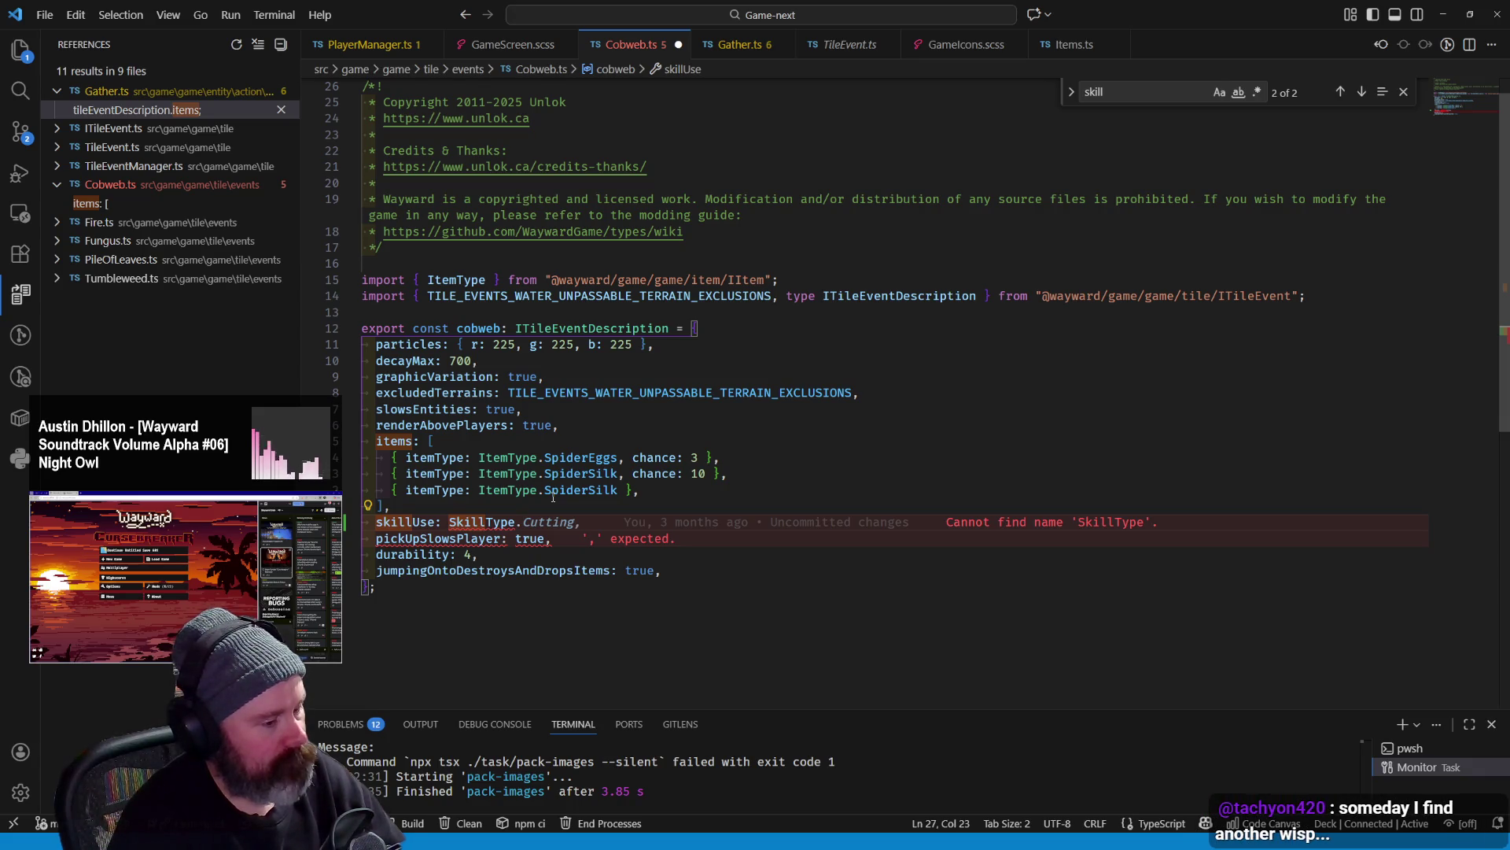
pyautogui.press('BackSpace')
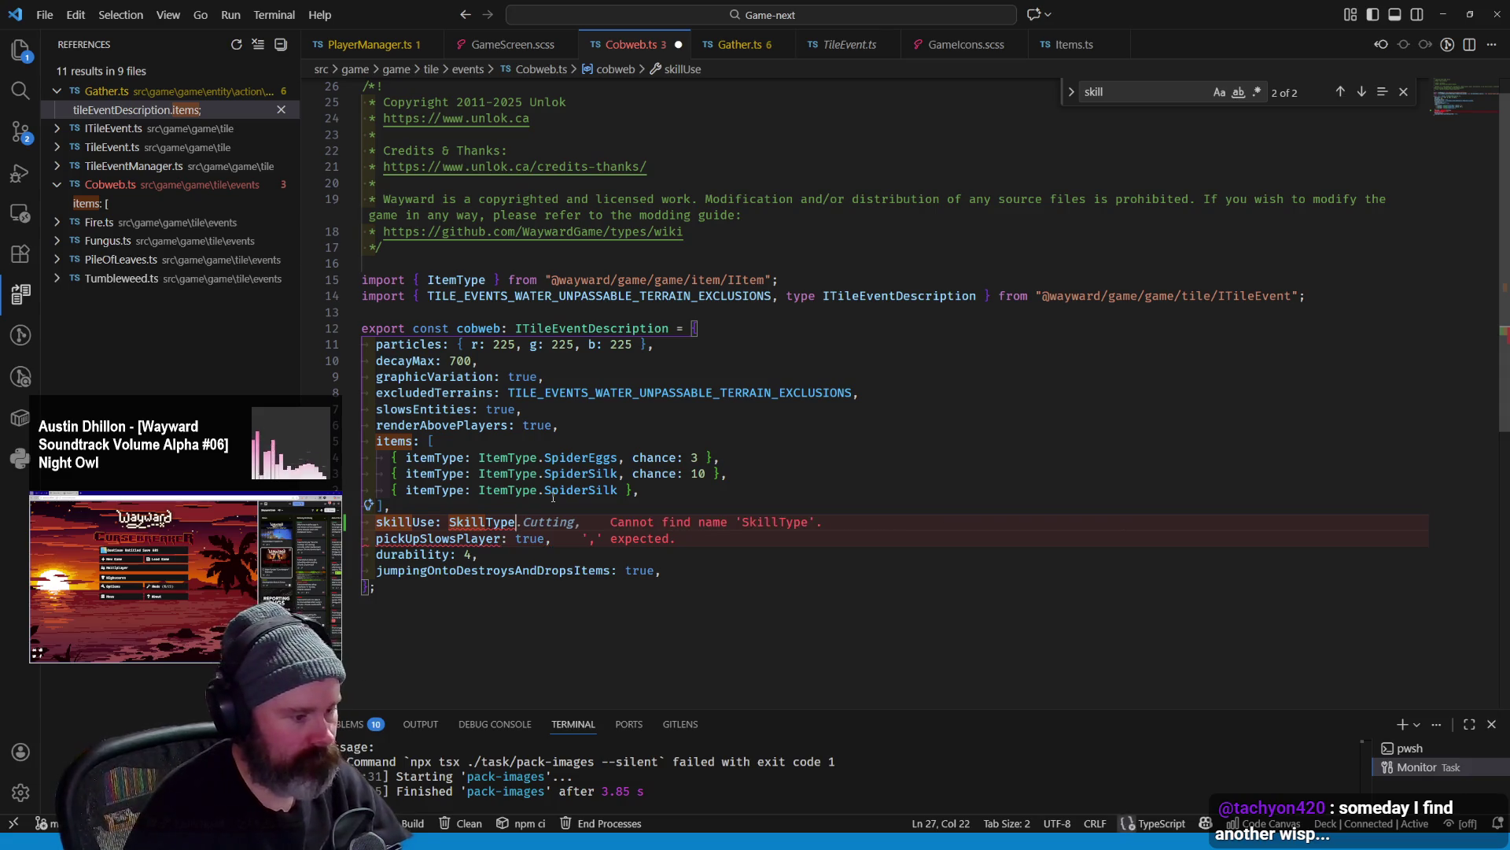
pyautogui.hotkey('shift', 'End')
pyautogui.press('Delete')
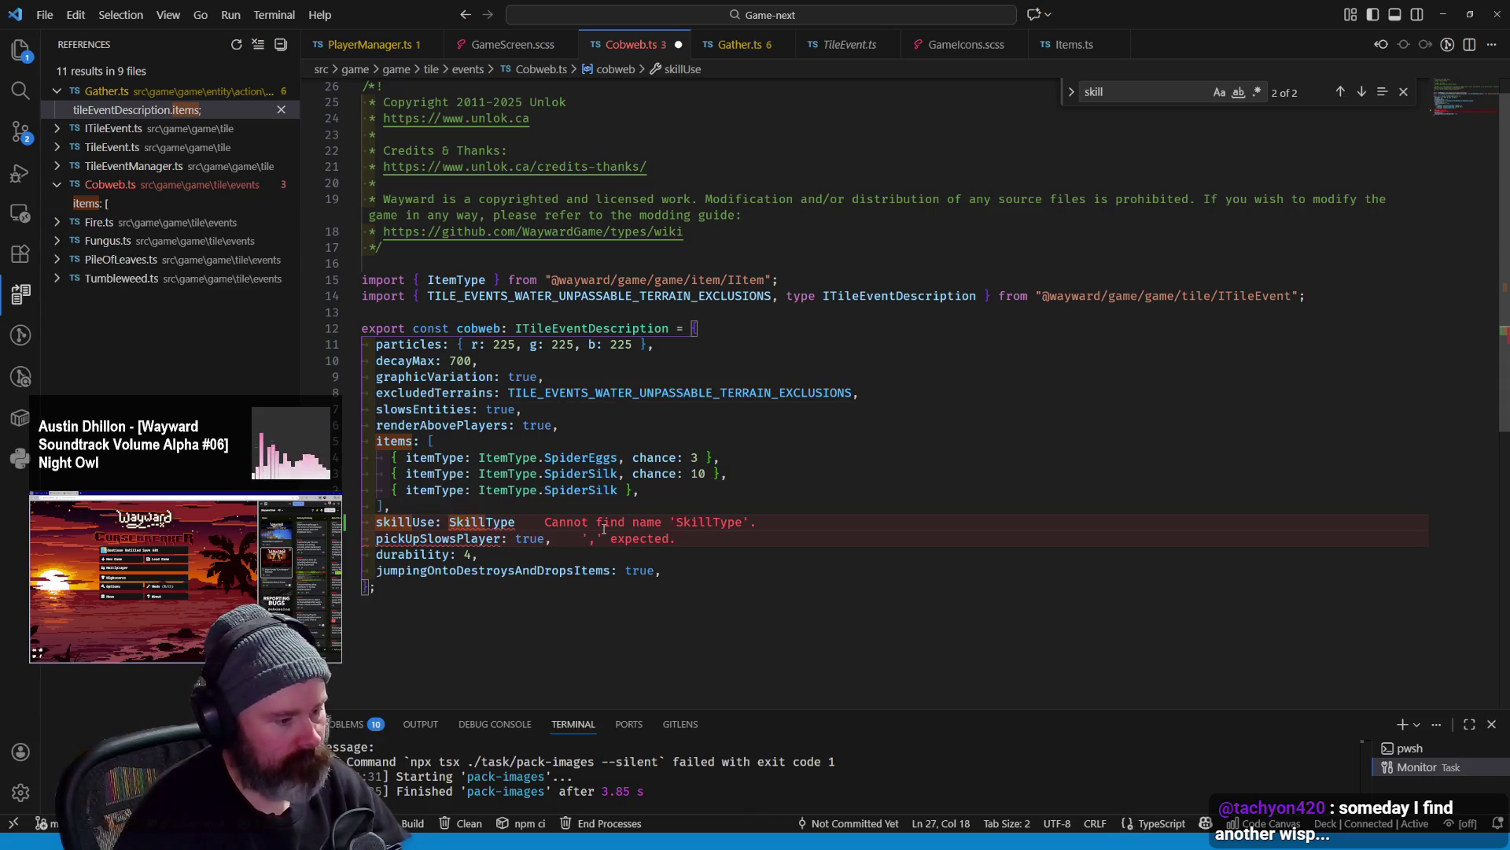
pyautogui.hotkey('ctrl', '.')
pyautogui.press('Return')
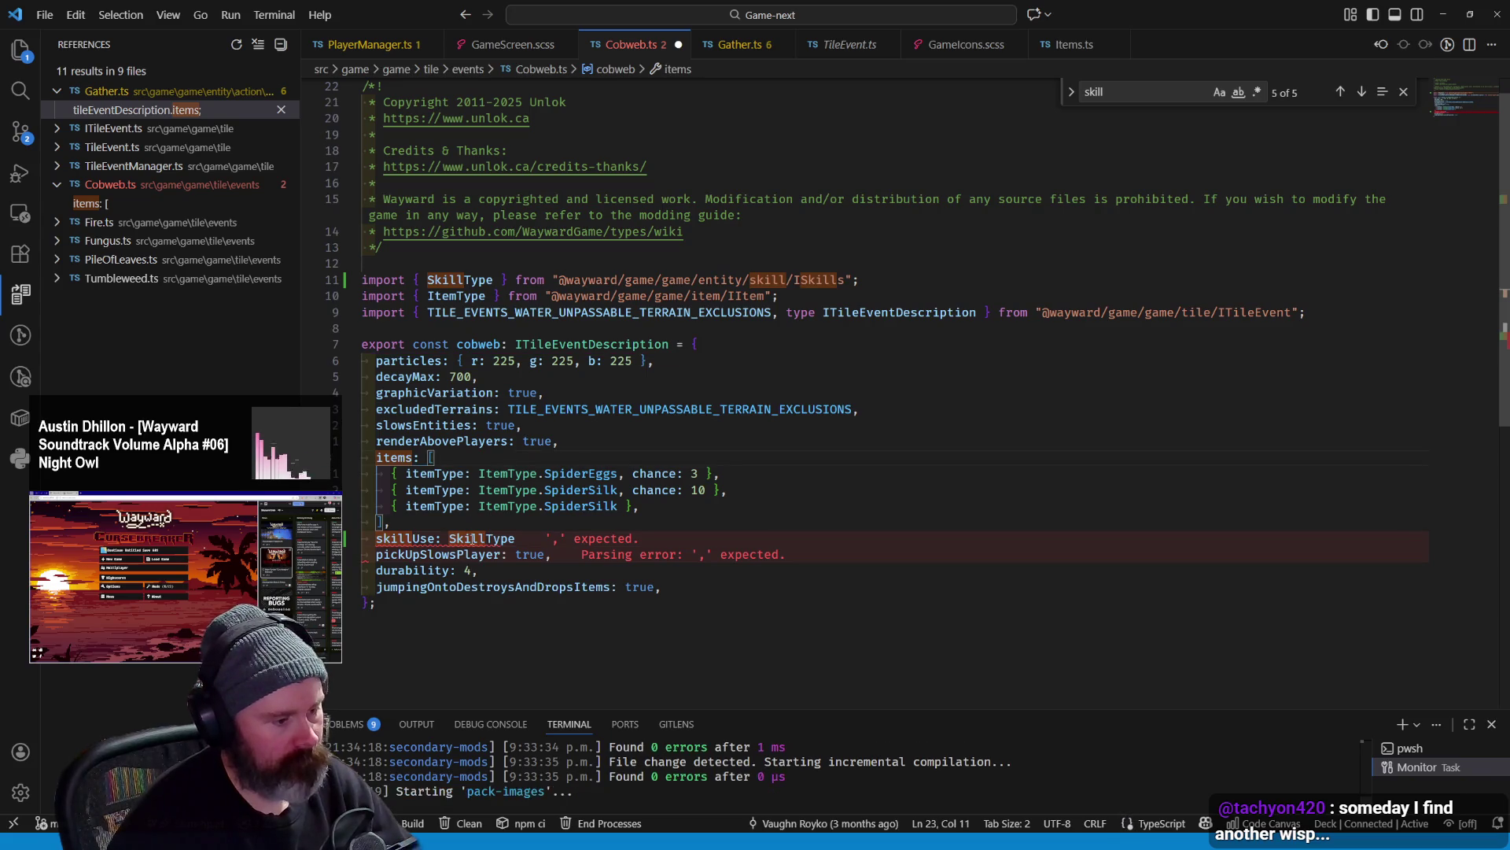
# Jump to the SkillType enum definition in ISkills.ts
pyautogui.click(481, 539)
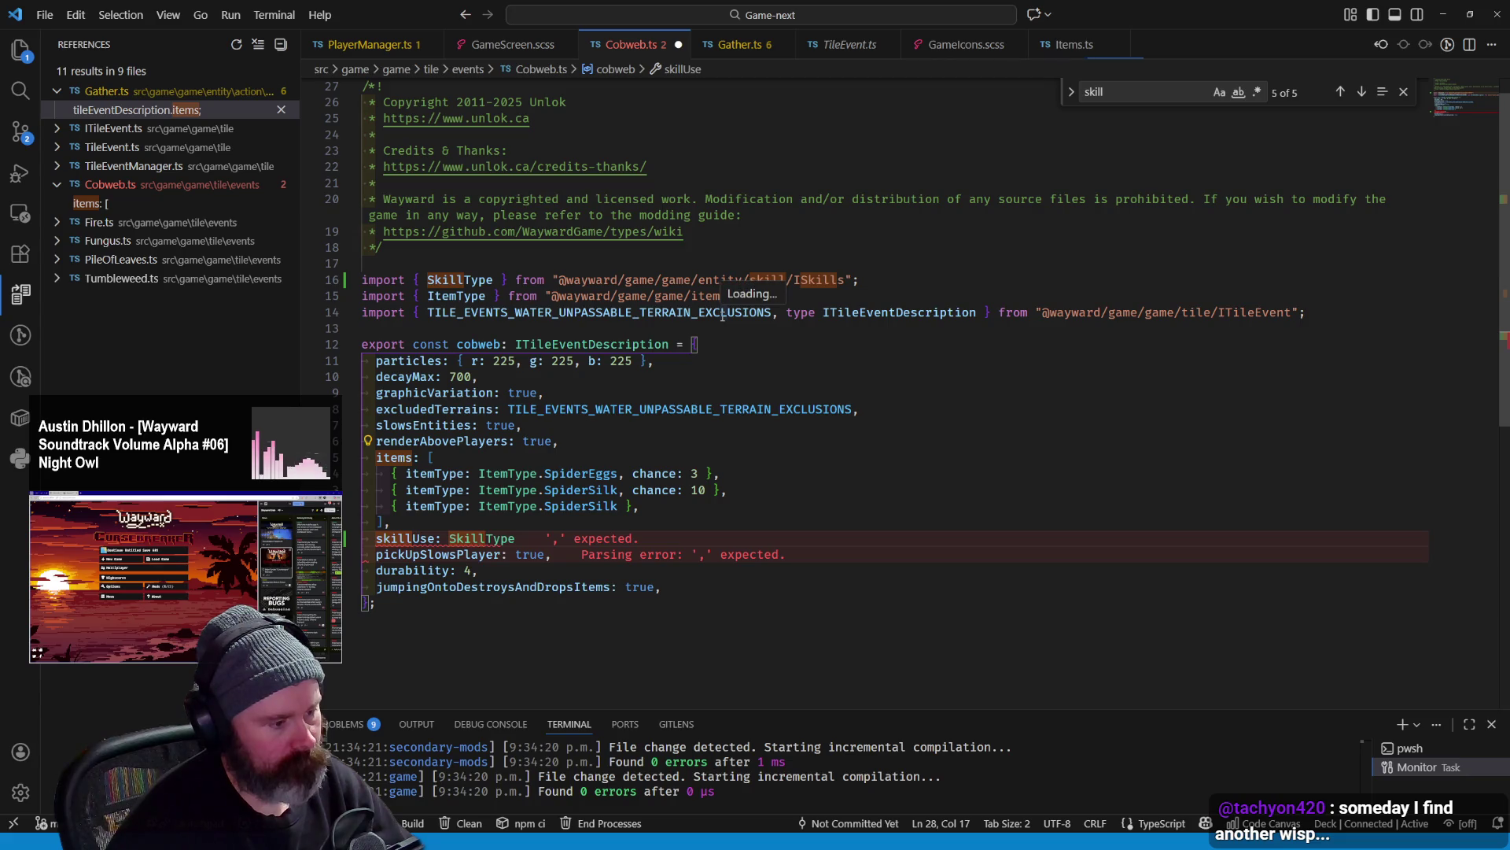
pyautogui.press('F12')
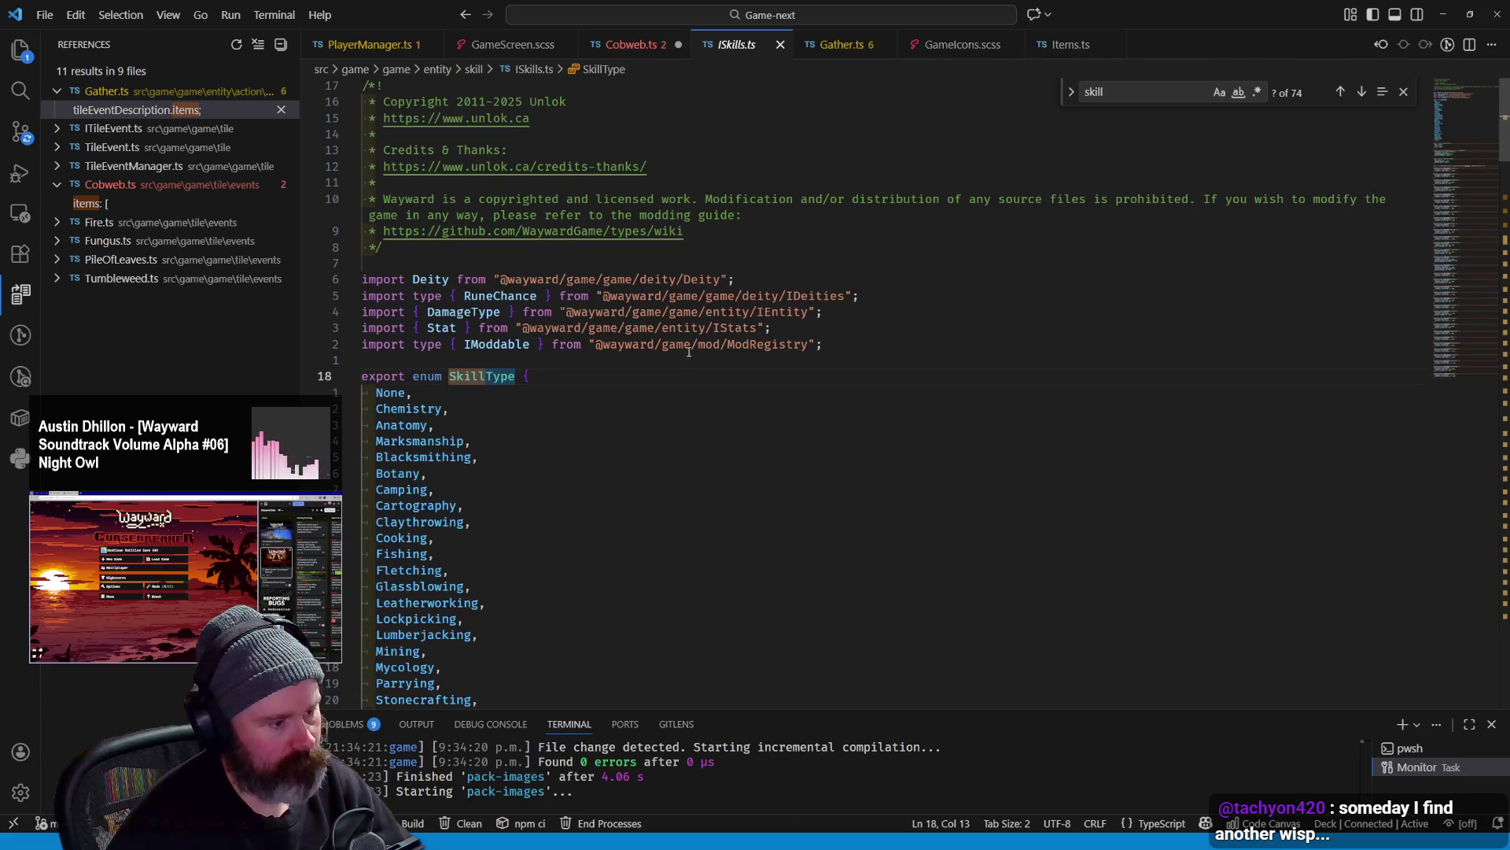
pyautogui.scroll(-2, 667, 370)
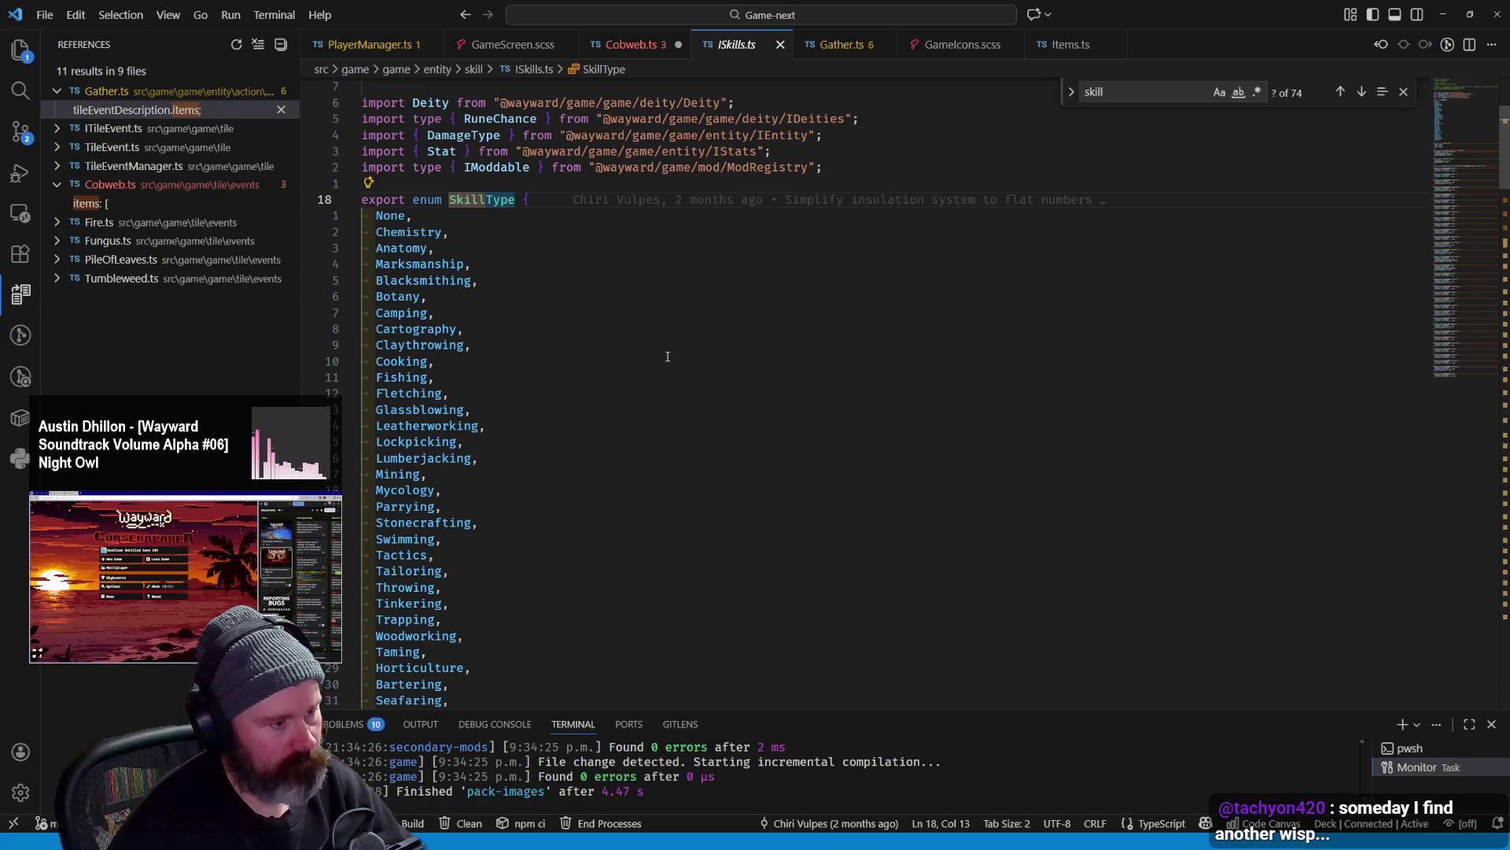
# Locate the Tinkering entry in the SkillType enum of ISkills.ts
pyautogui.doubleClick(401, 248)
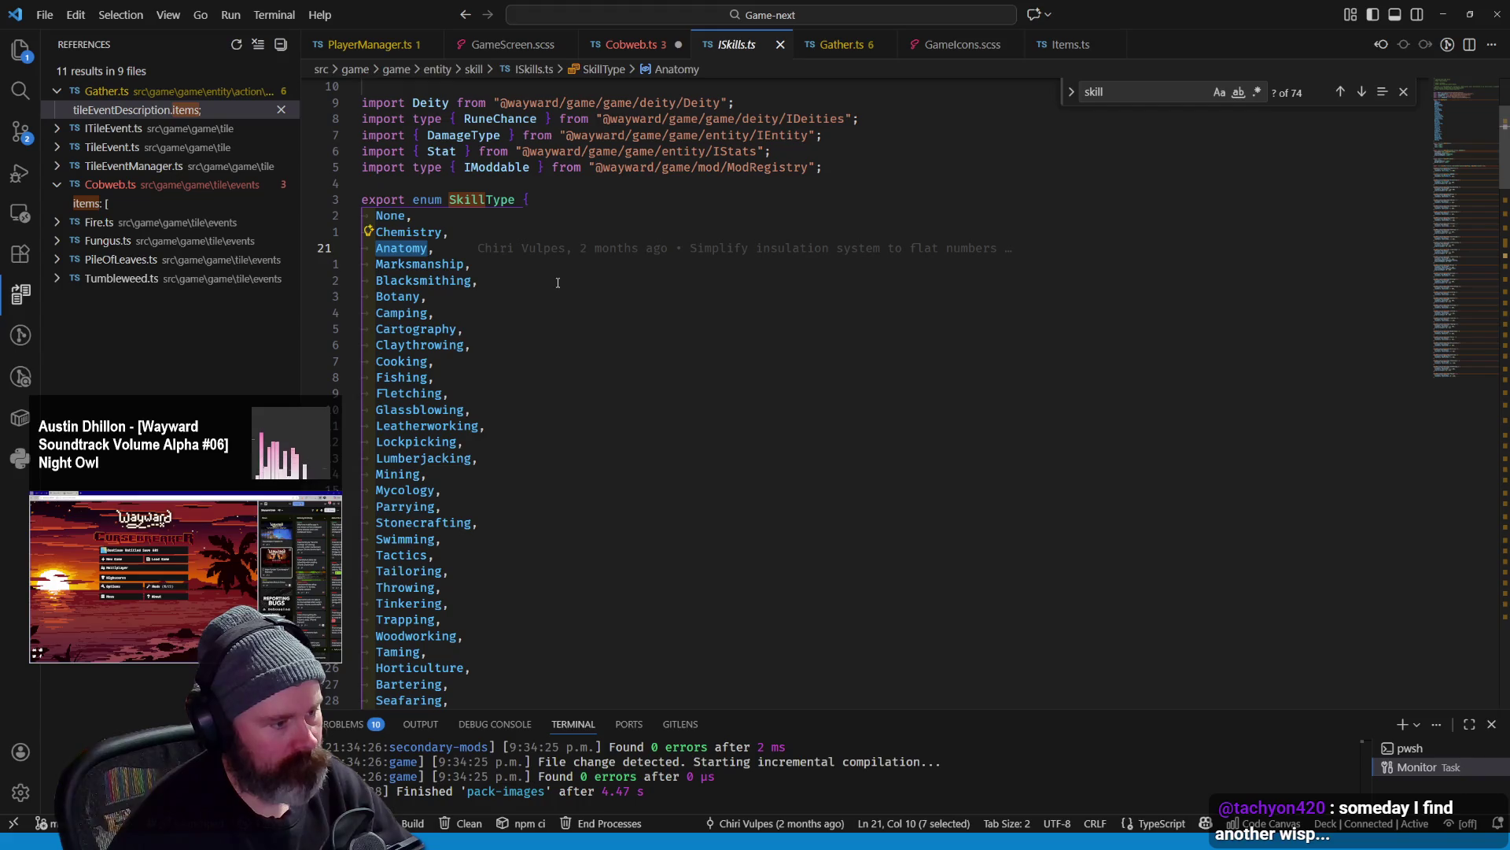
pyautogui.scroll(-2, 569, 284)
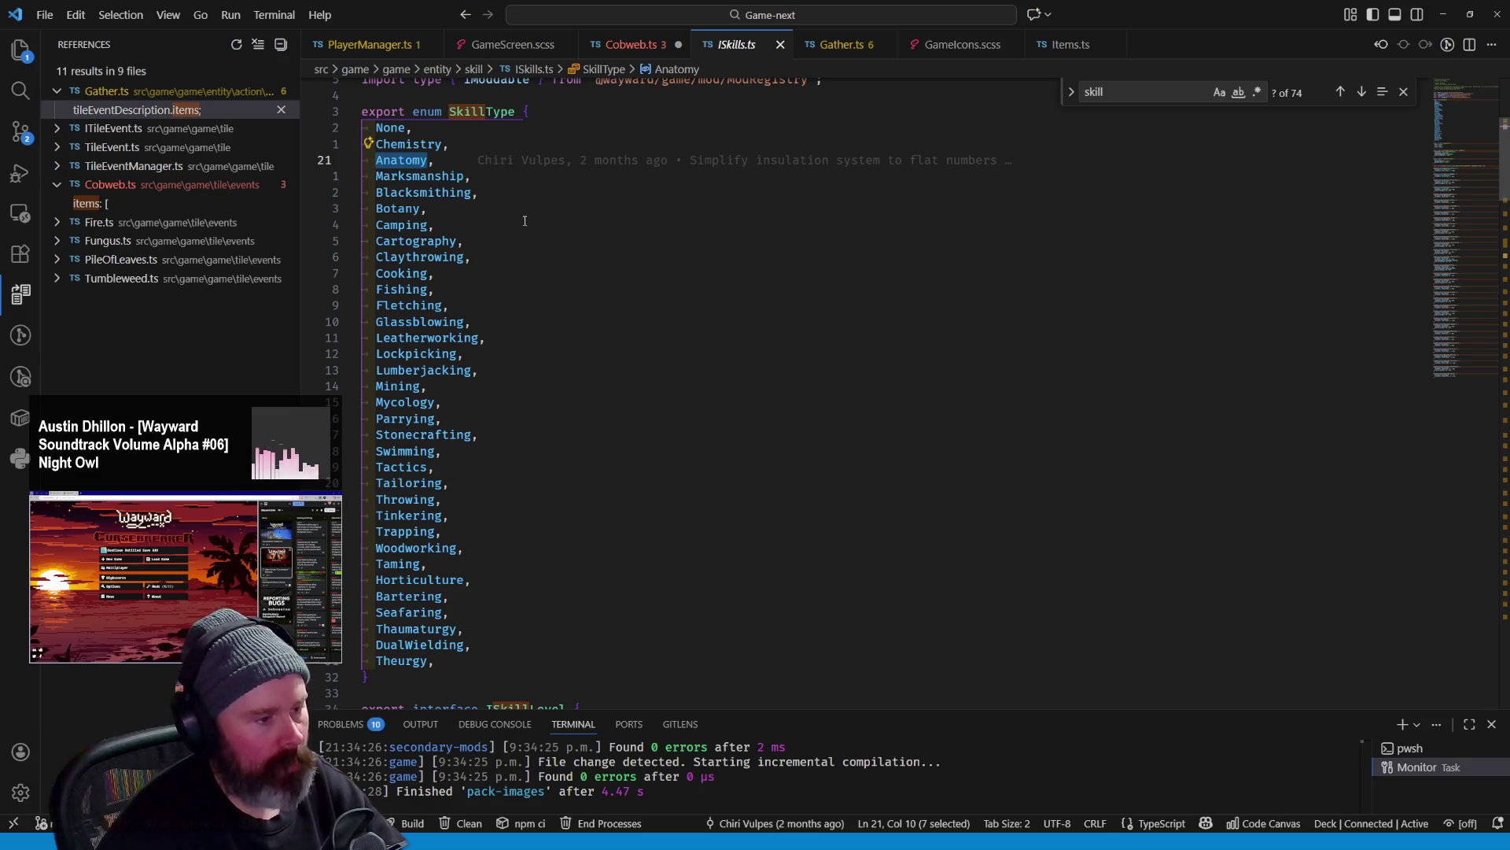
pyautogui.click(407, 452)
pyautogui.doubleClick(407, 516)
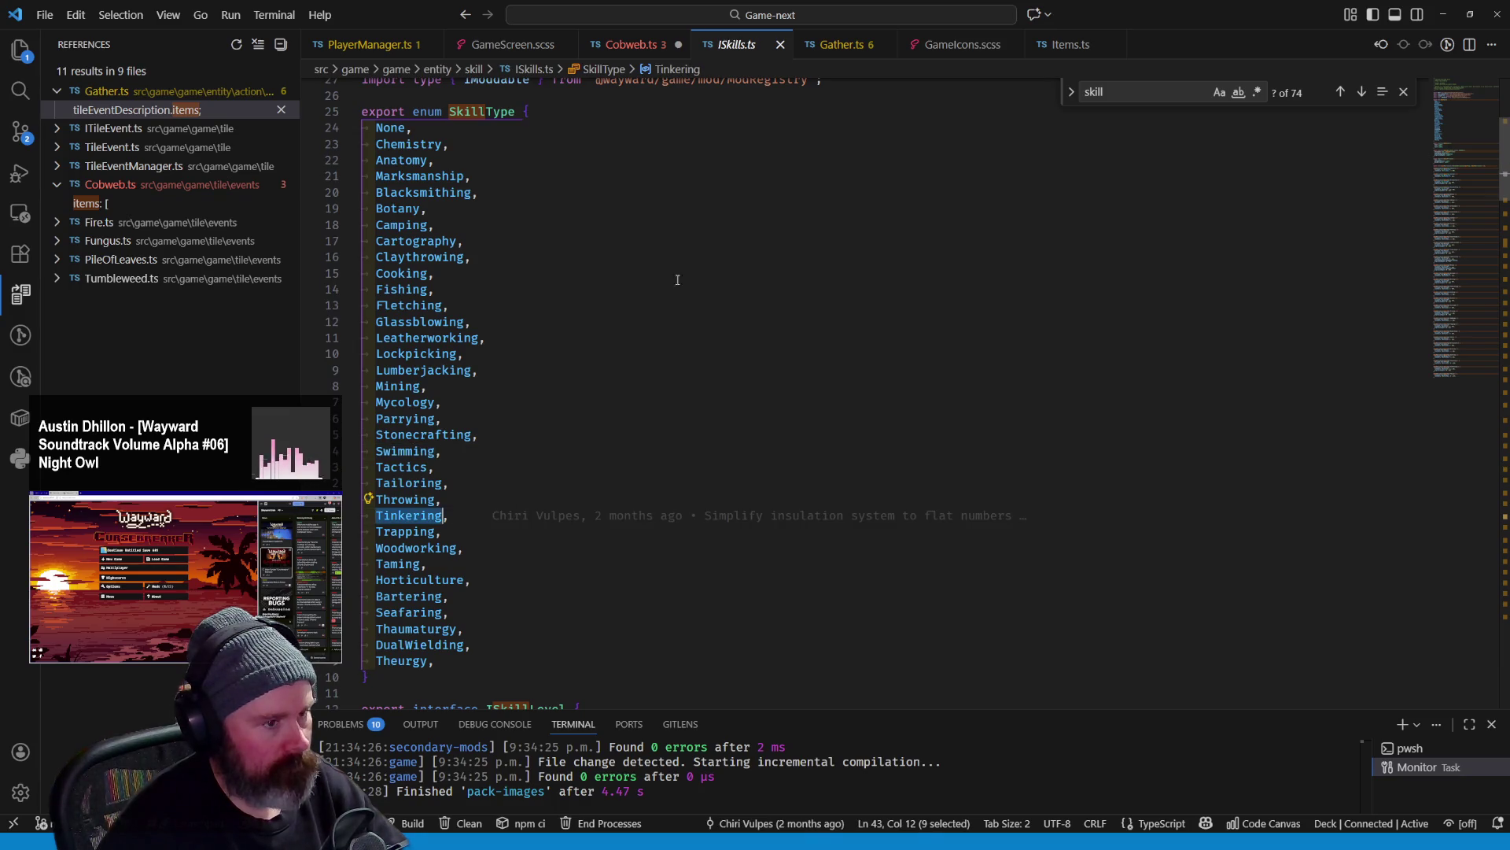
# Return to Cobweb.ts and select SkillType in its skillUse line
pyautogui.click(628, 43)
pyautogui.doubleClick(483, 539)
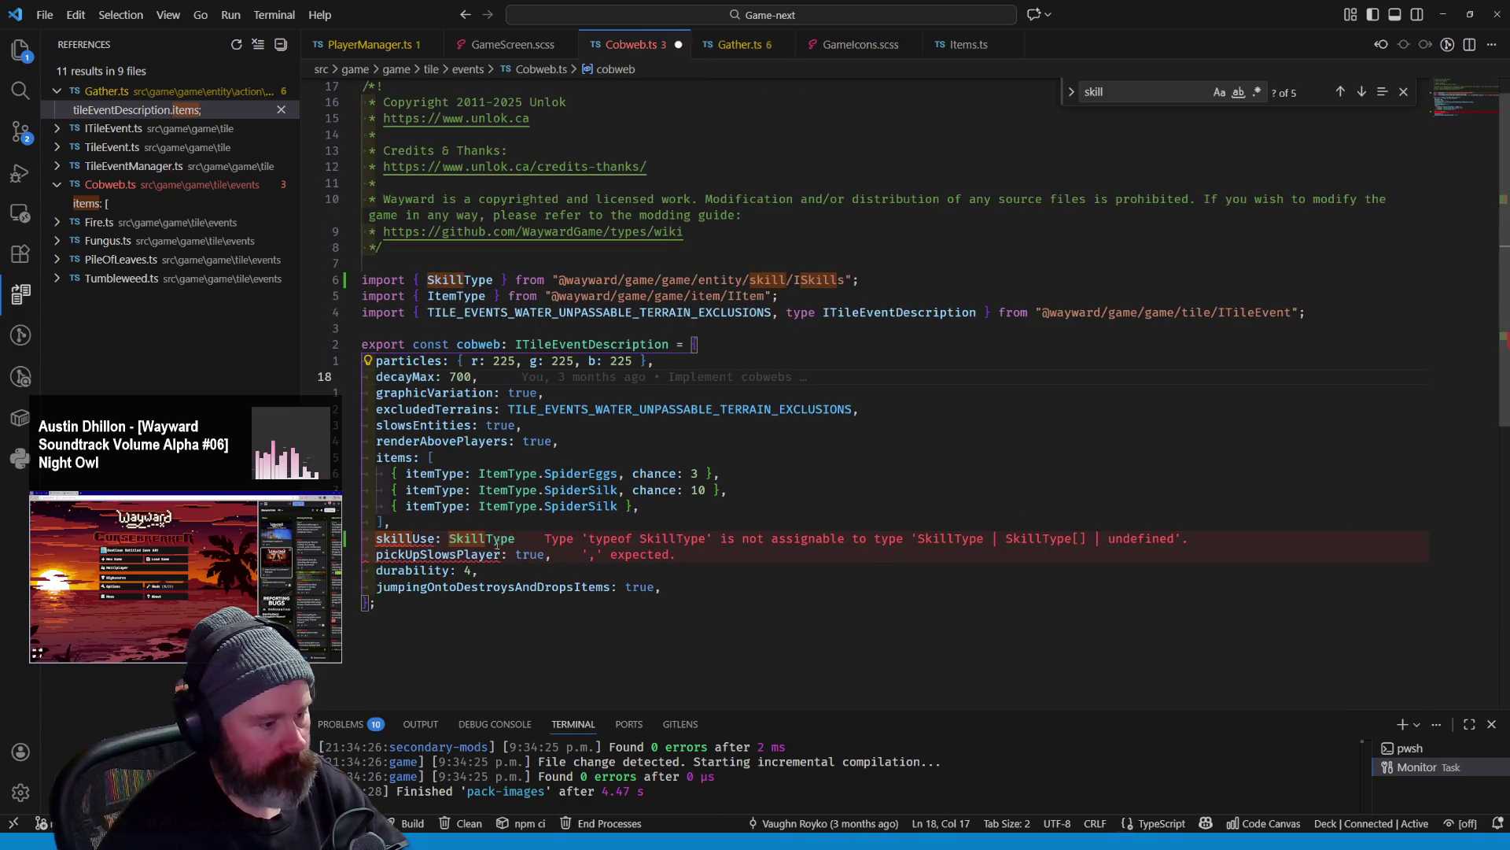
pyautogui.write('.Tinkering,')
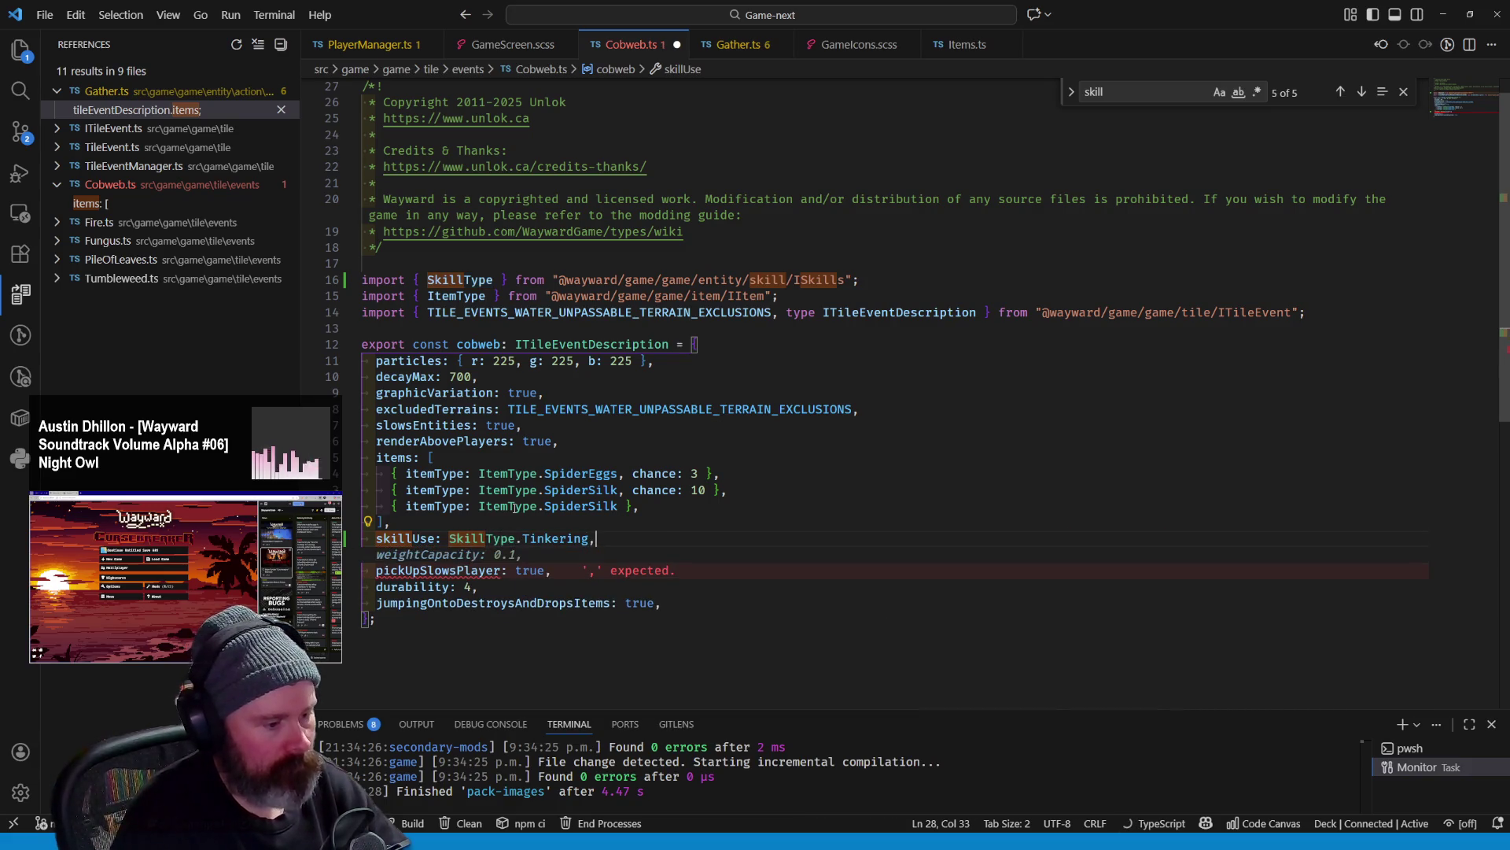
# Save Cobweb.ts with skillUse SkillType.Tinkering, close it and switch to the browser
pyautogui.hotkey('ctrl', 's')
pyautogui.hotkey('ctrl', 's')
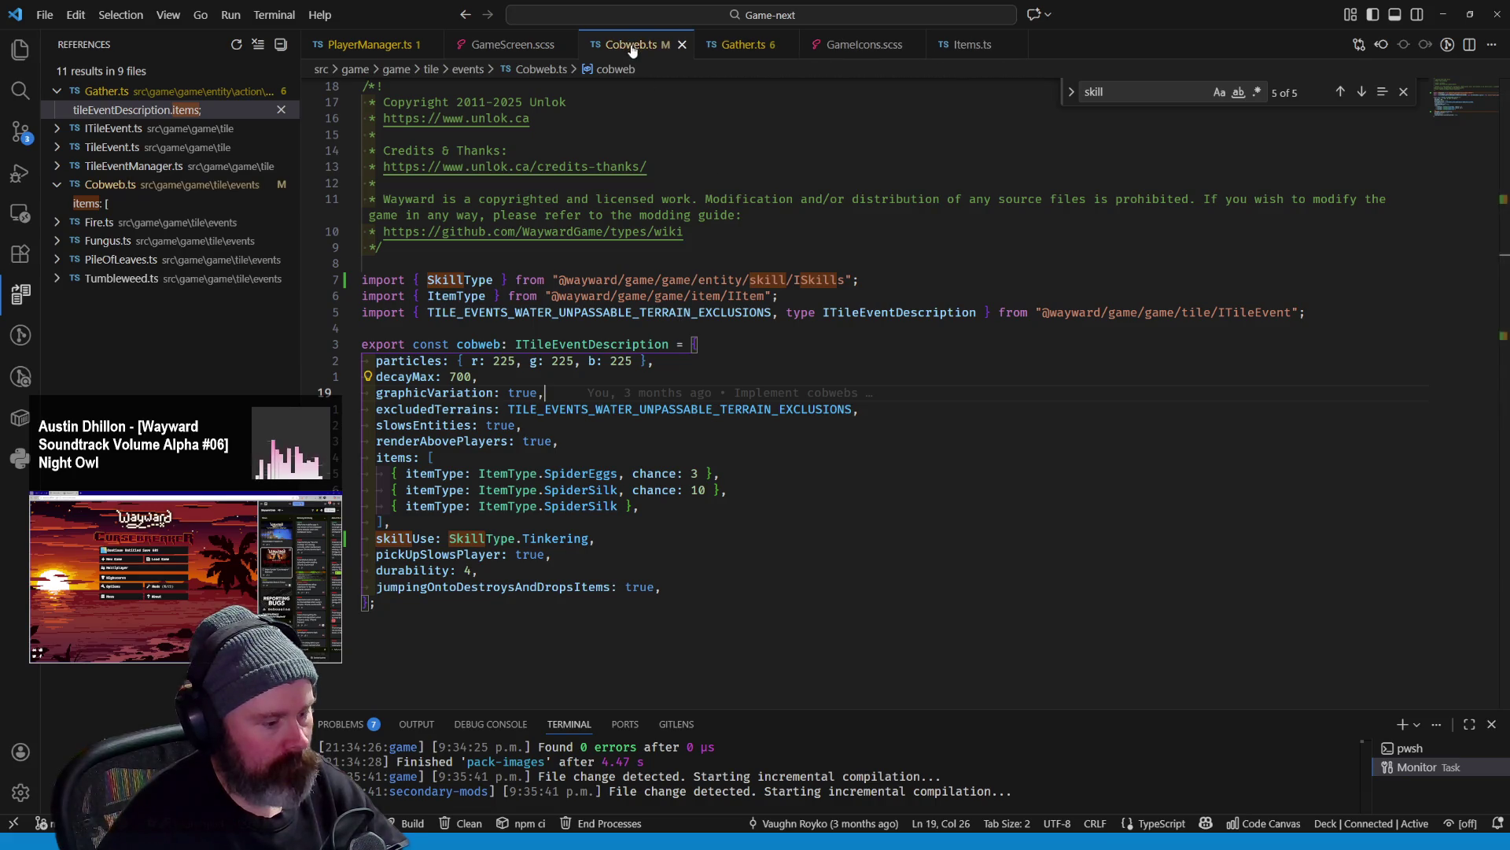
pyautogui.click(668, 44)
pyautogui.hotkey('alt', 'Tab')
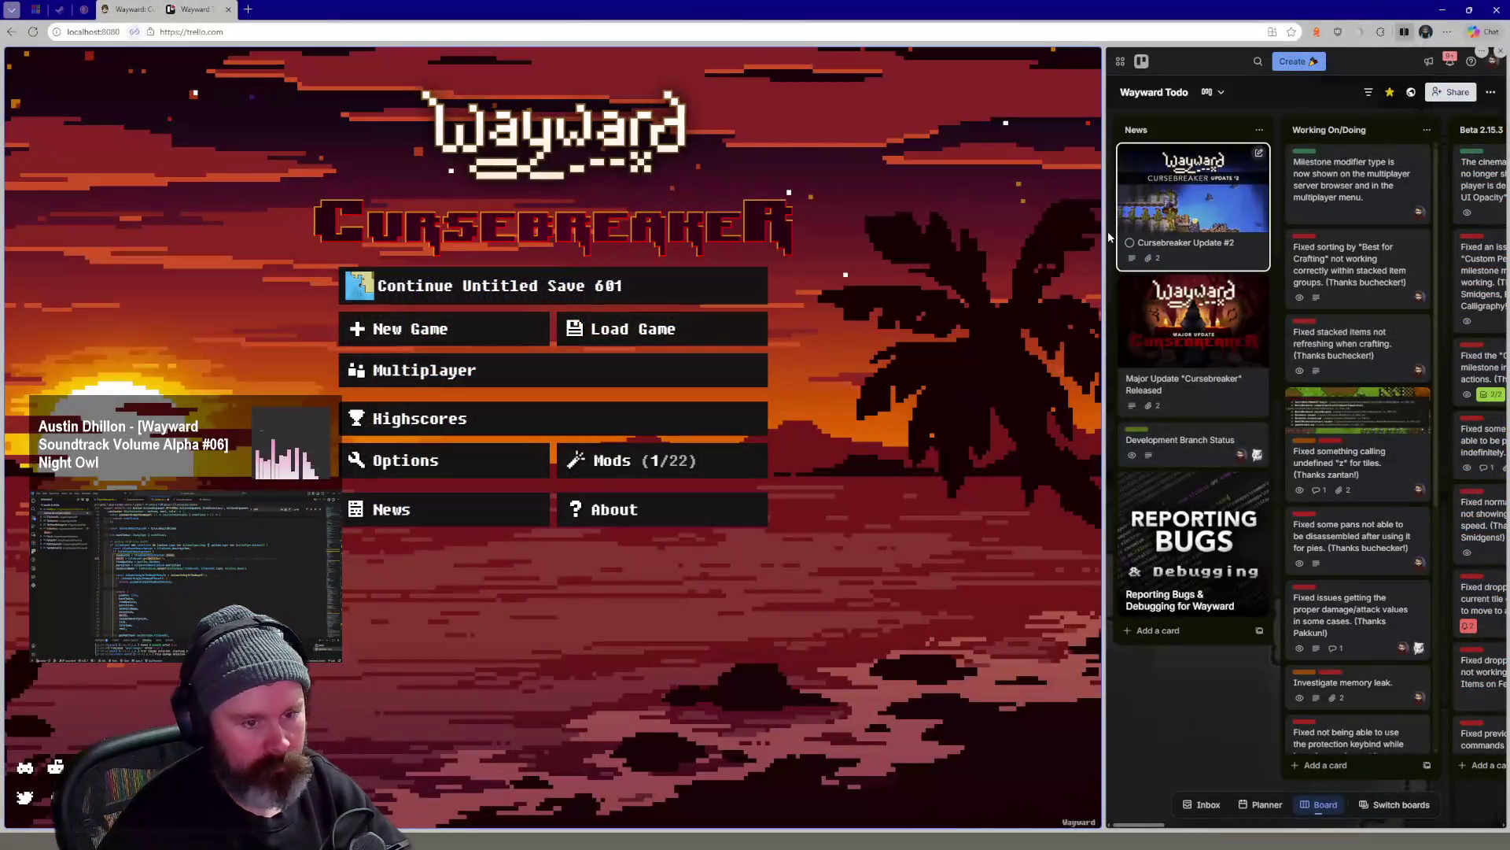
# Add a 'Fixed gathering cobwebs using botany instead of tinkering.' card atop Working On/Doing
pyautogui.moveTo(1101, 232); pyautogui.dragTo(878, 231)
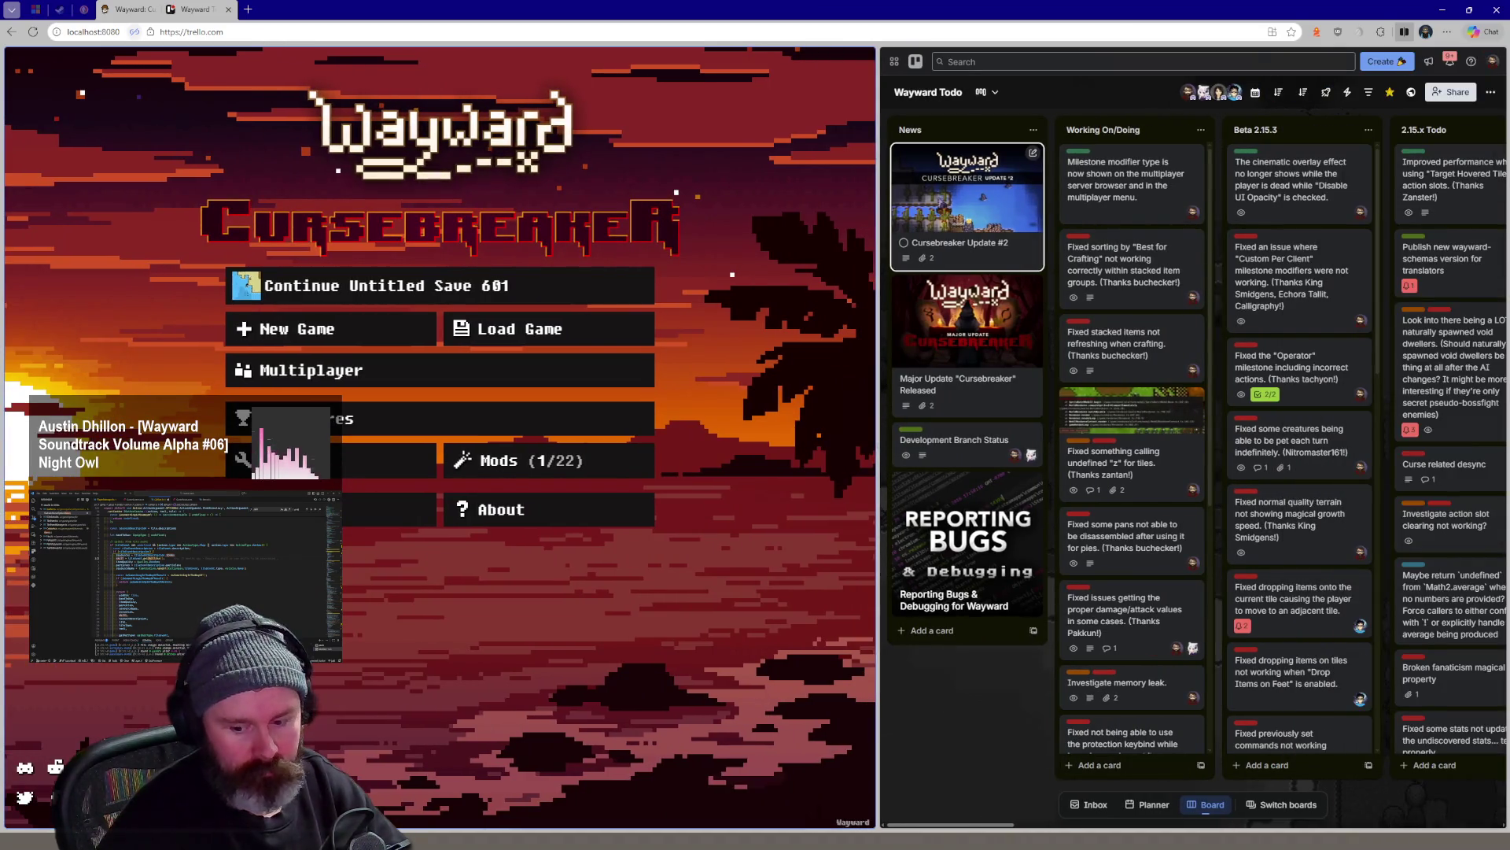
pyautogui.click(1111, 763)
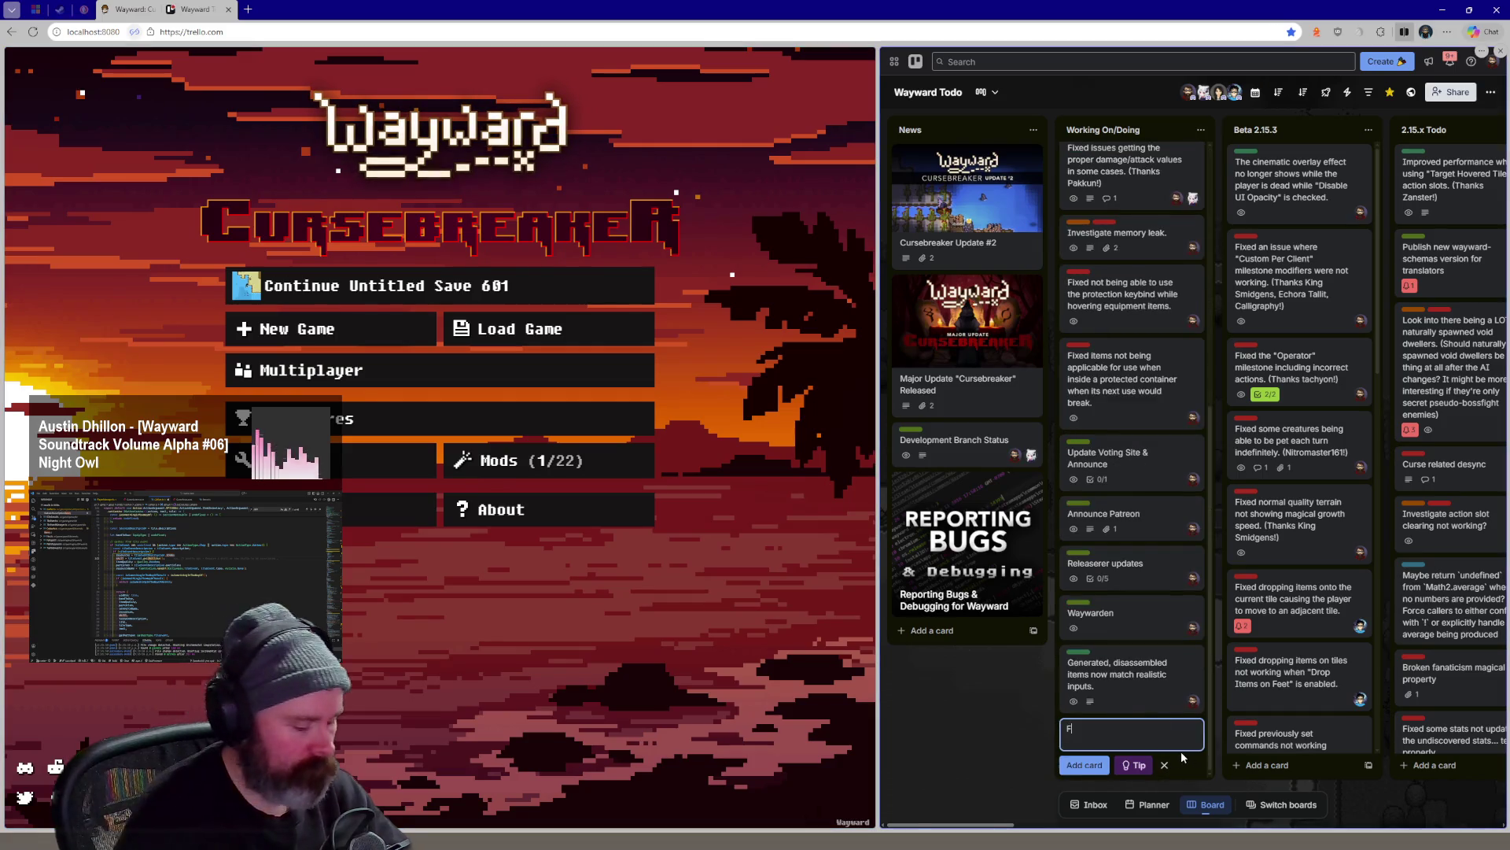
pyautogui.write('Fixed gathering ')
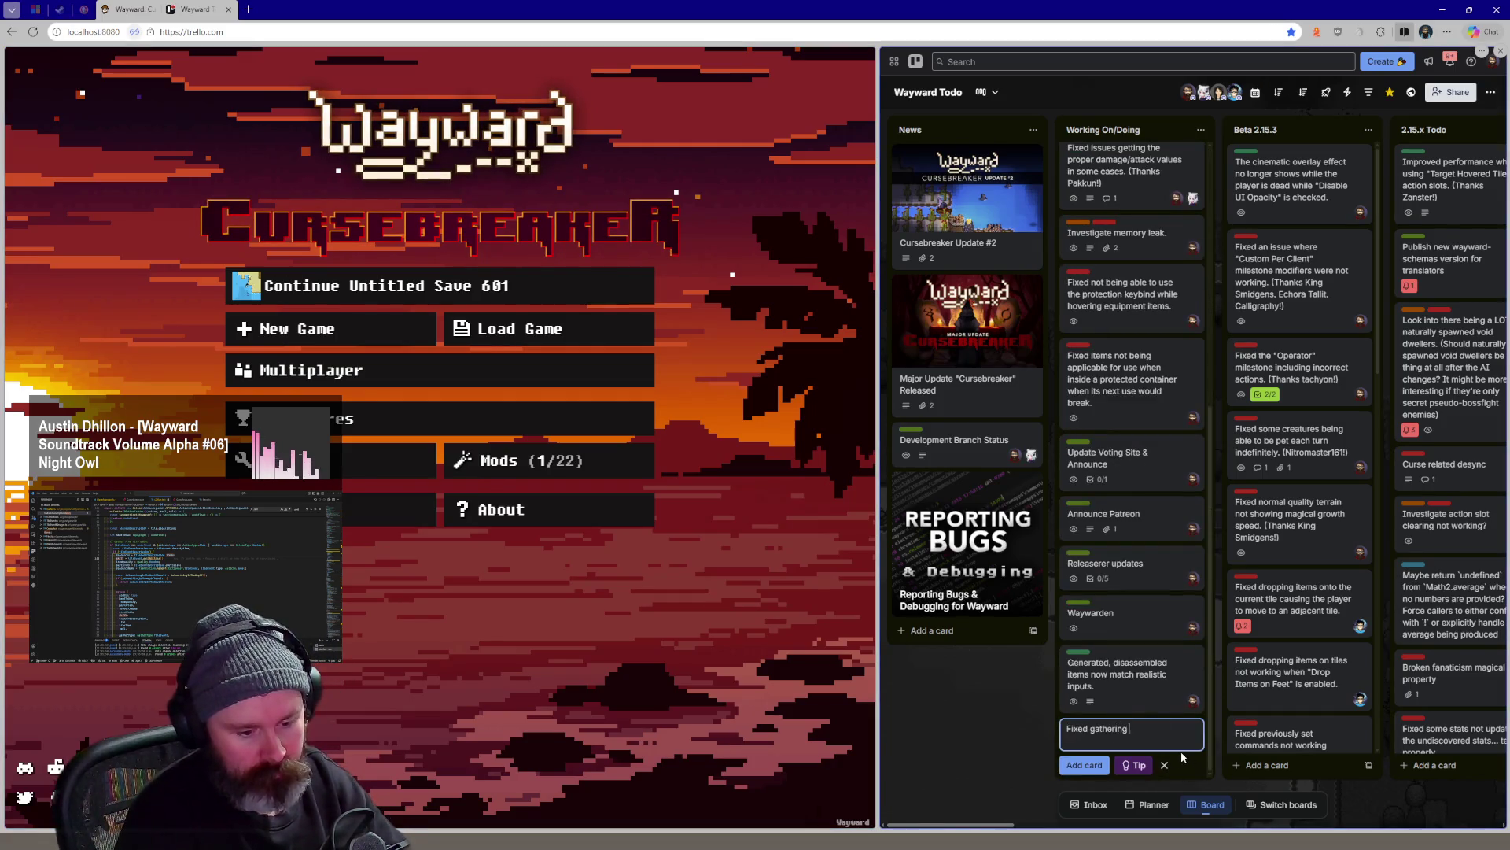
pyautogui.write('cobwebs using')
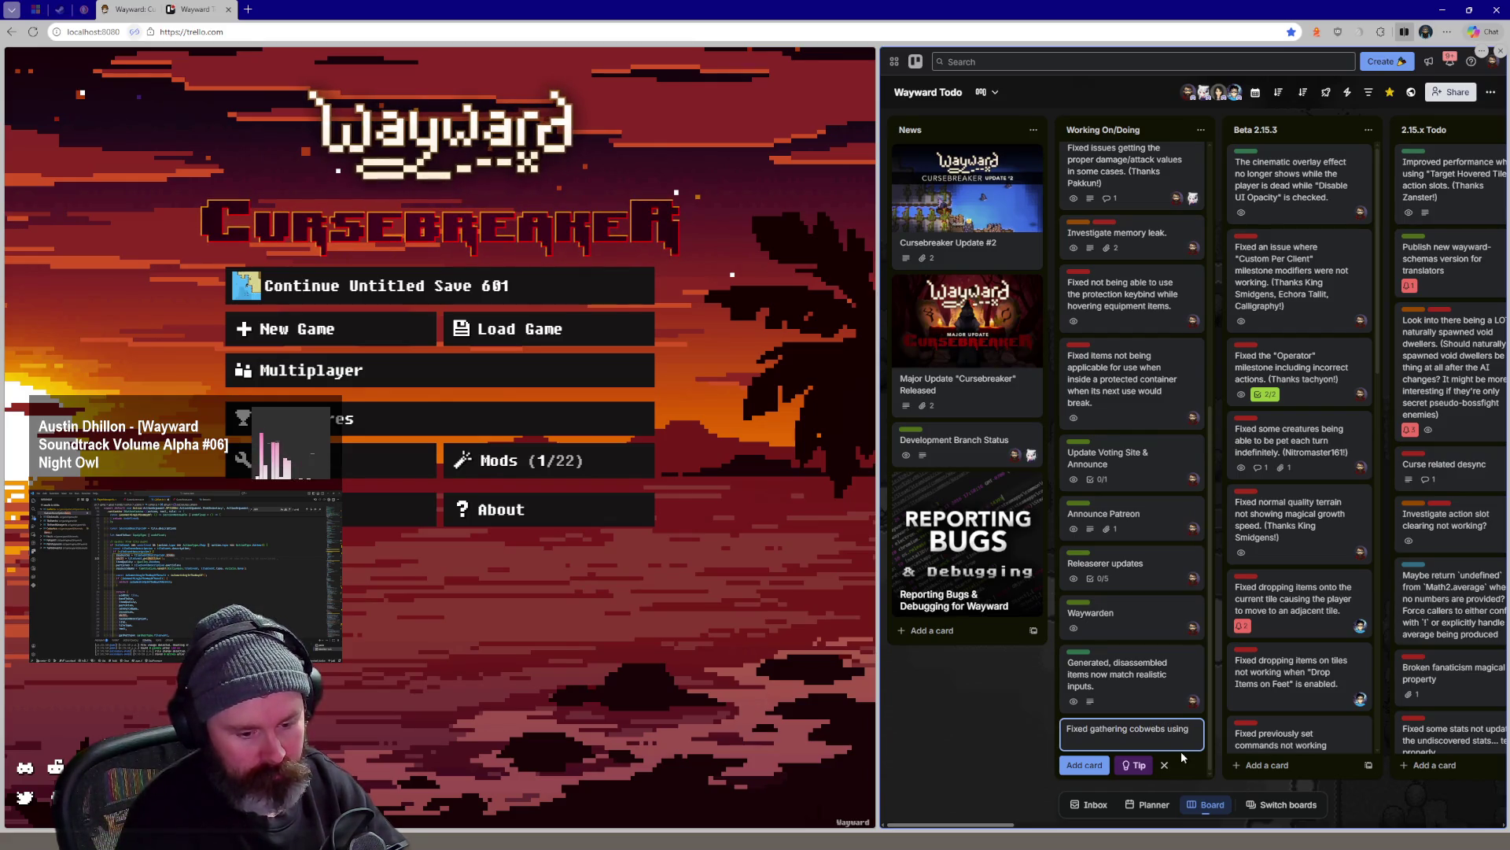
pyautogui.write('botany ins')
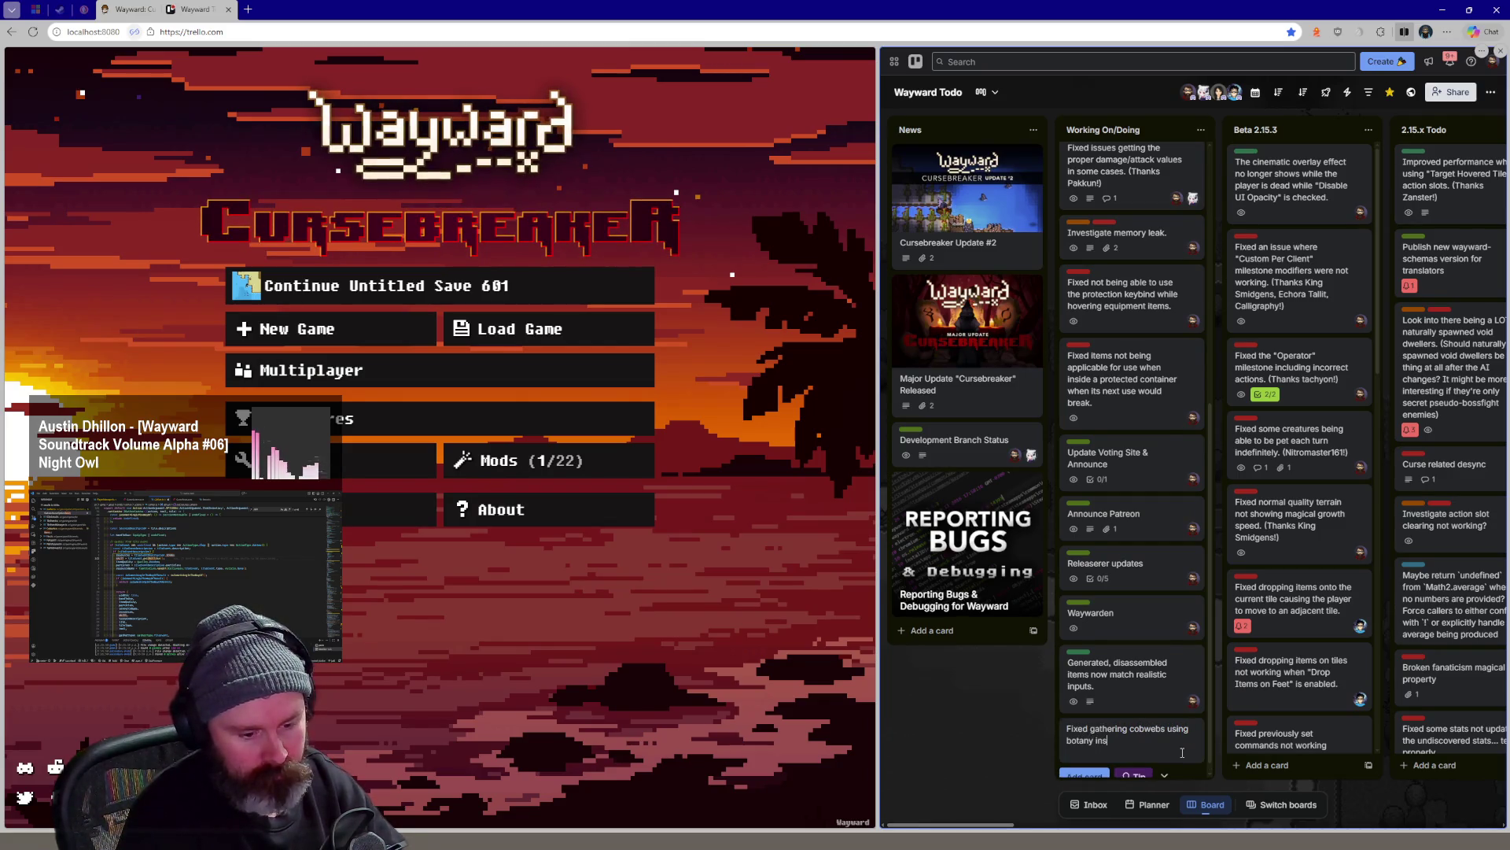
pyautogui.write('tinkering)')
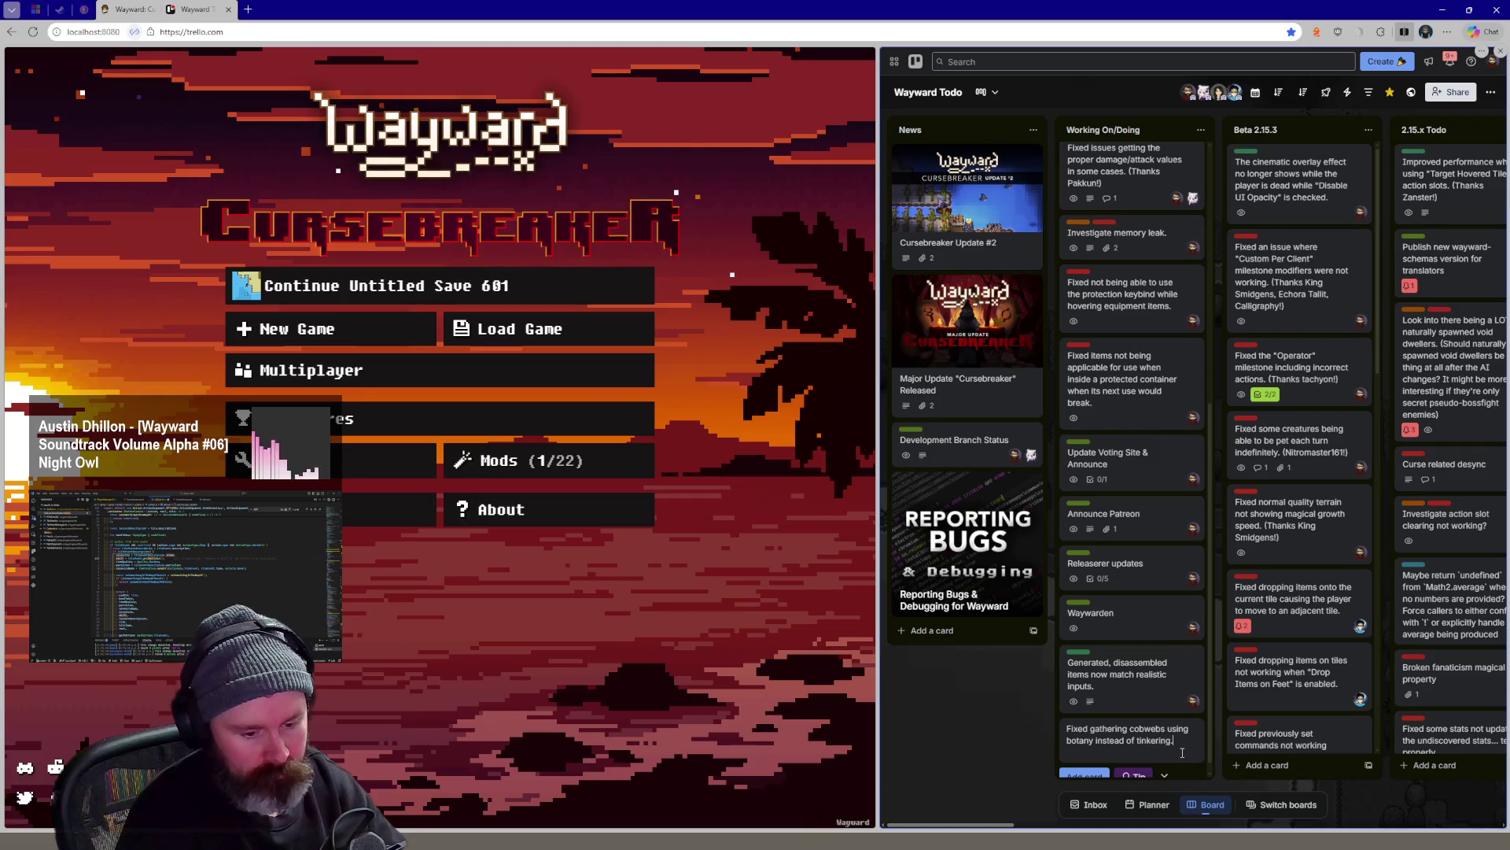
pyautogui.write('hanks')
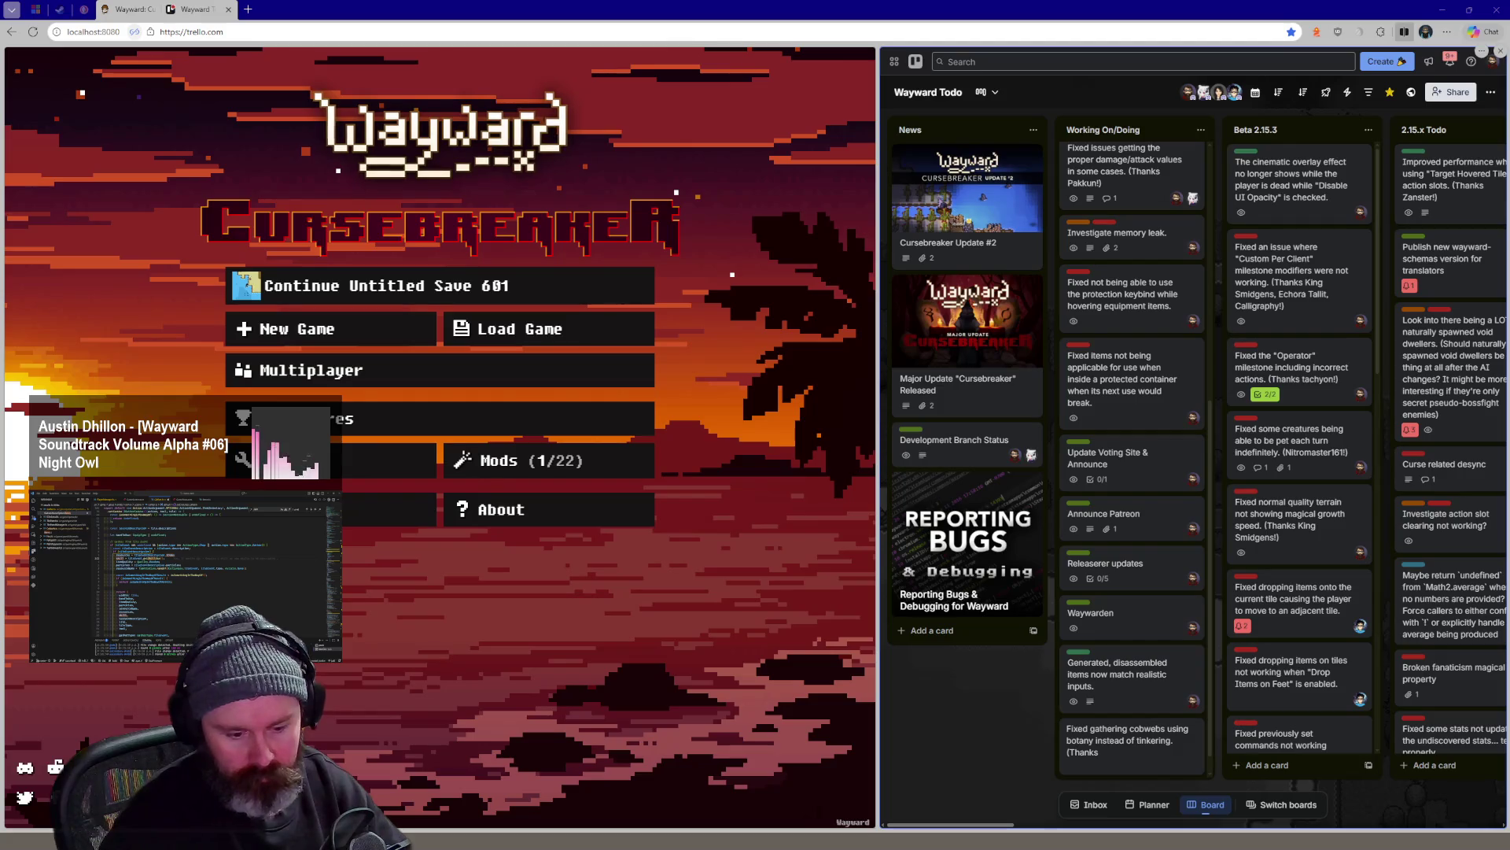
pyautogui.press('Return')
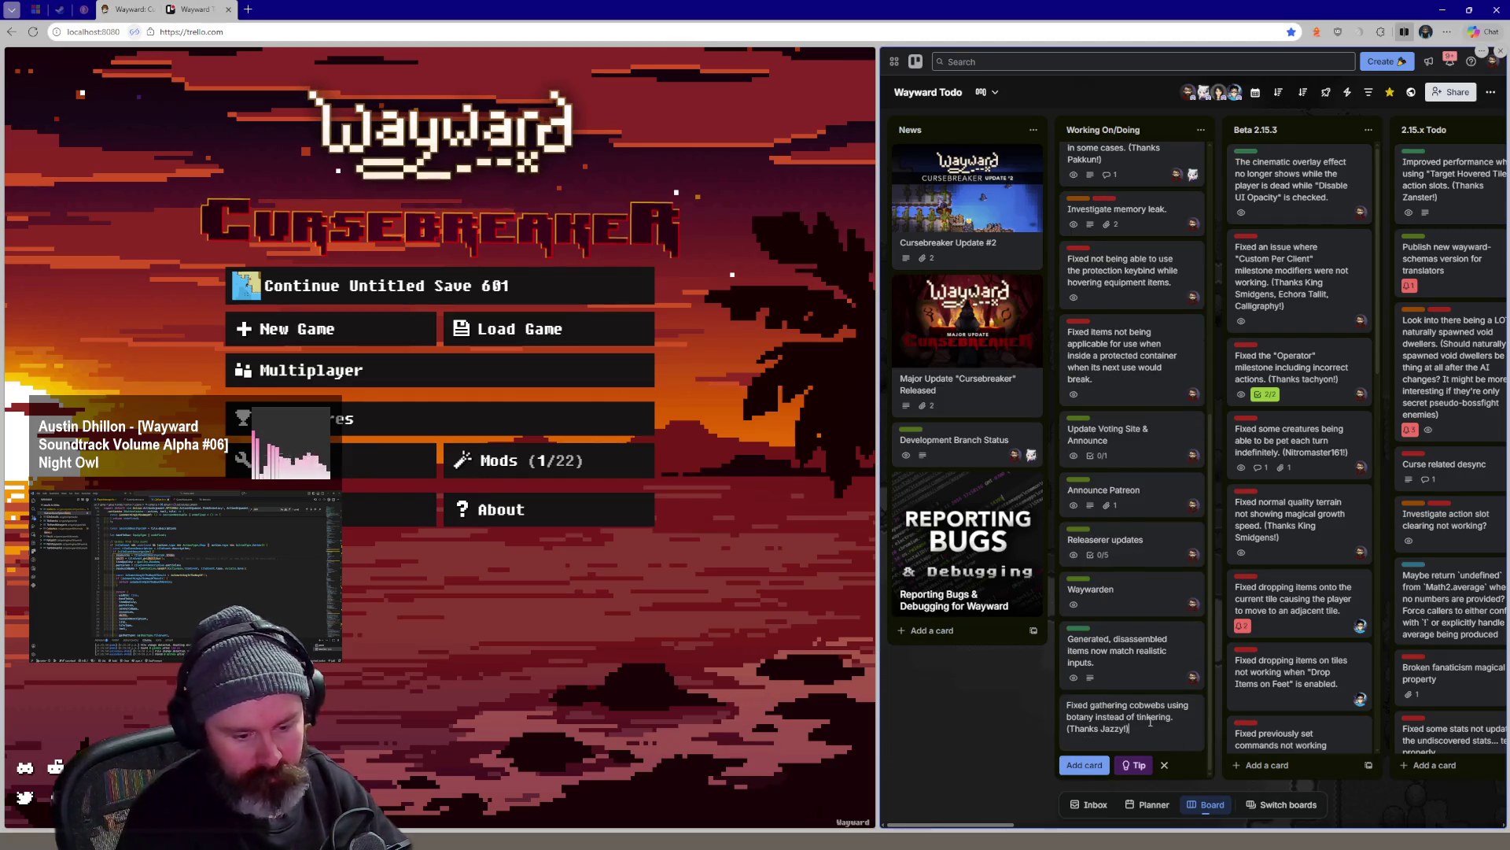
pyautogui.press('Escape')
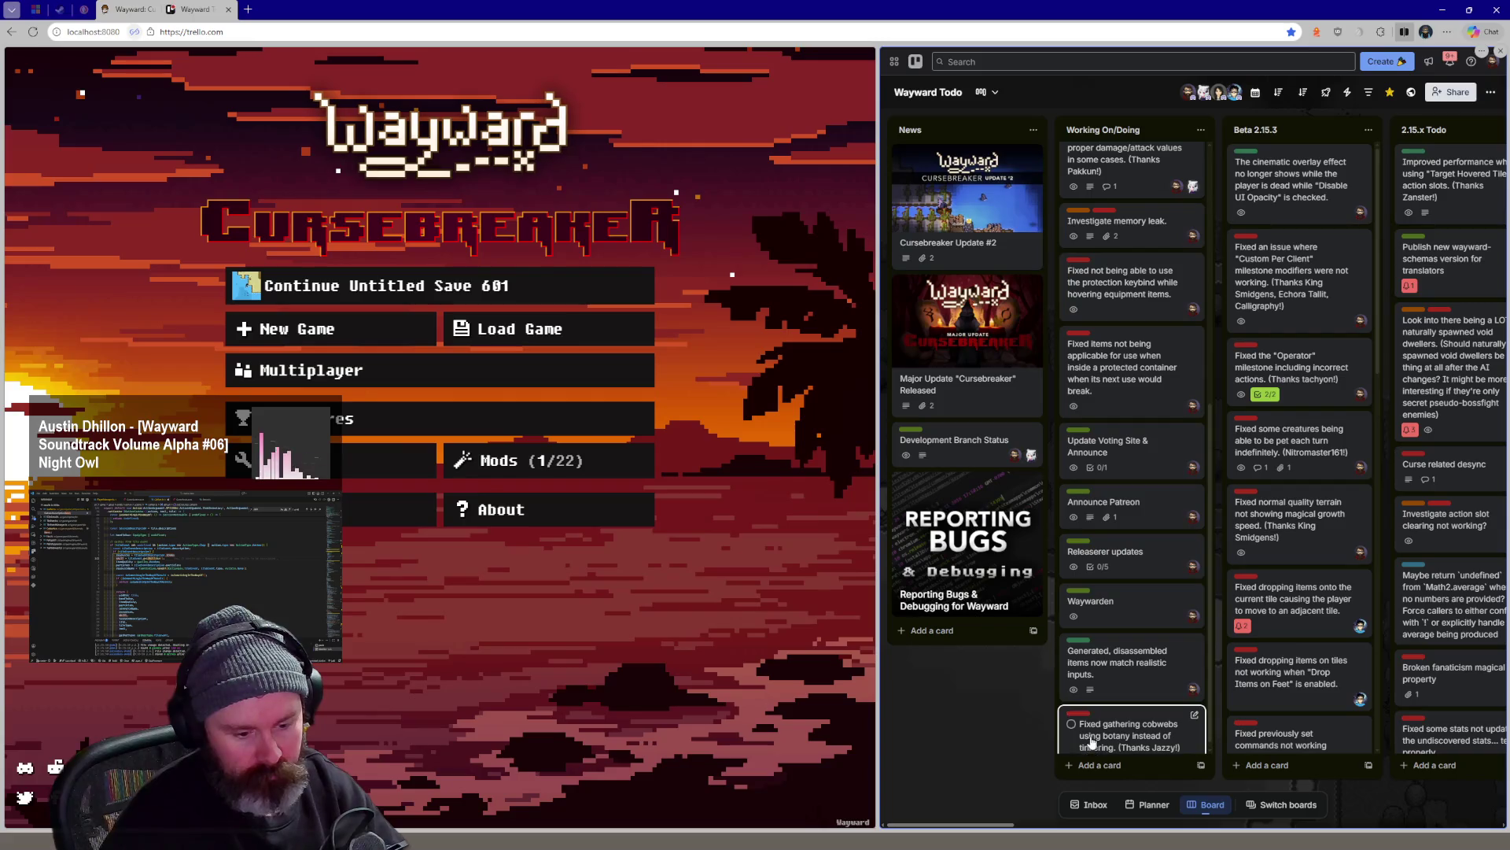
pyautogui.moveTo(1097, 738)
pyautogui.mouseDown()
pyautogui.moveTo(1110, 150)
pyautogui.moveTo(1138, 171)
pyautogui.mouseUp()
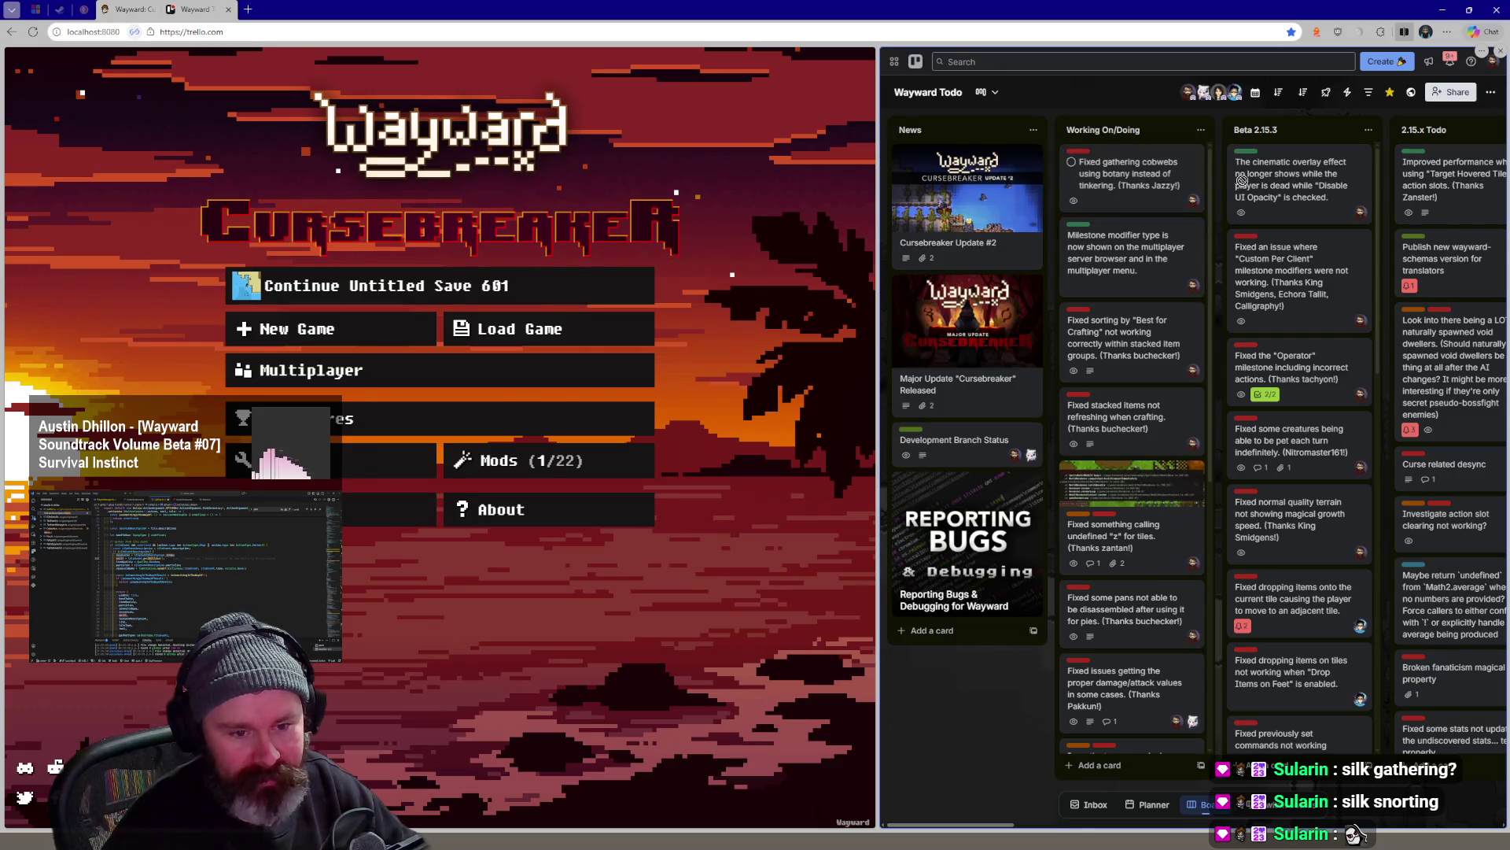
# Move the cobweb fix card to the top of the Beta 2.15.3 list
pyautogui.moveTo(1290, 157)
pyautogui.mouseDown()
pyautogui.moveTo(1295, 192)
pyautogui.moveTo(1311, 178)
pyautogui.mouseUp()
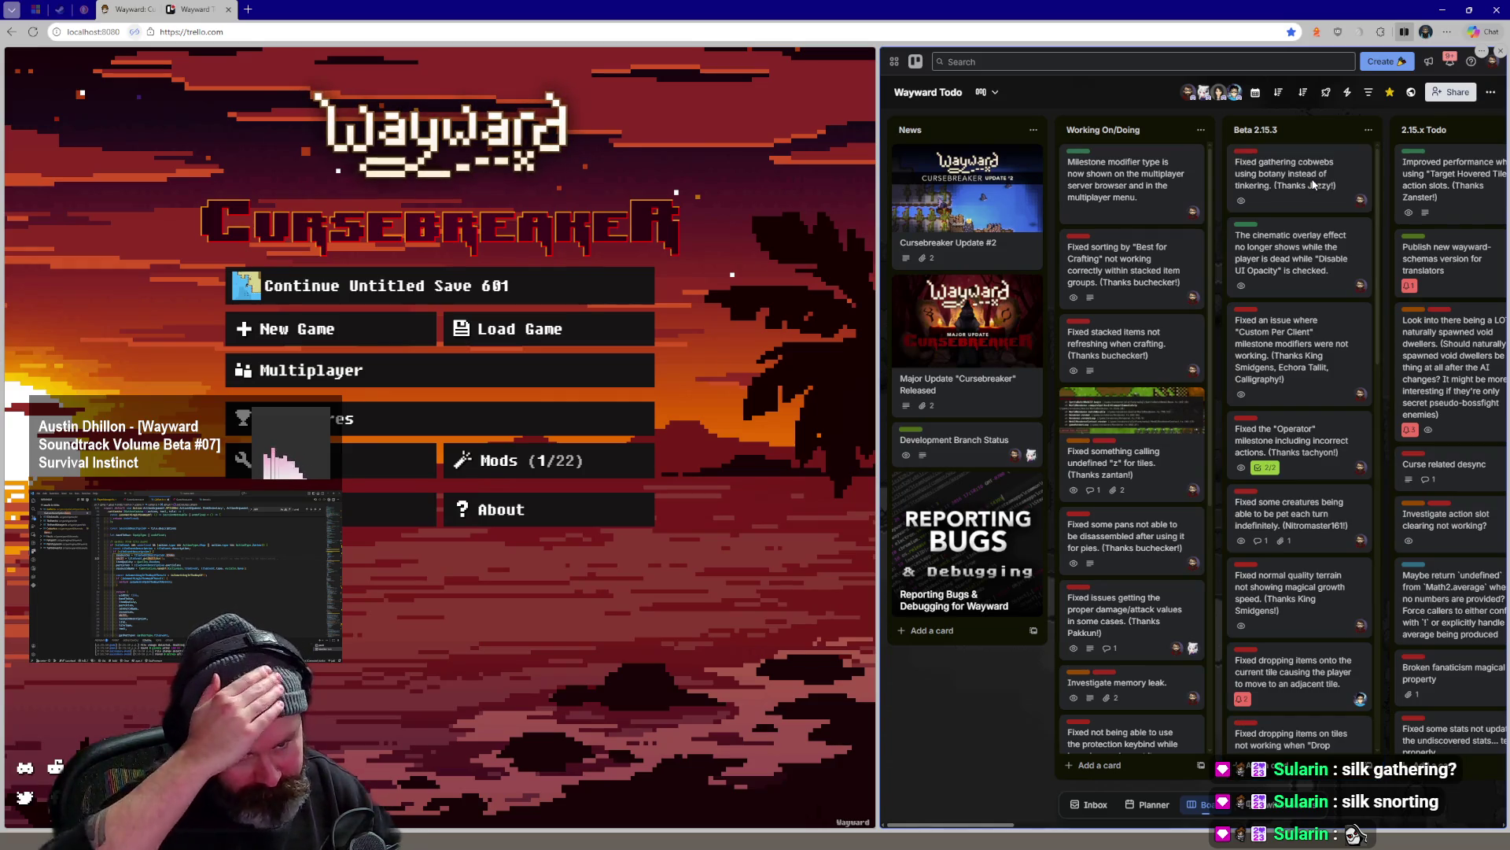